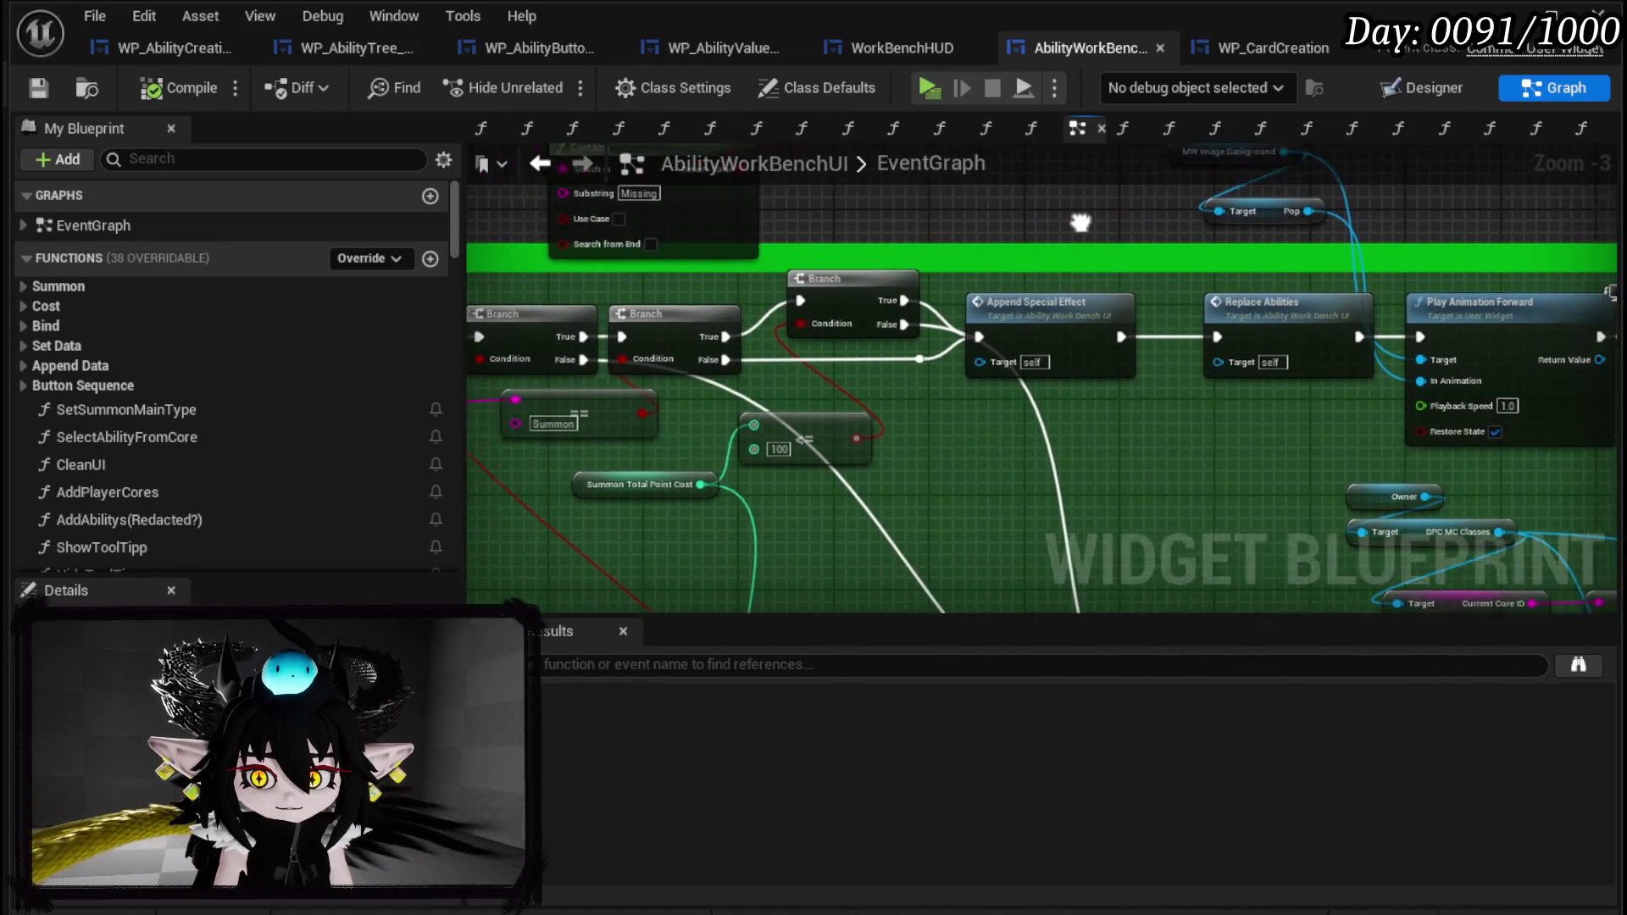
Find the Replace Abilities node in the AbilityWorkBenchUI EventGraph and open its ReplaceAbilities function graph.
drag(935, 264, 899, 338)
drag(1046, 460, 631, 452)
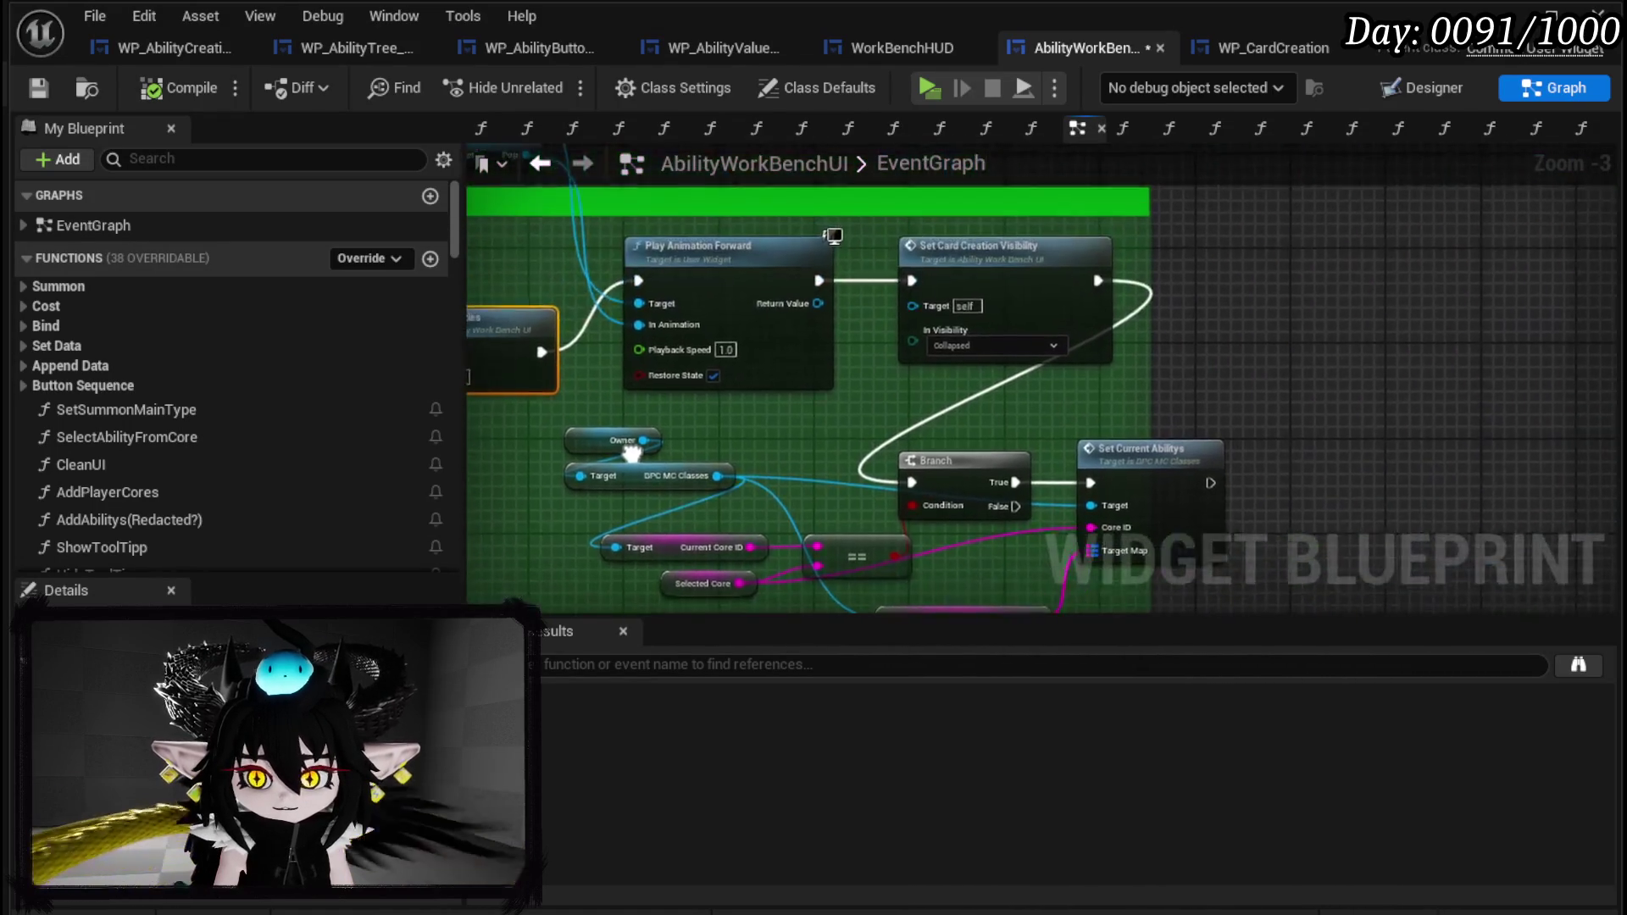
mouse_move(819, 438)
mouse_down()
mouse_move(945, 250)
mouse_move(1191, 151)
mouse_move(836, 445)
mouse_move(1306, 273)
mouse_up()
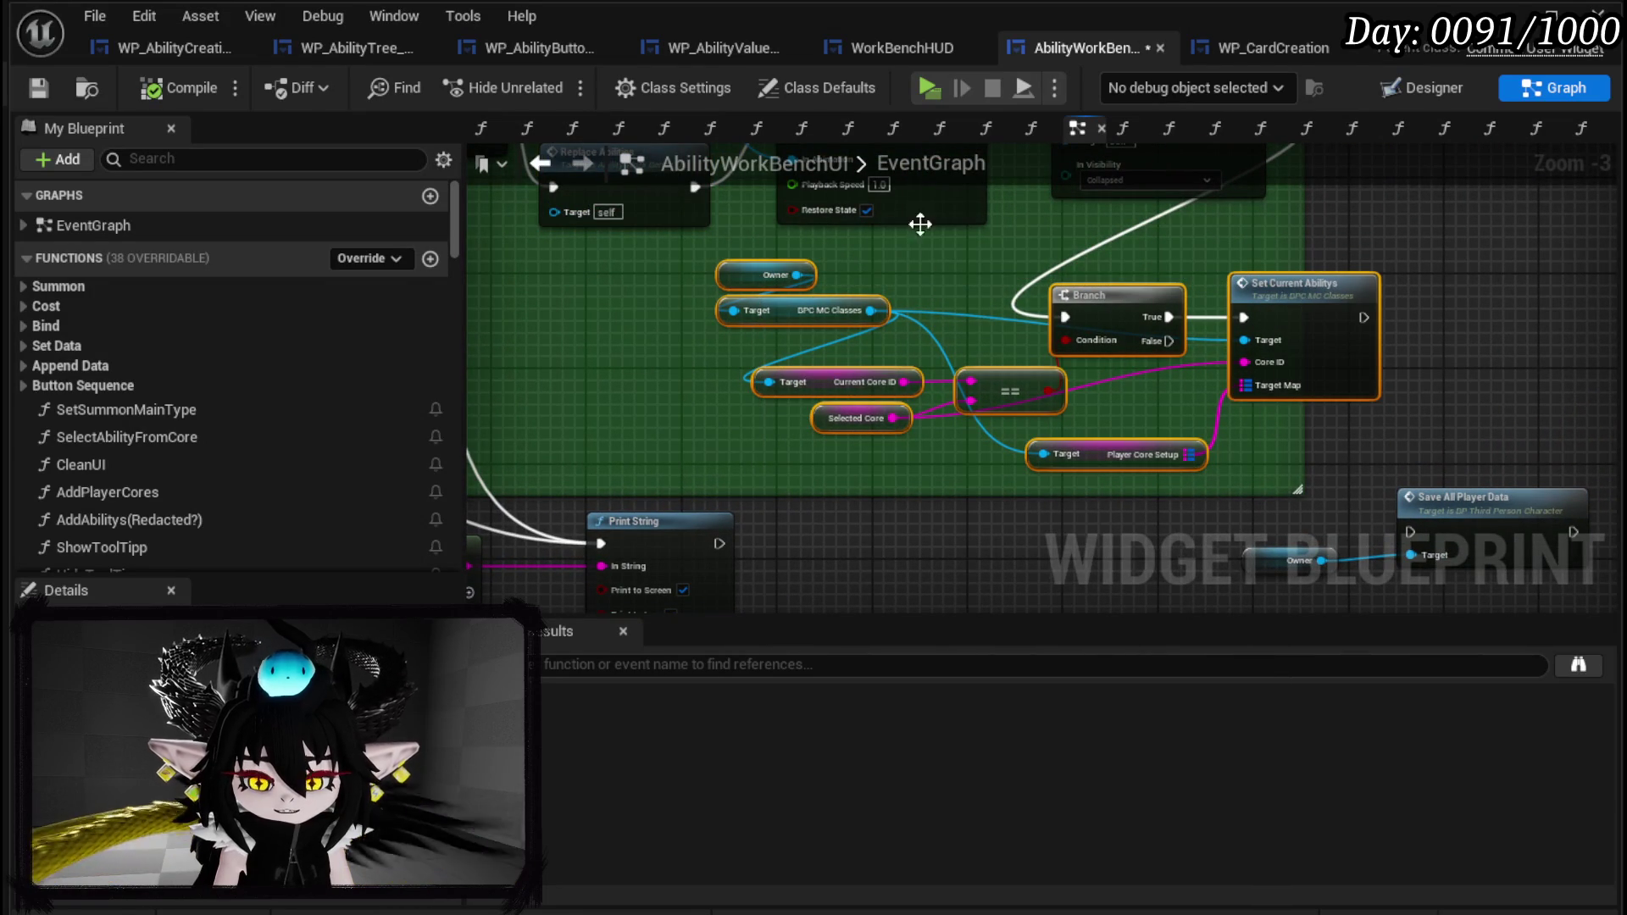
drag(999, 287, 1122, 372)
click(756, 265)
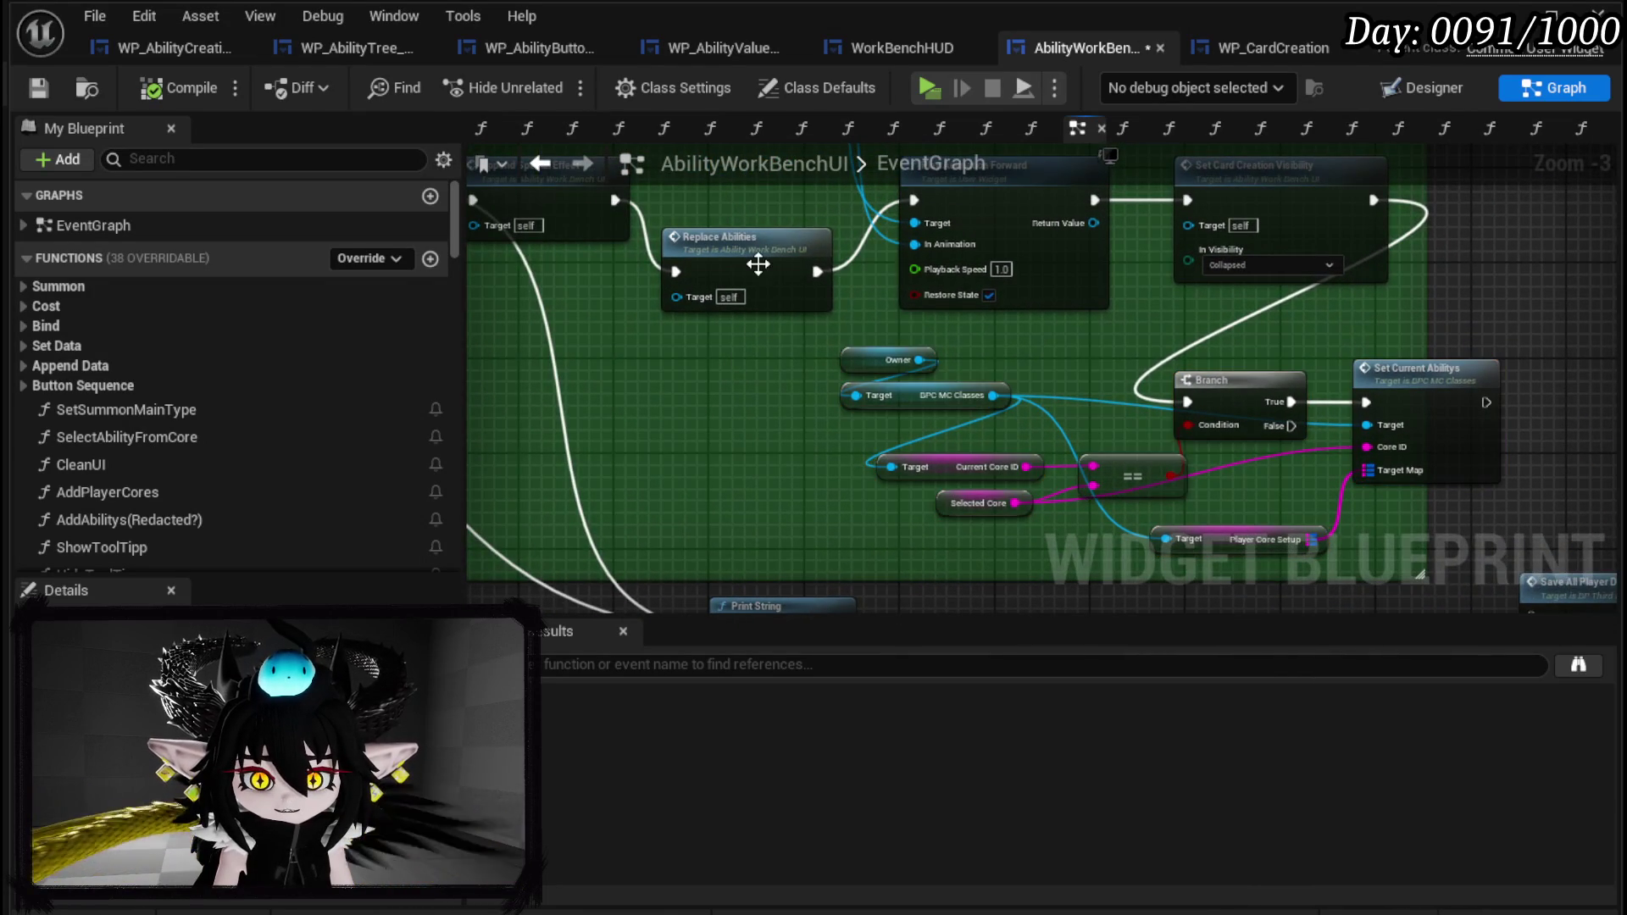
double_click(758, 265)
drag(865, 312, 1014, 449)
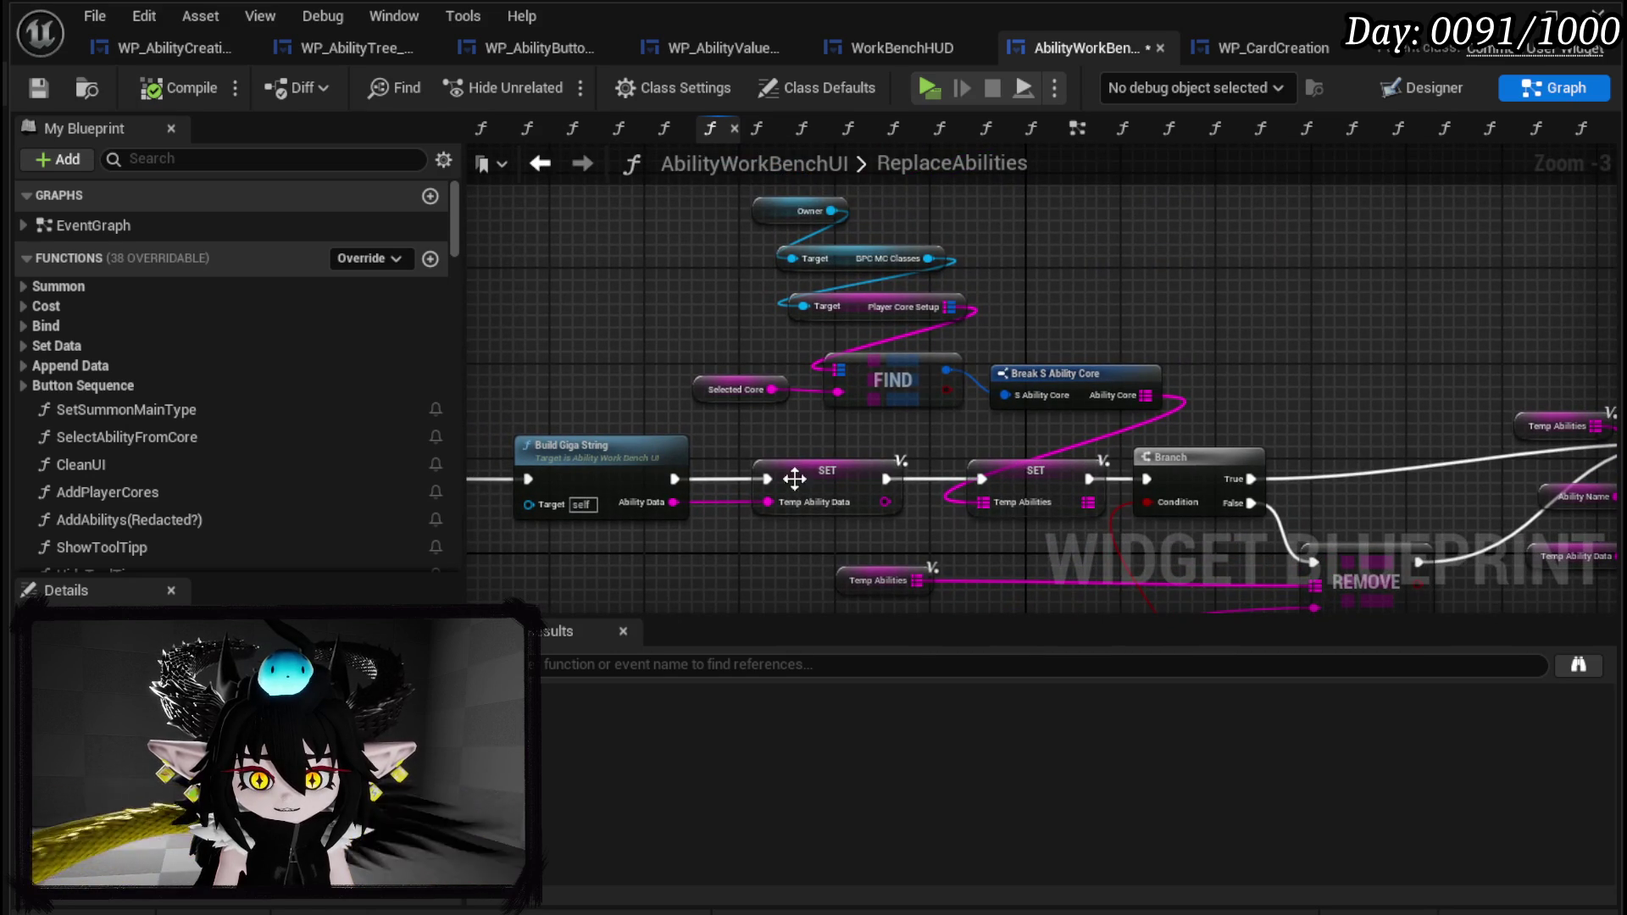
Survey the ReplaceAbilities nodes (ADD, Print String, FIND, Break) and marquee-select the entire network.
mouse_move(780, 461)
mouse_down()
mouse_move(644, 398)
mouse_move(595, 343)
mouse_up()
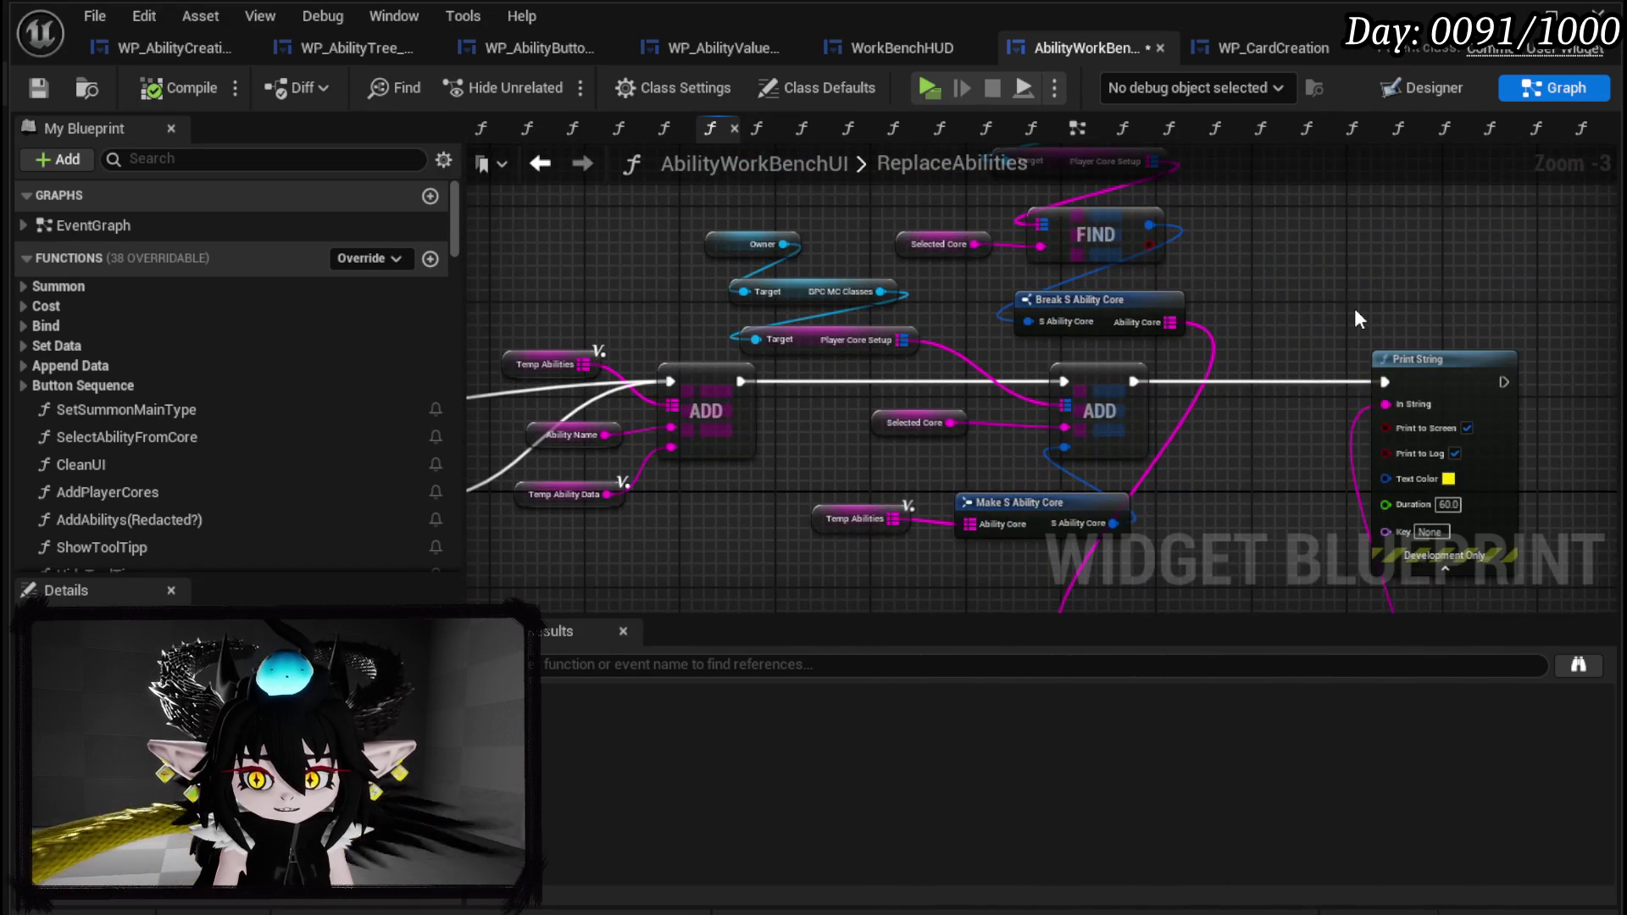
scroll(1354, 308, down, 2)
drag(1330, 280, 1285, 230)
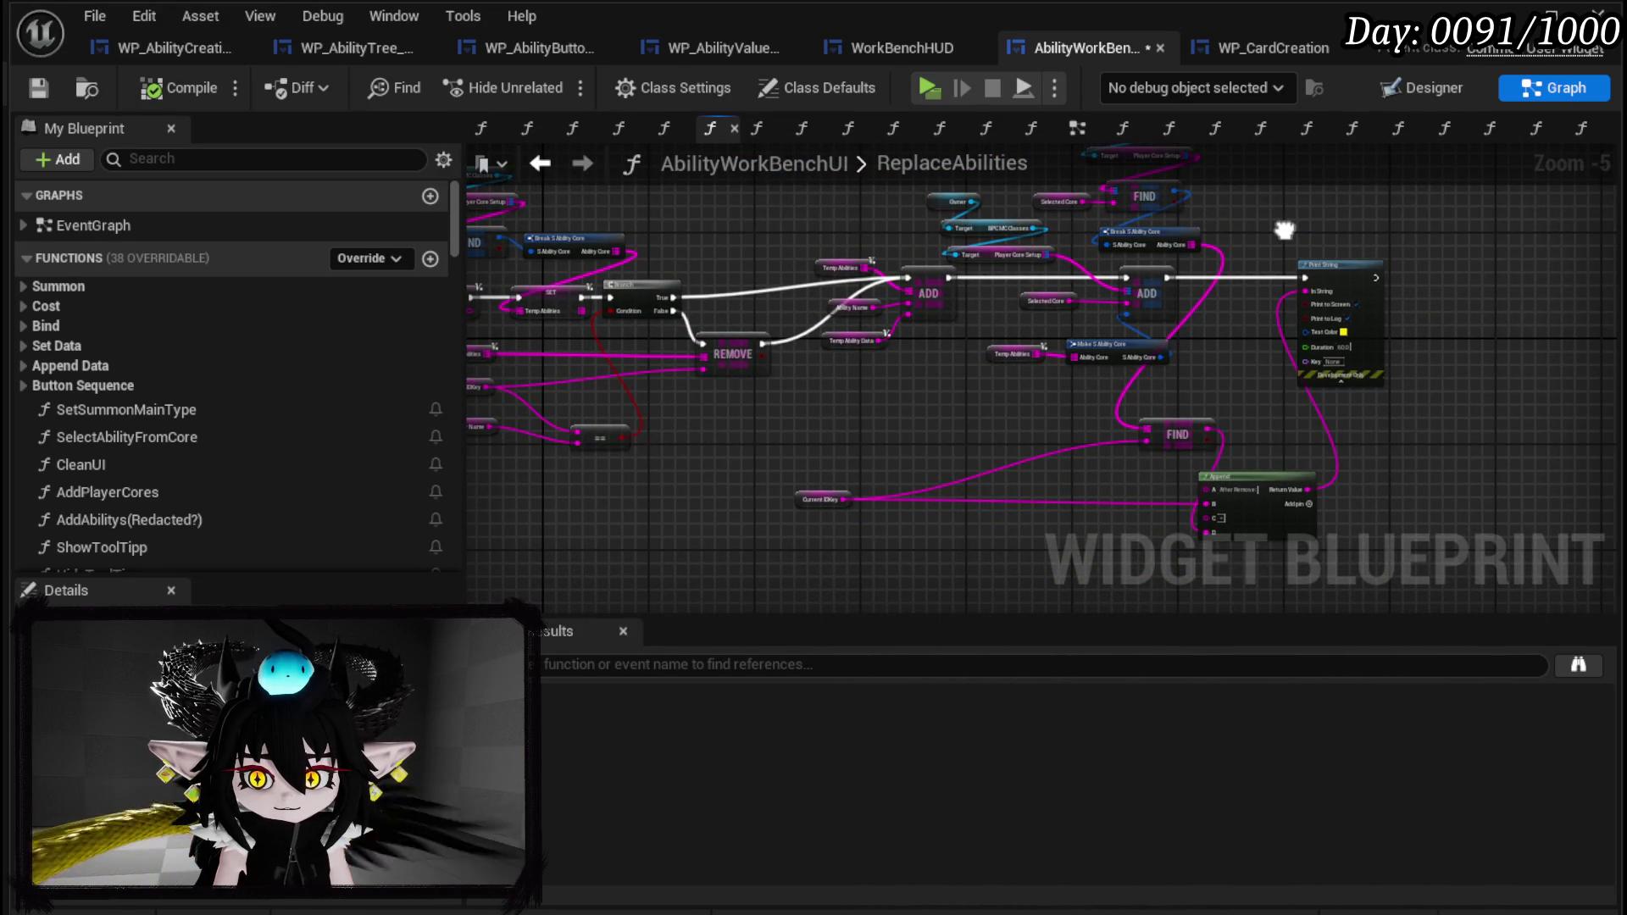
scroll(1284, 229, up, 1)
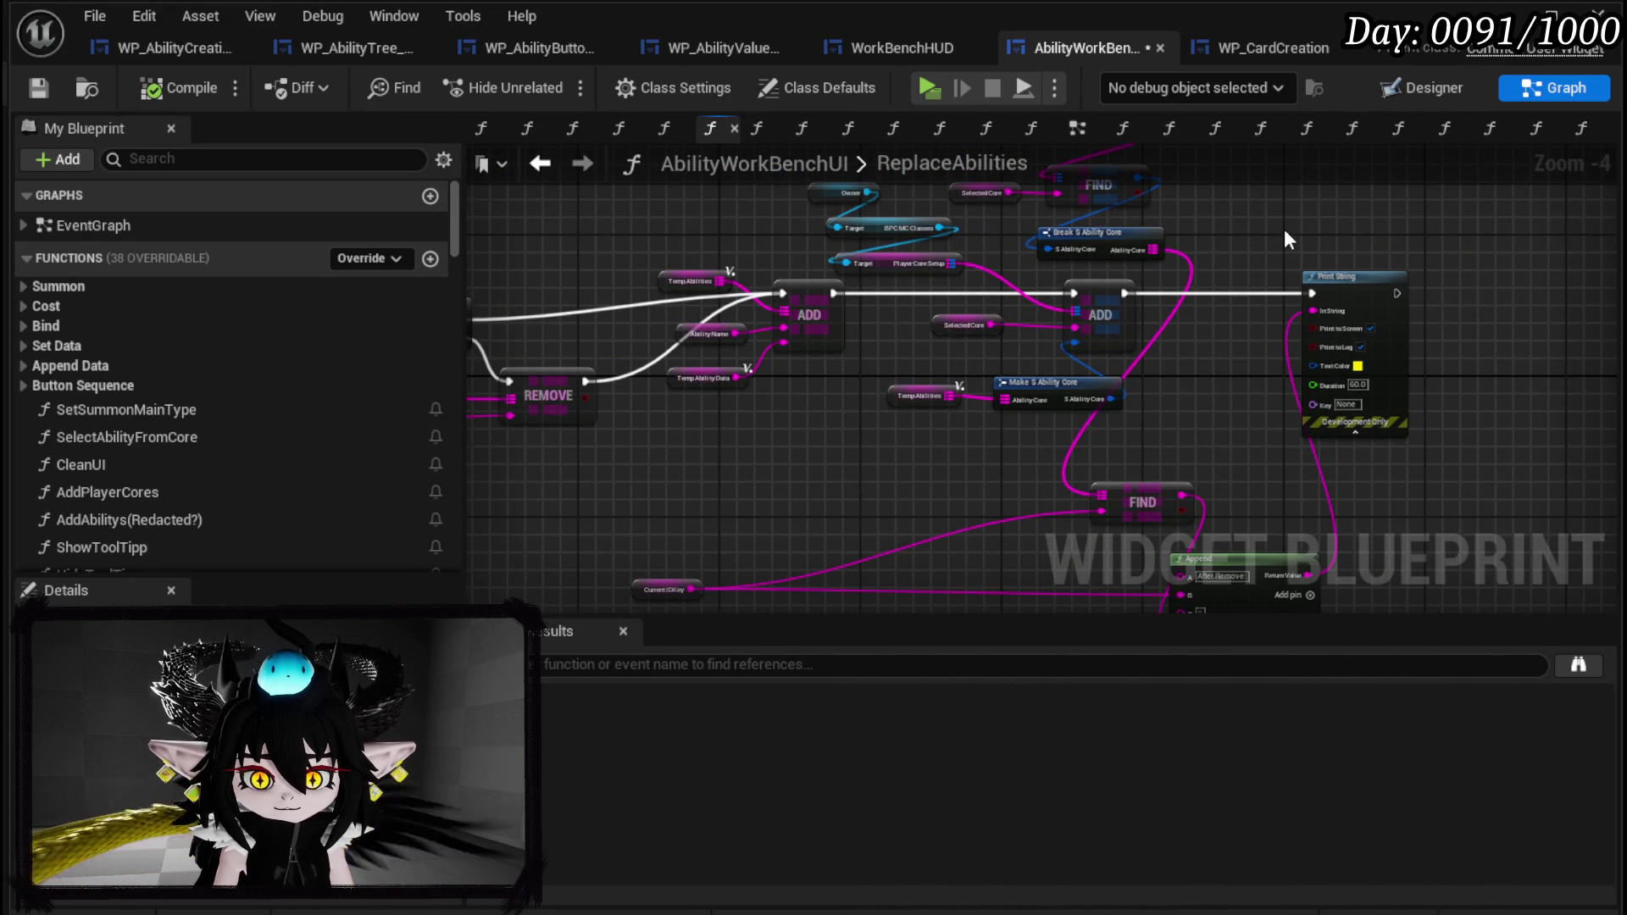
drag(1285, 232, 1452, 383)
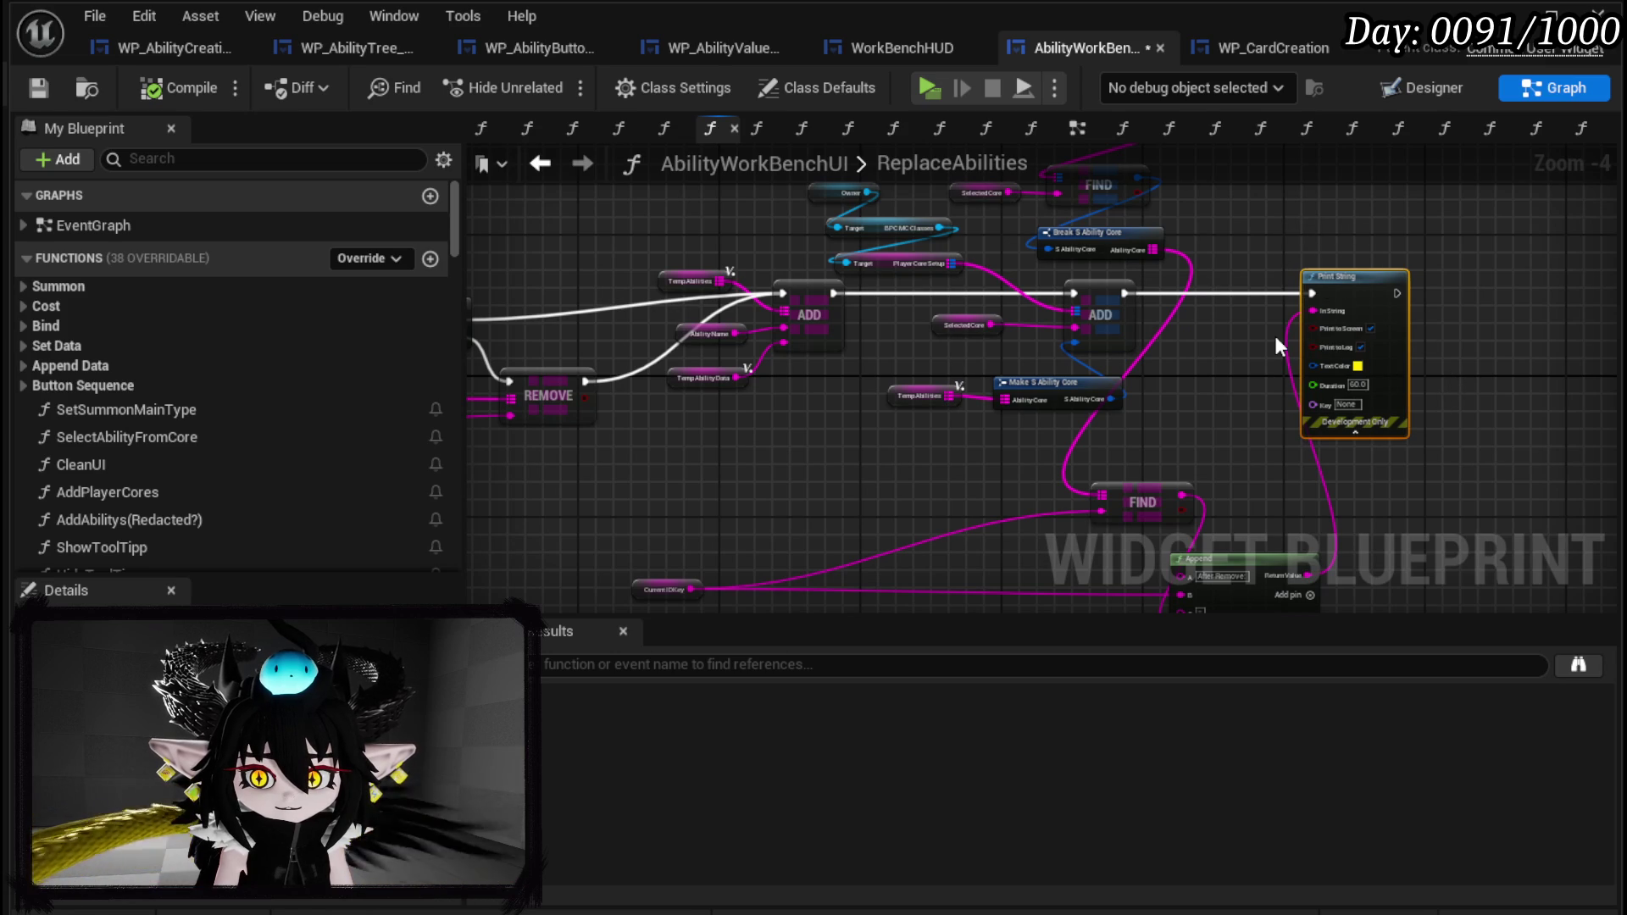
drag(1274, 335, 1281, 222)
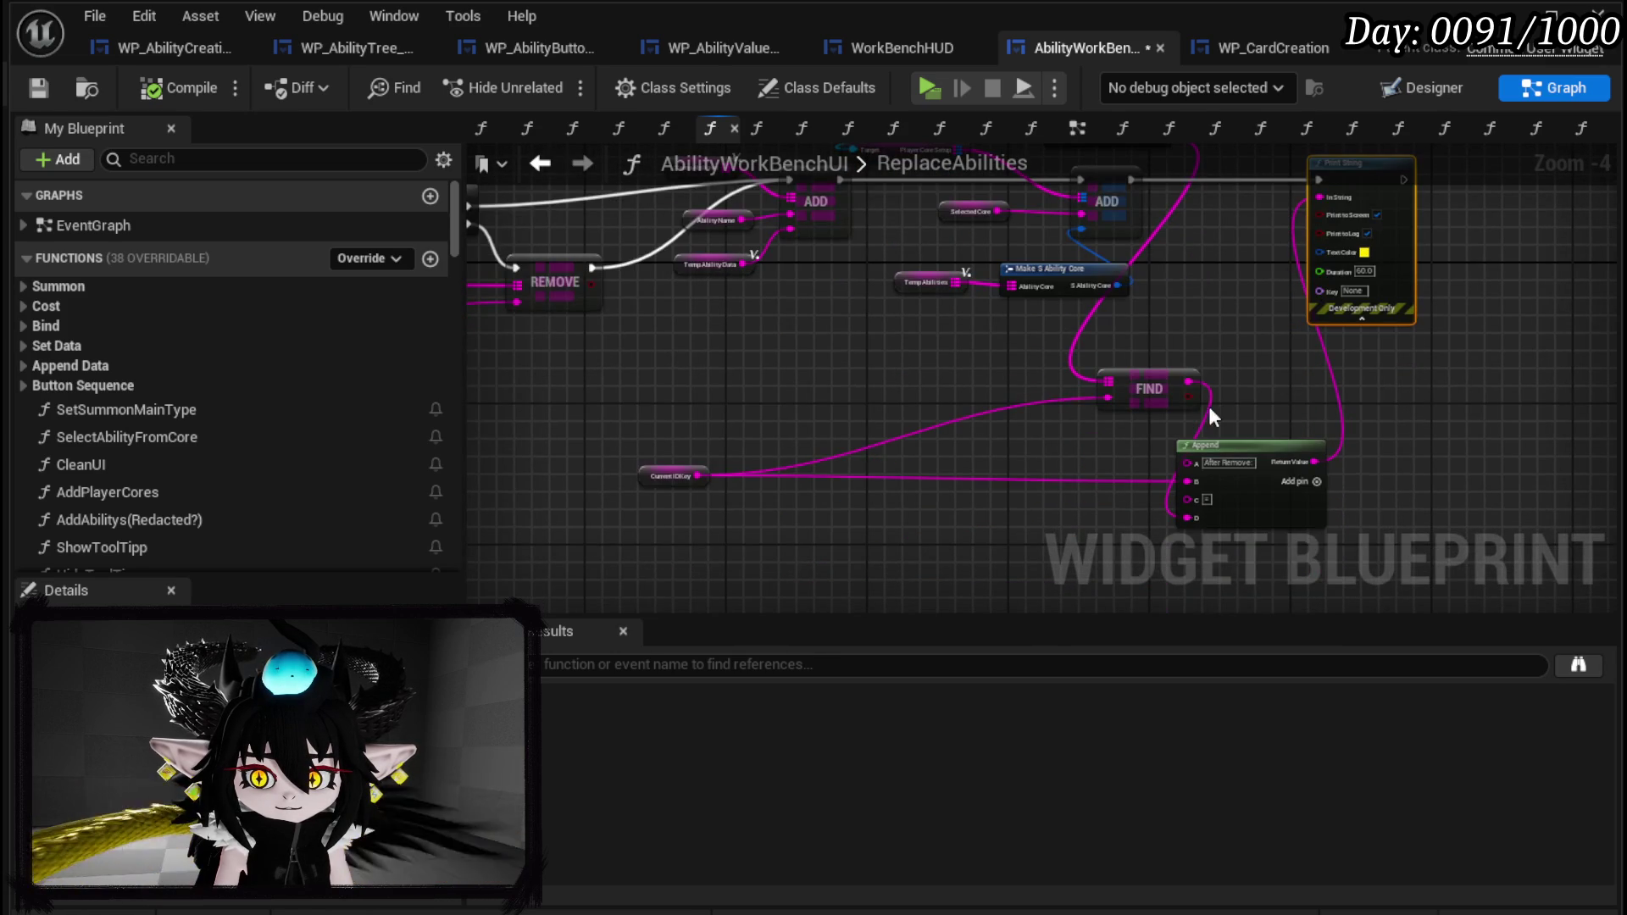
mouse_move(1204, 326)
mouse_down()
mouse_move(1038, 252)
mouse_move(1153, 394)
mouse_move(1170, 384)
mouse_up()
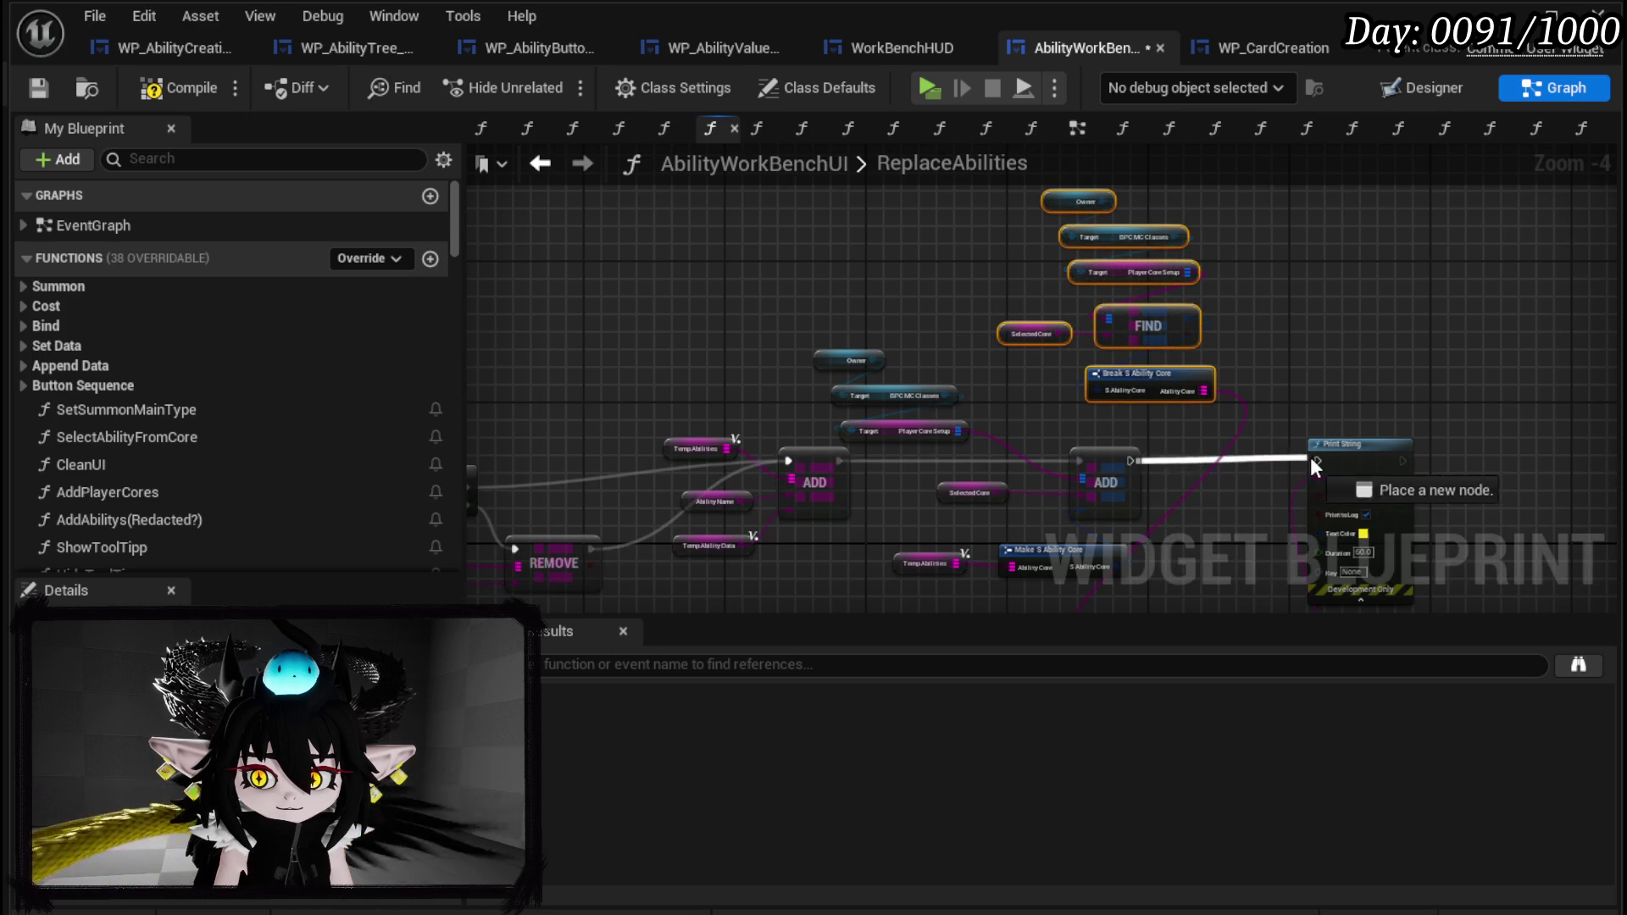
scroll(1161, 315, down, 3)
scroll(843, 356, up, 3)
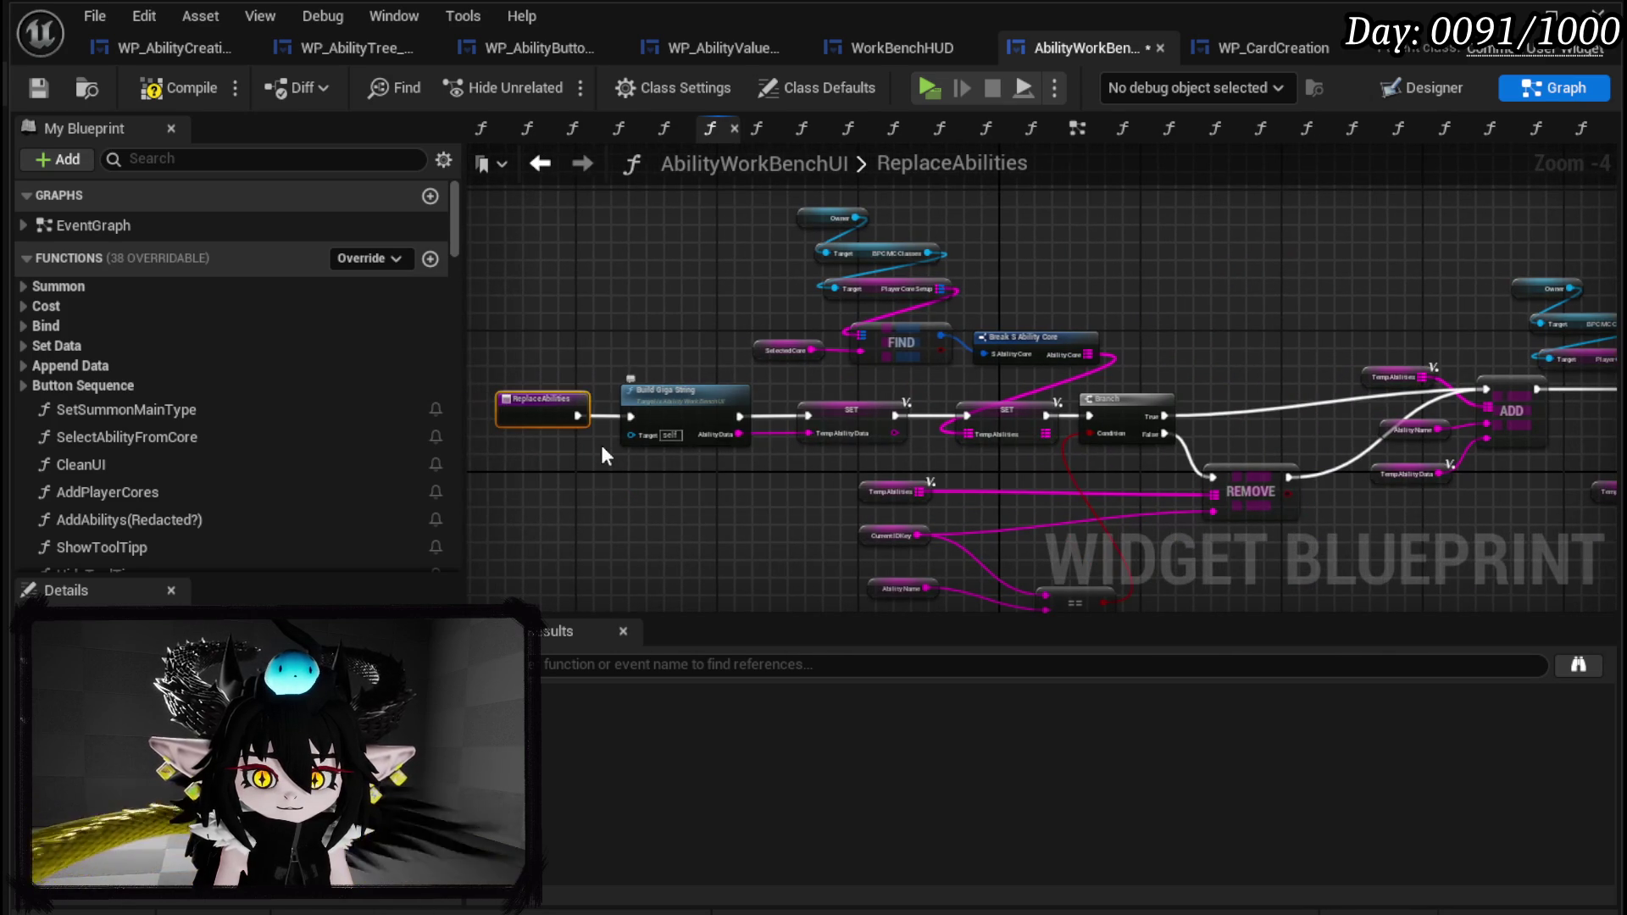
drag(707, 390, 556, 383)
scroll(714, 291, down, 2)
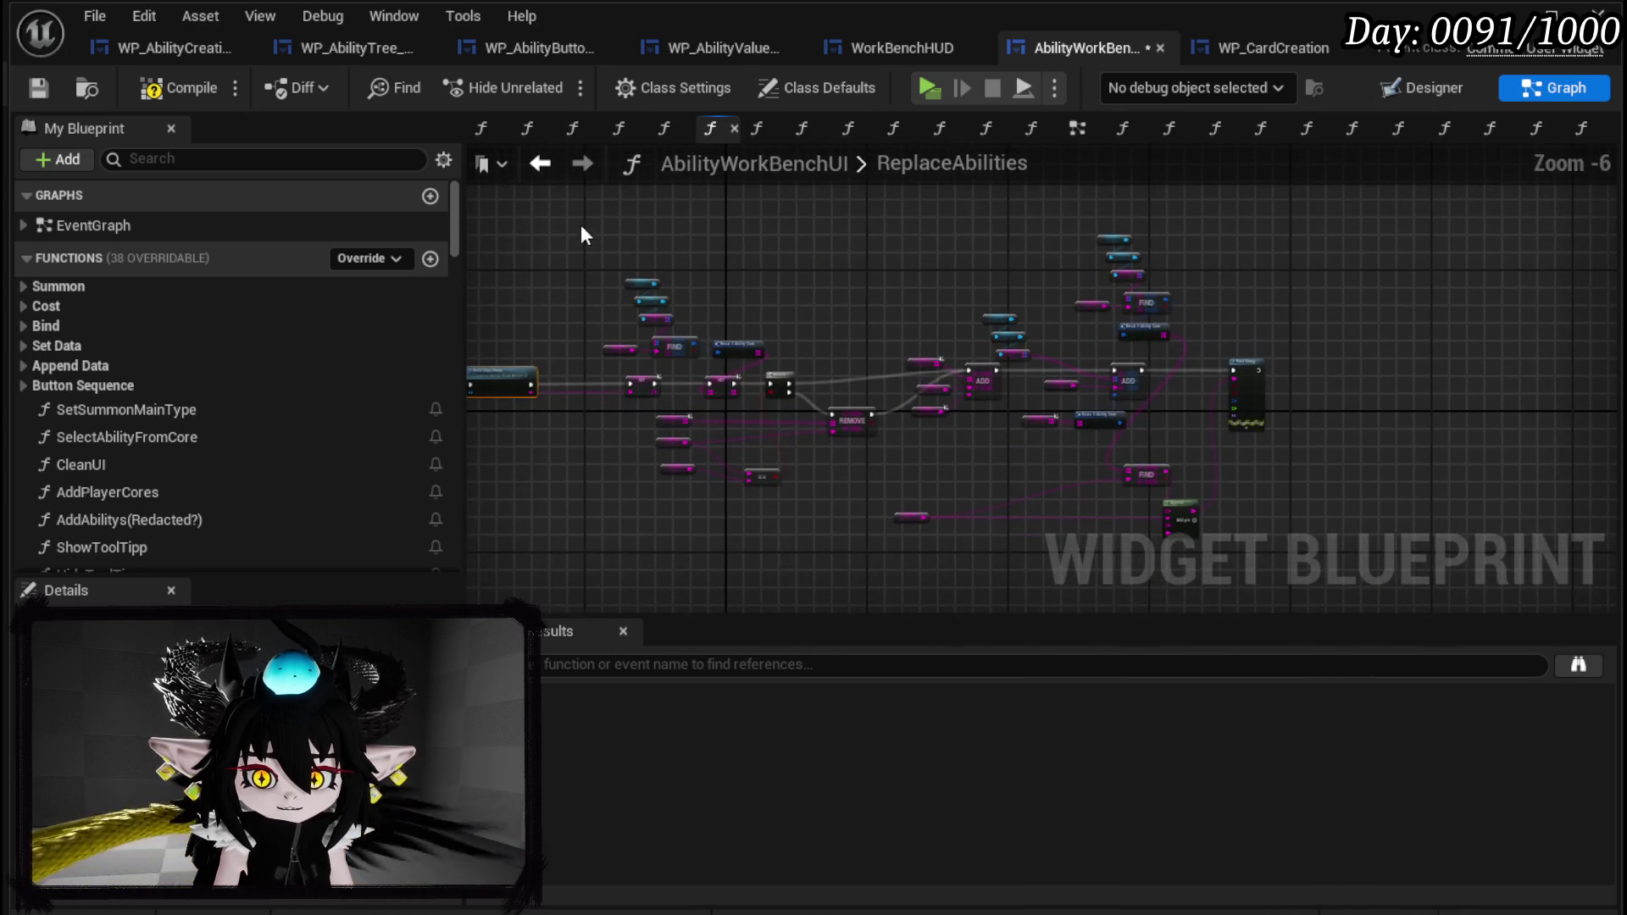
mouse_move(599, 198)
mouse_down()
mouse_move(1152, 511)
mouse_move(1319, 557)
mouse_up()
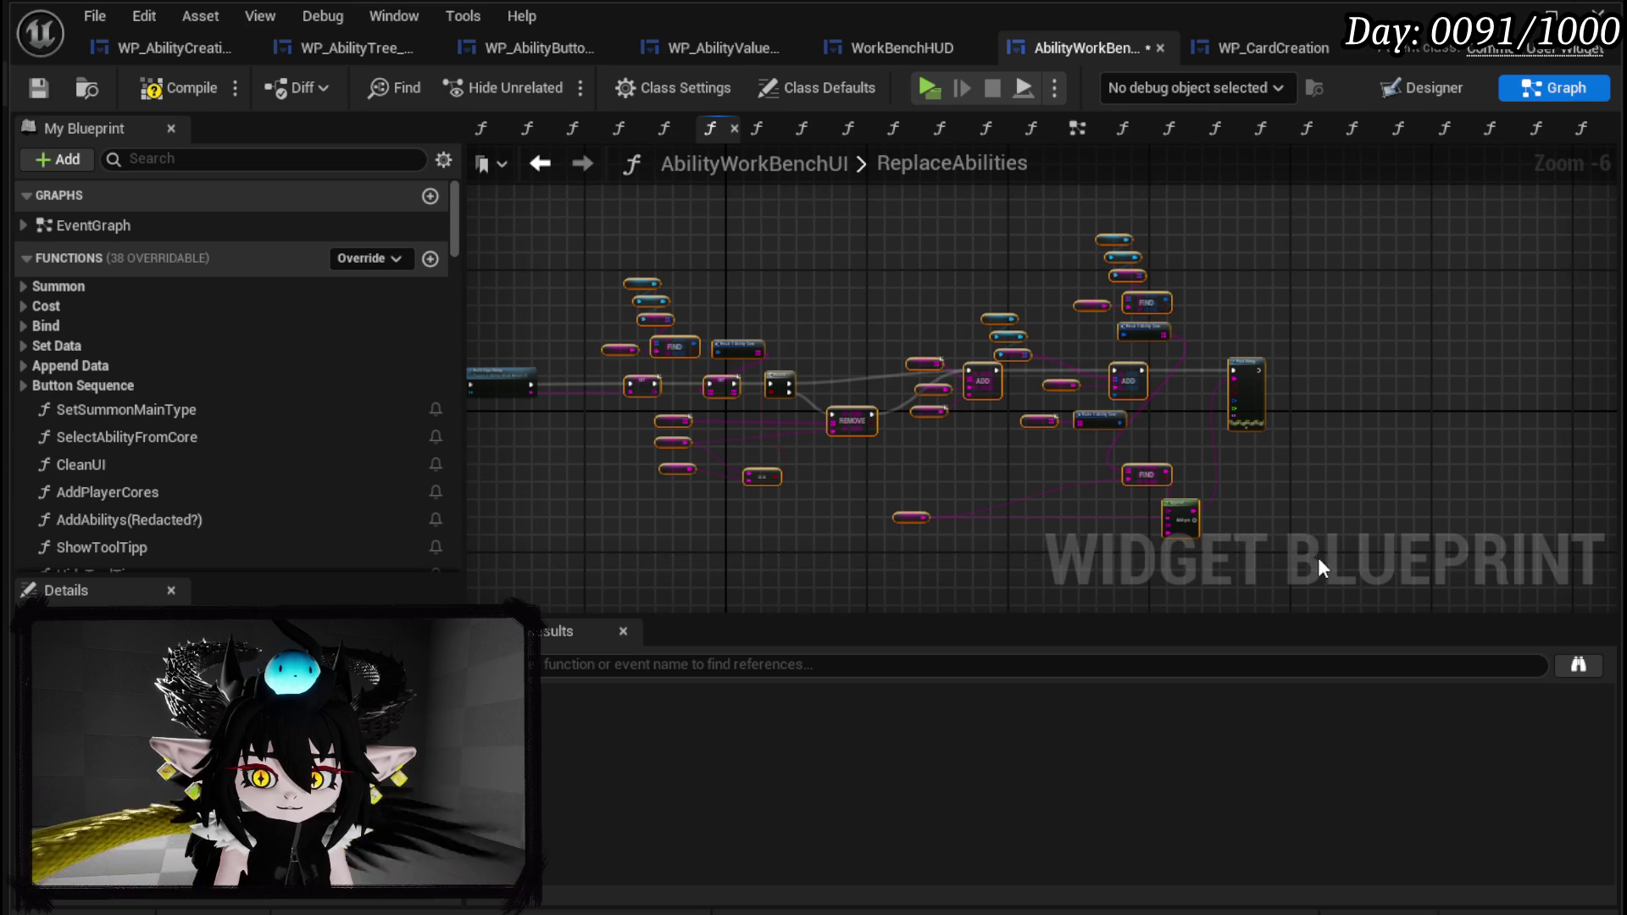
scroll(666, 295, up, 4)
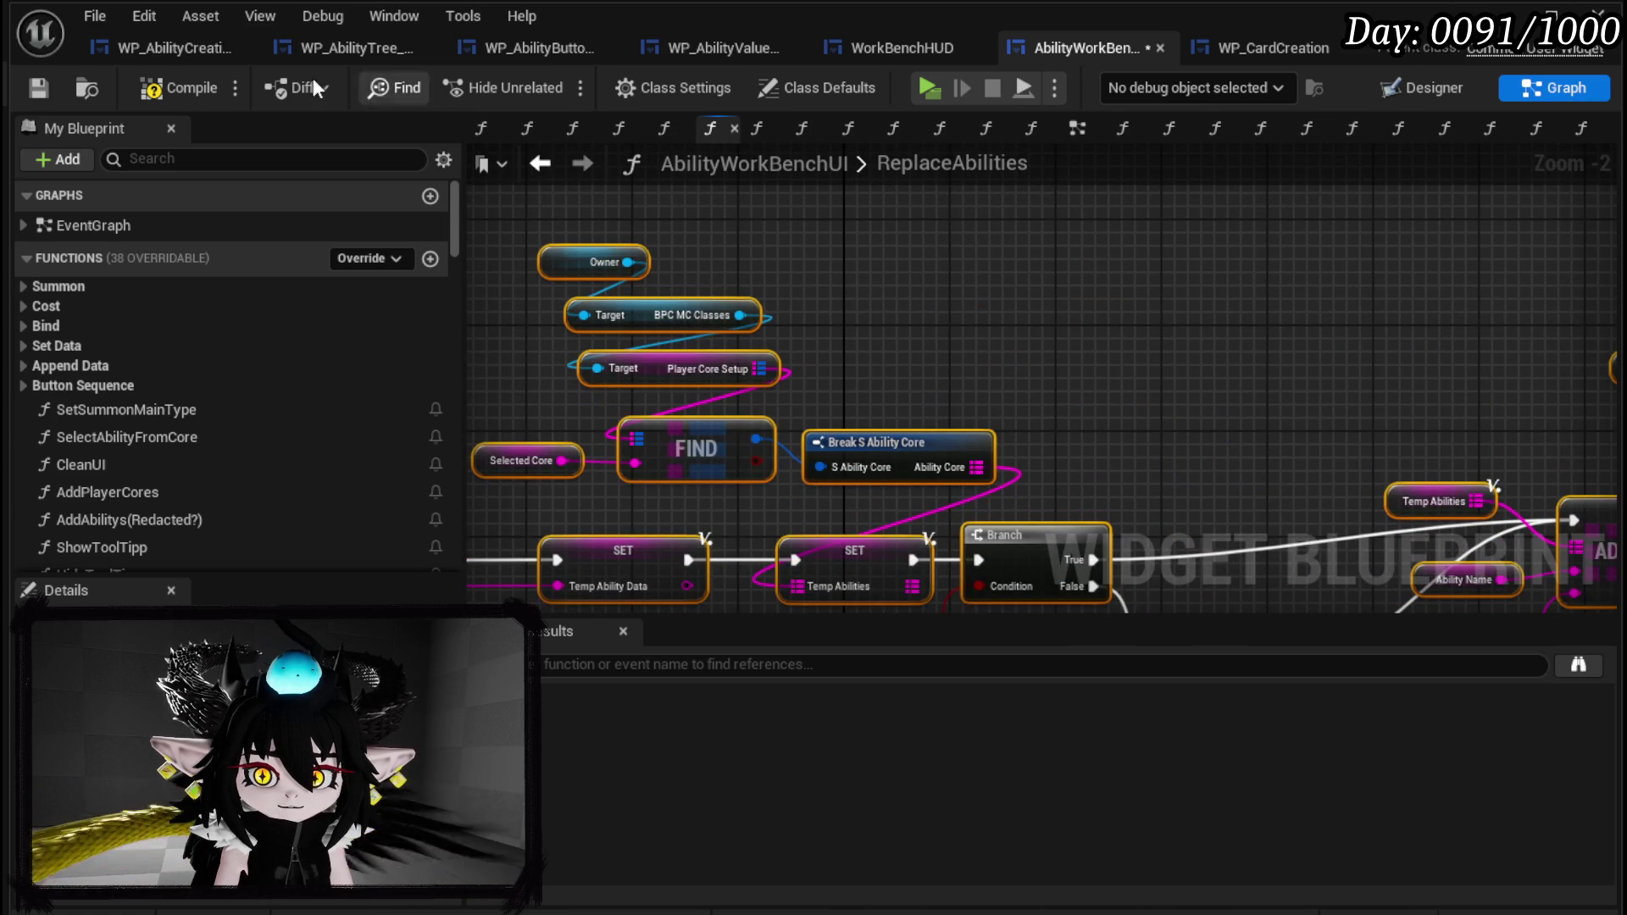
Switch to the WP_AbilityCreationTree blueprint's graph.
click(156, 49)
scroll(643, 451, down, 4)
mouse_move(473, 500)
mouse_down()
mouse_move(482, 277)
mouse_move(466, 237)
mouse_up()
Add a function named AddAbilityToCore and paste the copied ReplaceAbilities nodes into it.
click(444, 235)
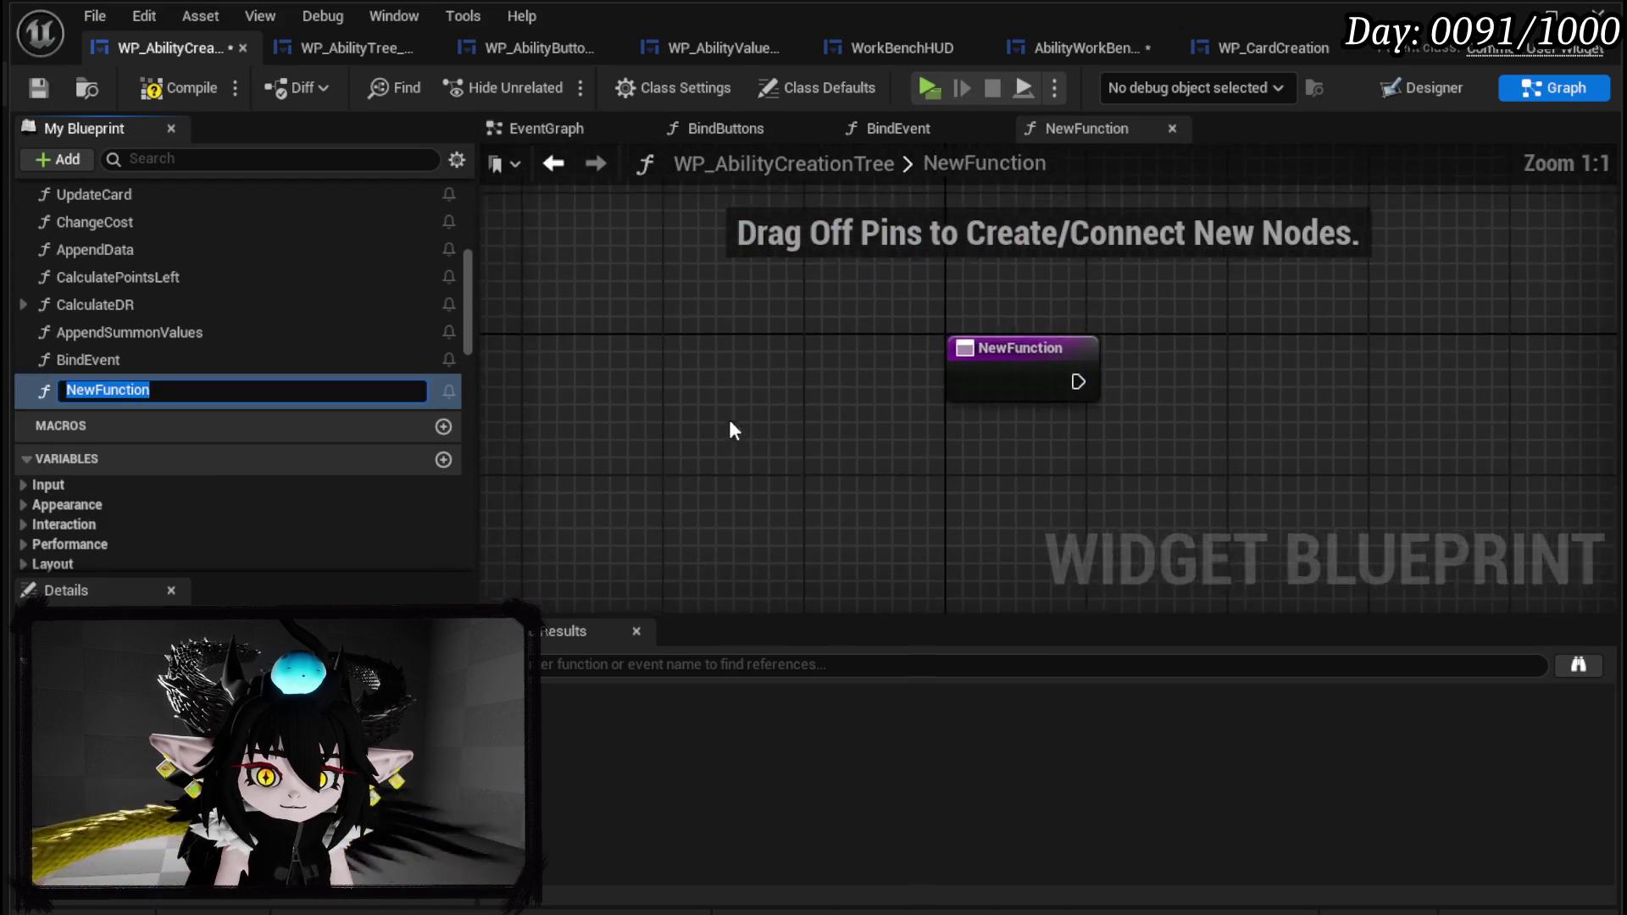
text(AddAbilityT)
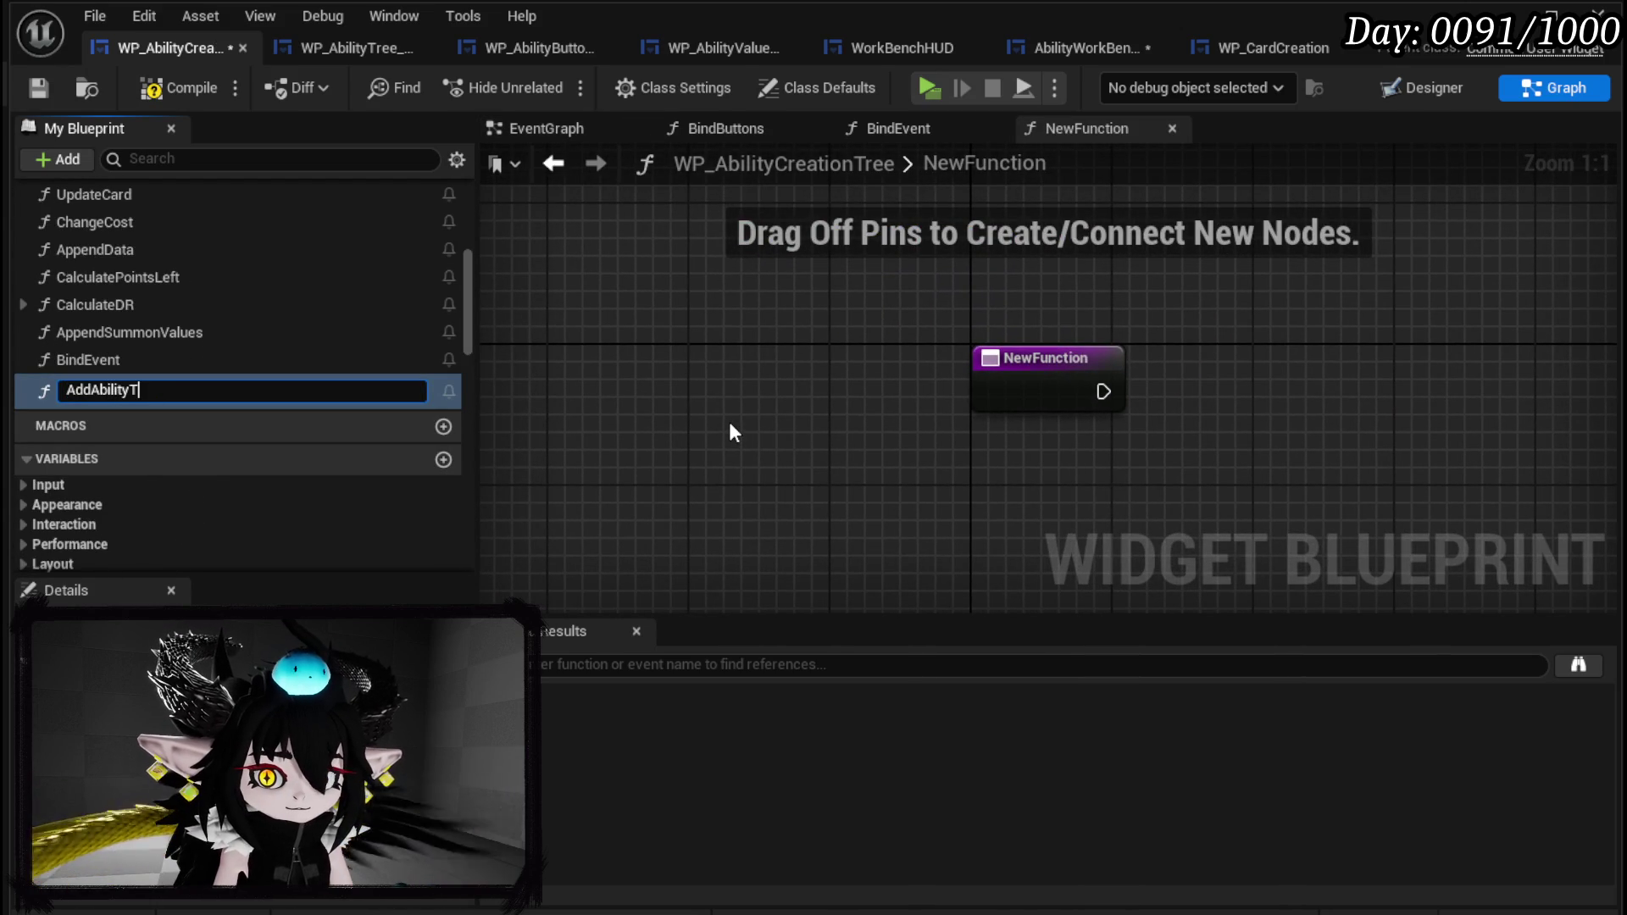
text(oCore)
key(Return)
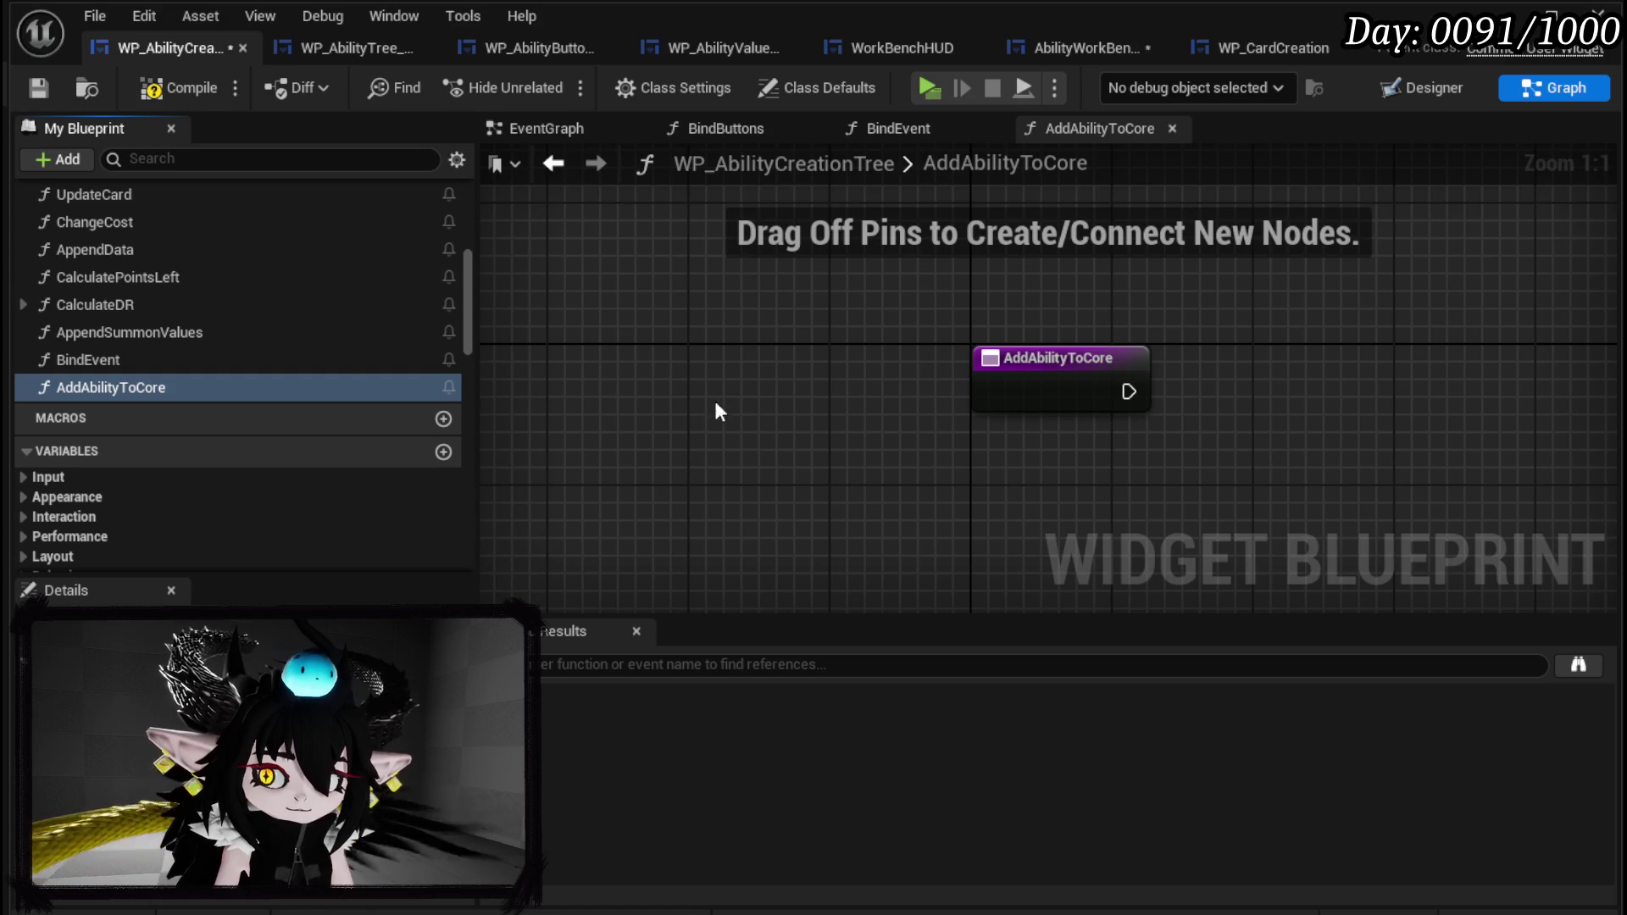
scroll(703, 355, down, 3)
key(ctrl+v)
Position the pasted nodes and wire the AddAbilityToCore entry into the first SET node.
drag(846, 376, 1173, 320)
mouse_move(657, 352)
mouse_down()
mouse_move(754, 332)
mouse_move(742, 340)
mouse_up()
scroll(862, 363, up, 2)
drag(862, 363, 662, 366)
mouse_move(1055, 340)
mouse_down()
mouse_move(834, 346)
mouse_move(852, 503)
mouse_move(877, 510)
mouse_up()
Add a Current Core ID getter from BPC MC Classes and delete the Selected Core node.
drag(1081, 271, 1215, 278)
text(get current co)
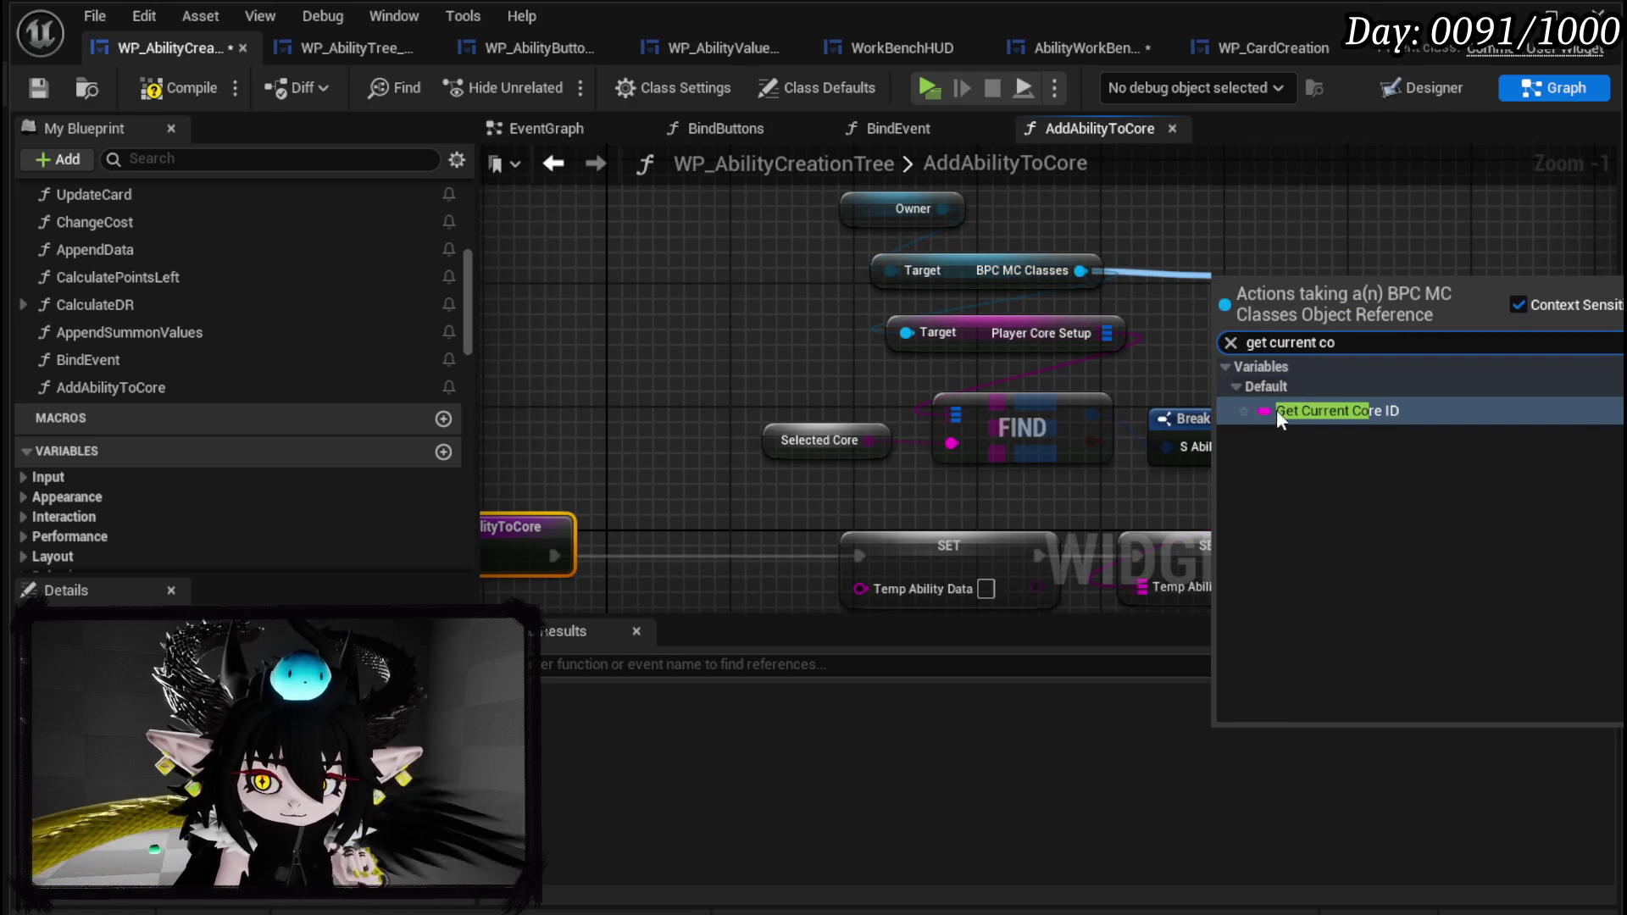
click(1277, 417)
mouse_move(1320, 288)
mouse_down()
mouse_move(718, 383)
mouse_move(952, 443)
mouse_up()
click(819, 440)
key(Delete)
Turn TempAbilityData and TempAbilities from their SET nodes into local variables.
drag(865, 391, 871, 399)
click(871, 399)
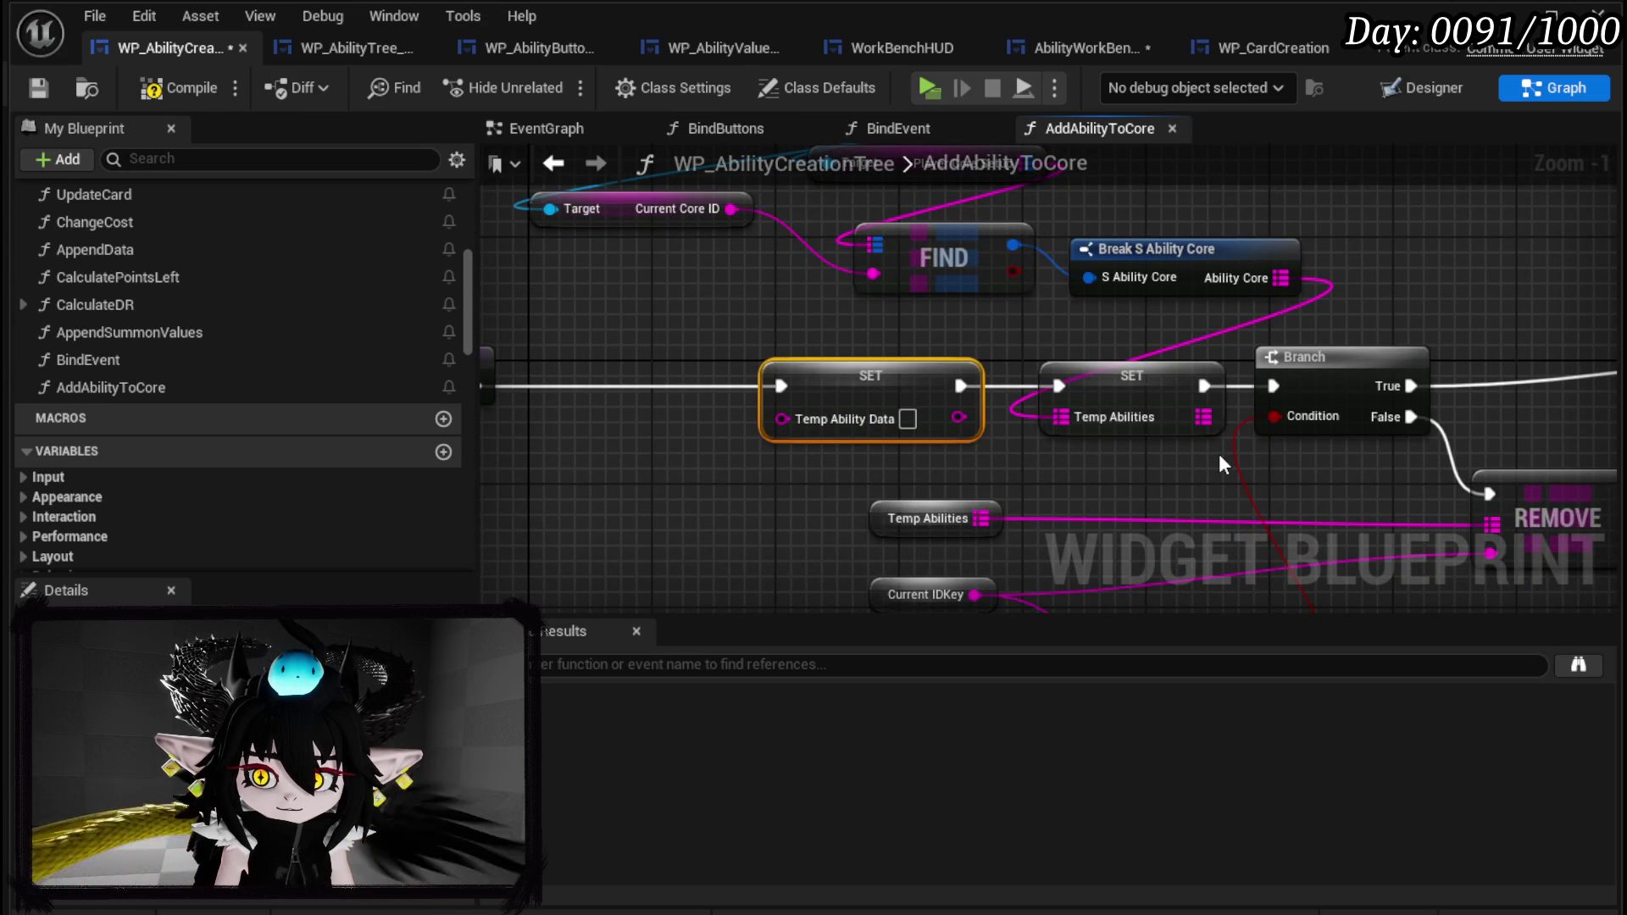
right_click(845, 436)
mouse_move(1005, 548)
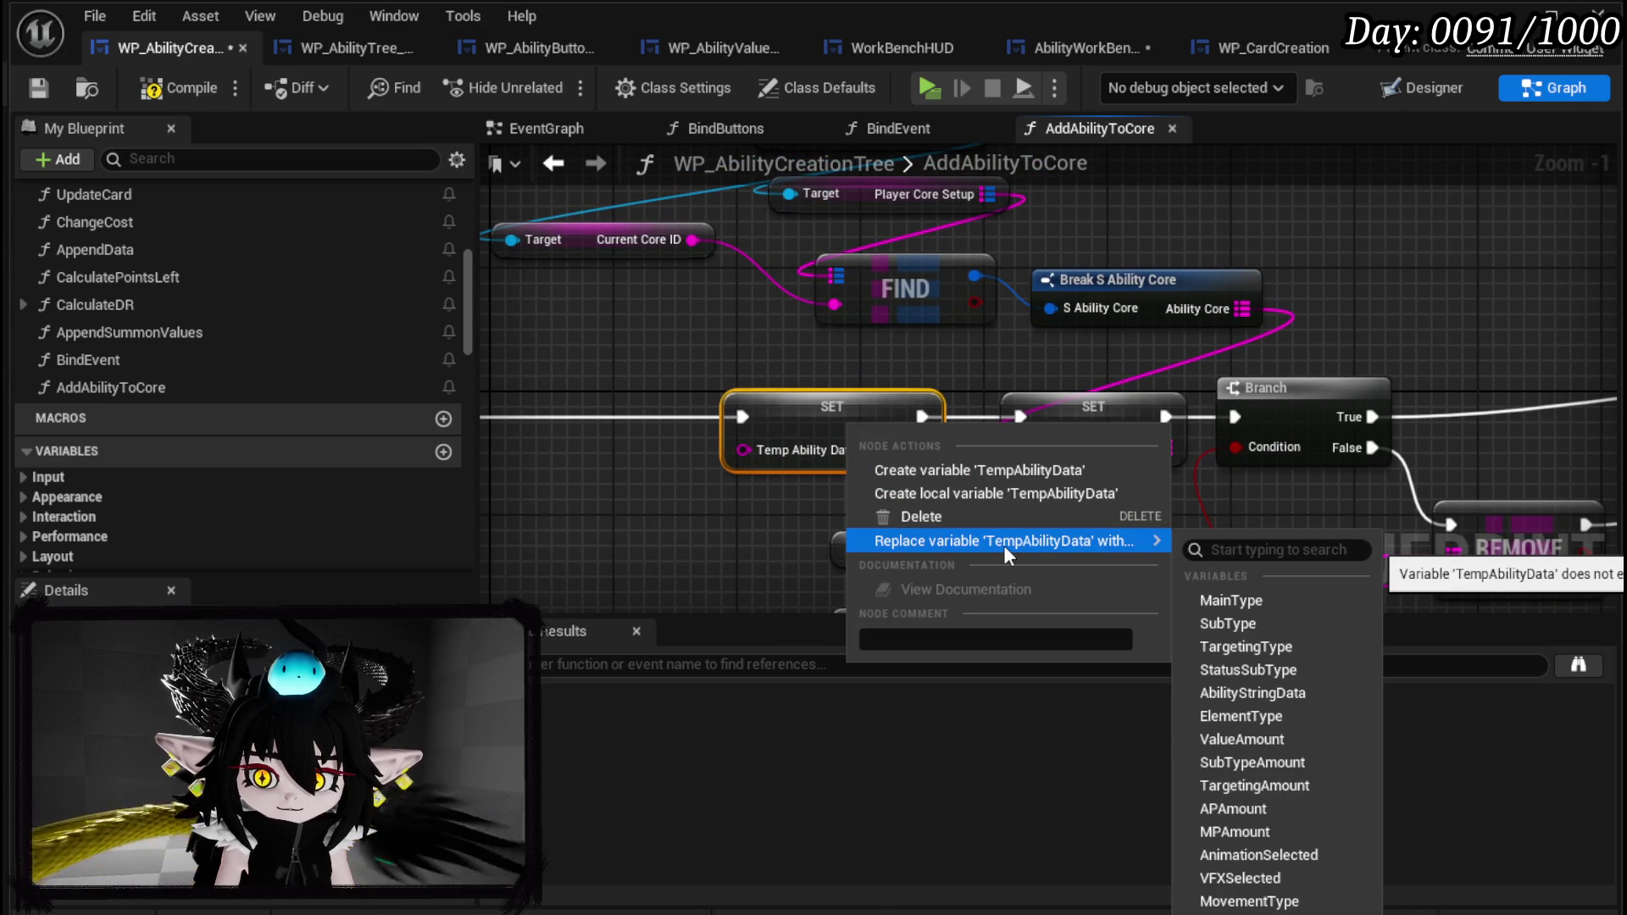
click(961, 490)
mouse_move(1045, 521)
mouse_down()
mouse_move(846, 398)
mouse_move(832, 328)
mouse_move(803, 438)
mouse_up()
scroll(912, 450, down, 1)
drag(912, 450, 626, 439)
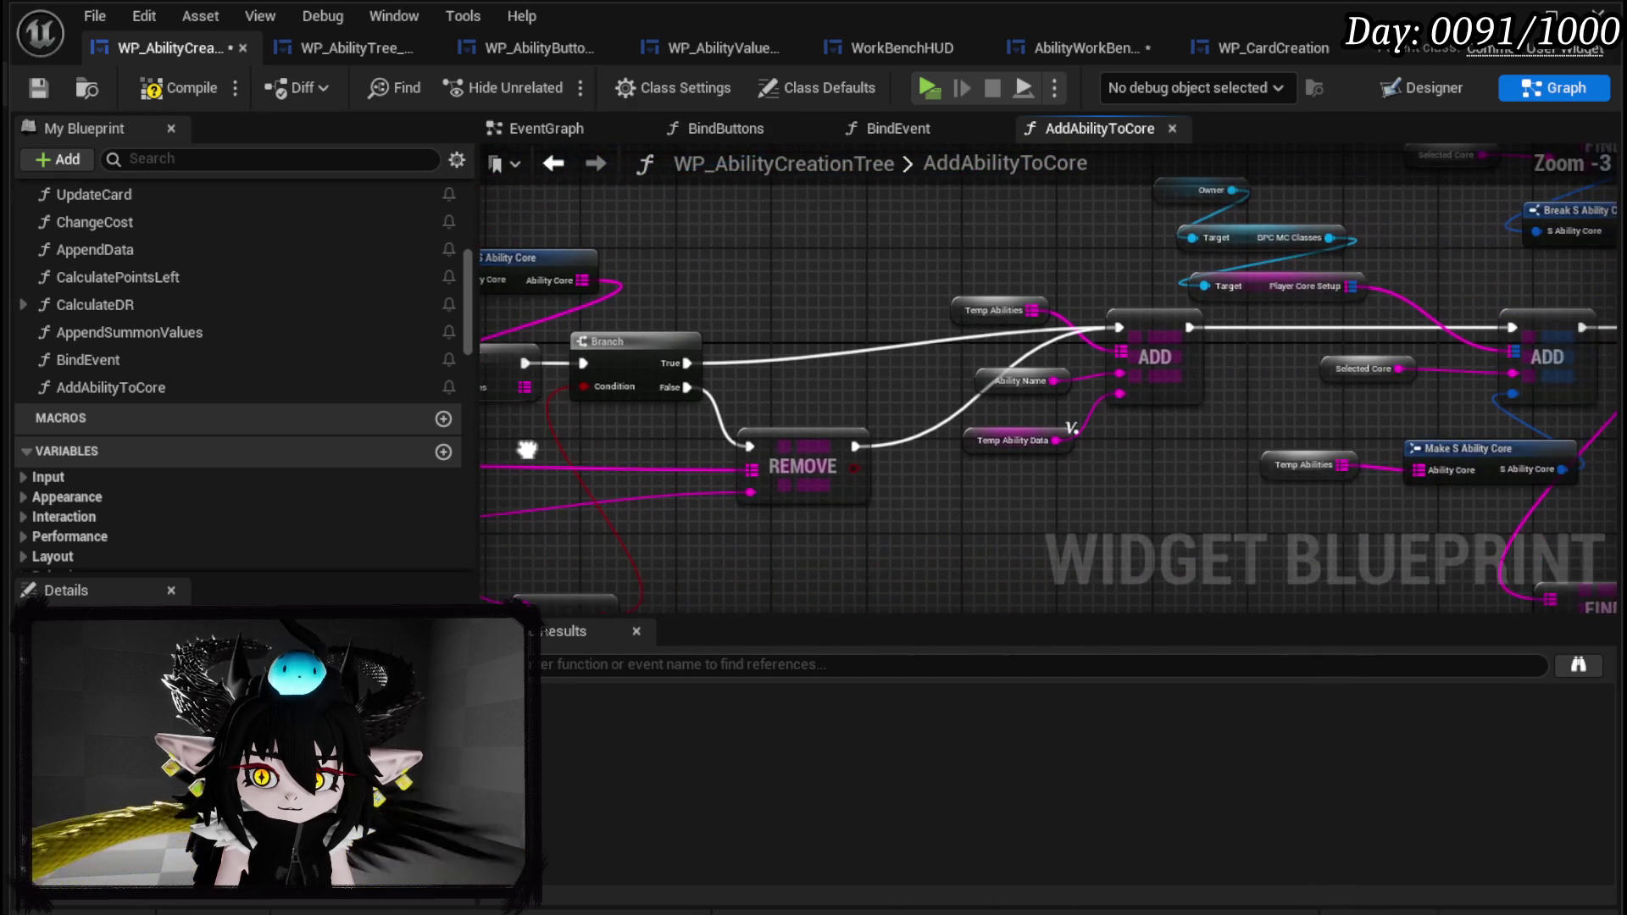
drag(853, 329, 1190, 331)
click(818, 364)
right_click(817, 363)
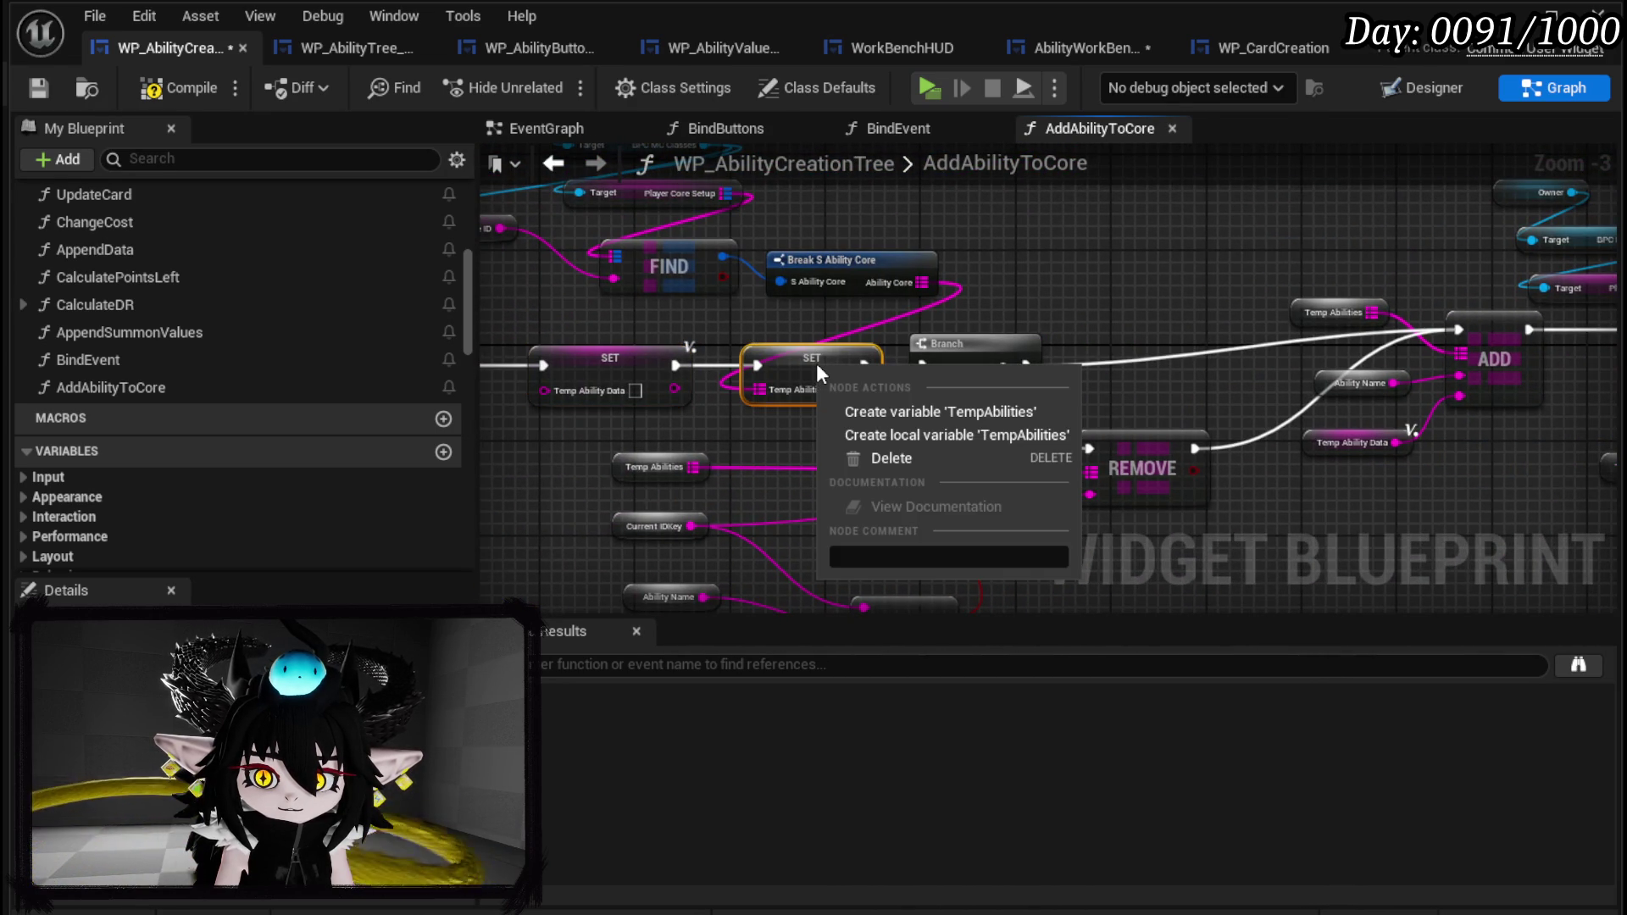
click(927, 437)
Move the == node beside its Ability Name and Current IDKey inputs.
mouse_move(838, 451)
mouse_down()
mouse_move(843, 370)
mouse_move(948, 367)
mouse_up()
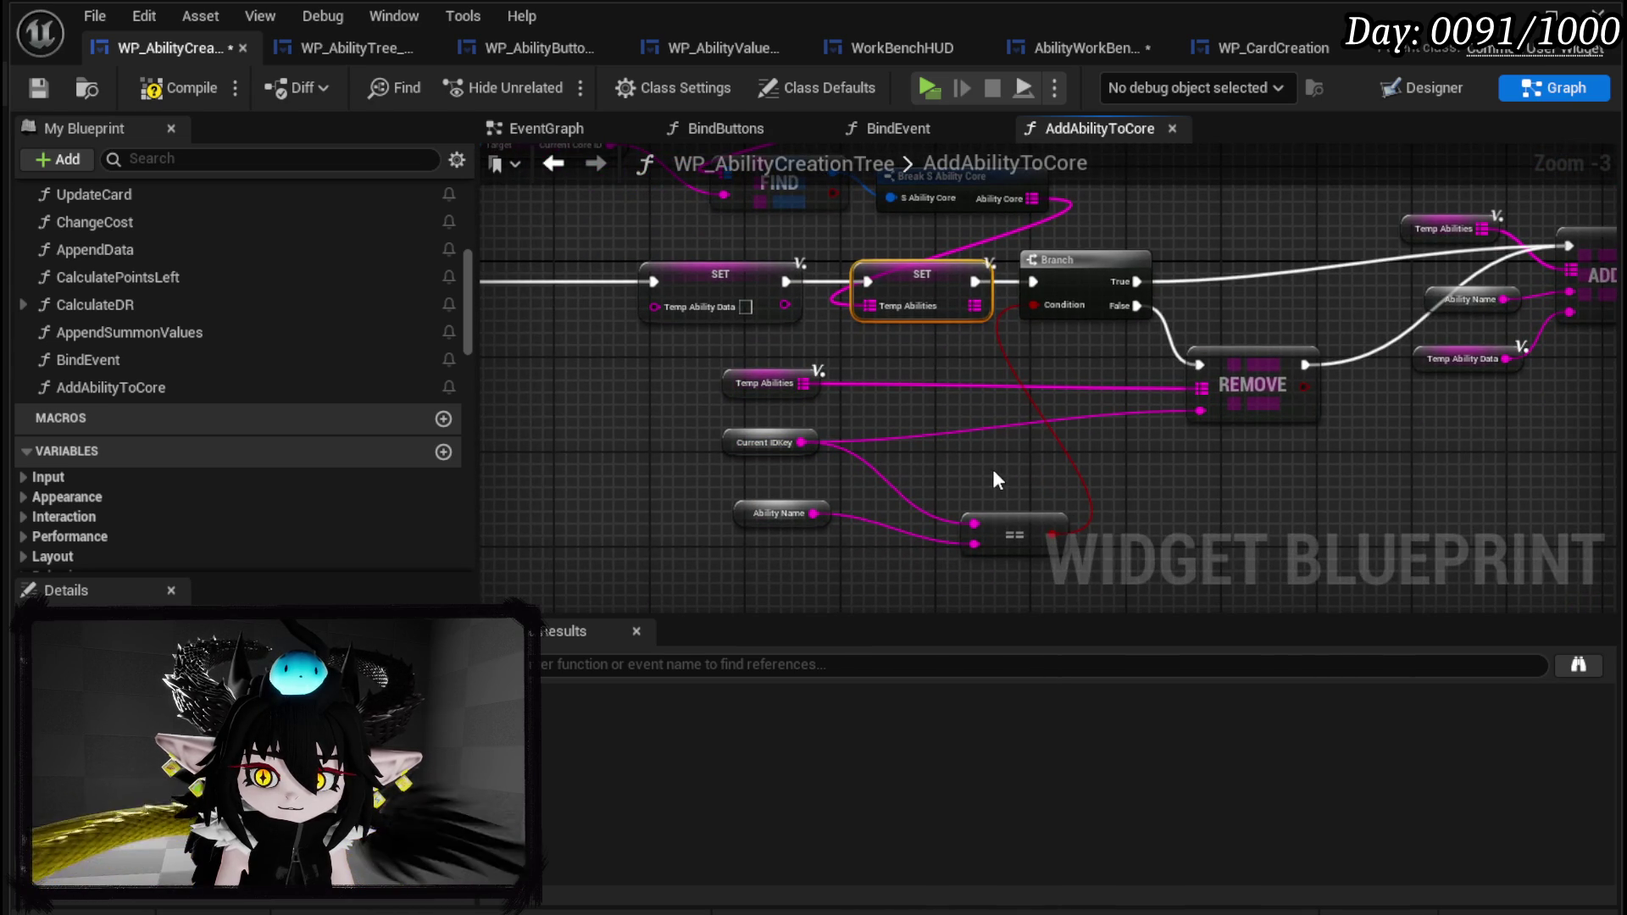
scroll(751, 476, up, 2)
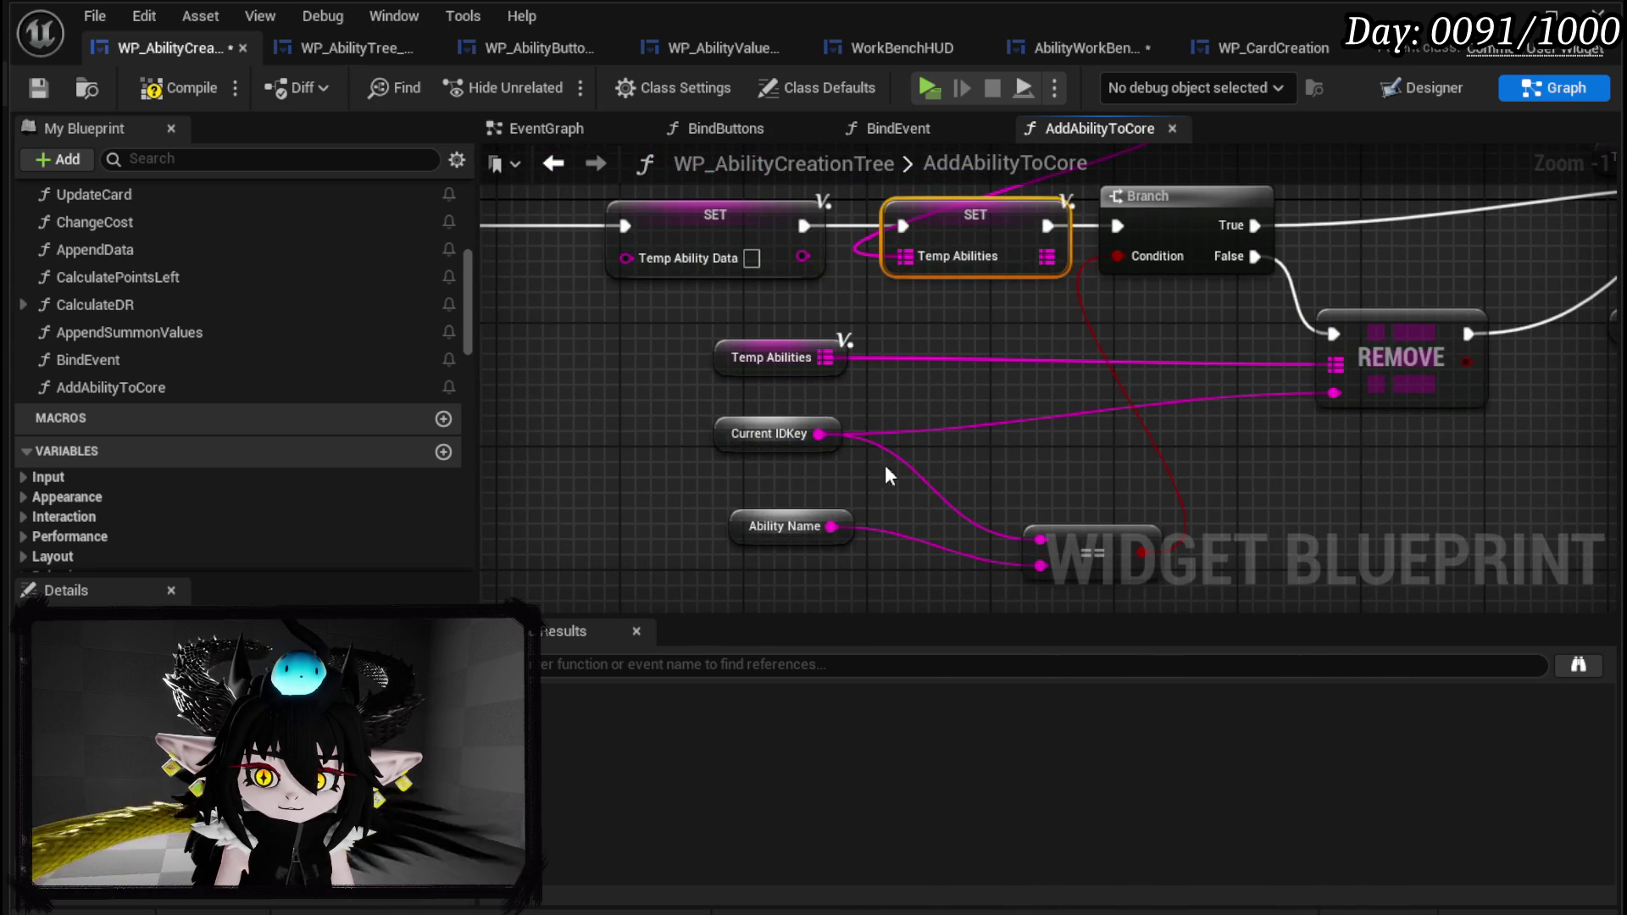
scroll(1003, 449, down, 1)
mouse_move(1098, 536)
mouse_down()
mouse_move(1020, 455)
mouse_move(1033, 477)
mouse_up()
mouse_move(1243, 458)
mouse_down()
mouse_move(1098, 437)
mouse_move(1204, 430)
mouse_up()
mouse_move(765, 516)
mouse_down()
mouse_move(1233, 414)
mouse_move(732, 475)
mouse_move(627, 424)
mouse_up()
scroll(615, 419, up, 2)
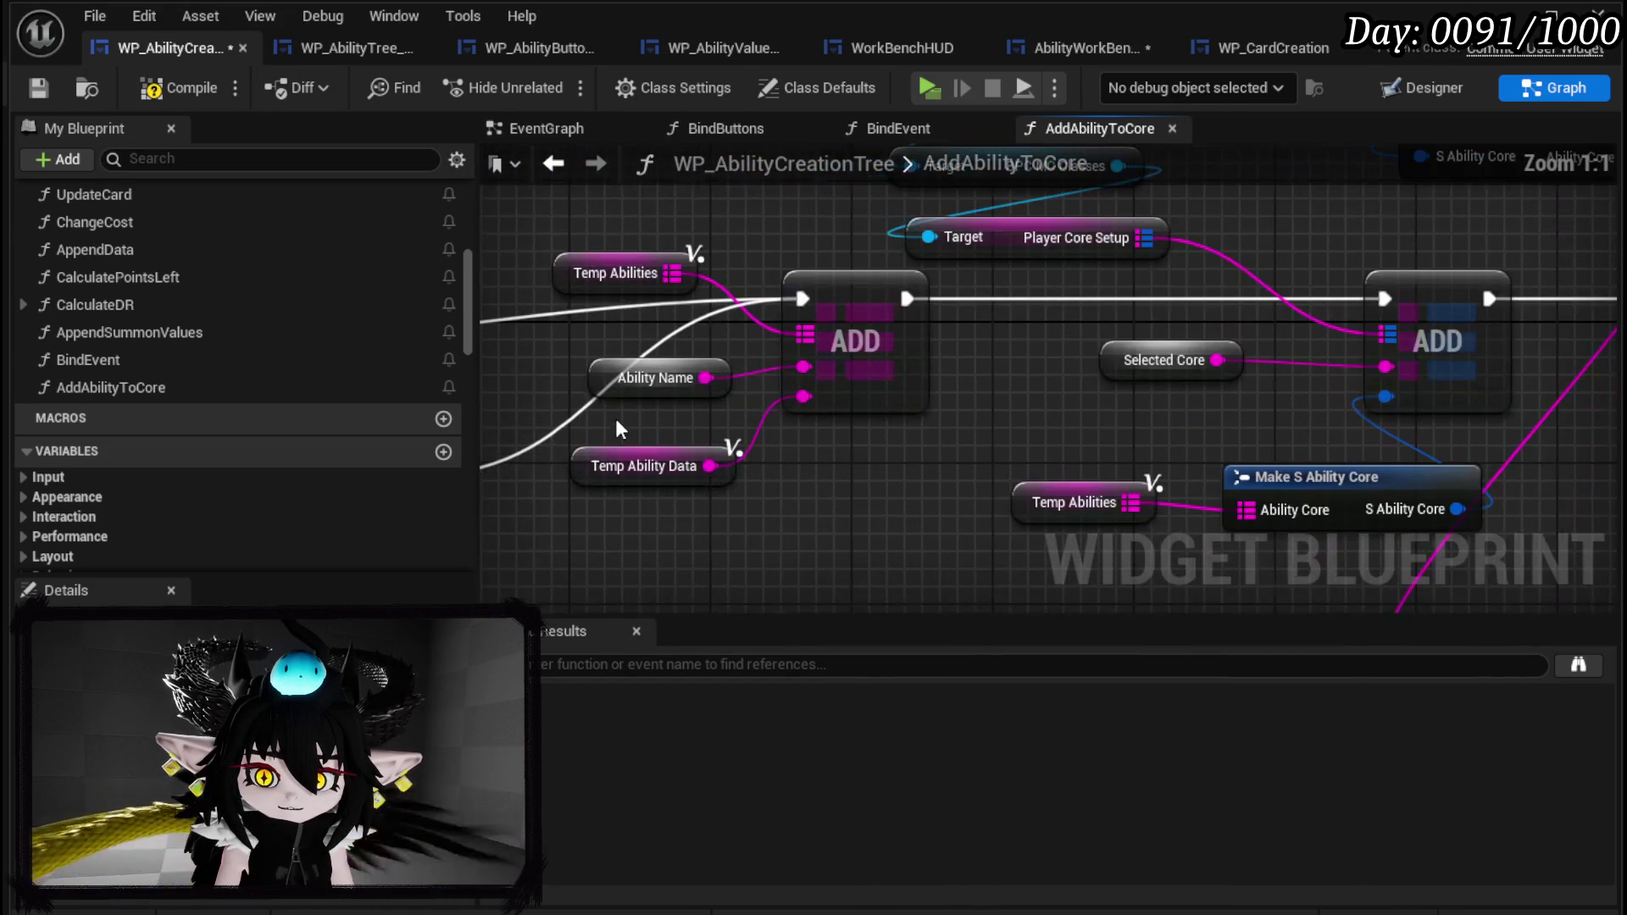
Create the missing AbilityName and CurrentIDKey variables from their getter nodes.
click(613, 389)
right_click(585, 378)
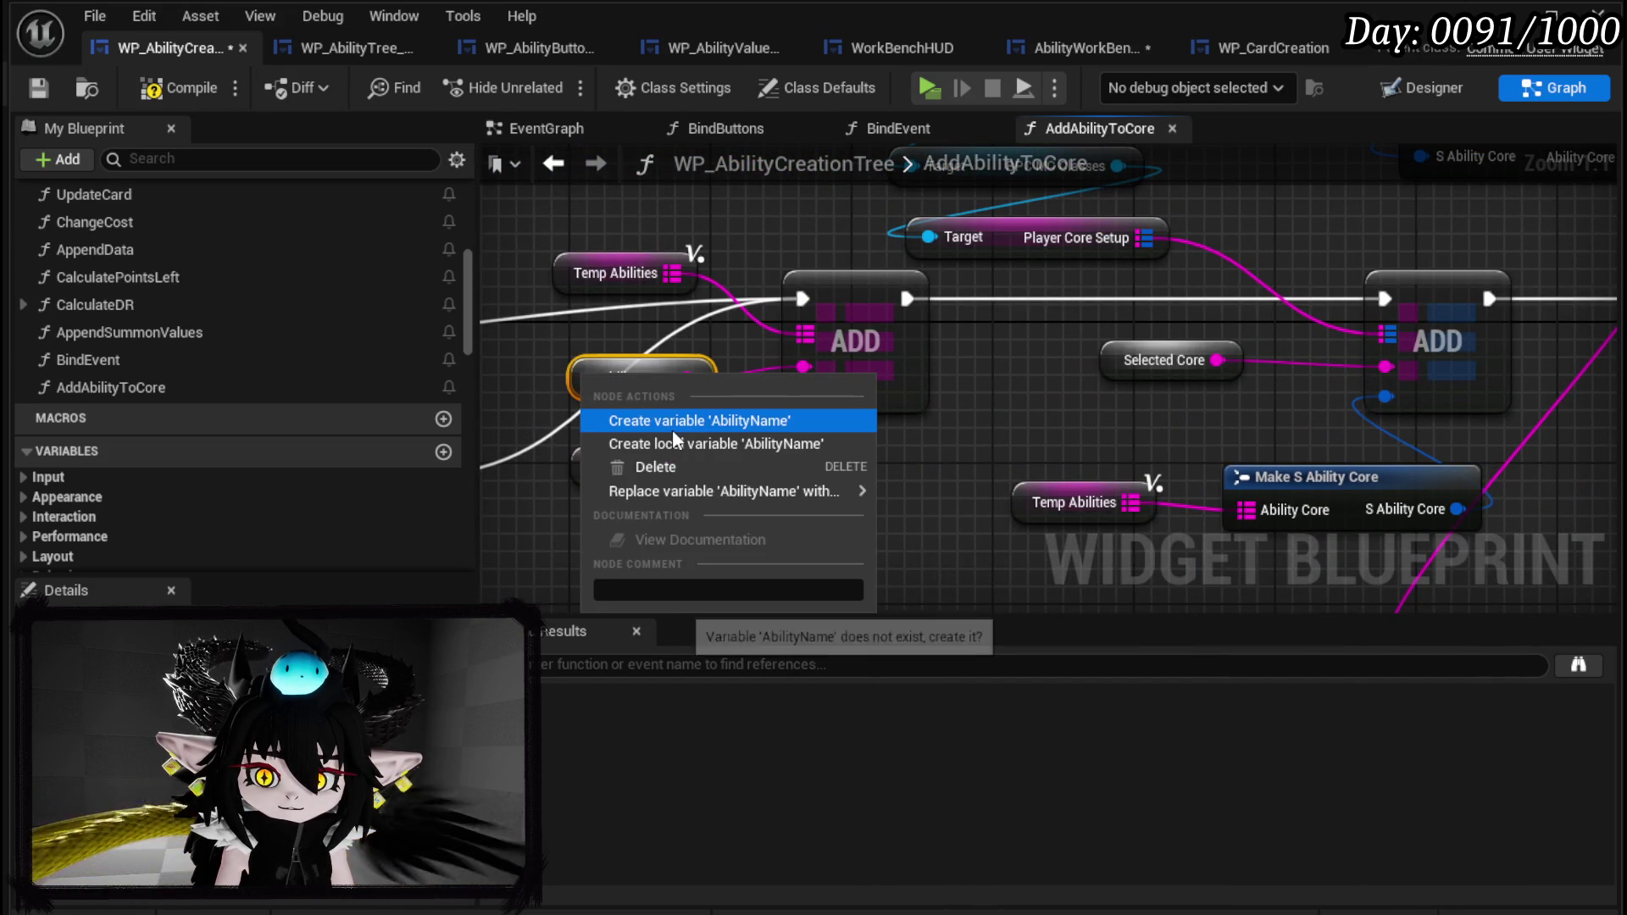
click(673, 422)
scroll(673, 424, down, 3)
scroll(663, 454, up, 2)
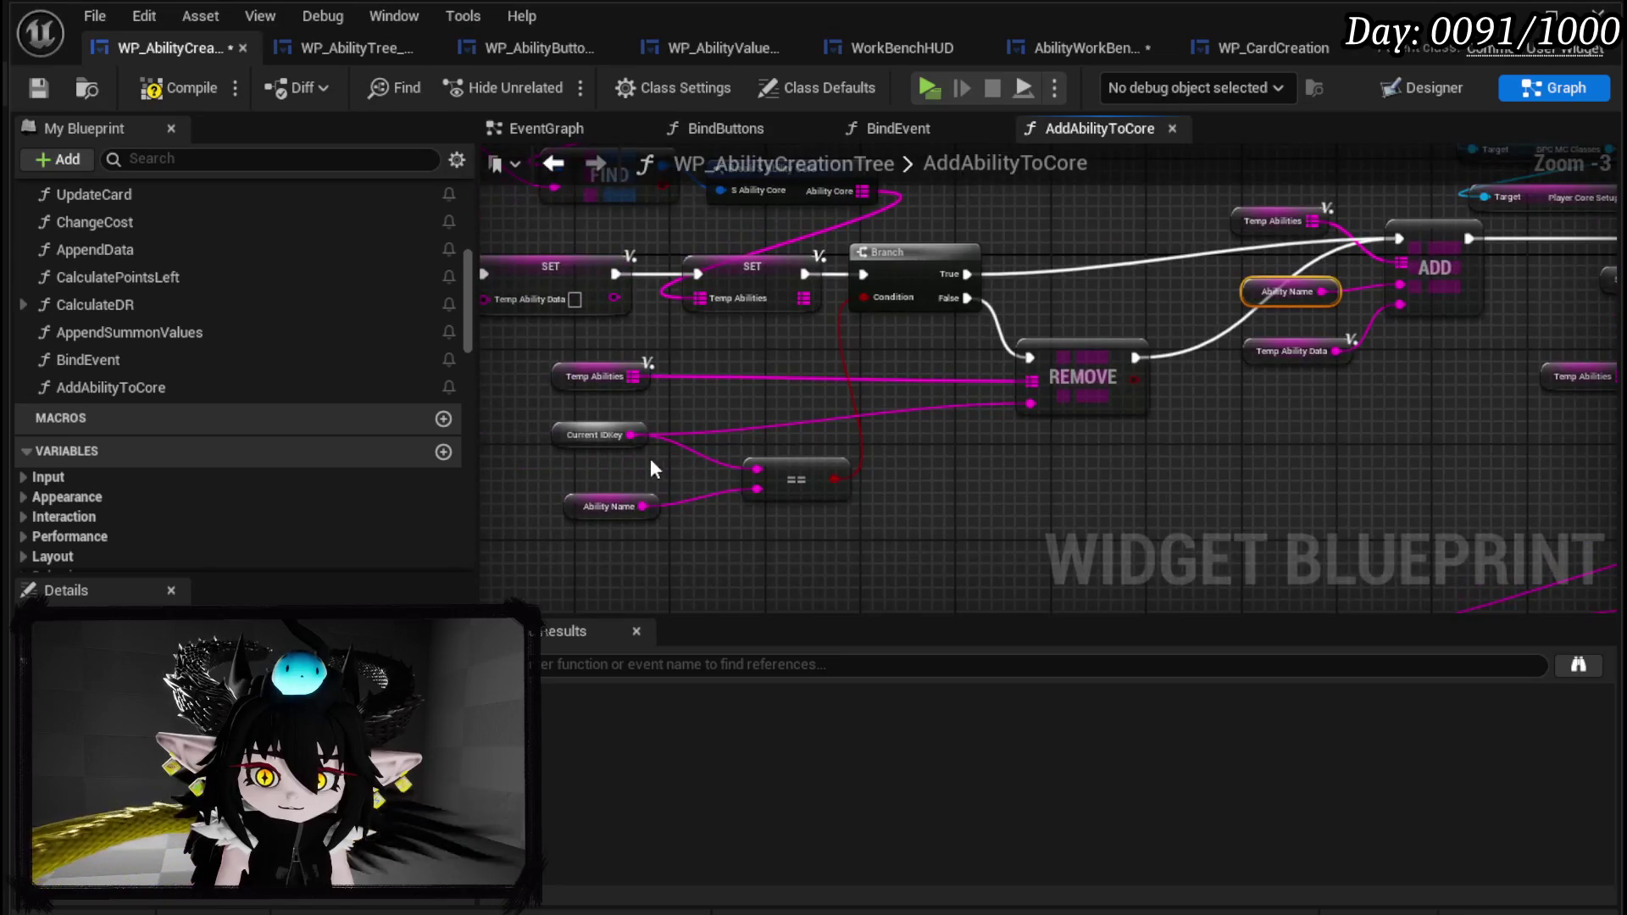
click(584, 430)
right_click(566, 435)
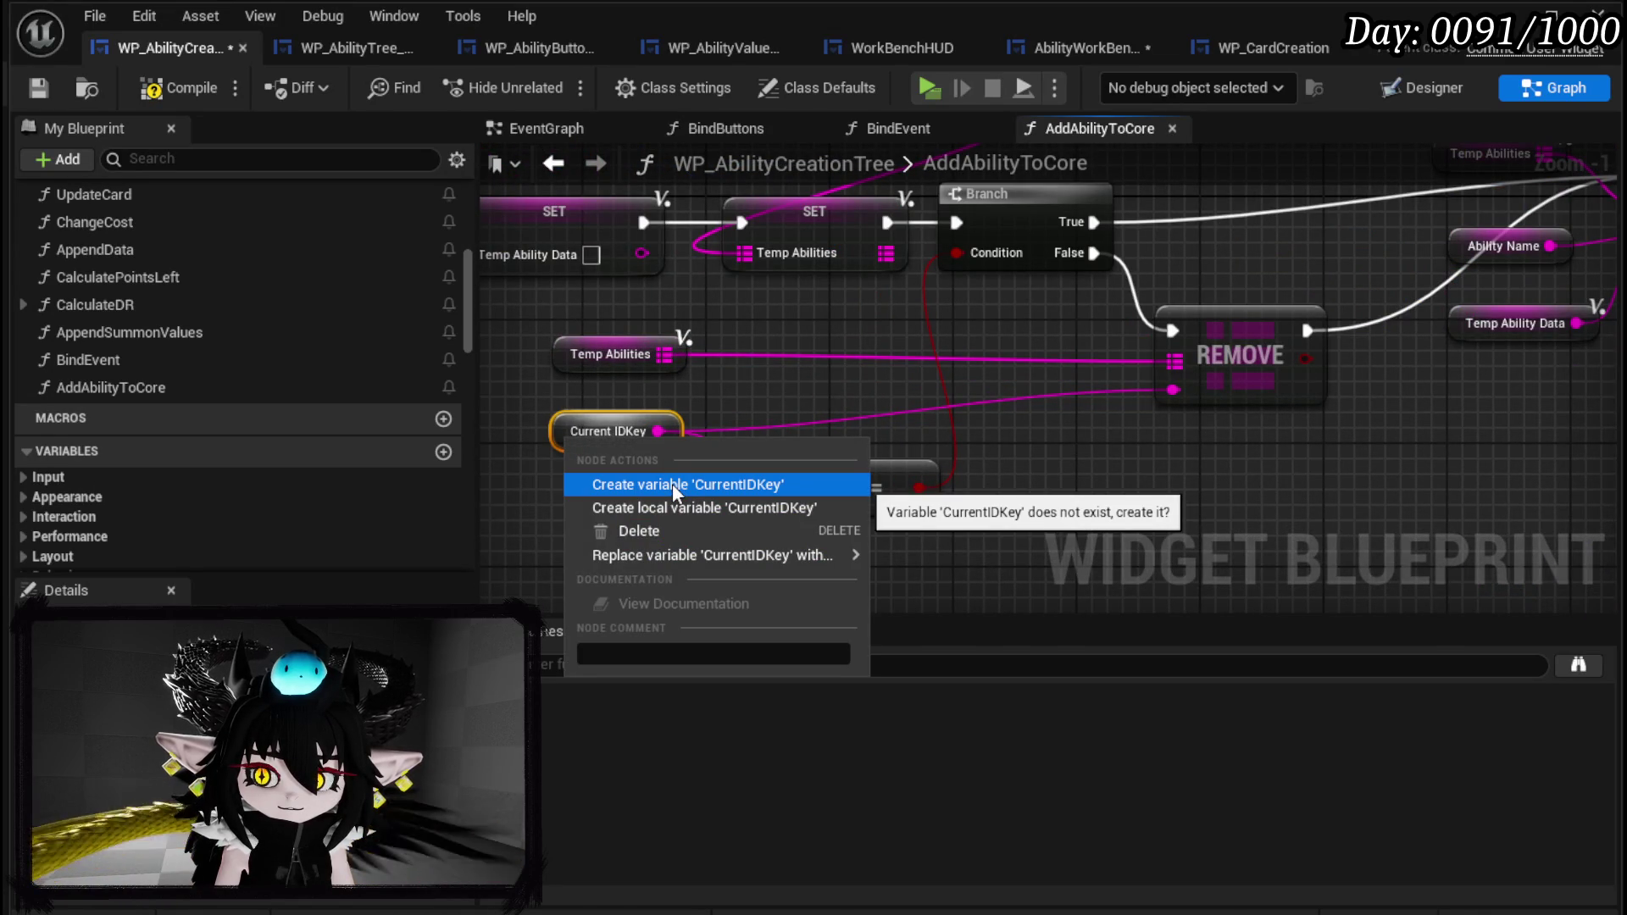
click(673, 483)
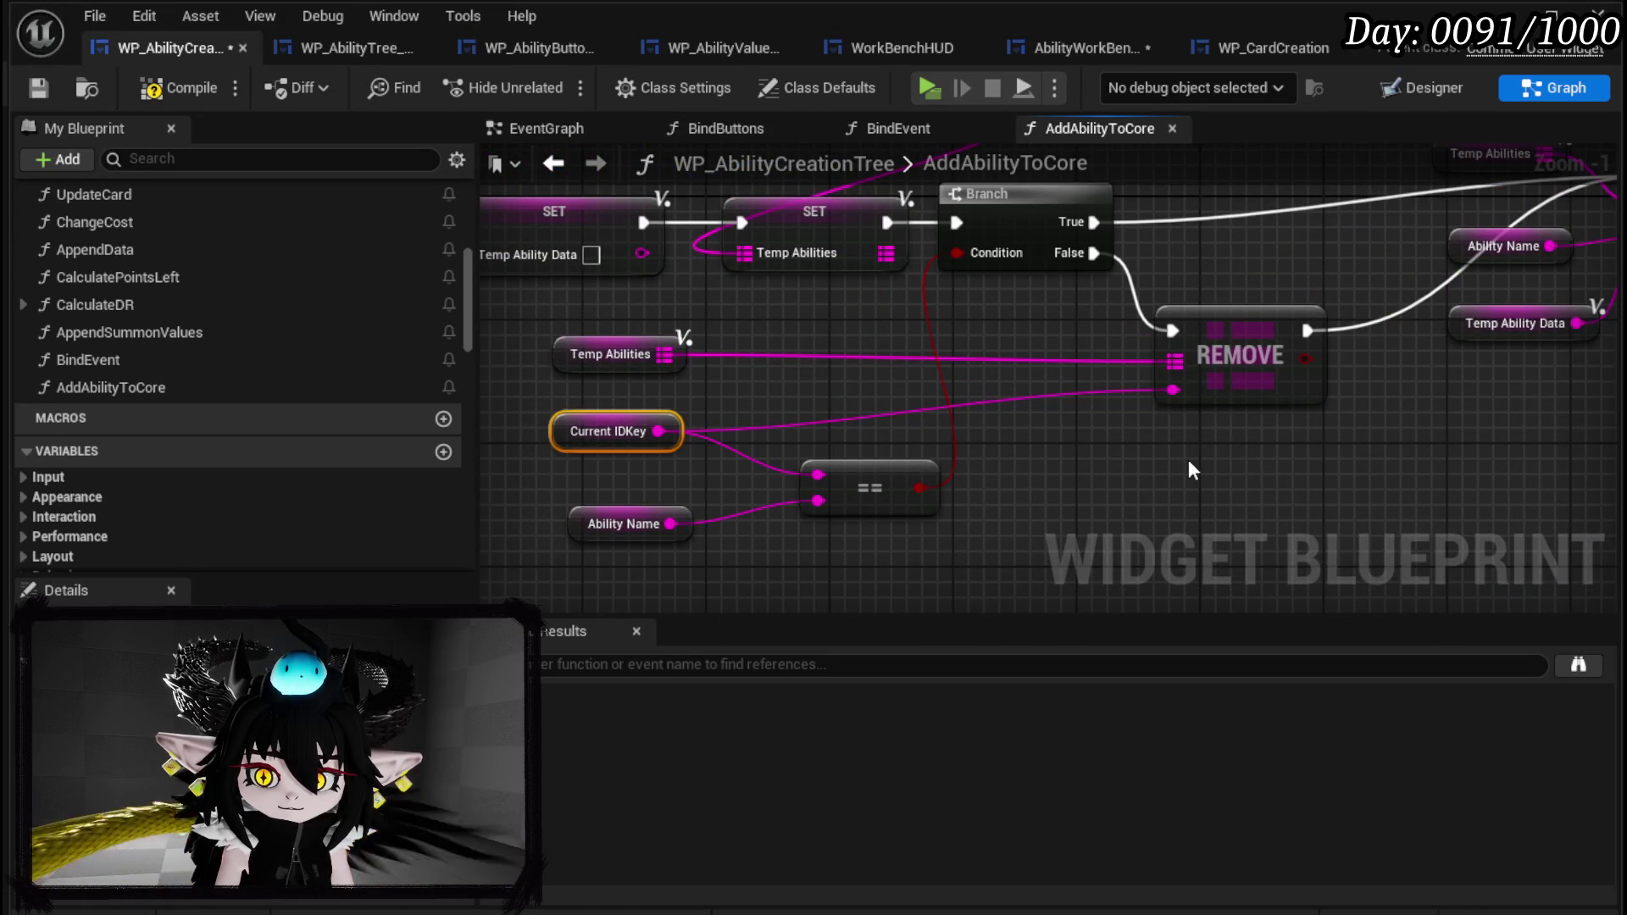
scroll(1188, 459, down, 2)
mouse_move(1188, 459)
mouse_down()
mouse_move(914, 455)
mouse_move(965, 484)
mouse_up()
scroll(1014, 368, up, 2)
scroll(916, 461, up, 1)
Add a Get Current Core ID node off BPC MC Classes, placed below Player Core Setup.
click(933, 434)
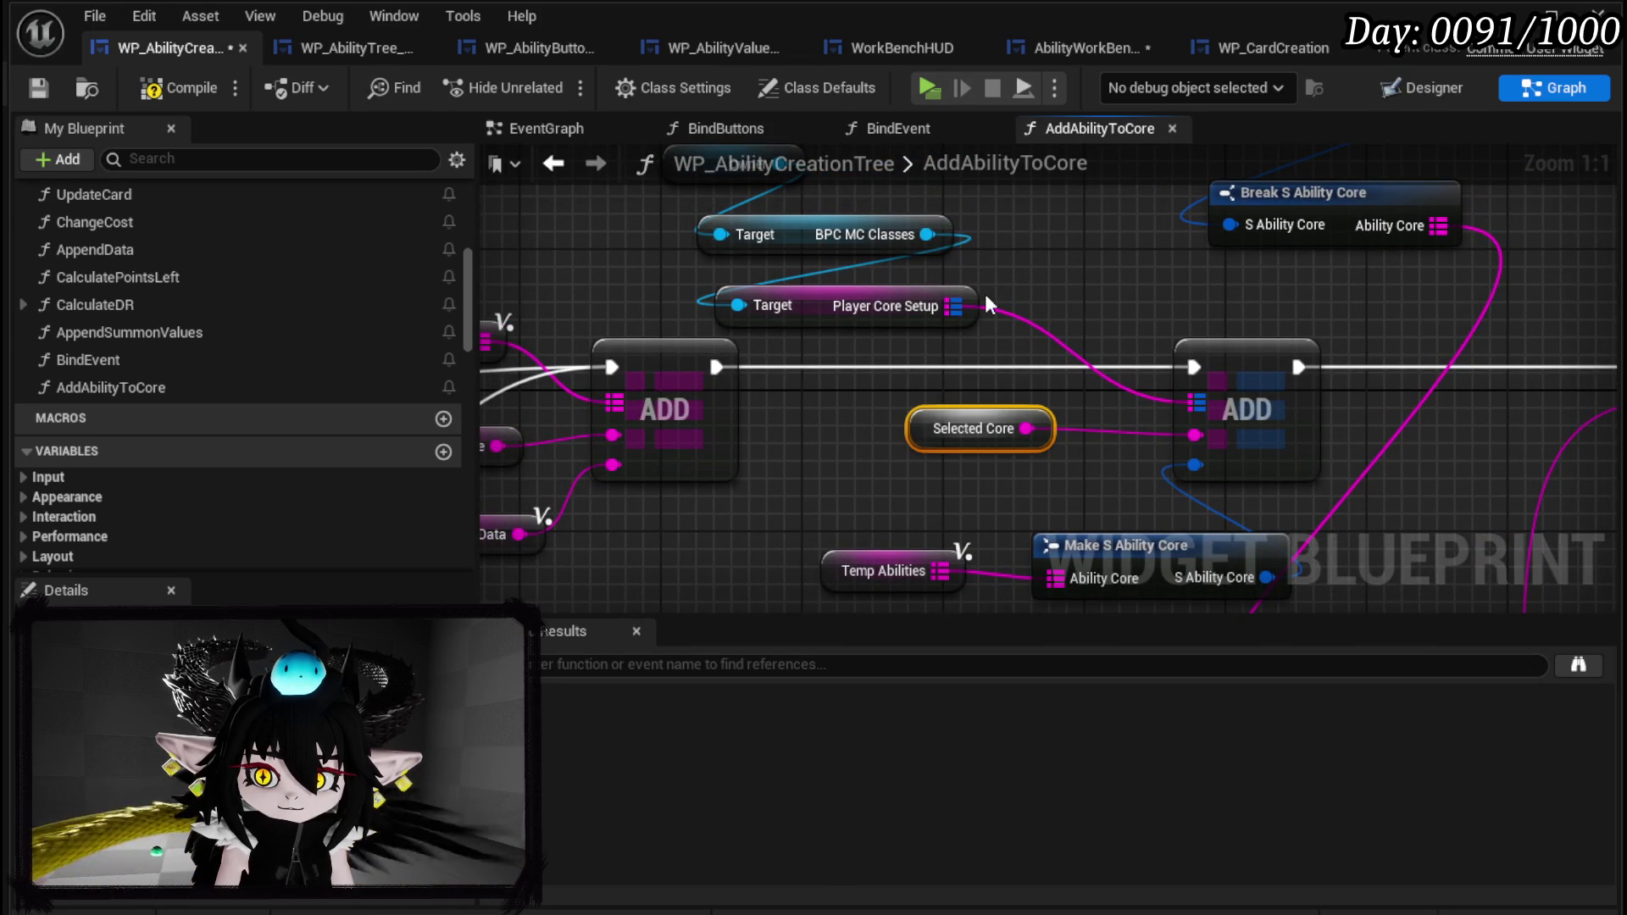
drag(927, 234, 1050, 251)
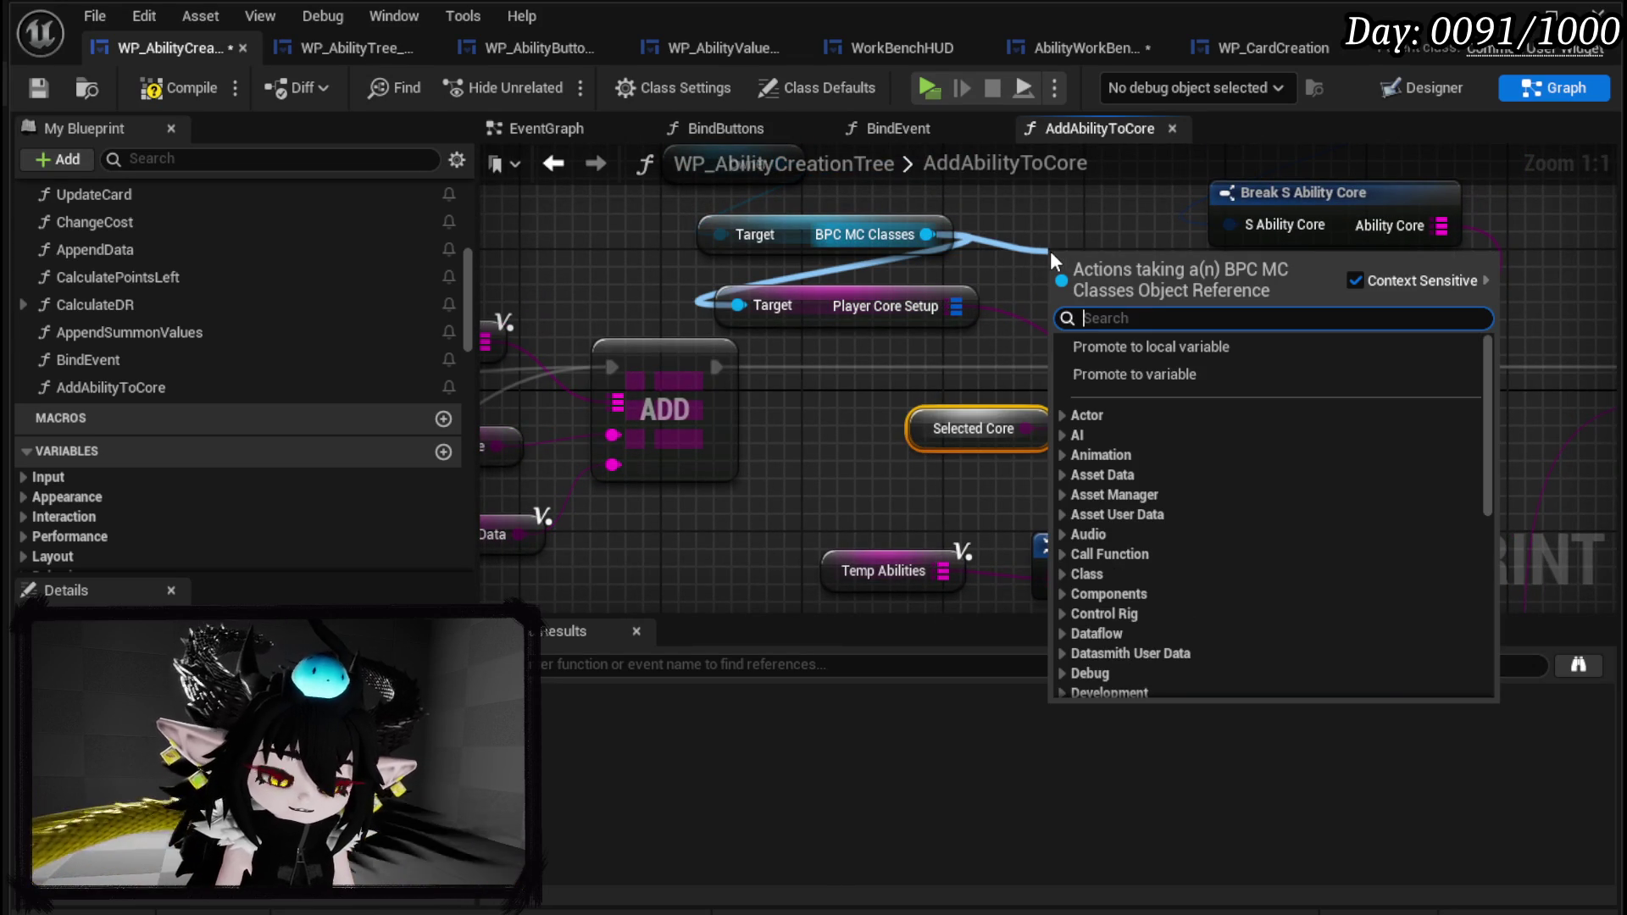
text(get curren)
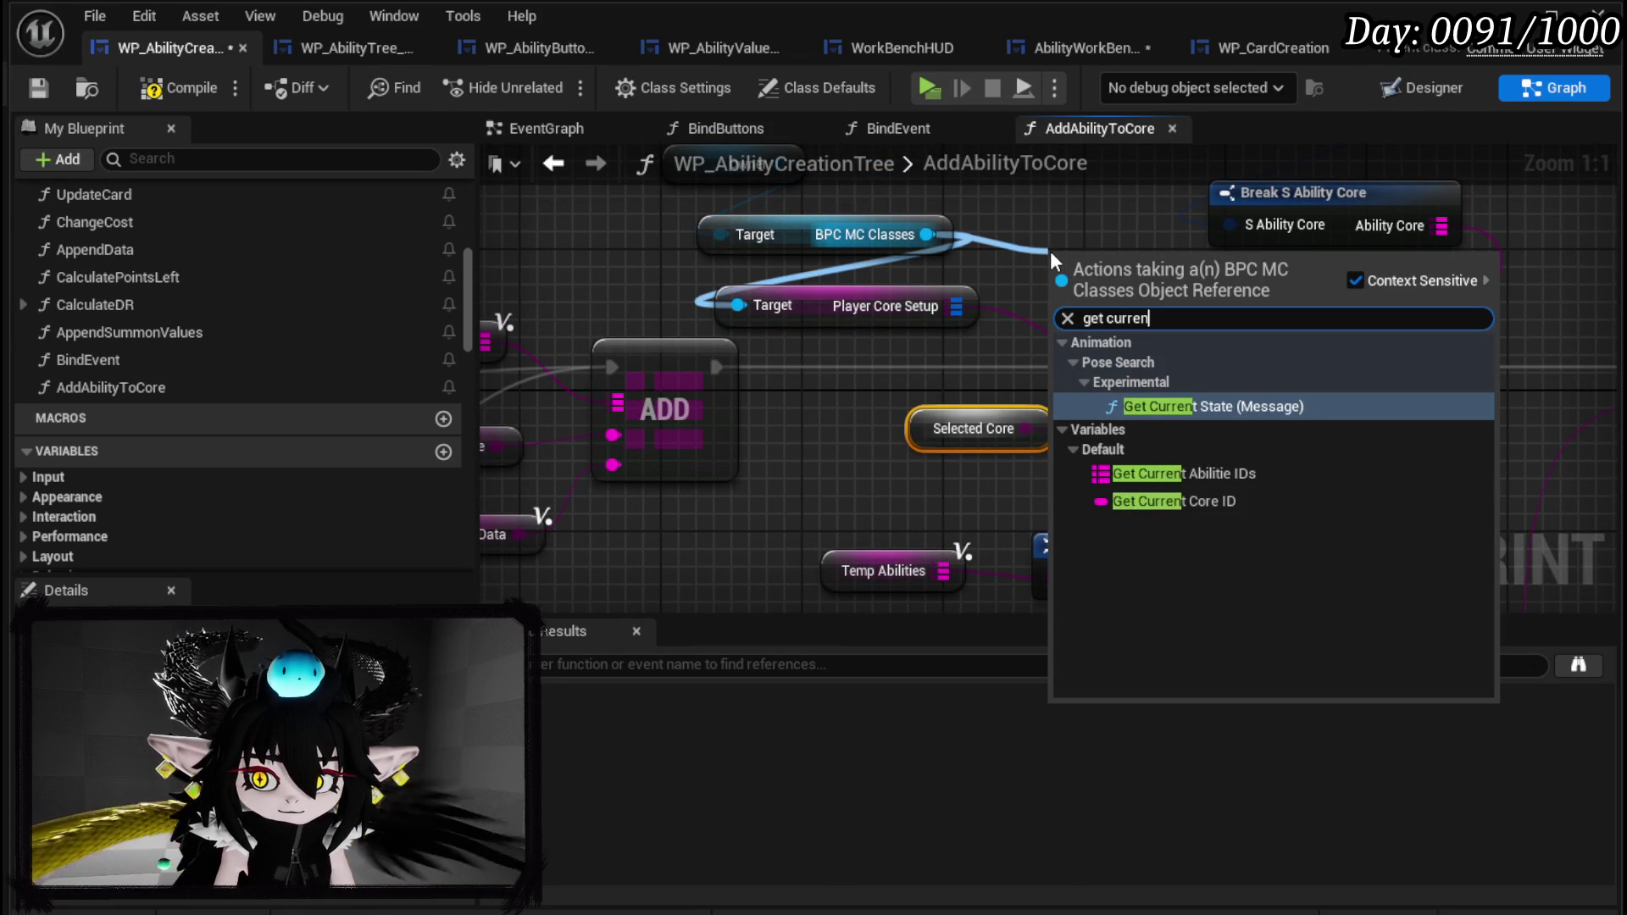
click(1136, 501)
mouse_move(1131, 268)
mouse_down()
mouse_move(900, 339)
mouse_move(904, 374)
mouse_move(840, 479)
mouse_up()
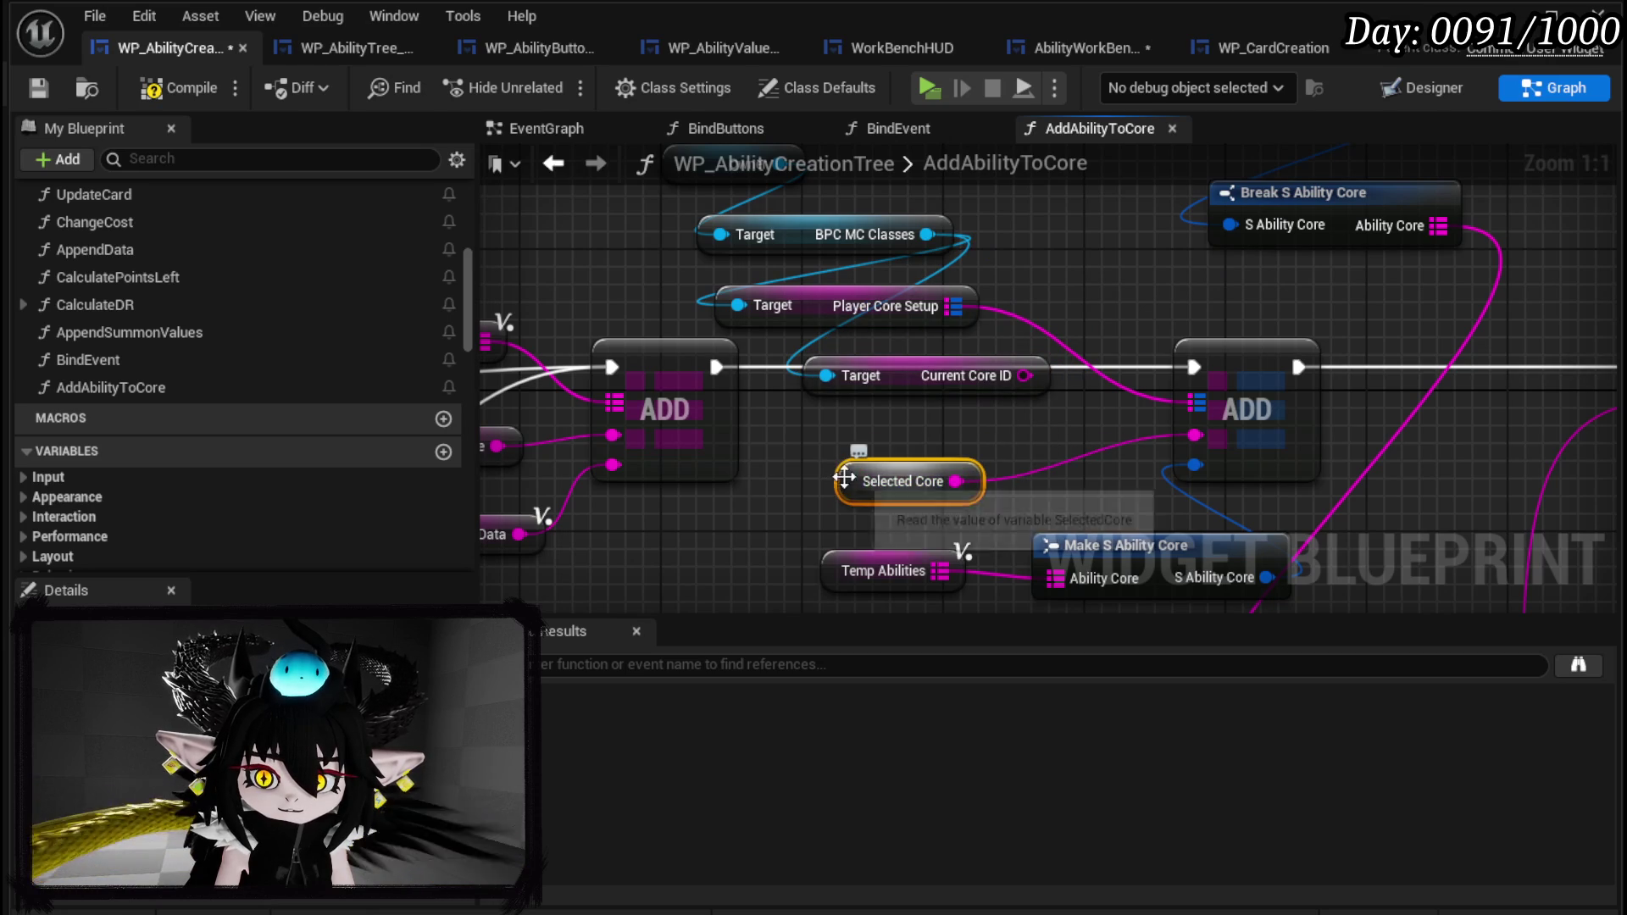
Create the SelectedCore variable and wire Current Core ID into the second ADD node.
right_click(843, 479)
click(970, 532)
drag(1027, 377, 1195, 435)
scroll(1091, 464, down, 2)
mouse_move(541, 445)
mouse_down()
mouse_move(806, 371)
mouse_move(911, 758)
mouse_move(820, 649)
mouse_move(1367, 435)
mouse_up()
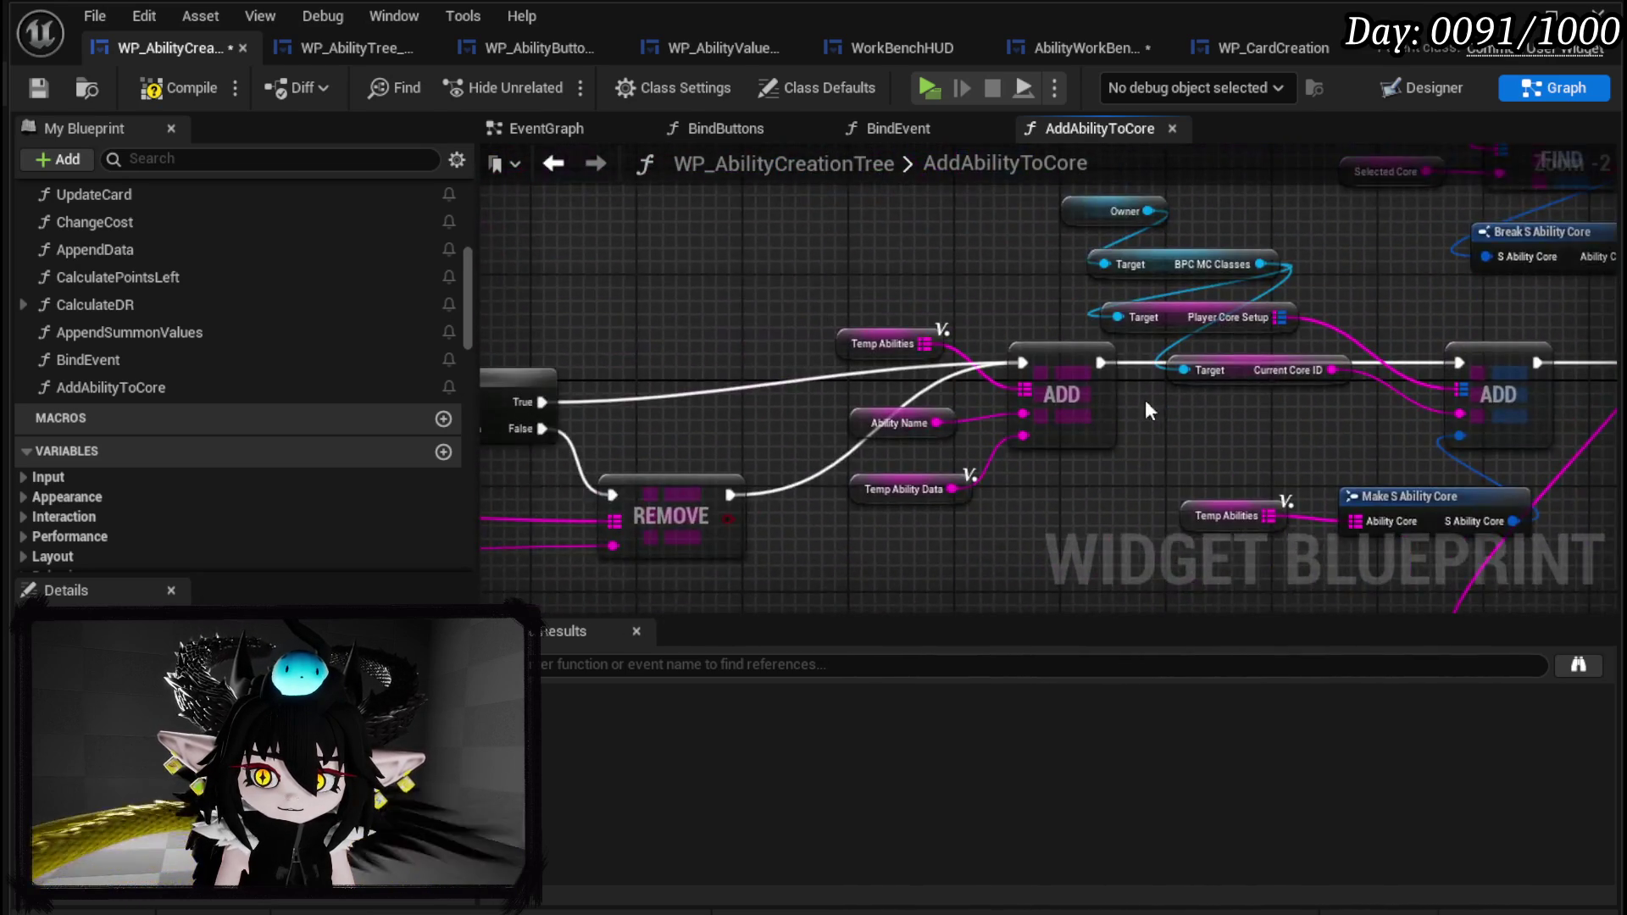
drag(644, 381, 1187, 365)
mouse_move(816, 334)
mouse_down()
mouse_move(1288, 339)
mouse_move(867, 357)
mouse_move(888, 430)
mouse_up()
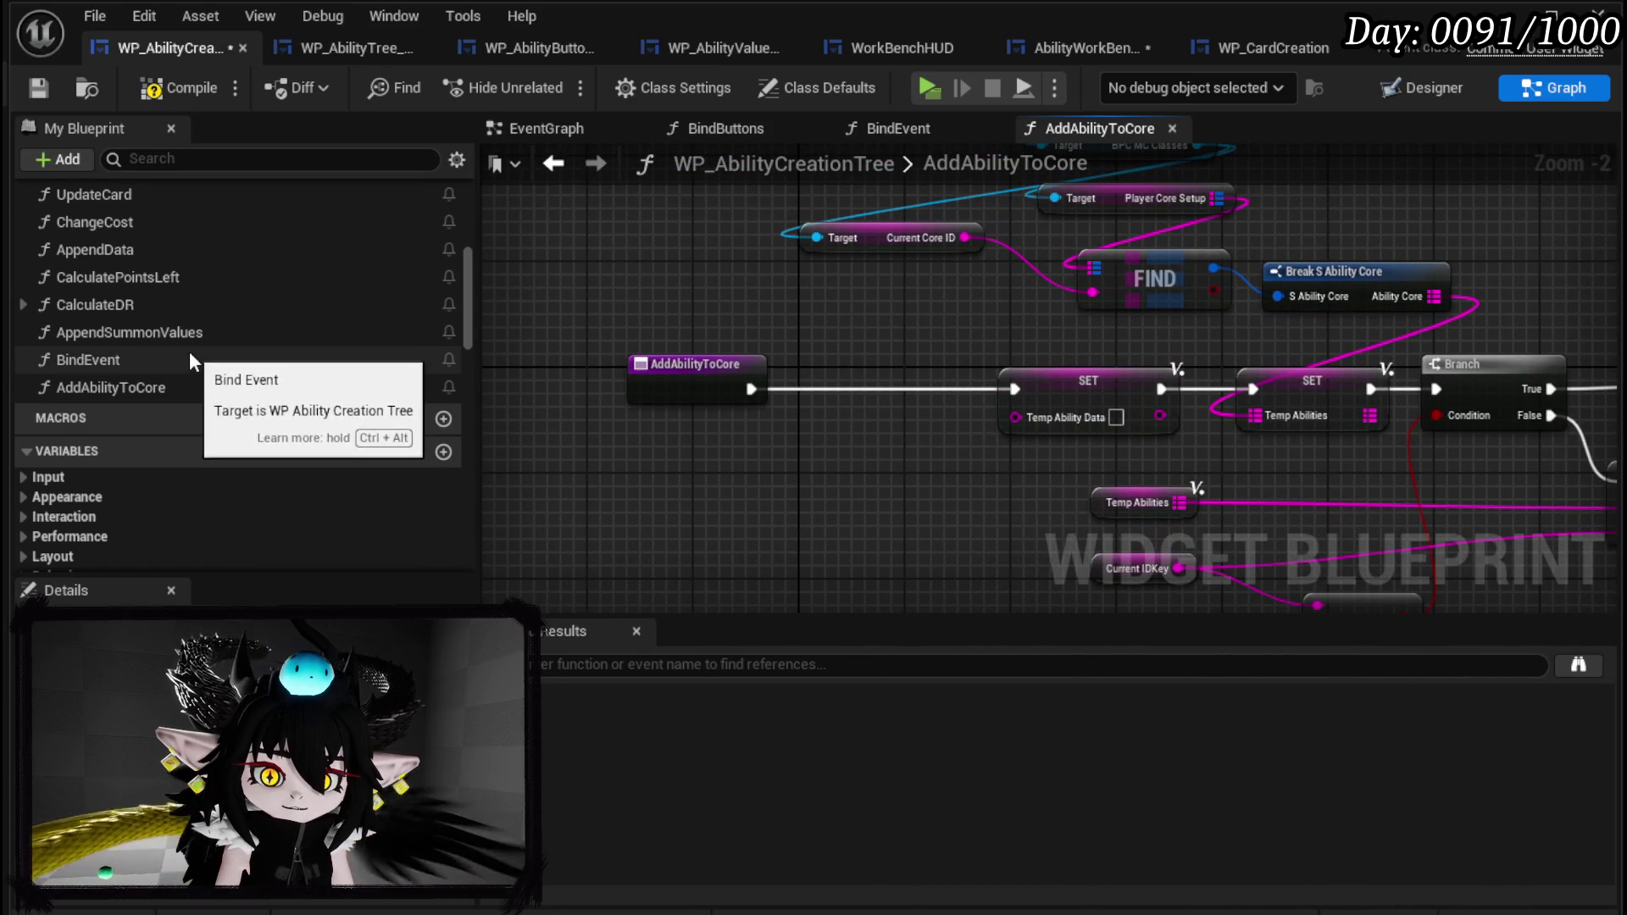
Shift the entry node left and wrap its execution wire in an 'Append Data' comment.
click(24, 88)
drag(665, 382, 529, 381)
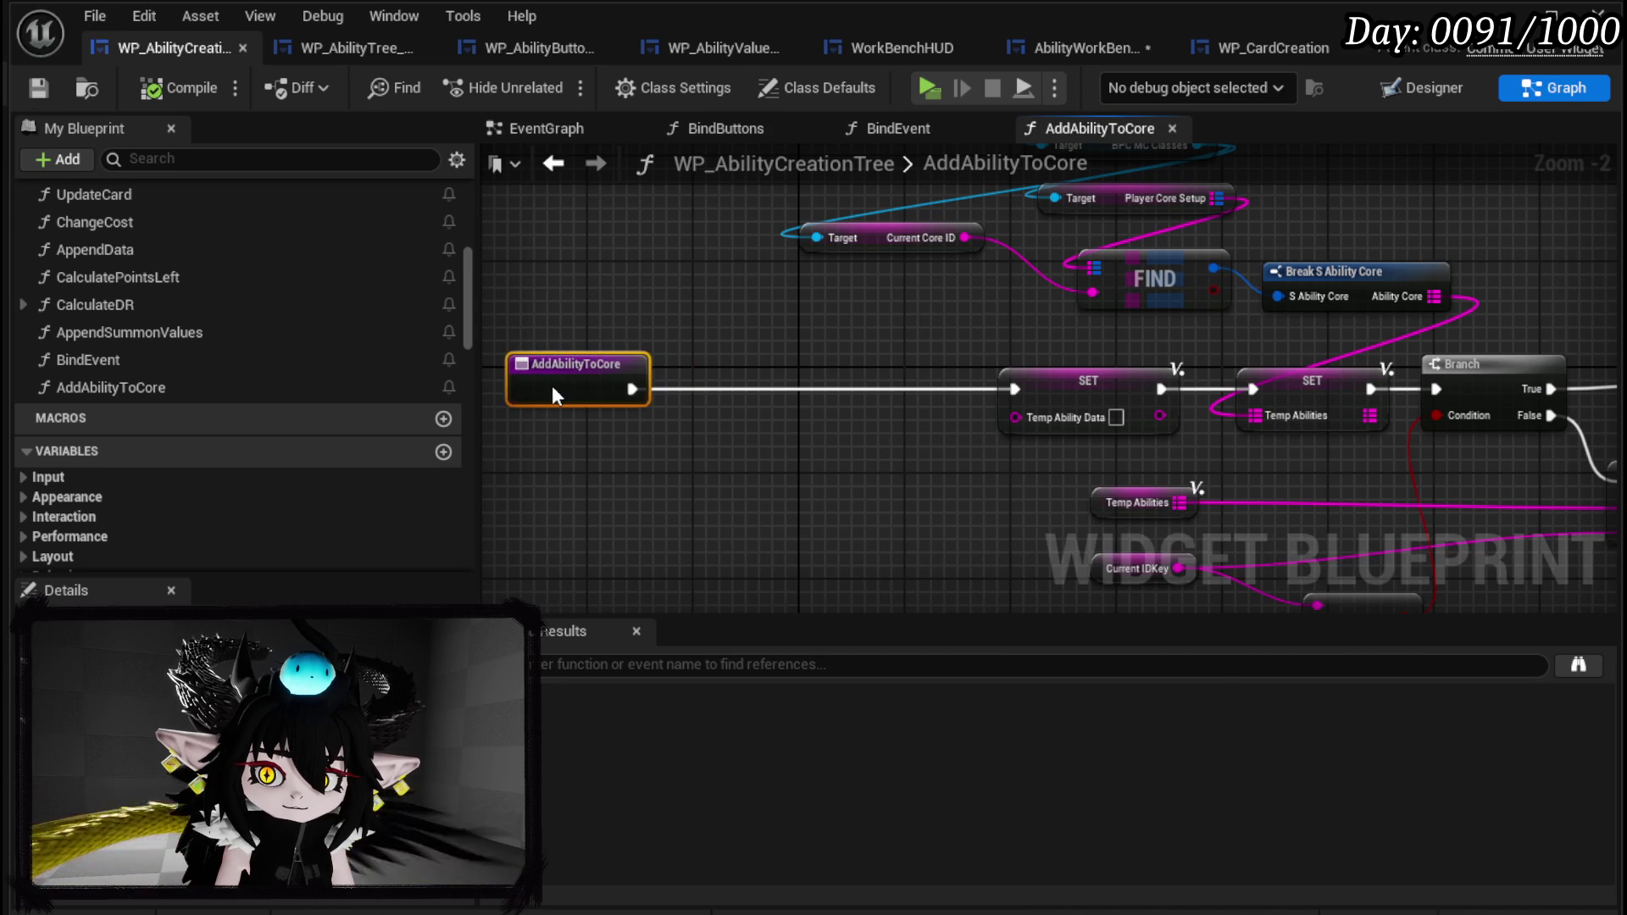
click(757, 429)
text(c)
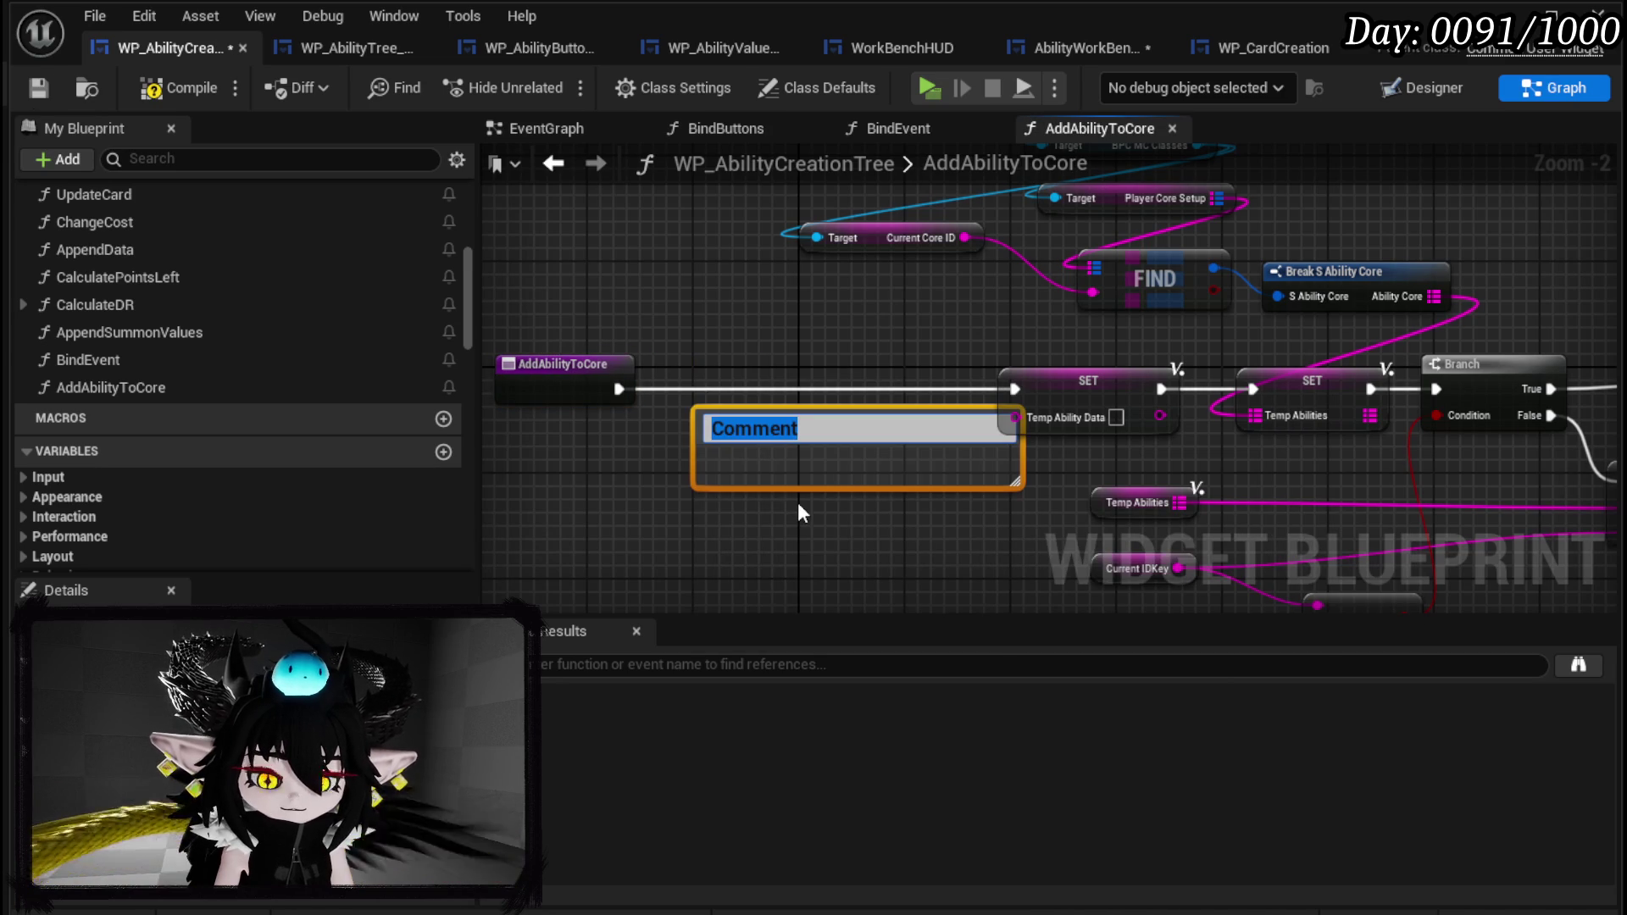
text(Append Data)
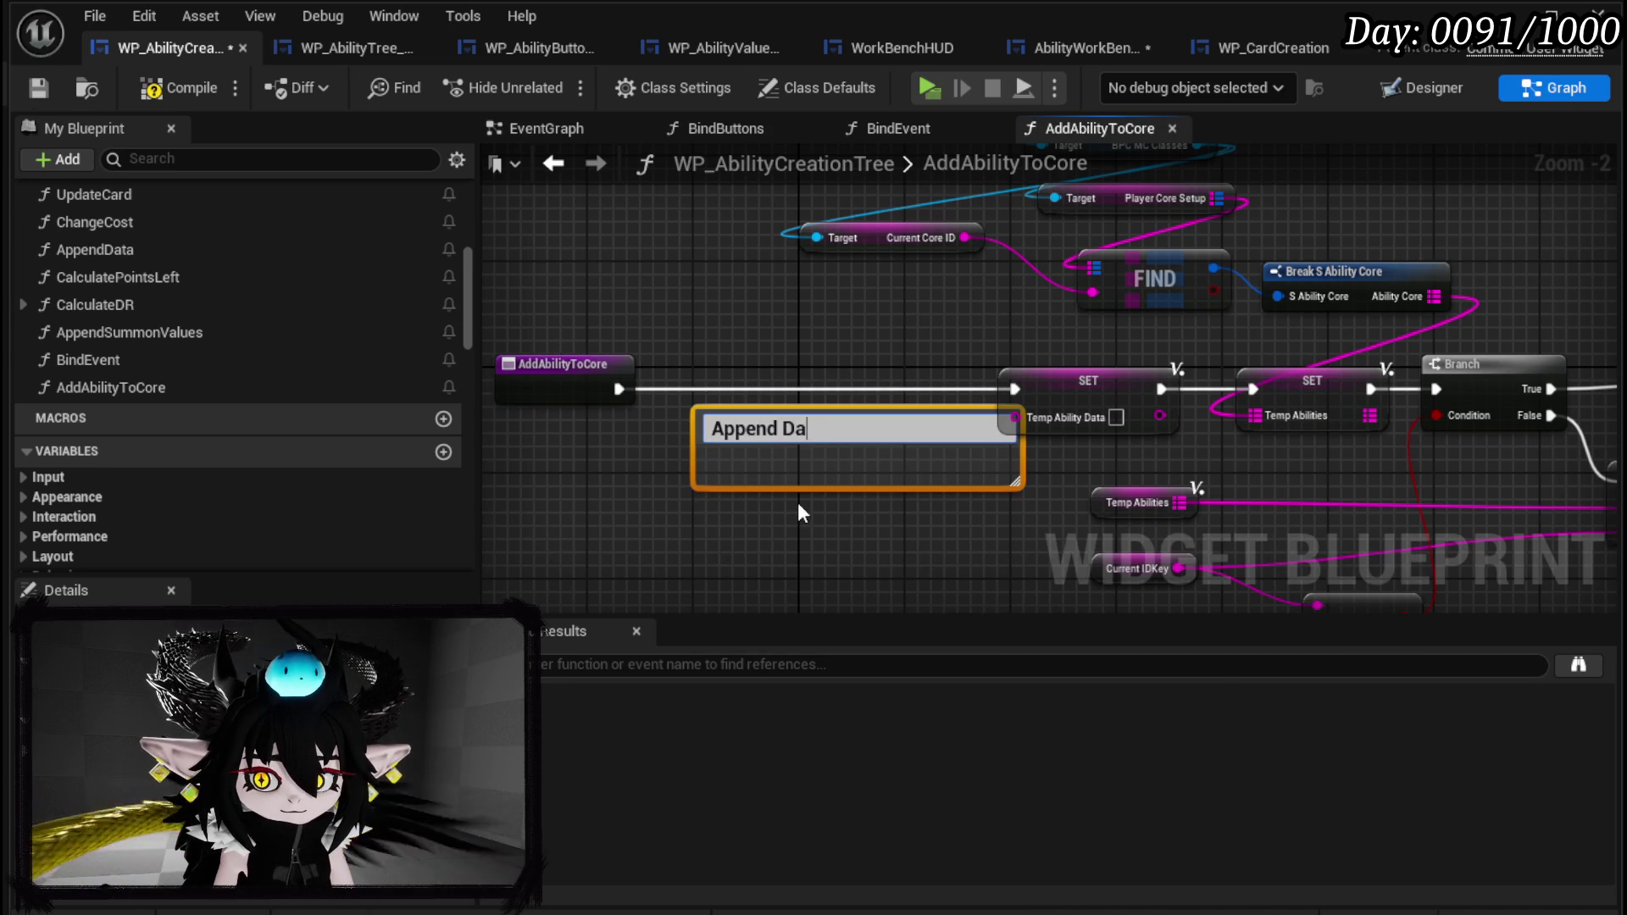
key(Return)
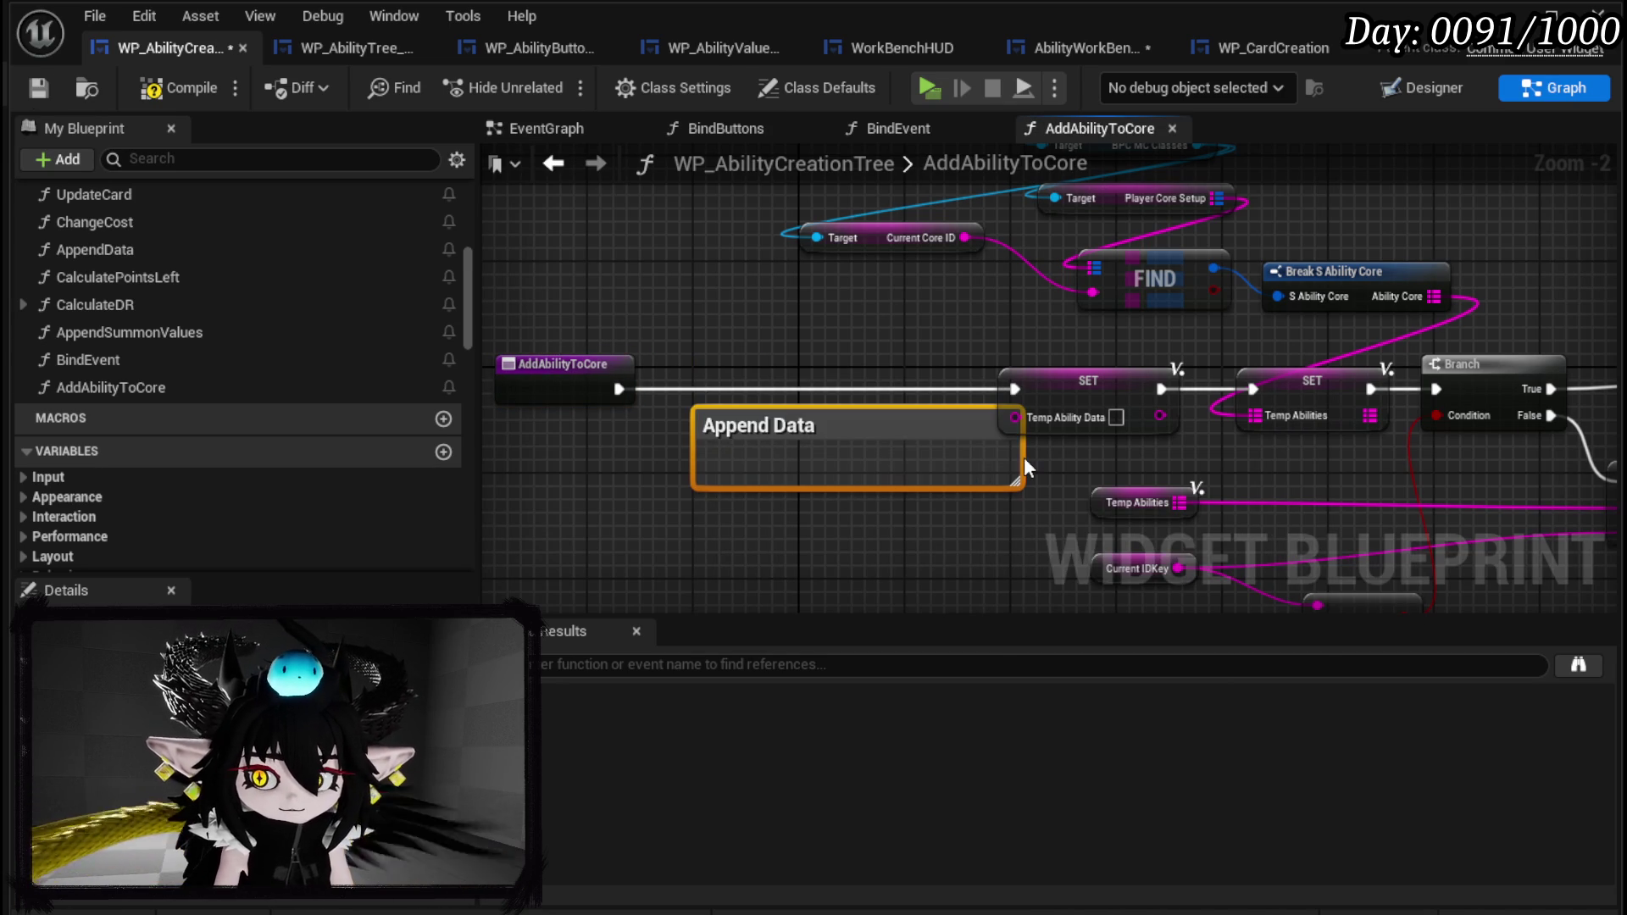
drag(1024, 462, 932, 461)
drag(851, 408, 851, 358)
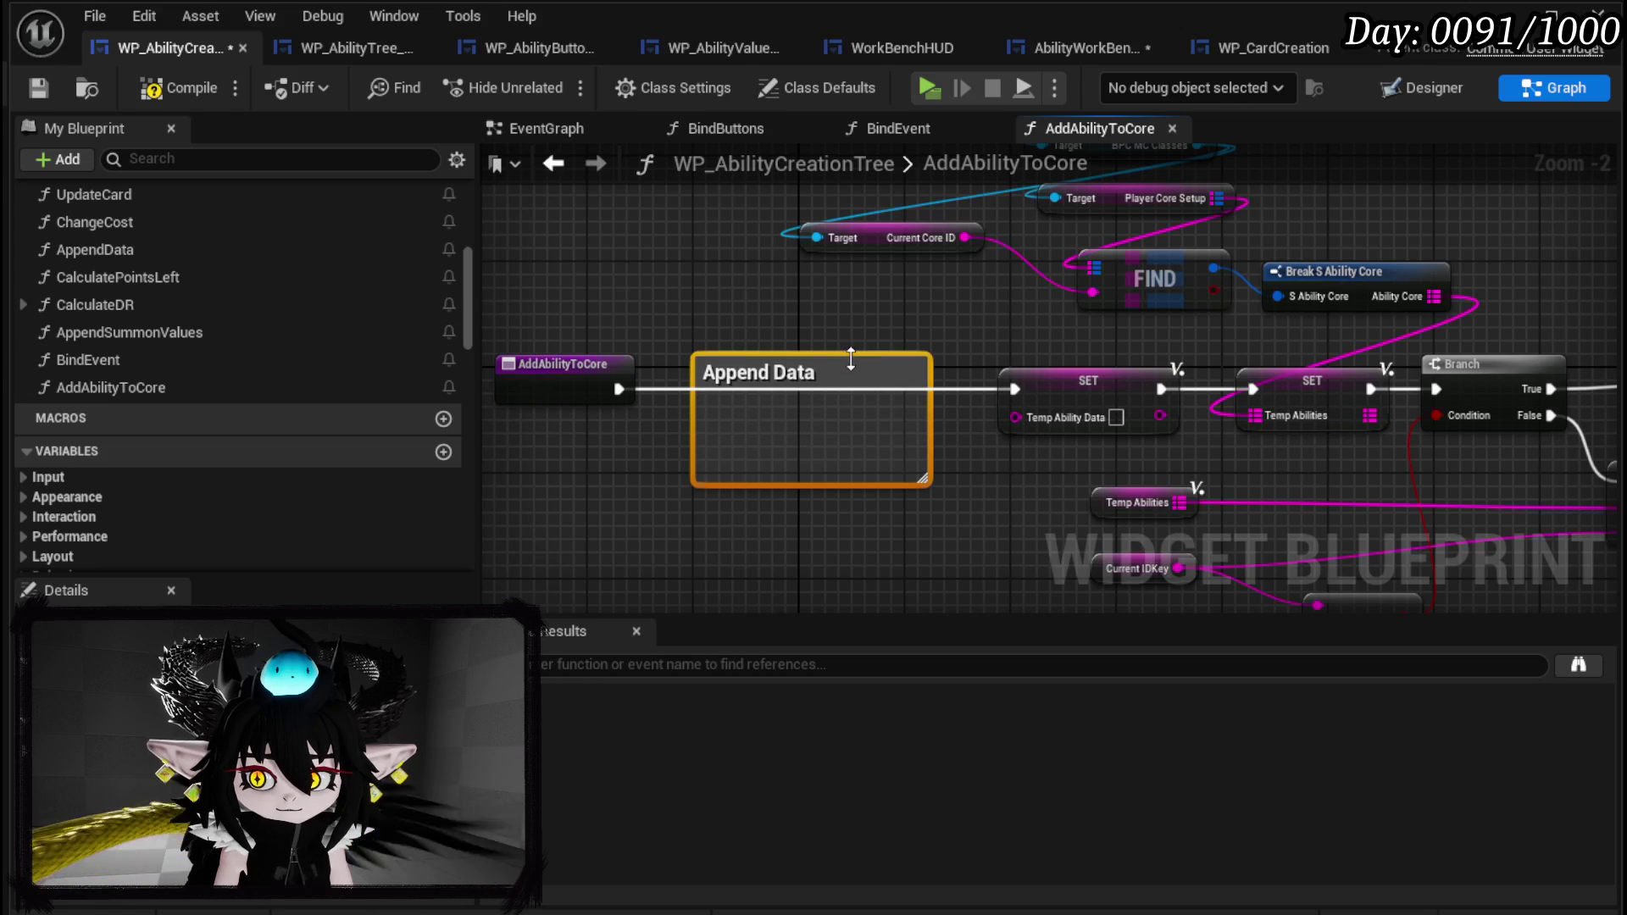
click(1030, 521)
Compile and save the blueprint, then return to the EventGraph.
click(186, 85)
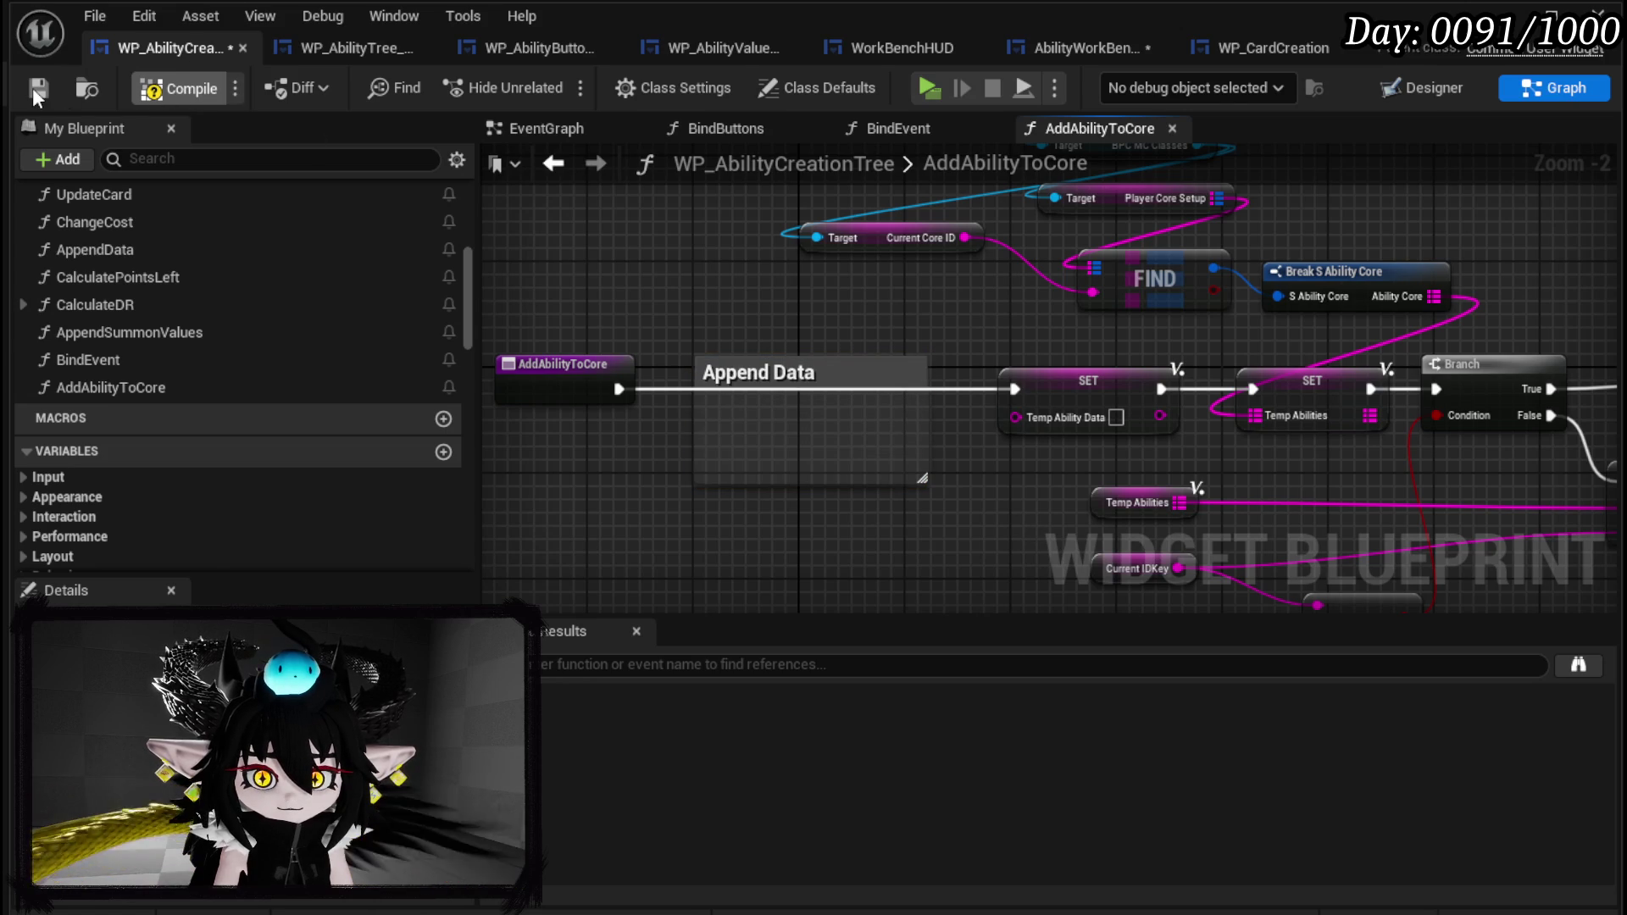
click(31, 88)
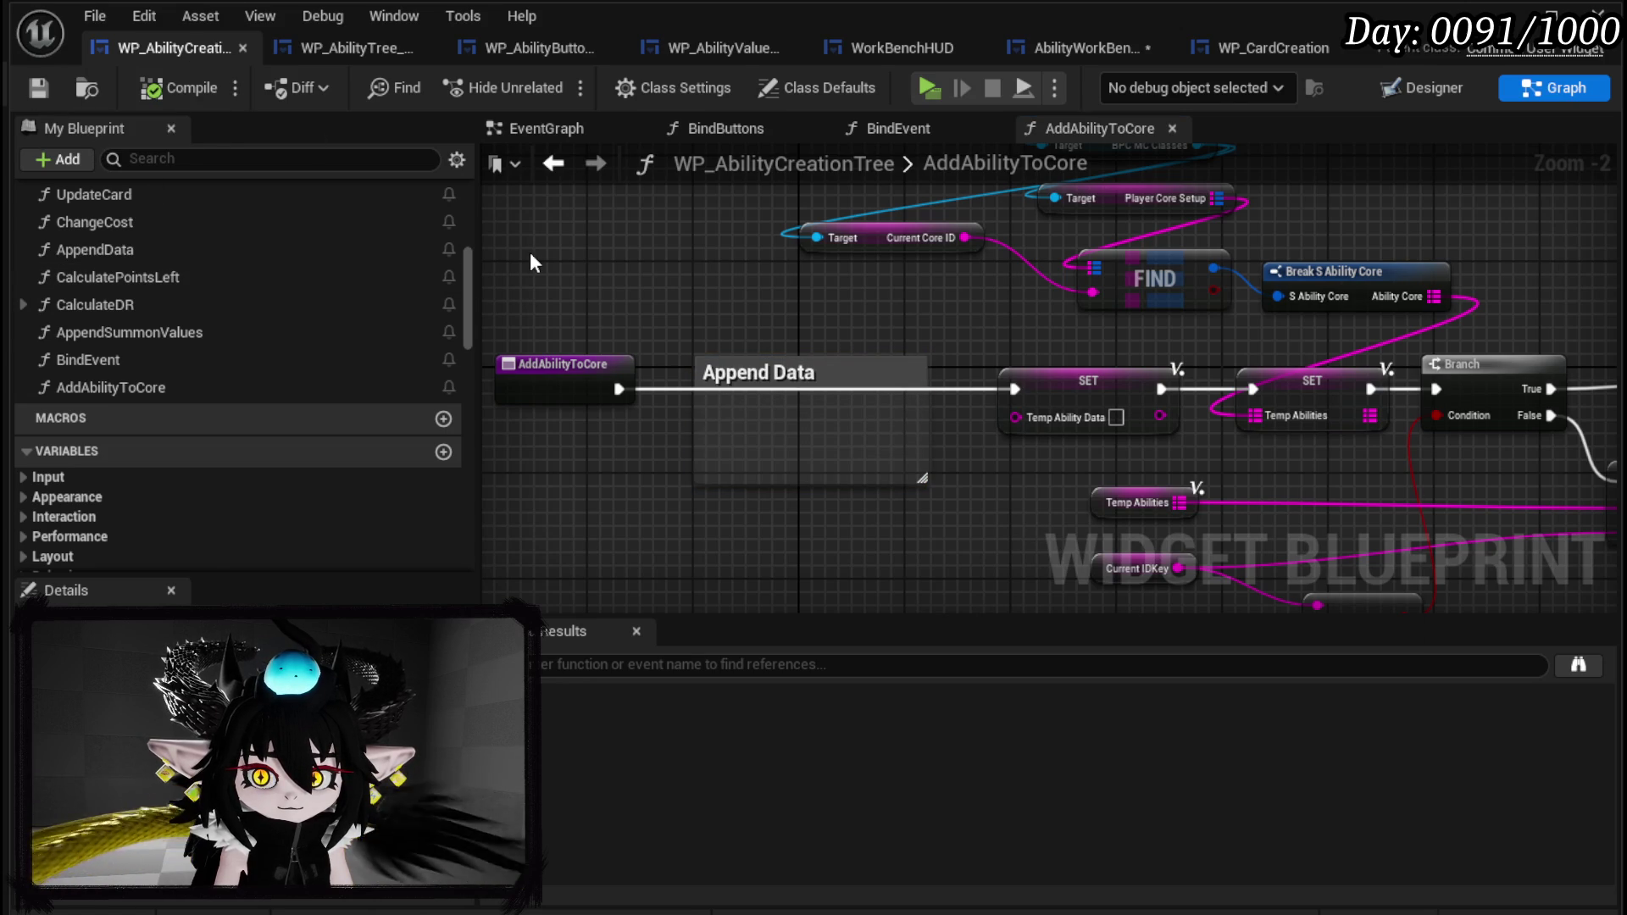
click(550, 168)
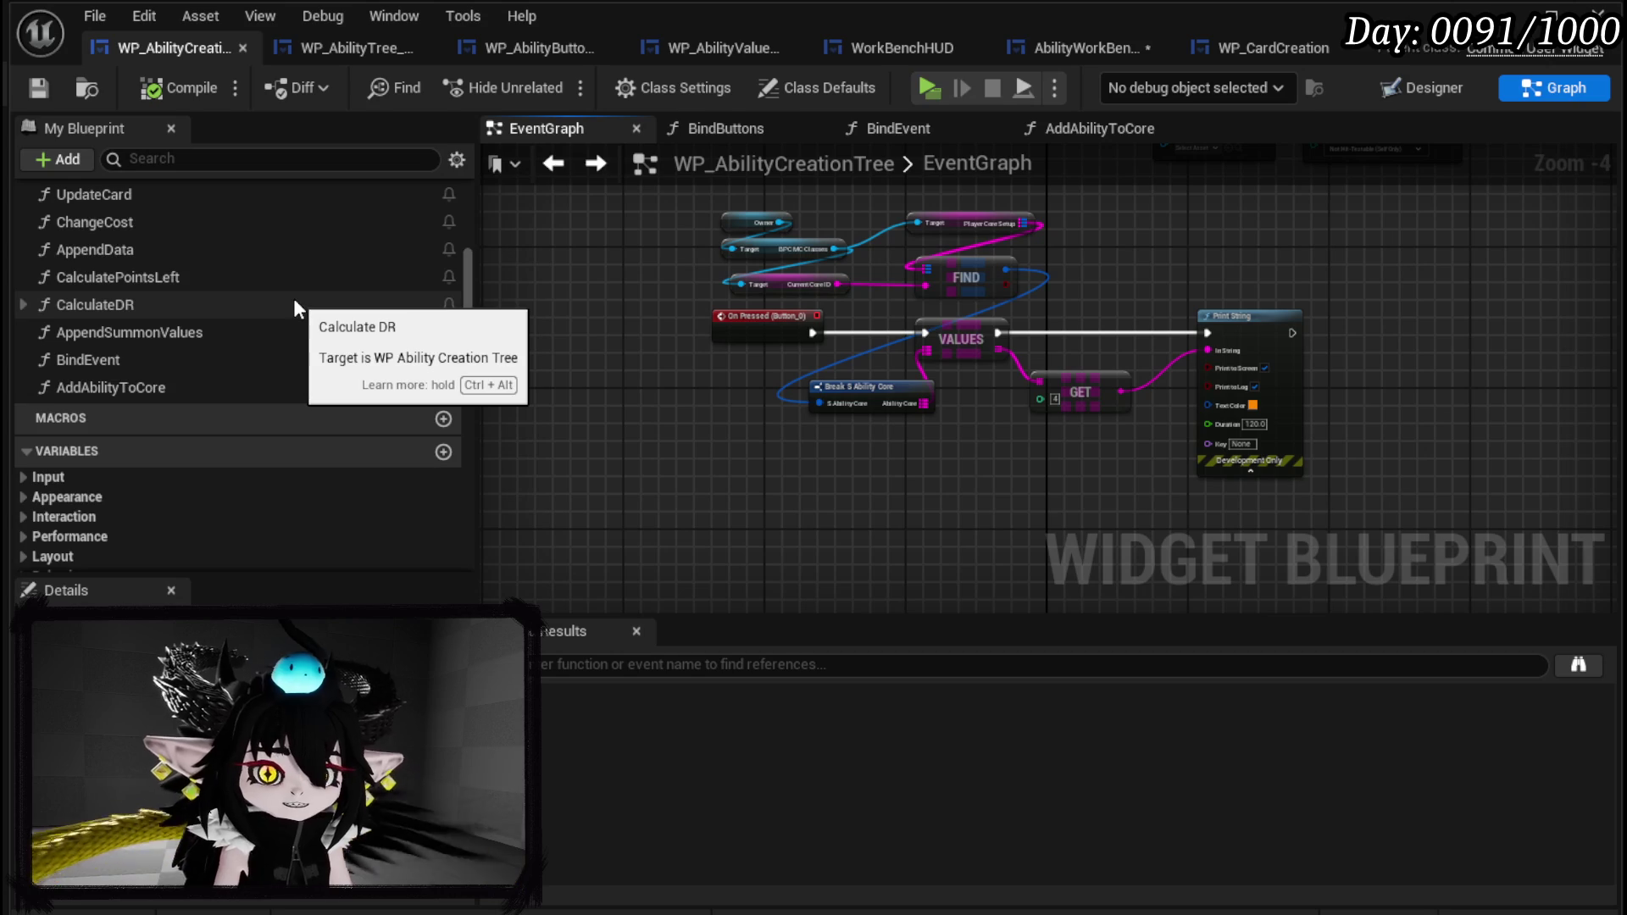
scroll(294, 300, up, 3)
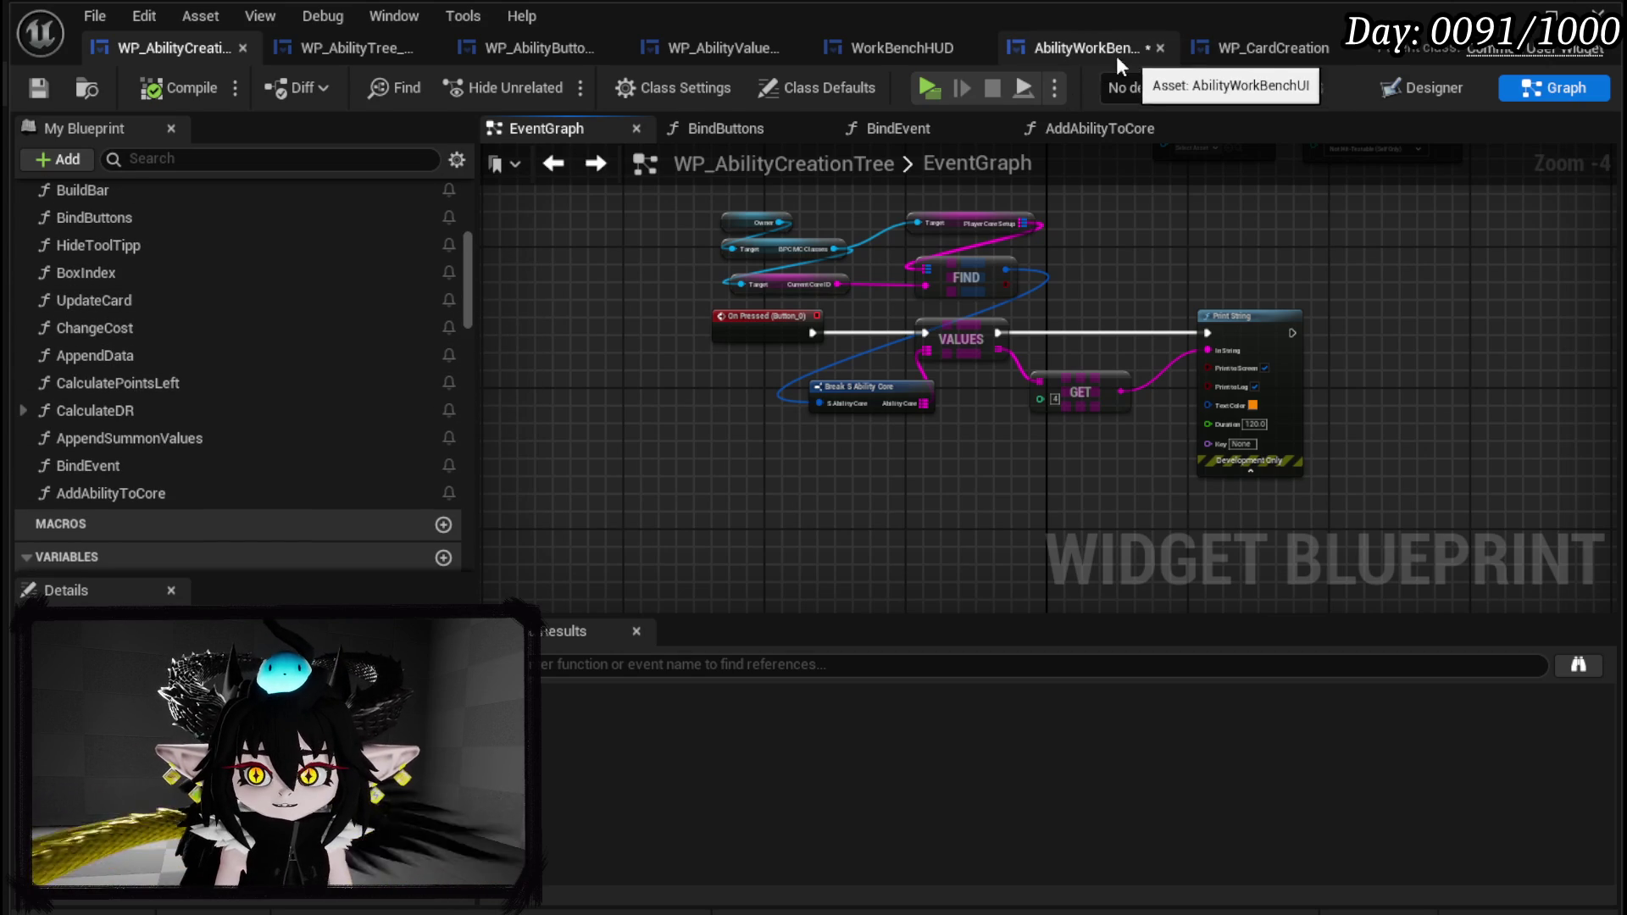
Compile AbilityWorkBenchUI, select its Branch core-check and Set Current Abilitys nodes for copying, and save.
click(1276, 49)
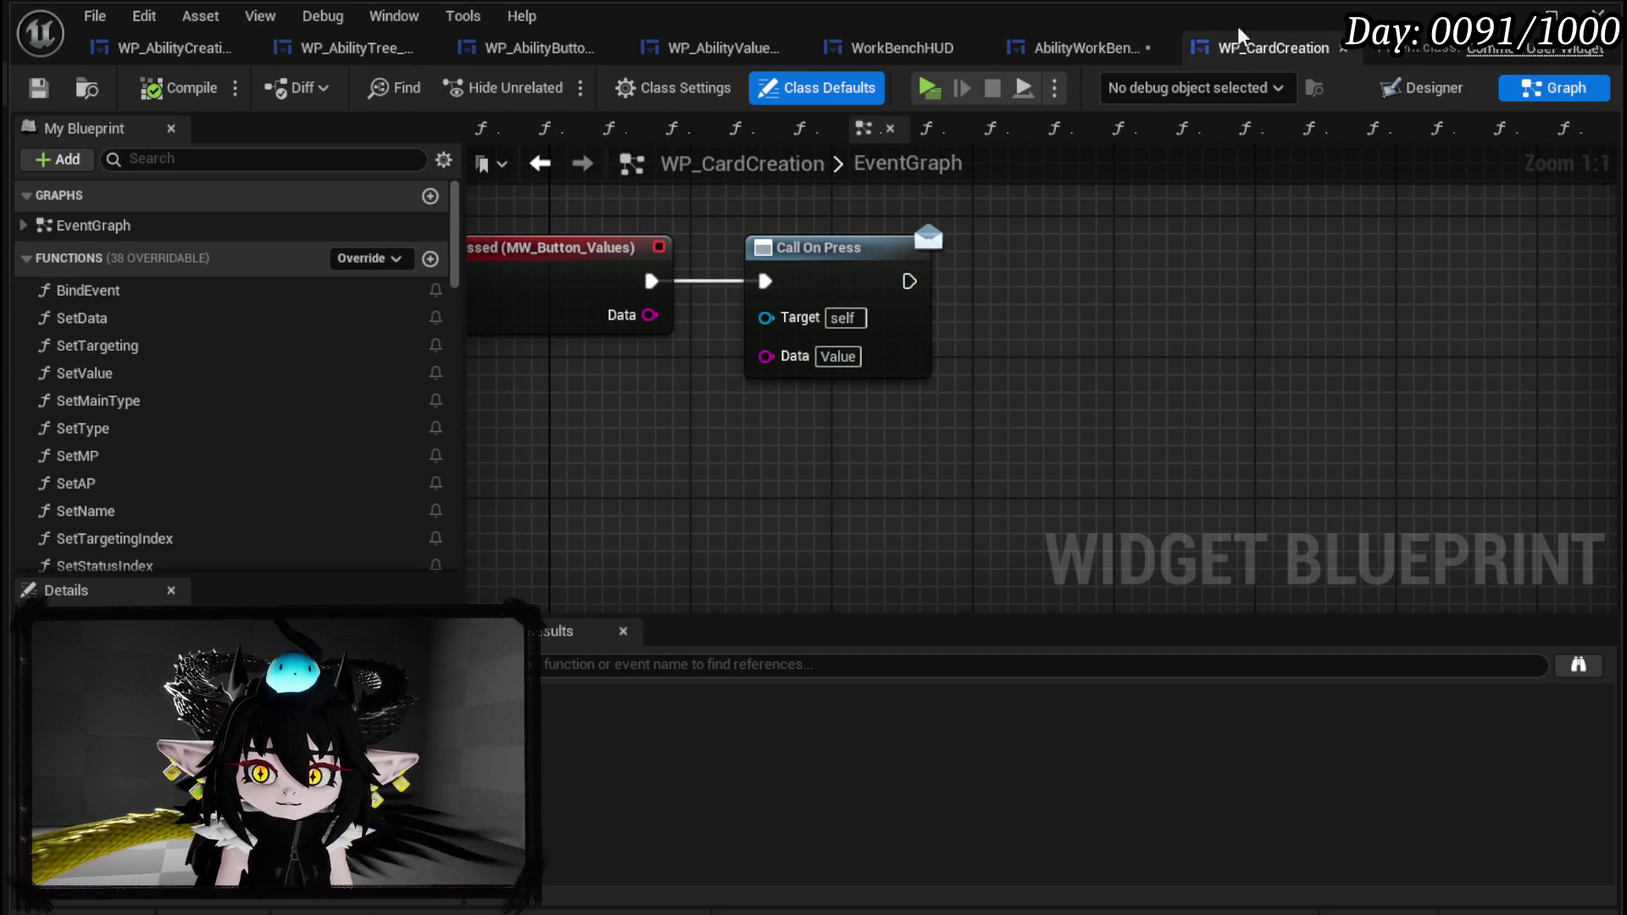
click(1084, 47)
click(166, 87)
click(540, 163)
scroll(980, 310, down, 2)
scroll(1017, 339, up, 4)
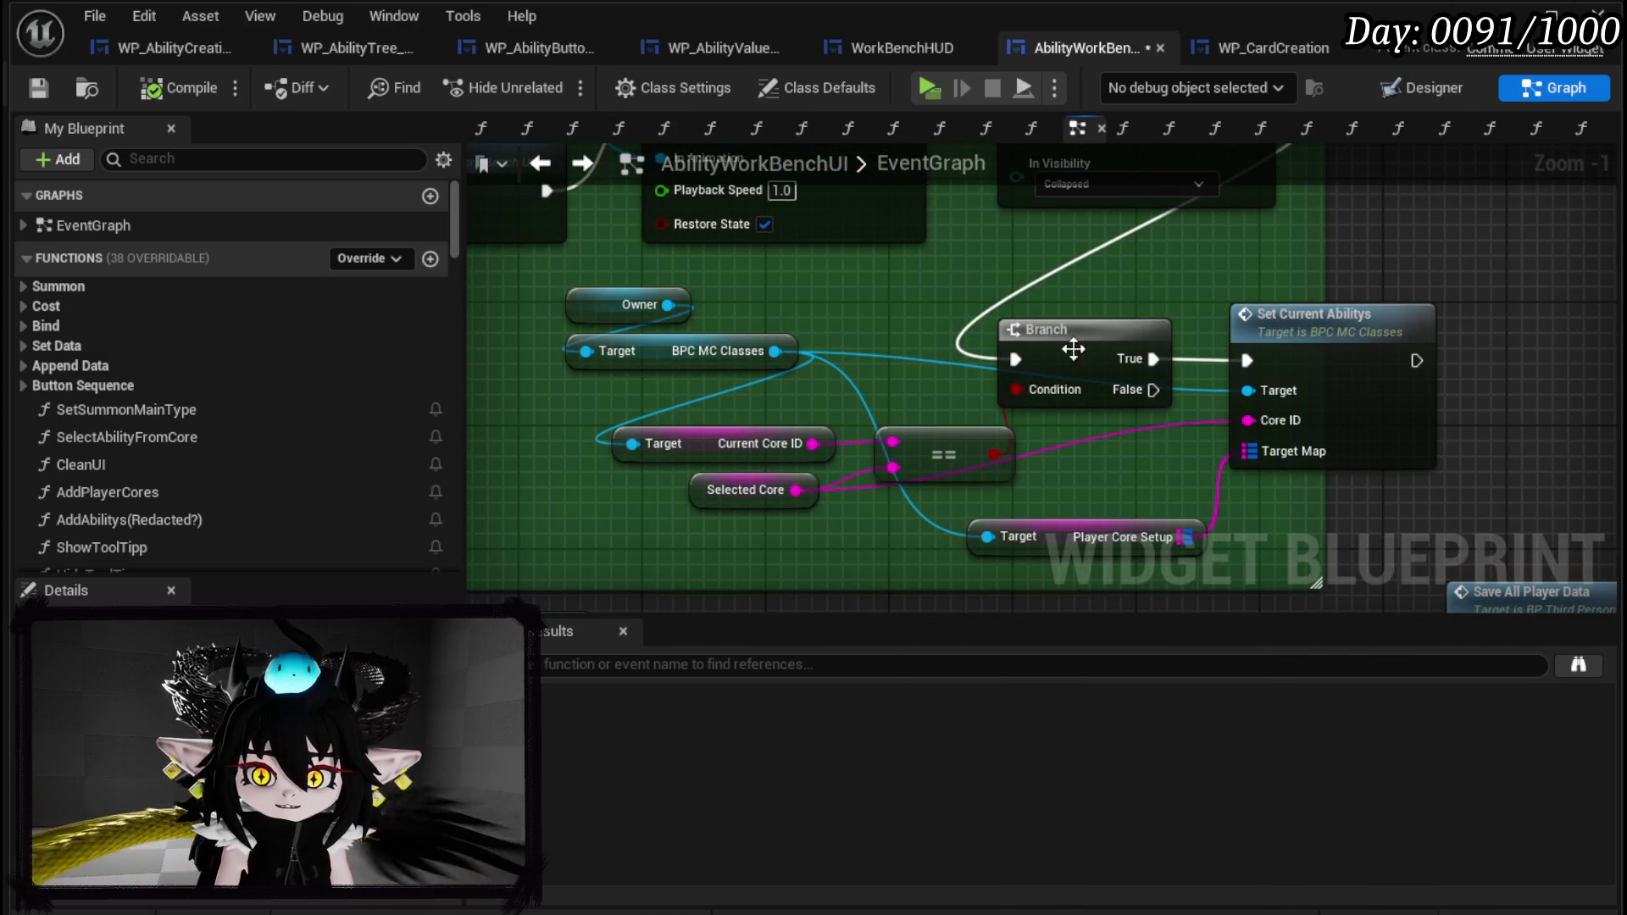
mouse_move(563, 285)
mouse_down()
mouse_move(968, 450)
mouse_move(1311, 531)
mouse_up()
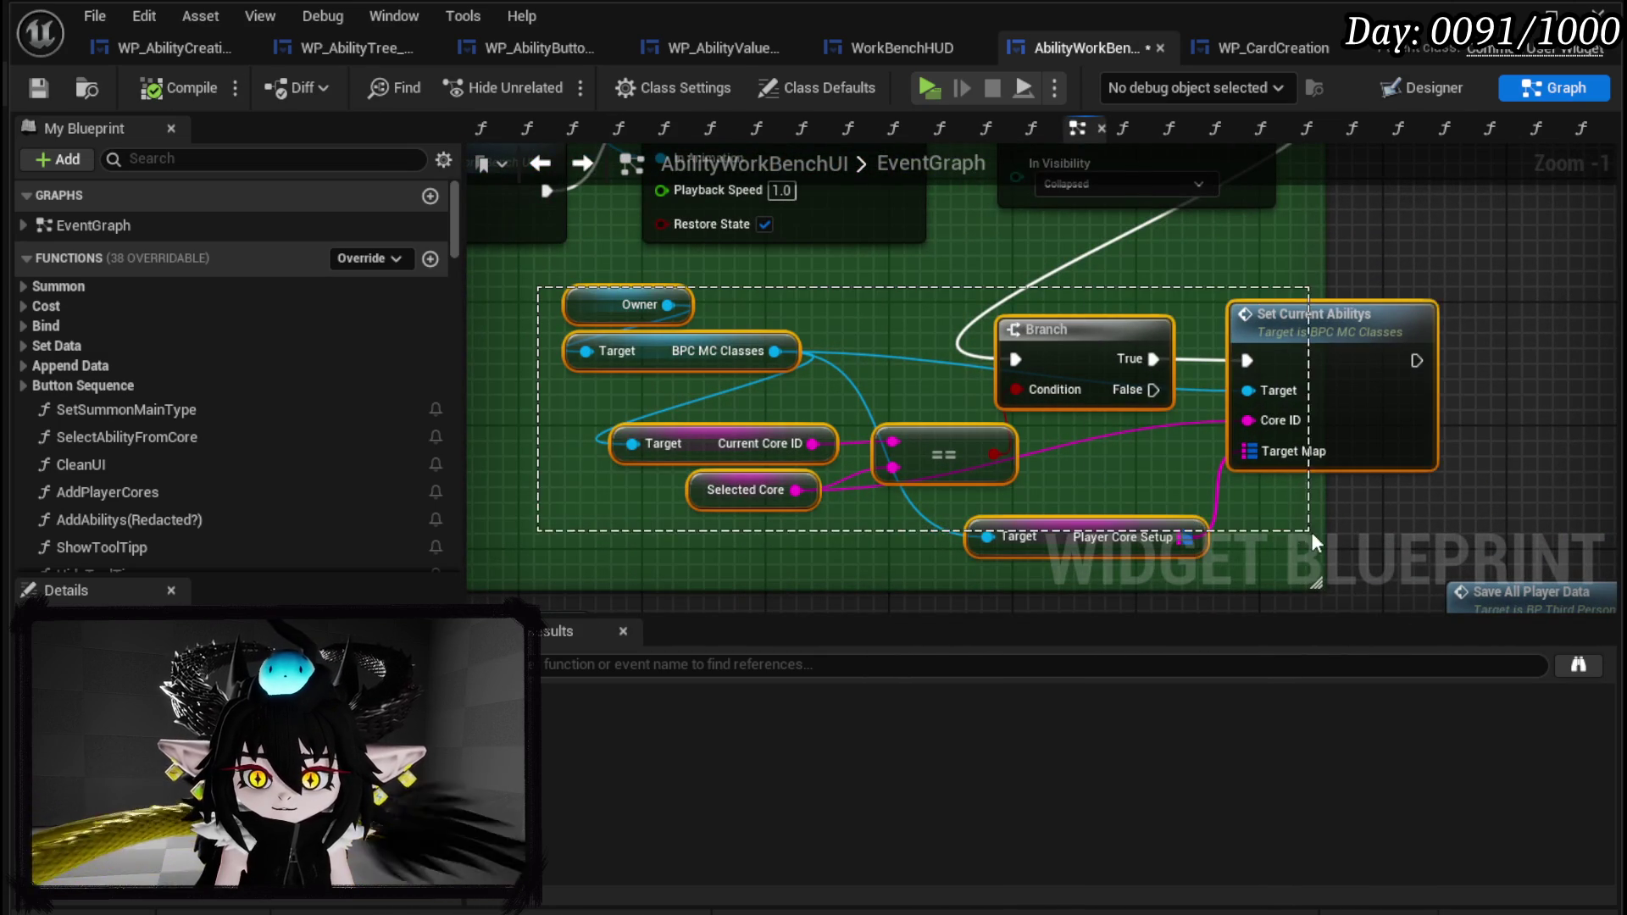
click(52, 88)
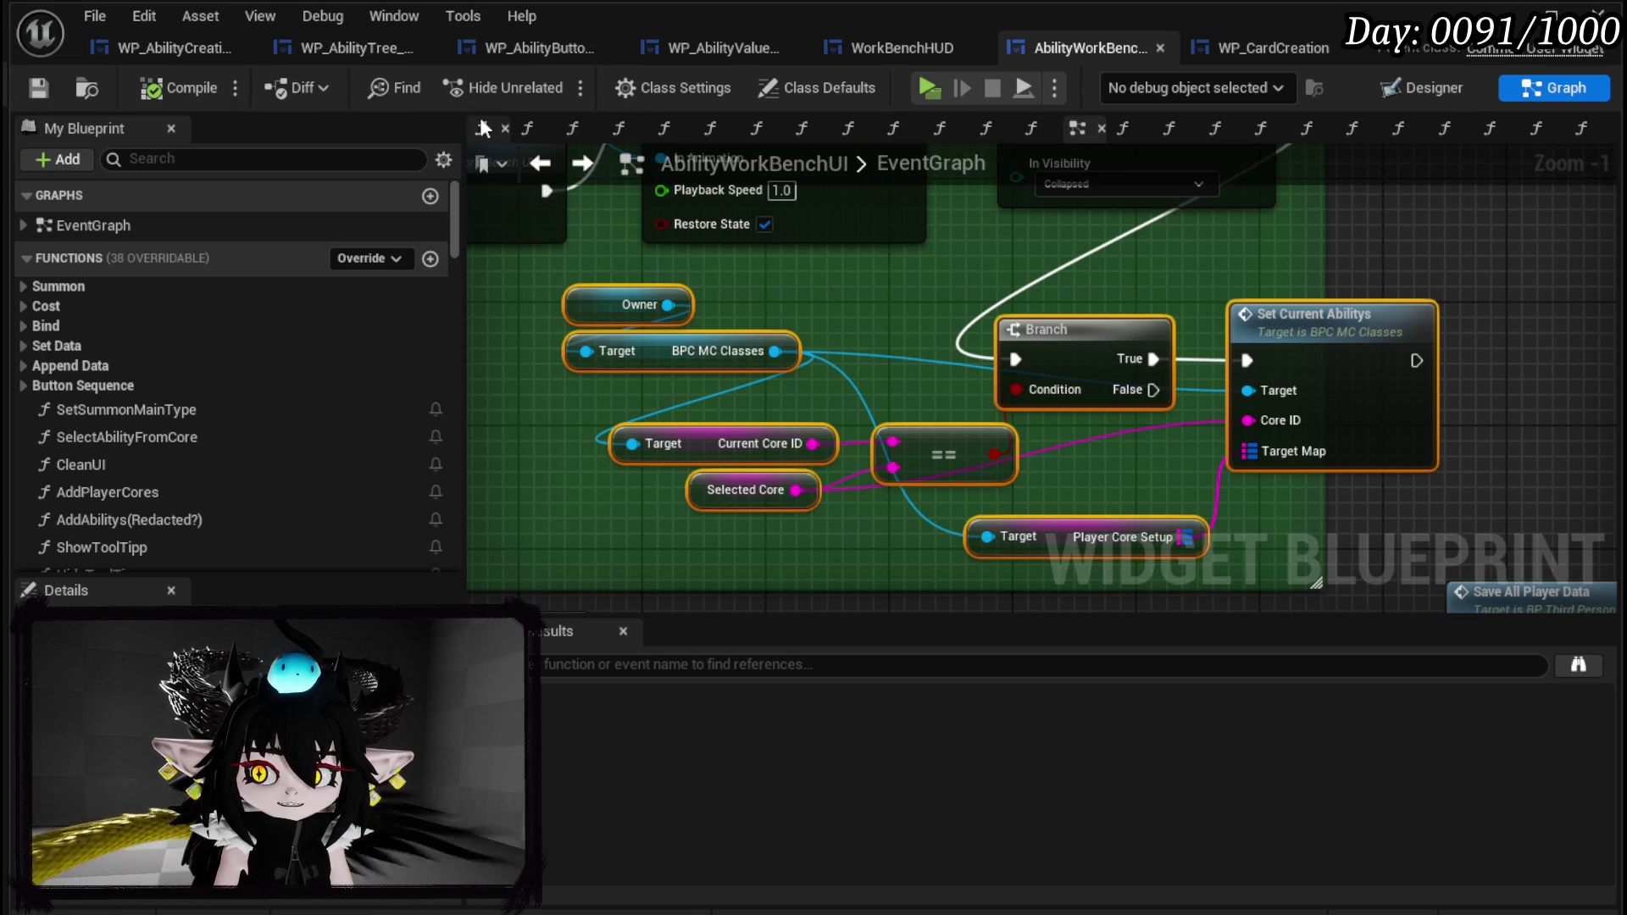
Back in WP_AbilityCreationTree, add a new function.
click(191, 49)
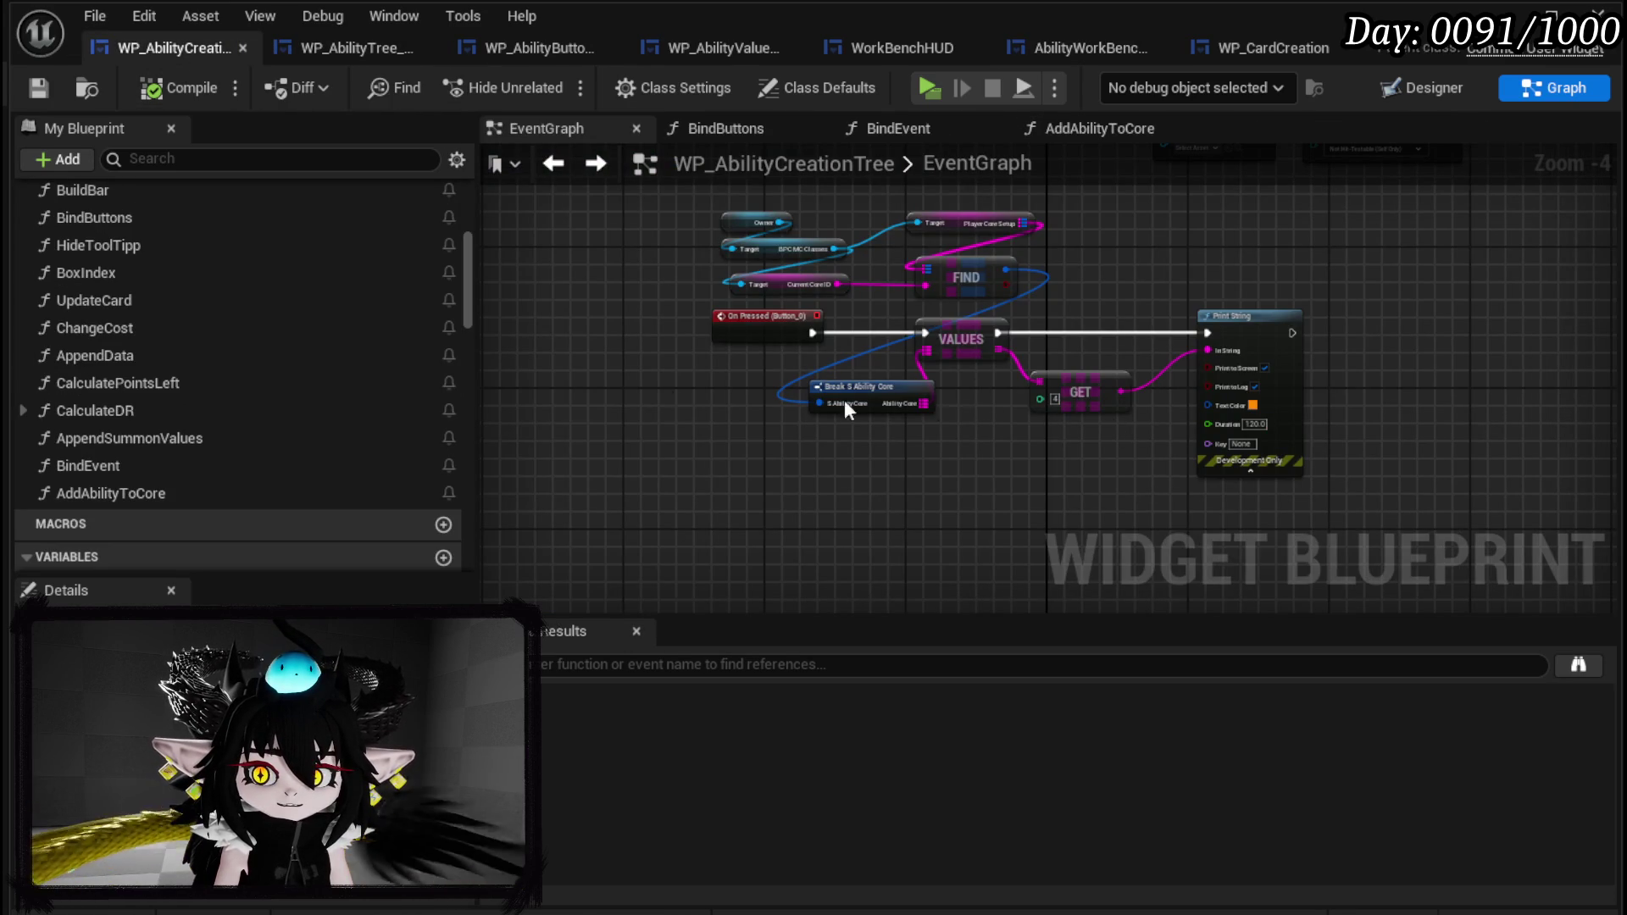
scroll(192, 490, up, 1)
scroll(190, 481, up, 6)
click(445, 261)
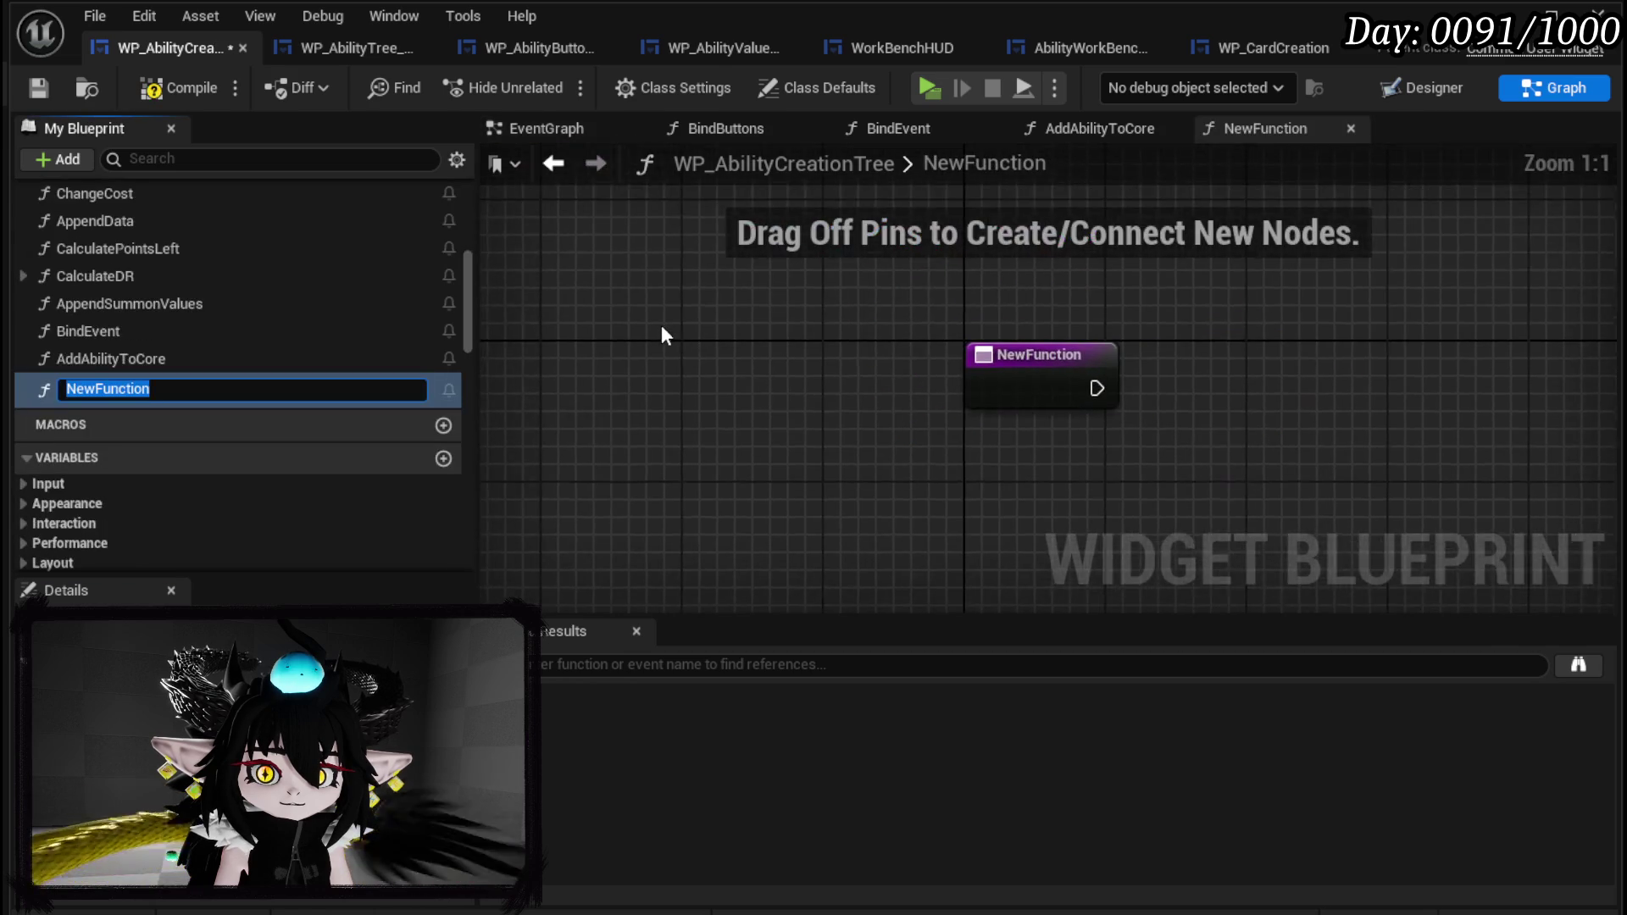
Name the function UpdateEquipedCore, paste the core-check nodes, wire the entry to the Branch, compile and save.
text(UpdateEqui)
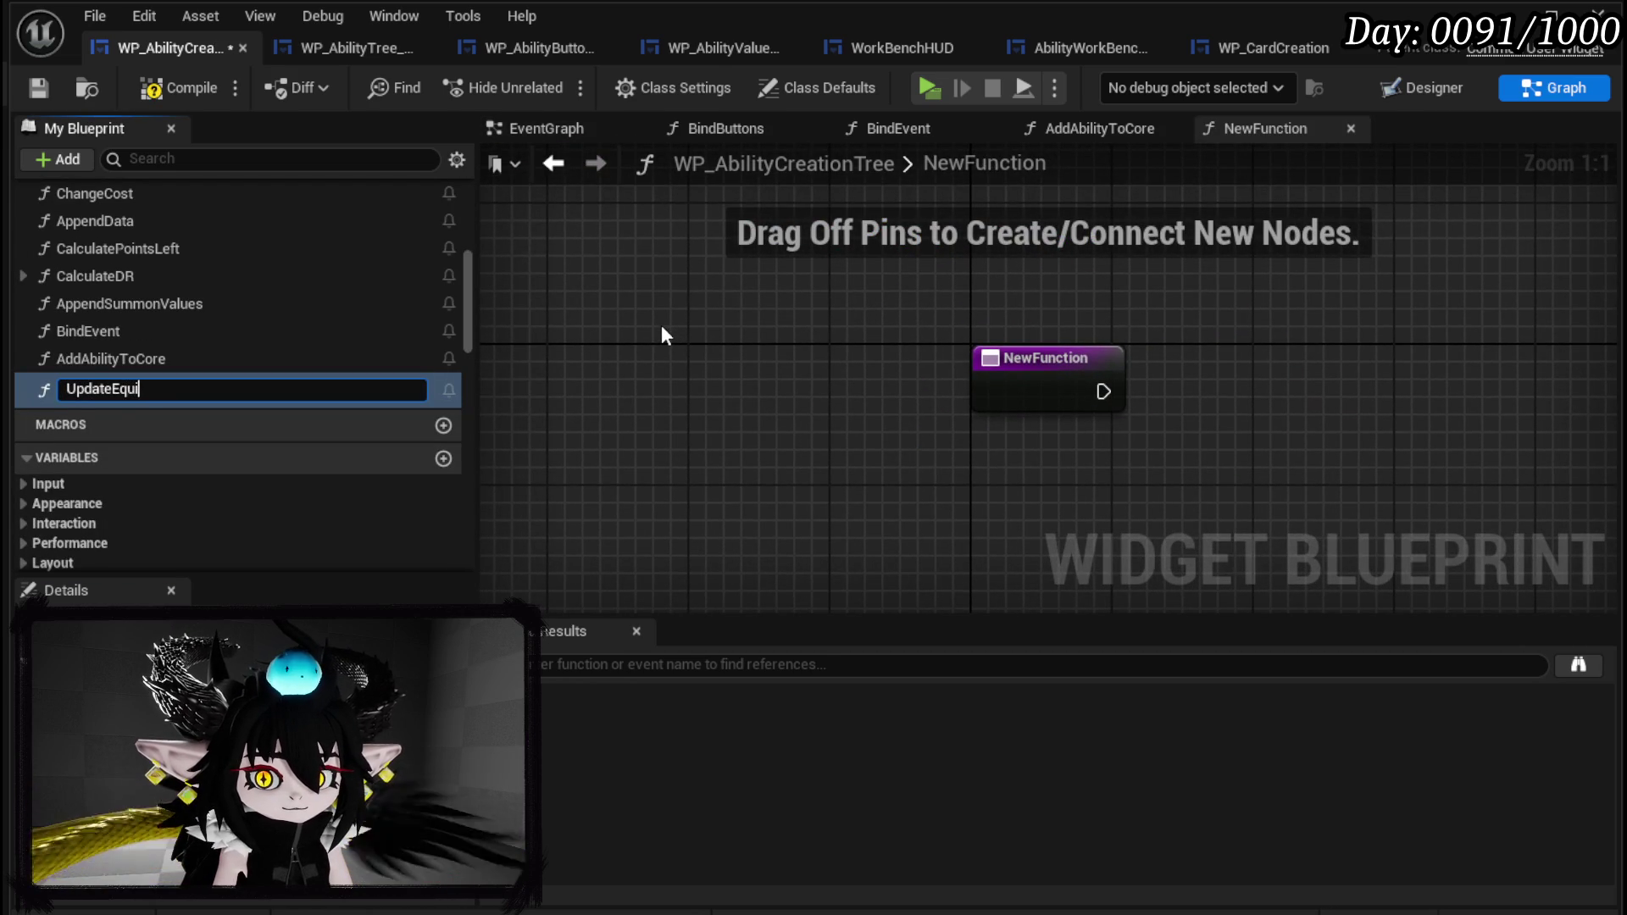
text(pedCore)
key(Return)
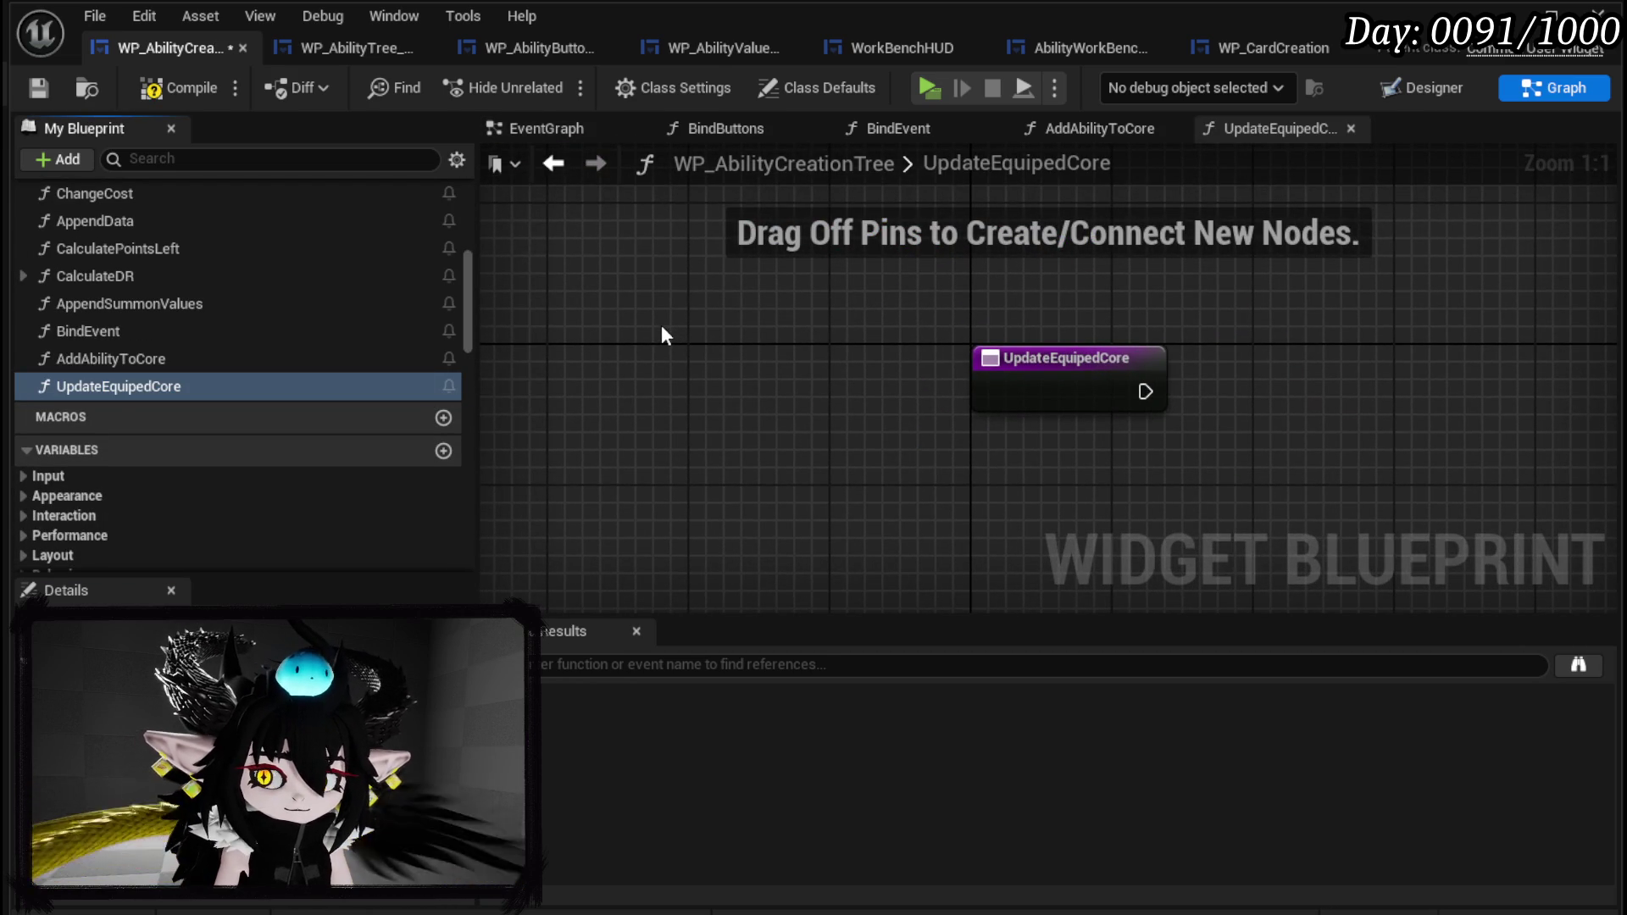
scroll(663, 334, down, 2)
key(ctrl+v)
drag(1056, 409, 922, 390)
click(856, 323)
drag(798, 366, 876, 405)
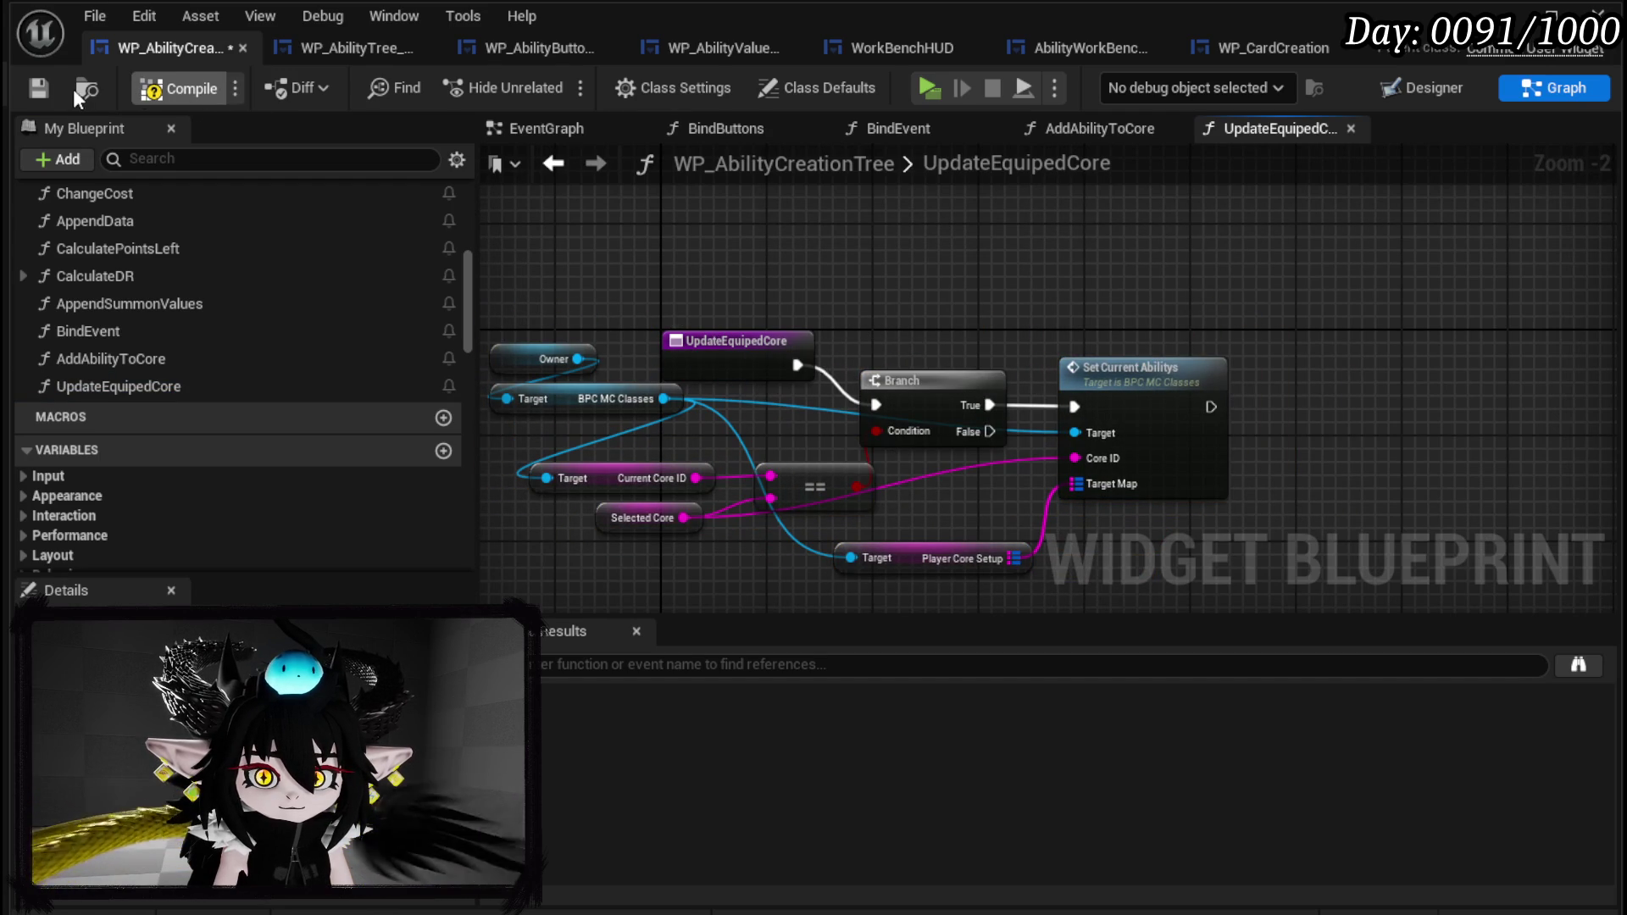
key(F7)
click(37, 89)
In AddAbilityToCore, call Update Equiped Core after Print String and save.
double_click(133, 361)
mouse_move(971, 405)
mouse_down()
mouse_move(914, 338)
mouse_move(1294, 271)
mouse_move(562, 281)
mouse_up()
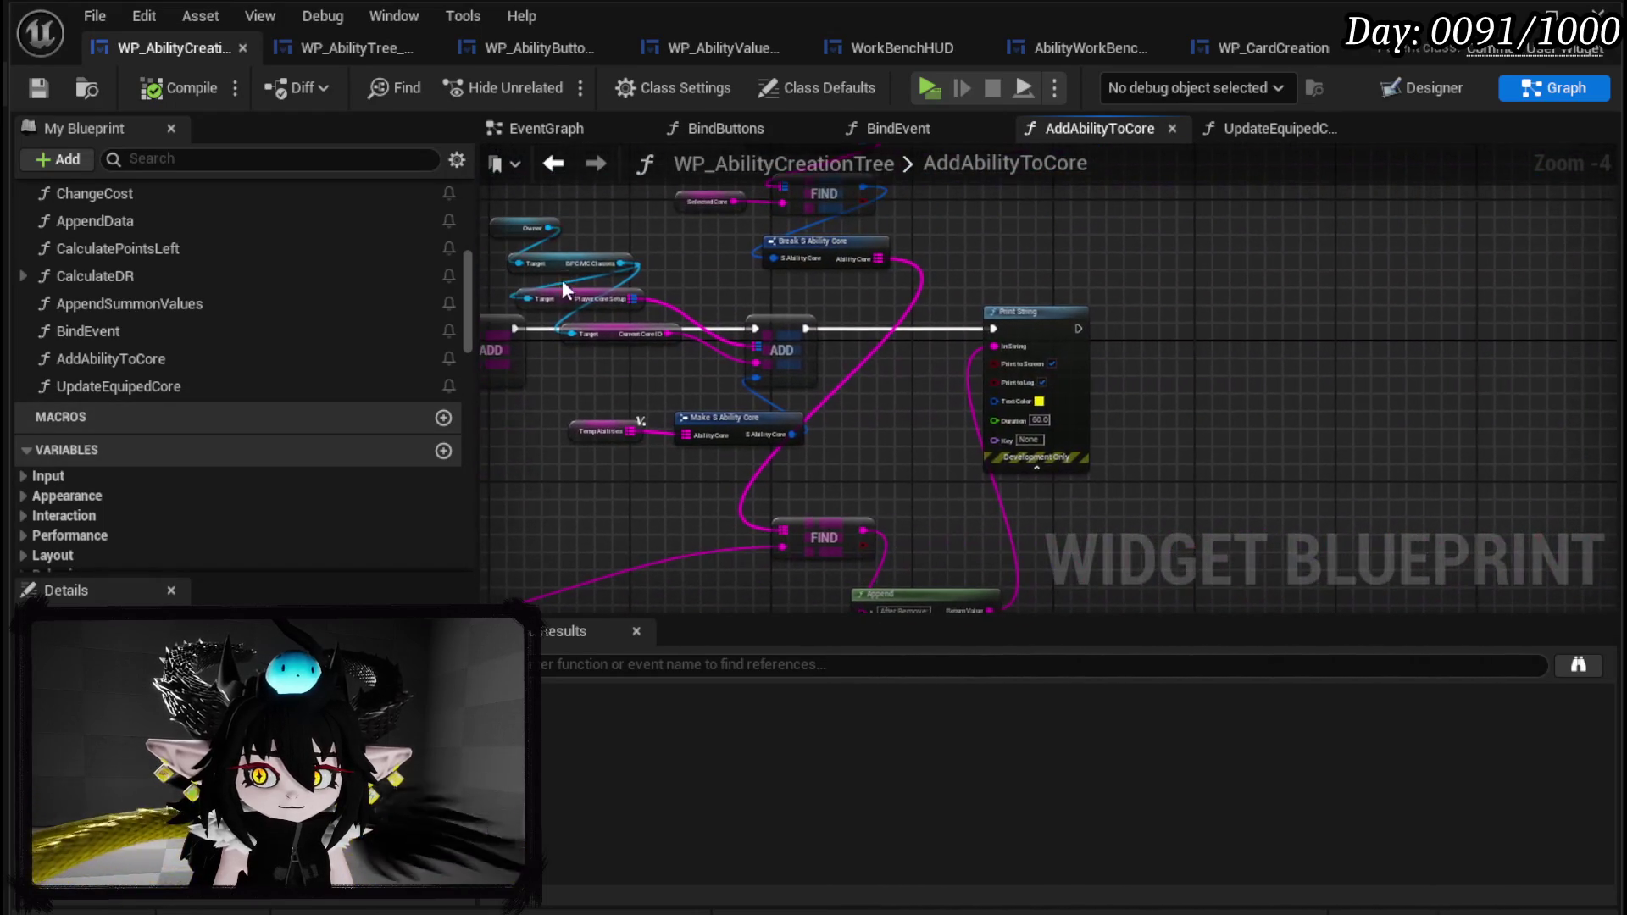
click(156, 388)
drag(1178, 297, 1180, 298)
drag(1079, 327, 1188, 329)
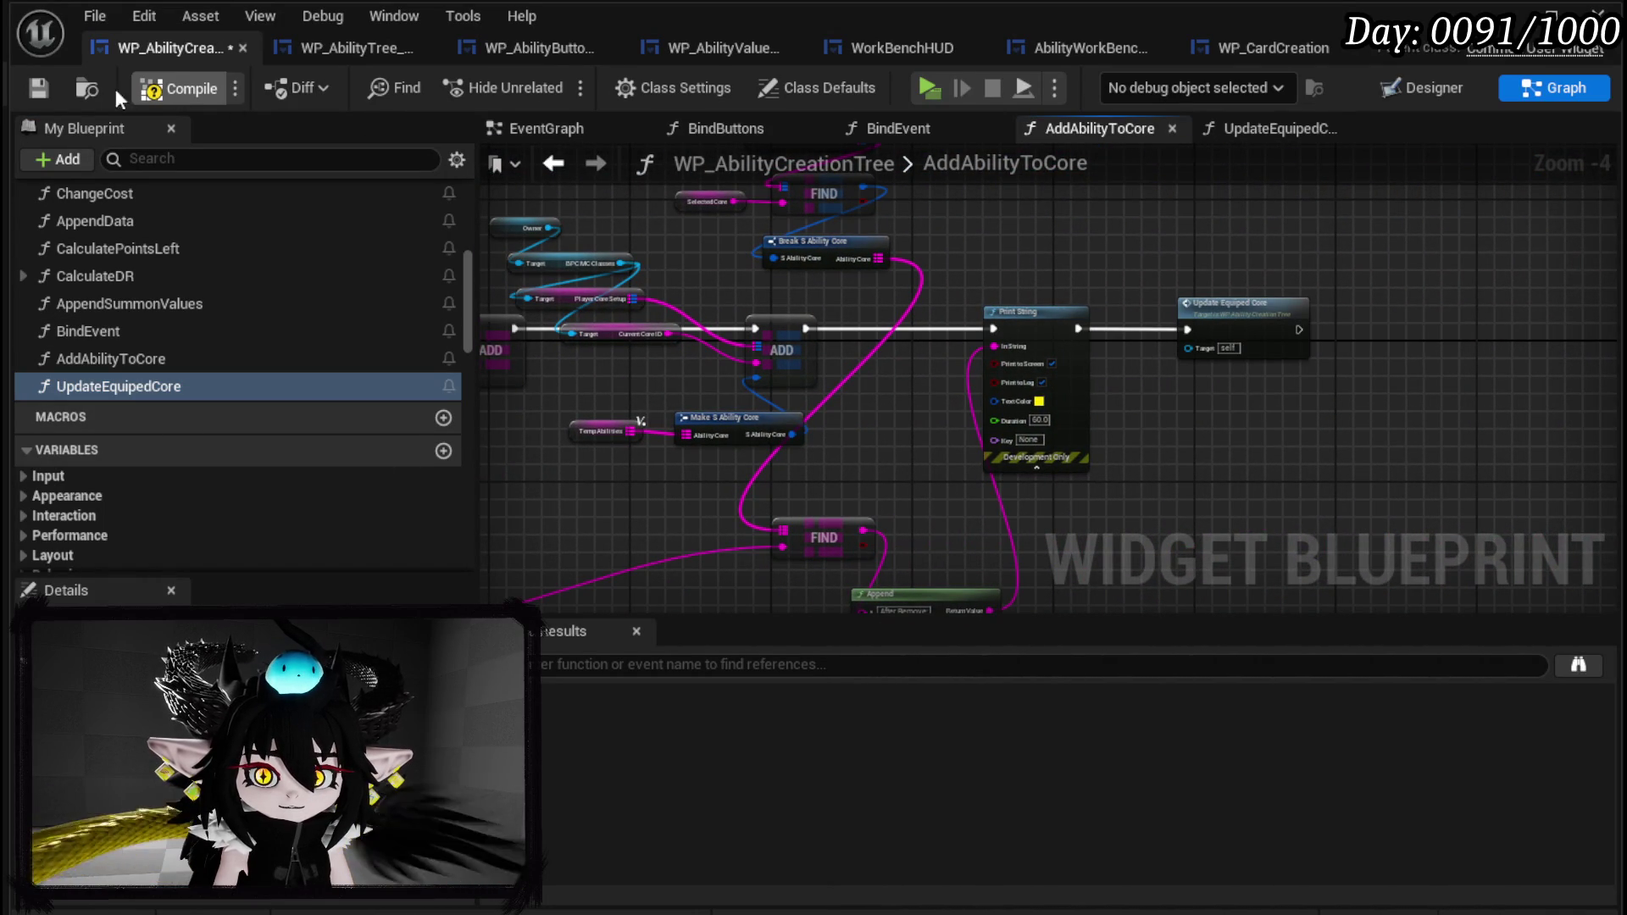
click(29, 90)
Return to the start of AddAbilityToCore, clear the selection, and switch to the widget Designer.
drag(356, 337, 1178, 356)
drag(775, 361, 1034, 349)
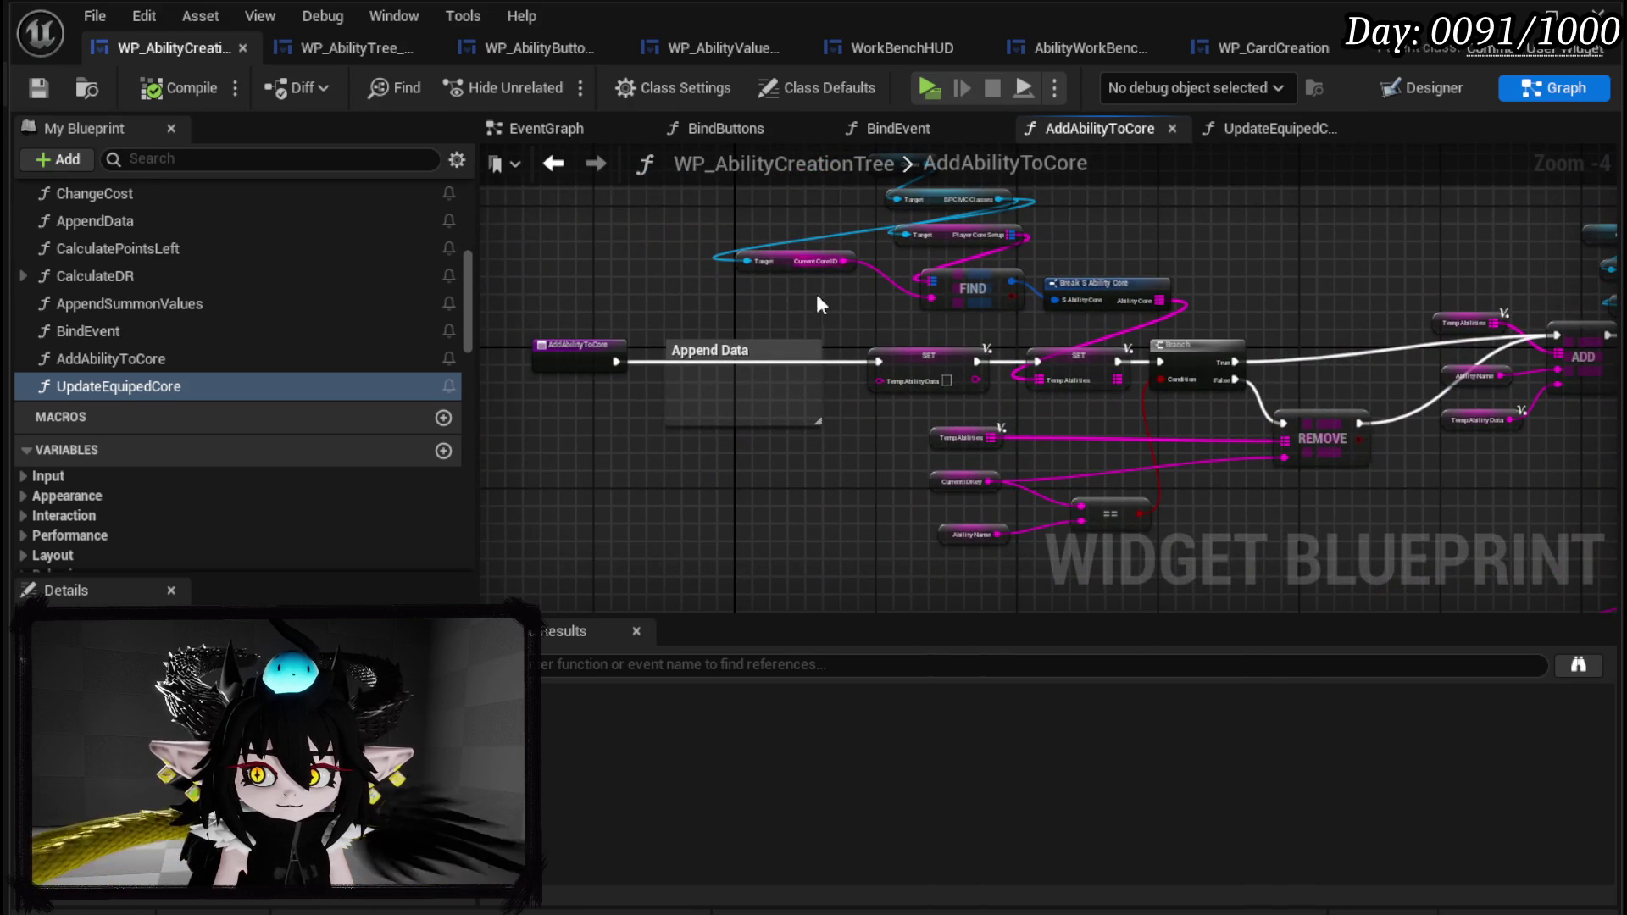
drag(817, 450, 819, 452)
click(850, 472)
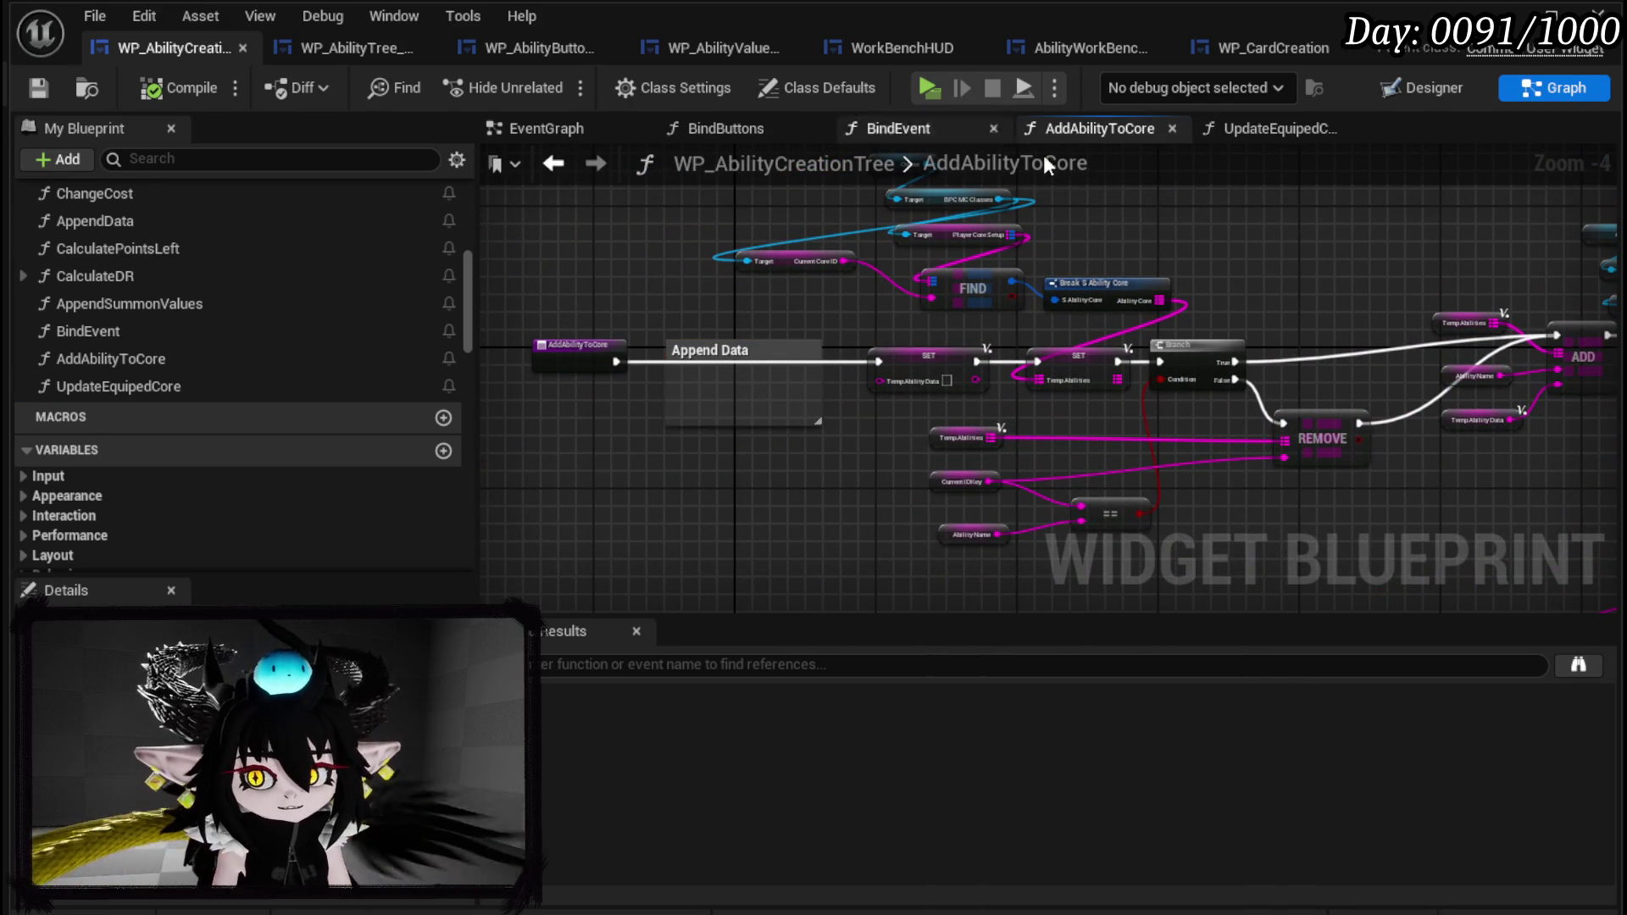
click(1436, 89)
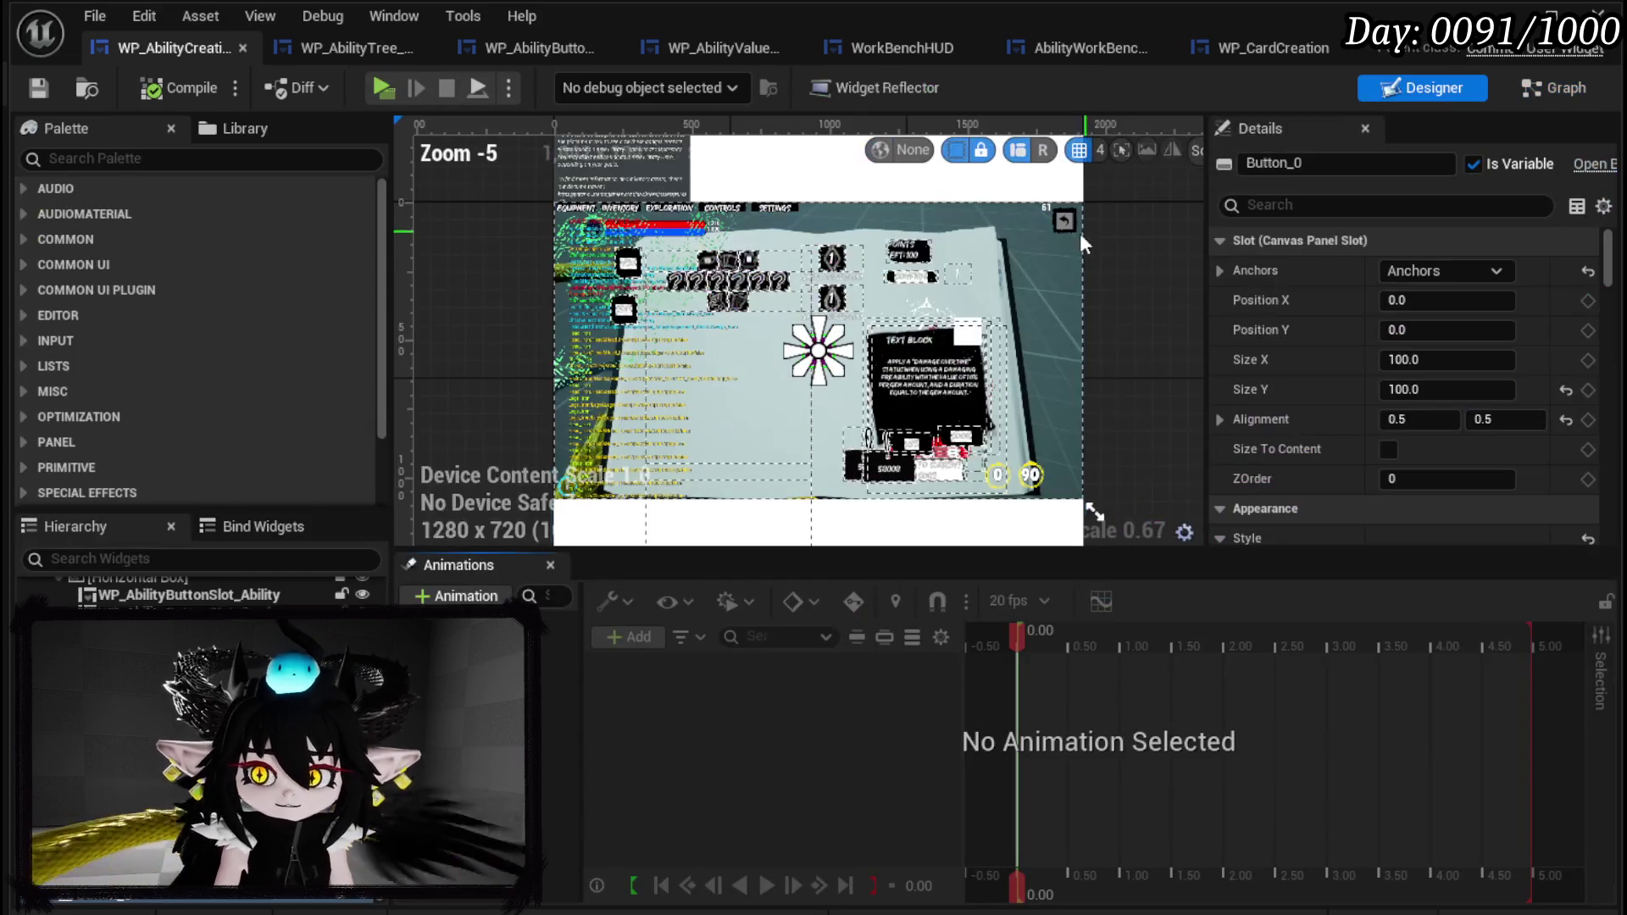
Create an On Pressed event for the CONFIRM button MW_Button_Confirm.
click(905, 272)
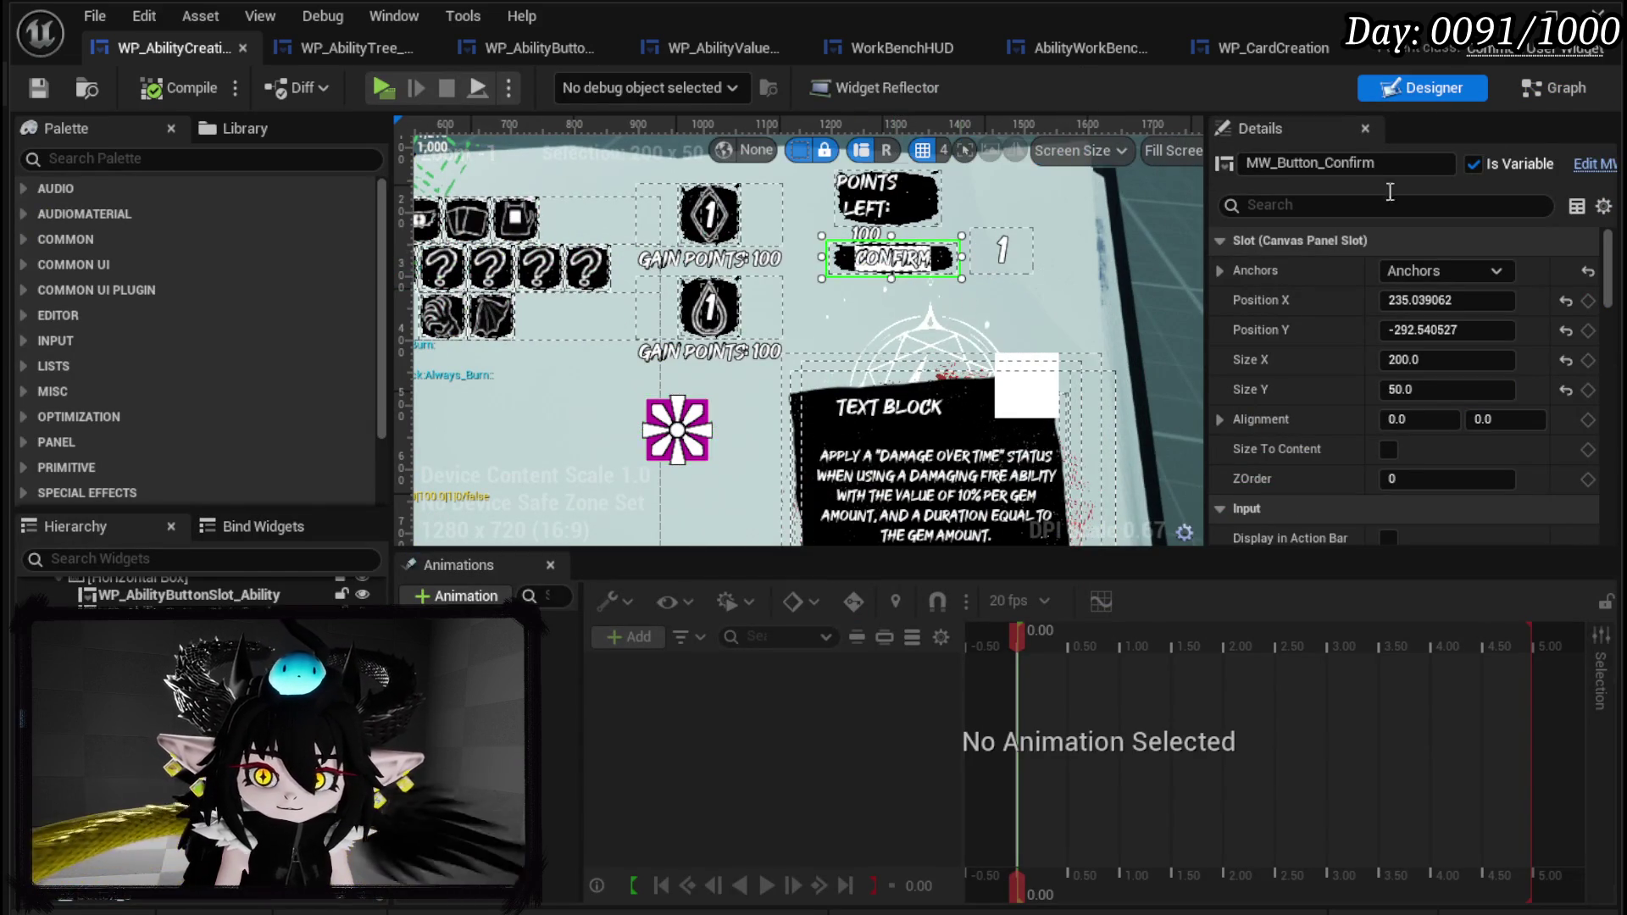
click(1552, 88)
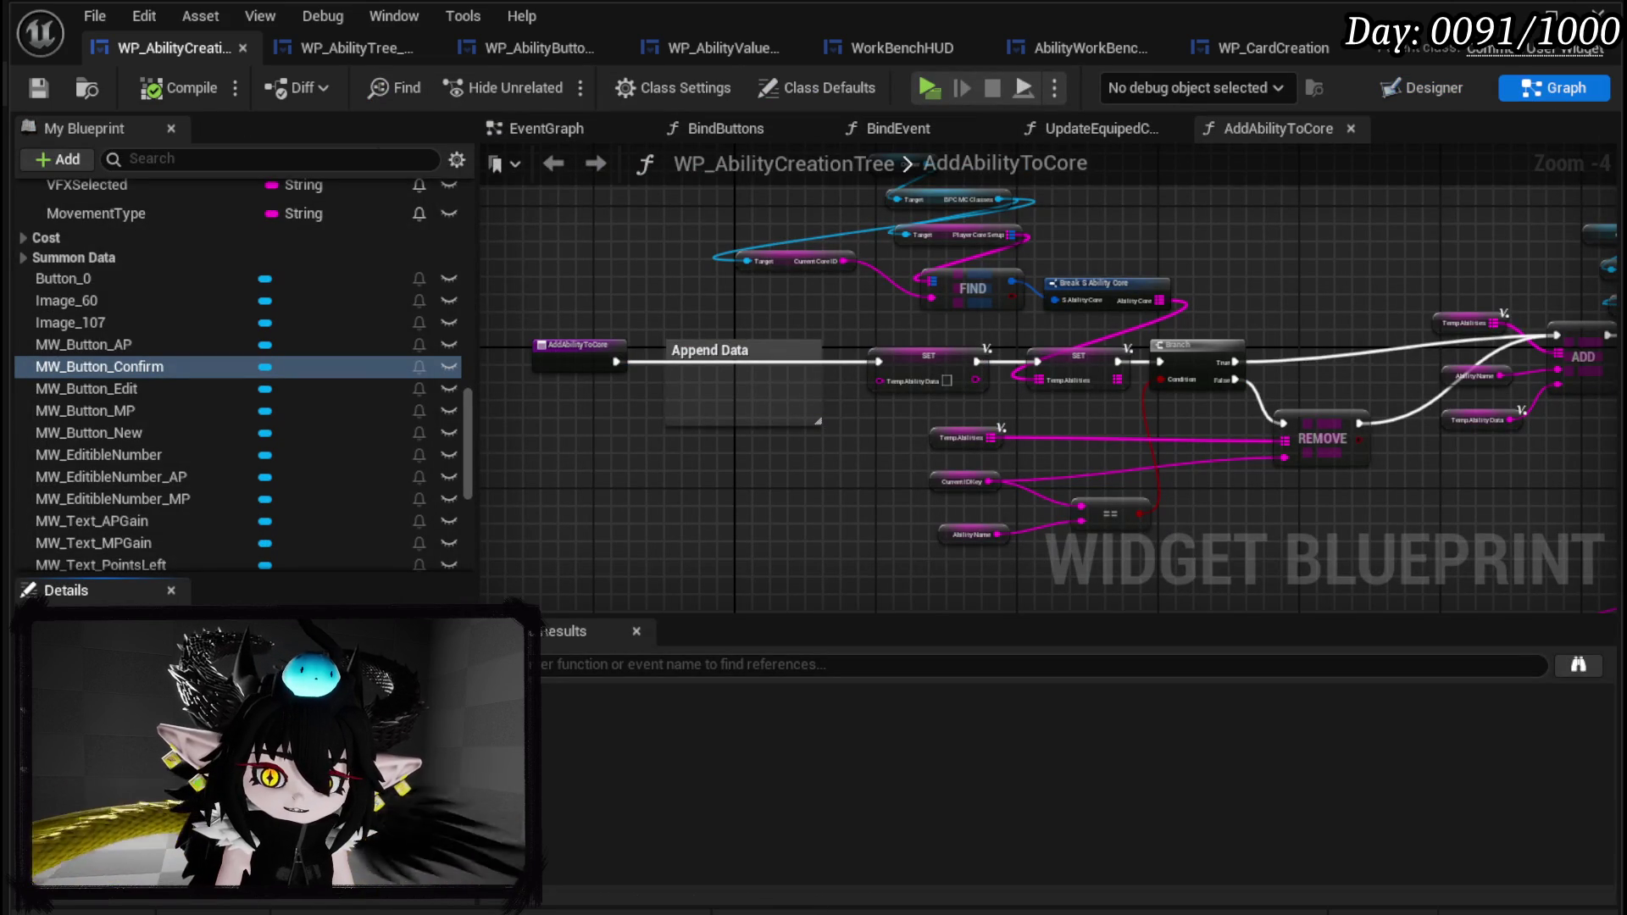
click(424, 763)
scroll(183, 289, up, 5)
scroll(188, 292, up, 5)
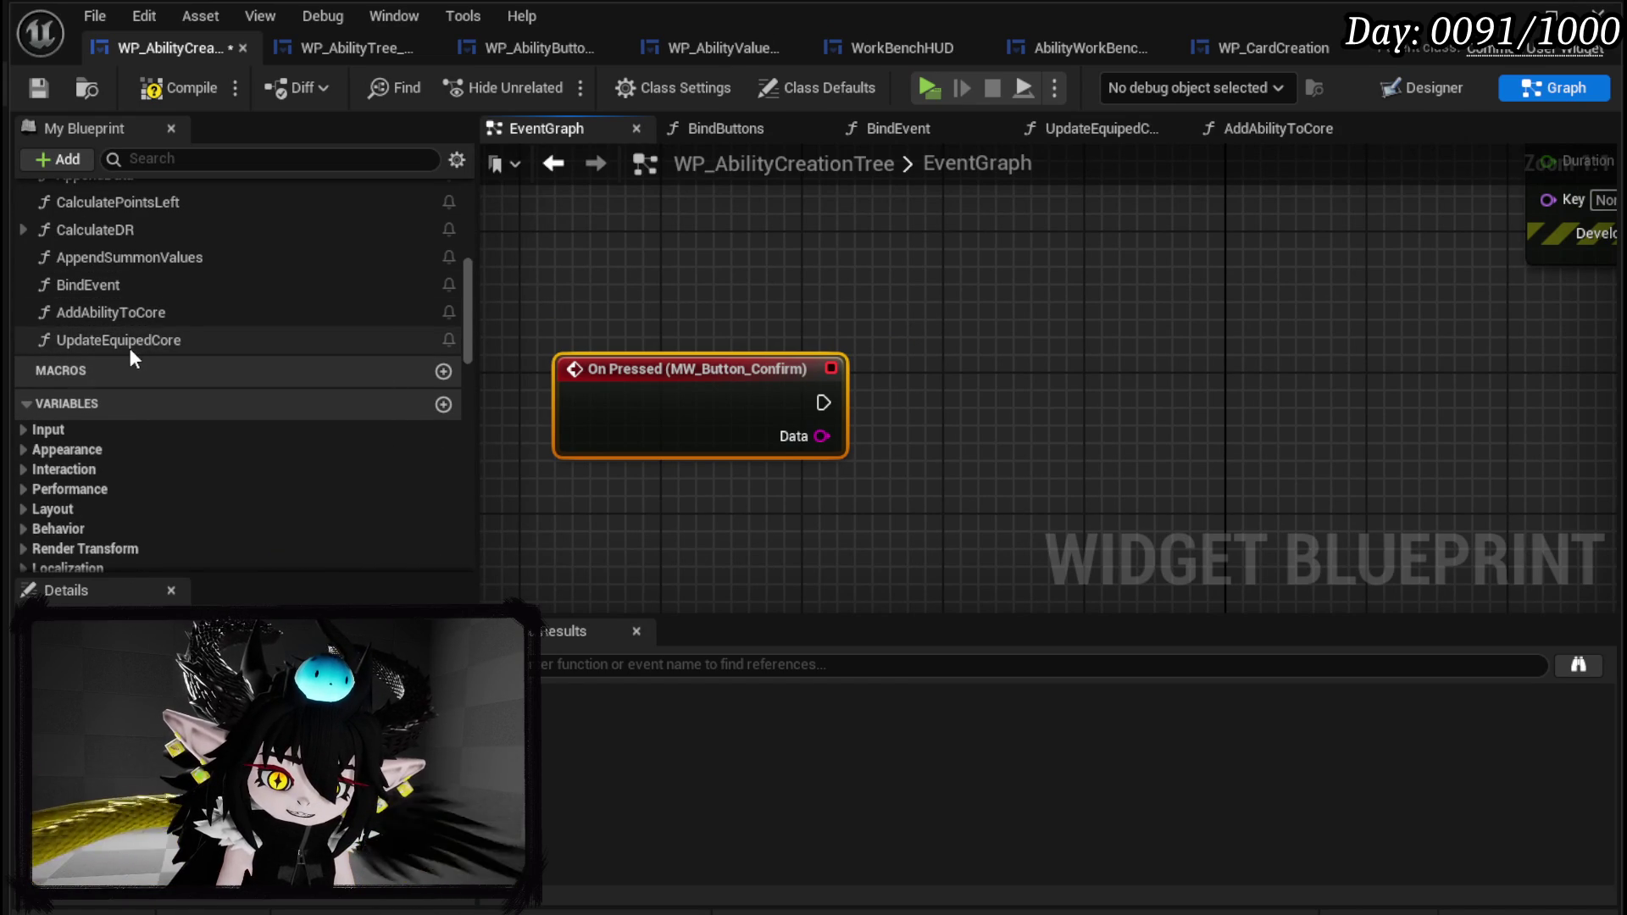
Wire the On Pressed event to an Add Ability to Core call, then compile and save.
drag(127, 317, 959, 392)
mouse_move(819, 402)
mouse_down()
mouse_move(1000, 444)
mouse_move(965, 421)
mouse_up()
drag(1048, 385, 1031, 367)
click(995, 303)
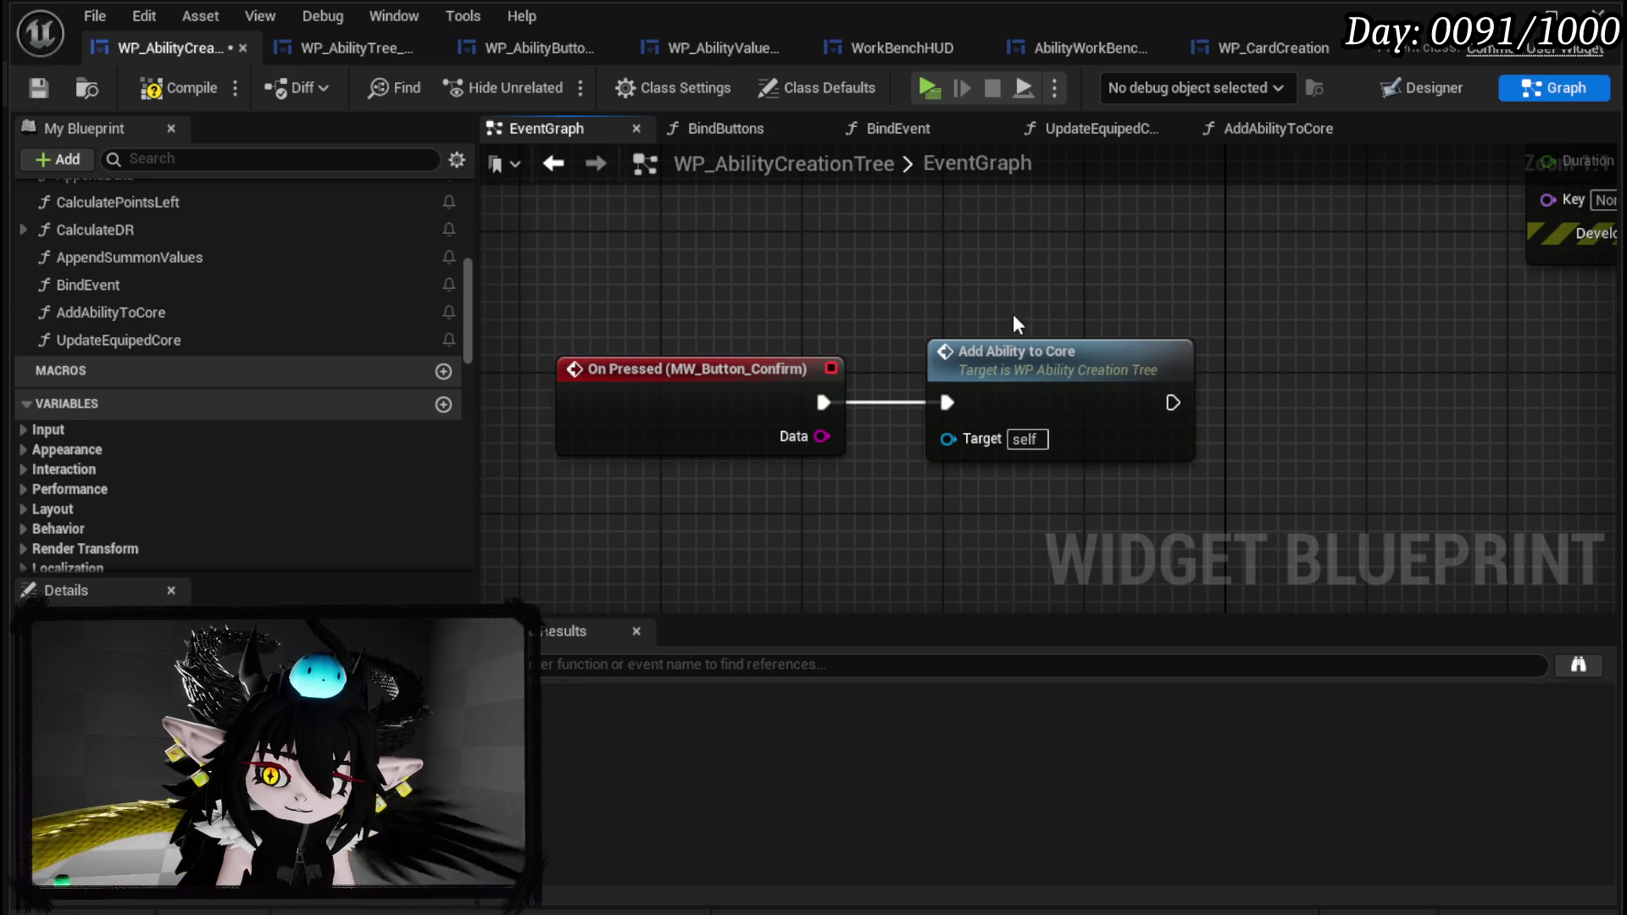
click(28, 87)
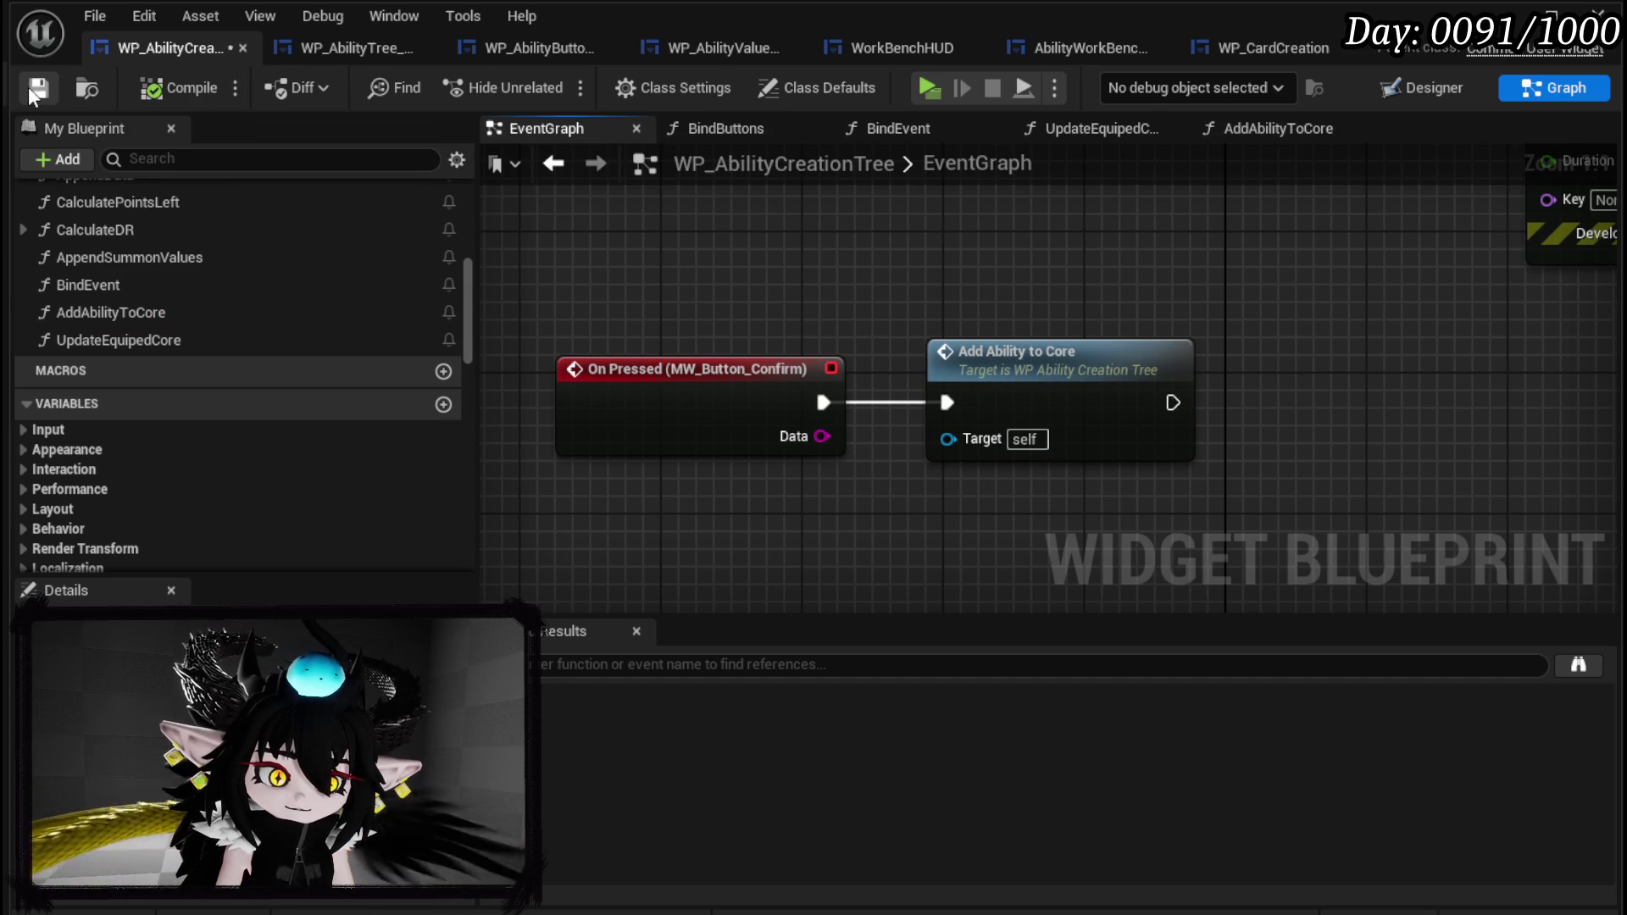
click(1281, 49)
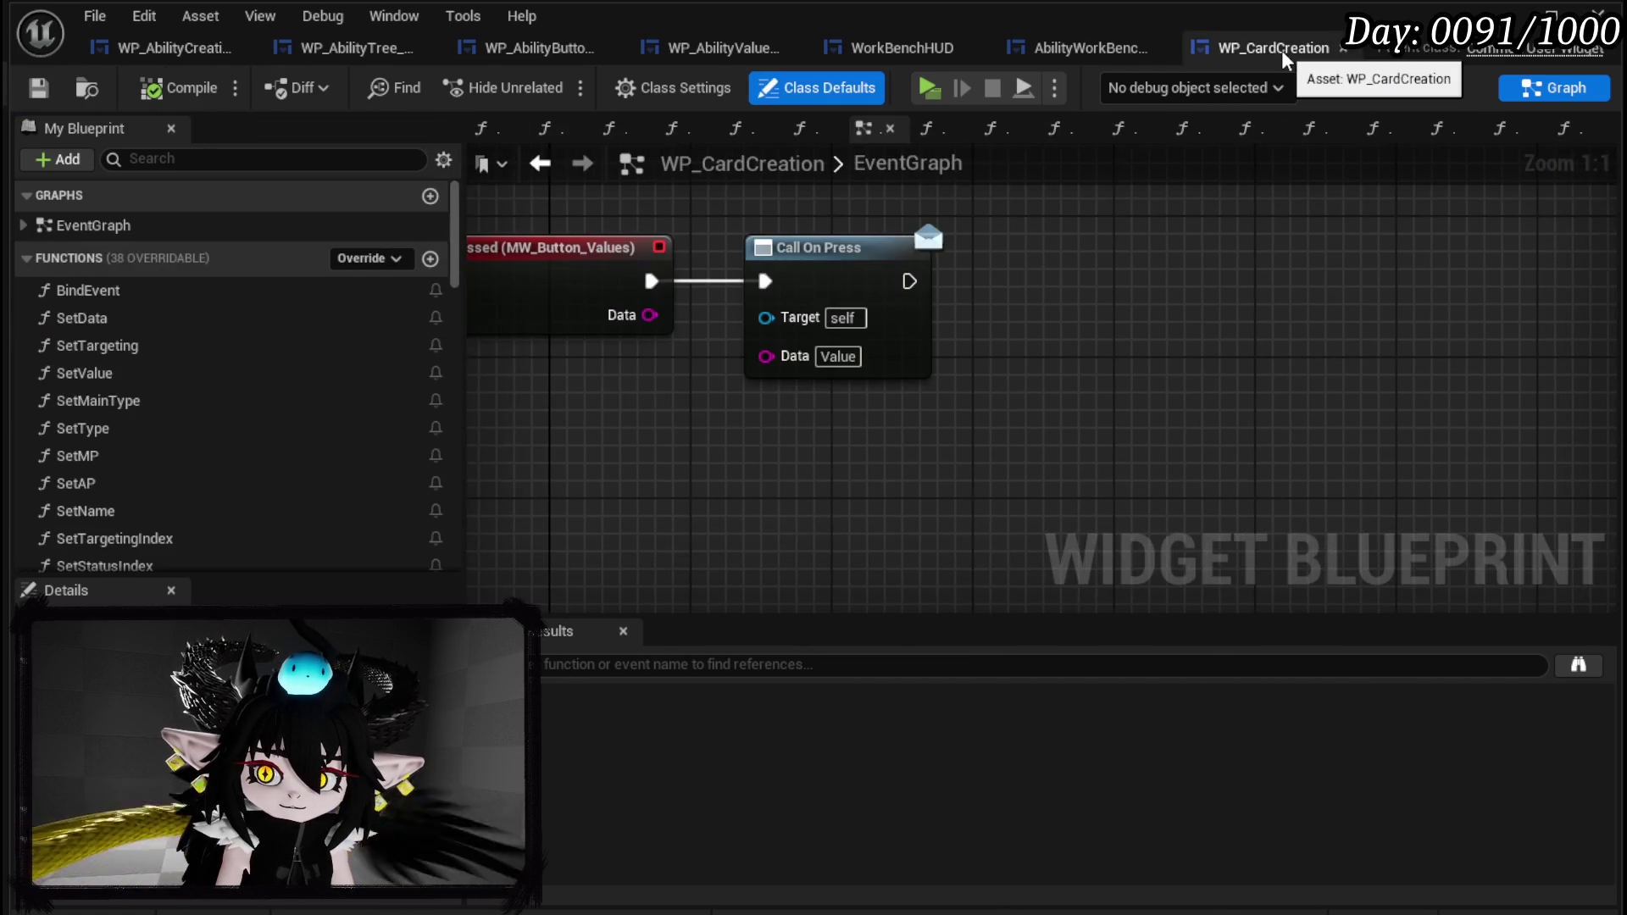
Open AbilityWorkBenchUI and inspect its ReplaceAbilities function behind Set Current Abilitys.
click(1088, 54)
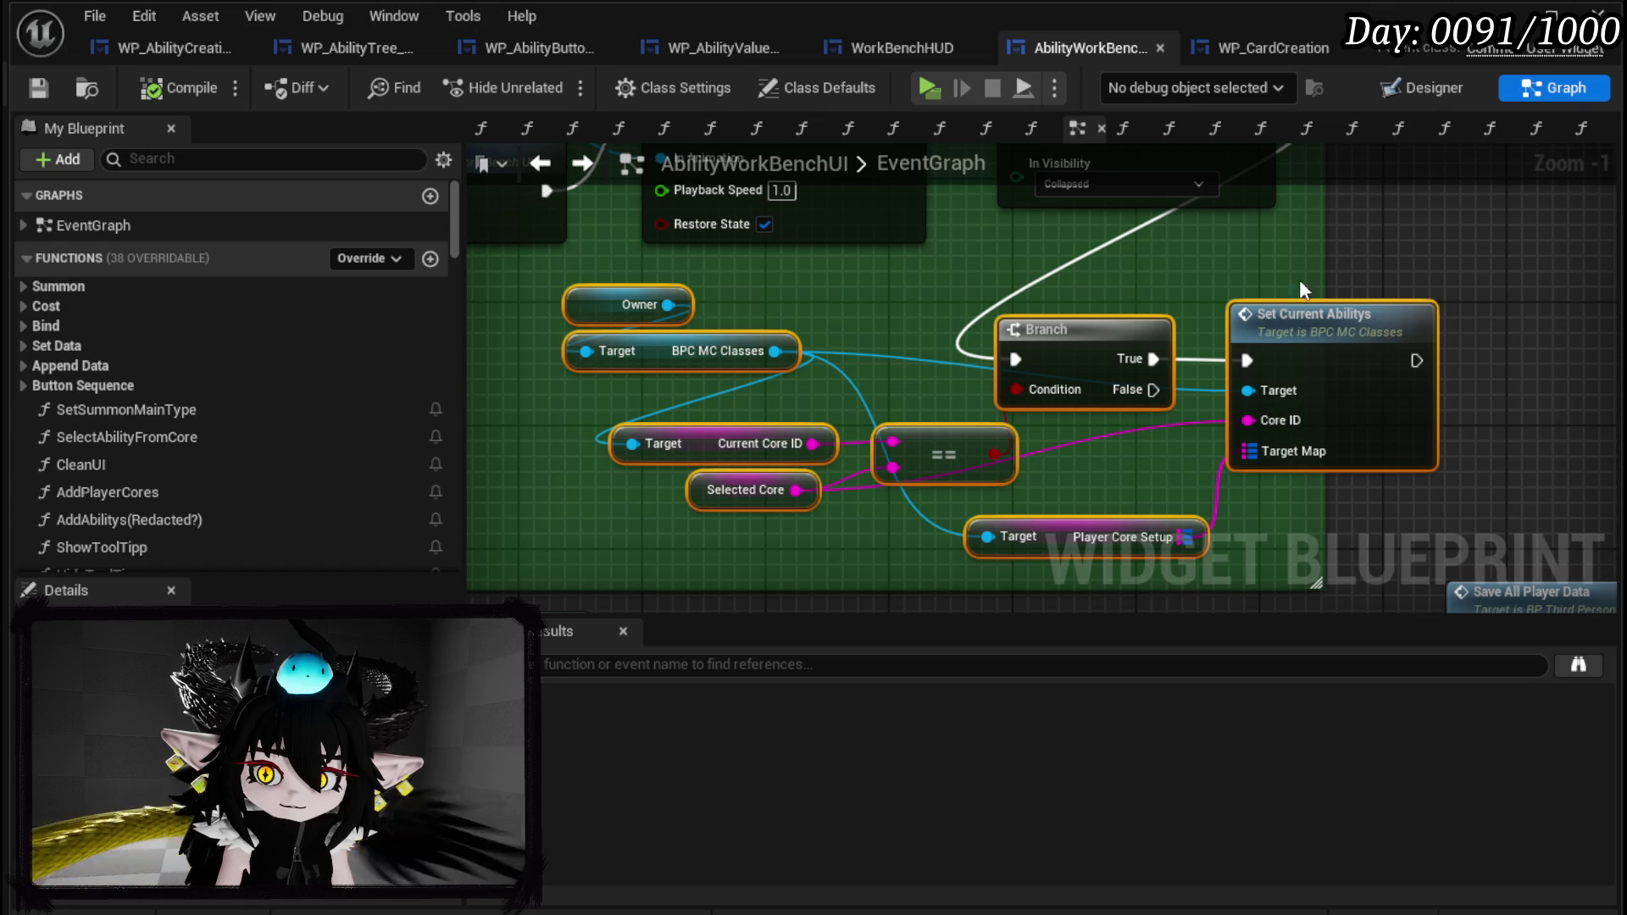
mouse_move(1148, 292)
mouse_down()
mouse_move(1298, 508)
mouse_move(1619, 480)
mouse_up()
double_click(1095, 326)
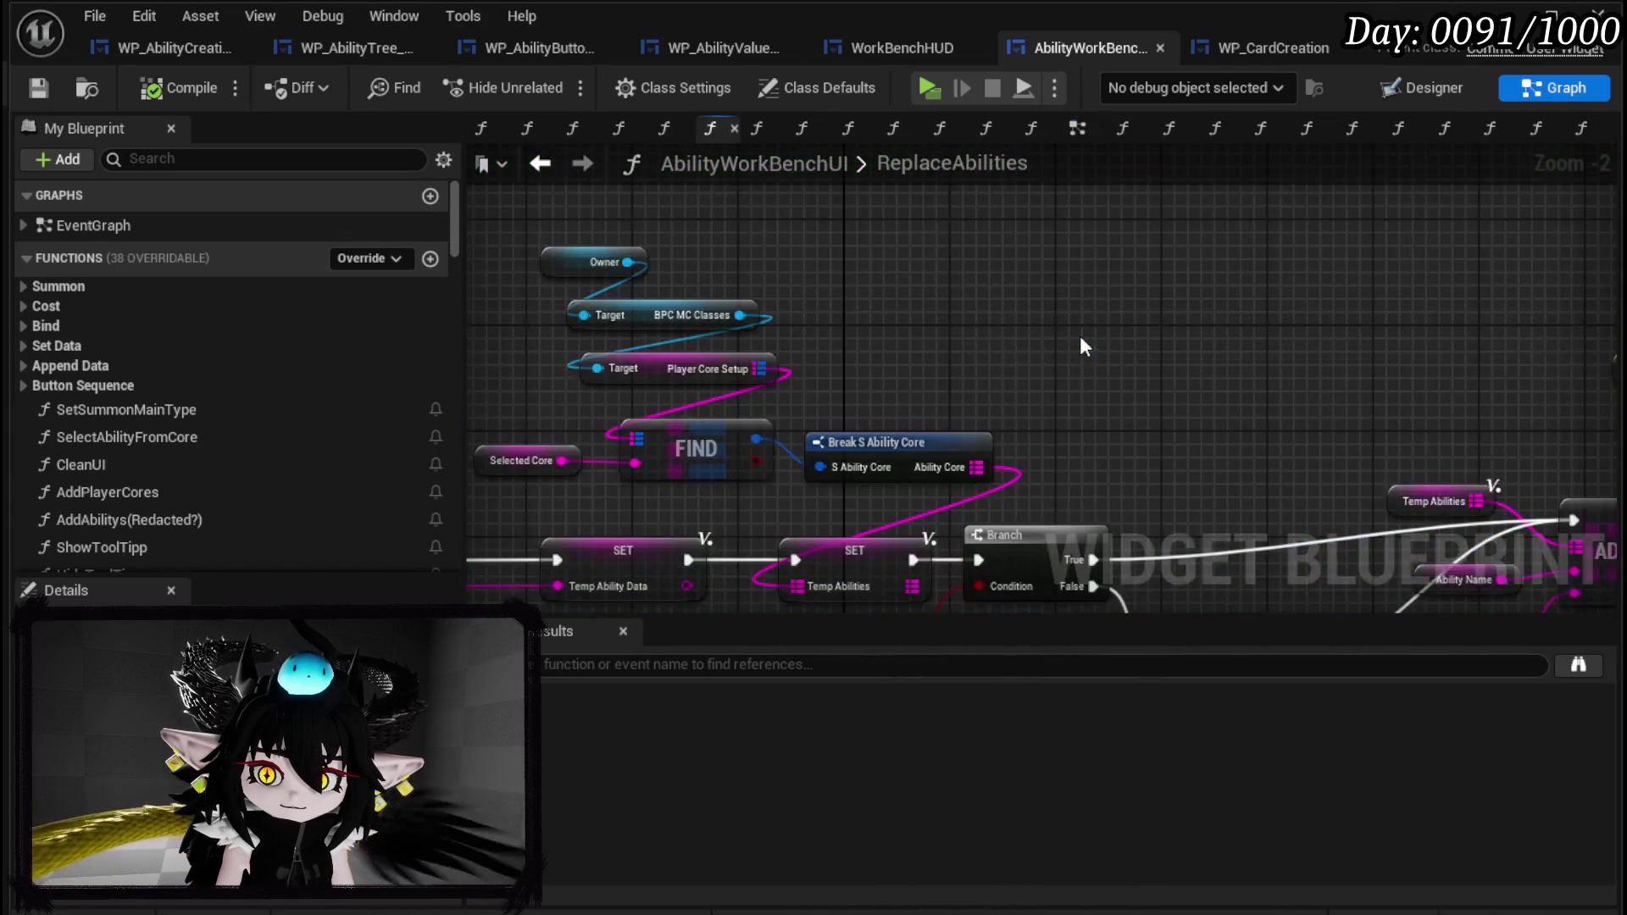
scroll(882, 232, up, 4)
scroll(869, 337, down, 1)
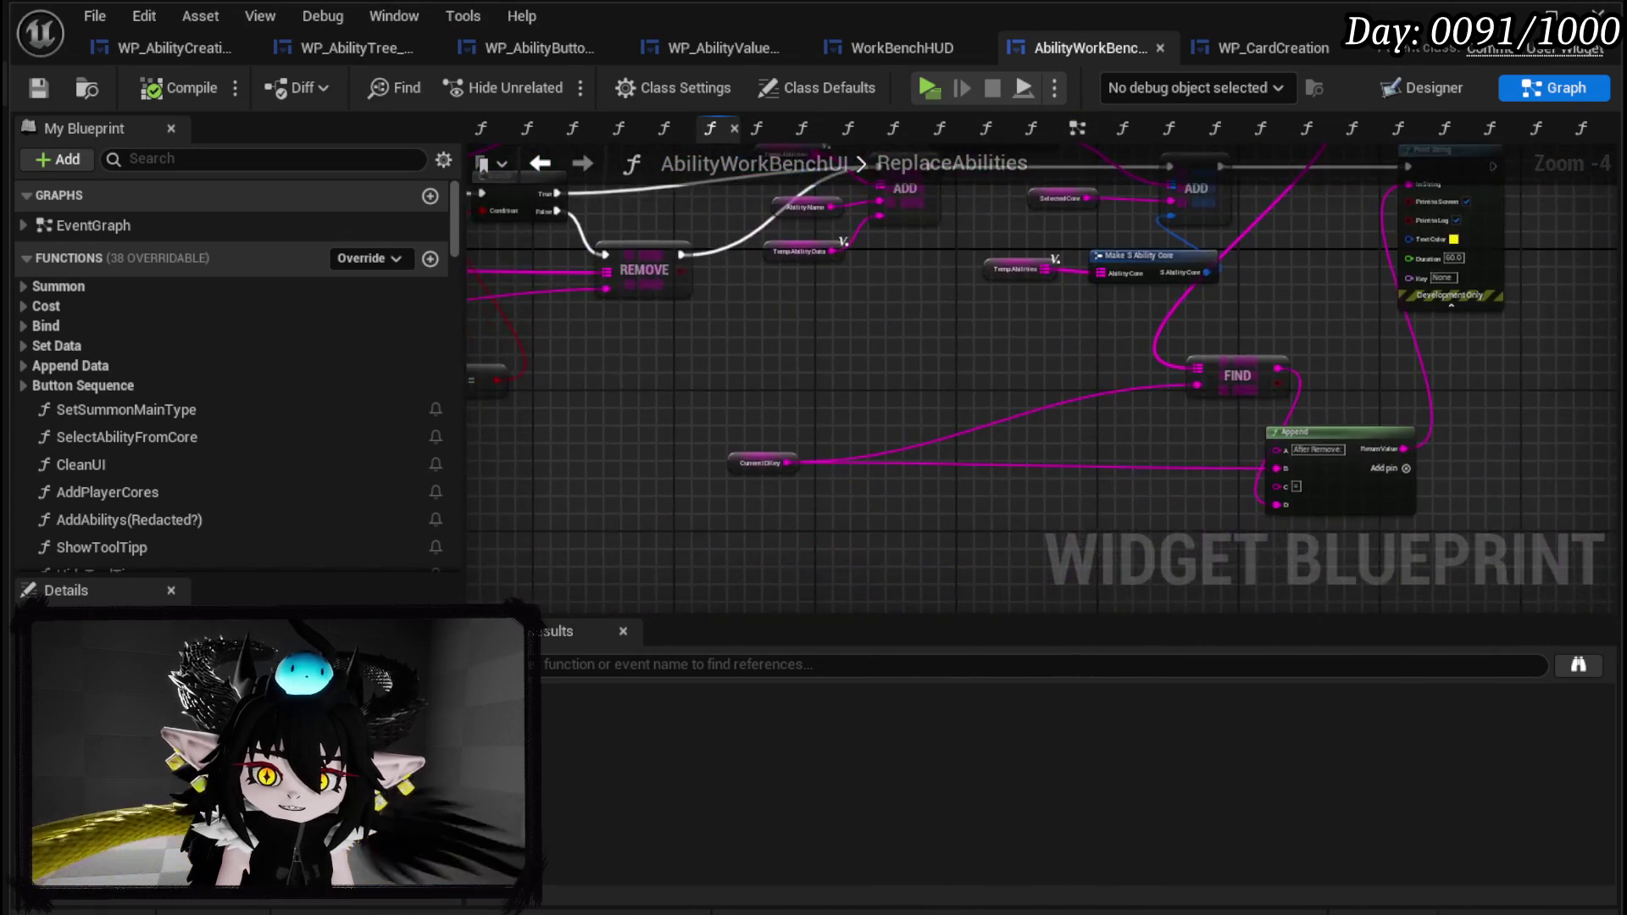
click(540, 163)
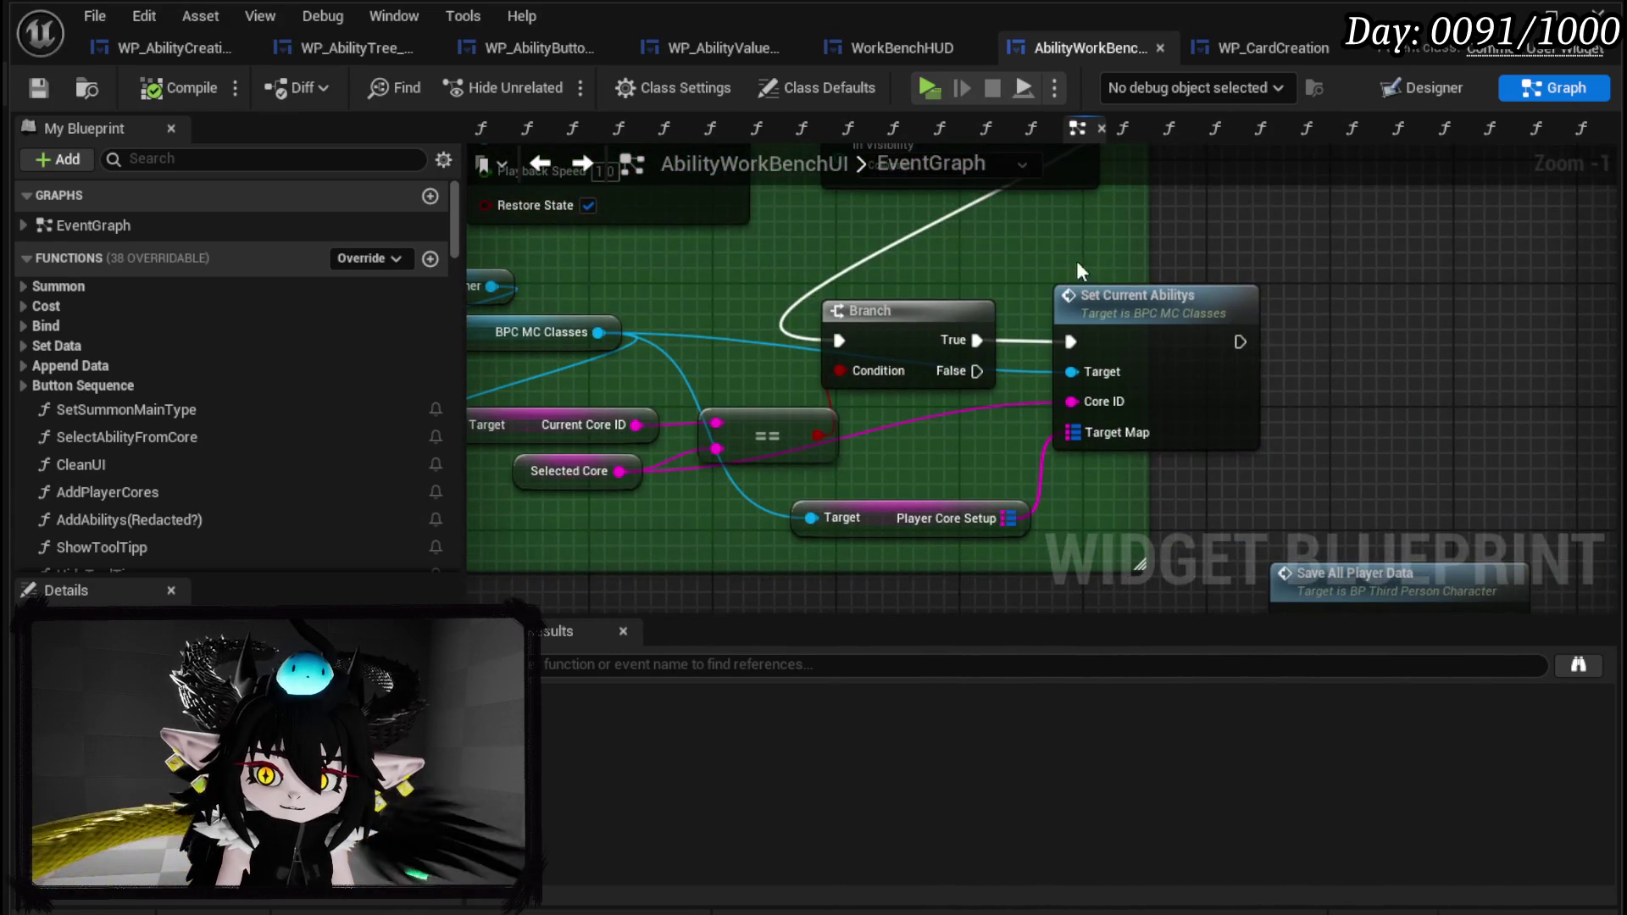
Open SetCurrentAbilitys in BPC_MC_Classes and review its Branch, Set Color from Core and SET nodes.
click(1164, 291)
double_click(1164, 290)
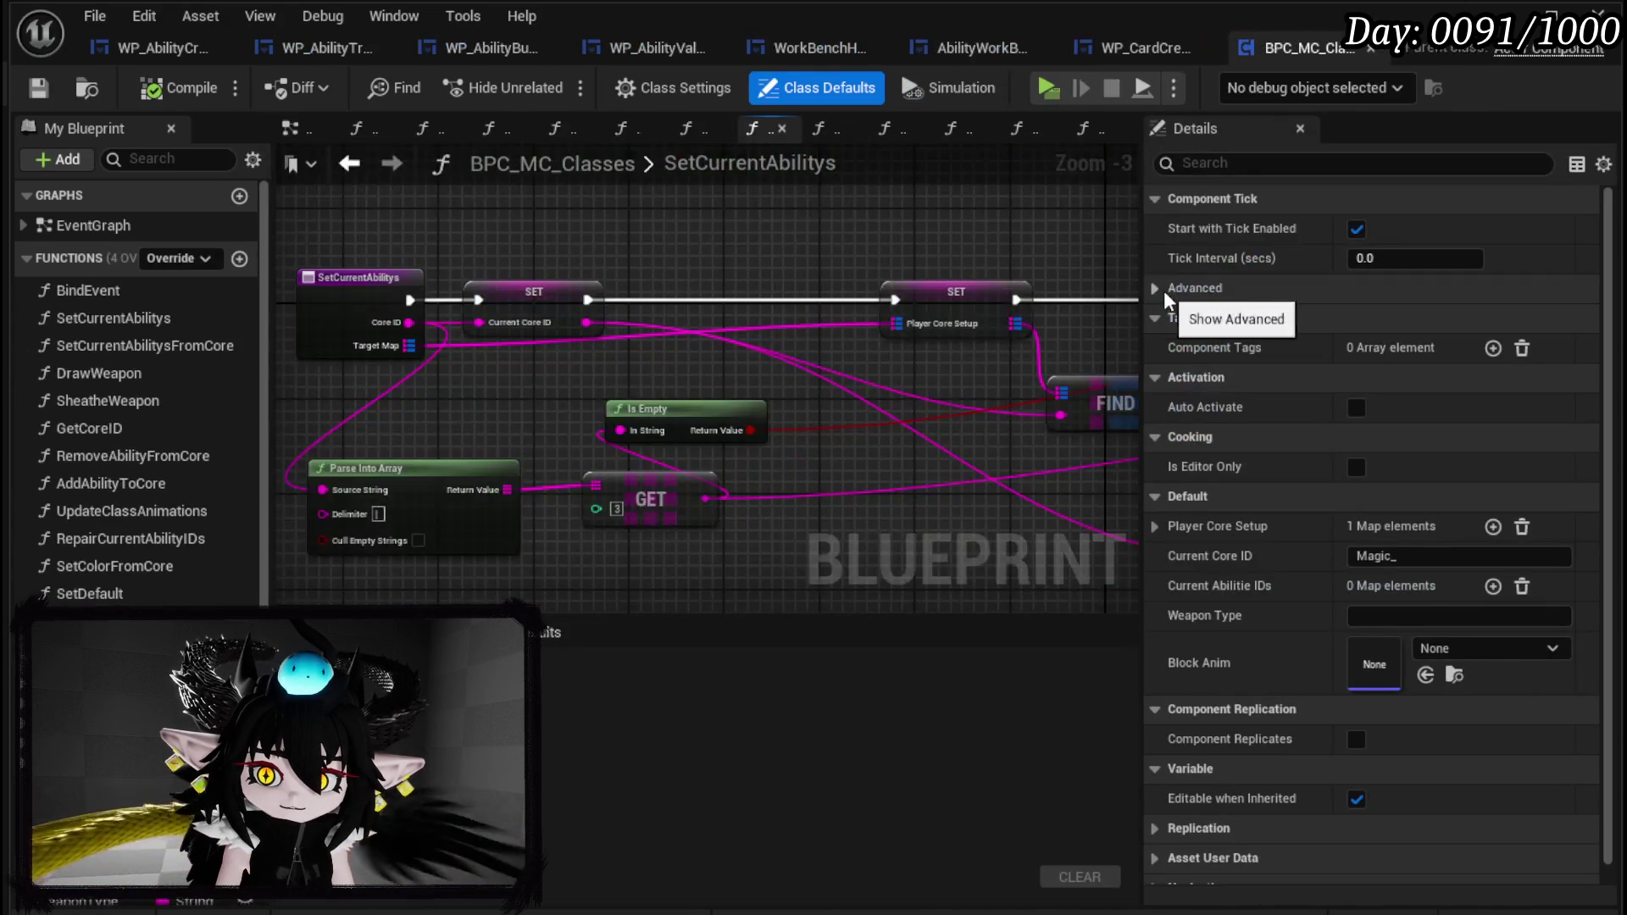
scroll(796, 307, up, 1)
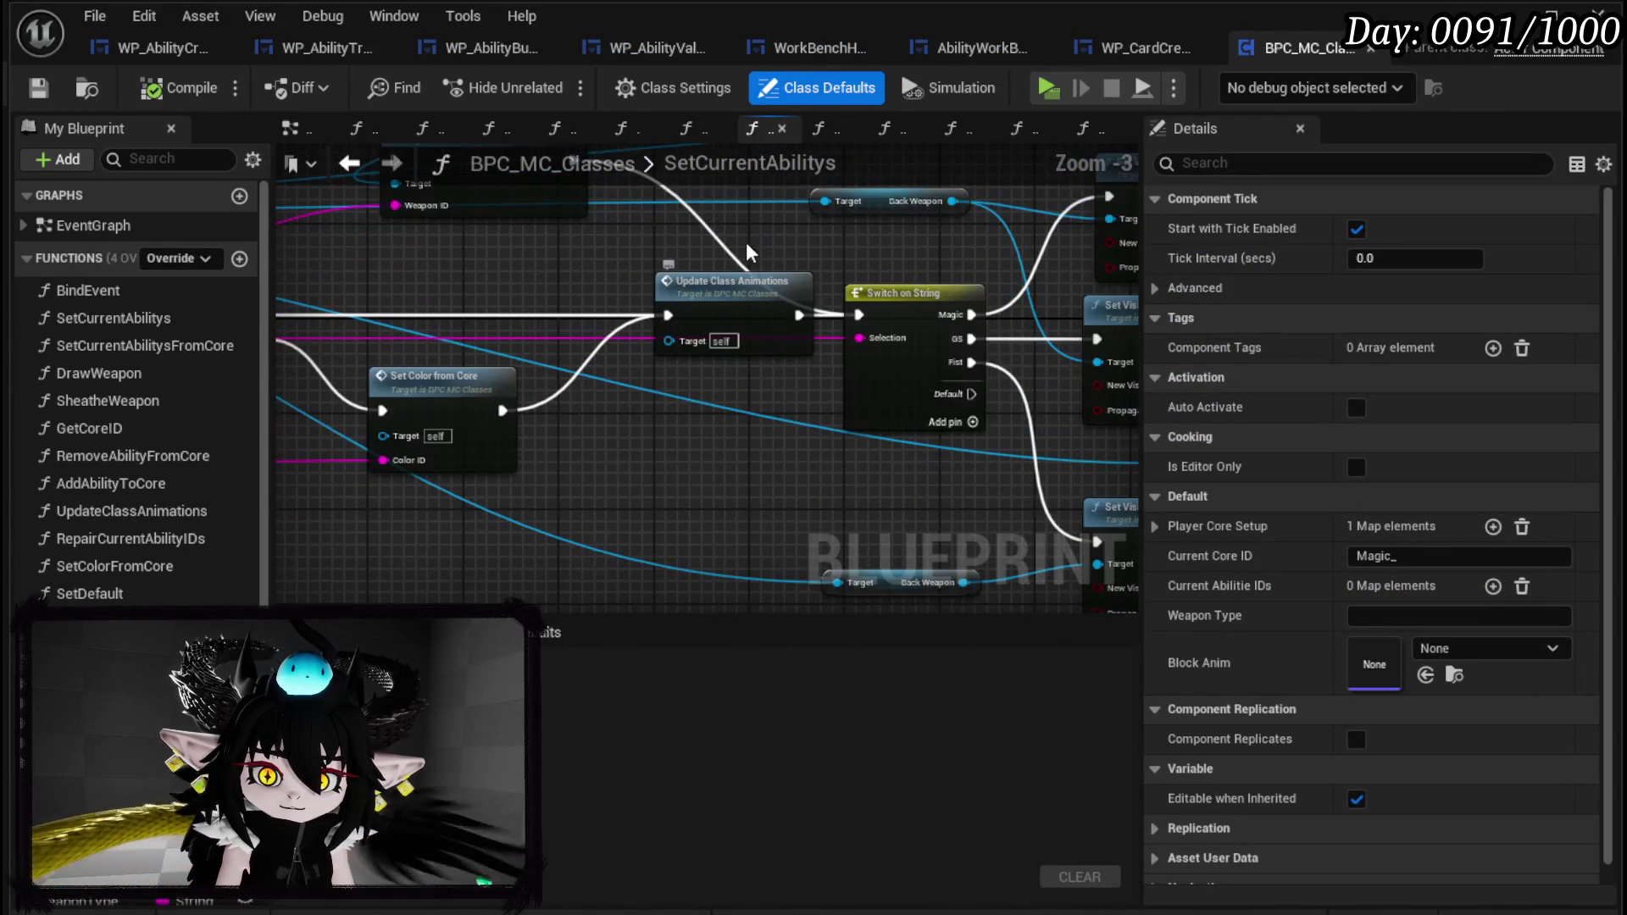
scroll(796, 307, up, 1)
mouse_move(796, 307)
mouse_down()
mouse_move(836, 356)
mouse_move(678, 362)
mouse_move(661, 246)
mouse_up()
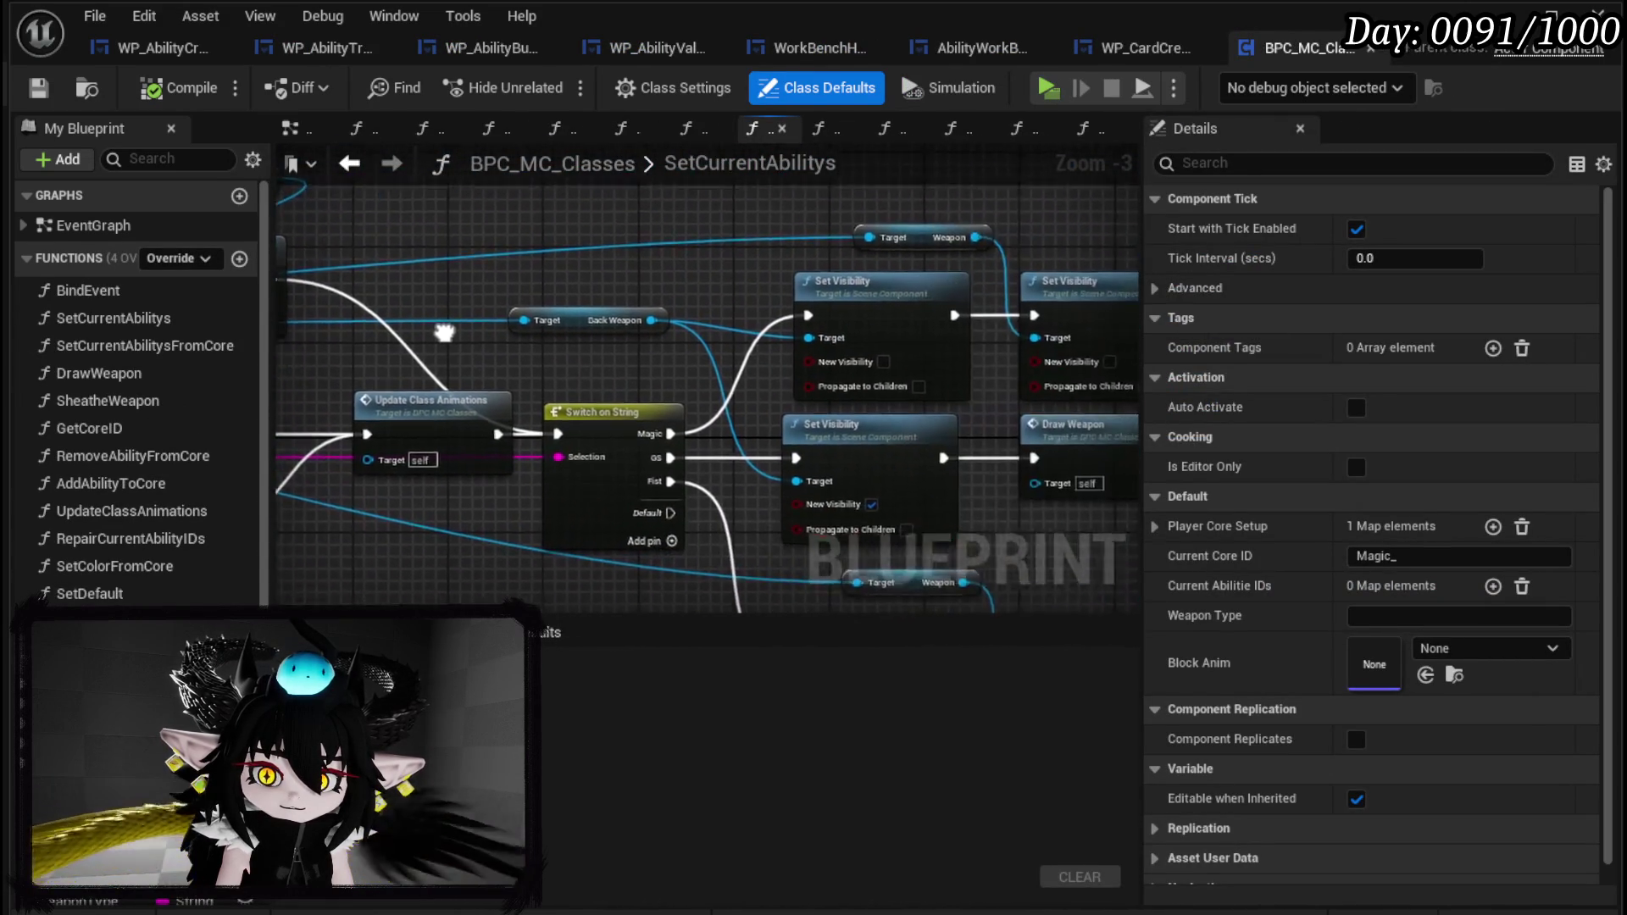
scroll(655, 373, up, 2)
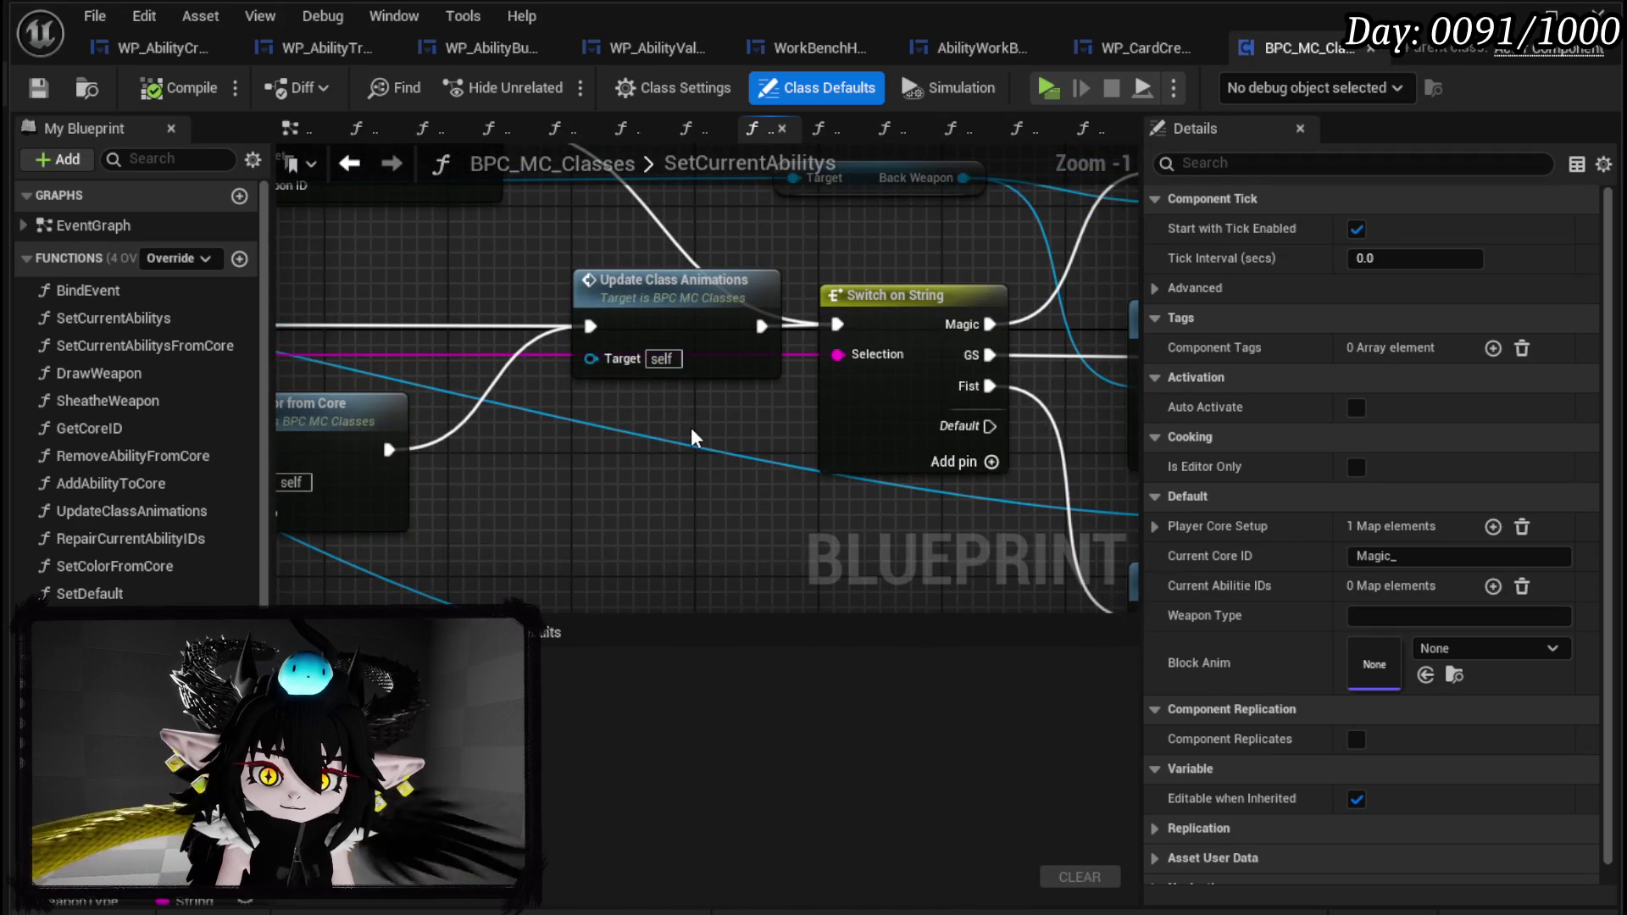
scroll(693, 438, down, 2)
drag(694, 437, 1108, 392)
drag(740, 303, 1127, 314)
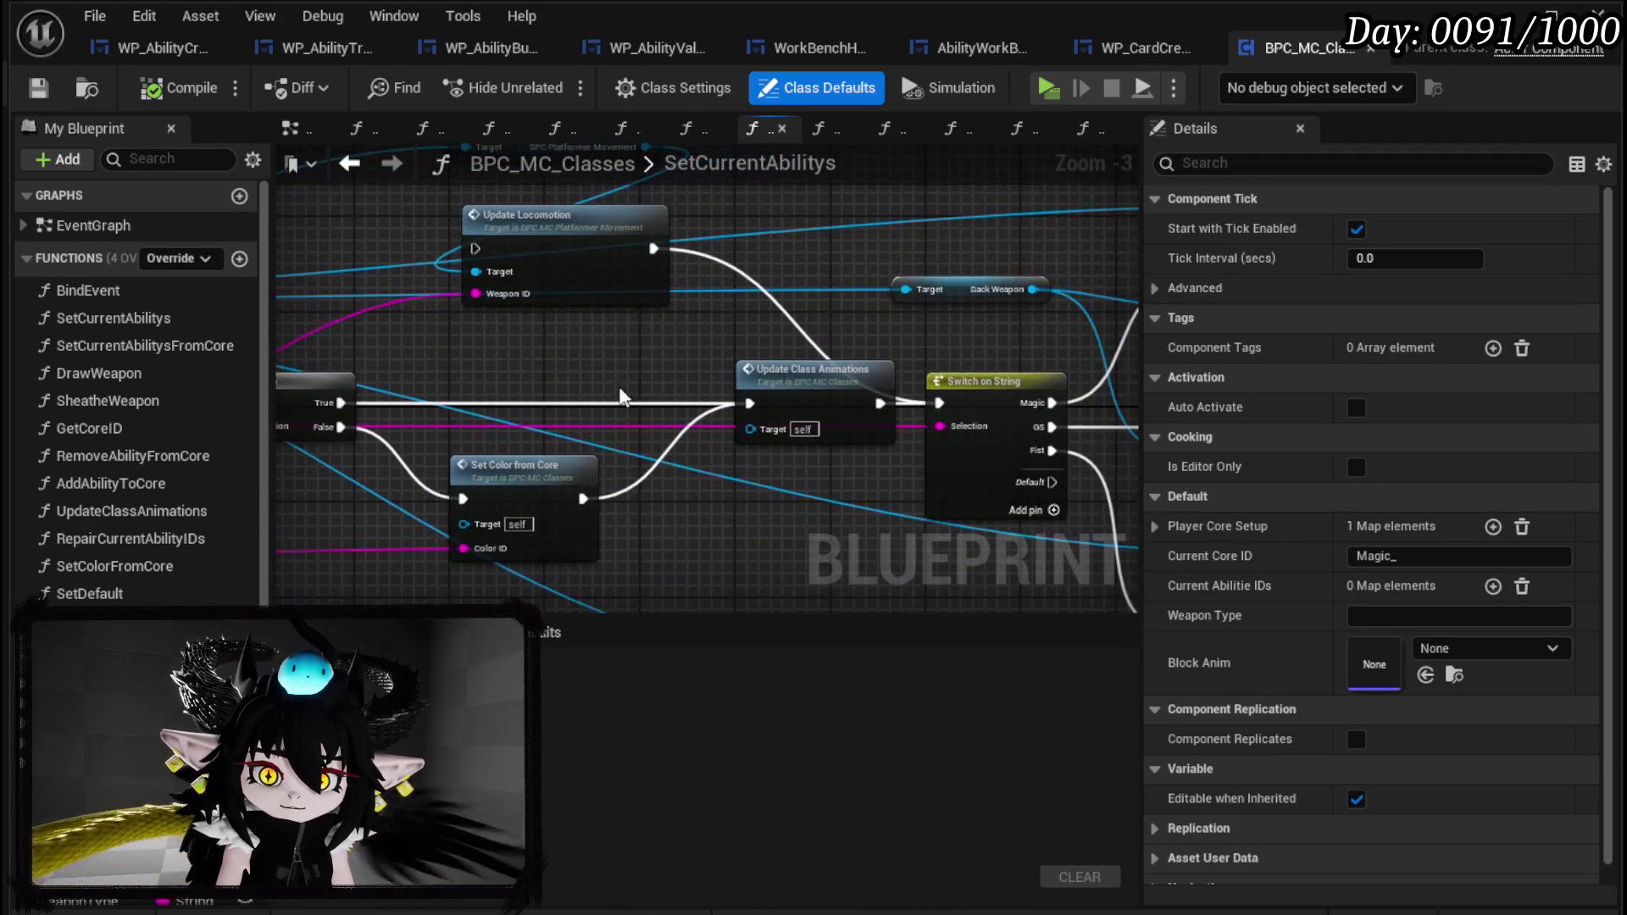
Look through UpdateClassAnimations and SetColorFromCore, then return to WP_AbilityCreationTree's event graph.
double_click(801, 400)
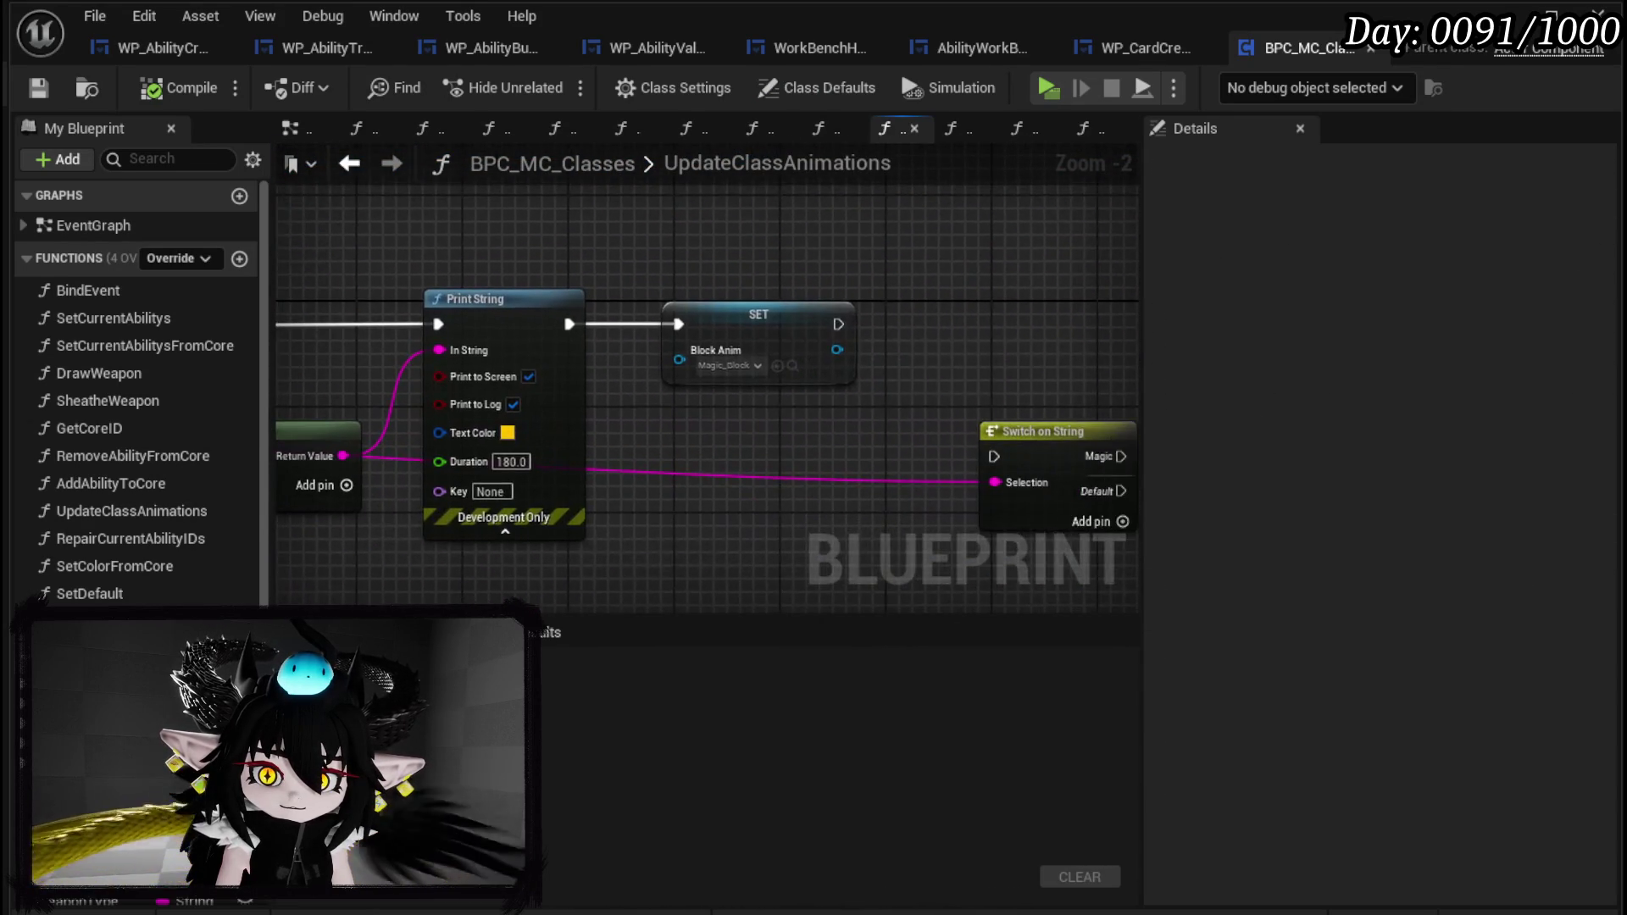
click(349, 164)
double_click(534, 487)
scroll(669, 352, down, 5)
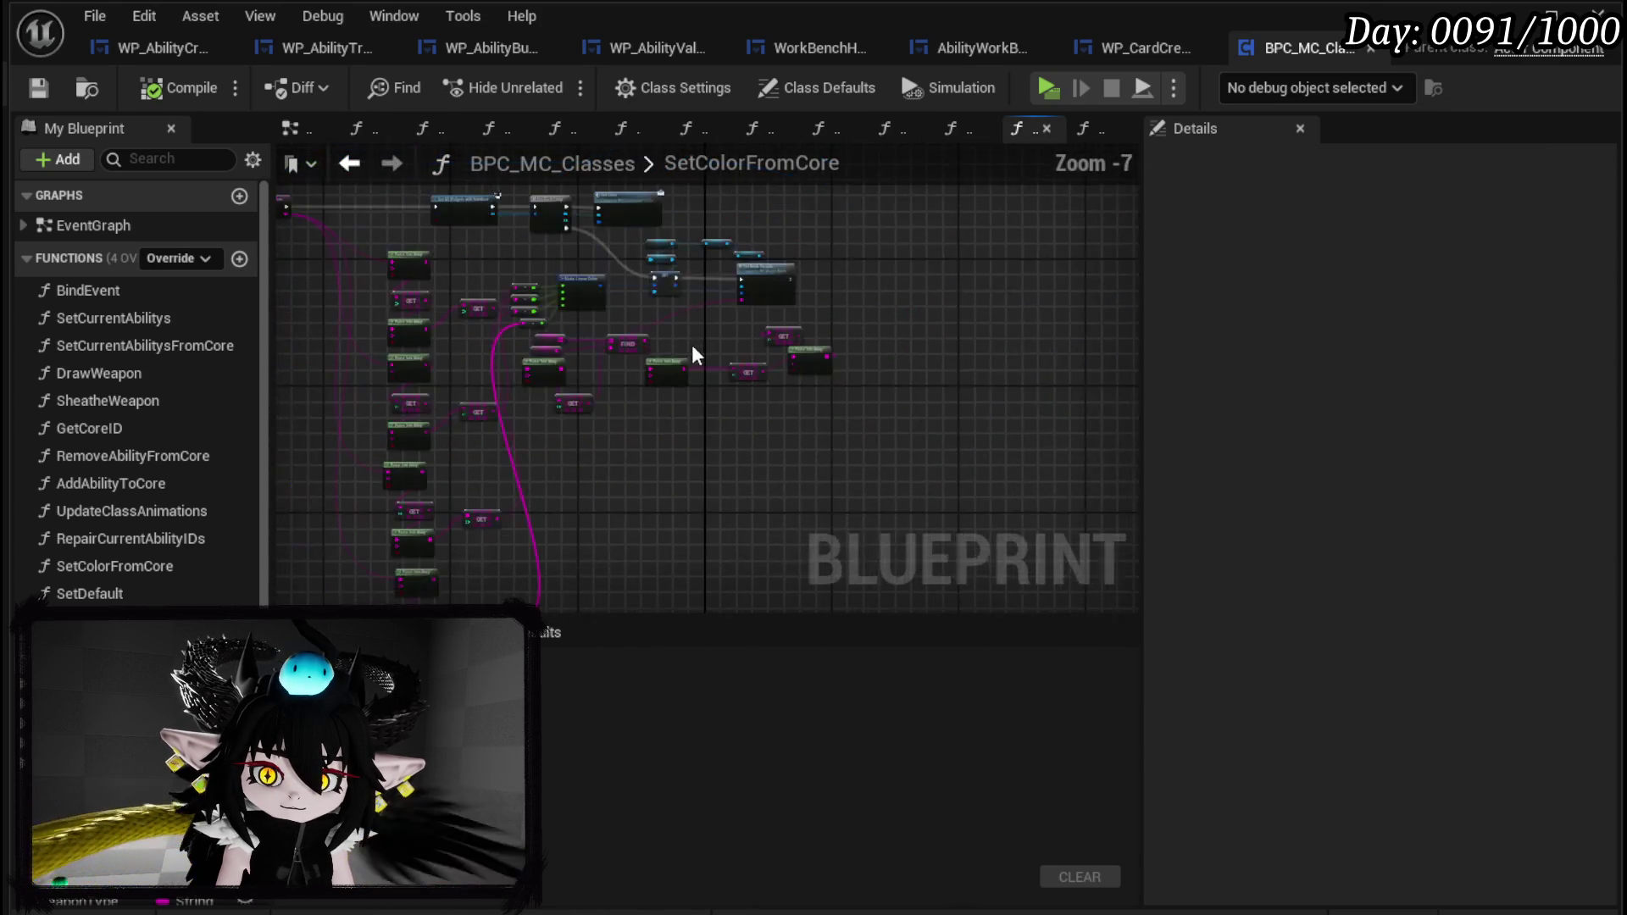
scroll(814, 430, up, 5)
mouse_move(818, 428)
mouse_down()
mouse_move(899, 339)
mouse_move(1017, 373)
mouse_move(421, 265)
mouse_move(571, 176)
mouse_up()
scroll(667, 313, down, 5)
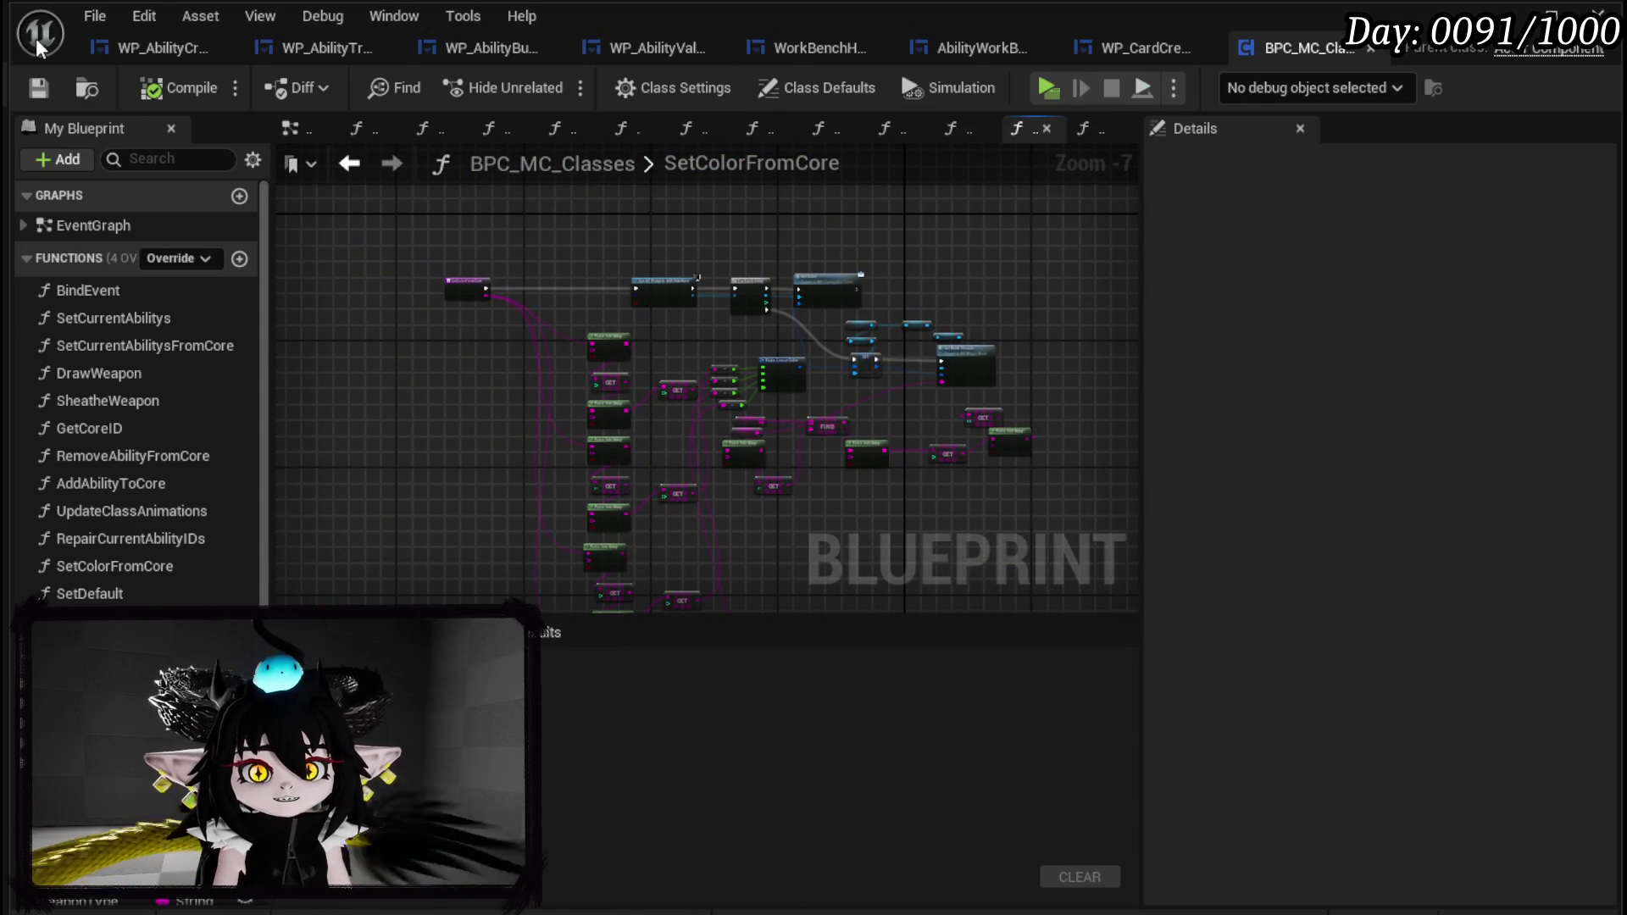
click(135, 49)
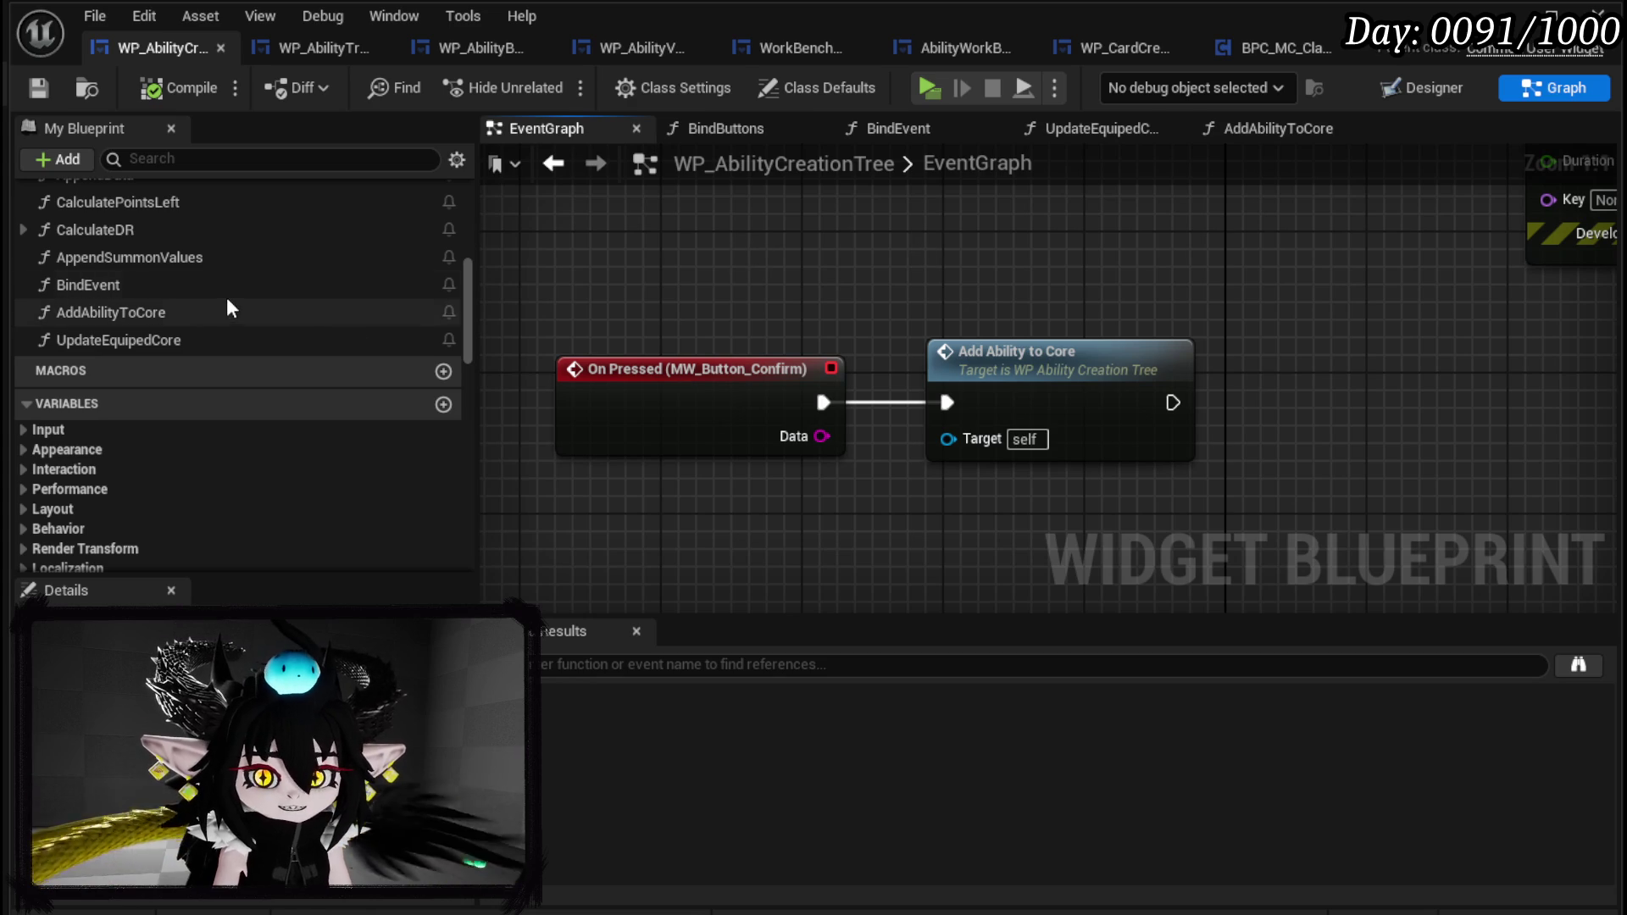
Open the AppendData function, wire its execution into the SET node, and locate the Movement Type area.
scroll(226, 291, up, 4)
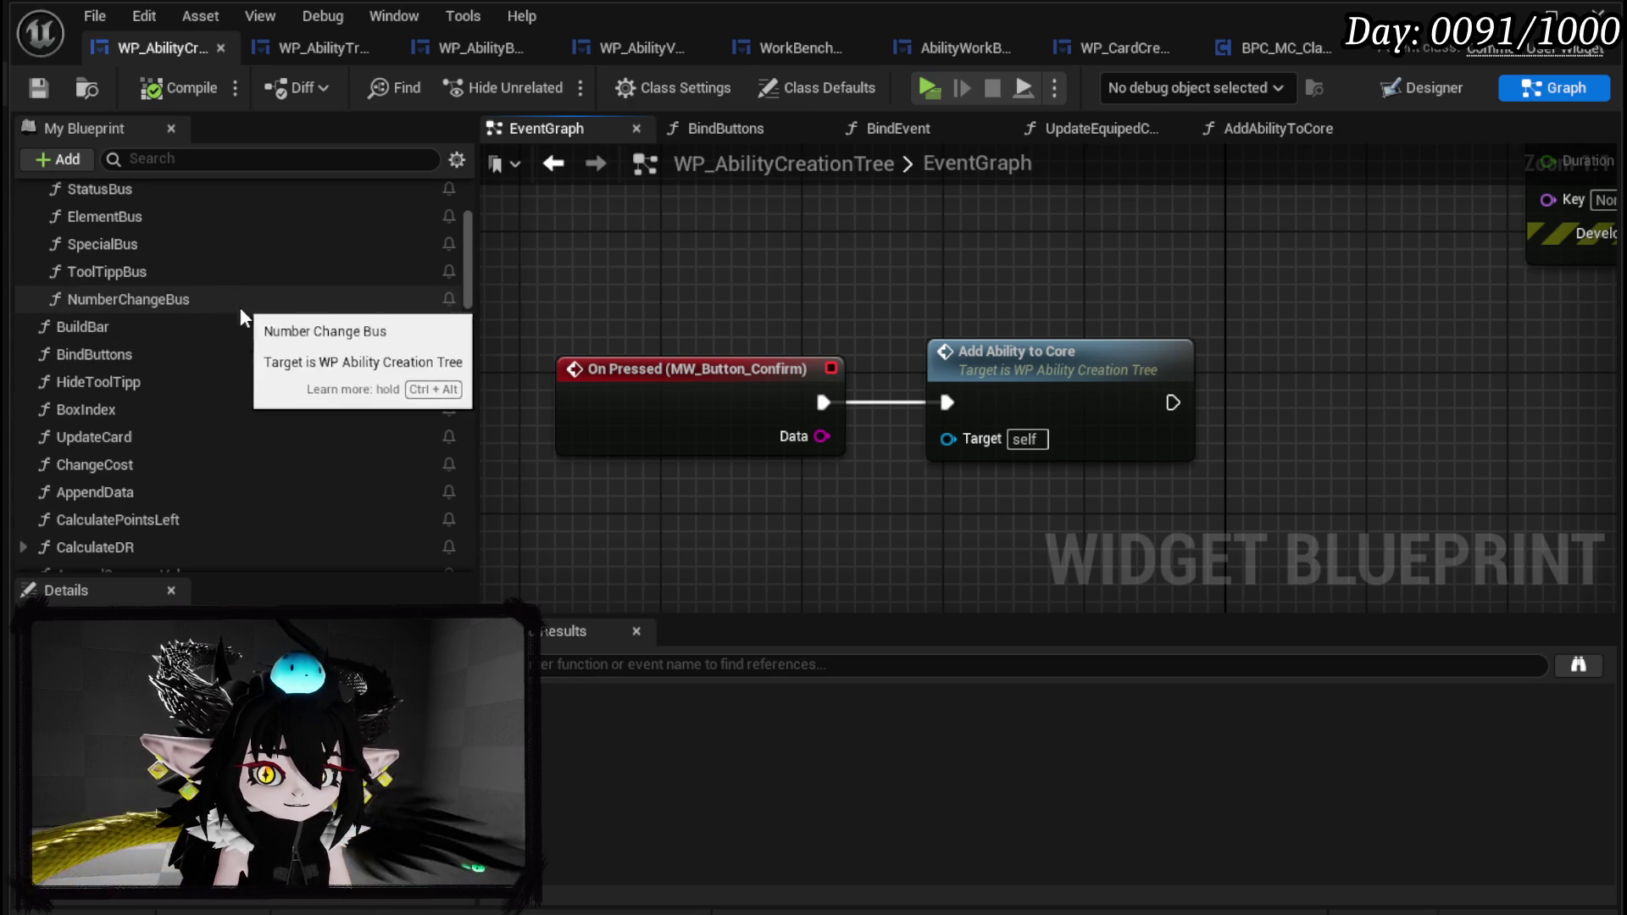
double_click(200, 490)
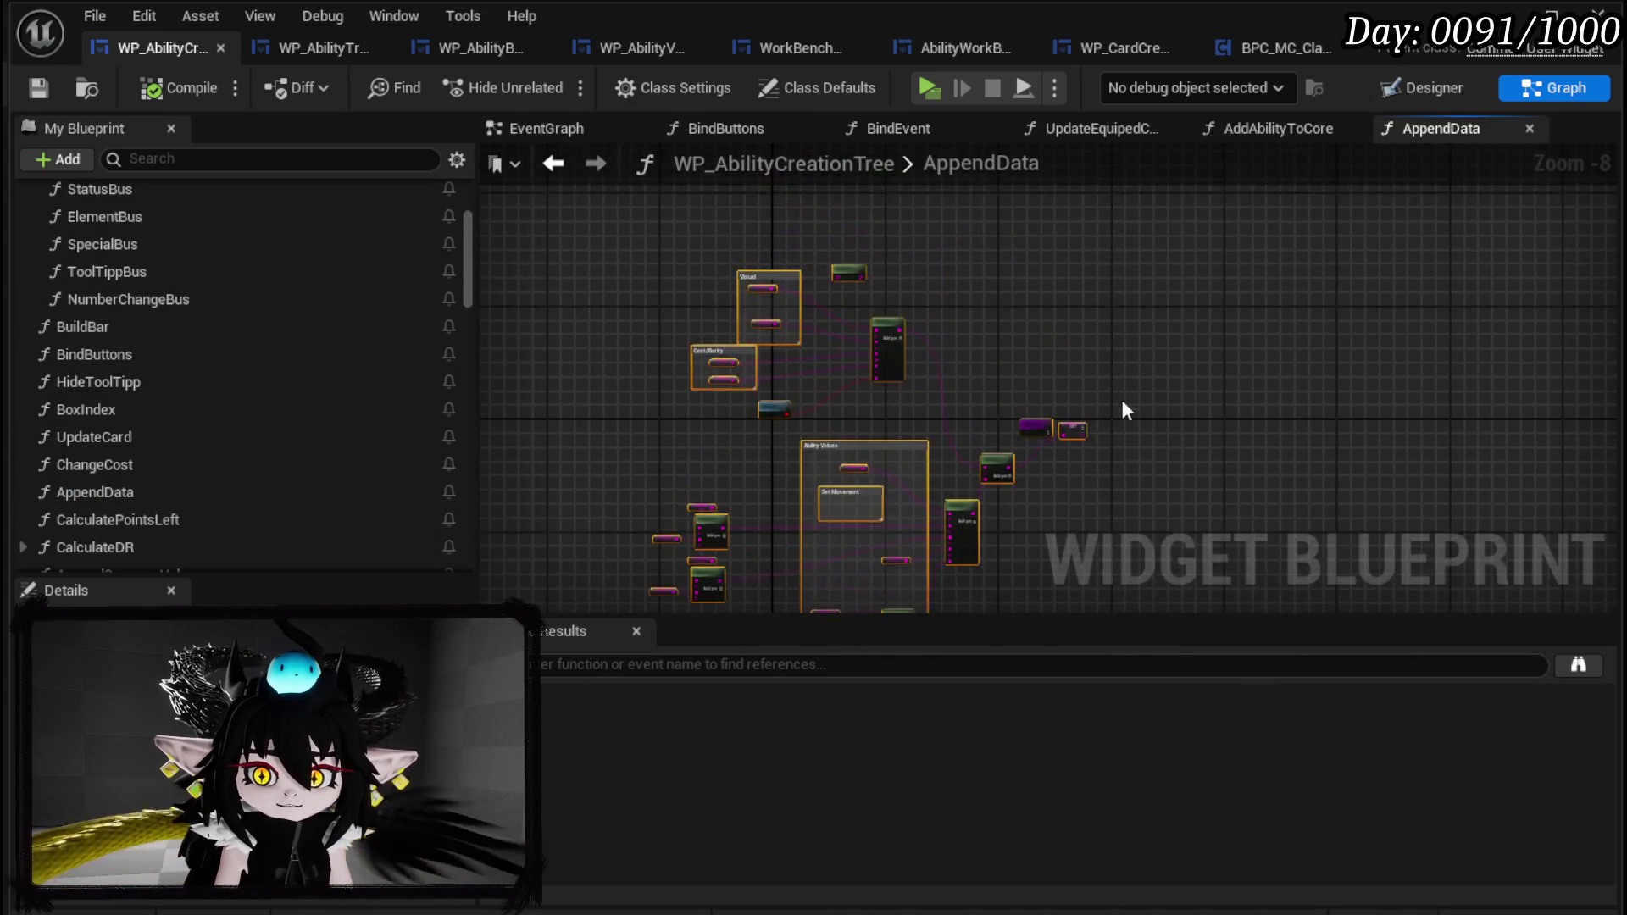
scroll(1024, 281, up, 5)
scroll(816, 332, up, 3)
drag(797, 393, 885, 392)
scroll(1165, 312, down, 4)
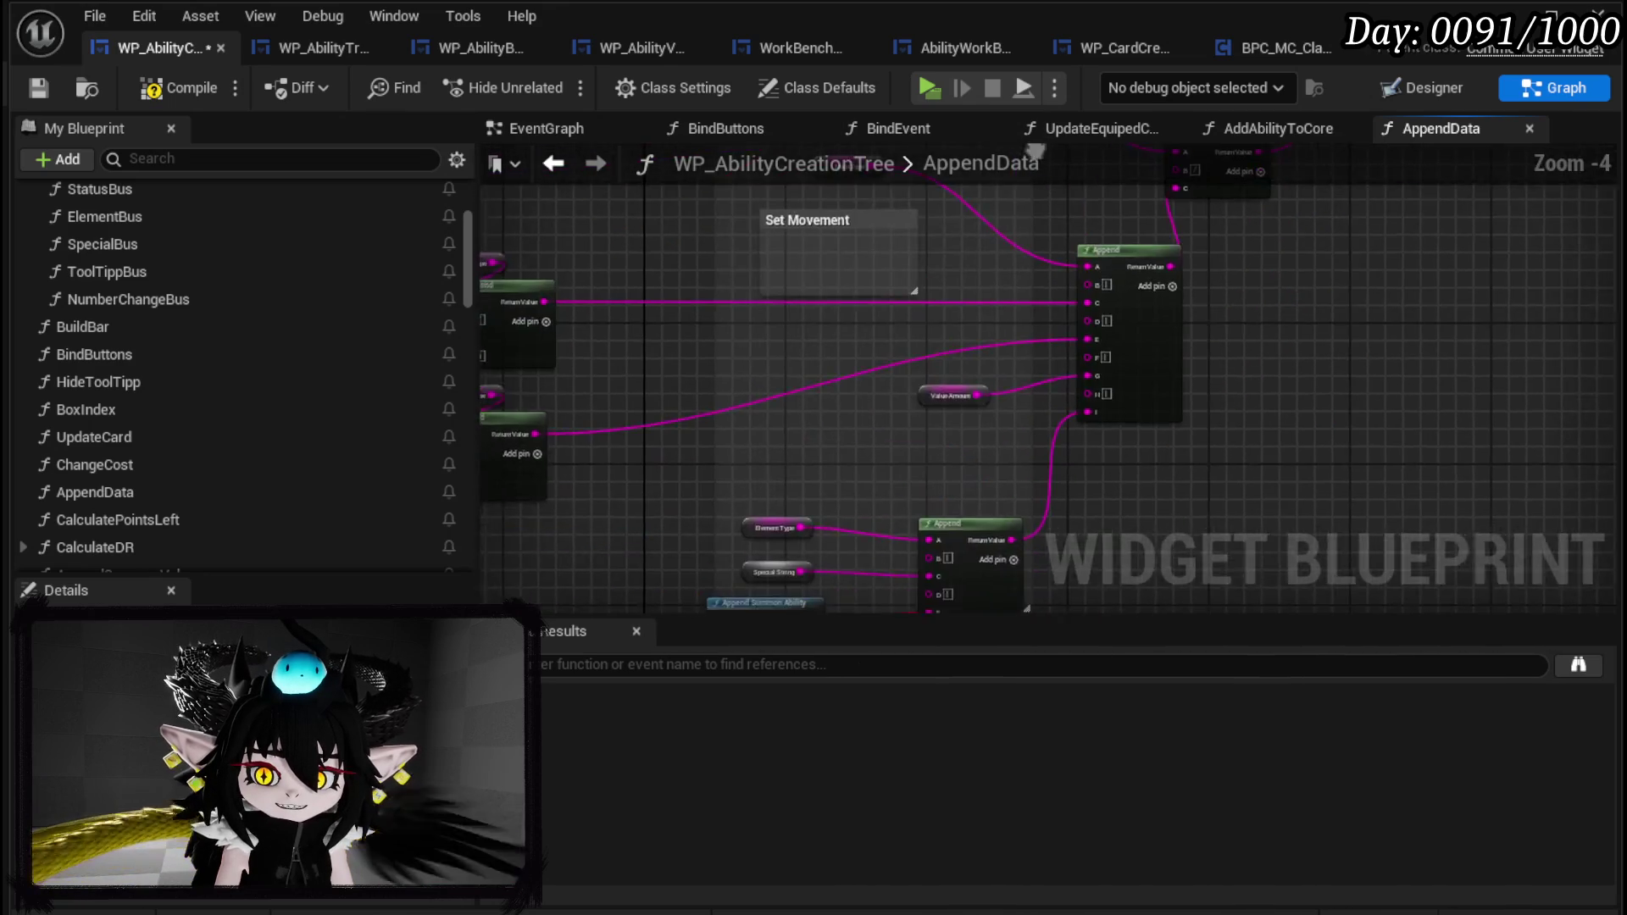
drag(1035, 153, 1286, 424)
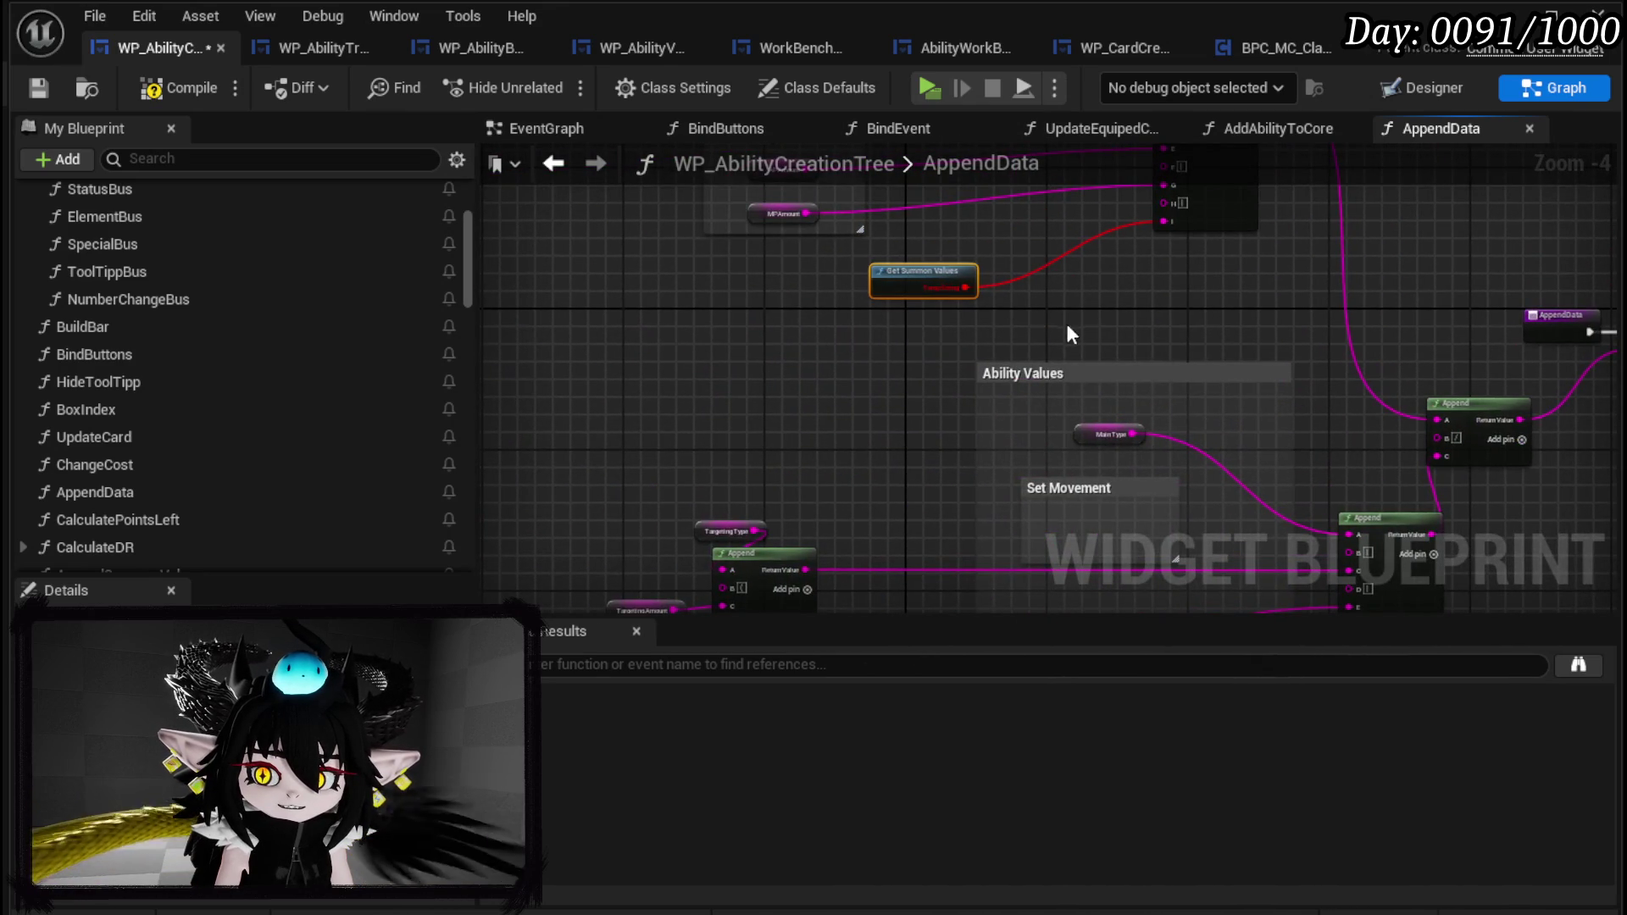
drag(1065, 331, 999, 418)
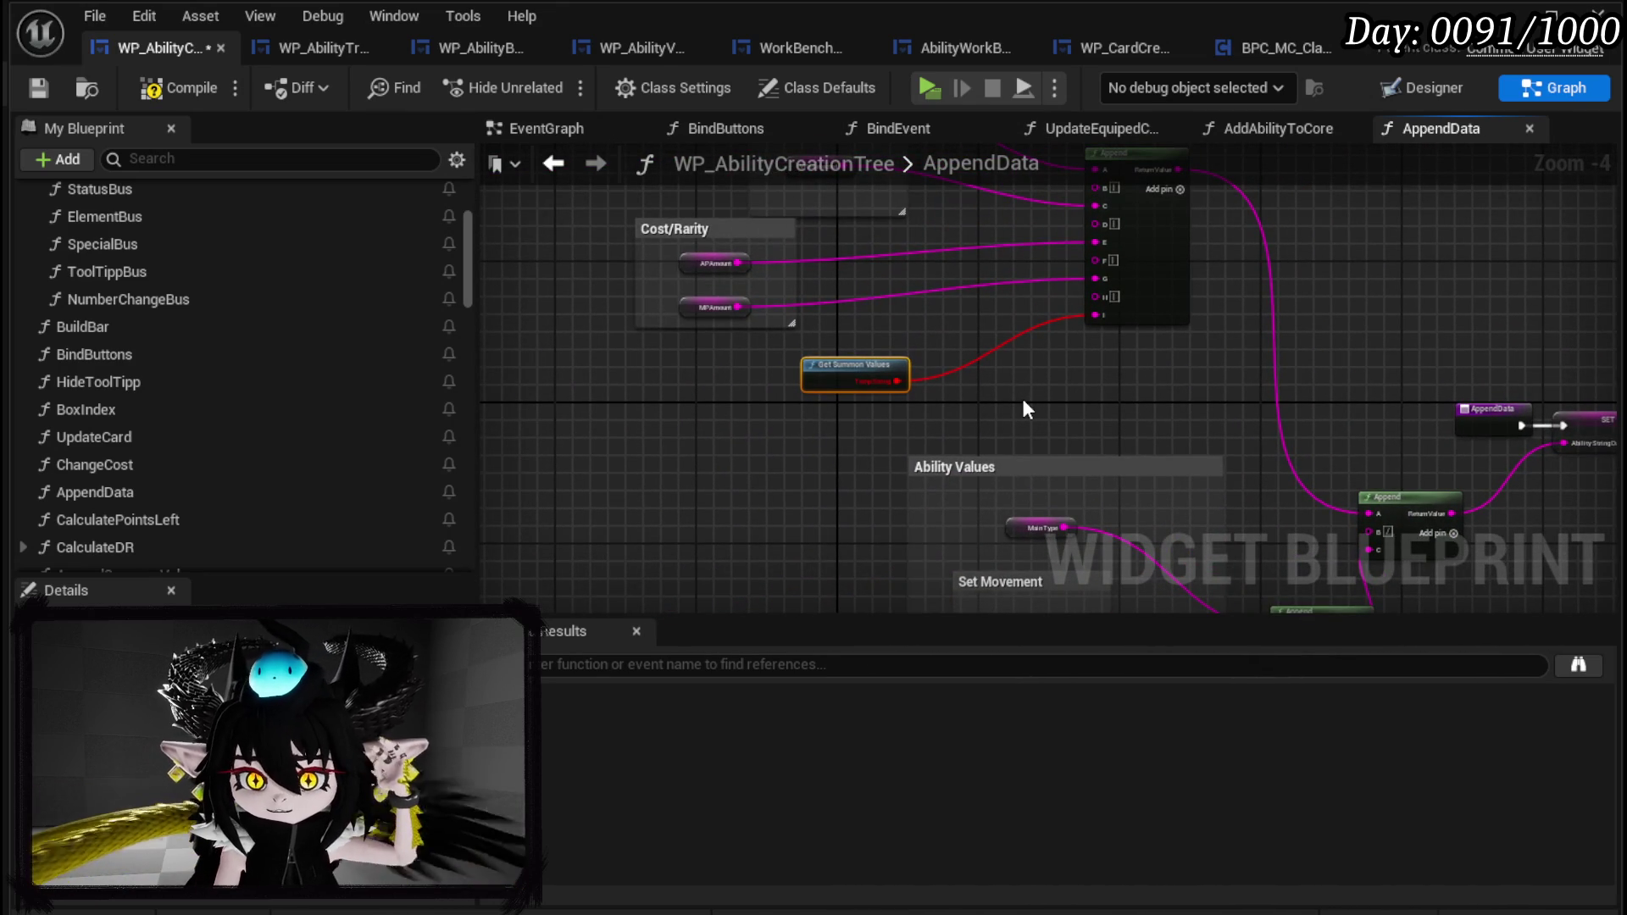
scroll(1021, 395, up, 5)
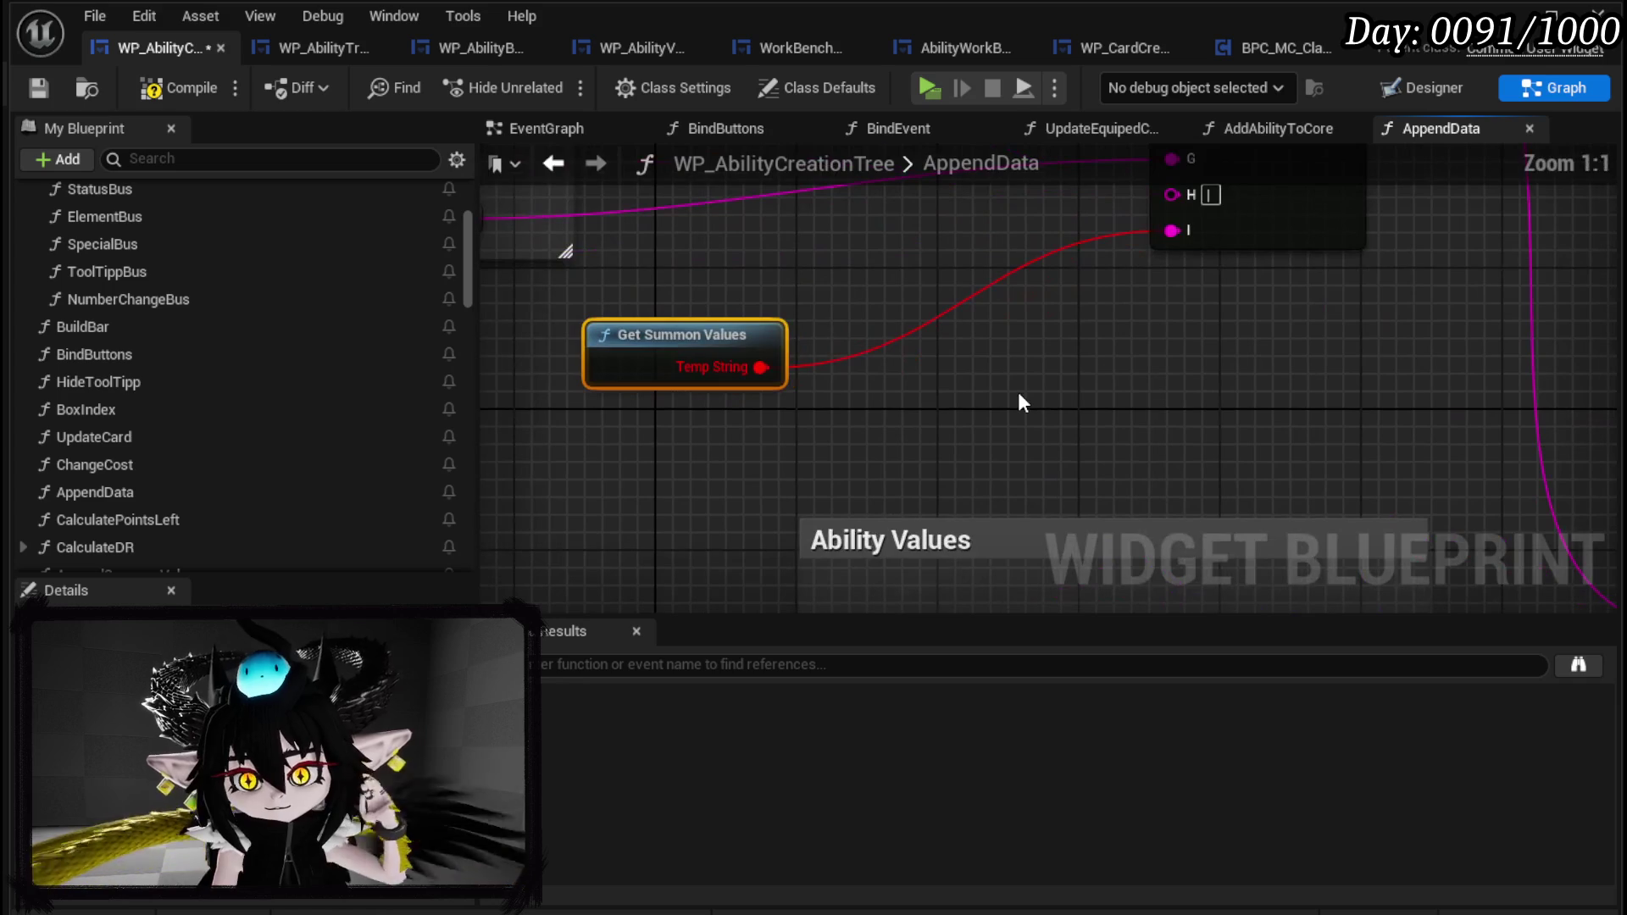
scroll(298, 434, down, 10)
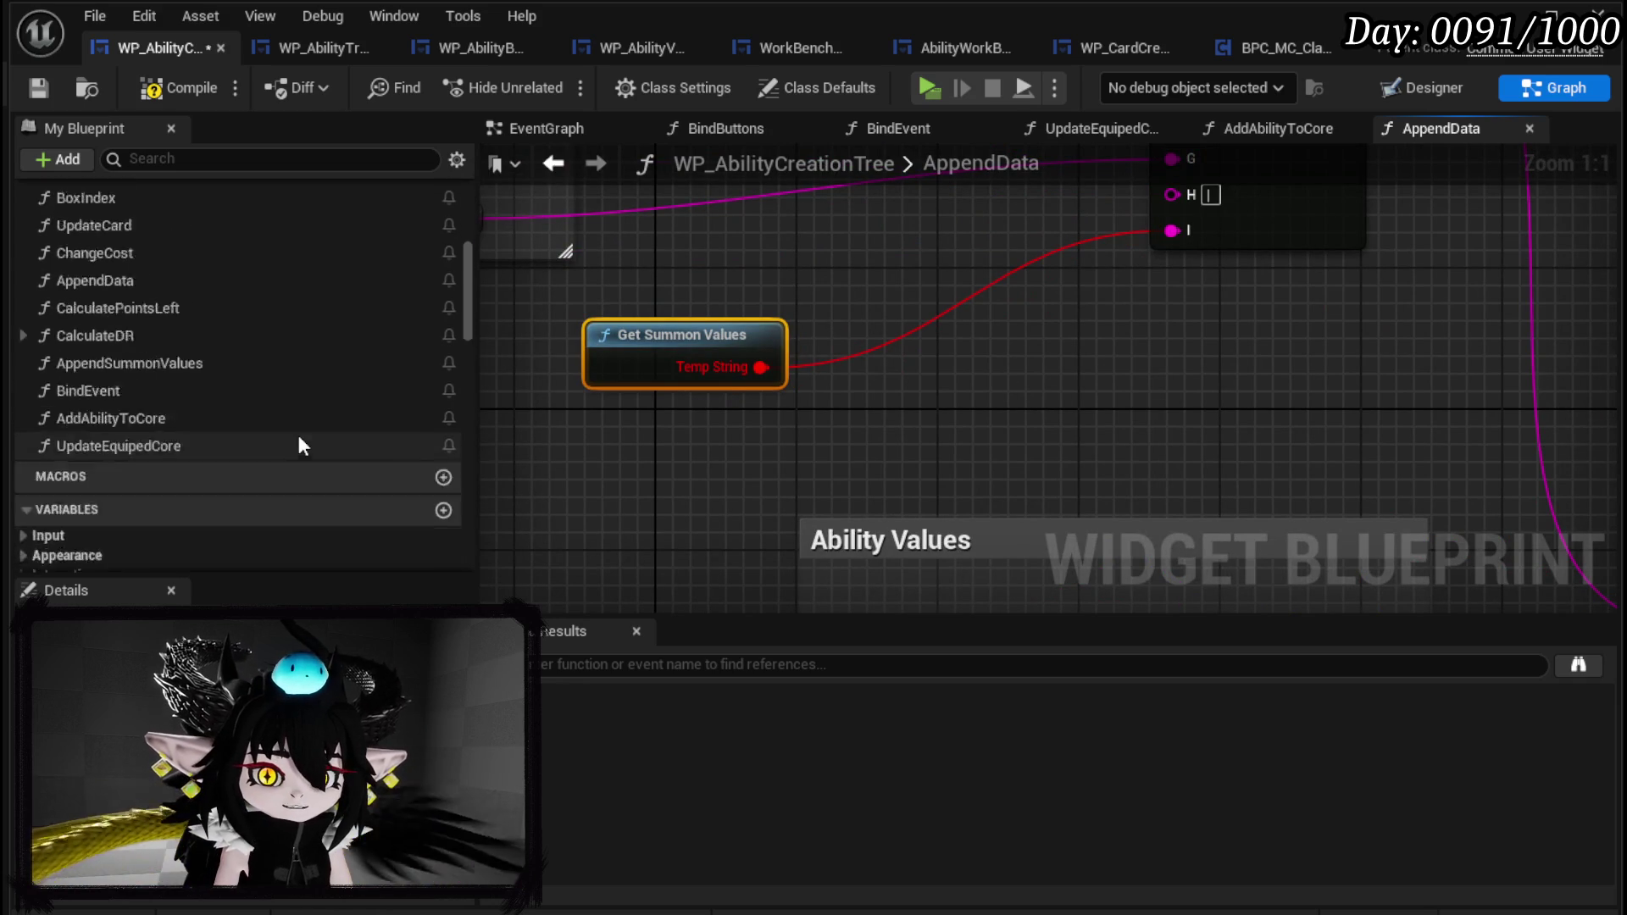
scroll(298, 435, down, 5)
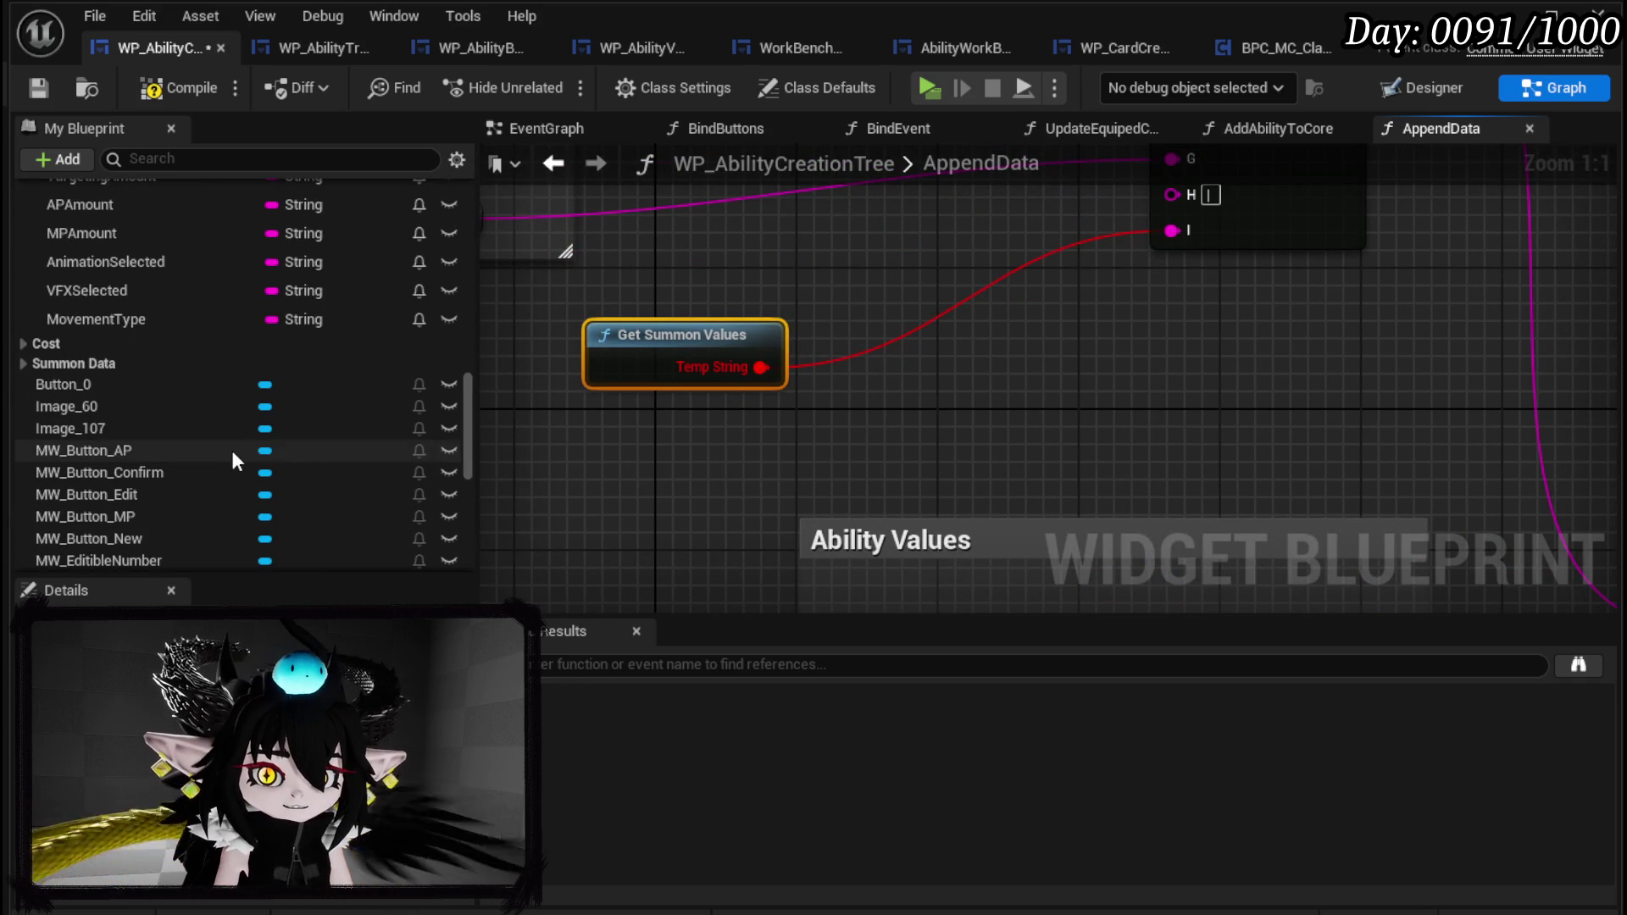
drag(139, 322, 603, 439)
Replace the SET Movement Type node and Temp String with a MovementType getter wired to Append's I input.
click(666, 500)
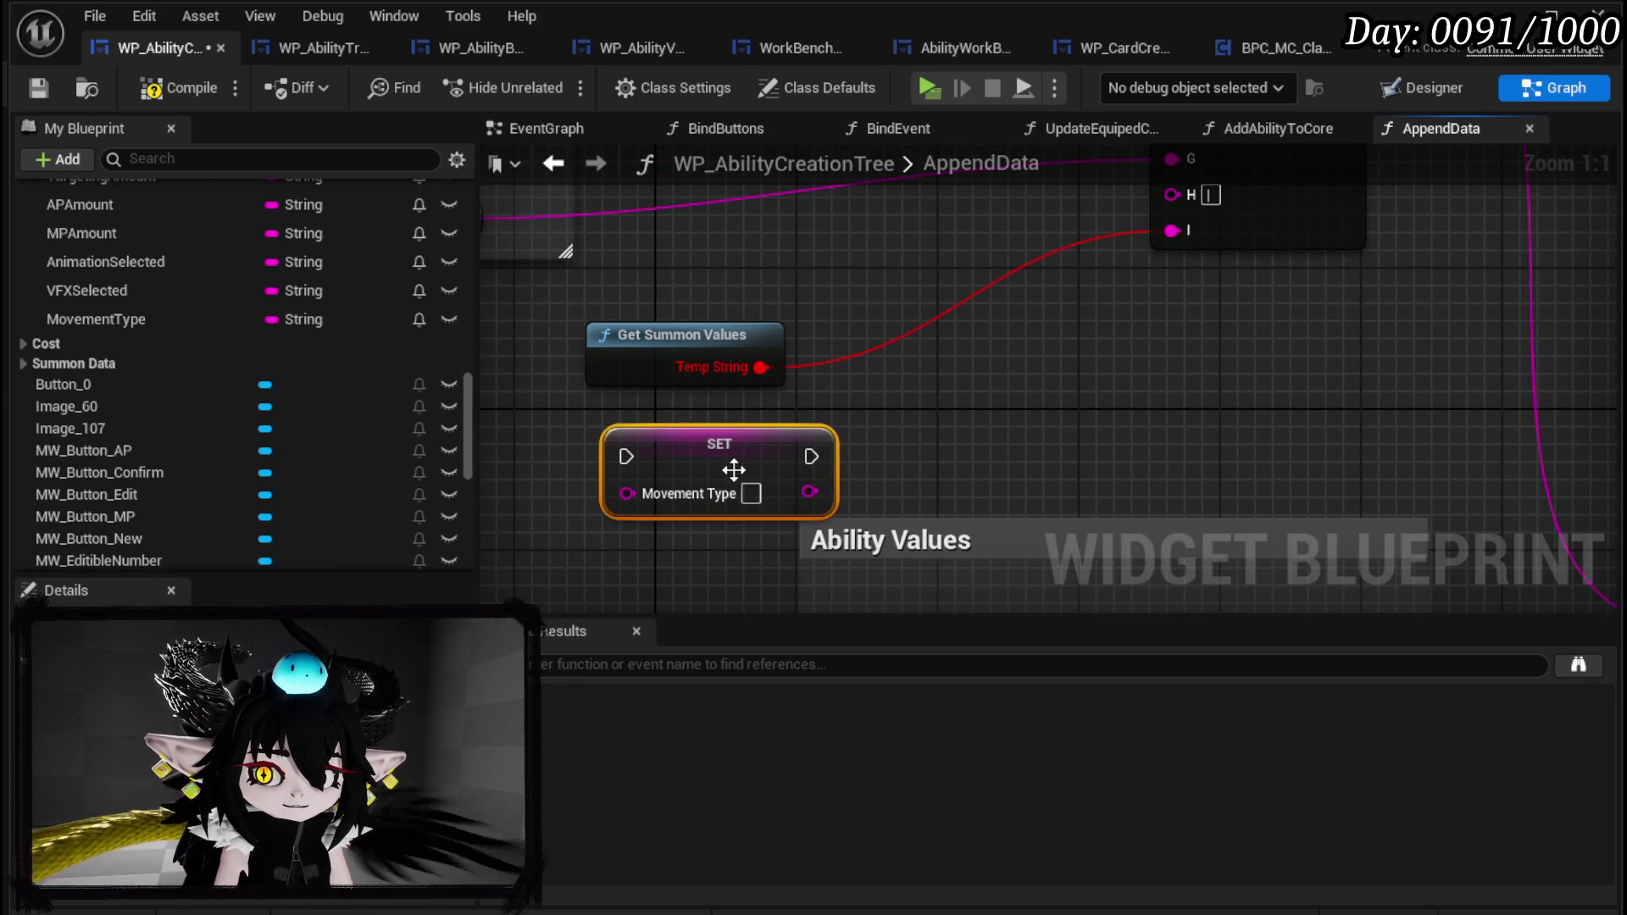
key(Delete)
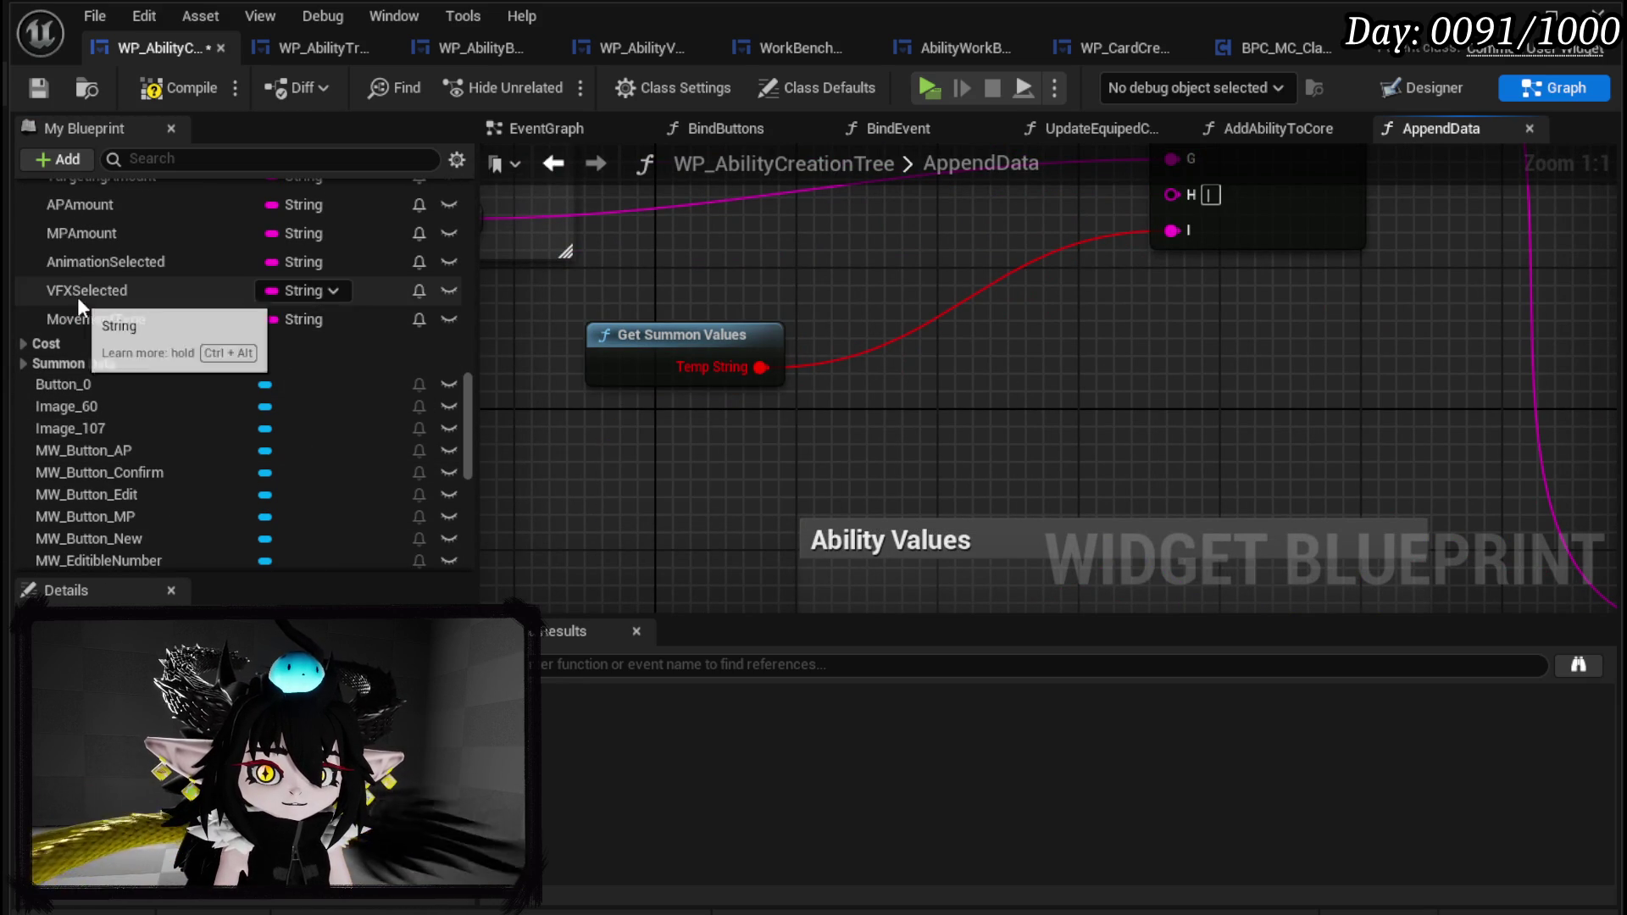
alt+click(745, 368)
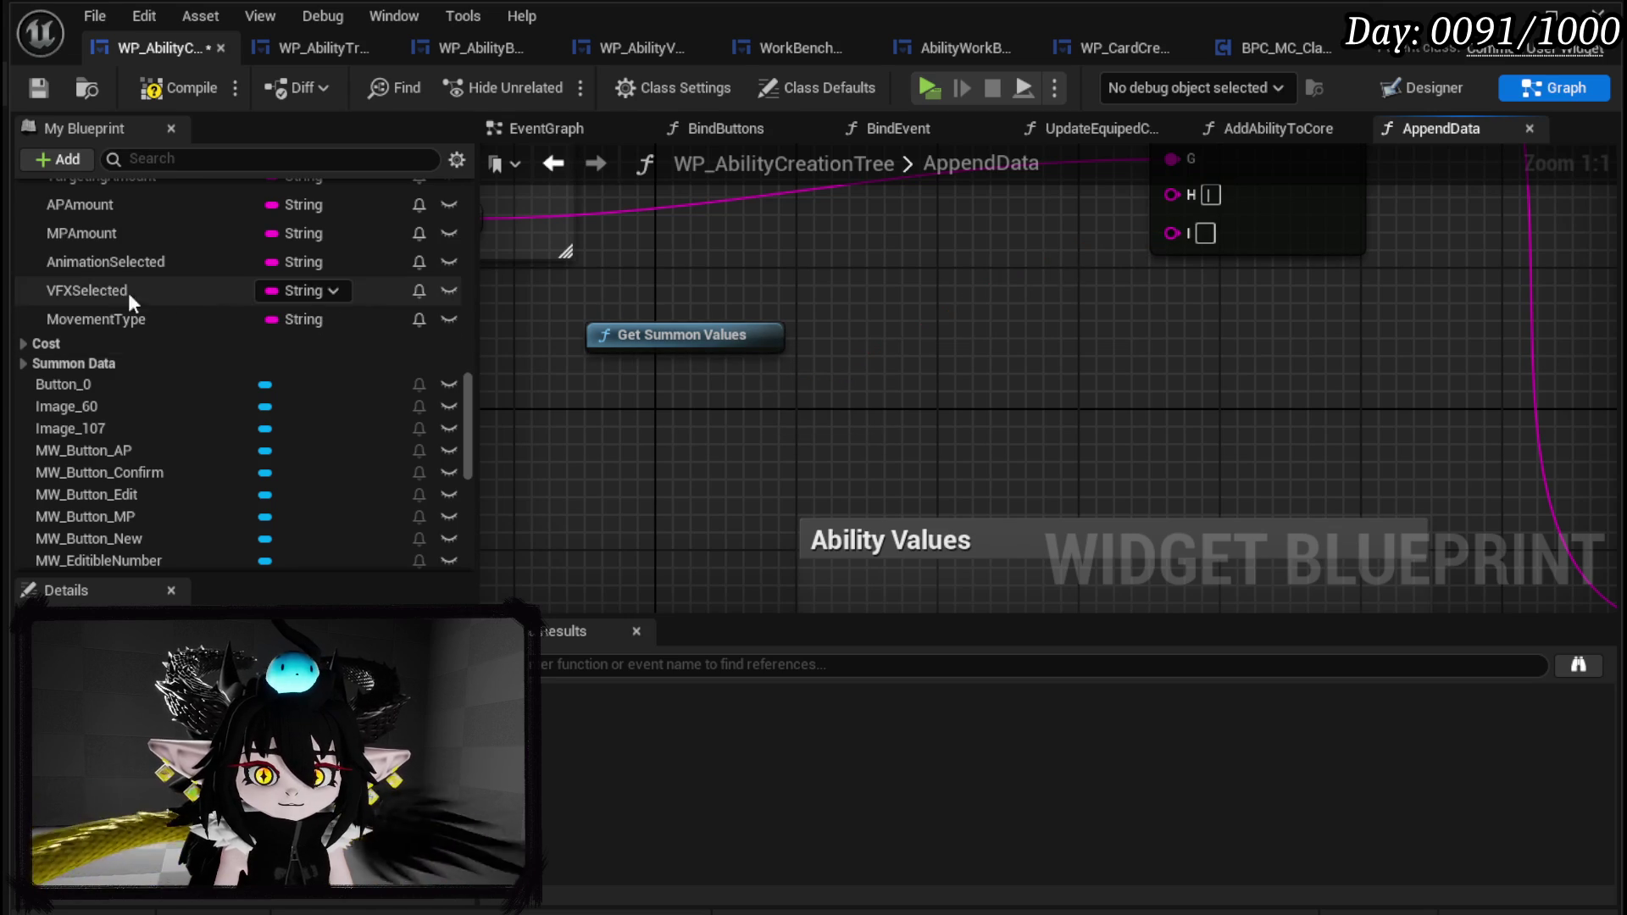
mouse_move(117, 317)
mouse_down()
mouse_move(555, 419)
mouse_move(600, 378)
mouse_up()
click(648, 422)
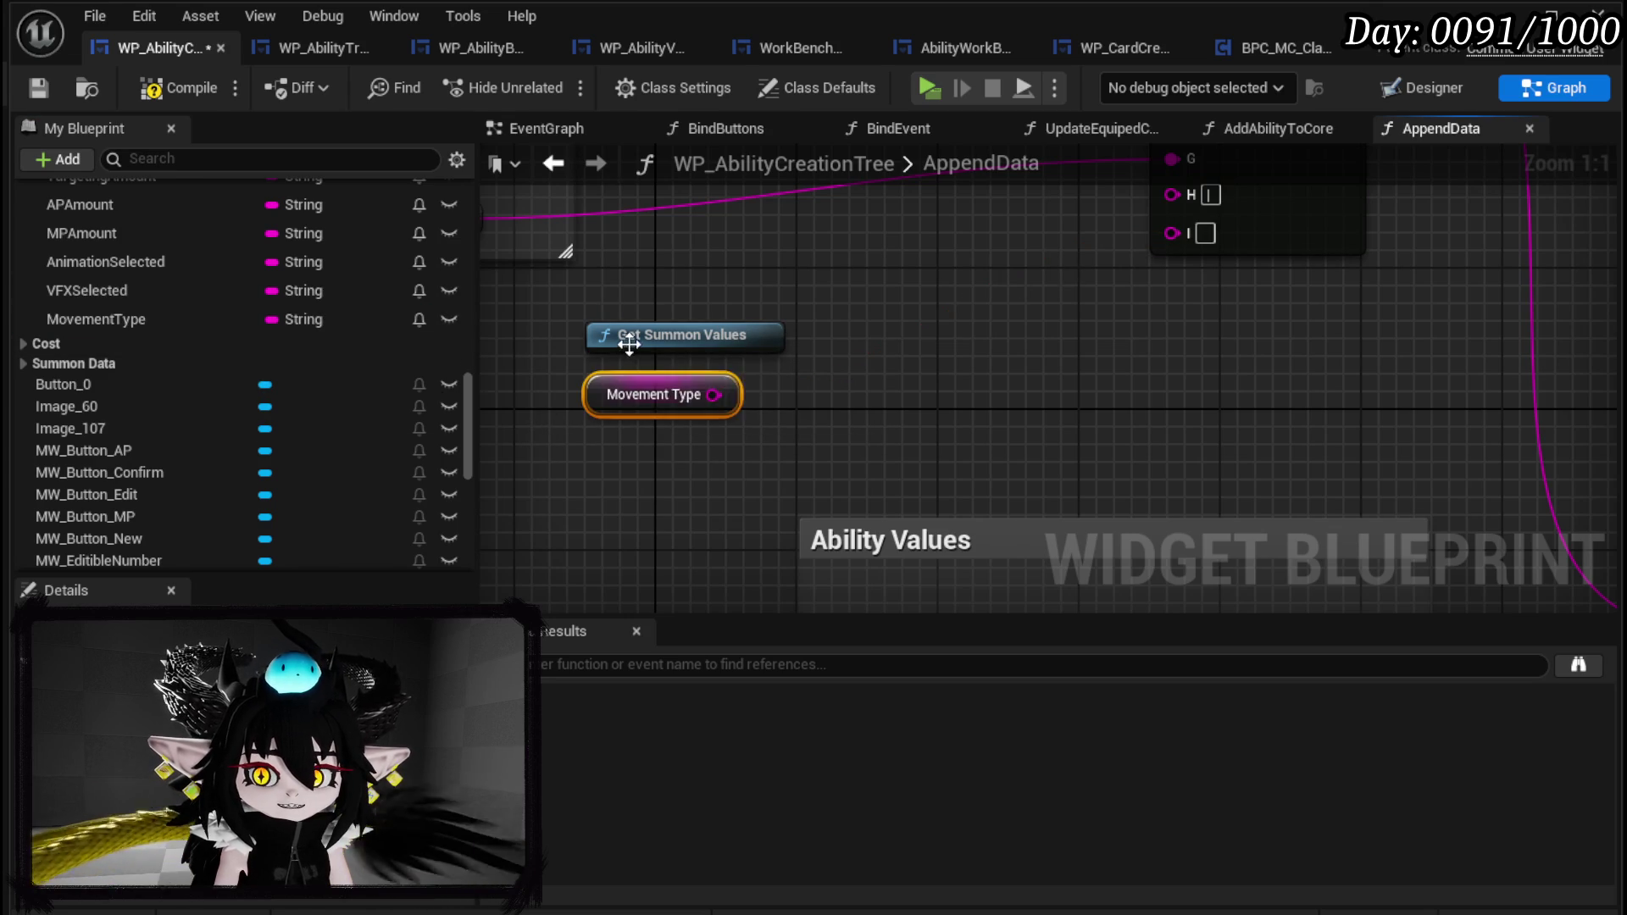
mouse_move(714, 395)
mouse_down()
mouse_move(1227, 234)
mouse_move(1172, 233)
mouse_up()
Review the Append node's inputs and bring up the options for its C input.
scroll(866, 277, down, 5)
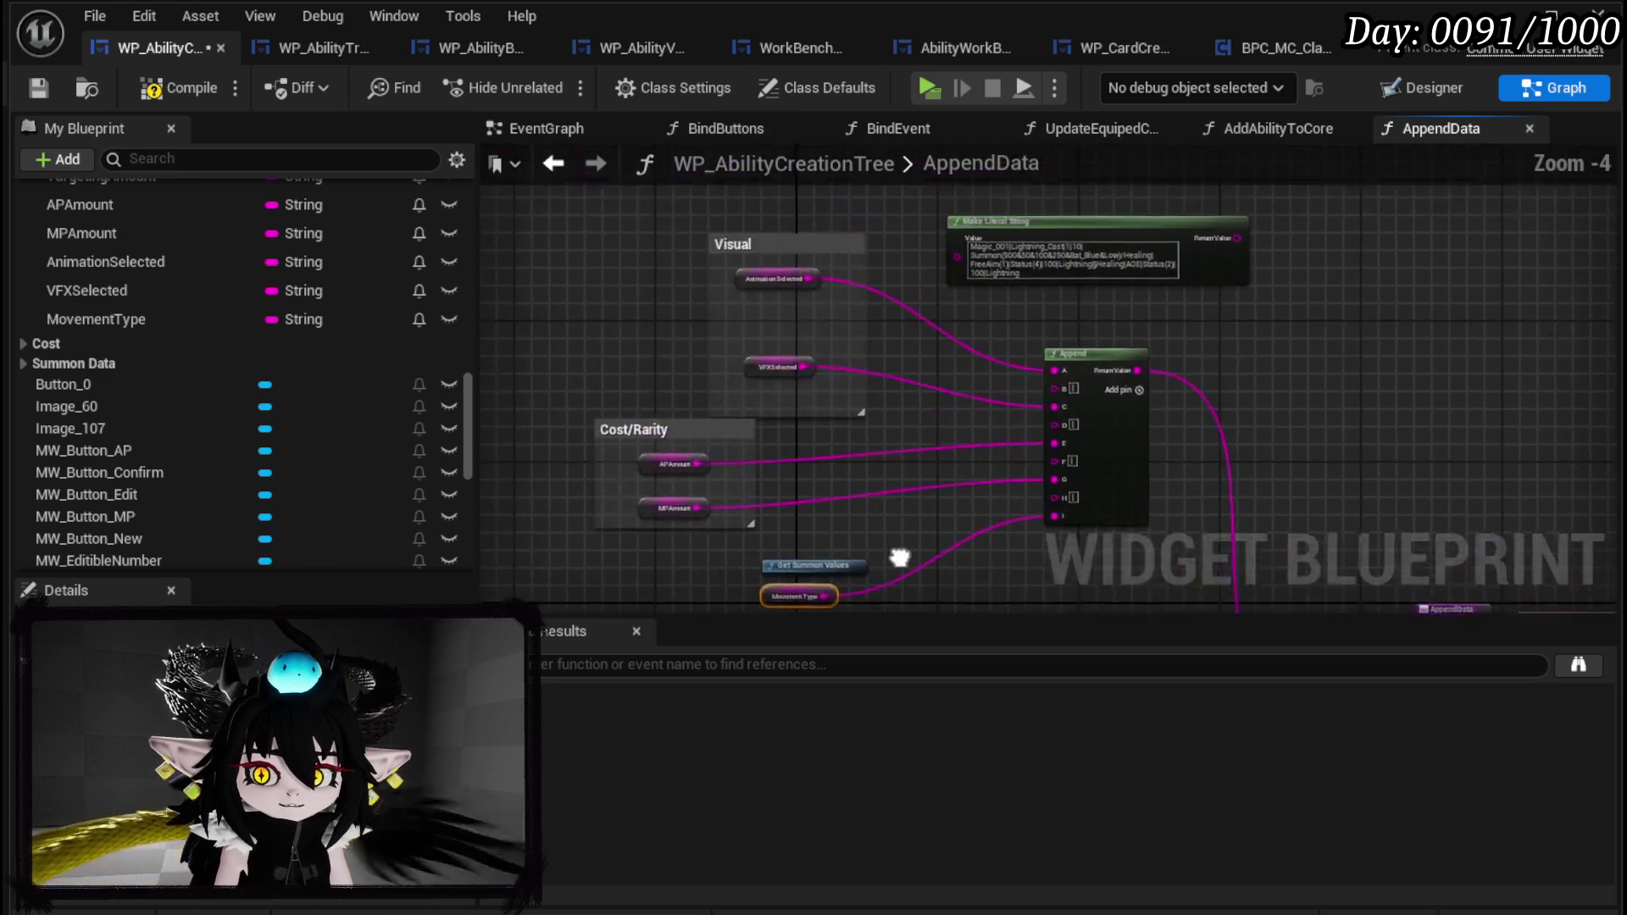
scroll(897, 261, up, 3)
mouse_move(896, 261)
mouse_down()
mouse_move(726, 279)
mouse_move(810, 486)
mouse_move(871, 374)
mouse_move(596, 368)
mouse_up()
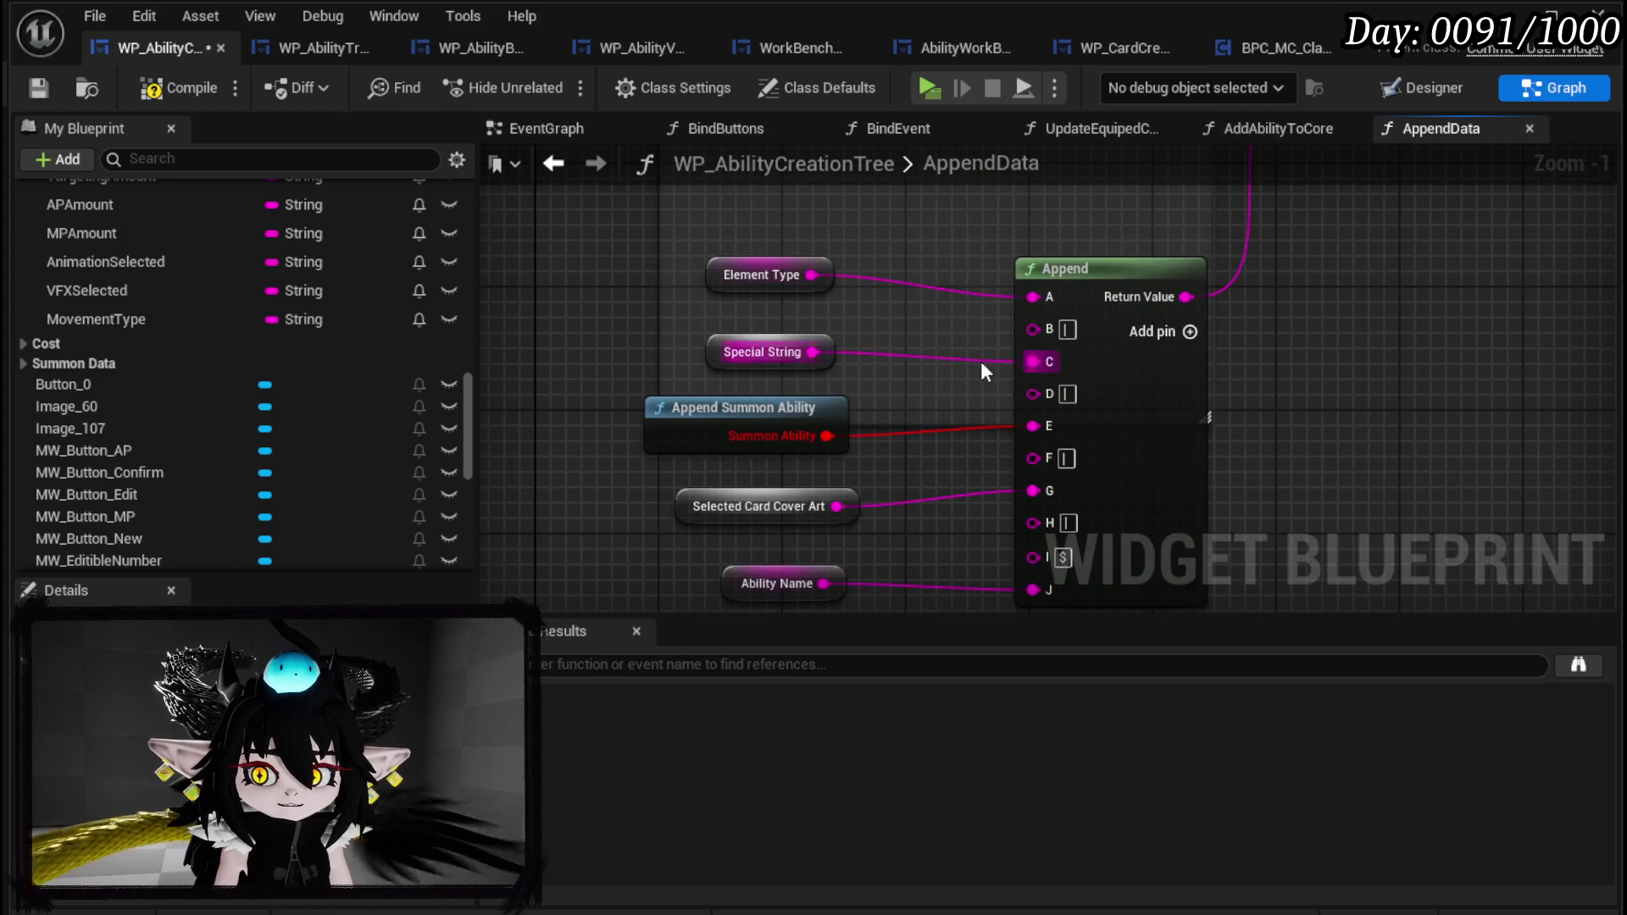
scroll(161, 332, up, 3)
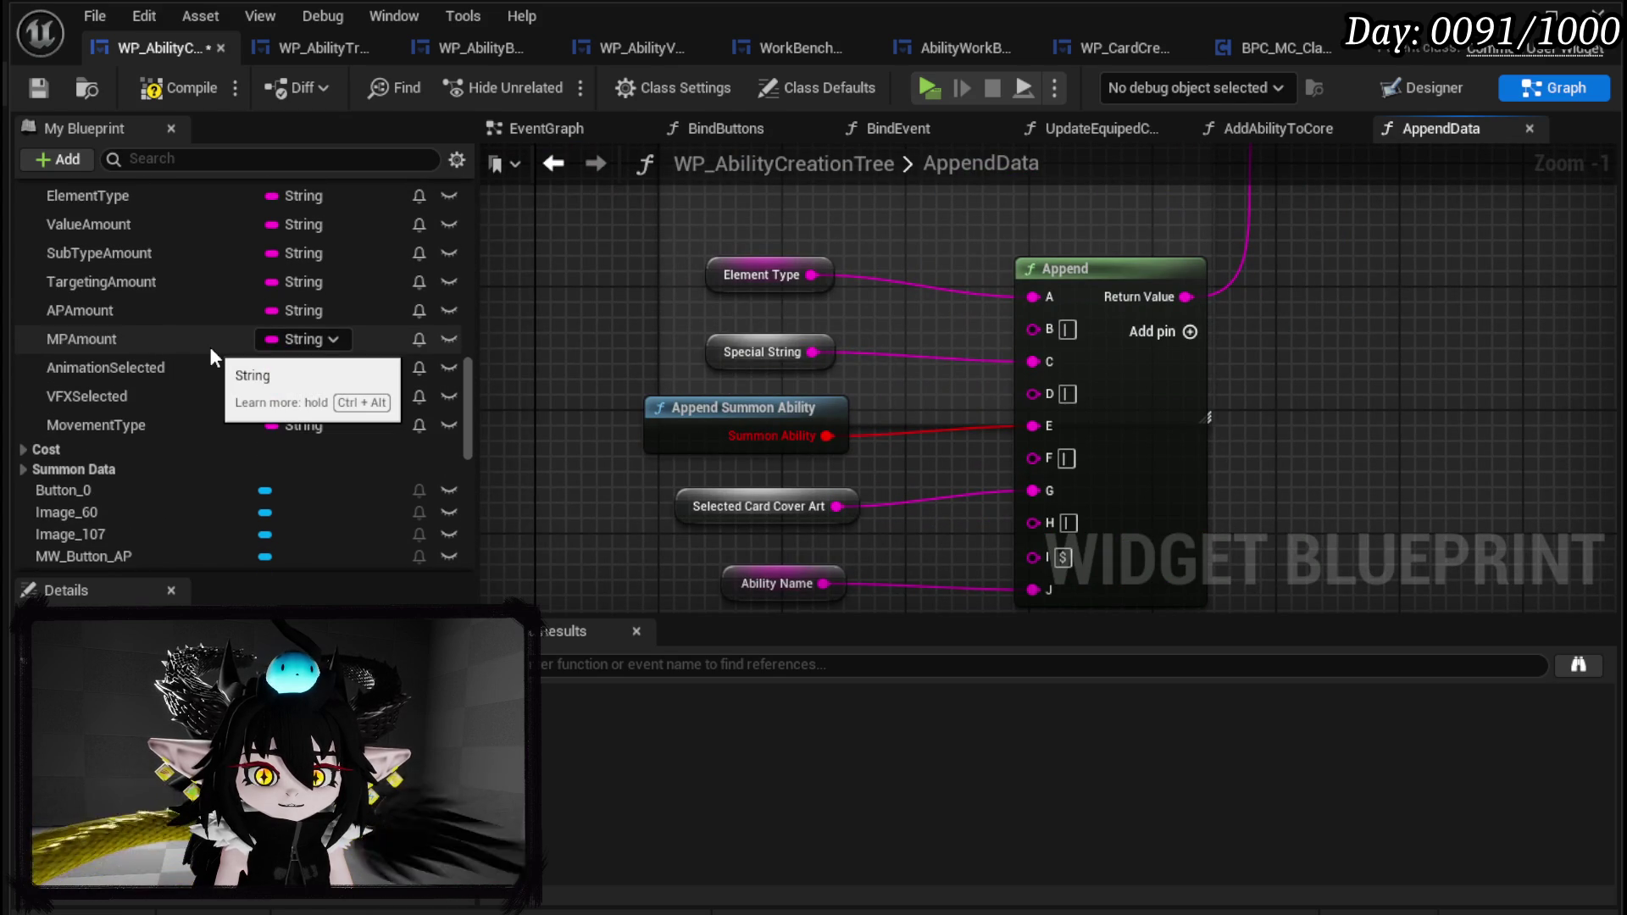
scroll(210, 347, up, 4)
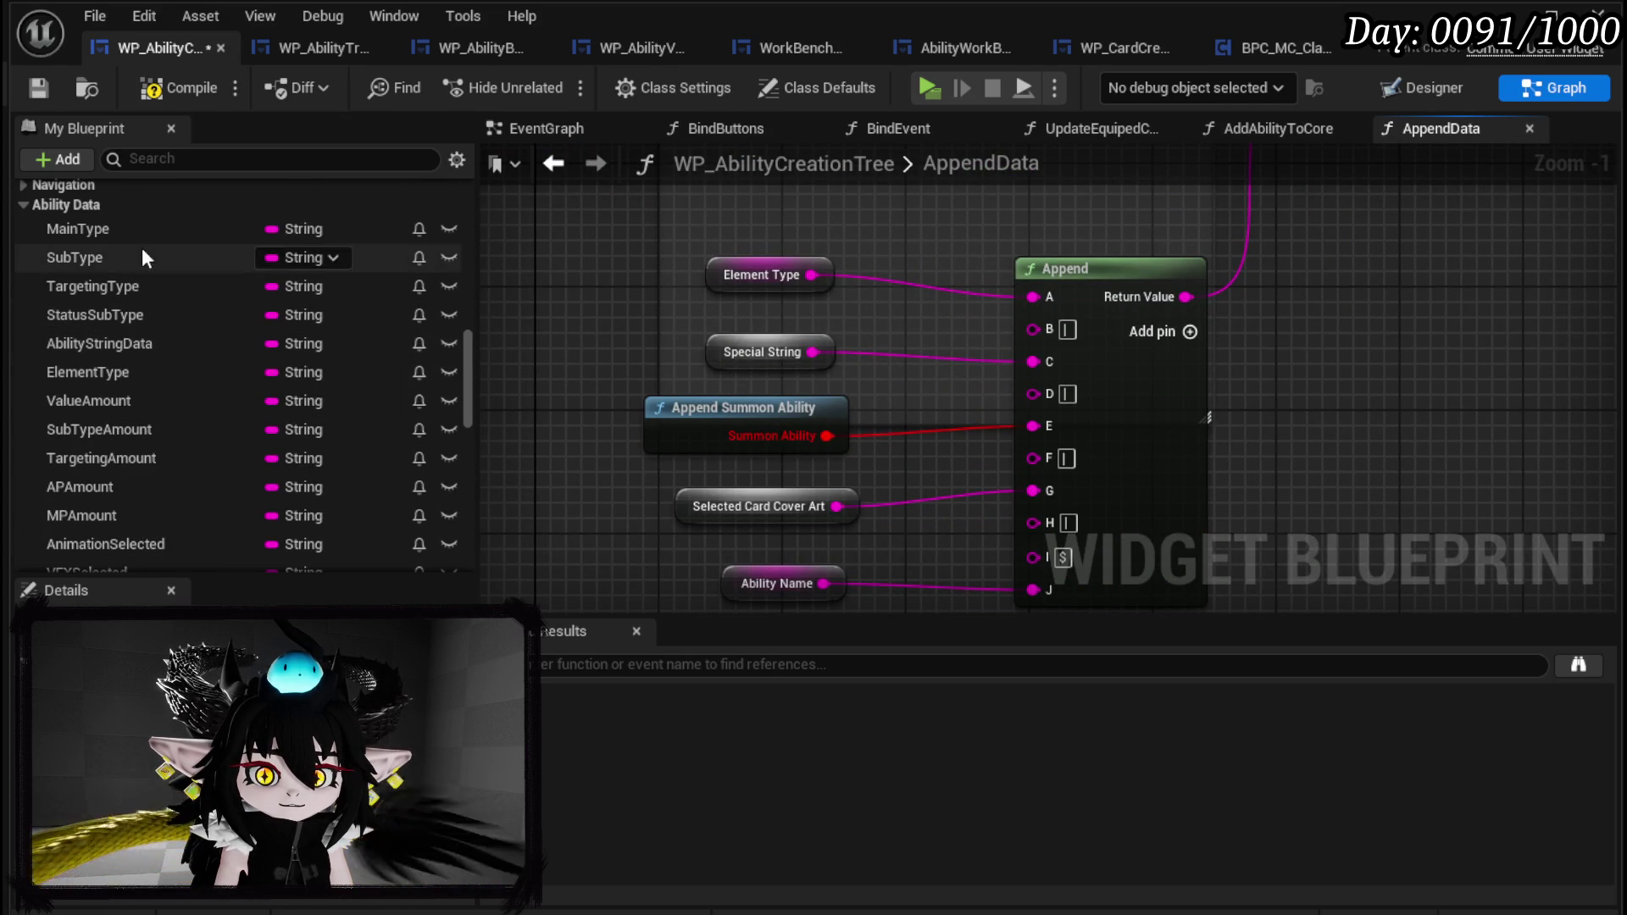
scroll(153, 365, down, 5)
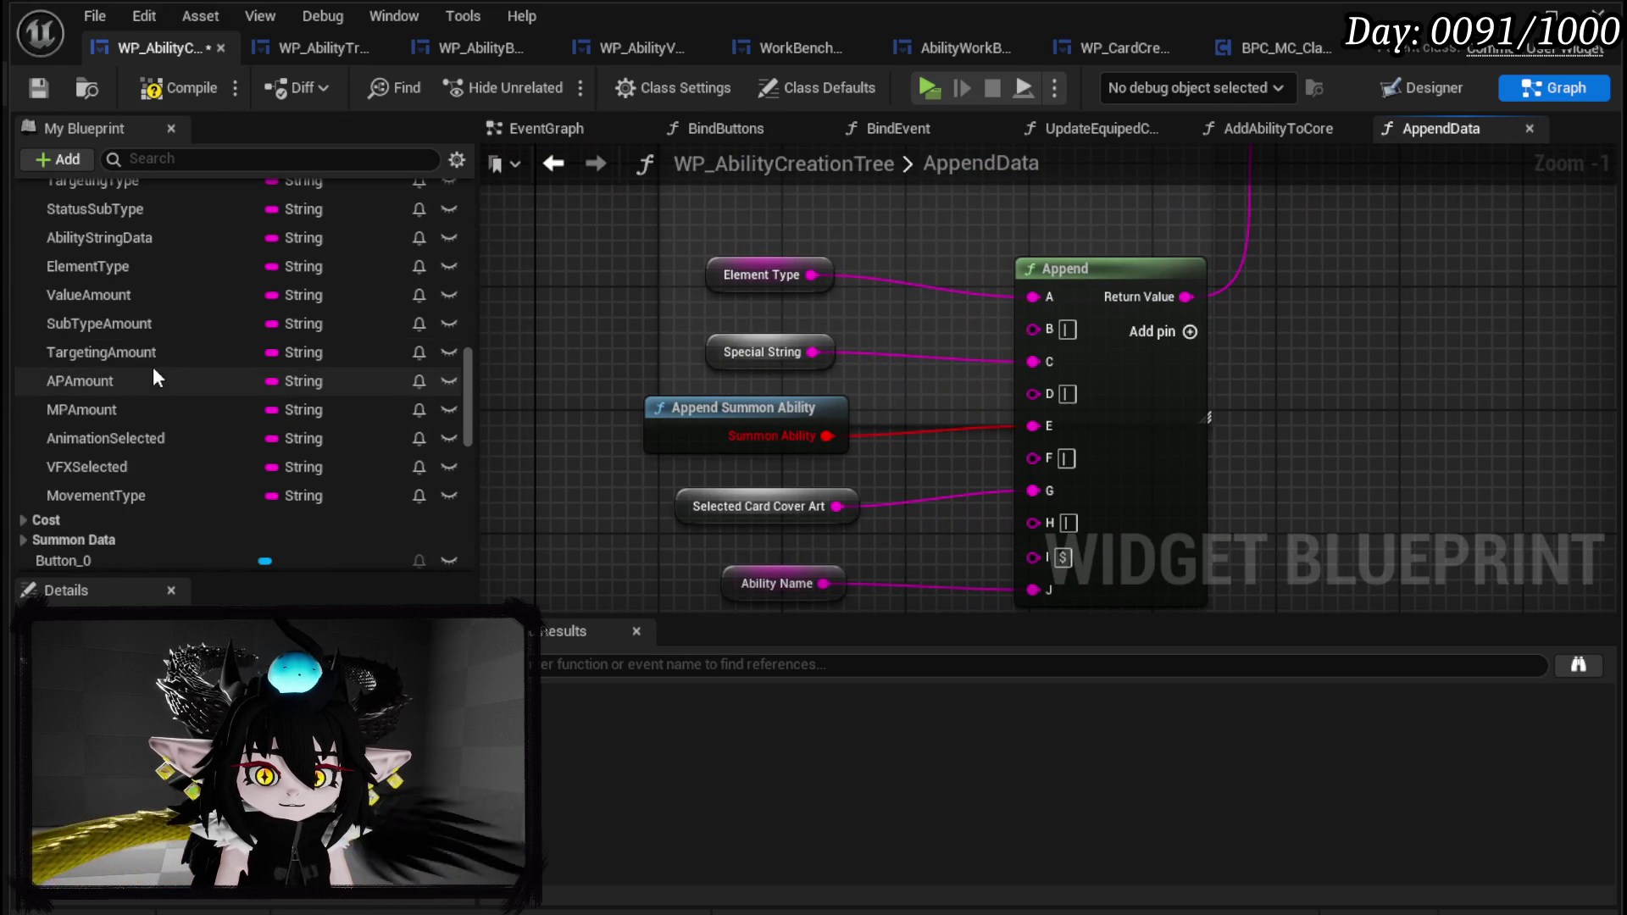
scroll(153, 366, up, 2)
scroll(122, 326, up, 2)
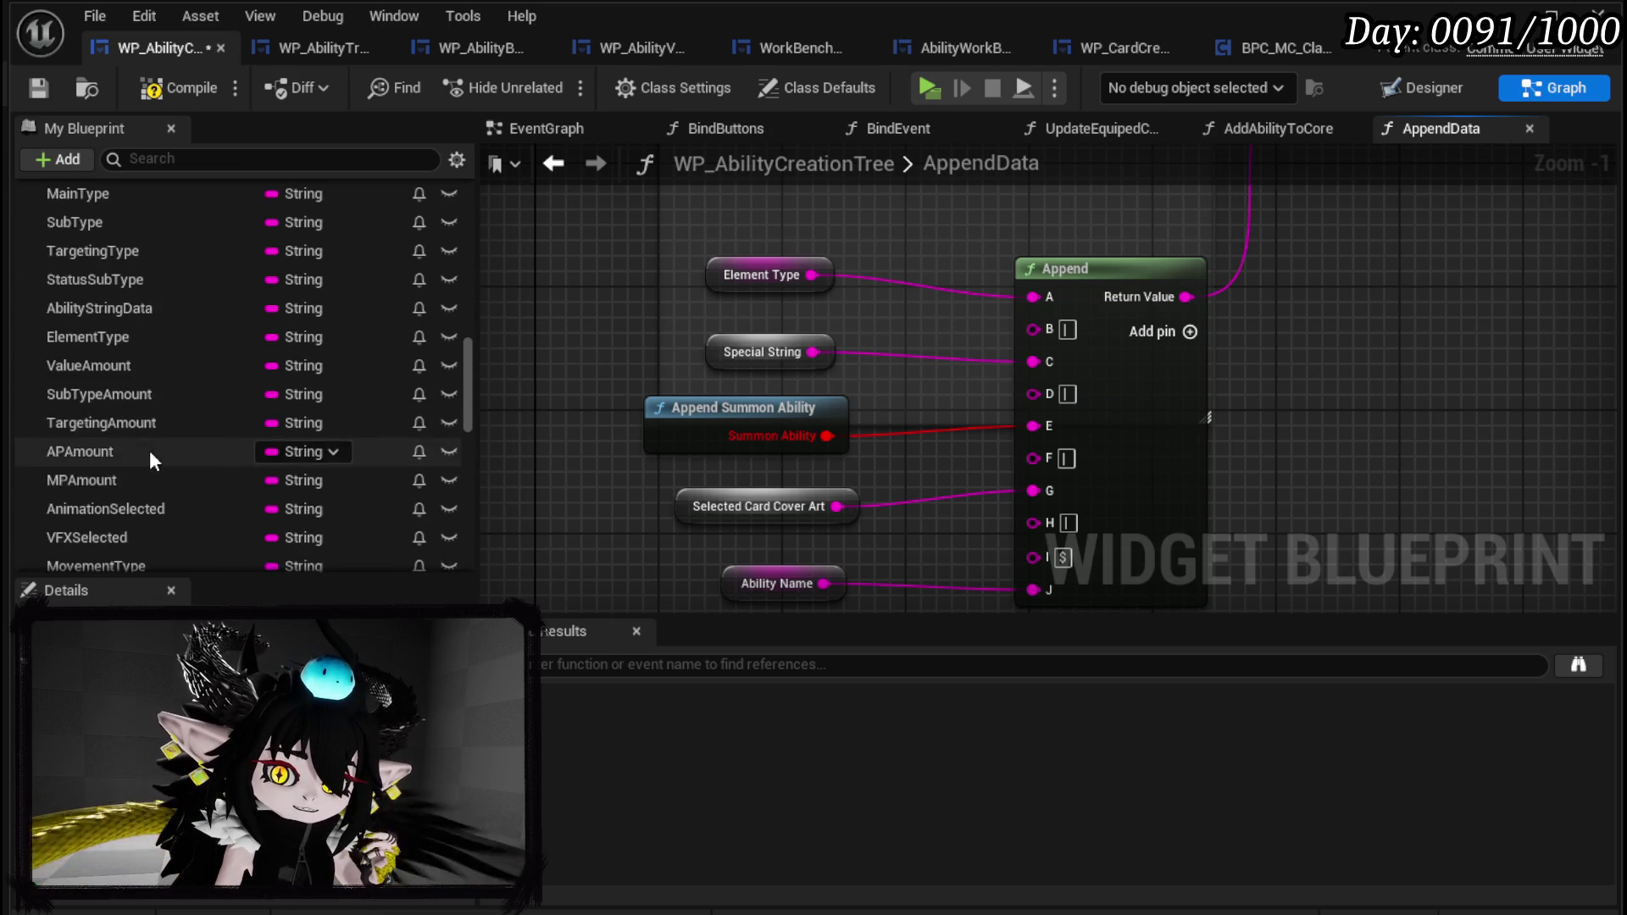
scroll(149, 450, down, 3)
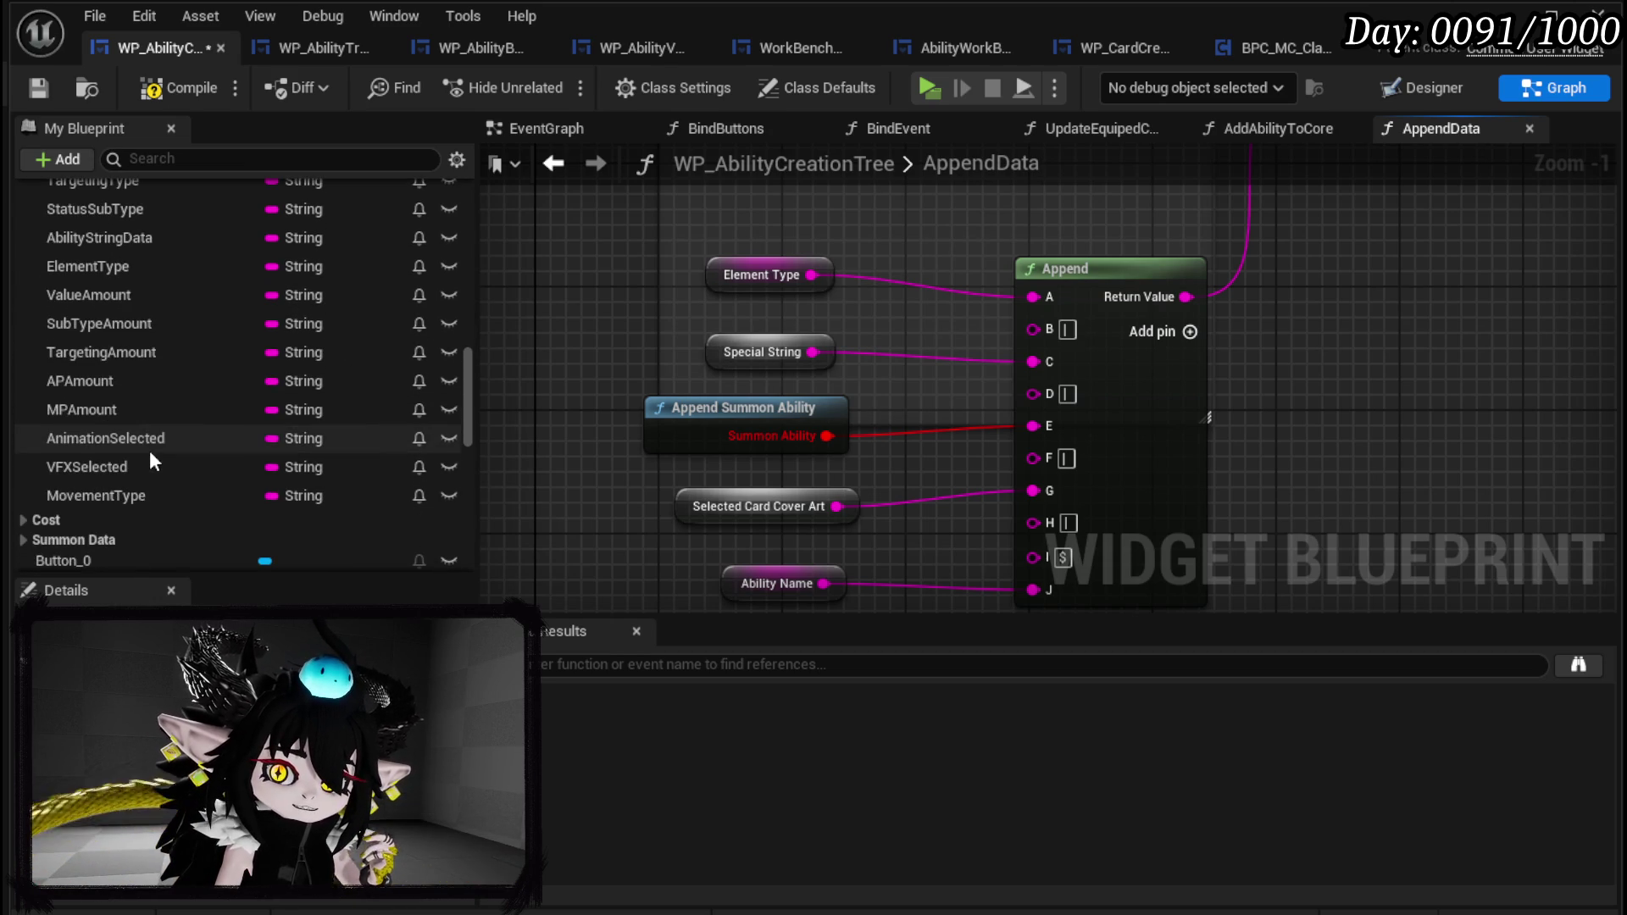
right_click(1043, 373)
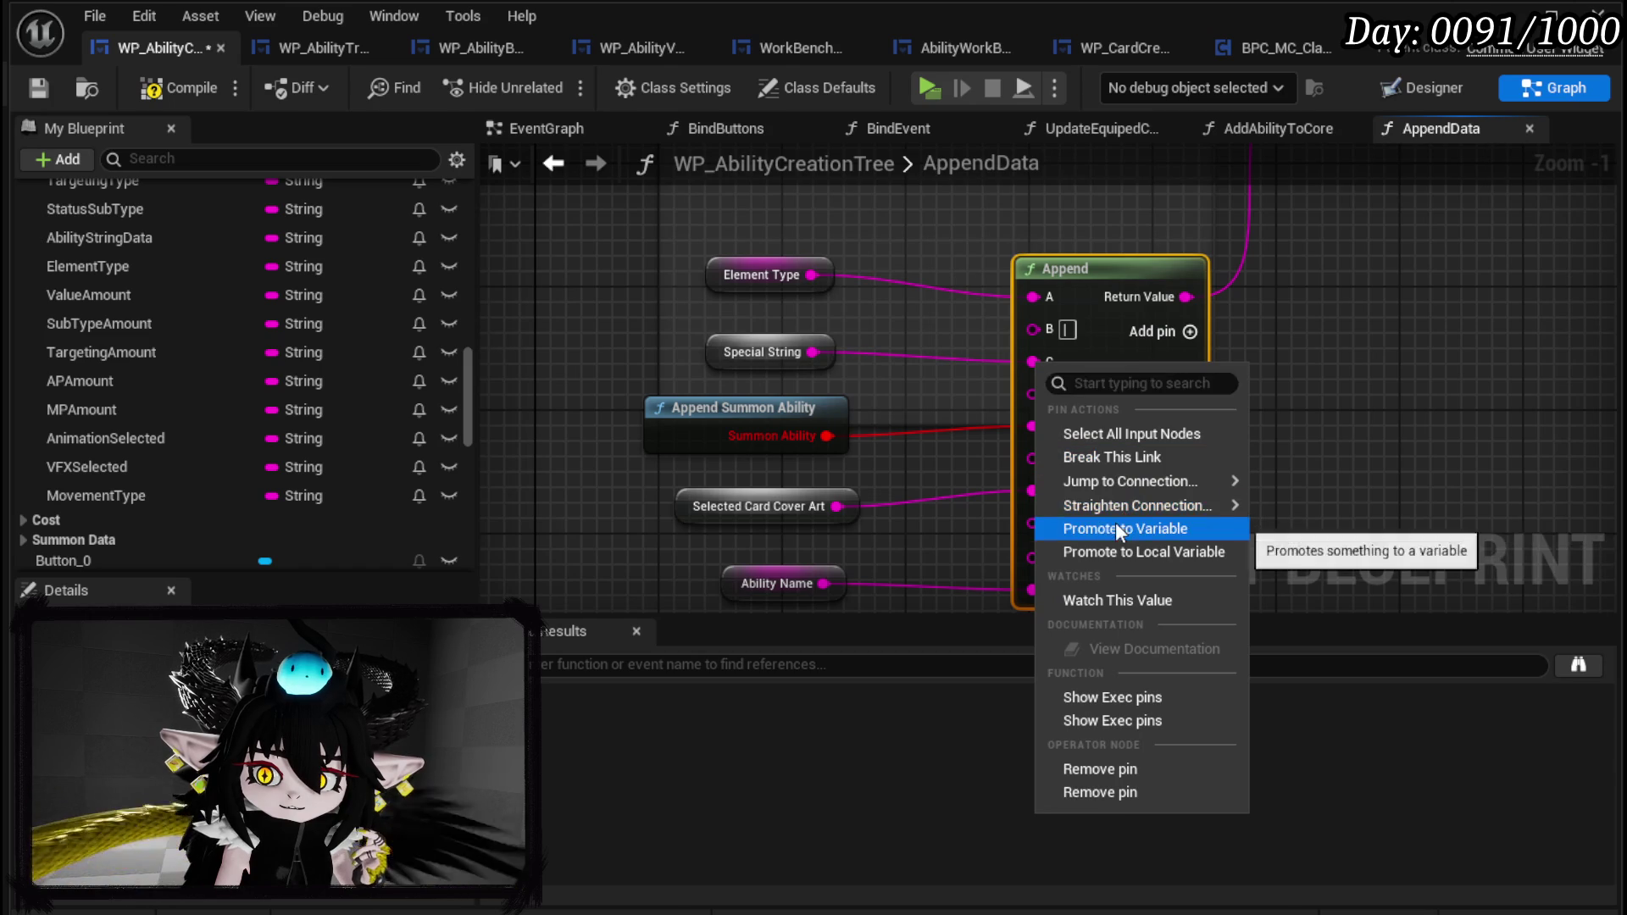
File the Special String variable under the AbilityData category.
click(708, 353)
right_click(812, 352)
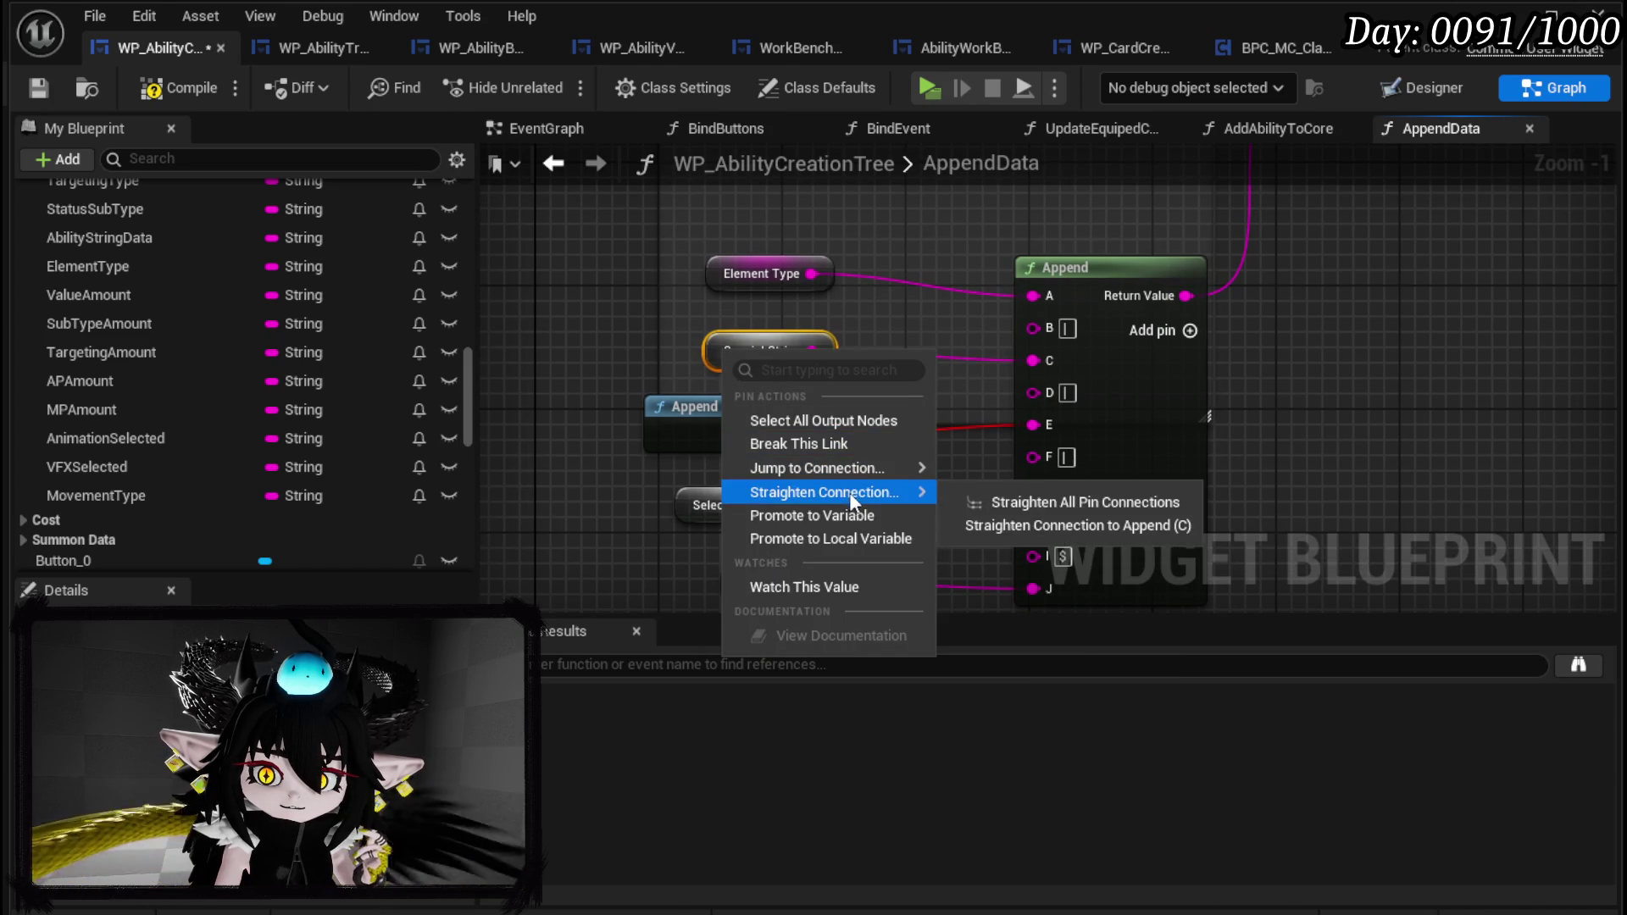
key(Escape)
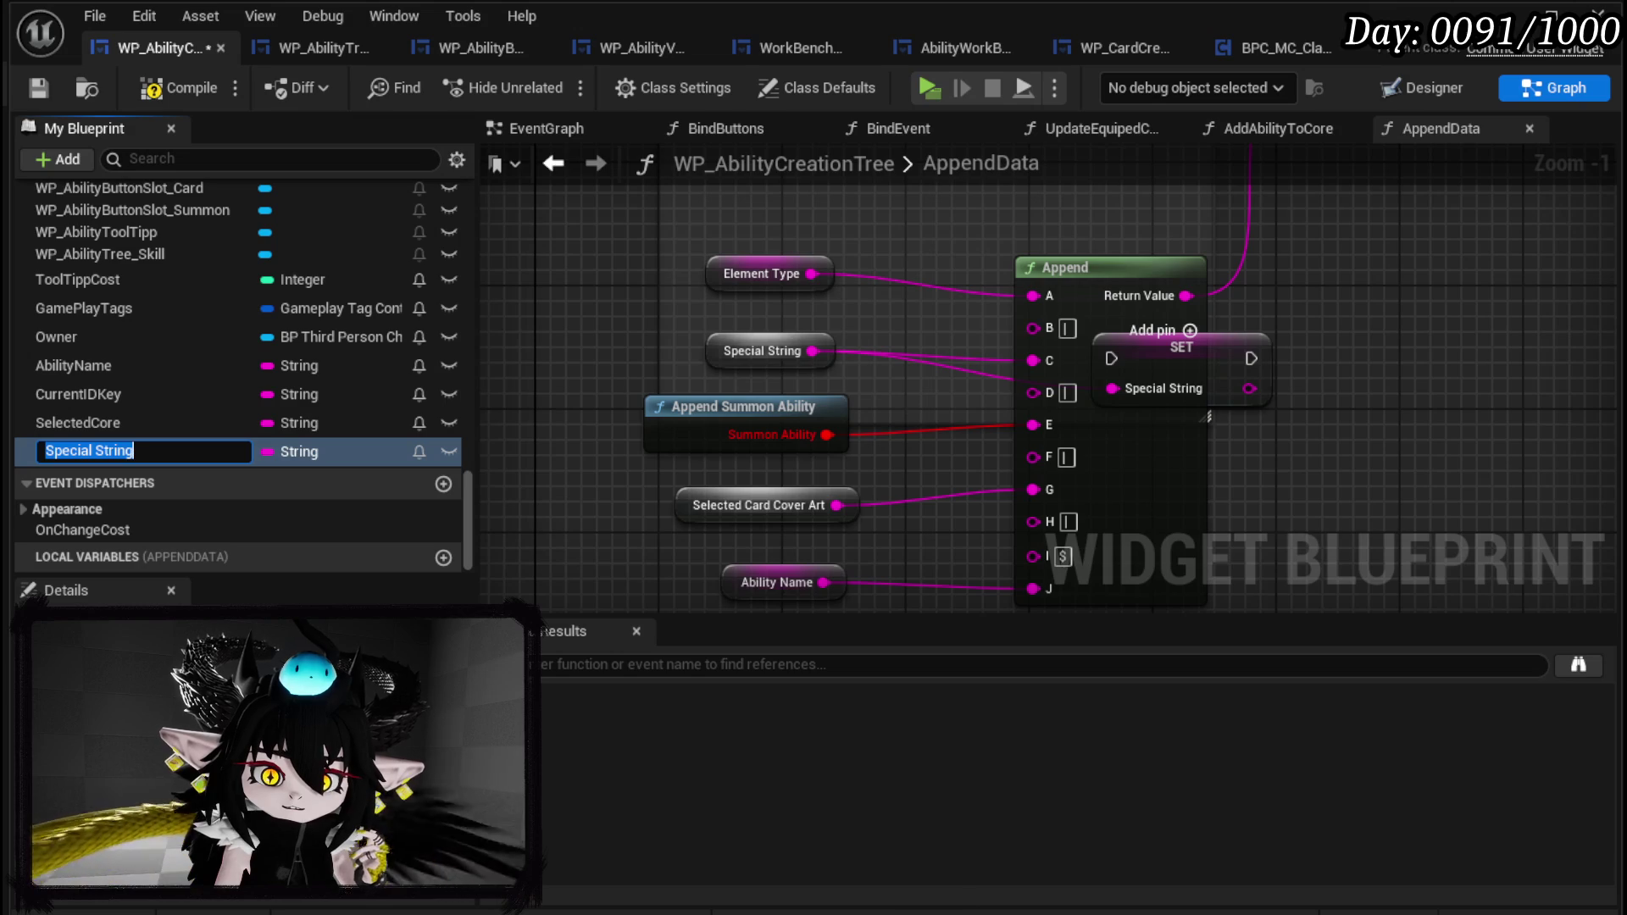
click(326, 852)
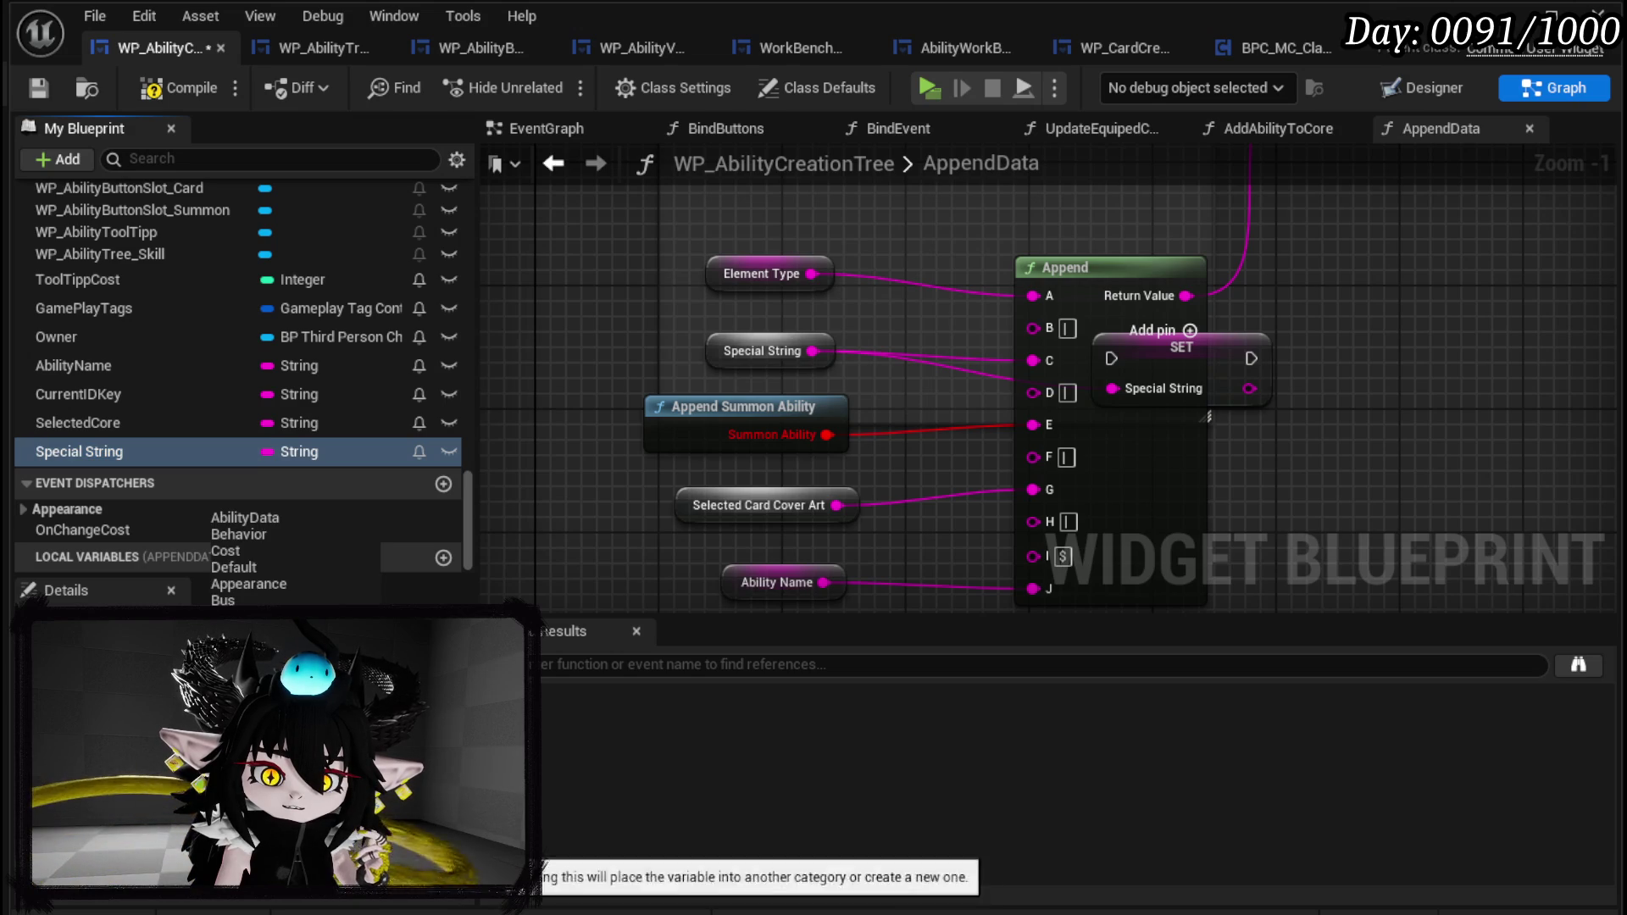
click(249, 518)
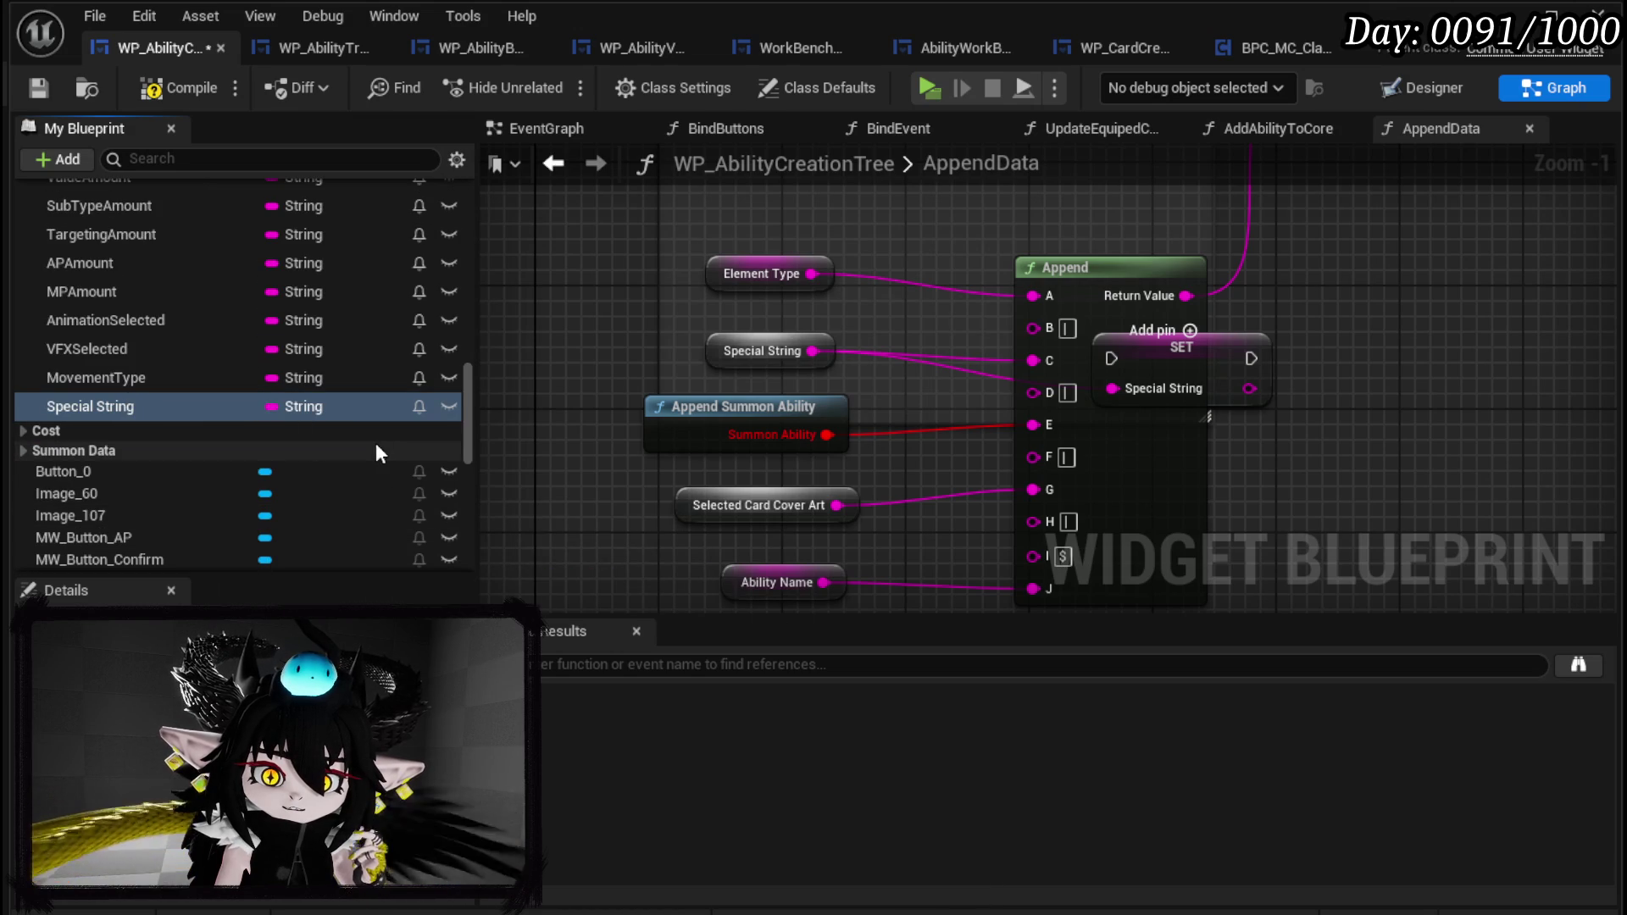
drag(567, 475, 578, 497)
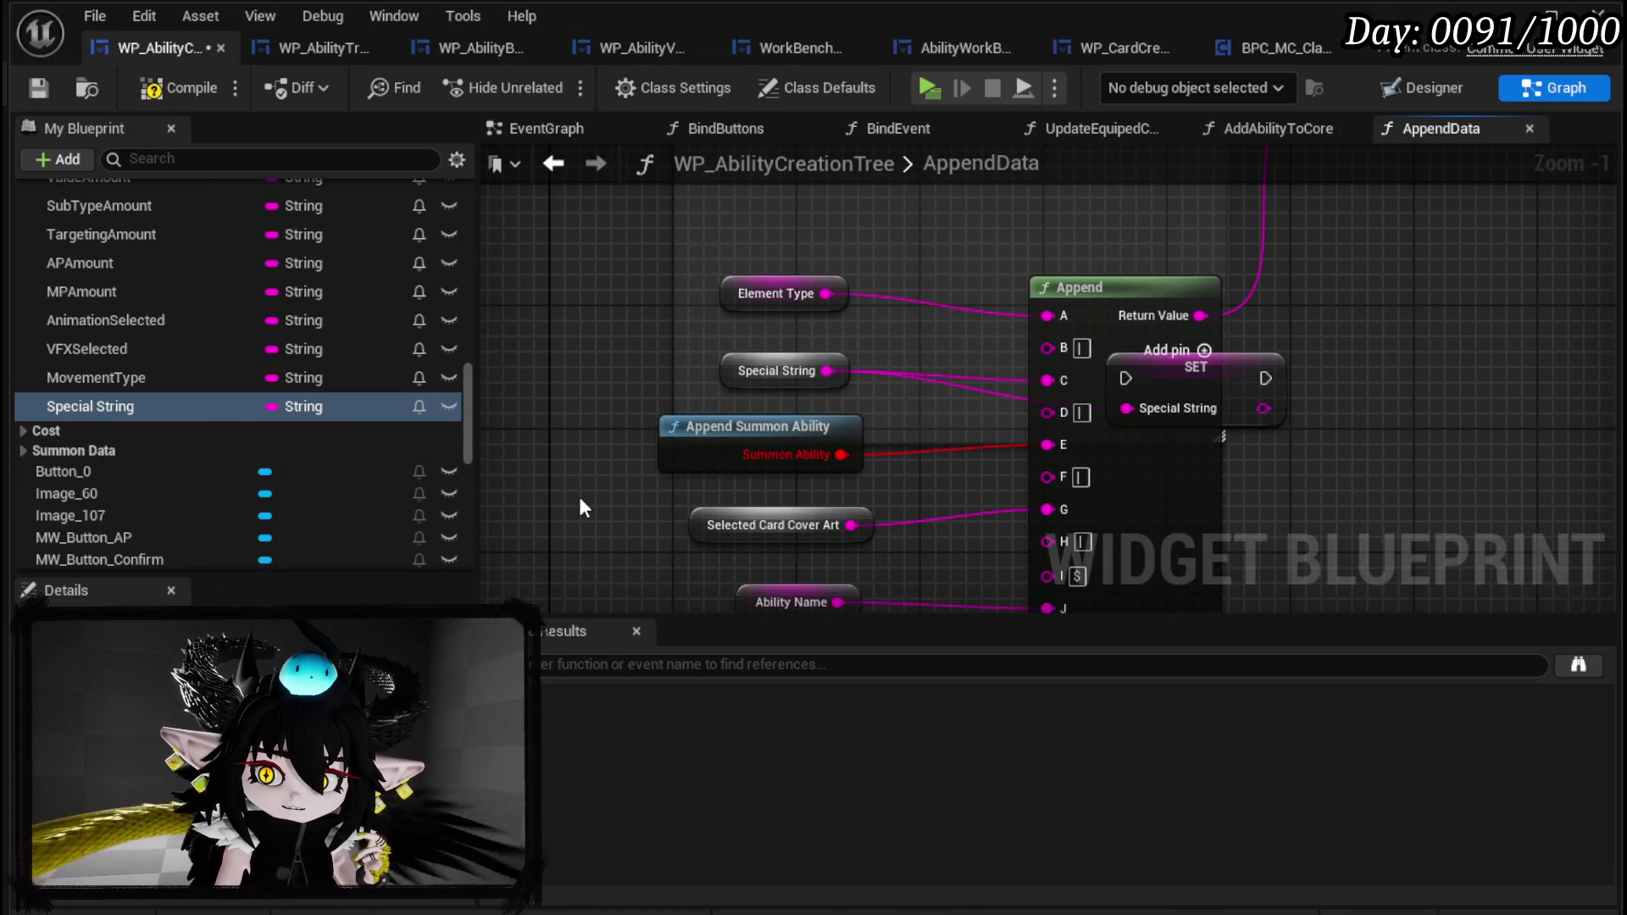
Replace the SET Special String node with a Special String getter feeding Append's C input.
drag(1228, 387, 1380, 388)
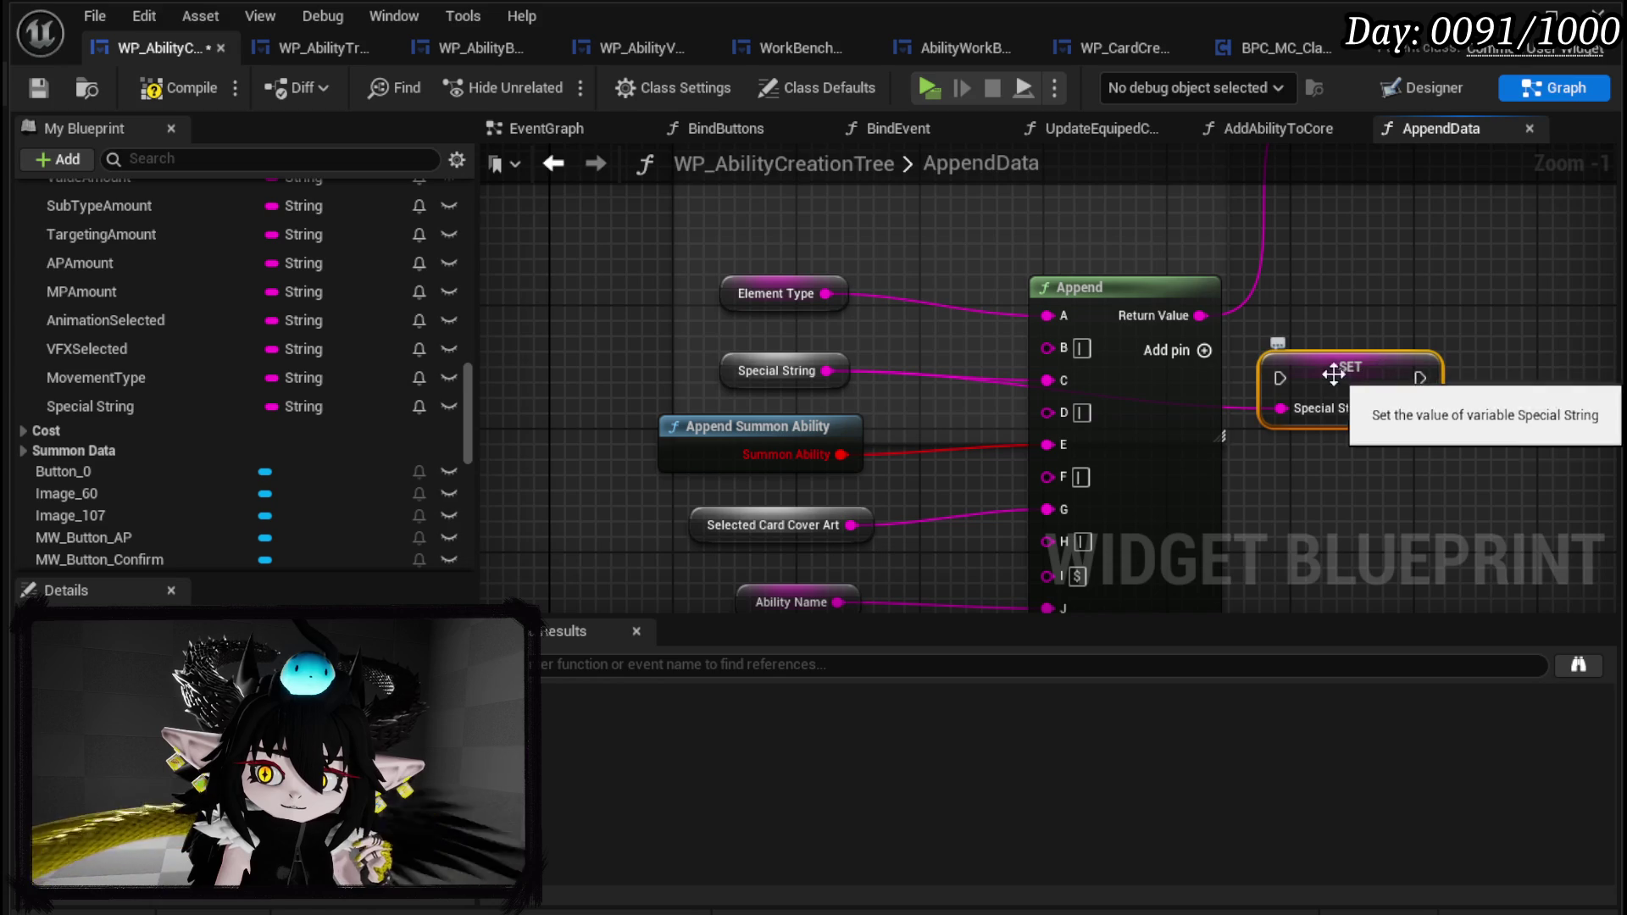
key(Delete)
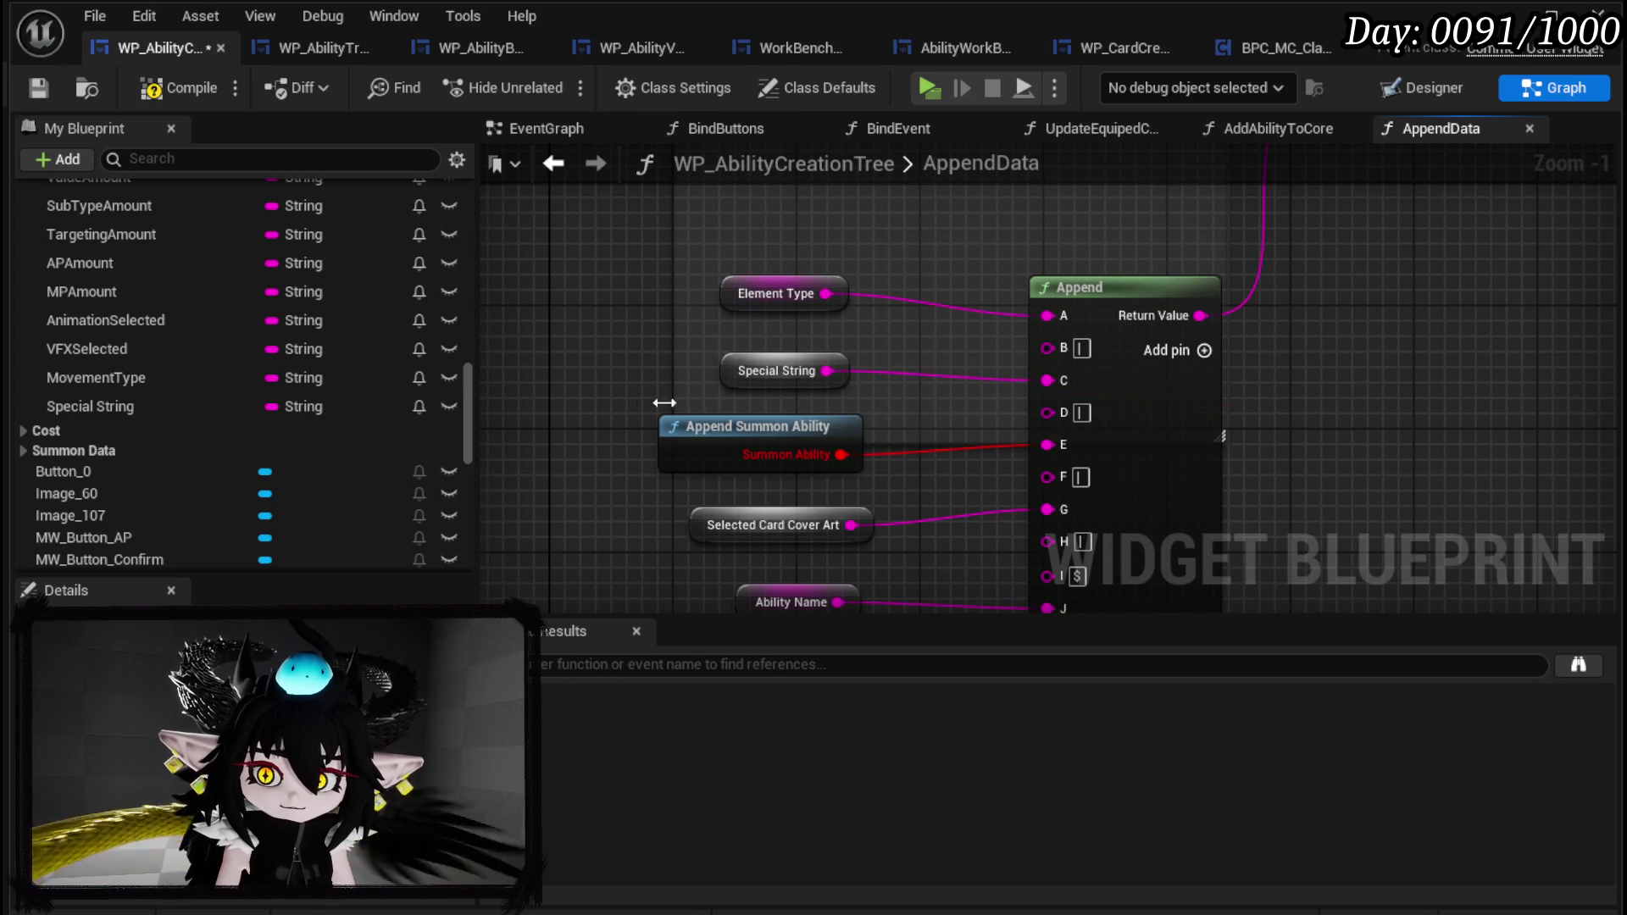
mouse_move(90, 406)
mouse_down()
mouse_move(561, 370)
mouse_move(546, 392)
mouse_move(1044, 379)
mouse_up()
click(617, 406)
key(Delete)
drag(538, 377, 709, 379)
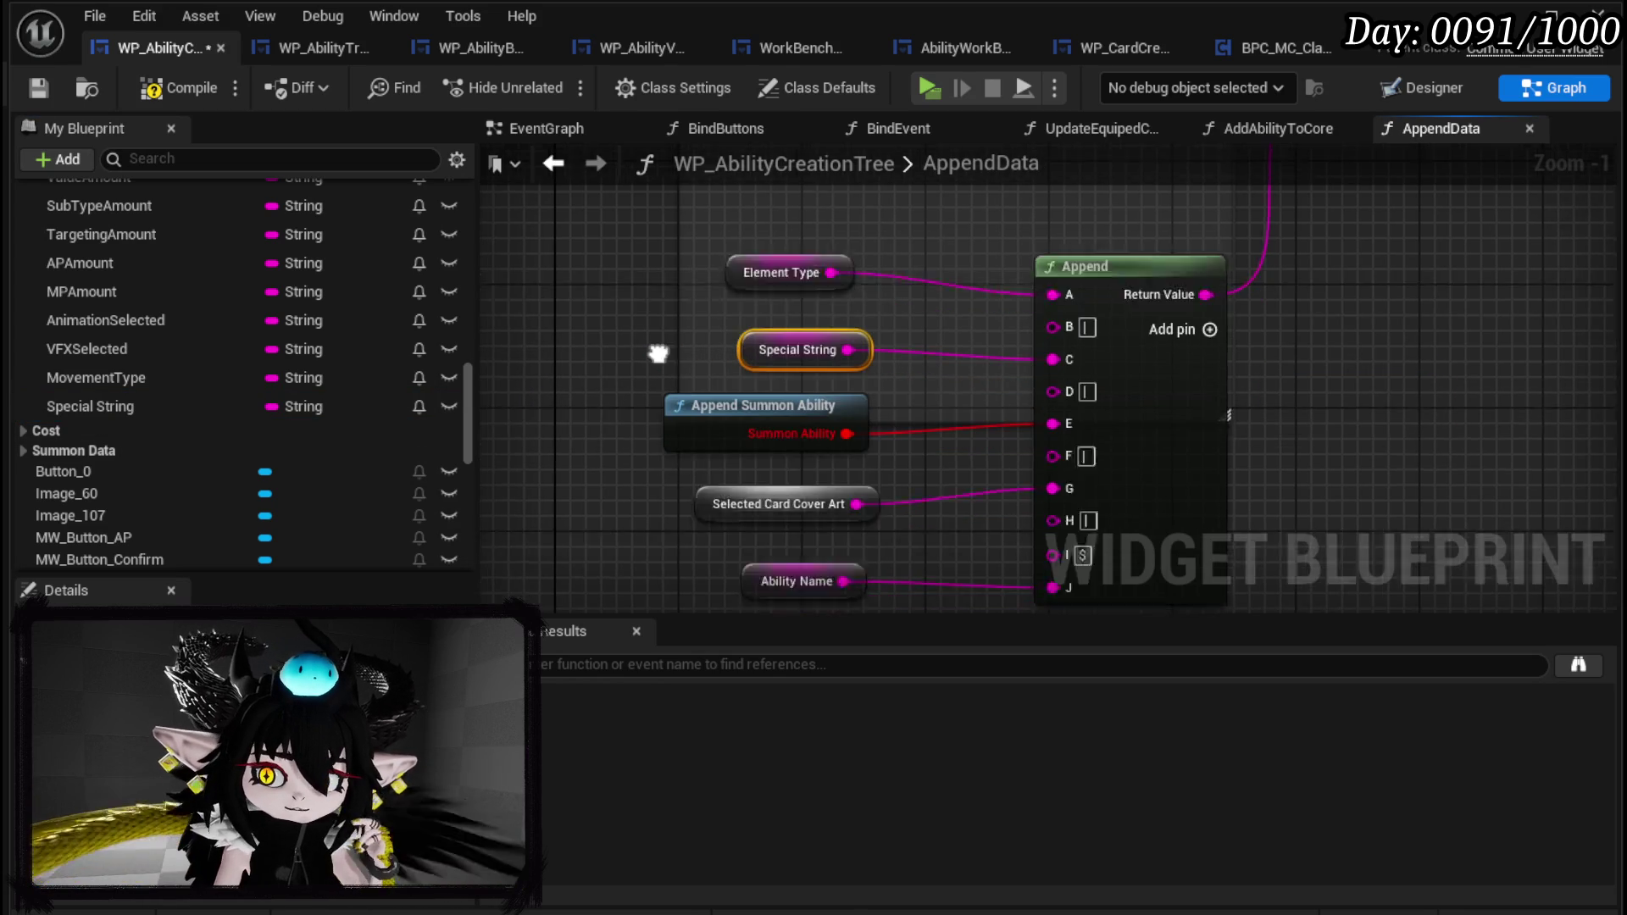
Disconnect Append Summon Ability from input E and create the SelectedCardCoverArt variable.
drag(796, 317, 567, 302)
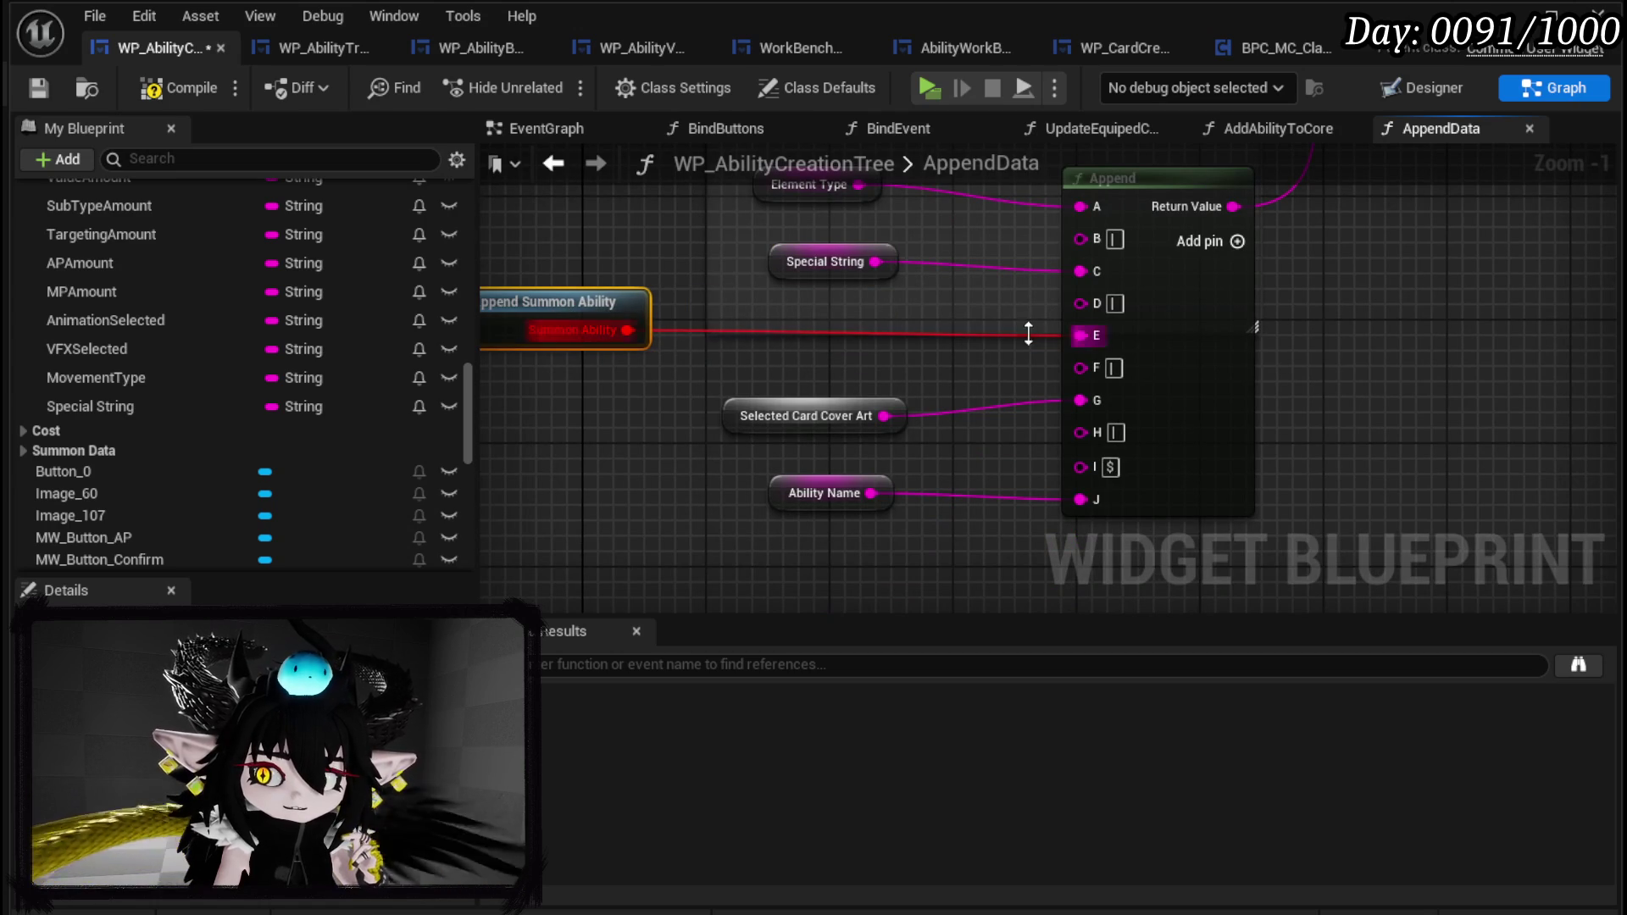
alt+click(1086, 335)
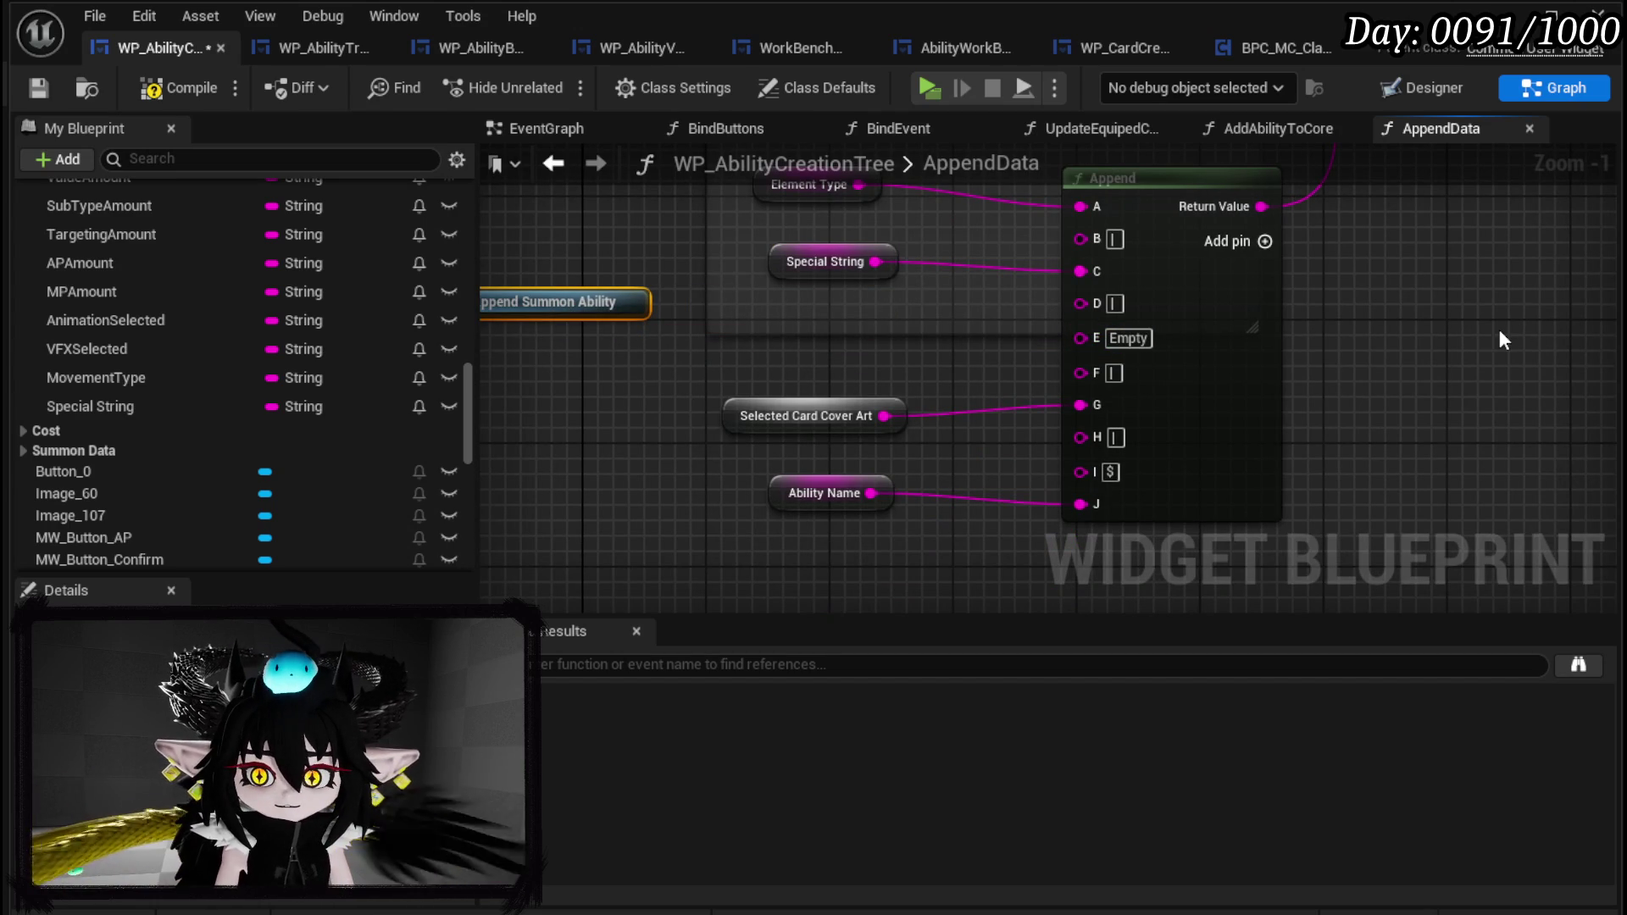
click(746, 415)
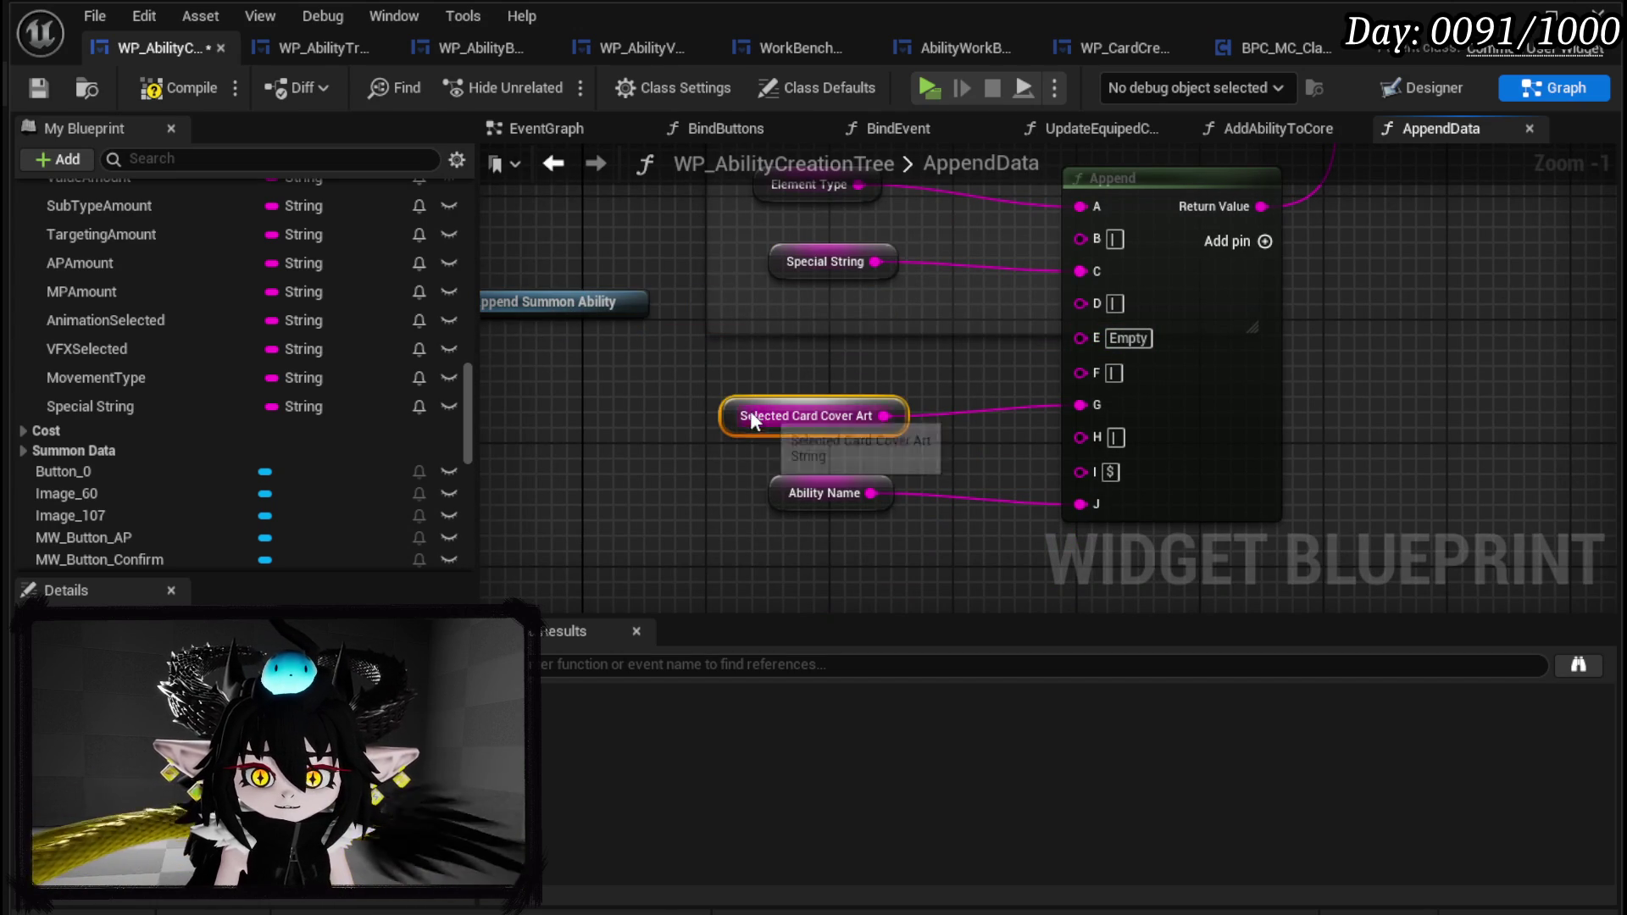
right_click(756, 425)
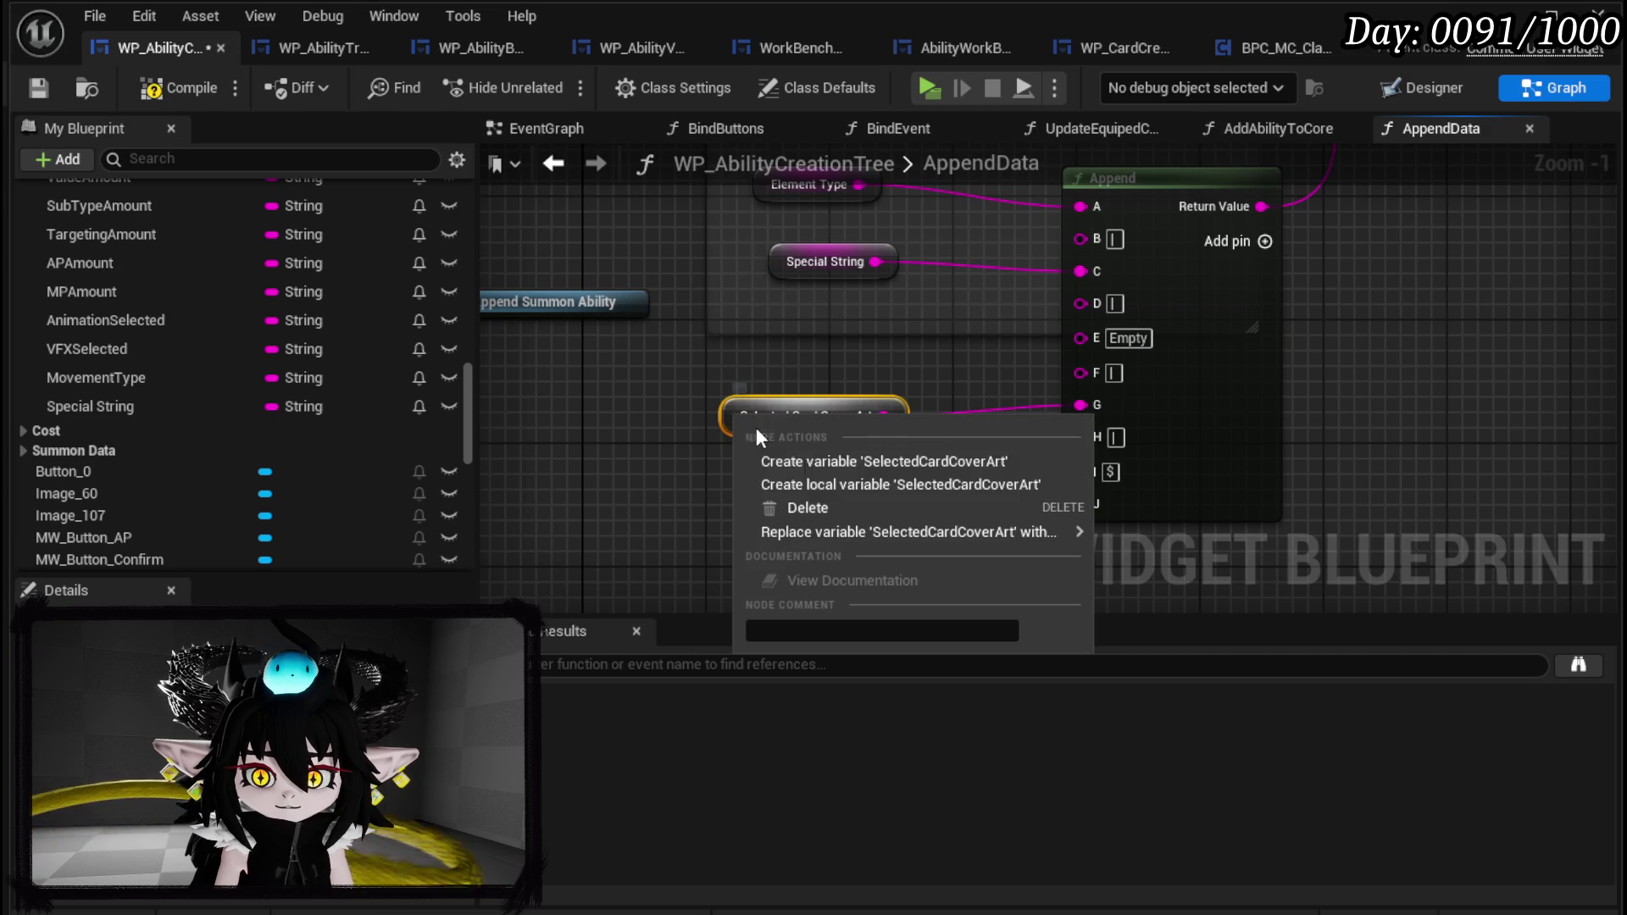
click(816, 464)
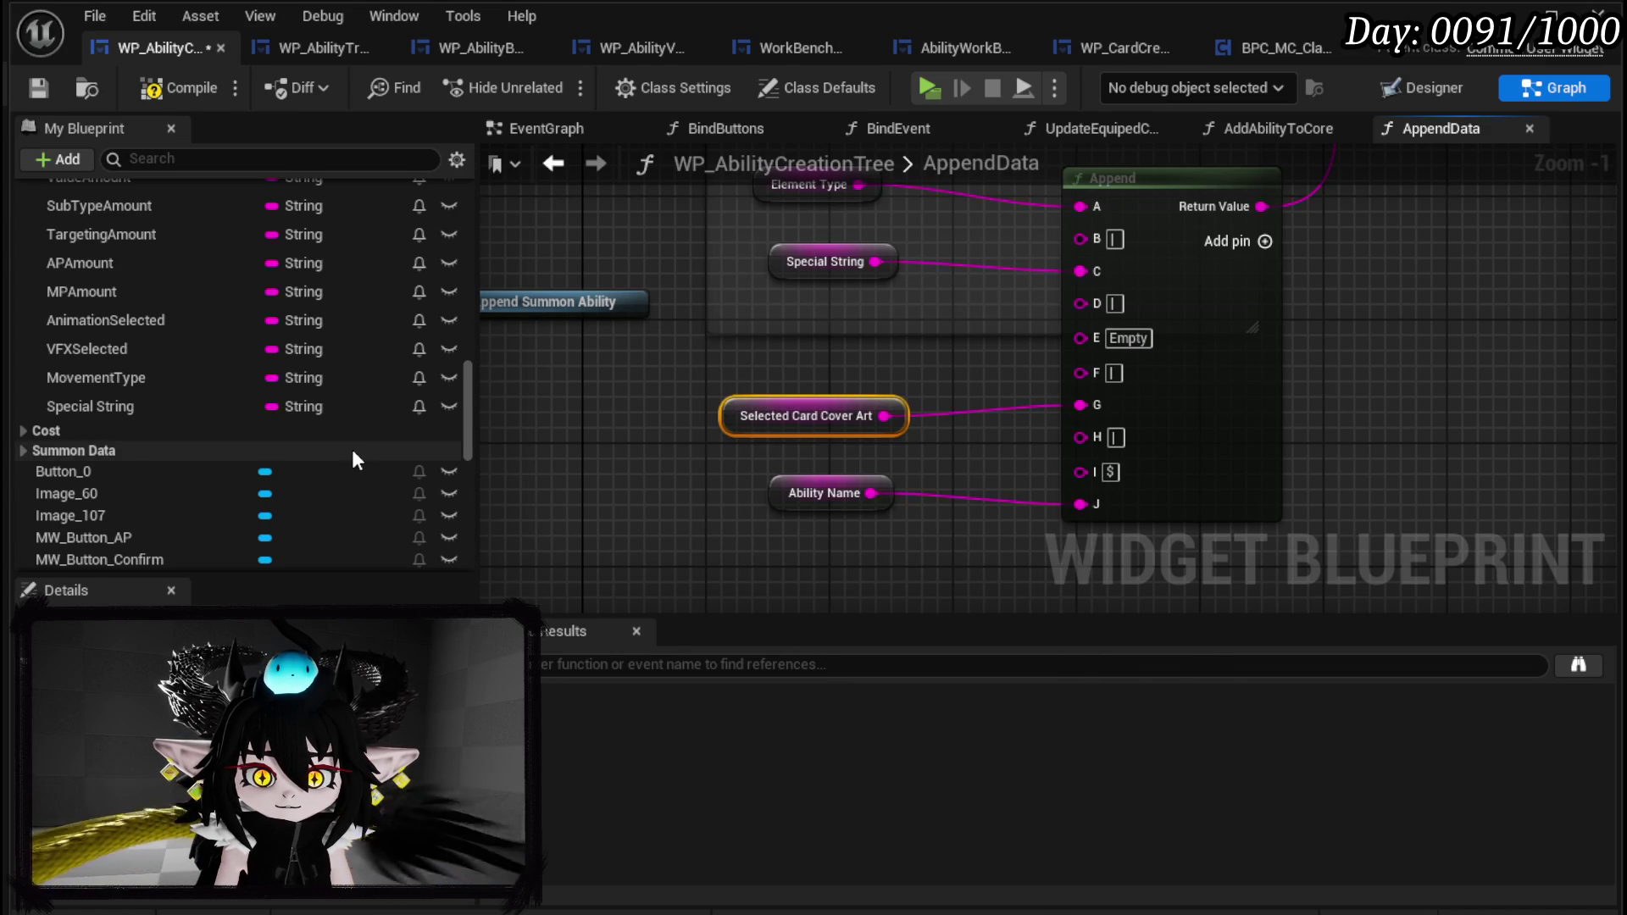
scroll(352, 458, down, 10)
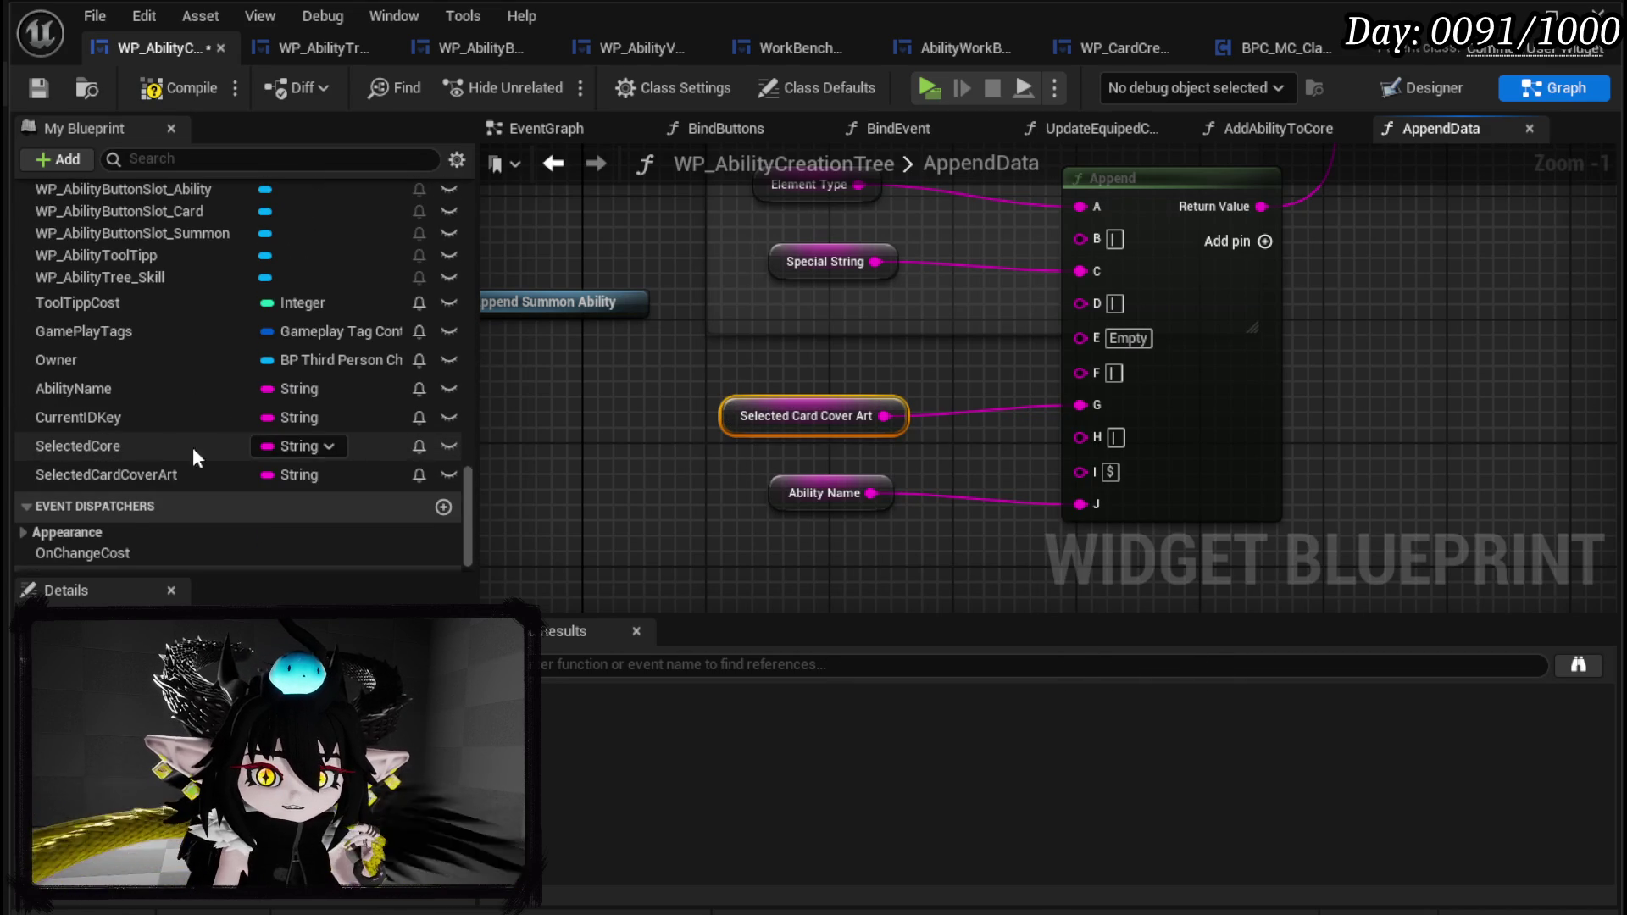
File SelectedCardCoverArt under AbilityData and move AbilityName into the Ability Data group.
click(138, 475)
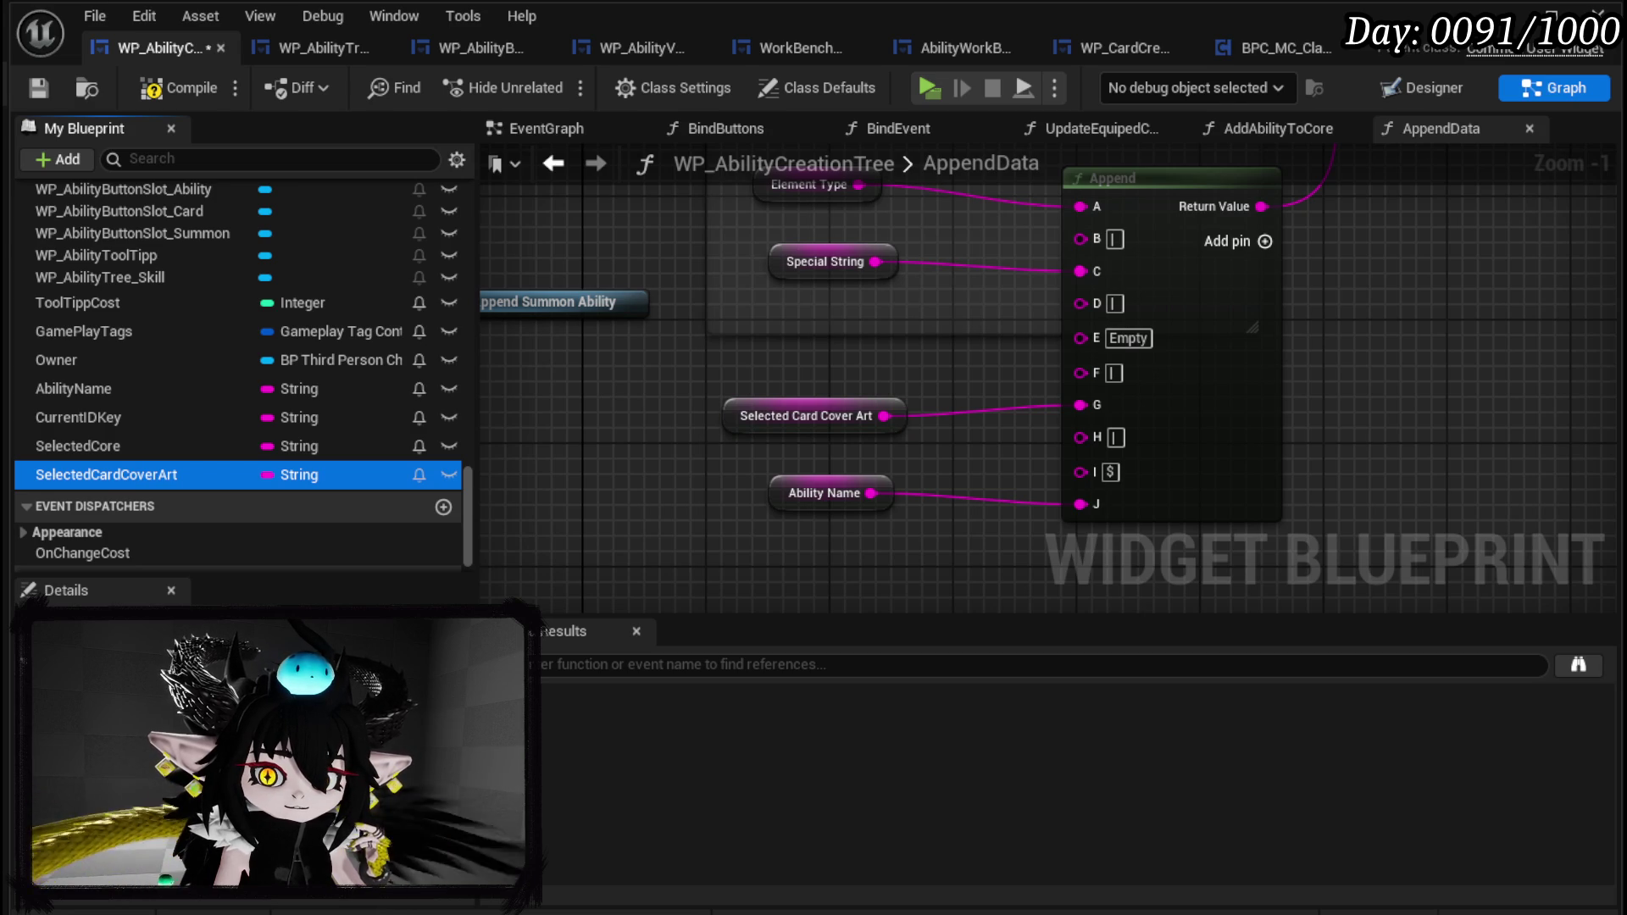
click(254, 644)
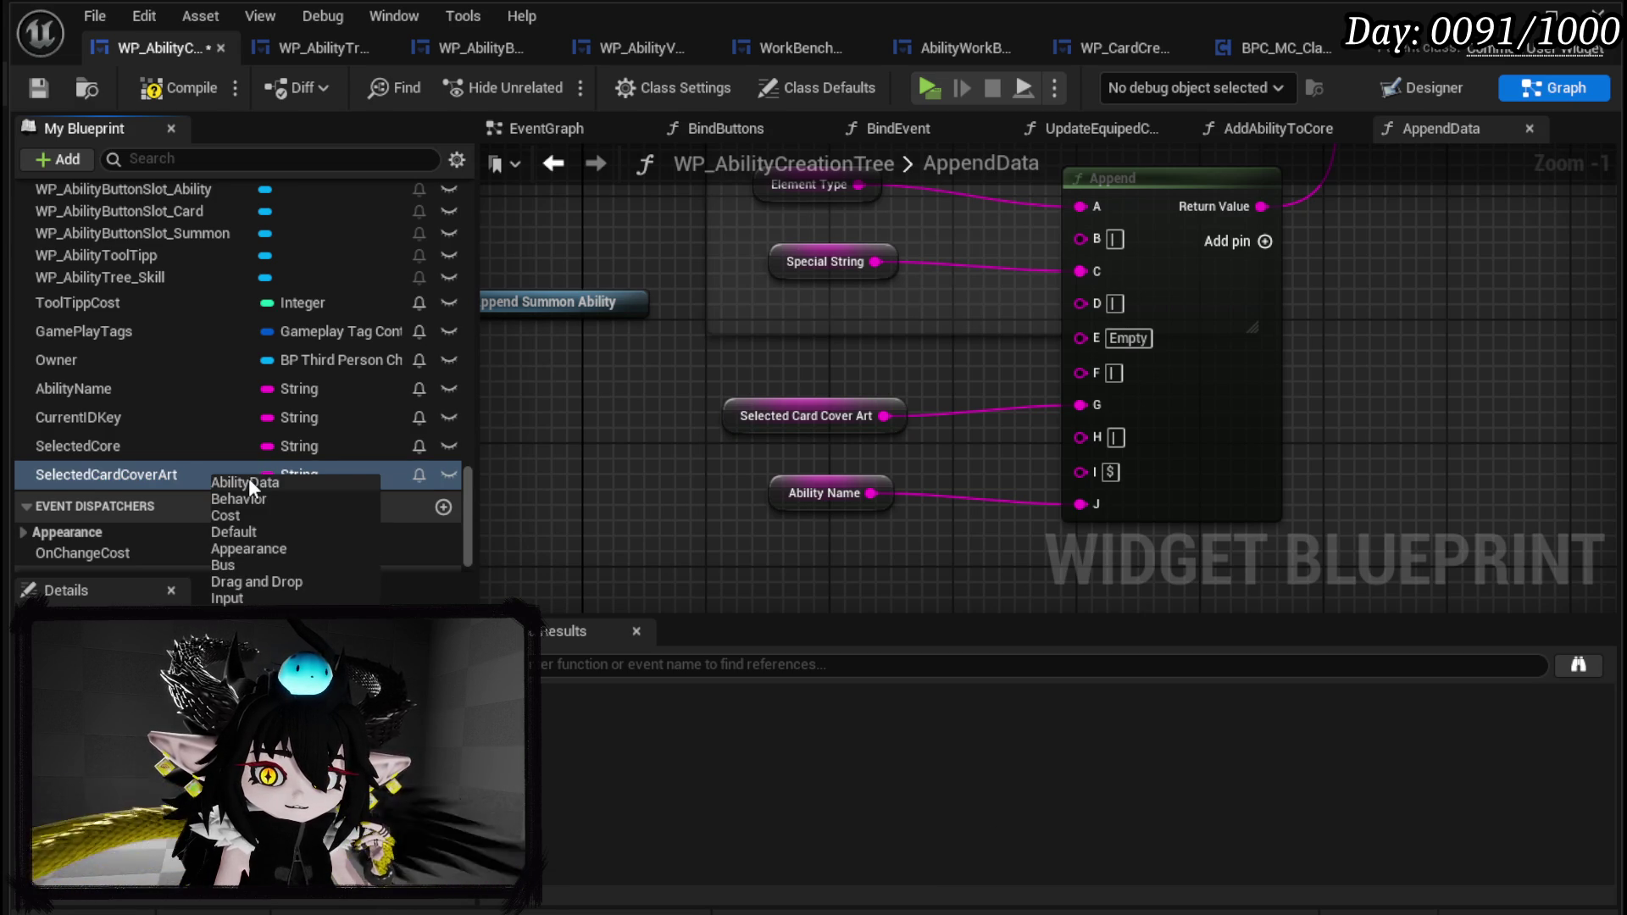
click(249, 479)
scroll(170, 490, down, 8)
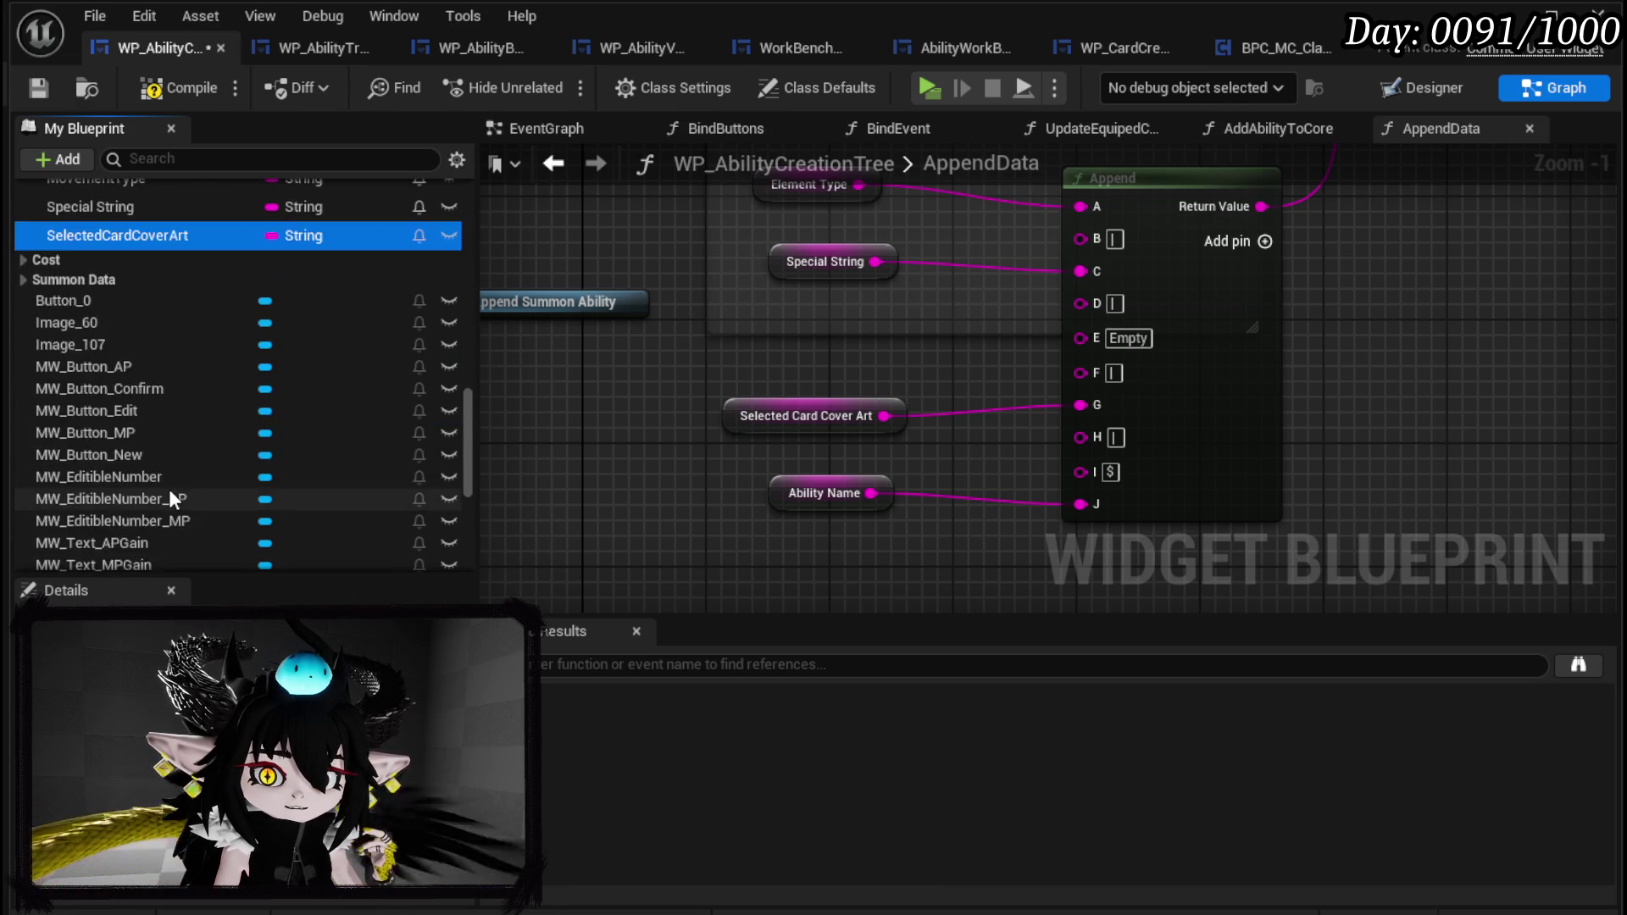
scroll(174, 493, down, 5)
click(167, 473)
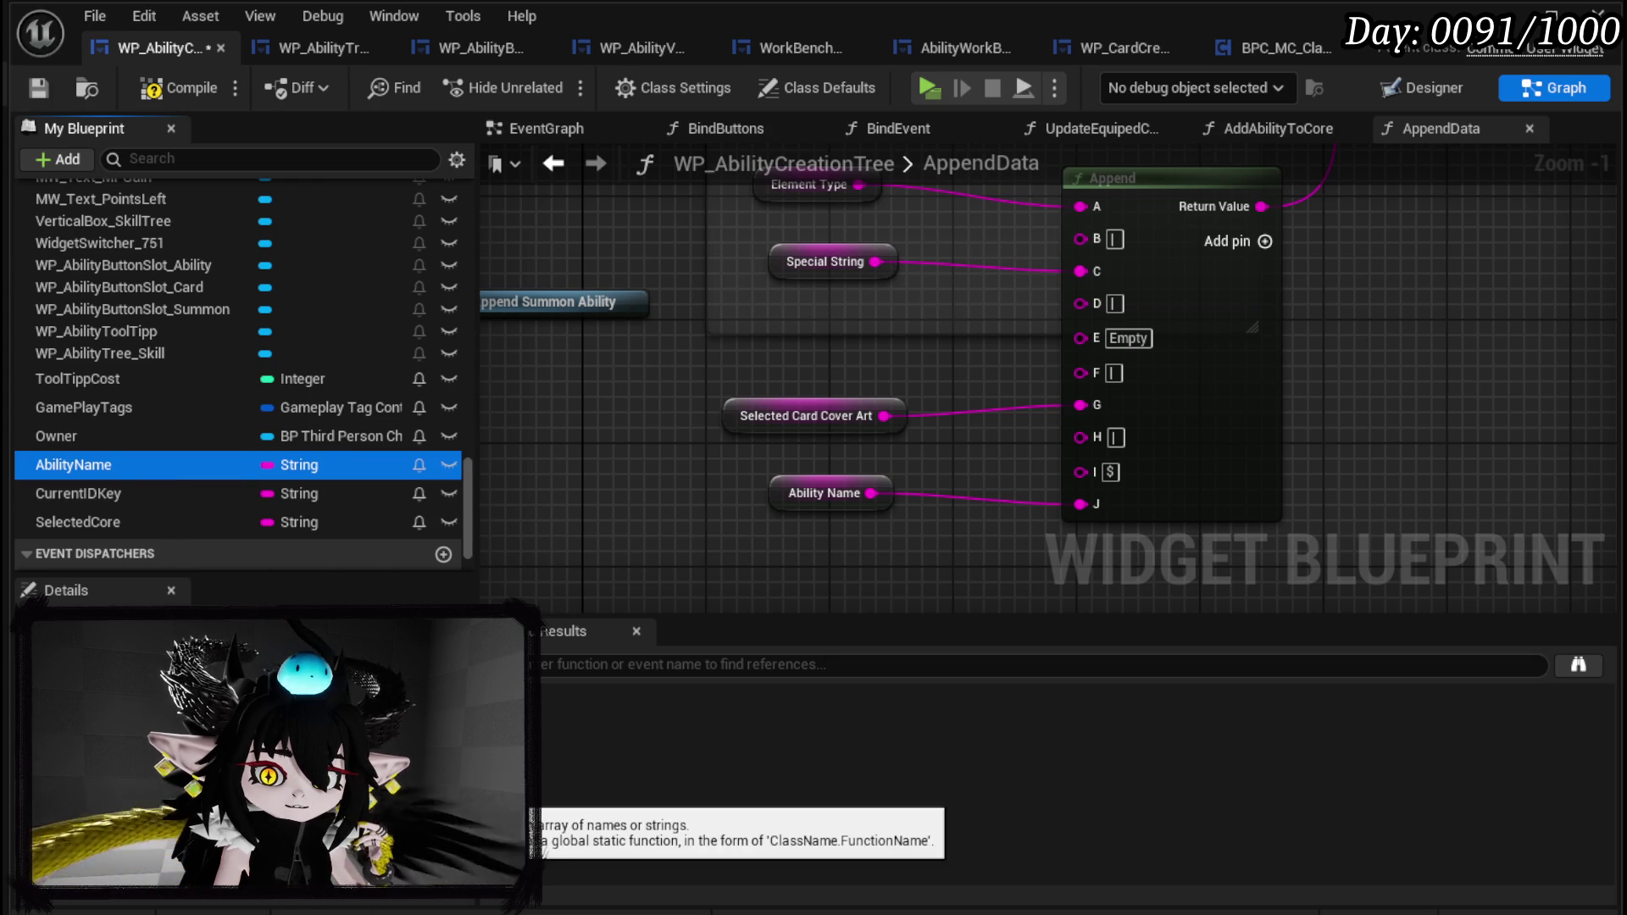
mouse_move(167, 465)
mouse_down()
mouse_move(255, 898)
mouse_move(195, 398)
mouse_up()
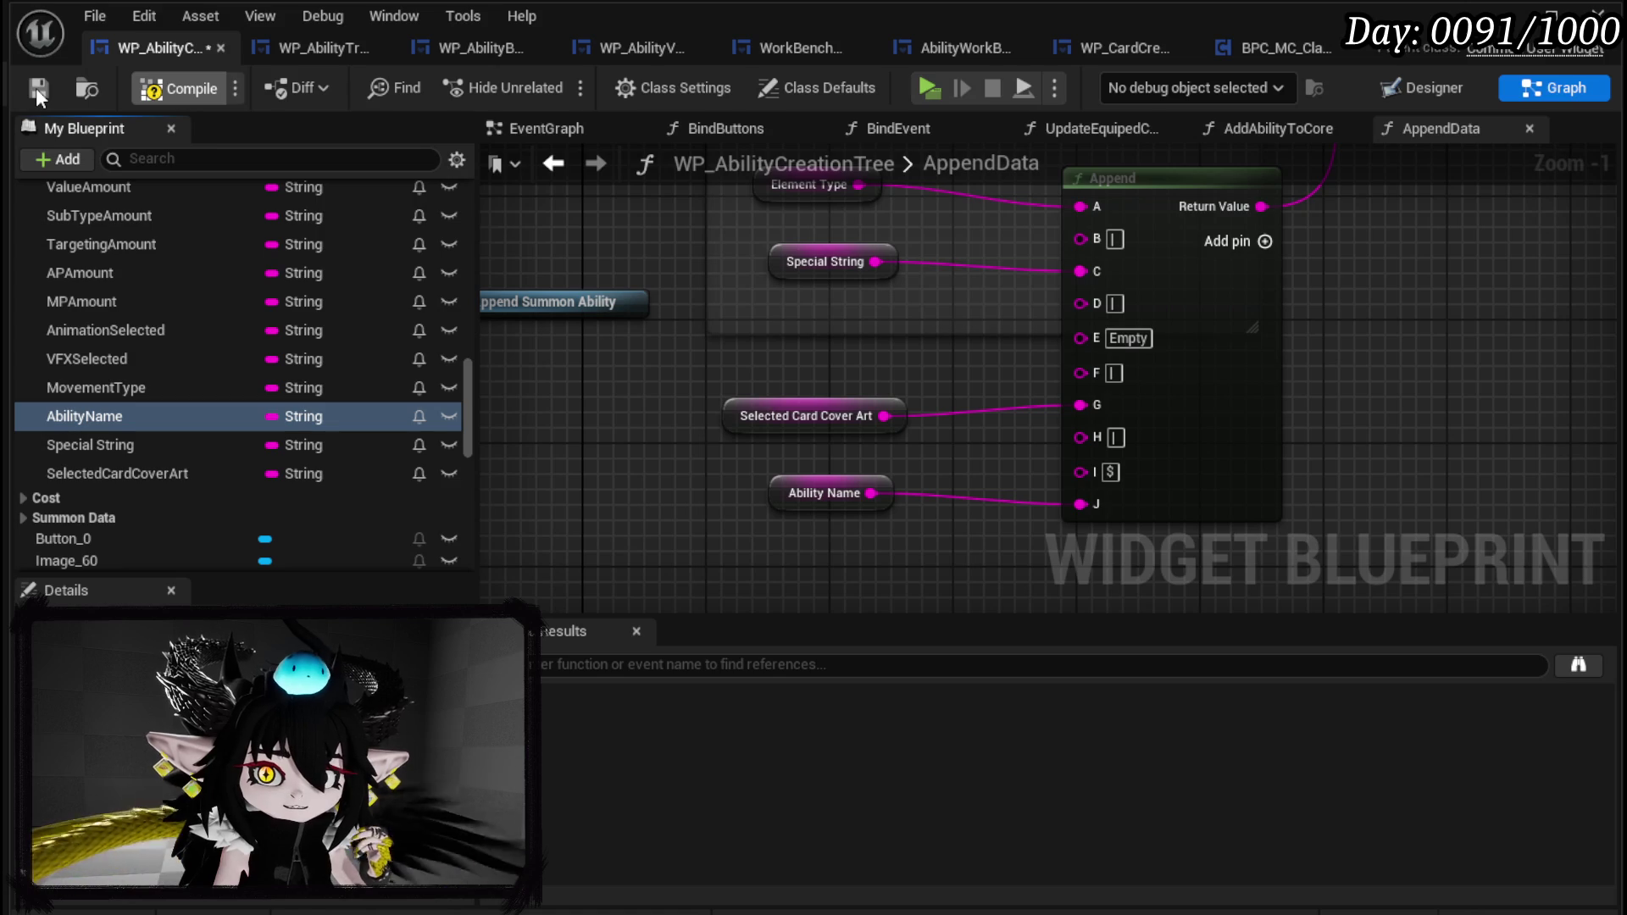
Line up Selected Card Cover Art with the Append node's G input and save the widget blueprint.
click(37, 90)
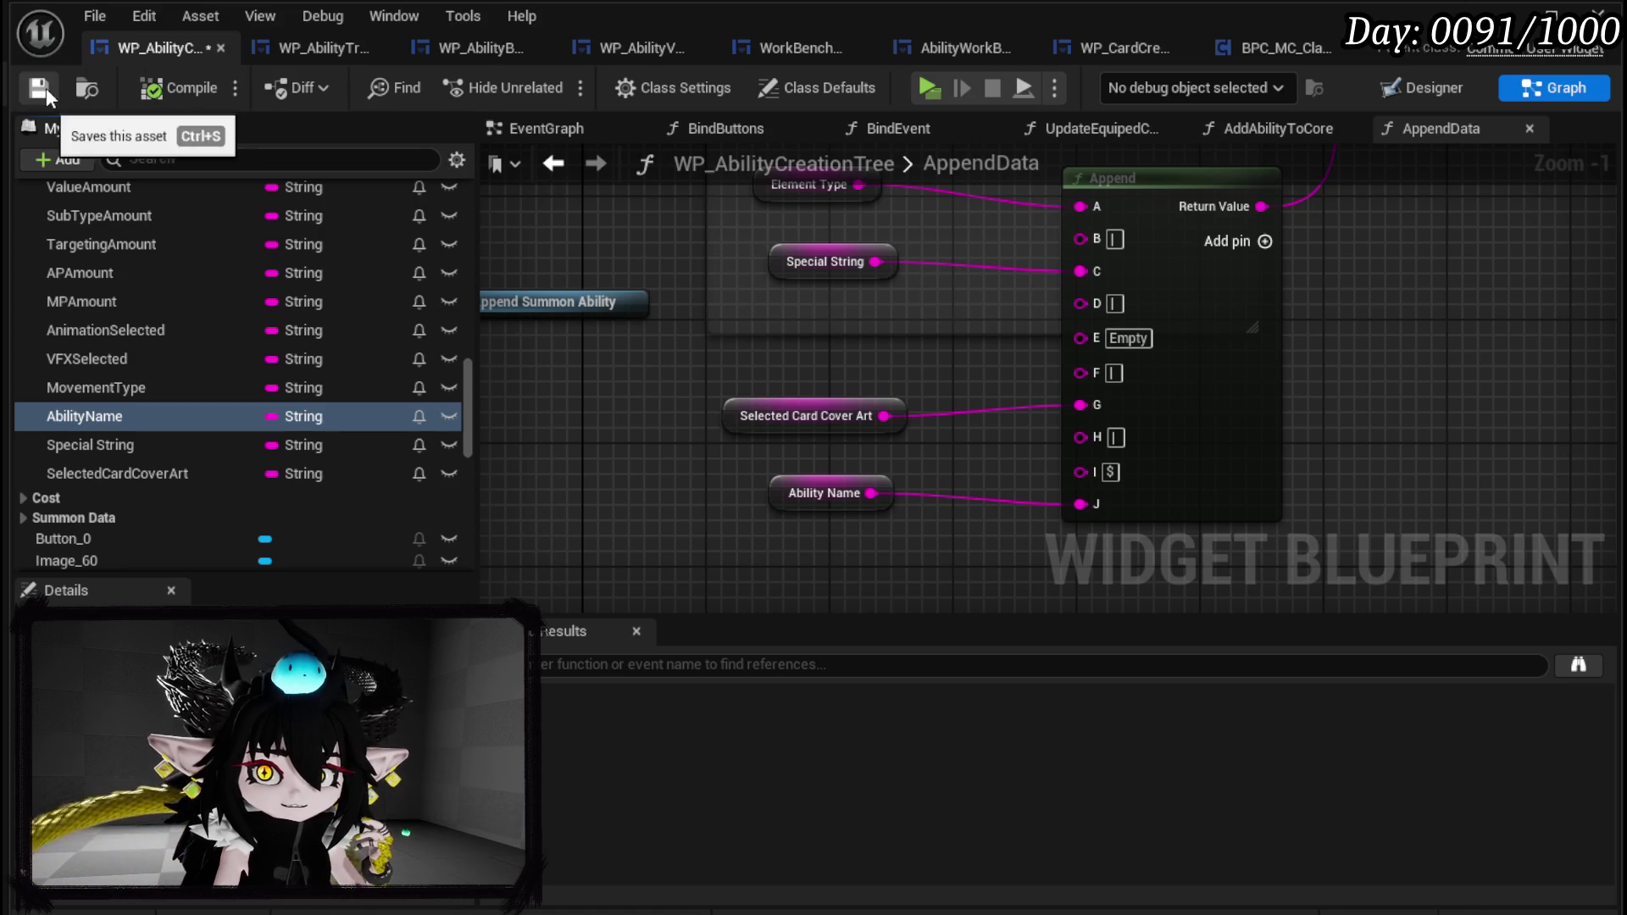
click(803, 508)
drag(749, 418, 750, 405)
scroll(617, 390, down, 3)
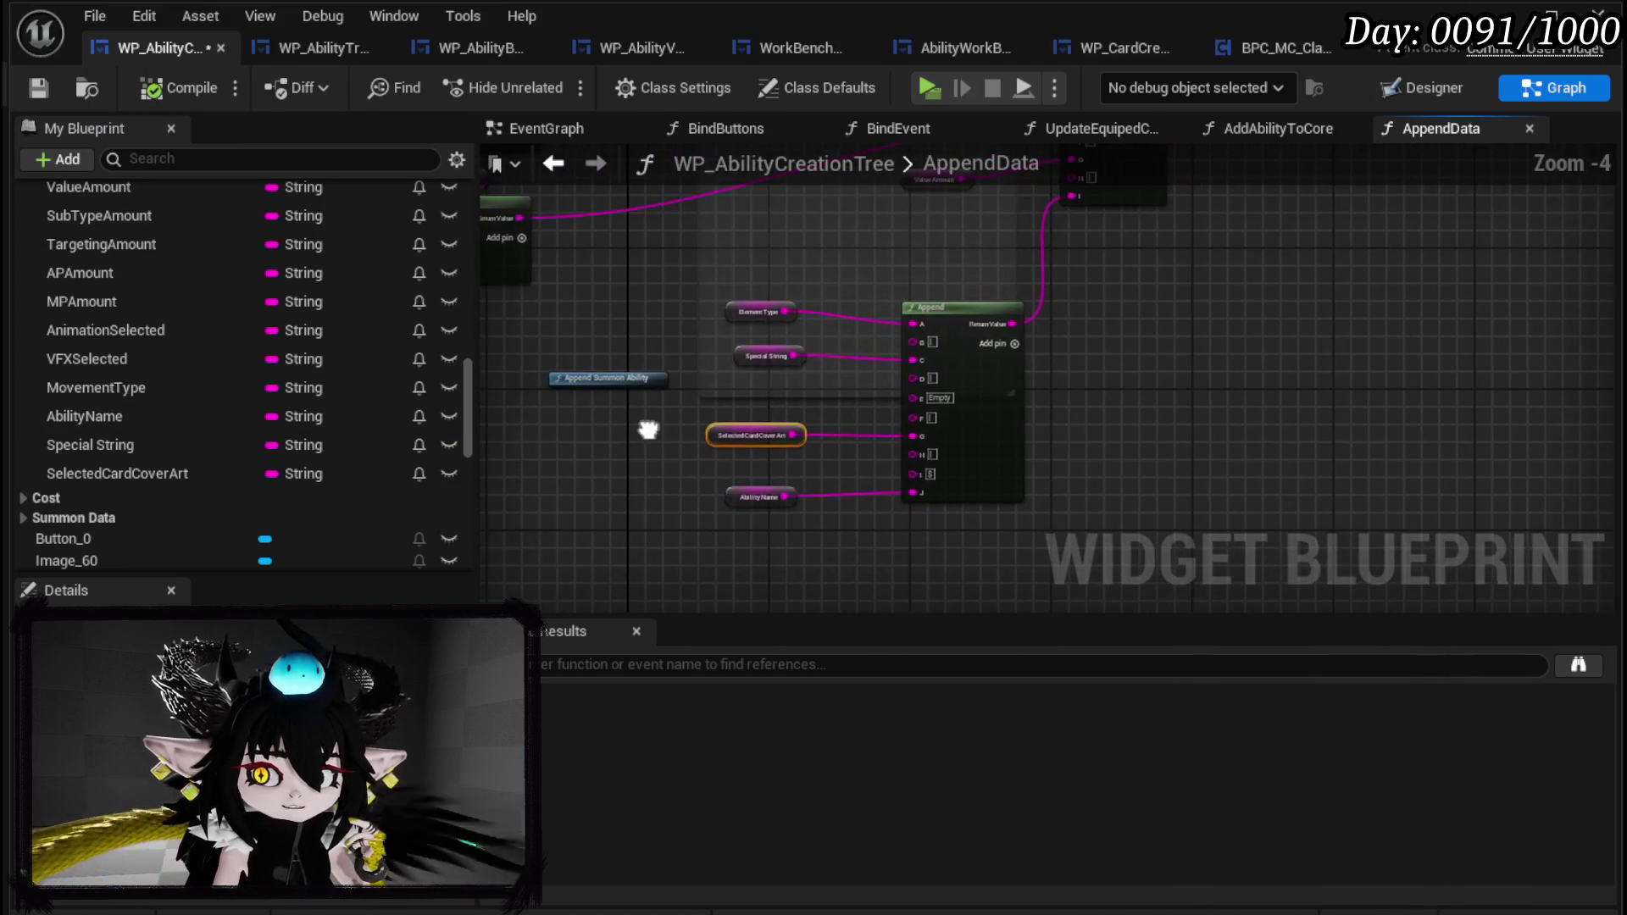
click(38, 89)
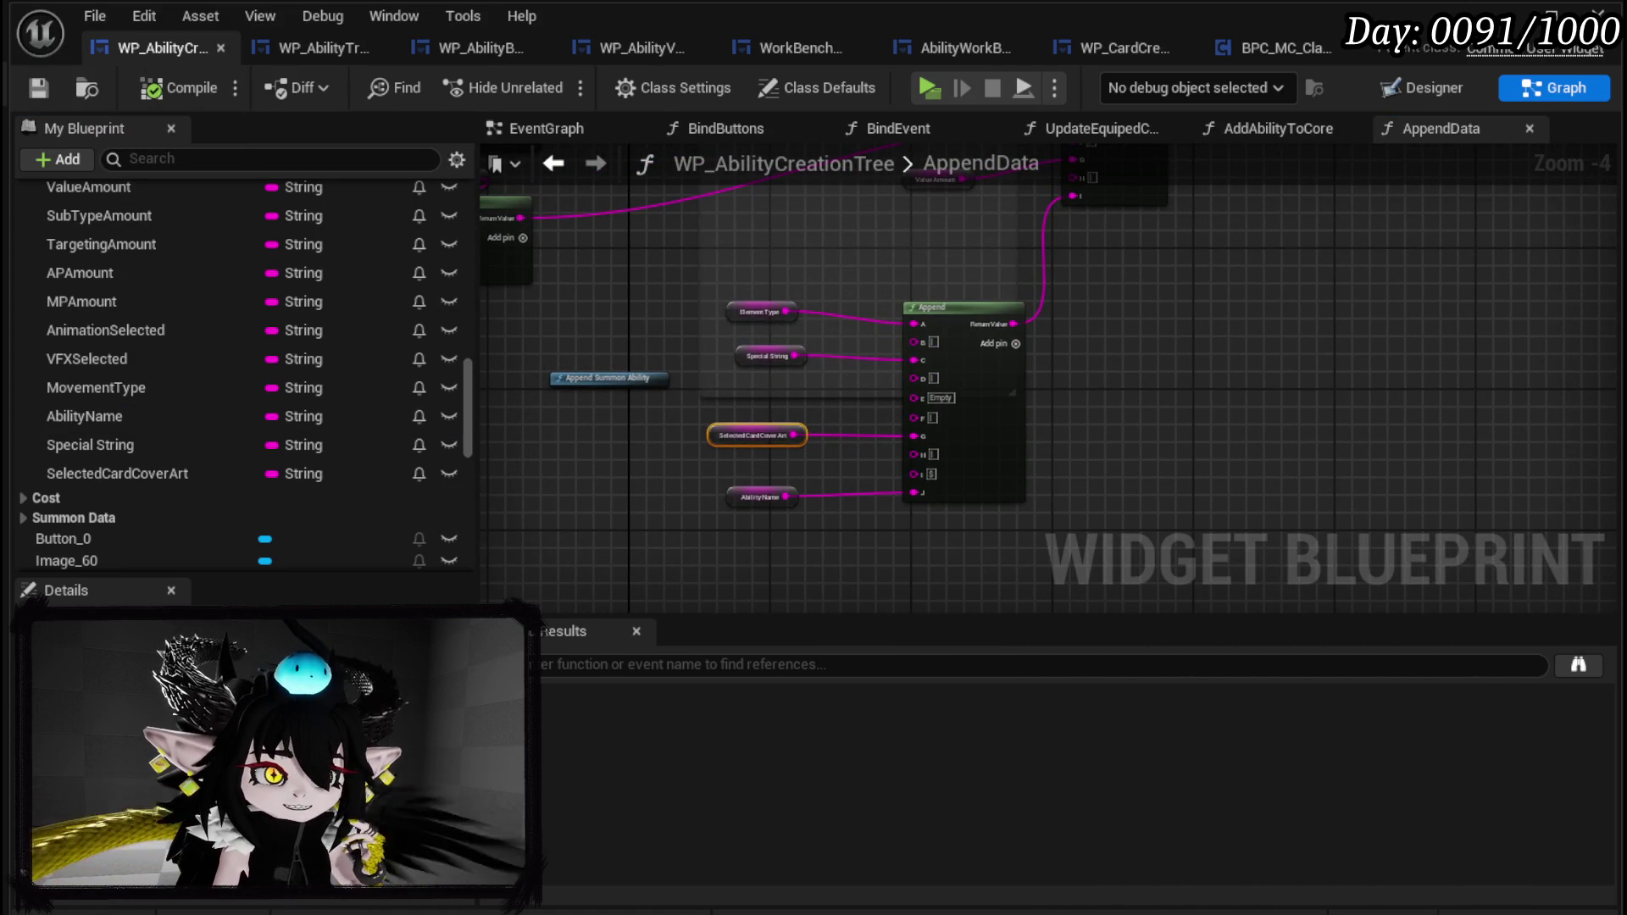
Inspect the Animation Selected node and its Make Literal String value Magic_001.
mouse_move(615, 262)
mouse_down()
mouse_move(716, 334)
mouse_move(754, 254)
mouse_move(704, 258)
mouse_up()
scroll(715, 333, up, 4)
click(721, 336)
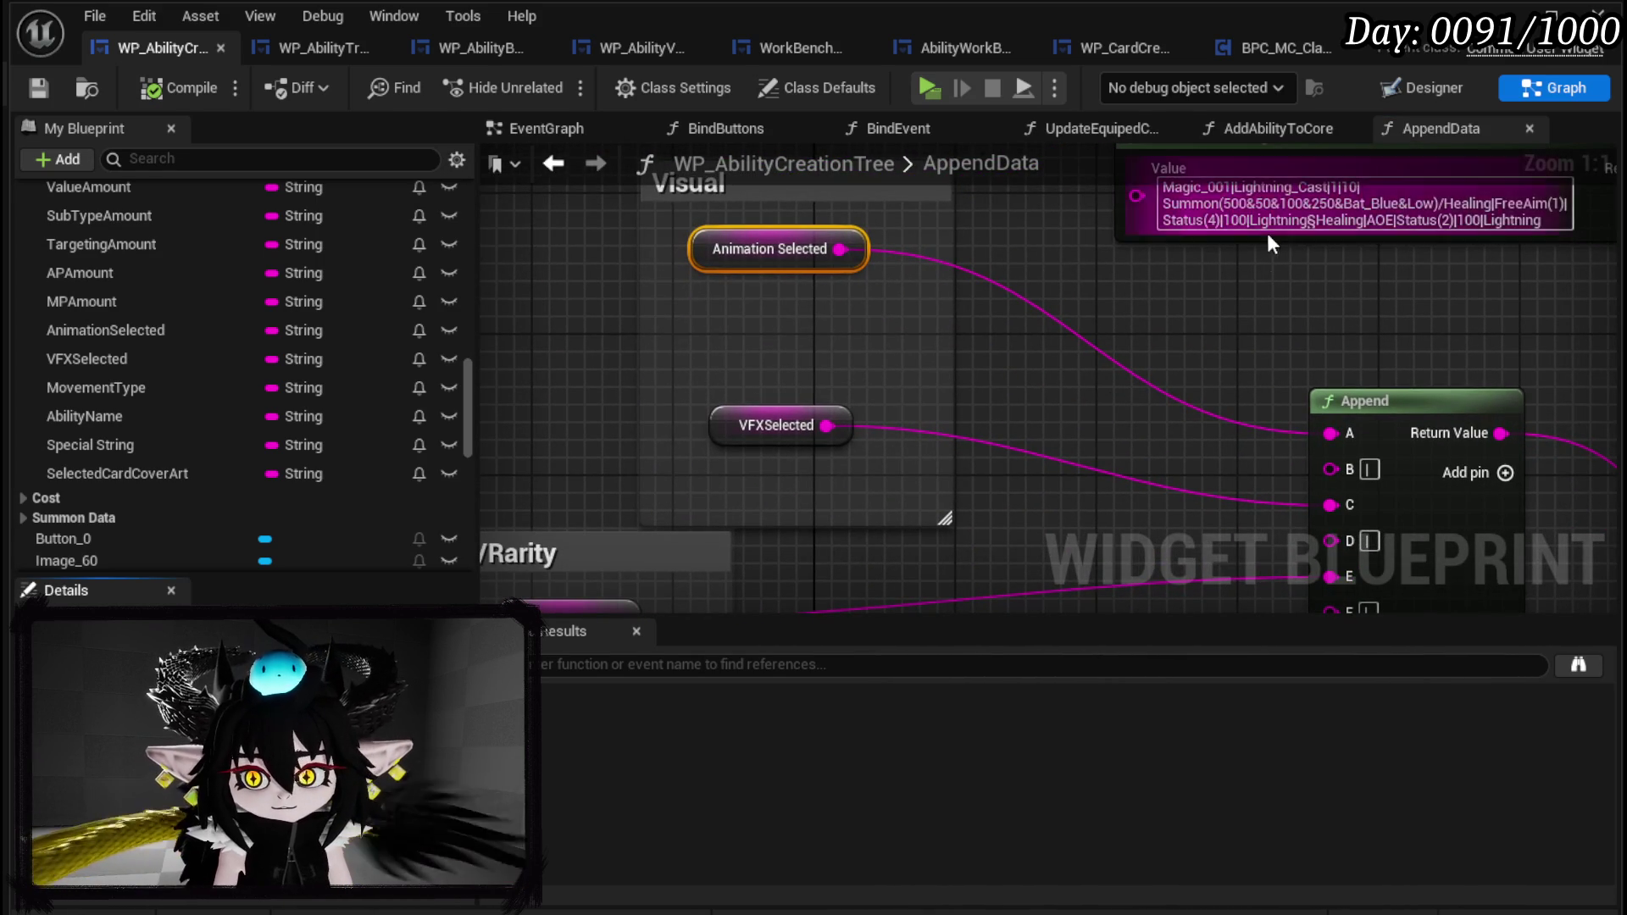
drag(1257, 280, 1185, 393)
double_click(1161, 300)
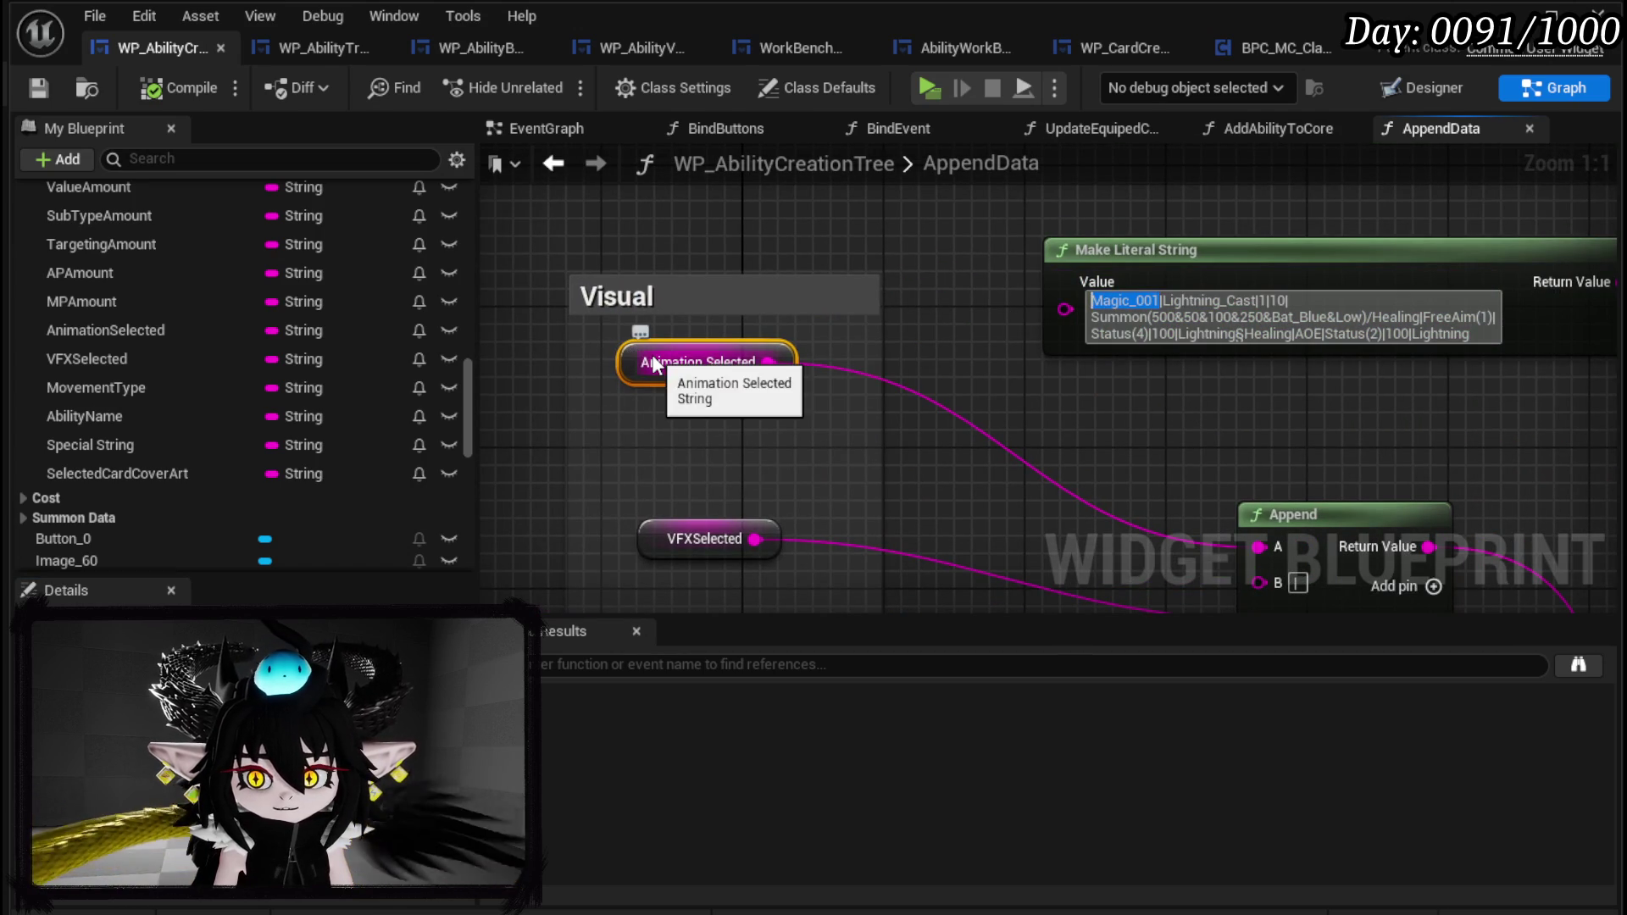
click(624, 373)
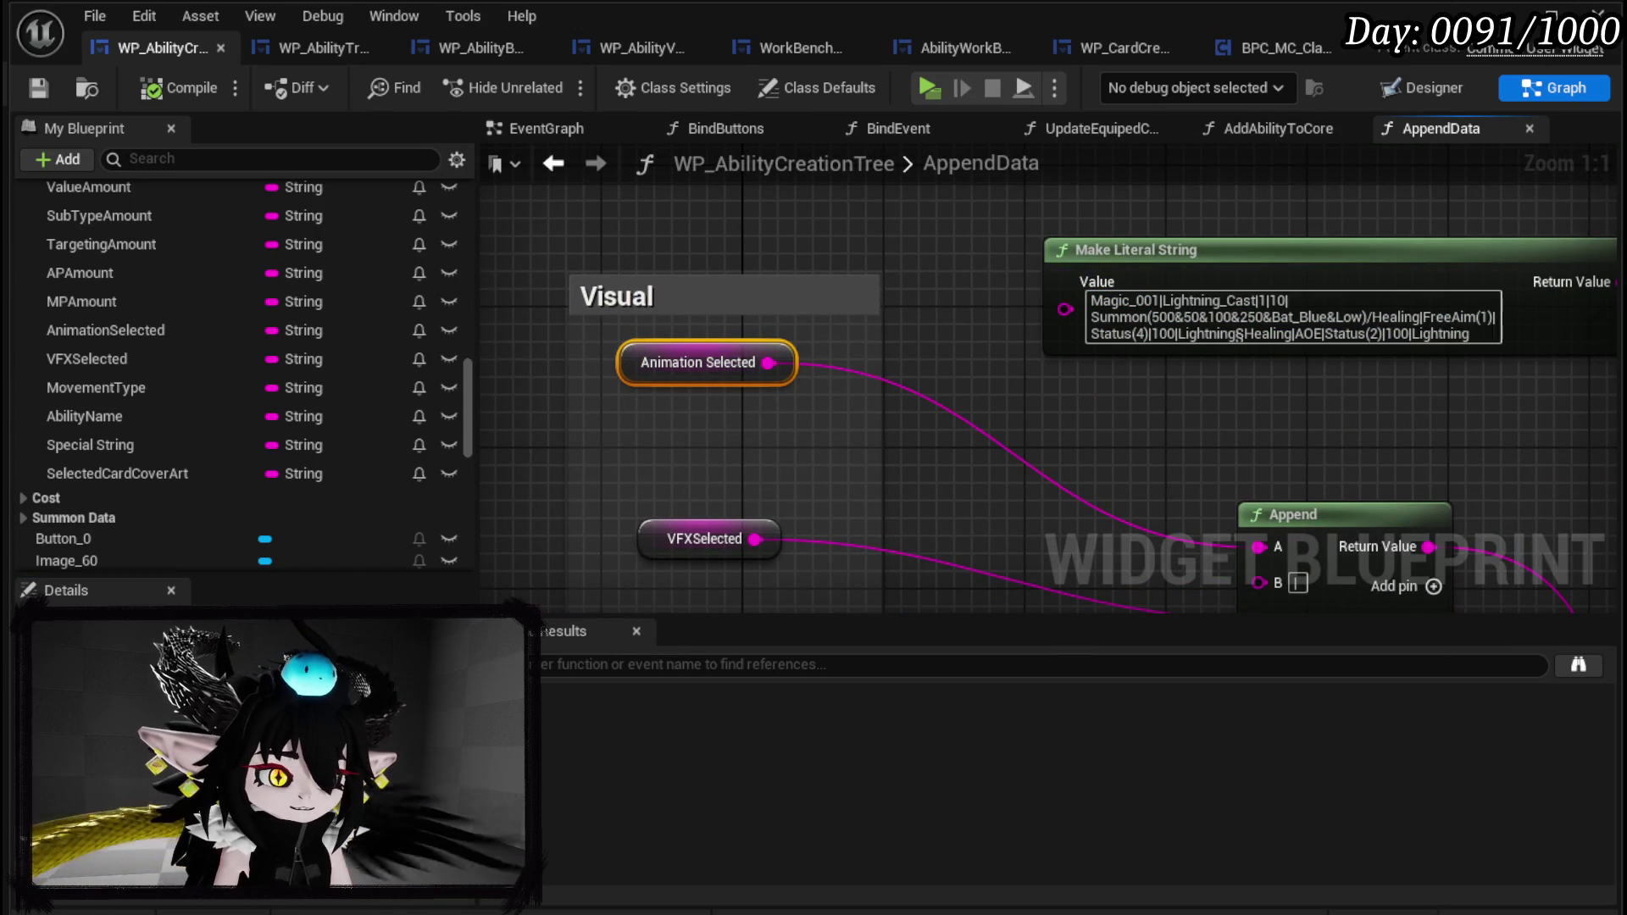
click(1004, 482)
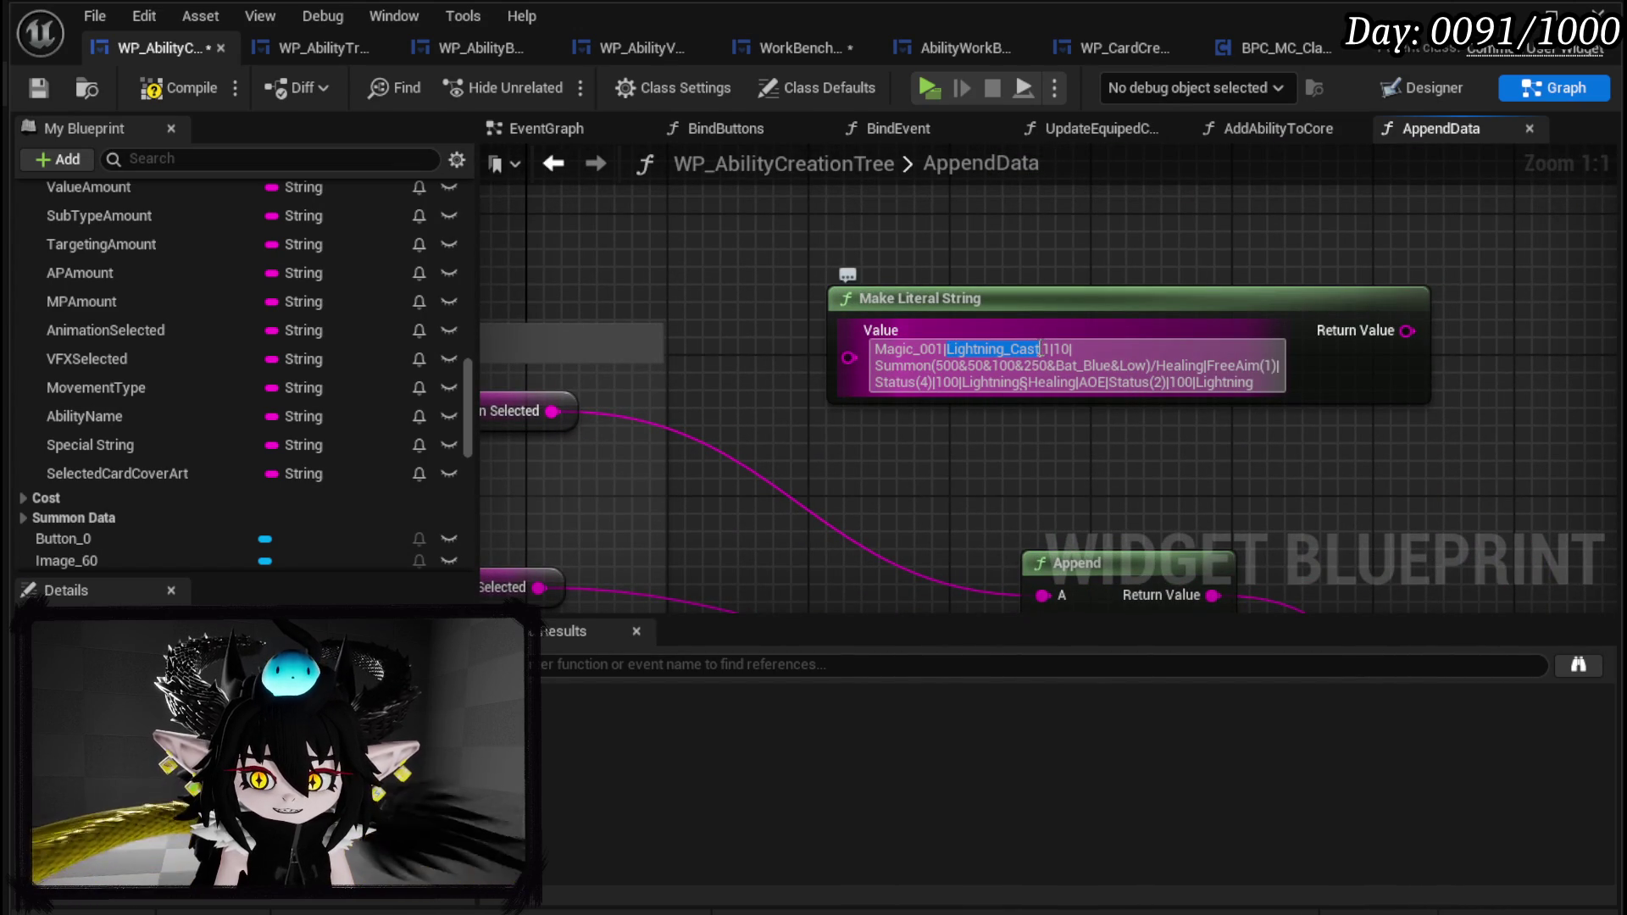
Inspect the VFXSelected, Cost/Rarity APAmount and Movement Type nodes, then save.
click(644, 389)
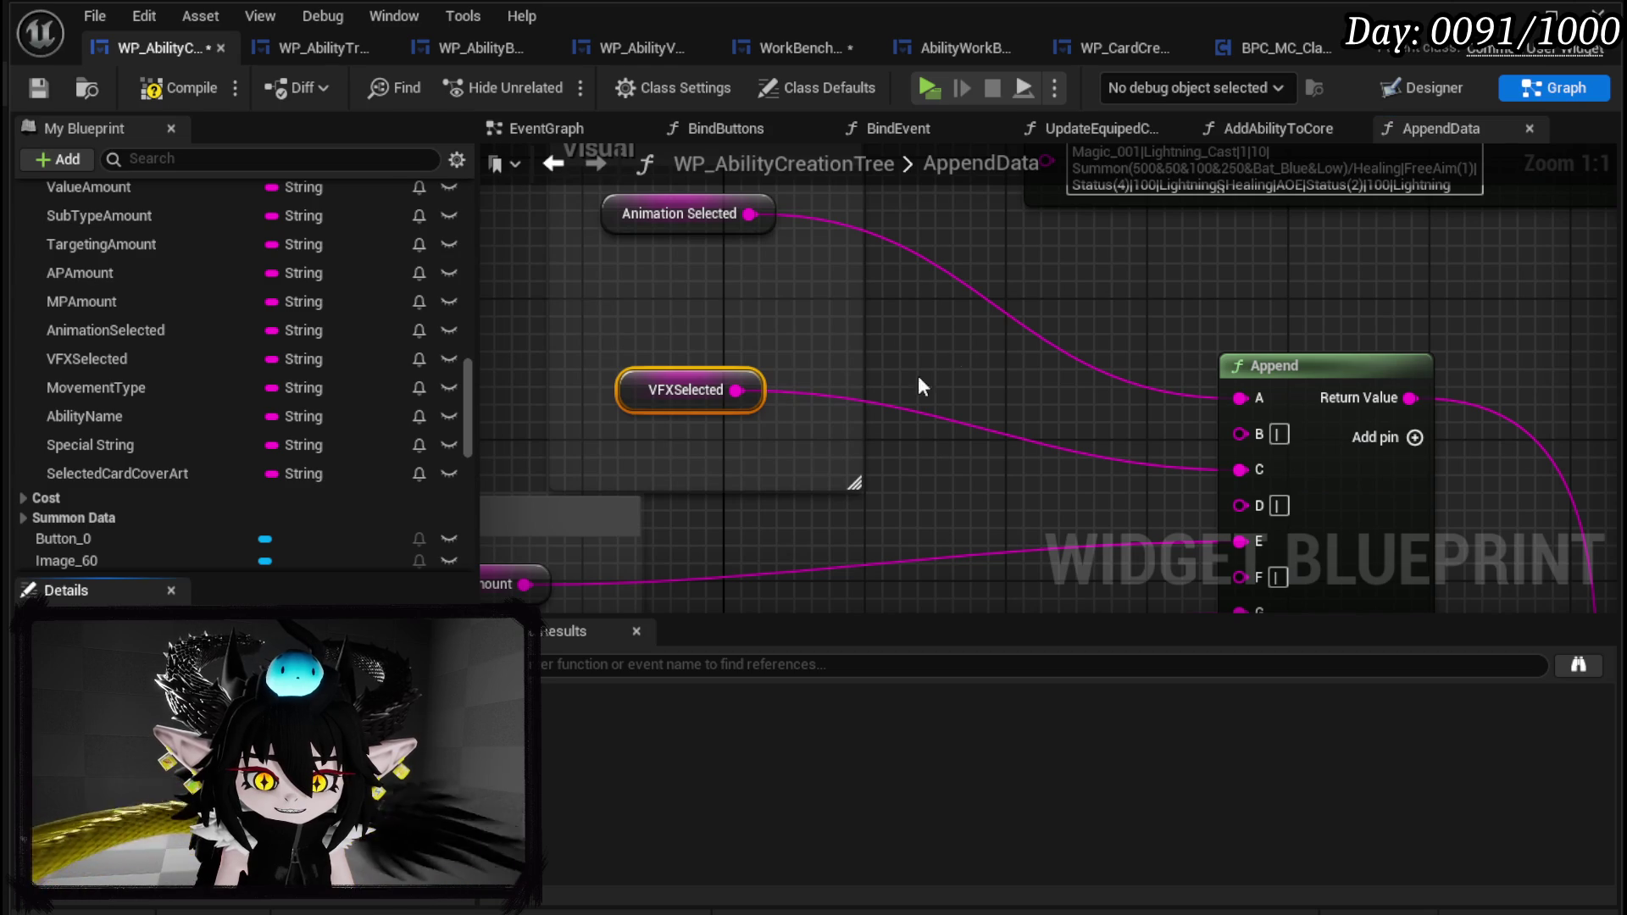
drag(1088, 288, 853, 534)
drag(944, 471, 1294, 155)
drag(555, 462, 583, 513)
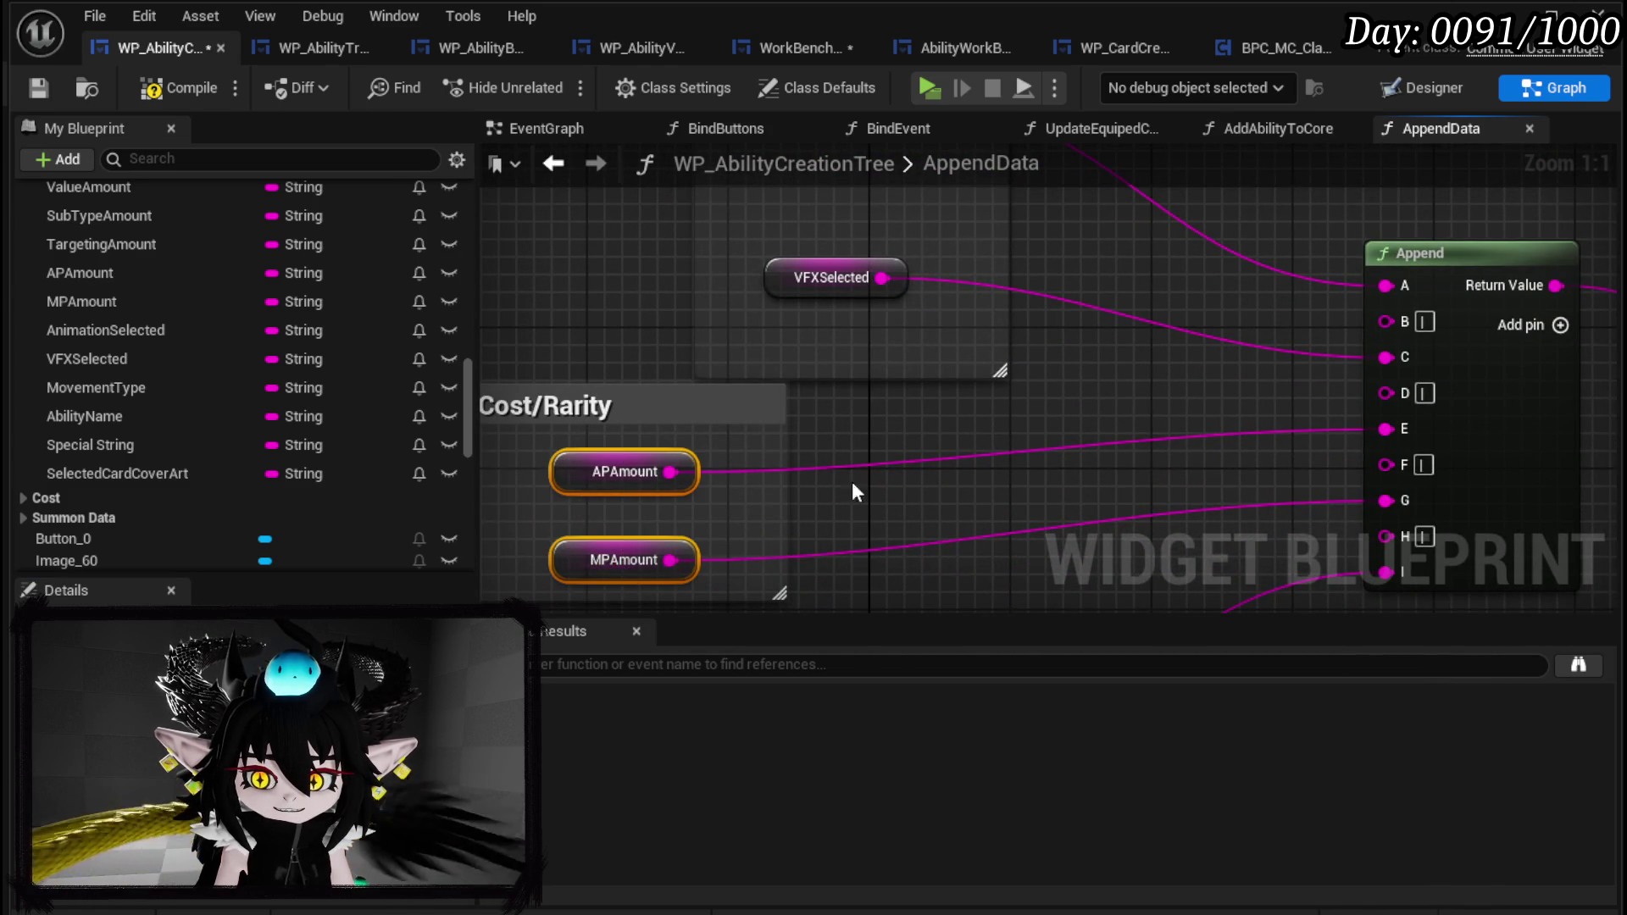
mouse_move(1039, 390)
mouse_down()
mouse_move(933, 460)
mouse_move(871, 389)
mouse_move(810, 556)
mouse_up()
click(805, 556)
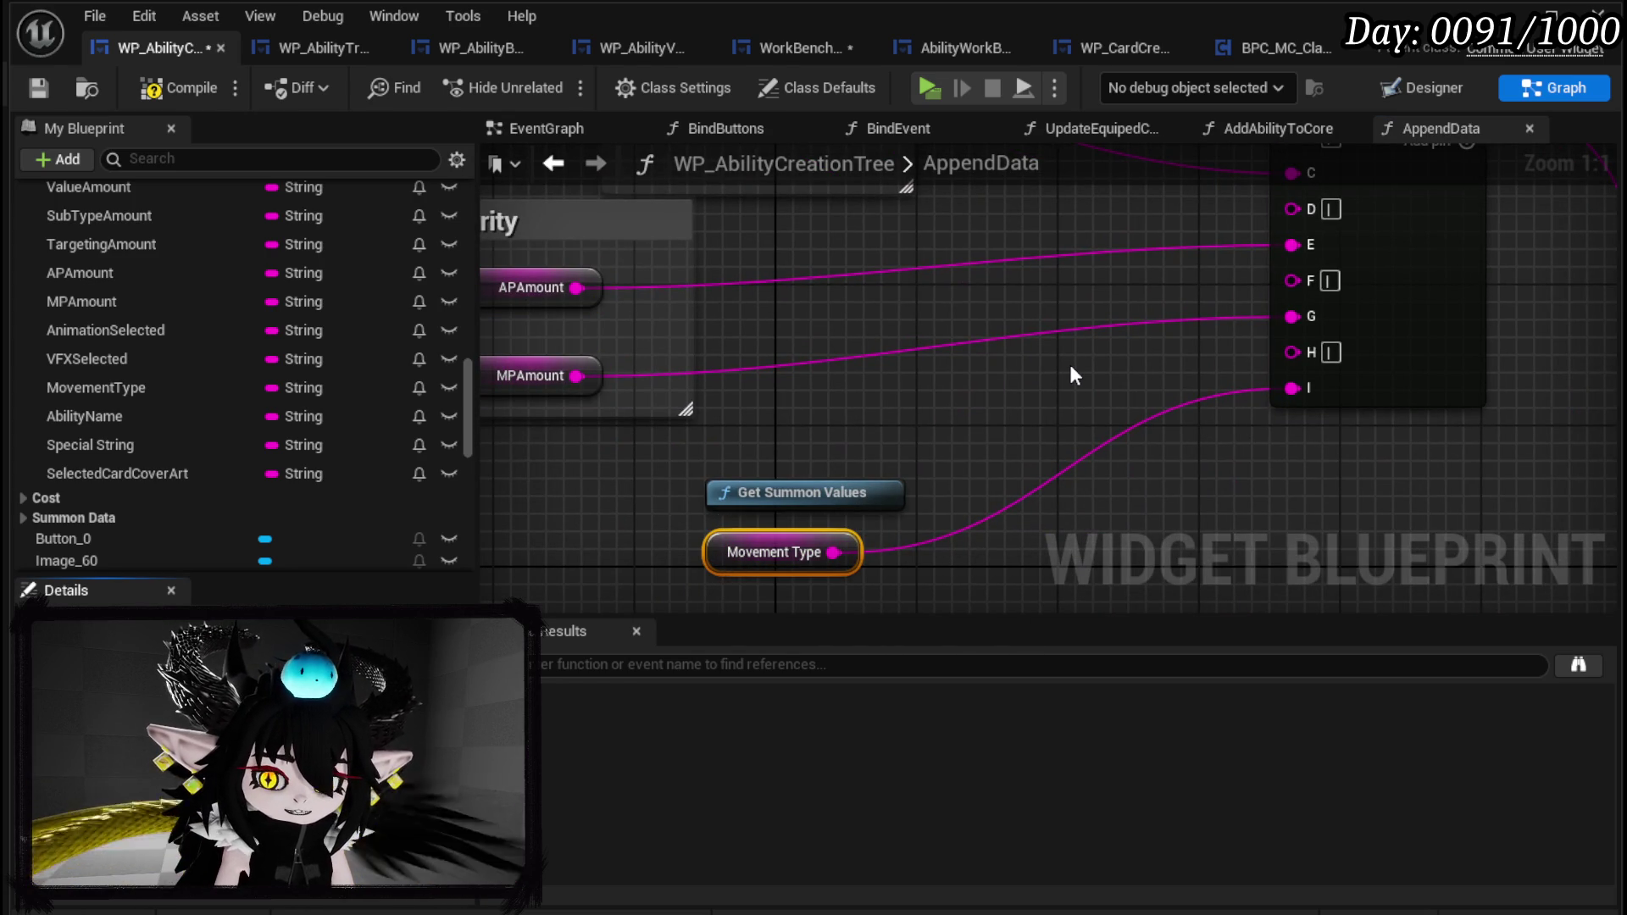
click(32, 83)
Check the Selected Card Cover Art and Ability Name nodes and compile the widget blueprint.
scroll(983, 404, down, 6)
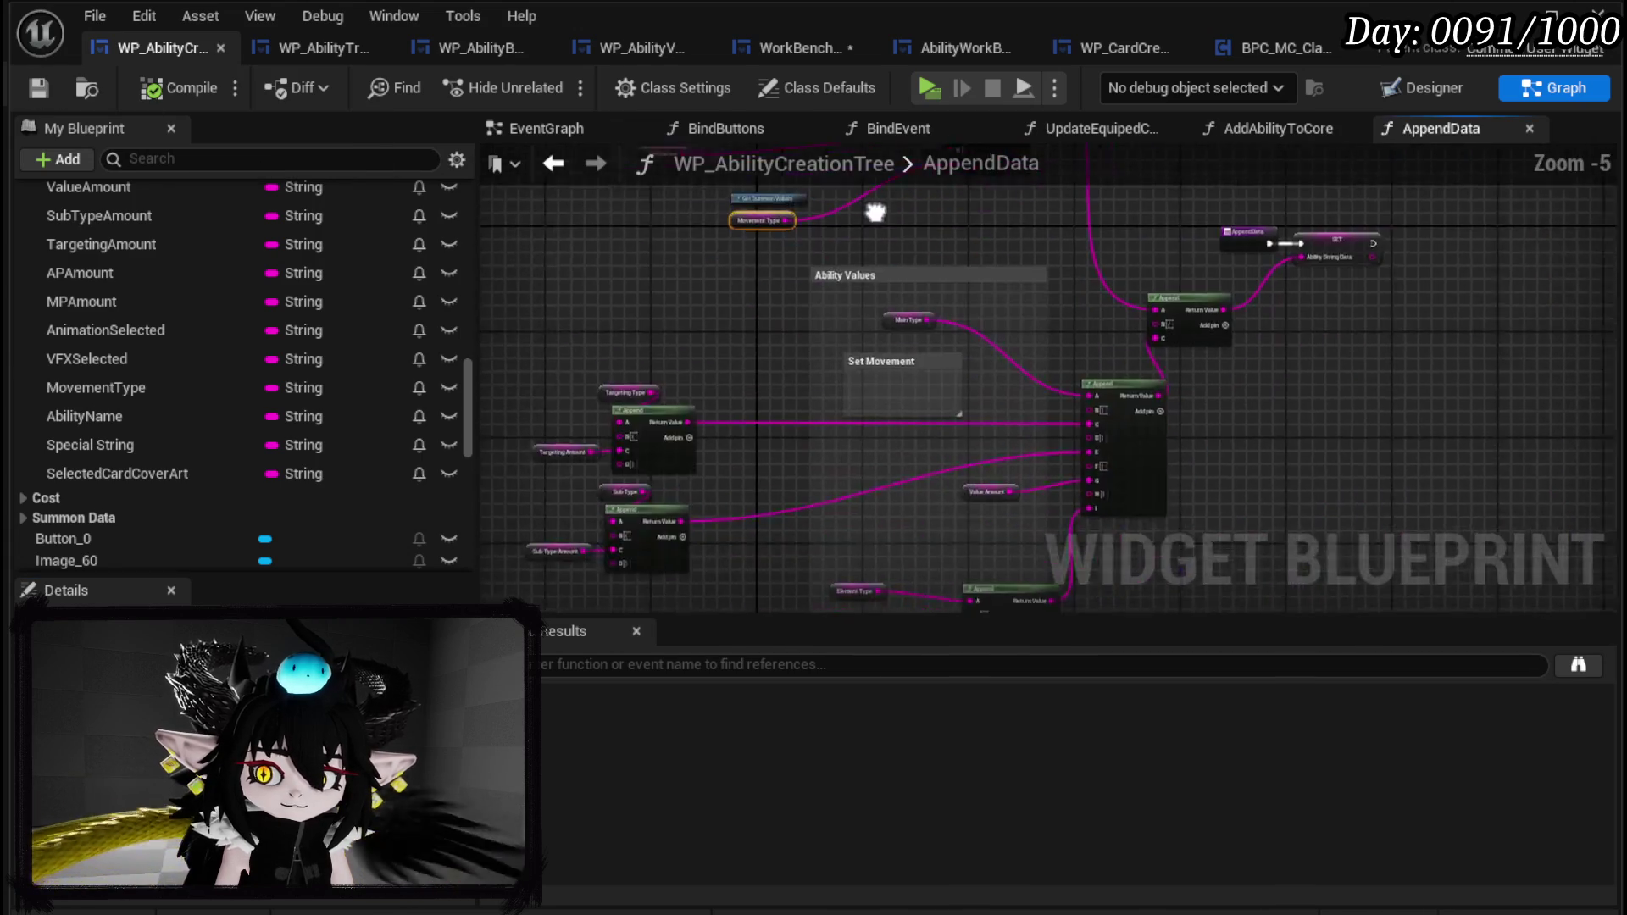
scroll(837, 344, up, 3)
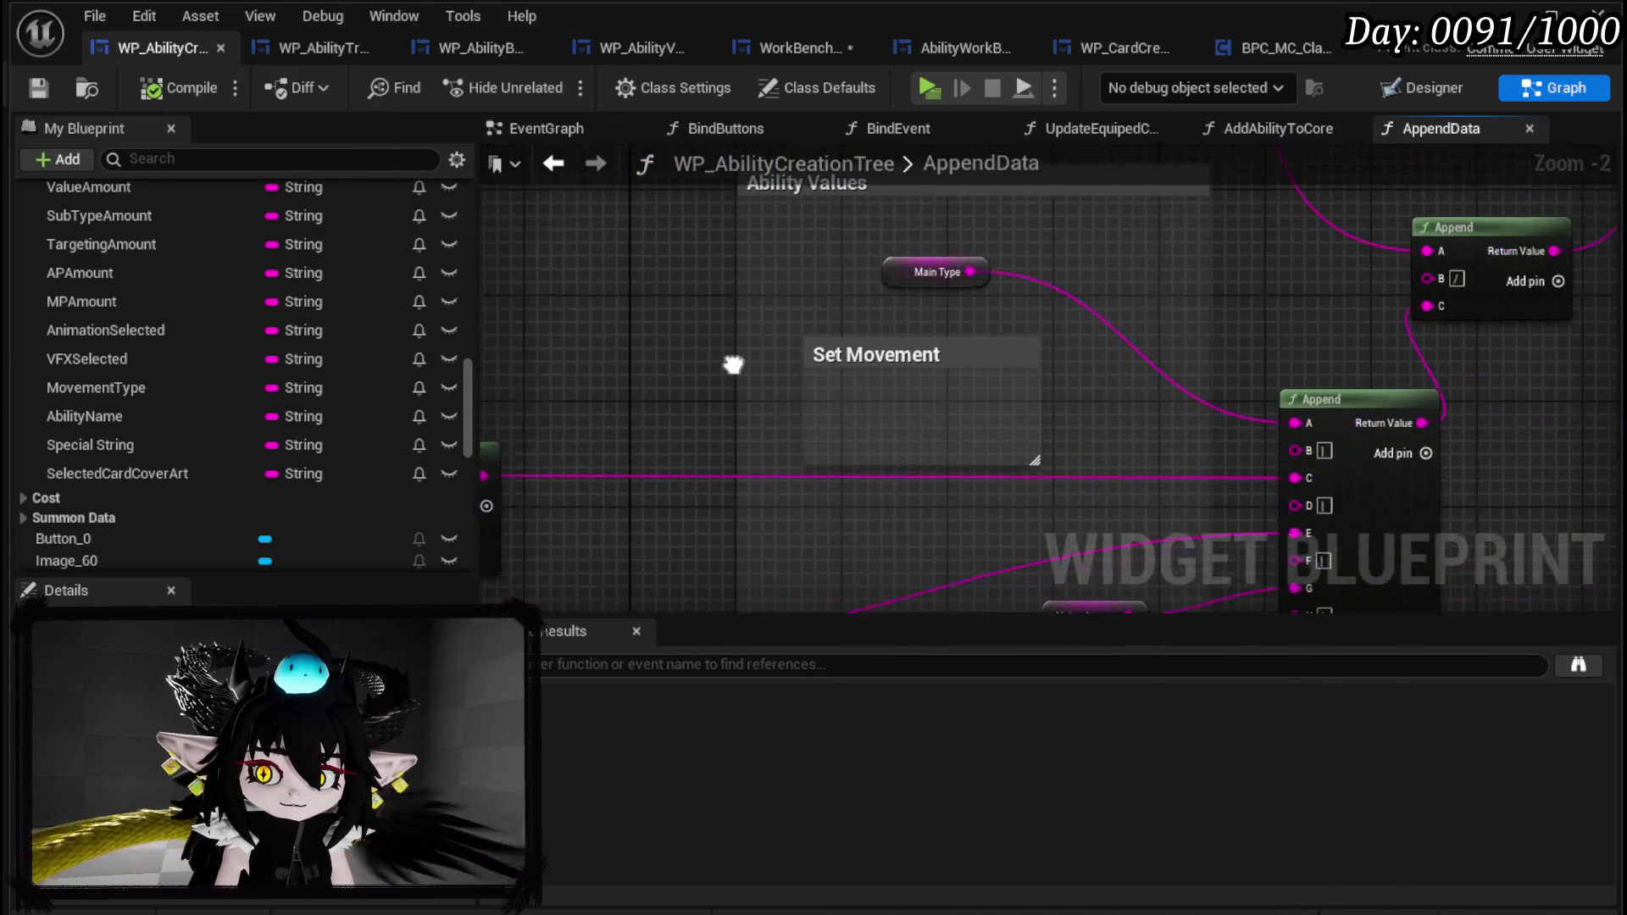
mouse_move(814, 280)
mouse_down()
mouse_move(890, 319)
mouse_move(767, 348)
mouse_move(832, 232)
mouse_up()
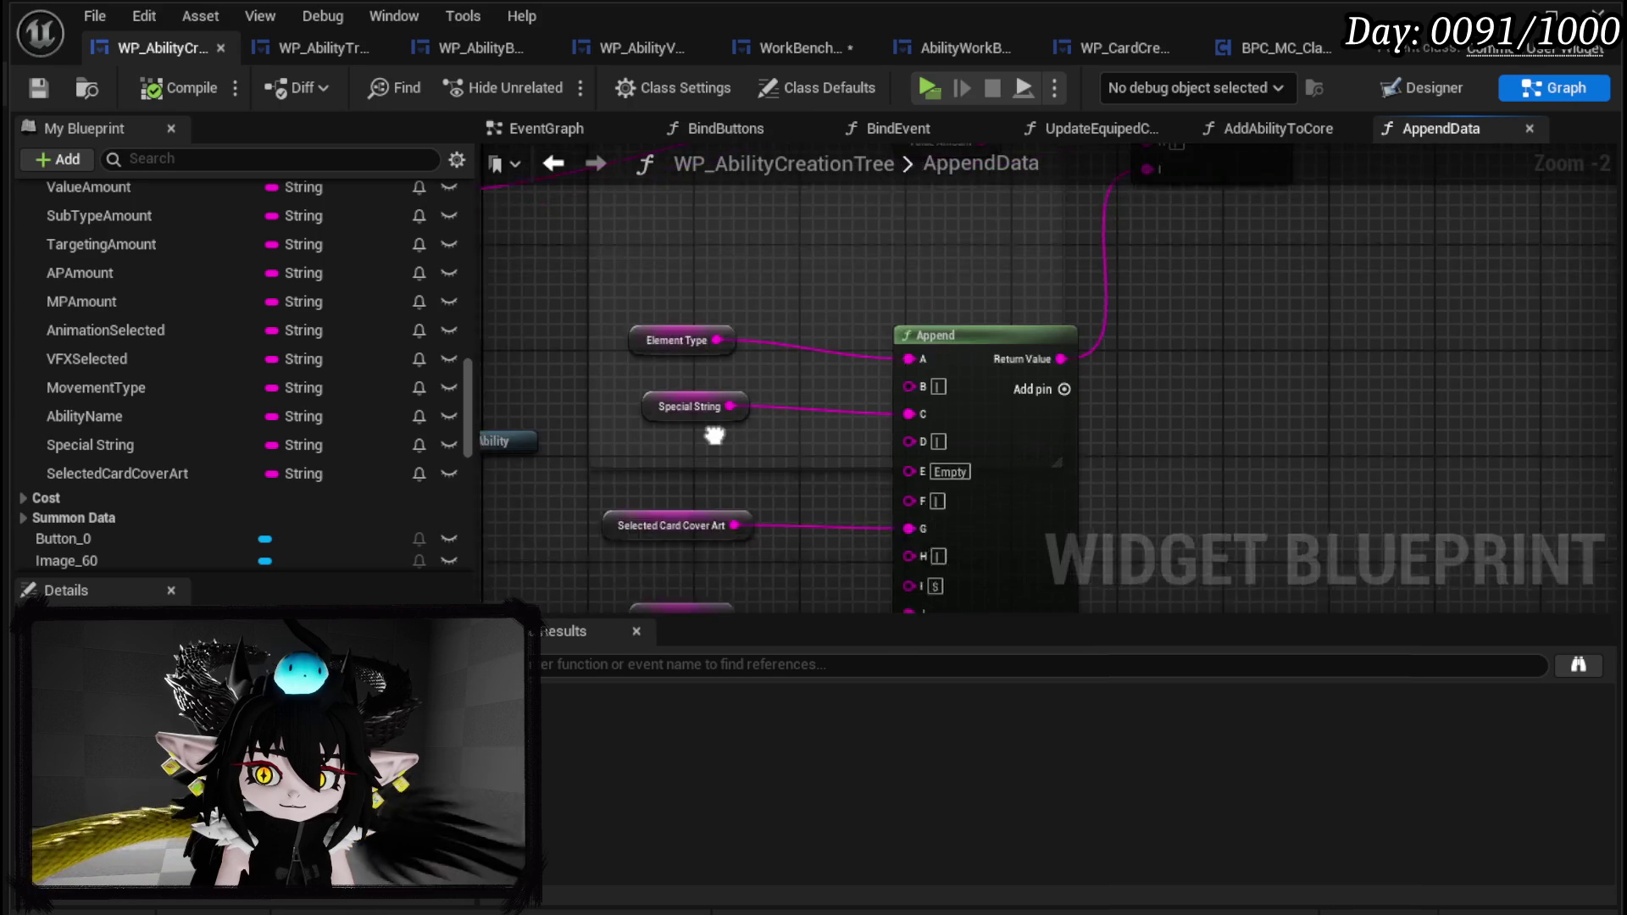
drag(703, 462, 797, 284)
click(700, 369)
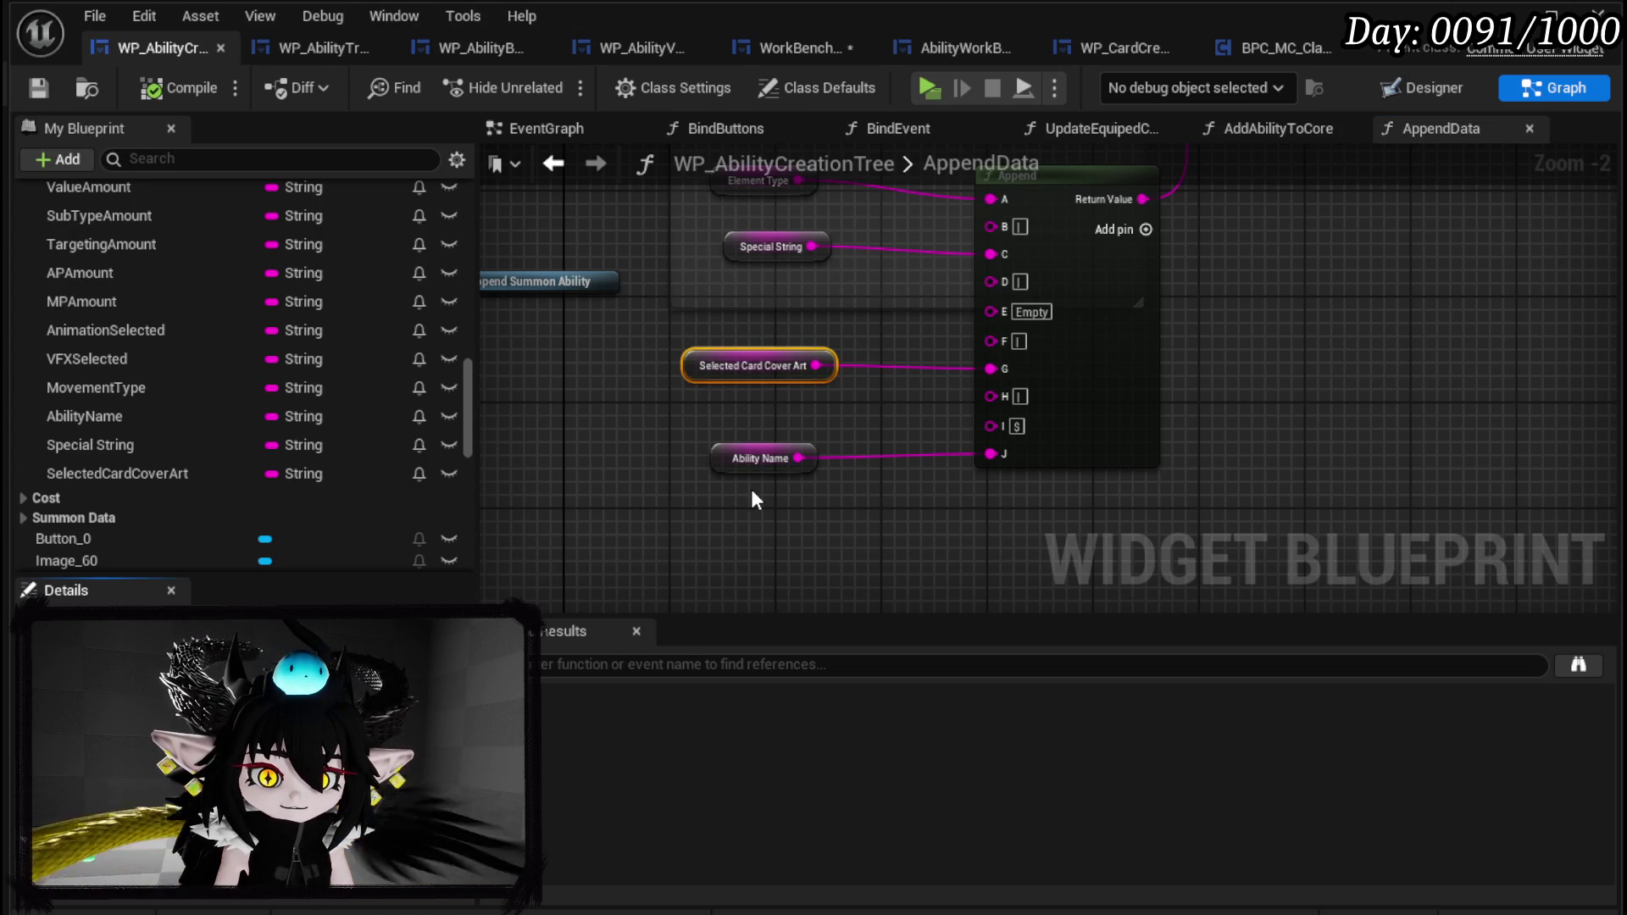
click(760, 461)
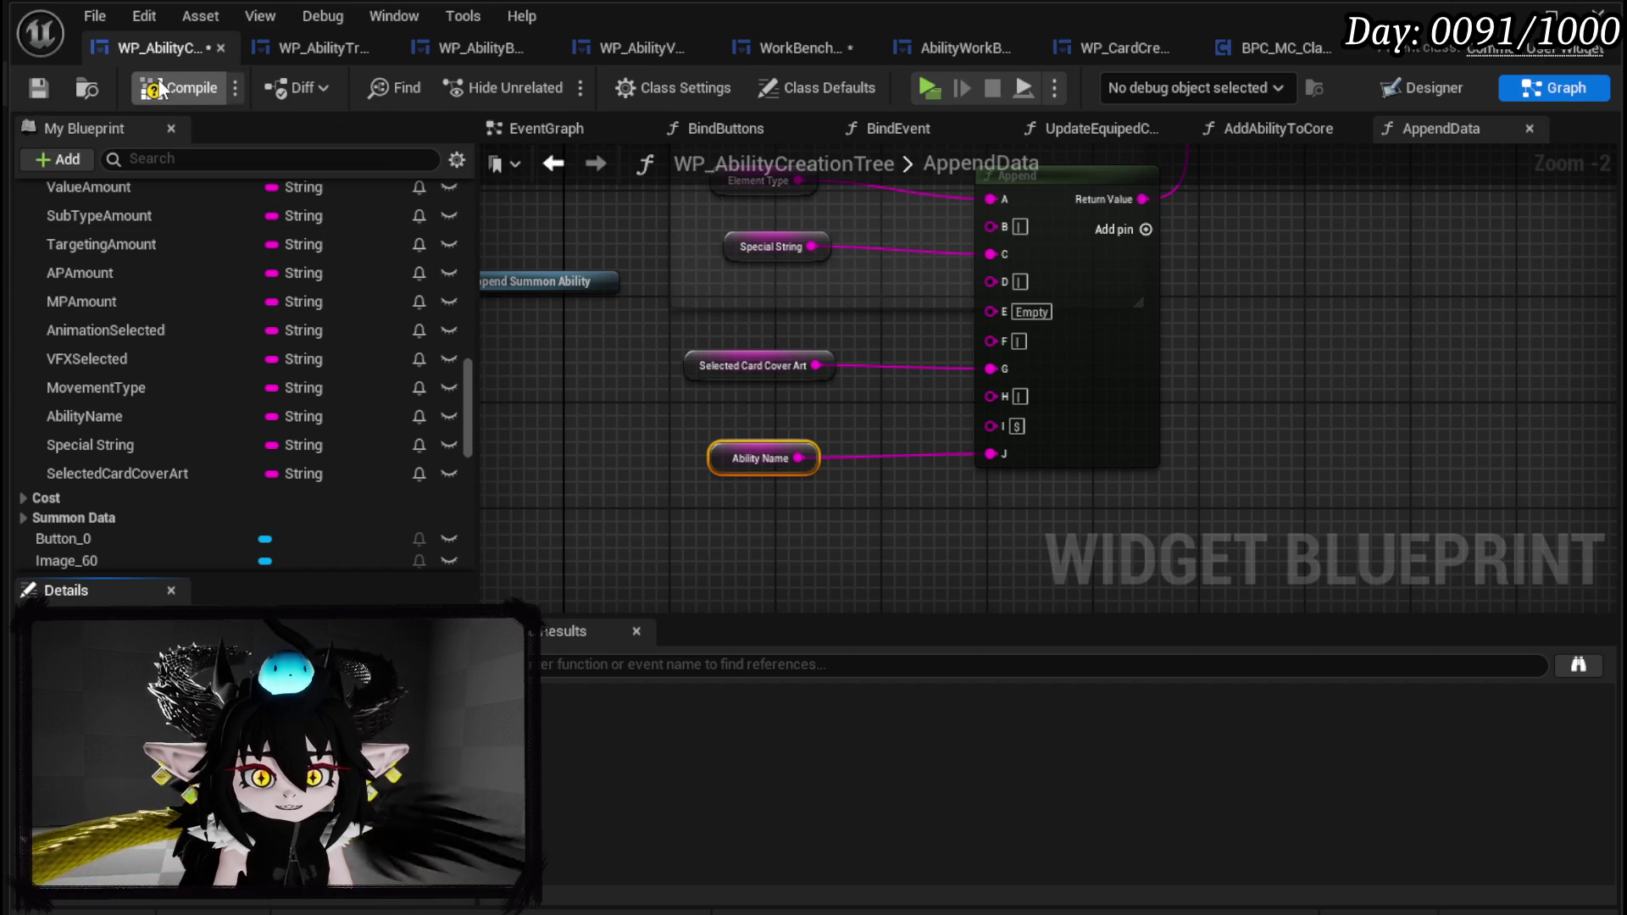
click(49, 87)
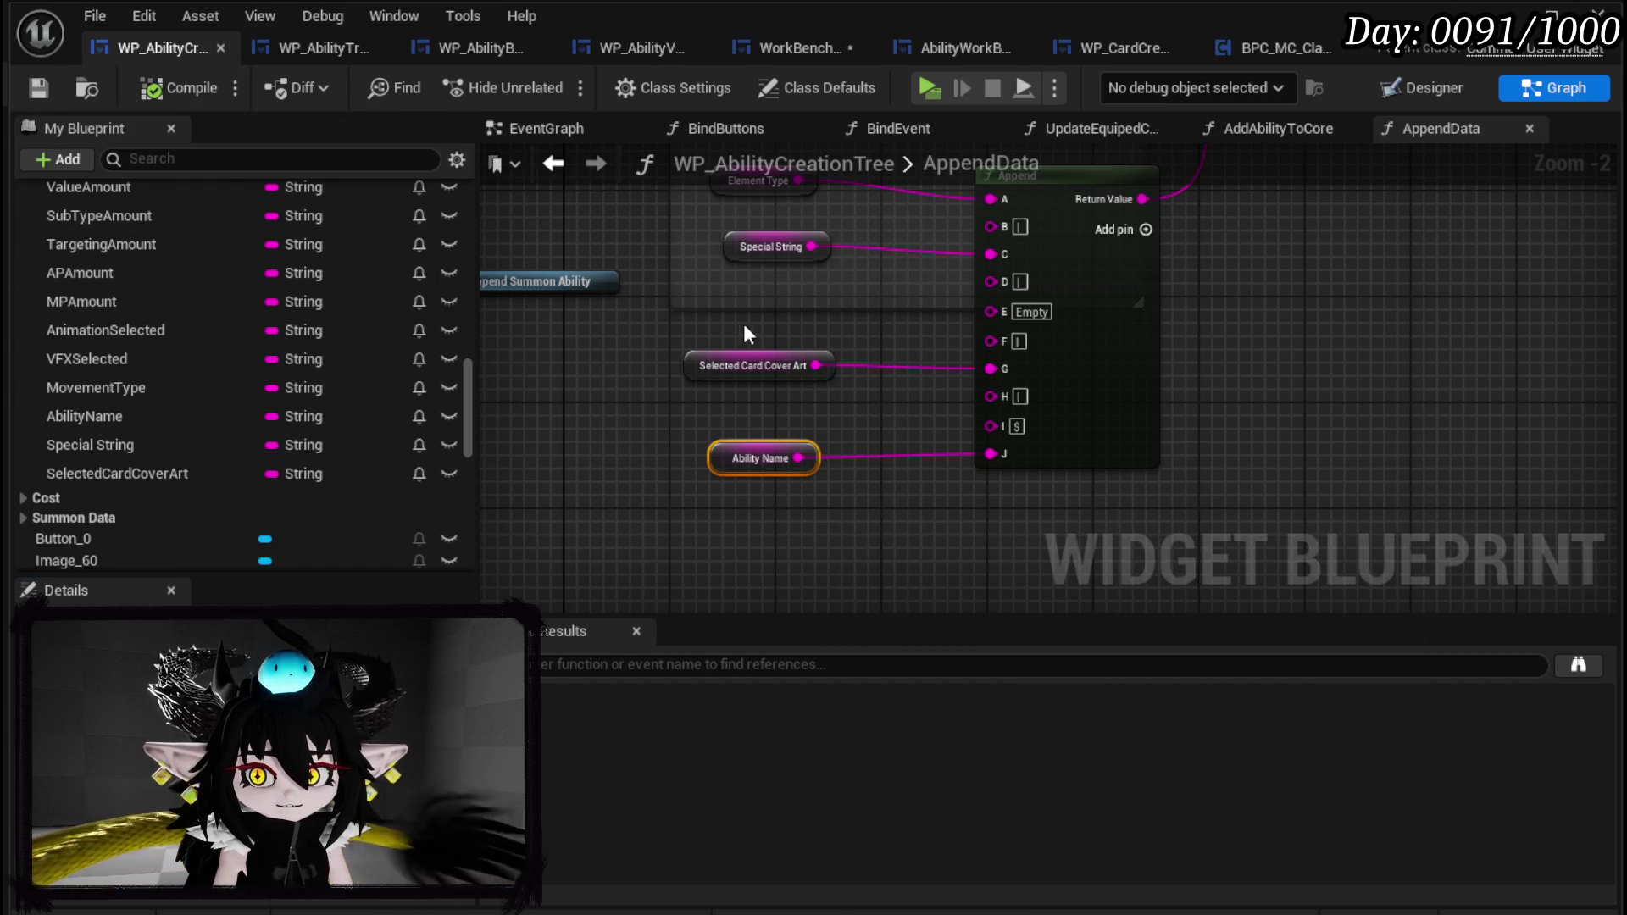
Move the cover art and name nodes and Append Summon Ability down slightly, viewing the Visual, Cost/Rarity groups.
shift+click(703, 366)
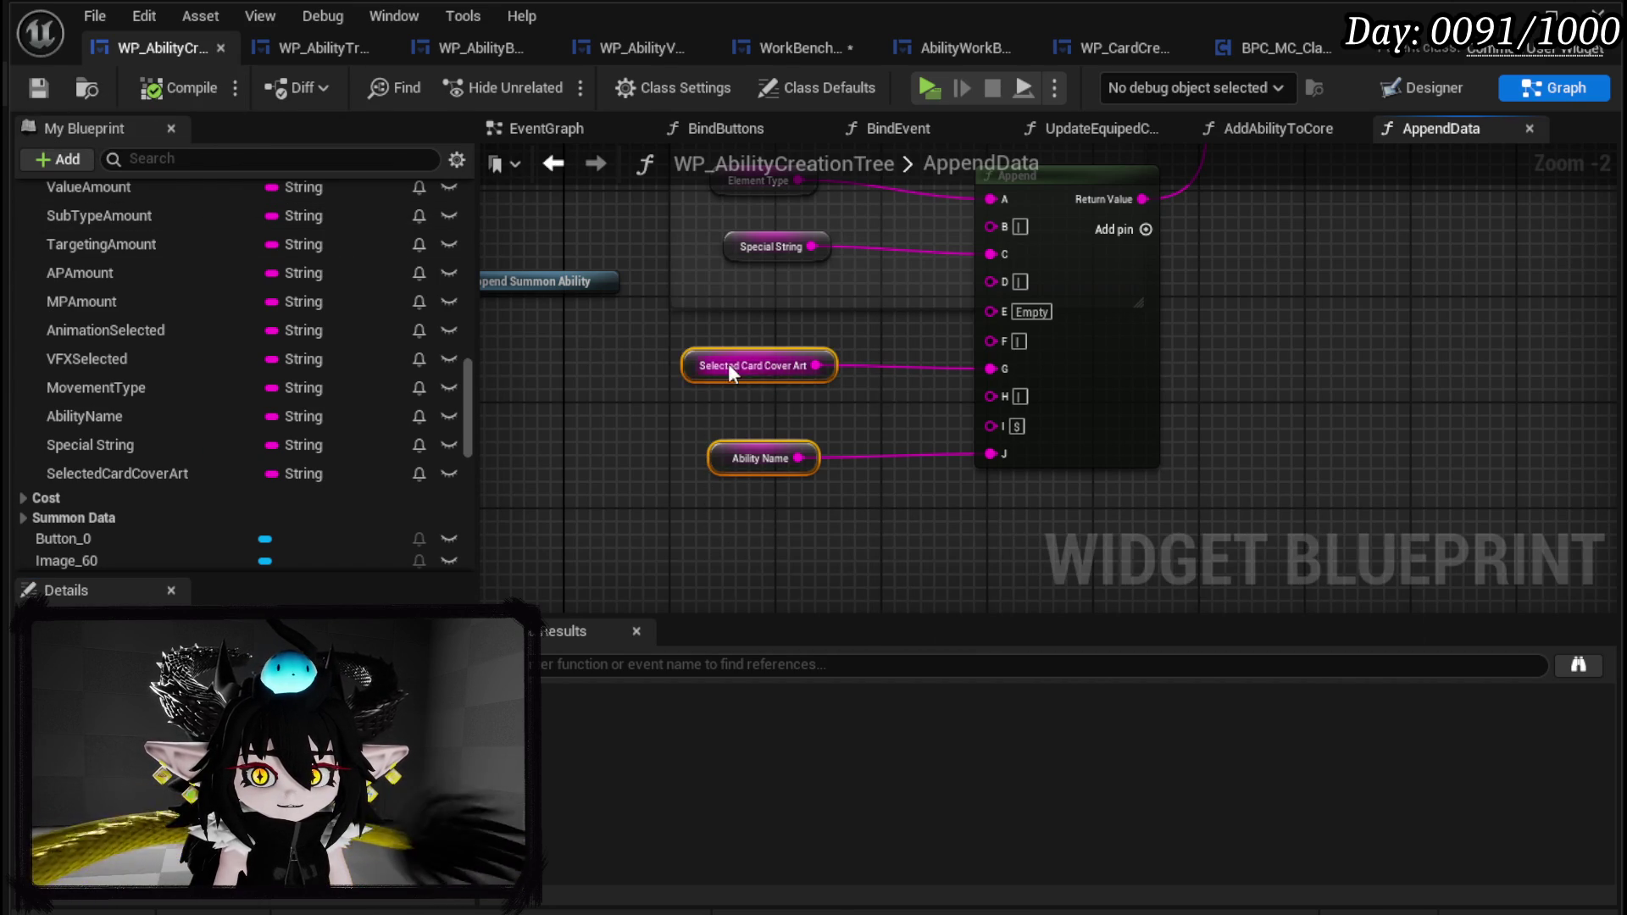
click(664, 369)
mouse_move(688, 371)
mouse_down()
mouse_move(688, 409)
mouse_move(739, 438)
mouse_up()
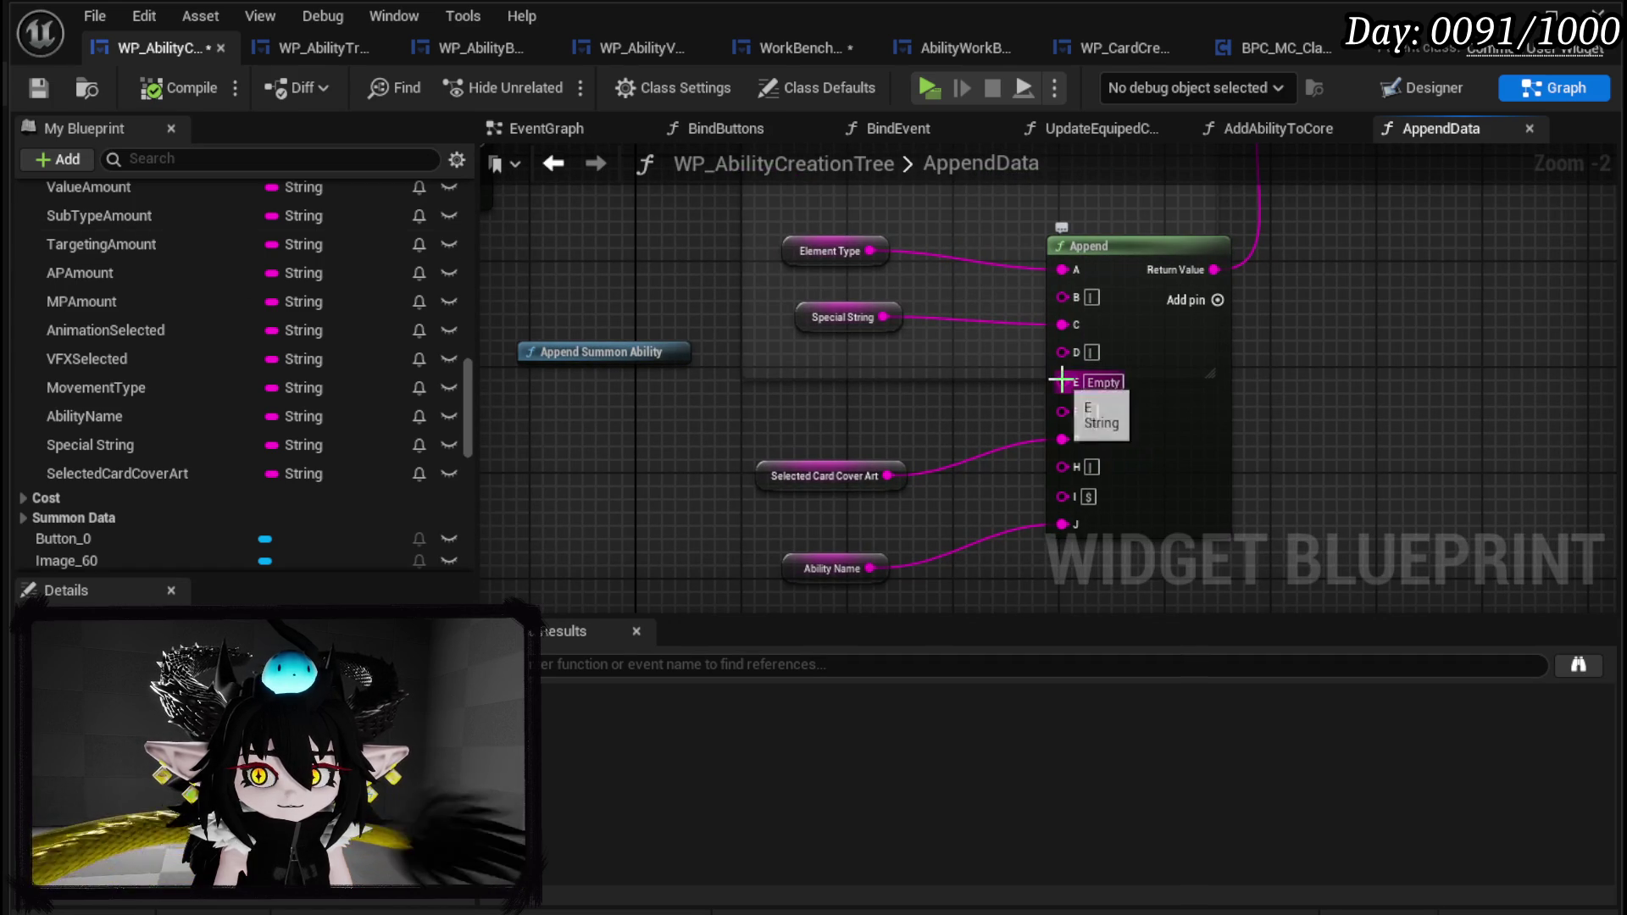
drag(527, 352, 525, 378)
click(792, 411)
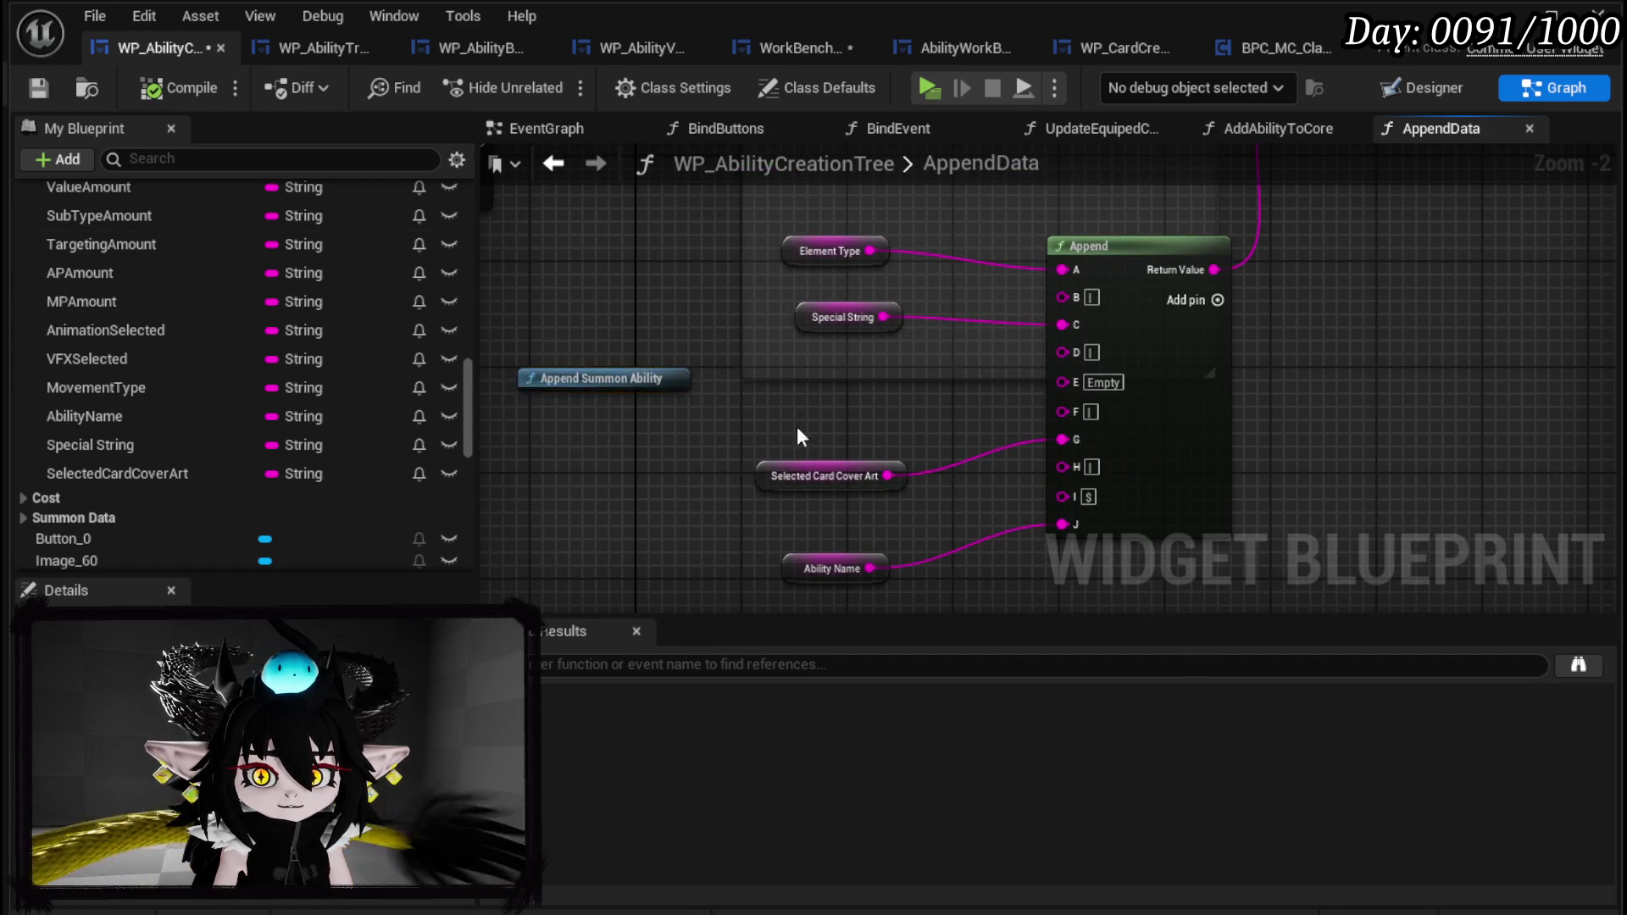
drag(793, 411, 902, 569)
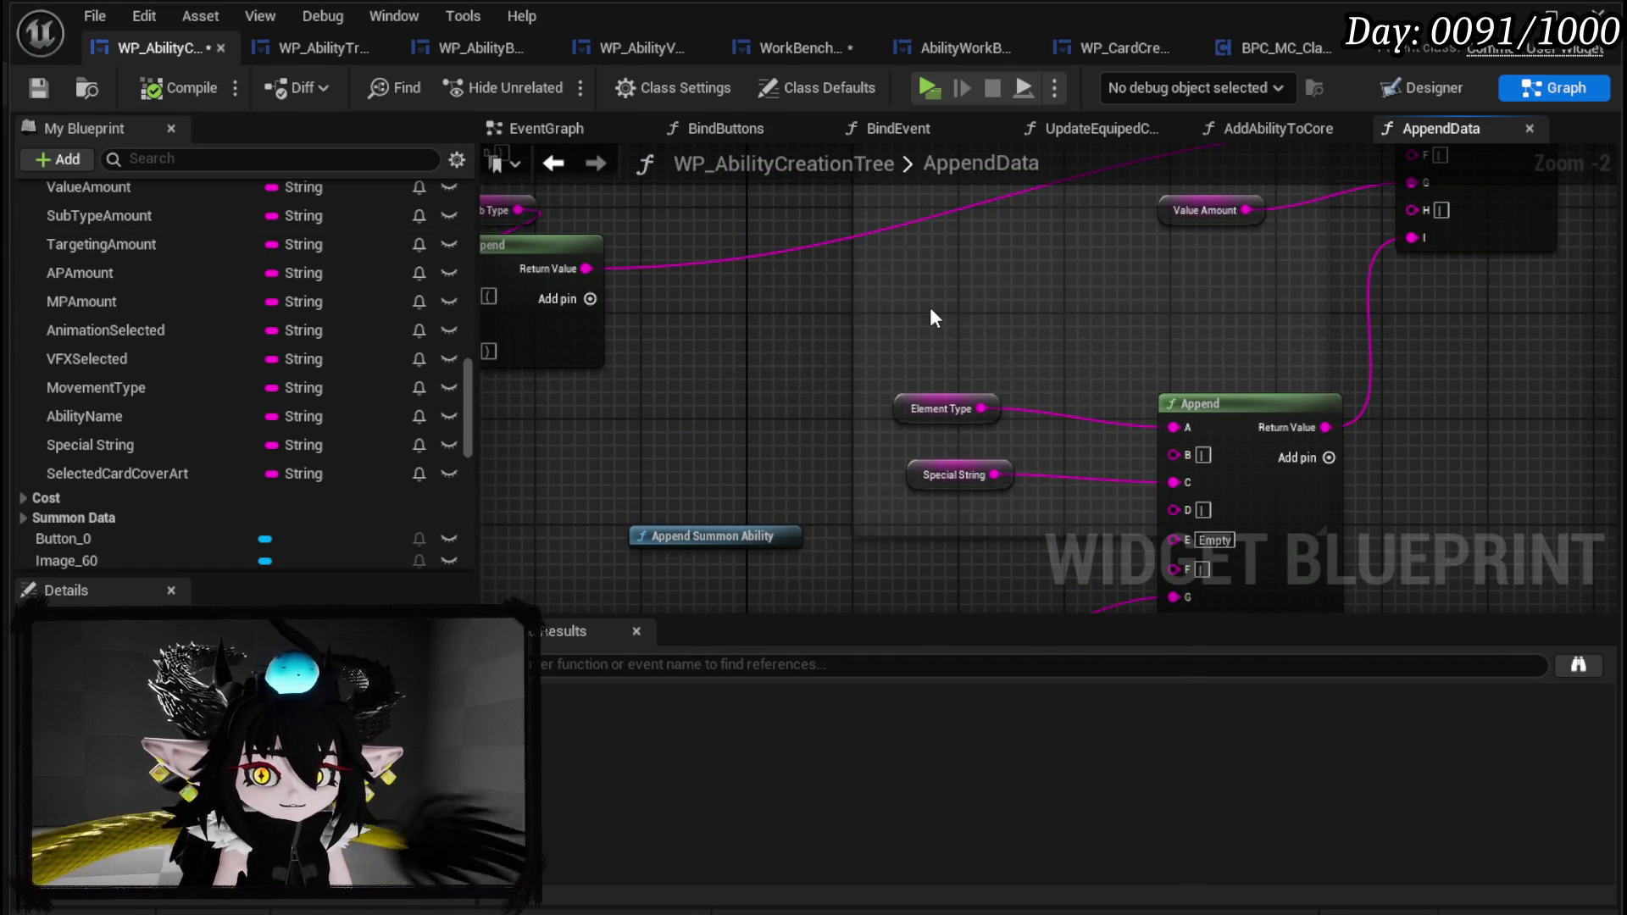
scroll(922, 313, down, 3)
mouse_move(652, 332)
mouse_down()
mouse_move(643, 429)
mouse_move(713, 571)
mouse_up()
scroll(207, 366, up, 10)
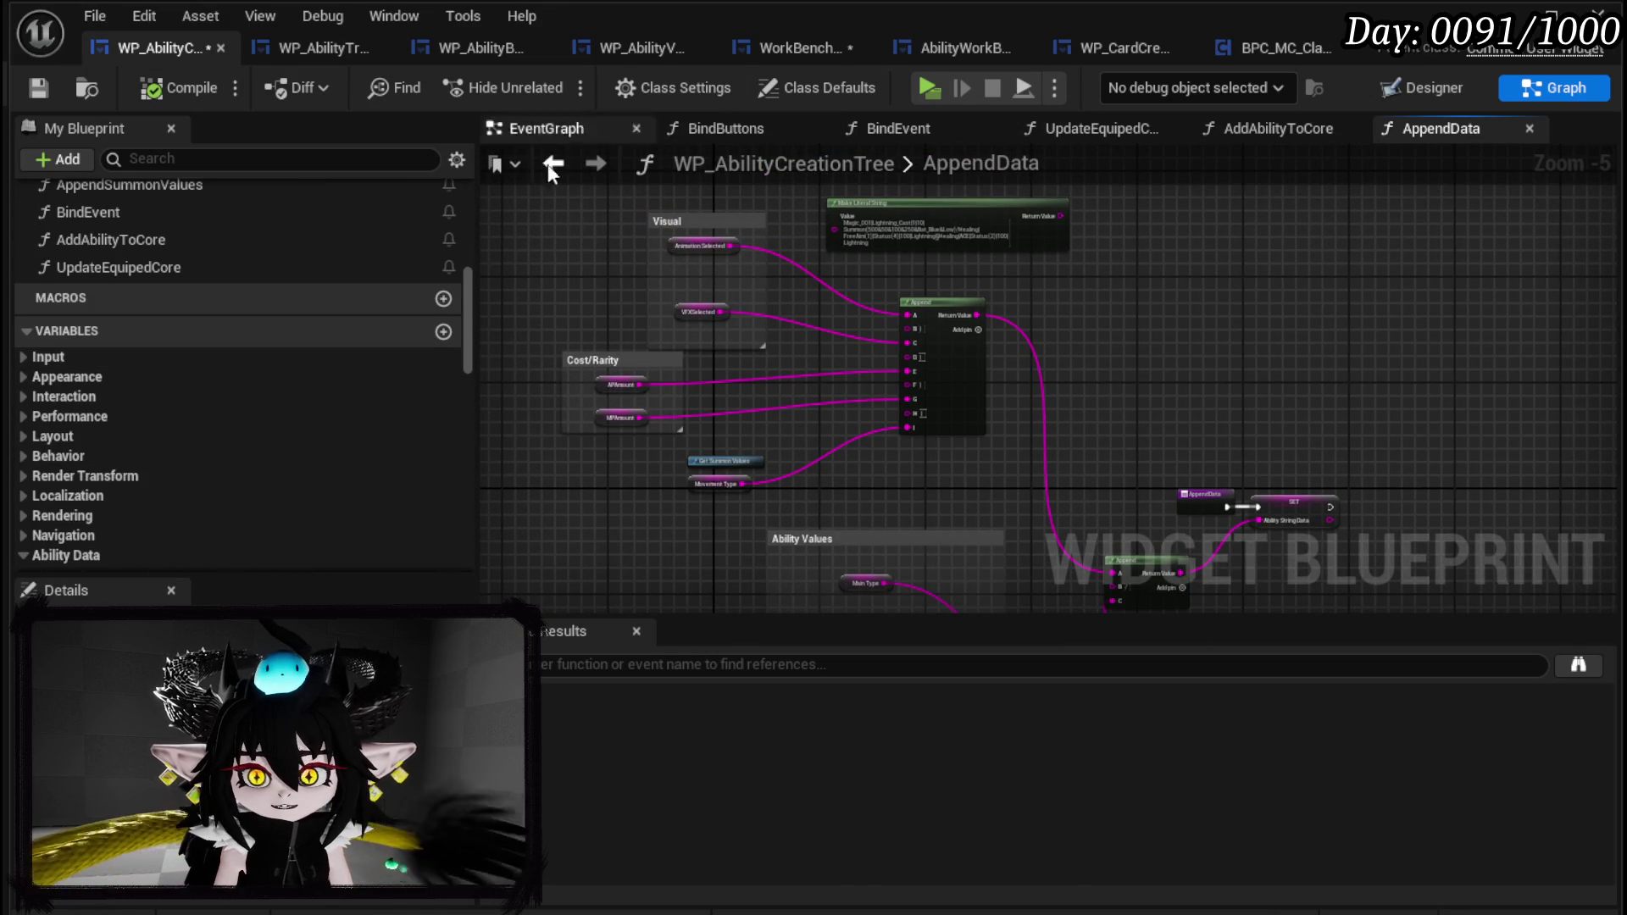
In the EventGraph, move the On Pressed and Add Ability to Core nodes lower.
click(607, 120)
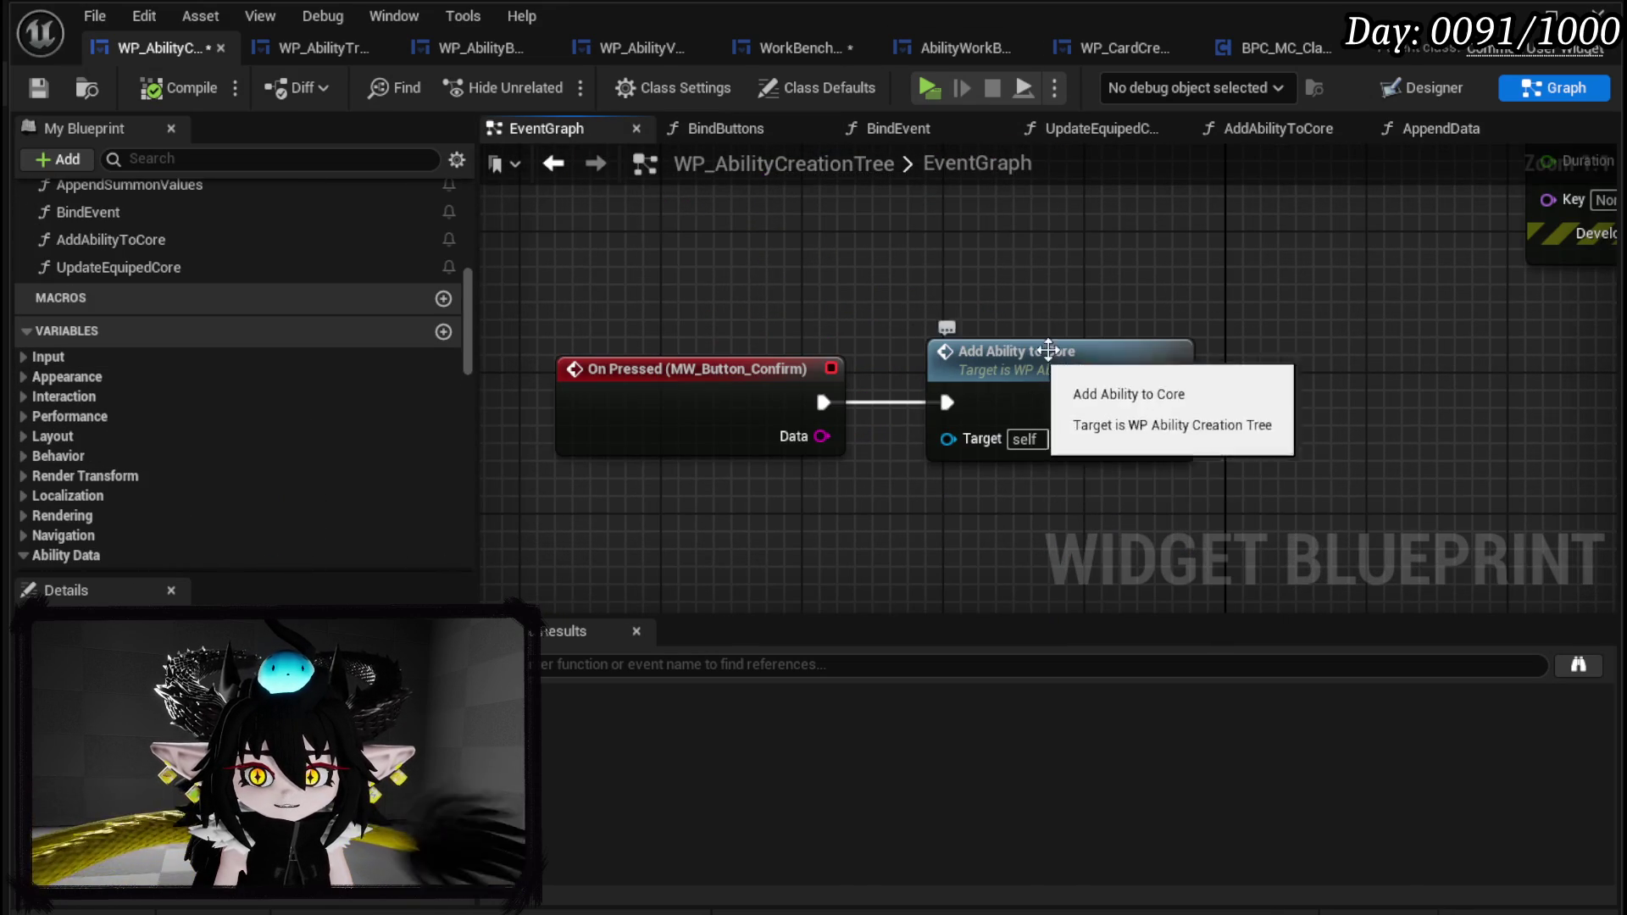
scroll(1028, 352, down, 6)
scroll(884, 407, up, 6)
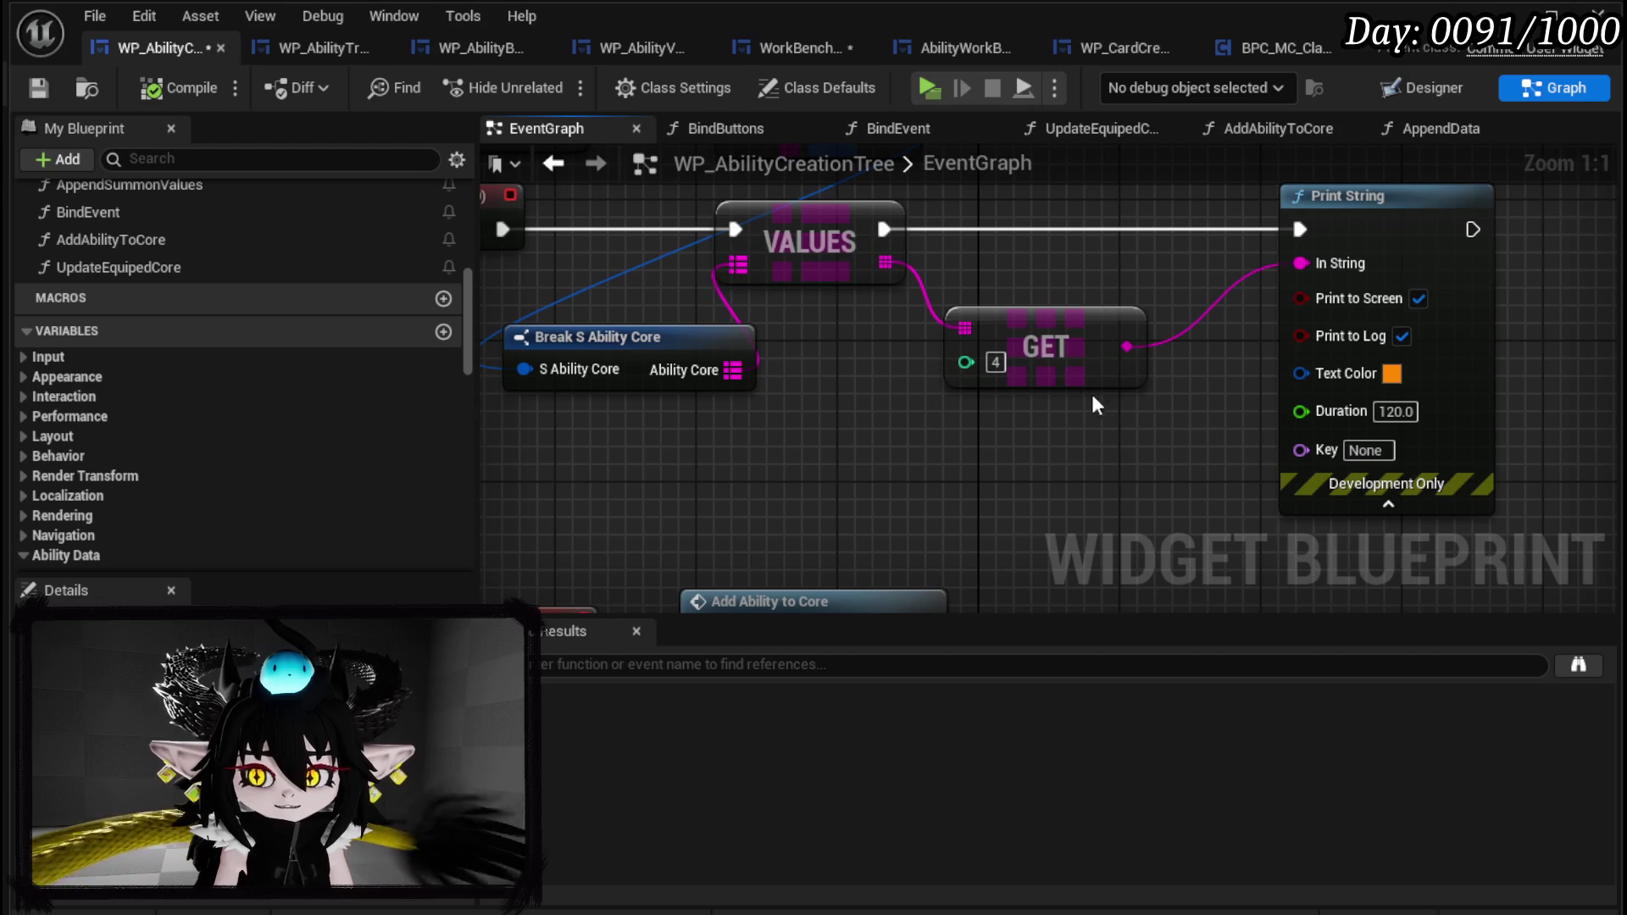
scroll(912, 410, down, 4)
drag(911, 449, 724, 356)
drag(847, 398, 856, 560)
scroll(255, 296, up, 10)
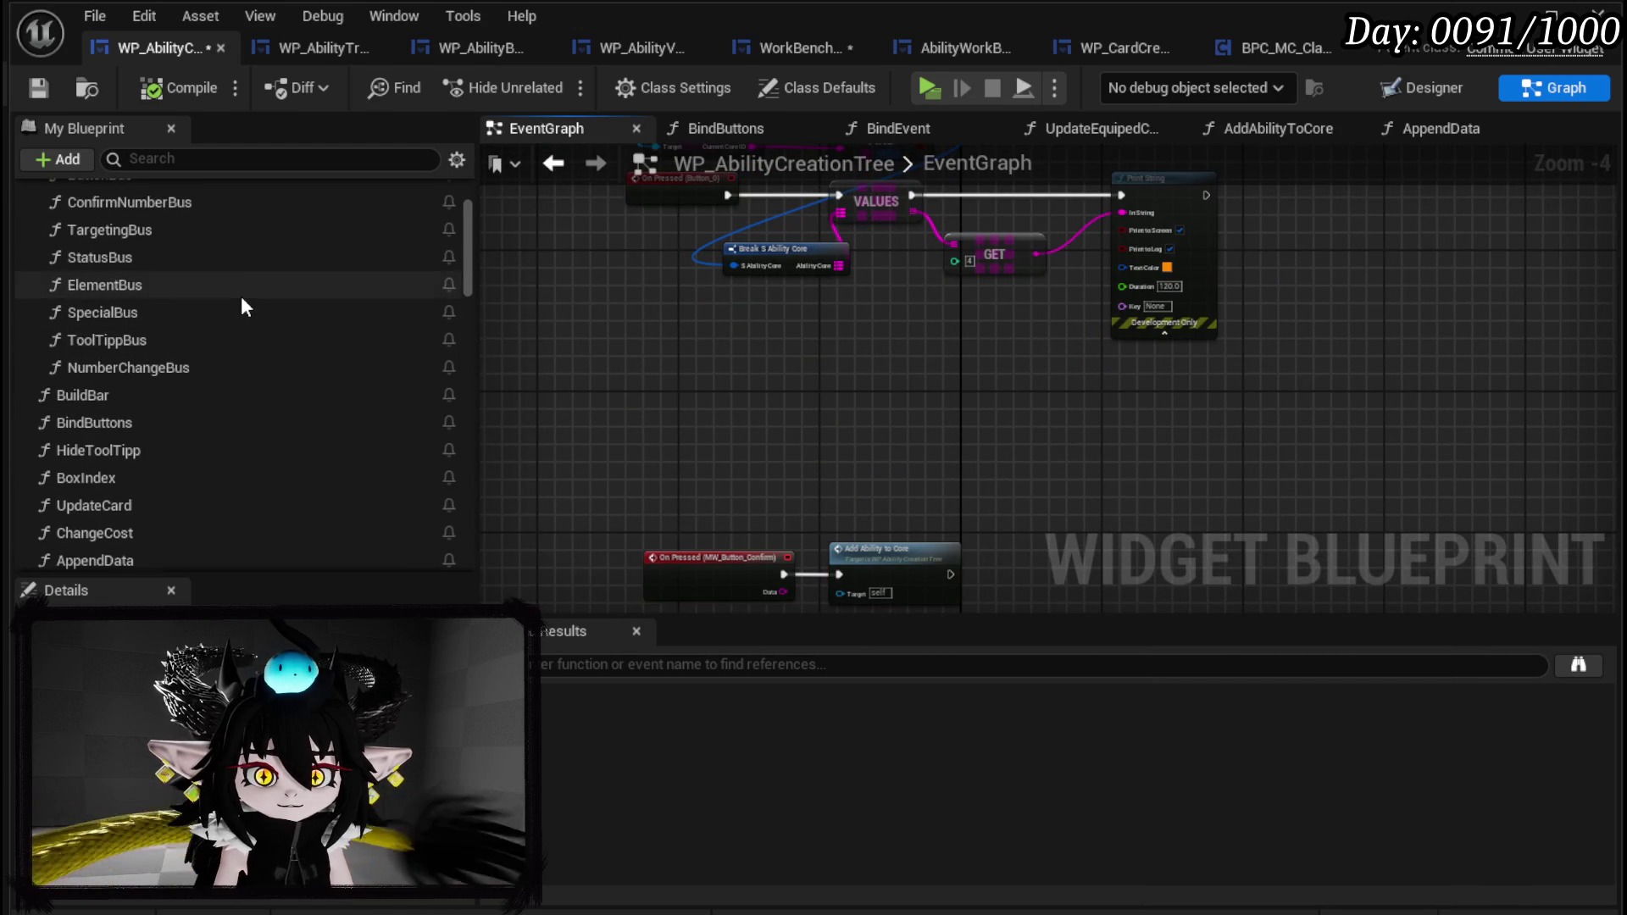
scroll(230, 302, up, 5)
scroll(227, 301, down, 5)
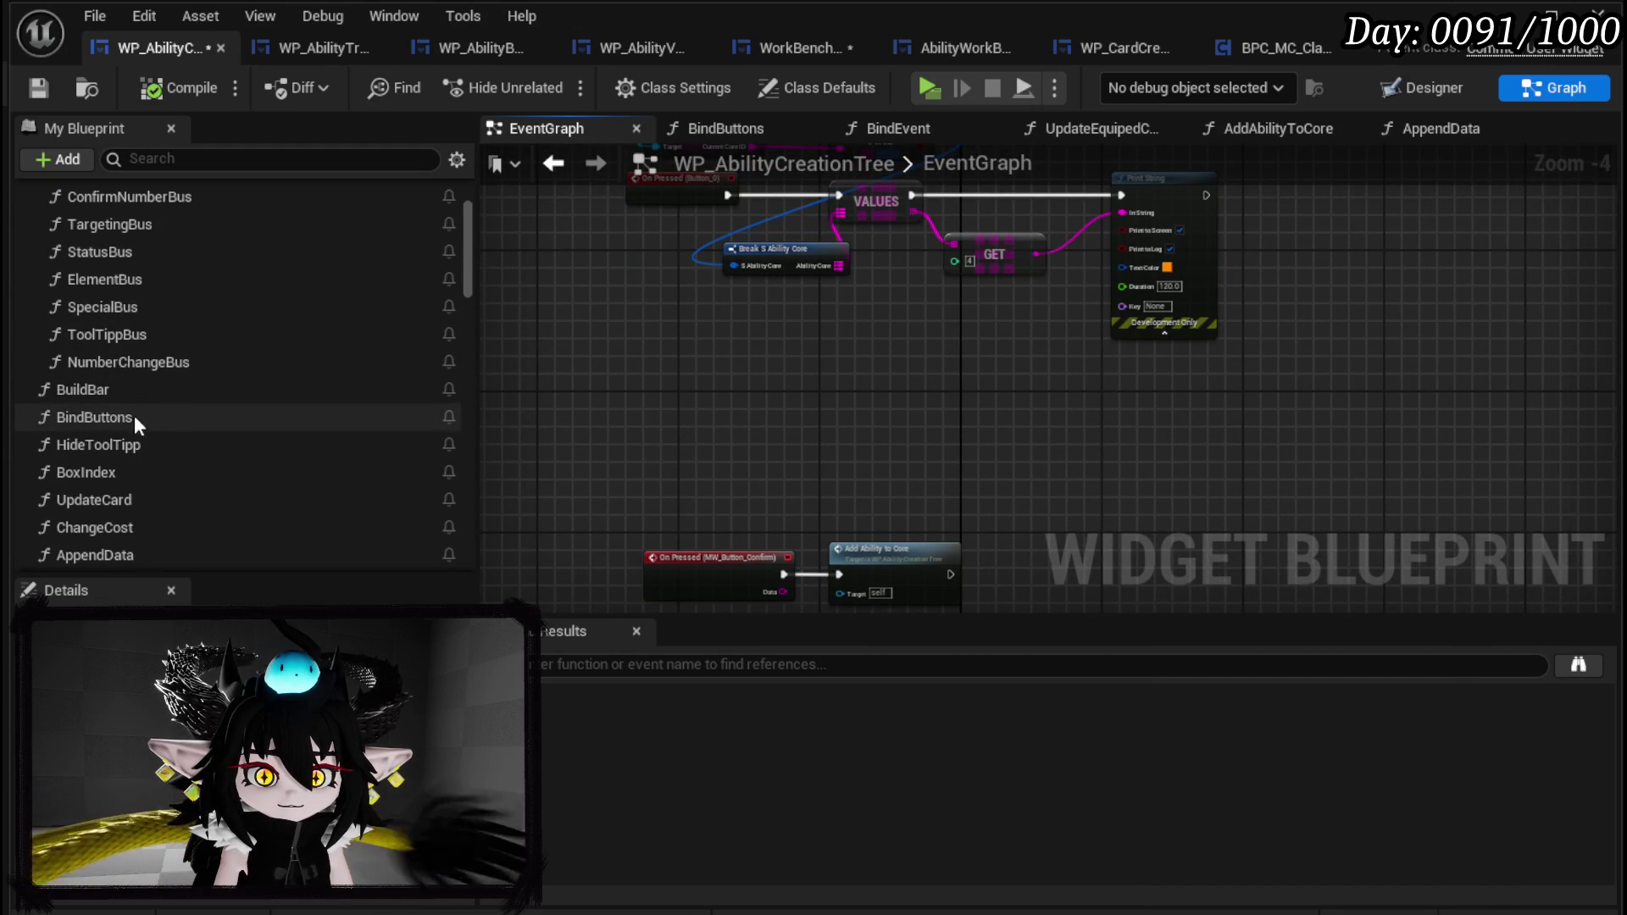
scroll(105, 410, down, 2)
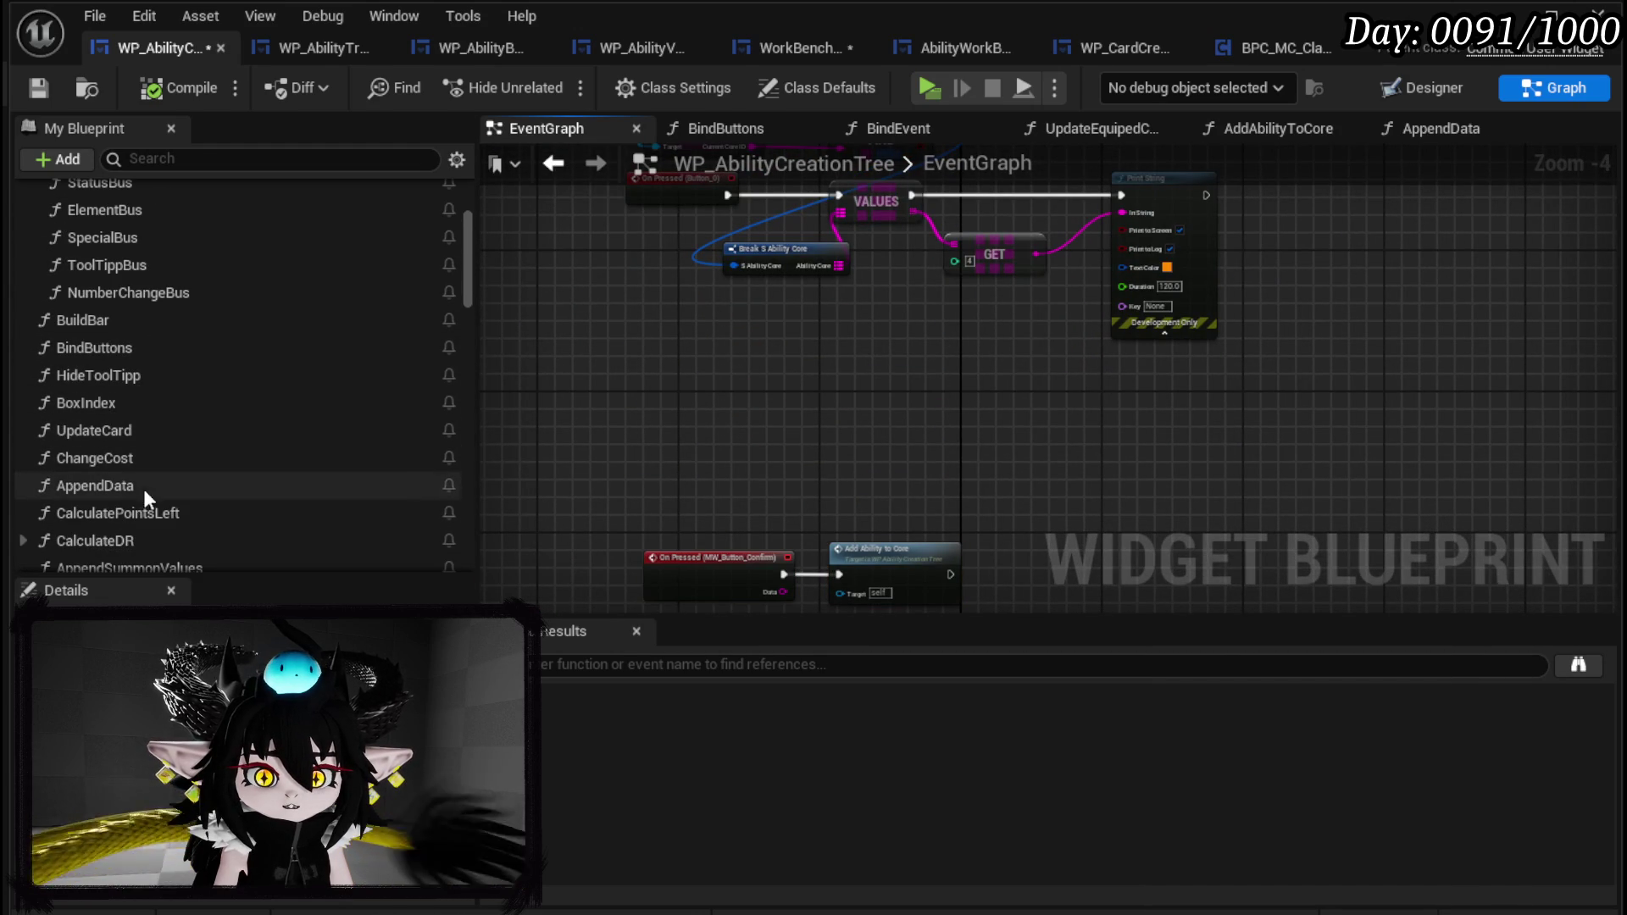
Place an AppendData call in the EventGraph and add an output creating a Return Node beside SET.
mouse_move(120, 491)
mouse_down()
mouse_move(945, 262)
mouse_move(848, 313)
mouse_move(646, 242)
mouse_move(764, 308)
mouse_move(784, 354)
mouse_move(941, 257)
mouse_up()
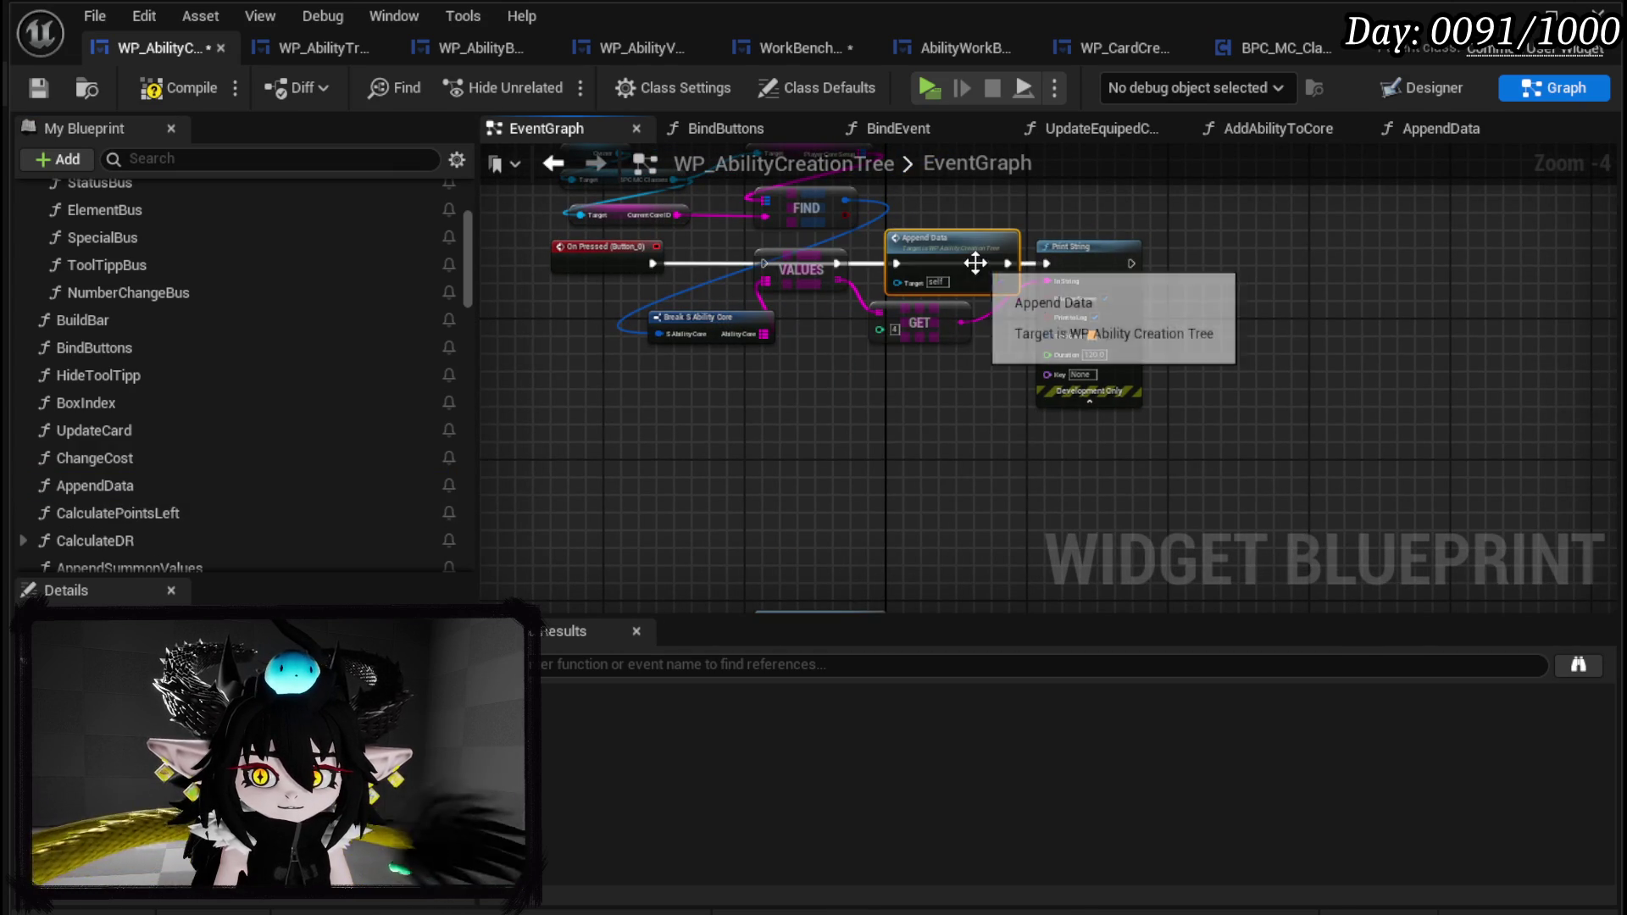
double_click(974, 262)
scroll(988, 288, up, 2)
click(661, 318)
click(513, 818)
drag(858, 248, 1035, 331)
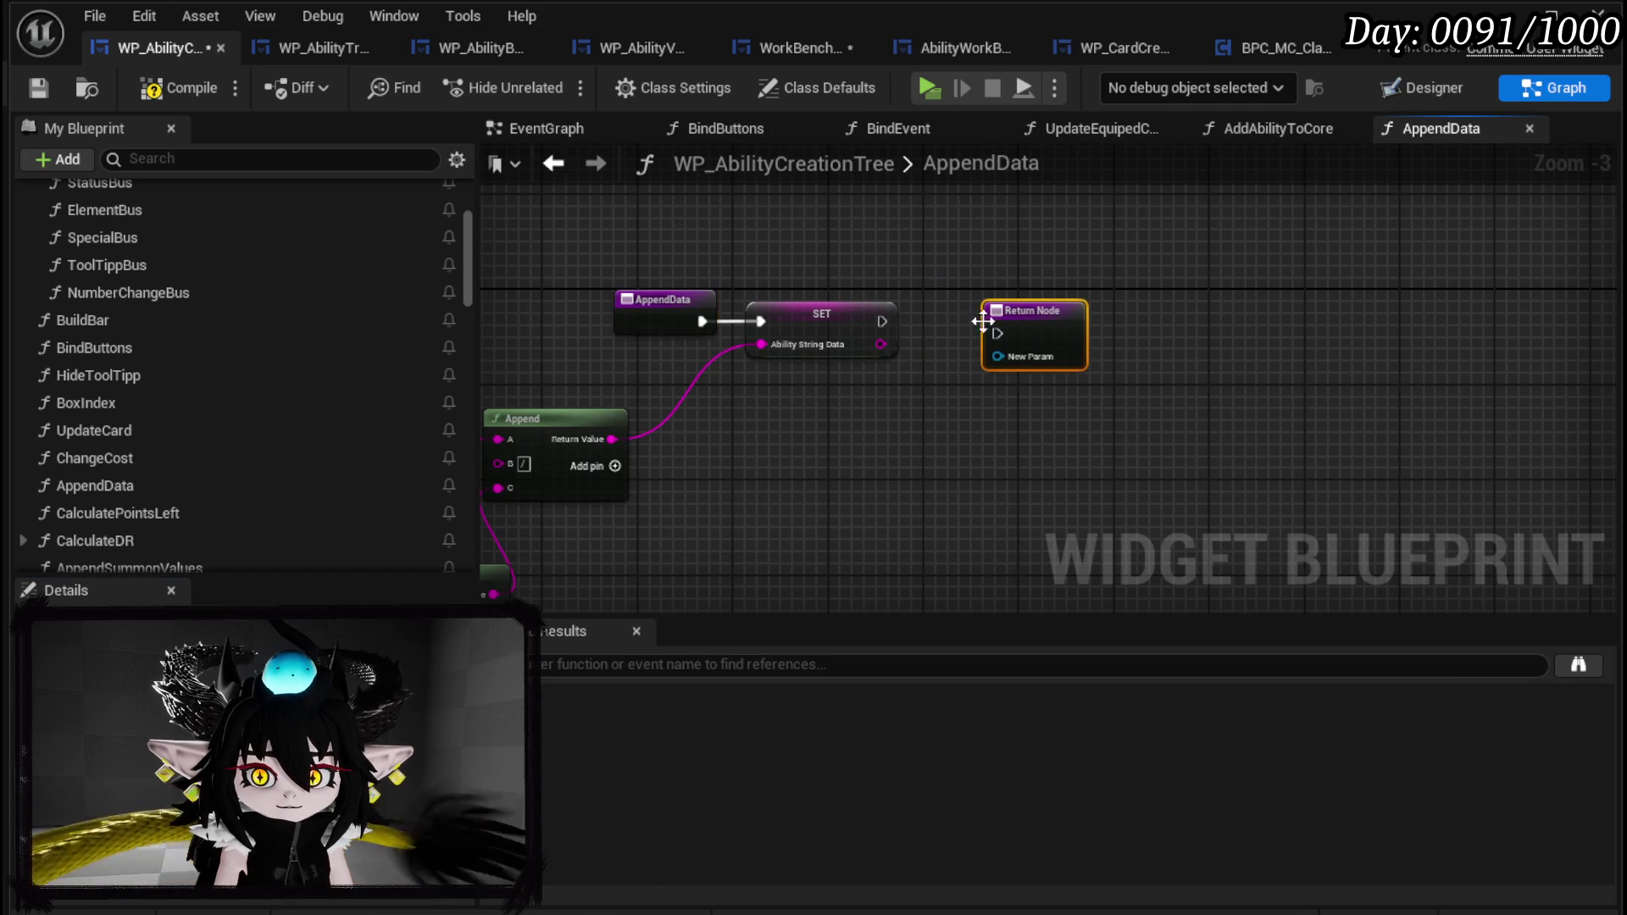
Wire SET into the Return Node, keep only a New Ability Data output, and compile to find the Array error.
mouse_move(882, 321)
mouse_down()
mouse_move(928, 339)
mouse_move(998, 334)
mouse_up()
mouse_move(881, 344)
mouse_down()
mouse_move(959, 322)
mouse_move(1020, 360)
mouse_up()
scroll(897, 412, up, 3)
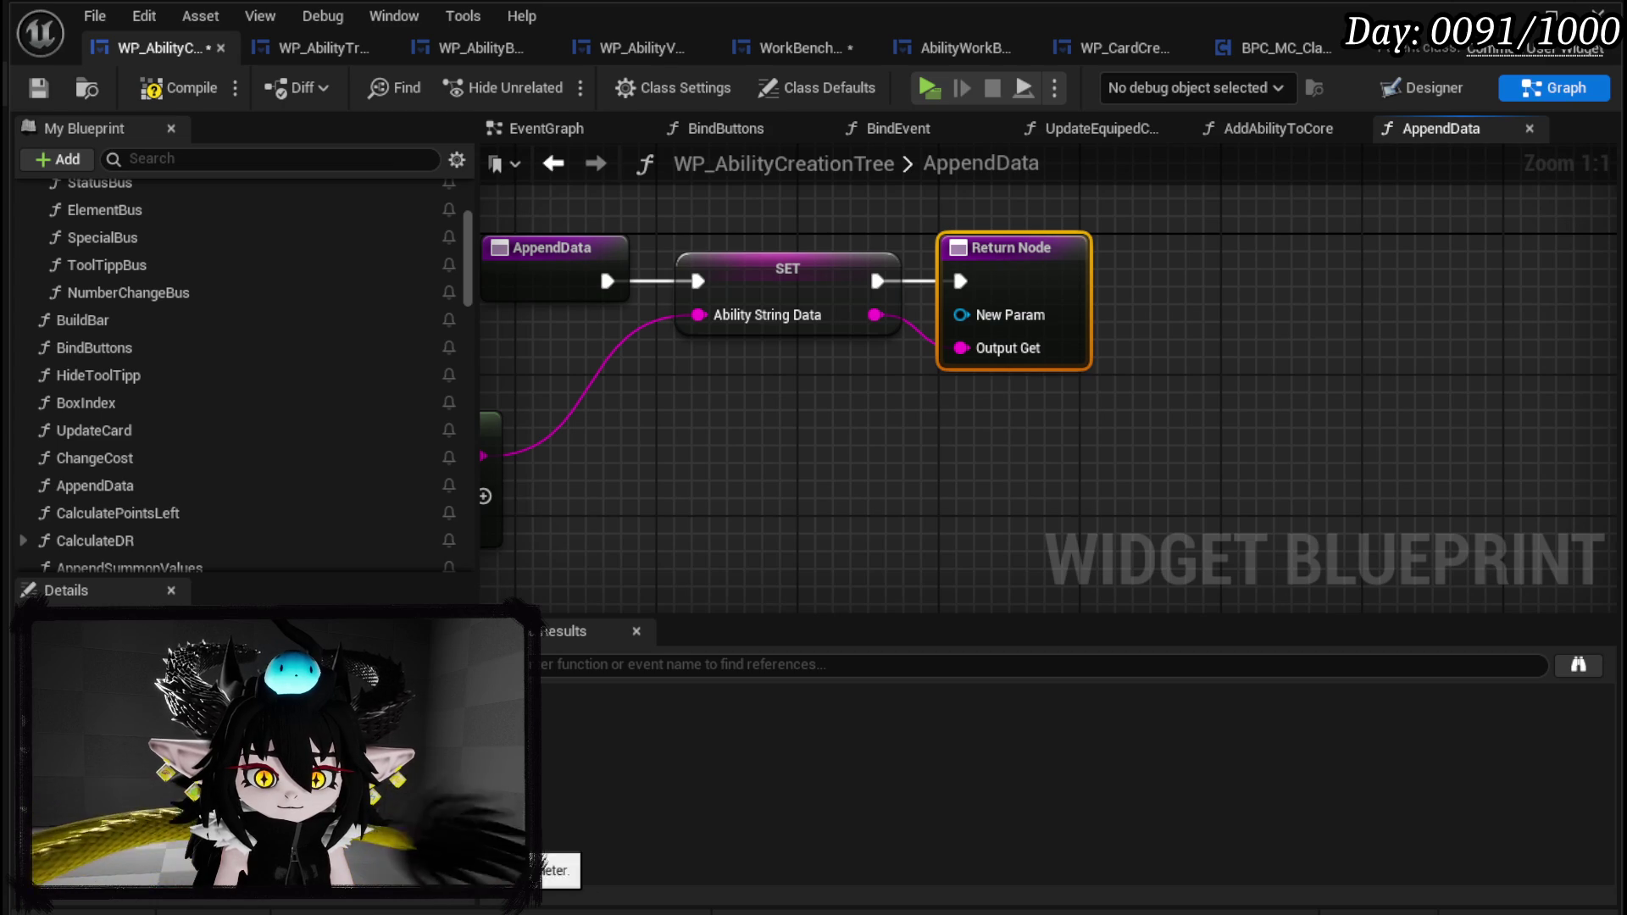
click(449, 848)
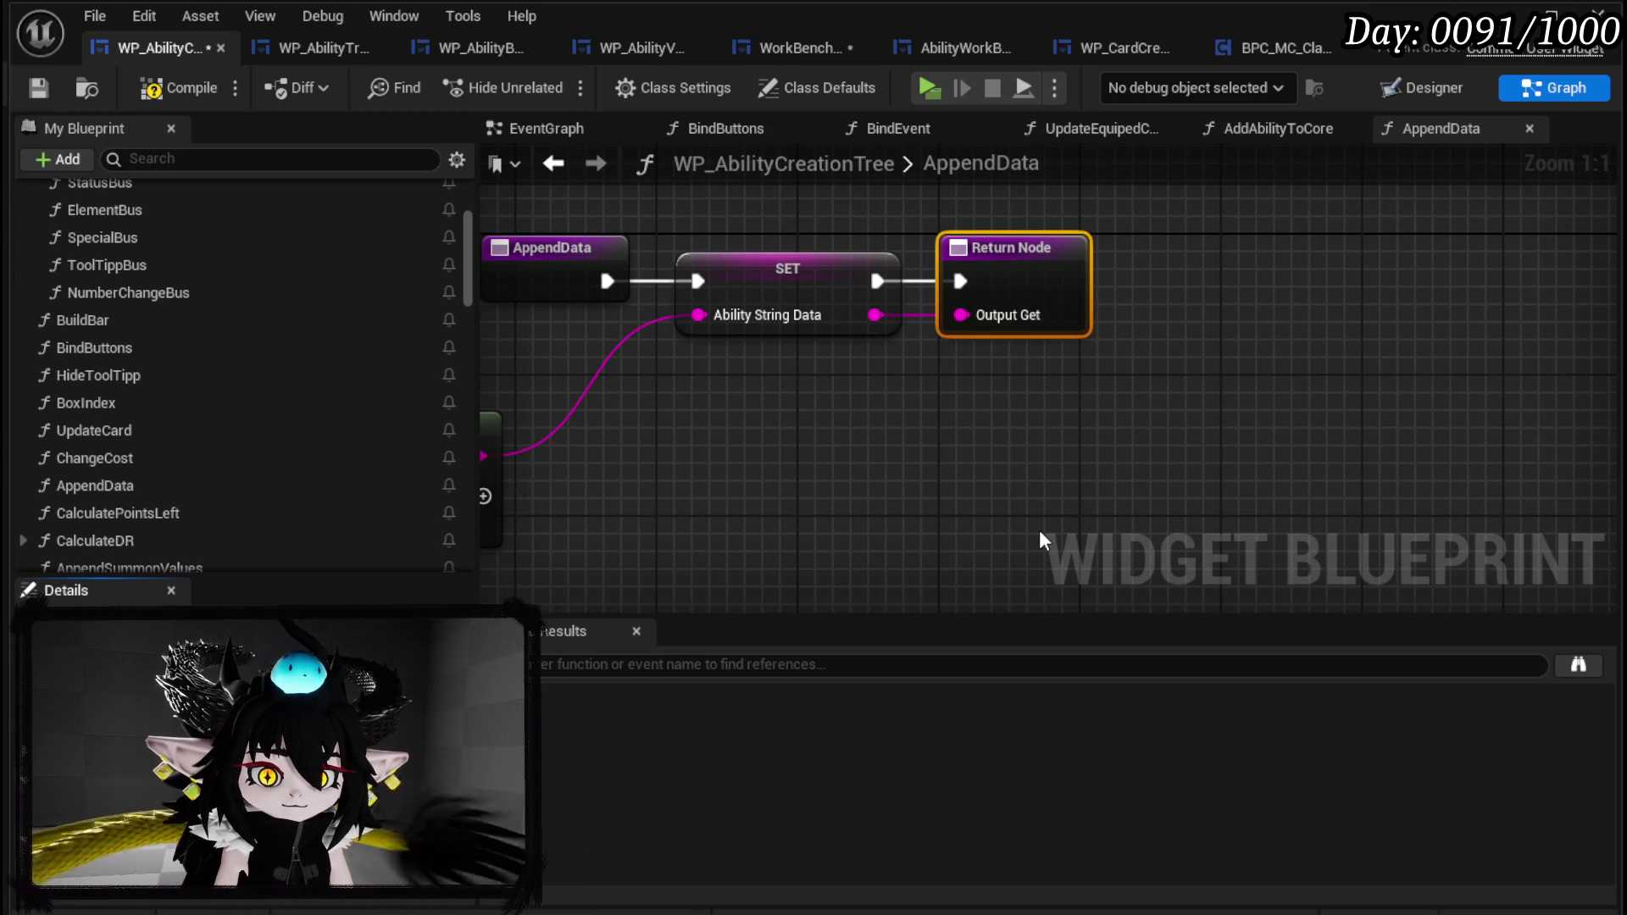
key(Return)
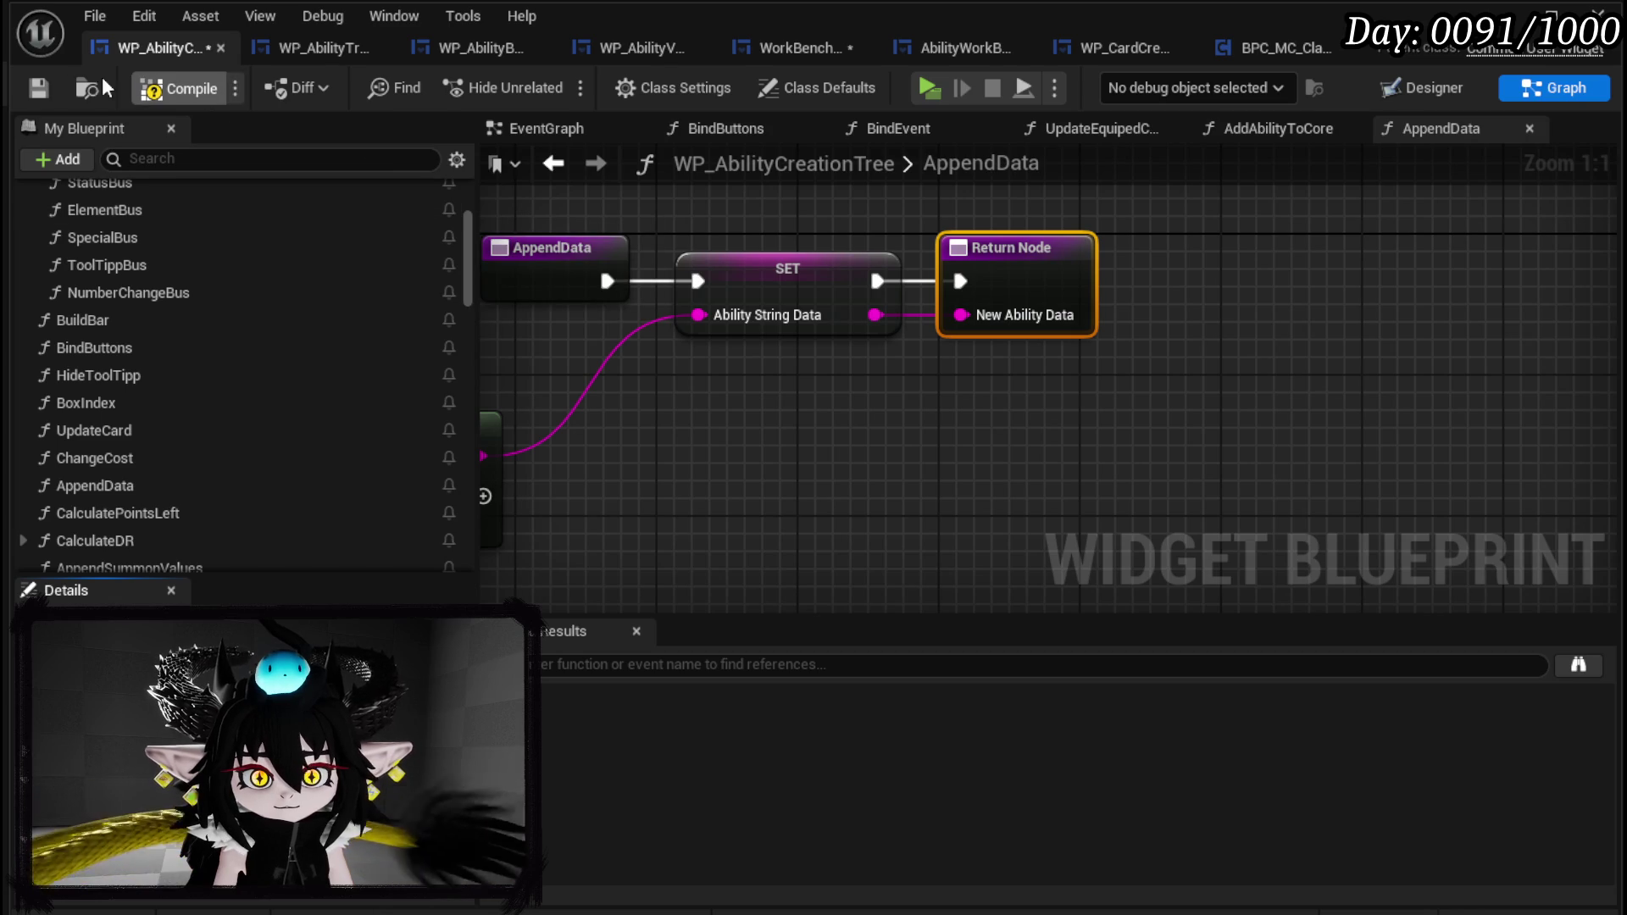
click(38, 88)
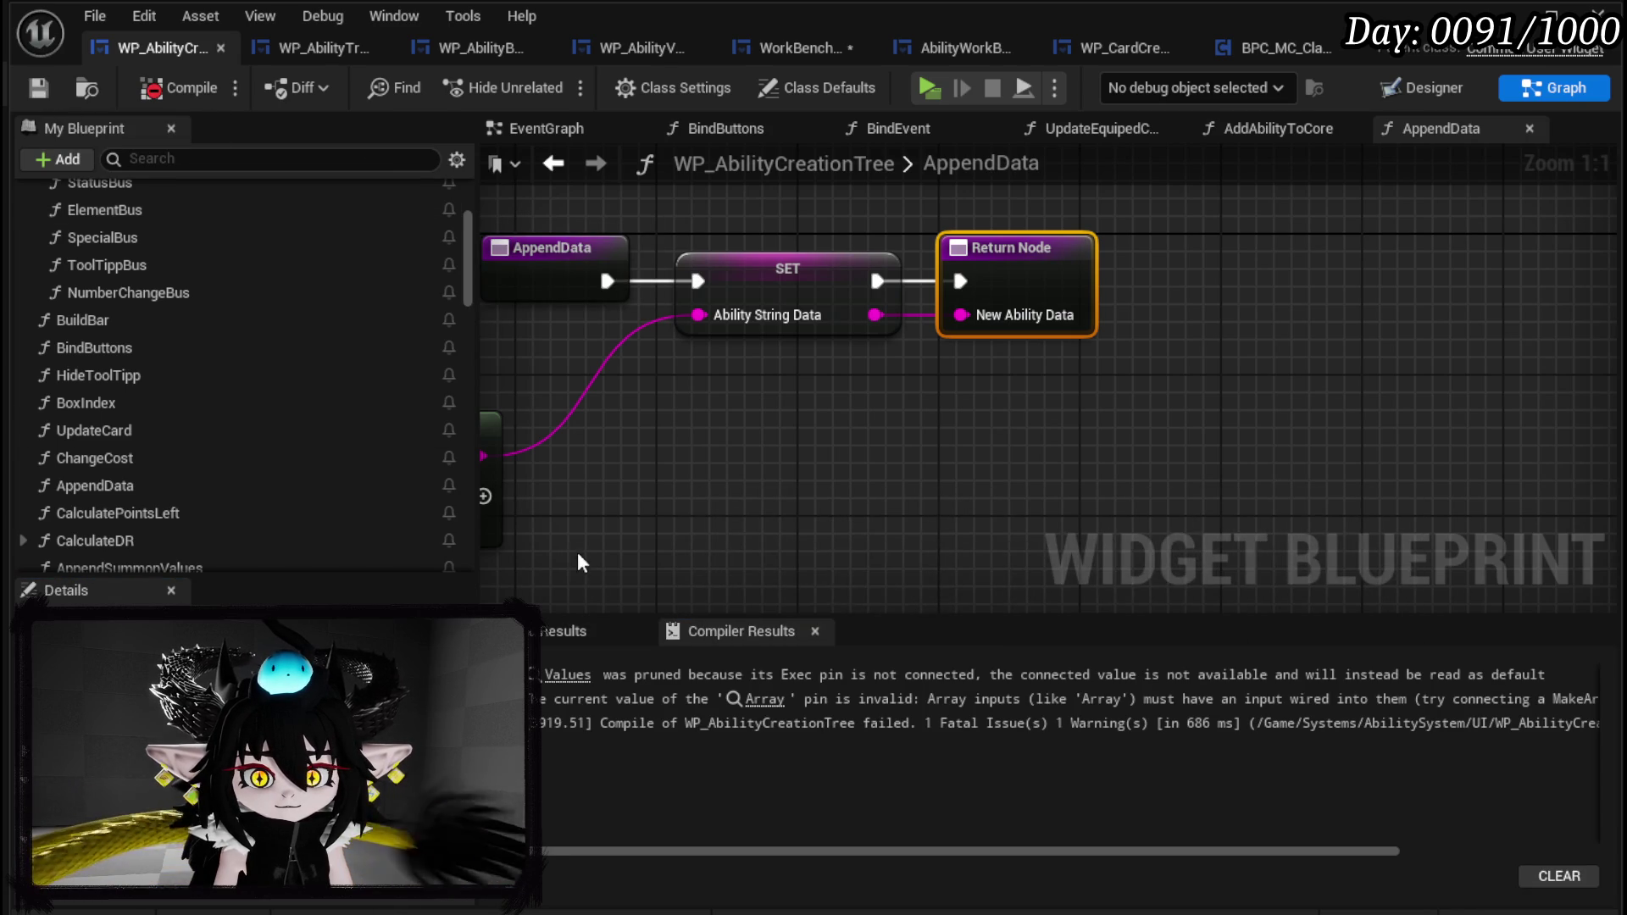
click(767, 700)
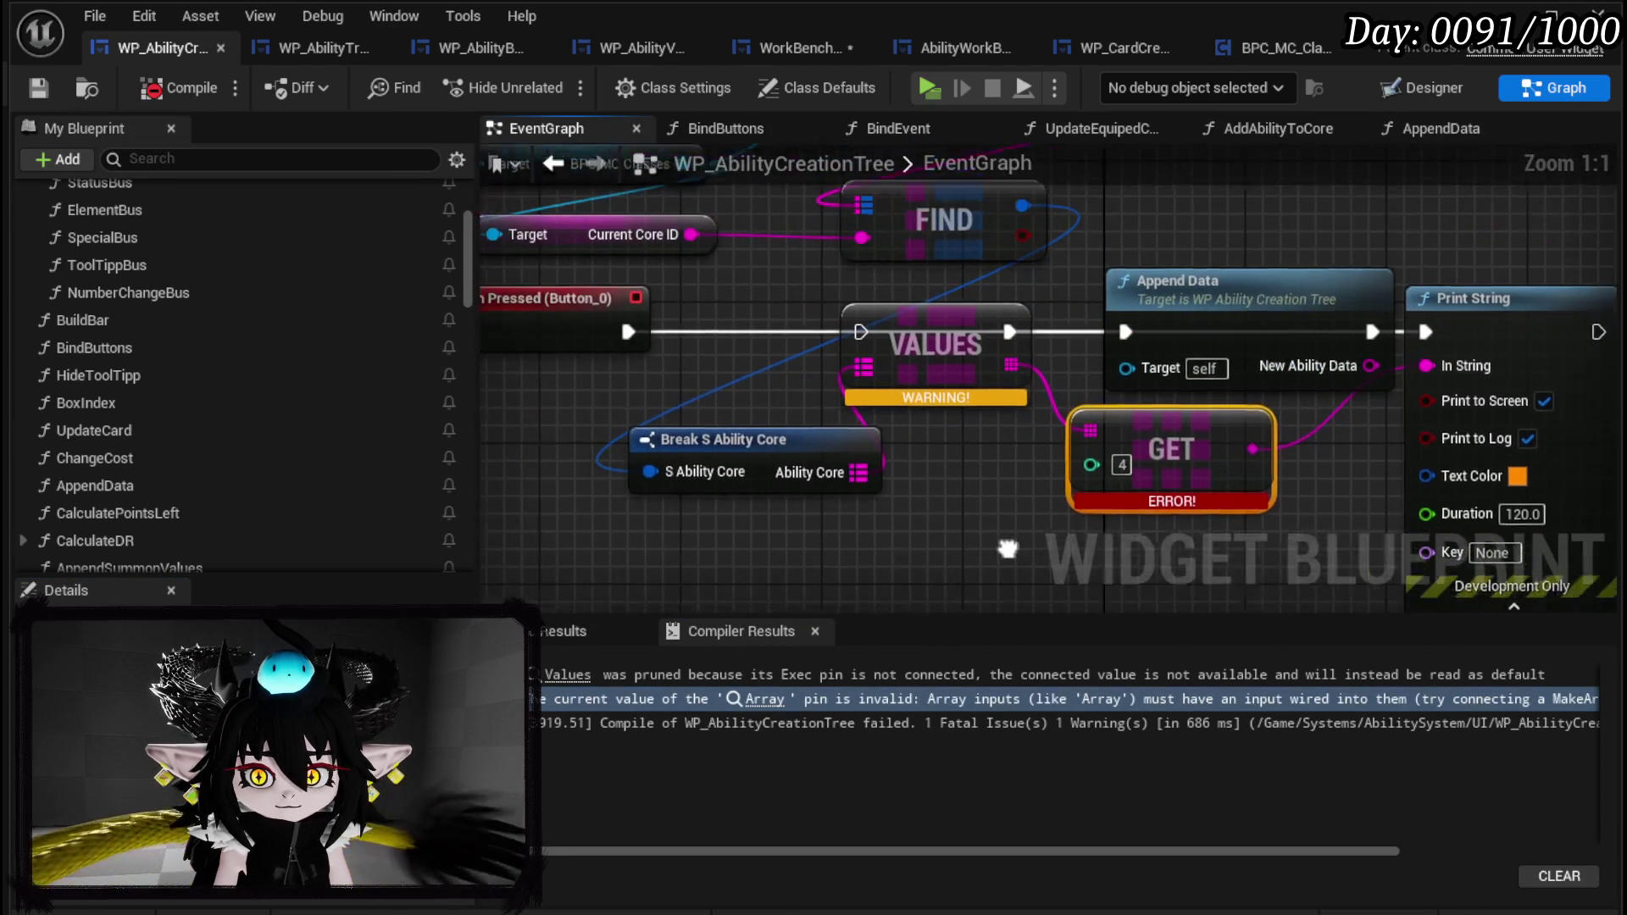
Break the GET-to-Print String wire, recompile, and move Append Data and Print String up.
alt+click(1182, 370)
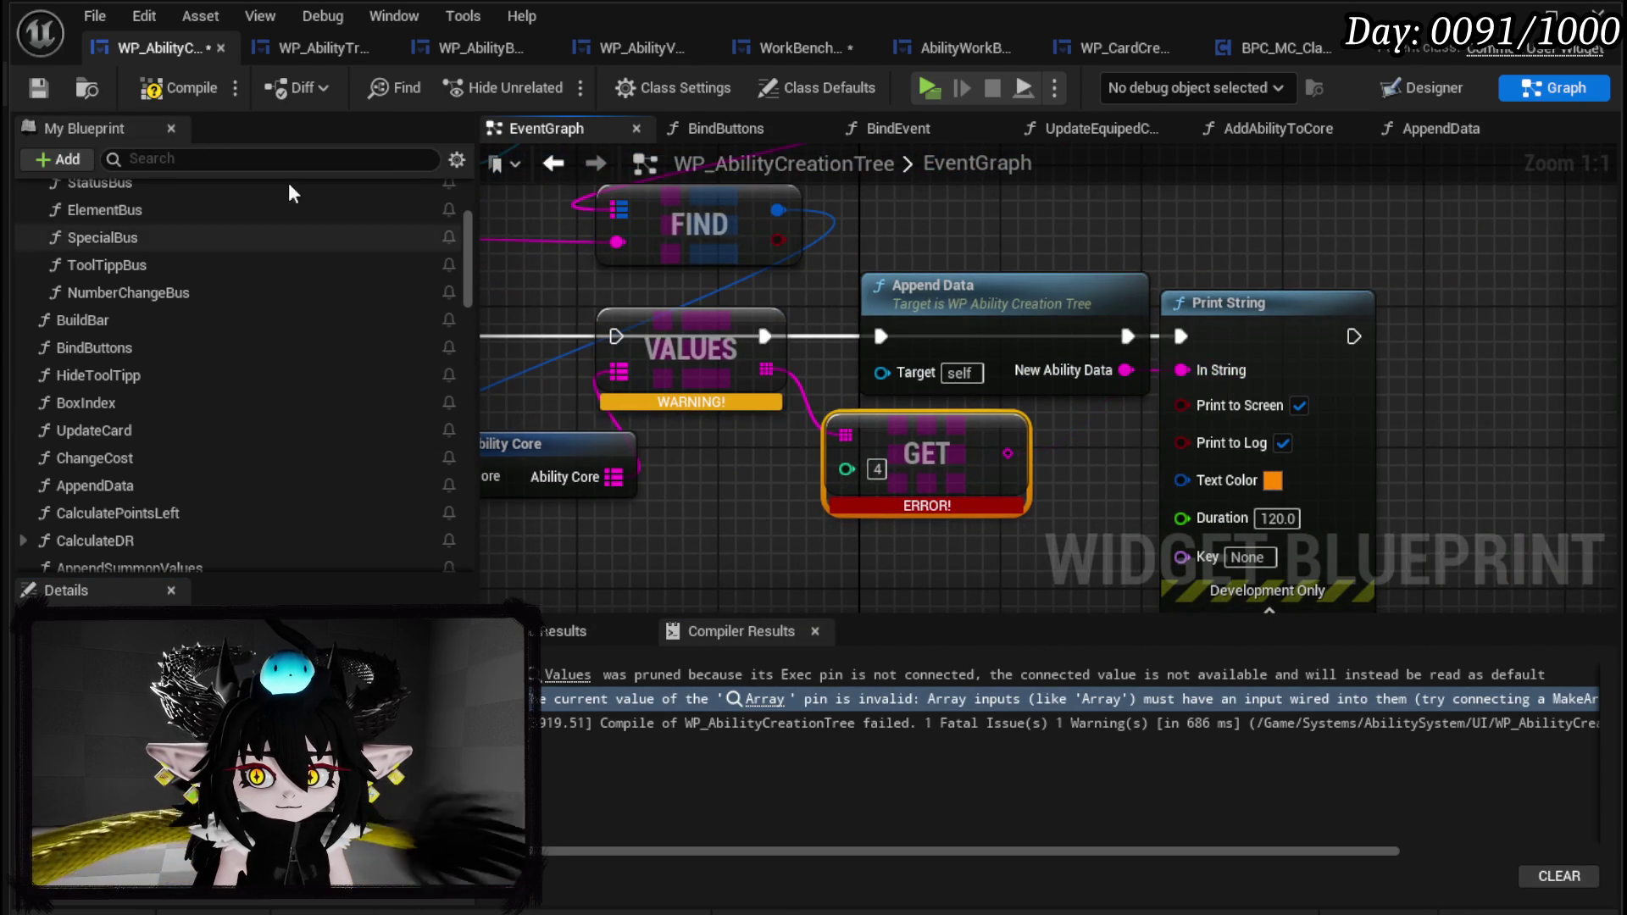
click(163, 91)
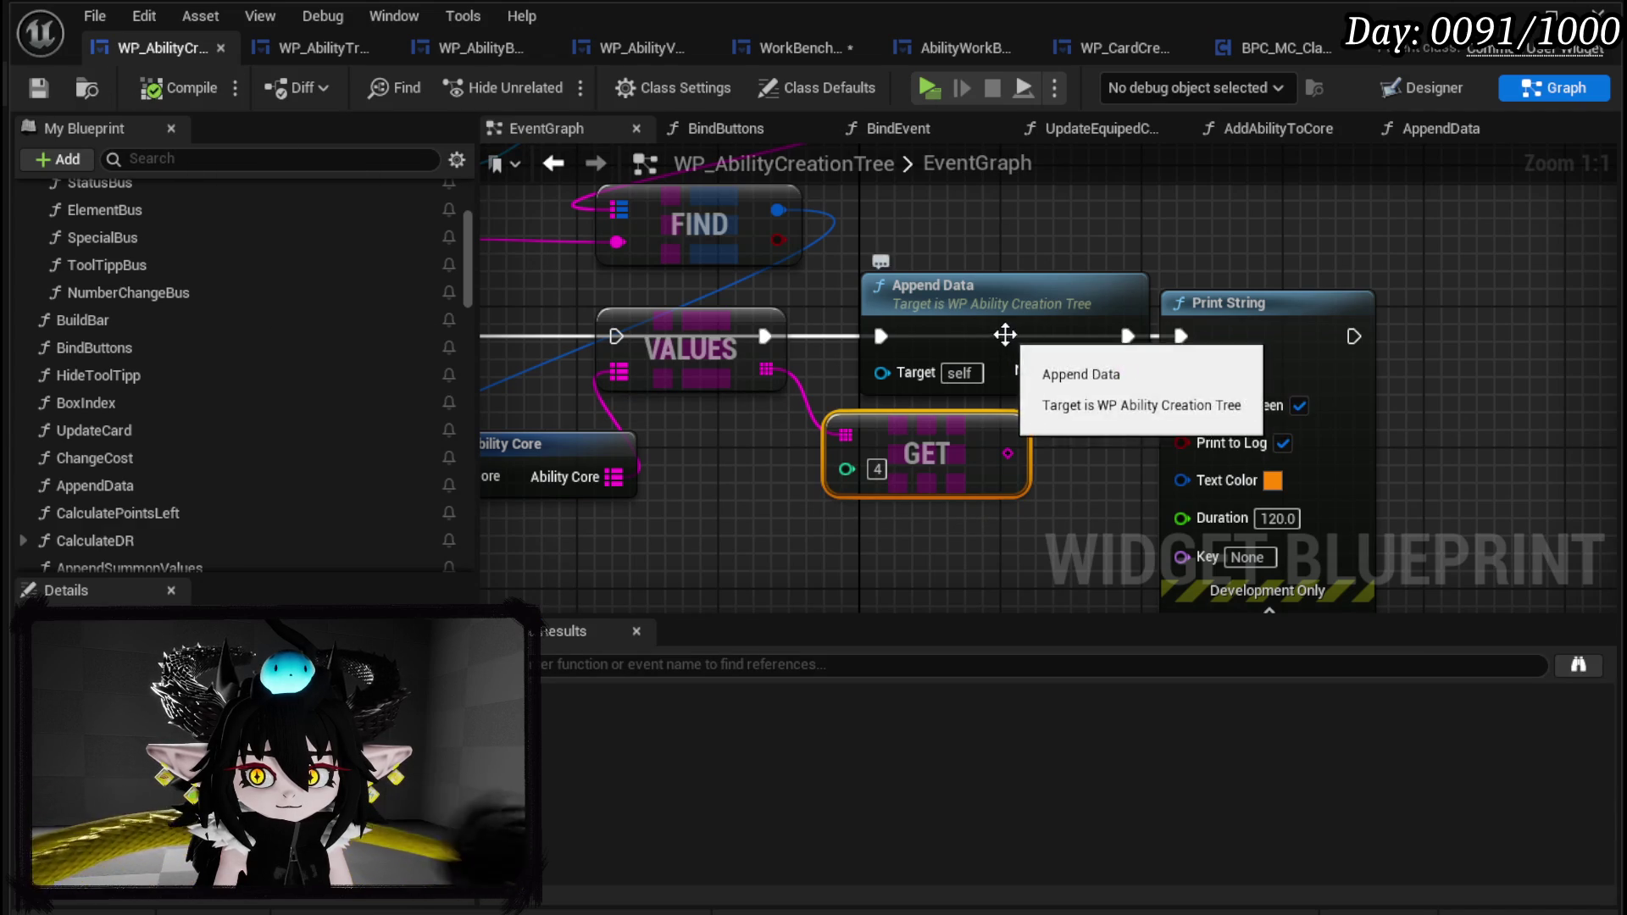
click(975, 288)
shift+click(1261, 302)
drag(1261, 303, 1261, 250)
Save the widget blueprint and start a play-in-editor session from the level.
click(1390, 246)
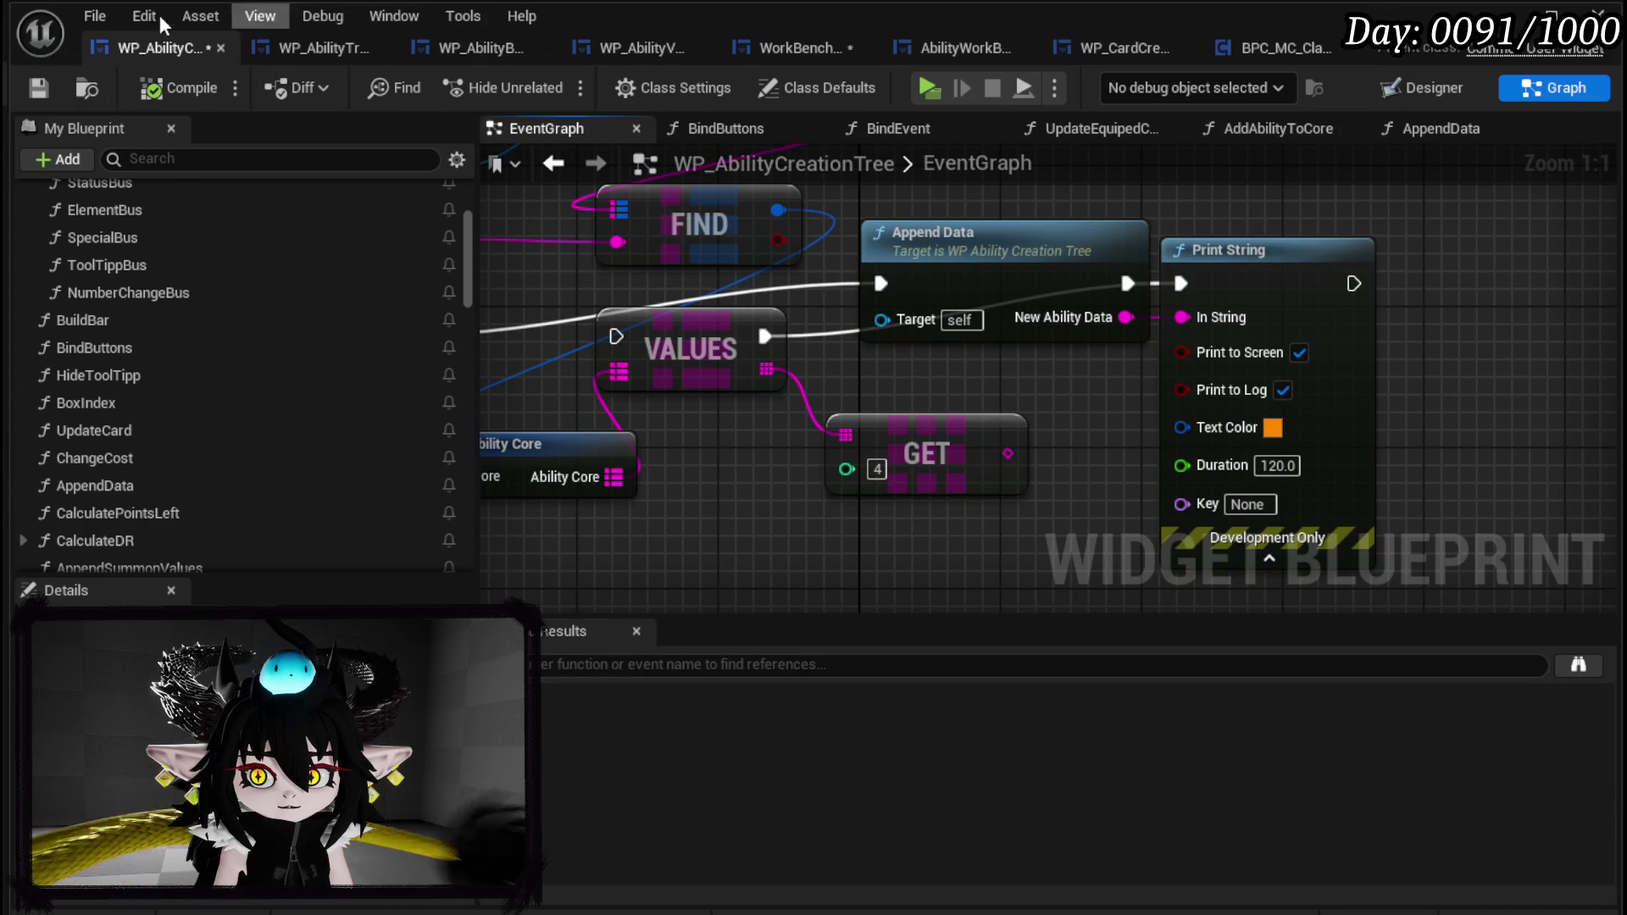
click(38, 87)
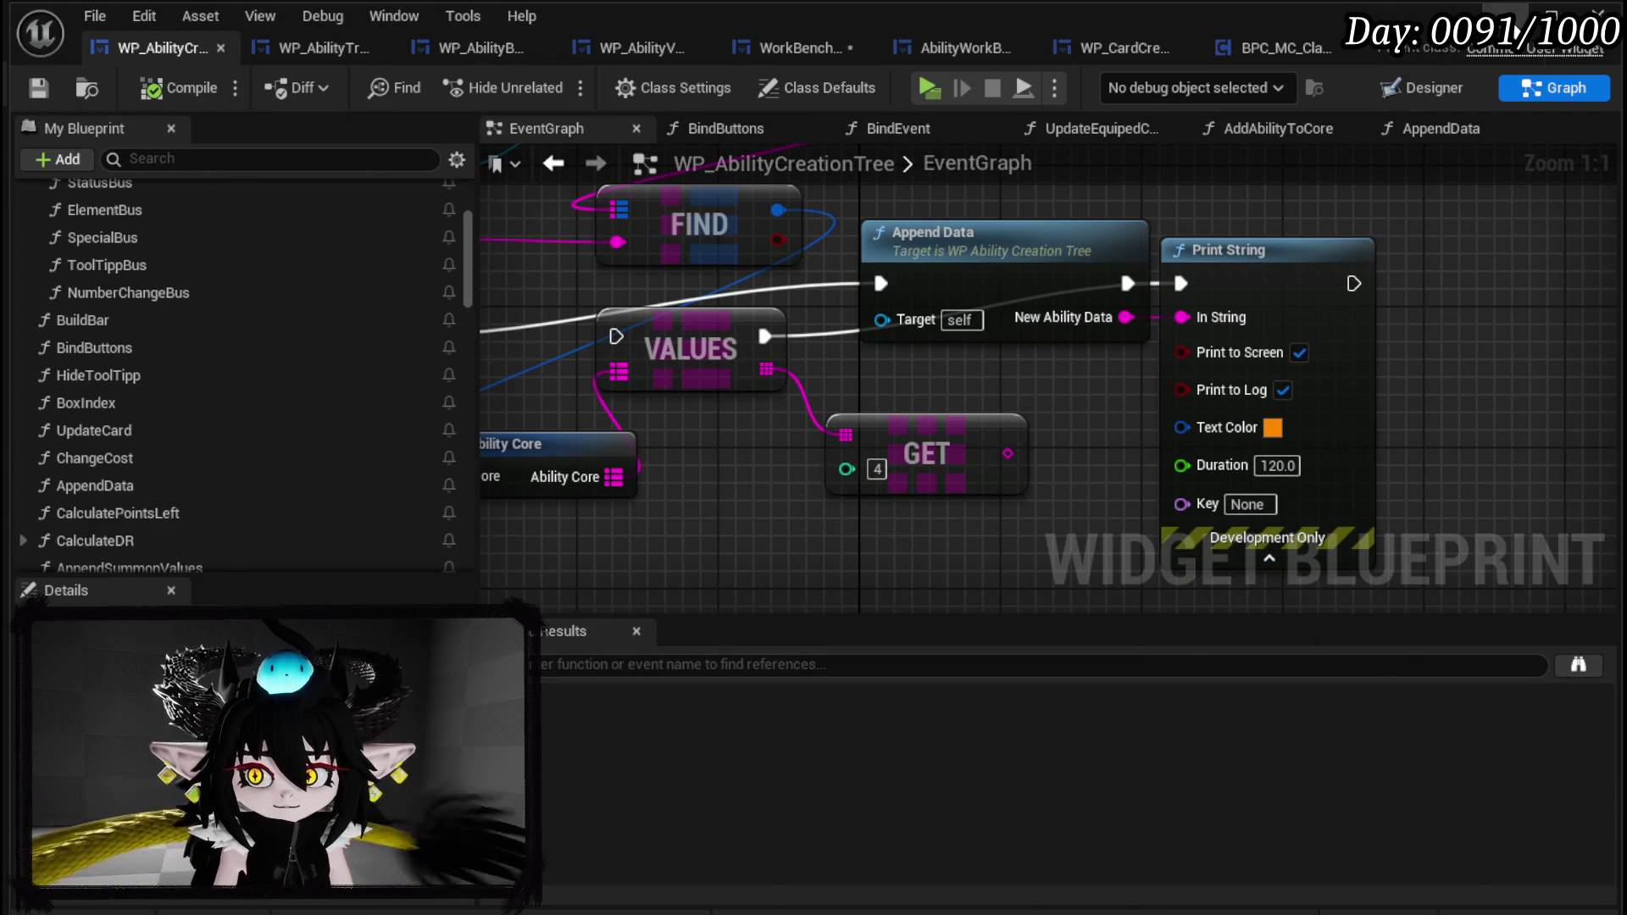
key(alt+Tab)
key(alt+p)
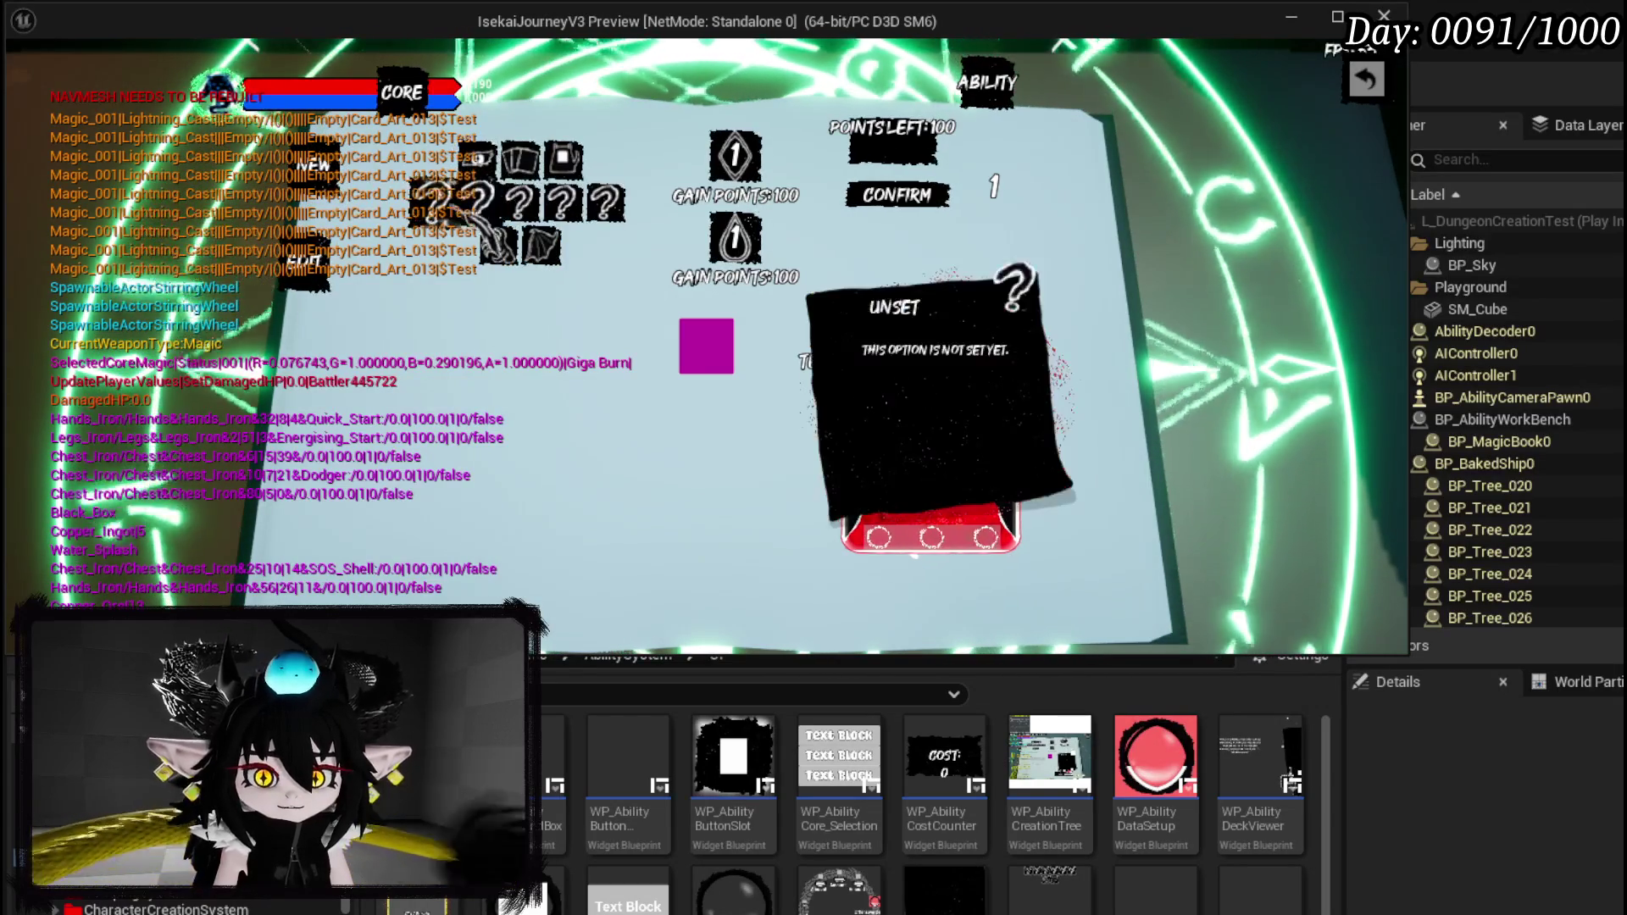
Zero the gain points on the workbench, including the second gain slot.
mouse_move(462, 315)
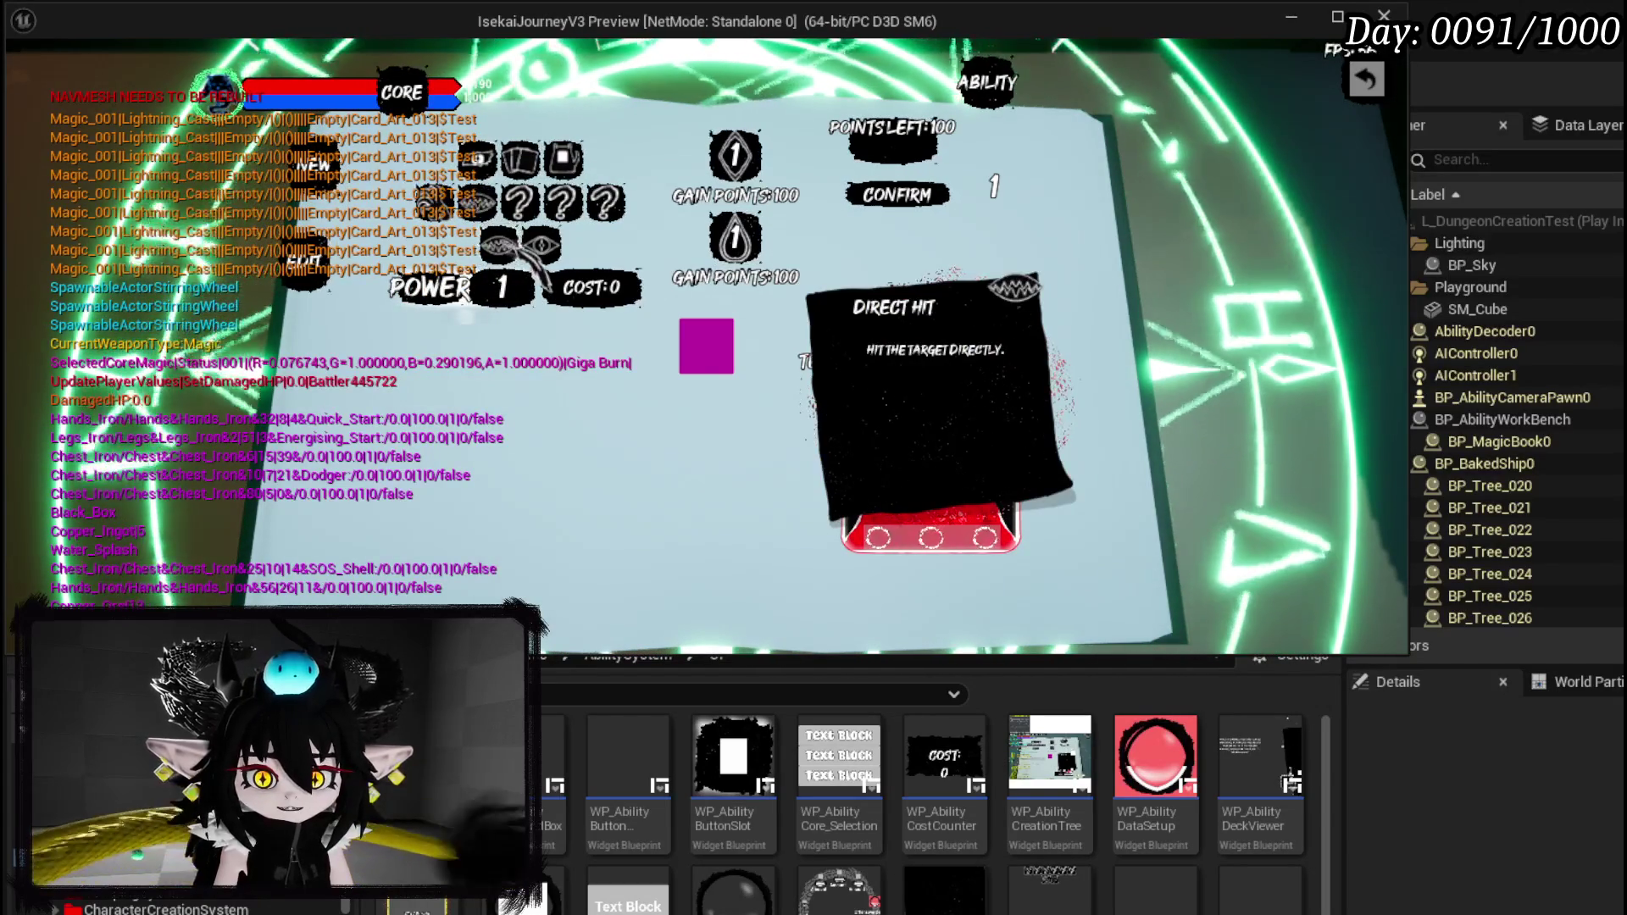
text(0)
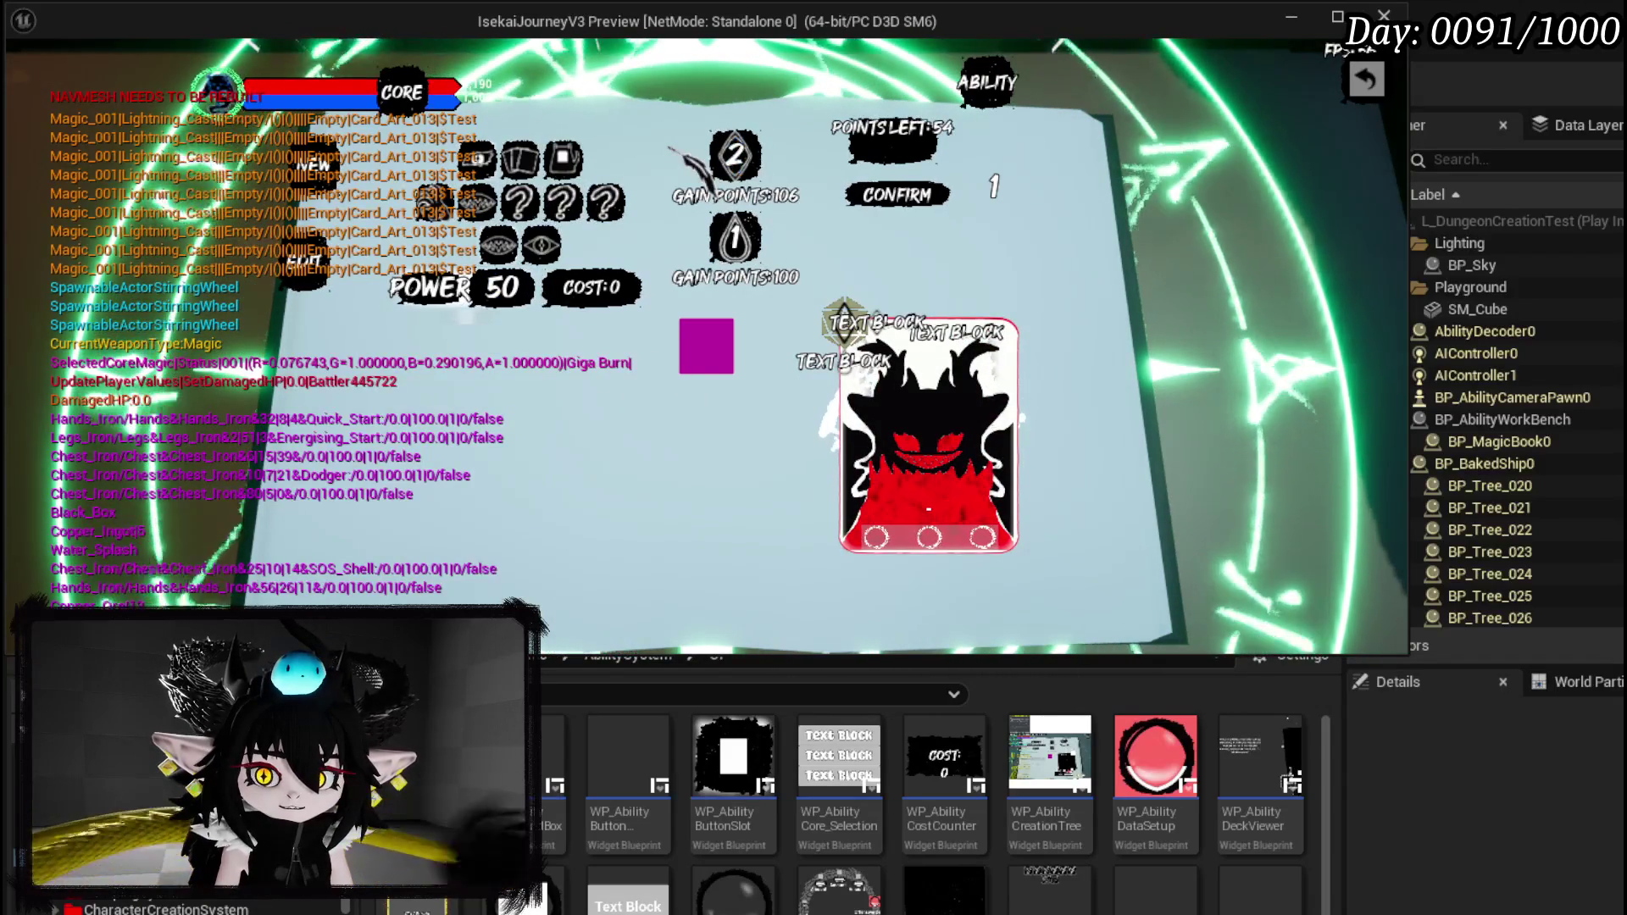
click(734, 246)
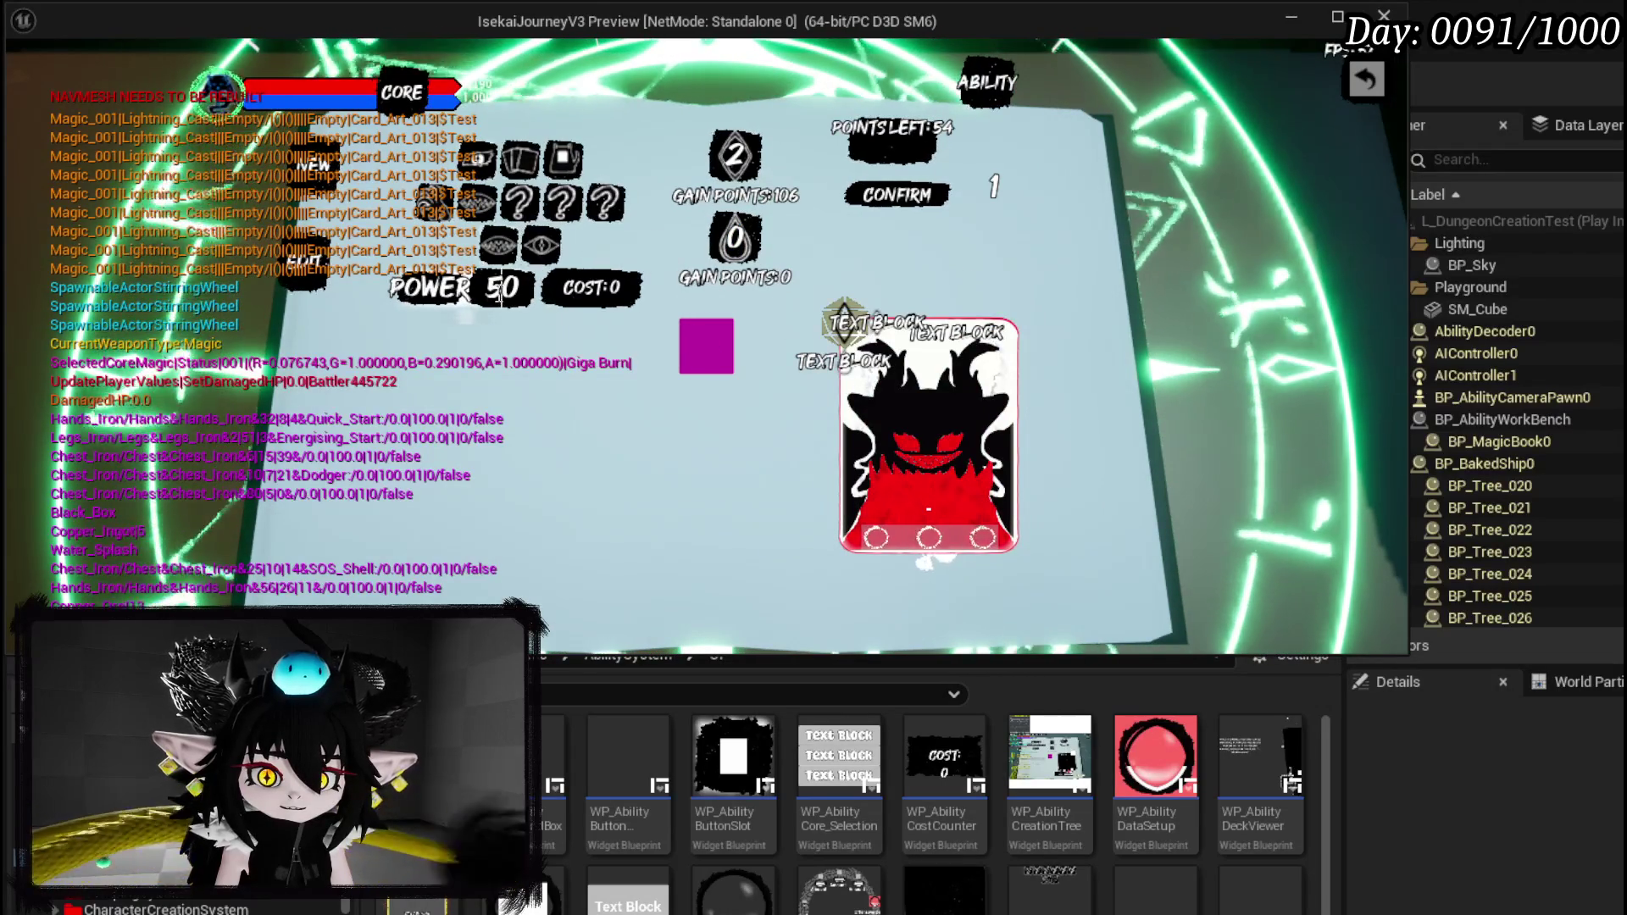
Move to the next option row, choose Fire as the element, and end the play session.
click(576, 305)
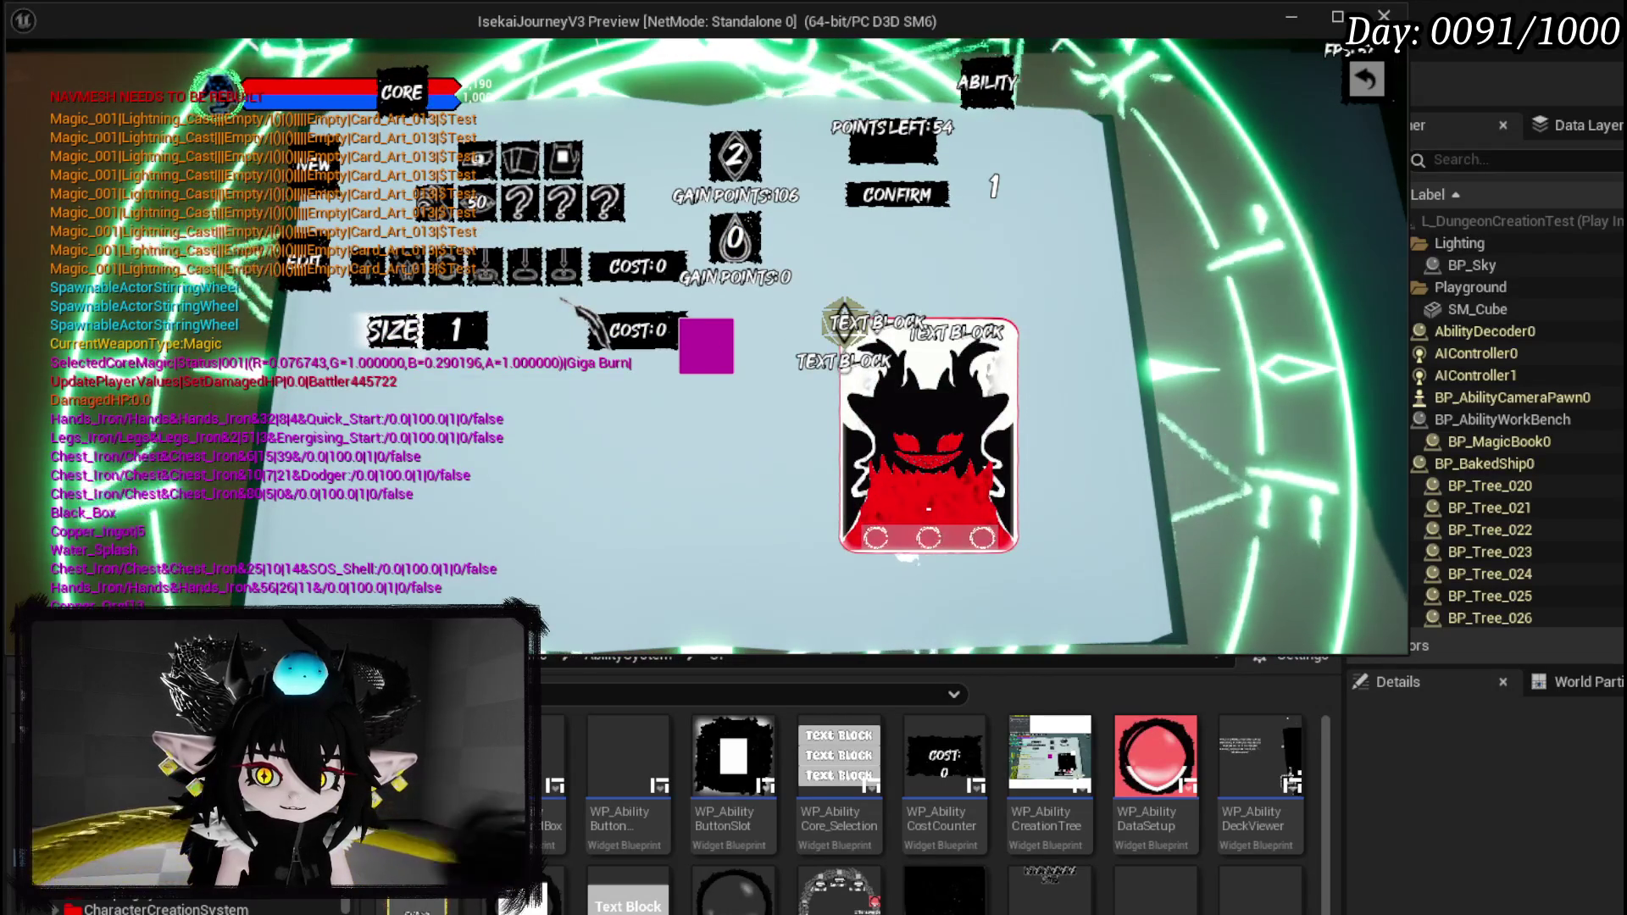
click(424, 280)
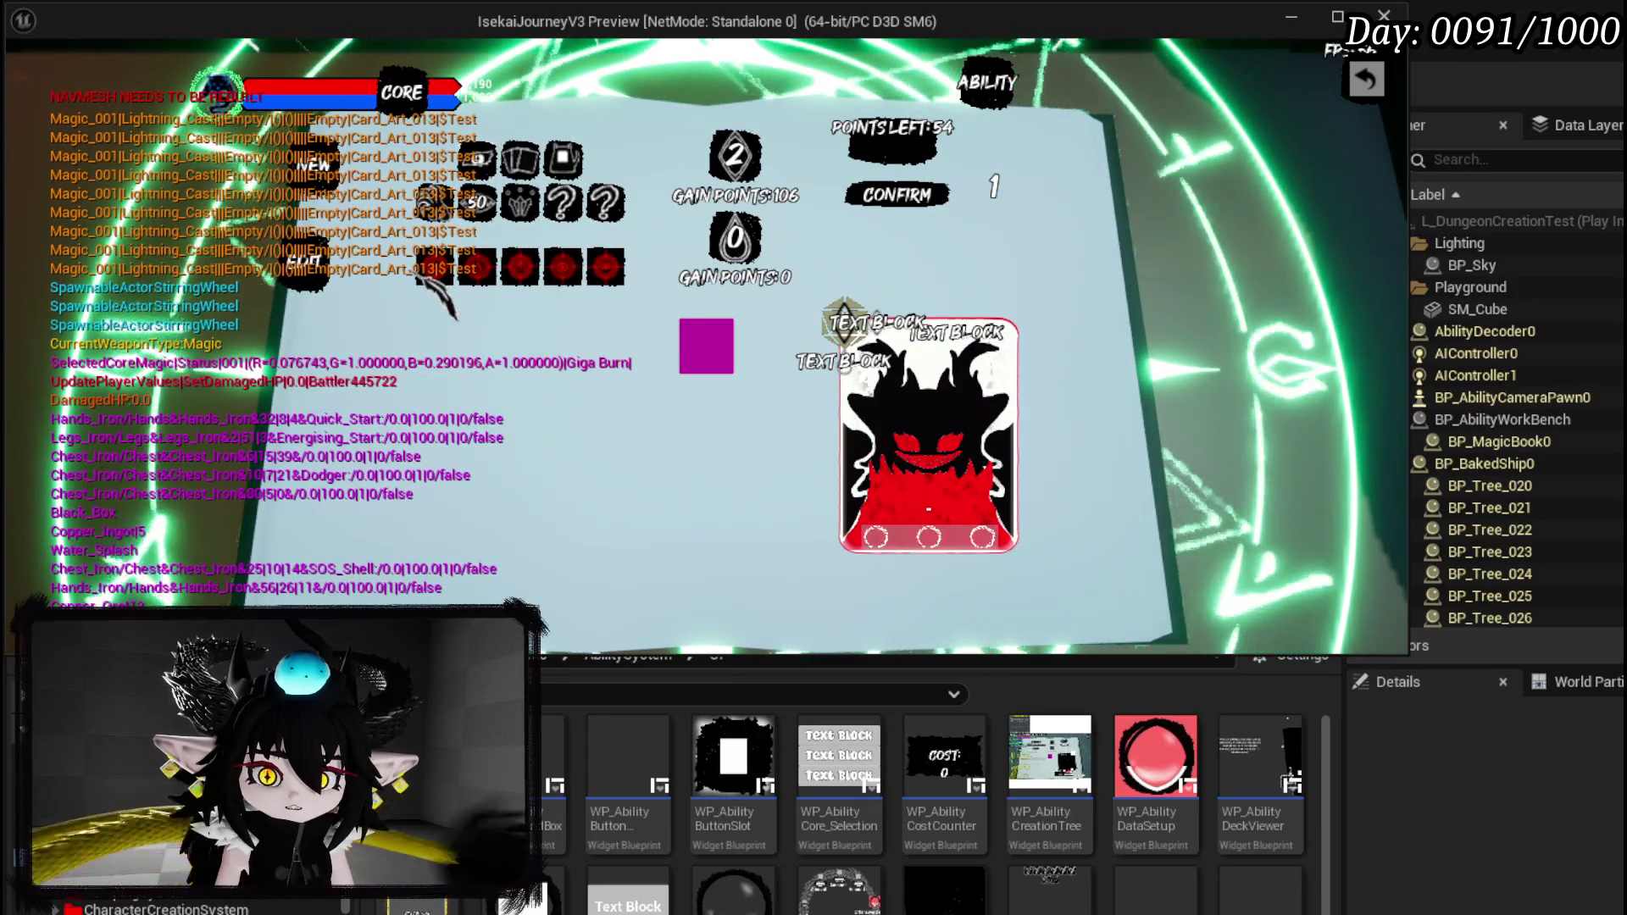
mouse_move(496, 284)
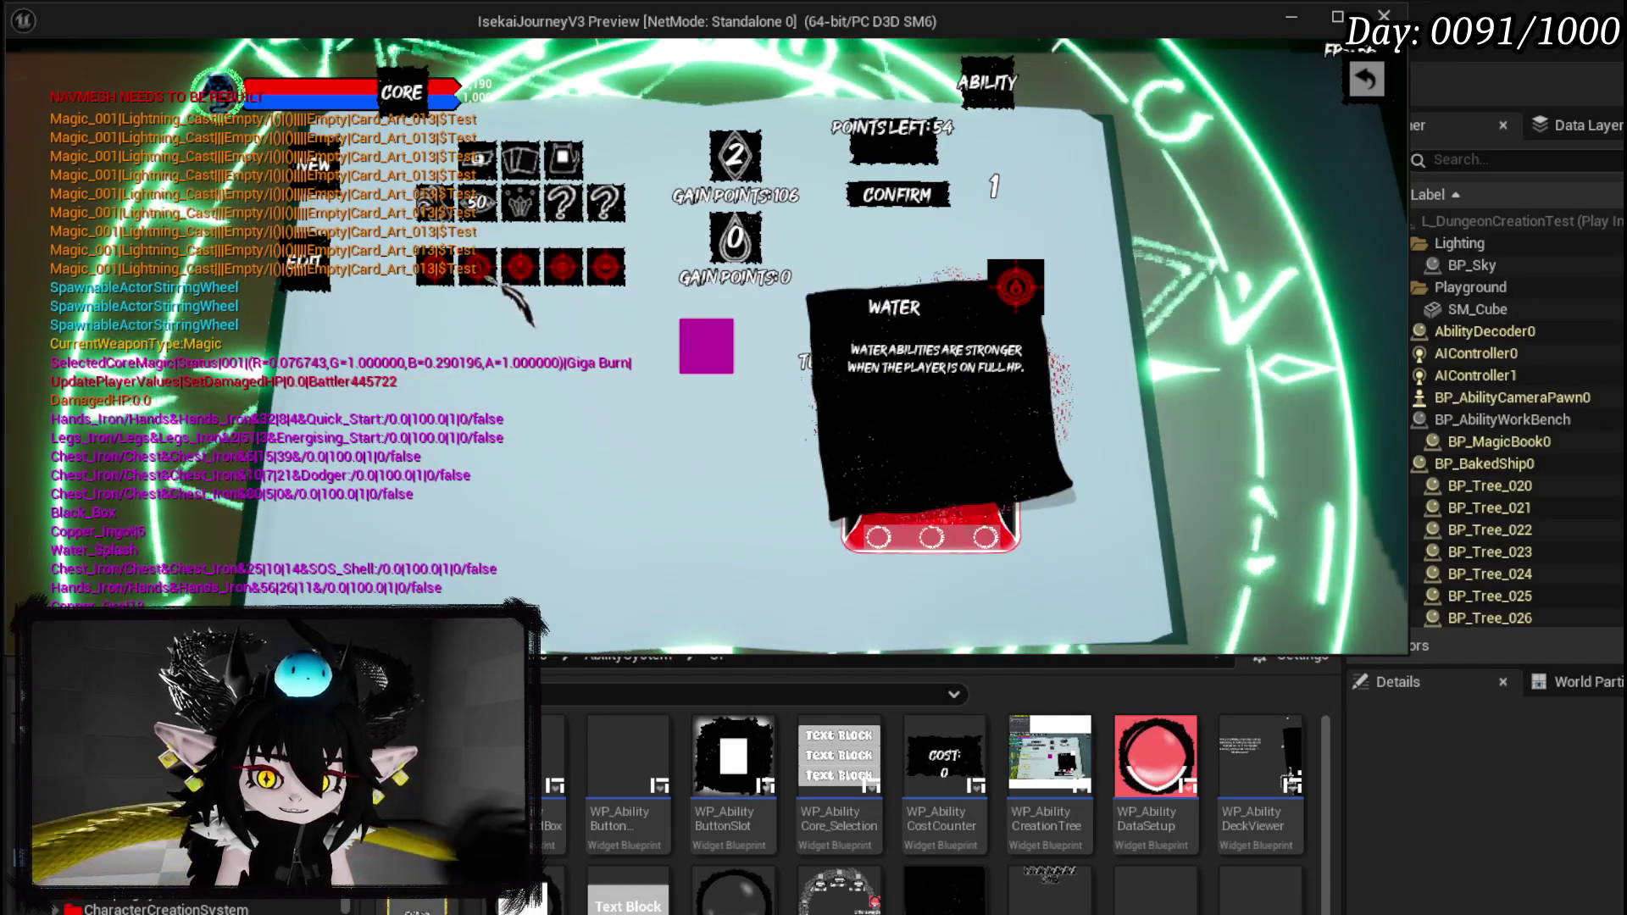
click(508, 273)
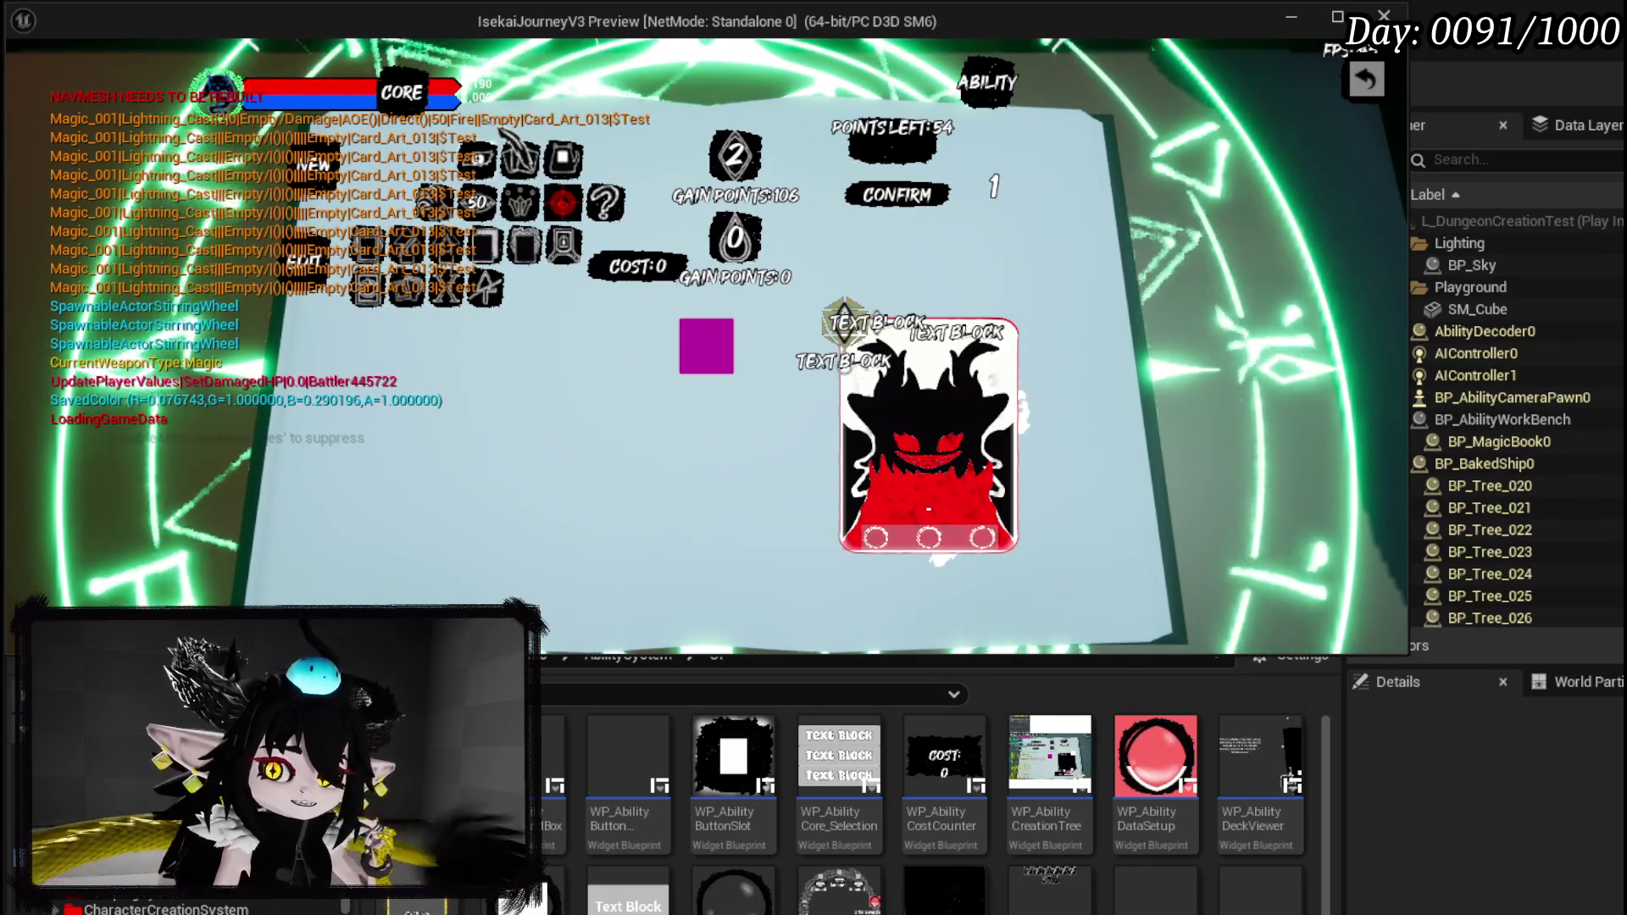
key(Escape)
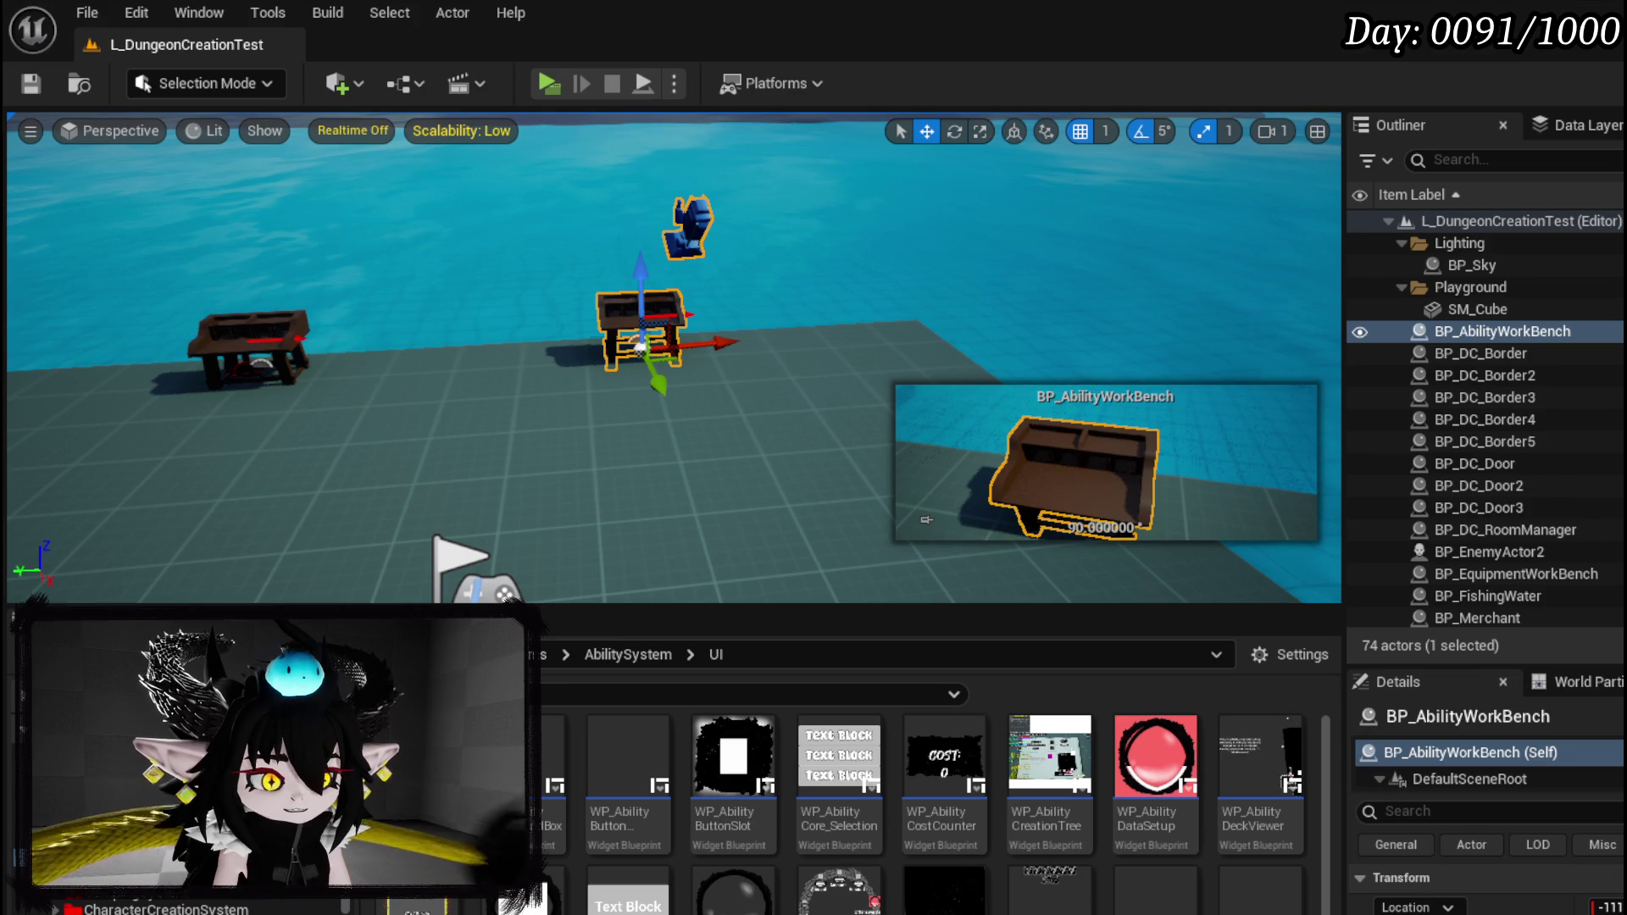
key(alt+Tab)
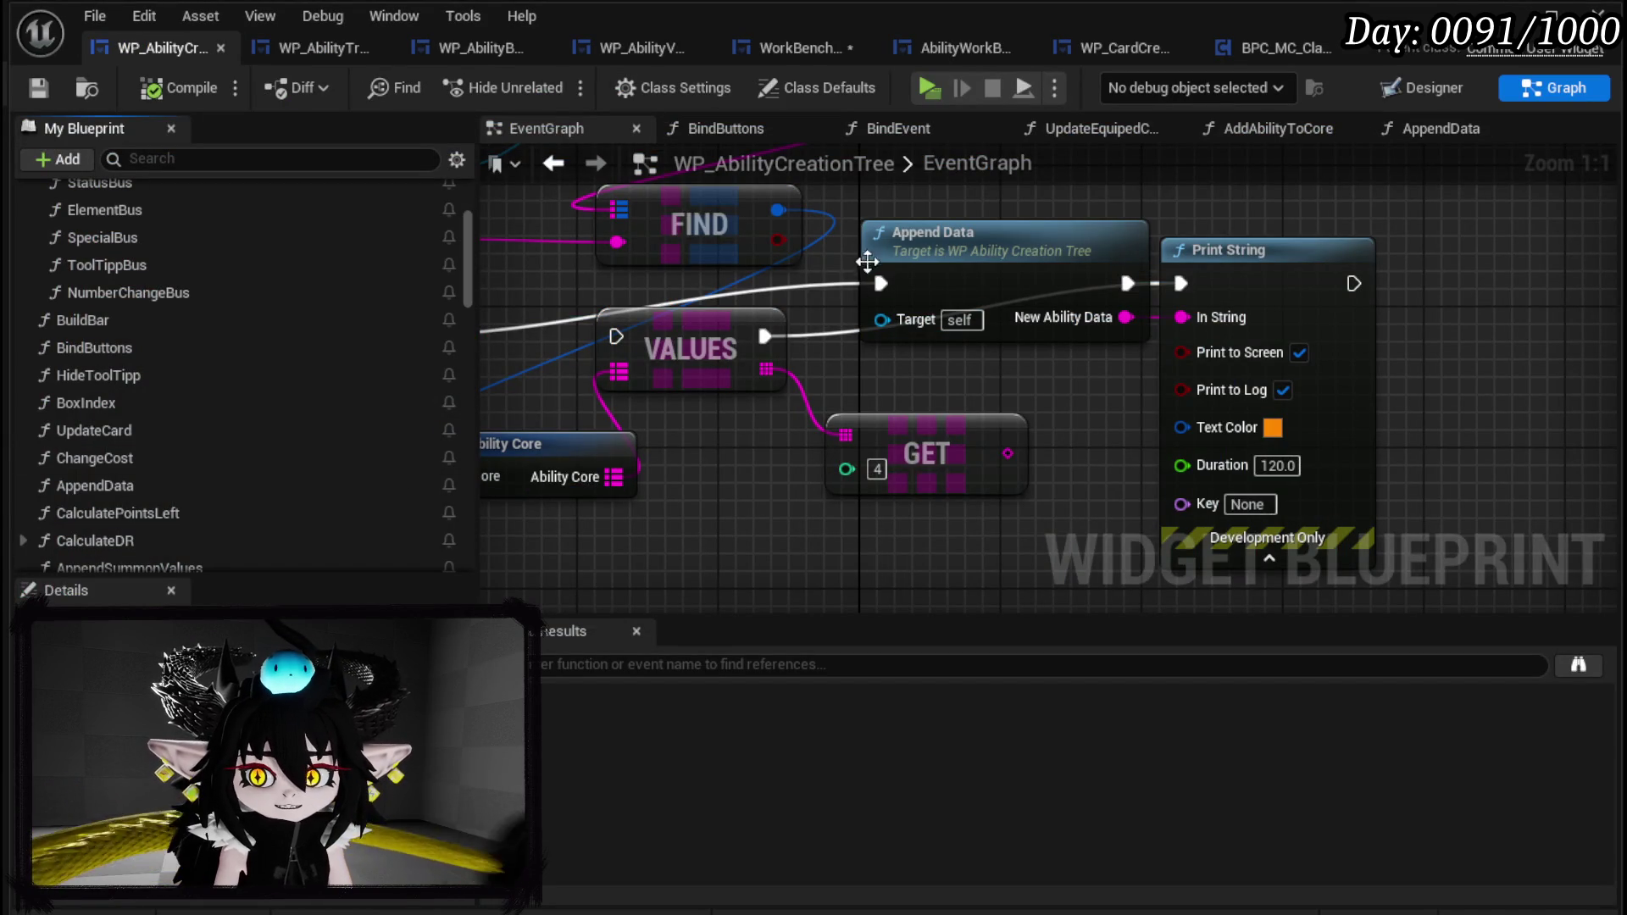
double_click(936, 269)
drag(923, 435, 1157, 325)
scroll(1013, 434, down, 5)
mouse_move(1013, 434)
mouse_down()
mouse_move(750, 478)
mouse_move(937, 294)
mouse_move(861, 280)
mouse_up()
scroll(750, 485, up, 5)
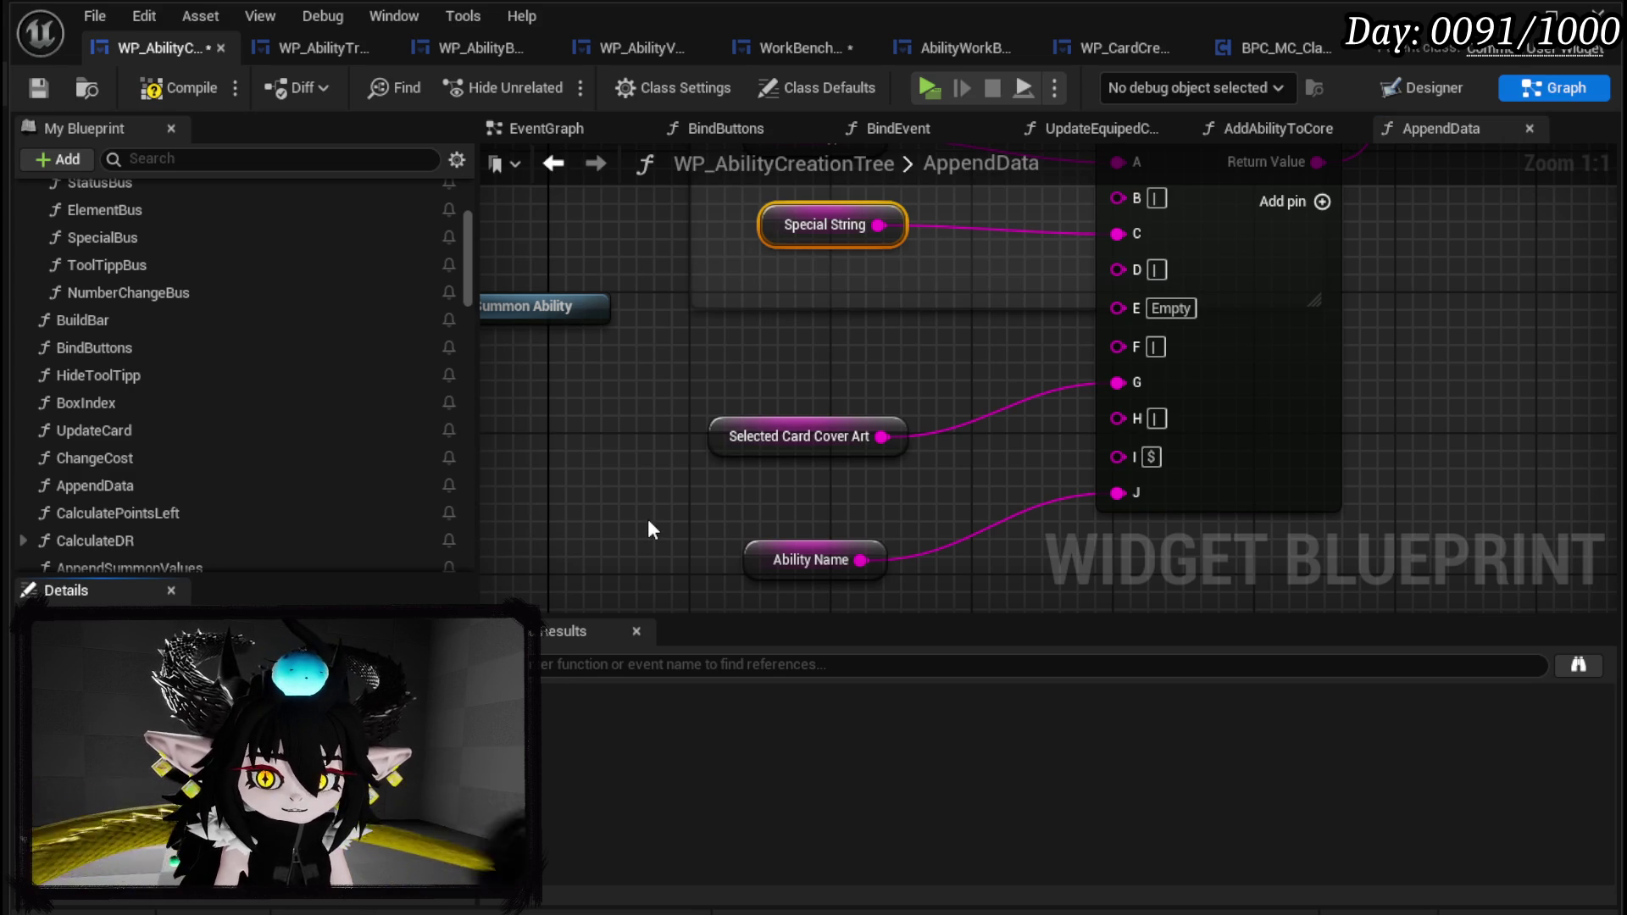
click(152, 81)
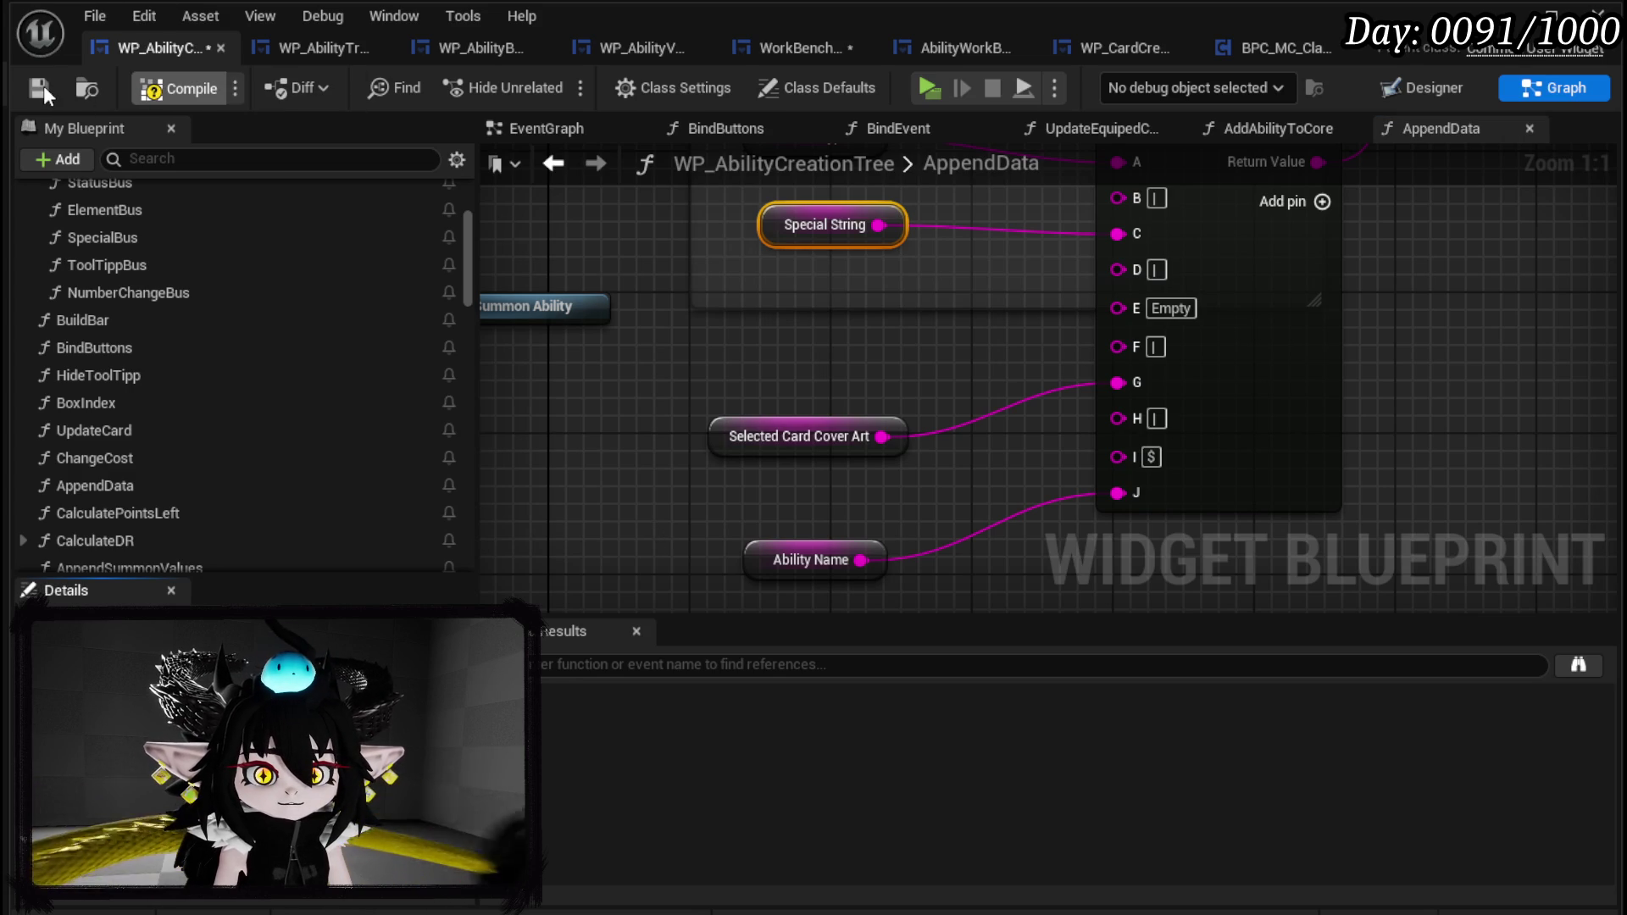
click(1551, 10)
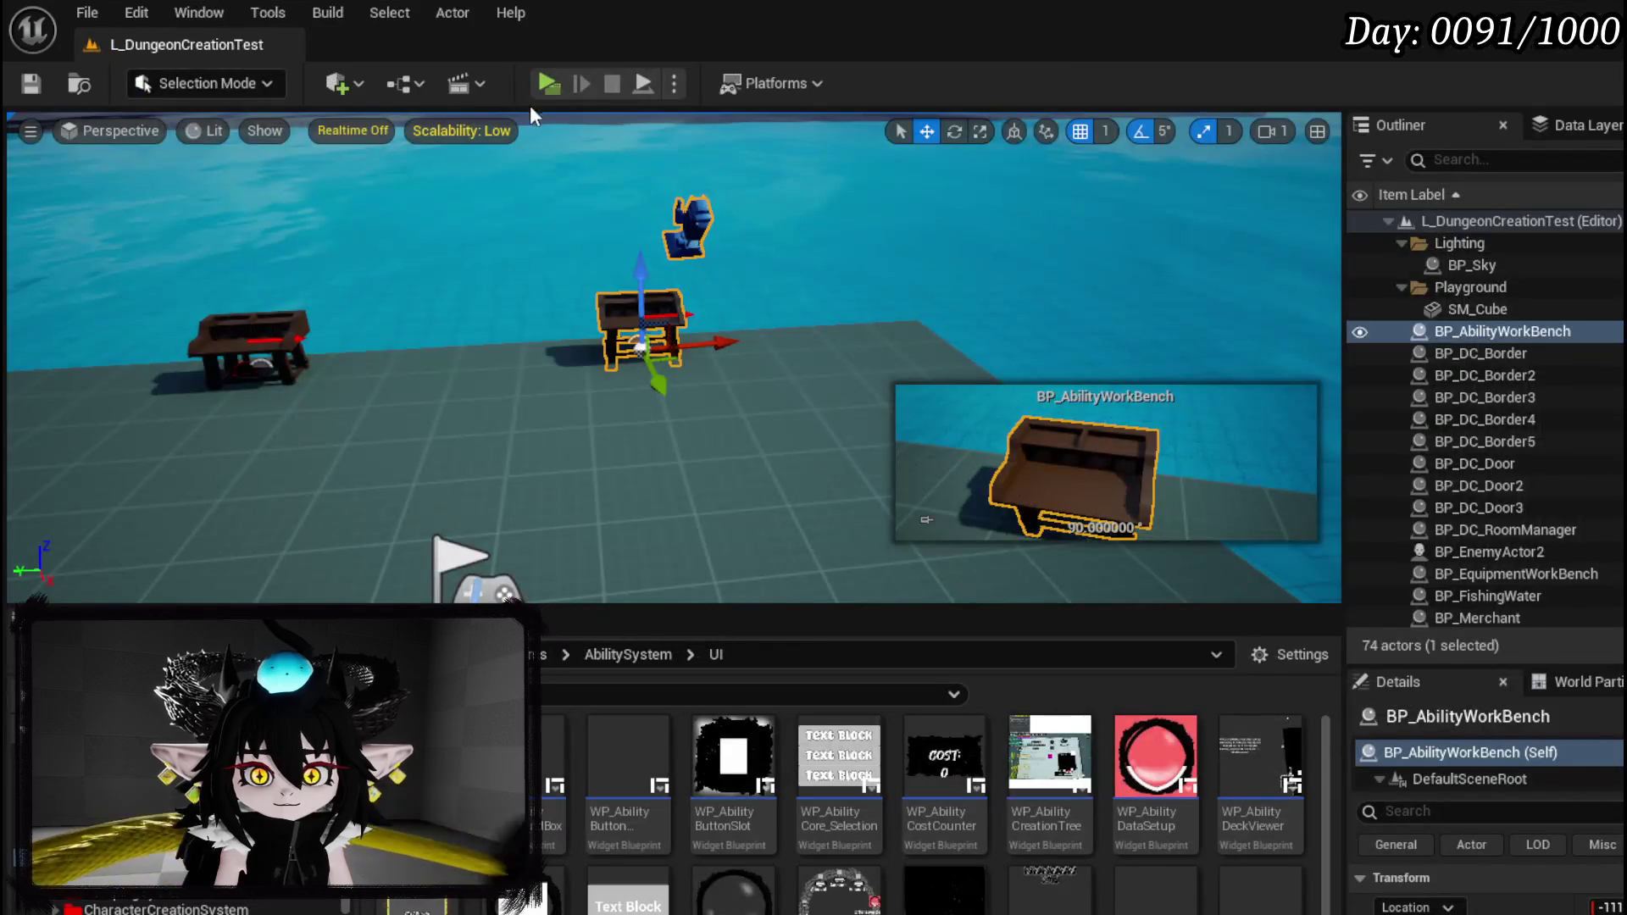
Start play, open the workbench, slot the spiral ability, and enter 50 for its power.
key(alt+p)
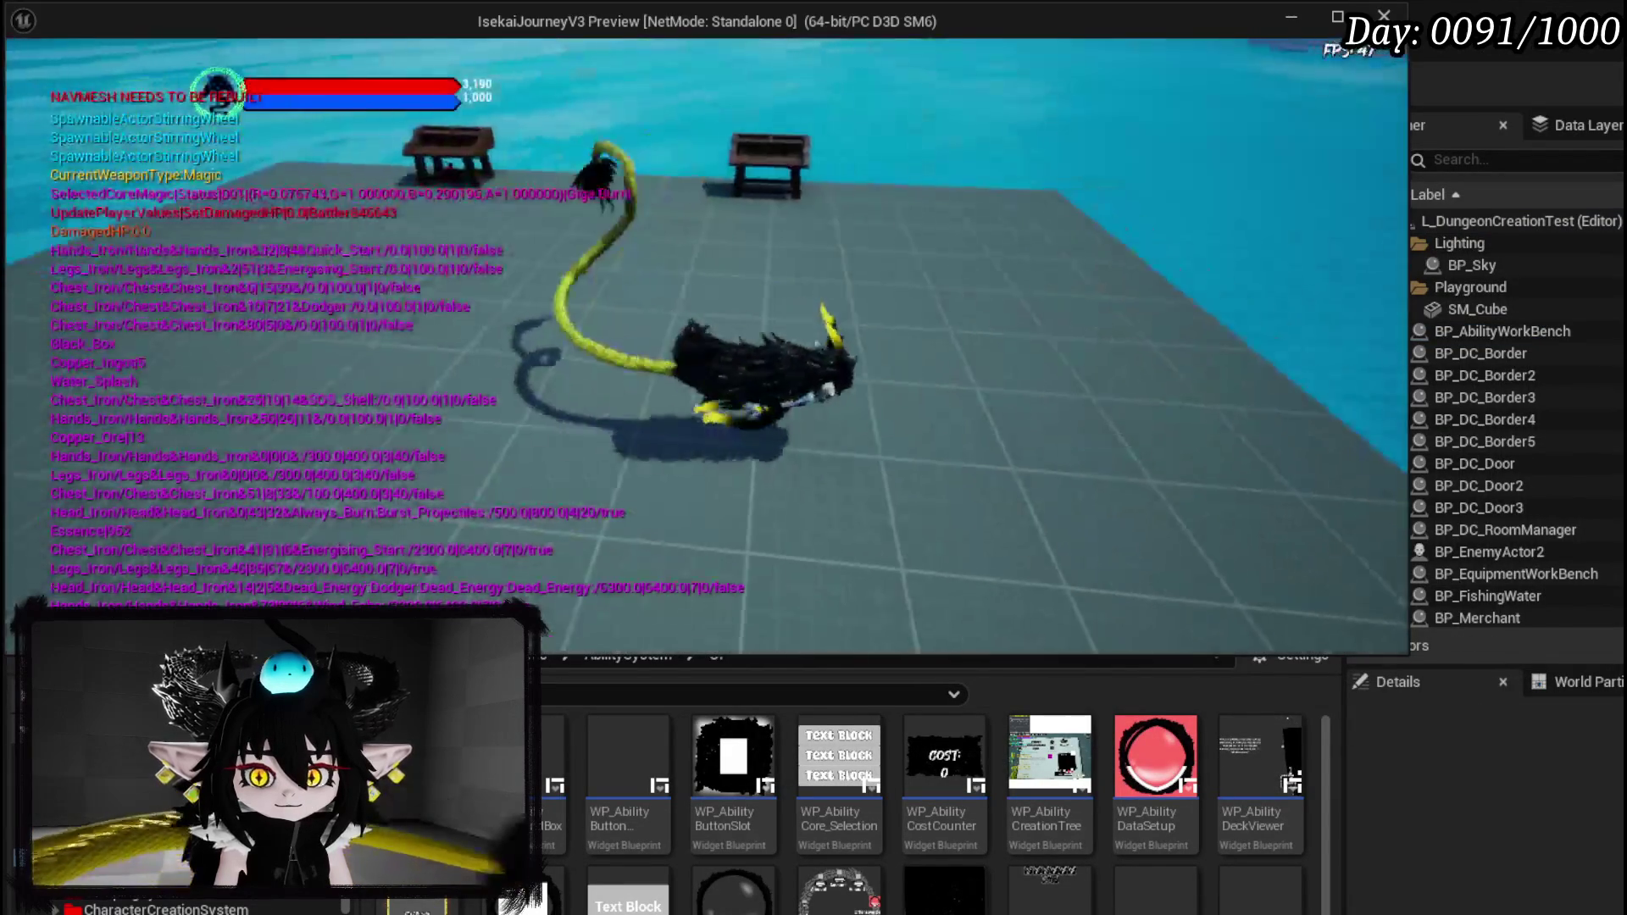
key(e)
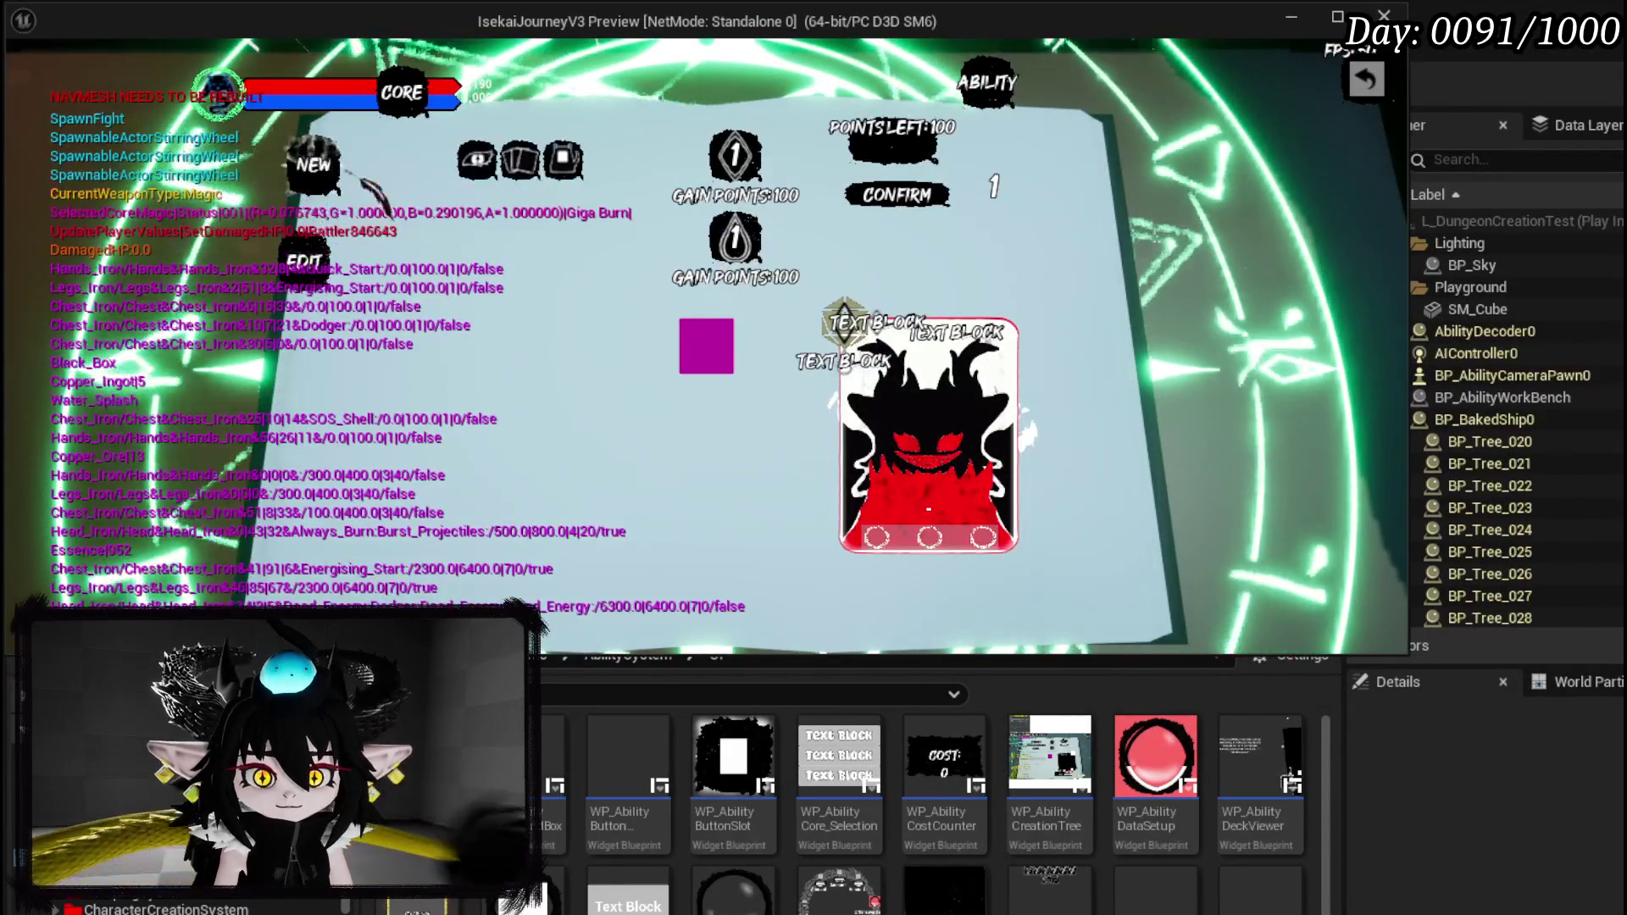
click(496, 248)
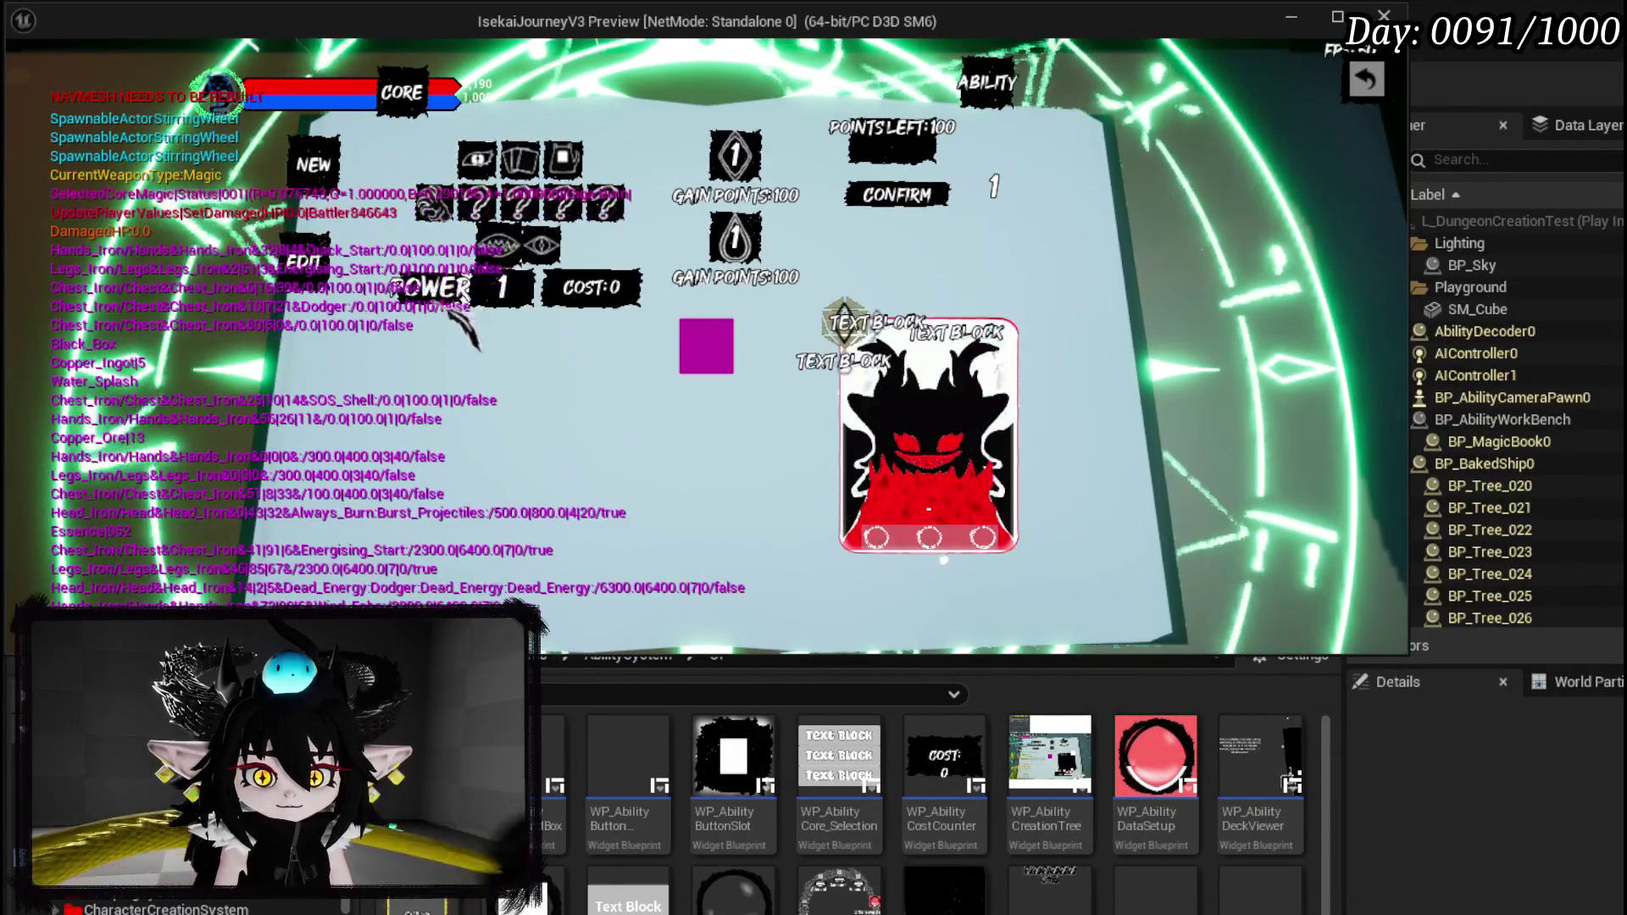
click(505, 288)
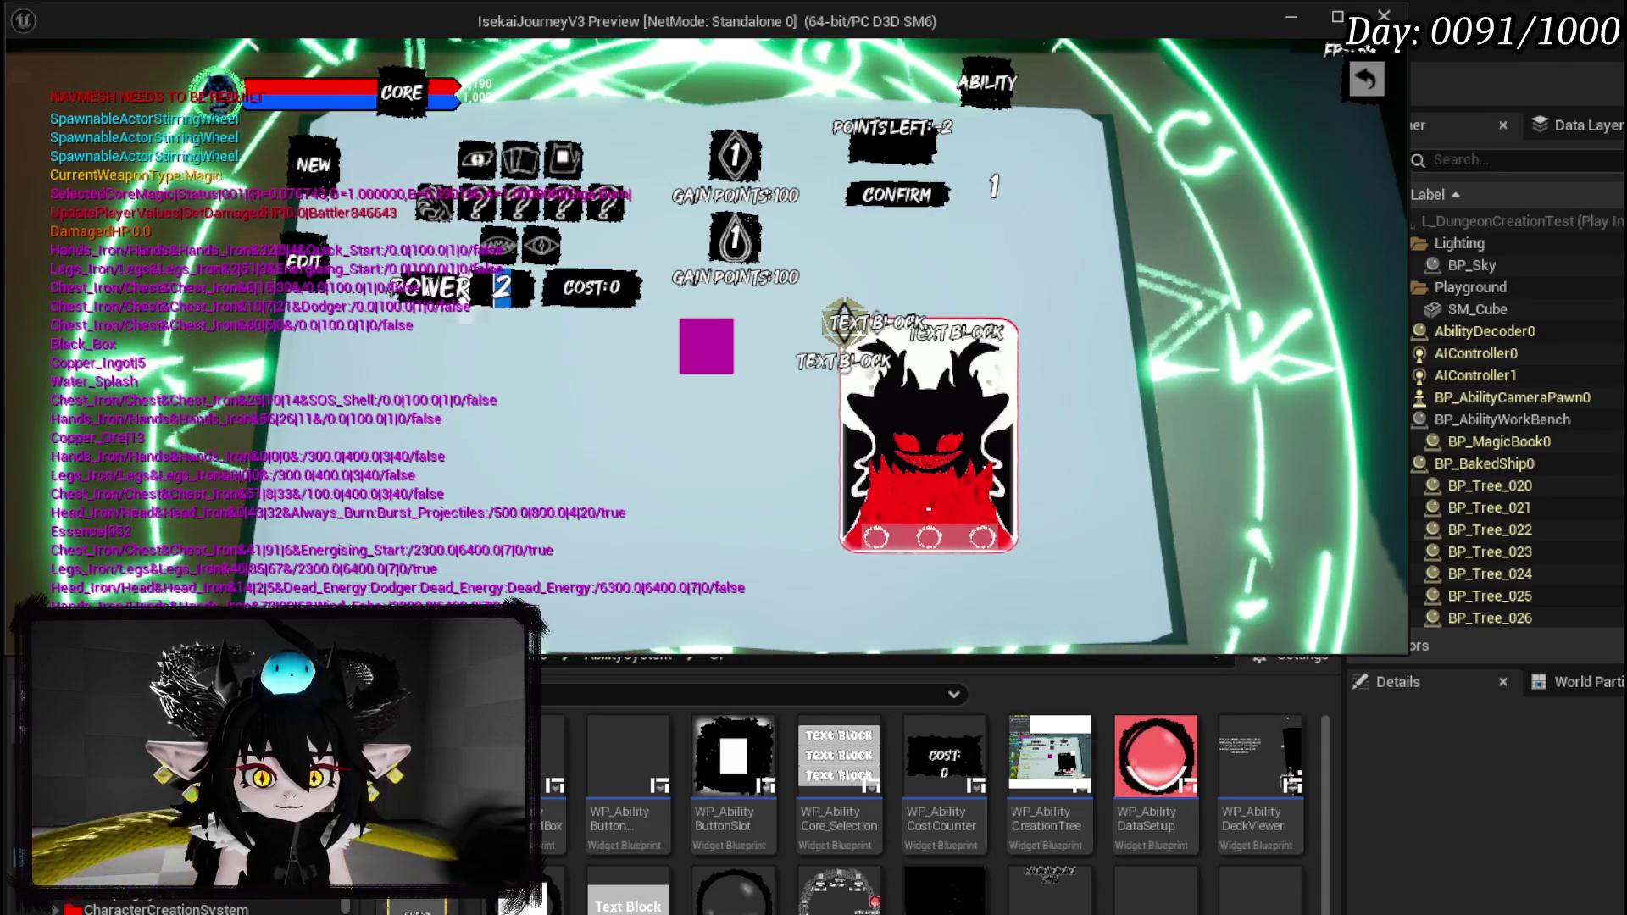
text(50)
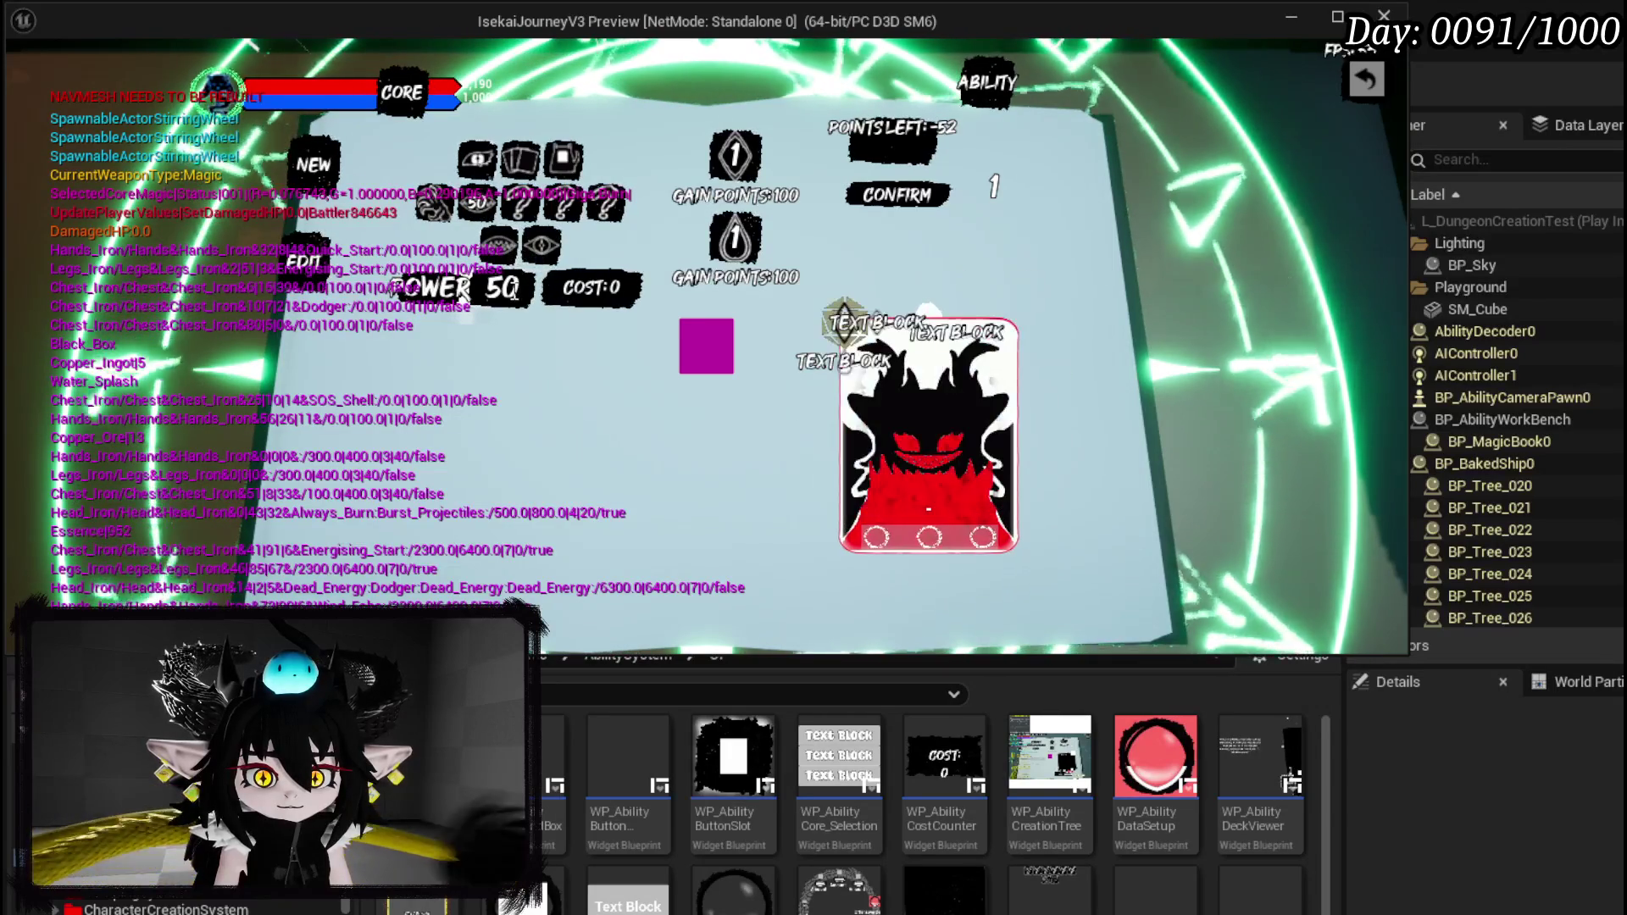
Pick an element, set the second gain counter, craft the ability, and close crafting.
mouse_move(518, 222)
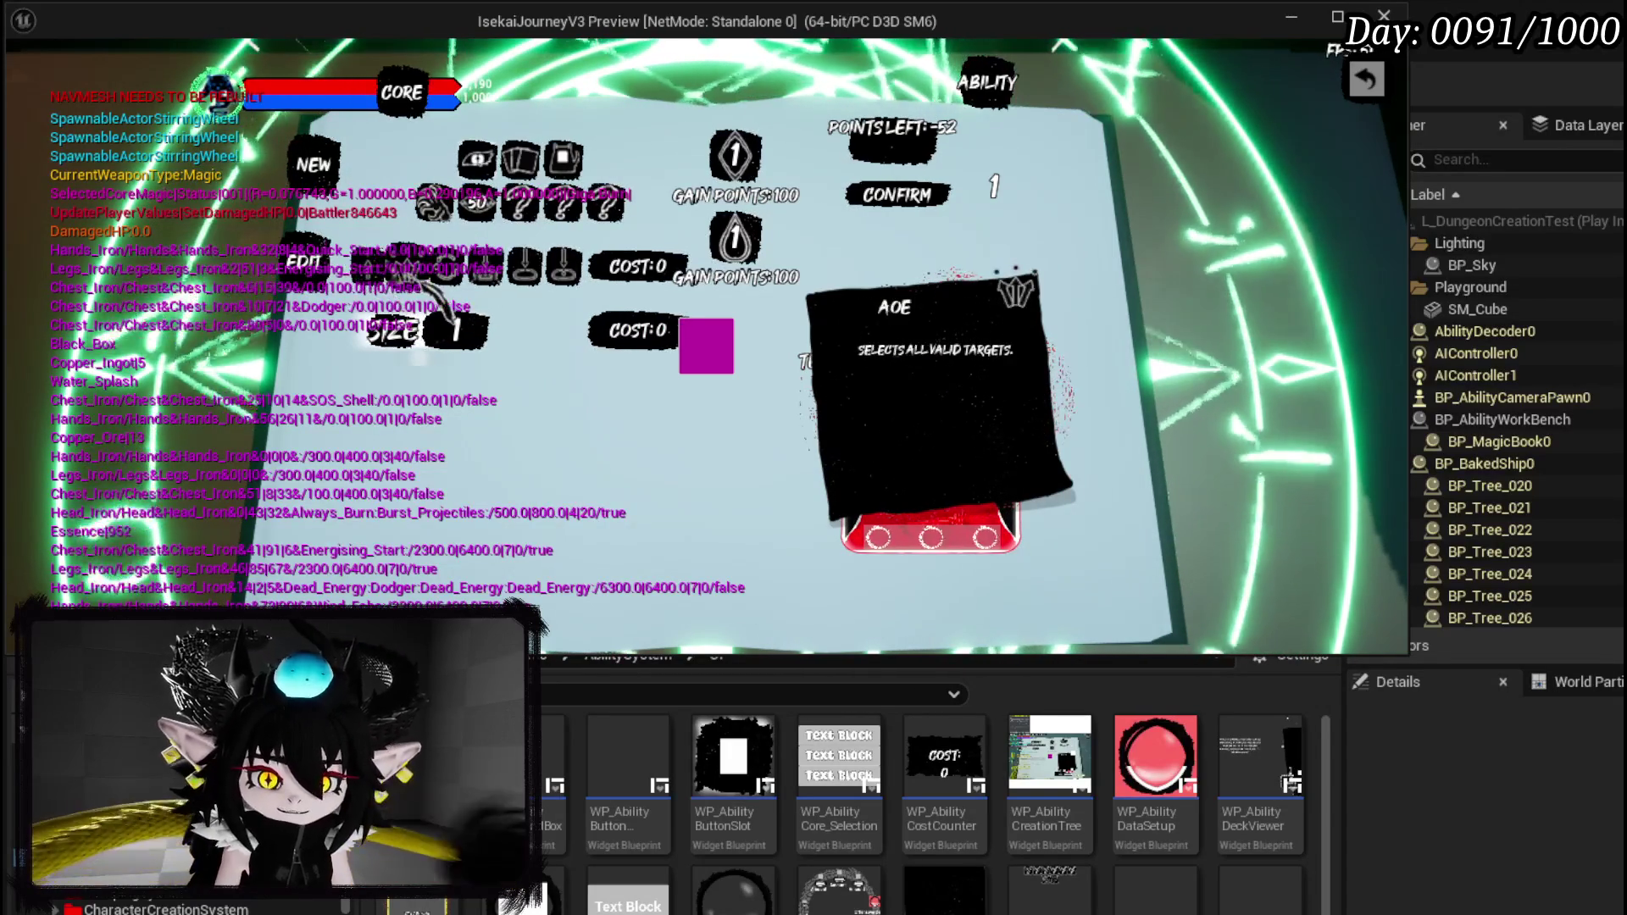
click(462, 293)
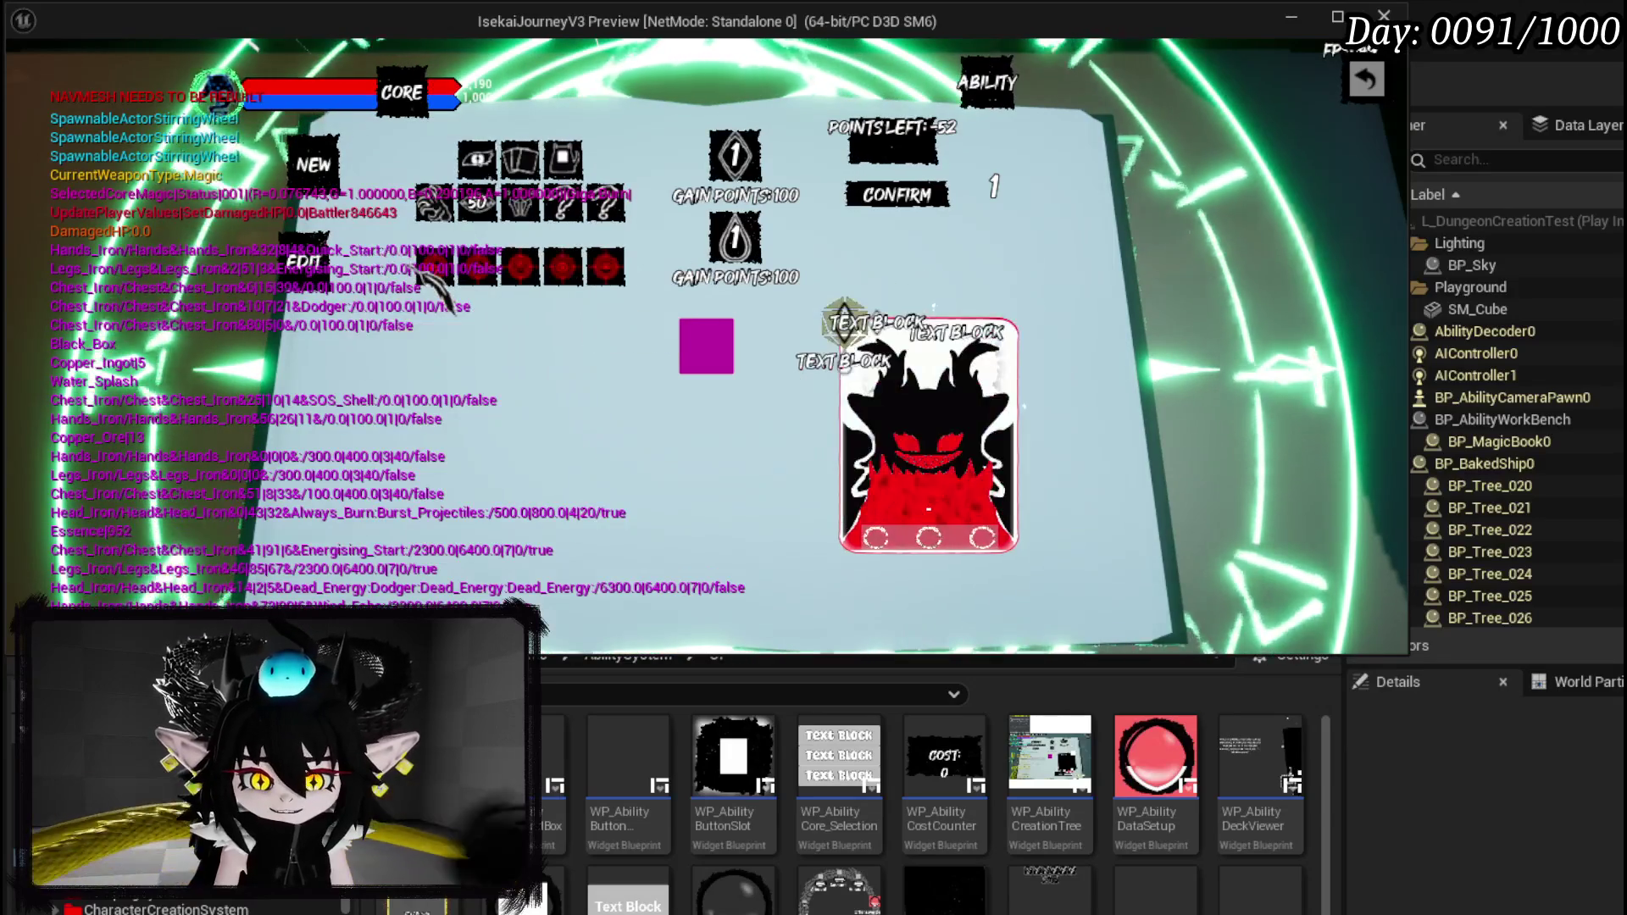
click(477, 270)
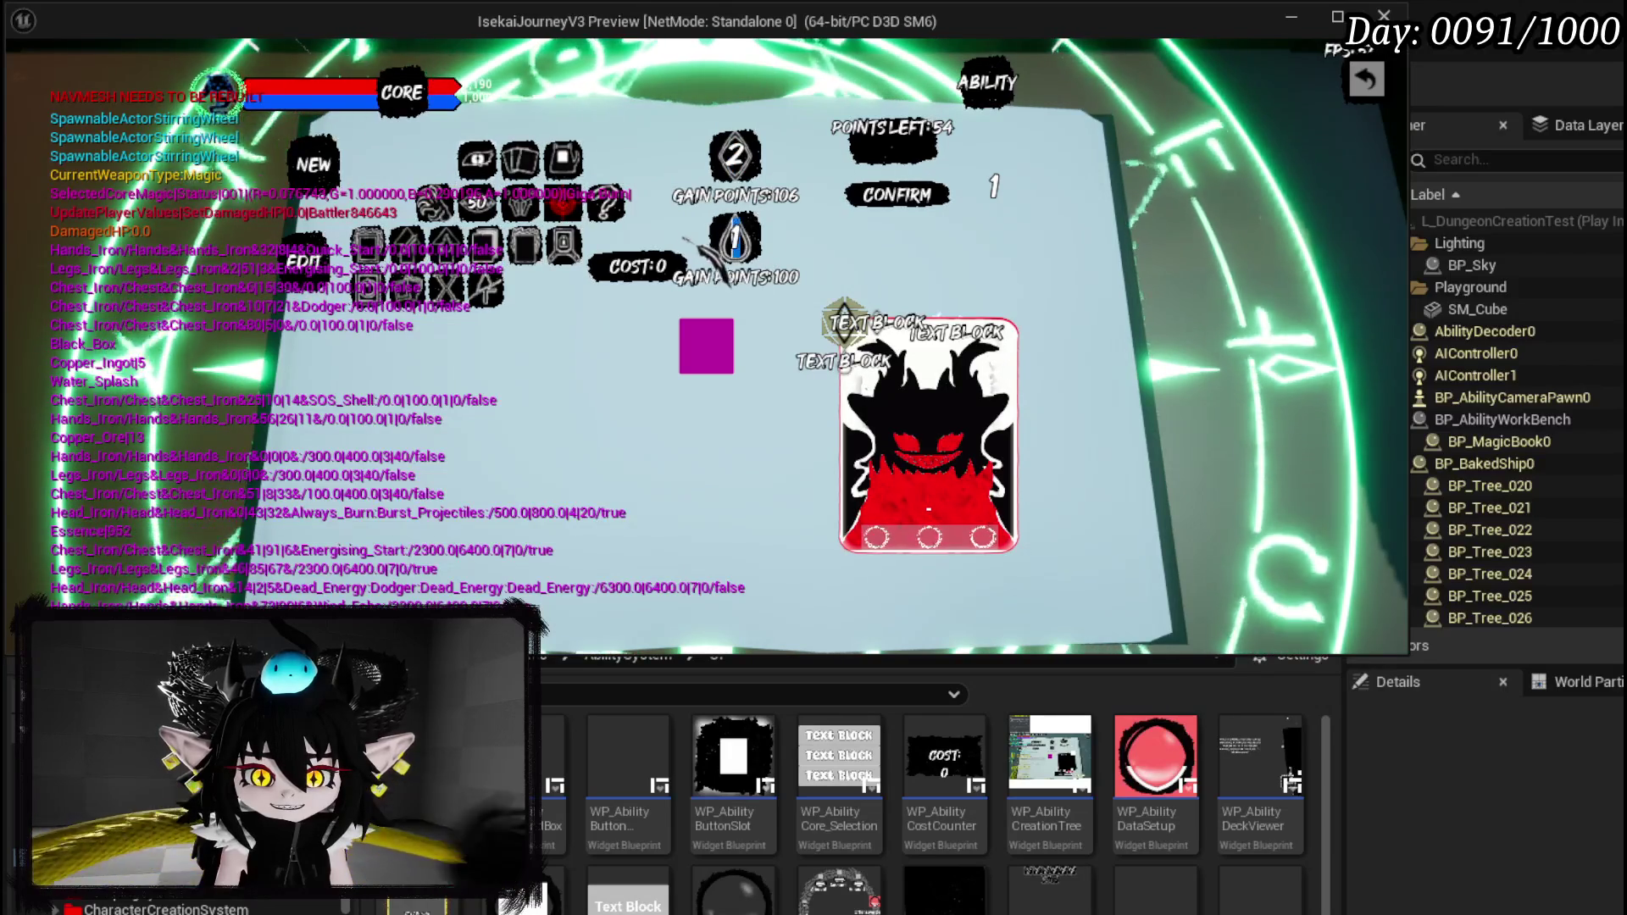
click(519, 222)
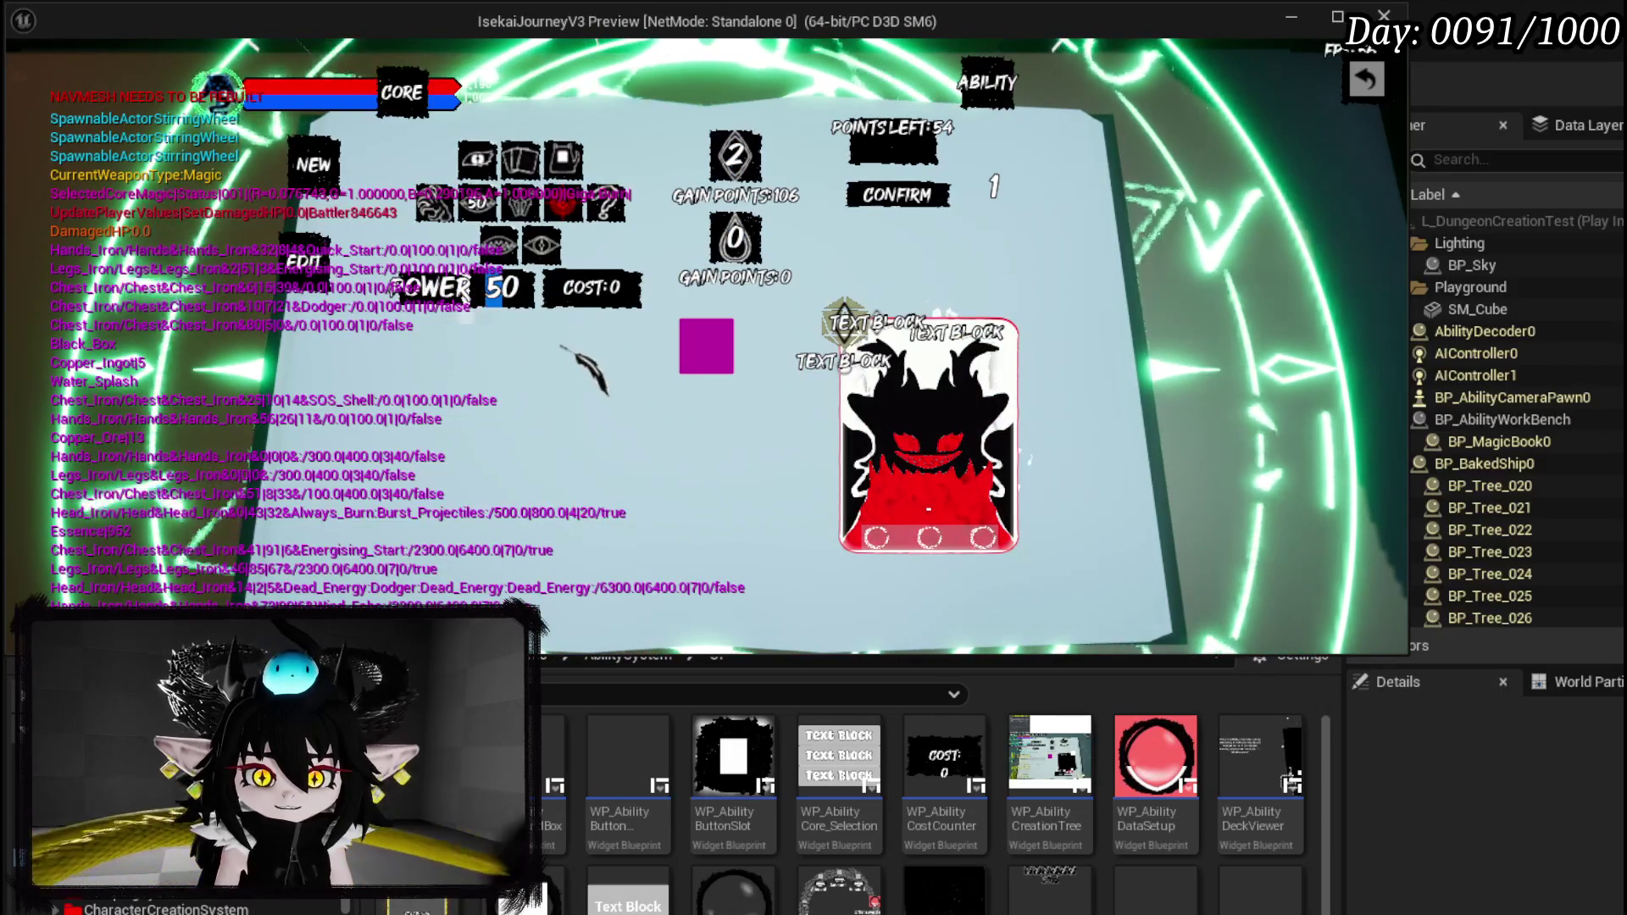
text(102)
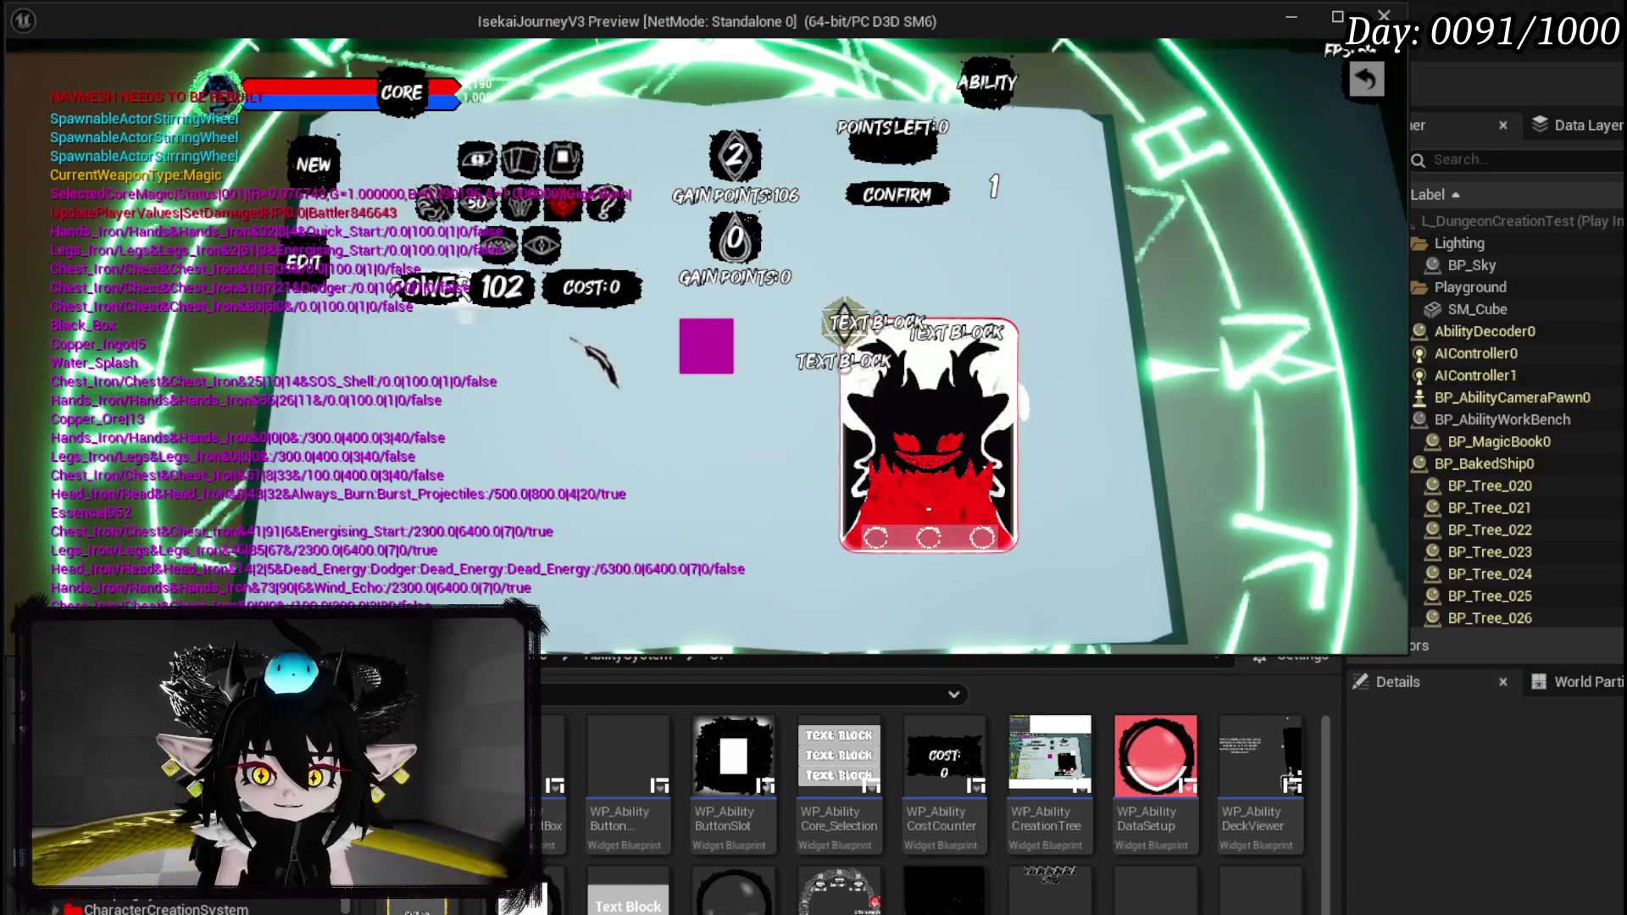
click(697, 342)
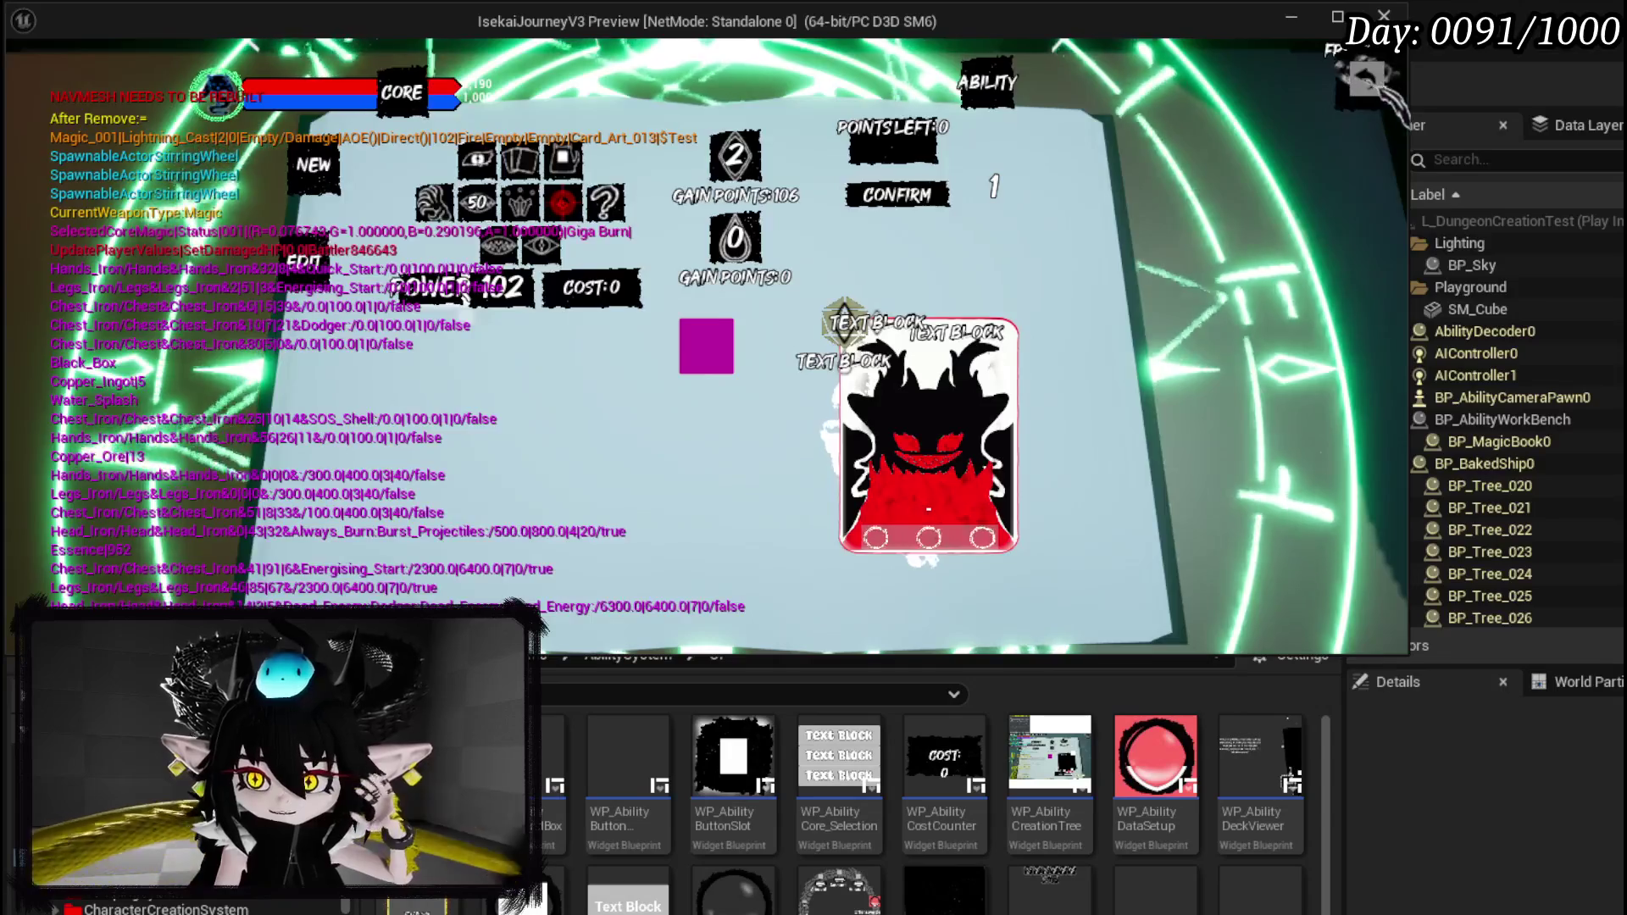
click(1364, 79)
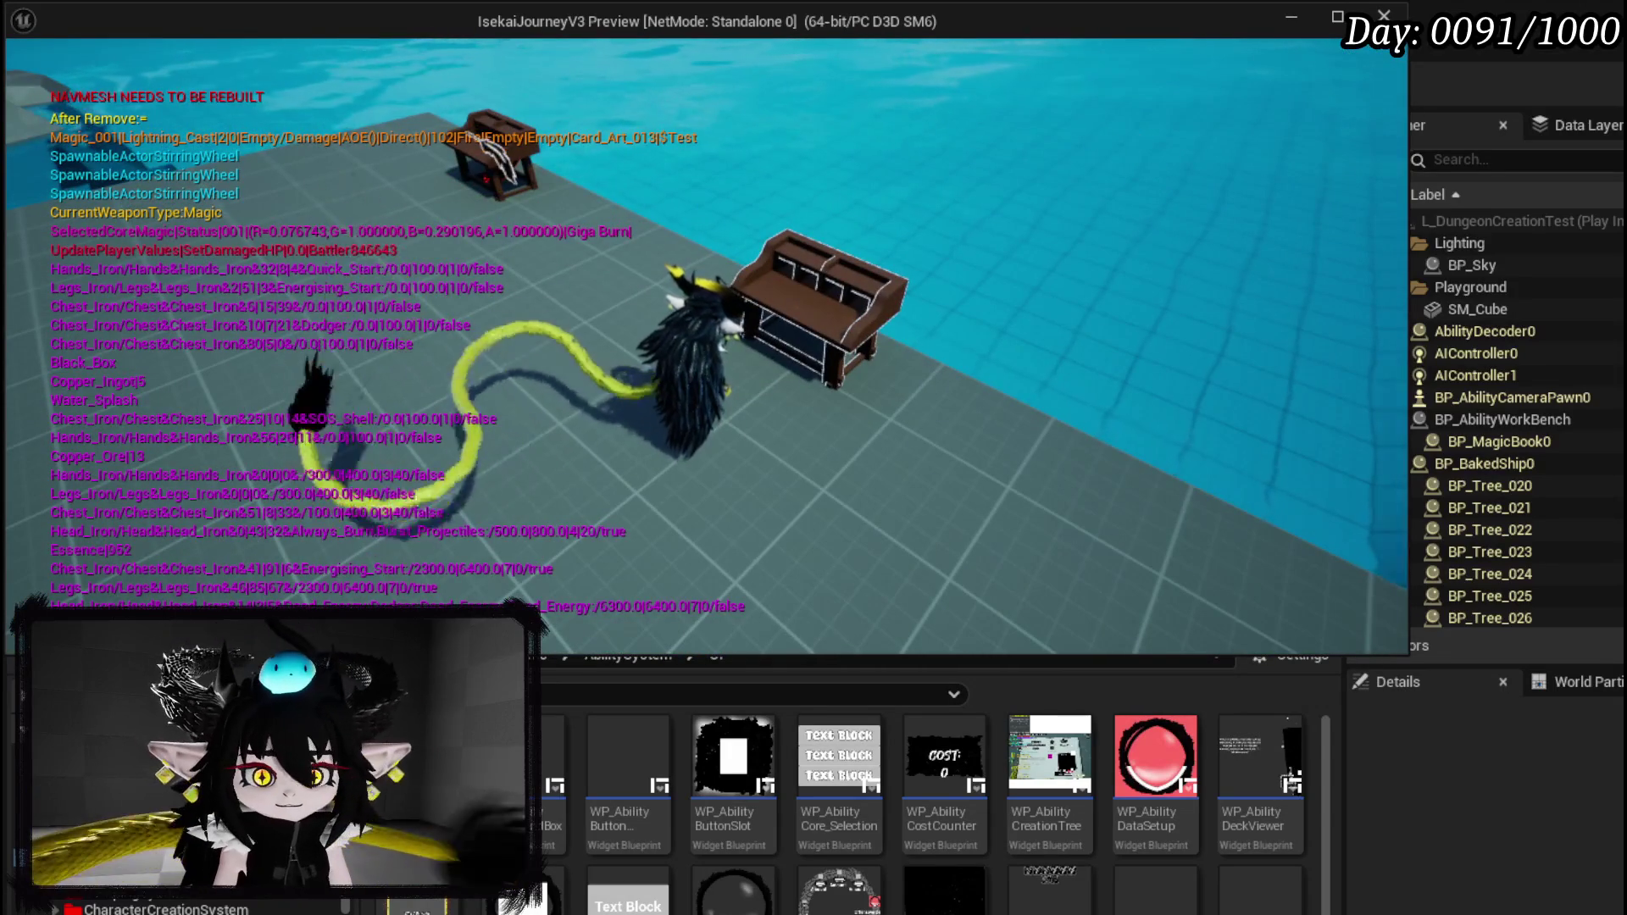
Scroll through the in-game card deck for the new card, then stop play.
key(e)
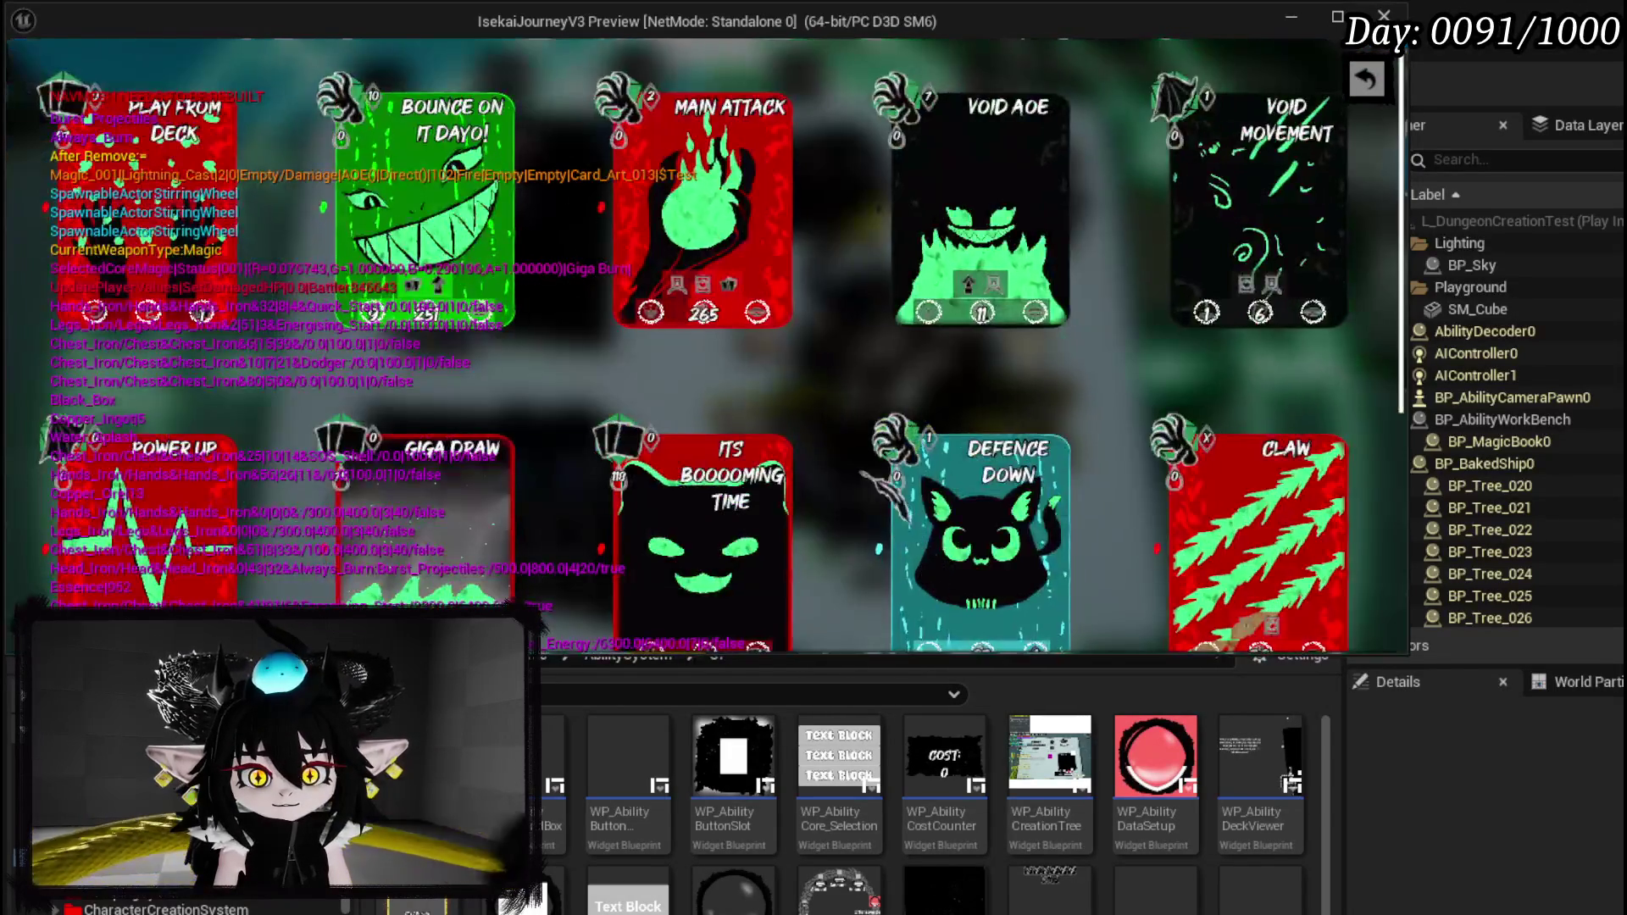
scroll(805, 360, down, 3)
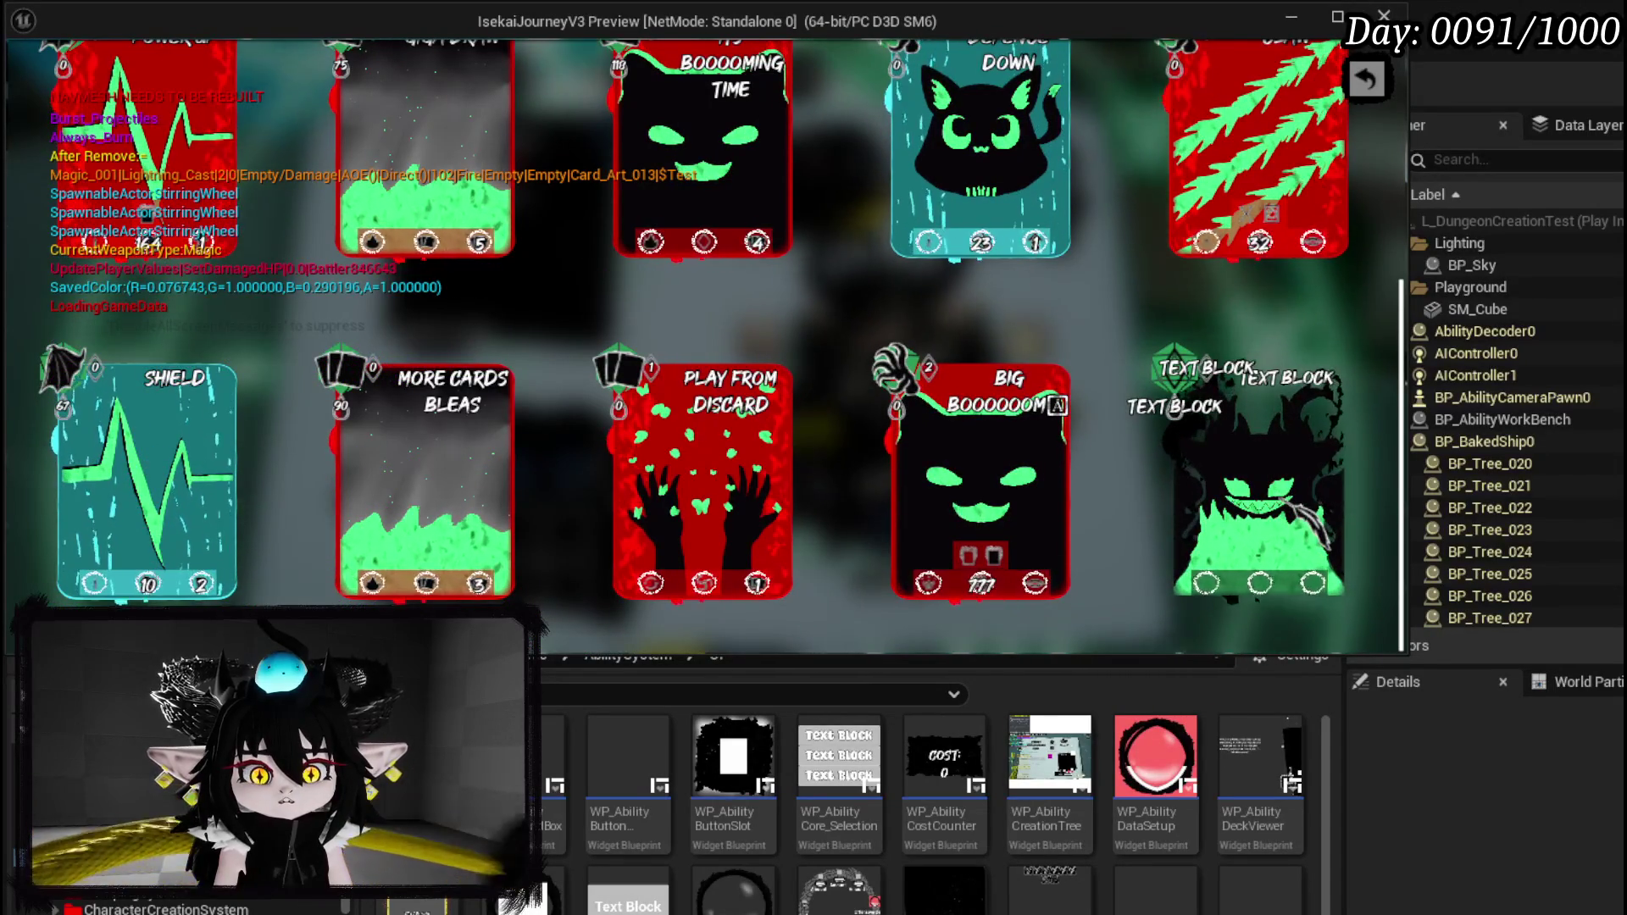
key(alt+Tab)
key(Escape)
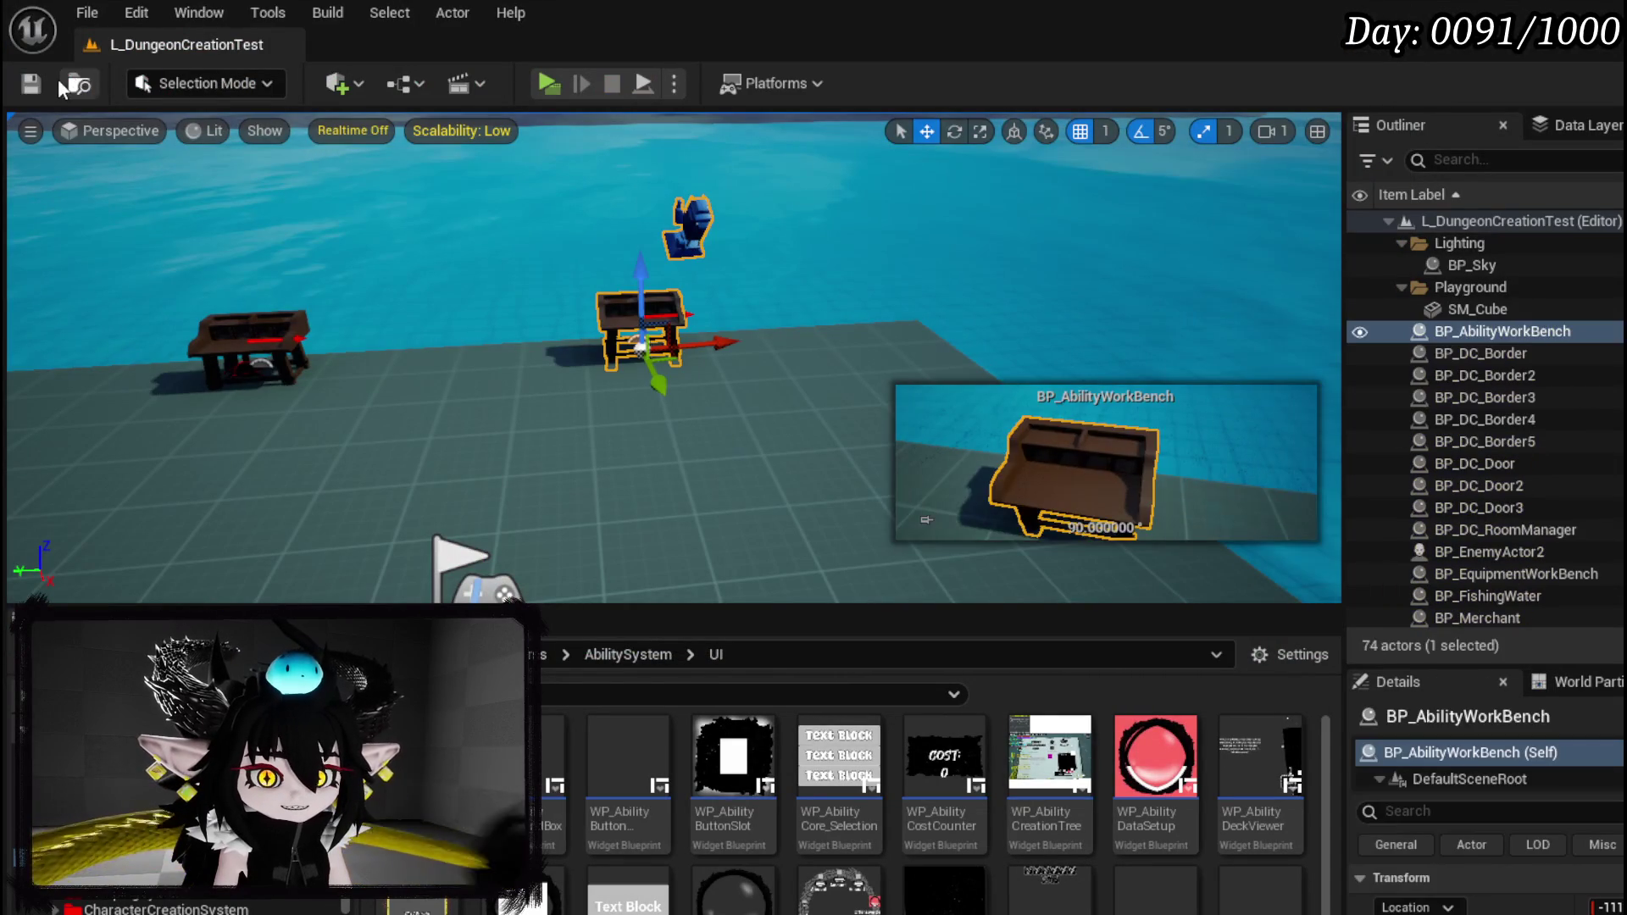
Save the level and open the AddAbilityToCore function graph.
key(ctrl+s)
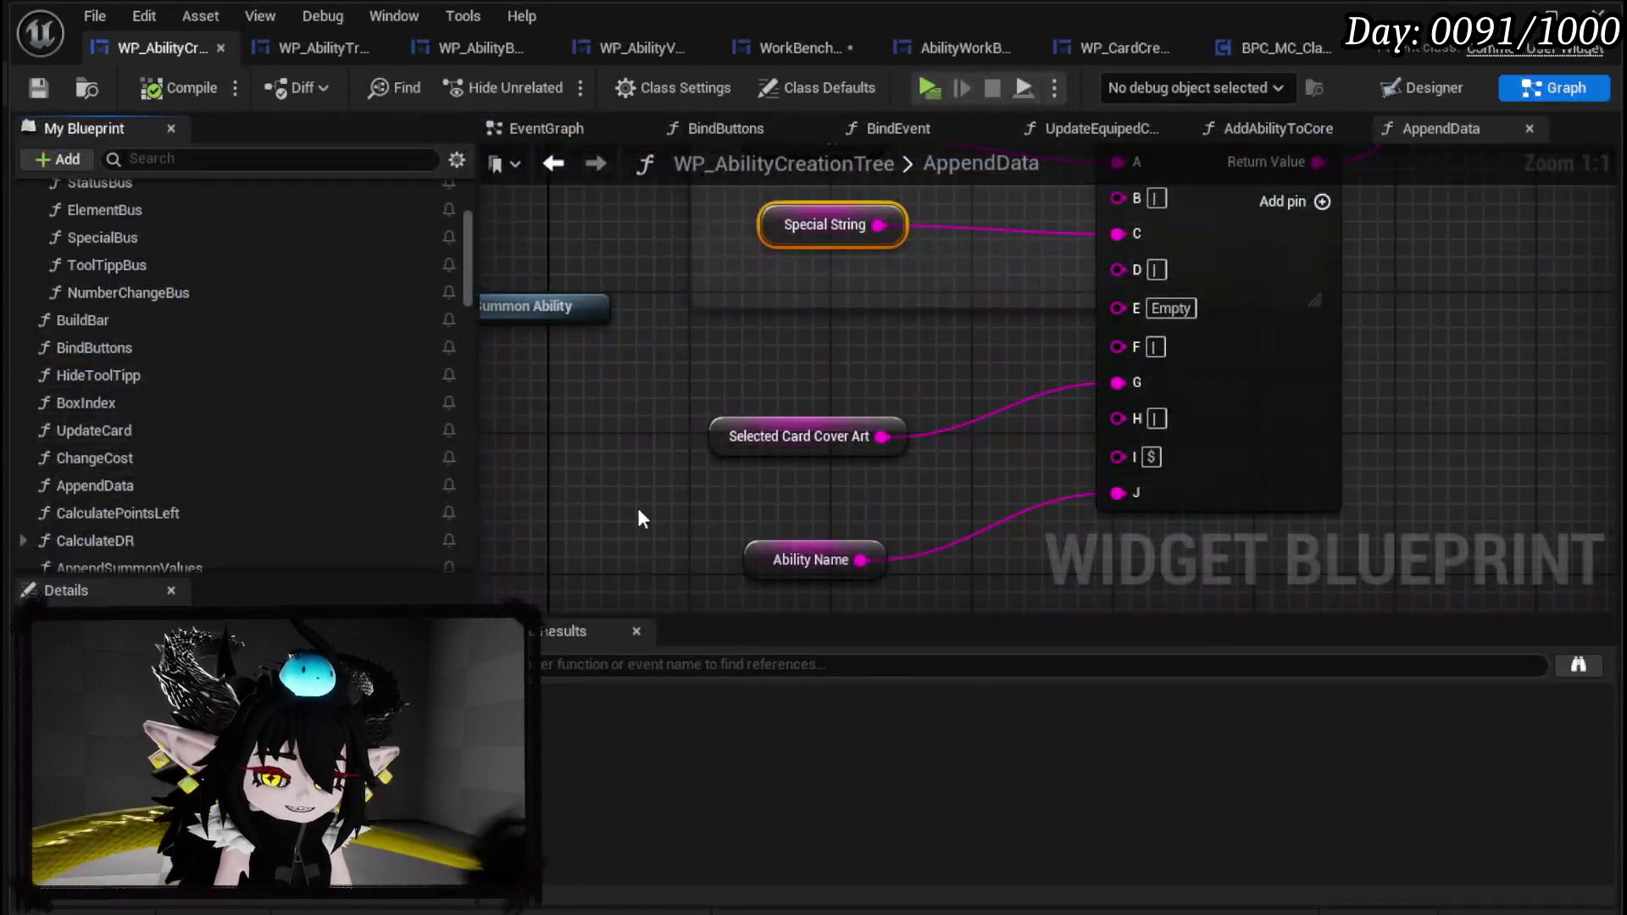
scroll(888, 371, down, 3)
drag(952, 546, 885, 893)
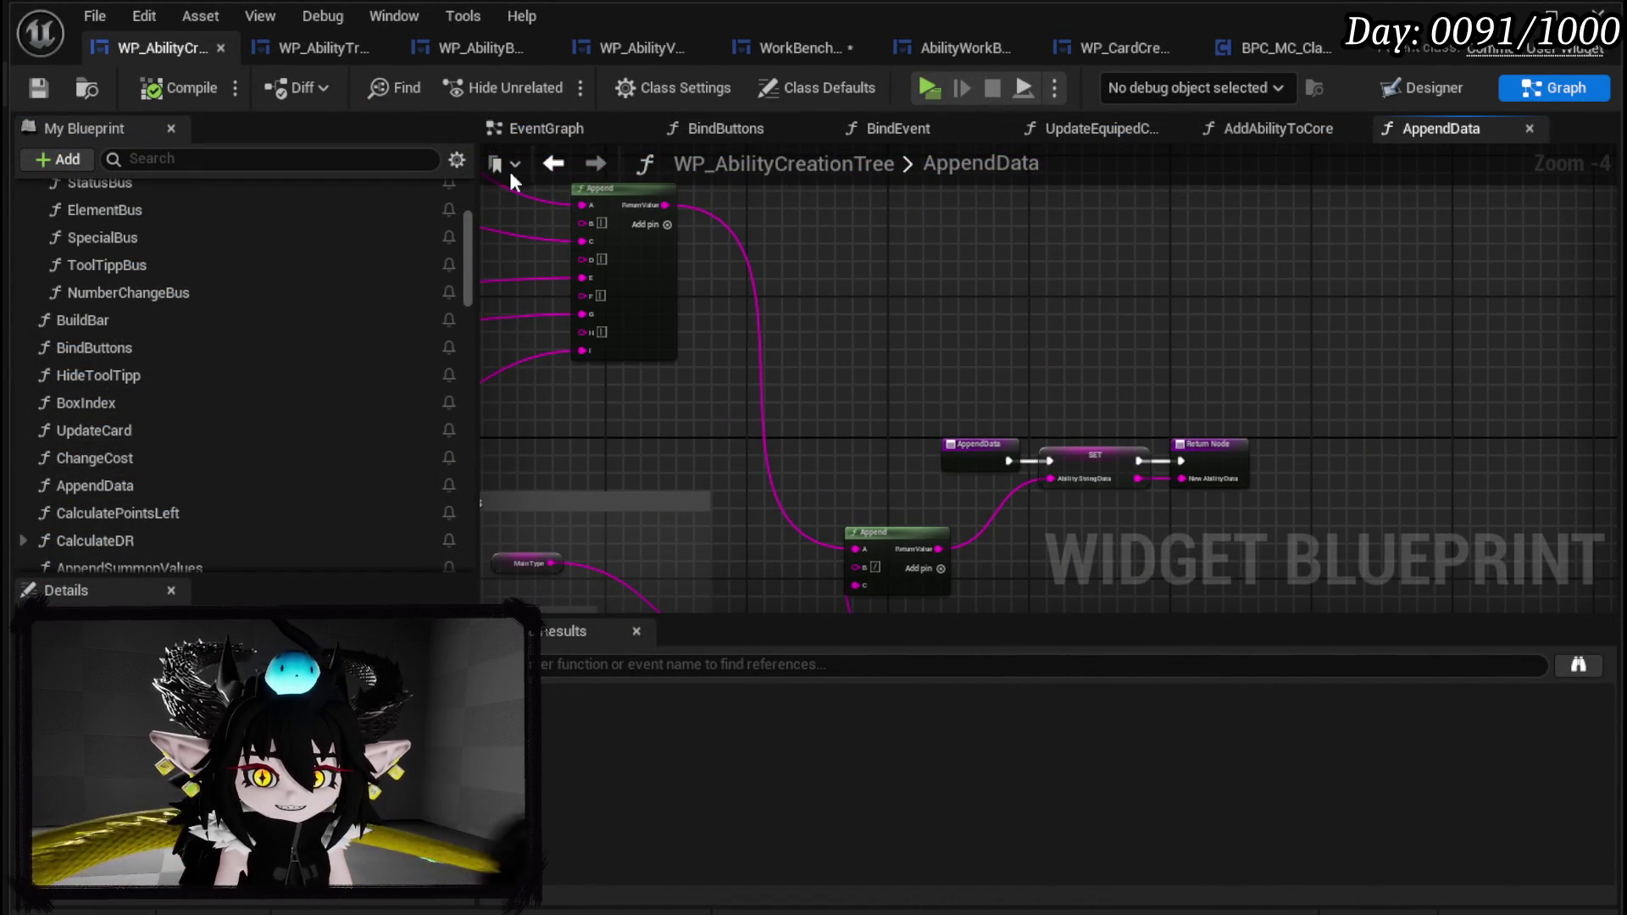
scroll(237, 435, down, 5)
click(113, 350)
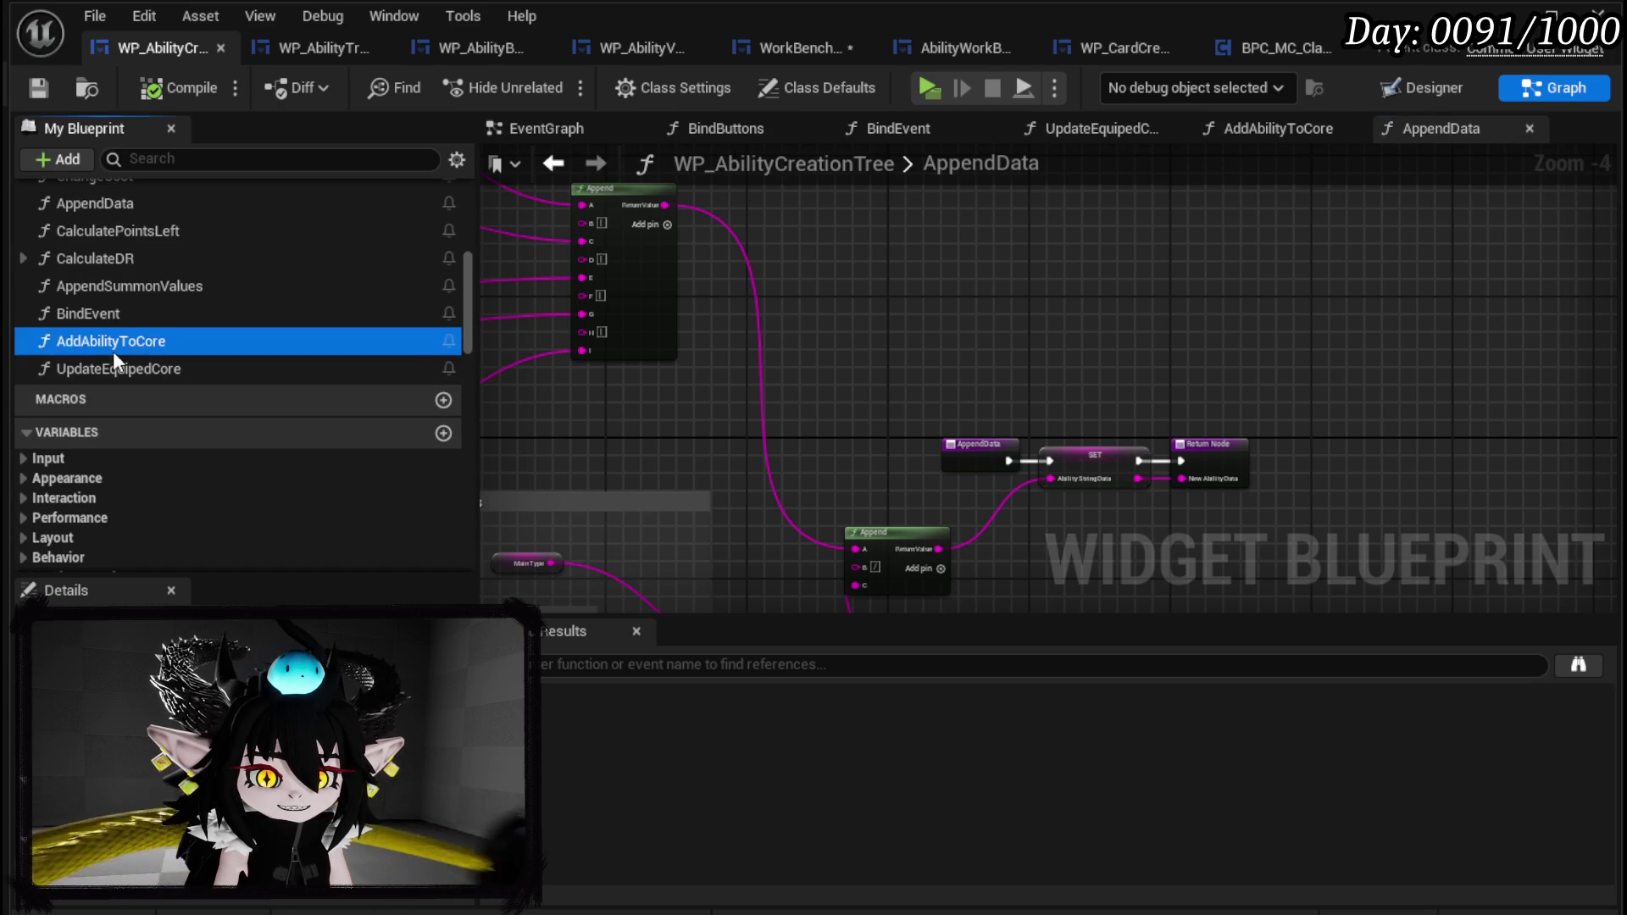
double_click(113, 351)
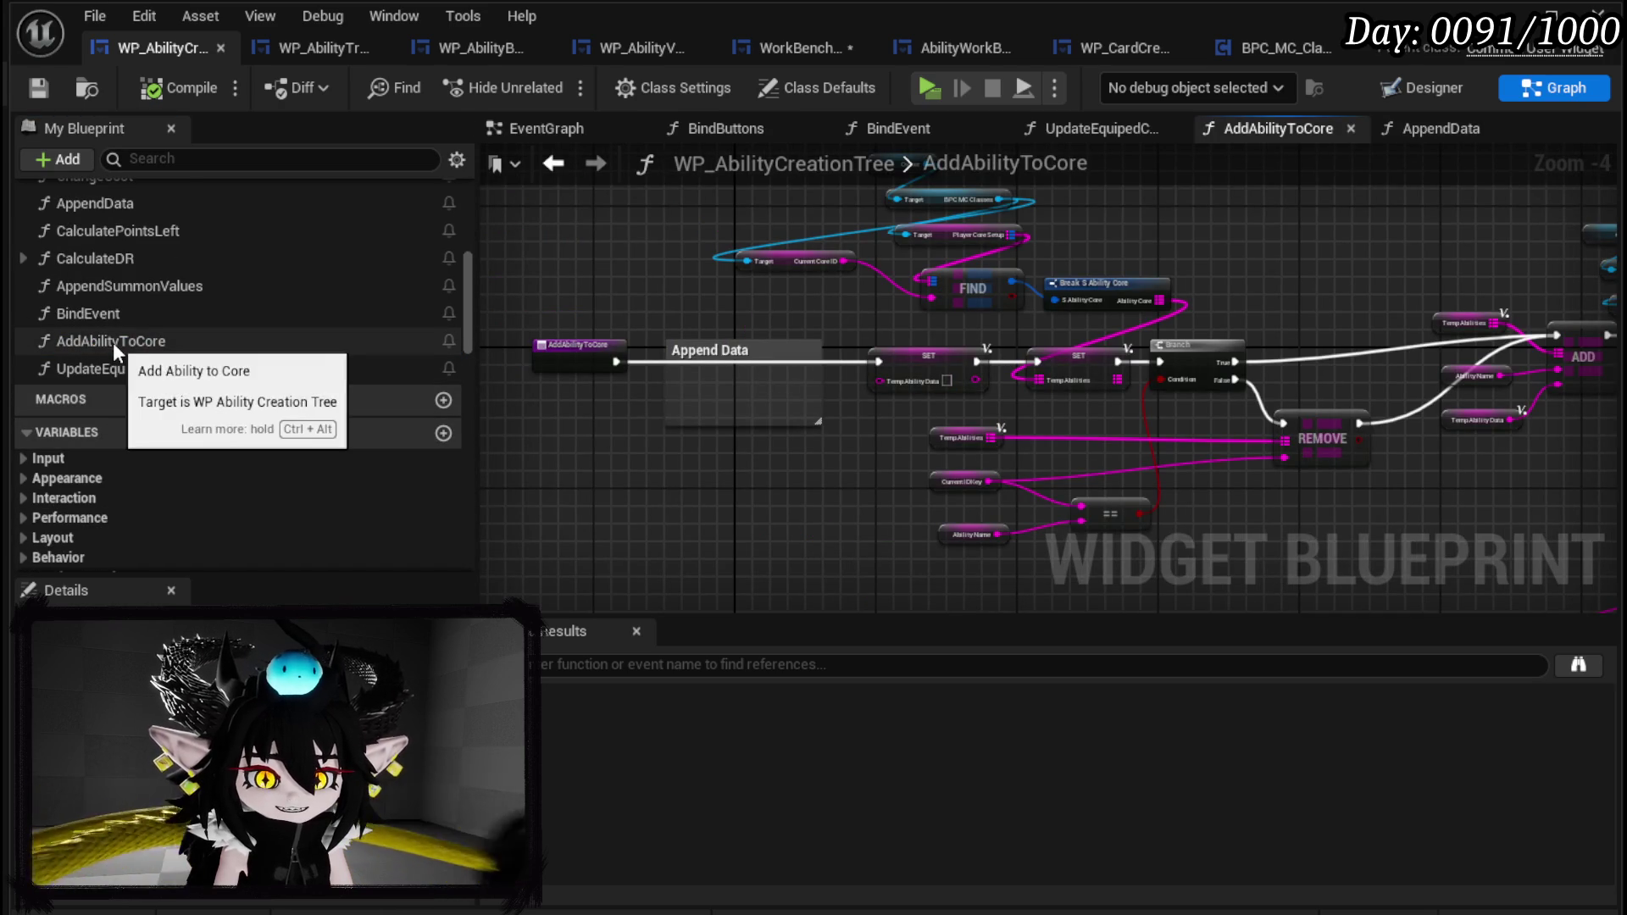
Place Append Data in the comment, wiring exec and New Ability Data into the SET node.
scroll(152, 342, up, 5)
mouse_move(154, 378)
mouse_down()
mouse_move(419, 401)
mouse_move(678, 390)
mouse_up()
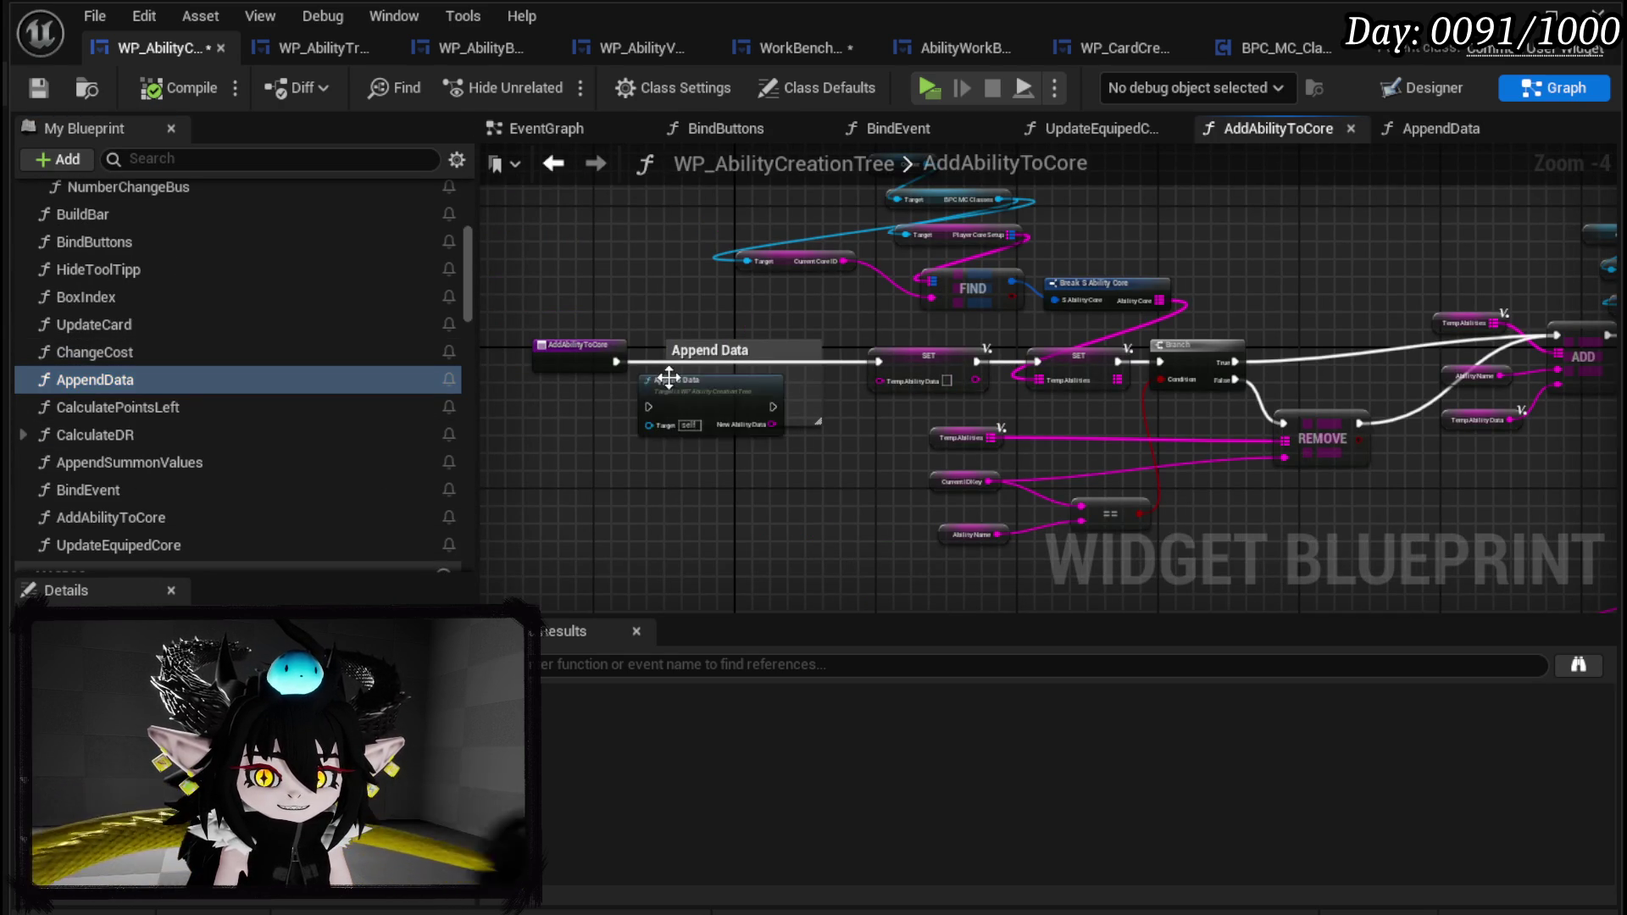
scroll(678, 390, up, 5)
key(q)
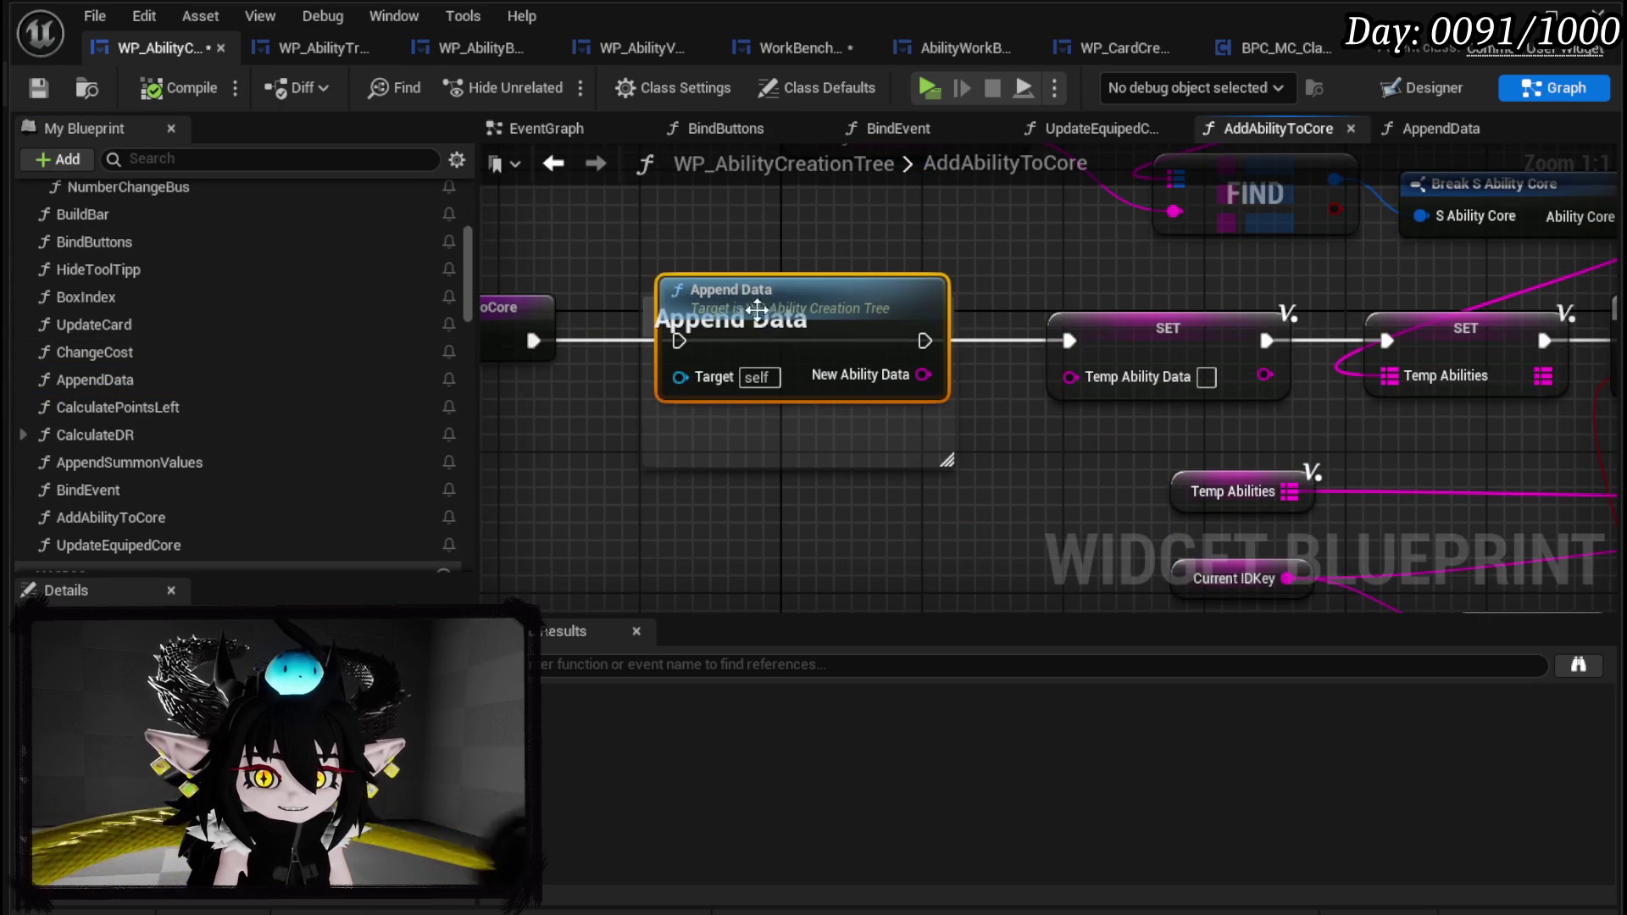
drag(534, 341, 679, 341)
drag(925, 341, 1049, 352)
drag(923, 373, 1071, 375)
Keep Append Data's position in its comment, save the blueprint, and return to the level.
click(848, 441)
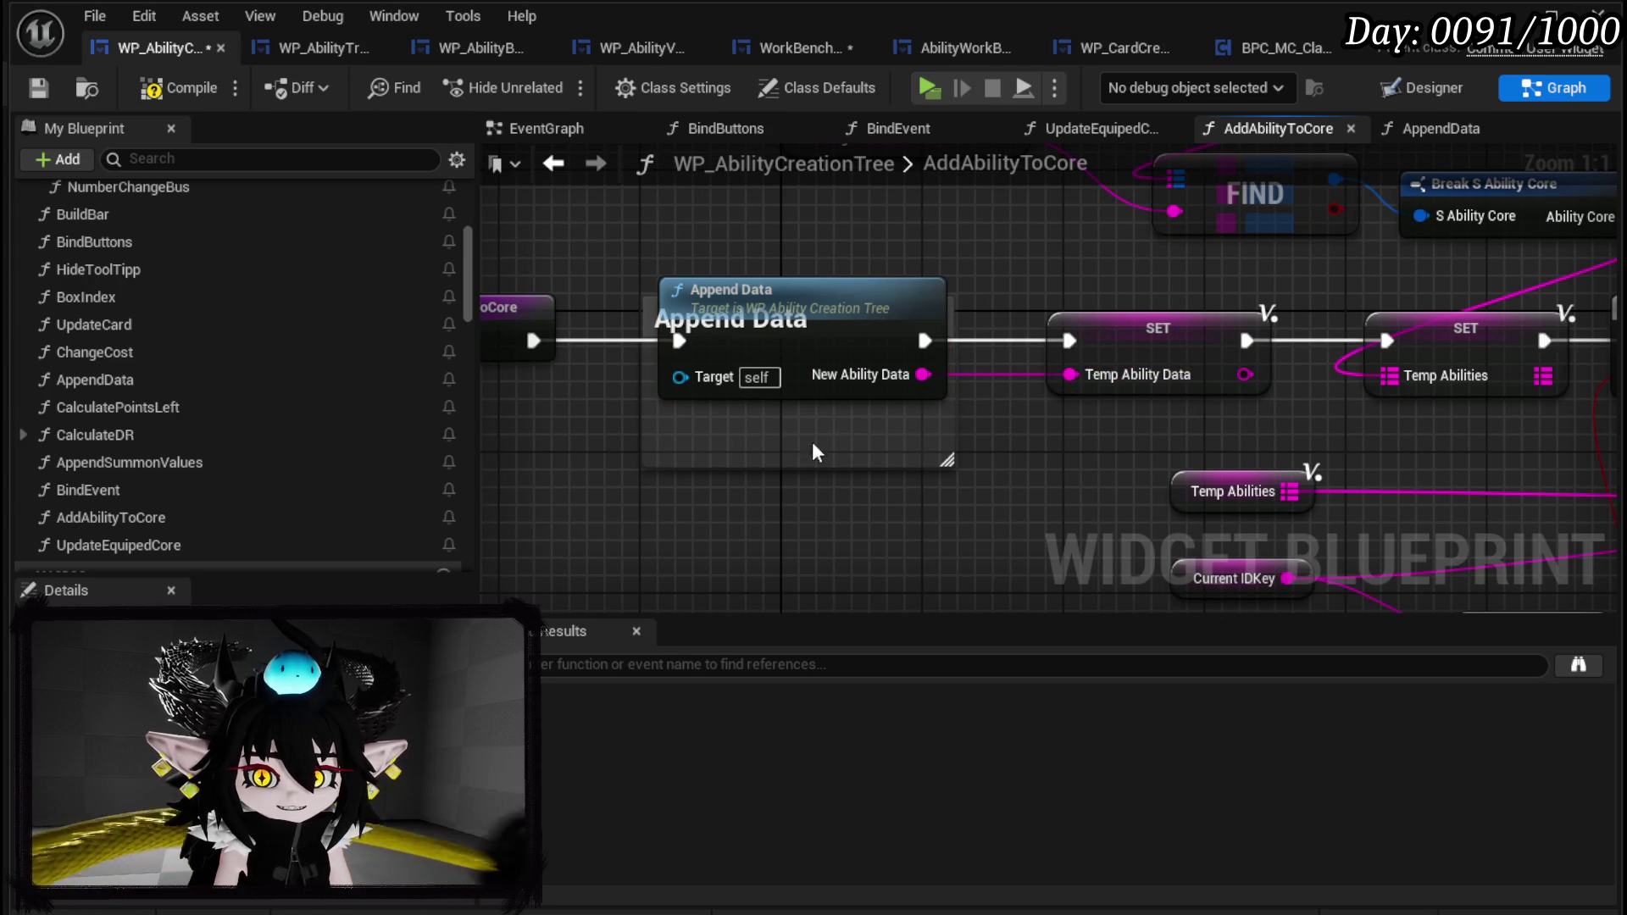
click(658, 301)
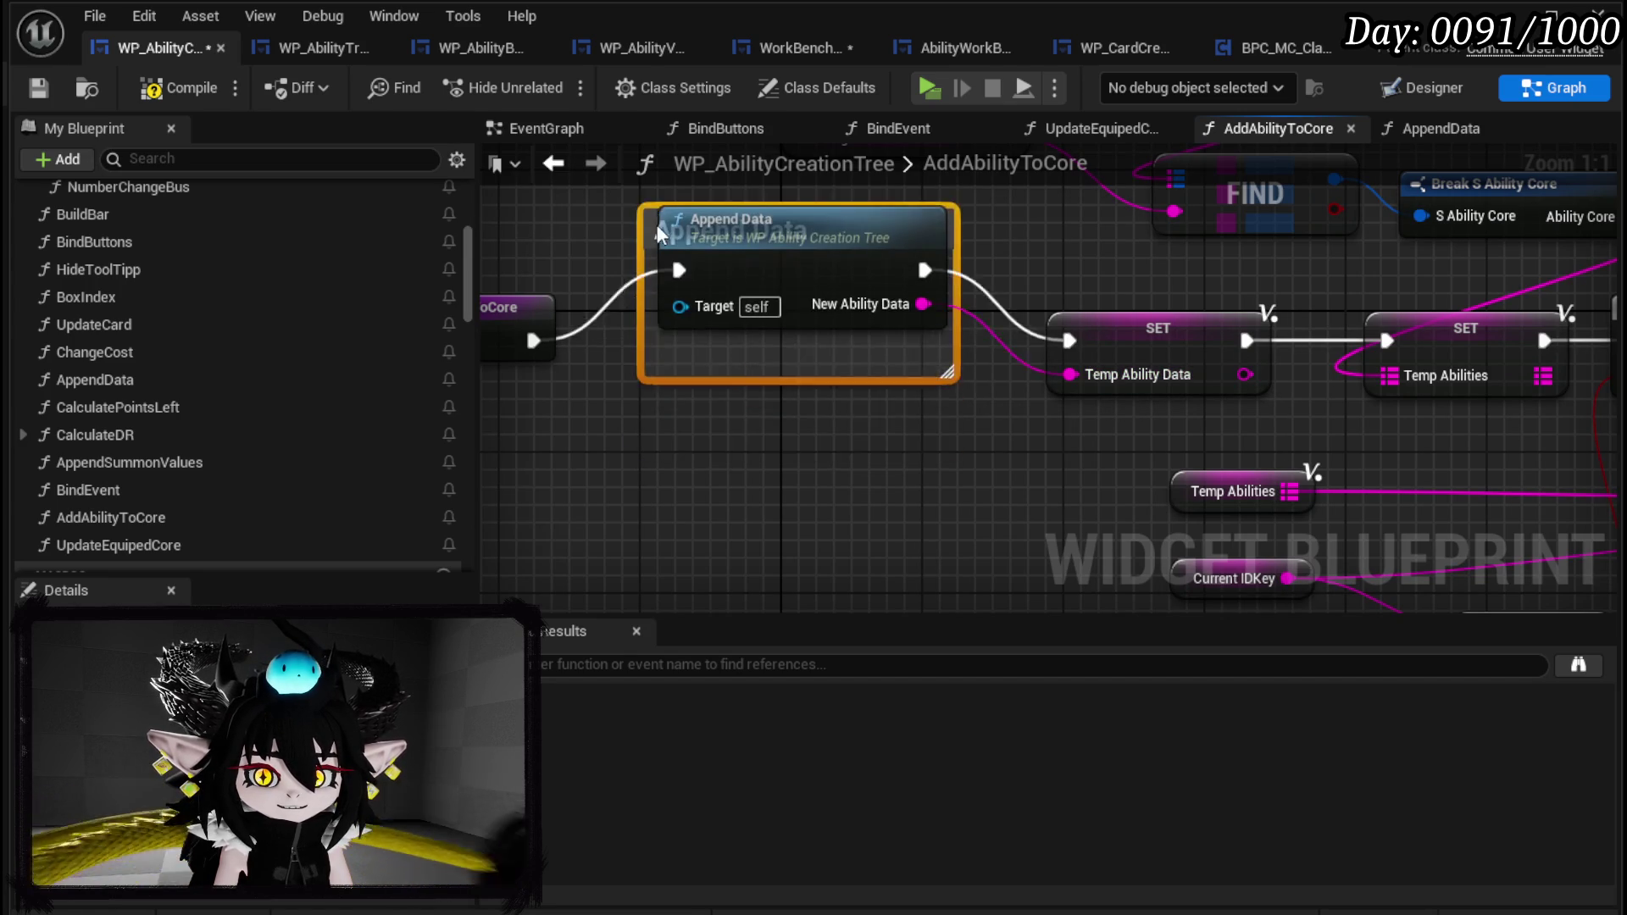
drag(792, 298, 789, 334)
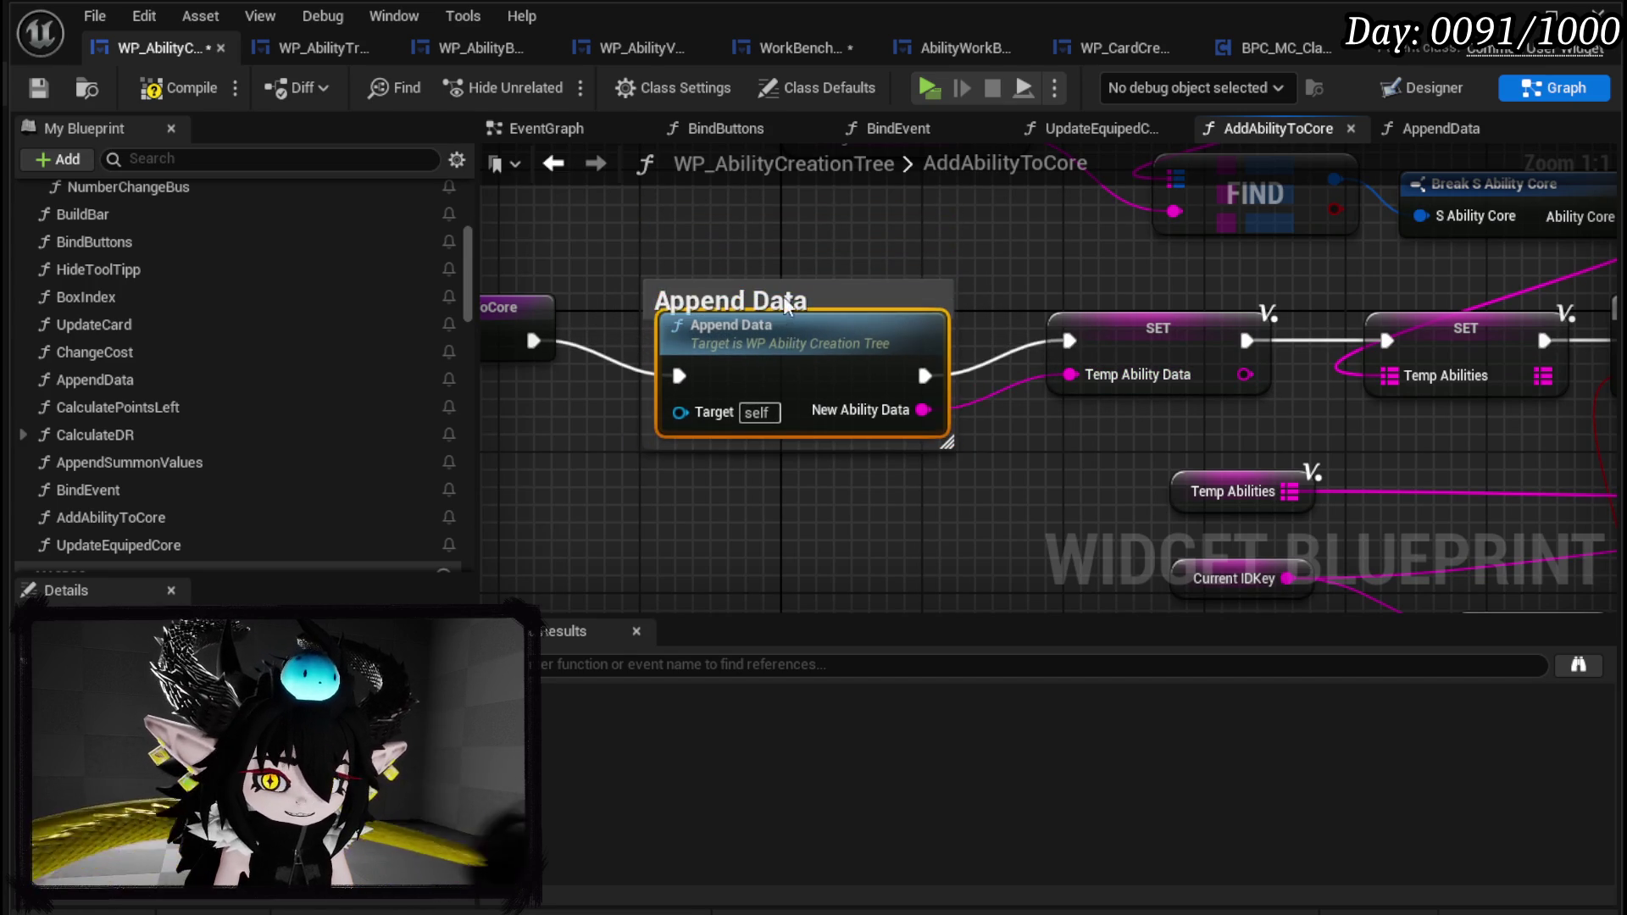
click(925, 284)
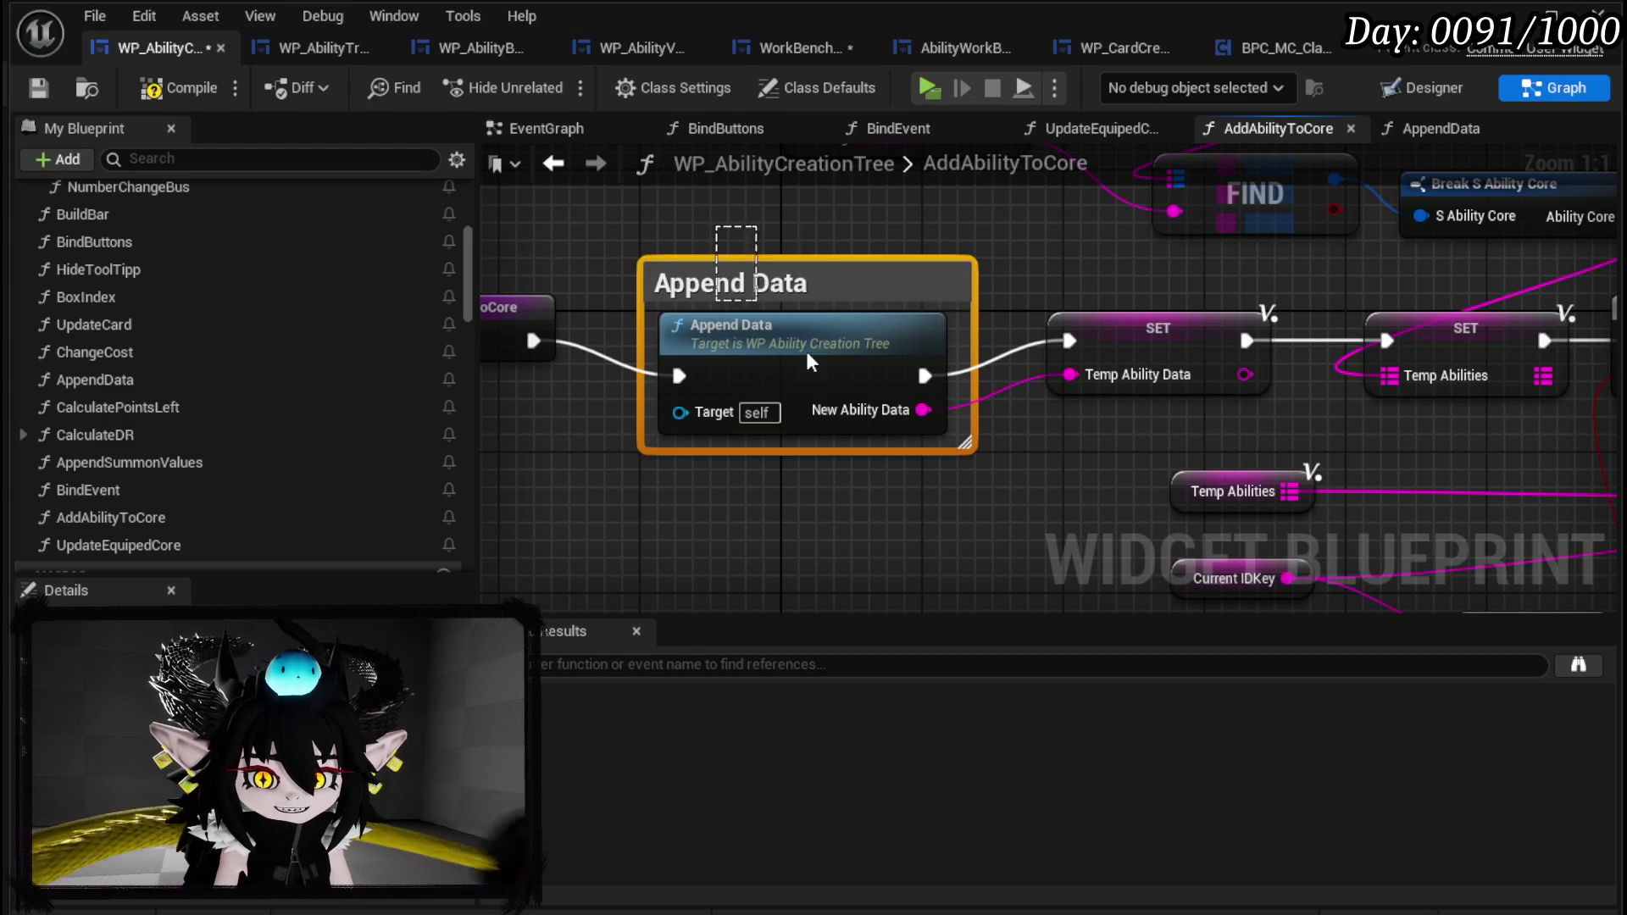
key(ctrl+z)
click(845, 459)
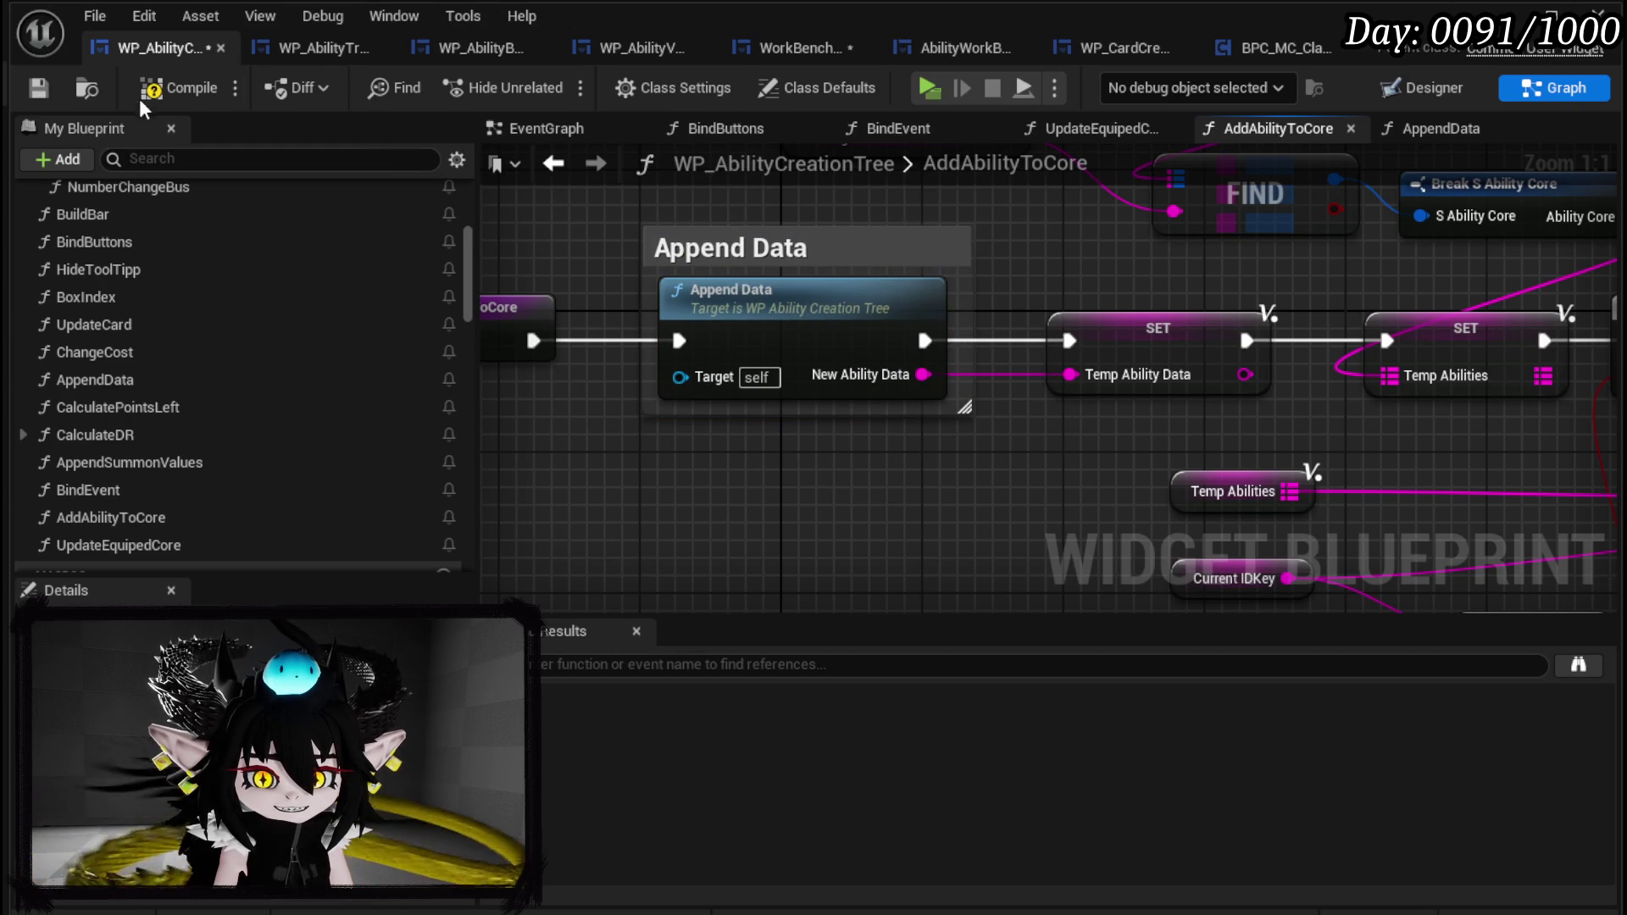
click(37, 100)
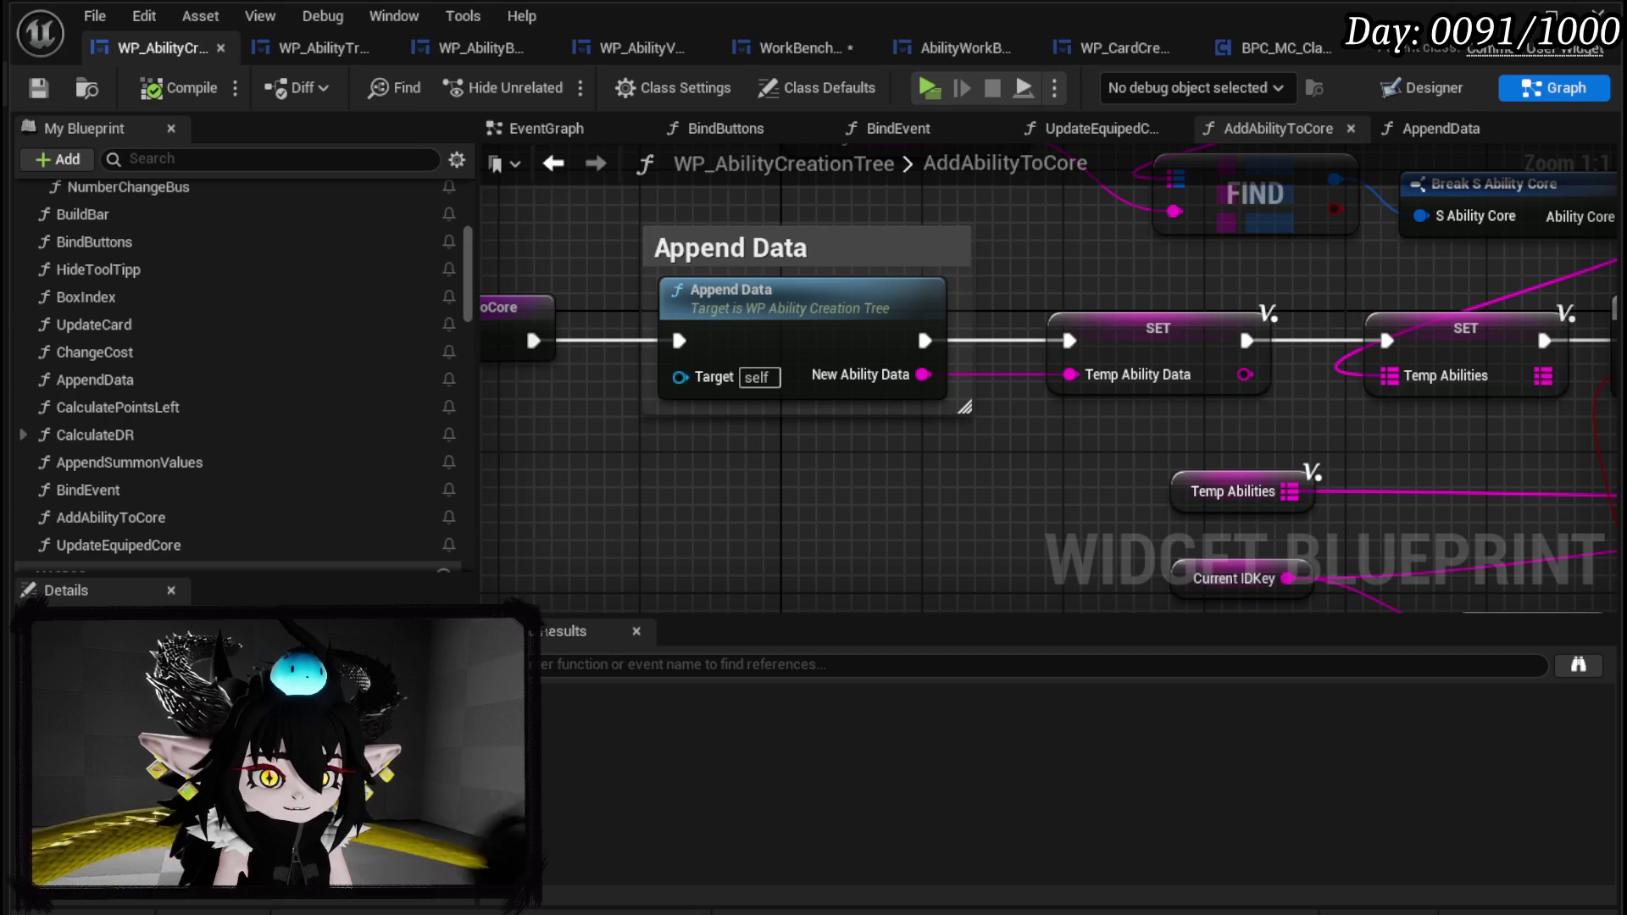
click(1600, 13)
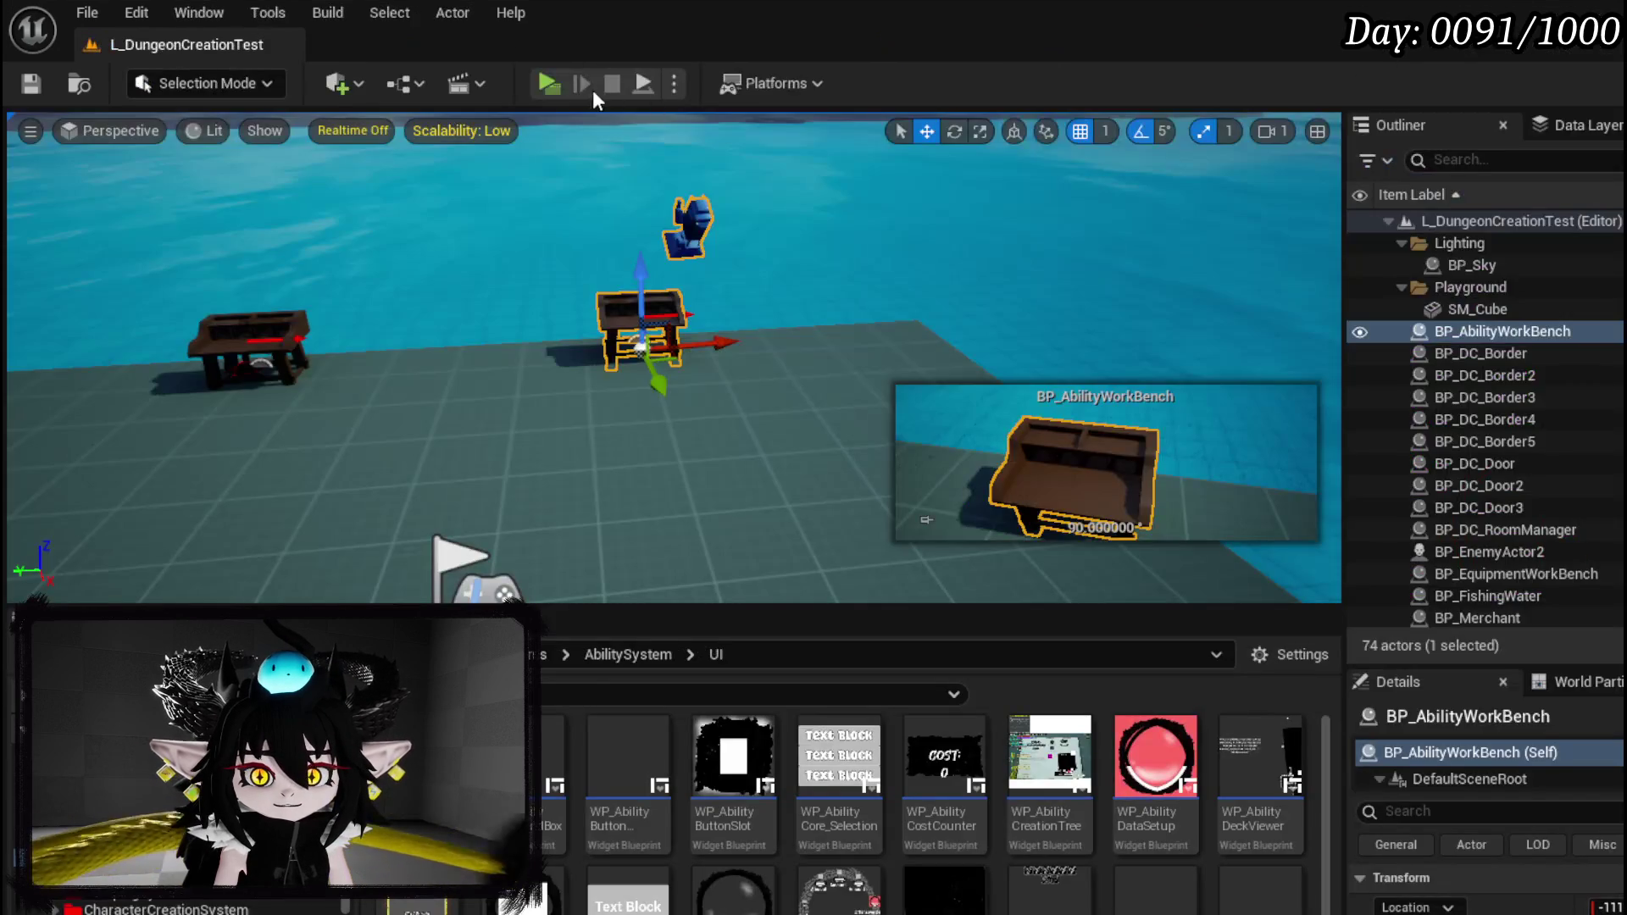
Start play and set the new ability's Power to 250.
click(547, 83)
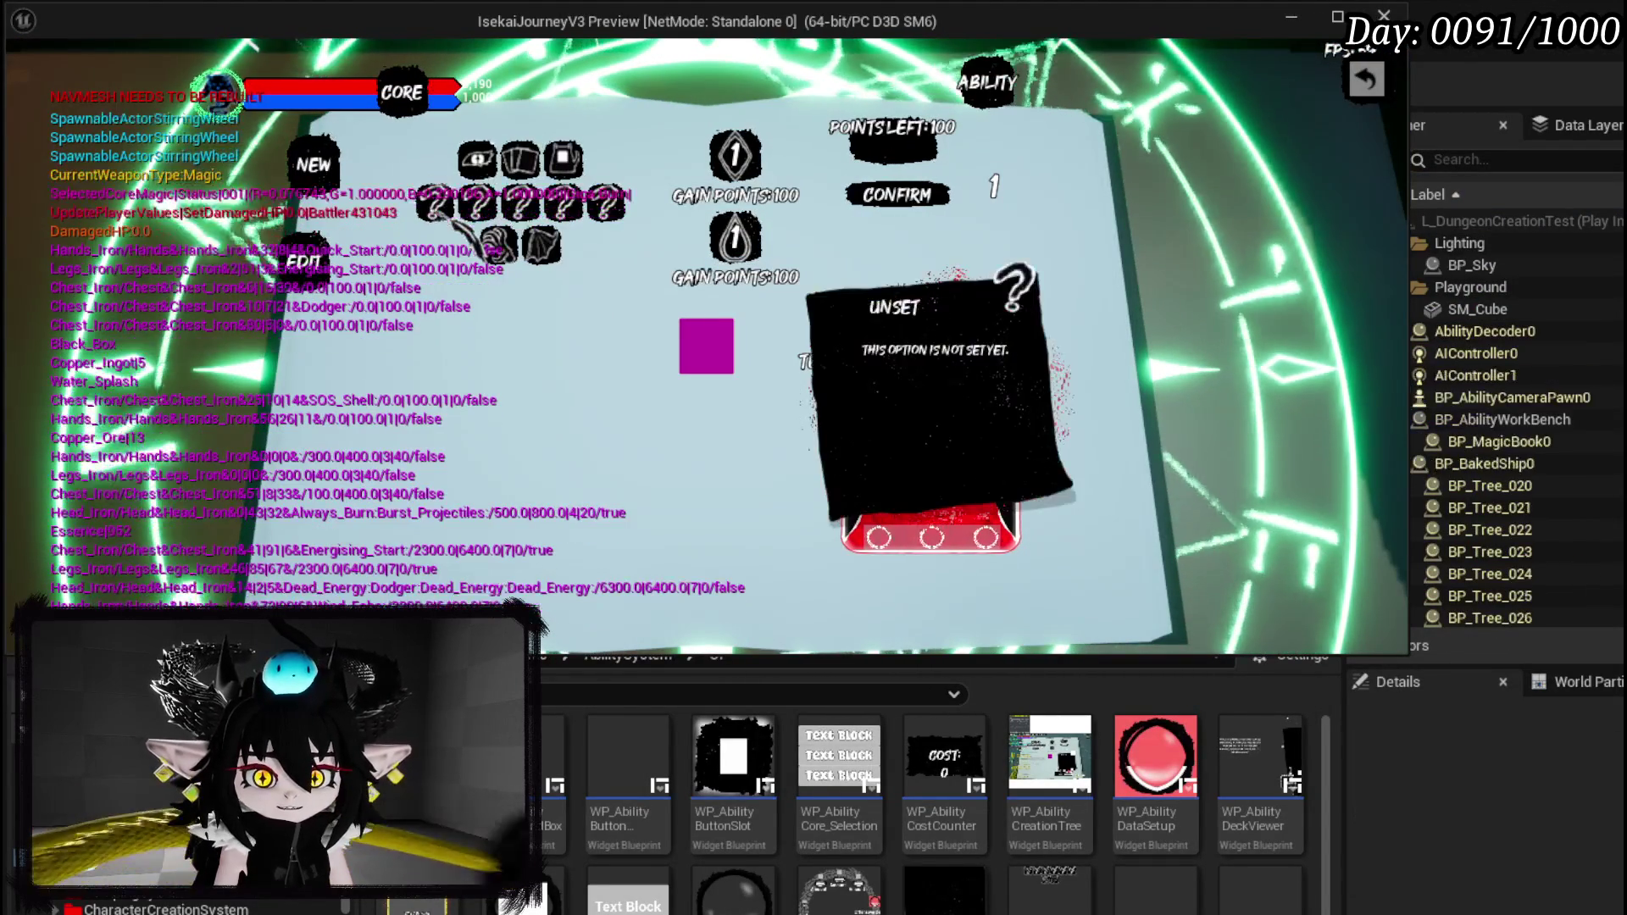
click(502, 289)
text(2)
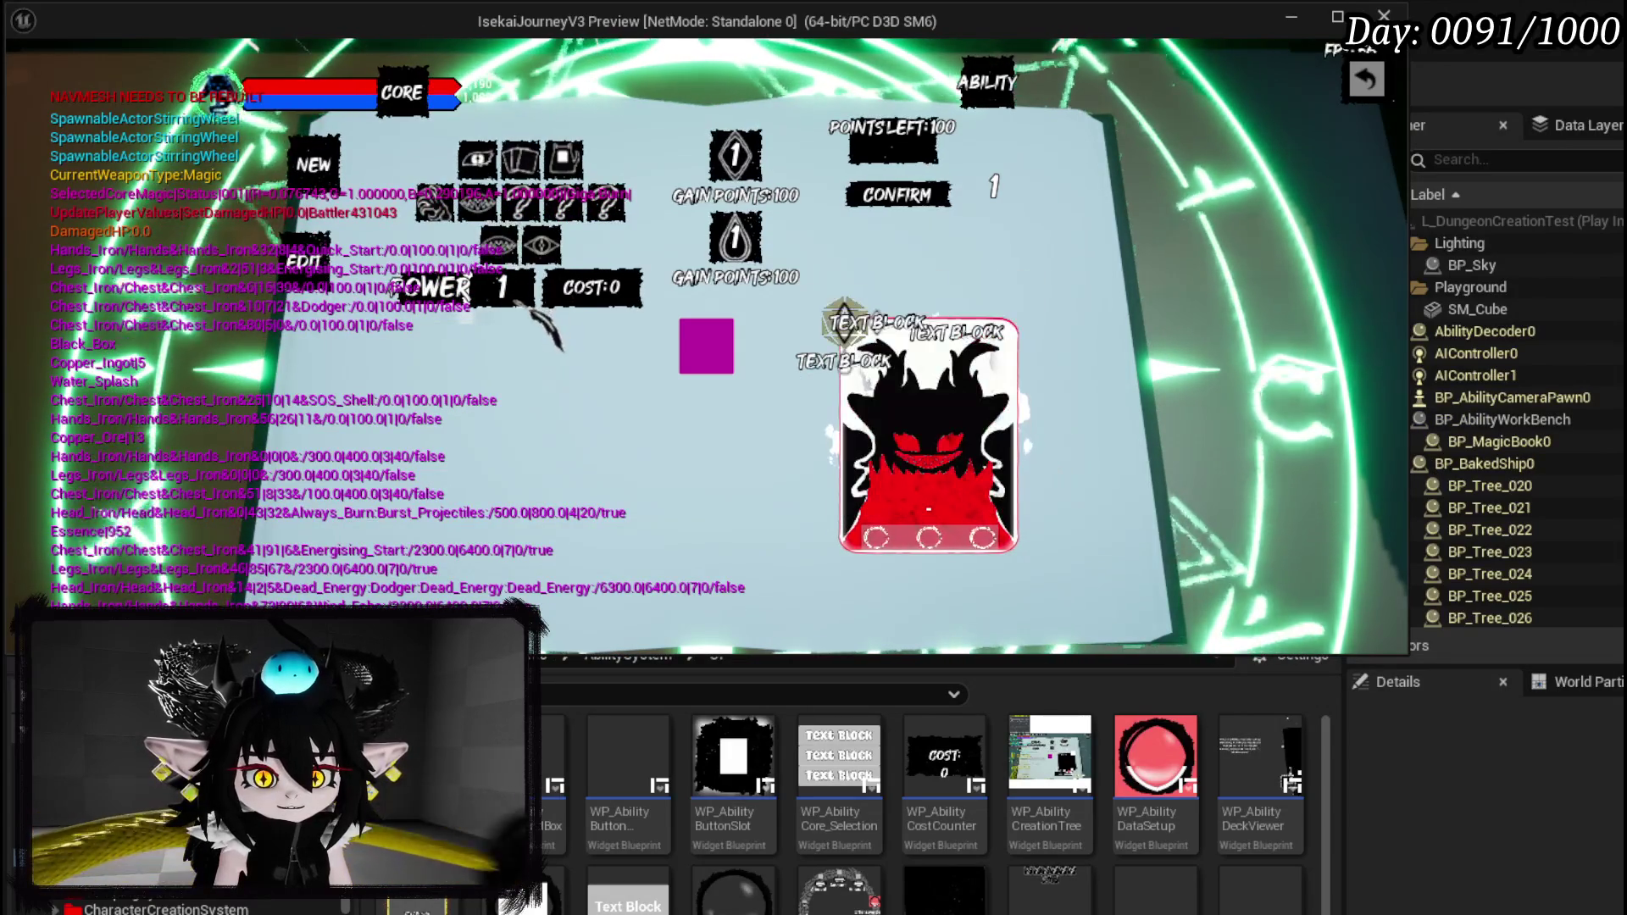
text(50)
key(Return)
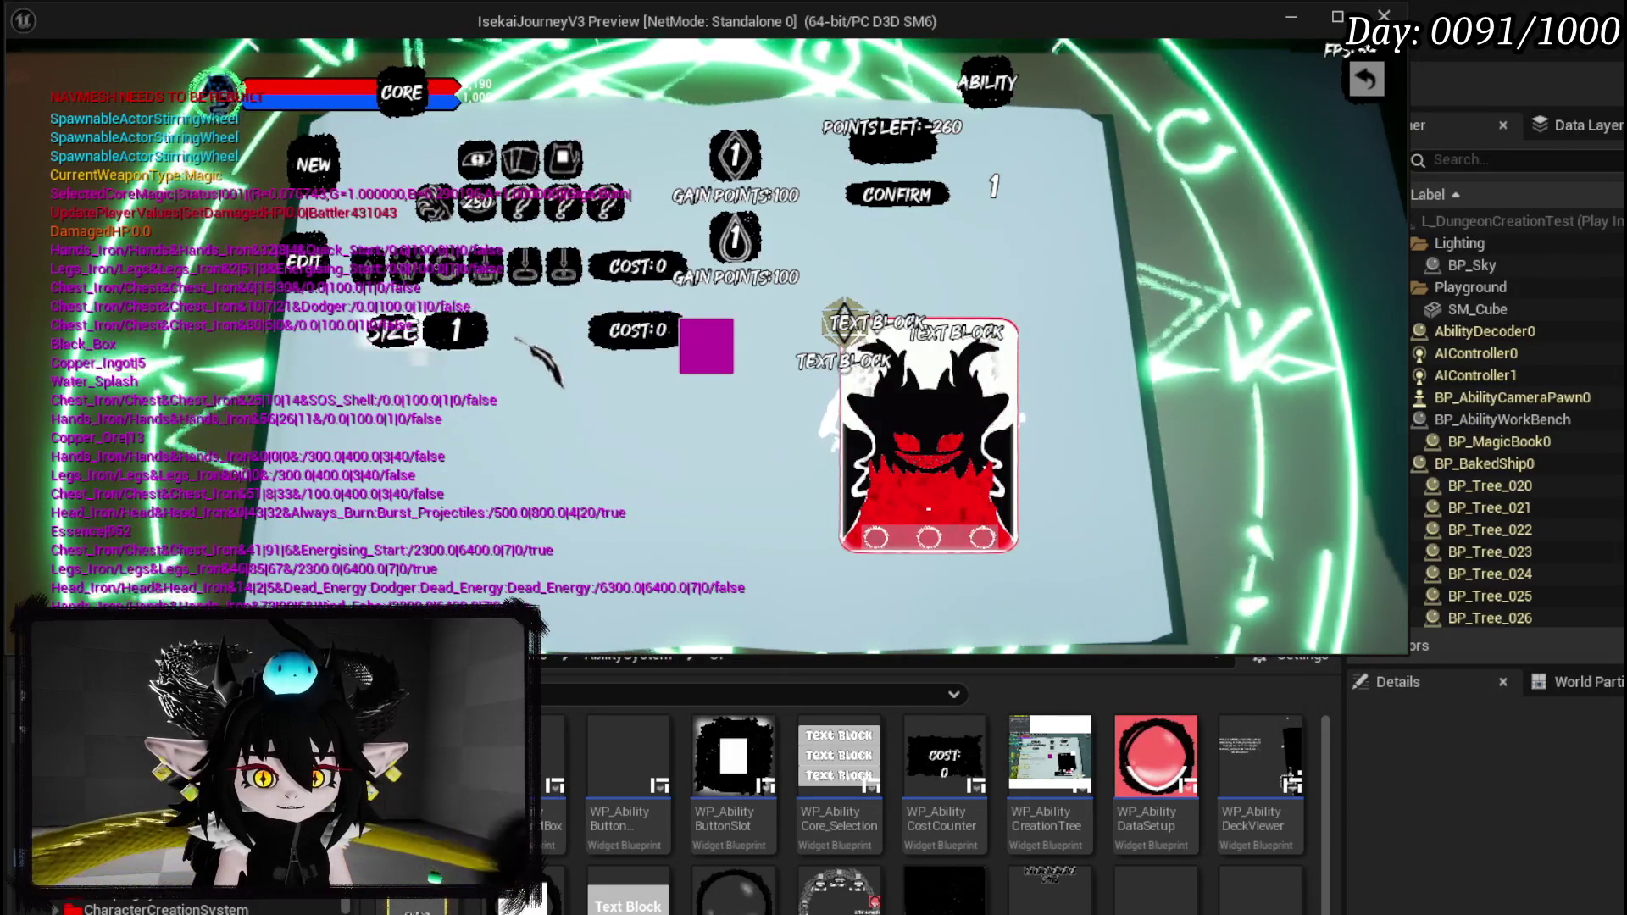
Choose the Empower option, confirm, craft the card, and leave the crafting screen.
click(479, 280)
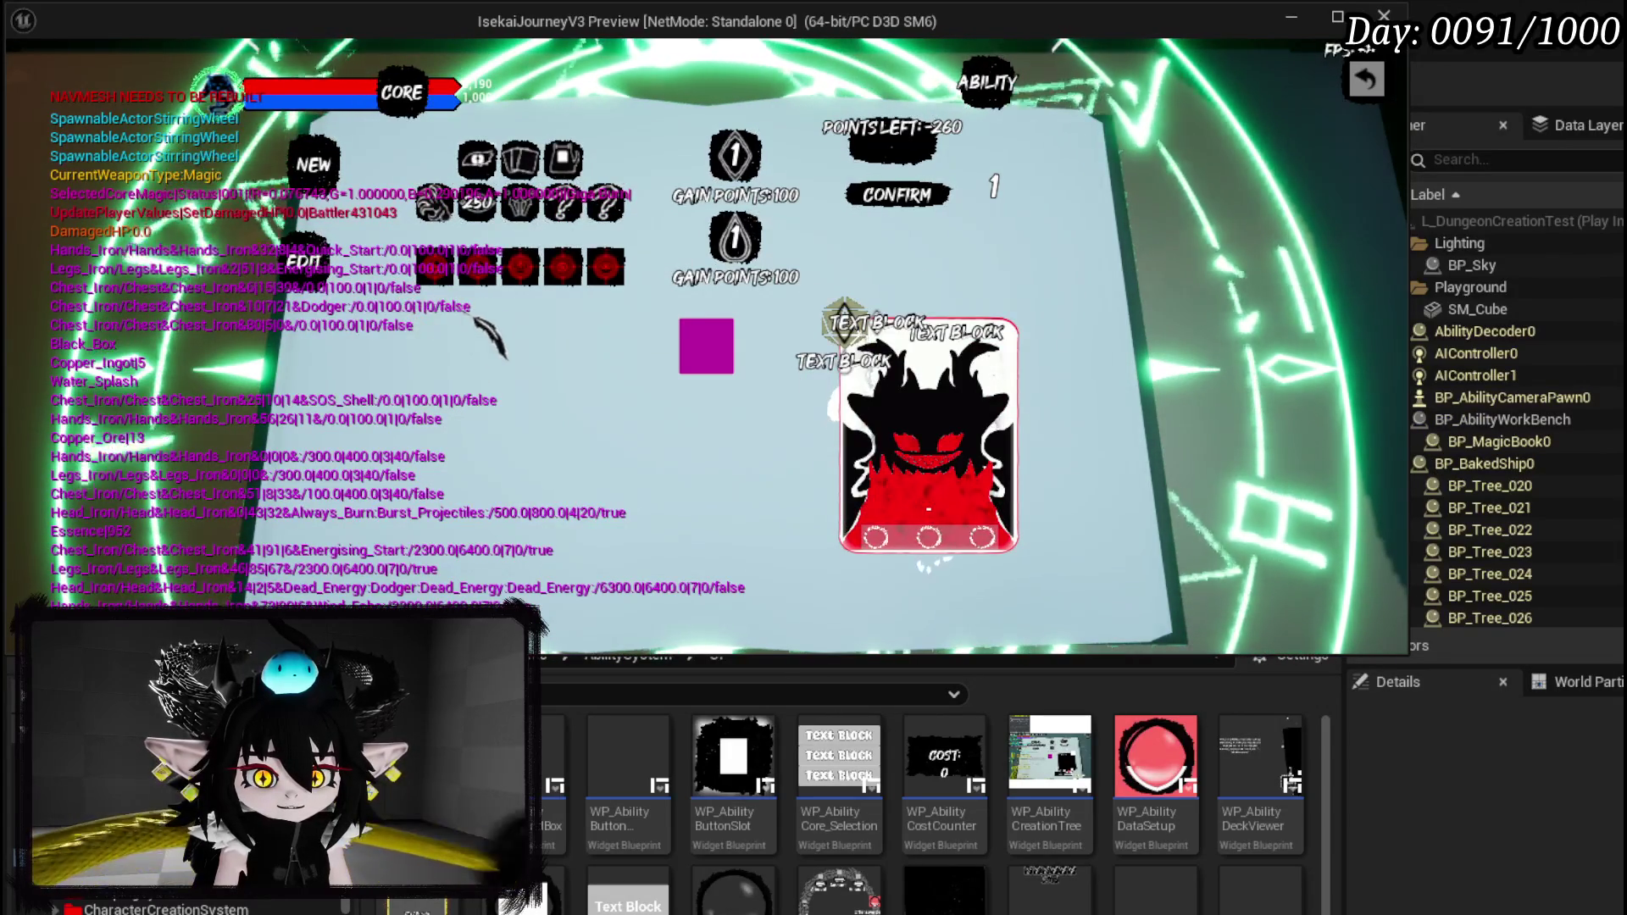
click(478, 280)
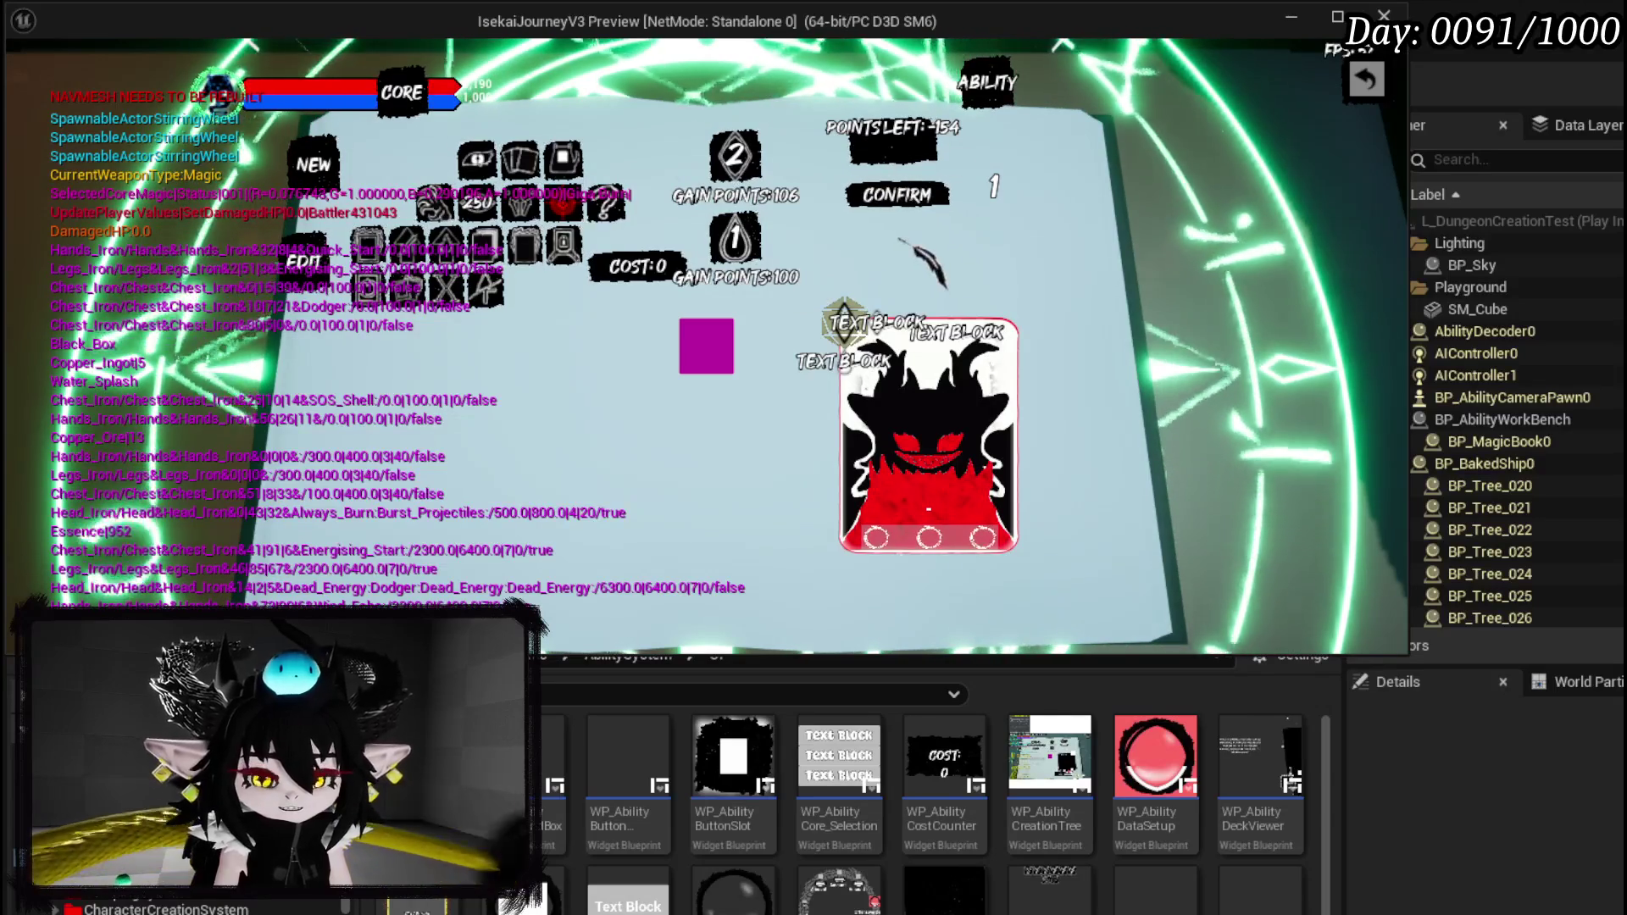
click(914, 214)
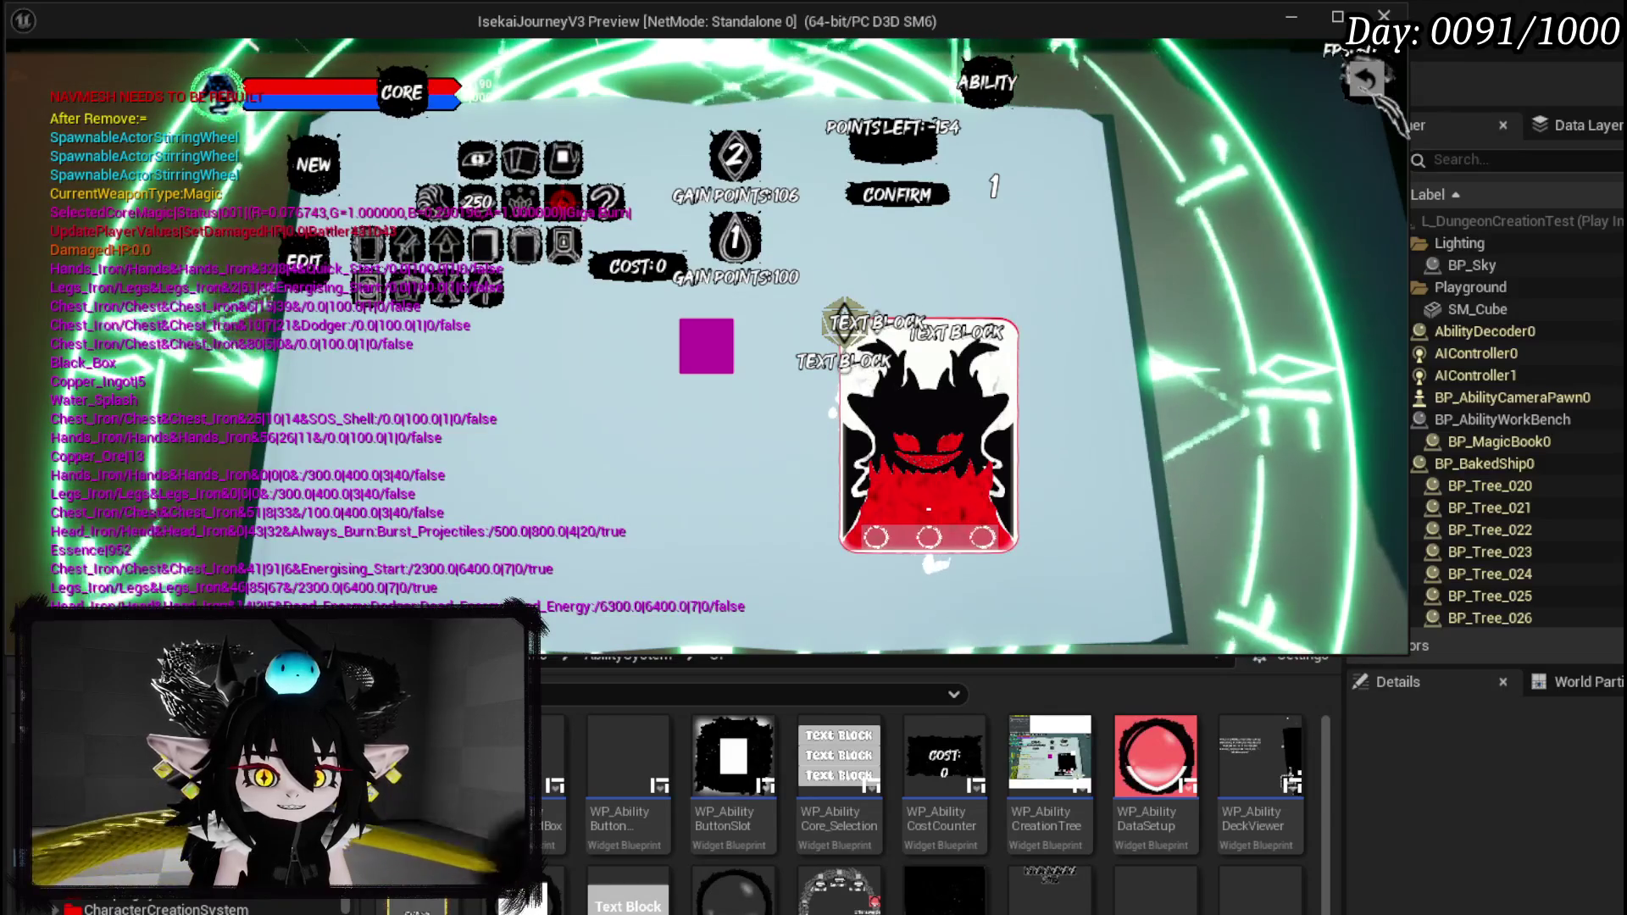
click(706, 348)
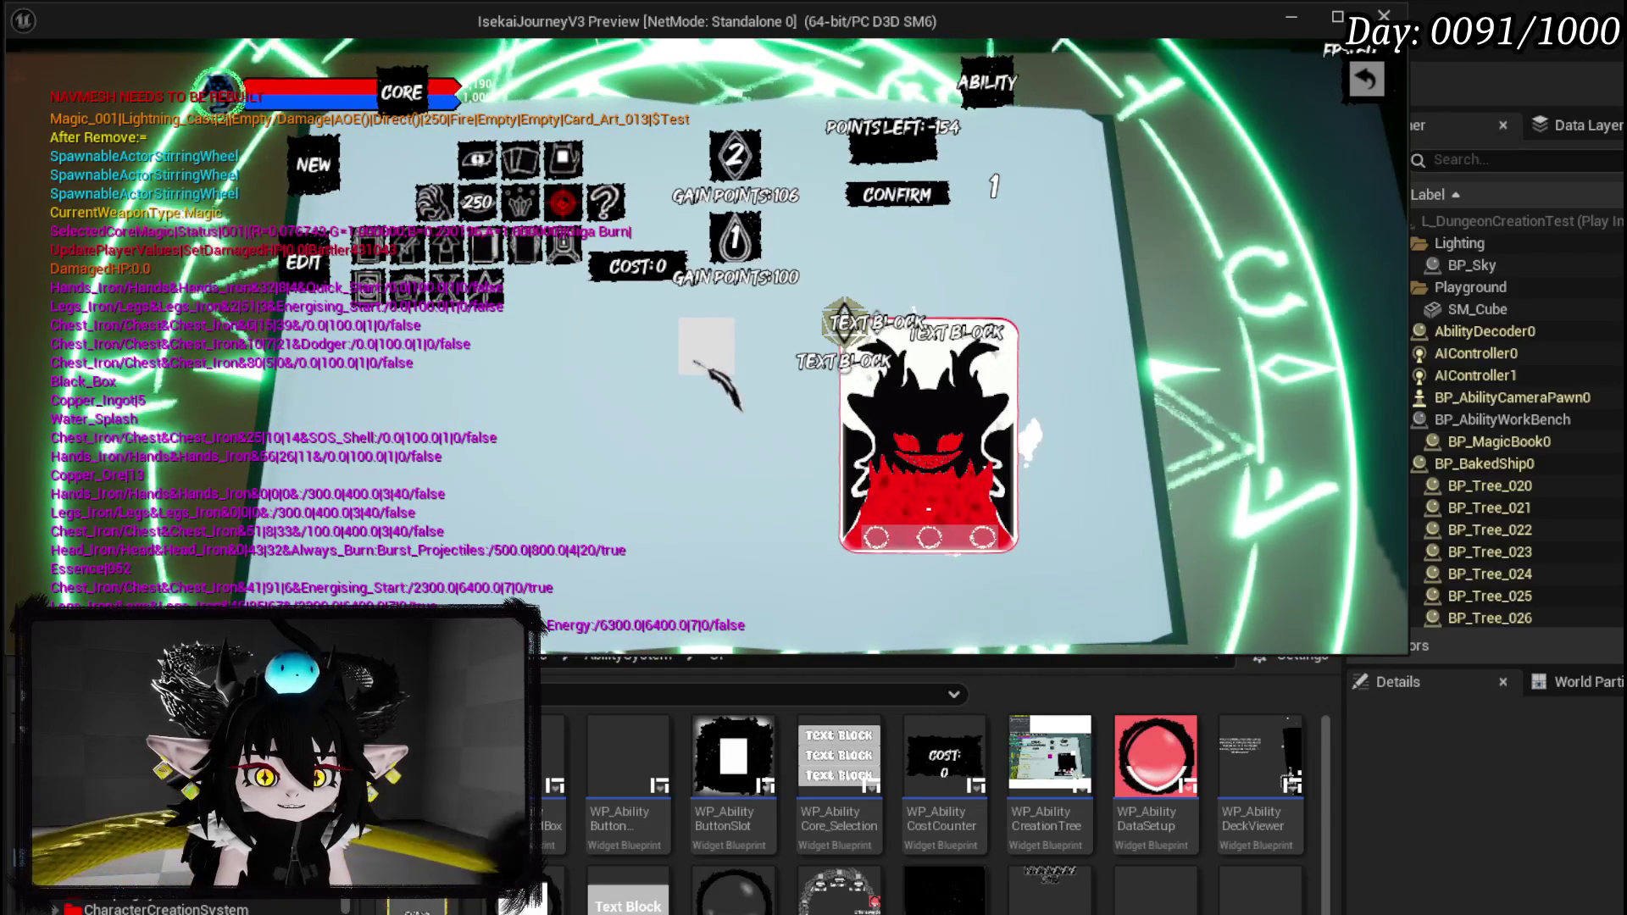
key(Escape)
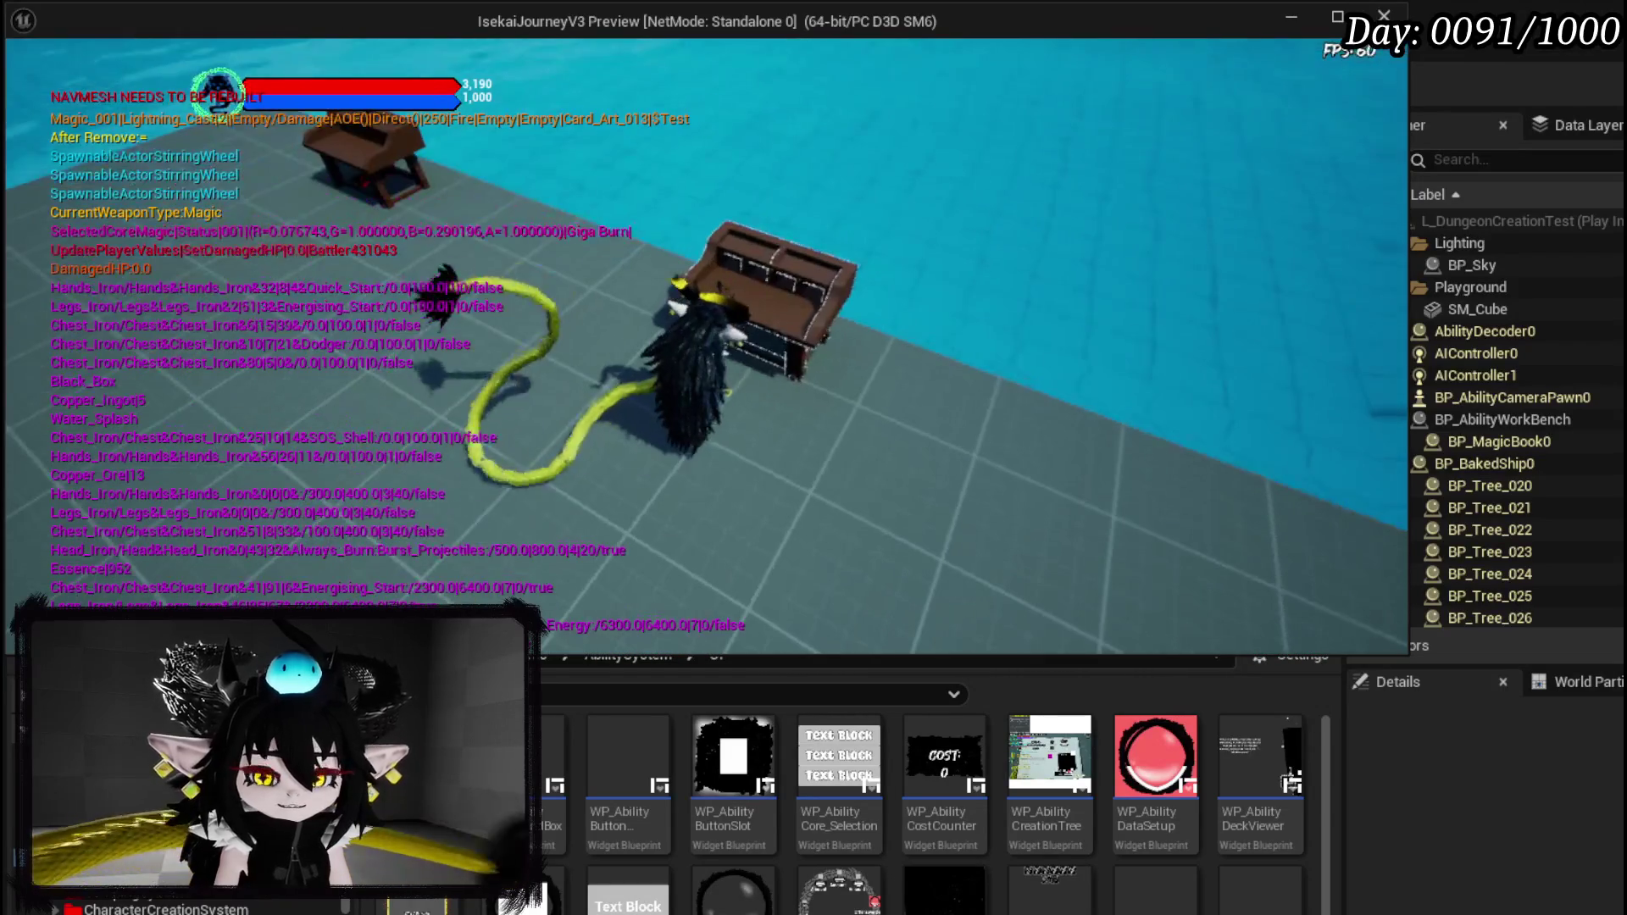
Open the deck's card grid, scroll to the TEST card with value 250, then close it.
key(e)
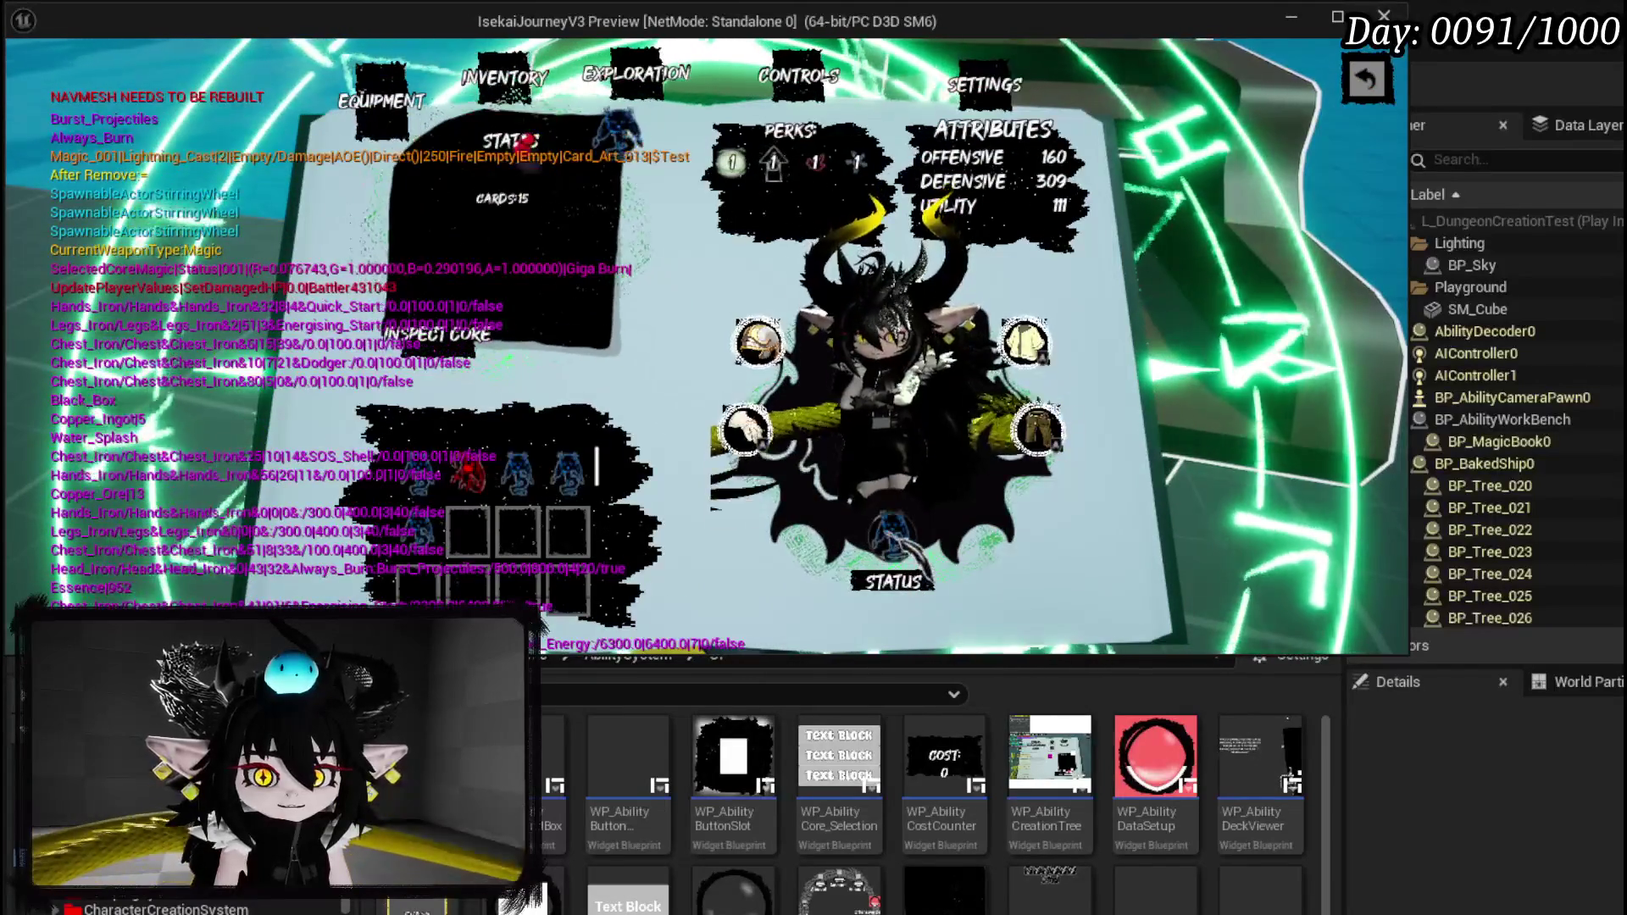
click(895, 534)
scroll(903, 378, down, 3)
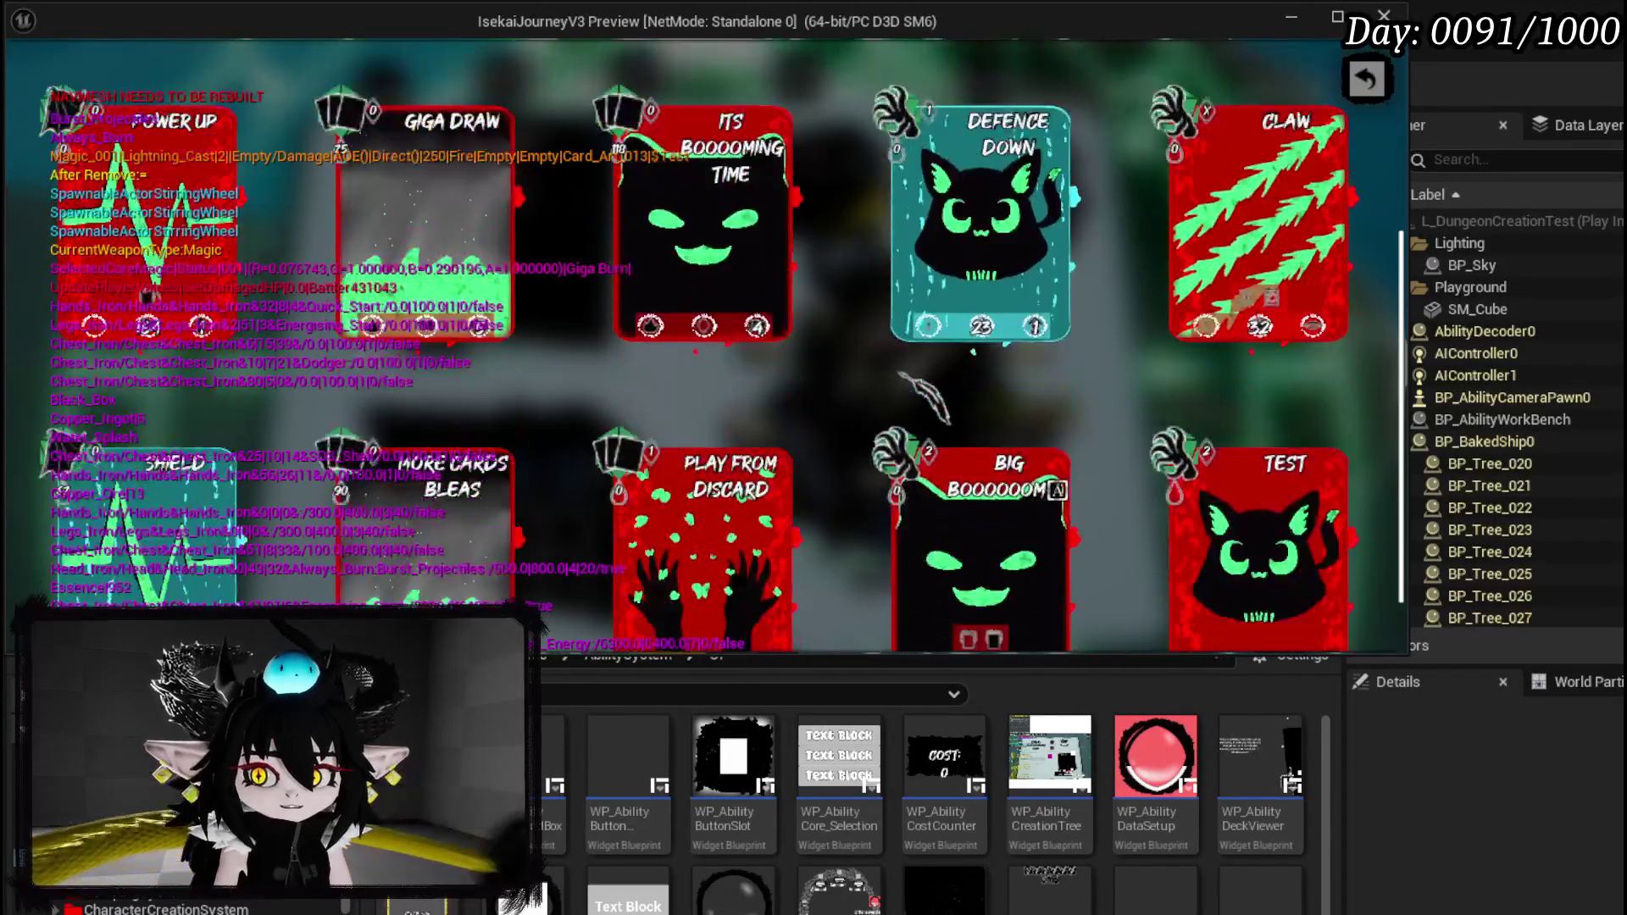
scroll(924, 398, down, 2)
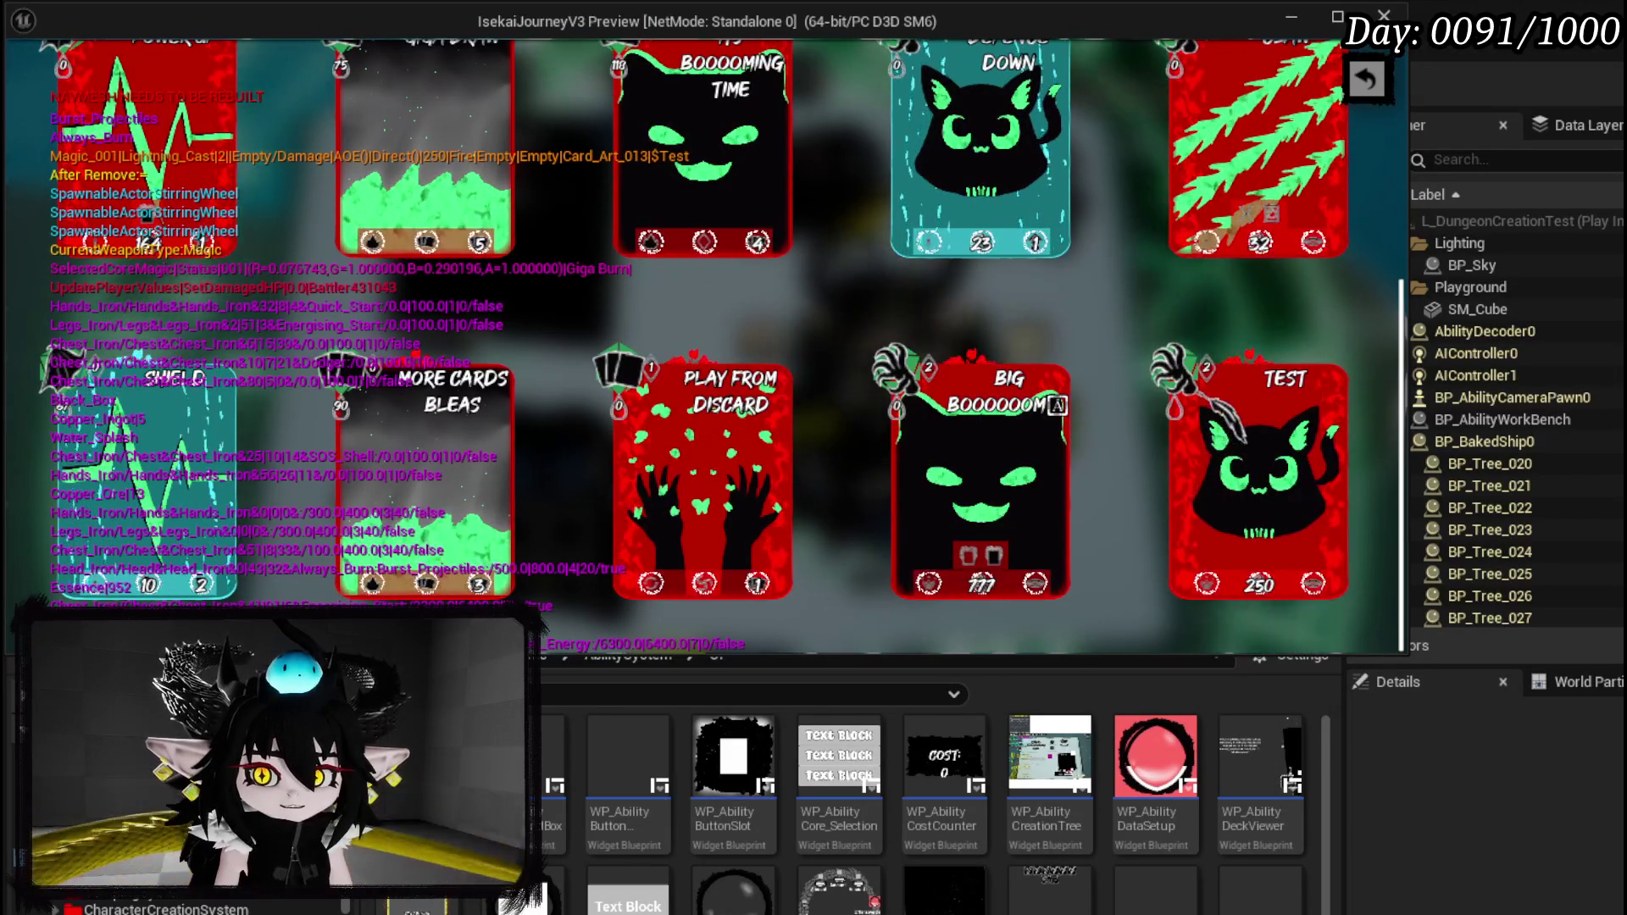
scroll(1077, 199, up, 1)
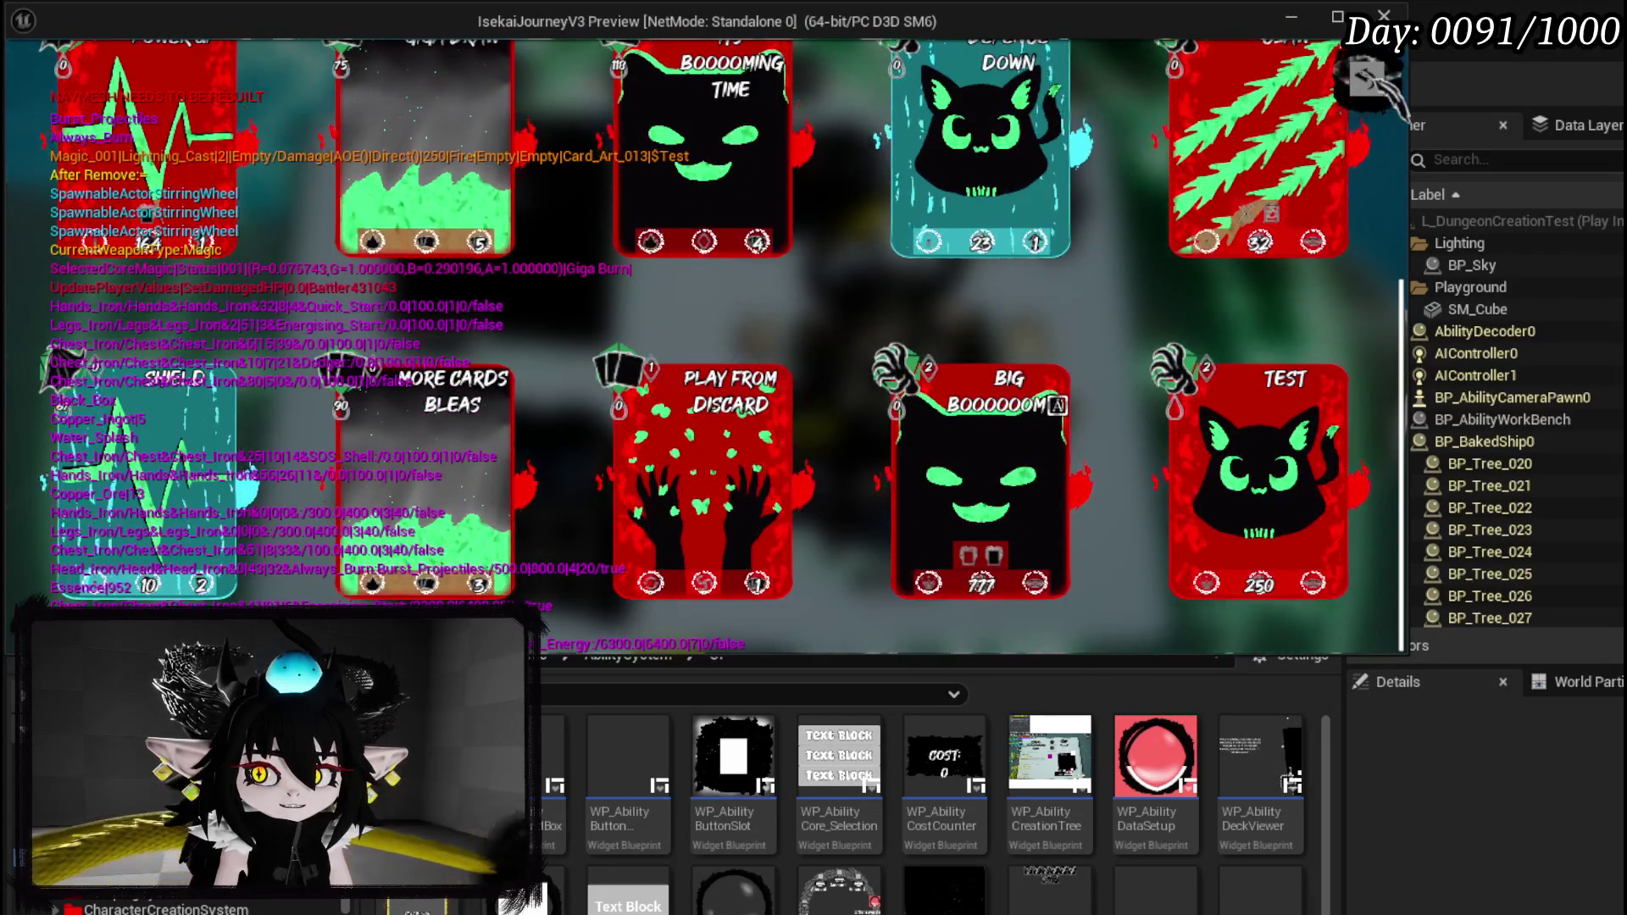
key(Escape)
key(Escape)
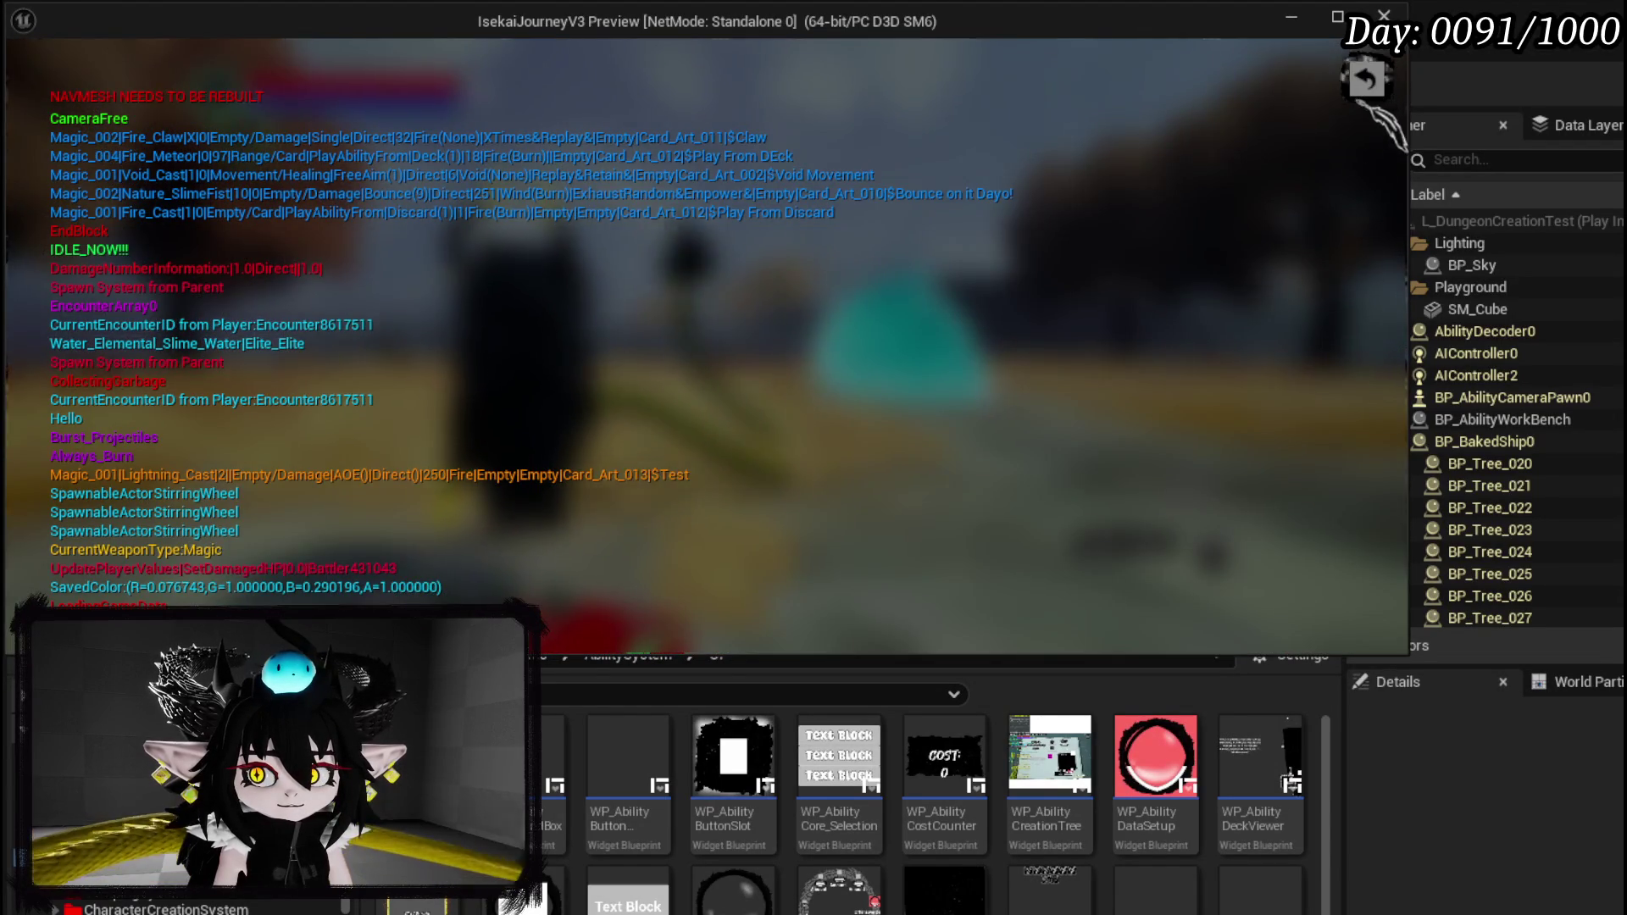
Browse the deck mid-battle, play the Claw card on the slime, then stop play.
click(1365, 81)
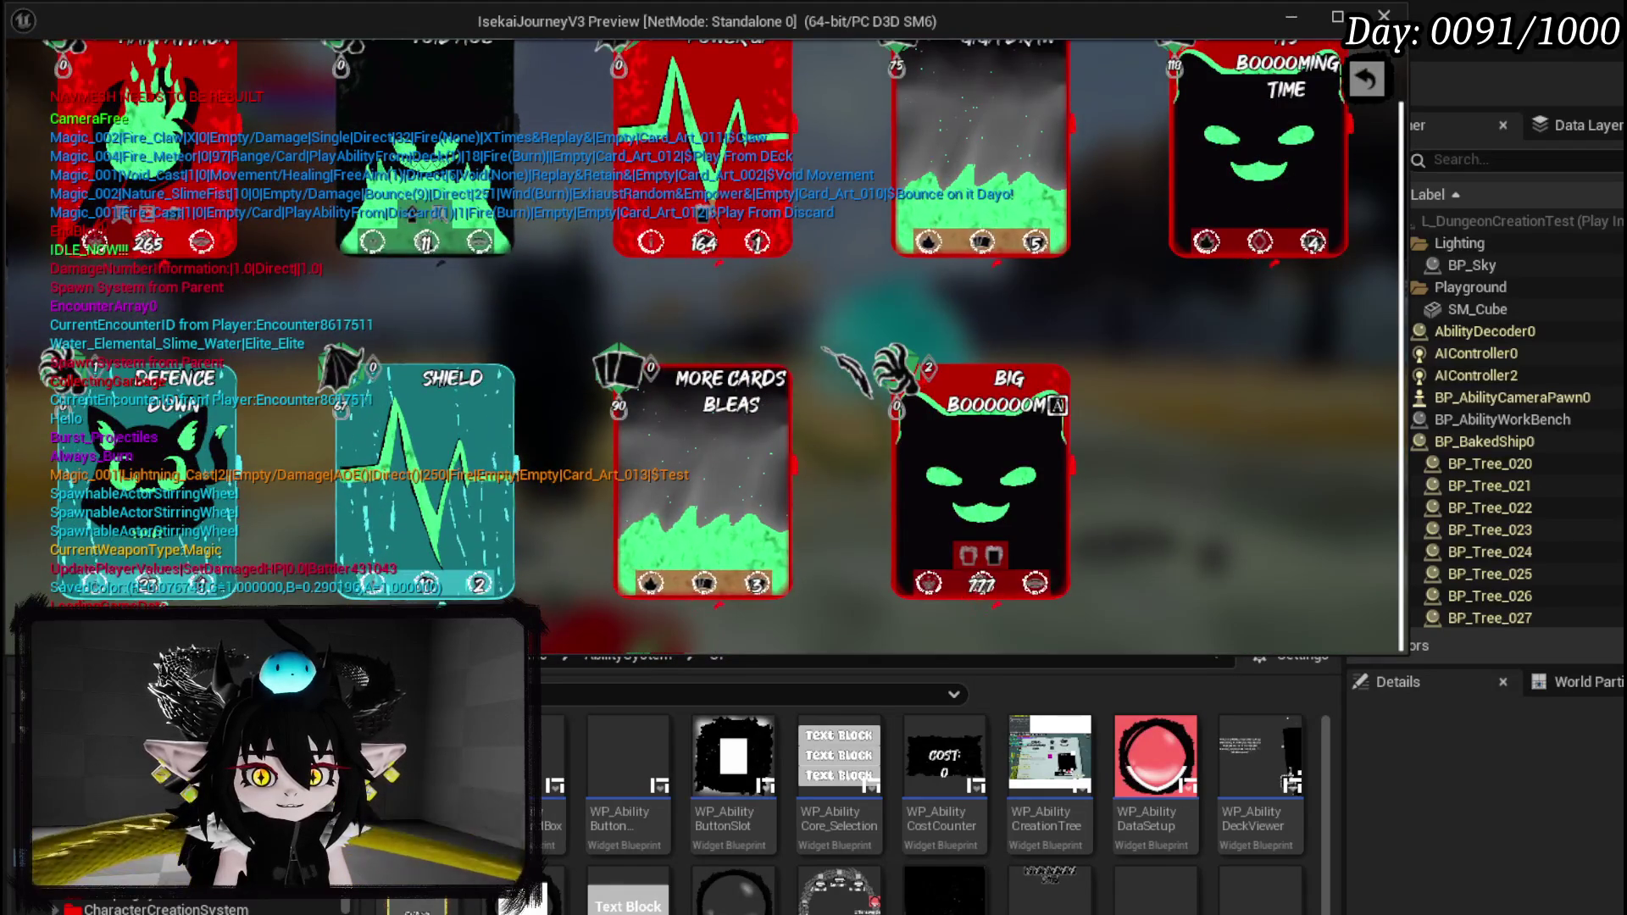
scroll(823, 349, up, 2)
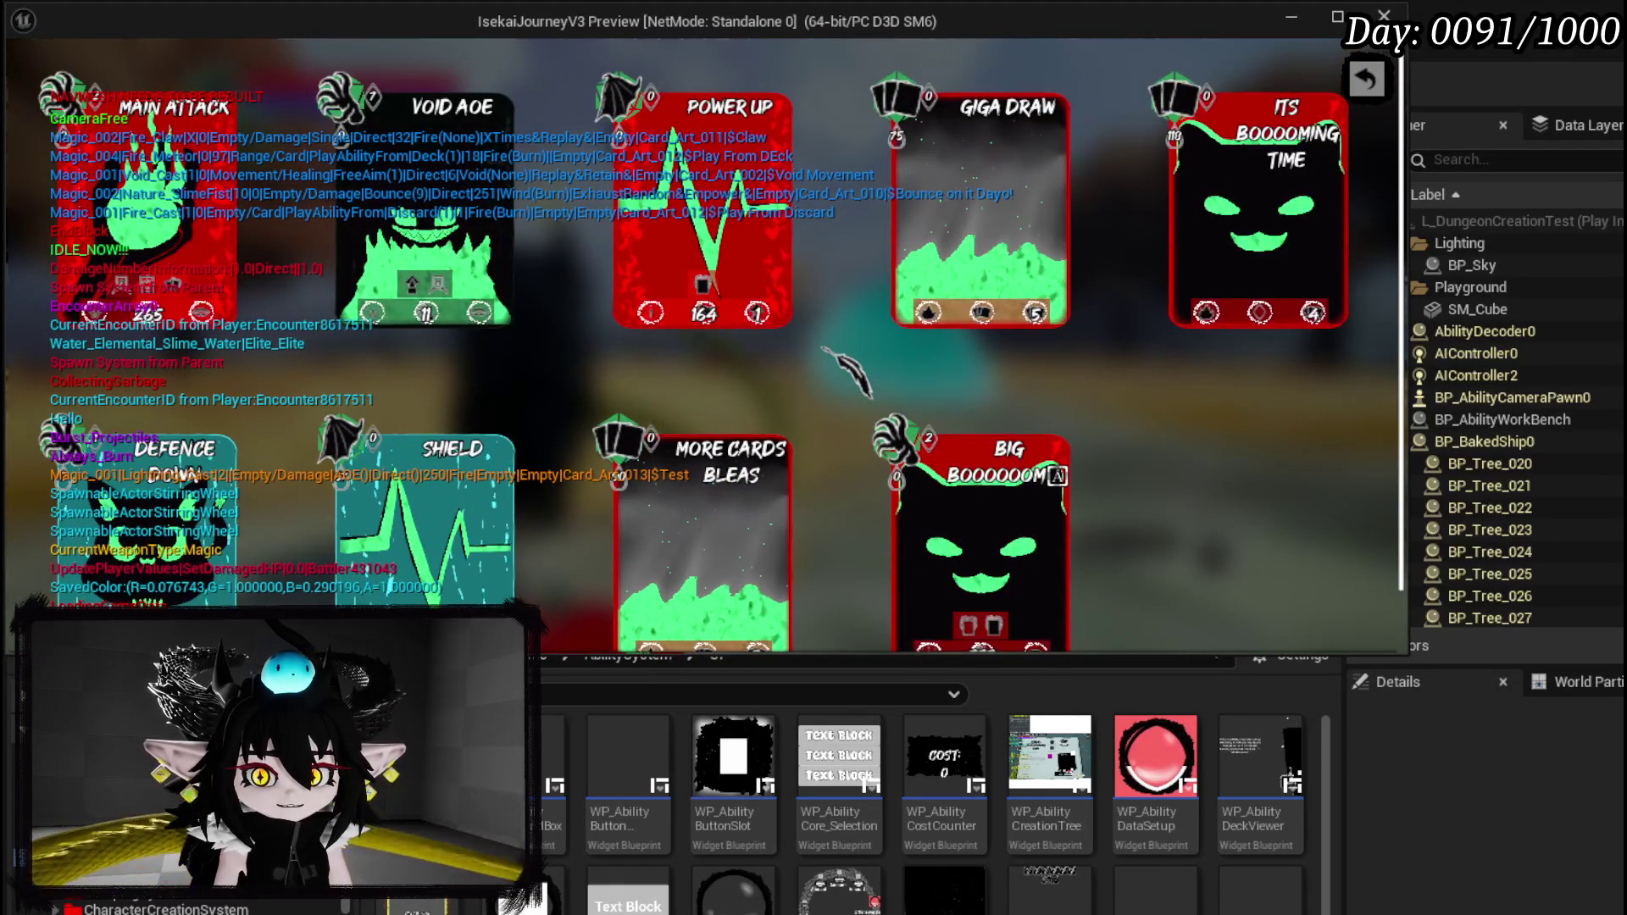
scroll(824, 349, down, 2)
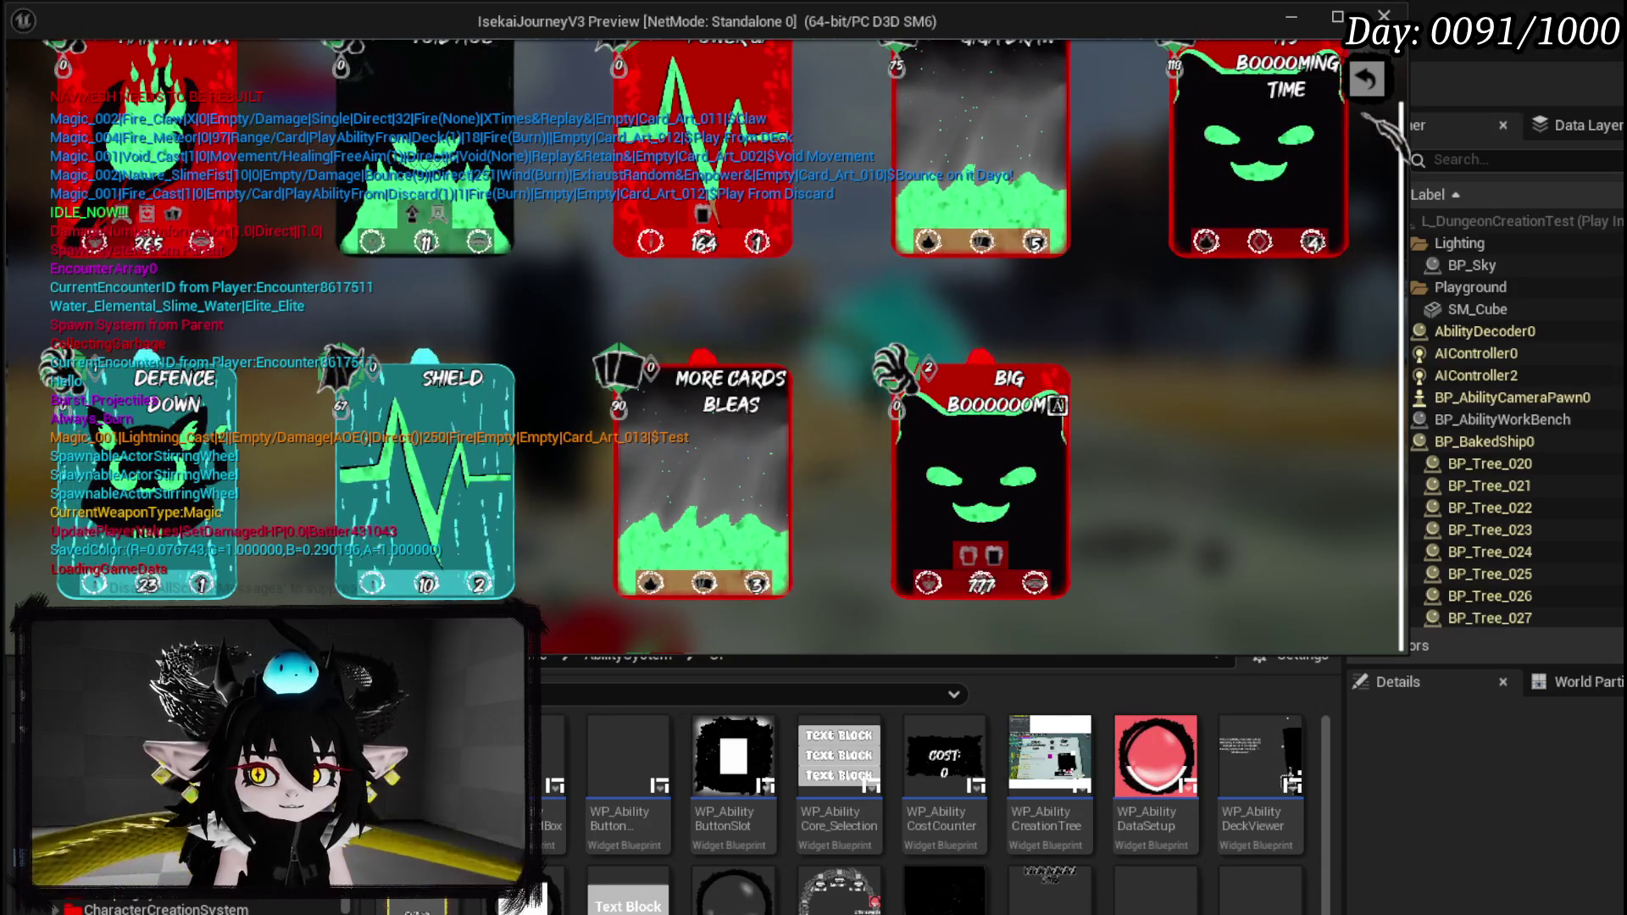
click(1366, 81)
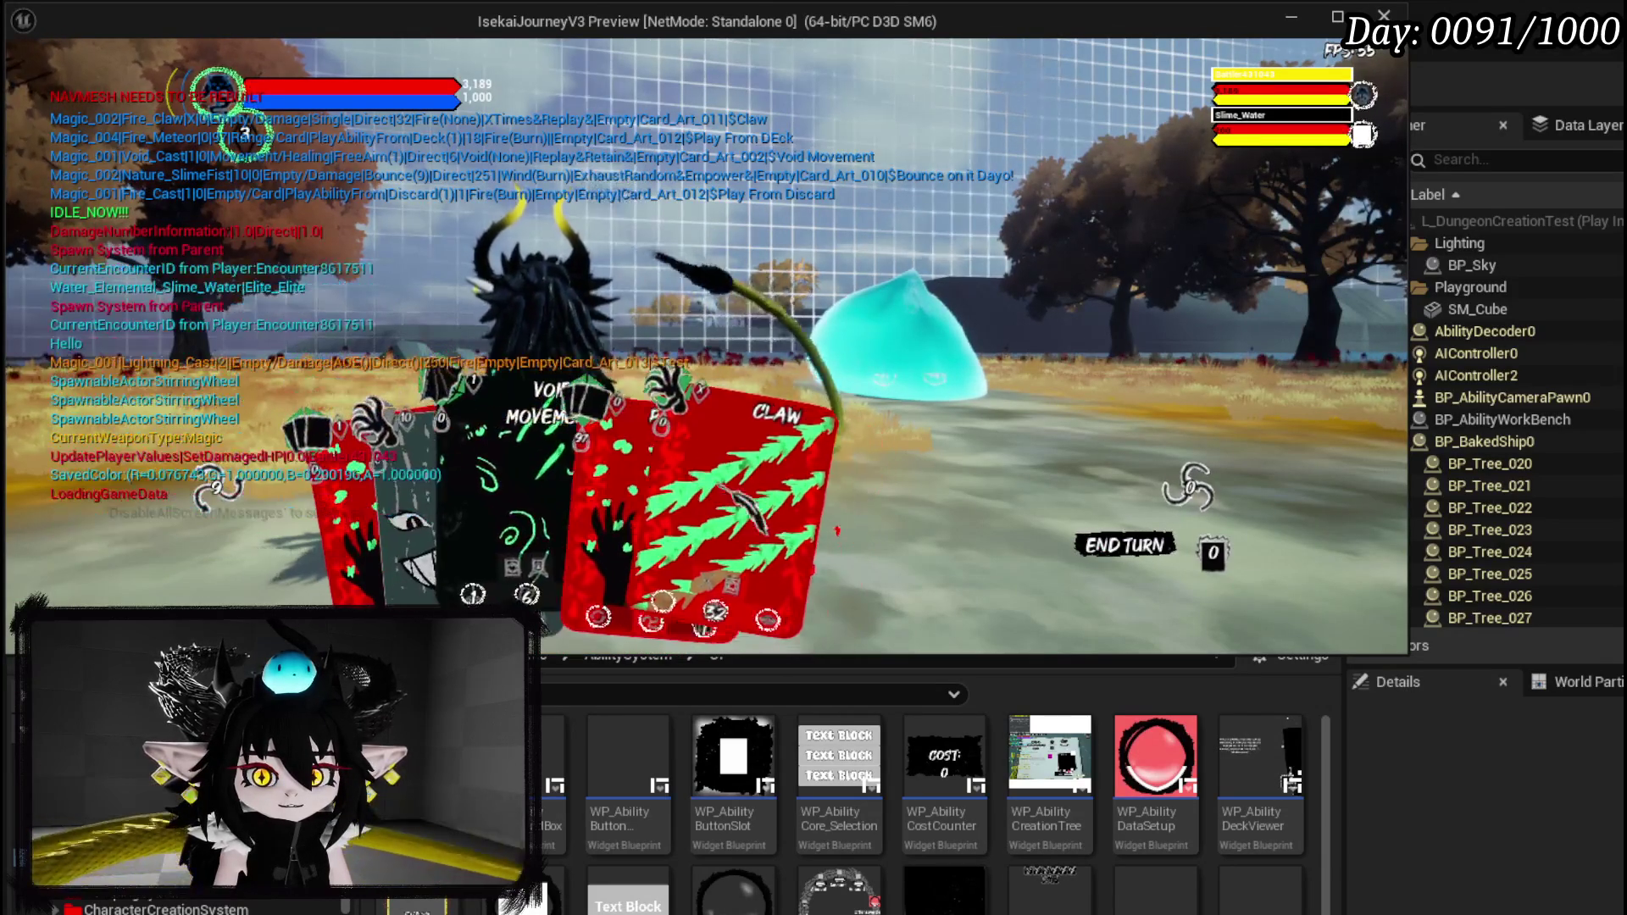
click(795, 422)
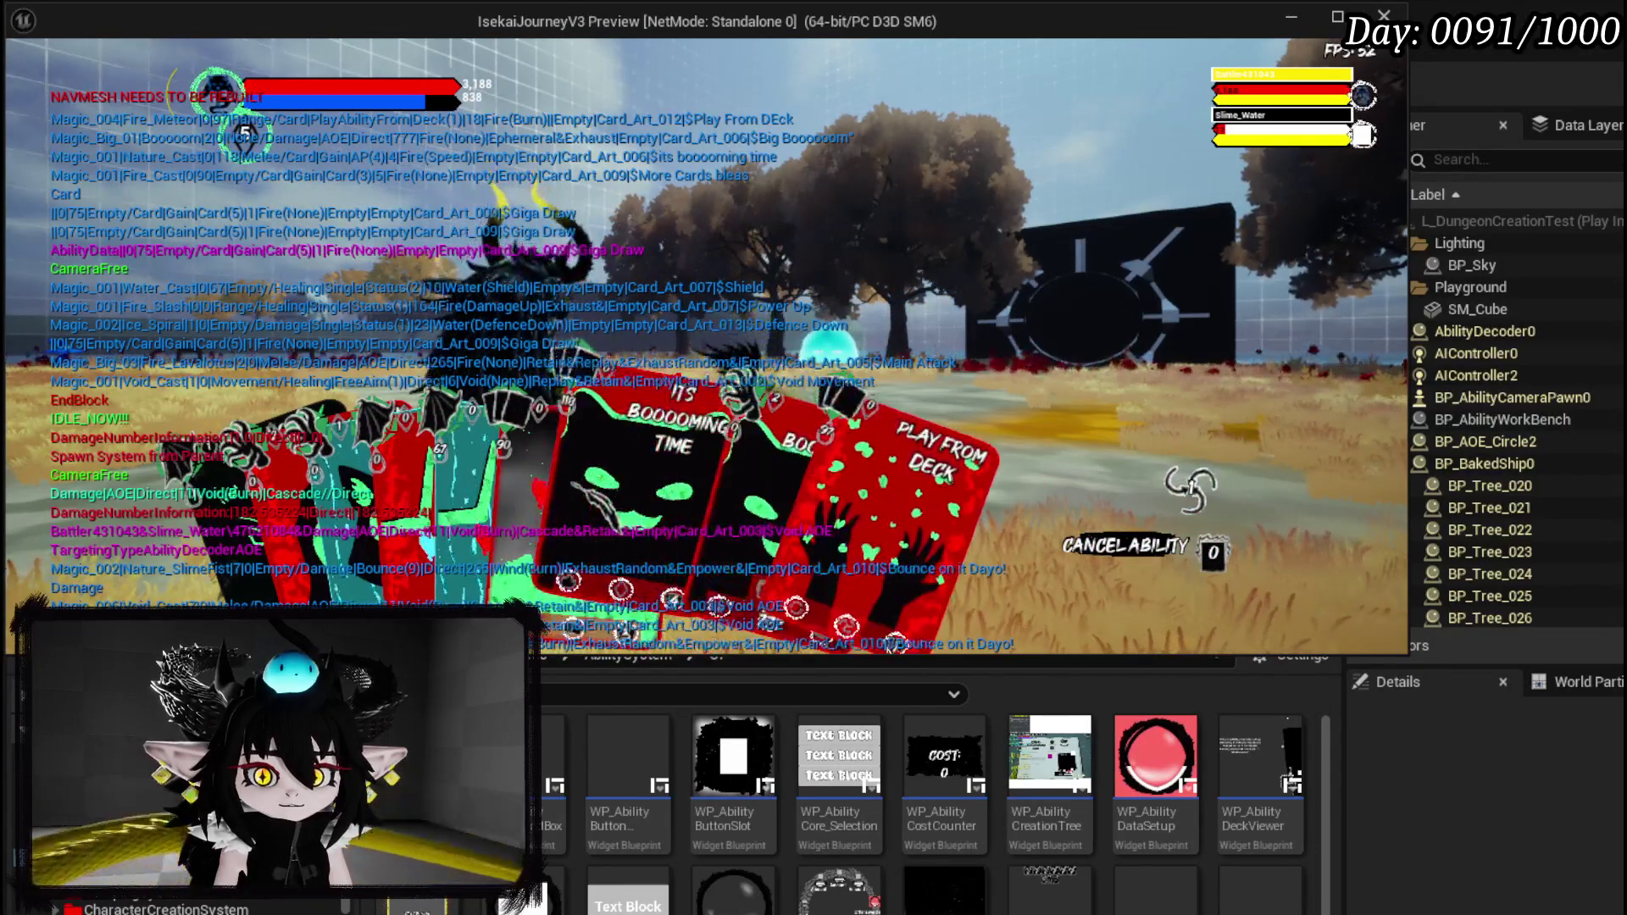
key(Escape)
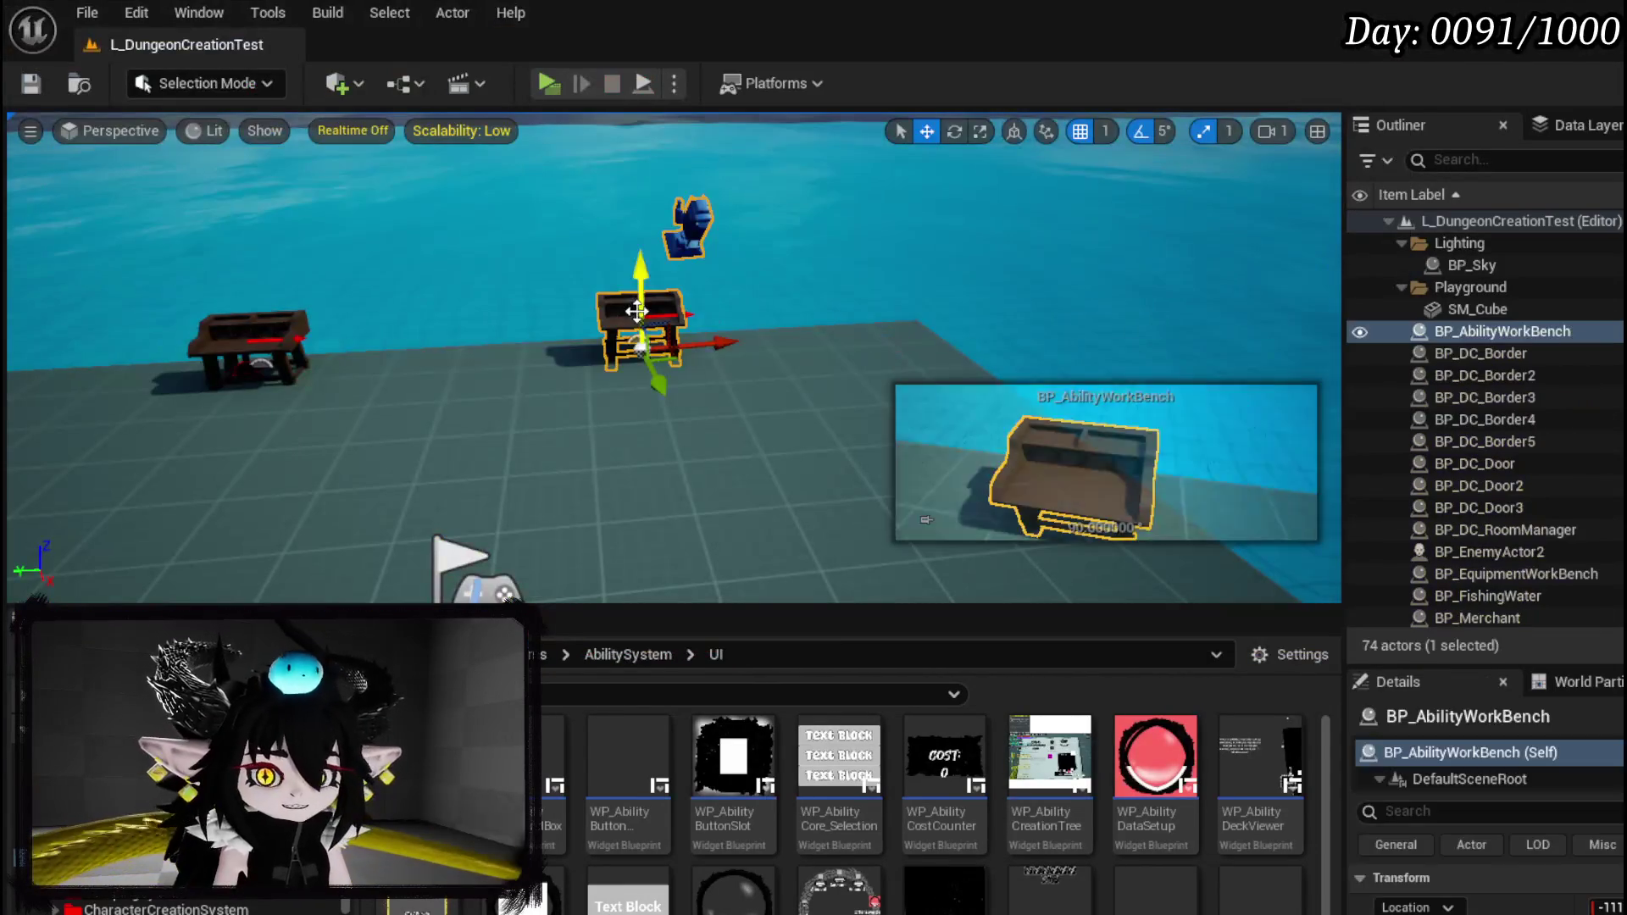
End the play session and bring up WP_AbilityCreationTree's AddAbilityToCore graph.
click(558, 80)
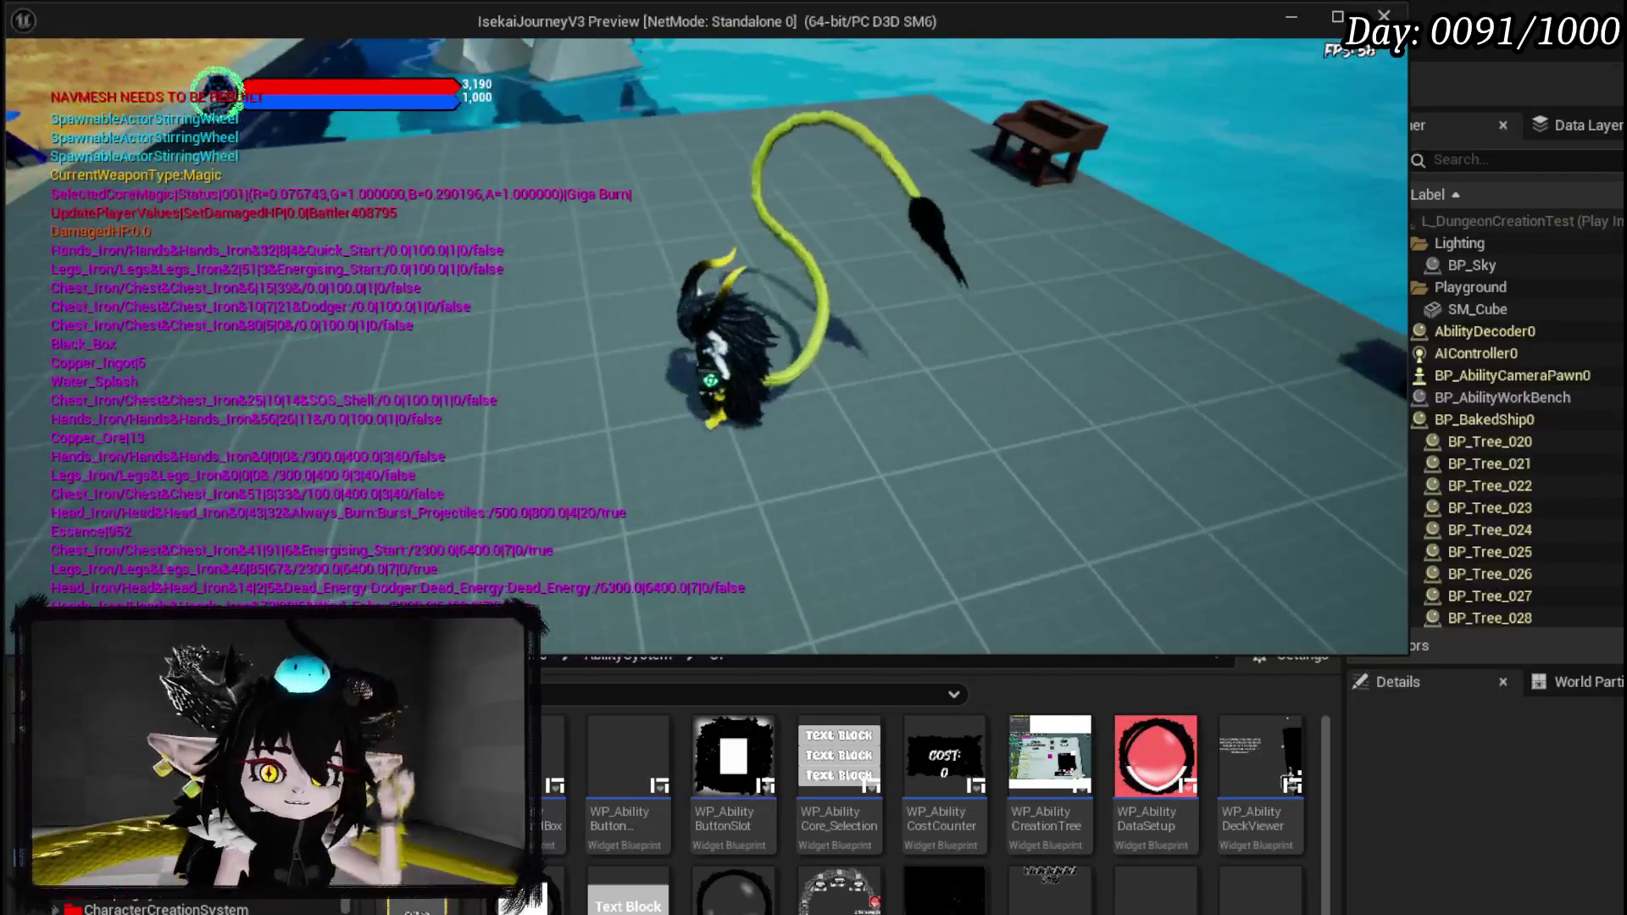
click(724, 657)
key(Escape)
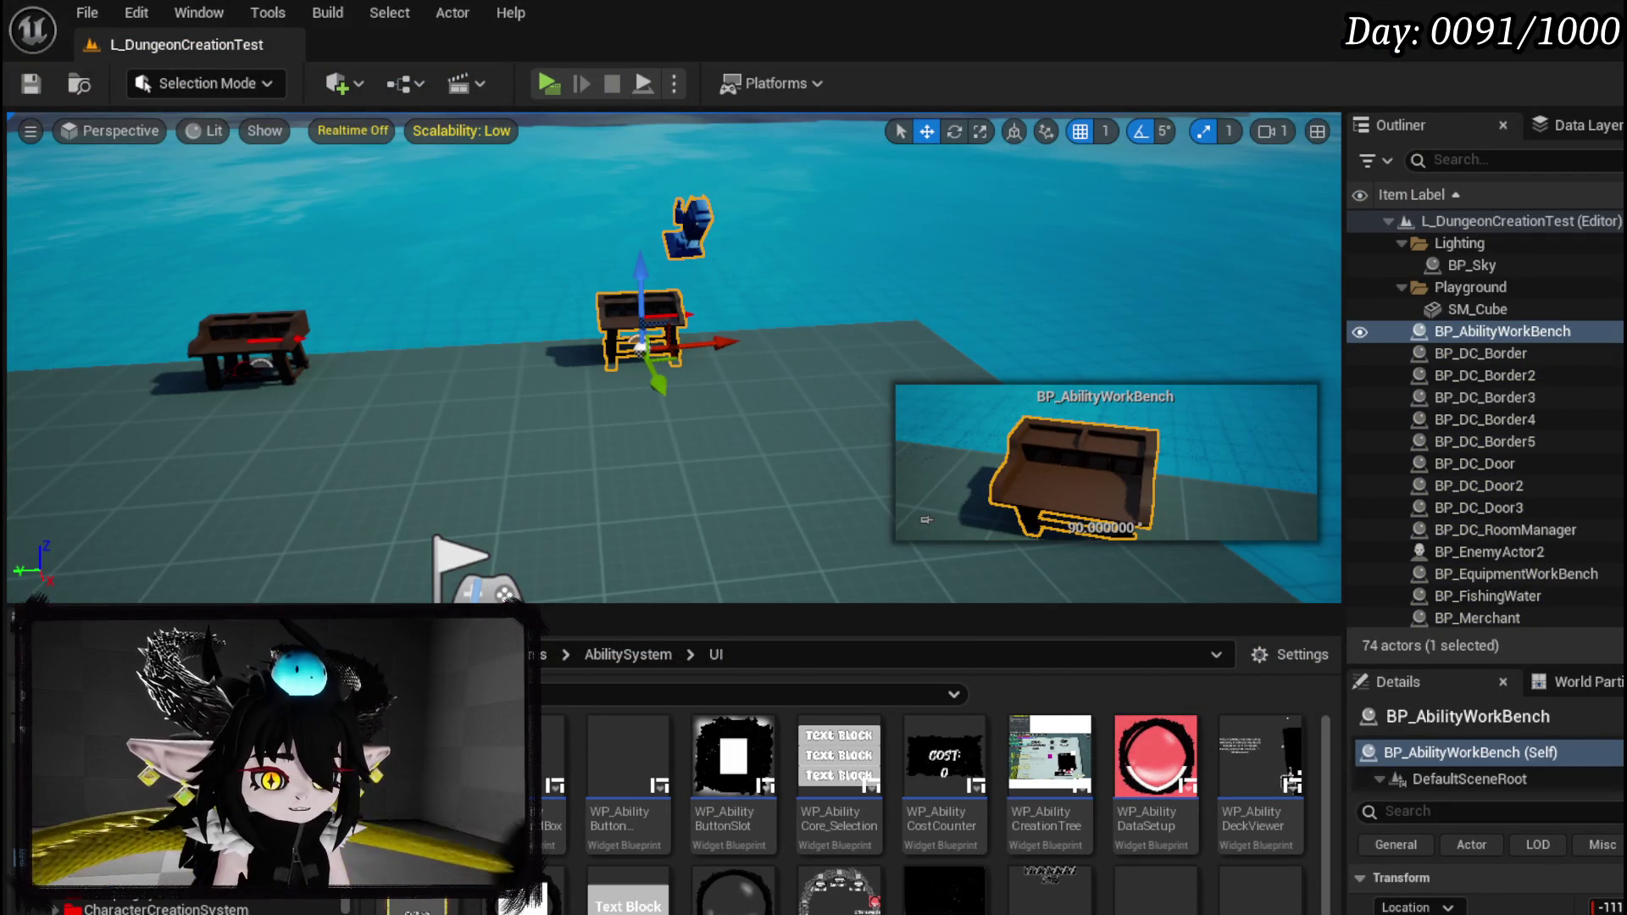
key(alt+Tab)
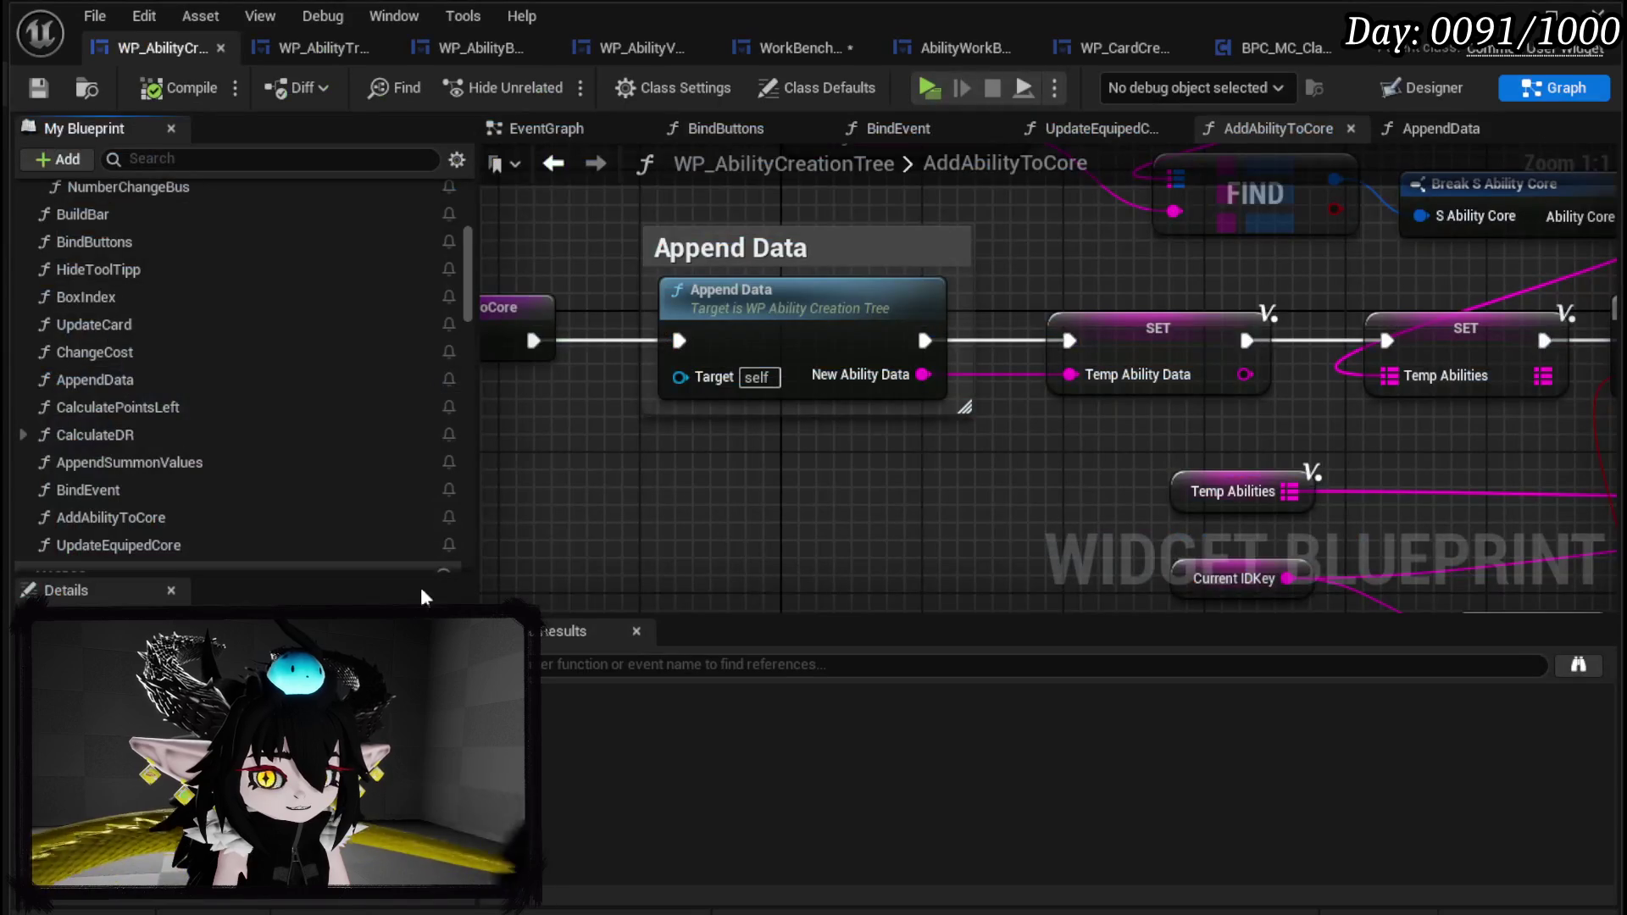
click(788, 49)
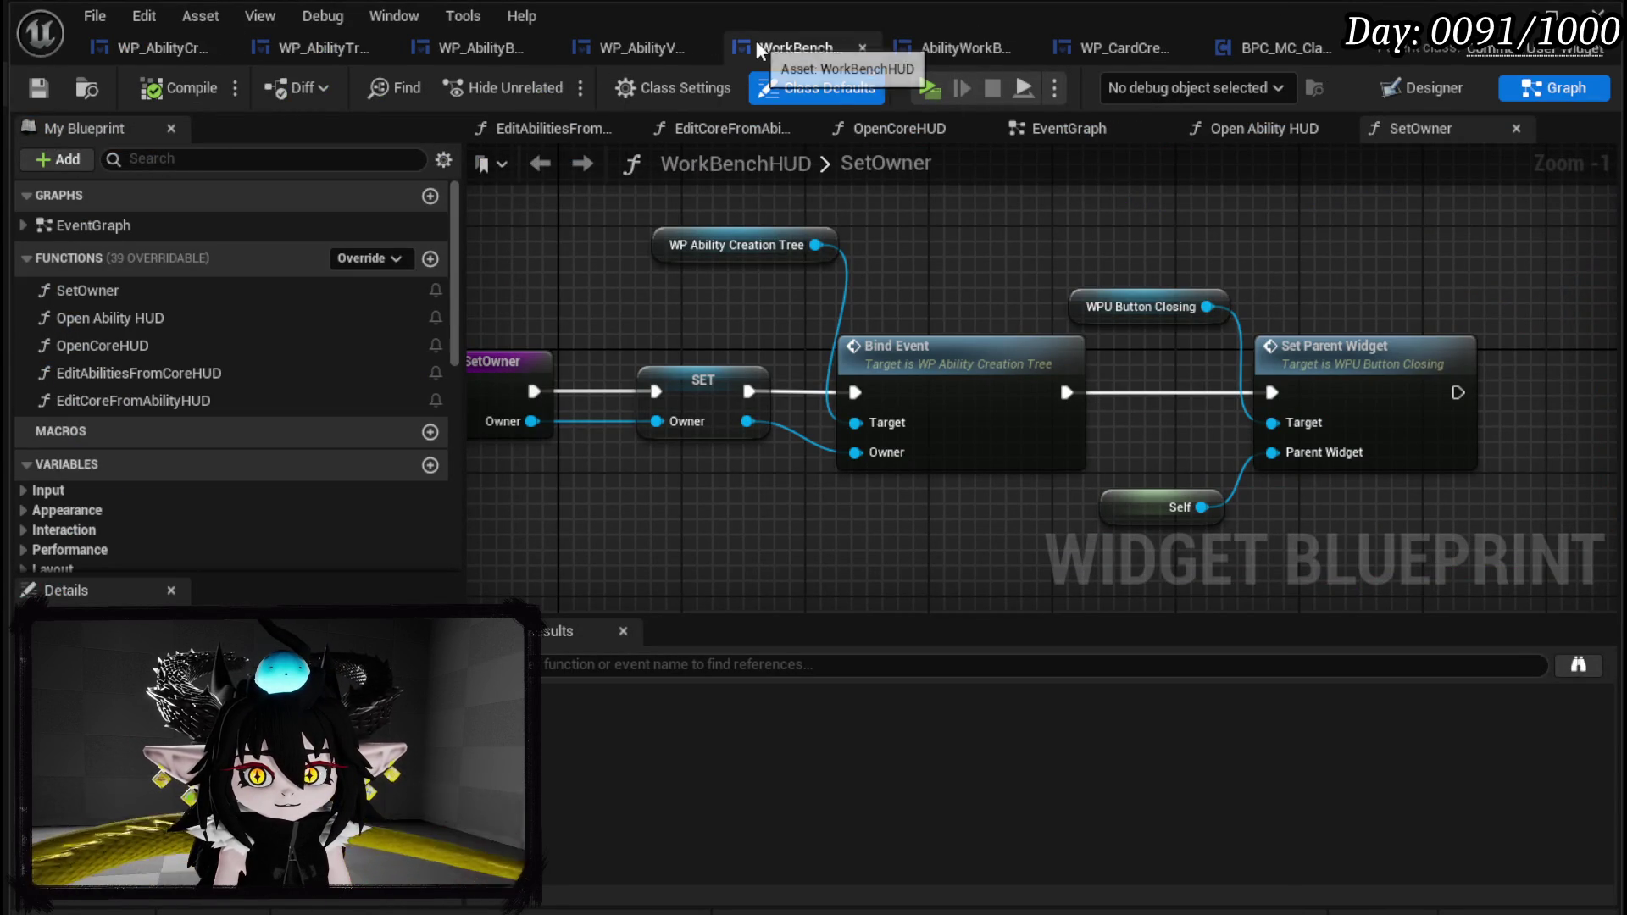
click(111, 56)
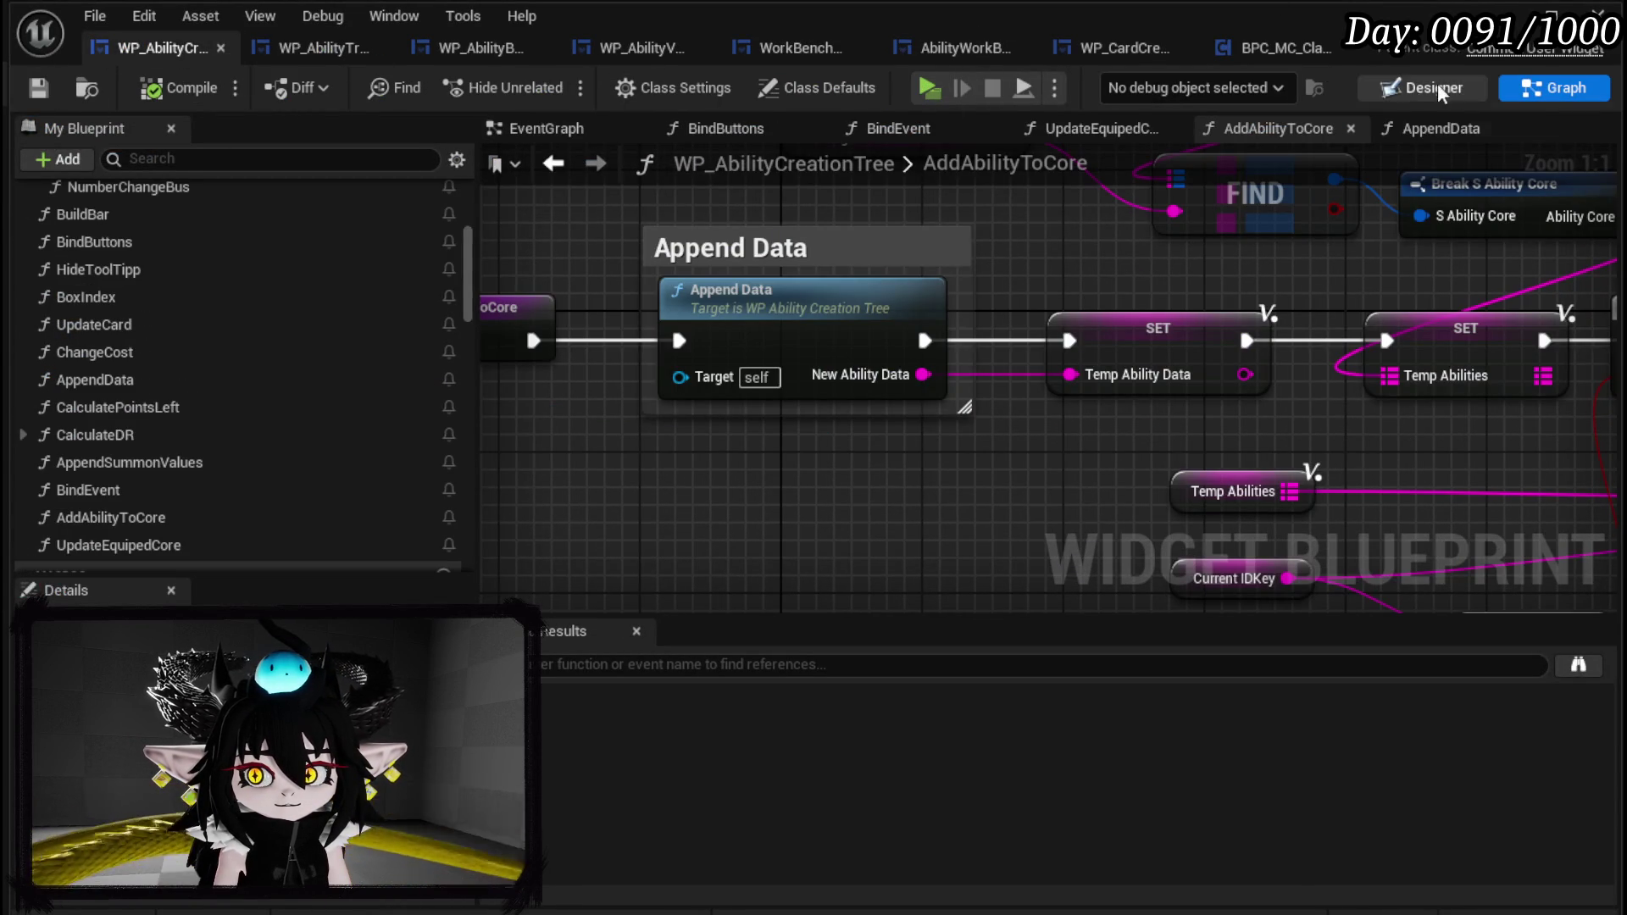
Review the MainType, APAmount and MPAmount variables, then compile and save.
scroll(246, 356, down, 10)
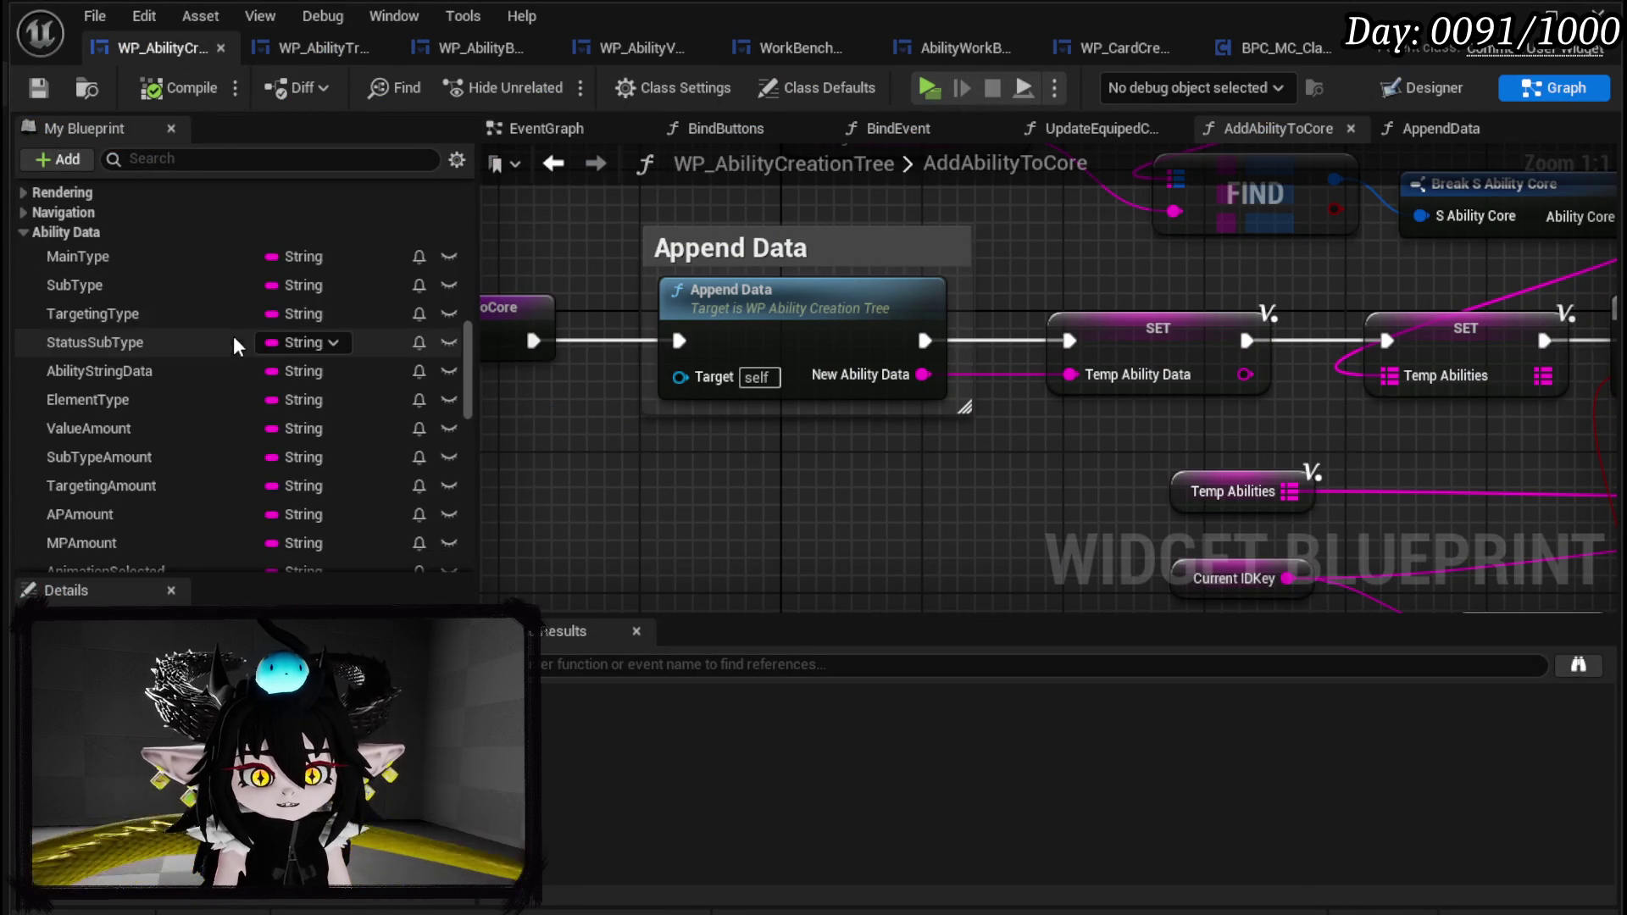
click(142, 264)
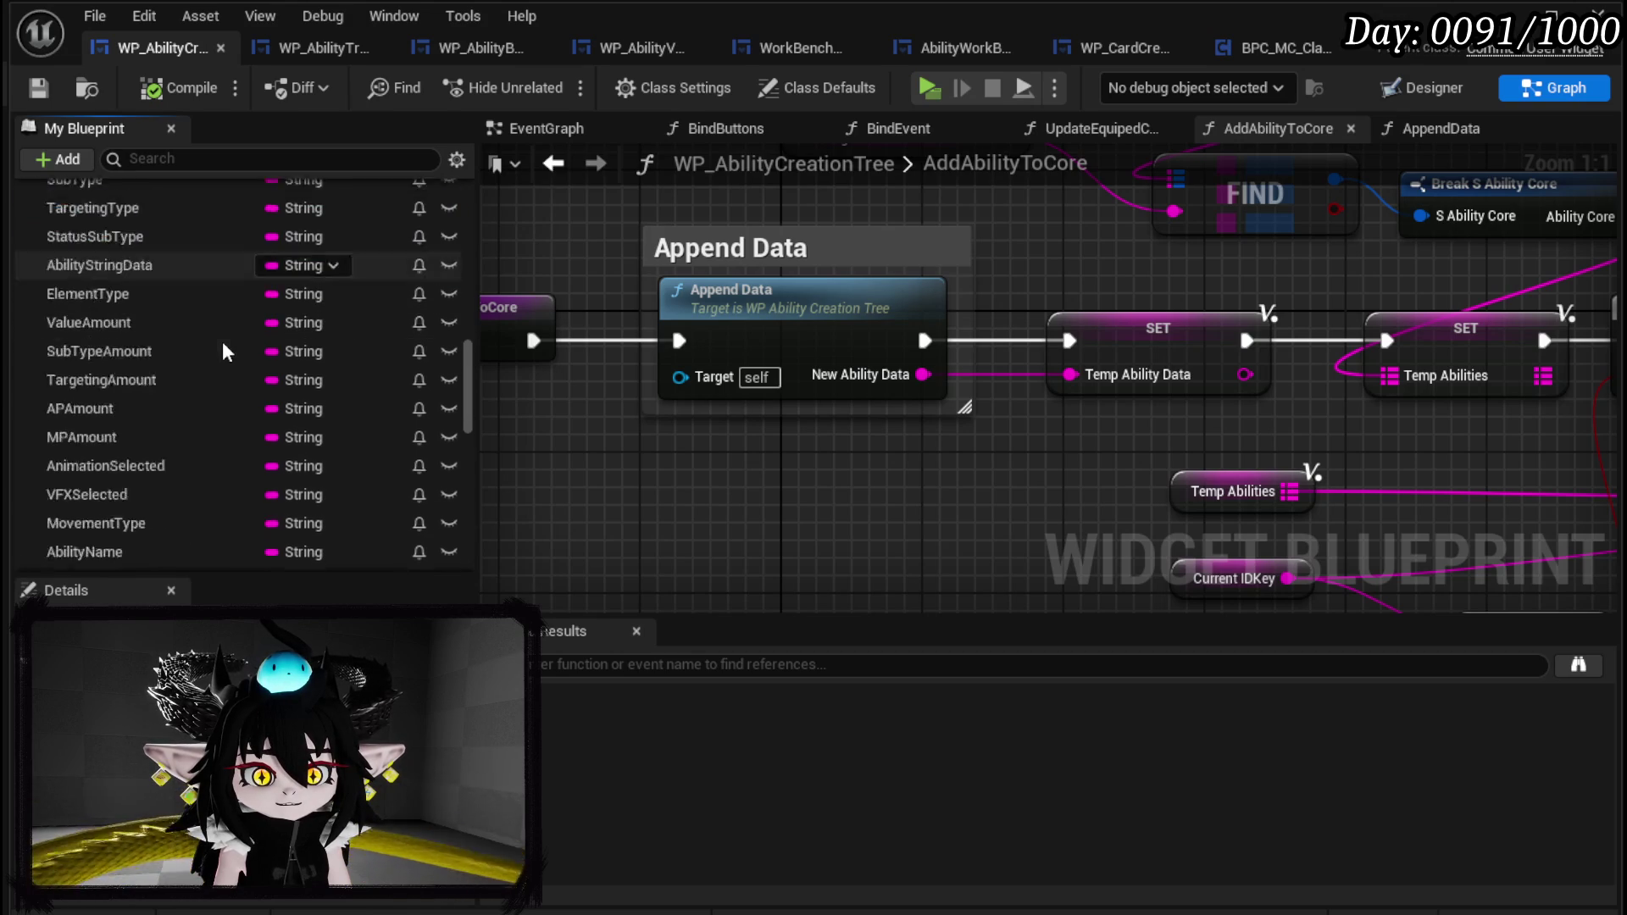
scroll(225, 351, down, 3)
scroll(224, 351, up, 3)
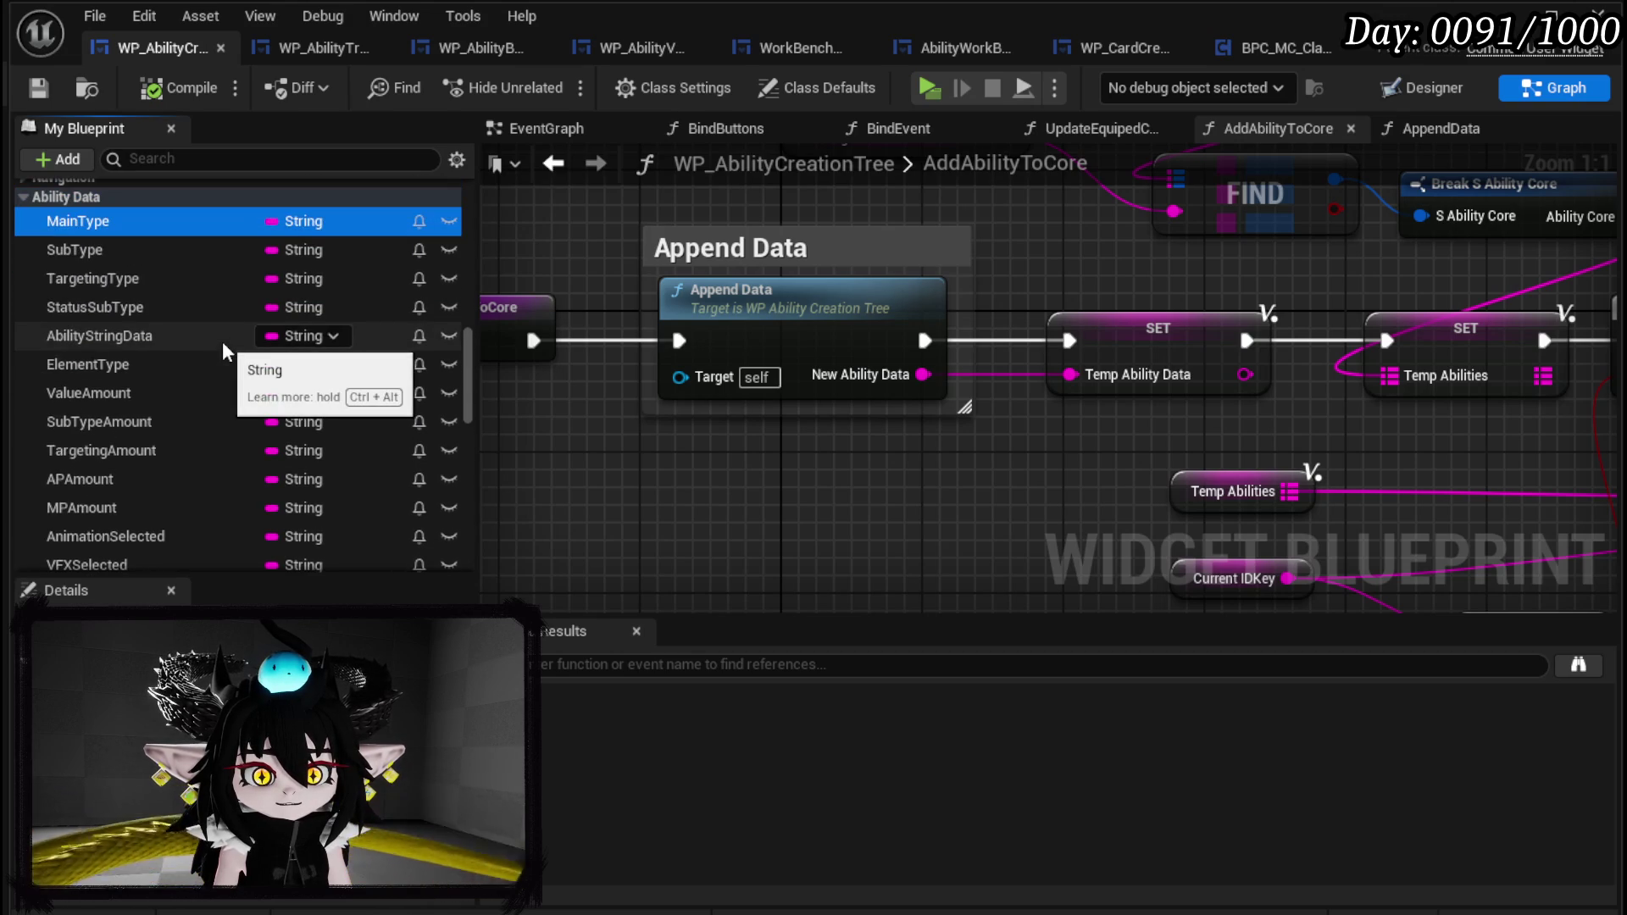
scroll(224, 350, down, 3)
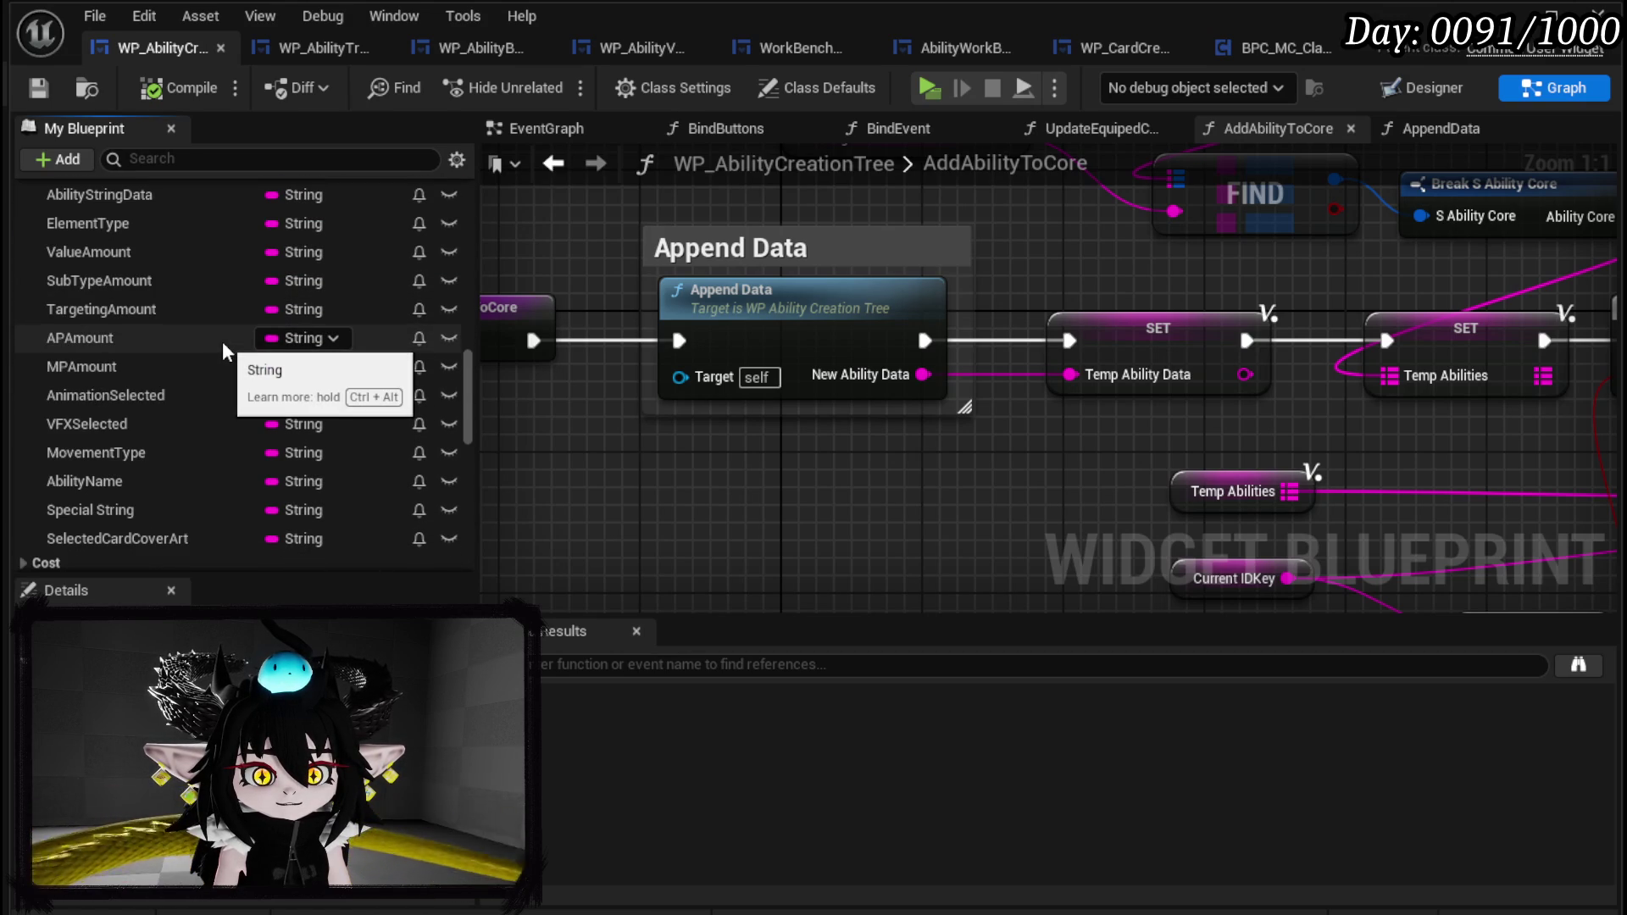
scroll(224, 351, up, 2)
scroll(225, 351, down, 3)
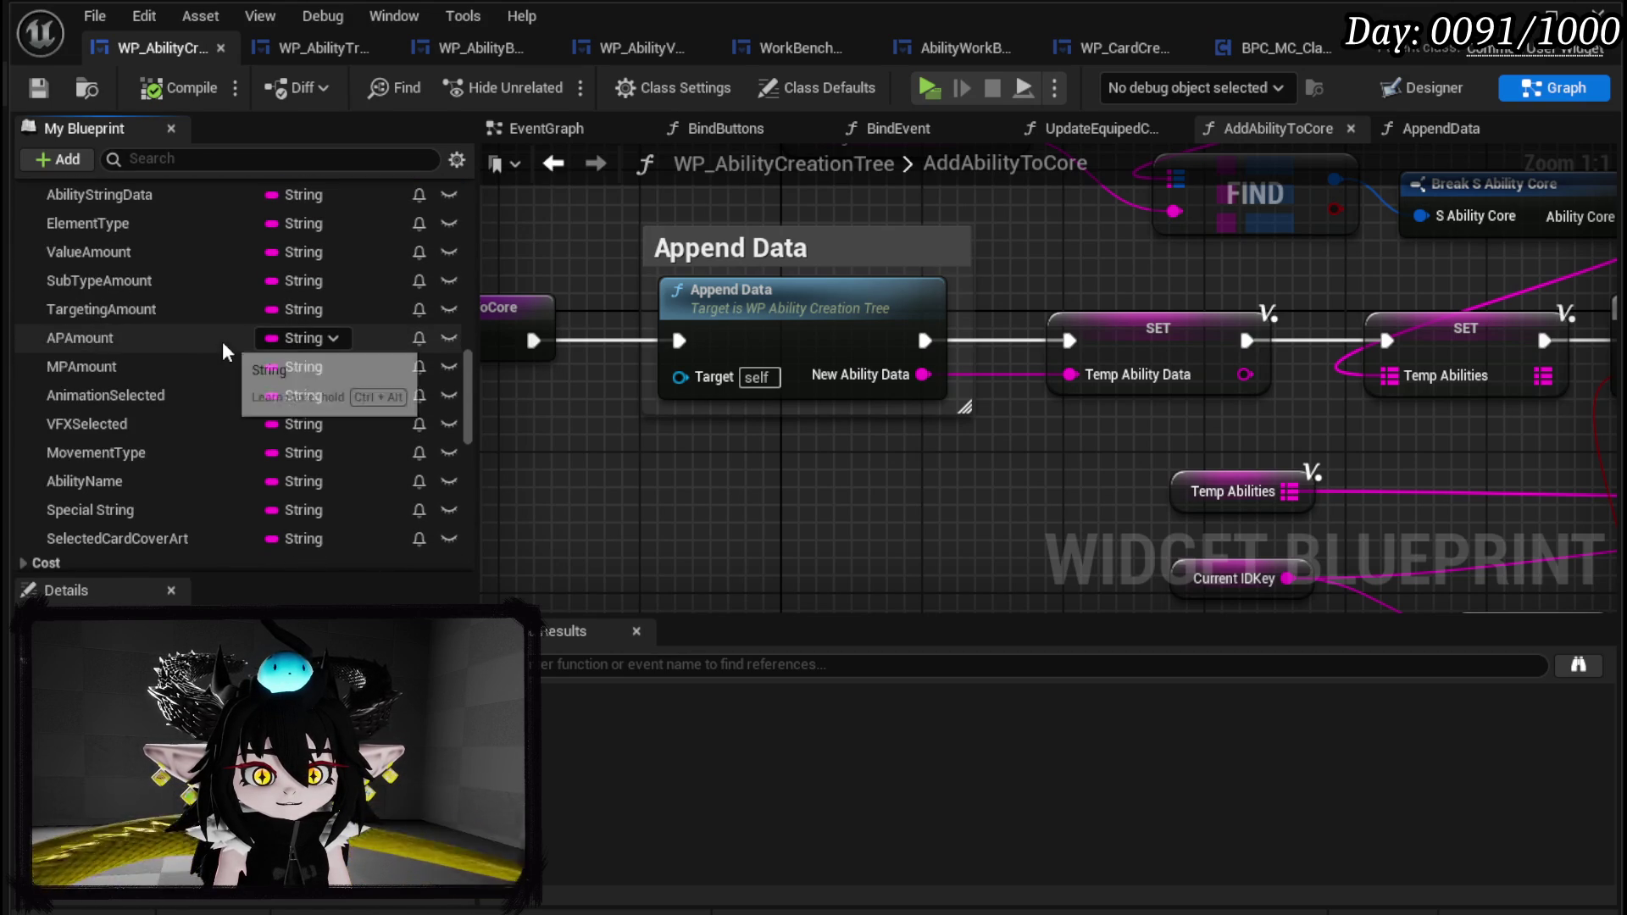
click(224, 339)
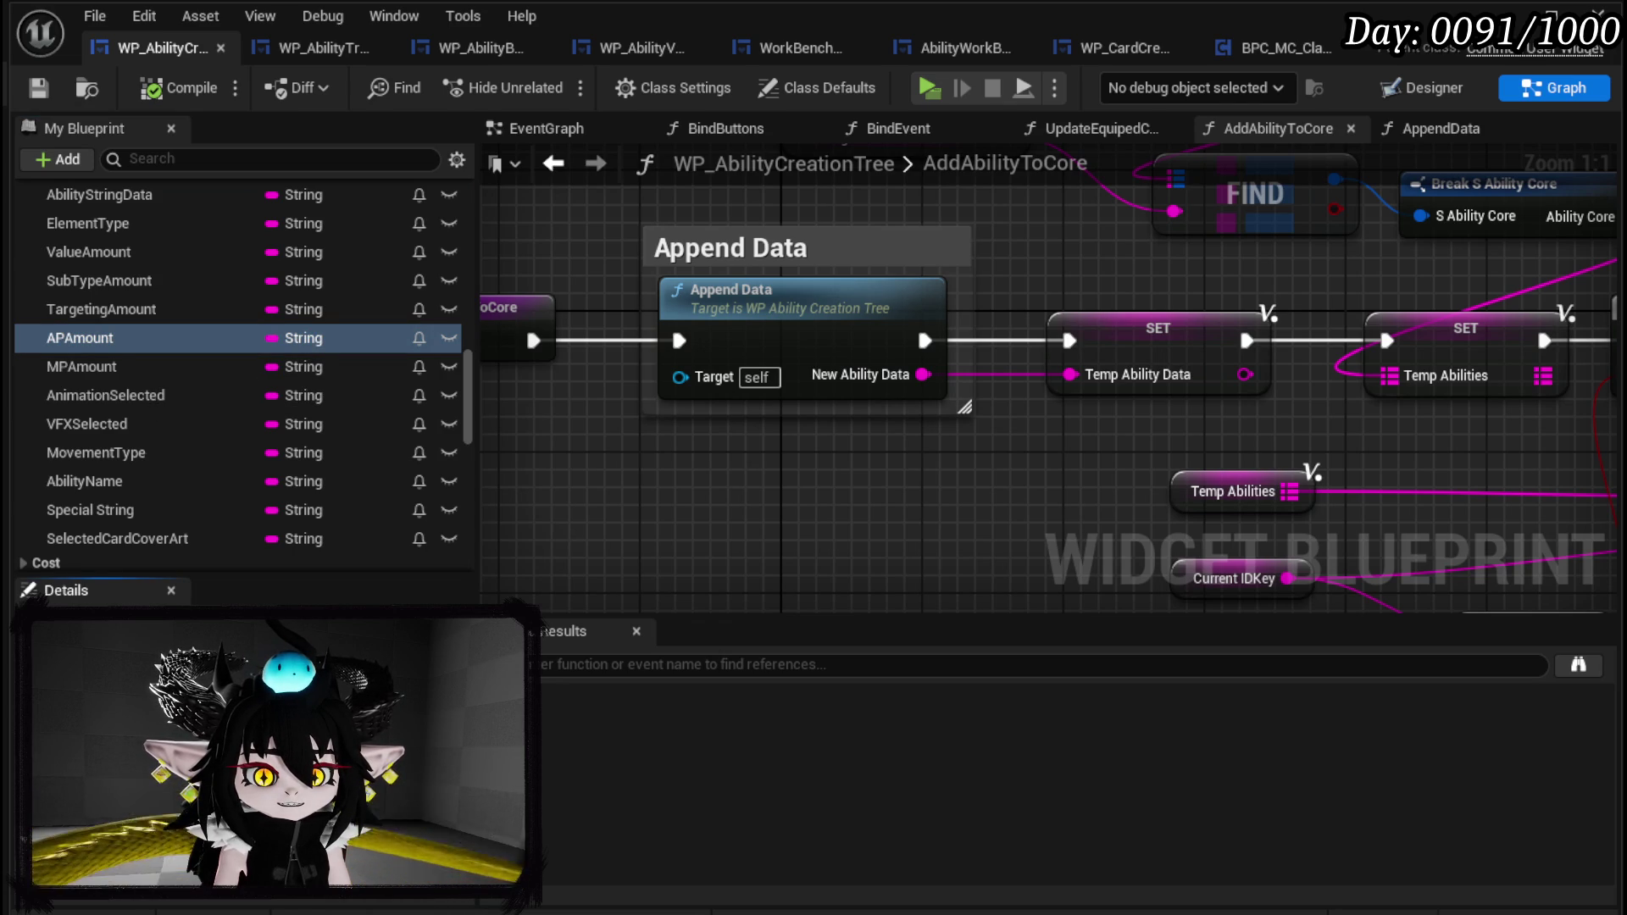
click(83, 368)
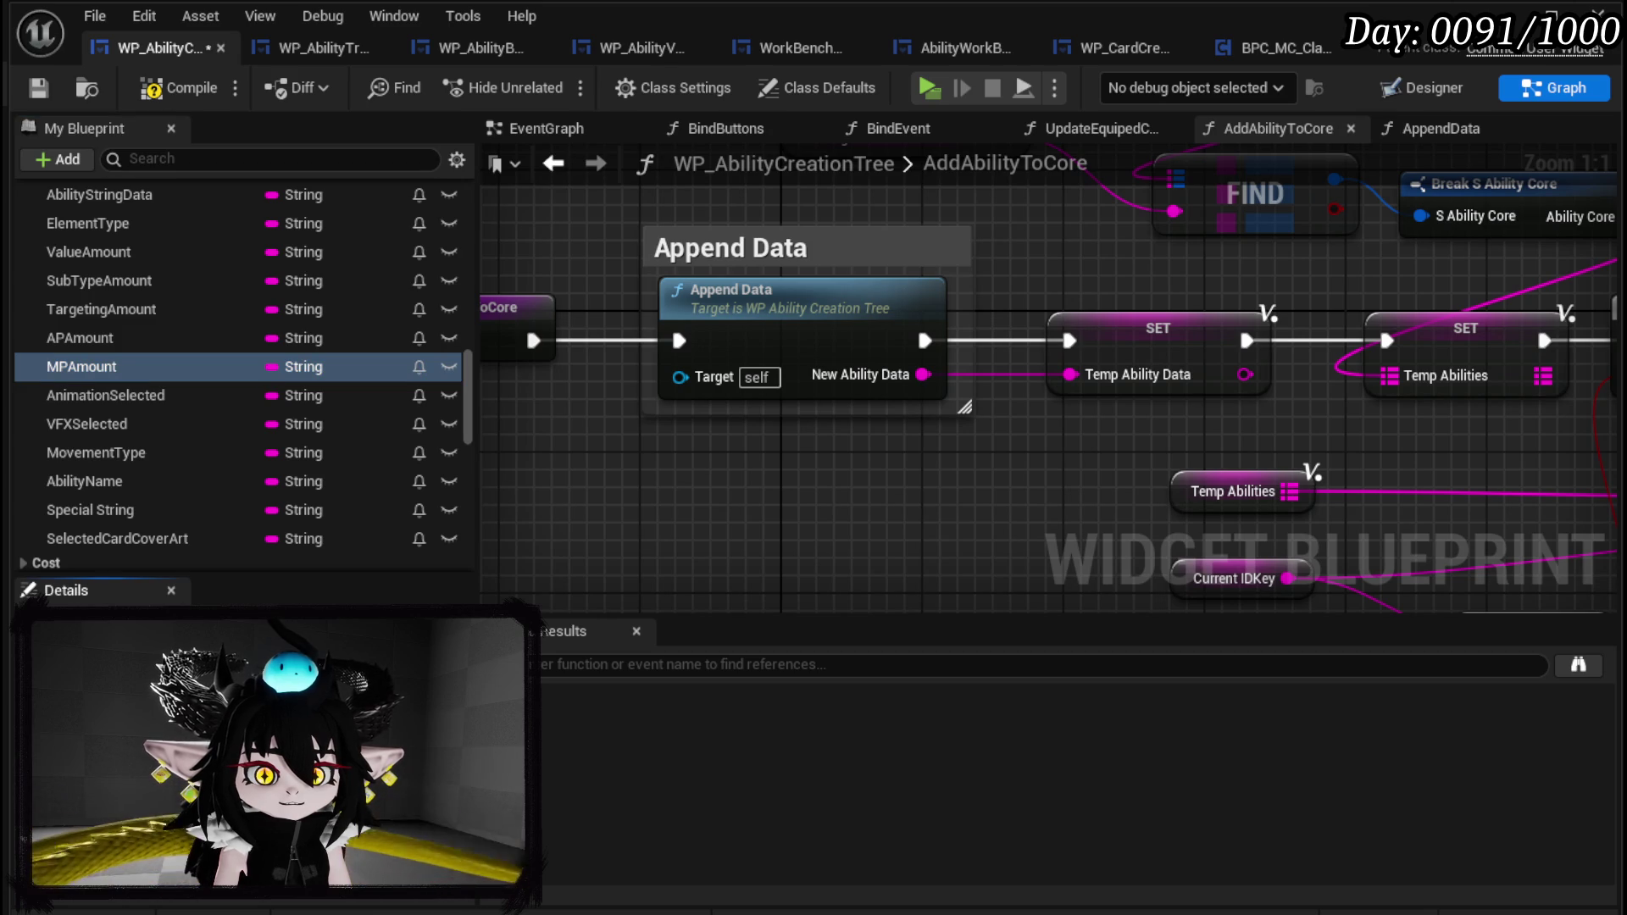
click(38, 87)
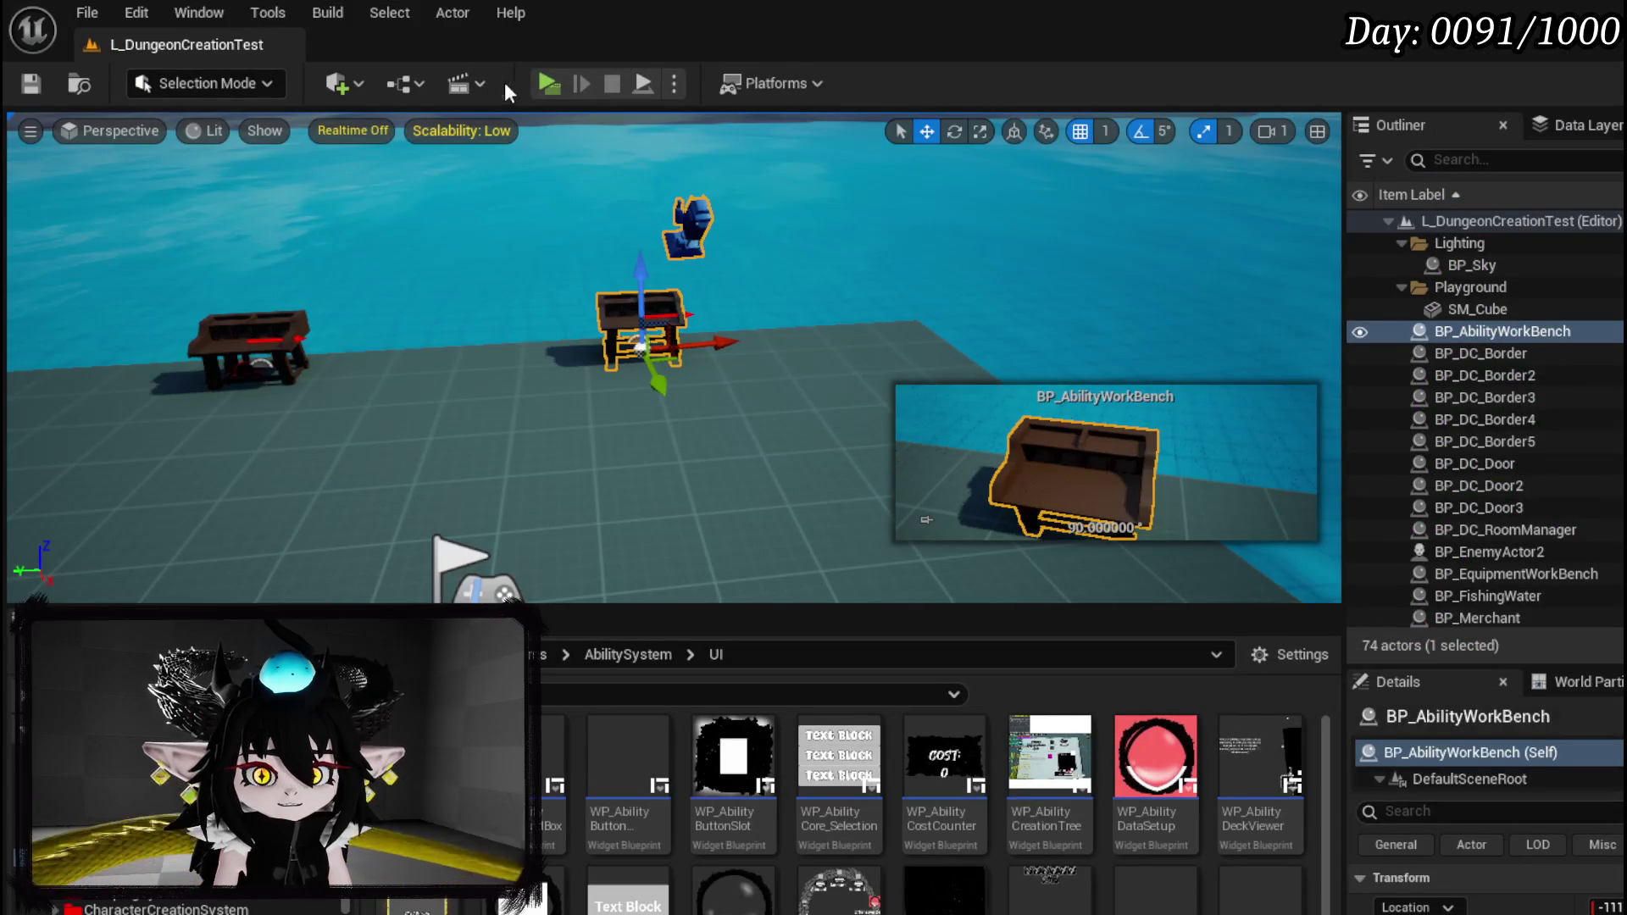
Launch the game and choose the Earth element for a new ability.
click(548, 83)
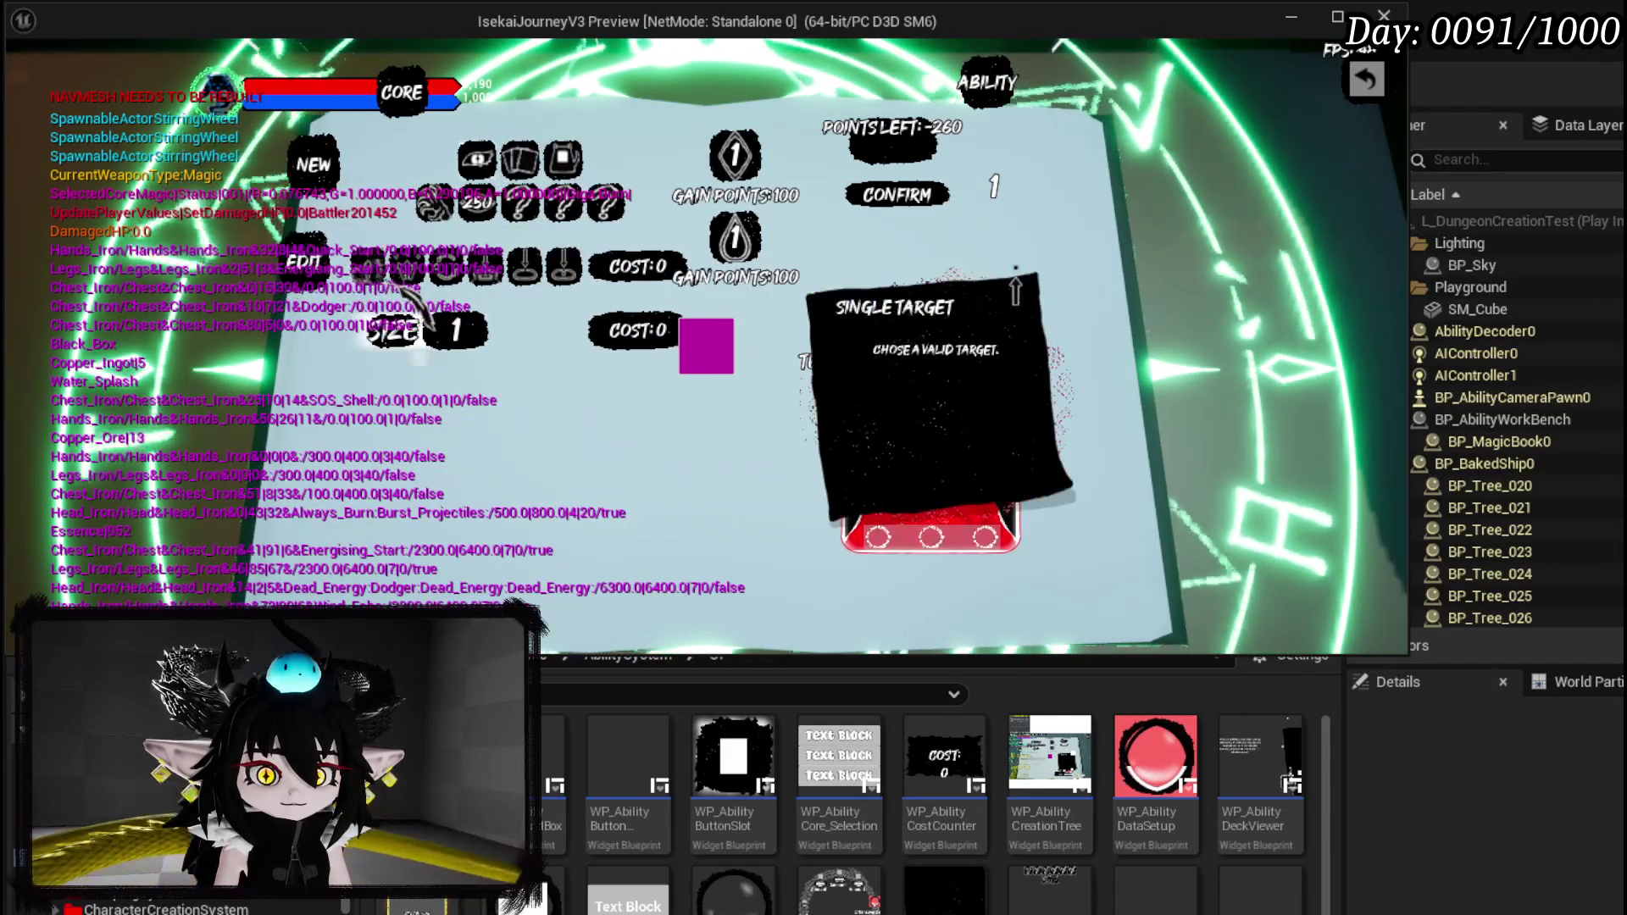
click(411, 276)
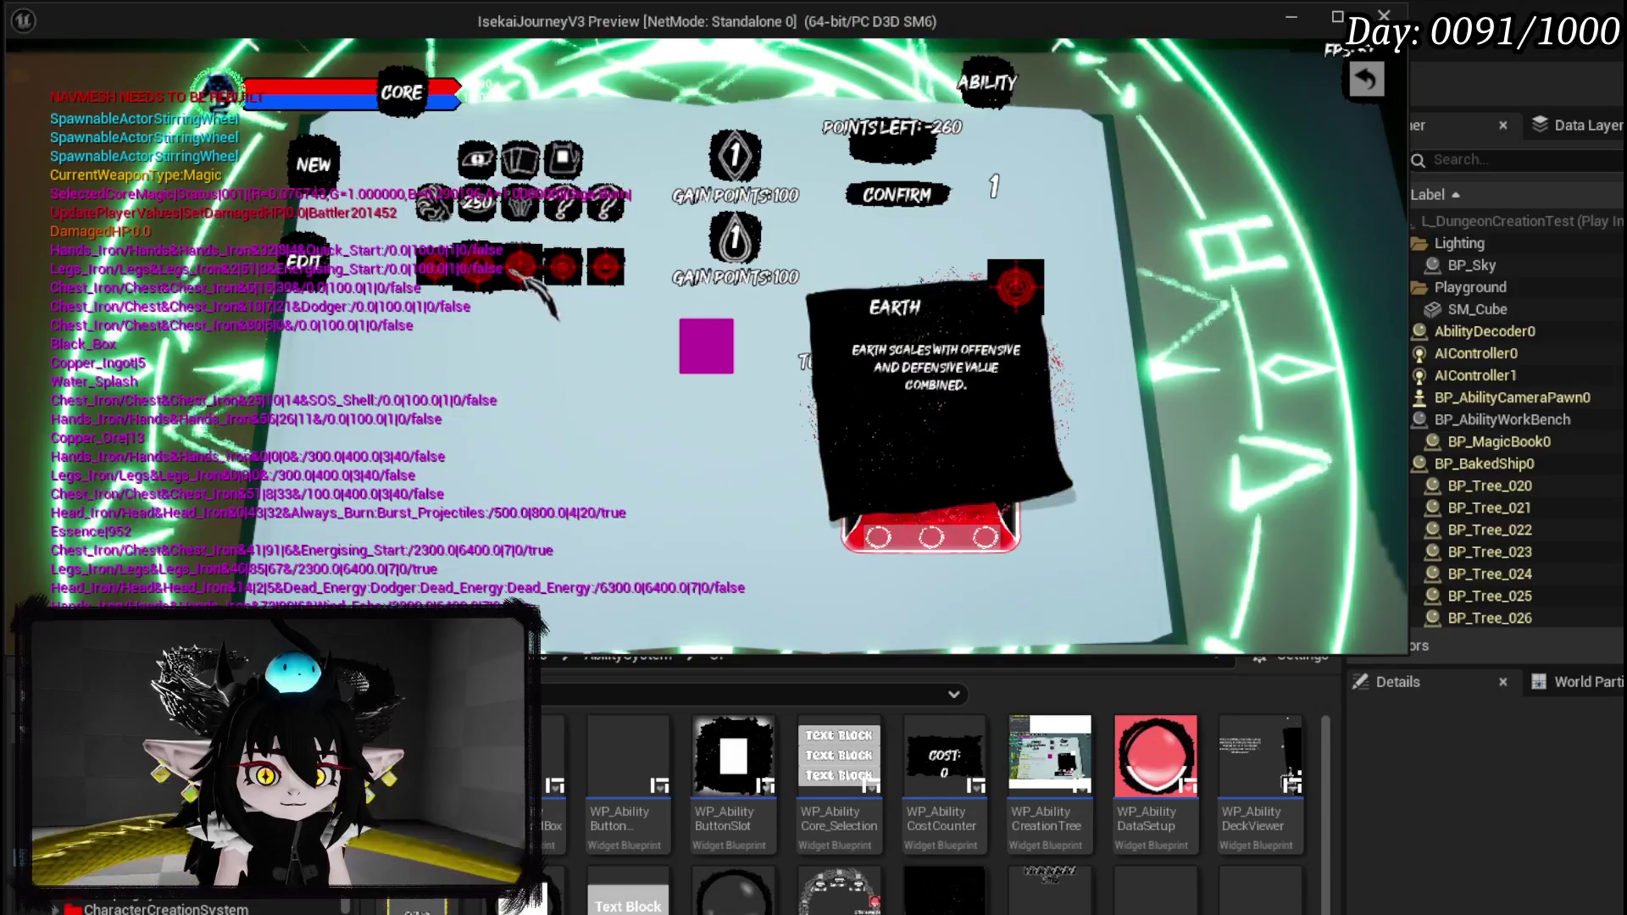
click(477, 267)
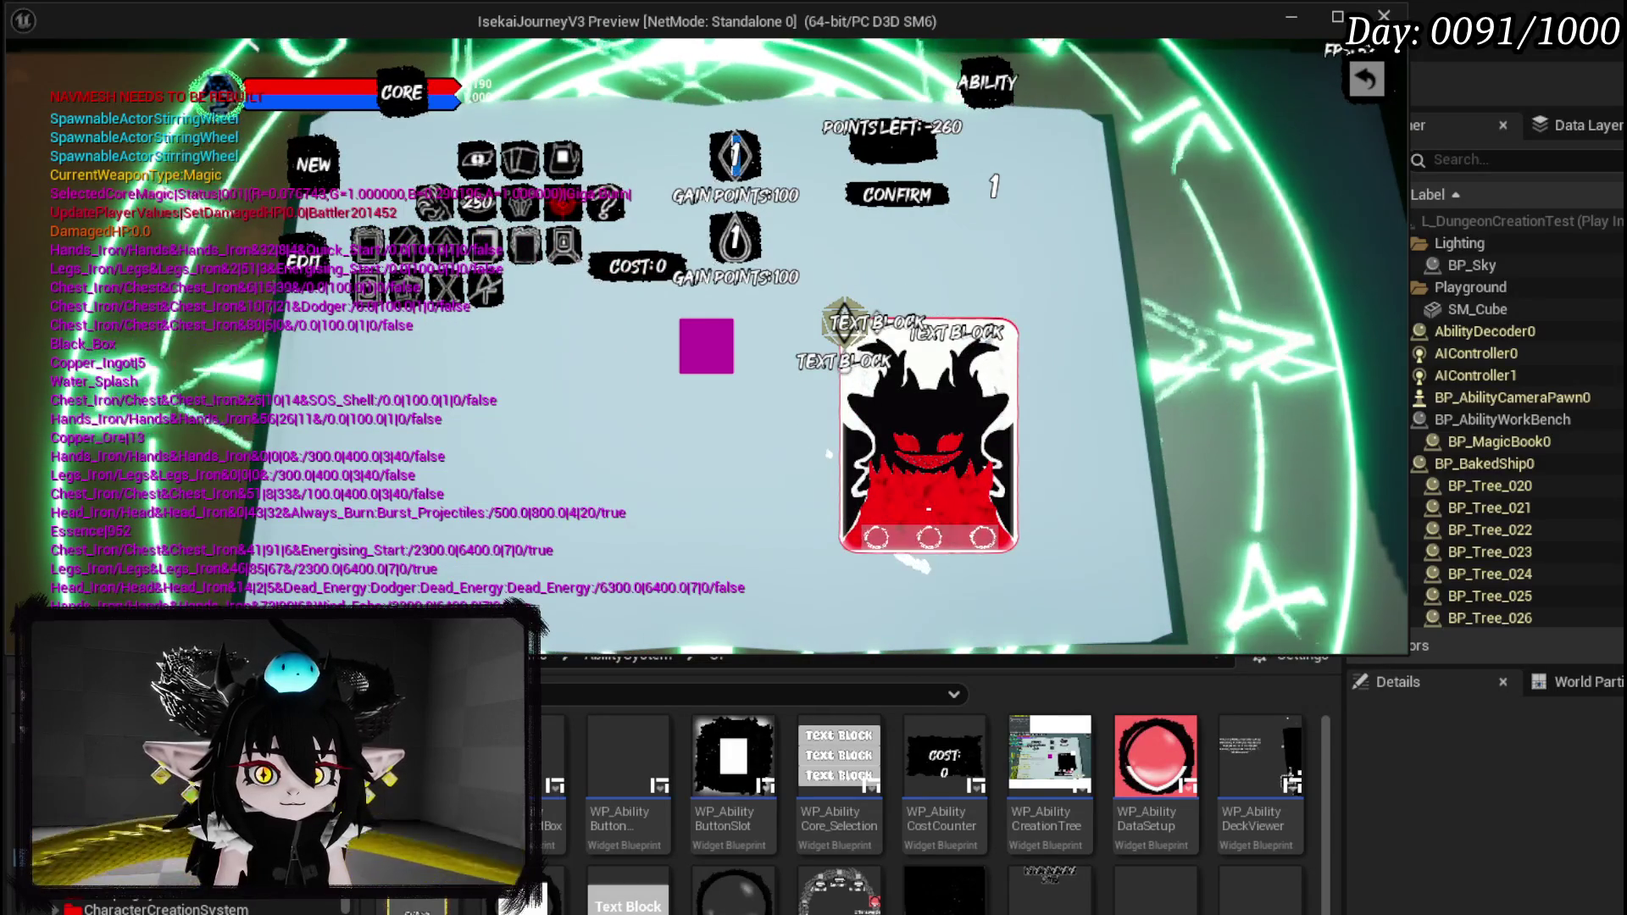
Raise the top stat to 2, zero the lower stat, create the ability, and exit crafting.
click(678, 192)
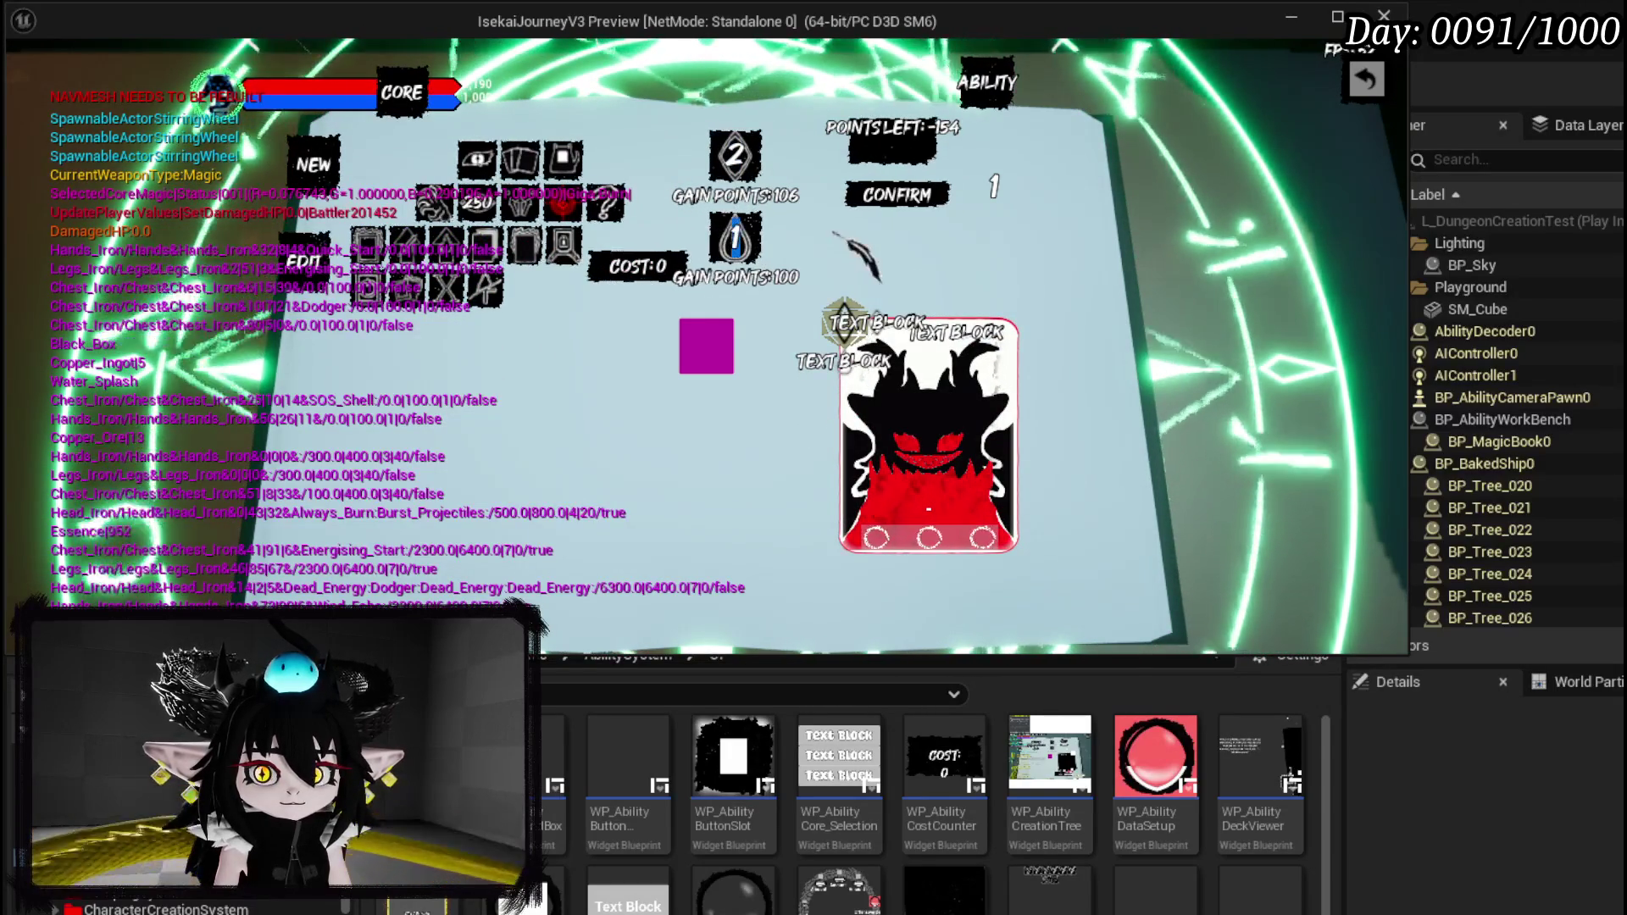
click(730, 360)
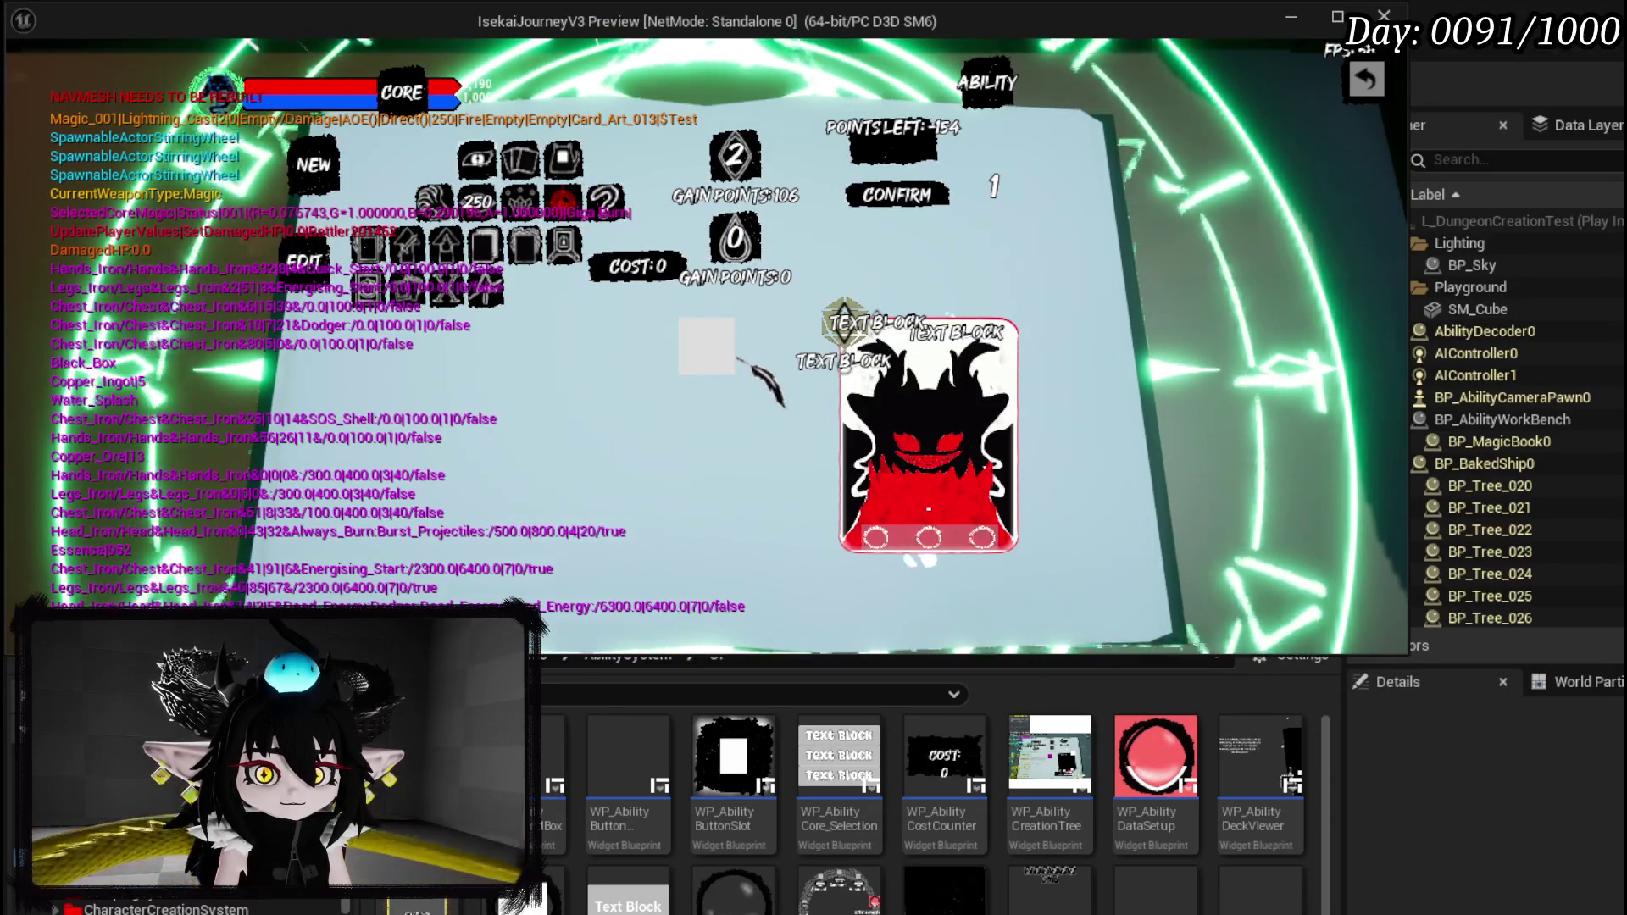
click(914, 203)
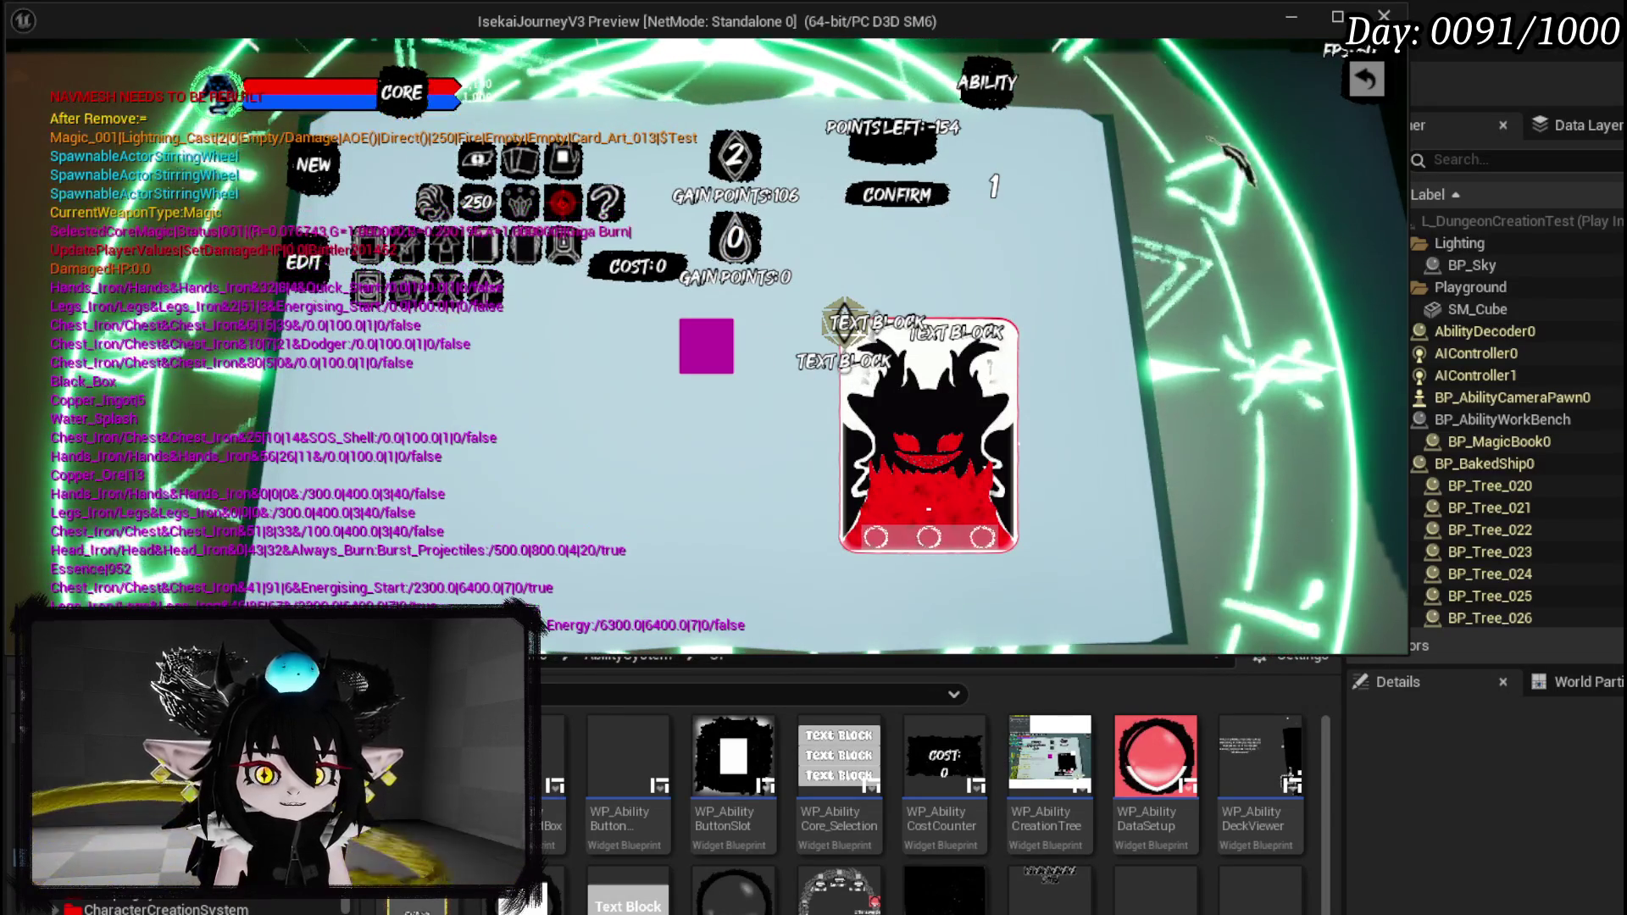
click(1366, 80)
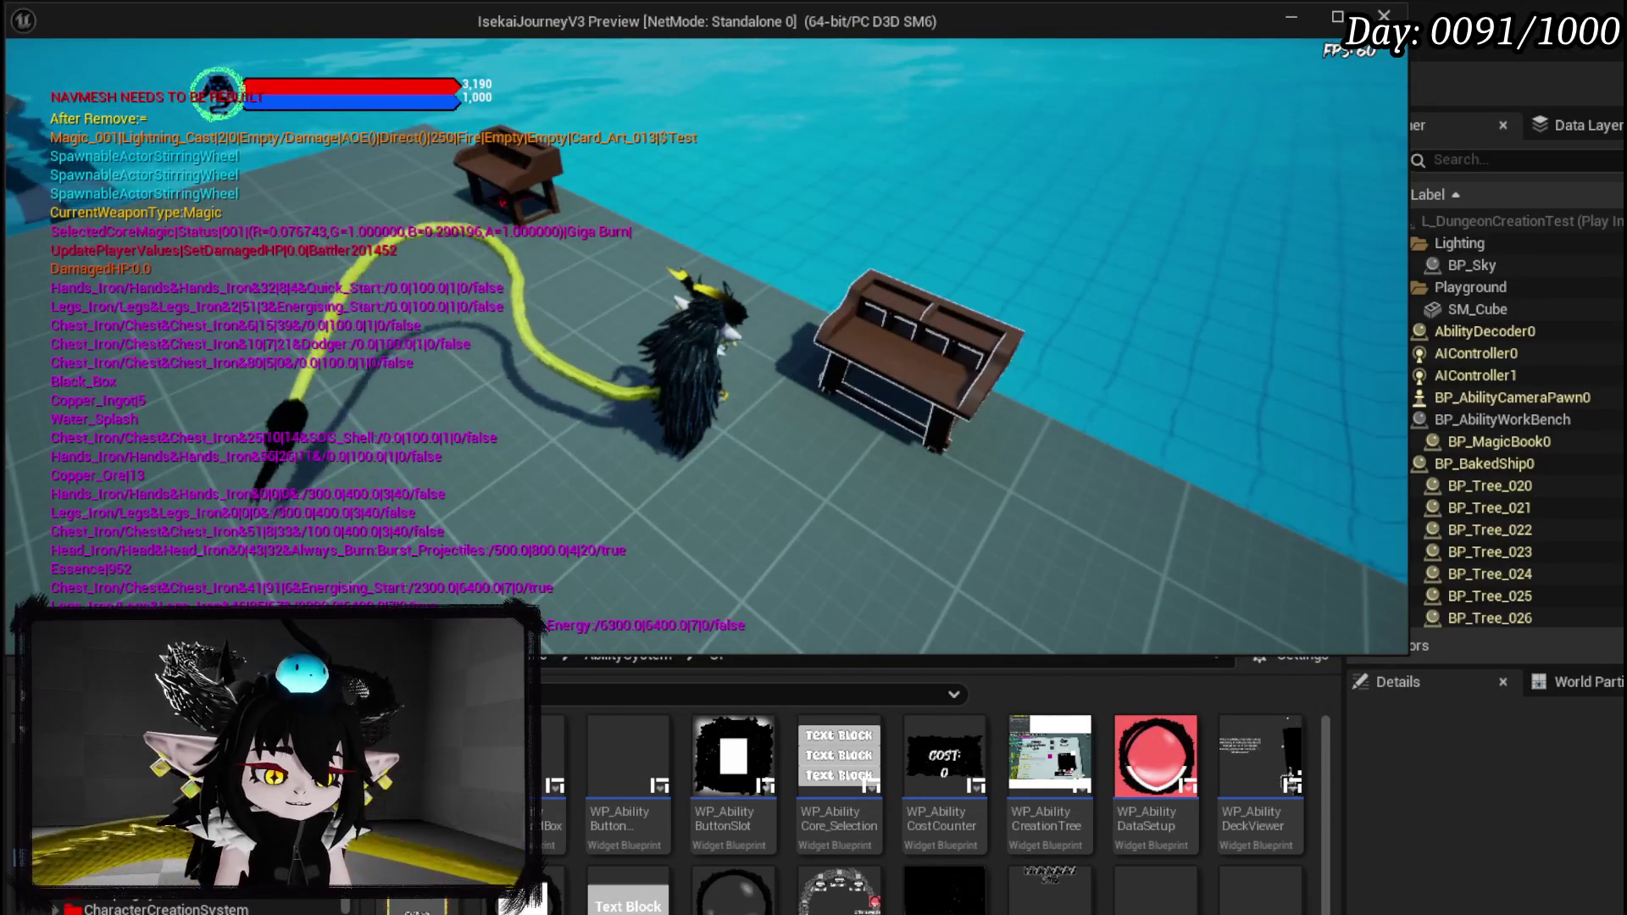
key(e)
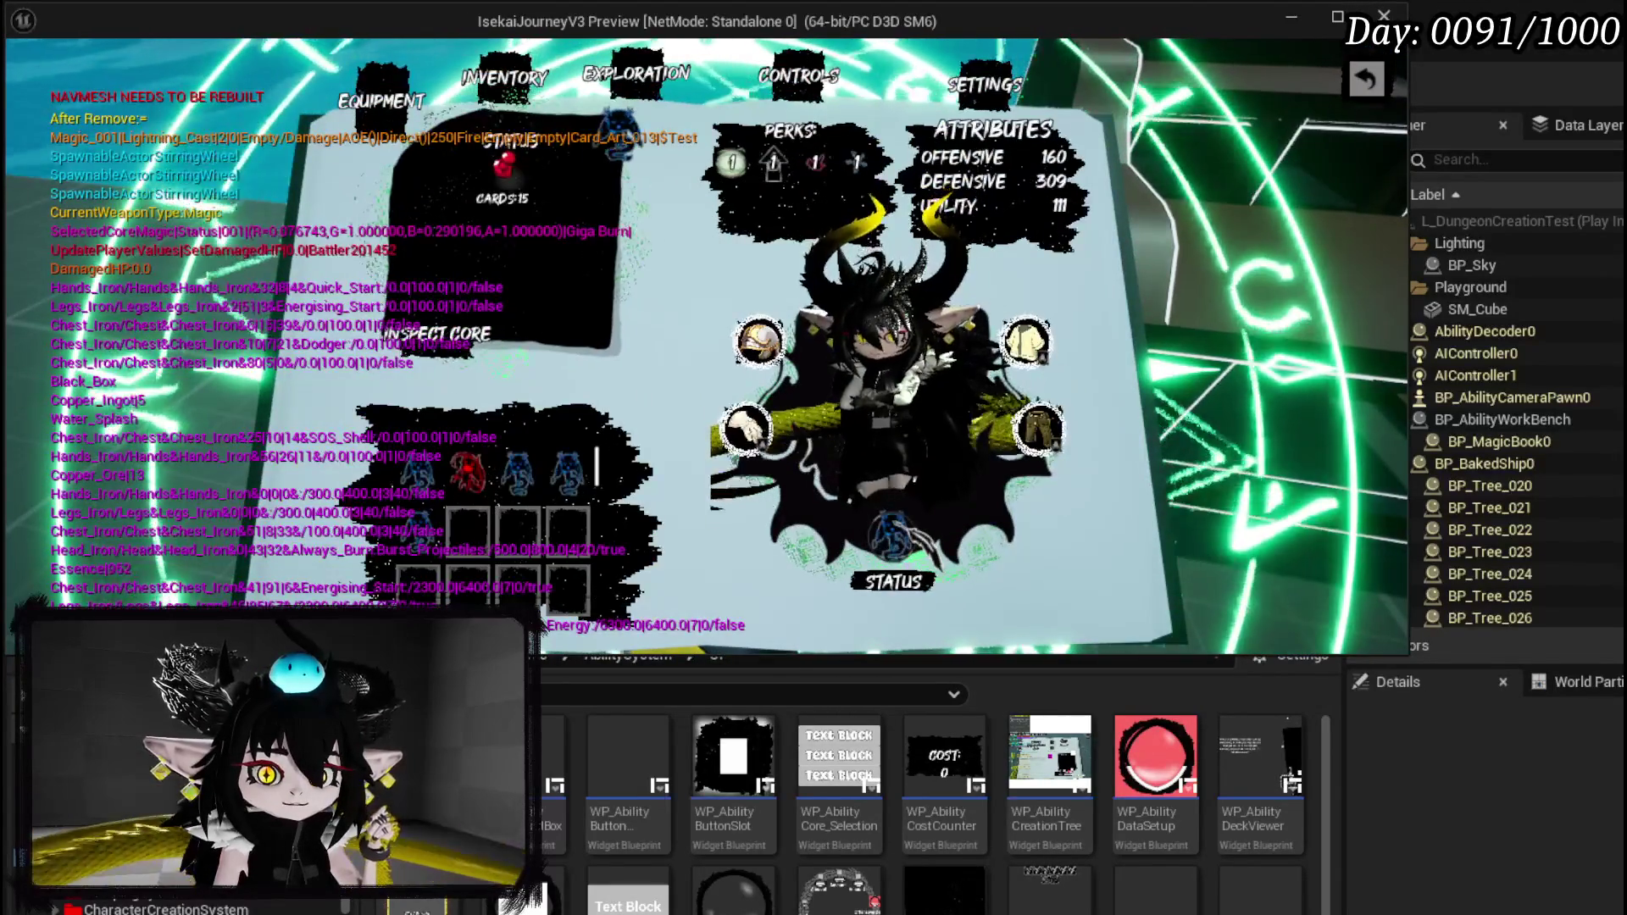
Scroll through the card deck to confirm the Test card is listed.
scroll(695, 356, down, 5)
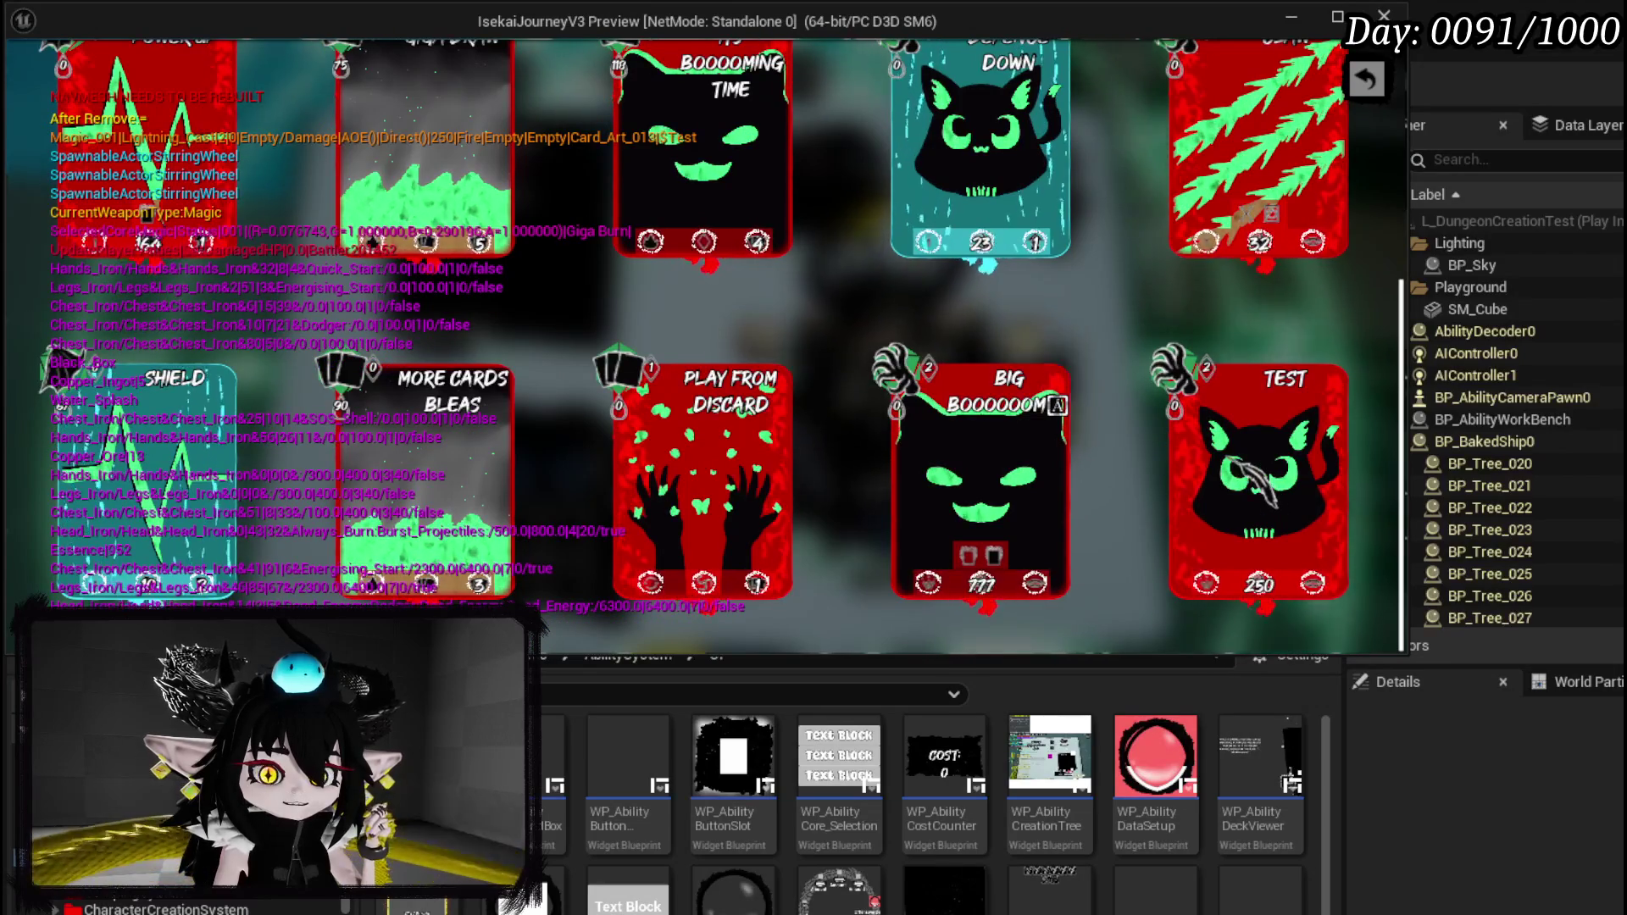
scroll(1271, 509, up, 2)
scroll(847, 339, down, 2)
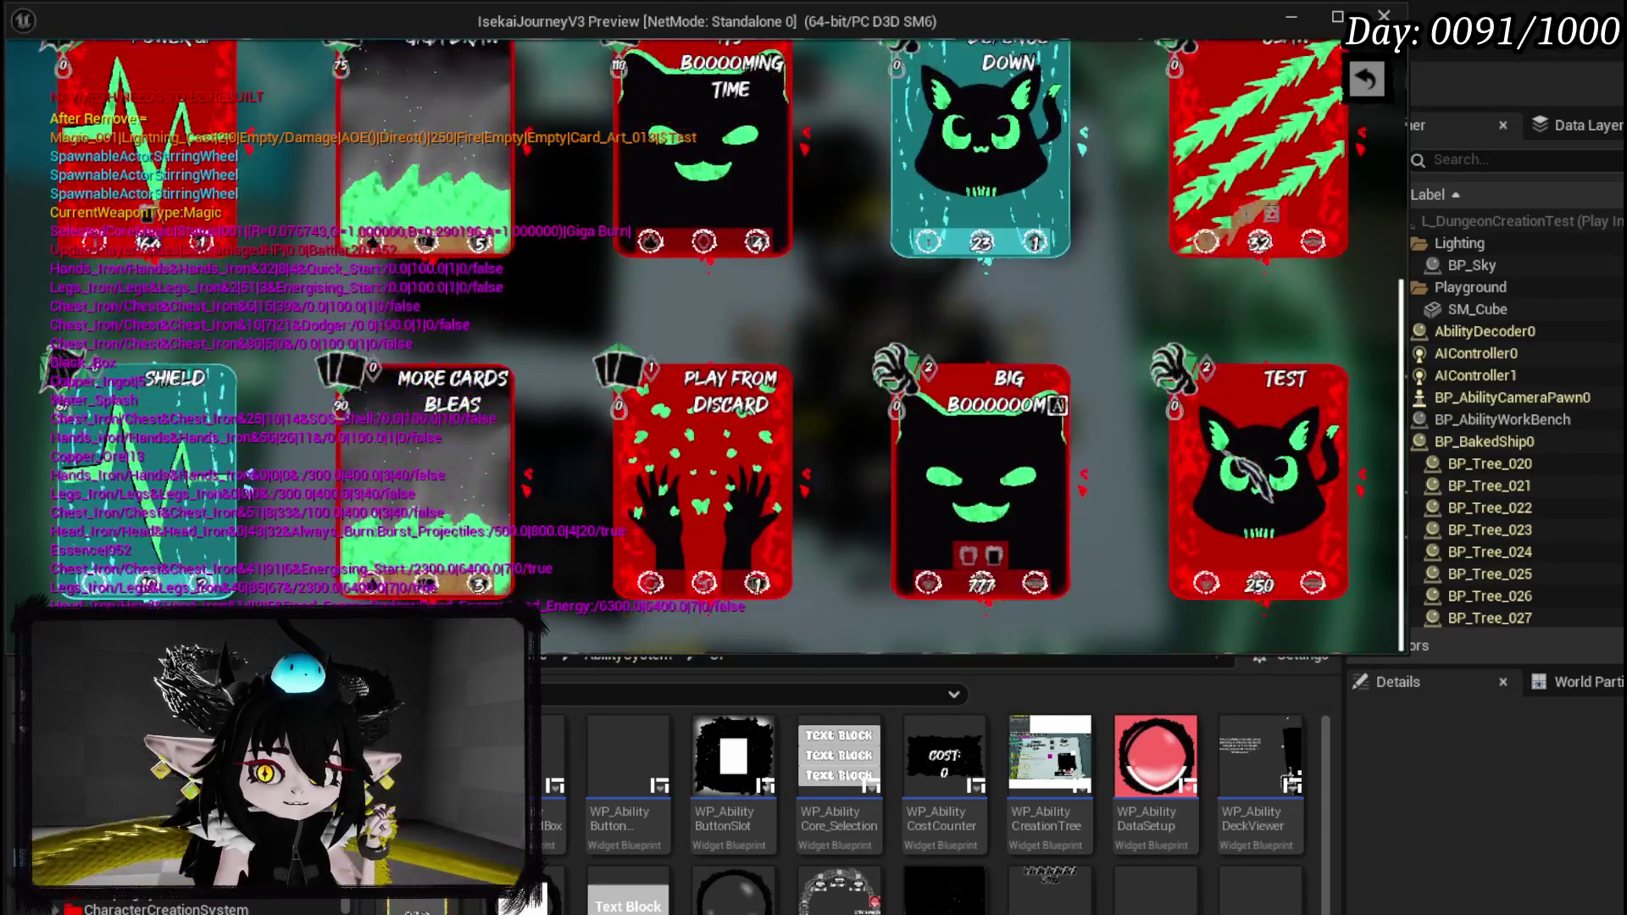
Return to the status view, inspect the equipped core's details, and end the Play-In-Editor session.
click(1367, 78)
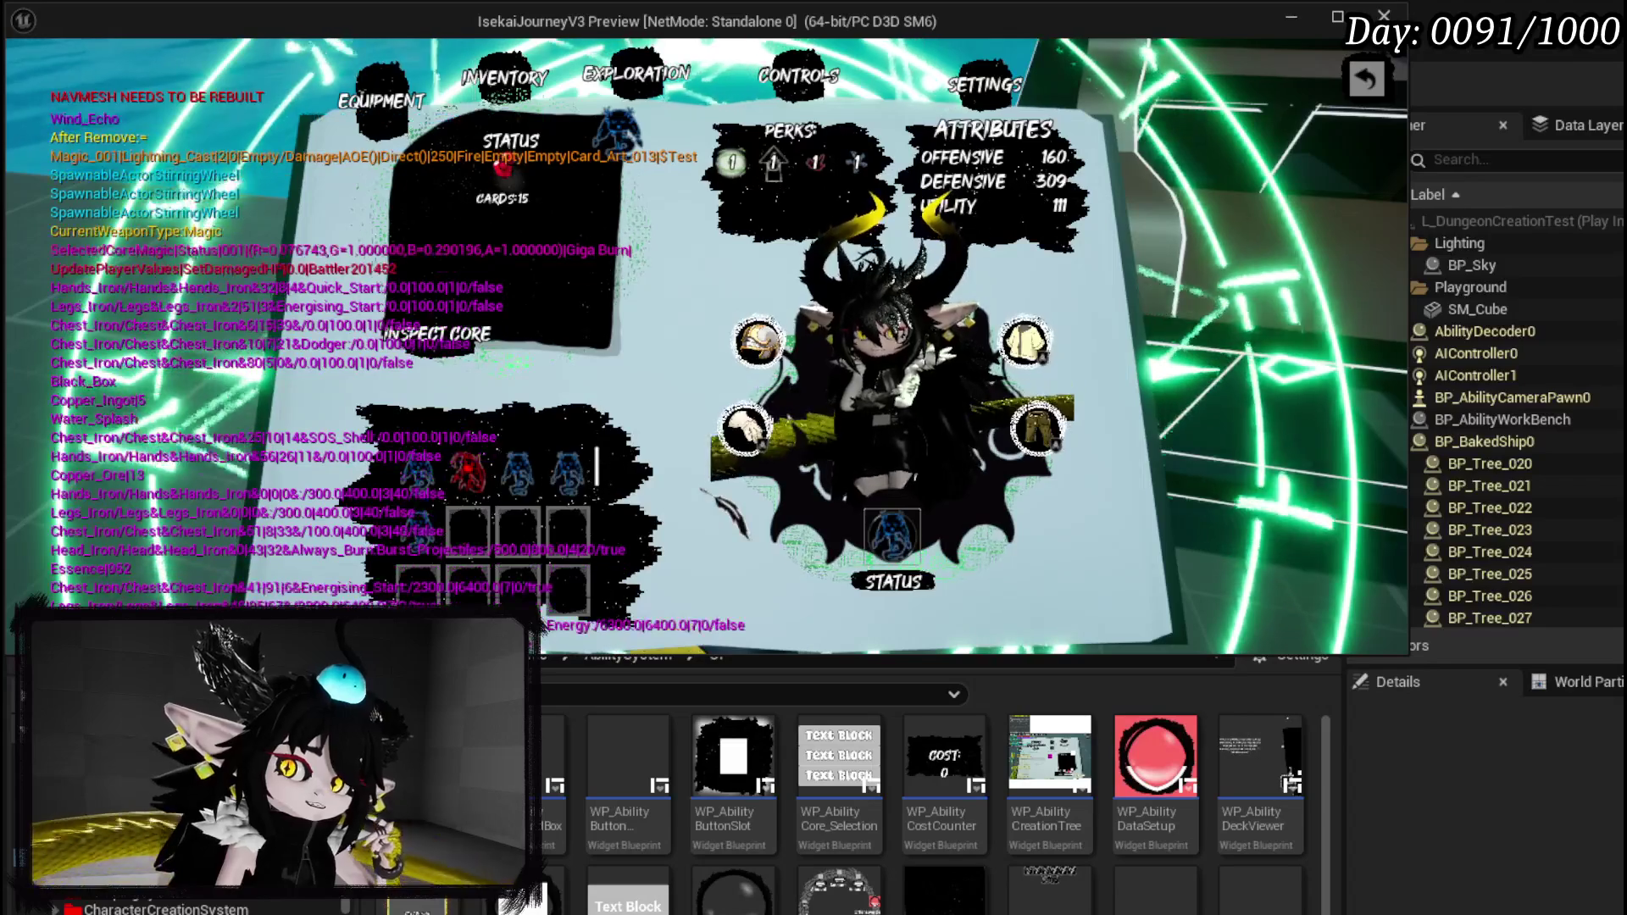
click(400, 284)
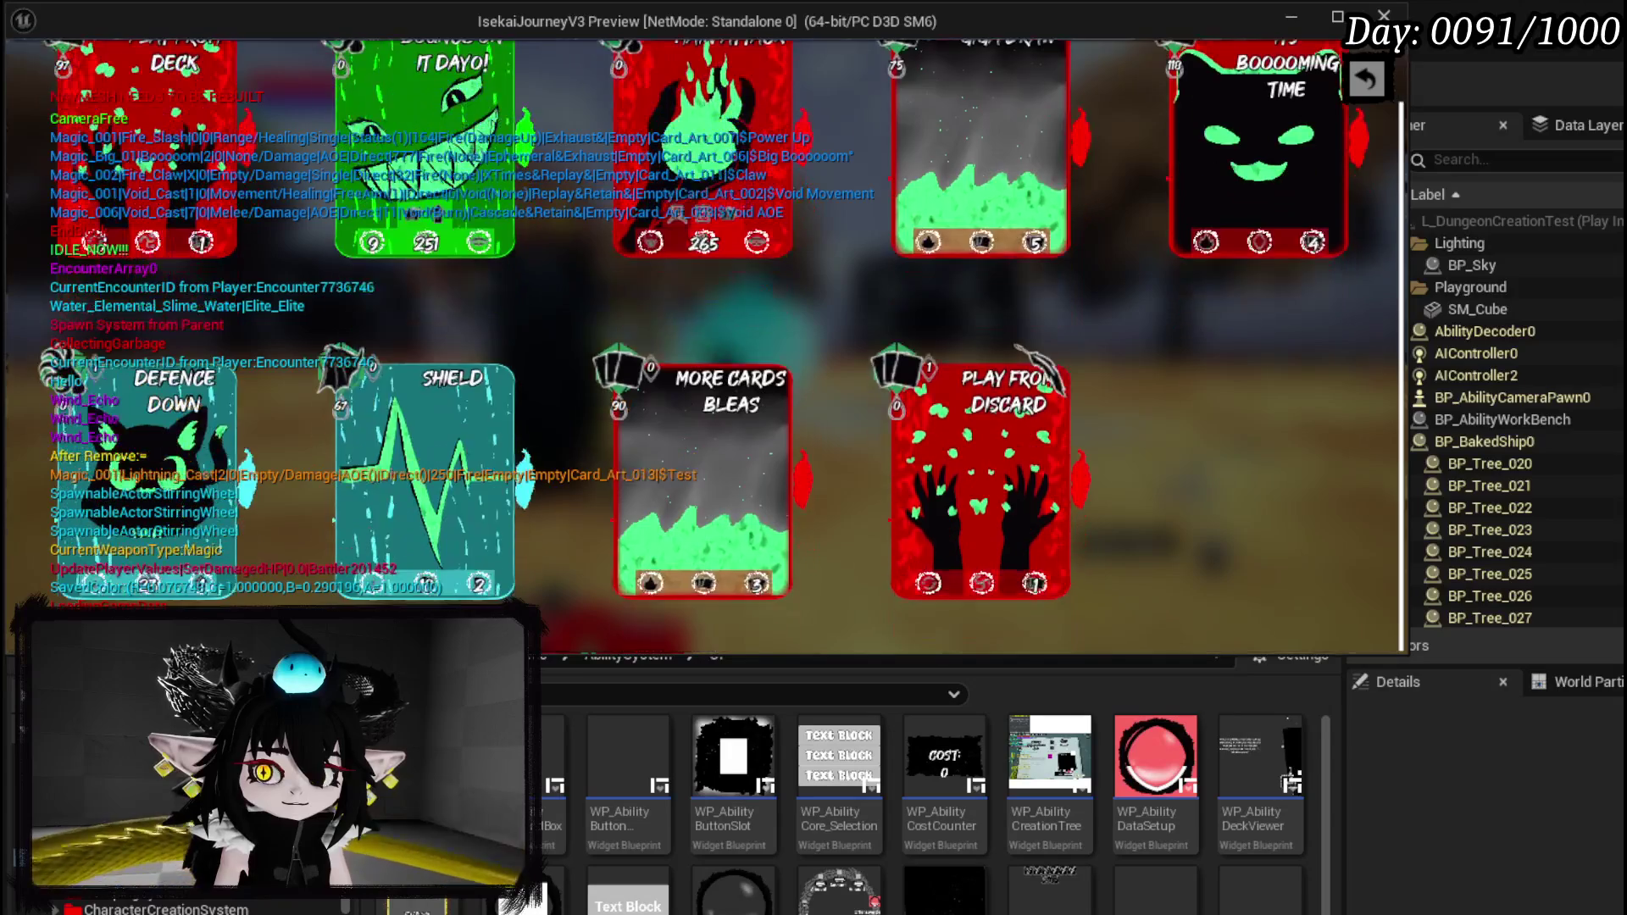
key(Escape)
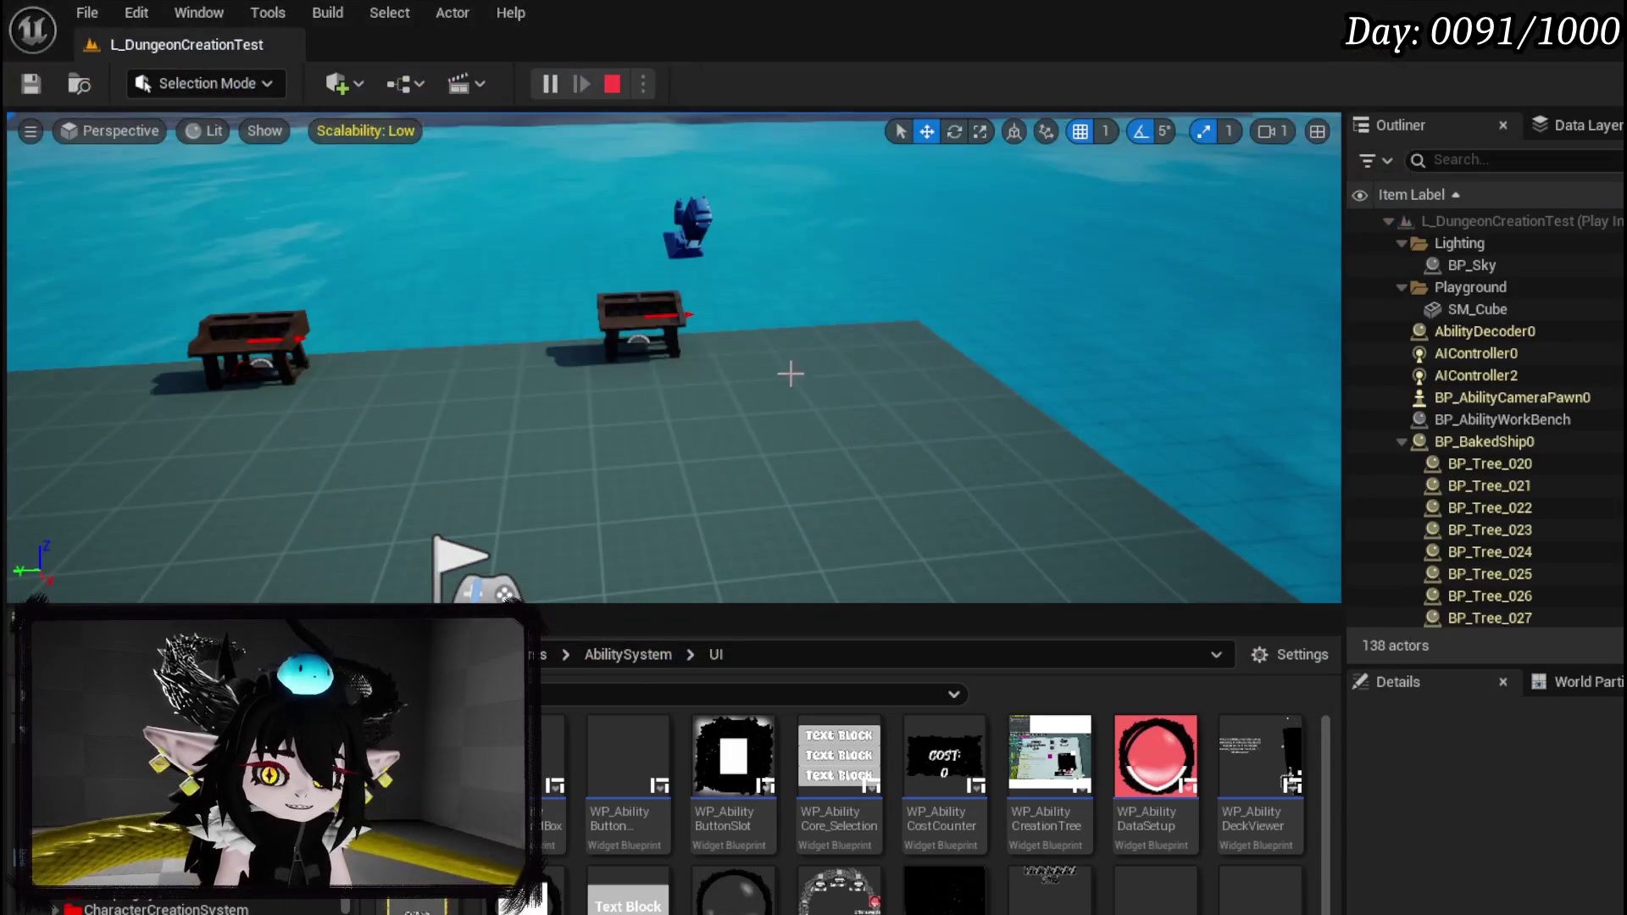
Save all assets, then at the ability workbench in play set POWER to 50.
click(30, 82)
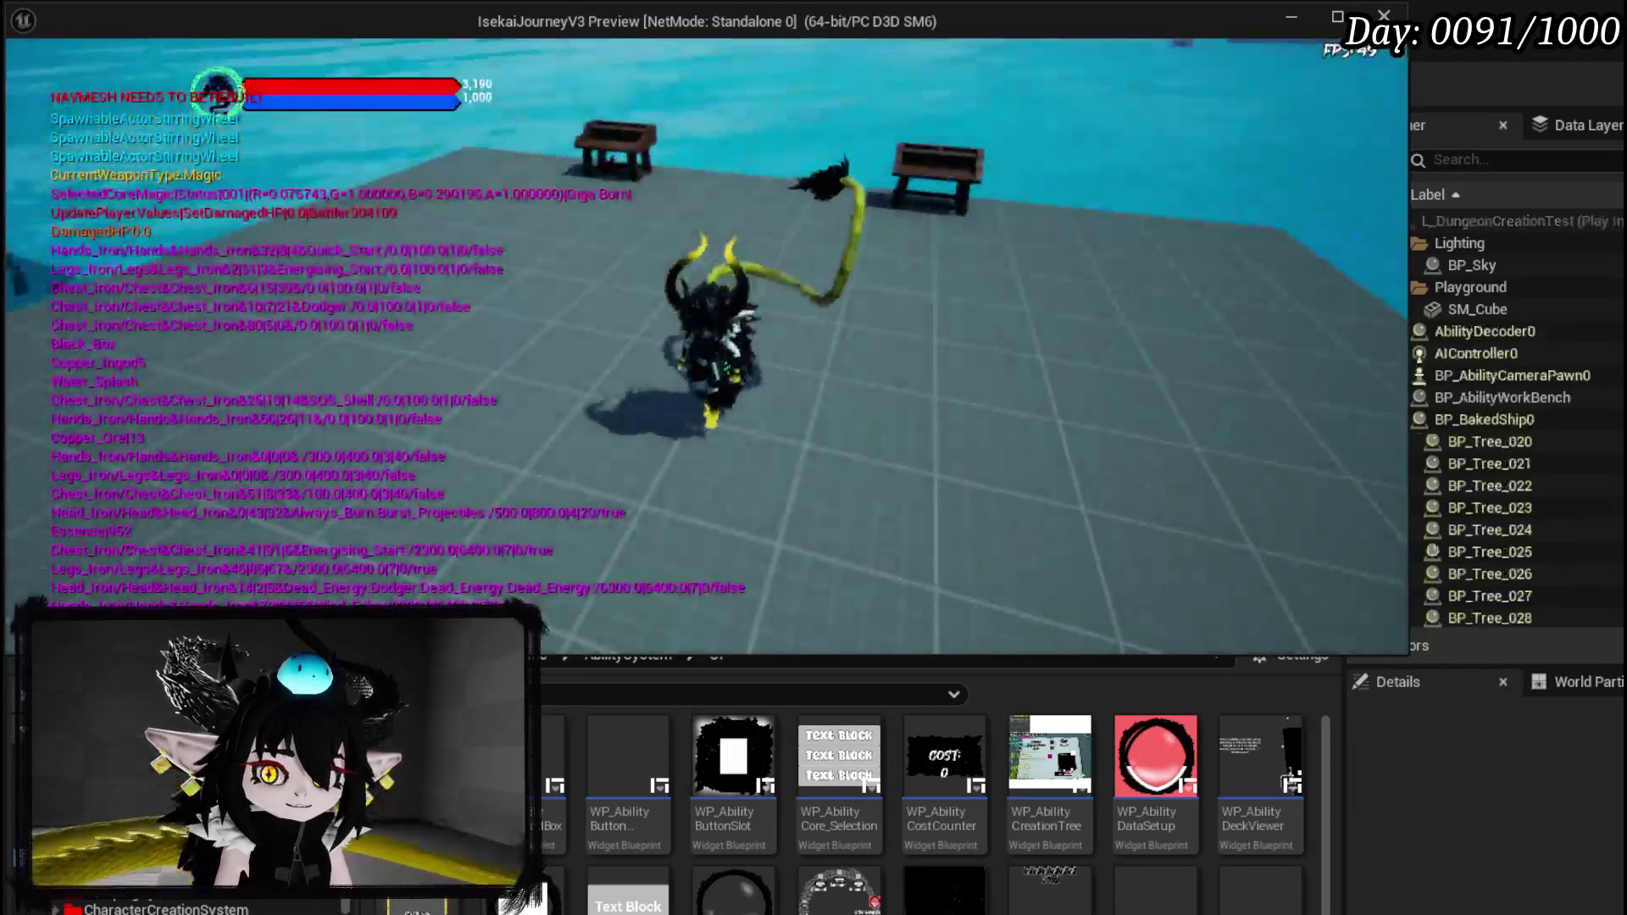
key(e)
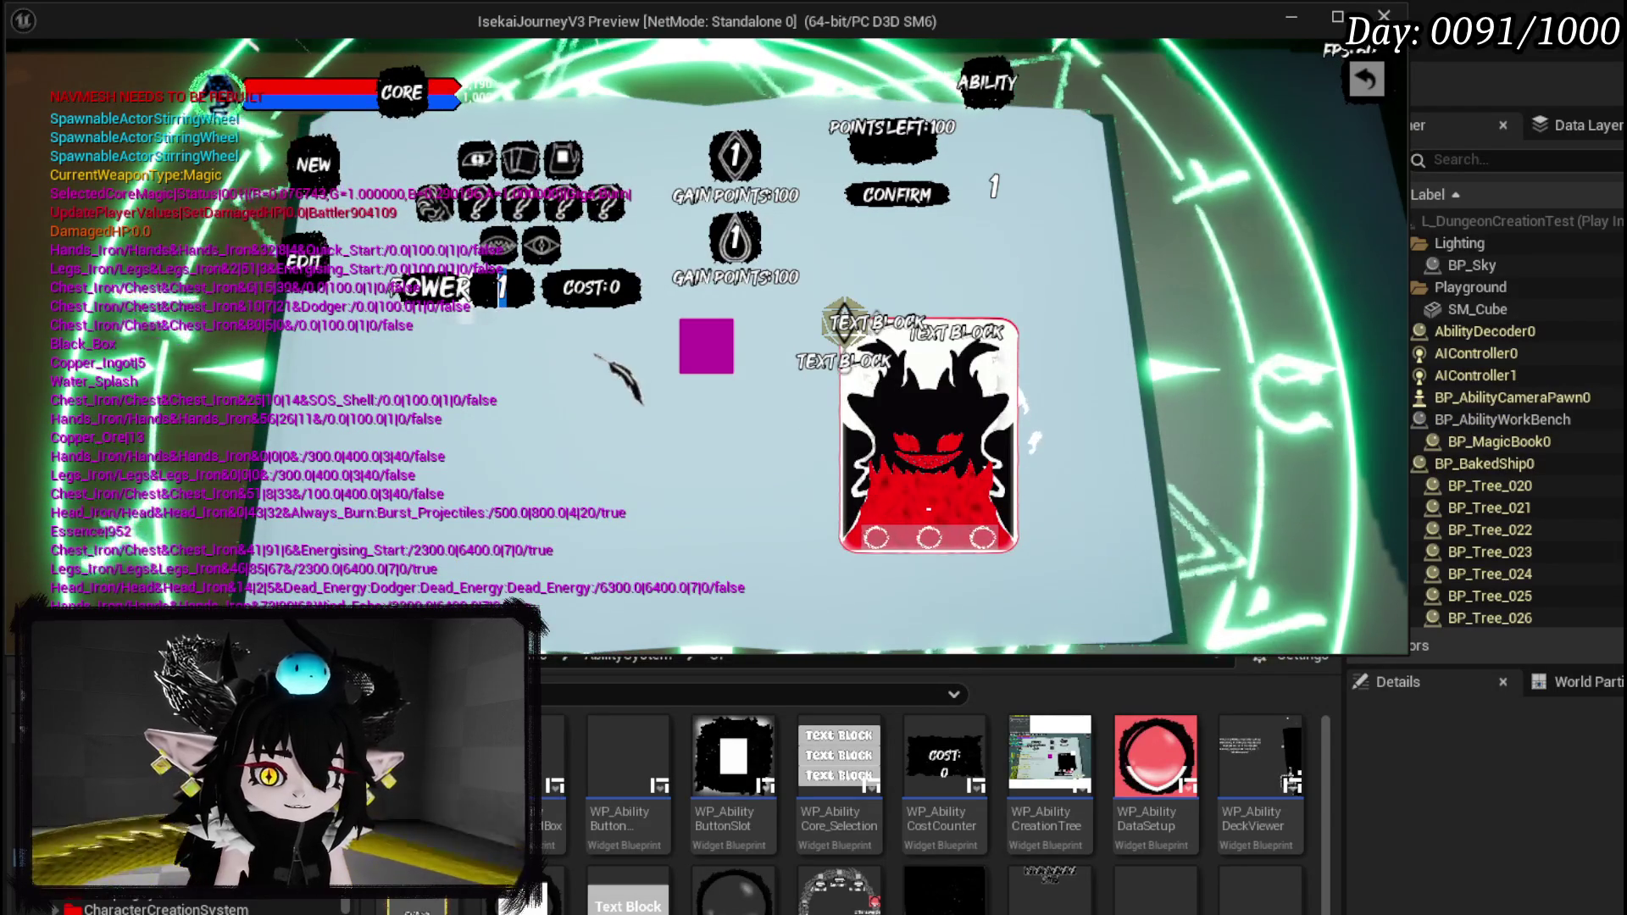
text(250)
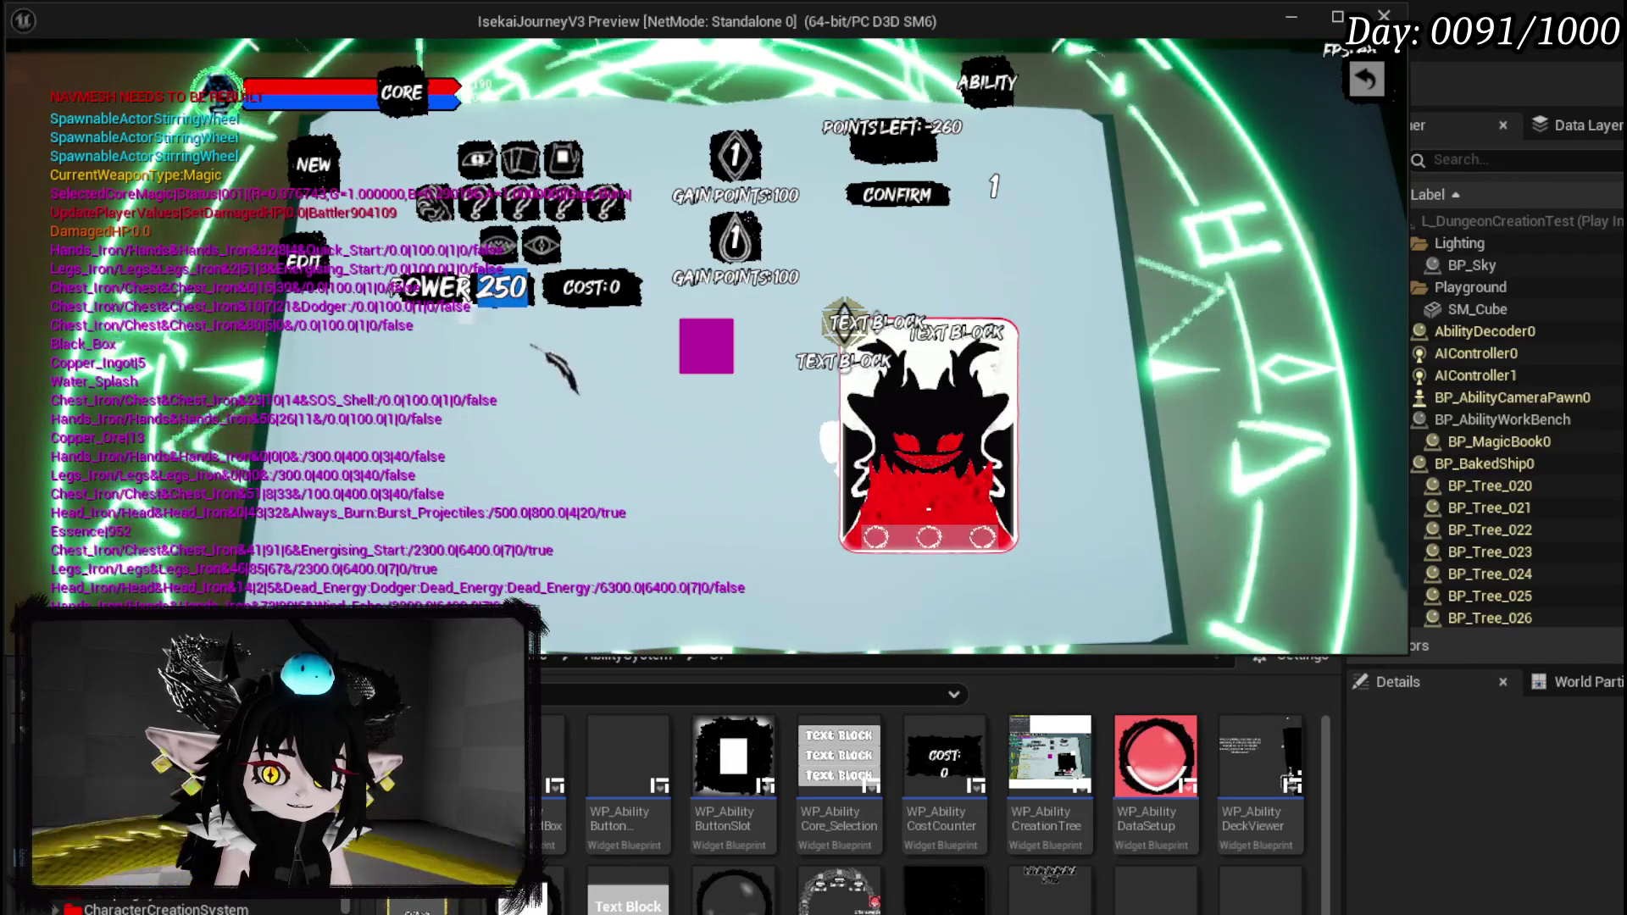
key(BackSpace)
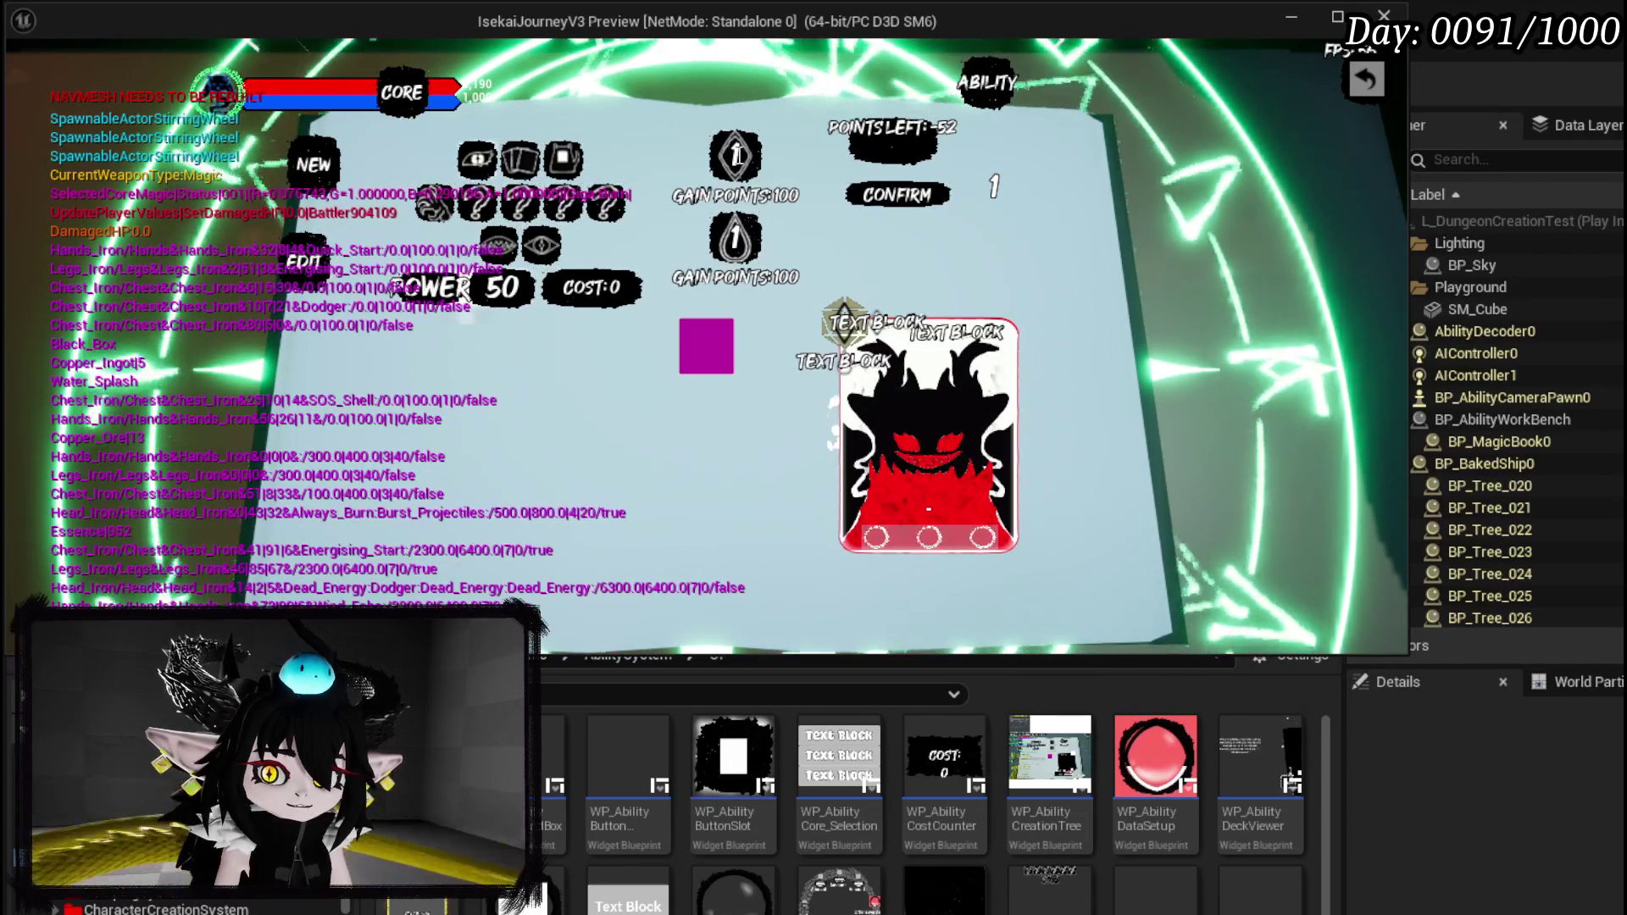
Set the ability count values to 2 and 0 and add the Fire element.
double_click(686, 150)
text(2)
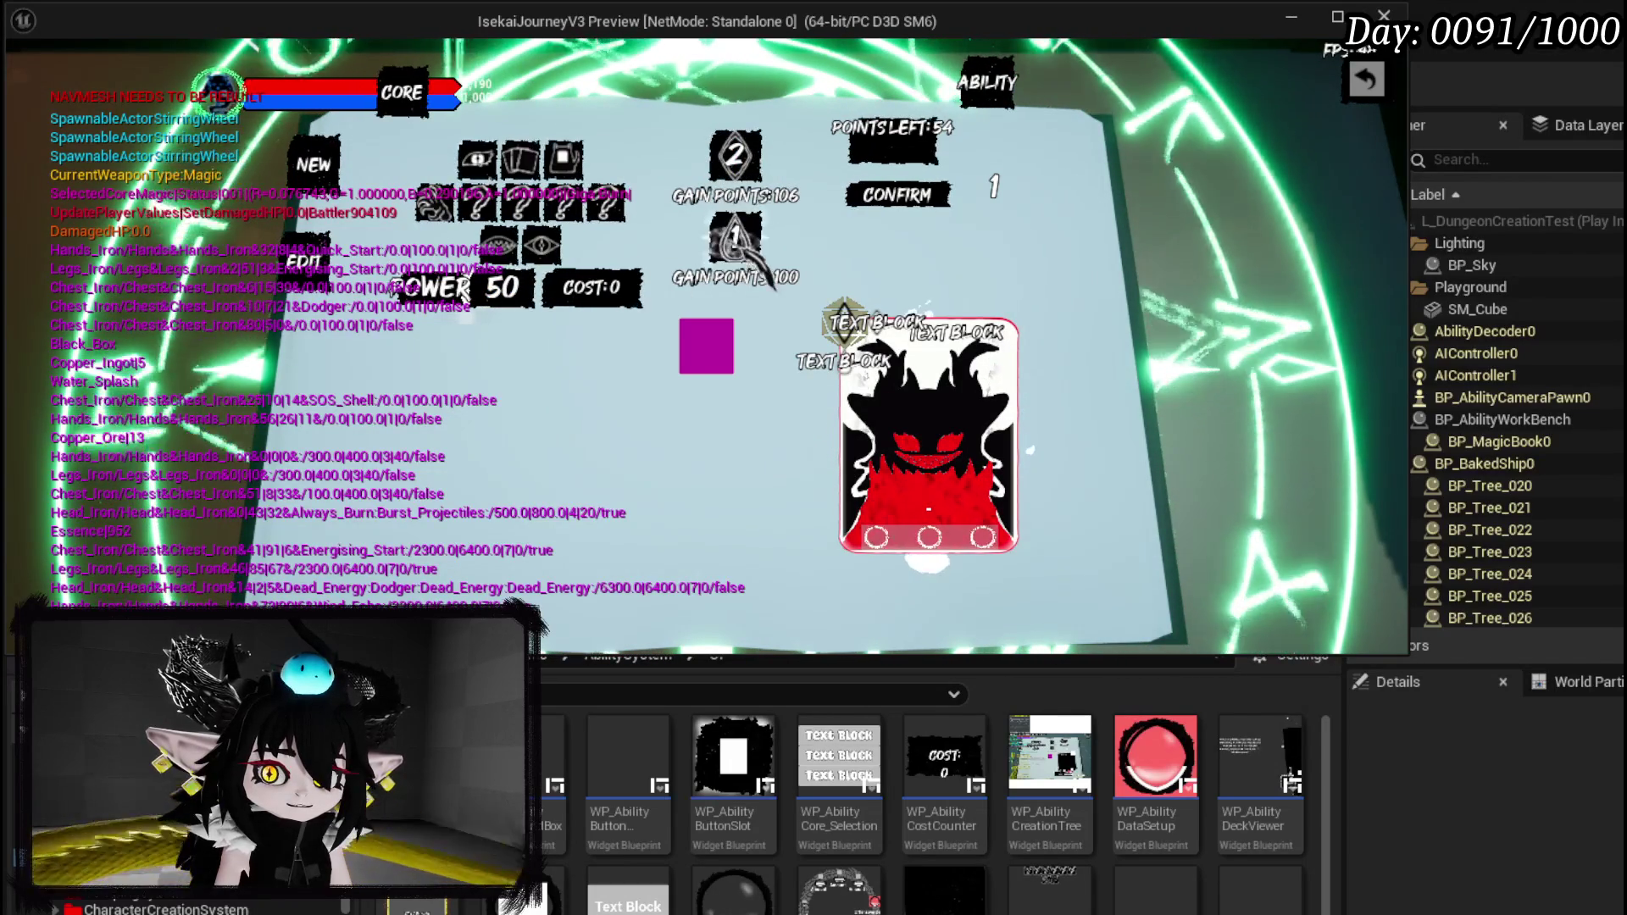
double_click(748, 240)
text(0)
mouse_move(926, 566)
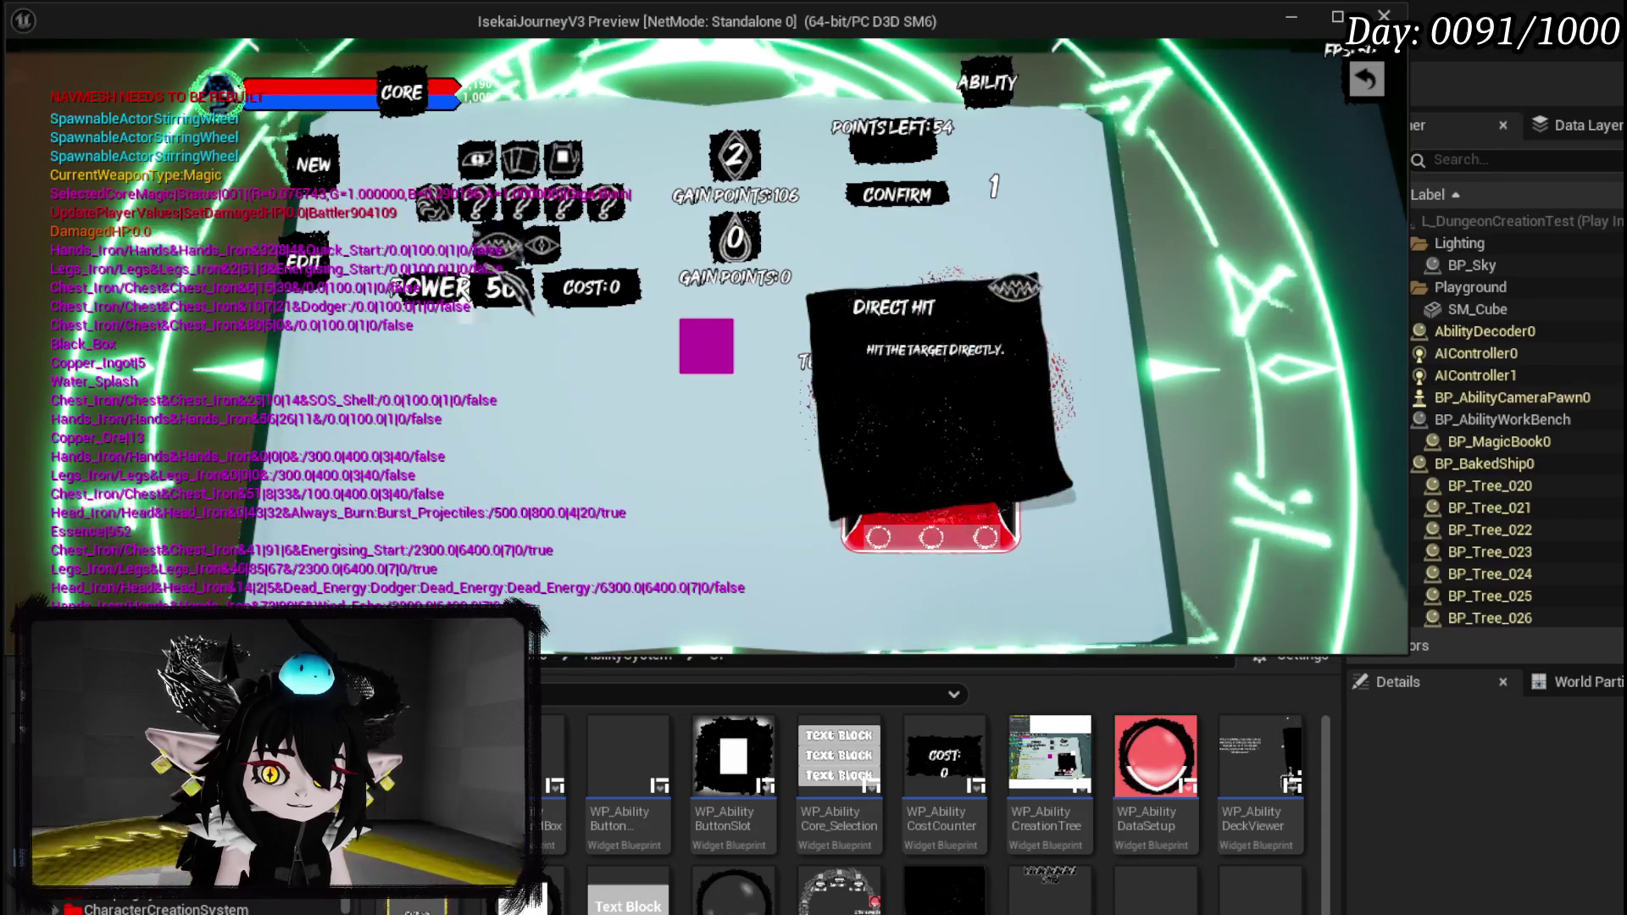
click(1016, 290)
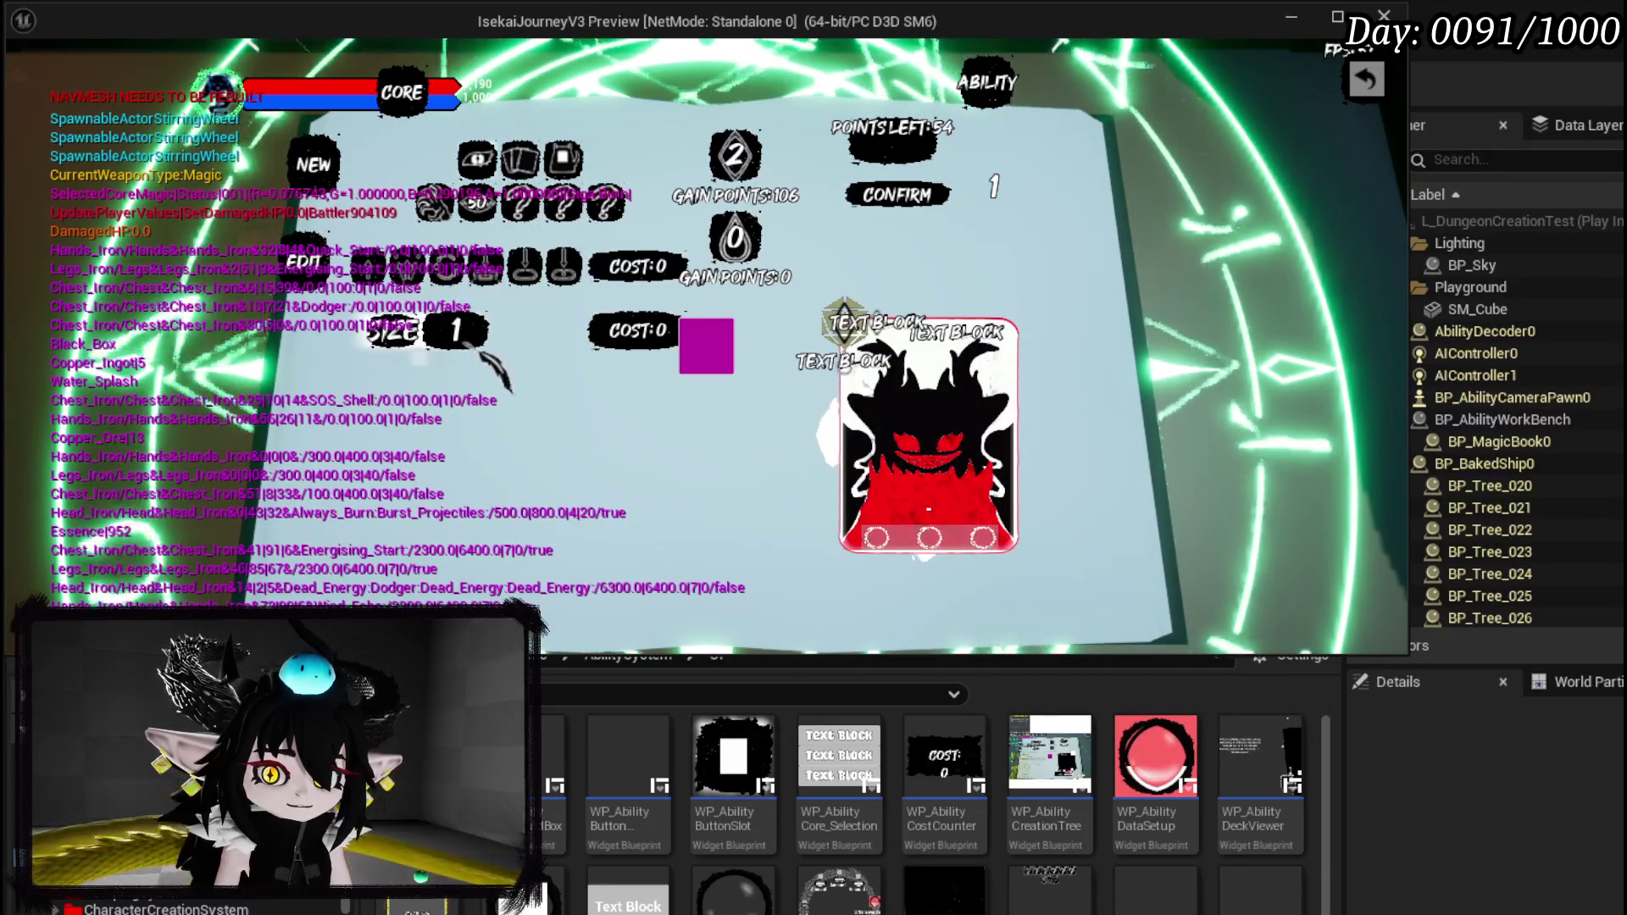
click(478, 268)
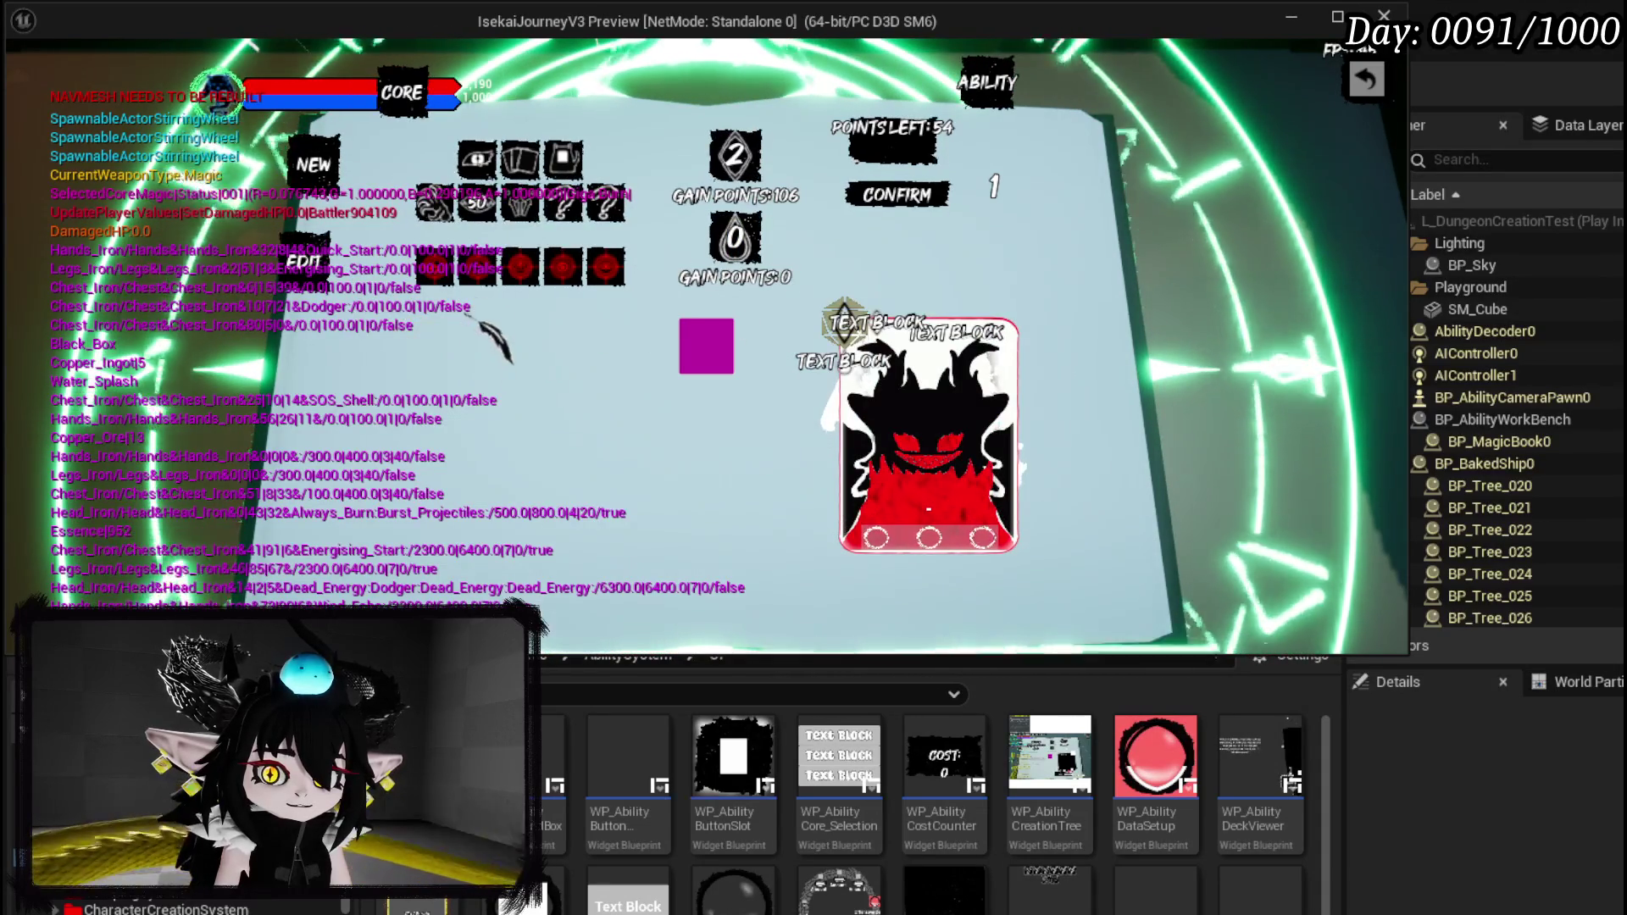
click(475, 284)
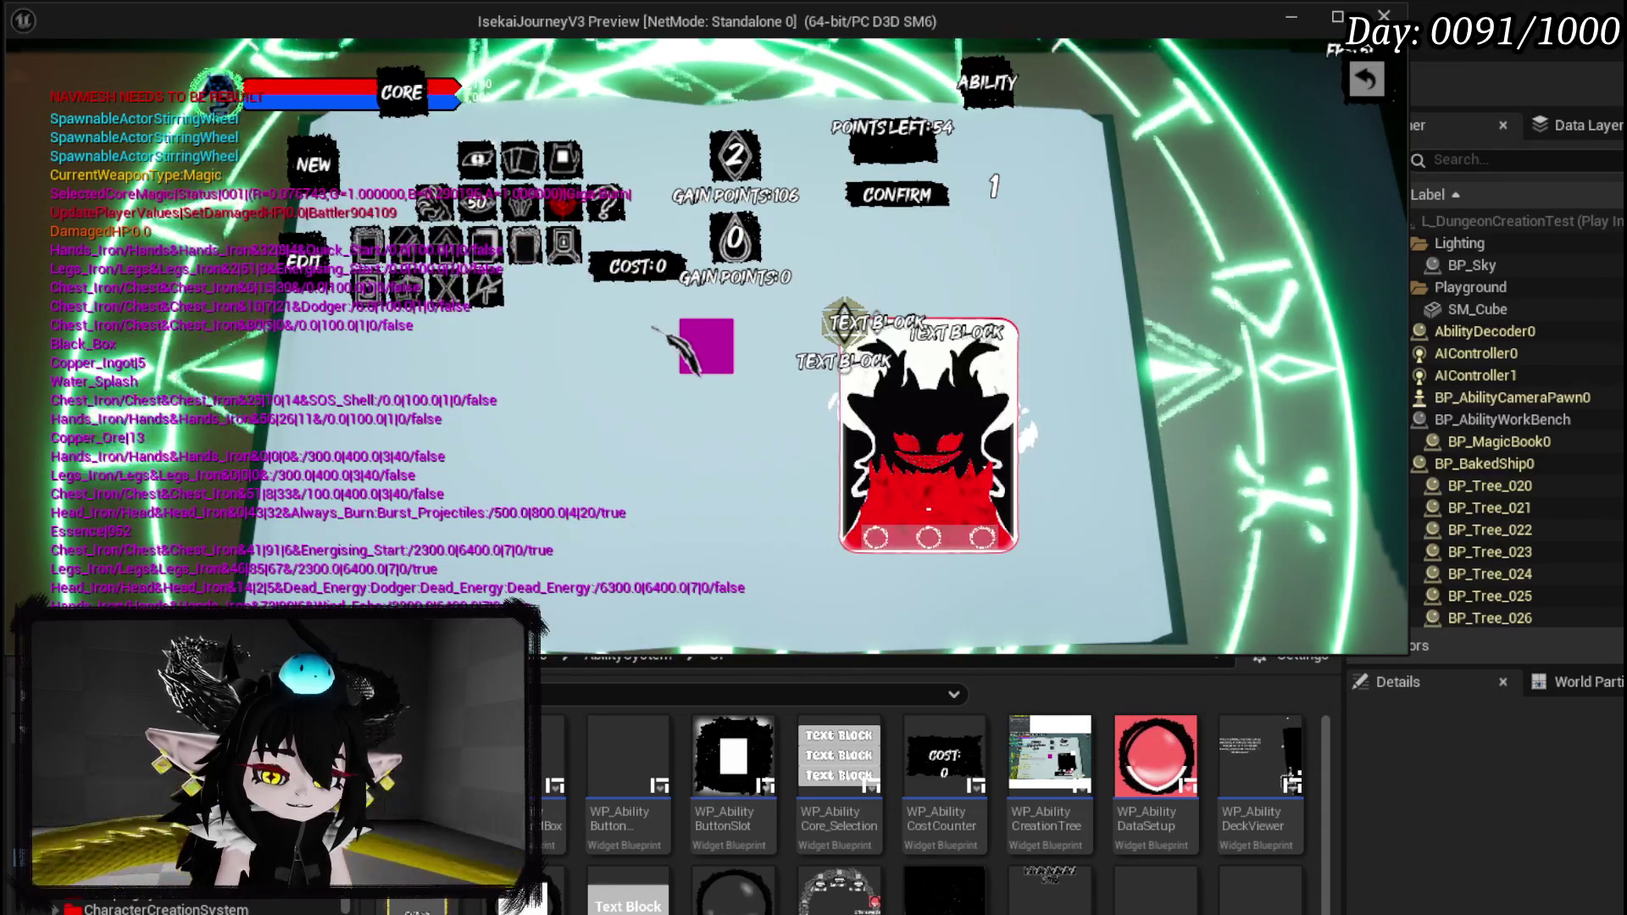
Create the Test ability, adding it to the core, and walk away from the workbench.
click(704, 350)
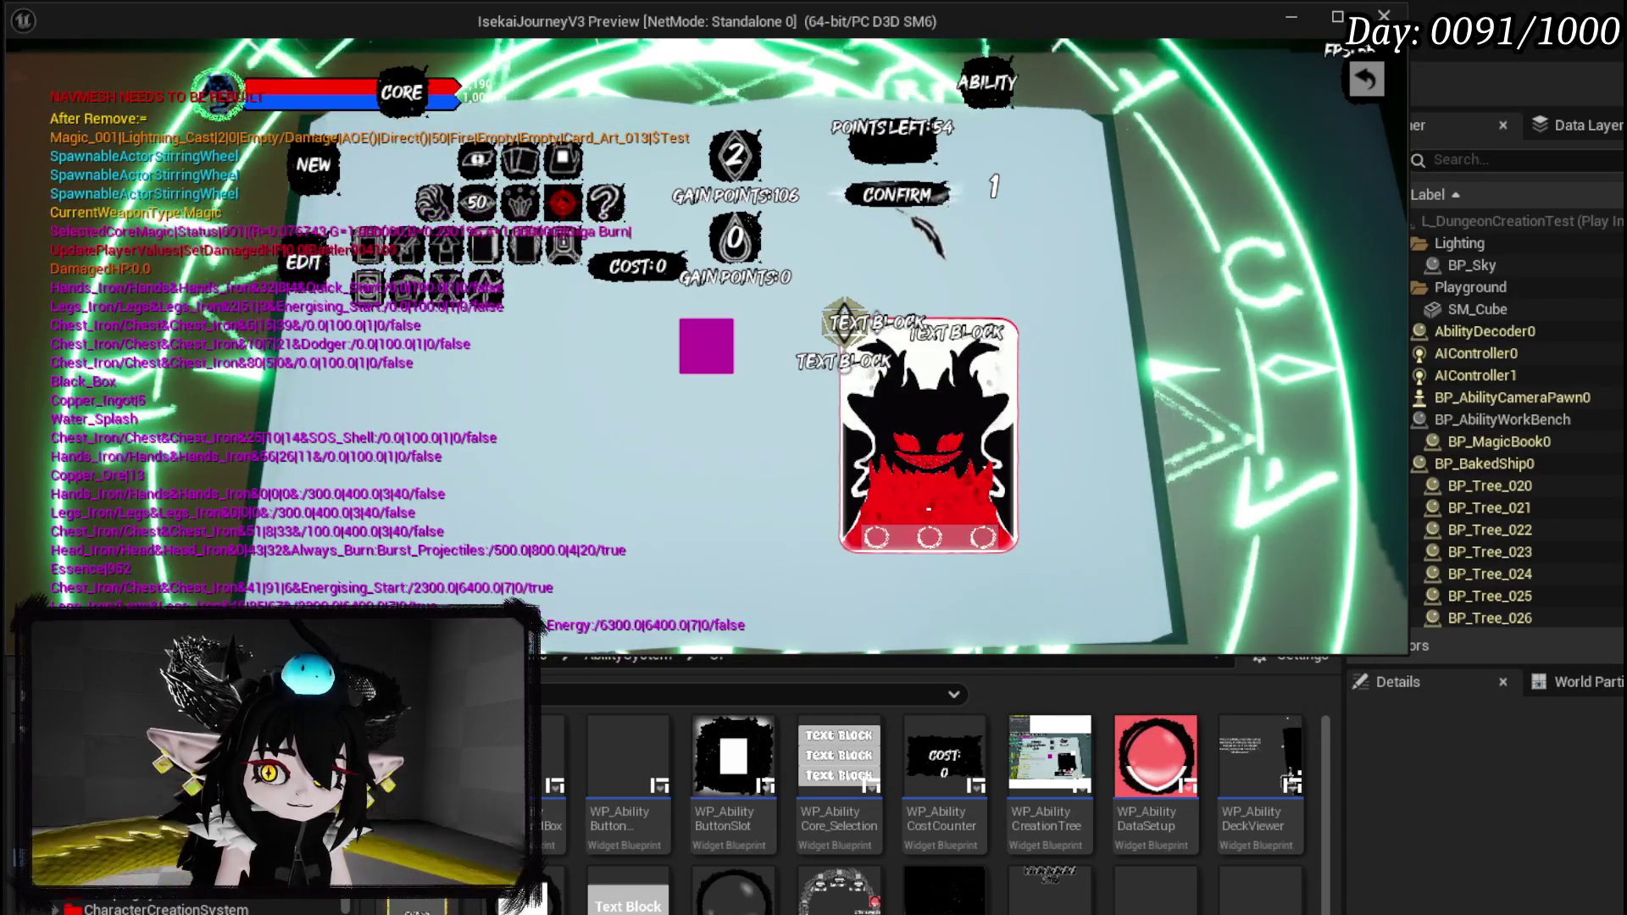
click(1365, 78)
key(s)
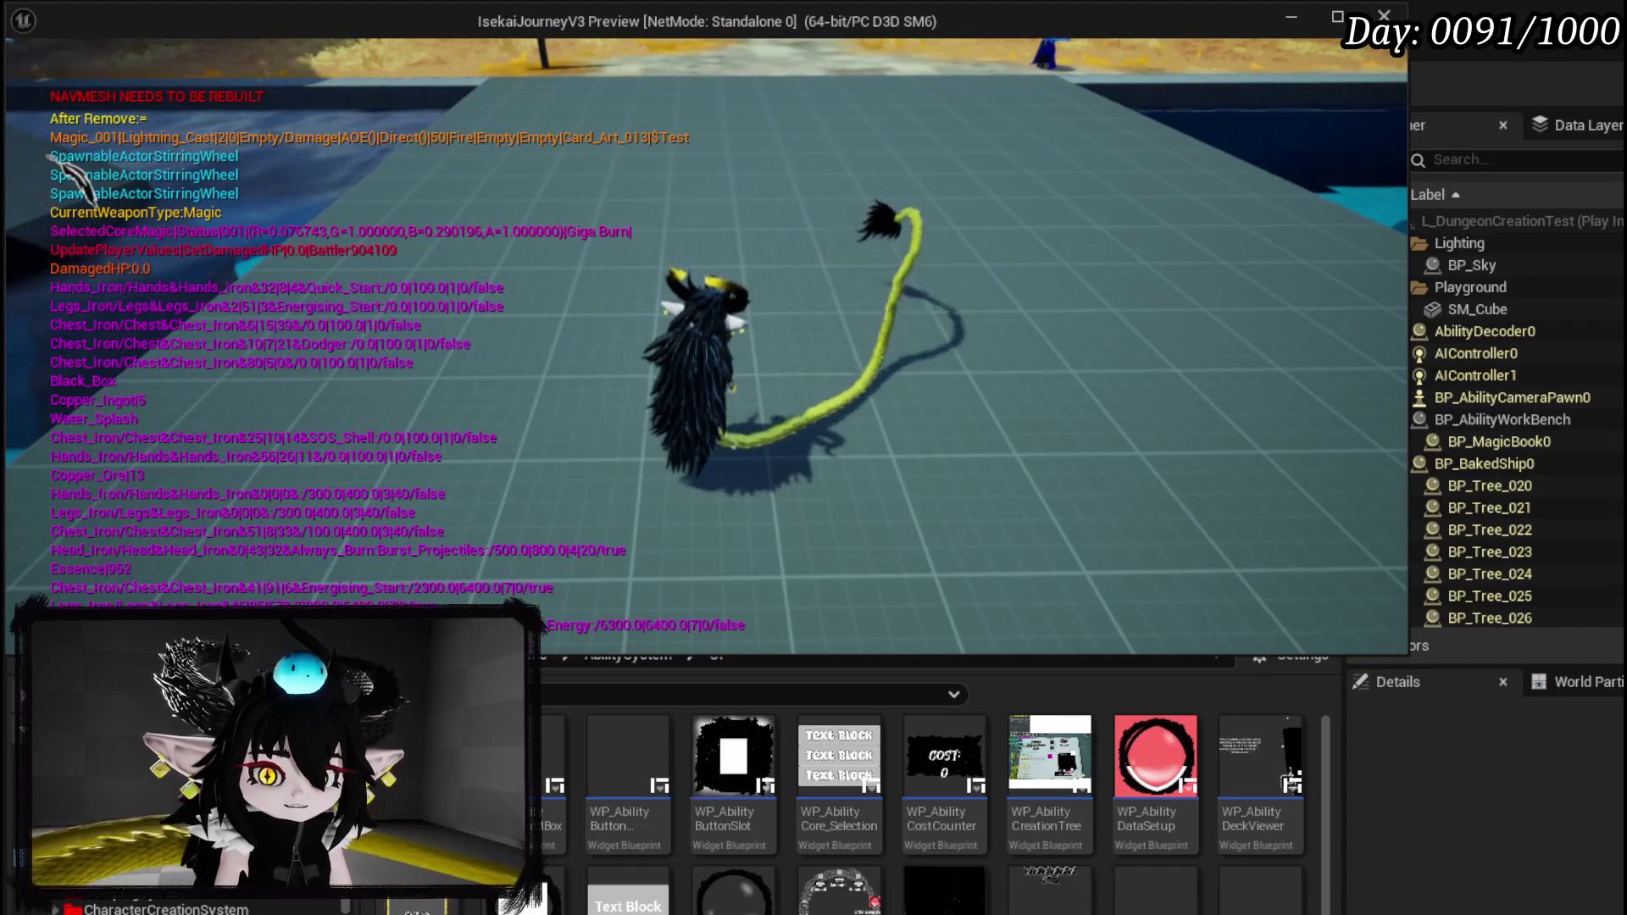
Open the magic book's deck view and scroll to find the Test card with value 50.
key(e)
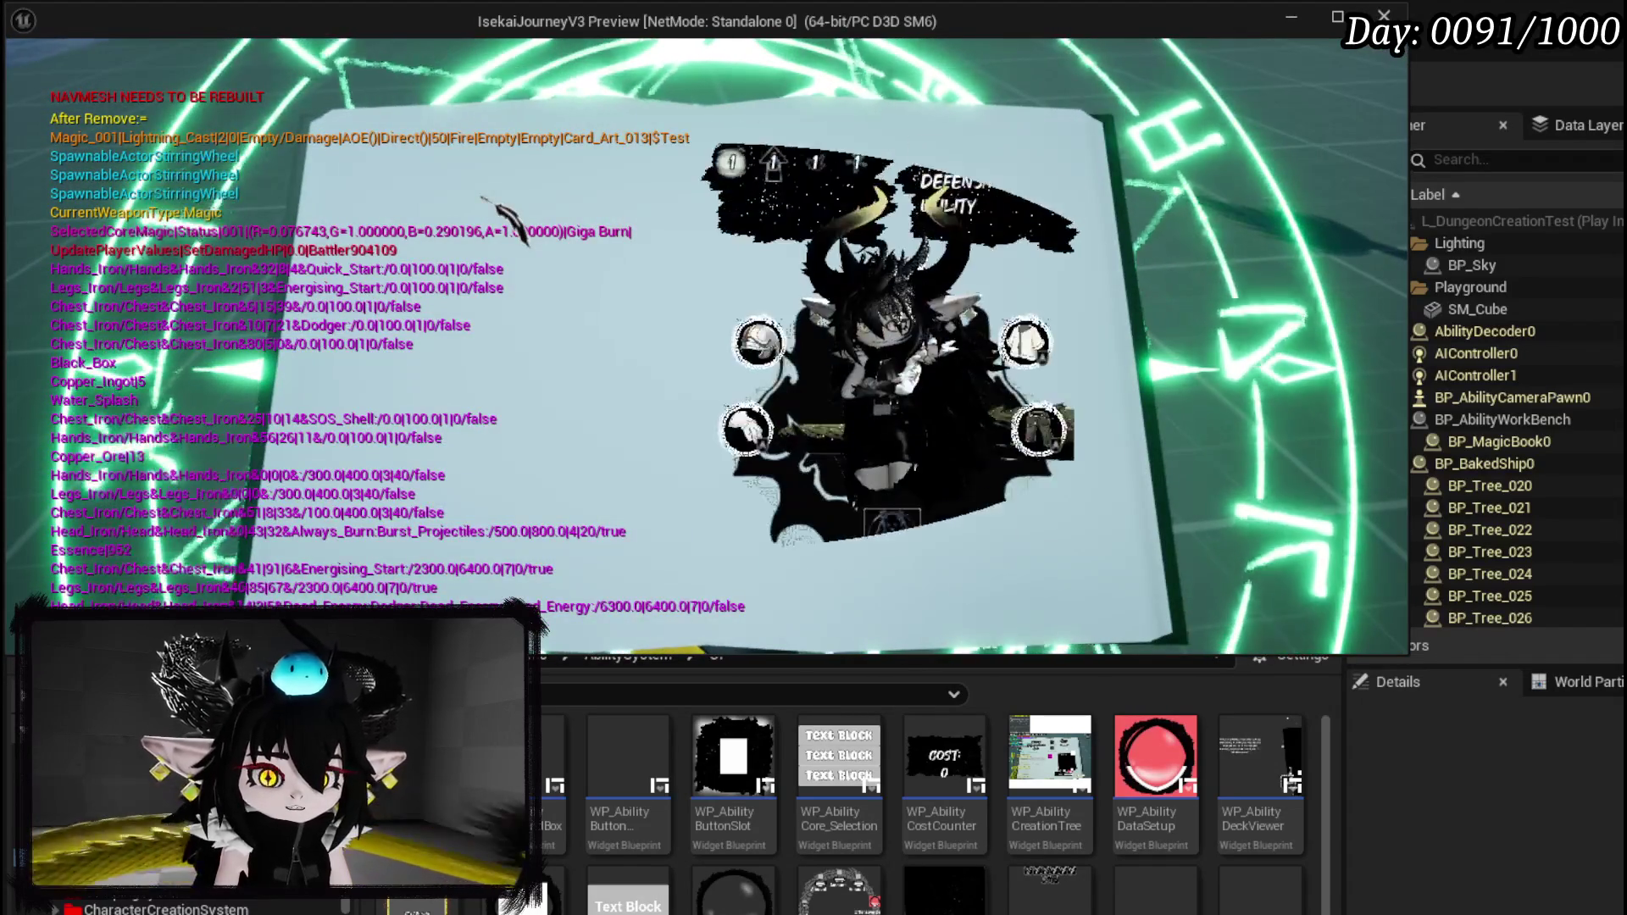
click(503, 174)
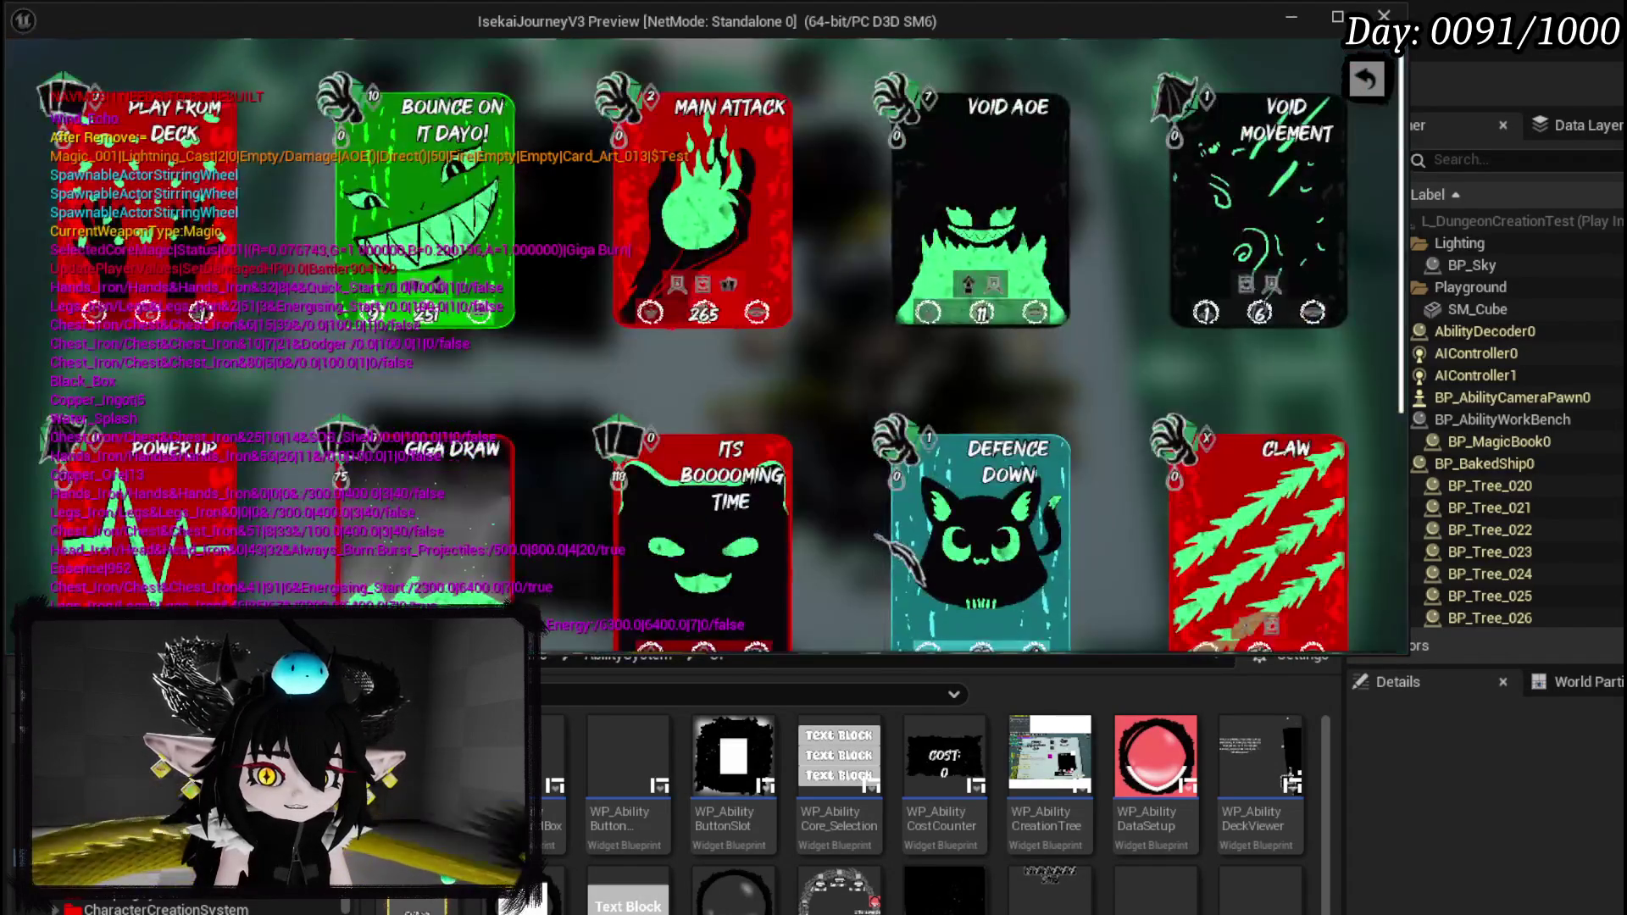
scroll(800, 405, down, 5)
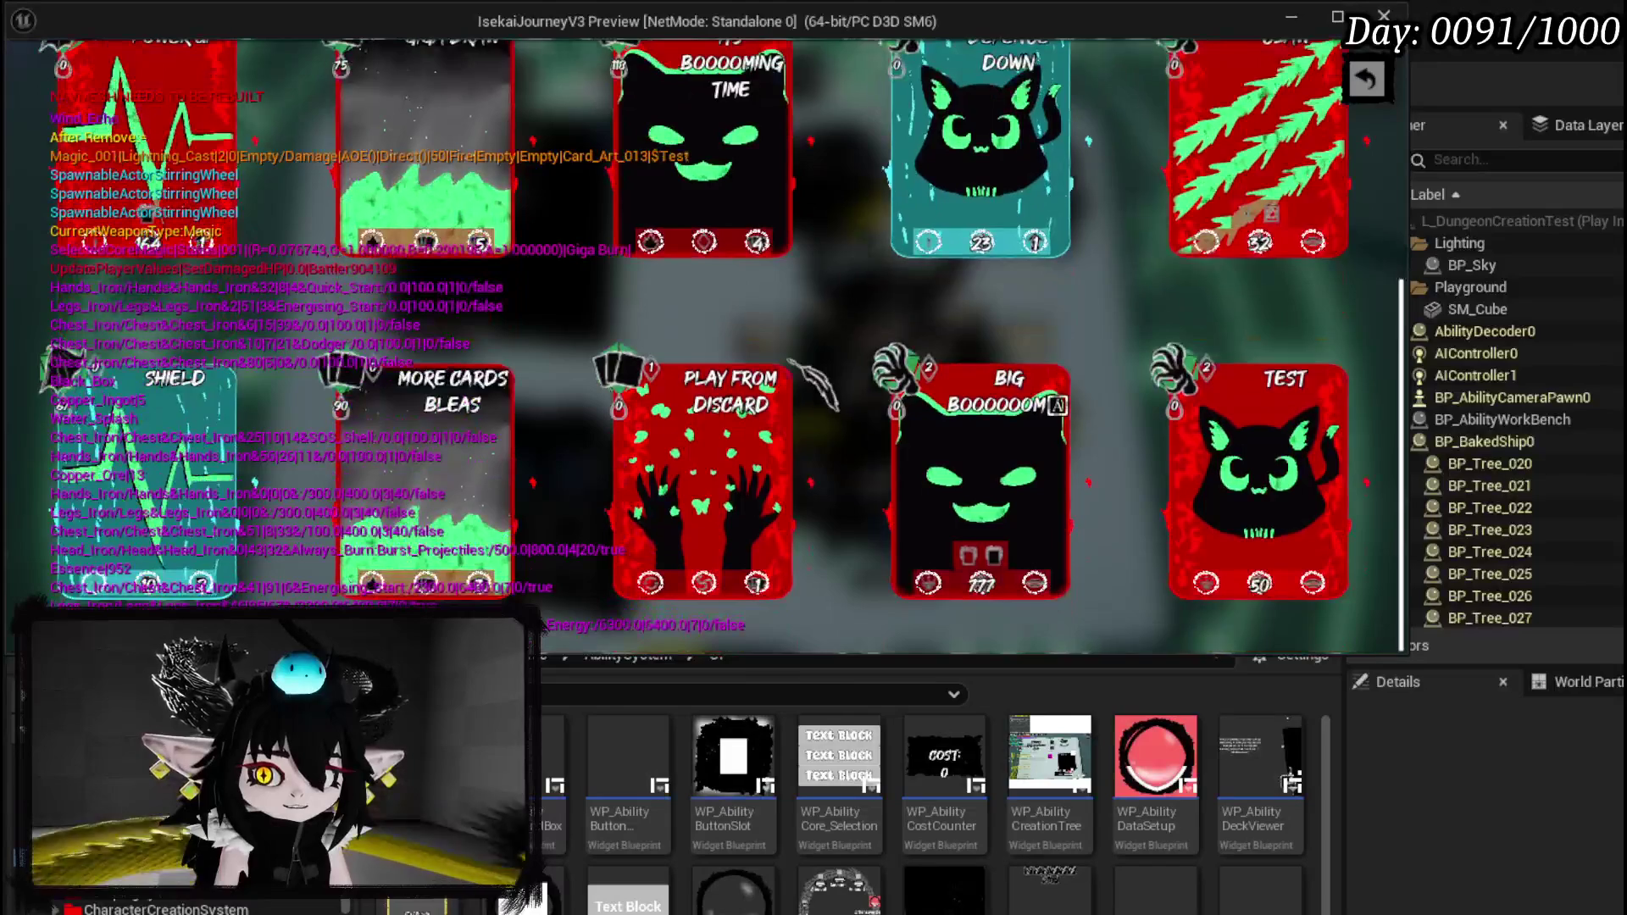
click(1365, 78)
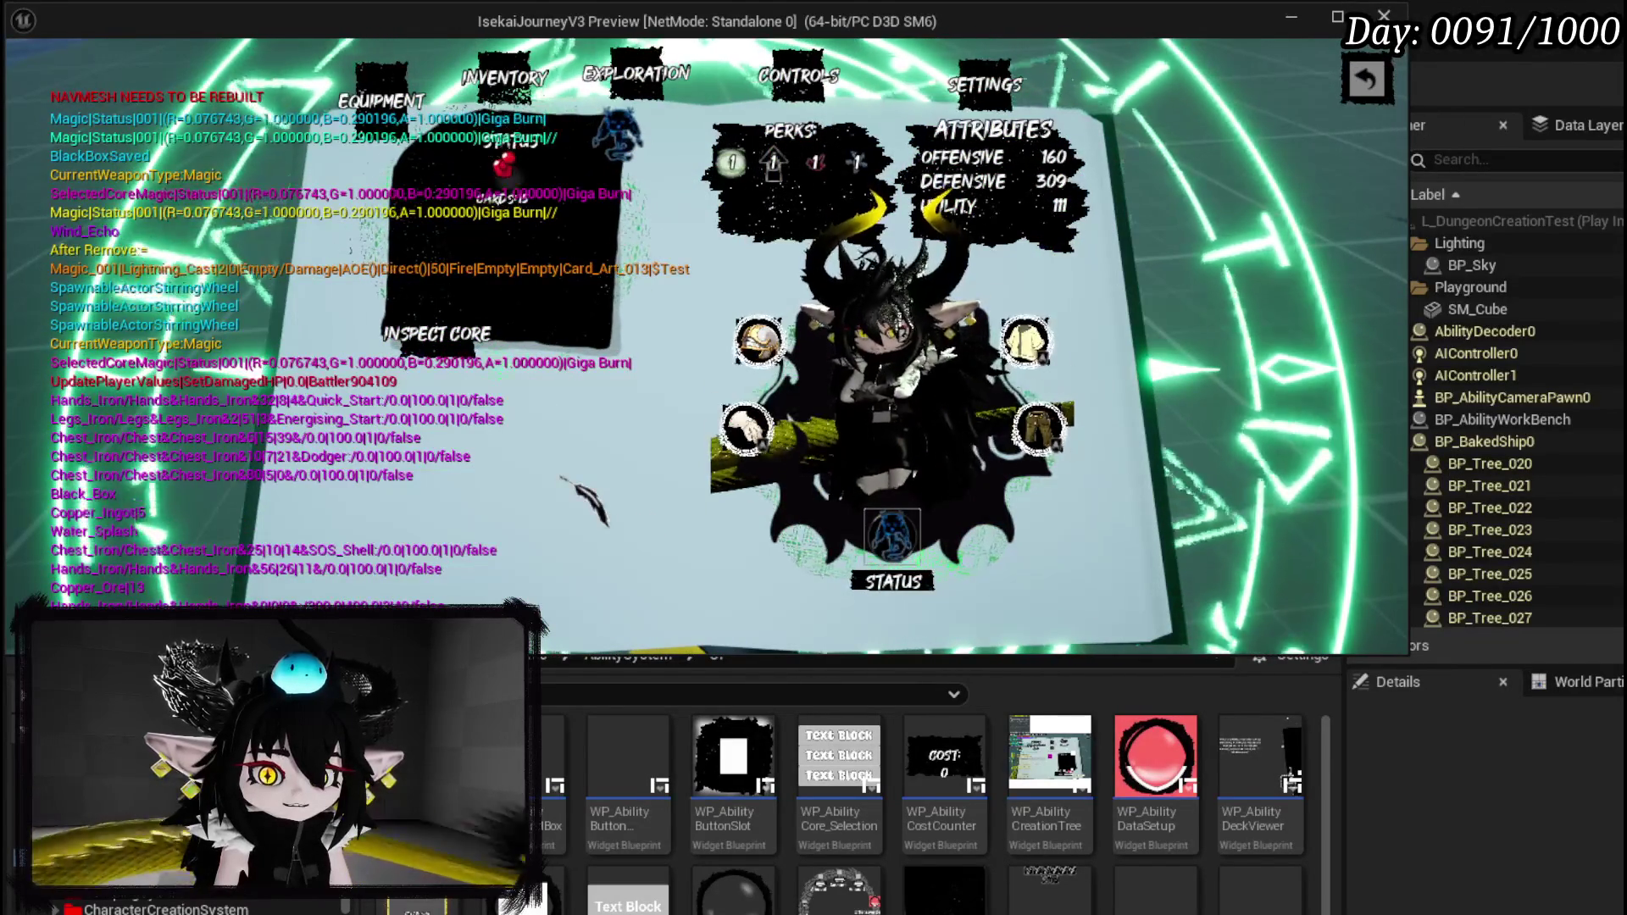
Recheck the Test card in the deck view, return to status, and open the deck view again.
click(892, 536)
scroll(891, 339, down, 3)
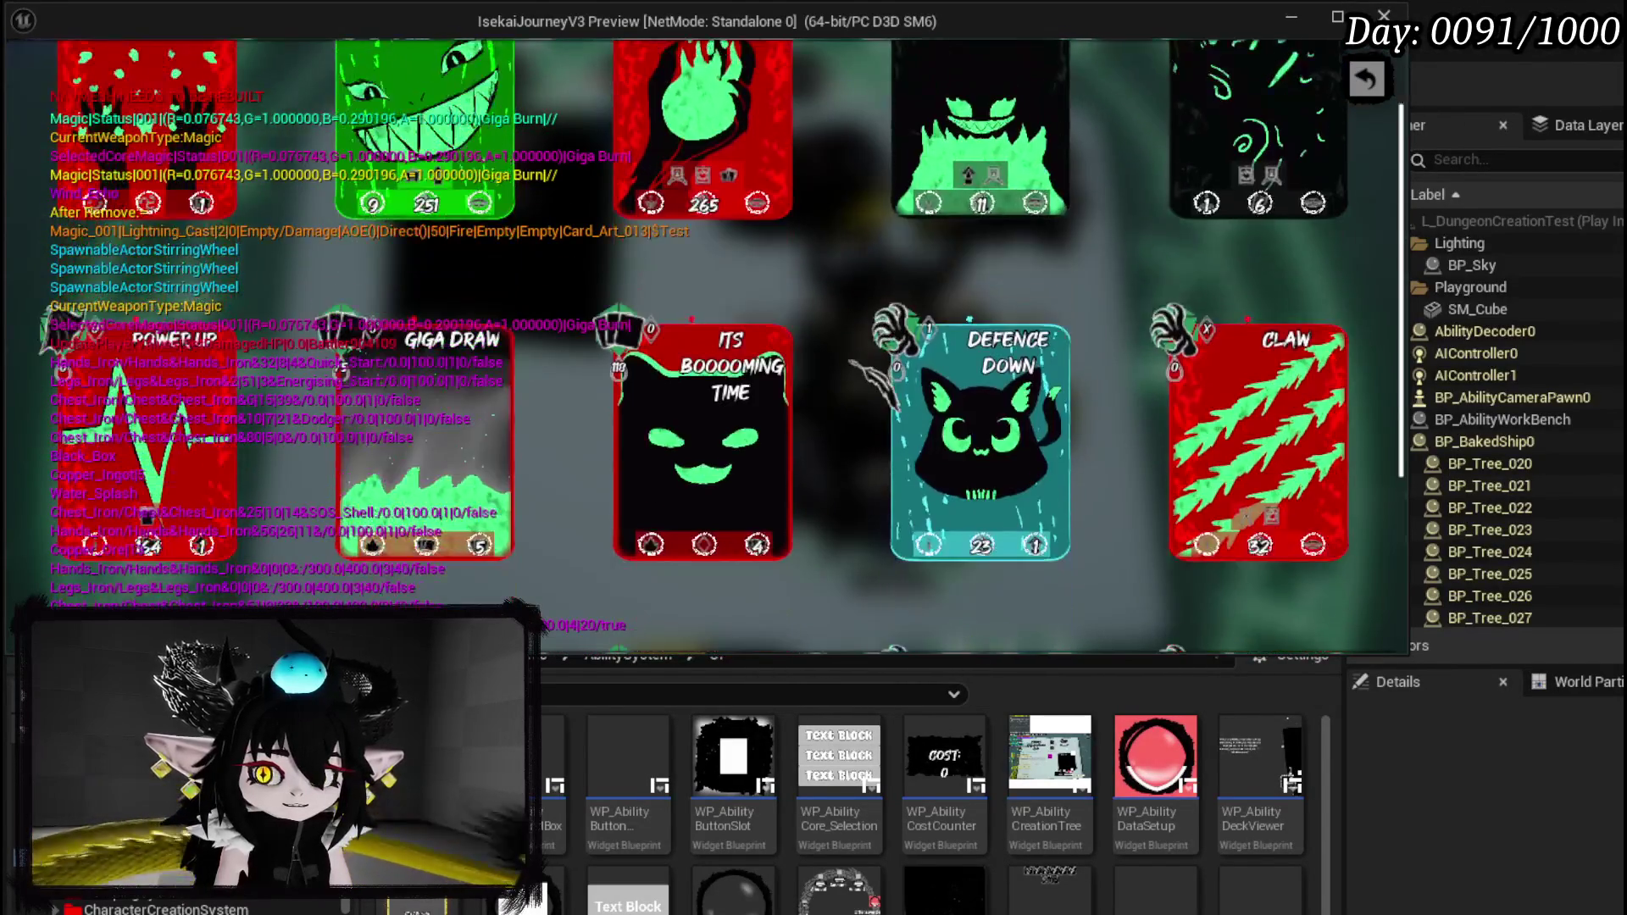
click(1366, 79)
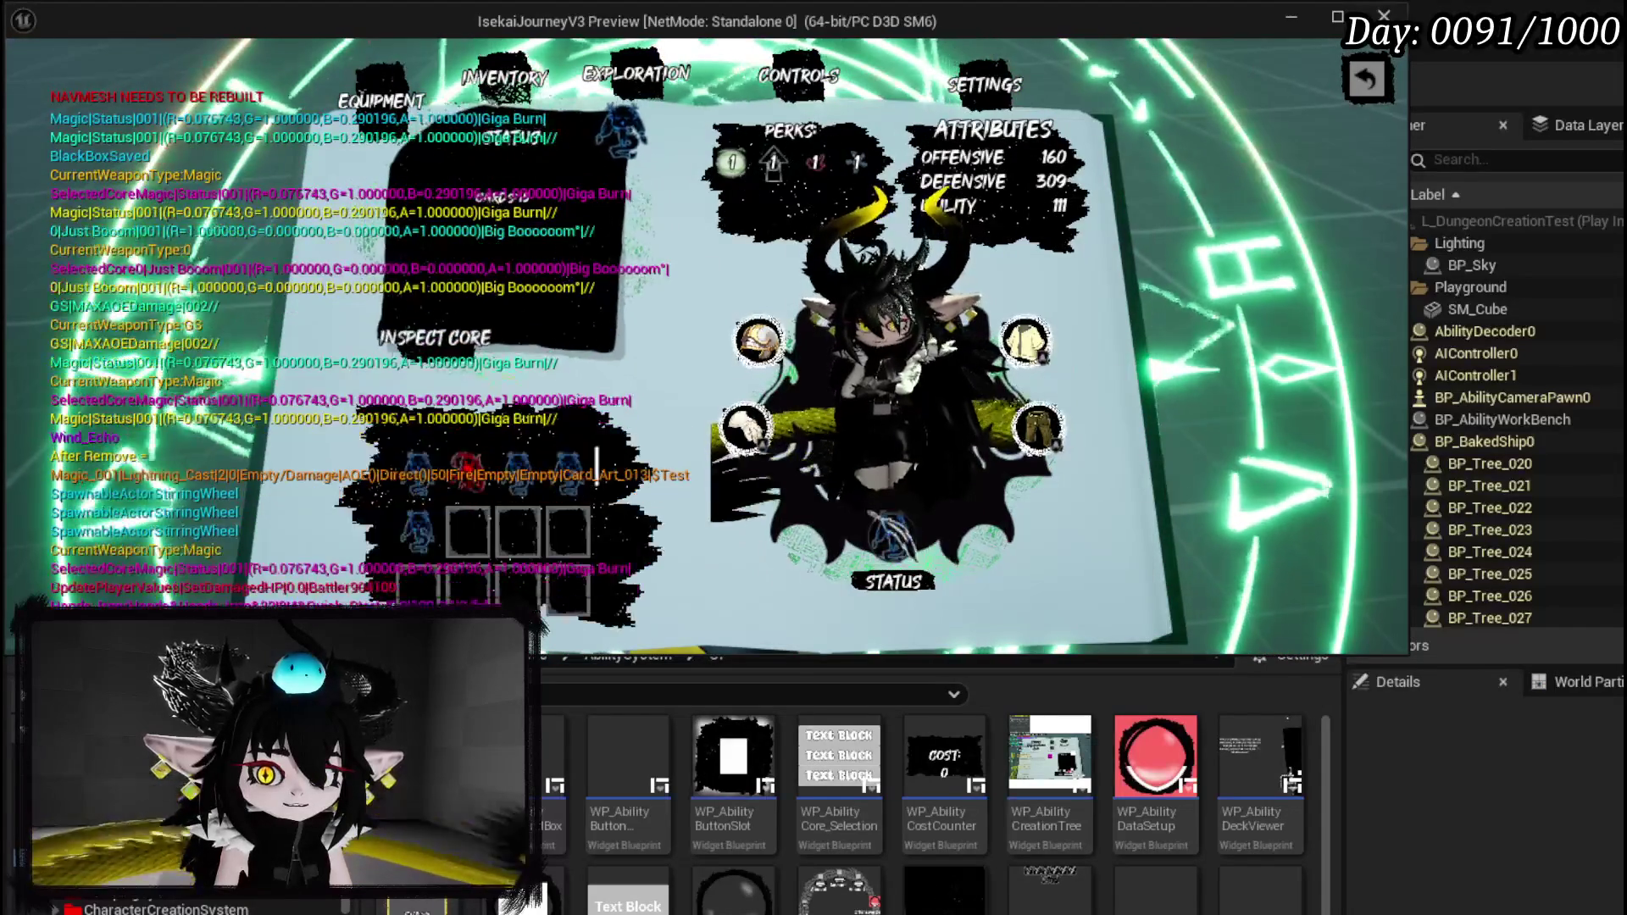
click(457, 352)
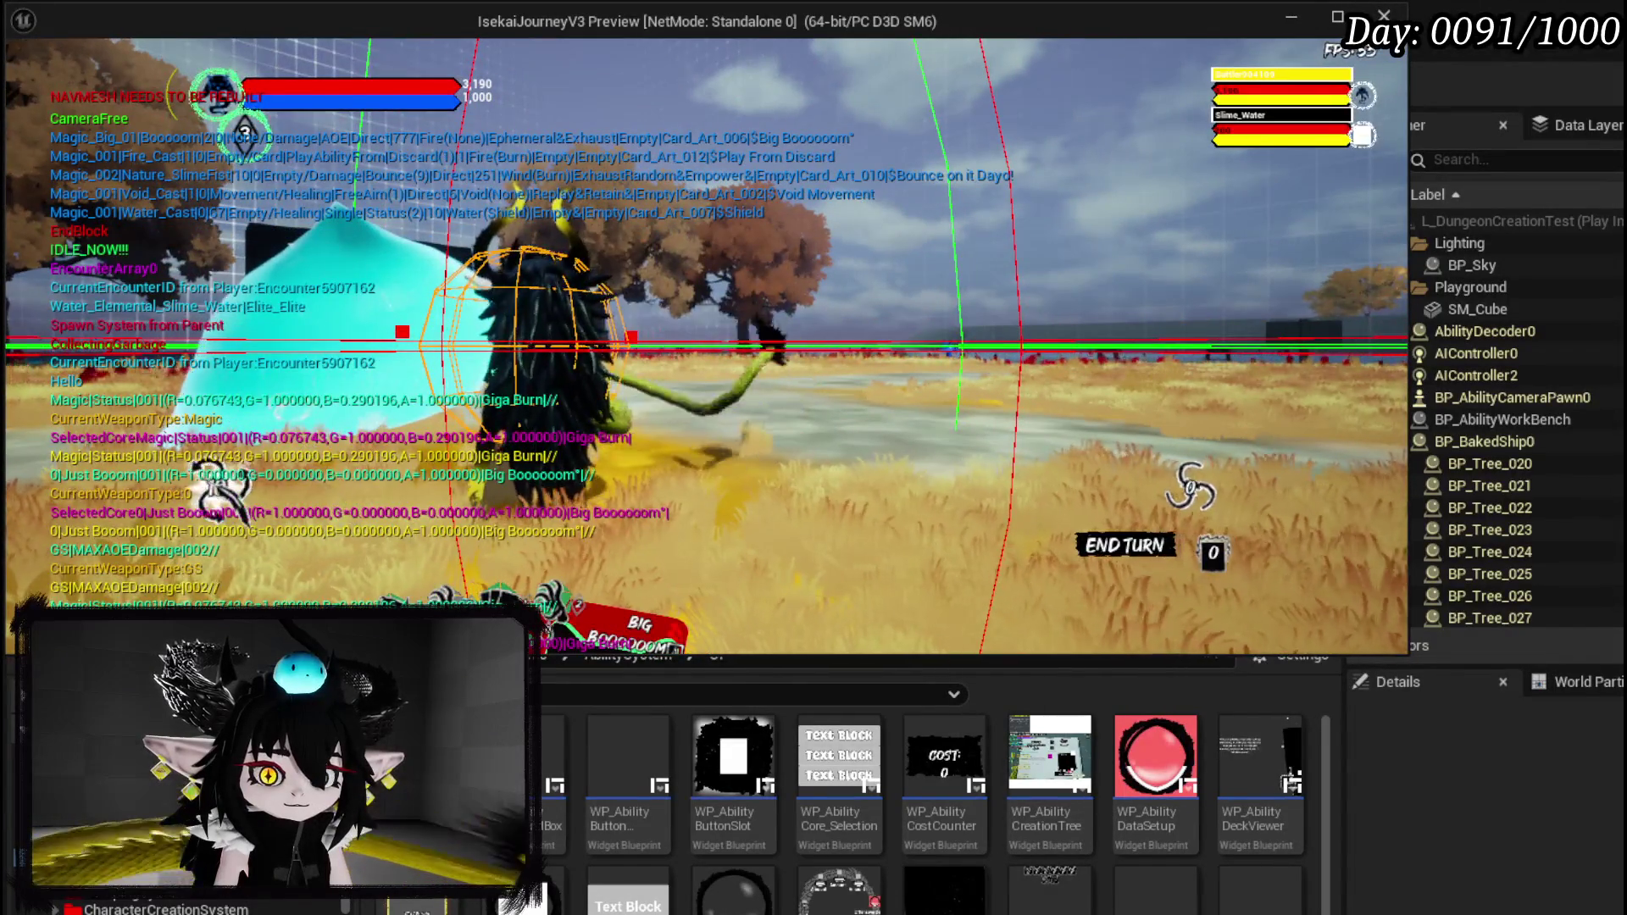
In battle, confirm the Test card in the deck viewer, then approach the water slime.
key(Tab)
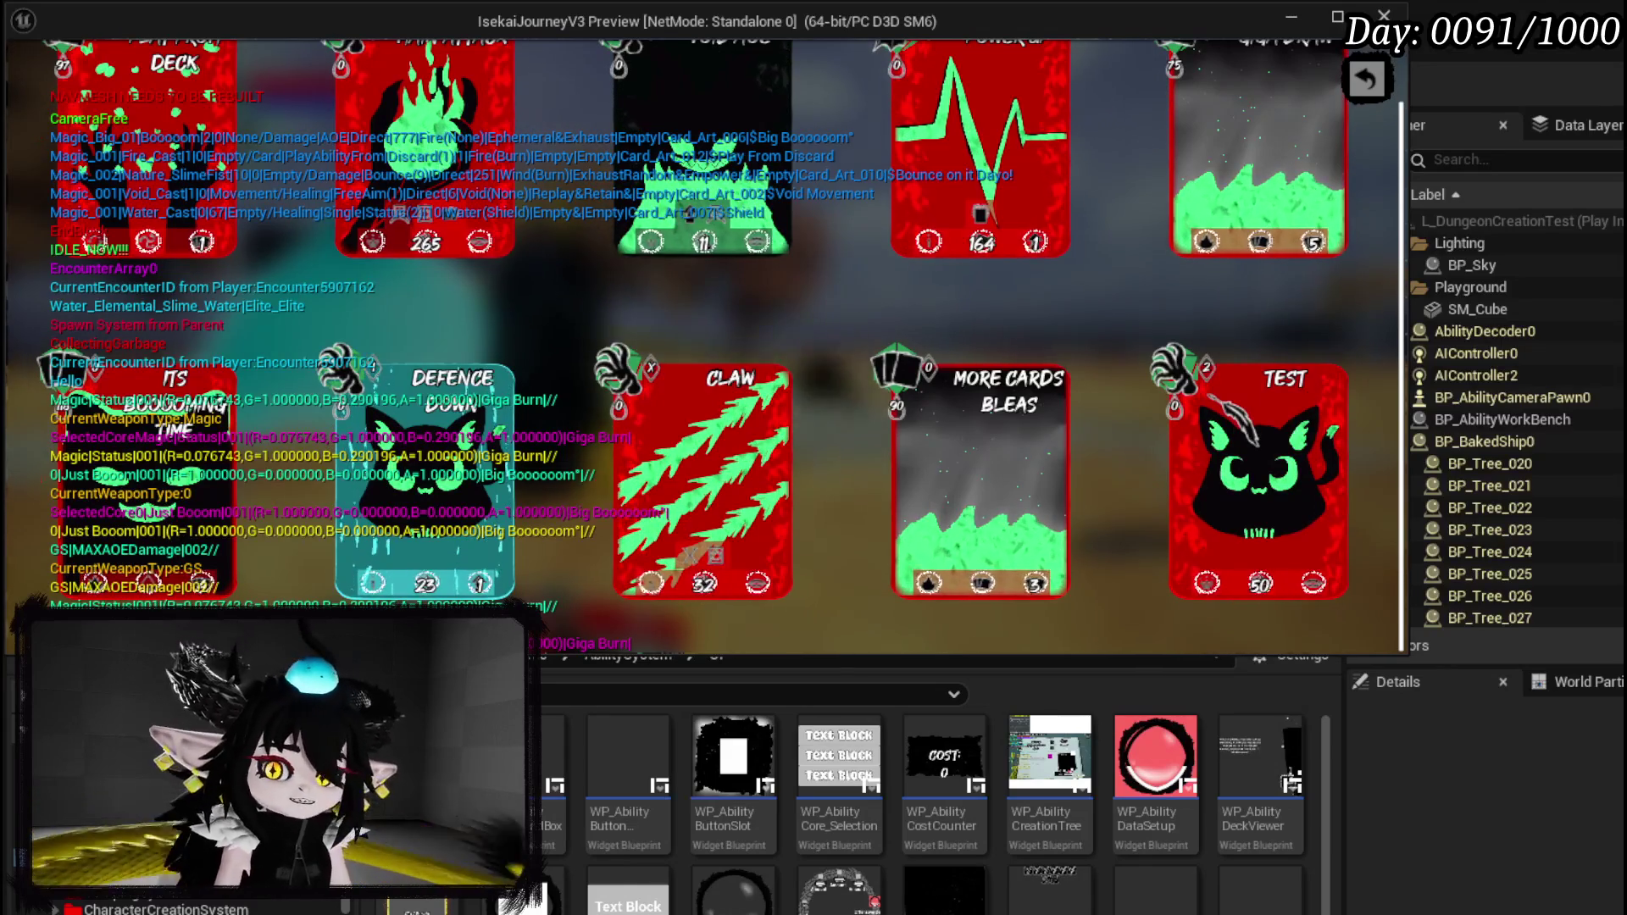
click(1365, 79)
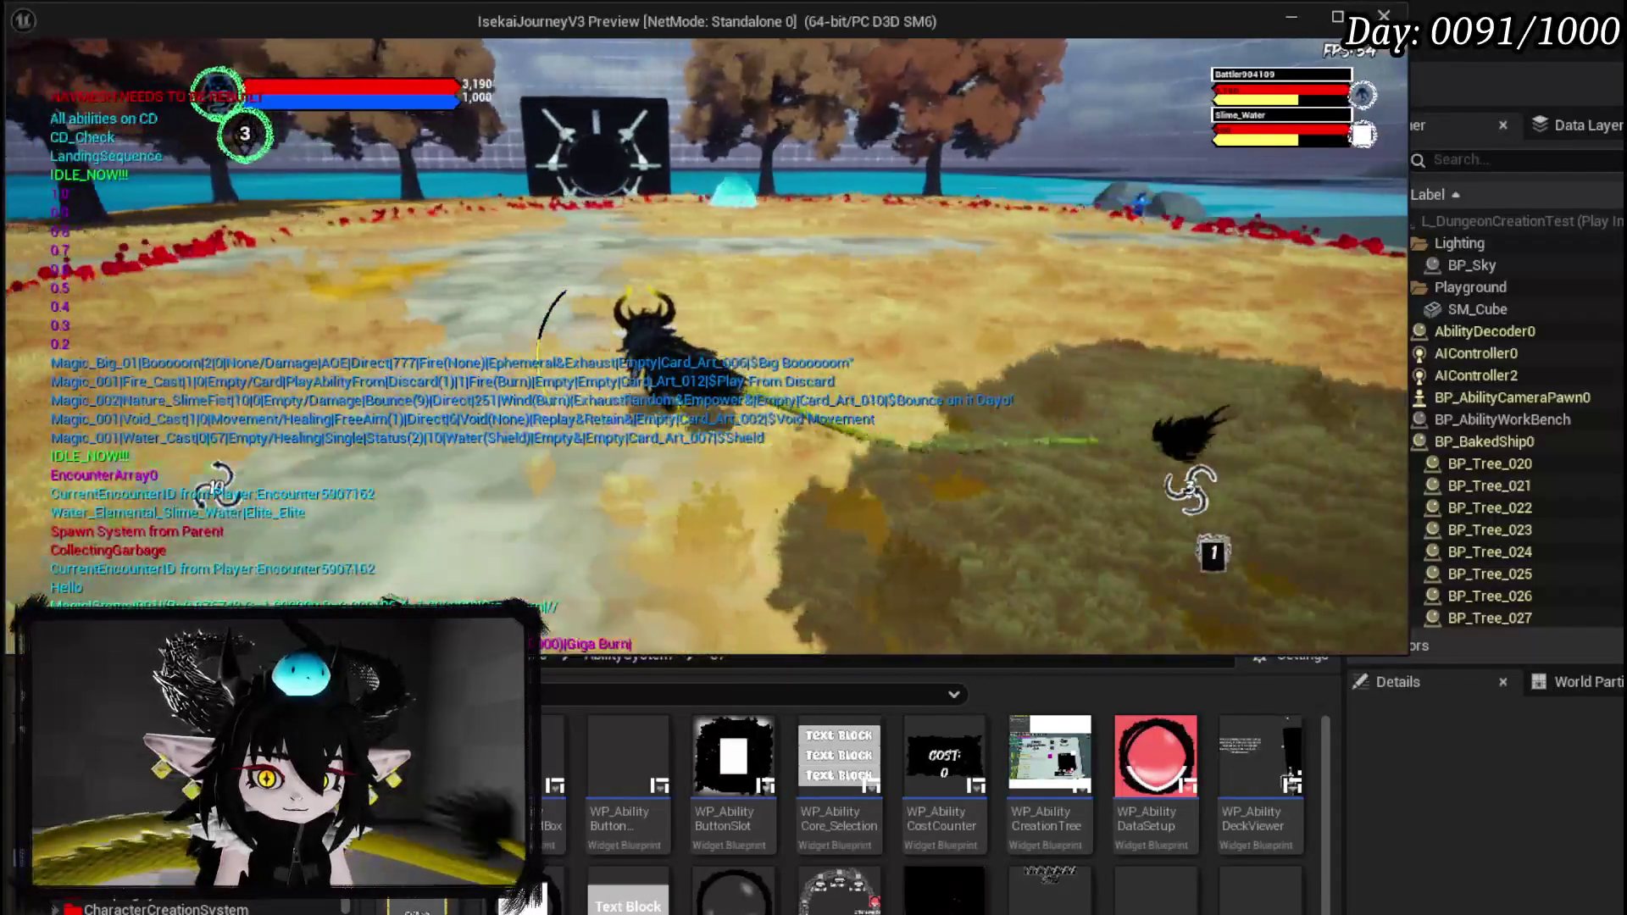
key(w)
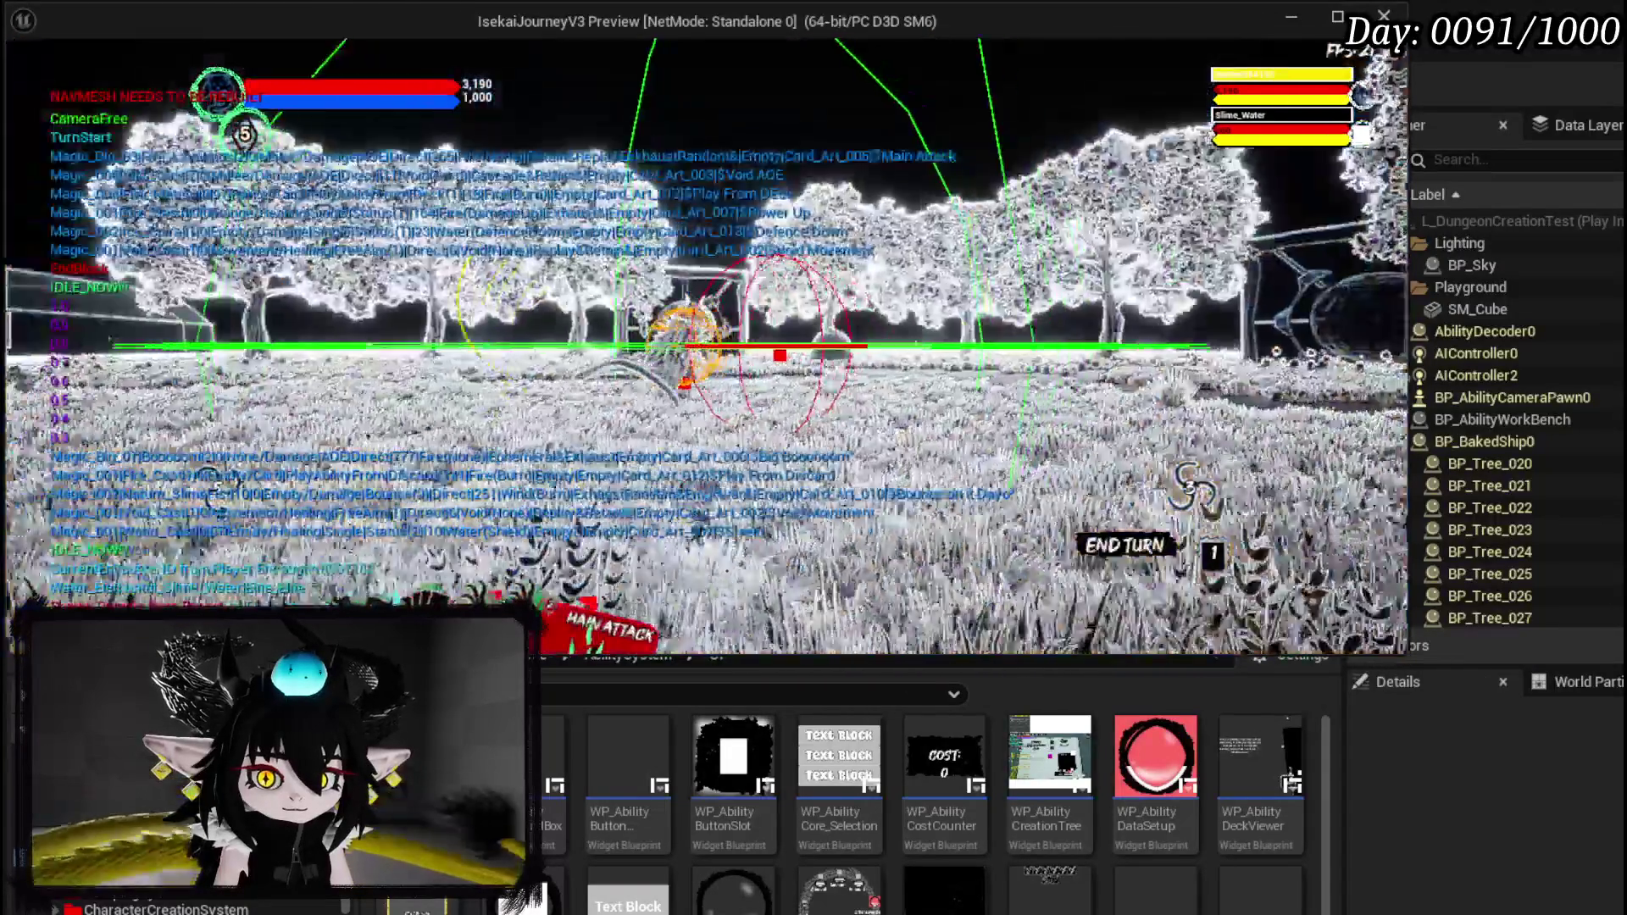
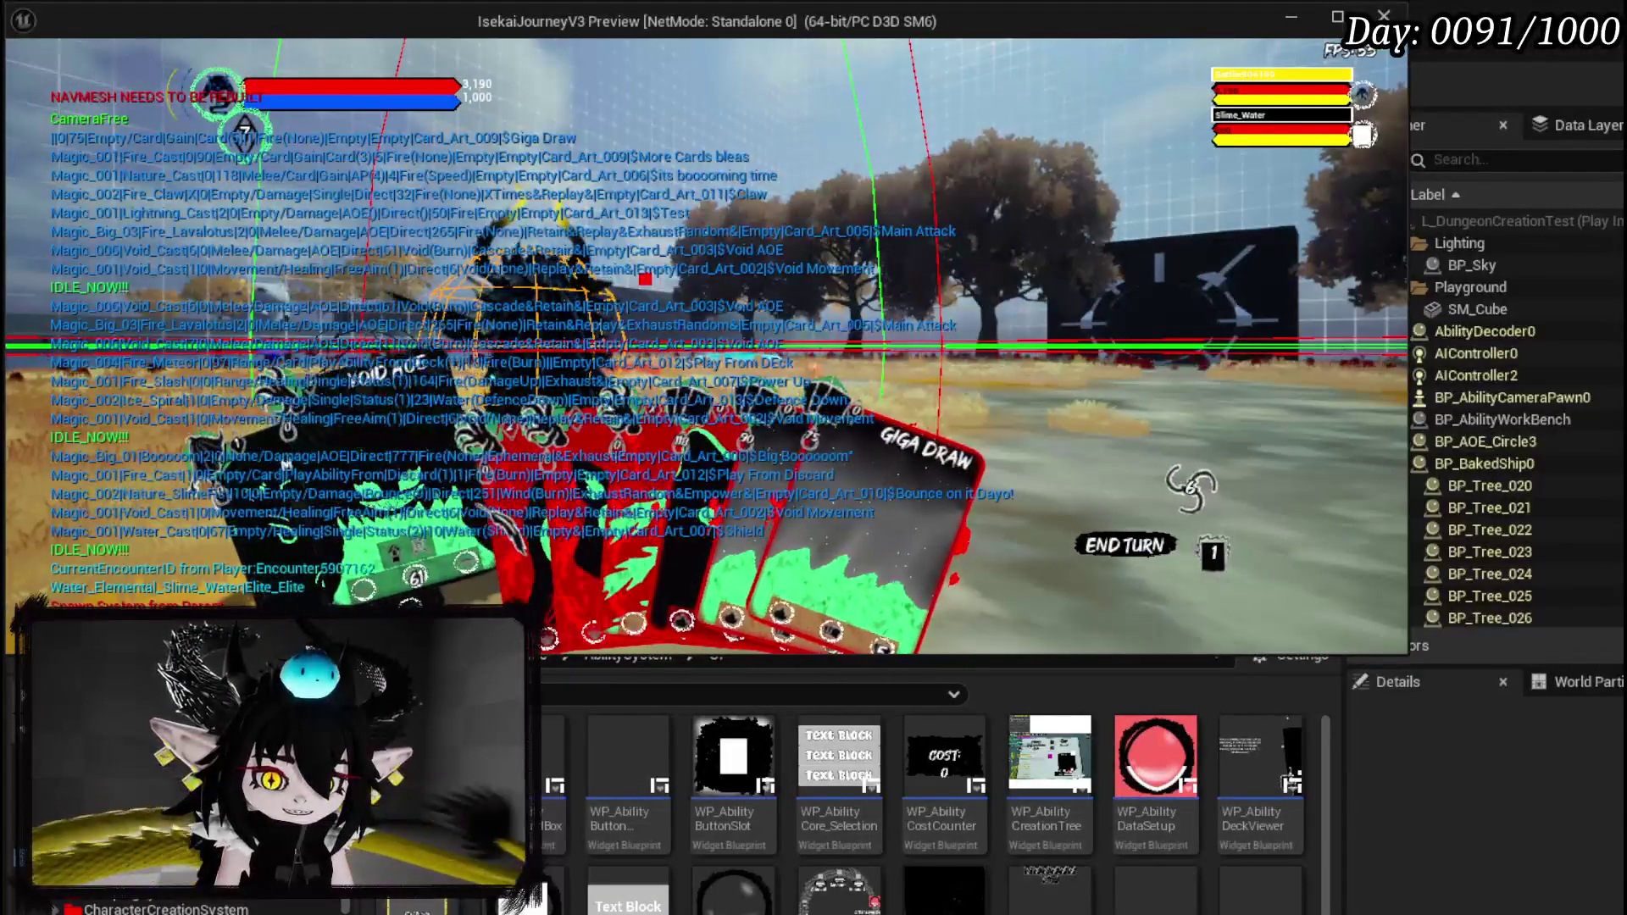
Cast Lightning AOE on the enemies, read the TEST card in the deck, then Claw the Slime.
click(1191, 487)
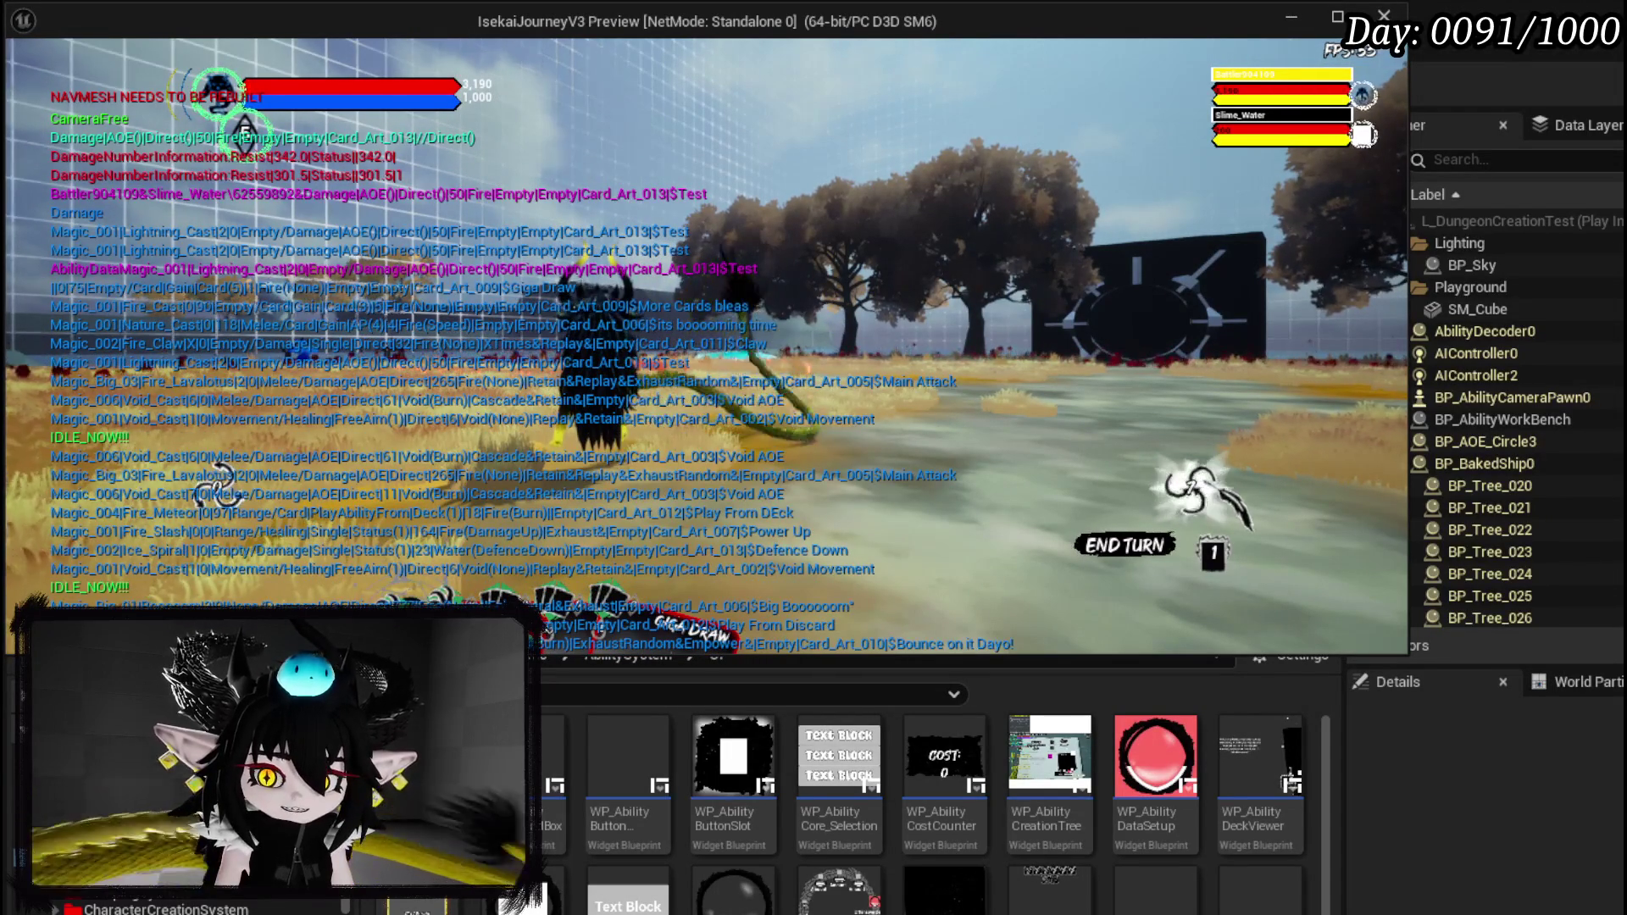
click(1204, 509)
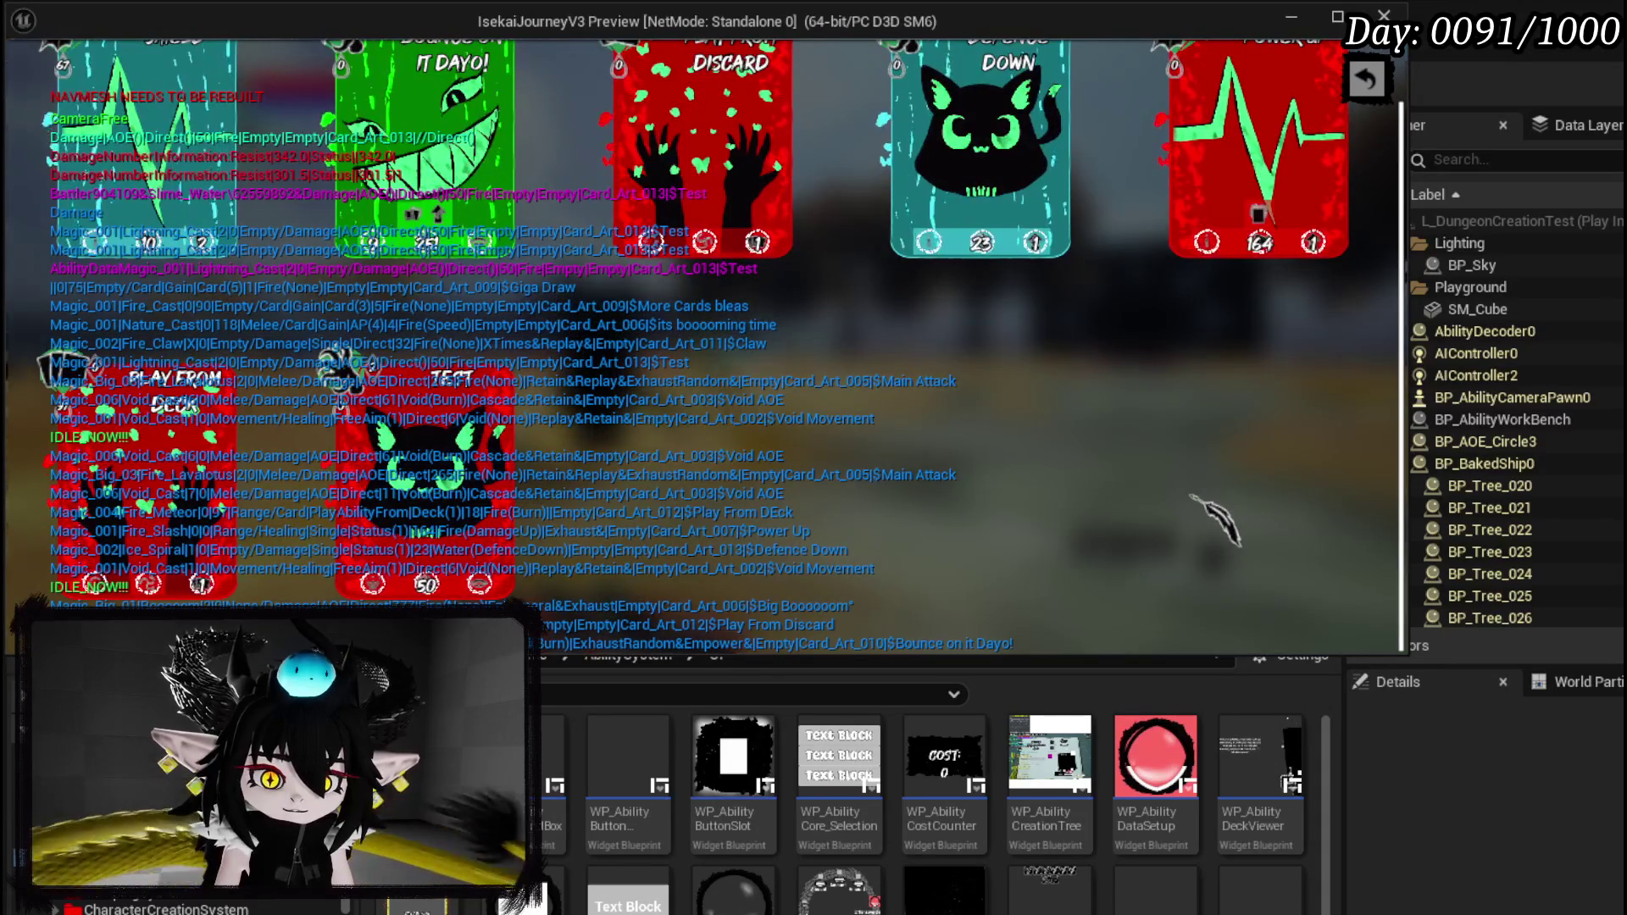
click(339, 356)
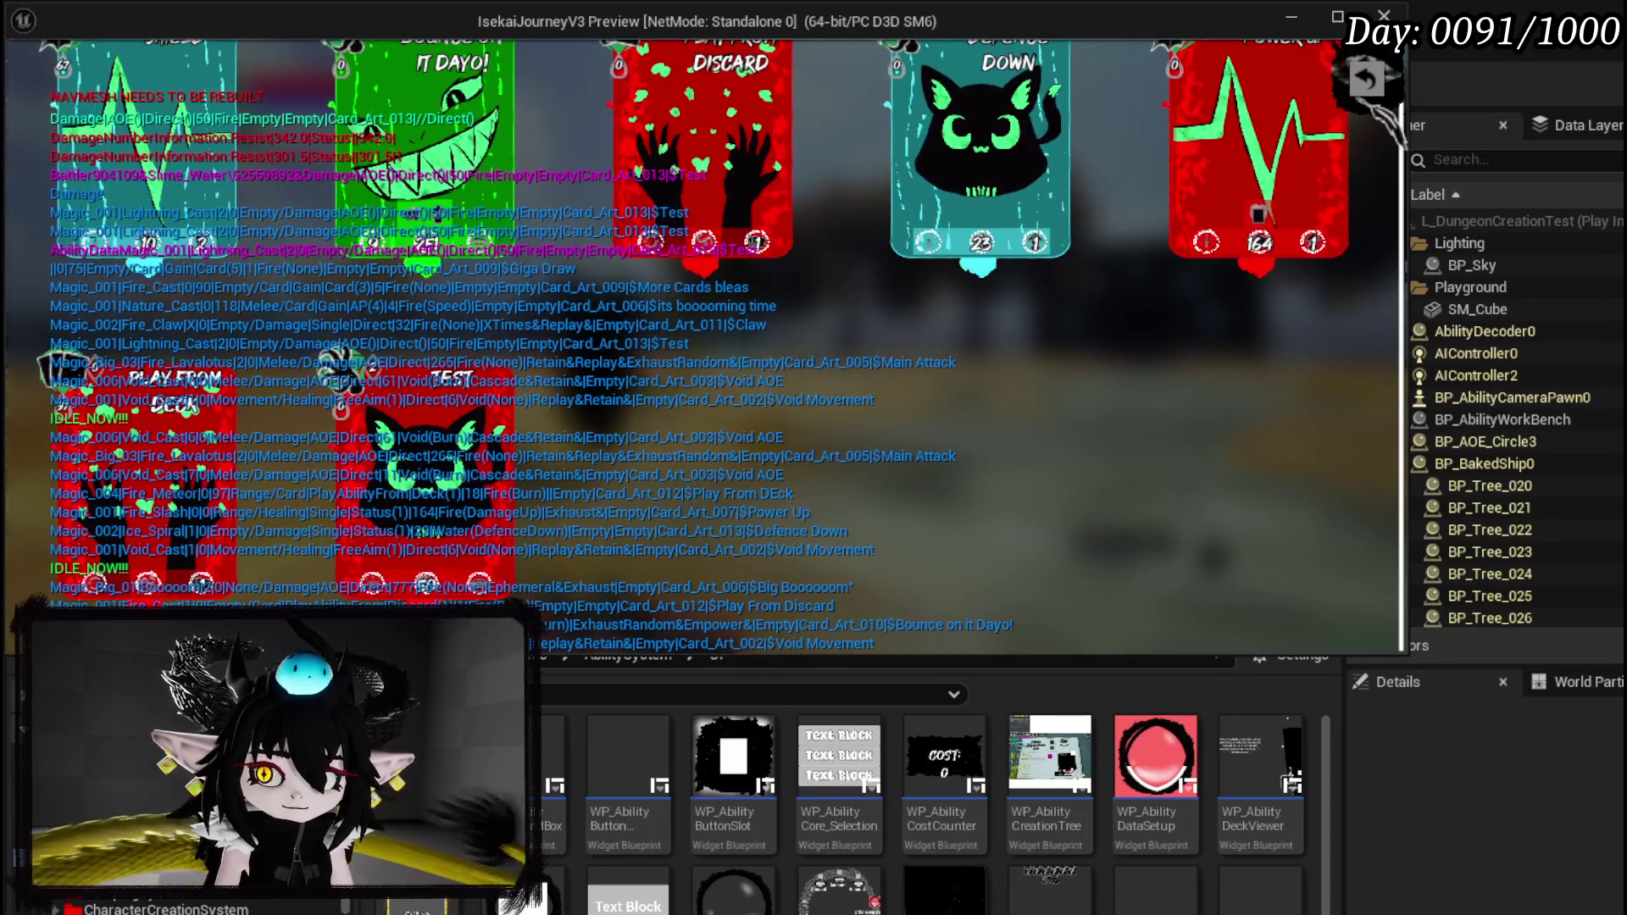
click(1366, 78)
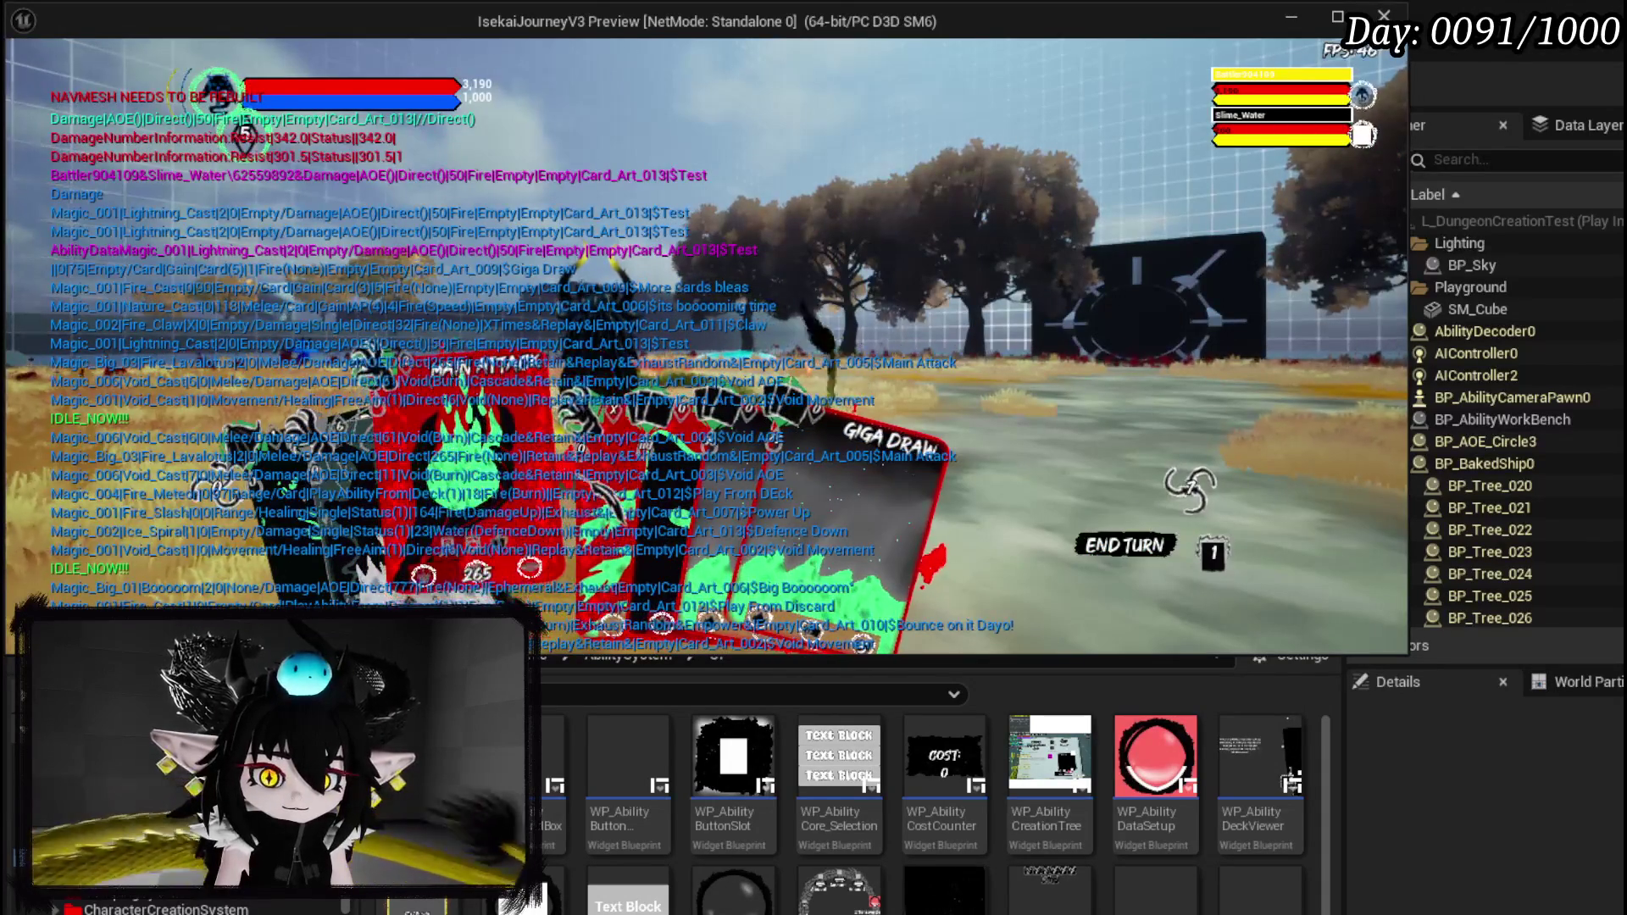
click(593, 508)
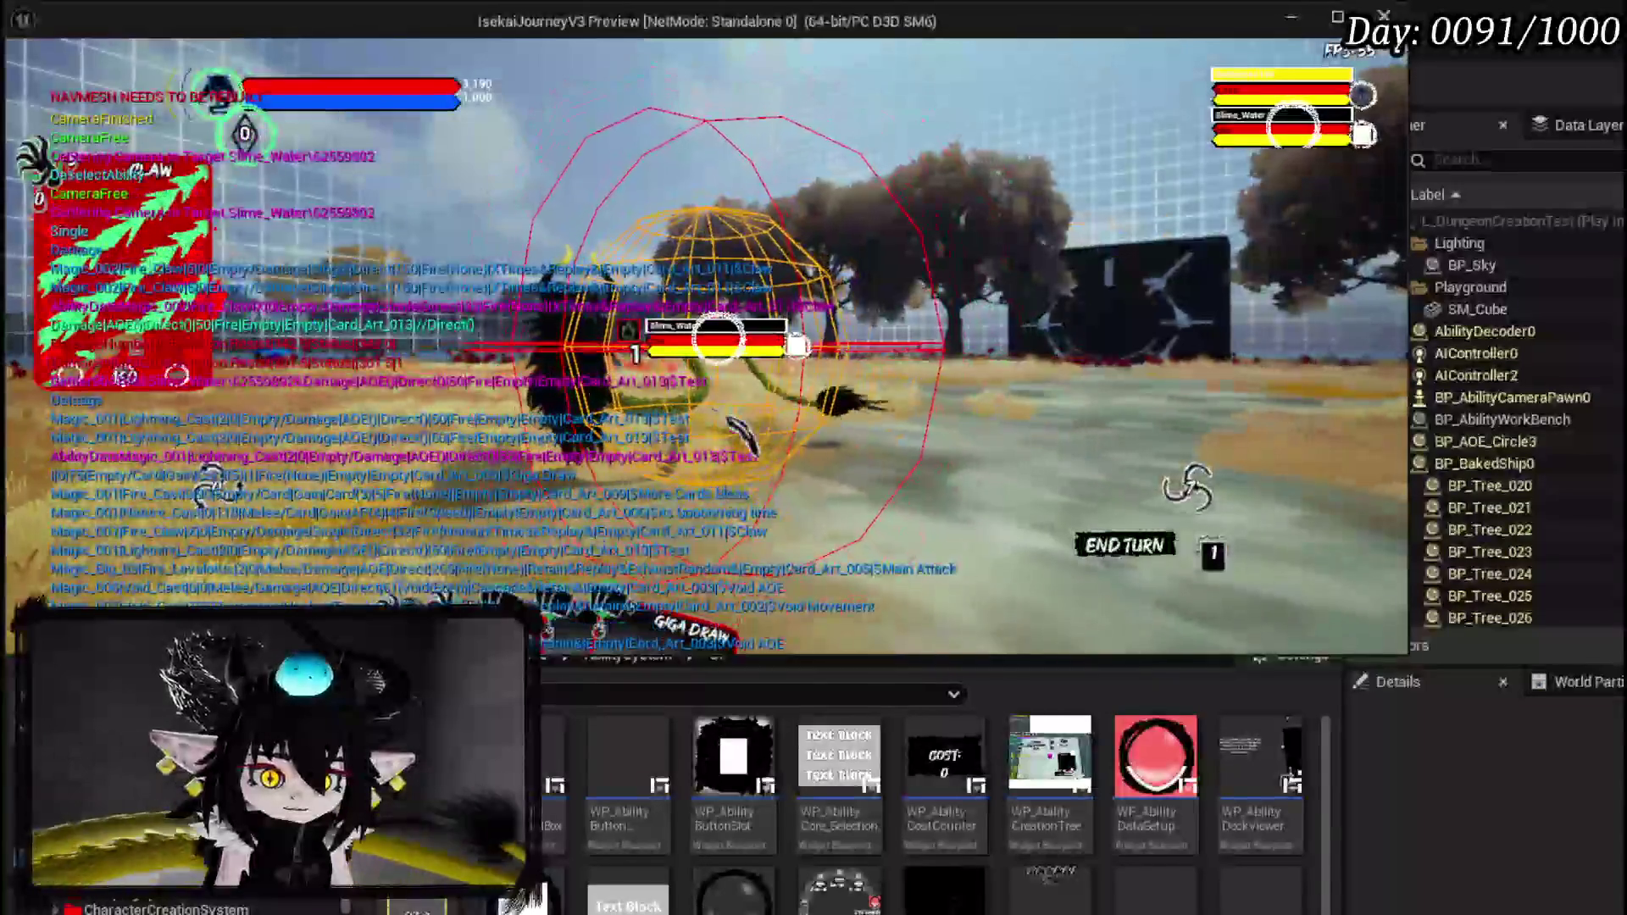
click(730, 419)
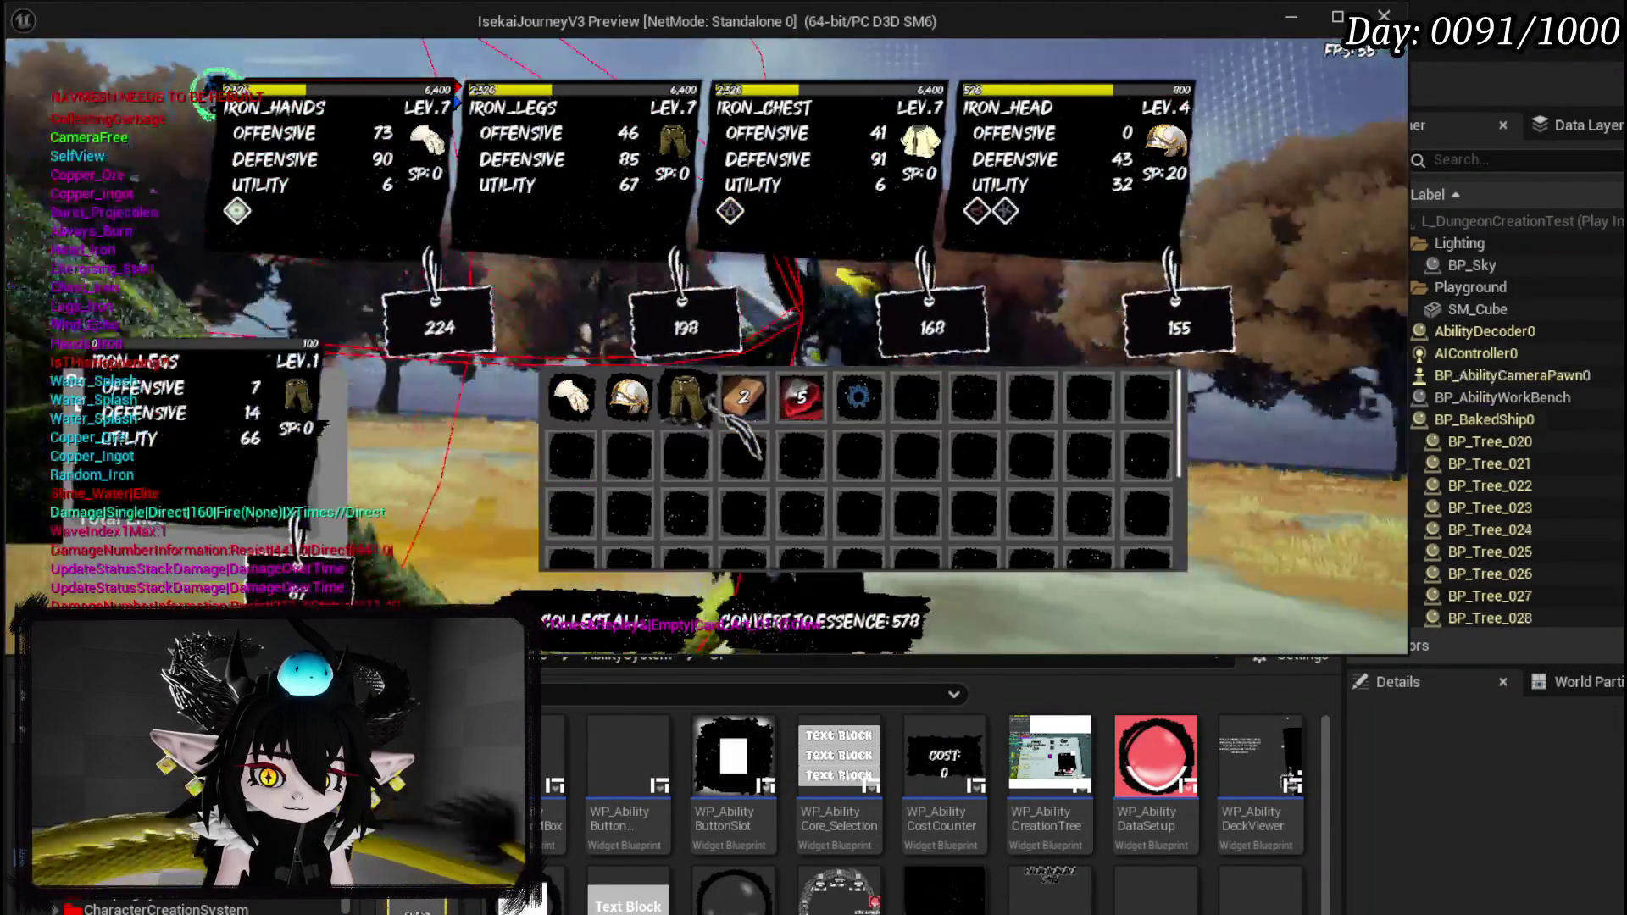
Stop the play session, replay to check the status menu, then stop again and save the level.
key(Escape)
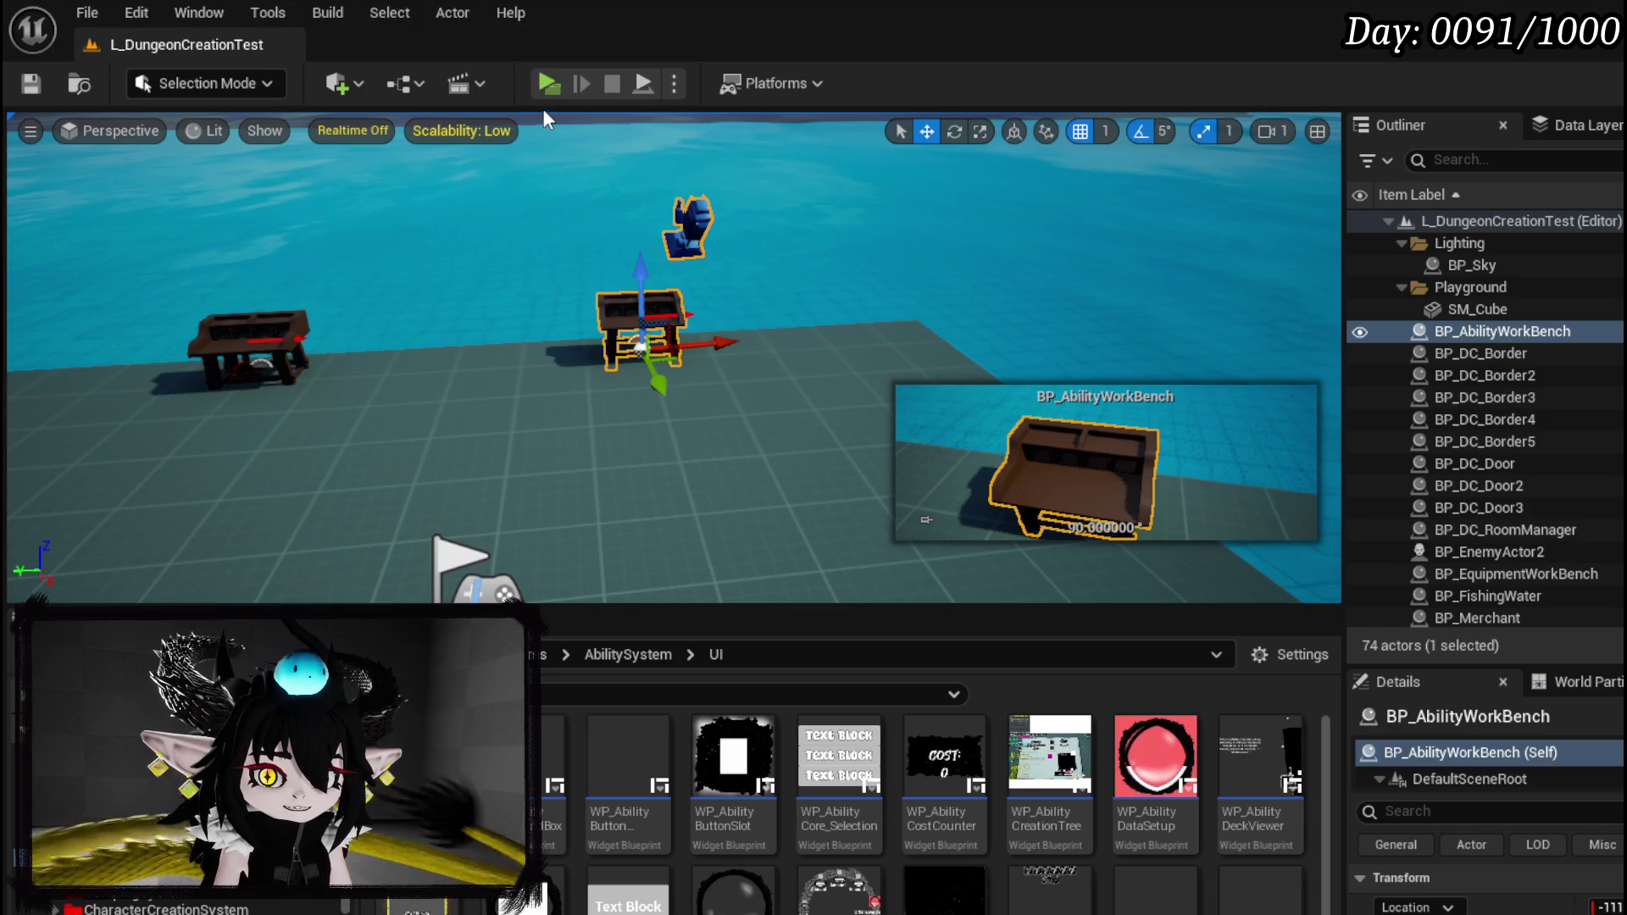
click(548, 84)
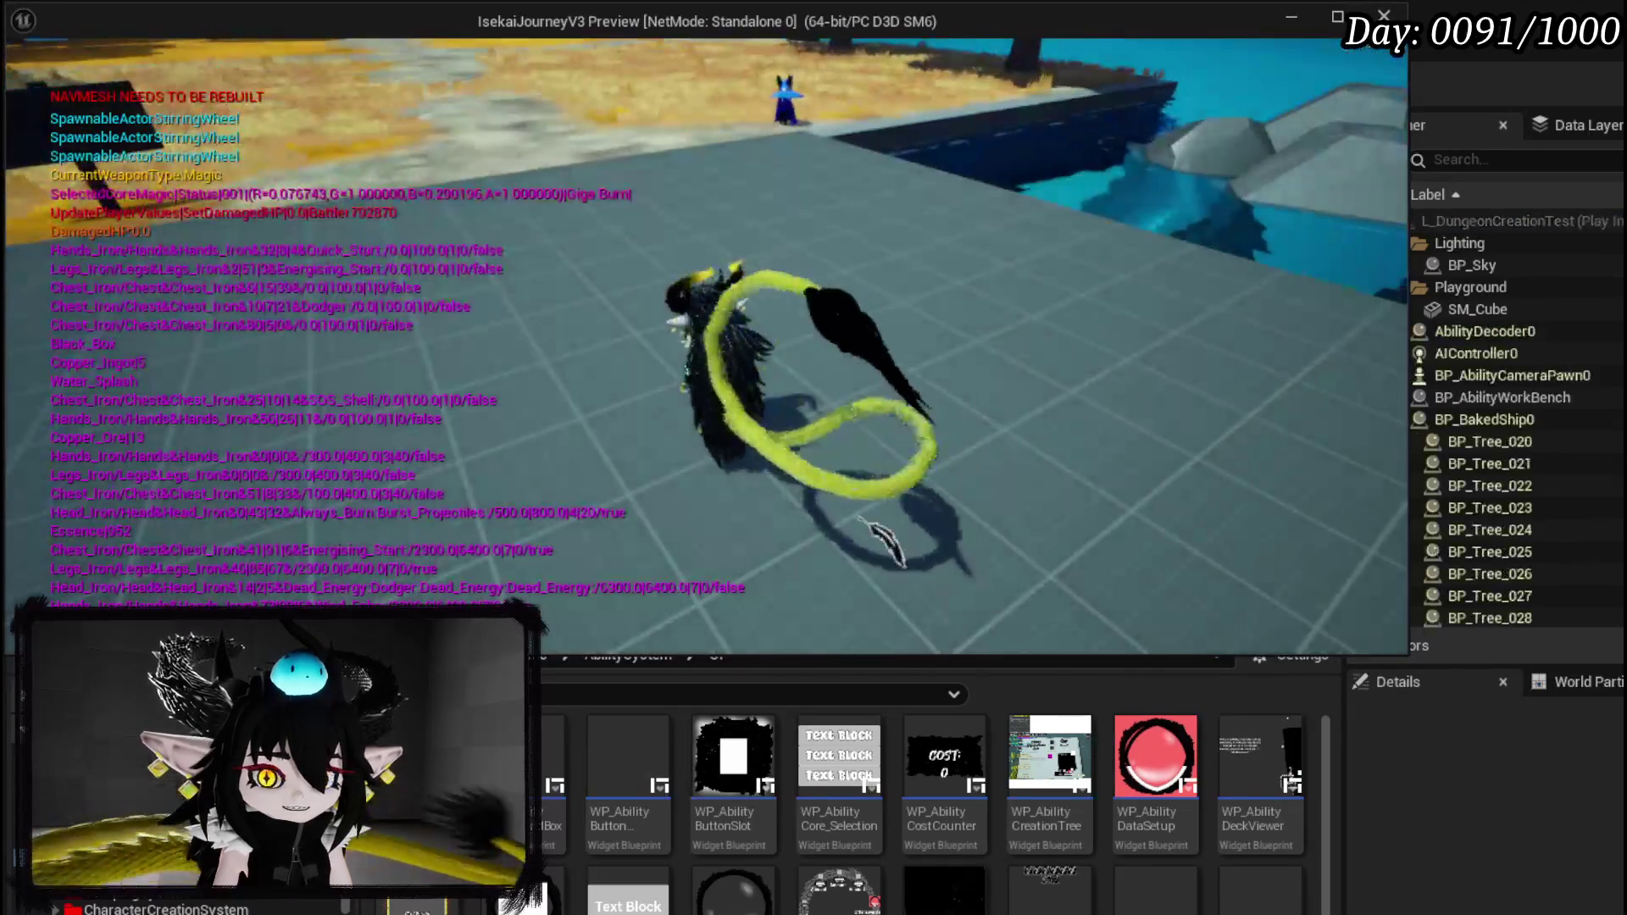
key(Tab)
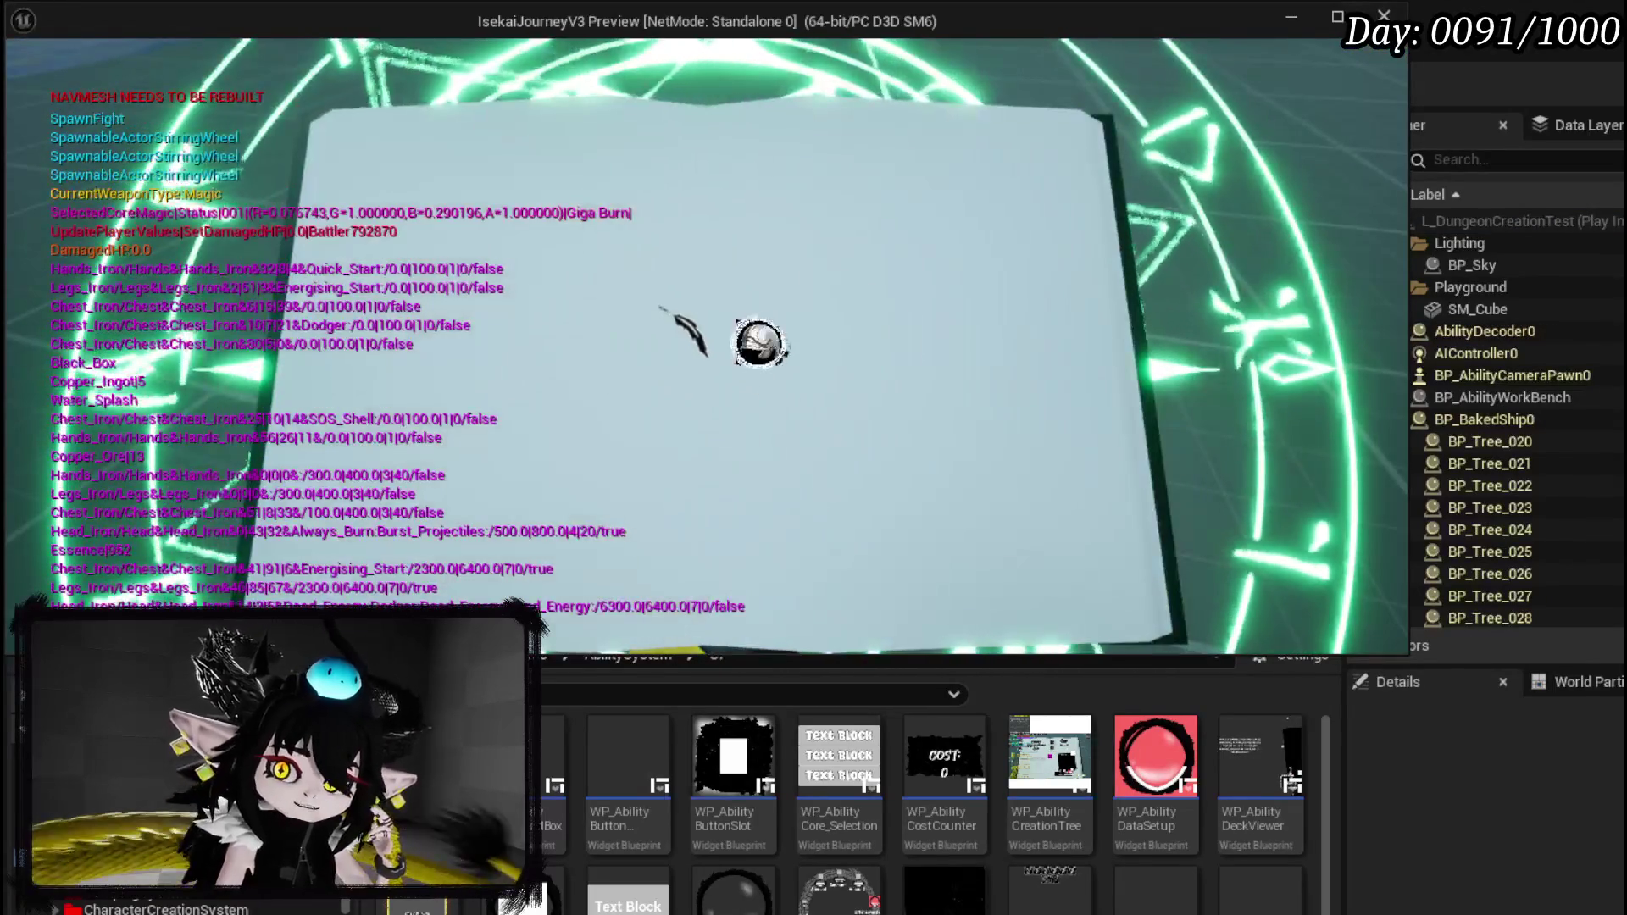
mouse_move(793, 174)
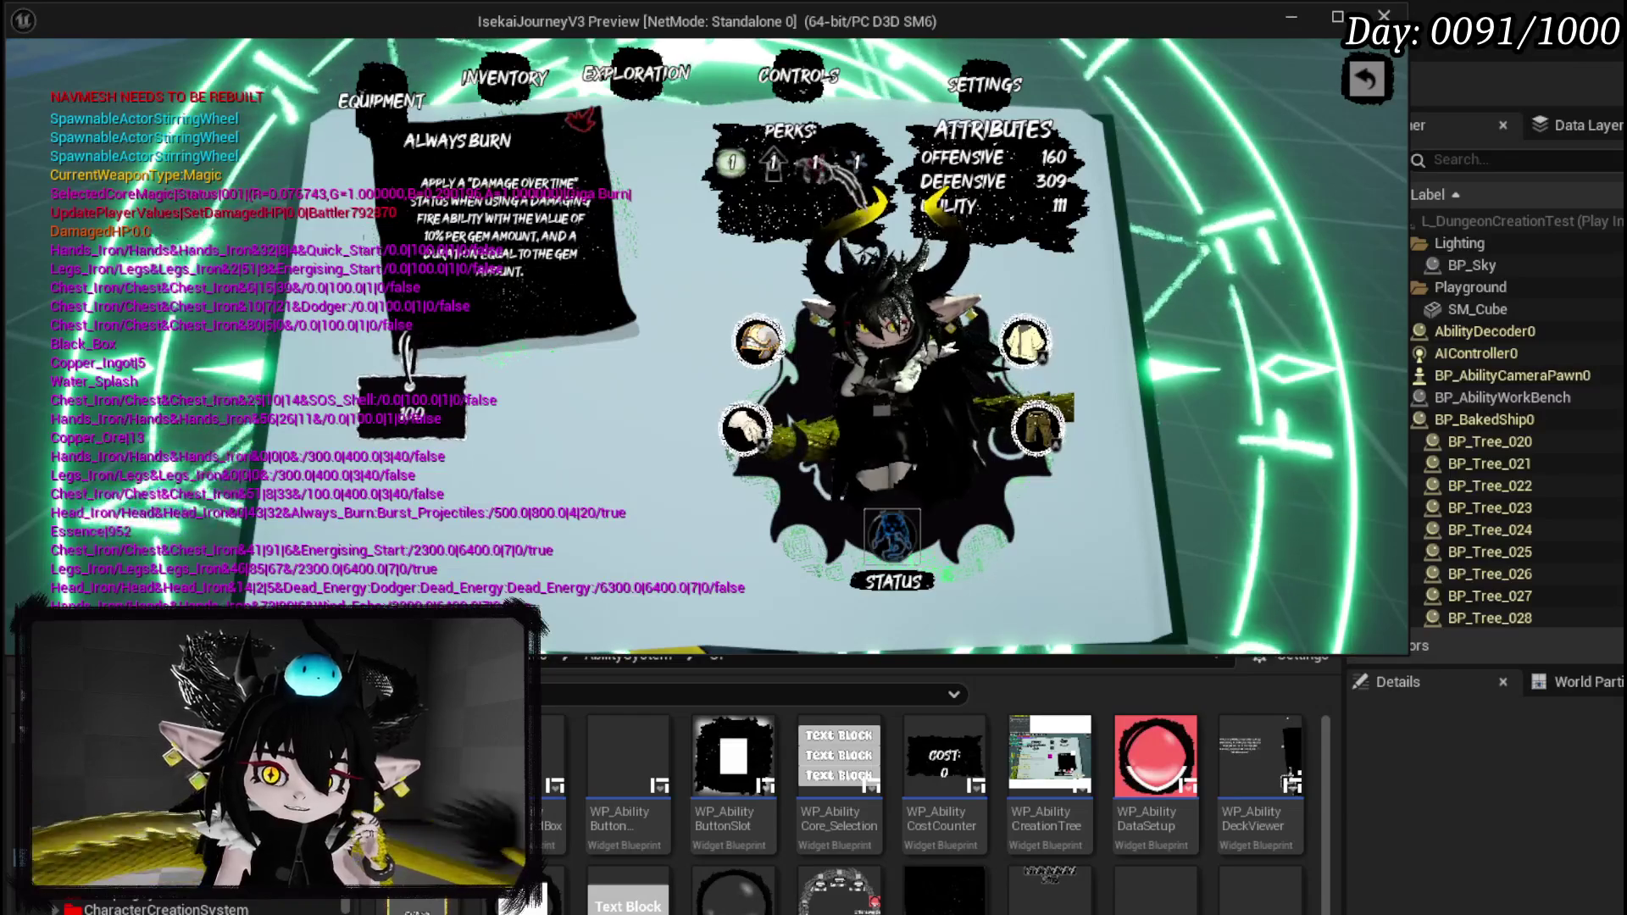
key(Tab)
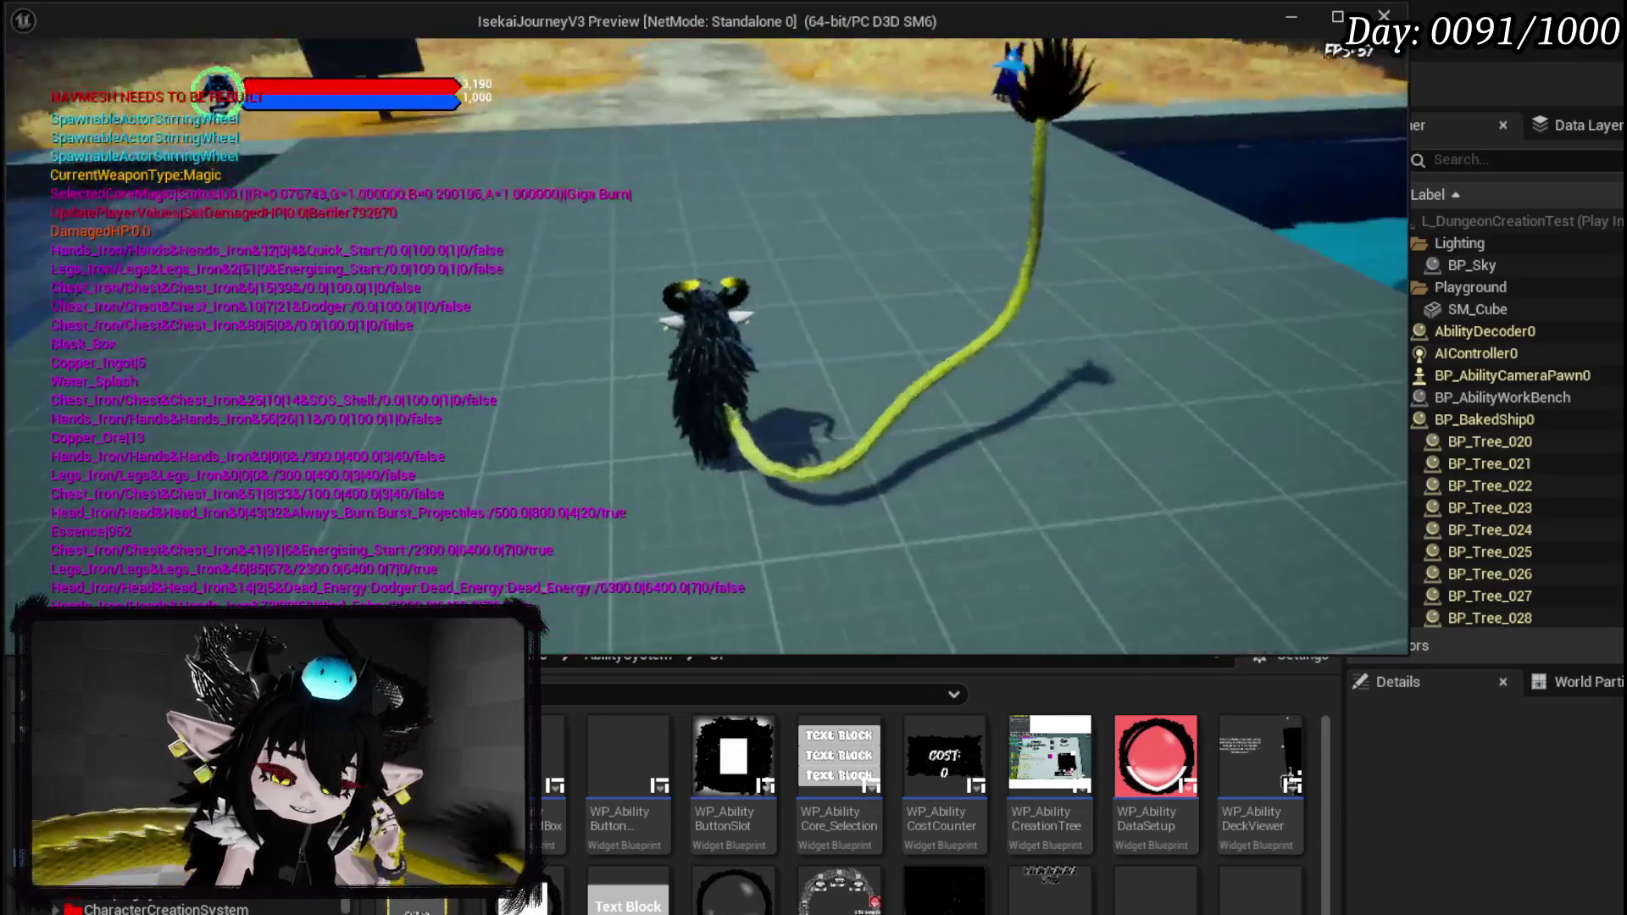
key(Escape)
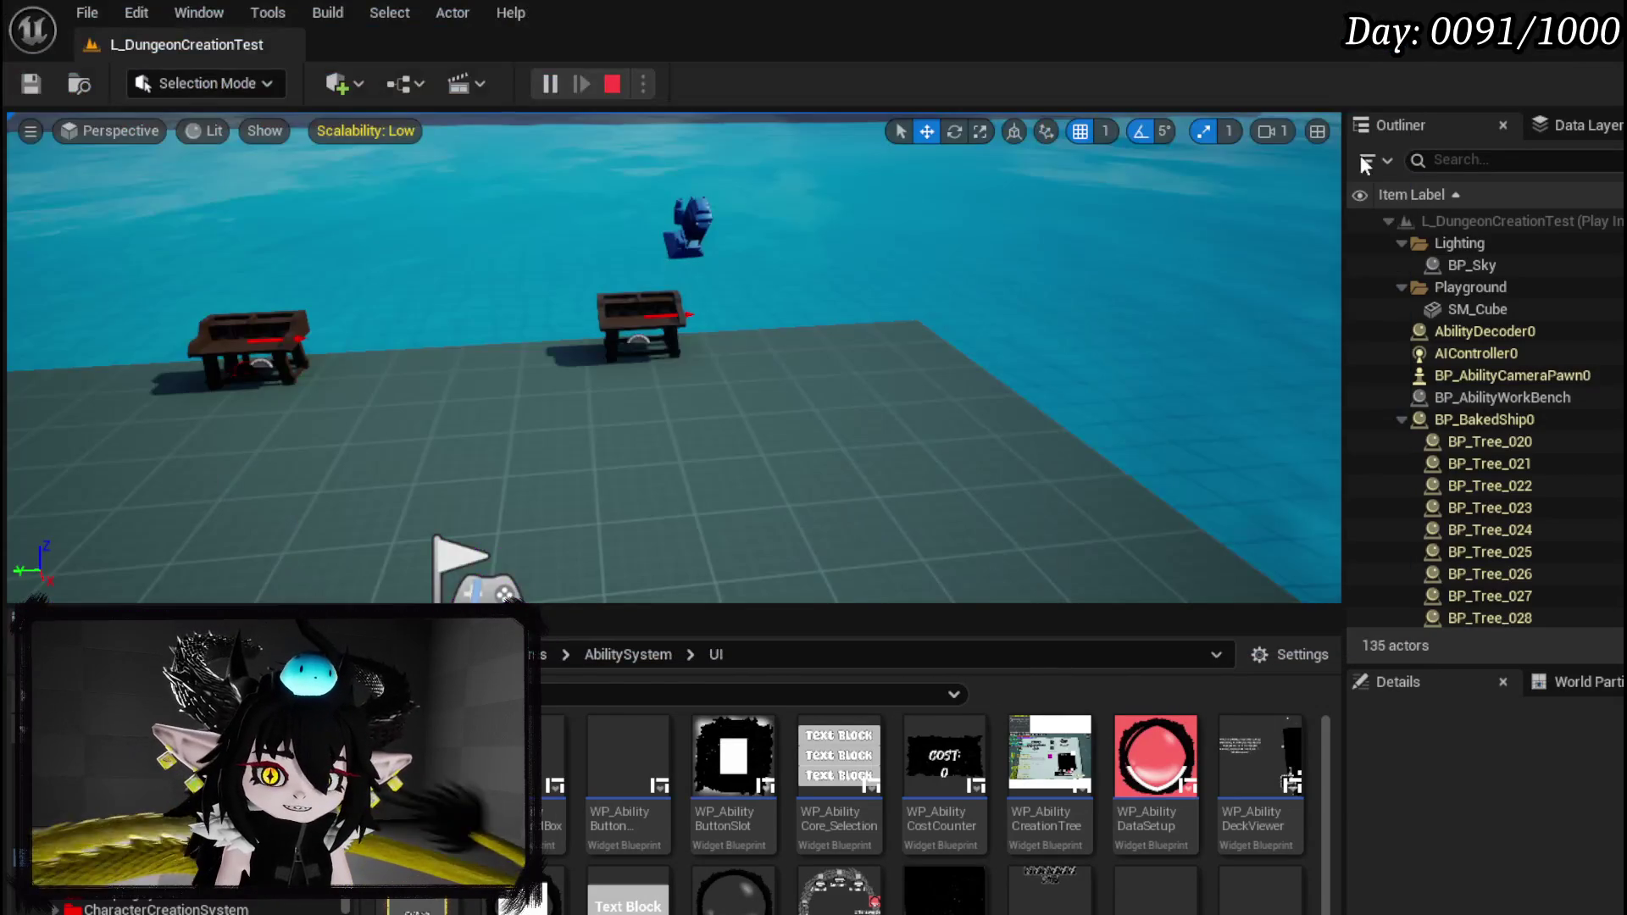
click(30, 83)
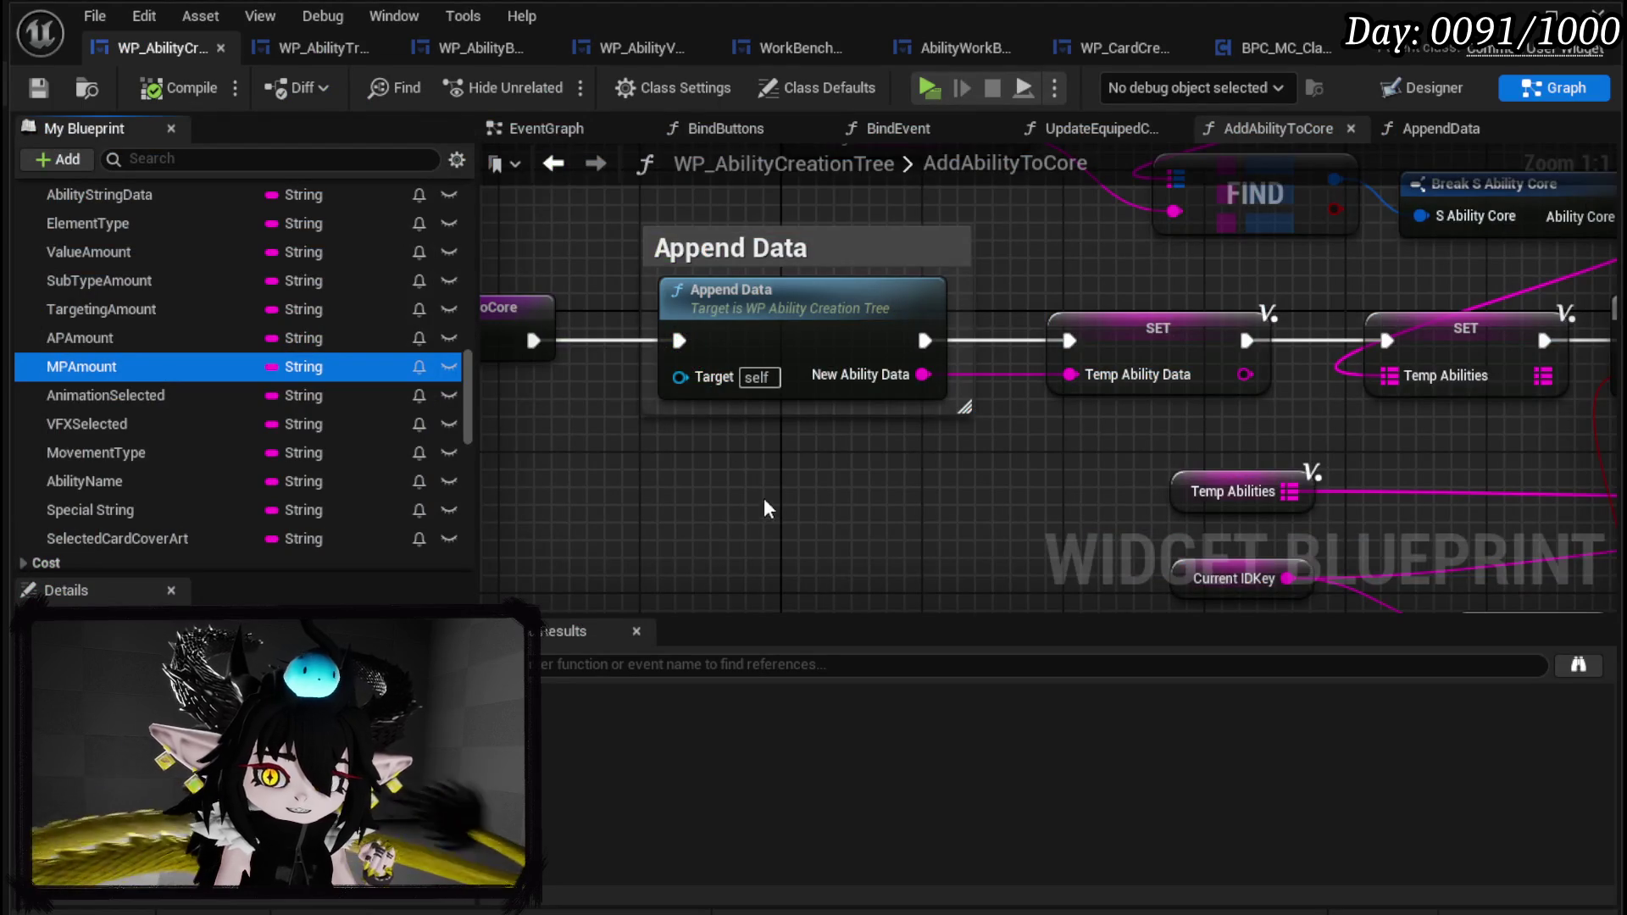
Look over the AddAbilityToCore graph, then open the AppendData function graph.
drag(768, 498, 537, 345)
scroll(677, 344, down, 4)
mouse_move(689, 352)
mouse_down()
mouse_move(525, 514)
mouse_move(555, 485)
mouse_move(649, 483)
mouse_up()
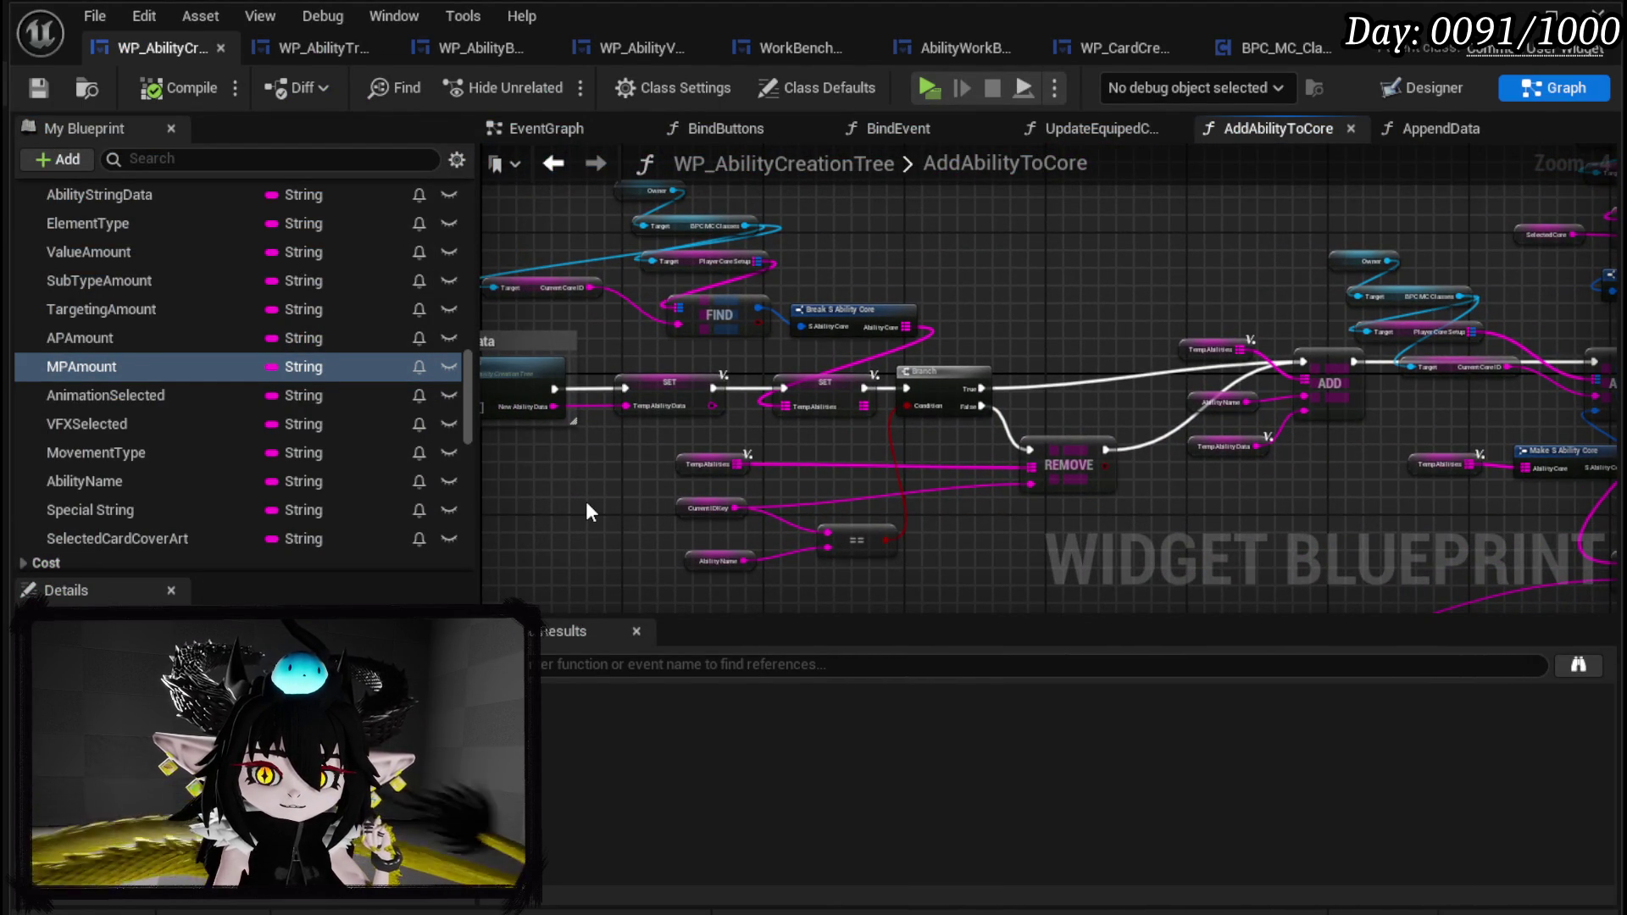
scroll(240, 429, up, 4)
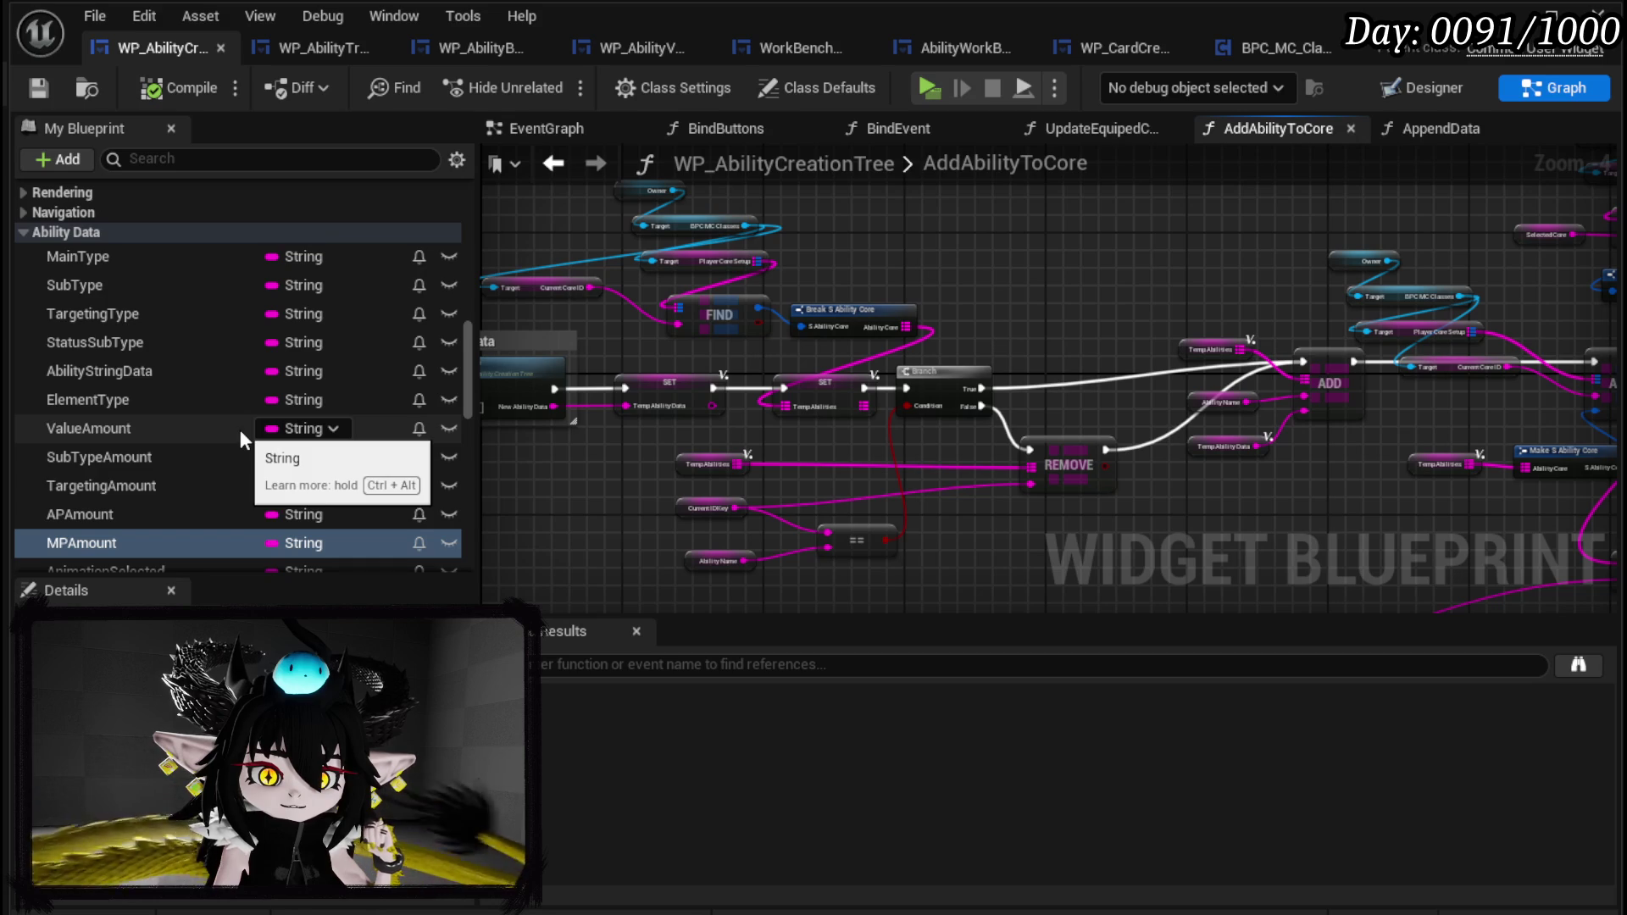
scroll(254, 432, up, 6)
scroll(149, 414, up, 10)
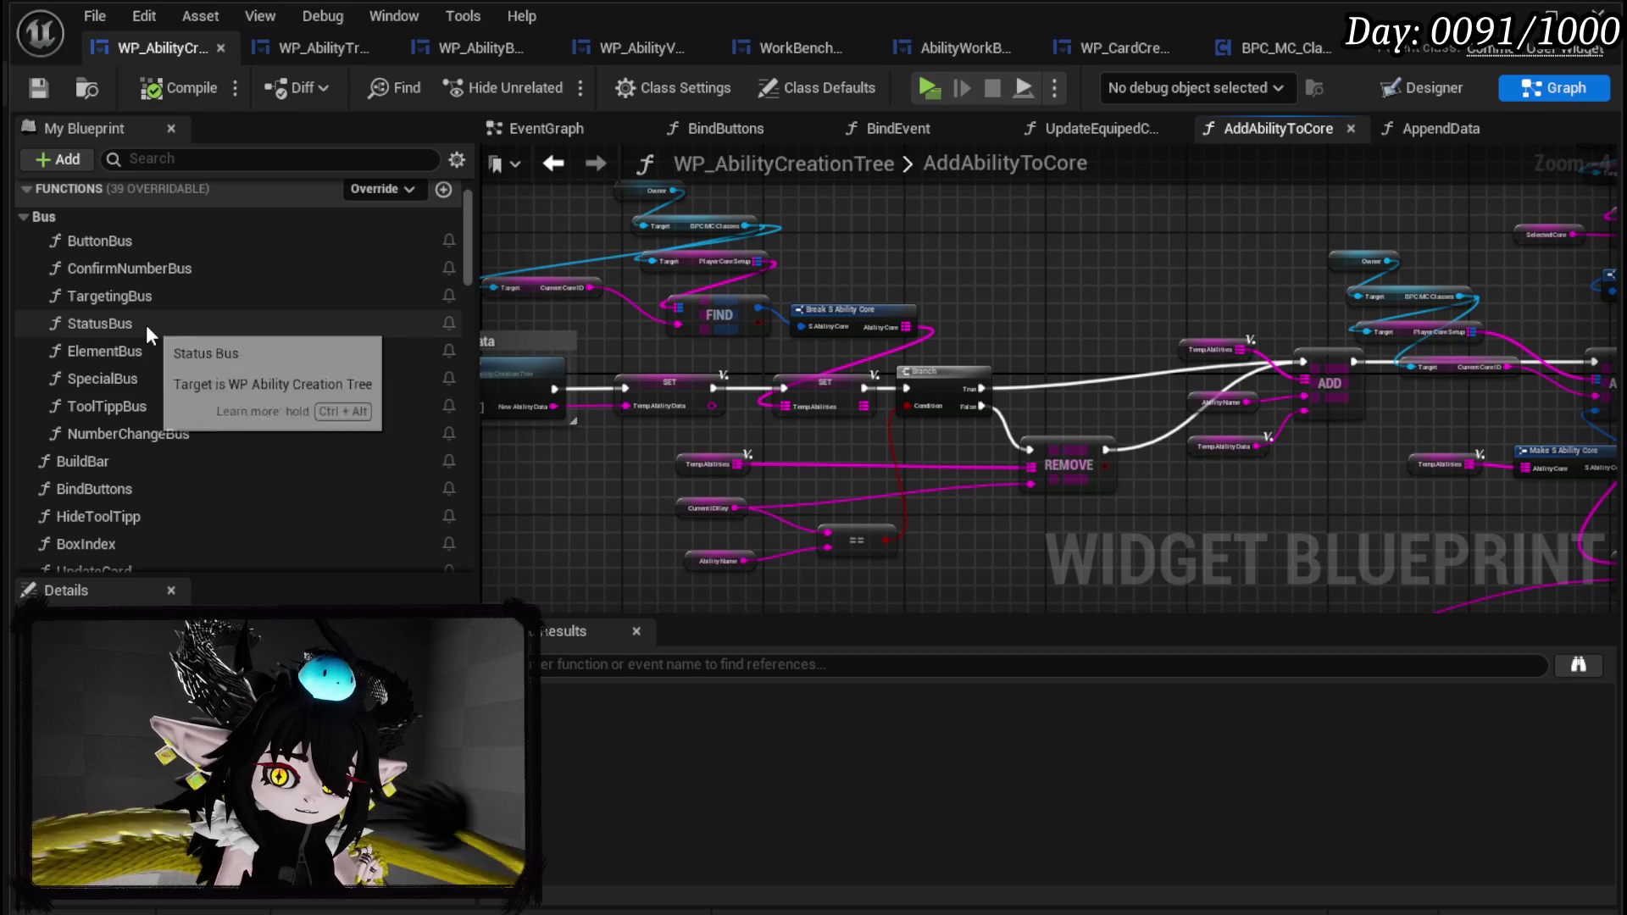
scroll(146, 324, down, 5)
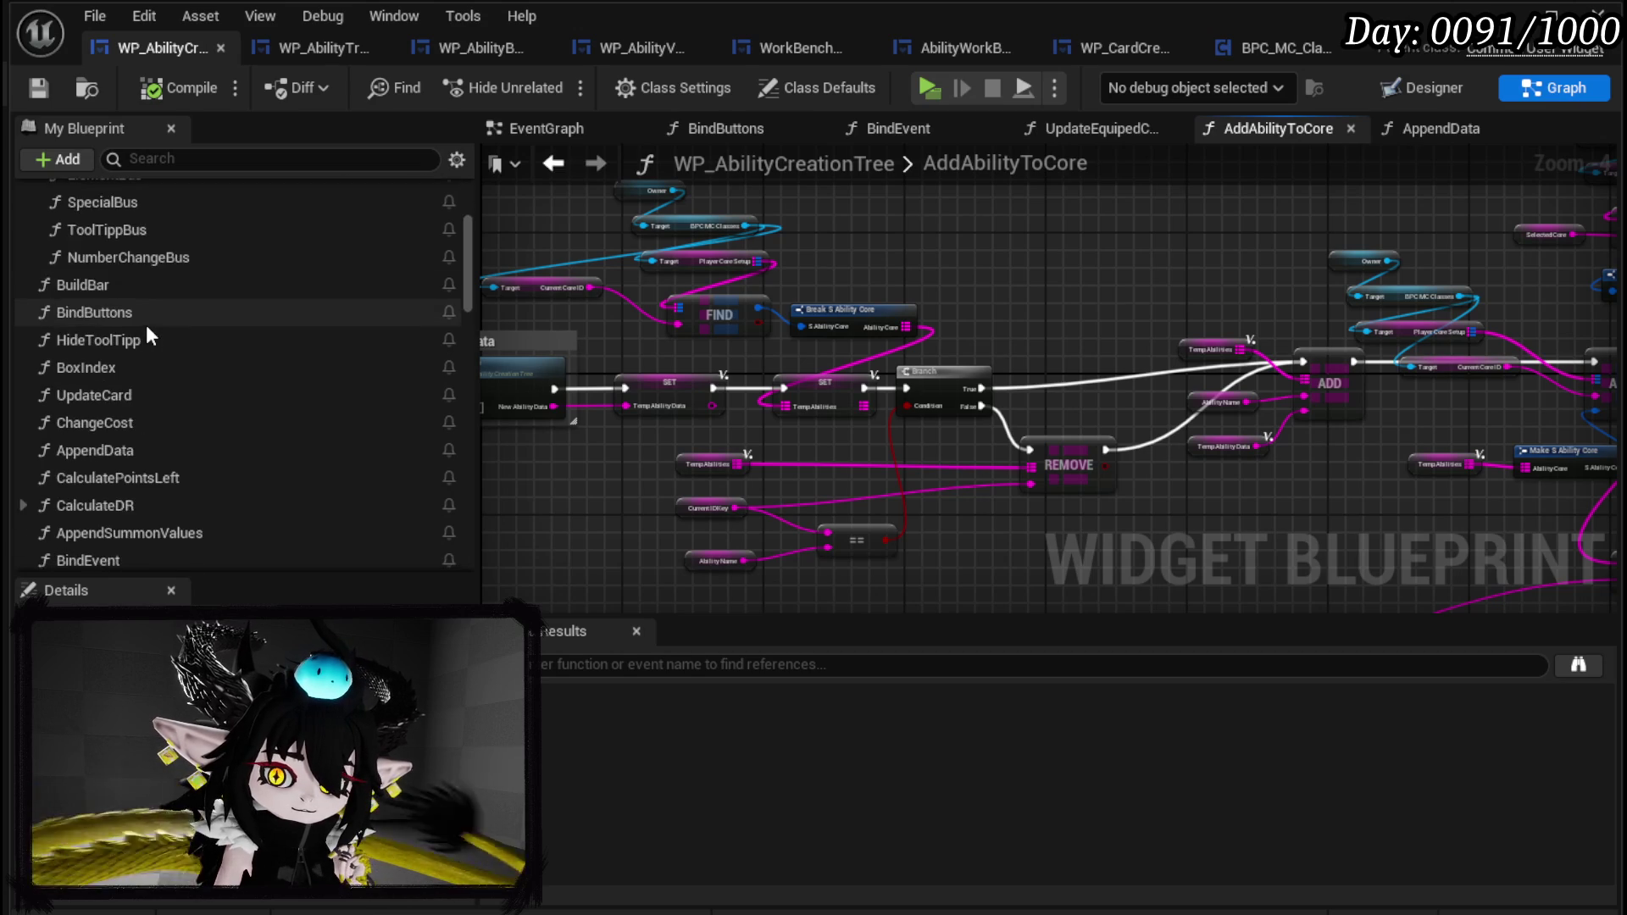
double_click(95, 274)
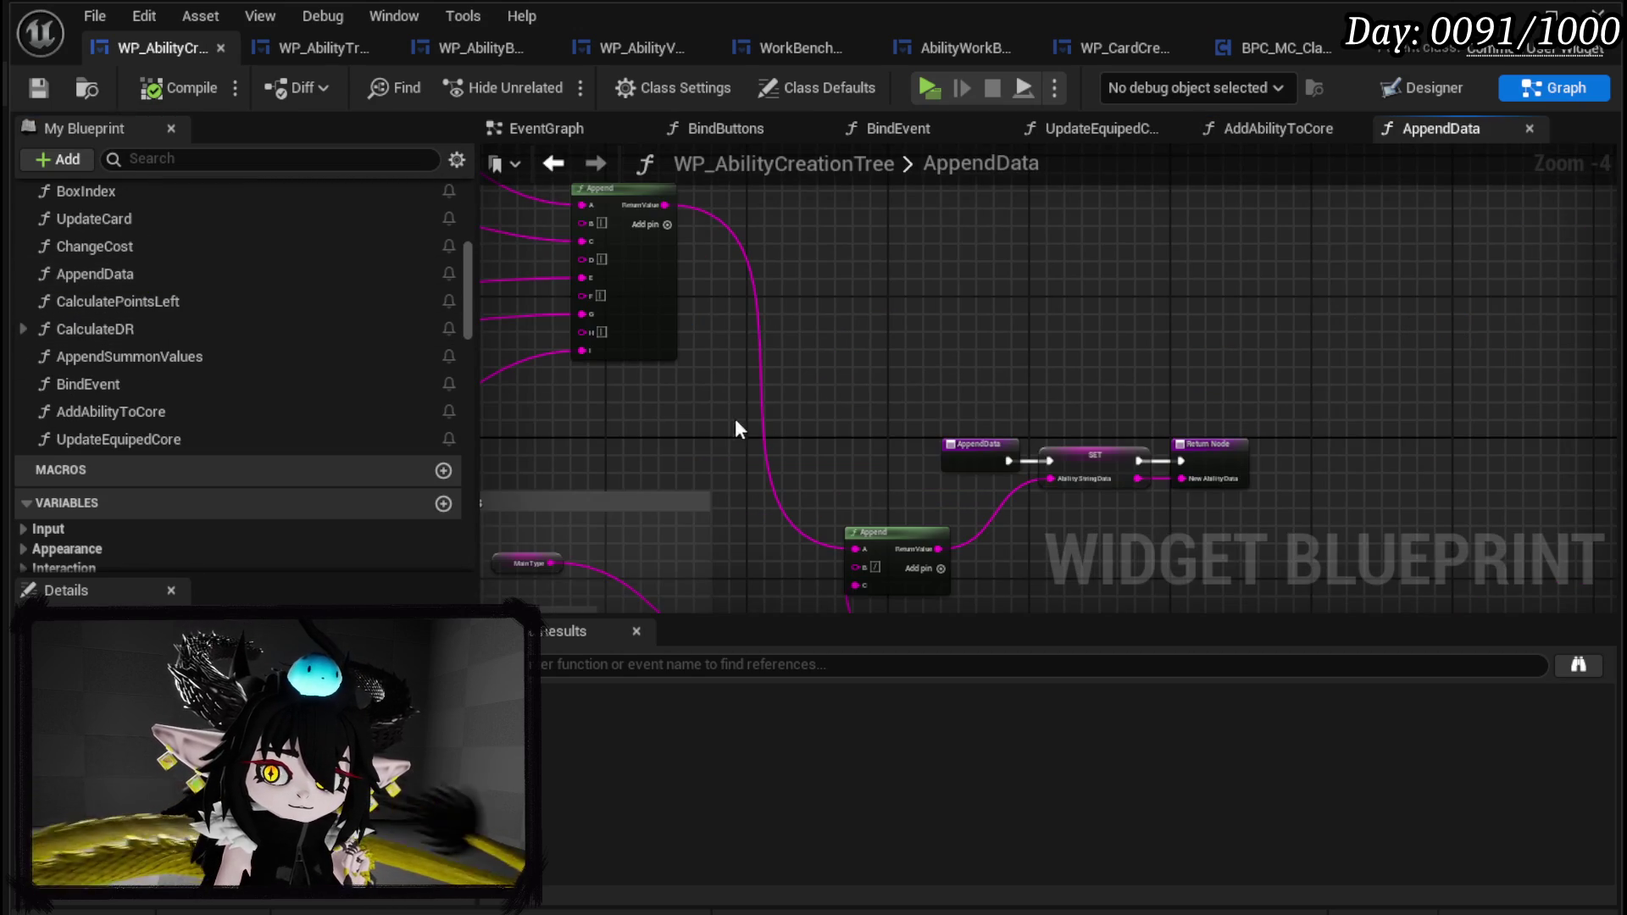
scroll(795, 421, up, 2)
scroll(795, 421, up, 3)
Wire the Sub Type output into the Append node's E input.
mouse_move(627, 315)
mouse_down()
mouse_move(1619, 392)
mouse_move(1253, 466)
mouse_move(984, 416)
mouse_move(1355, 384)
mouse_move(1339, 376)
mouse_up()
drag(1133, 366, 1168, 358)
drag(750, 419, 664, 459)
drag(557, 460, 1456, 378)
scroll(1017, 399, down, 1)
mouse_move(923, 403)
mouse_down()
mouse_move(1128, 334)
mouse_move(756, 389)
mouse_move(863, 571)
mouse_up()
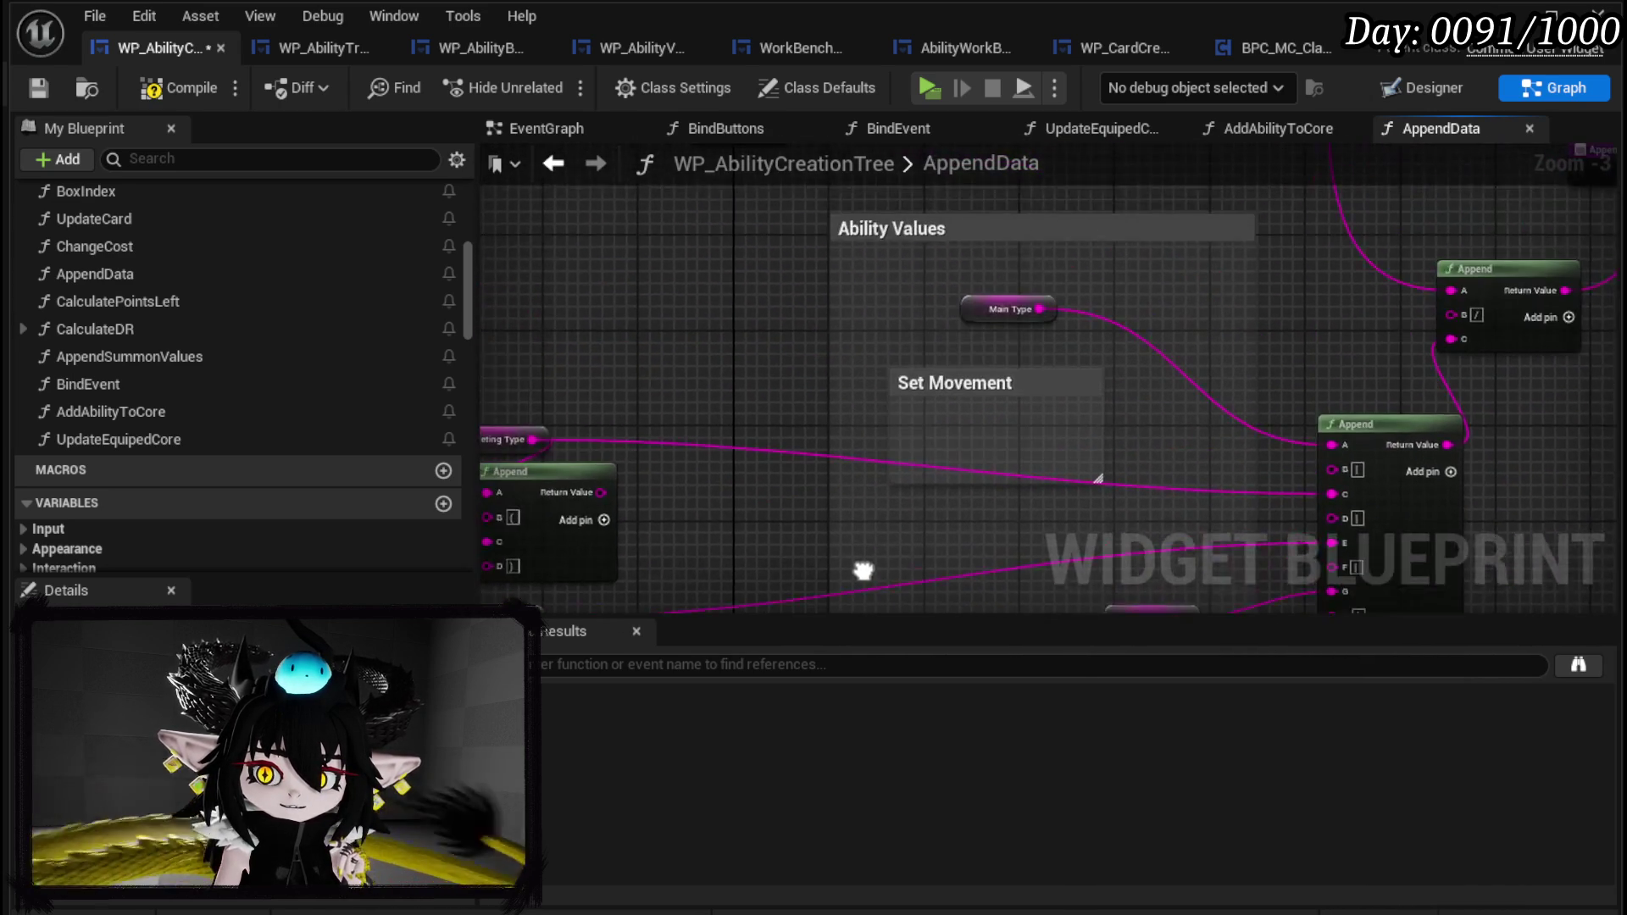
scroll(783, 344, down, 2)
mouse_move(783, 344)
mouse_down()
mouse_move(774, 410)
mouse_move(807, 417)
mouse_move(868, 235)
mouse_up()
Compile and save WP_AbilityCreationTree, then return to the level editor.
click(185, 91)
click(23, 90)
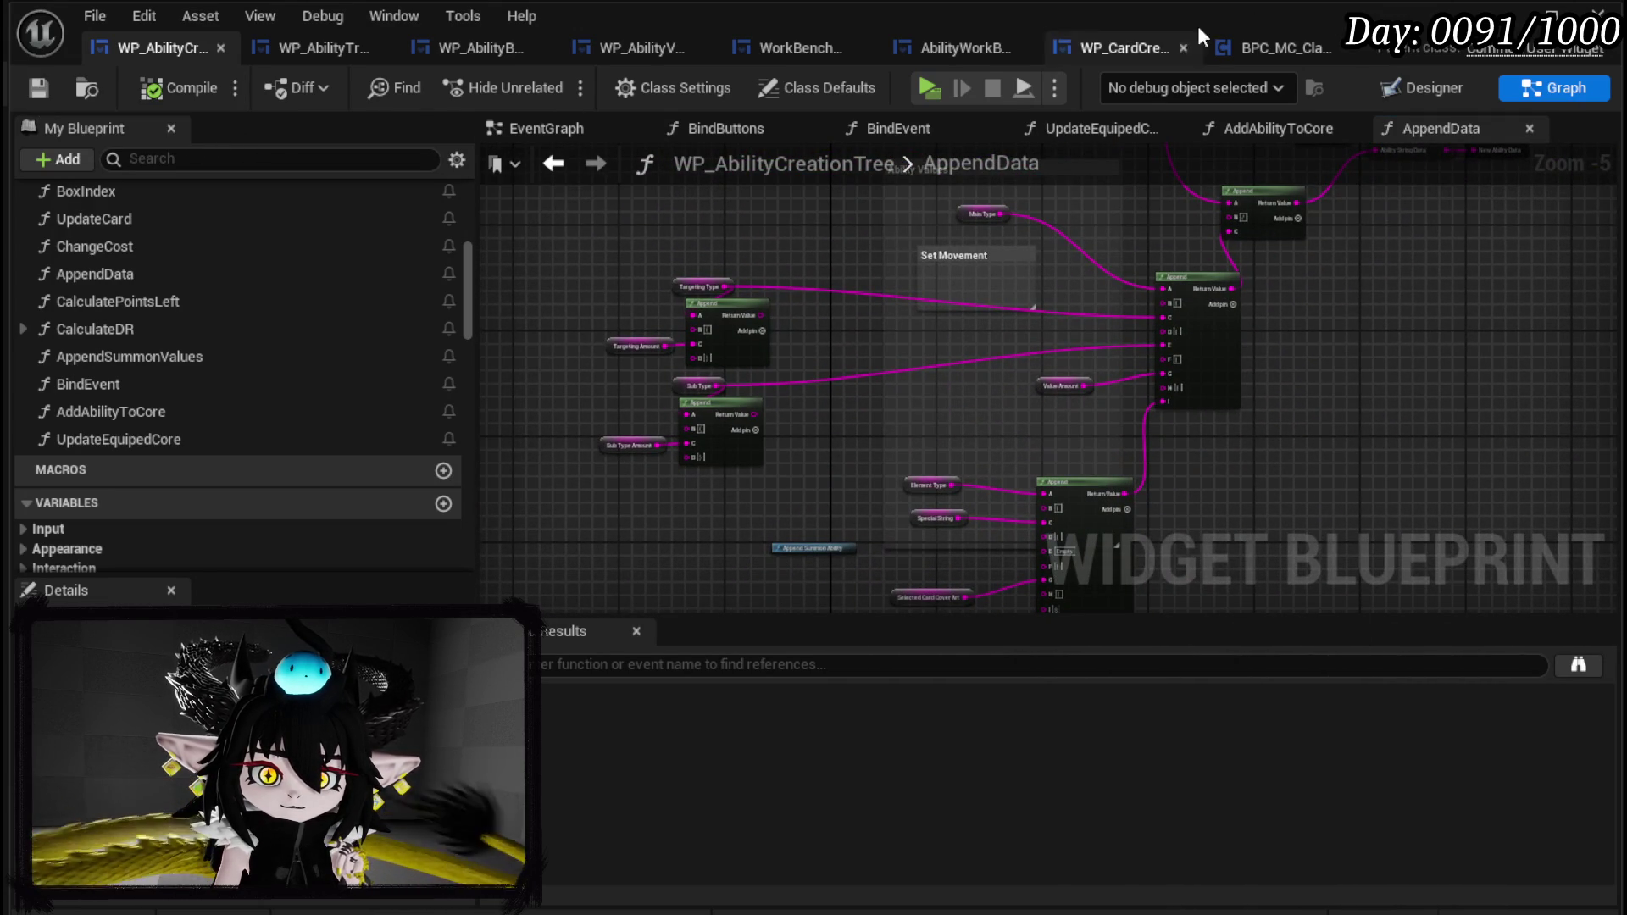
click(1506, 17)
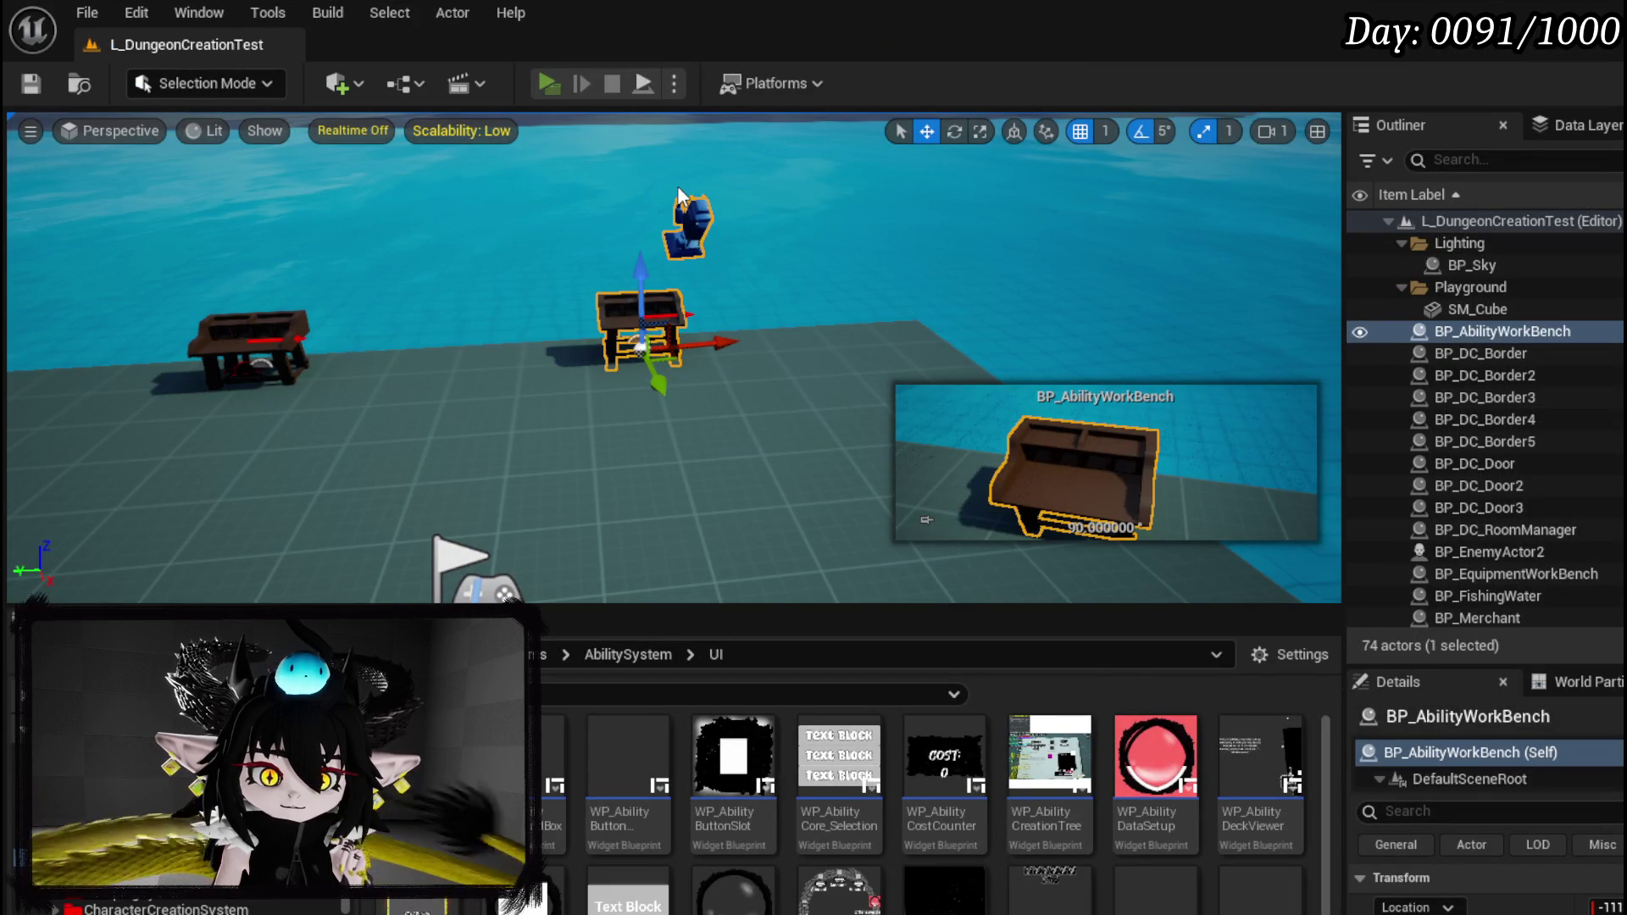
Start a play session, browse the deck in the status book, and equip the JUST BOOOM core.
key(alt+p)
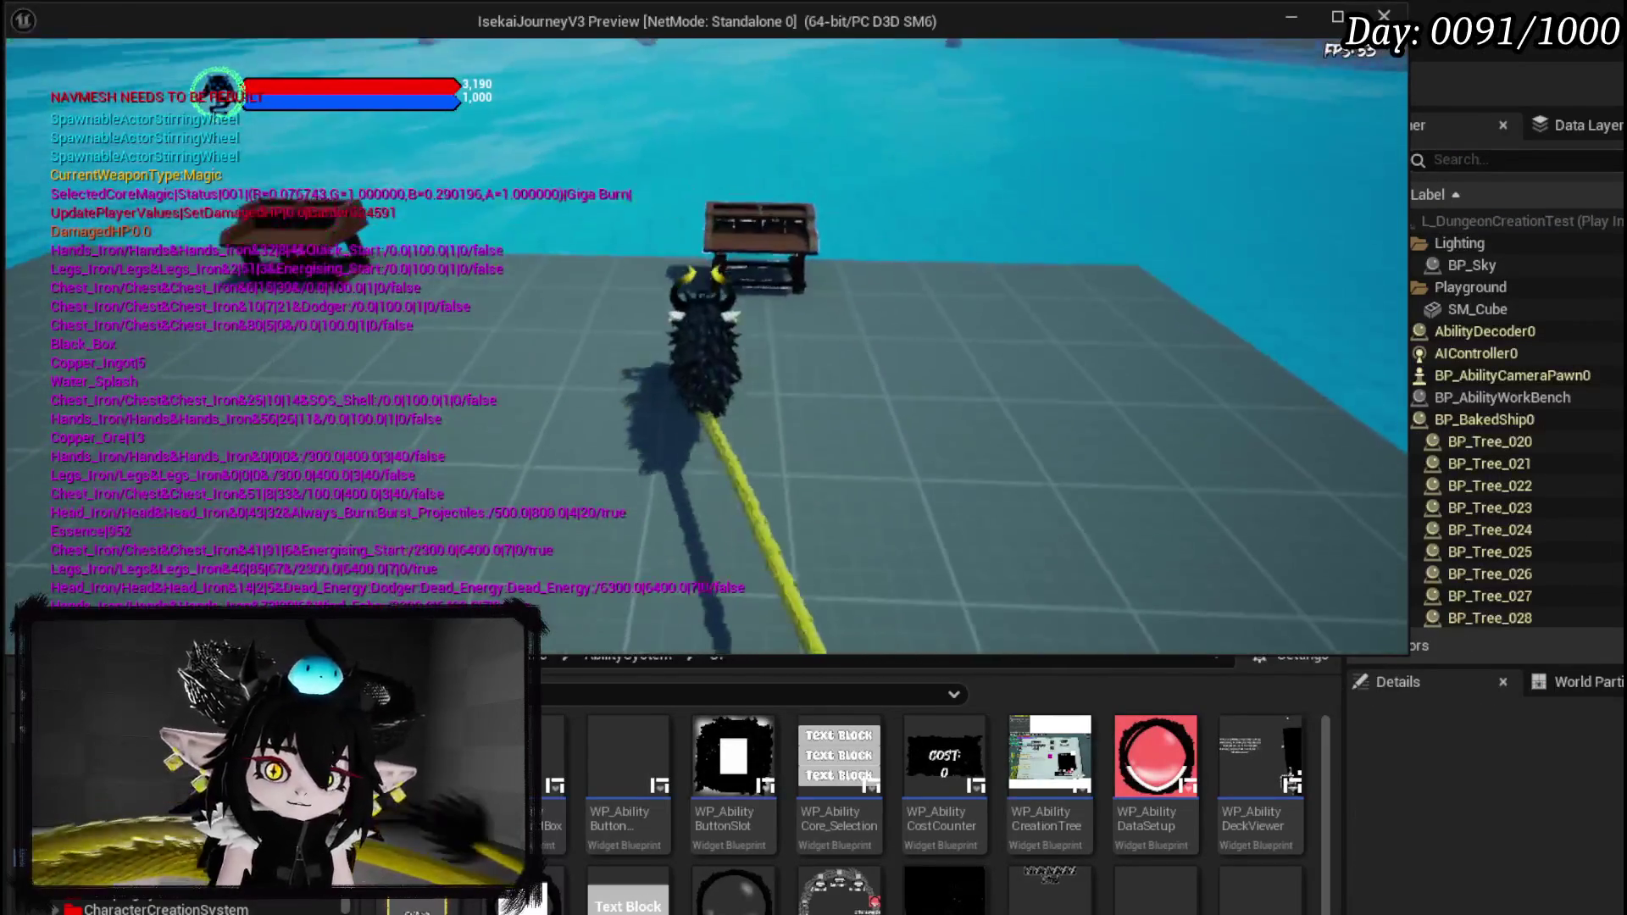
key(e)
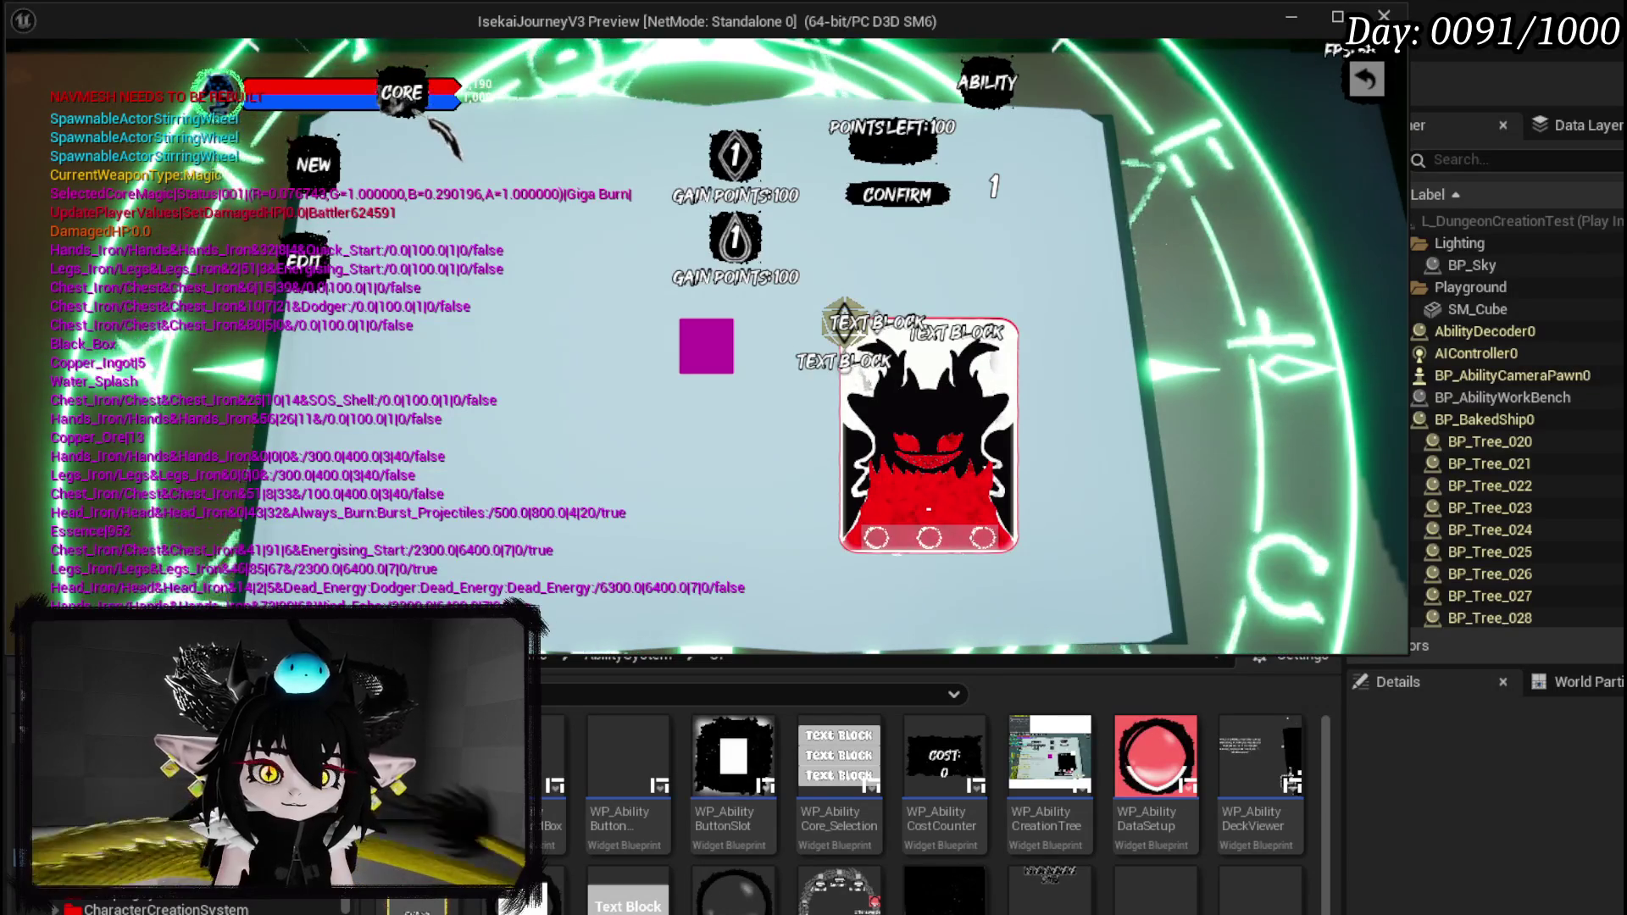
key(e)
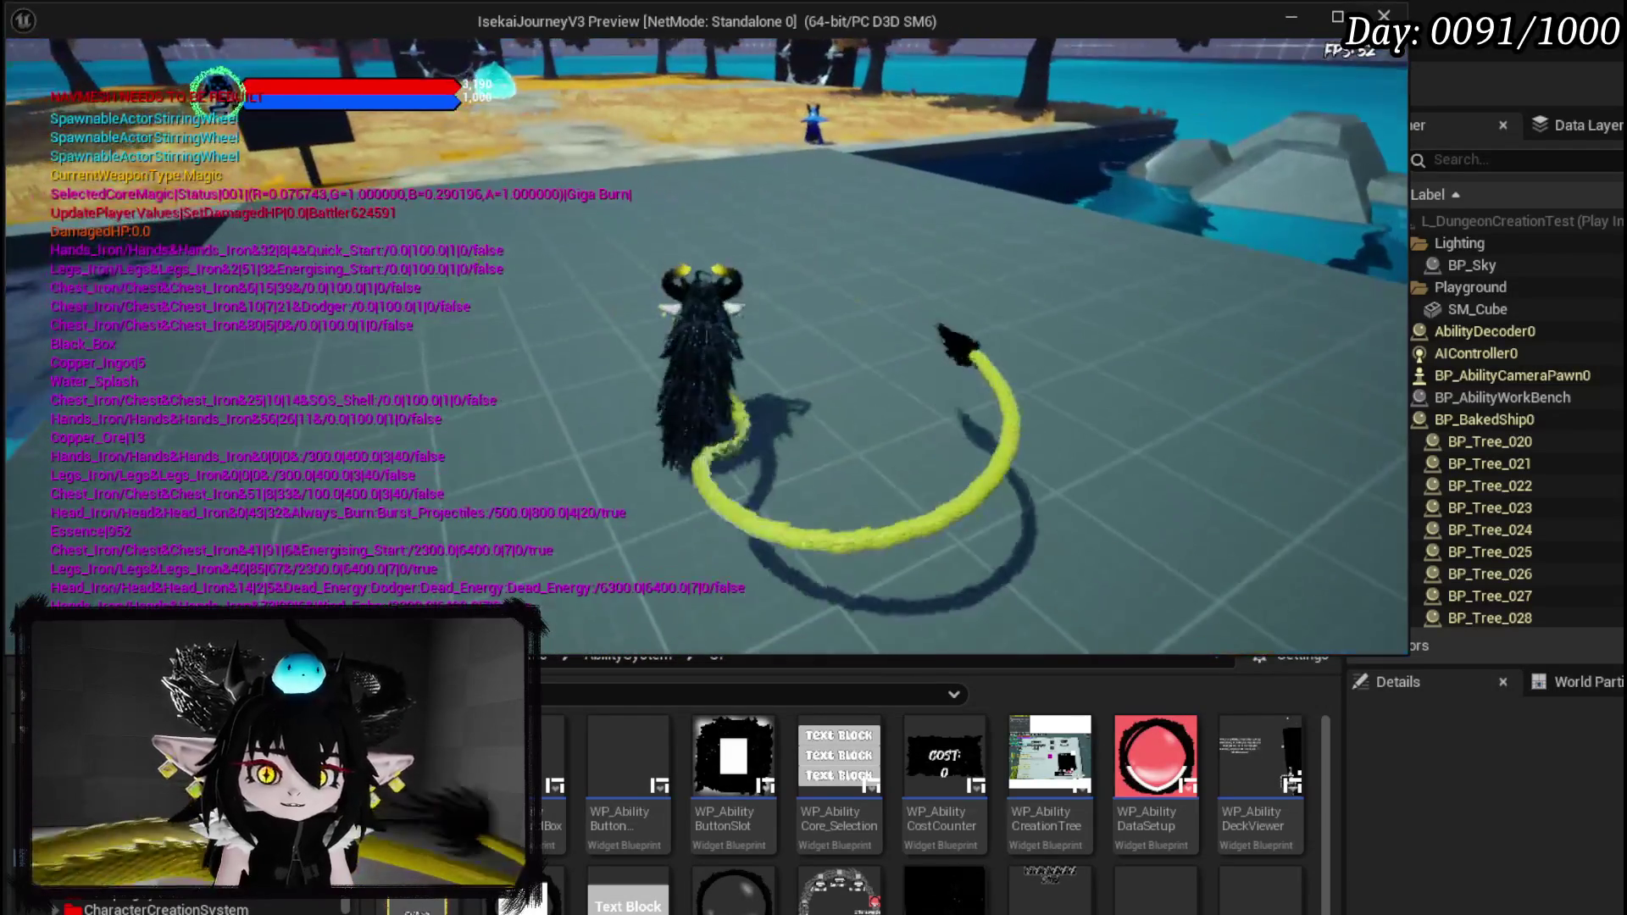
key(e)
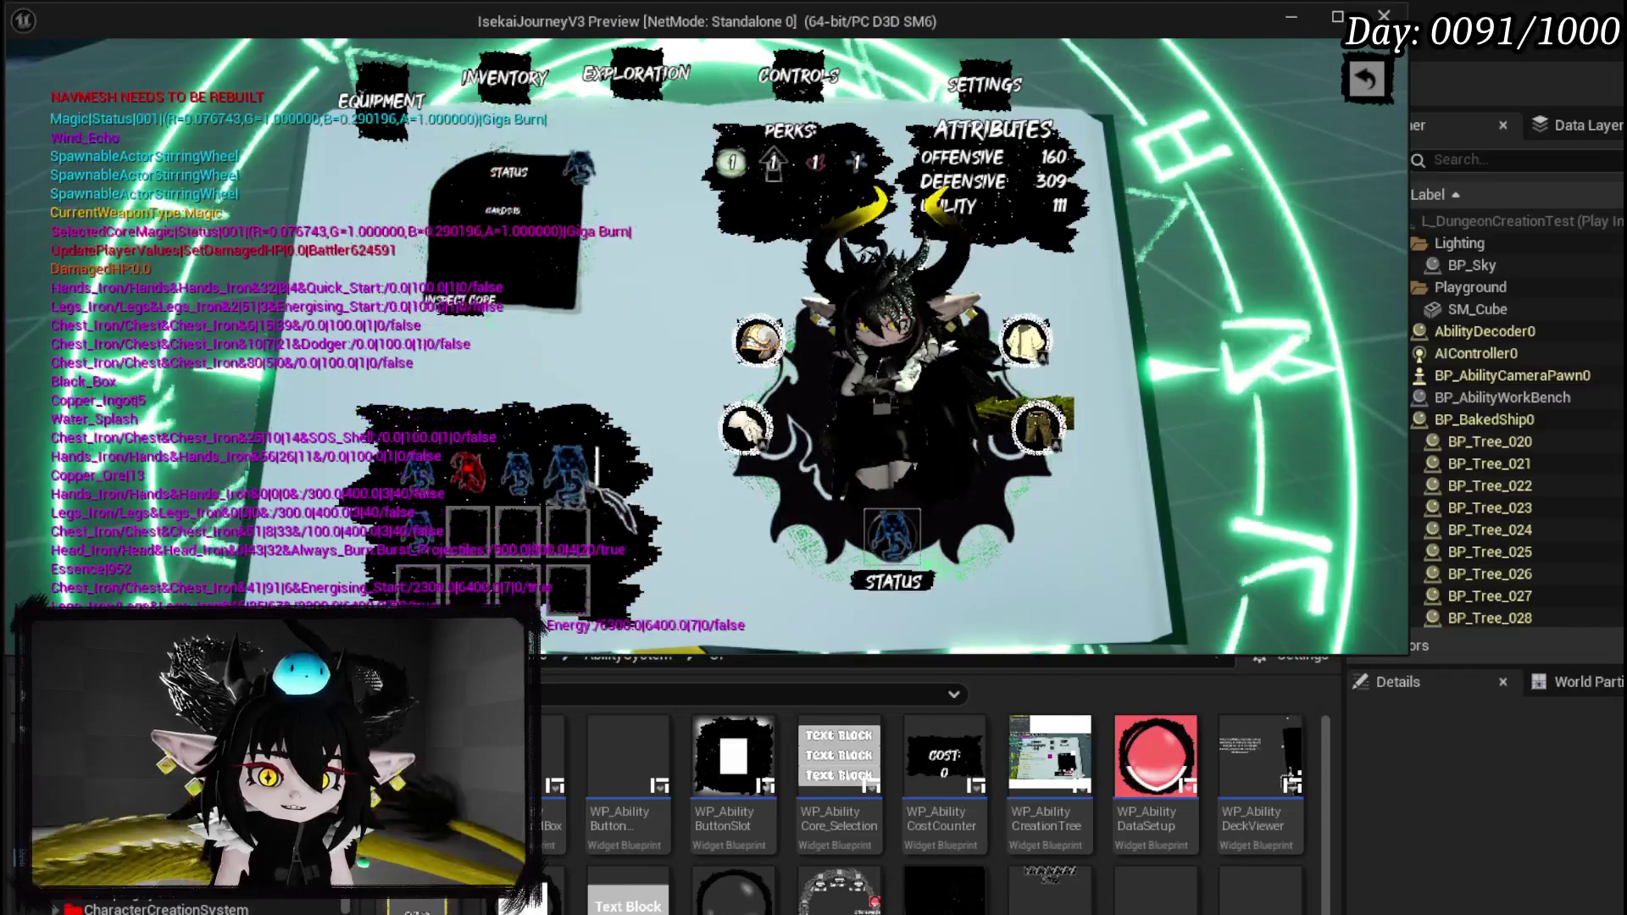
click(462, 333)
scroll(803, 343, down, 3)
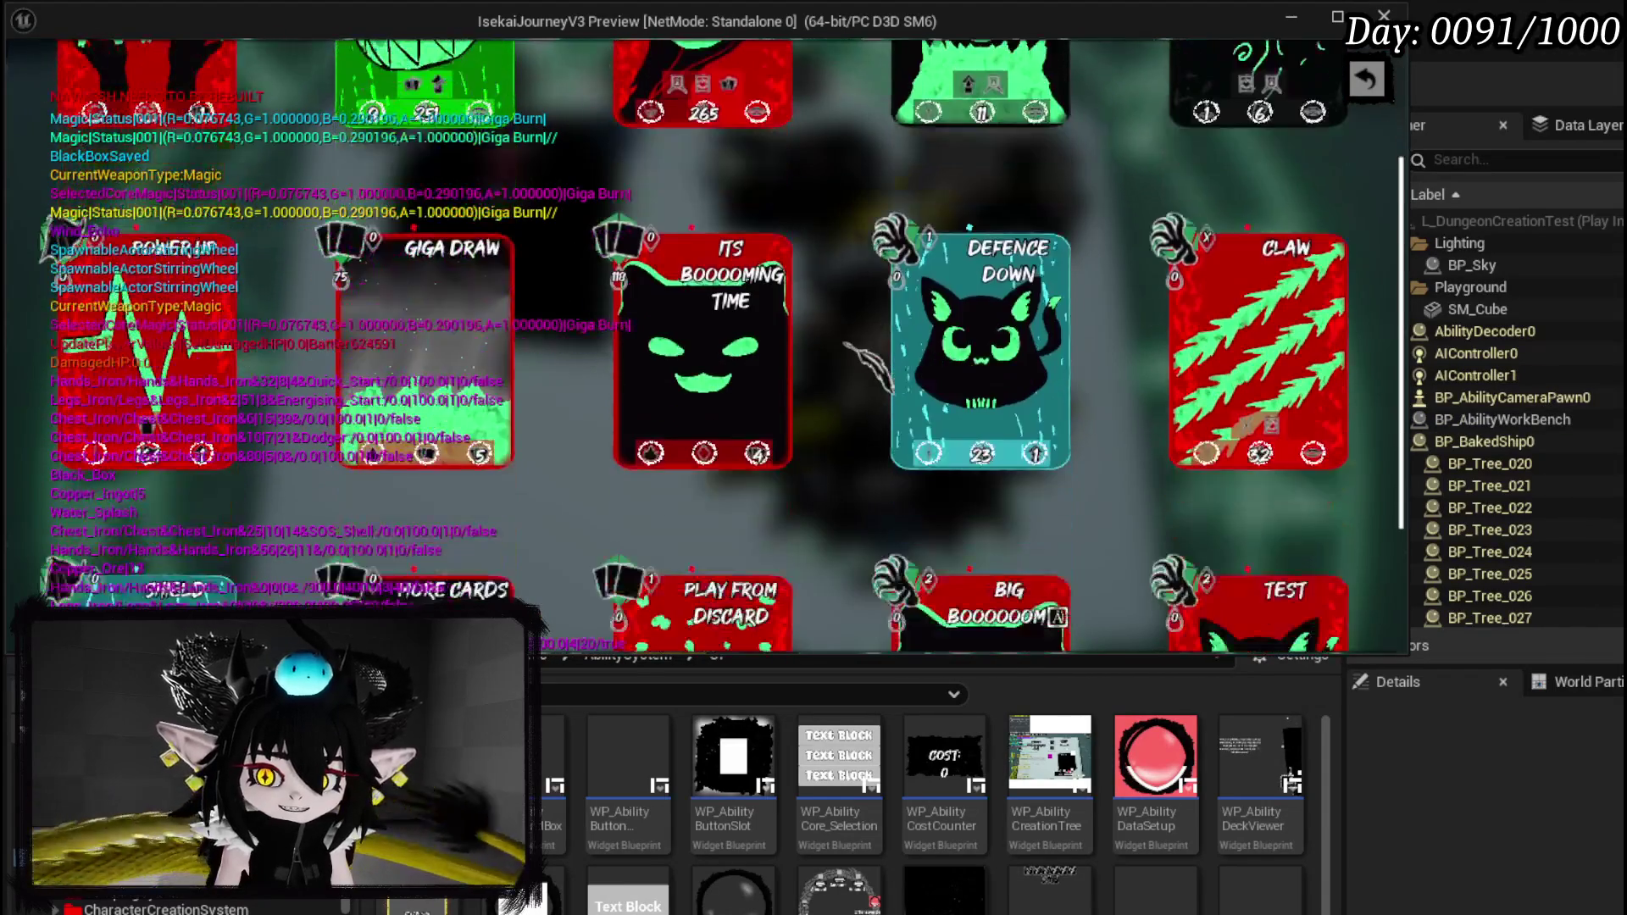
scroll(1220, 564, down, 1)
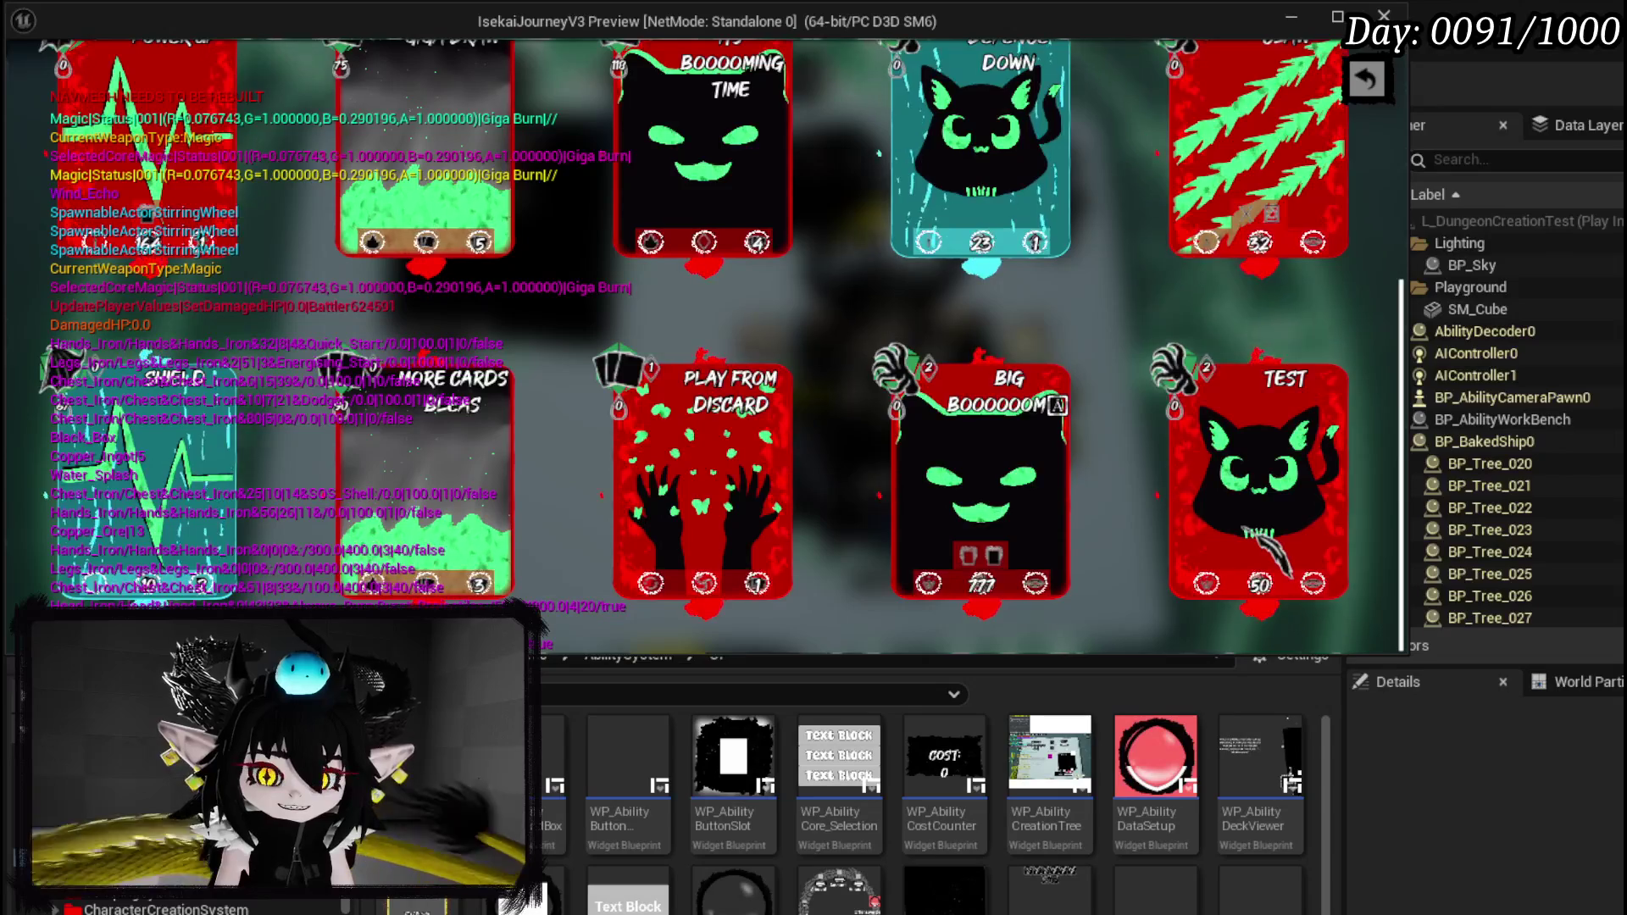
click(1361, 78)
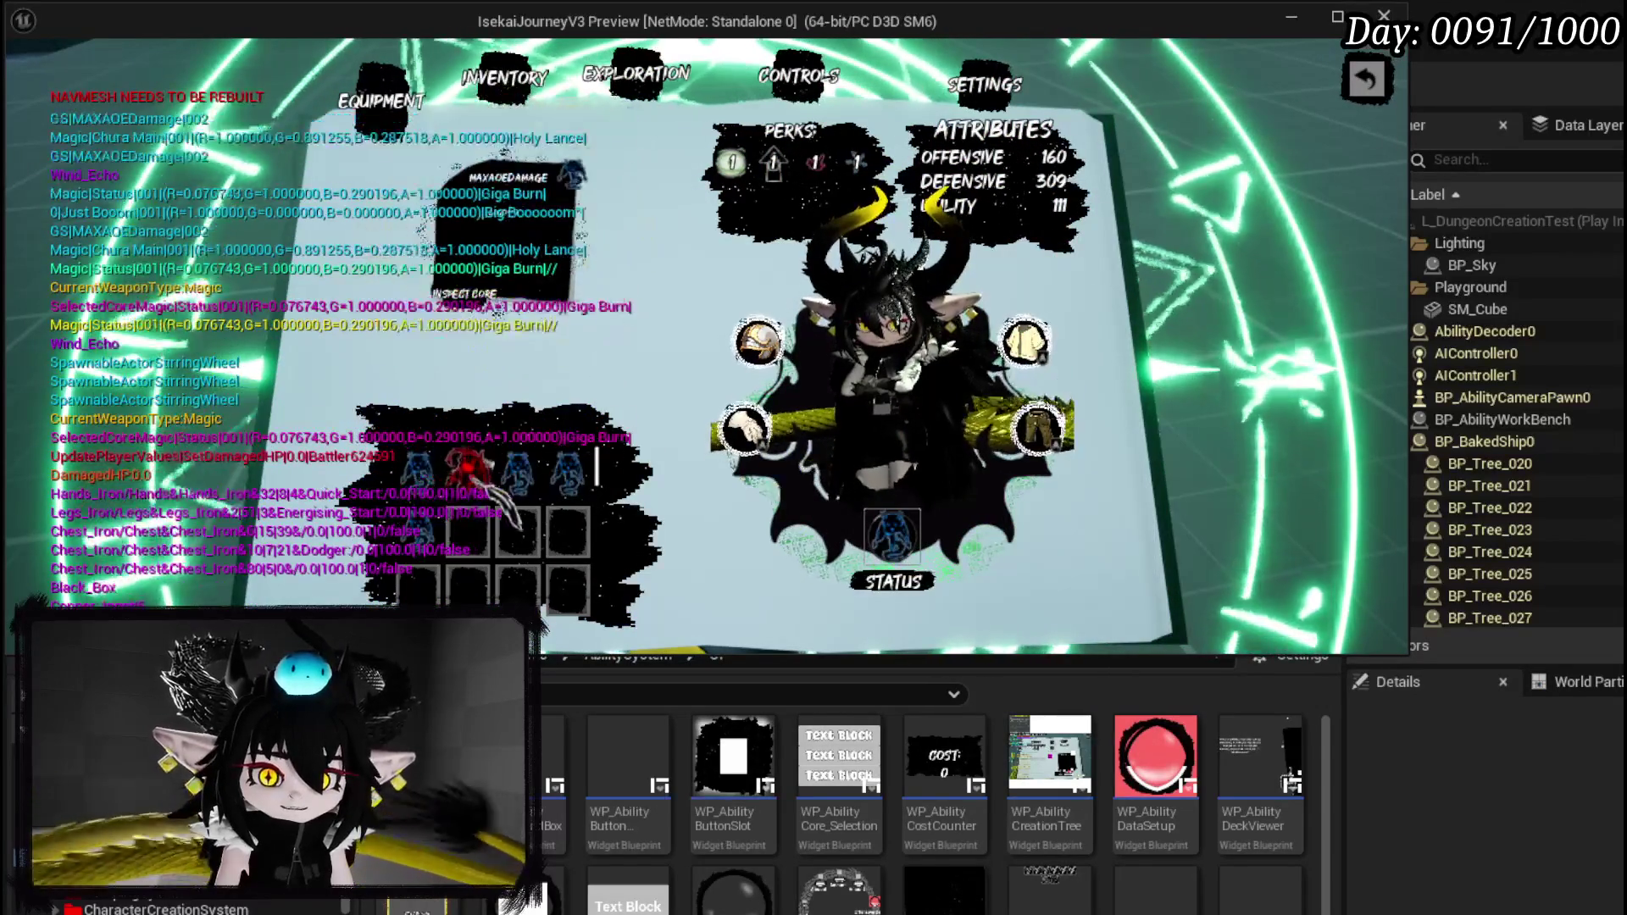
click(532, 487)
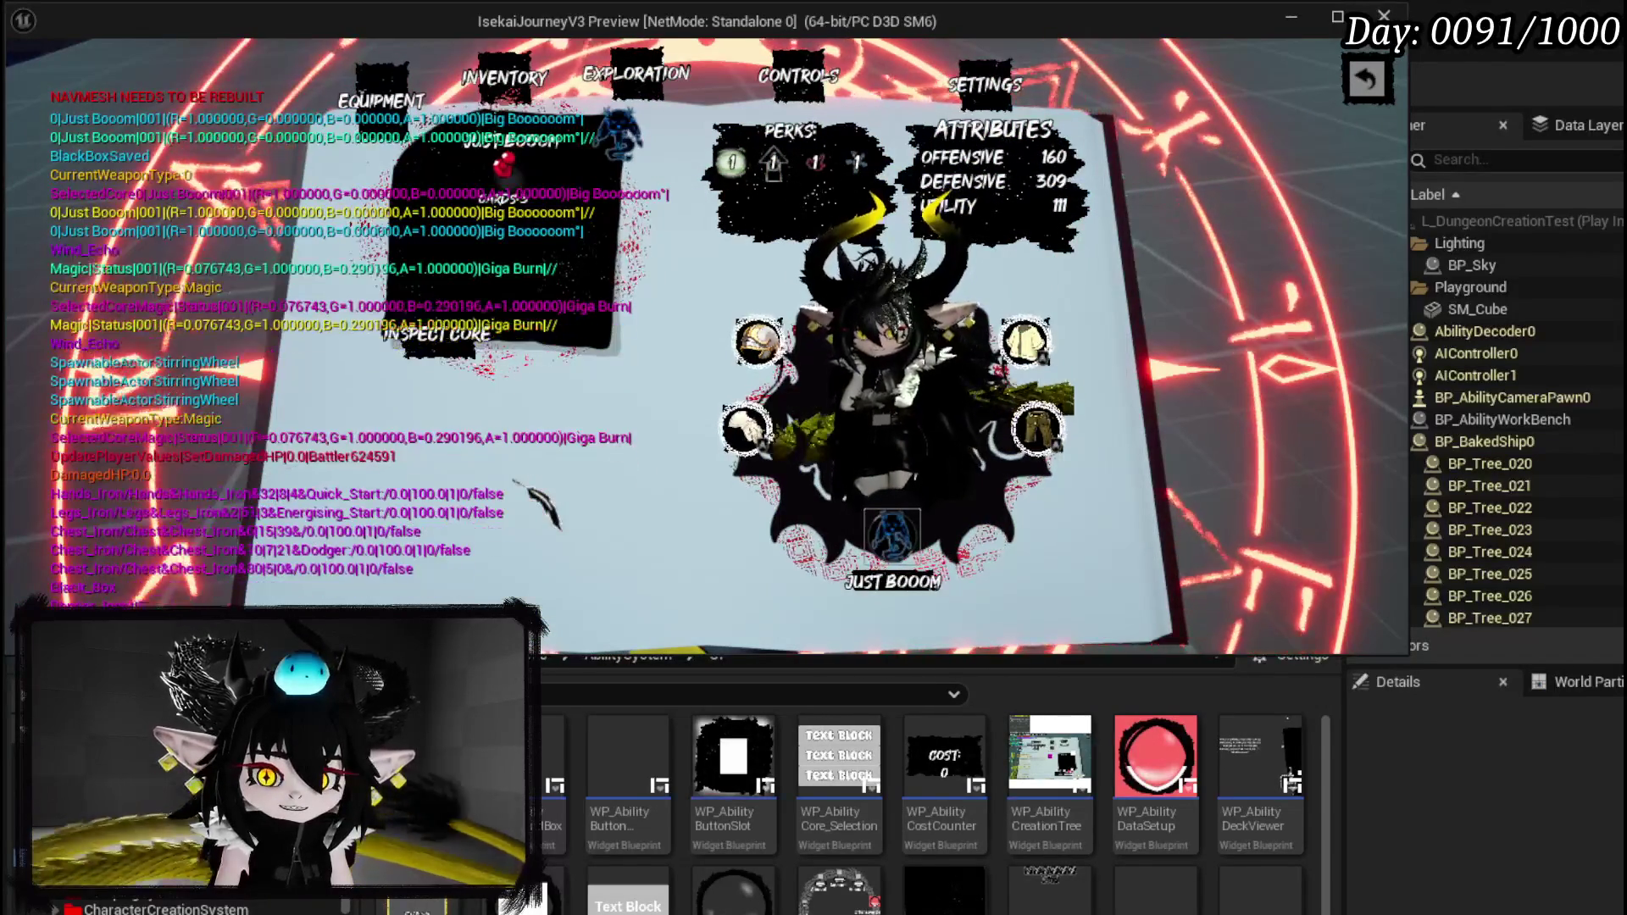
click(1365, 78)
At the workbench, enter 50 in POWER to make it 250, then open the magic book.
key(w)
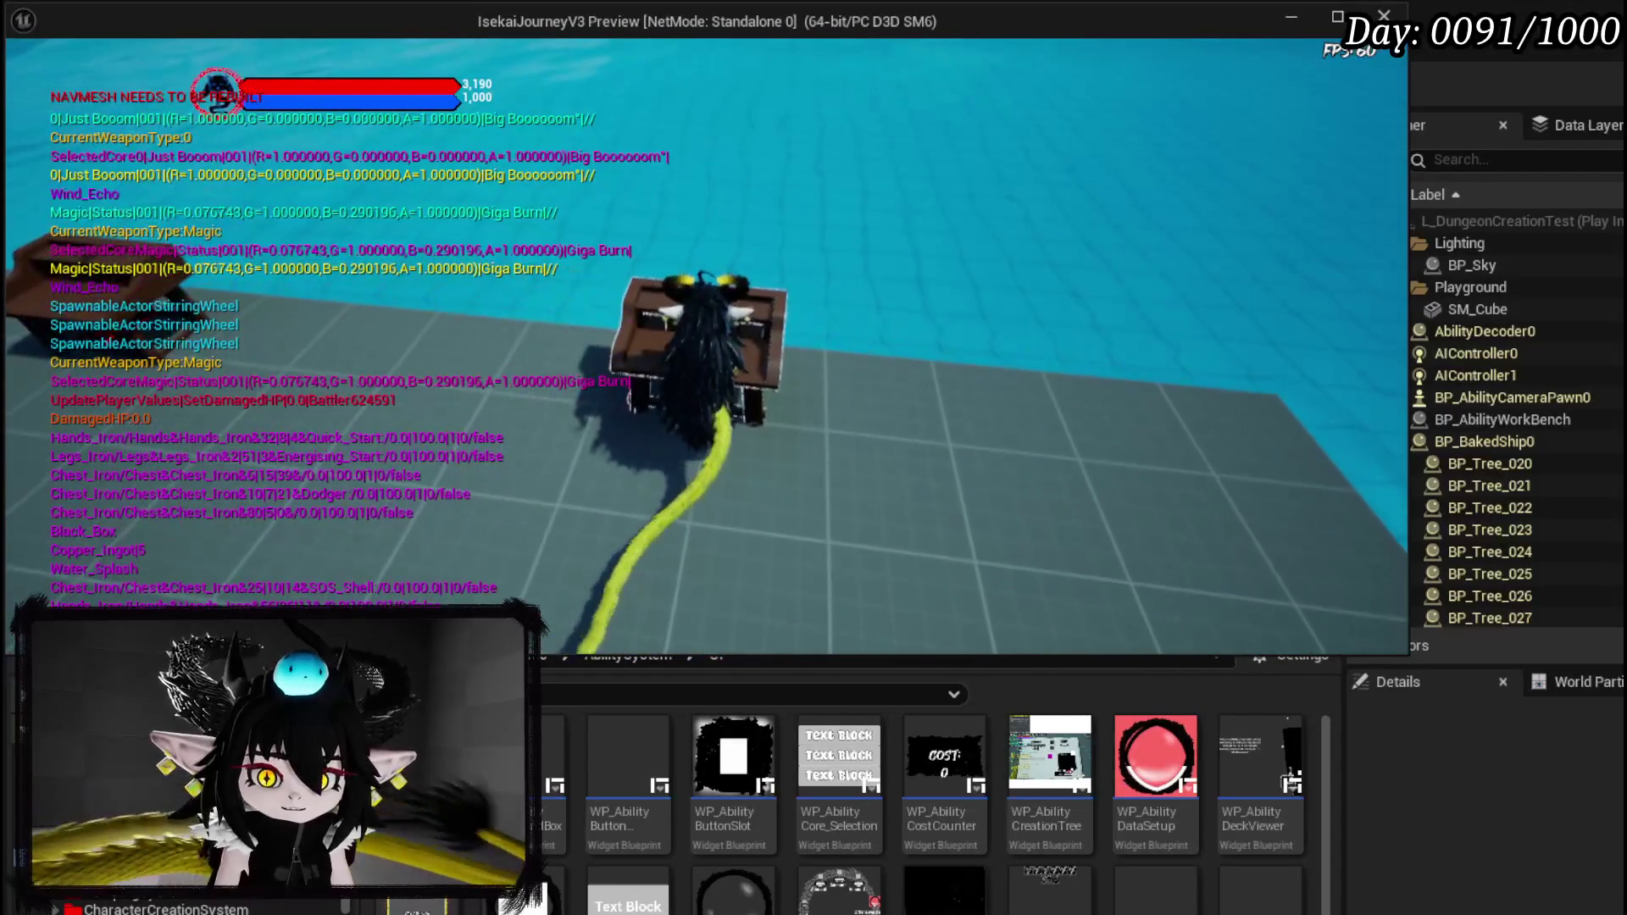
key(e)
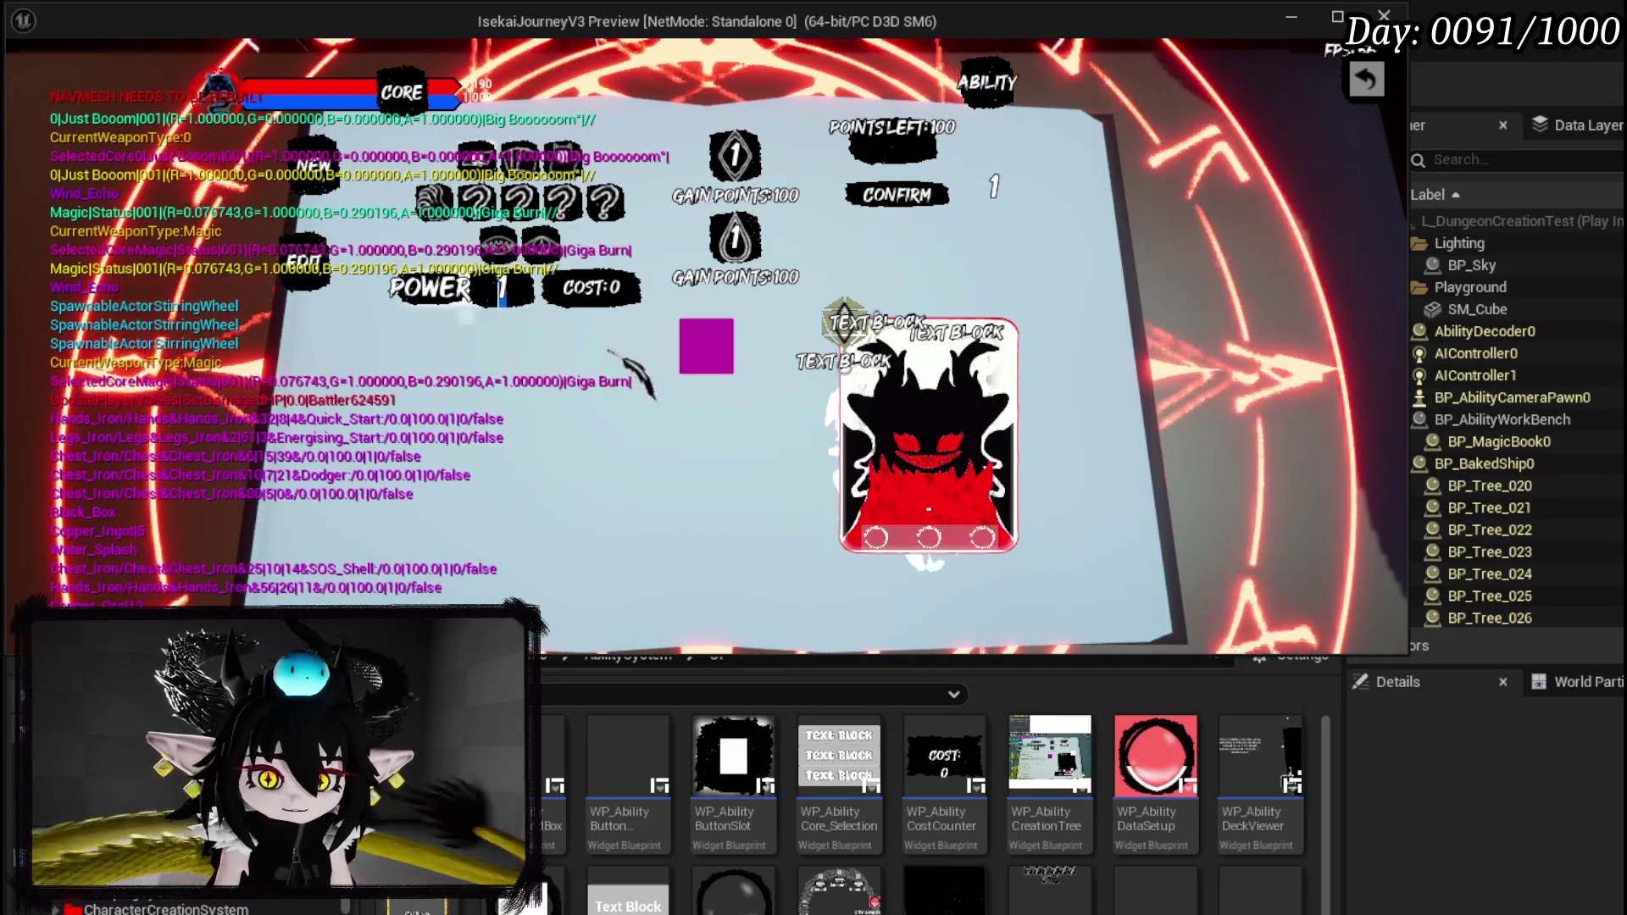
text(50)
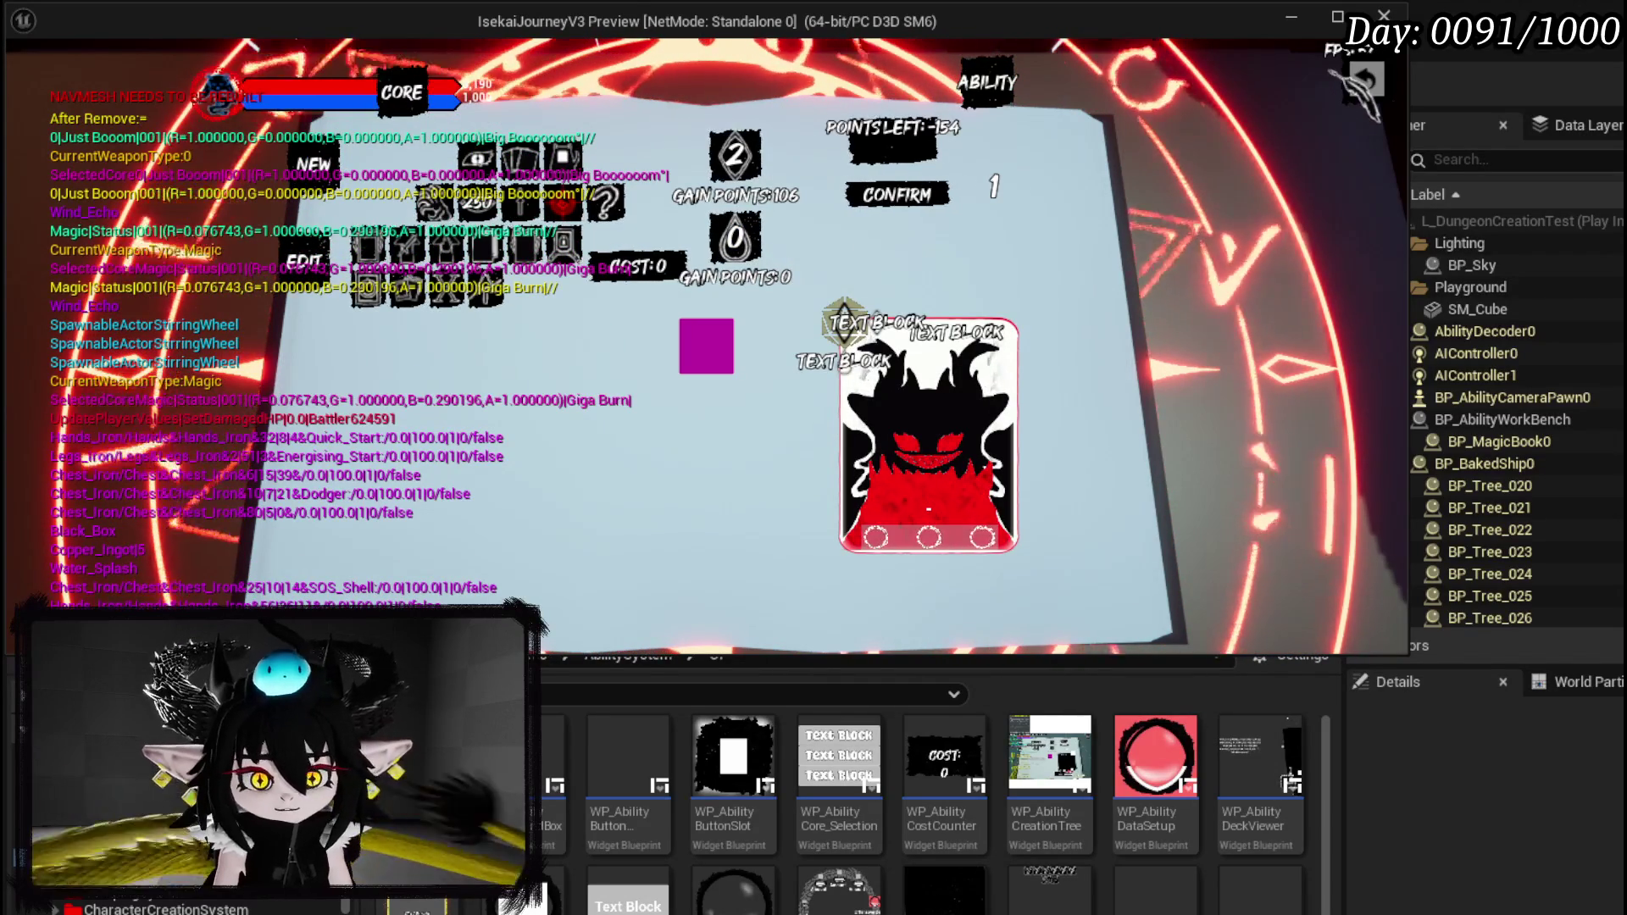
click(1364, 81)
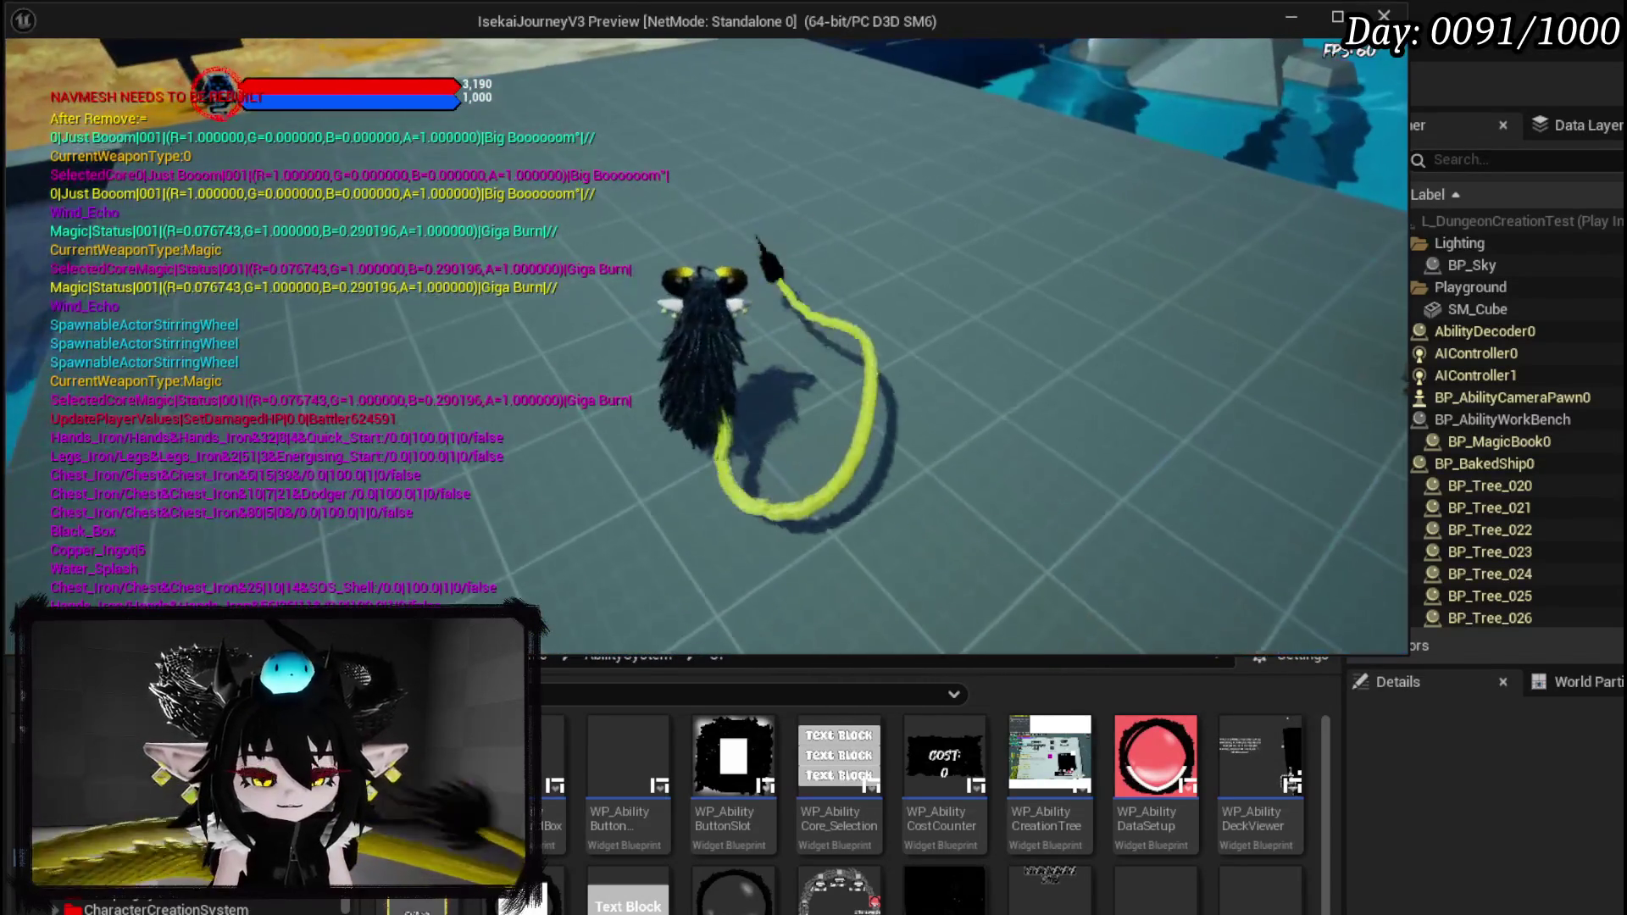
key(e)
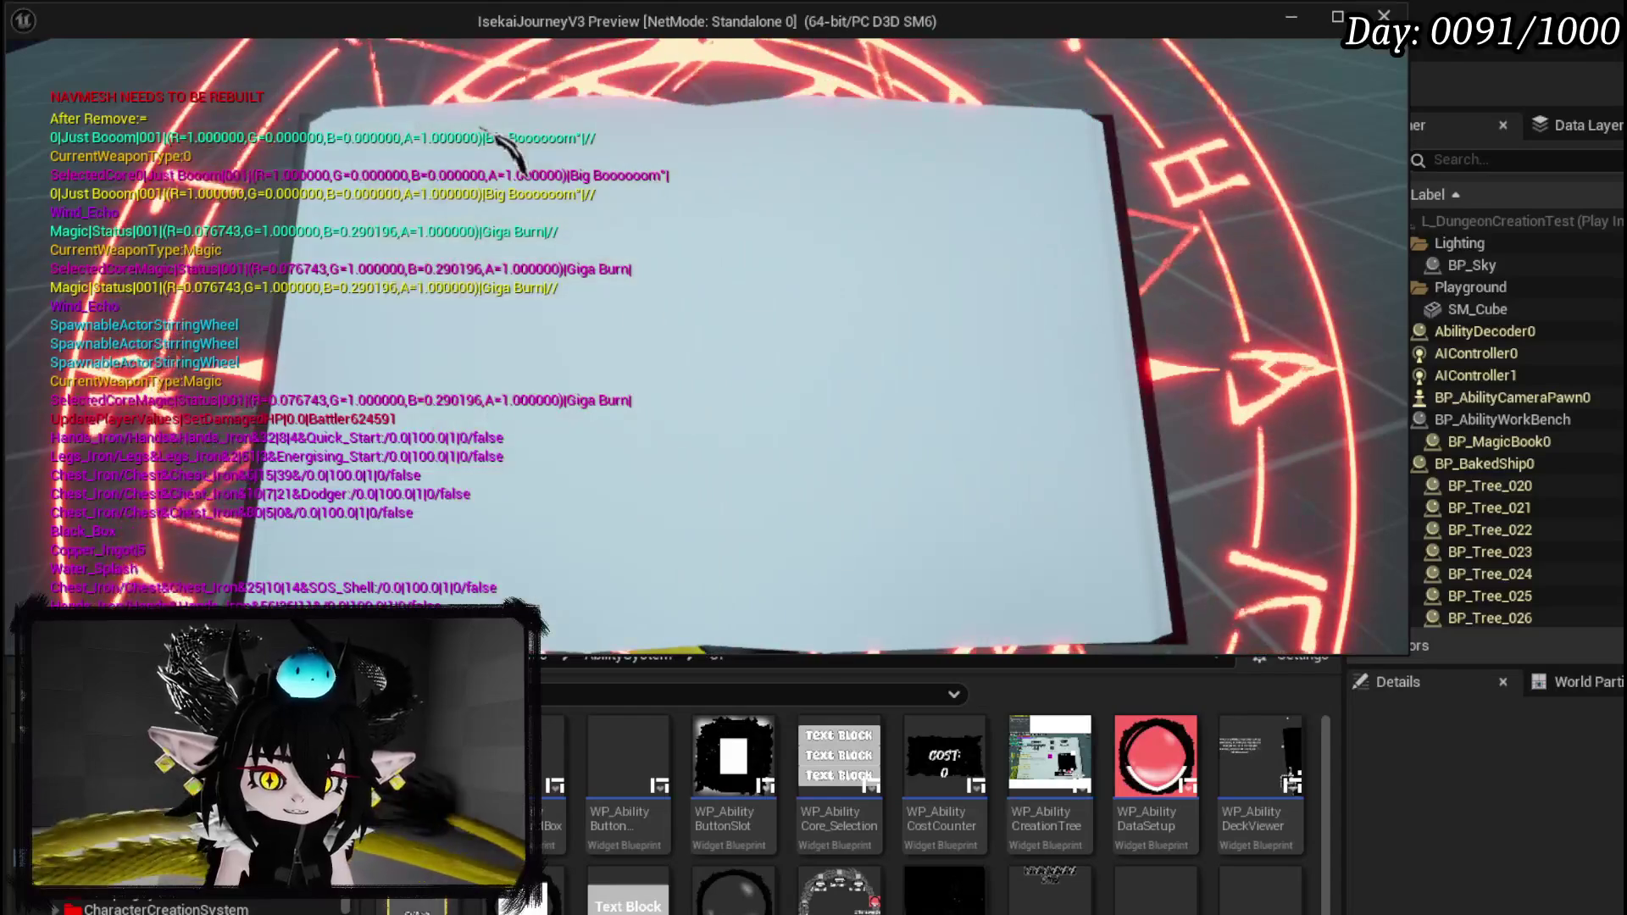
Check the equipped ability cards, play and cancel the TEST card on the slime, then stop playing.
click(895, 530)
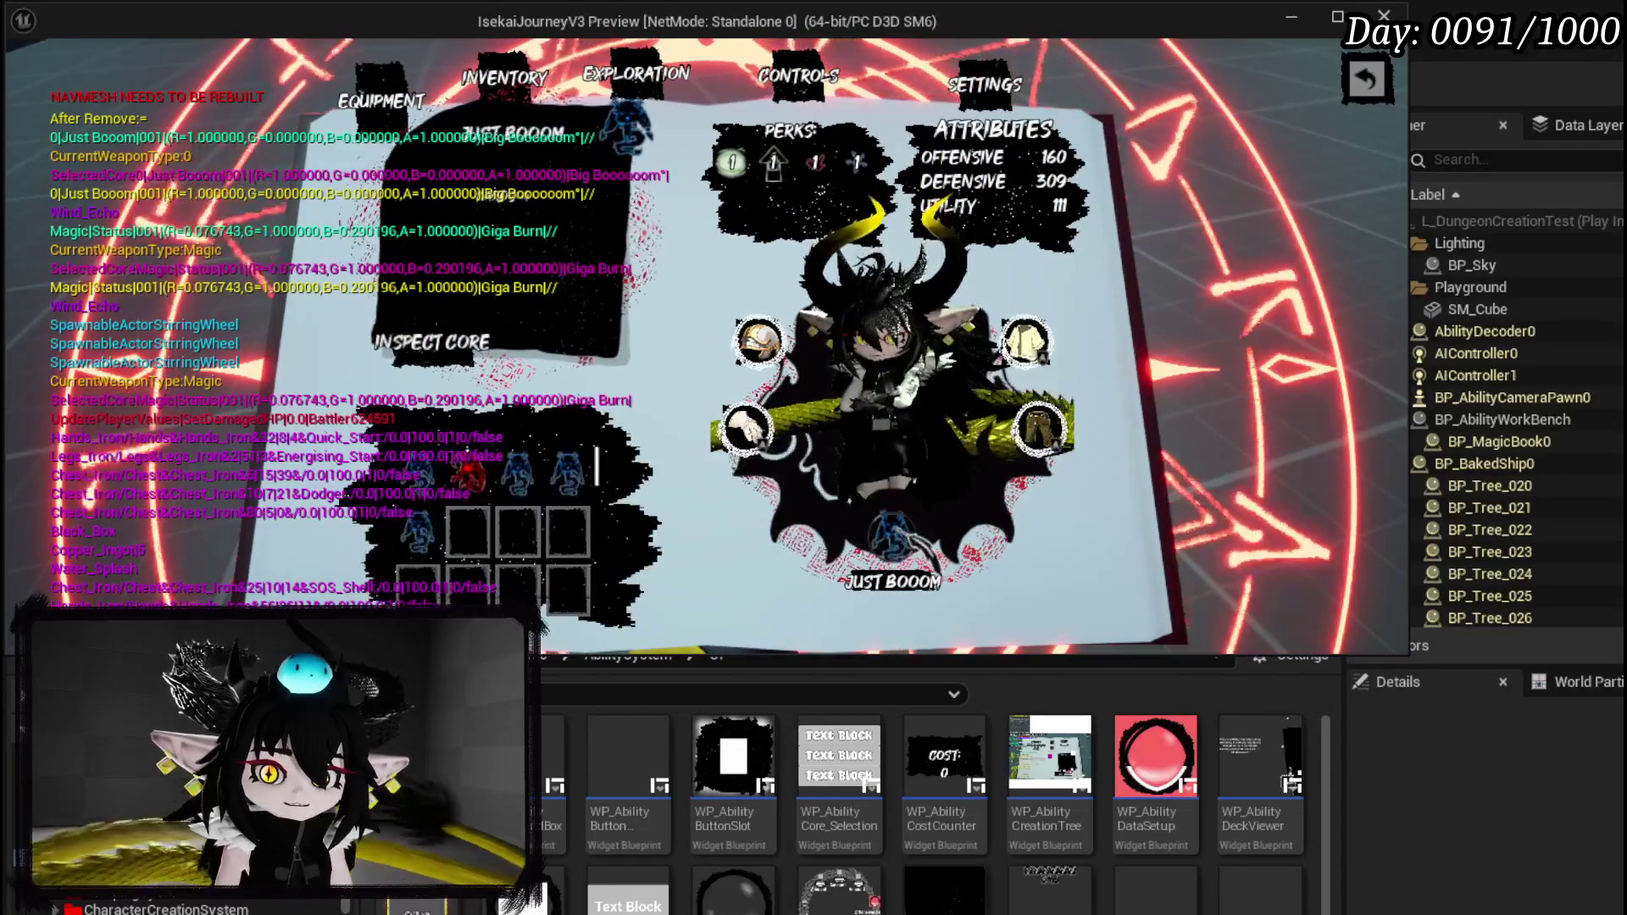
click(1367, 81)
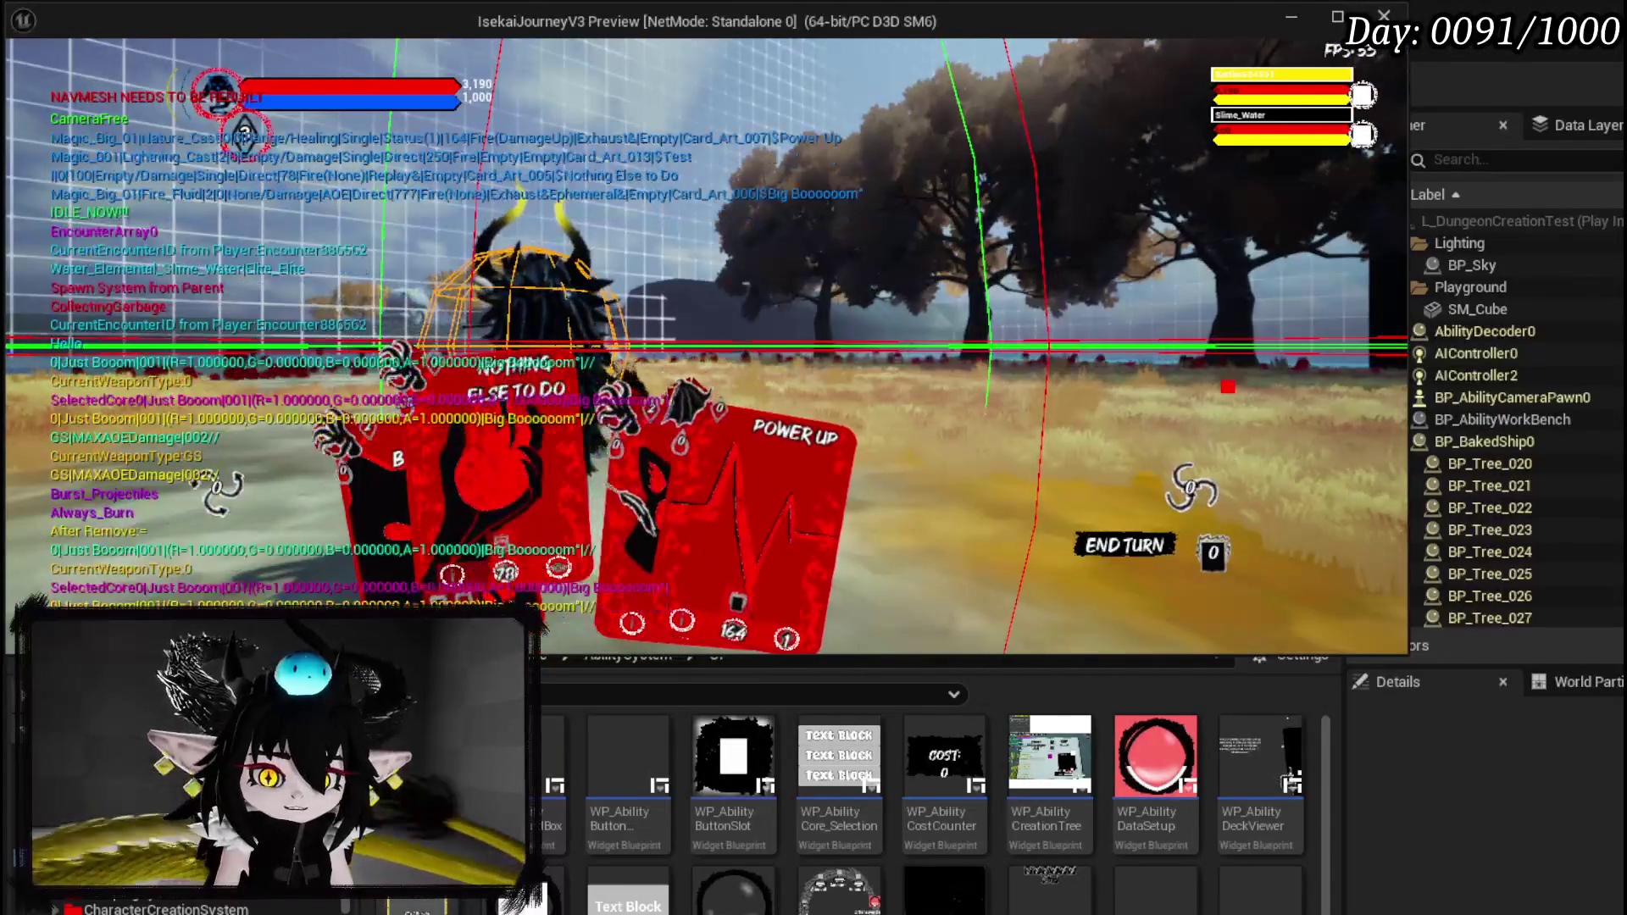
click(642, 502)
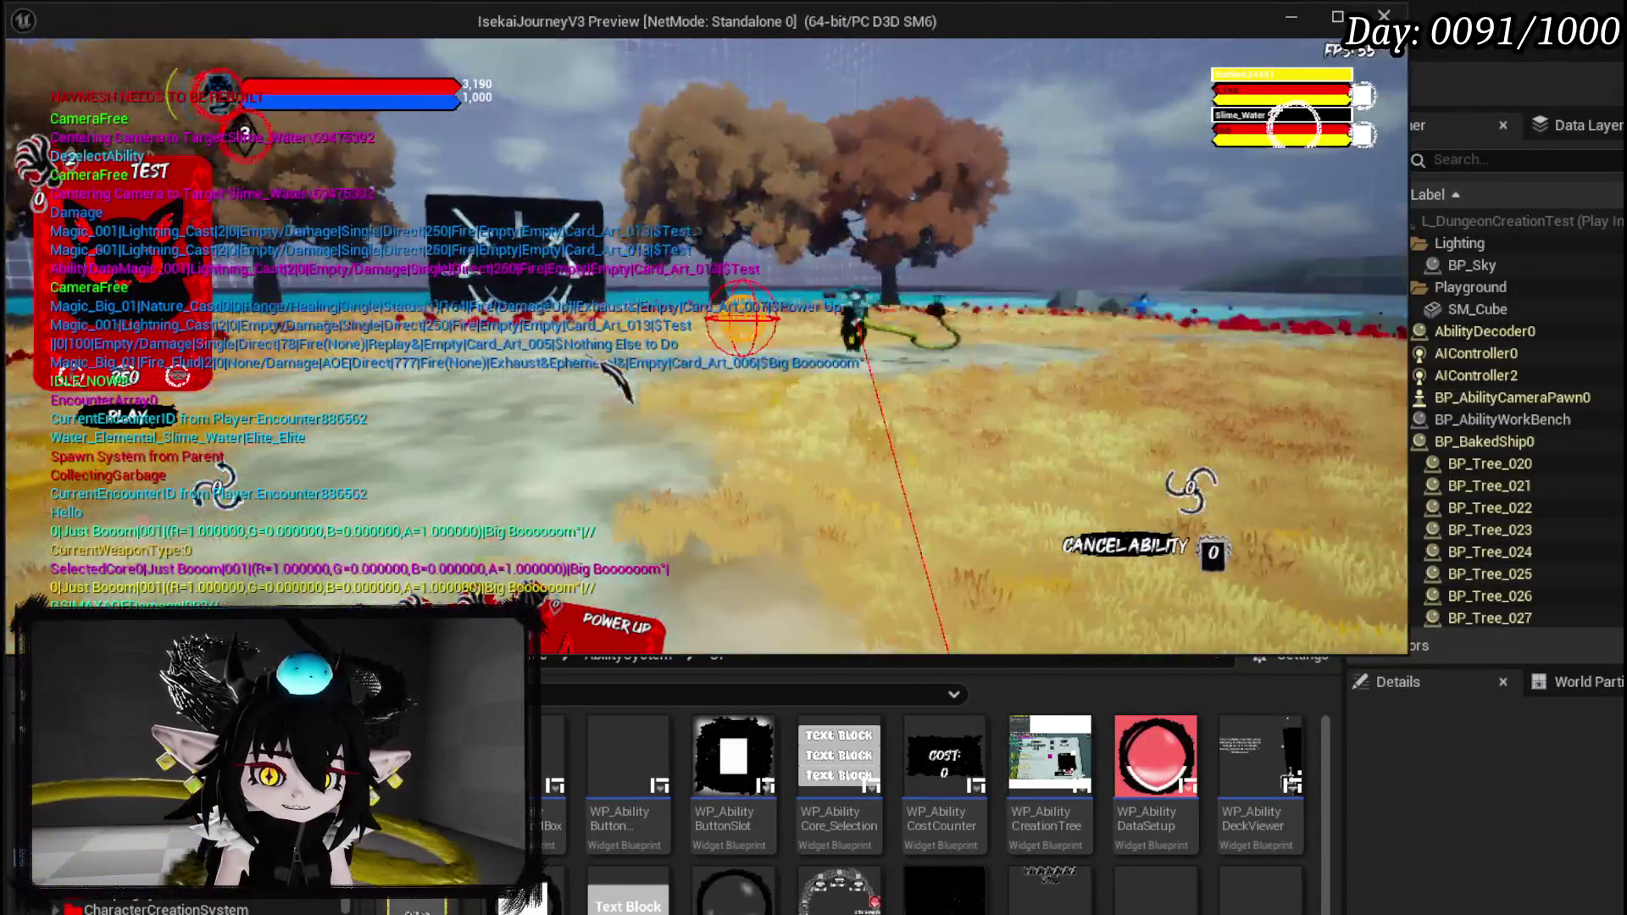
right_click(620, 380)
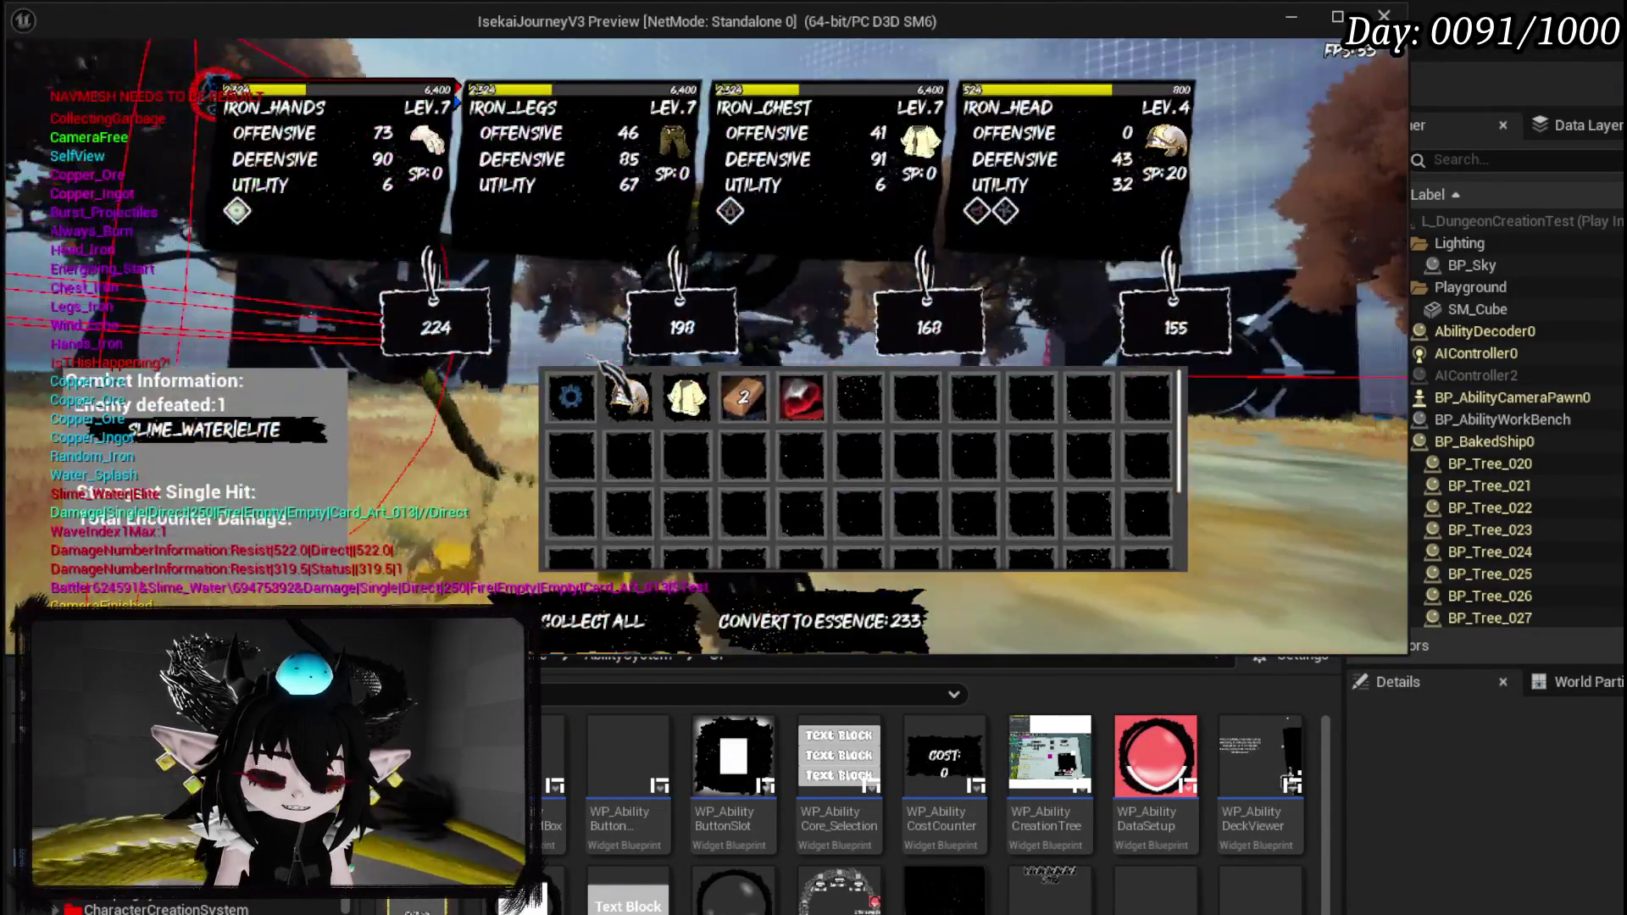
key(Escape)
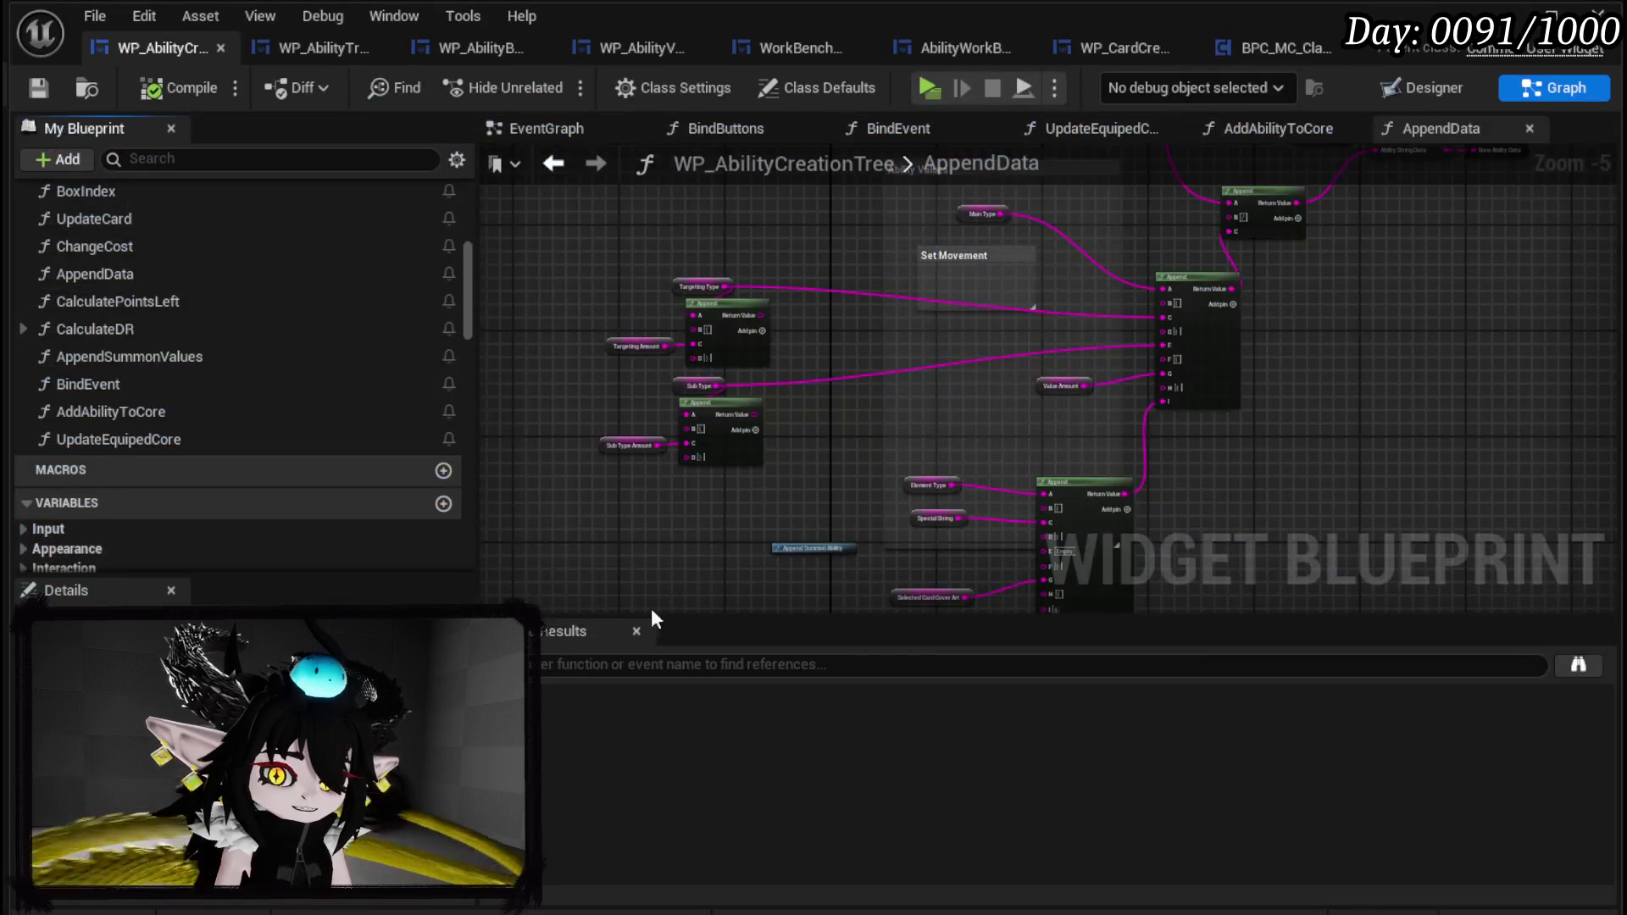
In AppendData, move the Targeting Type node right and the Sub Type node left.
scroll(862, 524, up, 3)
click(637, 253)
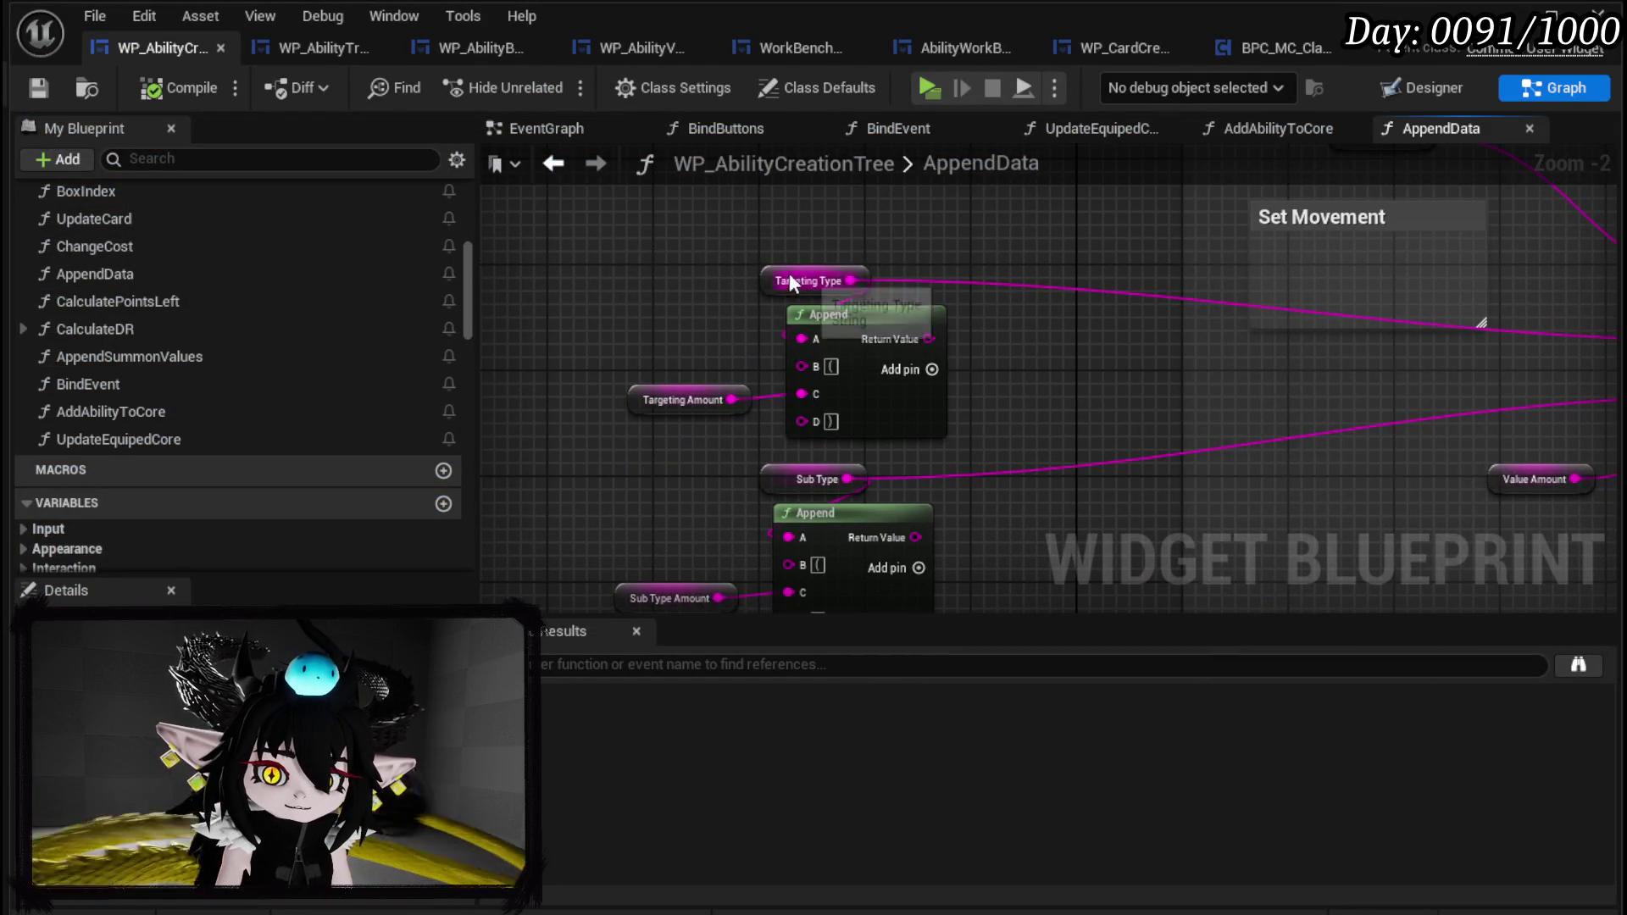
drag(637, 253, 689, 265)
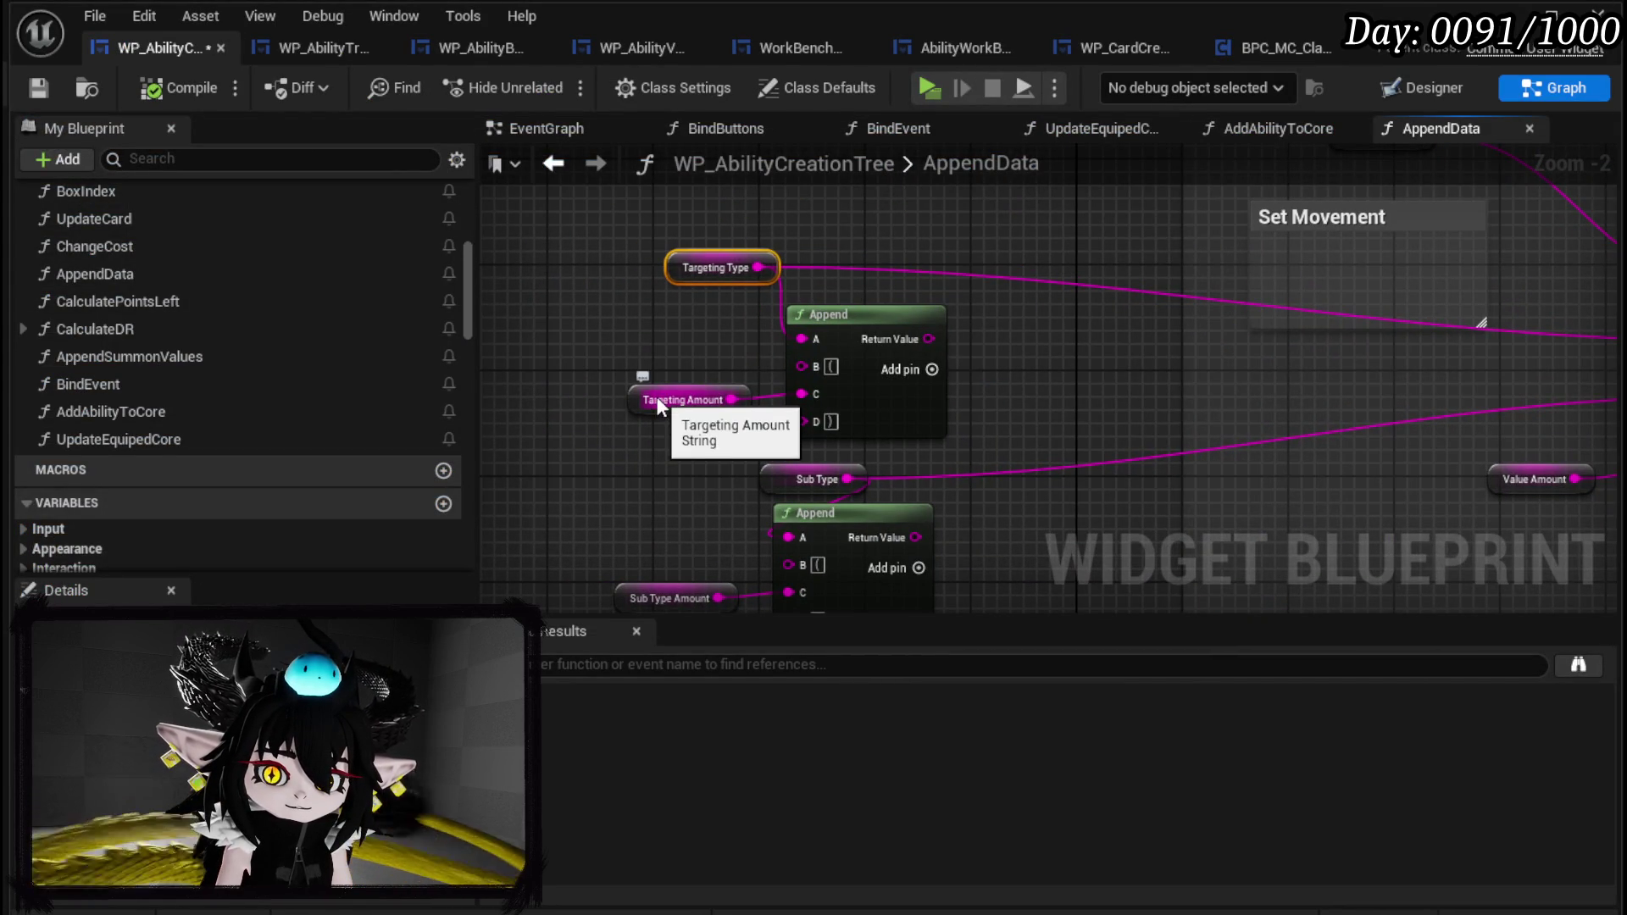
drag(763, 350, 628, 361)
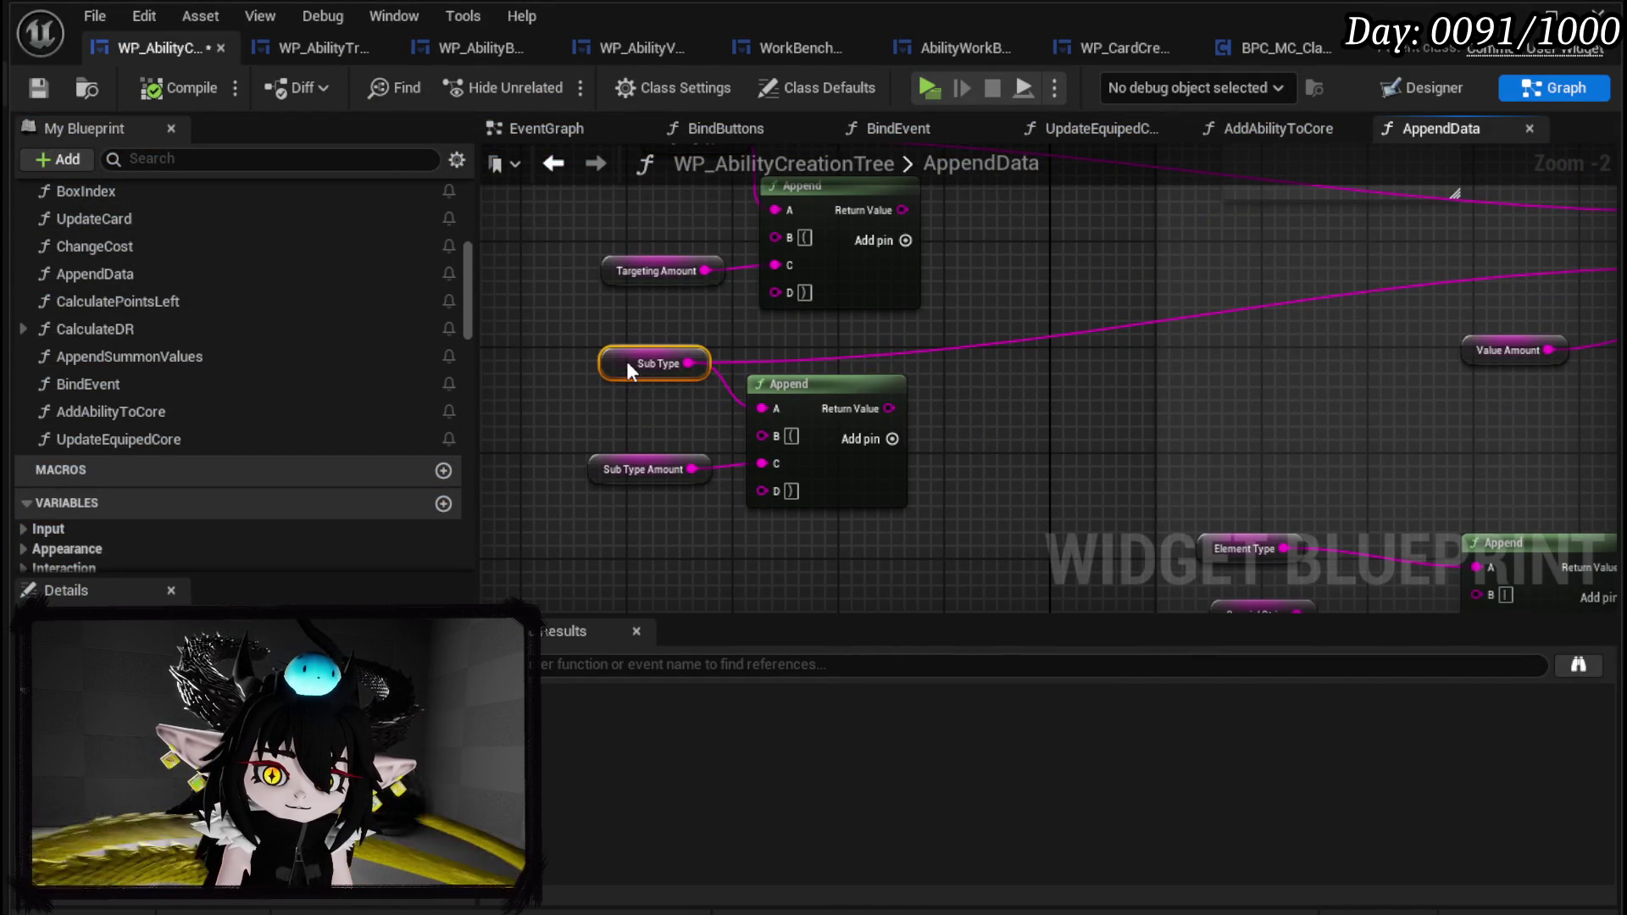
Collapse Sub Type, Sub Type Amount and Append into a function named GetSubData and open it.
drag(593, 534, 827, 349)
right_click(842, 388)
mouse_move(962, 746)
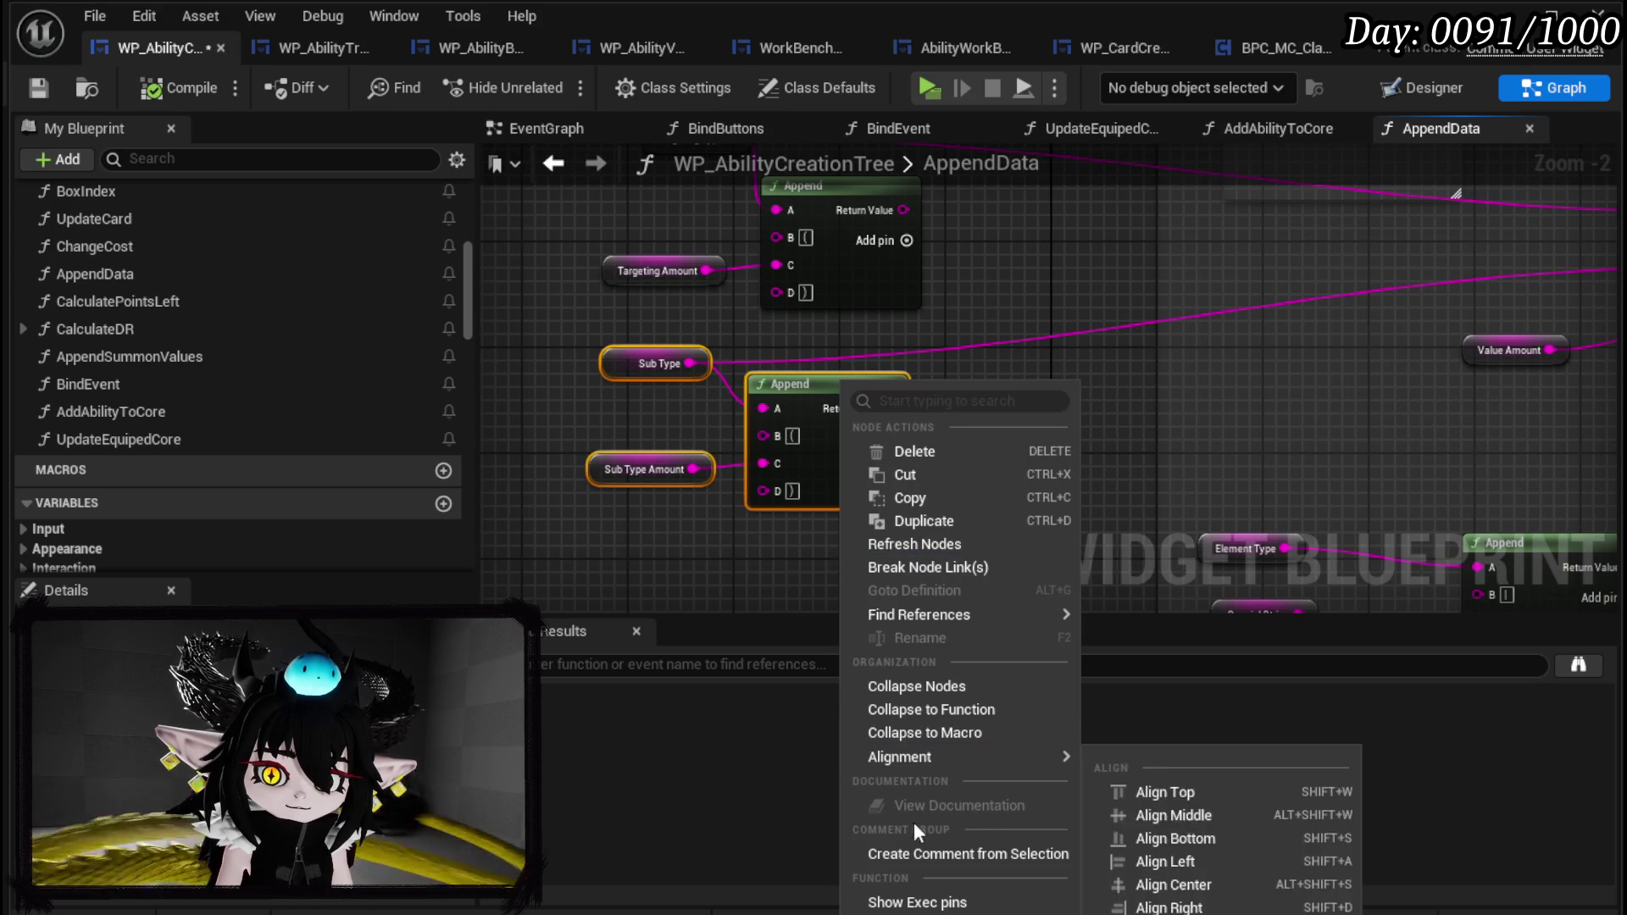
click(945, 706)
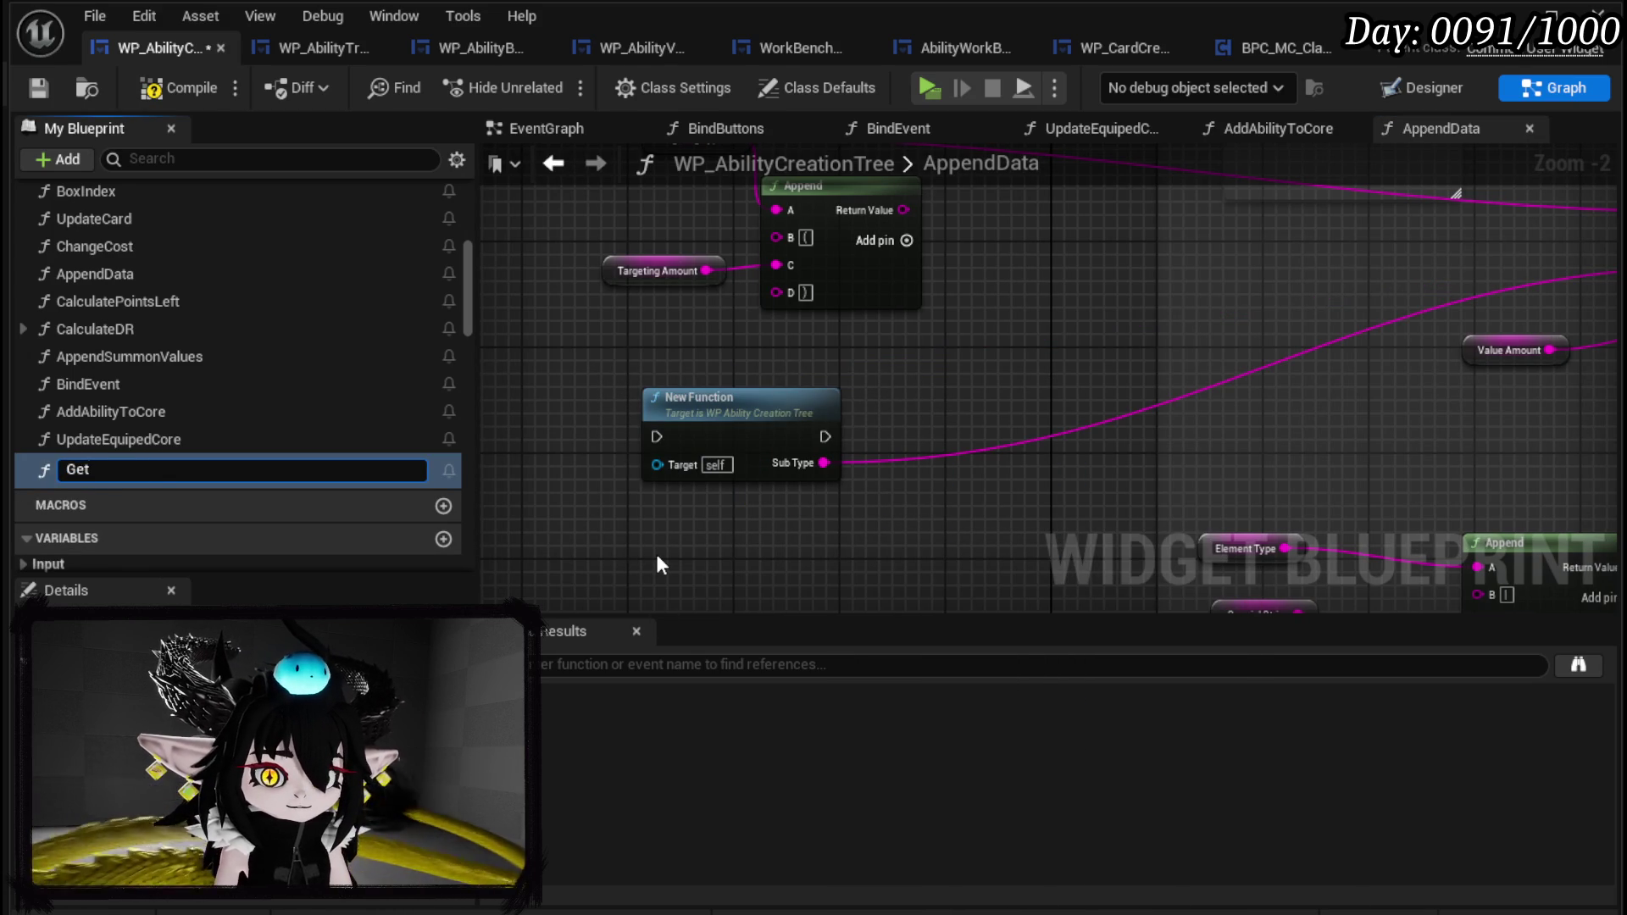
text(GetSubD)
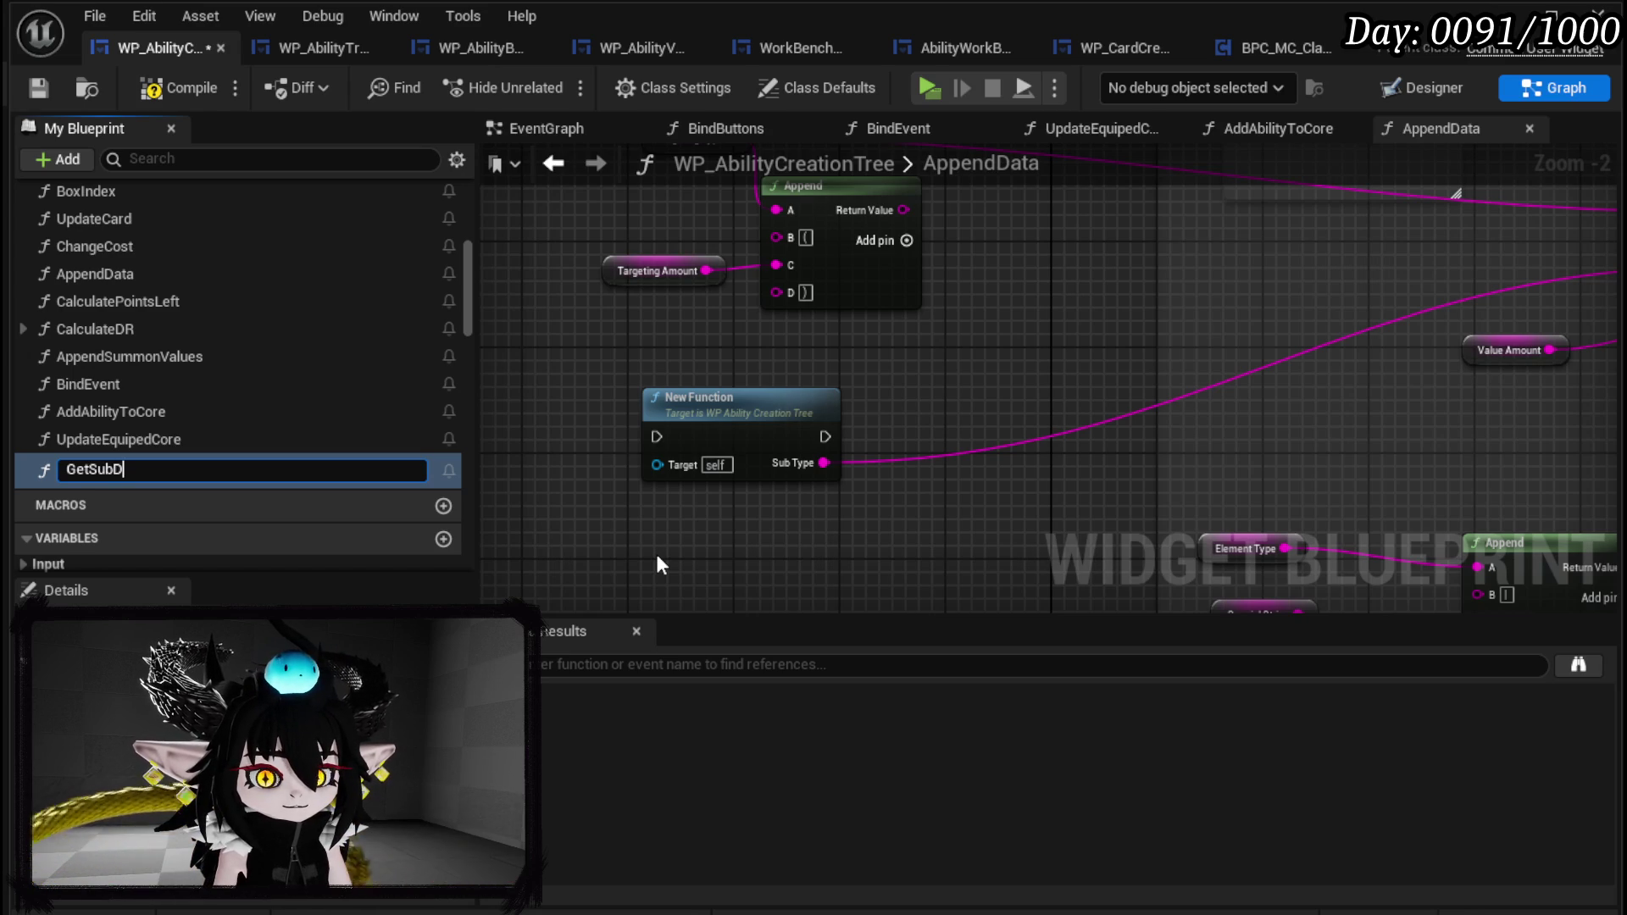
text(ata)
key(Return)
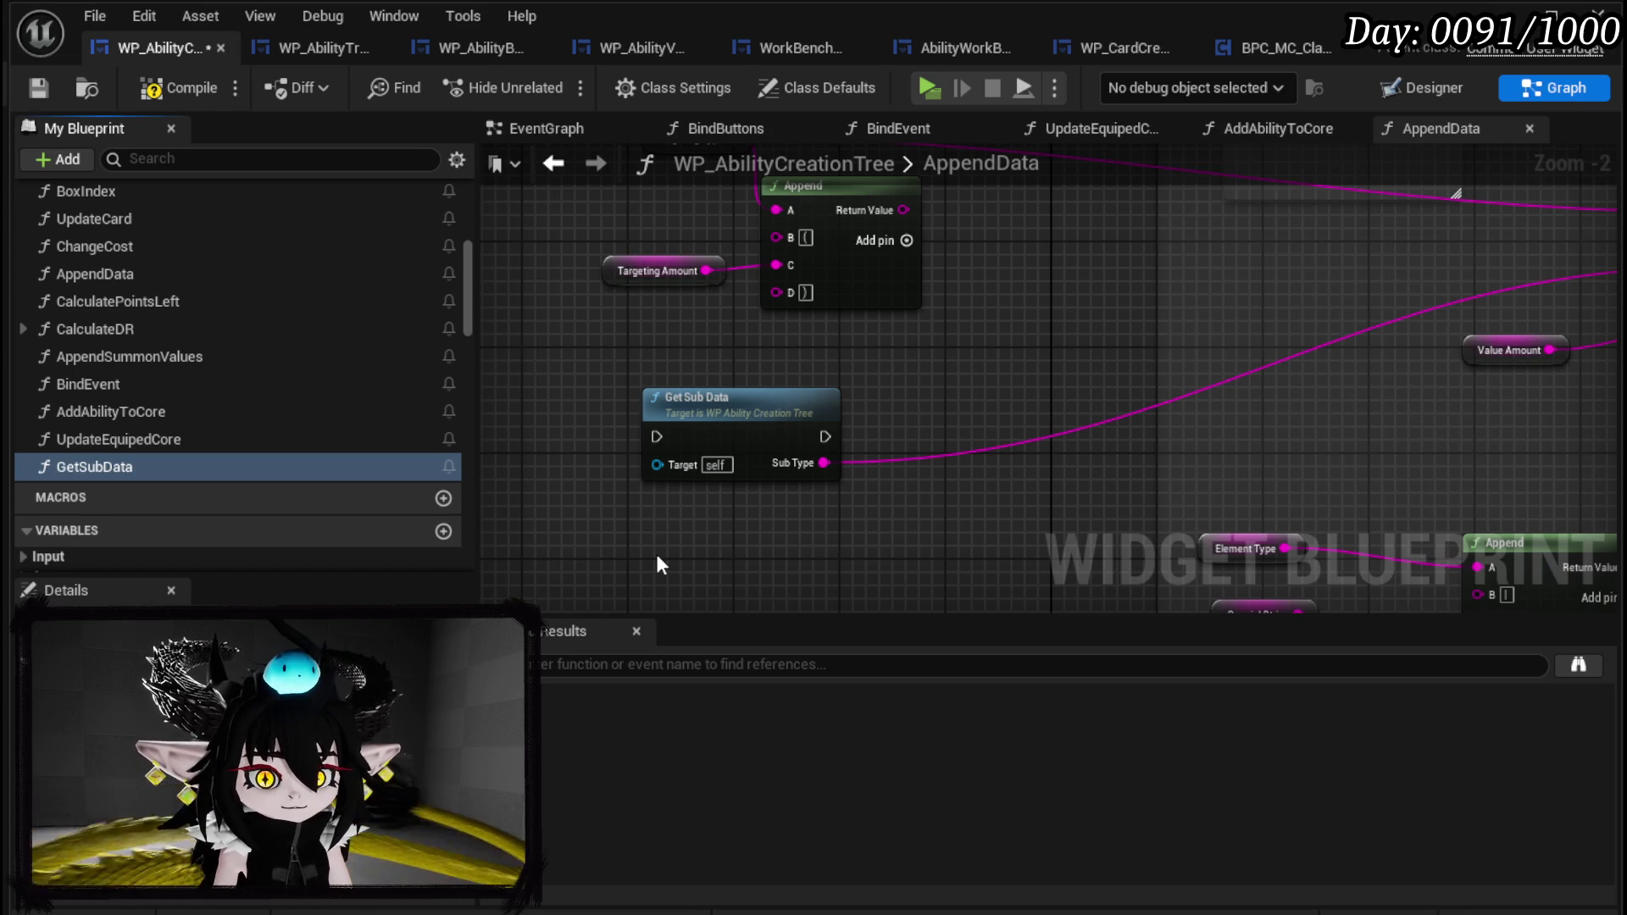
double_click(718, 433)
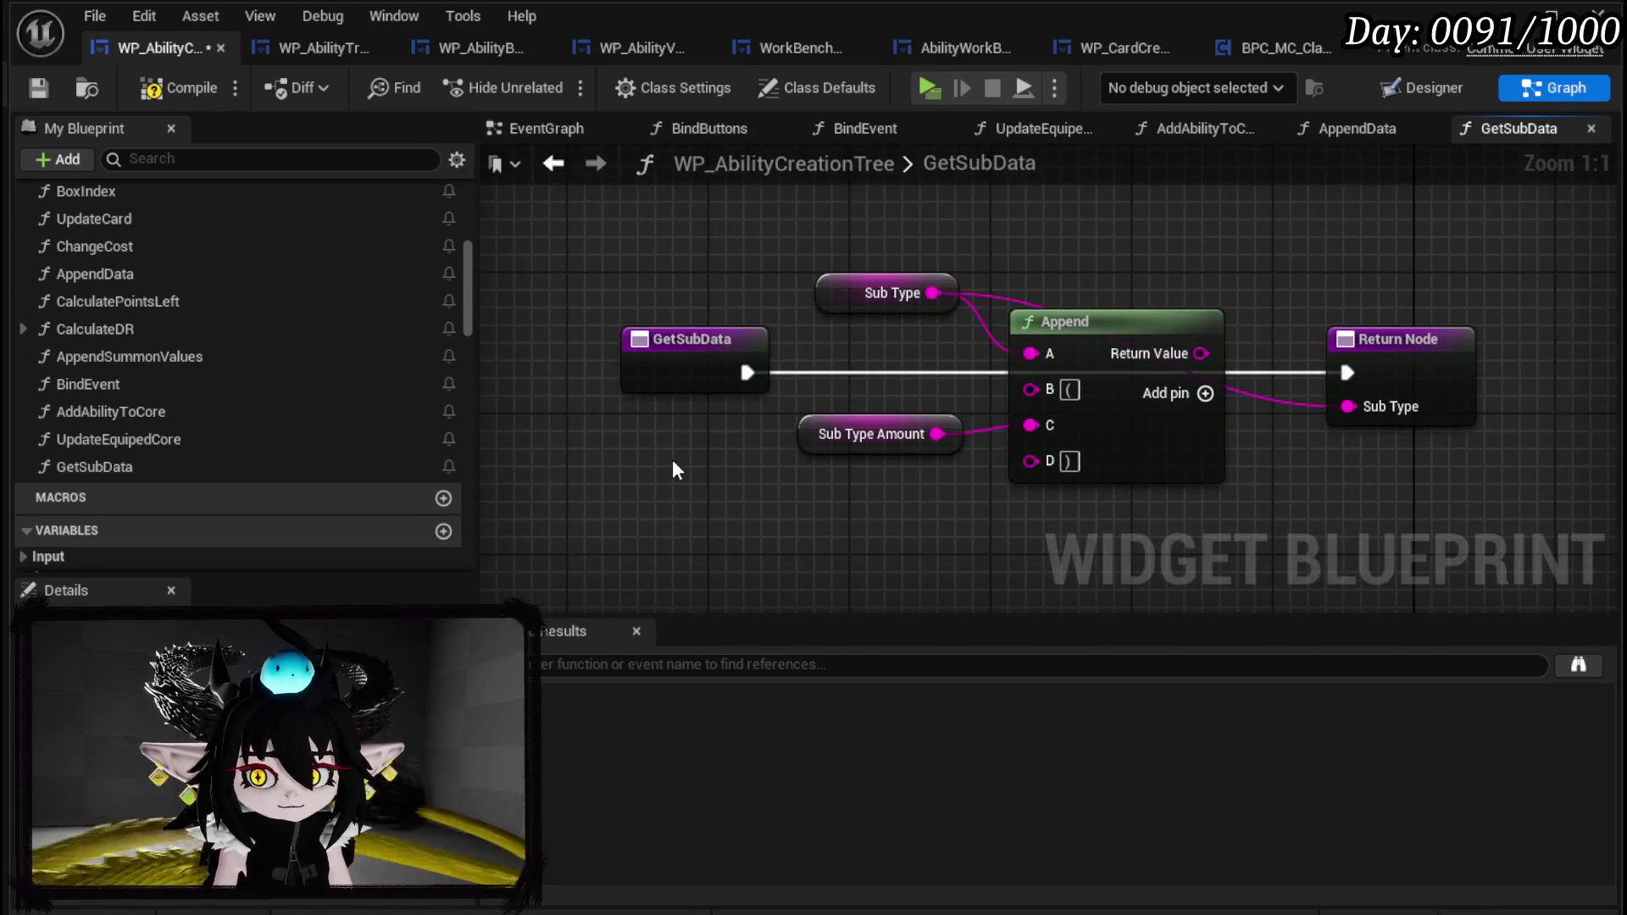
Make room in GetSubData by moving the Return Node right and Append and Sub Type Amount down.
scroll(173, 471, down, 5)
scroll(186, 482, down, 10)
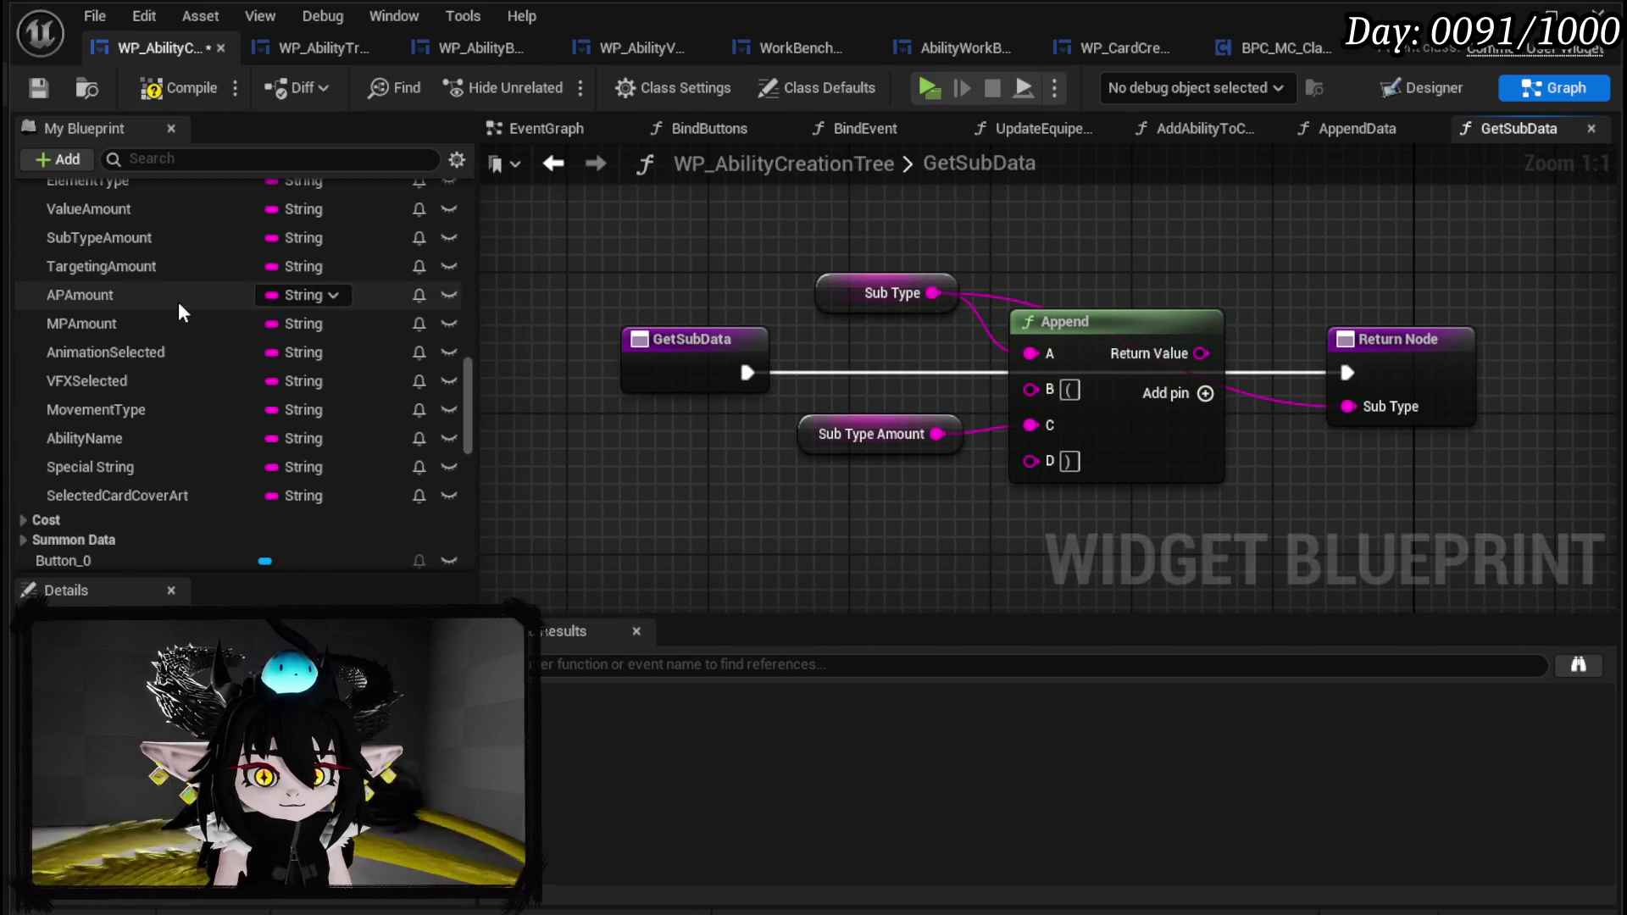
scroll(236, 405, up, 5)
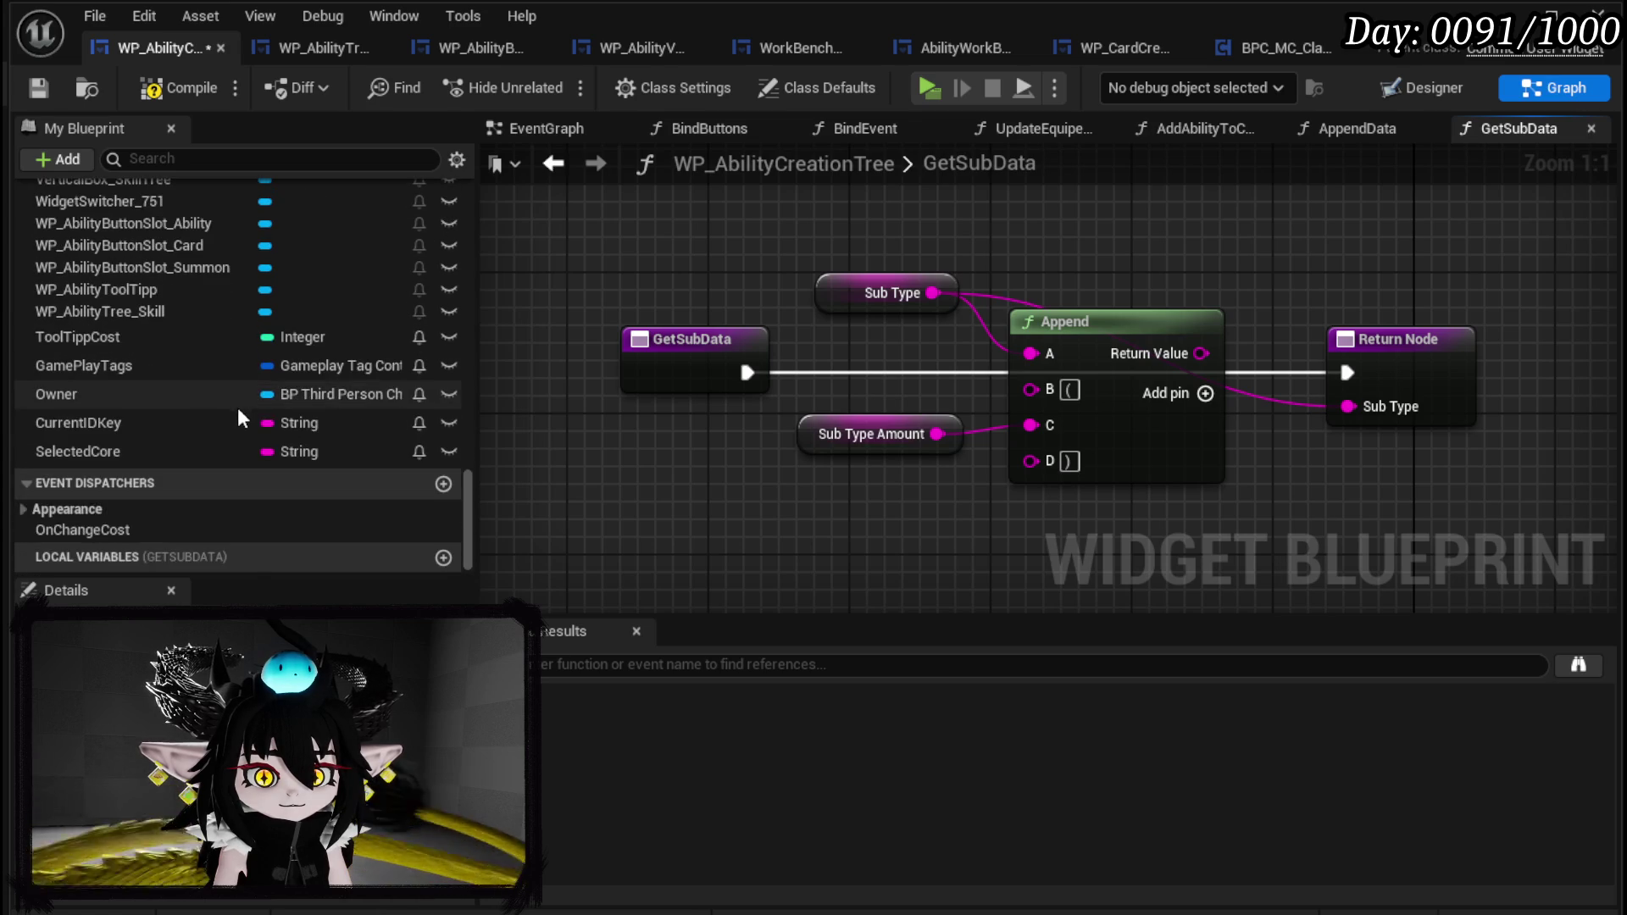
scroll(247, 407, up, 10)
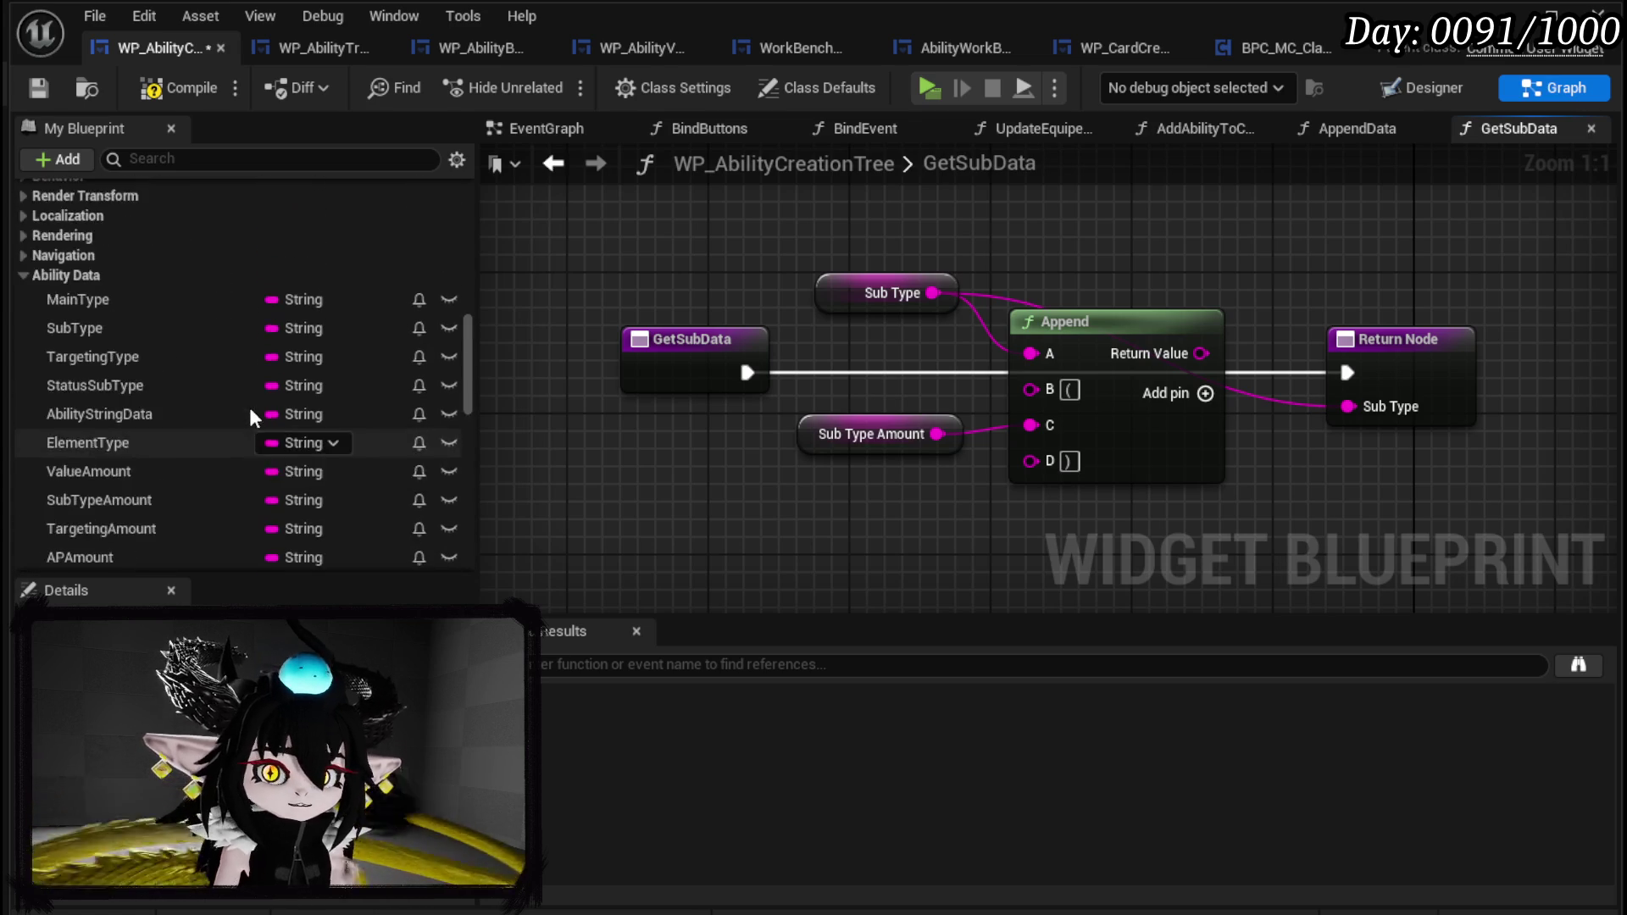
click(176, 375)
scroll(262, 470, down, 3)
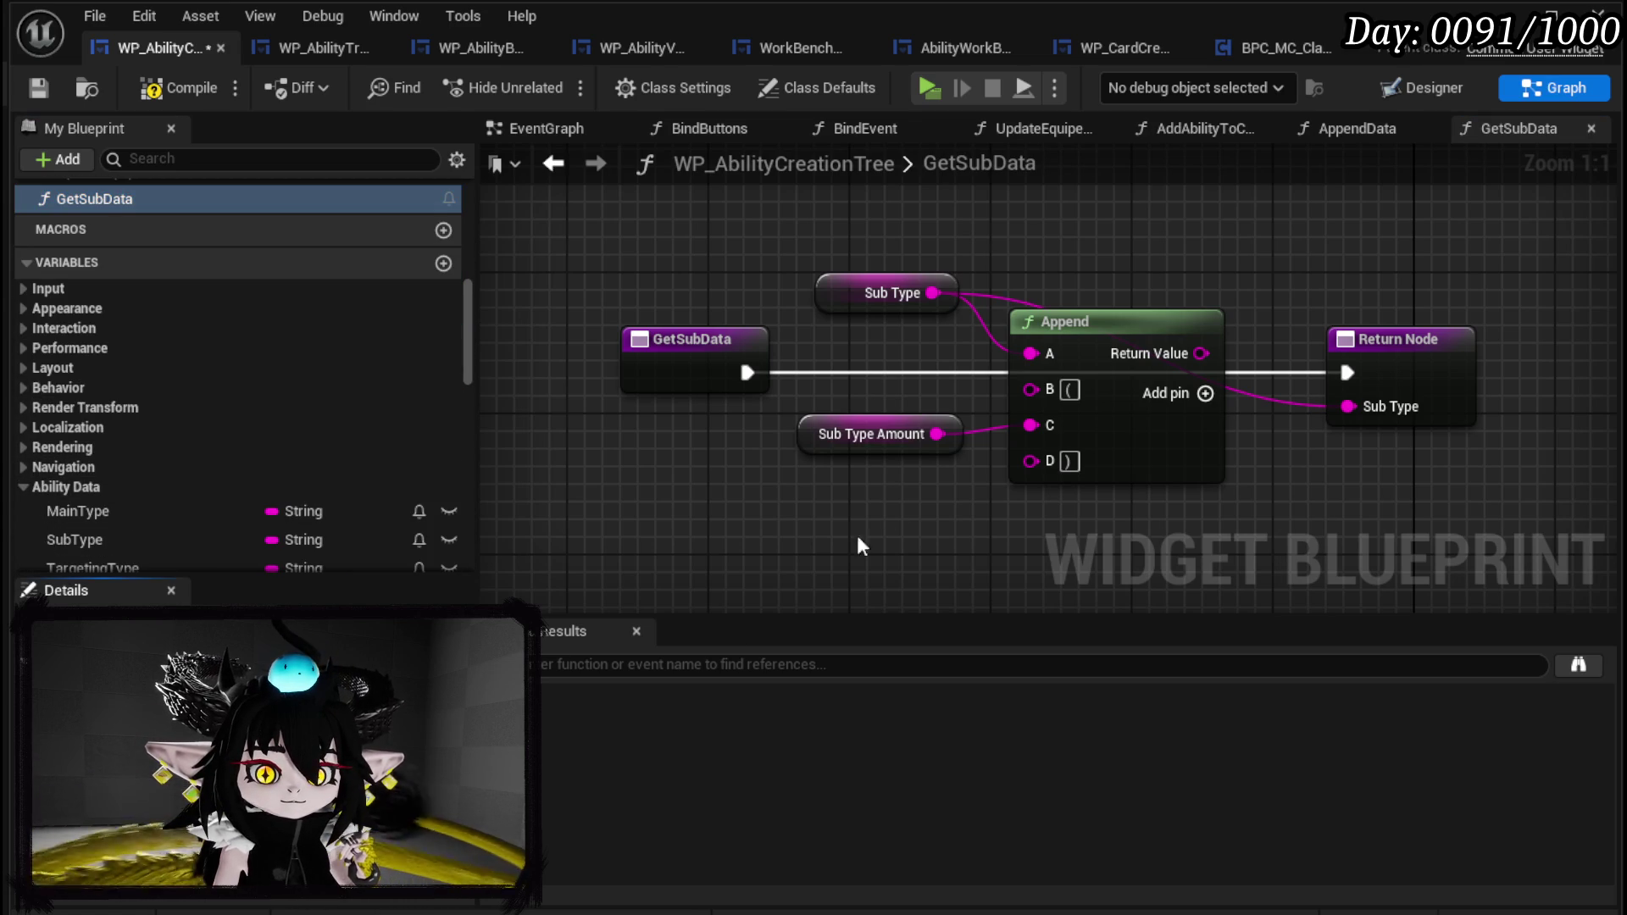
drag(1110, 373, 1540, 356)
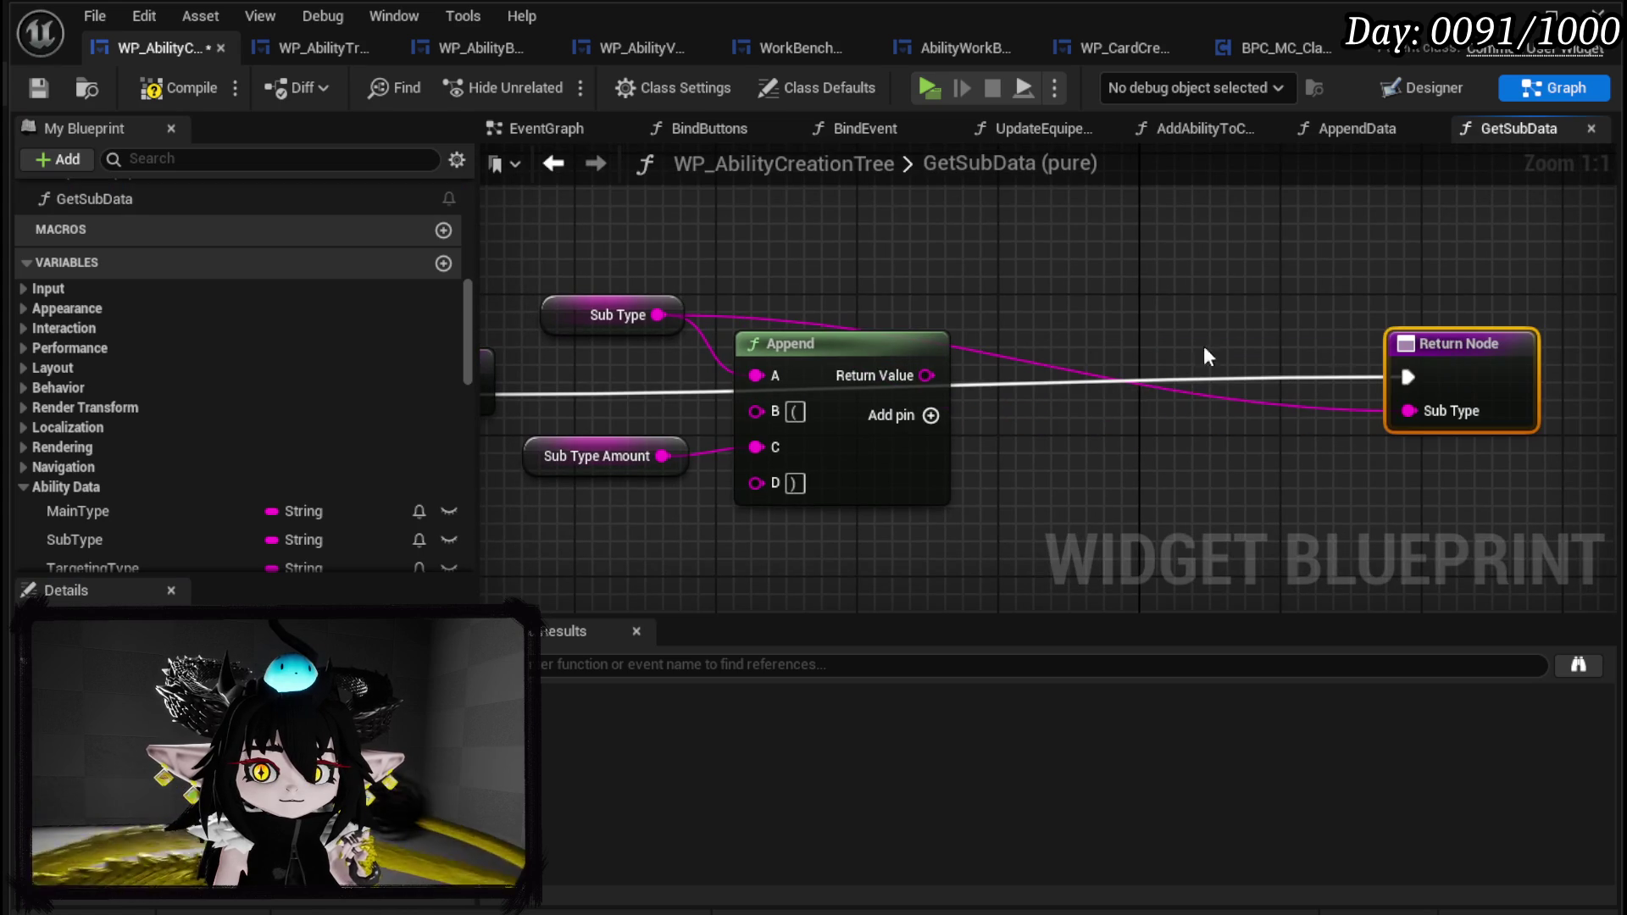
mouse_move(623, 553)
mouse_down()
mouse_move(837, 441)
mouse_move(974, 339)
mouse_up()
drag(1022, 271, 1022, 515)
Add a Switch on String on Sub Type with Direct and Status cases, driven by GetSubData's execution.
drag(872, 204, 871, 348)
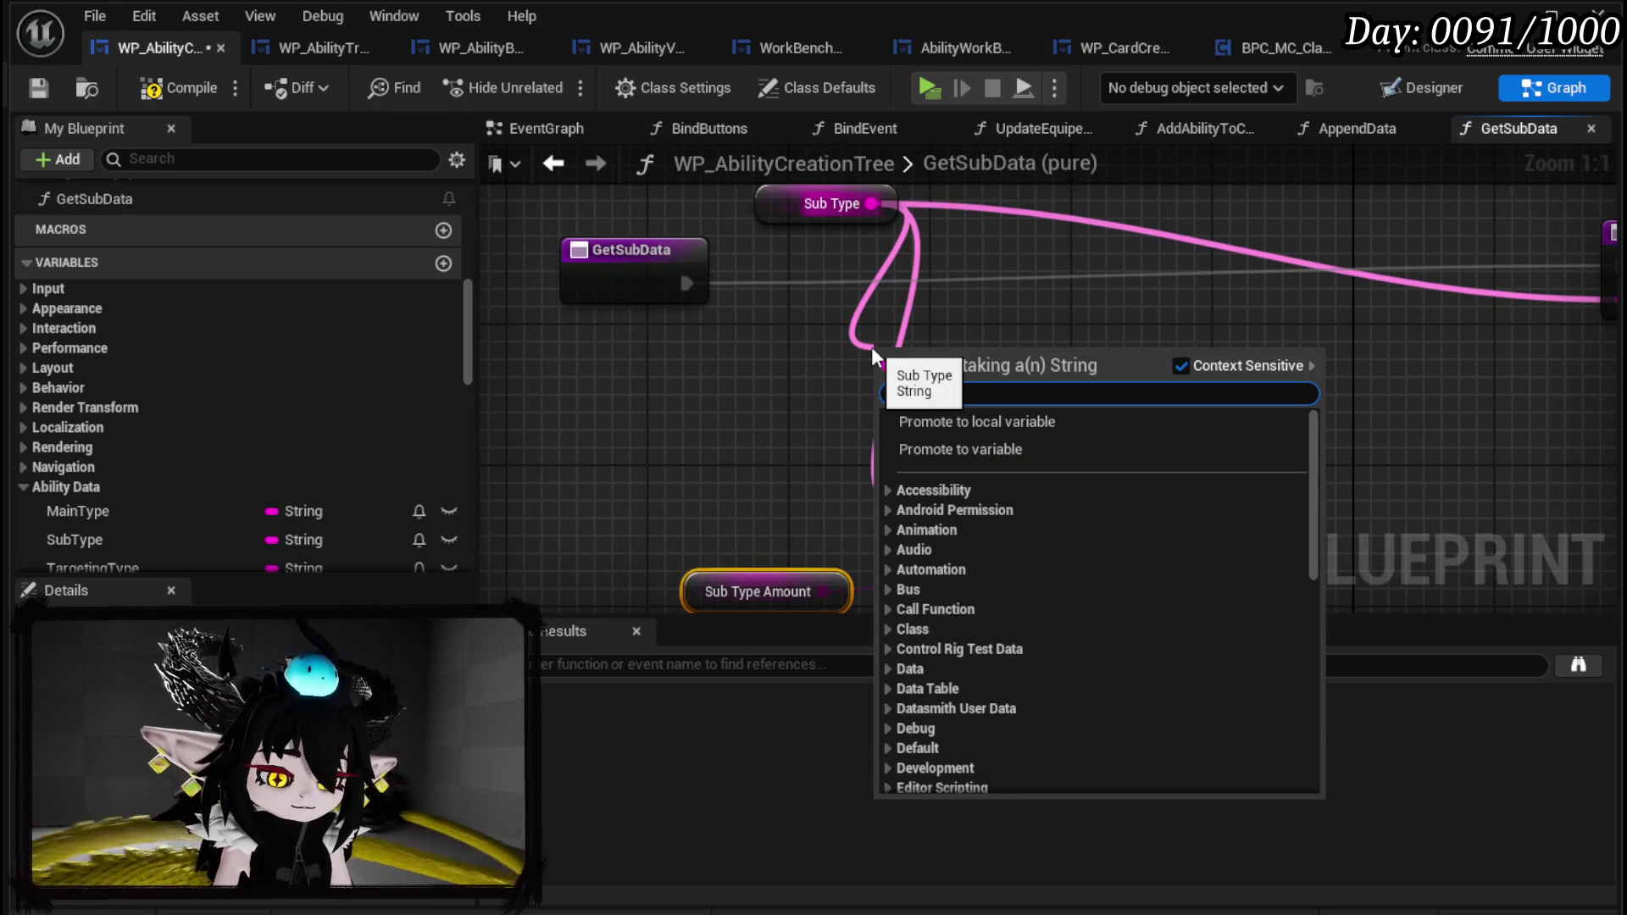
text(with)
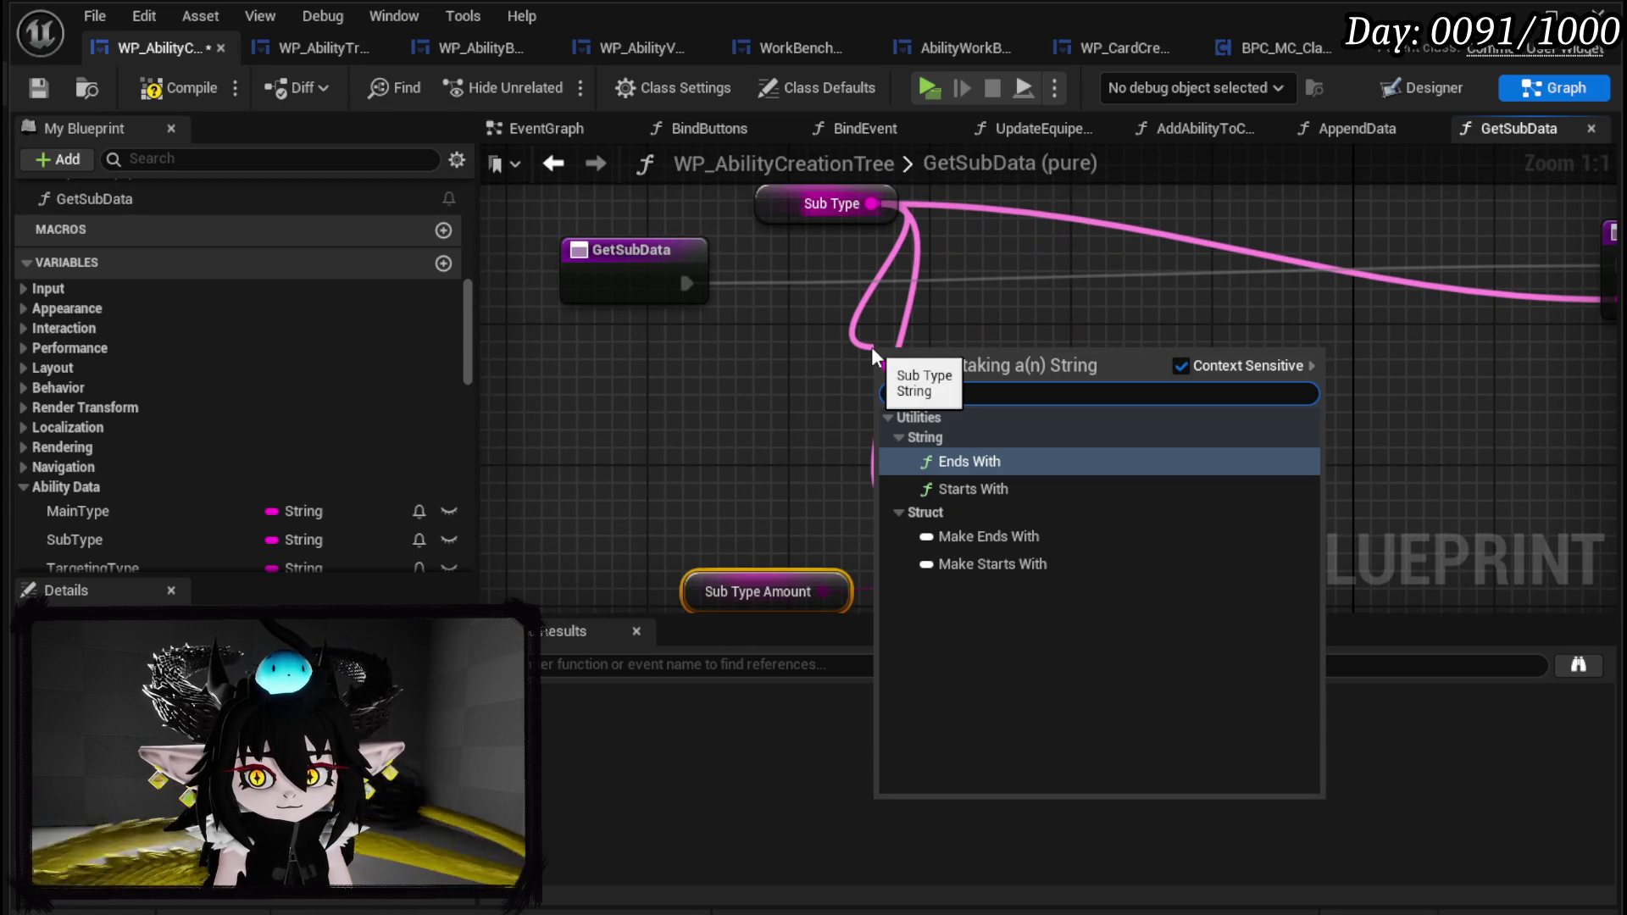
key(Return)
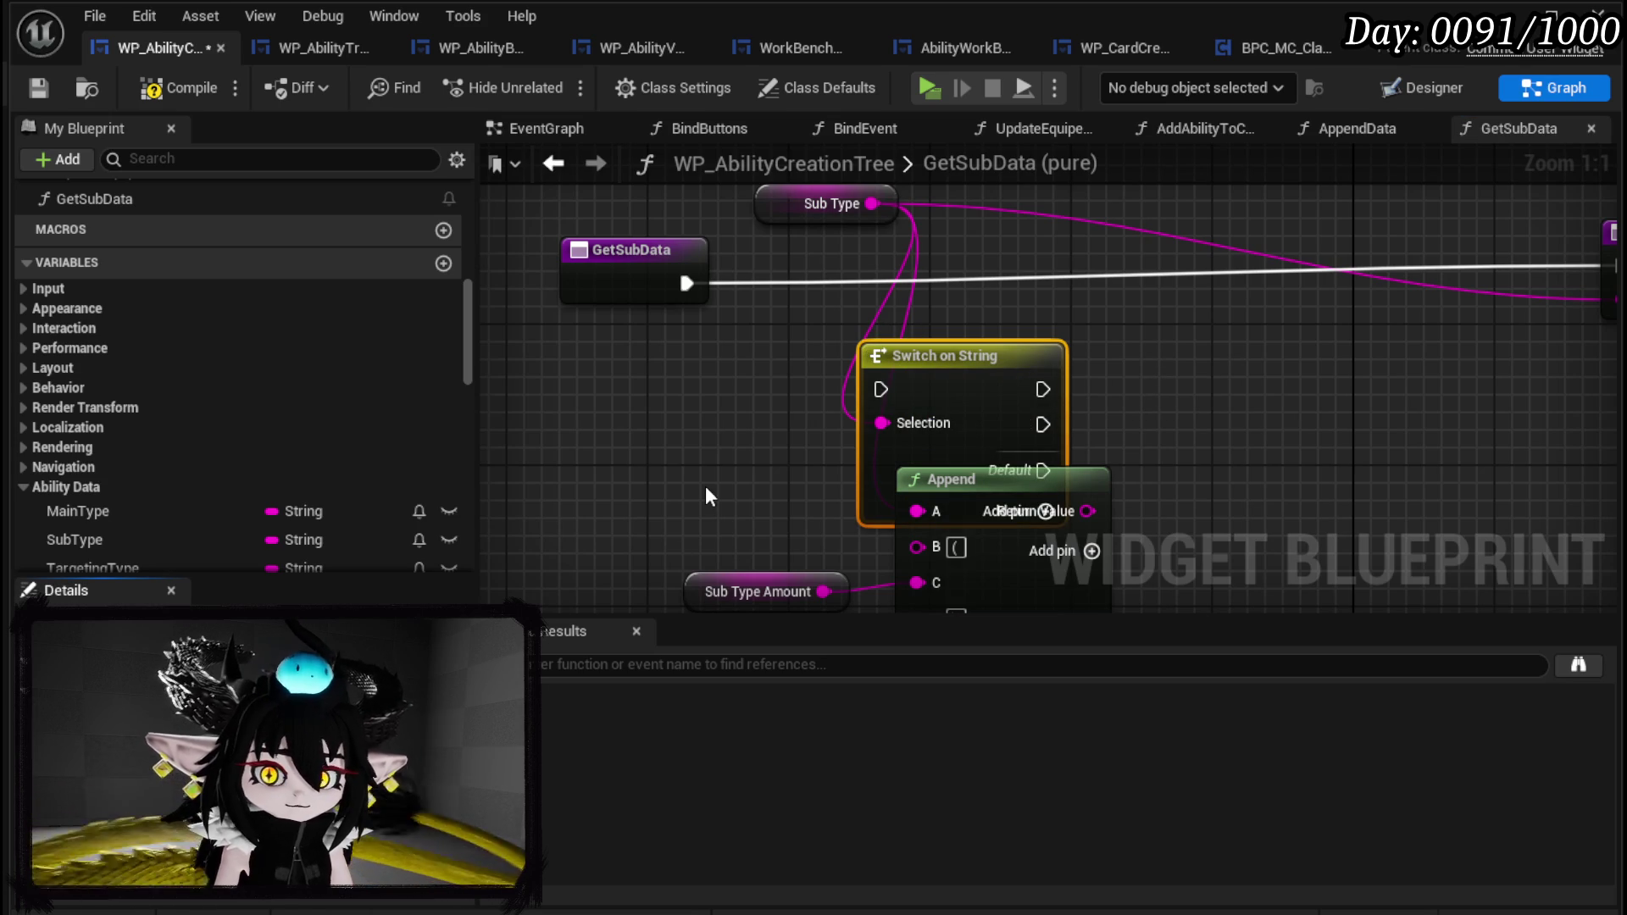
key(Return)
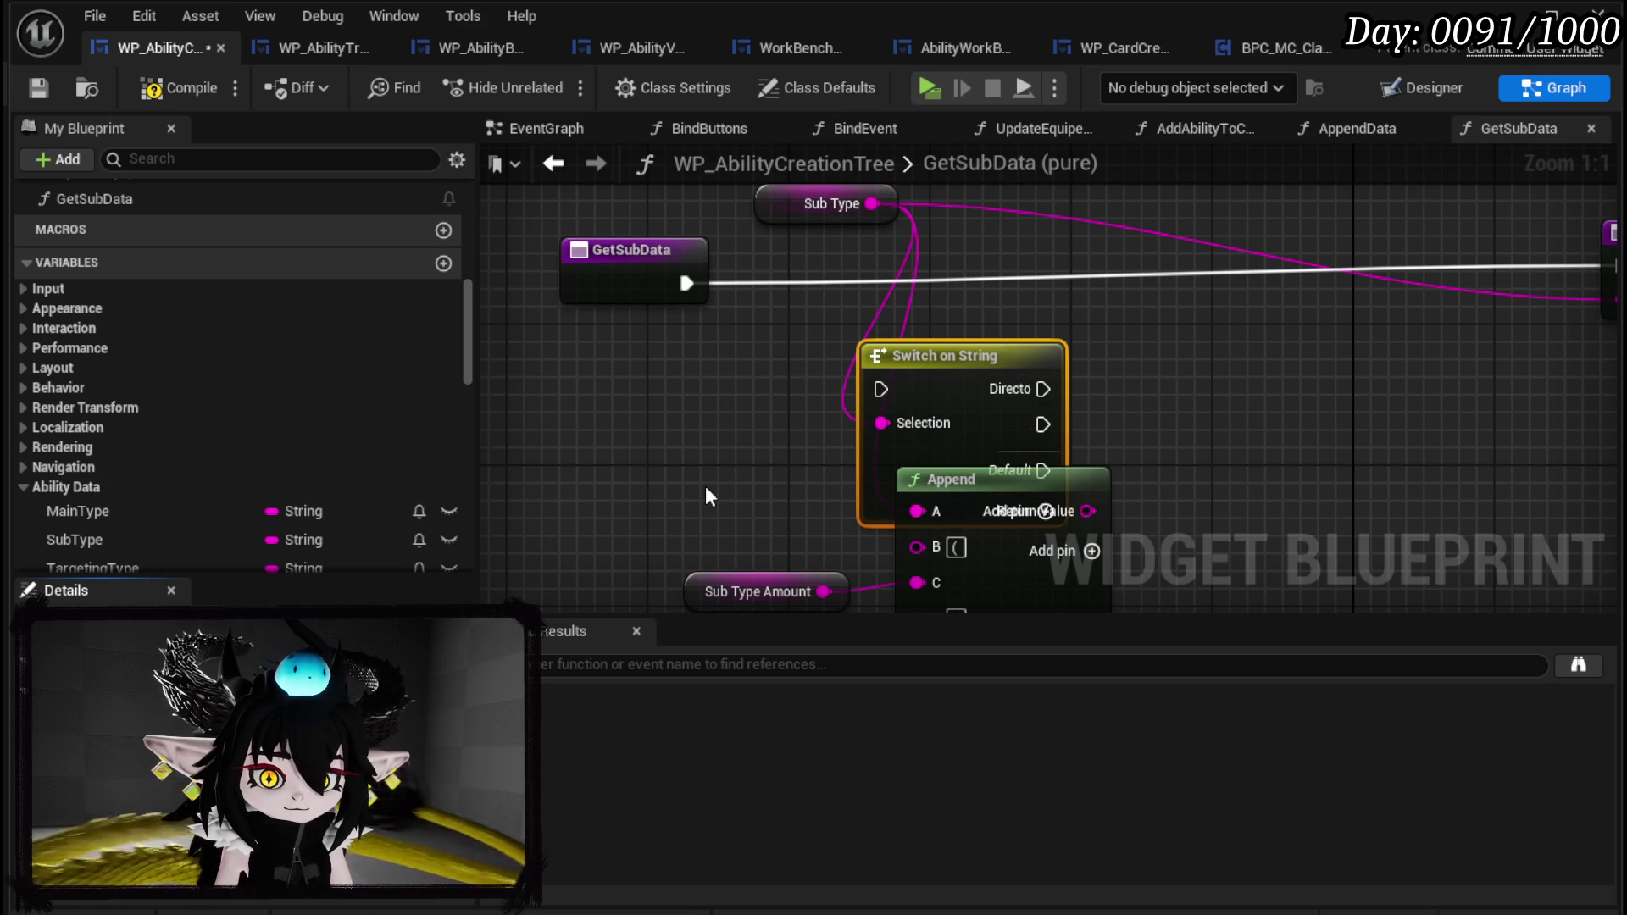
key(BackSpace)
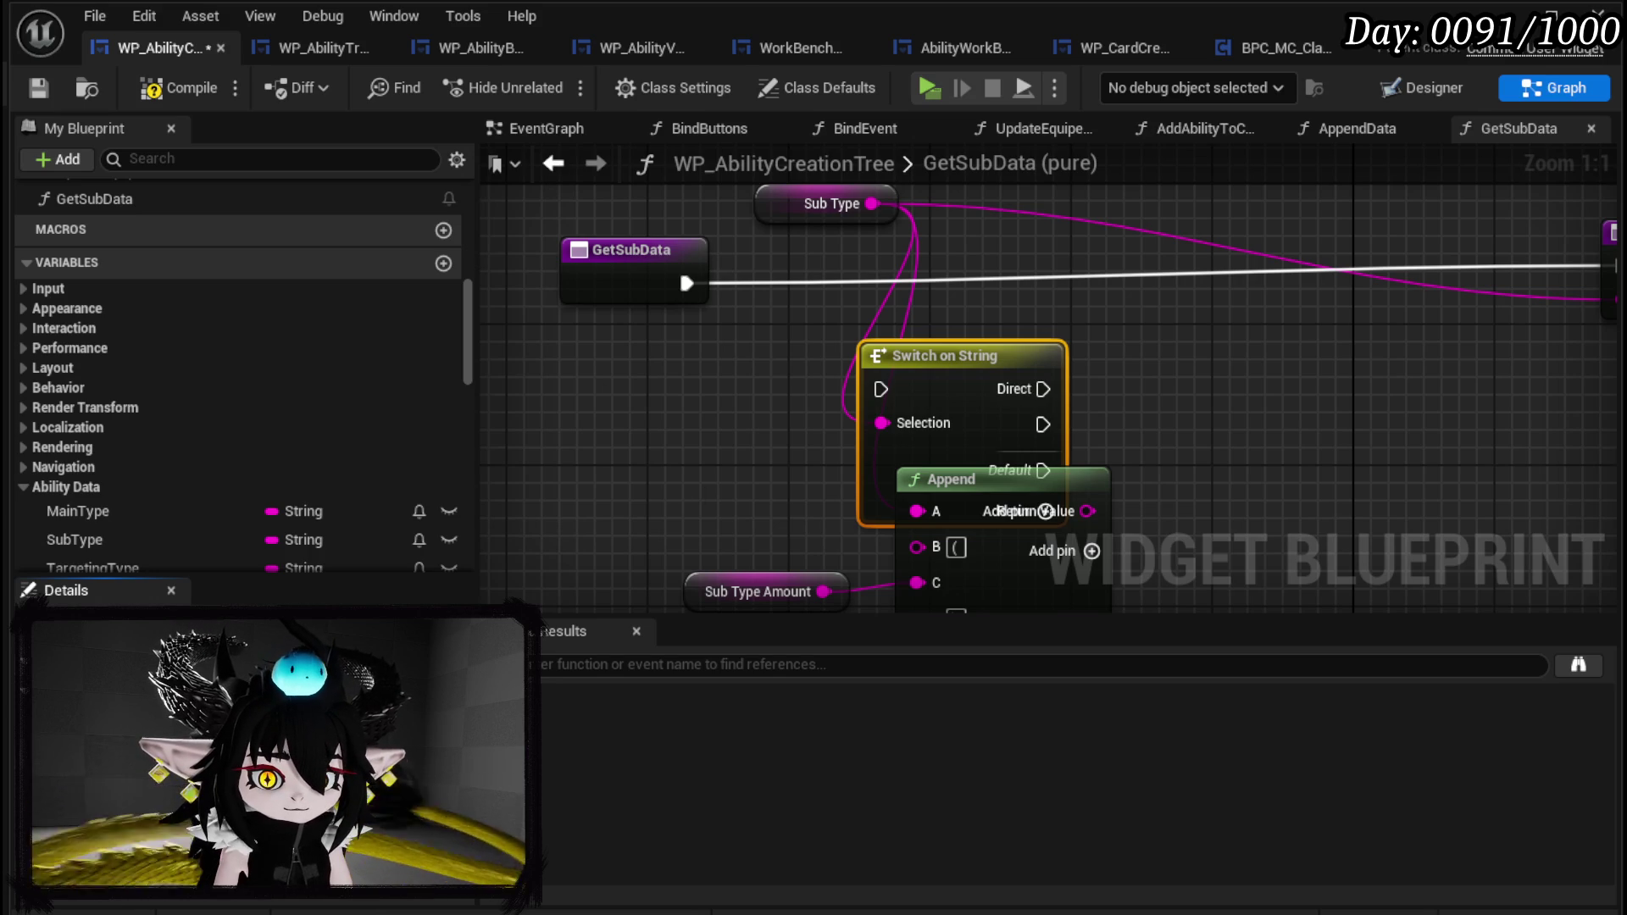
key(Return)
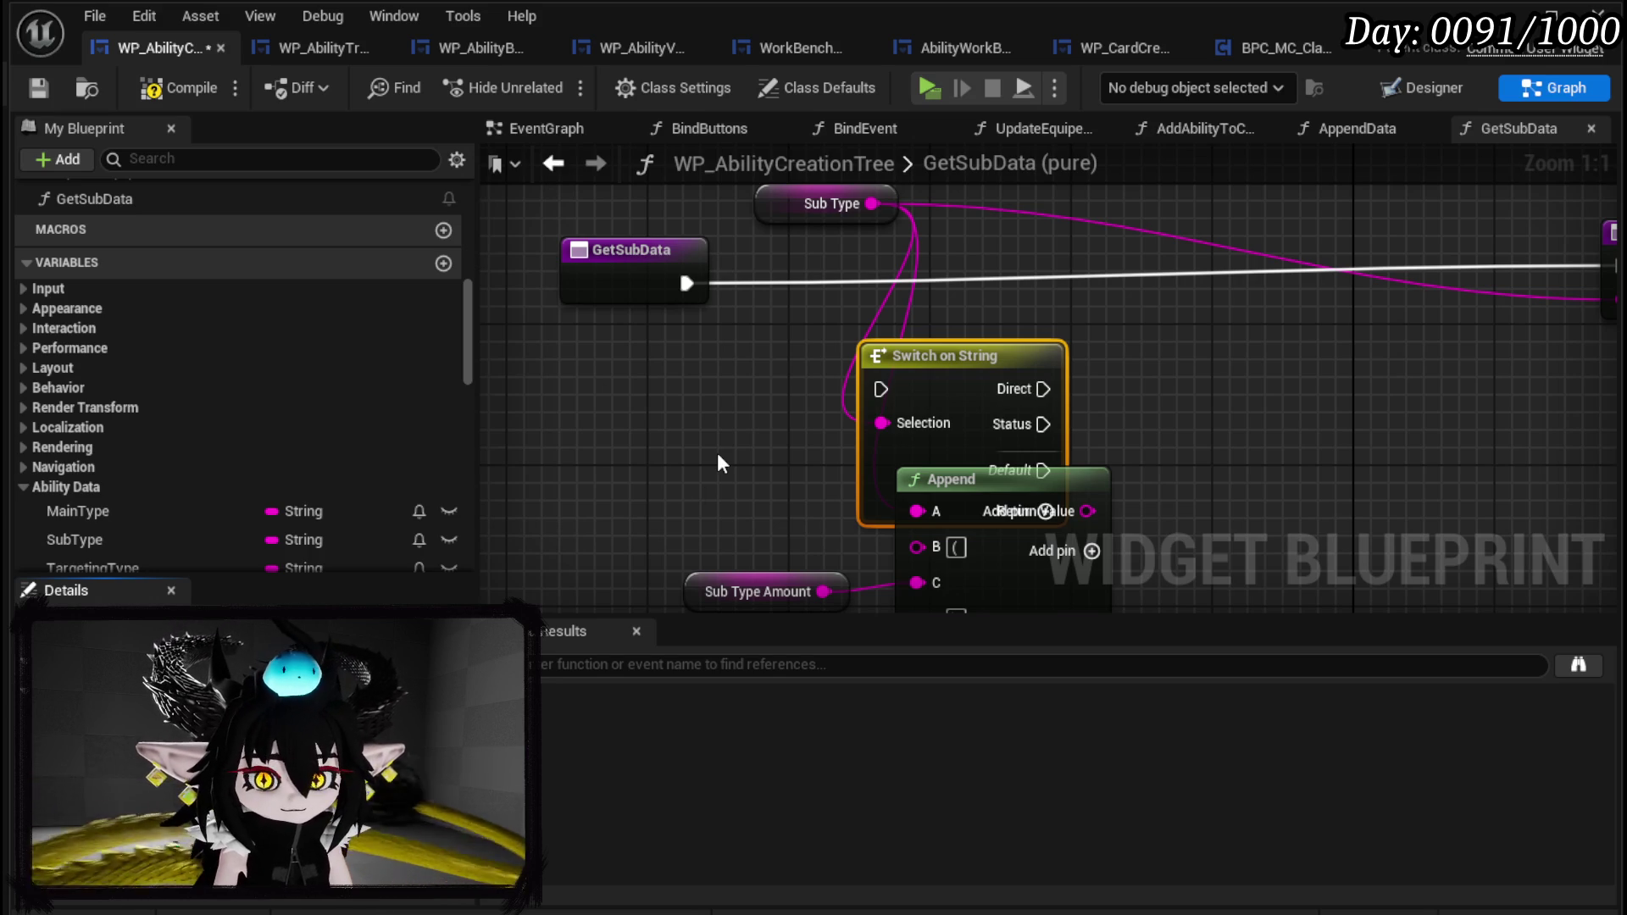
drag(685, 283, 881, 389)
mouse_move(971, 361)
mouse_down()
mouse_move(966, 284)
mouse_move(918, 256)
mouse_up()
Route Direct to the Return Node and Status to a copied Return Node fed by the Append result.
scroll(1064, 298, down, 1)
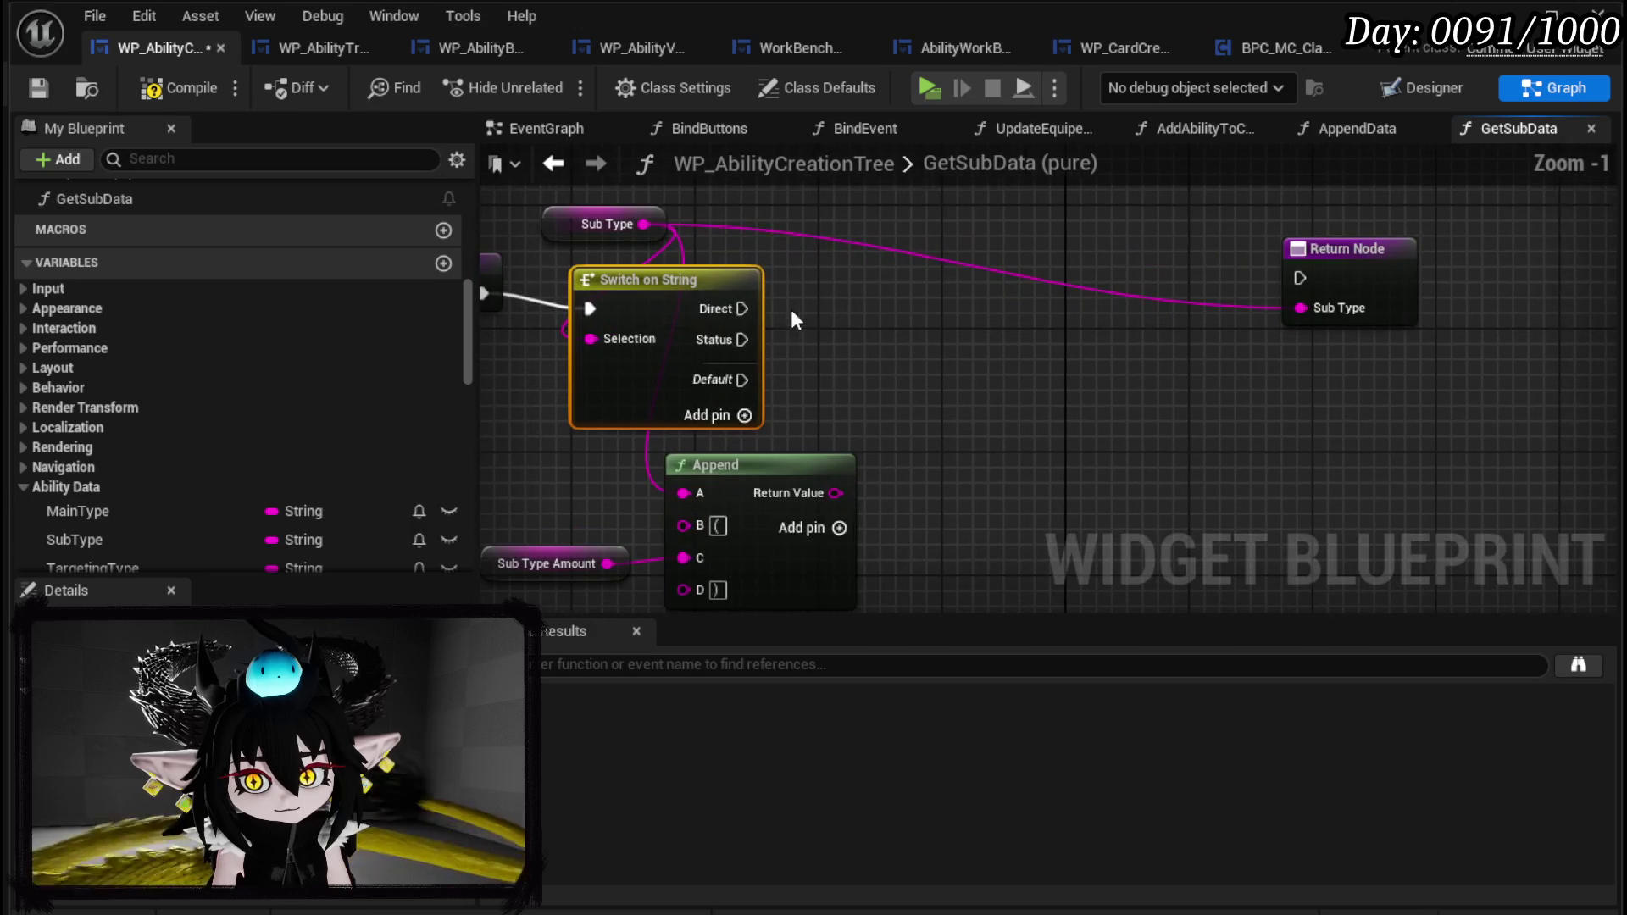
drag(730, 308, 1299, 278)
click(1339, 318)
key(ctrl+c)
key(ctrl+v)
drag(730, 343, 1315, 416)
drag(835, 493, 1334, 449)
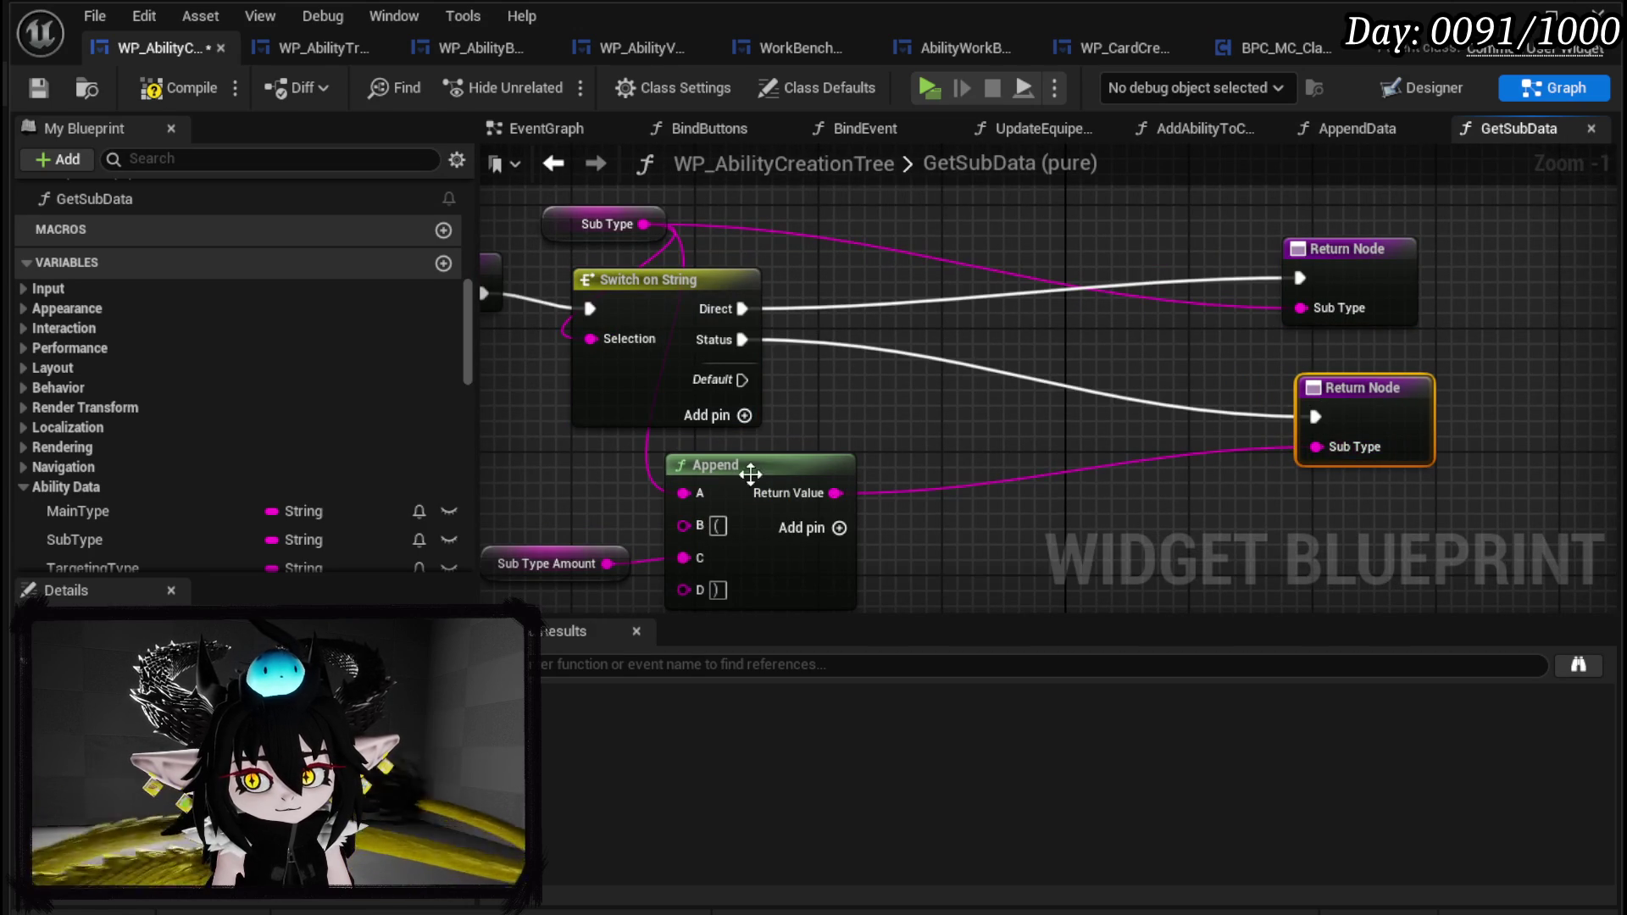
drag(1403, 408, 1310, 455)
drag(1348, 280, 1264, 307)
Straighten the entry node's execution wire into the switch and save the blueprint.
drag(1035, 299, 1184, 294)
drag(595, 295, 563, 310)
click(600, 231)
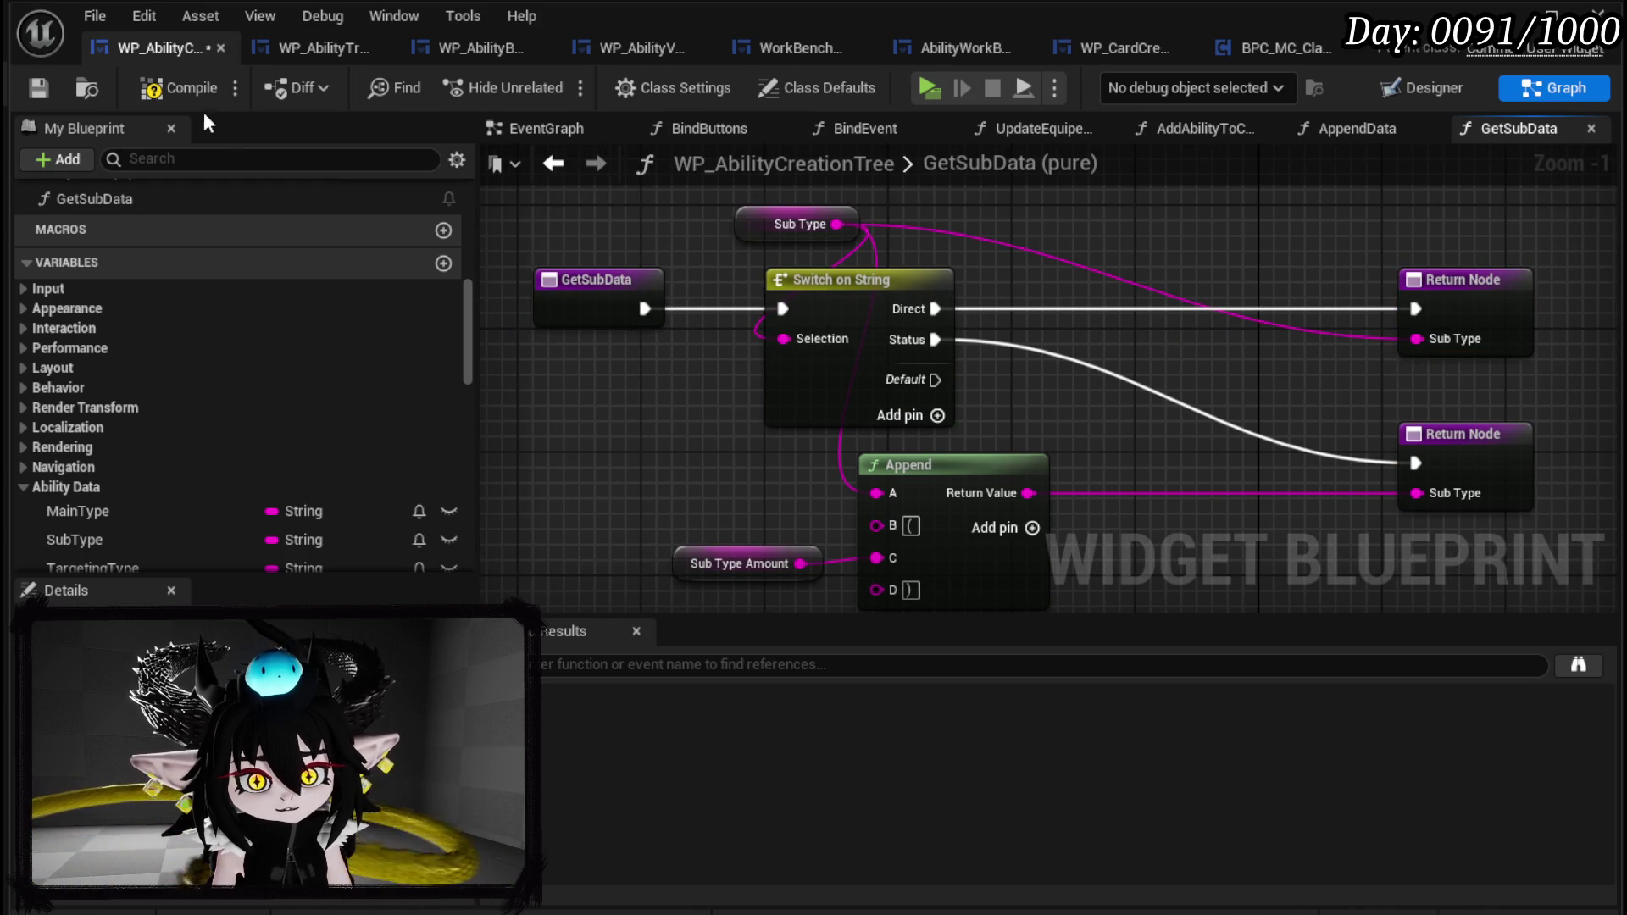
click(43, 90)
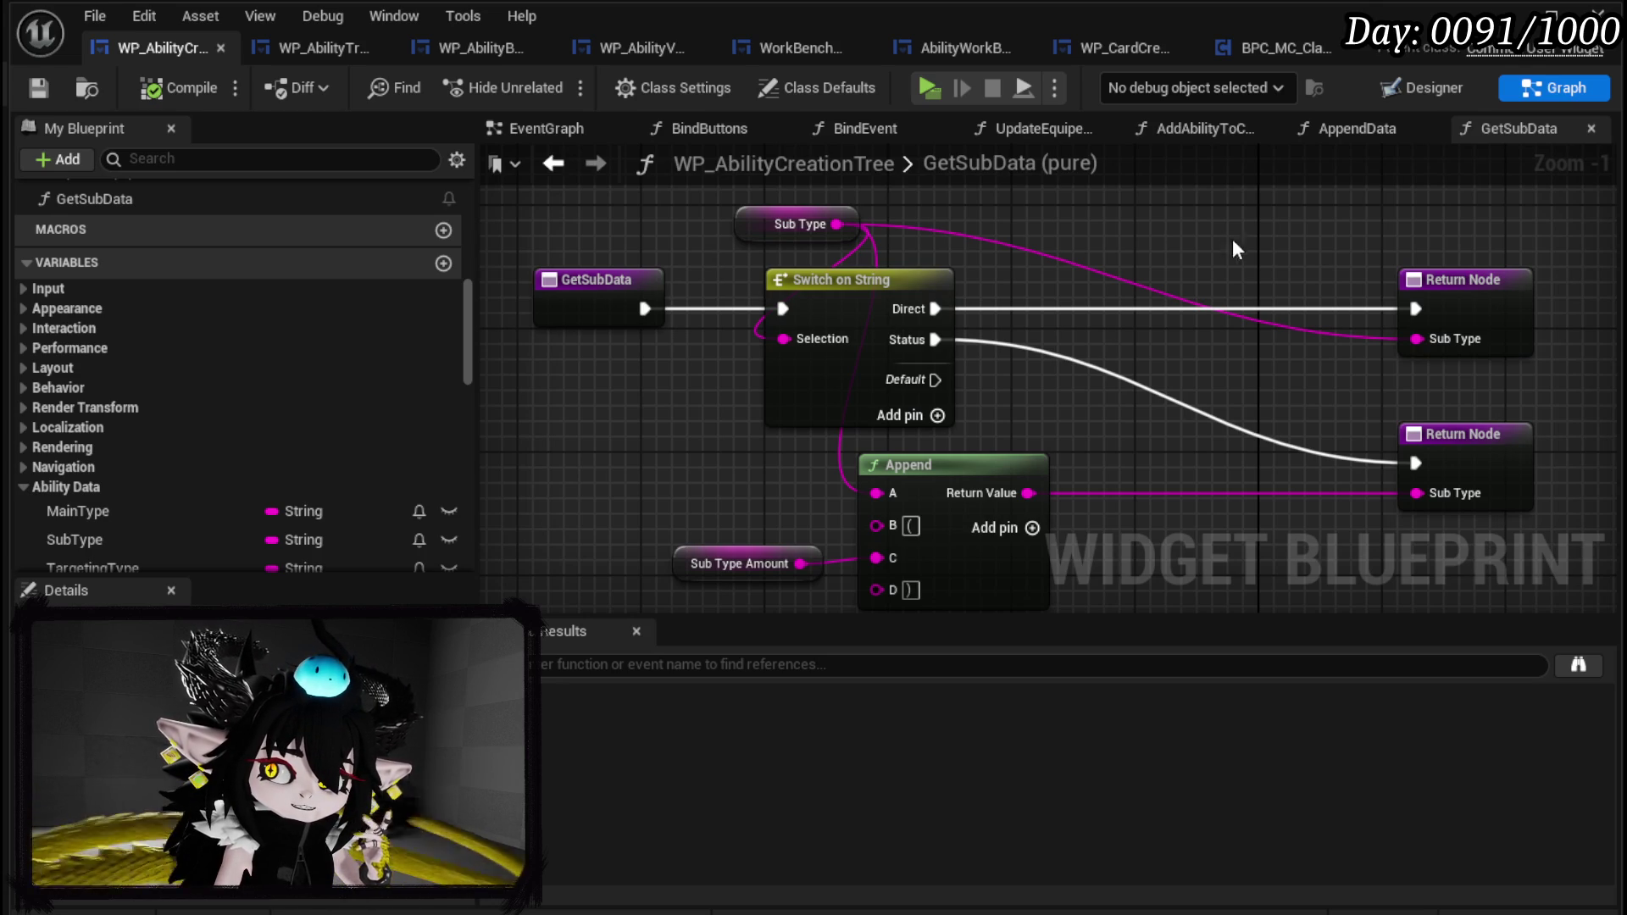
In the EventGraph, nudge the Append Data node slightly higher and save the blueprint.
click(544, 127)
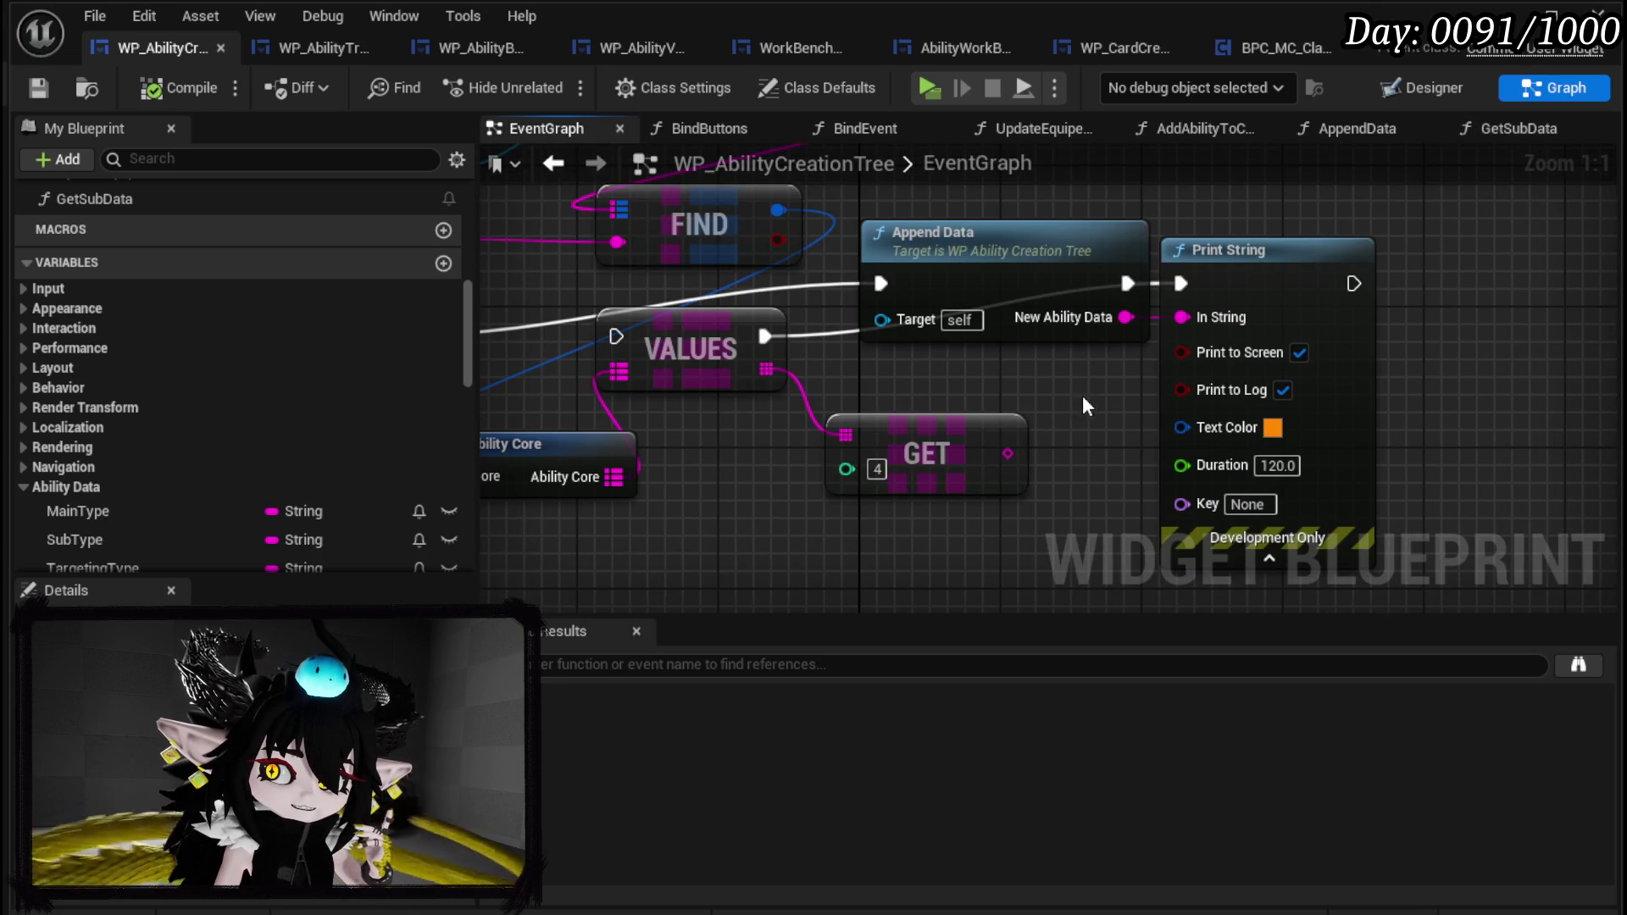
mouse_move(1055, 410)
mouse_down()
mouse_move(896, 461)
mouse_move(776, 530)
mouse_move(929, 581)
mouse_move(719, 535)
mouse_up()
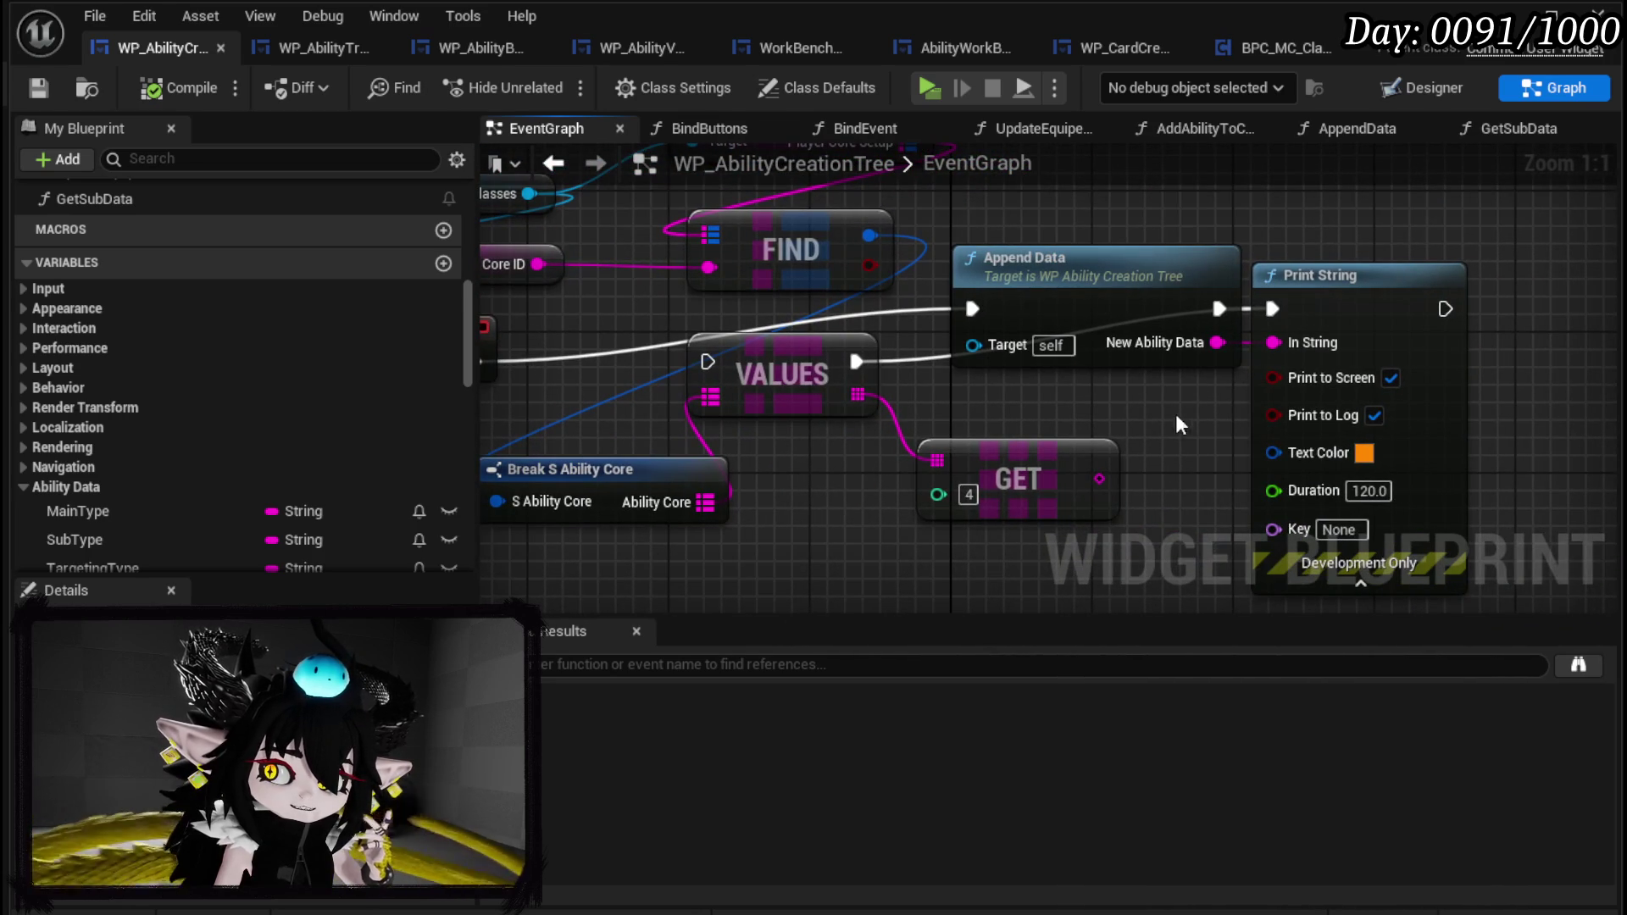
mouse_move(1104, 302)
mouse_down()
mouse_move(1095, 341)
mouse_move(1099, 285)
mouse_up()
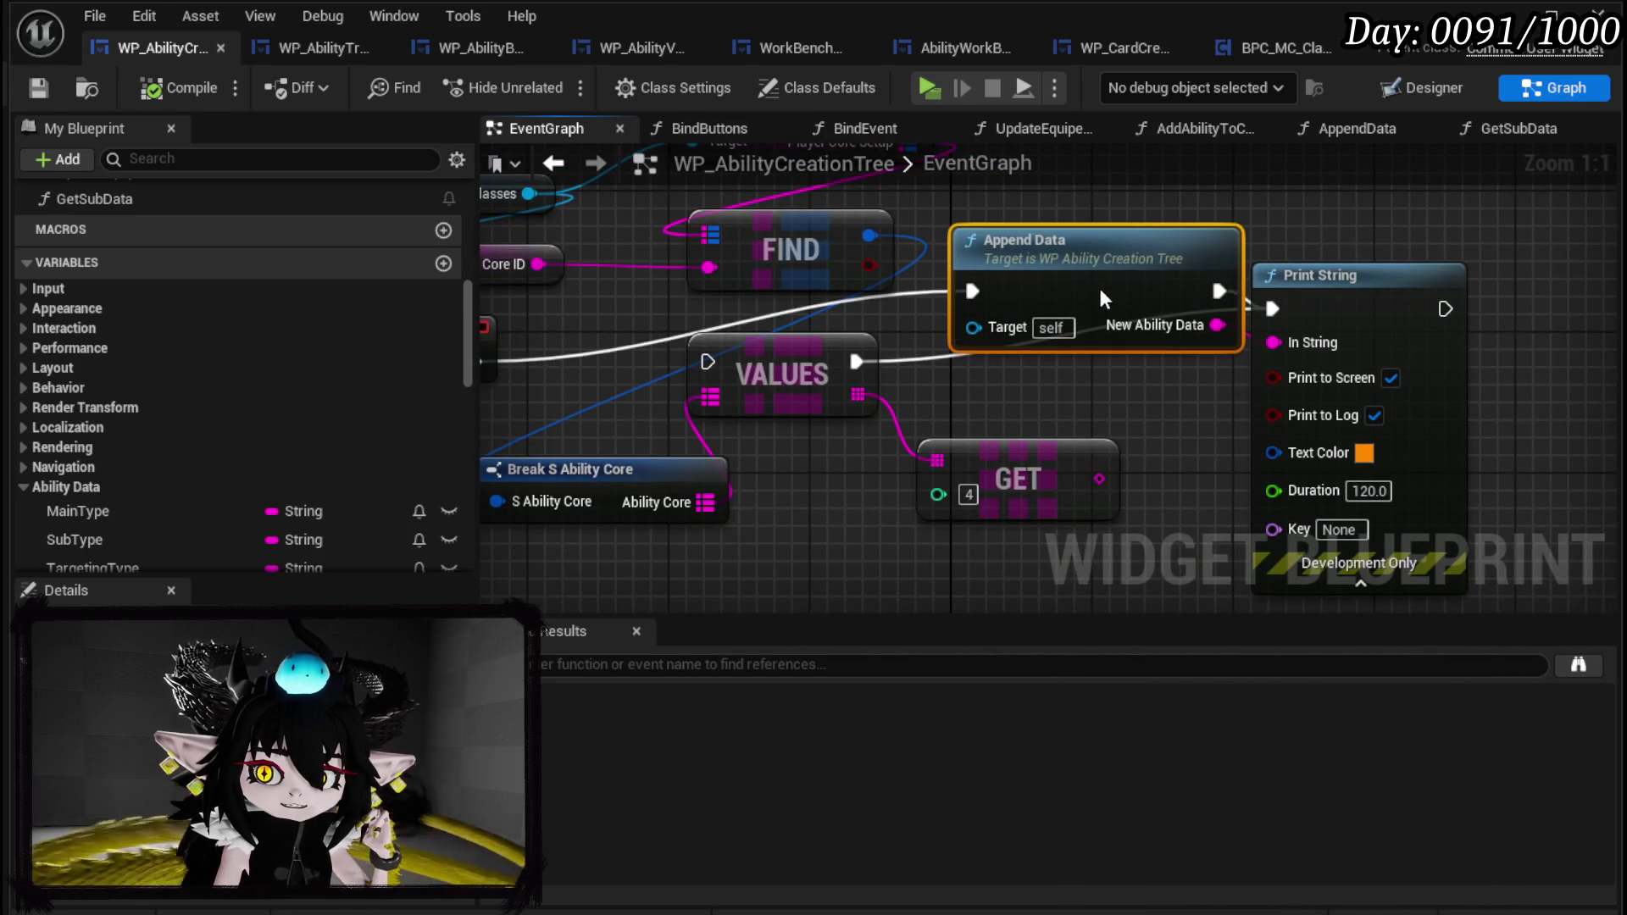
drag(1475, 560, 1169, 339)
scroll(1169, 339, down, 3)
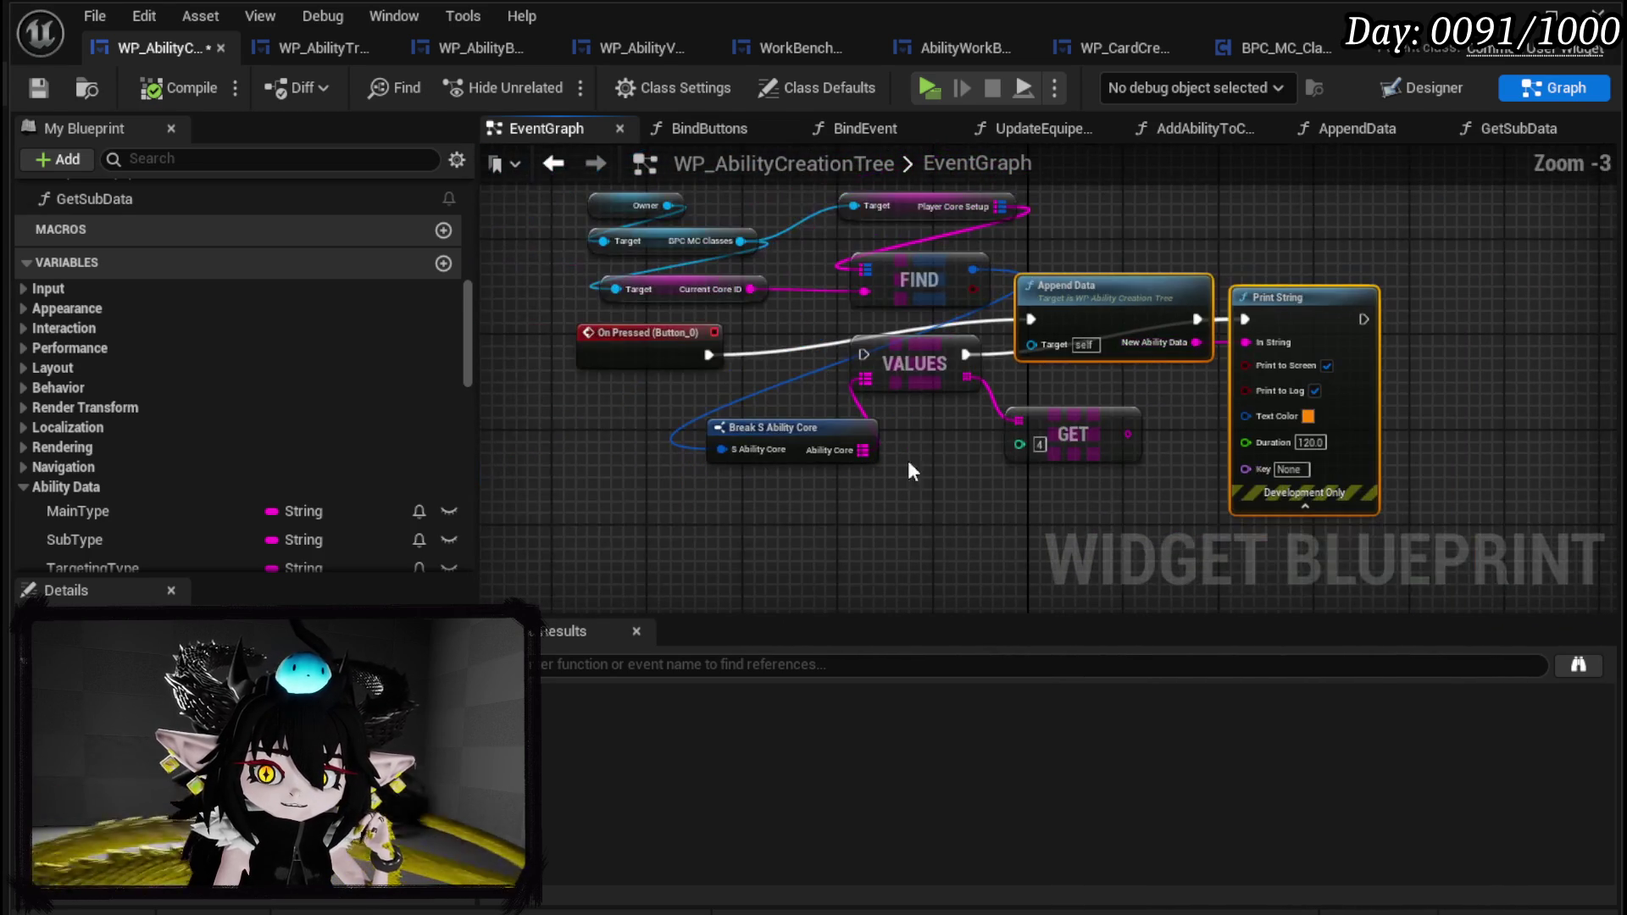
mouse_move(839, 490)
mouse_down()
mouse_move(1067, 374)
mouse_move(877, 468)
mouse_up()
click(1023, 293)
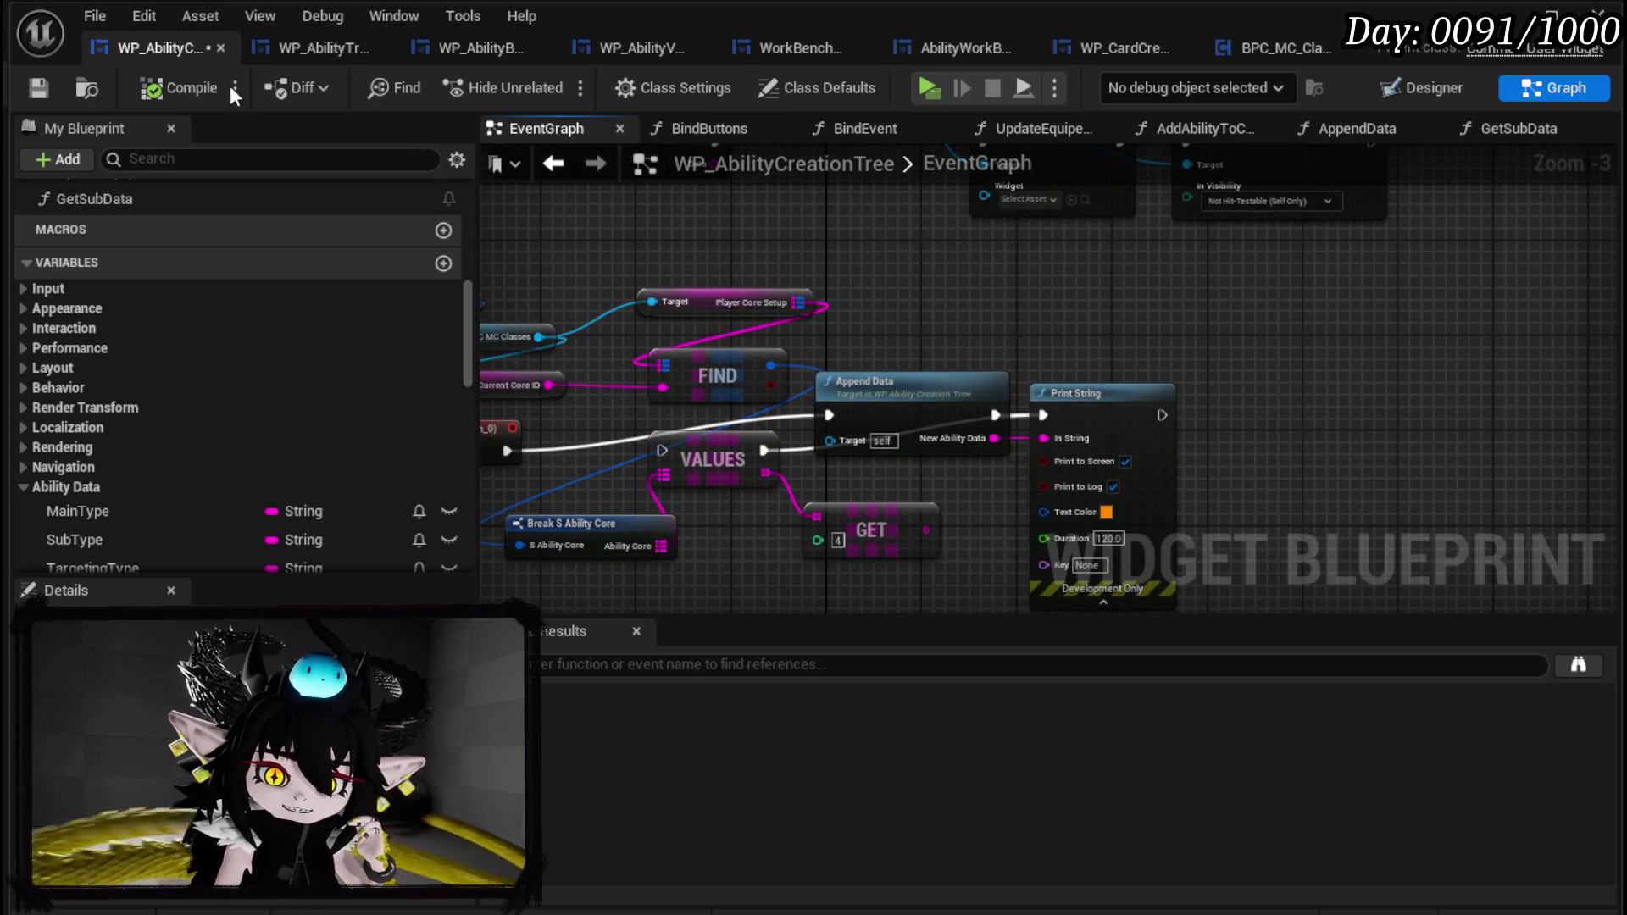
click(39, 88)
Review the On Pressed (Button_0) node, save again, and open the AppendData function graph.
mouse_move(979, 309)
mouse_down()
mouse_move(916, 518)
mouse_move(901, 469)
mouse_move(909, 269)
mouse_up()
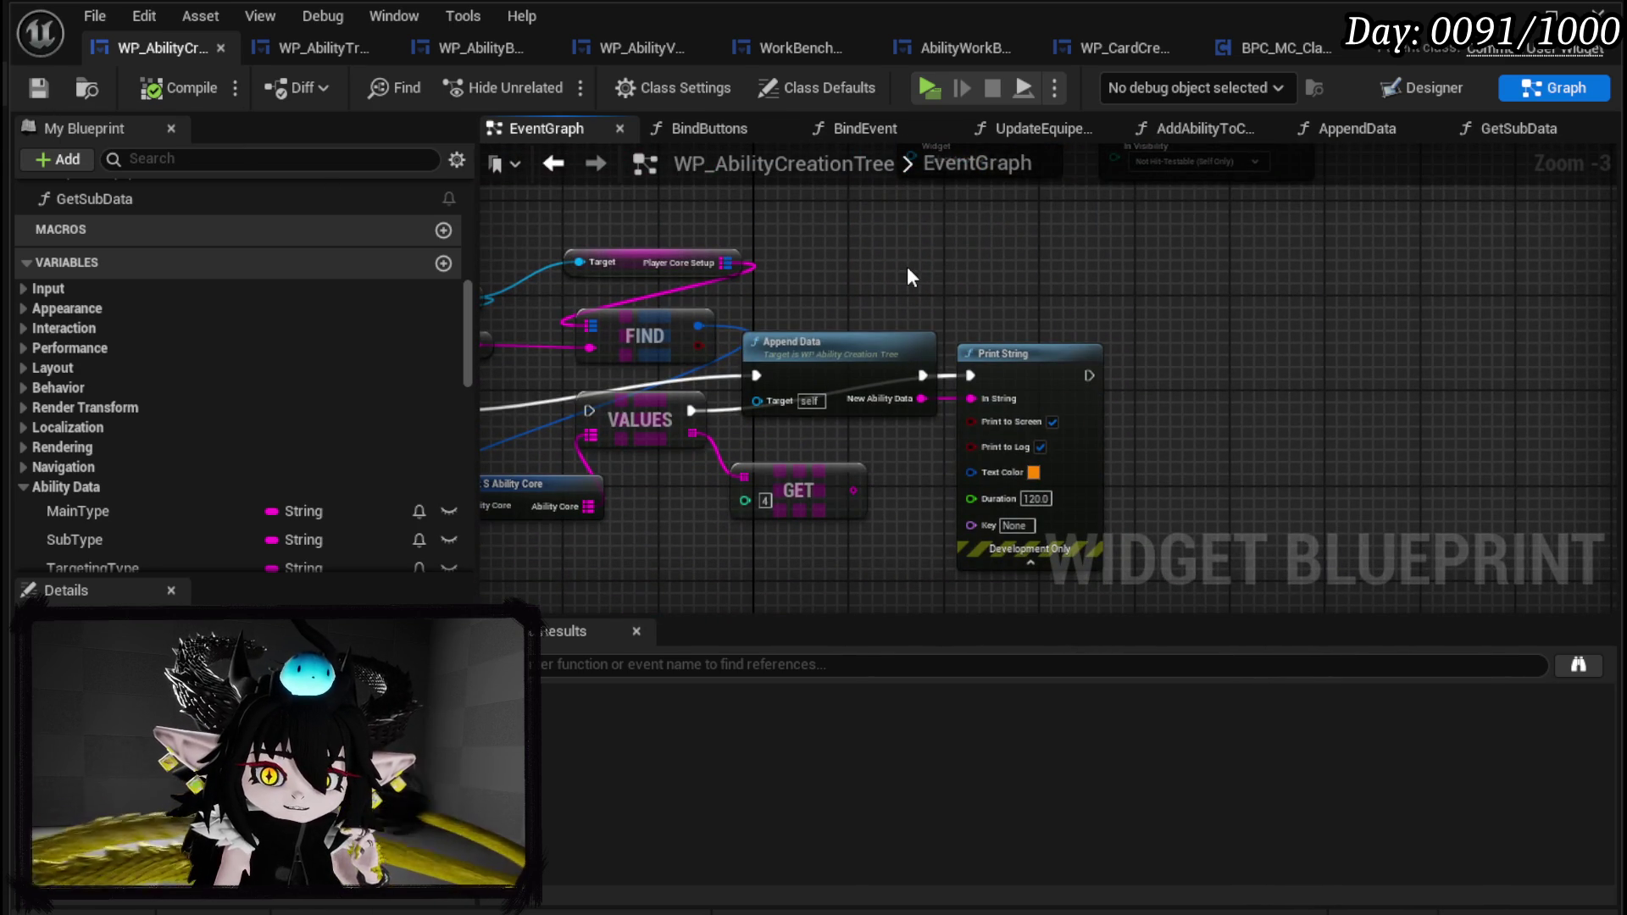
scroll(909, 269, down, 3)
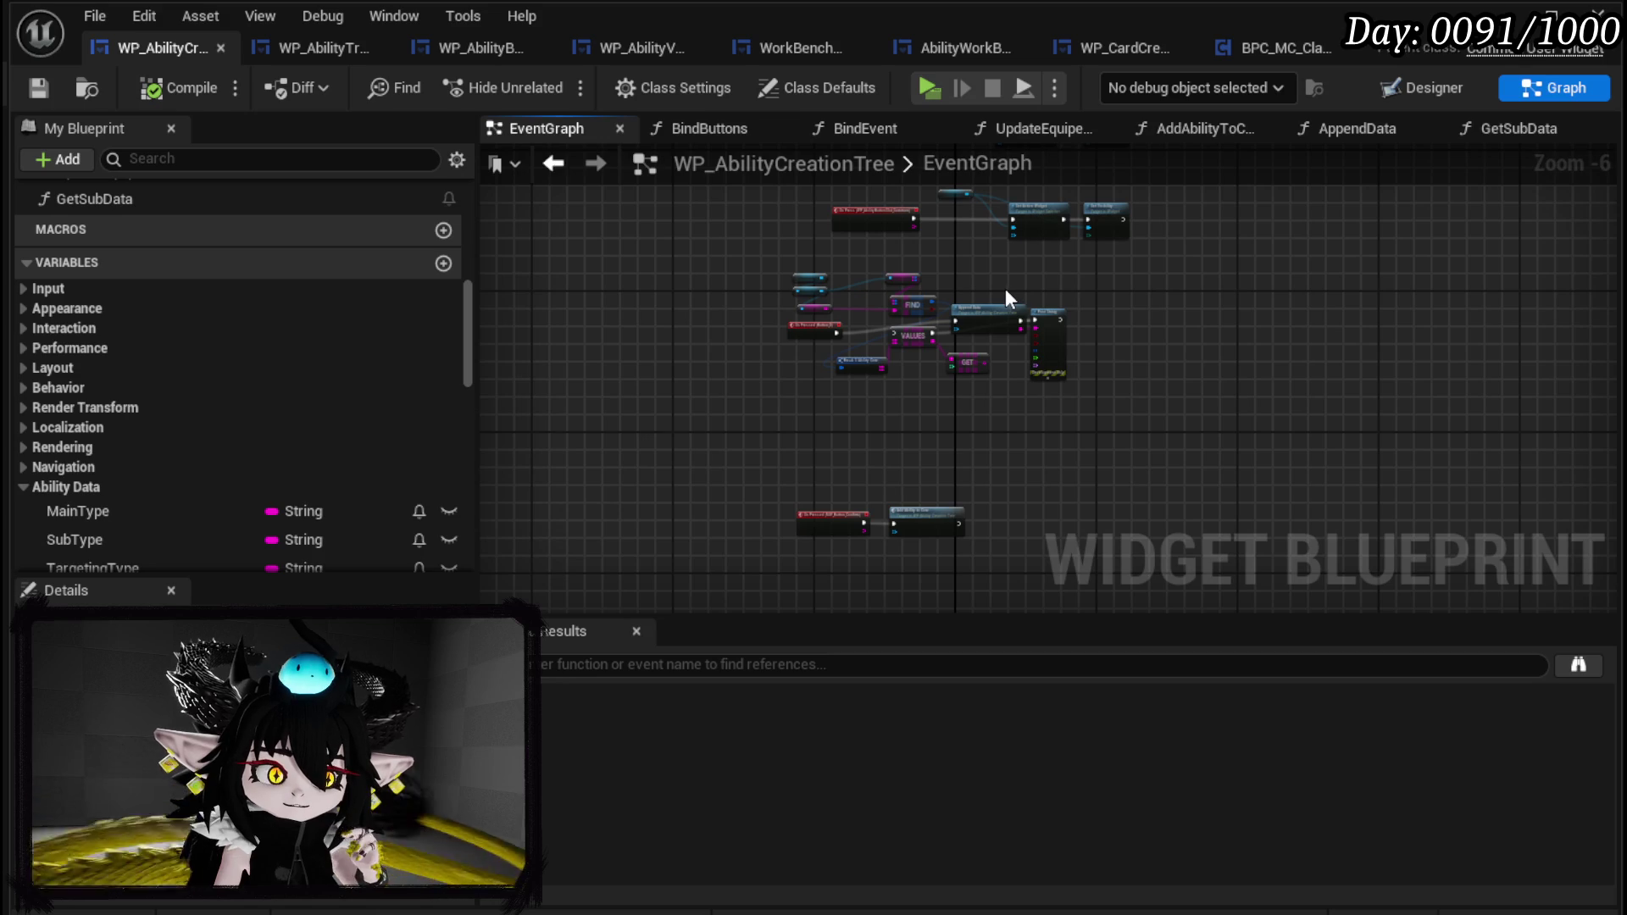
scroll(757, 359, up, 3)
click(751, 250)
click(857, 312)
key(ctrl+s)
drag(865, 331, 490, 400)
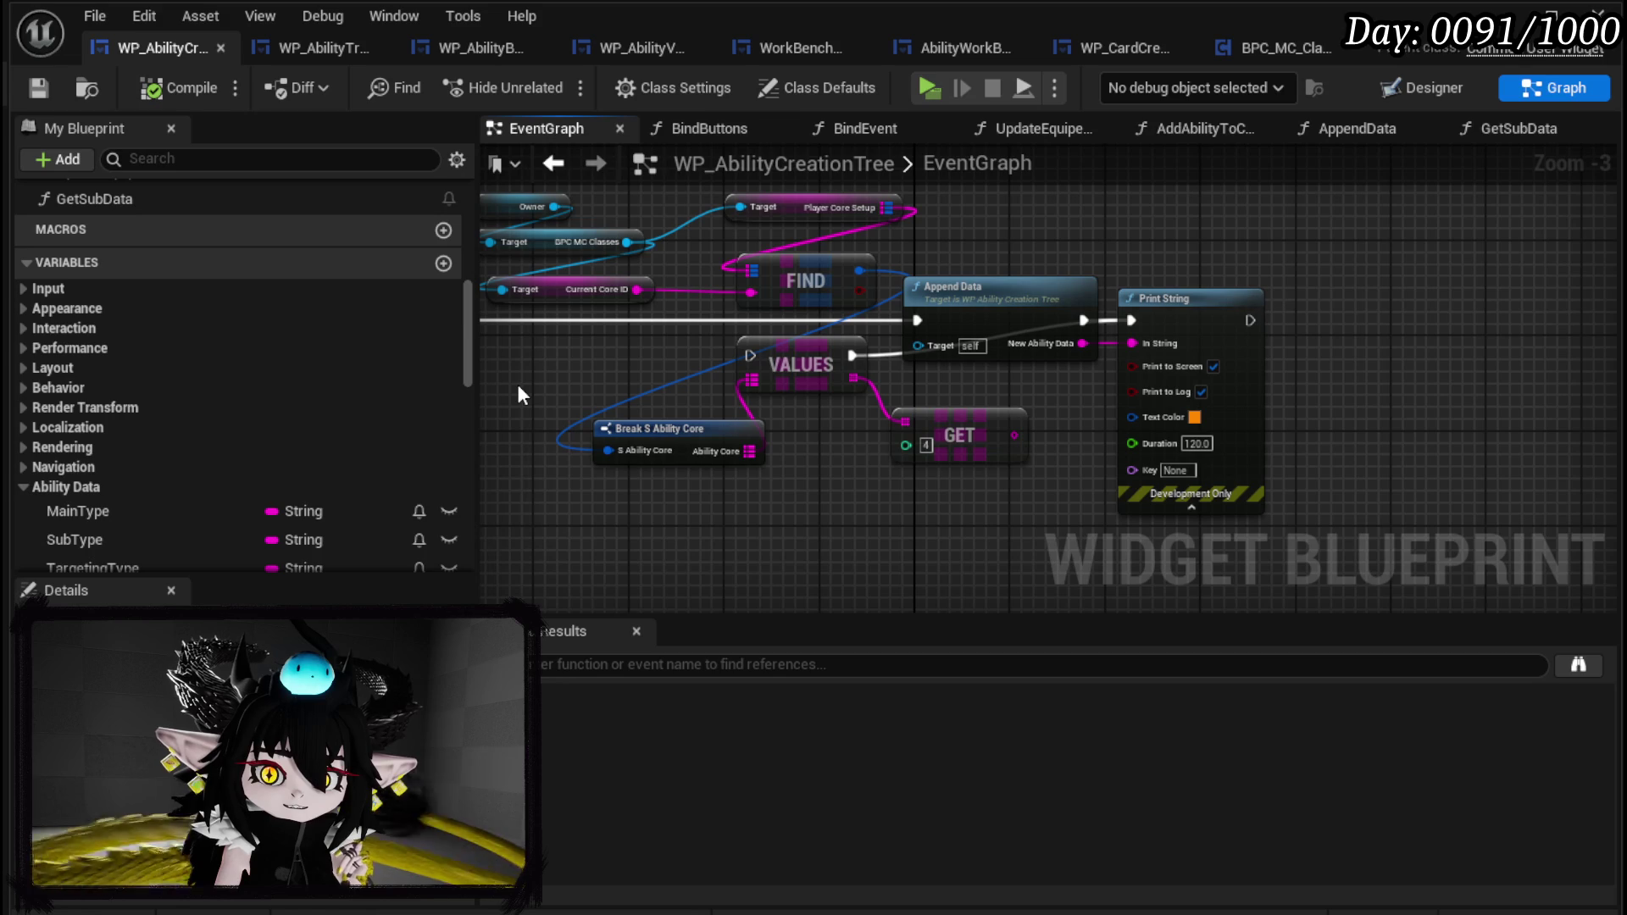
drag(663, 510, 1009, 376)
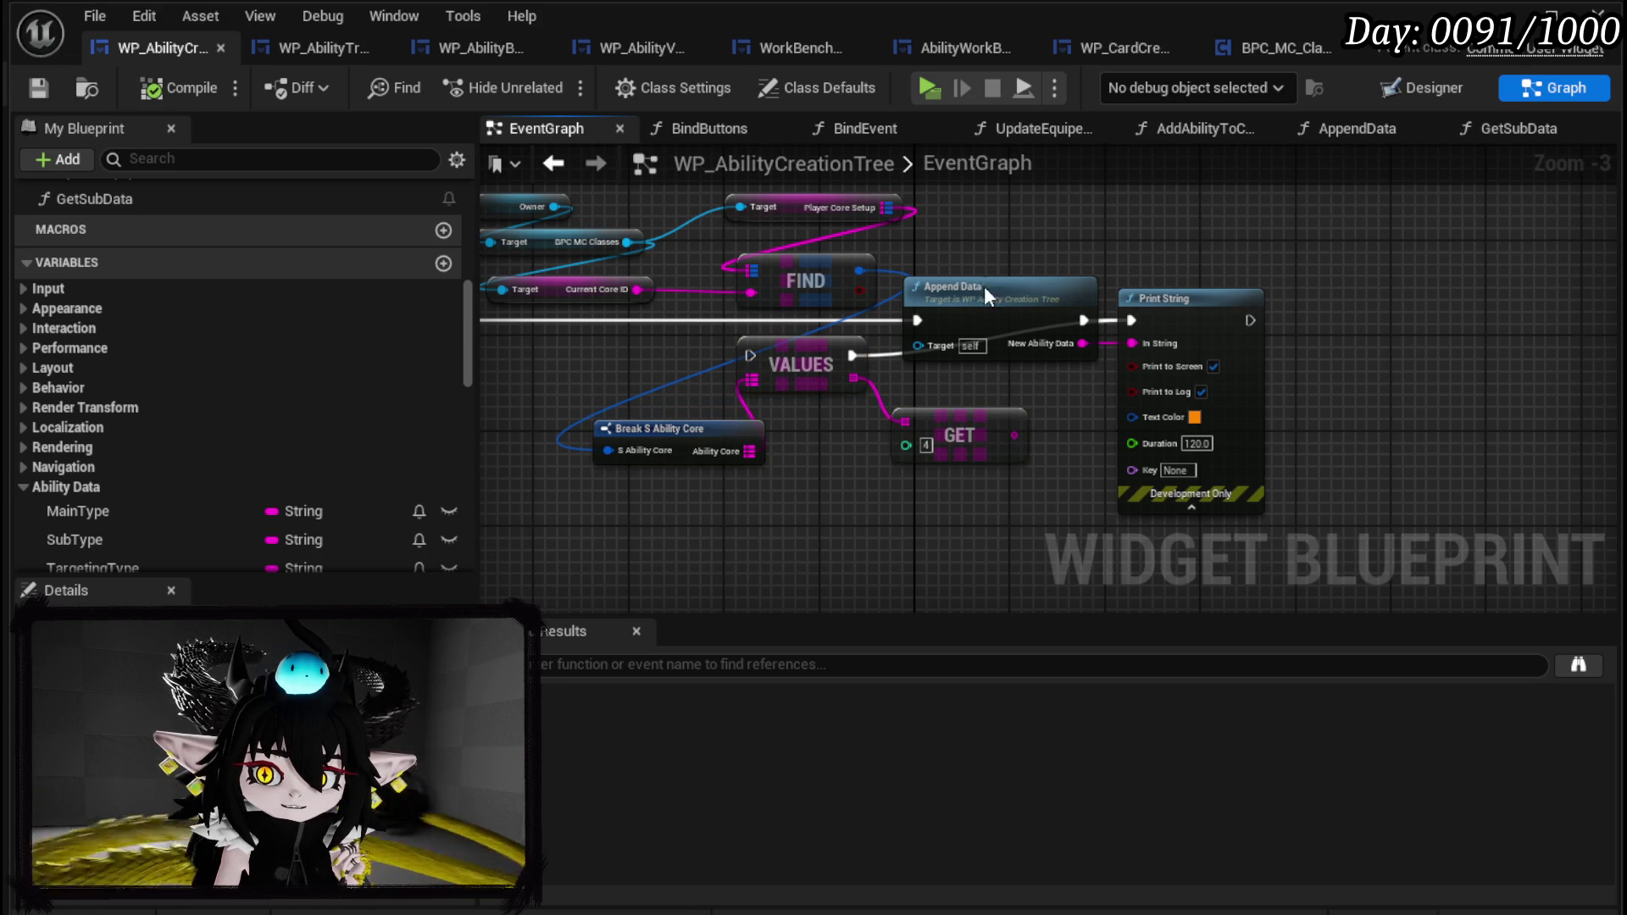
double_click(983, 286)
mouse_move(668, 336)
mouse_down()
mouse_move(675, 355)
mouse_move(731, 256)
mouse_up()
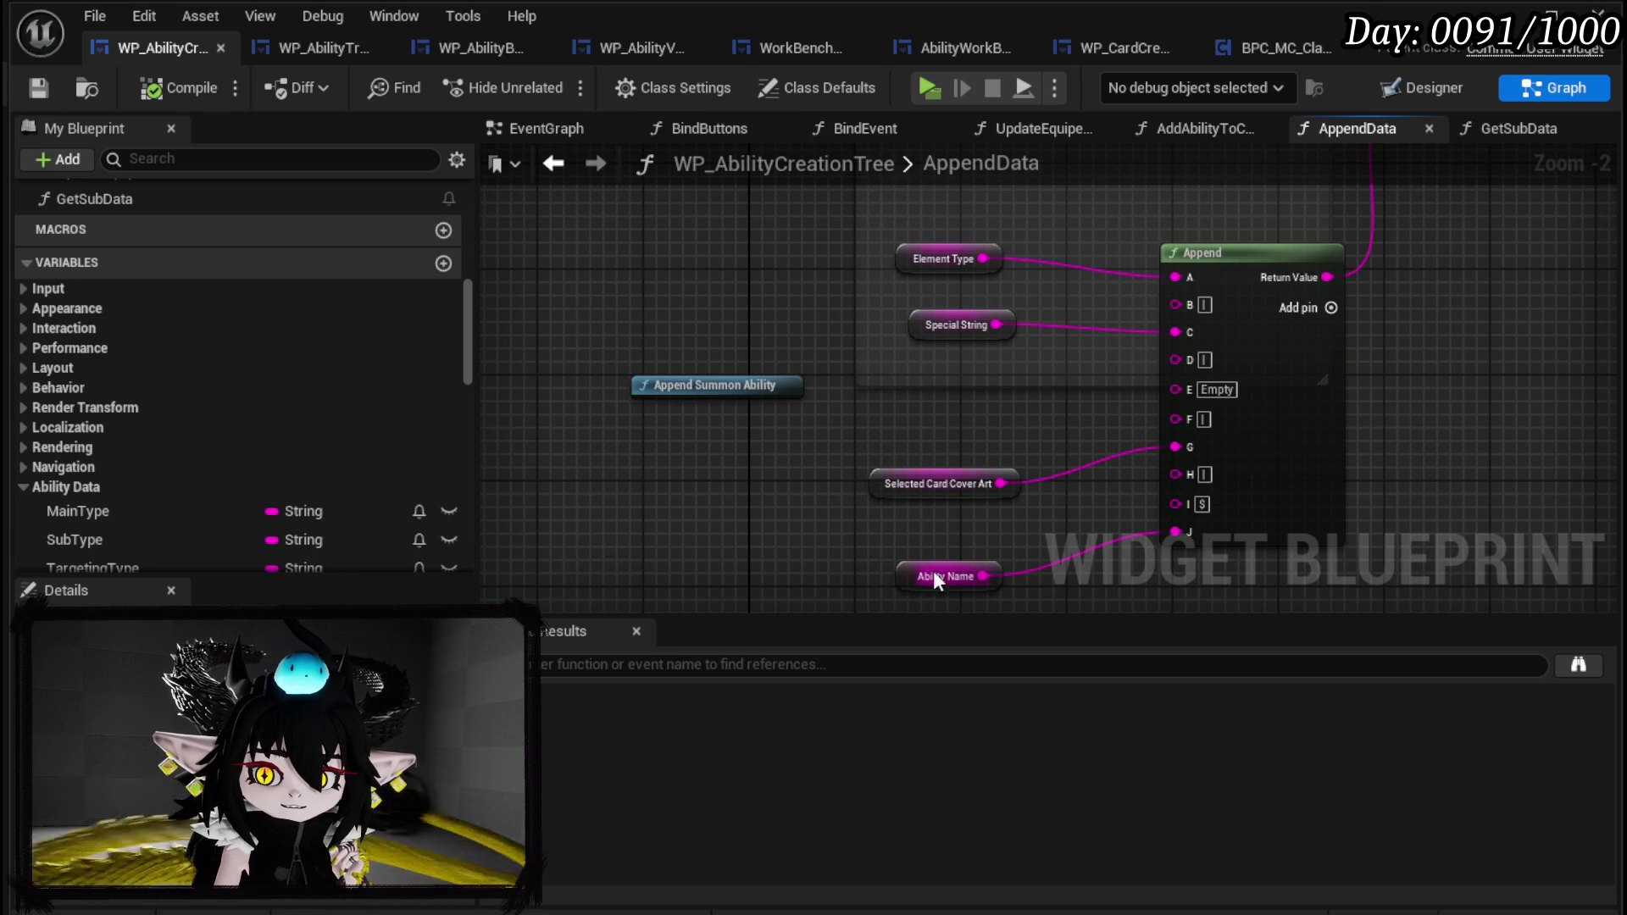
Check the Ability Name node in AppendData, save the blueprint, and go back to the EventGraph.
drag(901, 536, 847, 477)
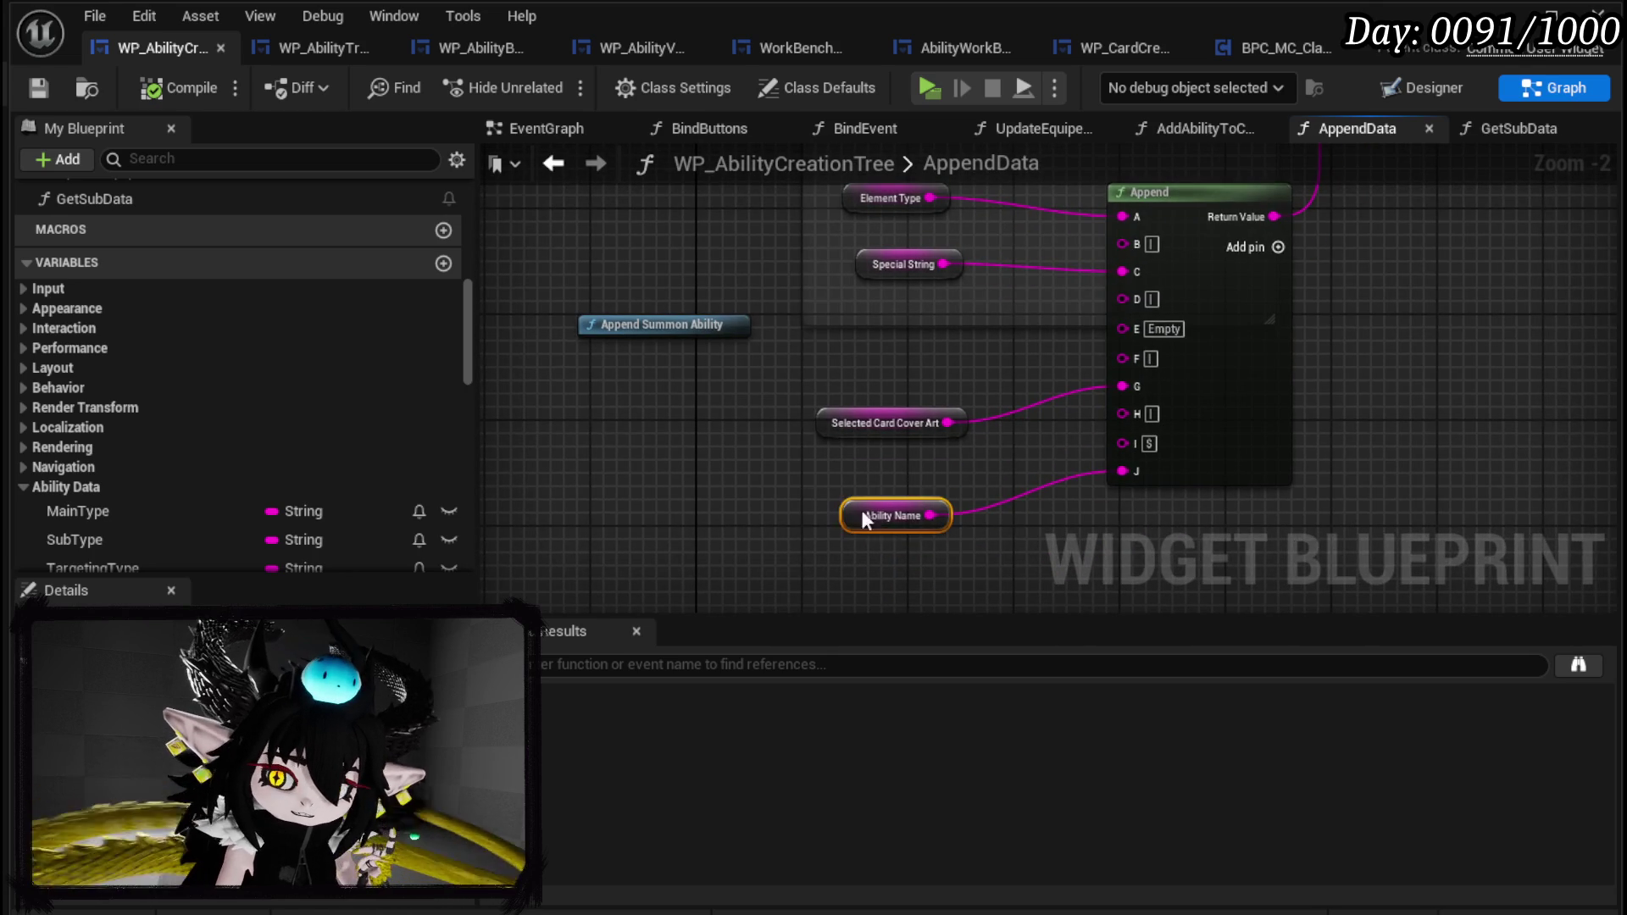
drag(747, 483, 958, 557)
click(963, 465)
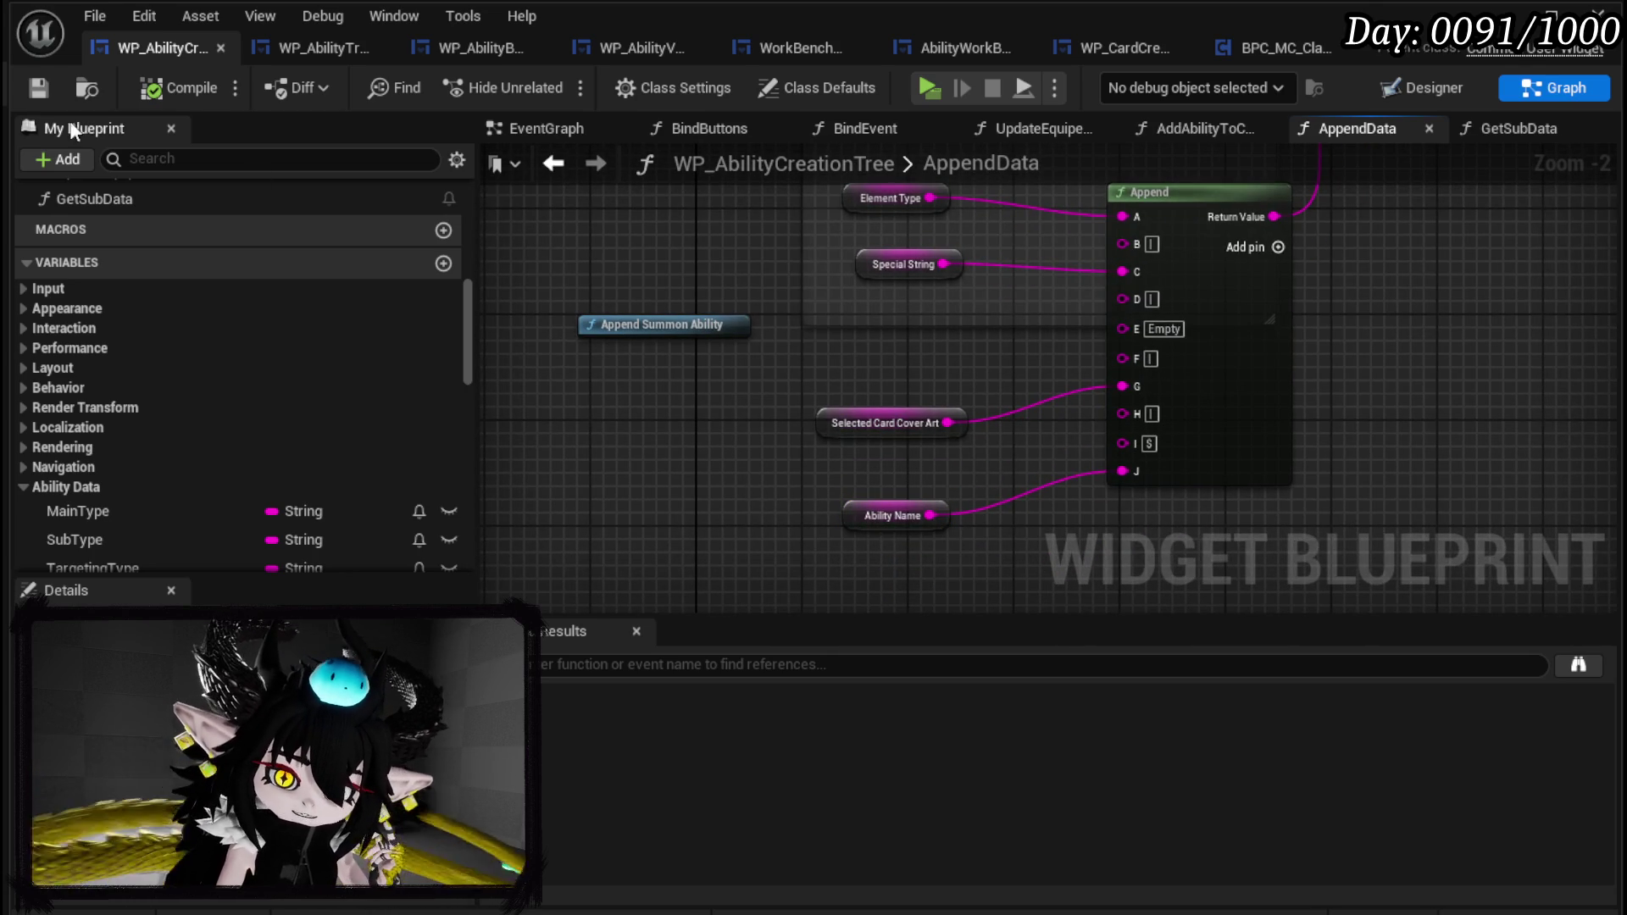
click(38, 87)
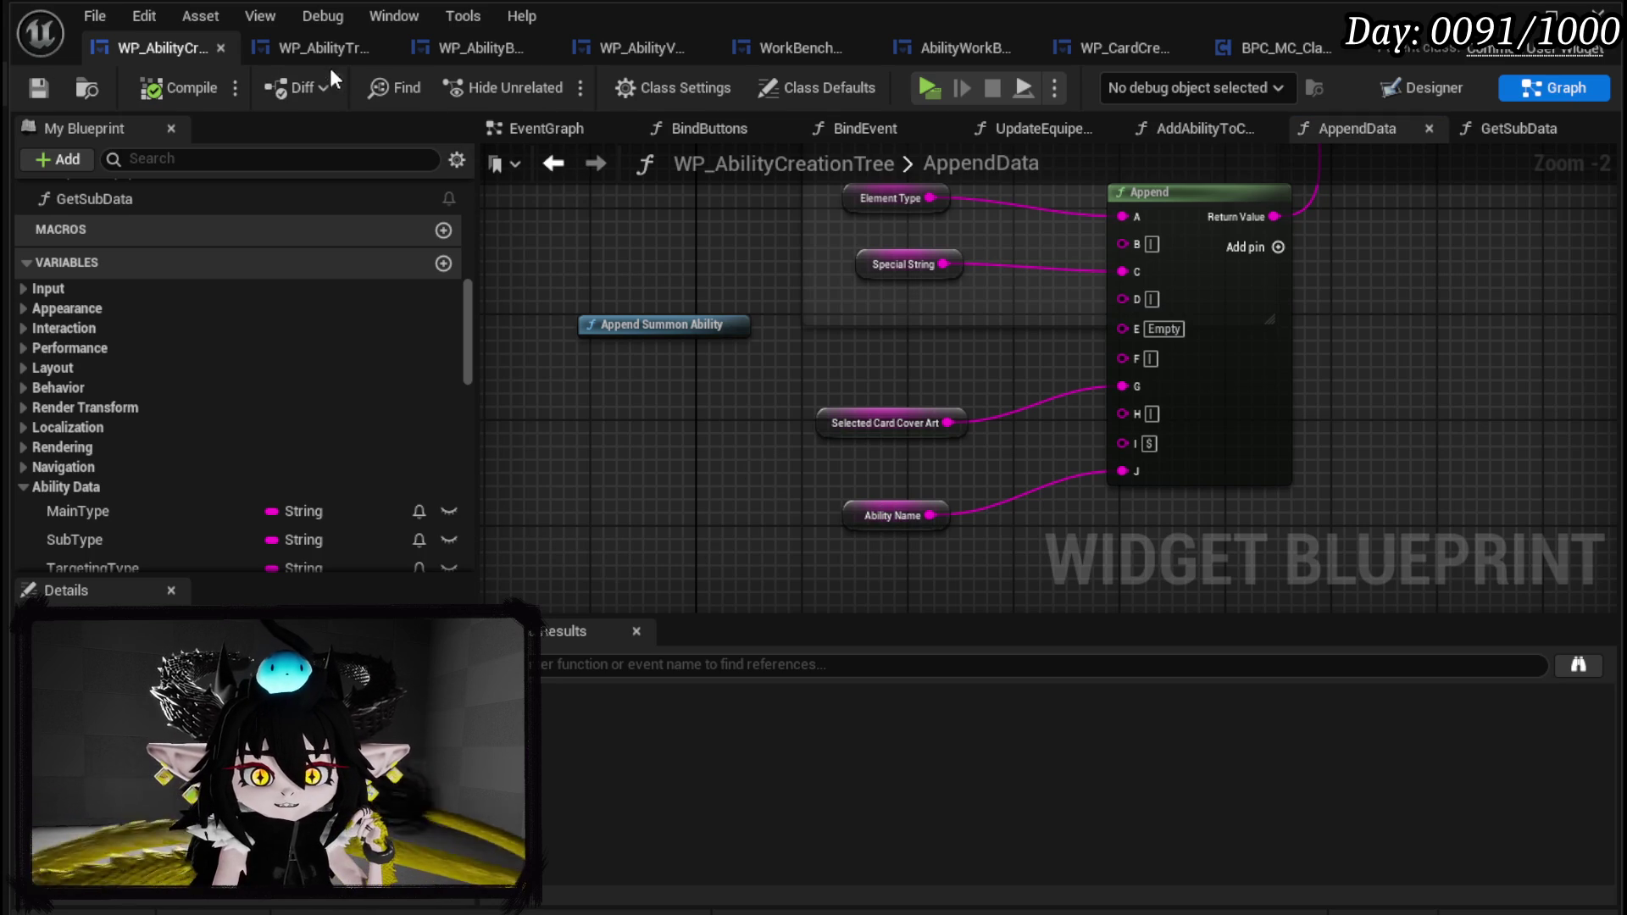
drag(1408, 240, 1324, 243)
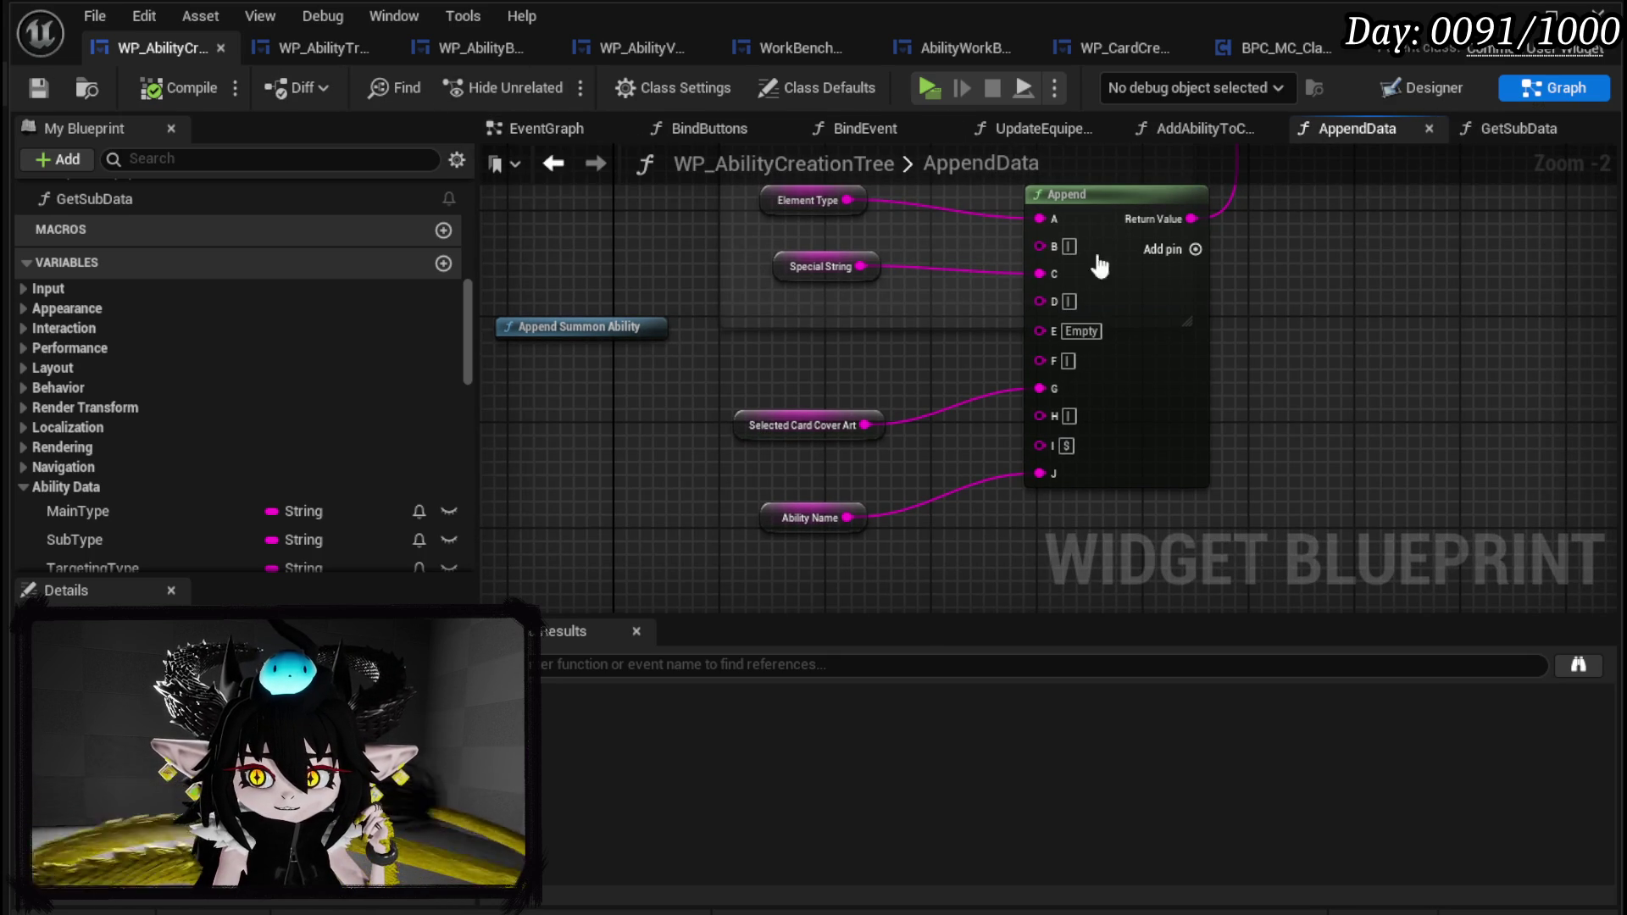
click(539, 127)
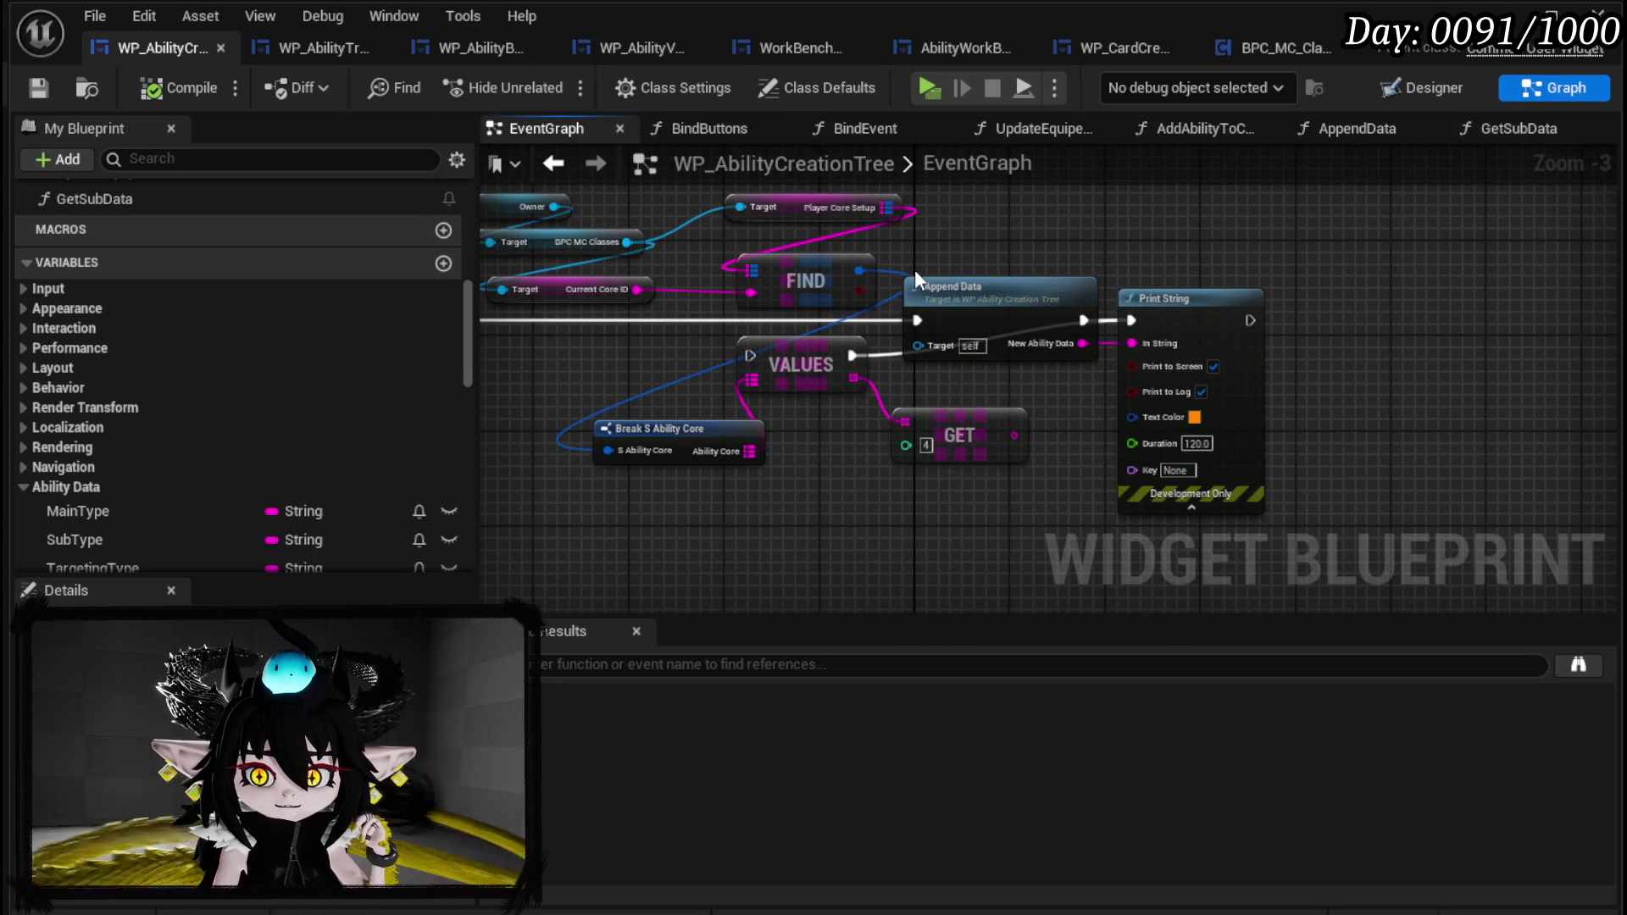
Find AddAbilityToCore in the My Blueprint Functions list and open its graph.
scroll(913, 270, down, 4)
scroll(248, 432, up, 3)
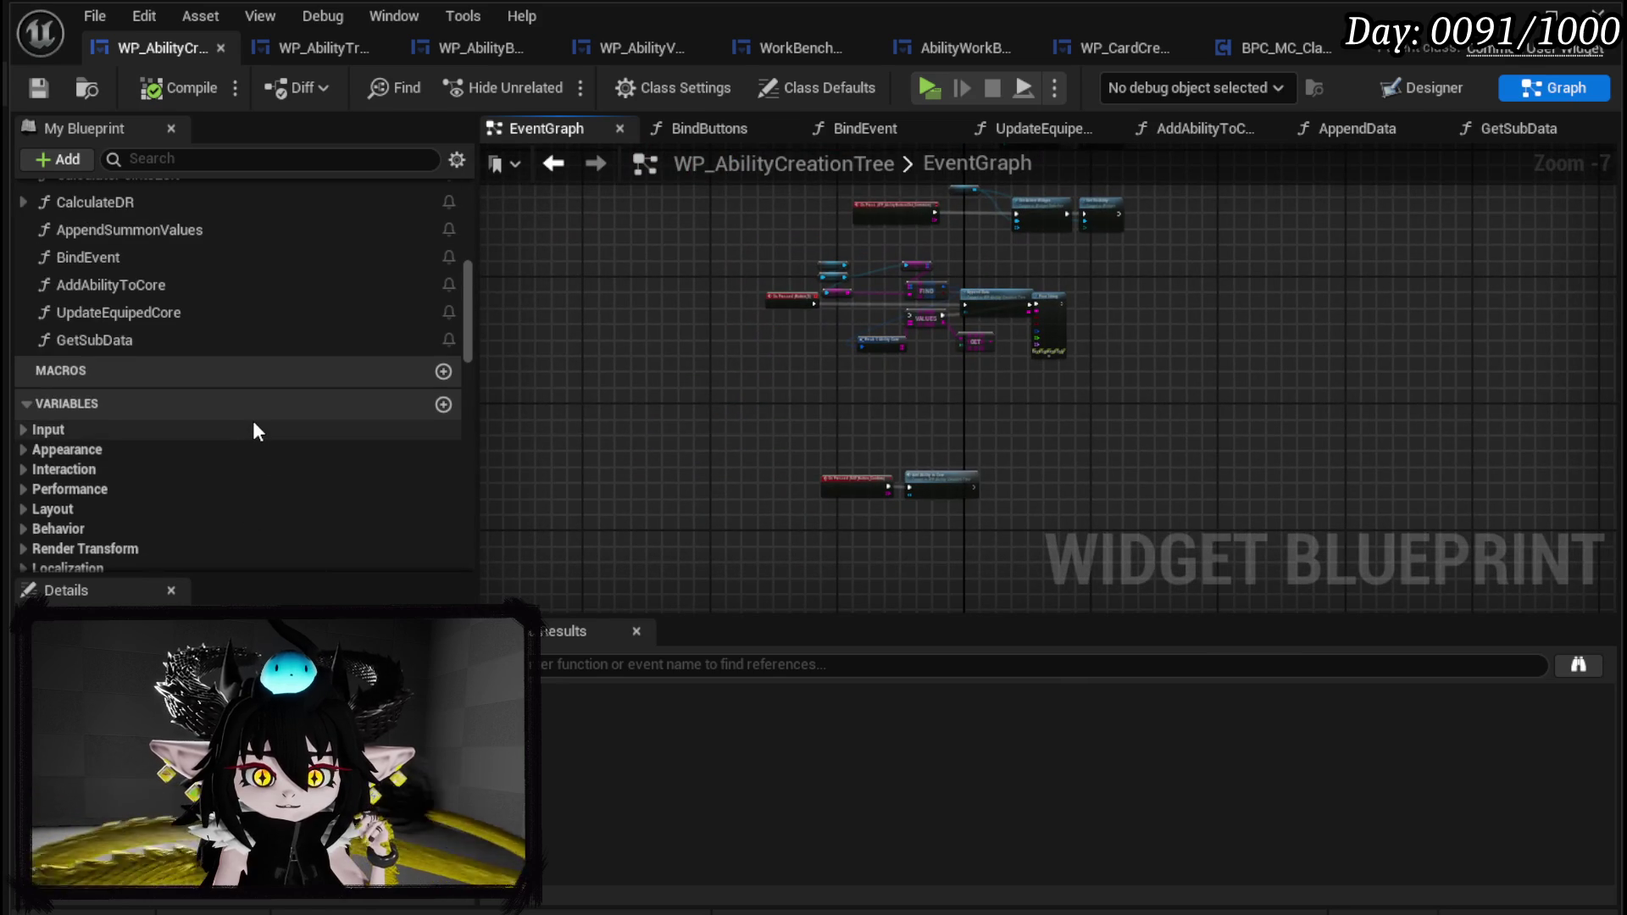
scroll(253, 420, up, 3)
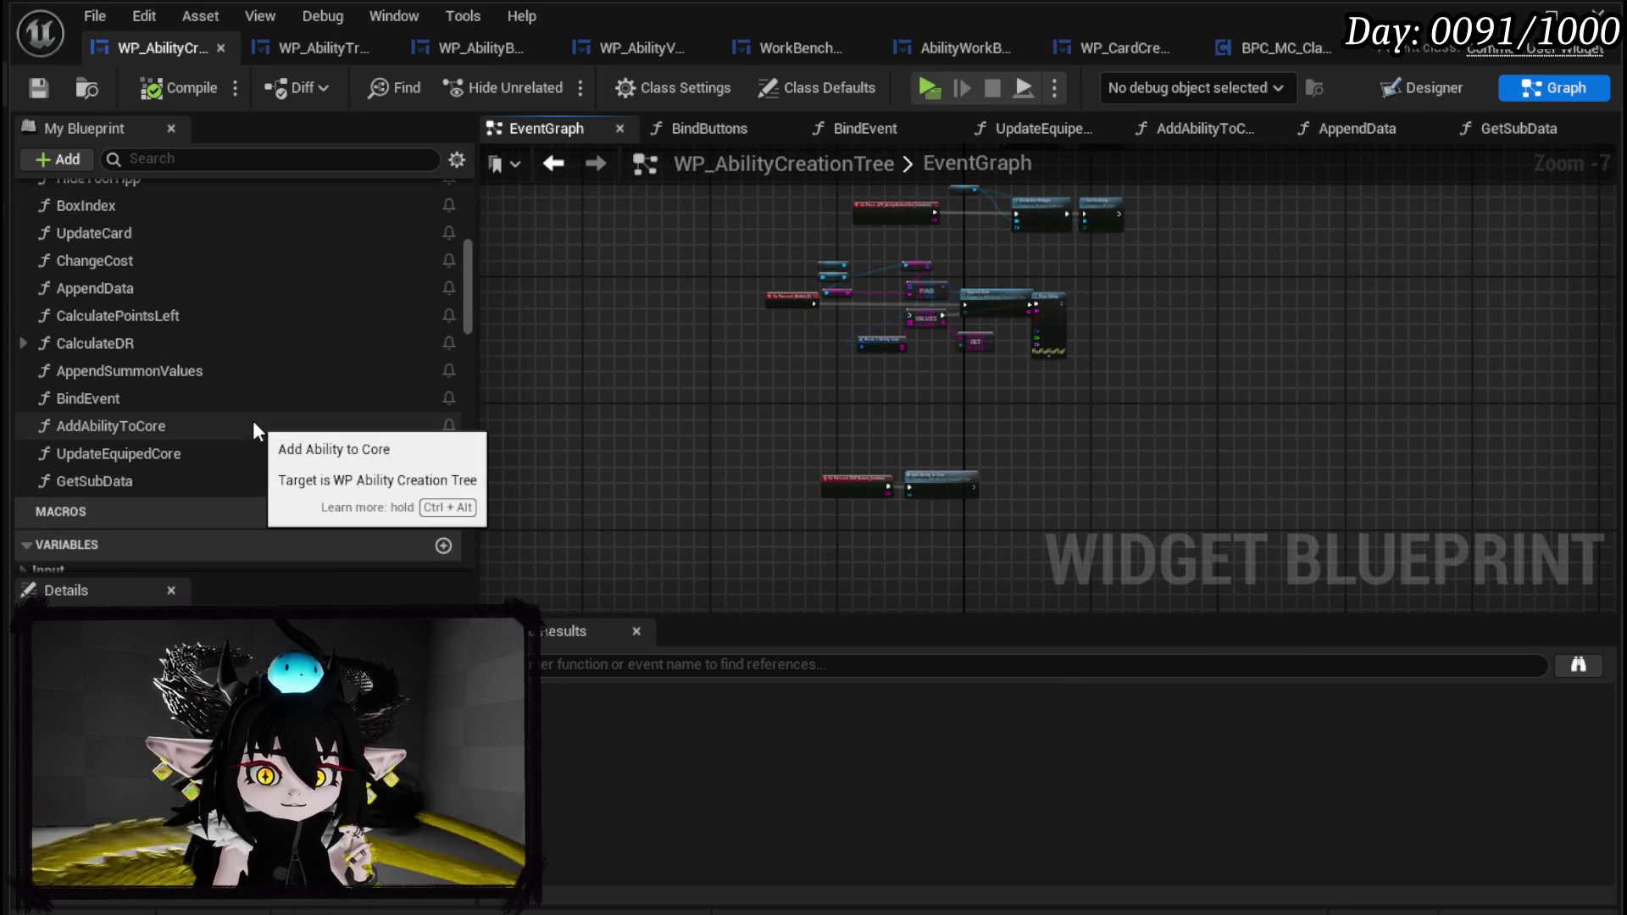
scroll(254, 423, up, 3)
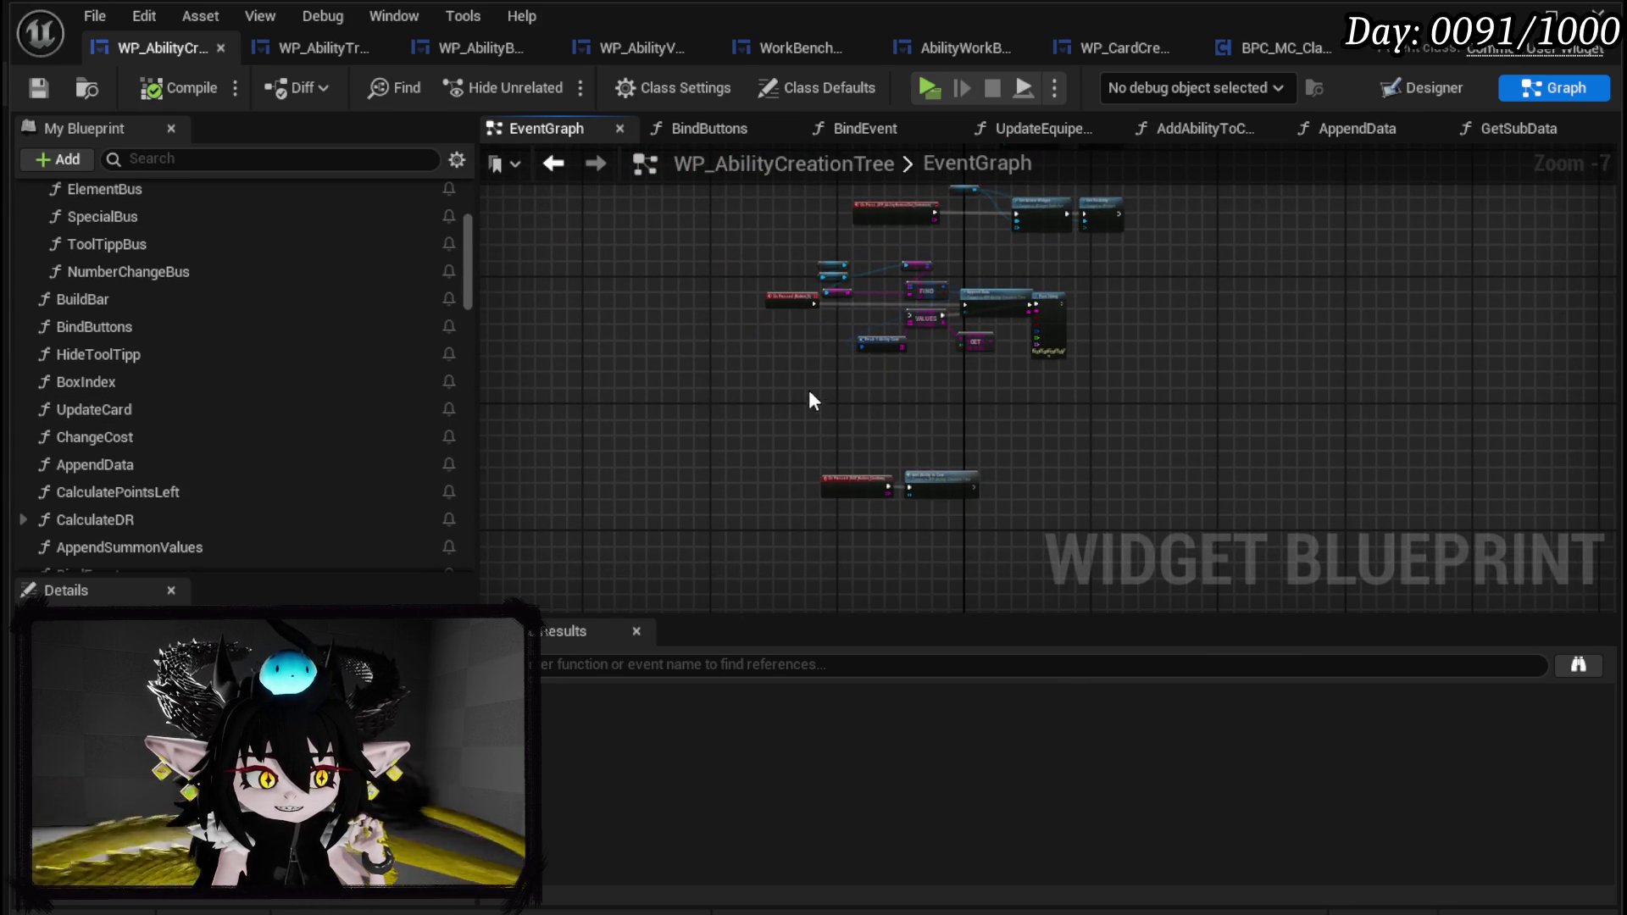
scroll(209, 333, up, 3)
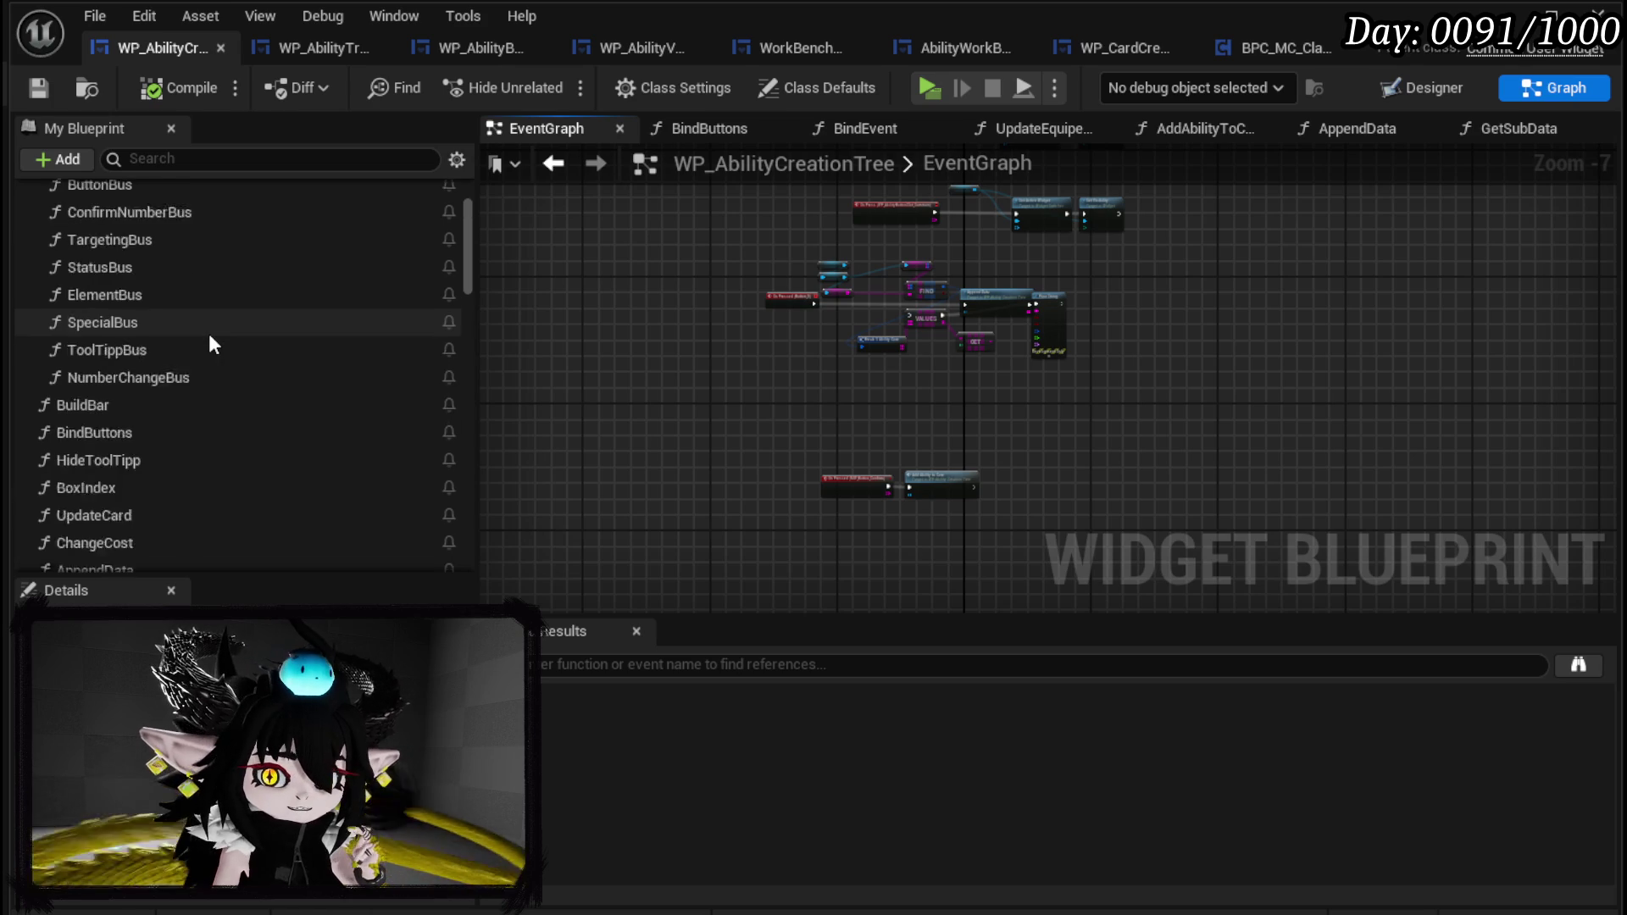
scroll(209, 343, down, 5)
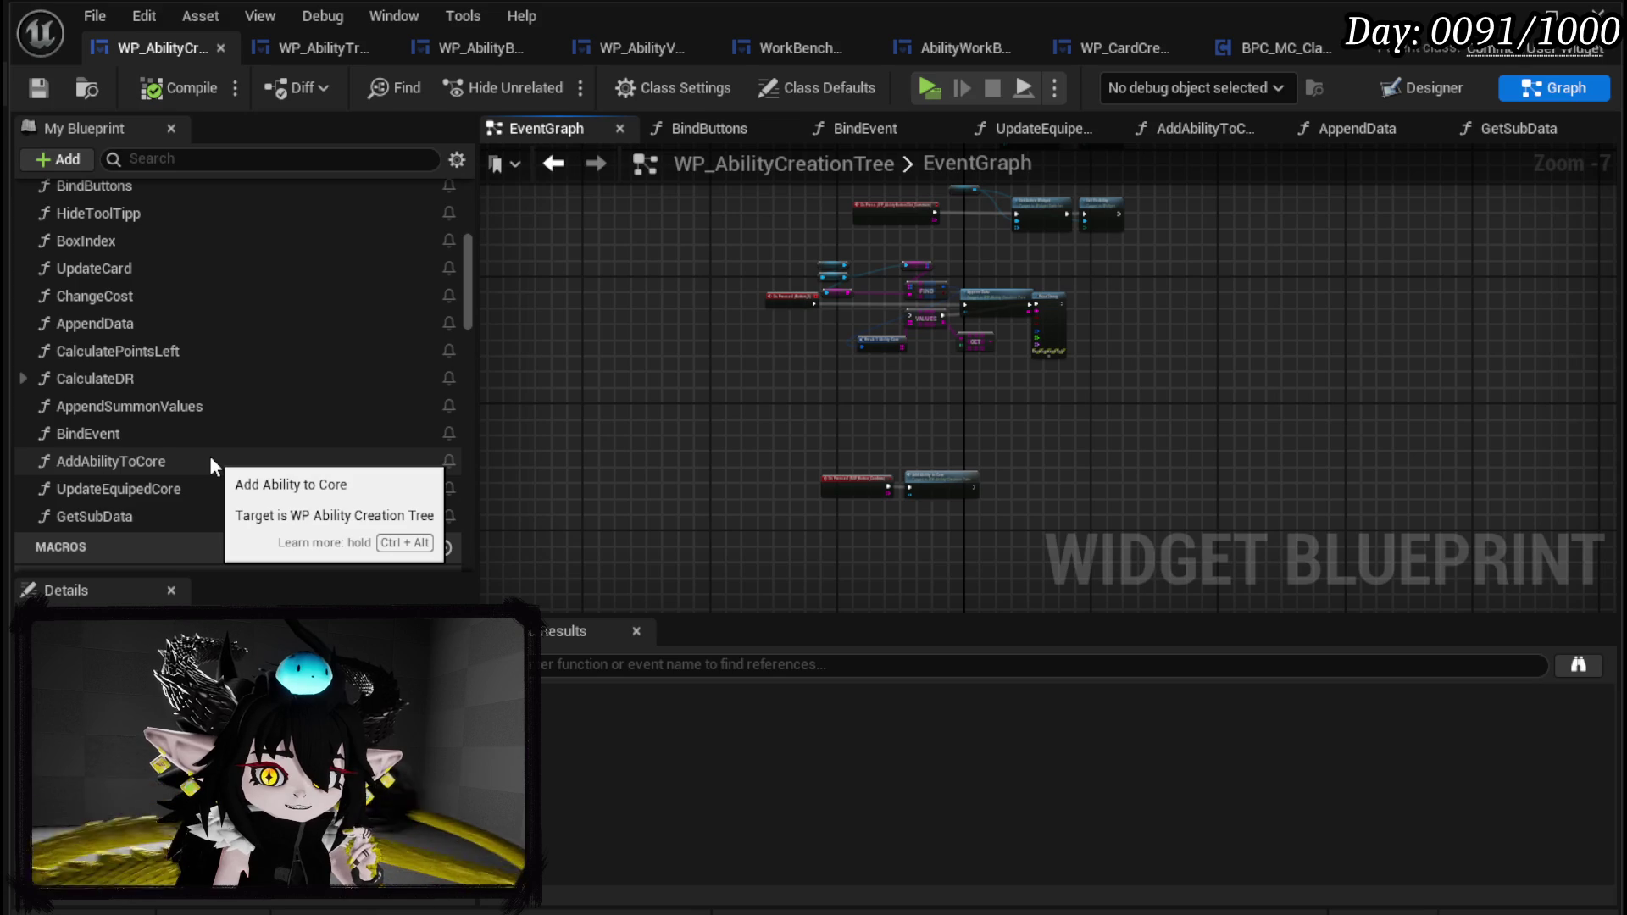
double_click(210, 459)
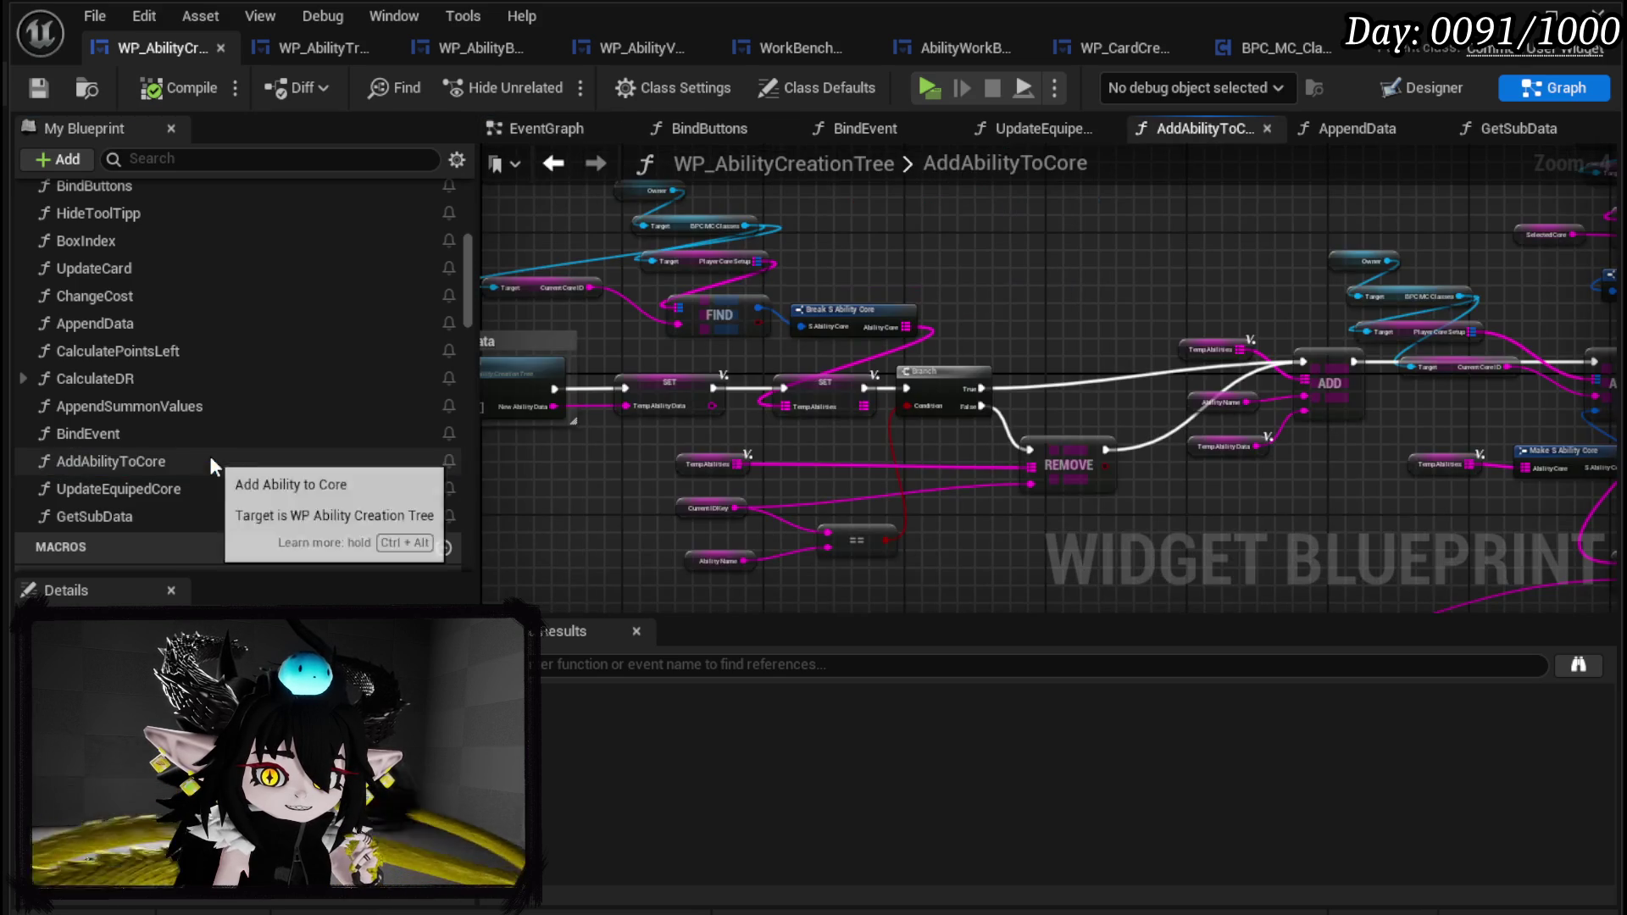
Delete the Append Data comment box and rearrange the Target, Find, Break and SET nodes.
scroll(800, 414, up, 2)
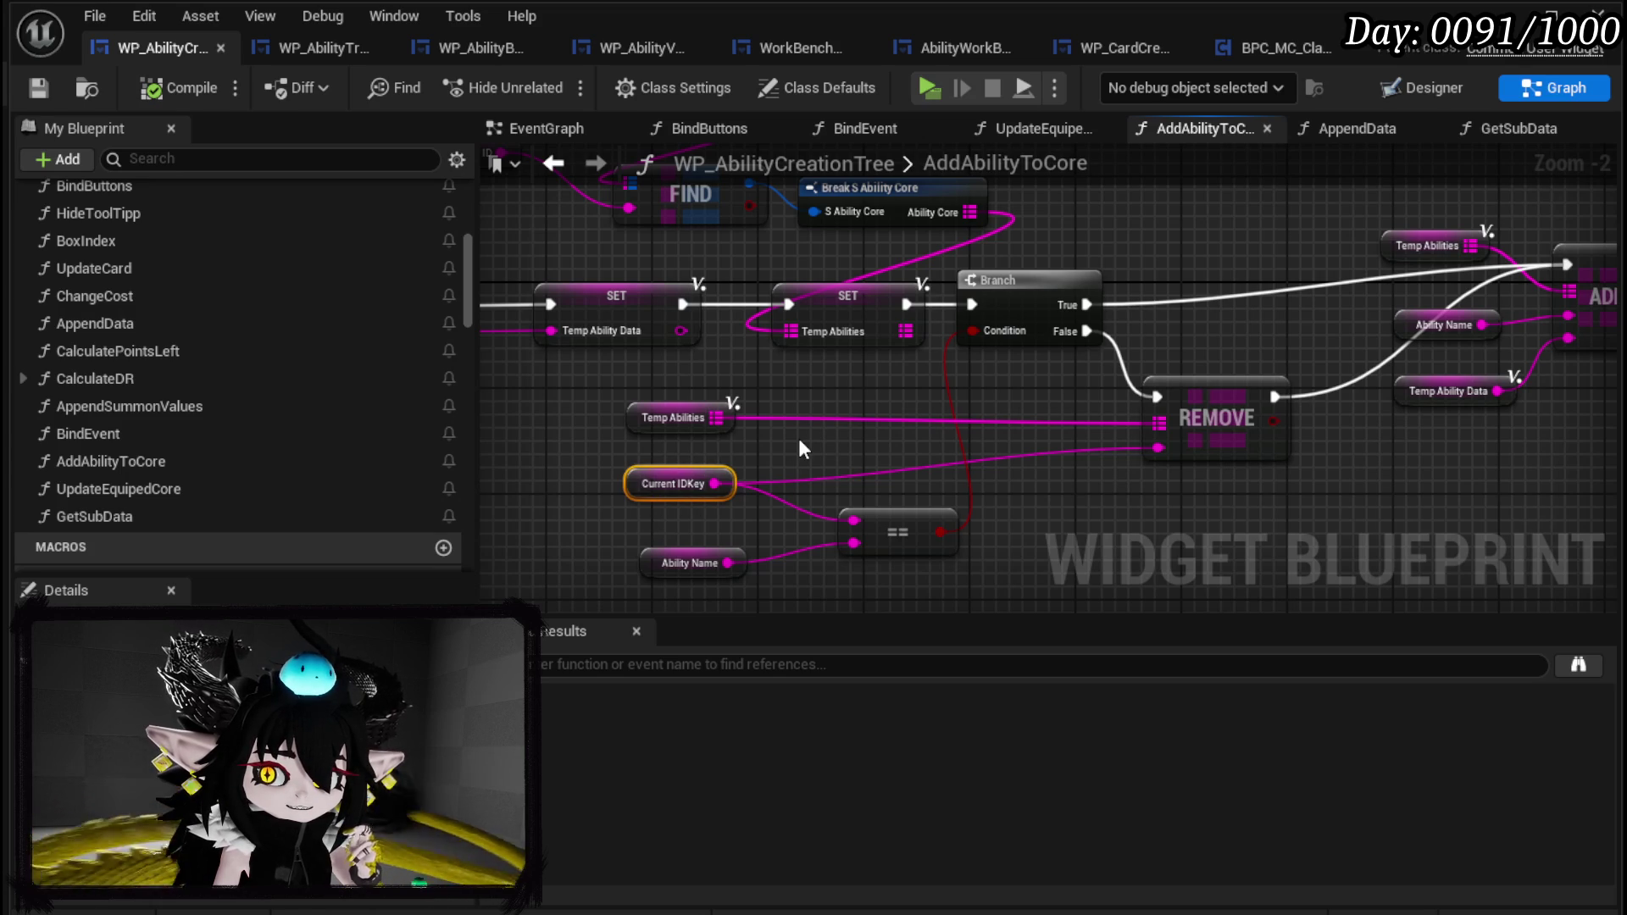
mouse_move(893, 412)
mouse_down()
mouse_move(722, 501)
mouse_move(1269, 466)
mouse_up()
mouse_move(663, 430)
mouse_down()
mouse_move(682, 410)
mouse_move(682, 345)
mouse_move(681, 385)
mouse_move(526, 355)
mouse_move(1192, 257)
mouse_up()
drag(1245, 313, 923, 320)
mouse_move(1095, 324)
mouse_down()
mouse_move(986, 368)
mouse_move(1004, 467)
mouse_move(734, 287)
mouse_move(663, 445)
mouse_move(722, 350)
mouse_move(811, 378)
mouse_move(600, 412)
mouse_move(1130, 182)
mouse_up()
click(662, 445)
click(666, 449)
key(Delete)
click(705, 419)
ctrl+click(1078, 374)
mouse_move(1078, 374)
mouse_down()
mouse_move(819, 339)
mouse_move(678, 341)
mouse_move(561, 368)
mouse_up()
drag(857, 369, 809, 318)
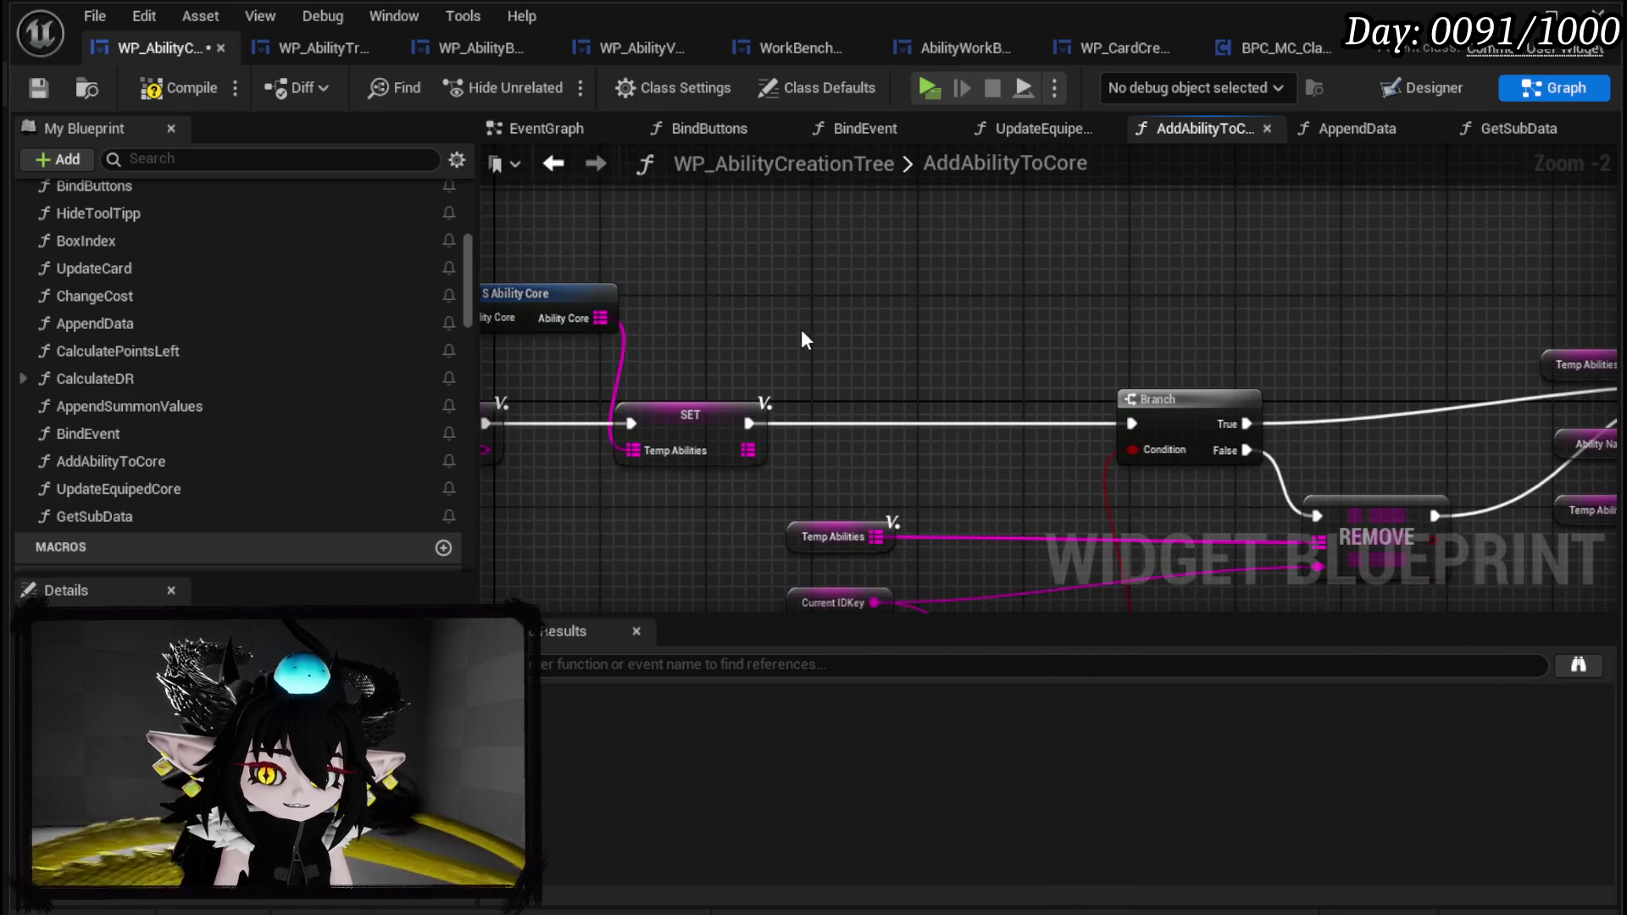
mouse_move(756, 457)
mouse_down()
mouse_move(803, 454)
mouse_move(675, 458)
mouse_move(799, 454)
mouse_up()
Try a Keys node on the Temp Abilities map, then remove it.
text(Values)
key(BackSpace)
key(BackSpace)
key(BackSpace)
key(BackSpace)
key(BackSpace)
text(Ke)
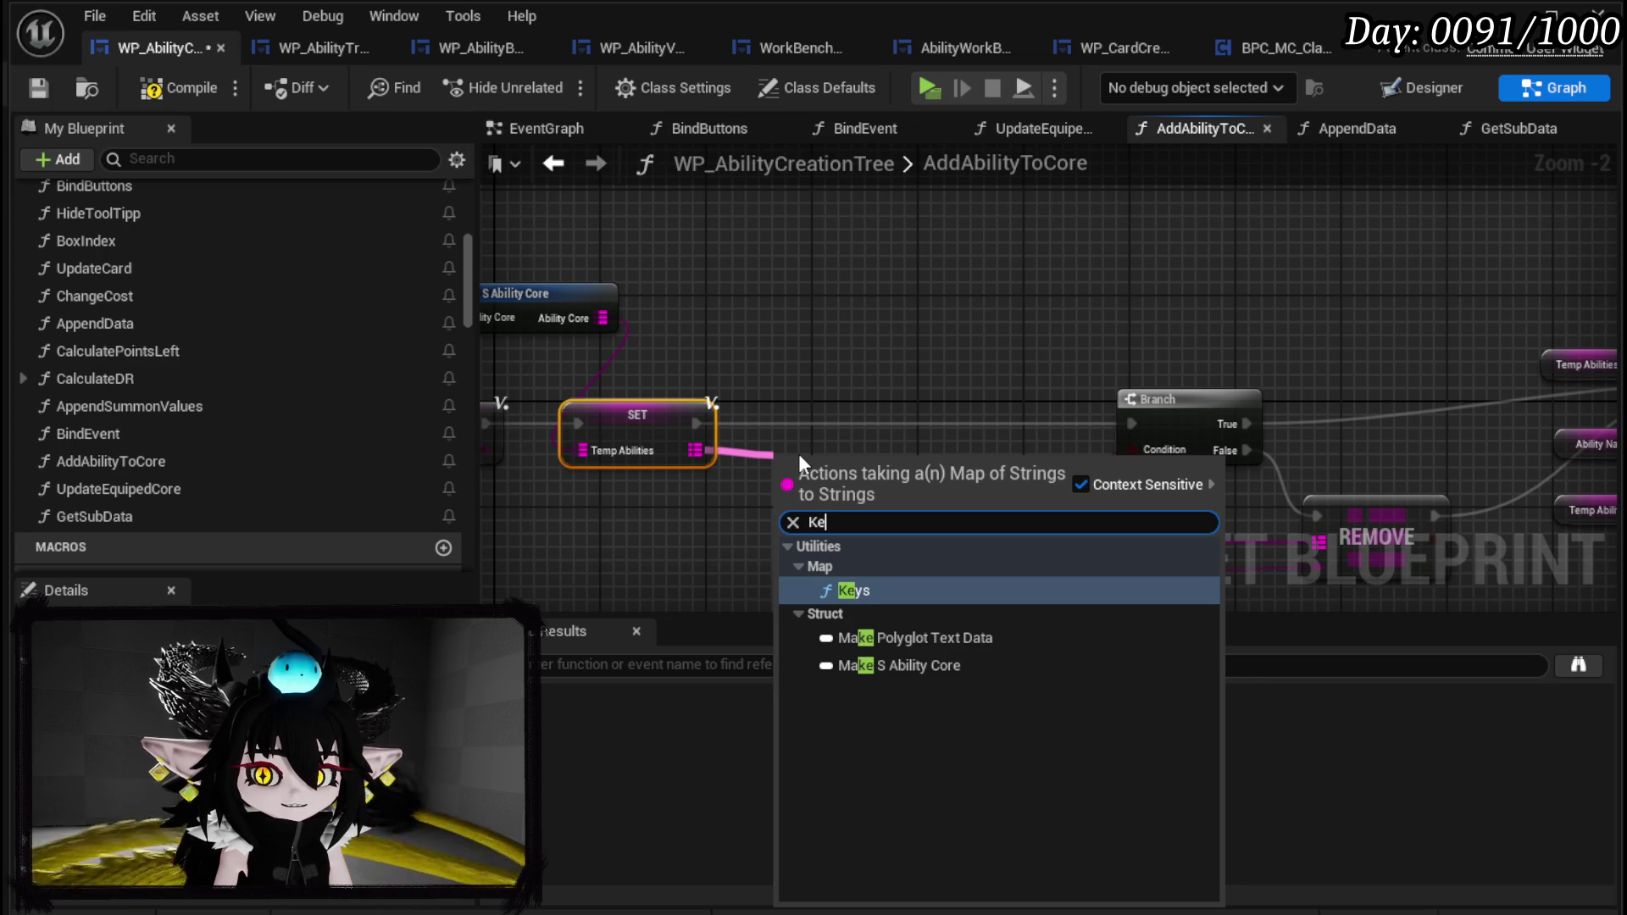
text(ys)
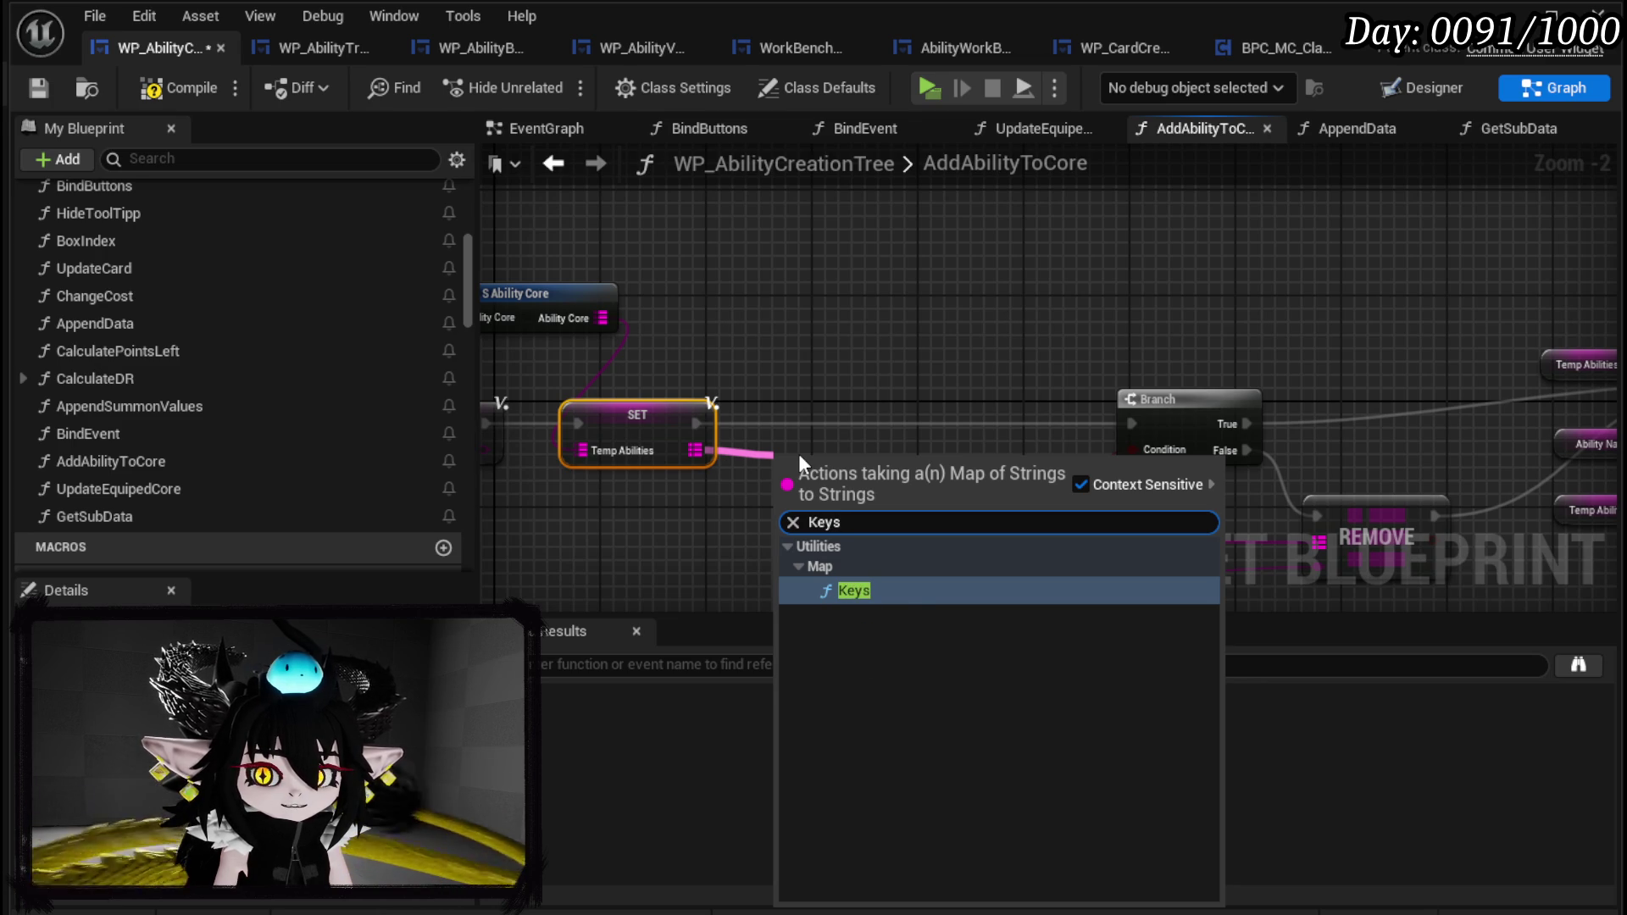
key(Return)
mouse_move(805, 444)
mouse_down()
mouse_move(794, 409)
mouse_move(749, 422)
mouse_move(760, 399)
mouse_up()
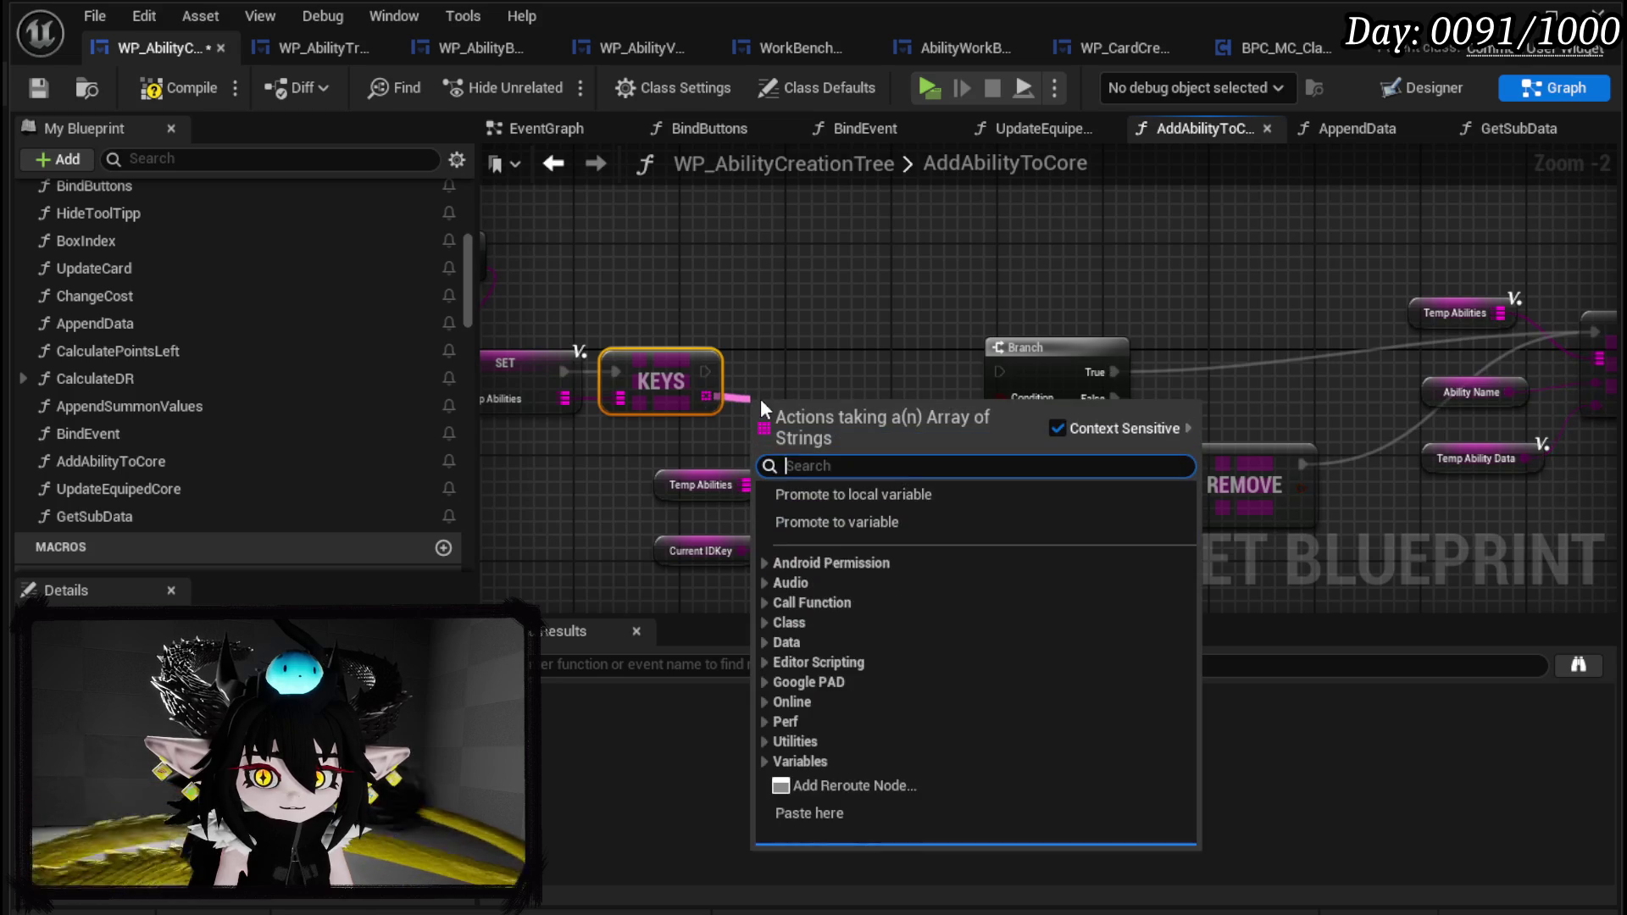
text(fil)
key(Escape)
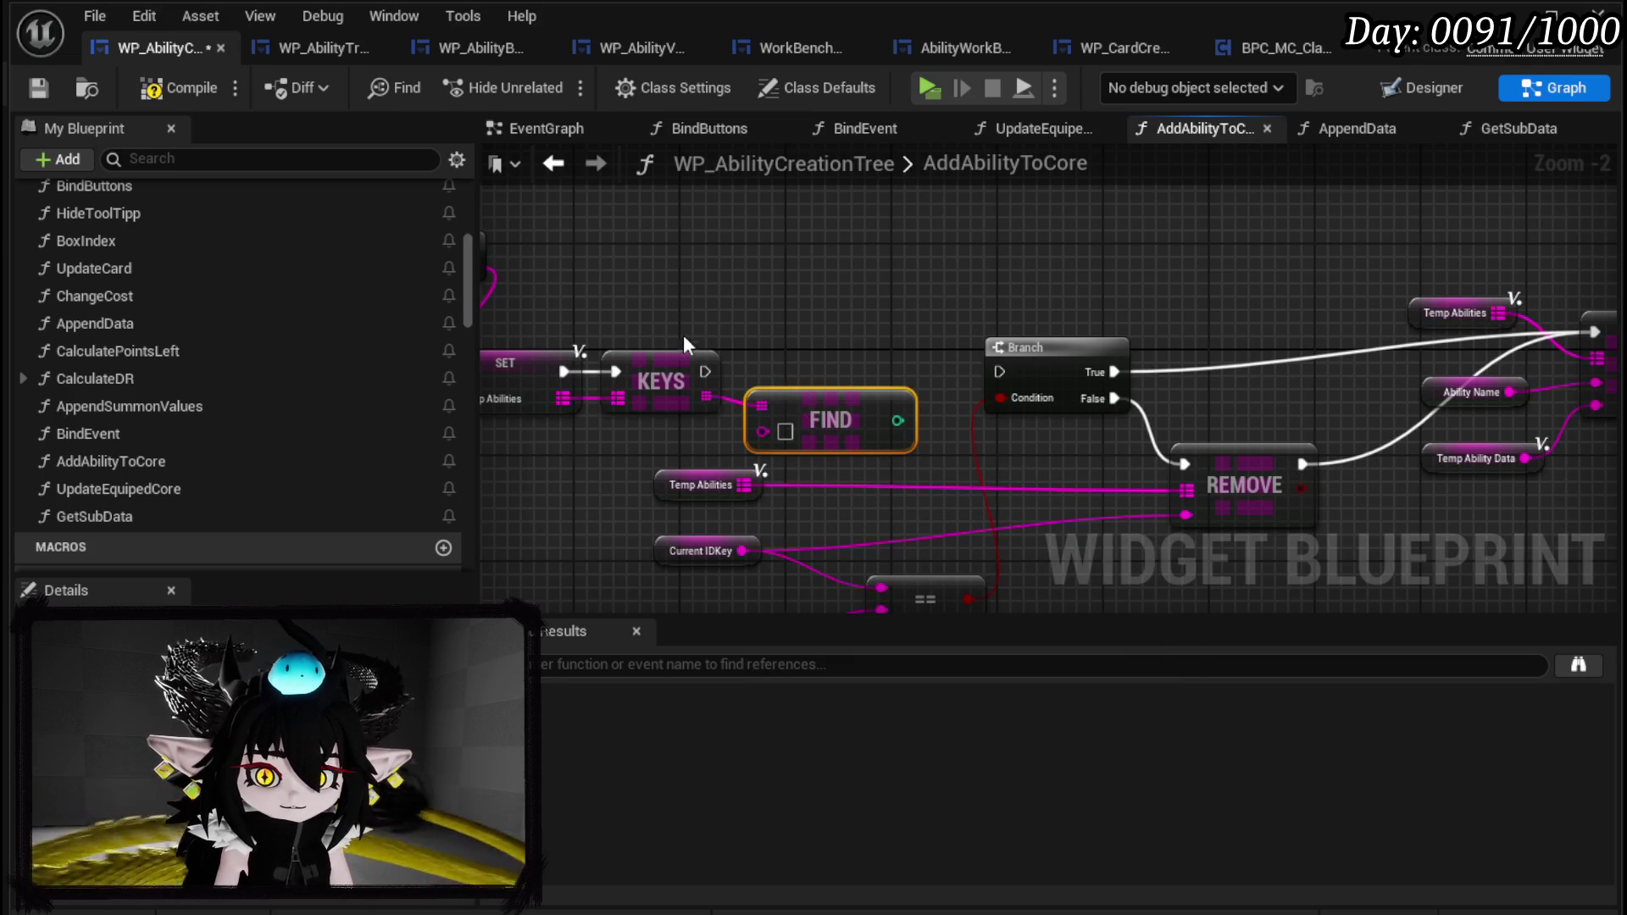
click(663, 394)
key(Delete)
Add a Find on Temp Abilities with a copied Ability Name getter as its key.
drag(563, 399, 637, 395)
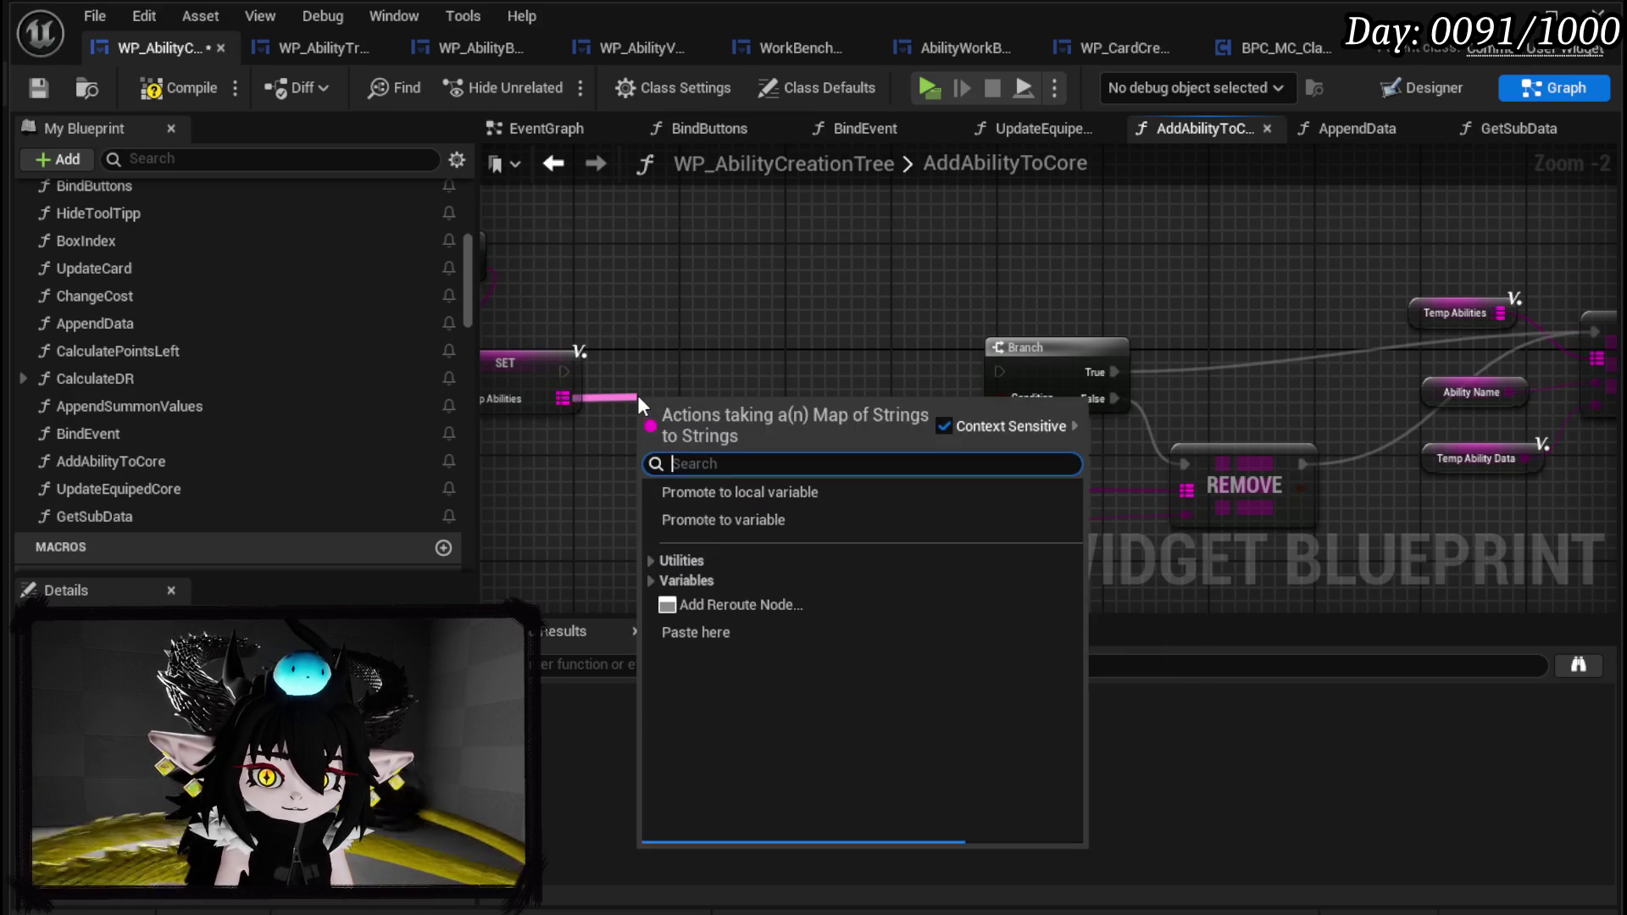
text(find)
key(Return)
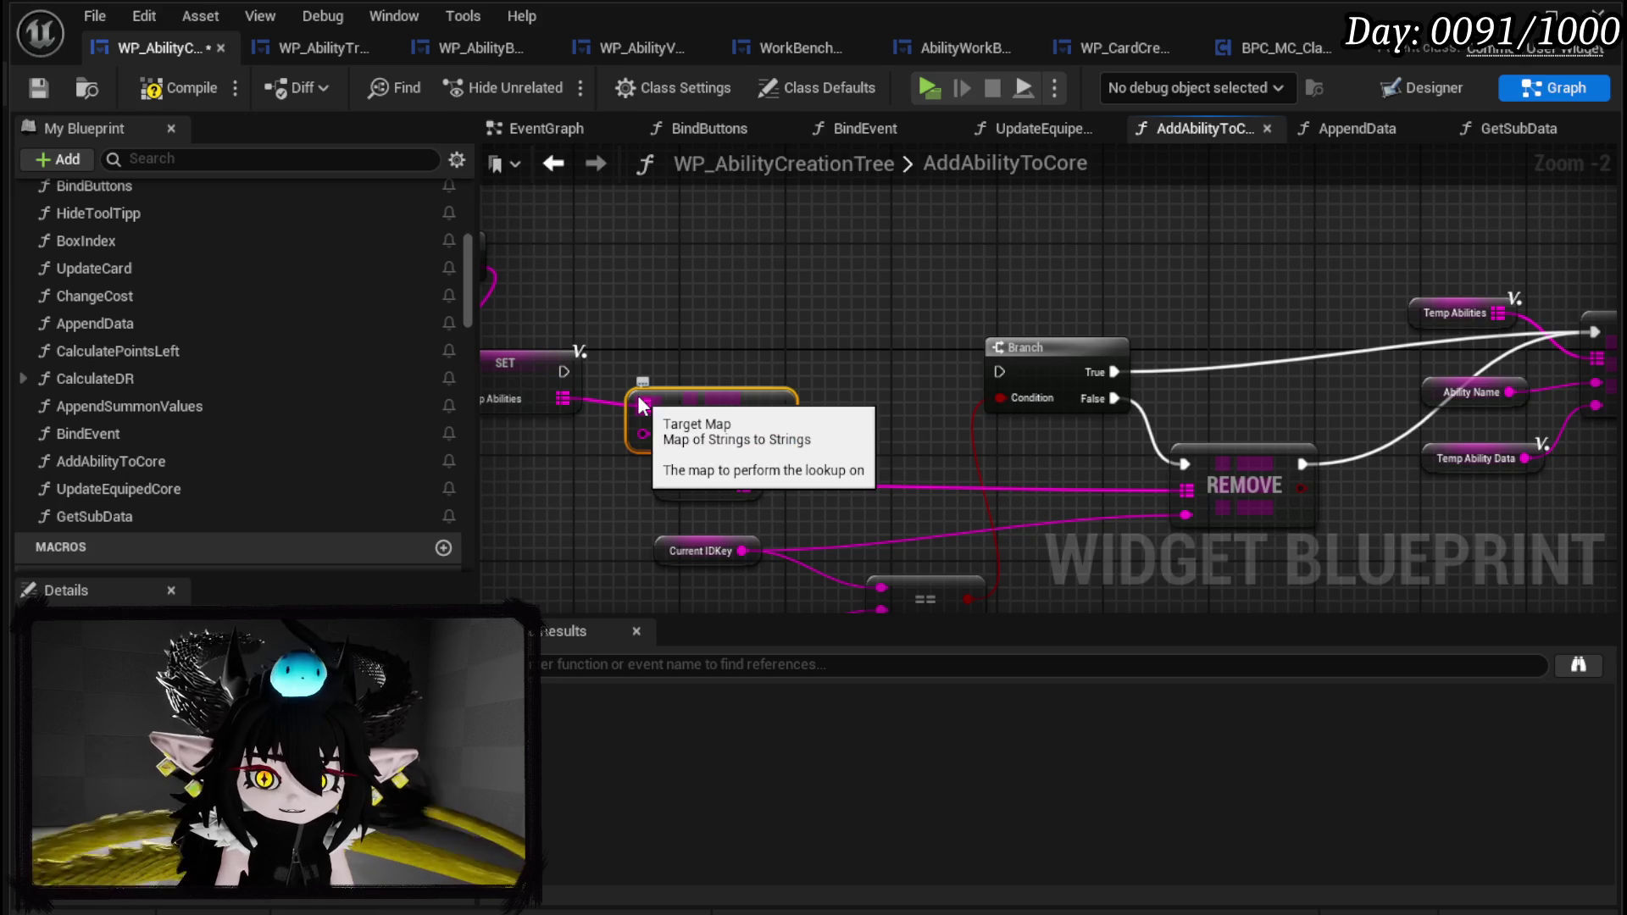
drag(786, 373, 913, 263)
click(817, 517)
key(ctrl+c)
key(ctrl+v)
drag(715, 358, 773, 322)
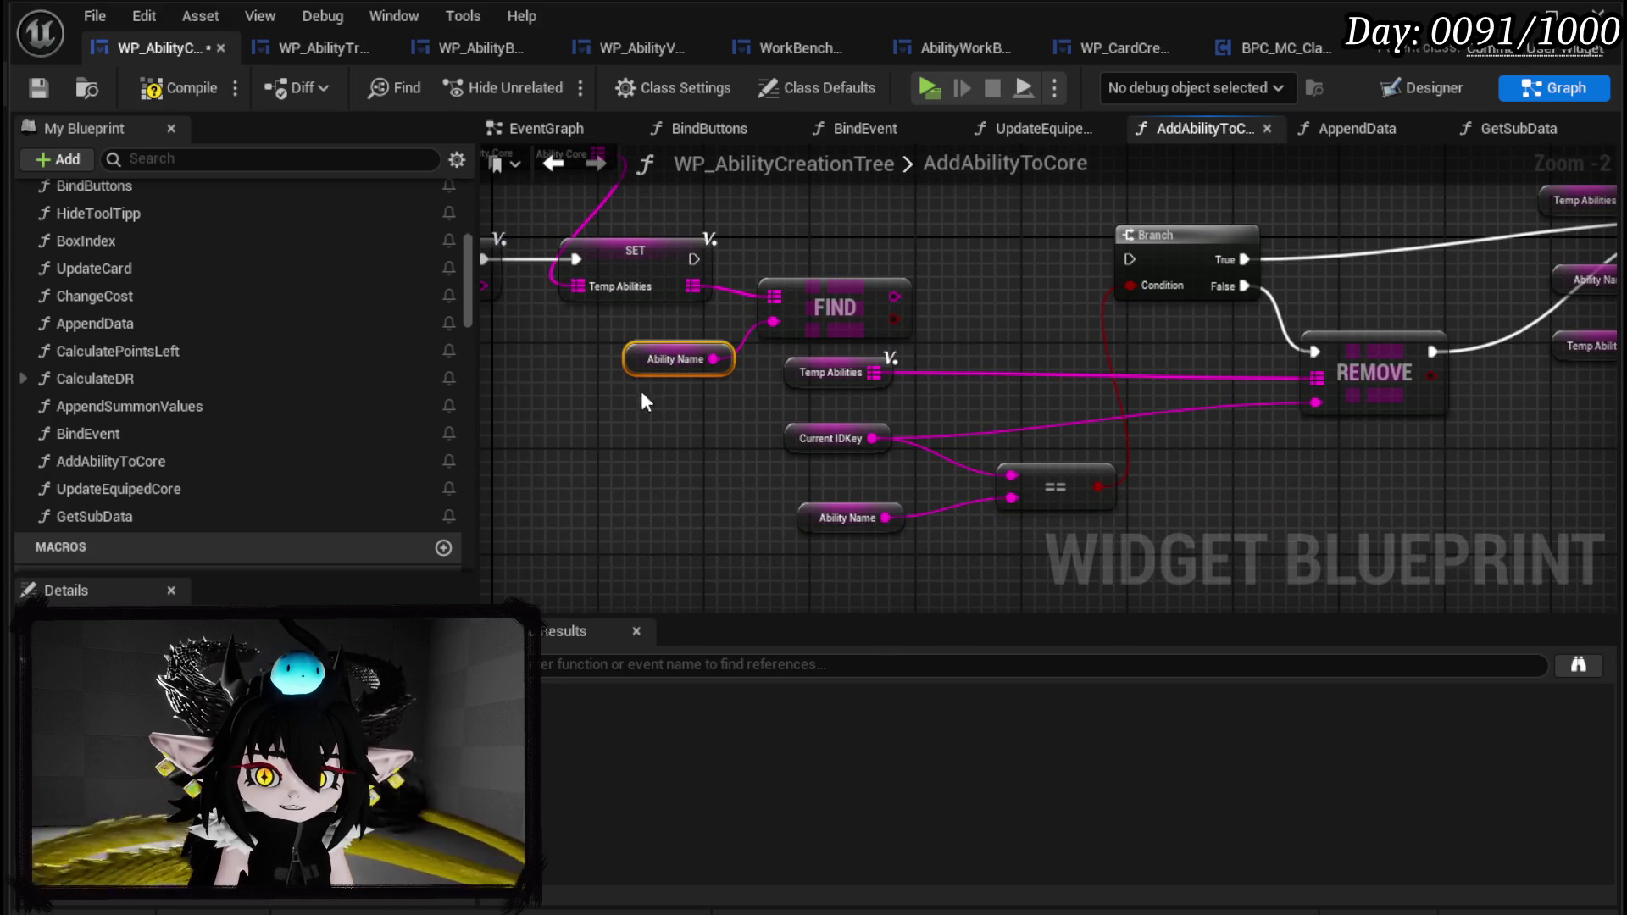
Tidy the graph, moving Find and its Ability Name getter down-left.
mouse_move(733, 519)
mouse_down()
mouse_move(1057, 354)
mouse_move(1081, 369)
mouse_up()
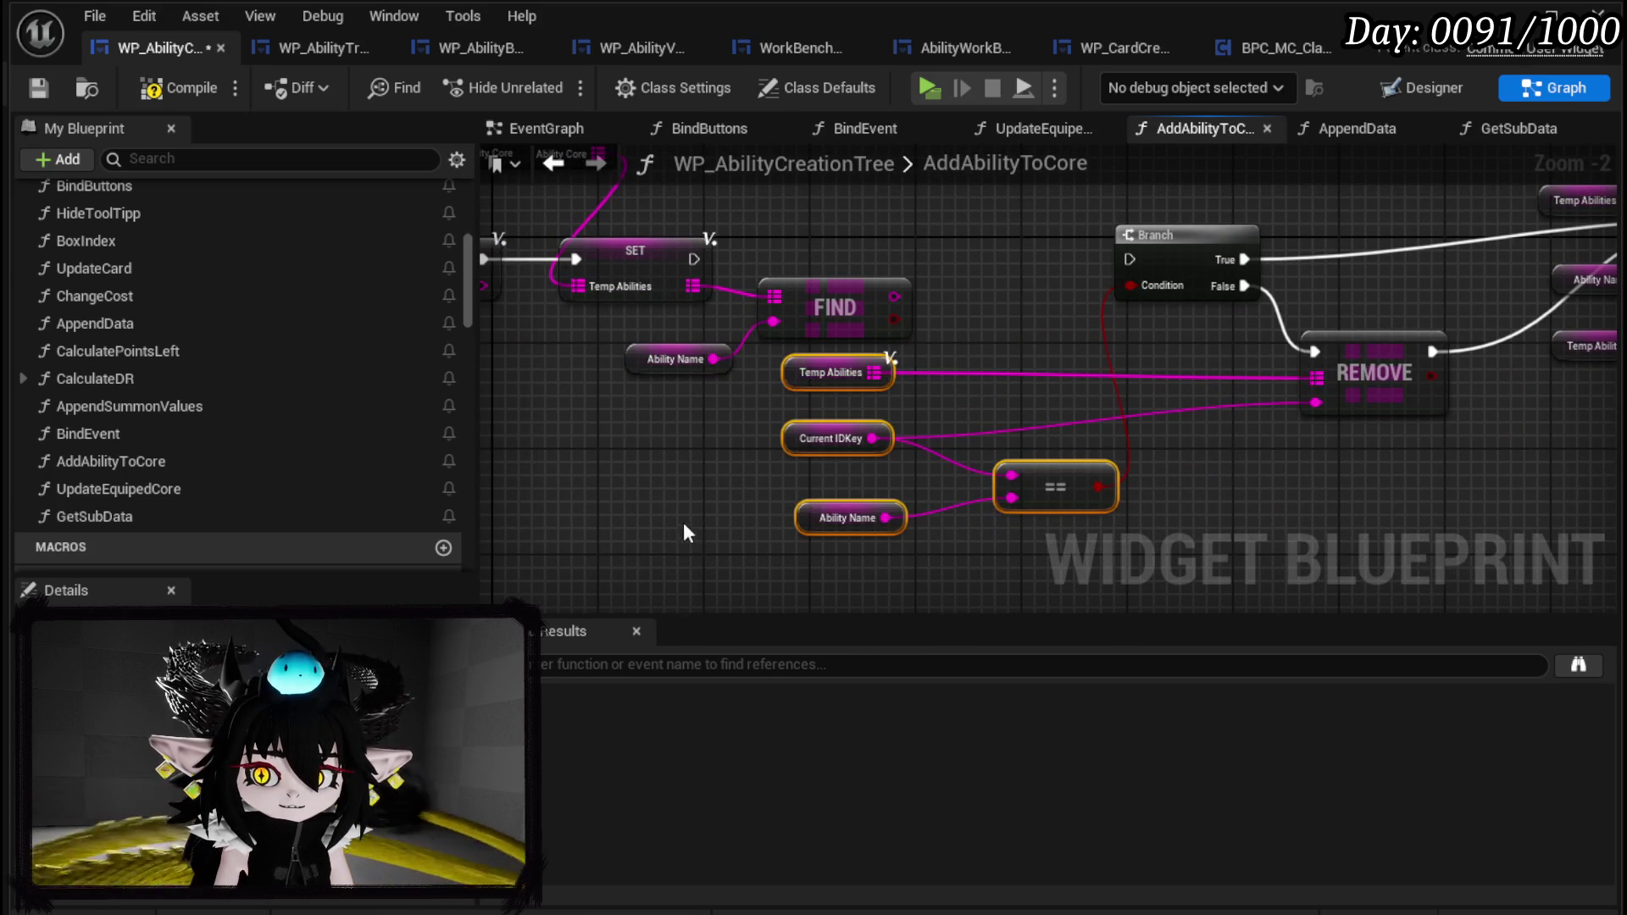
drag(796, 559, 1106, 363)
drag(877, 373, 1014, 428)
click(861, 407)
mouse_move(641, 390)
mouse_down()
mouse_move(771, 322)
mouse_move(737, 317)
mouse_move(619, 361)
mouse_move(767, 284)
mouse_up()
Print 'AbilityNameExists' on the first Branch's True path and wire False to the second Branch.
mouse_move(873, 259)
mouse_down()
mouse_move(723, 398)
mouse_move(834, 246)
mouse_up()
text(Print Str)
key(Return)
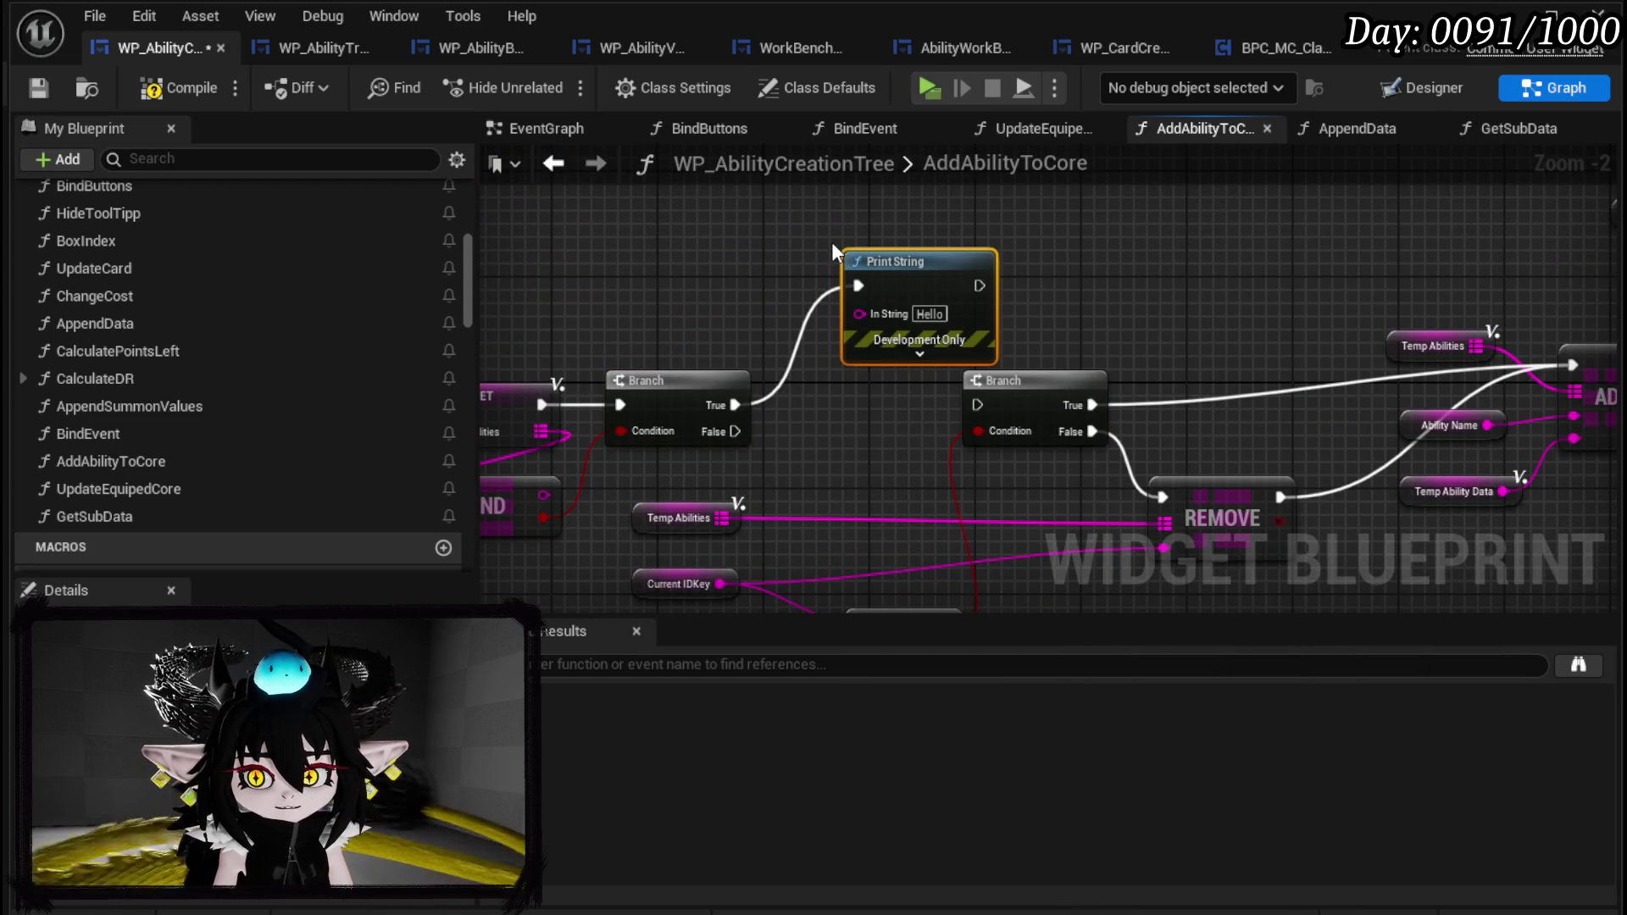
drag(875, 349, 874, 283)
drag(734, 431, 977, 405)
text(Ability)
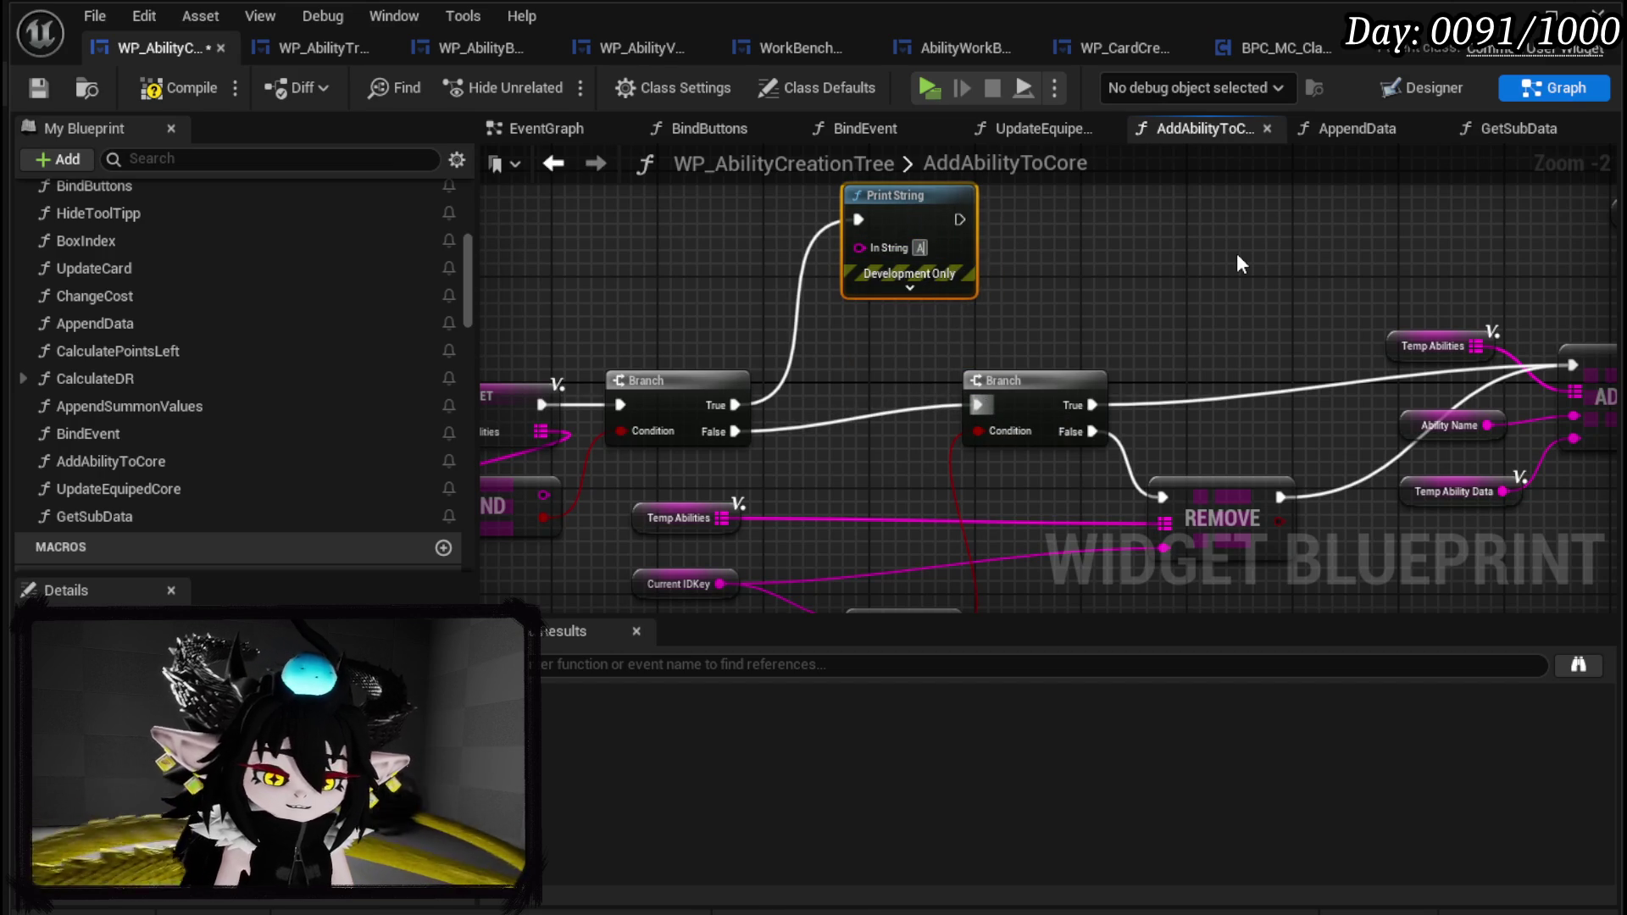
key(Return)
text(Nam)
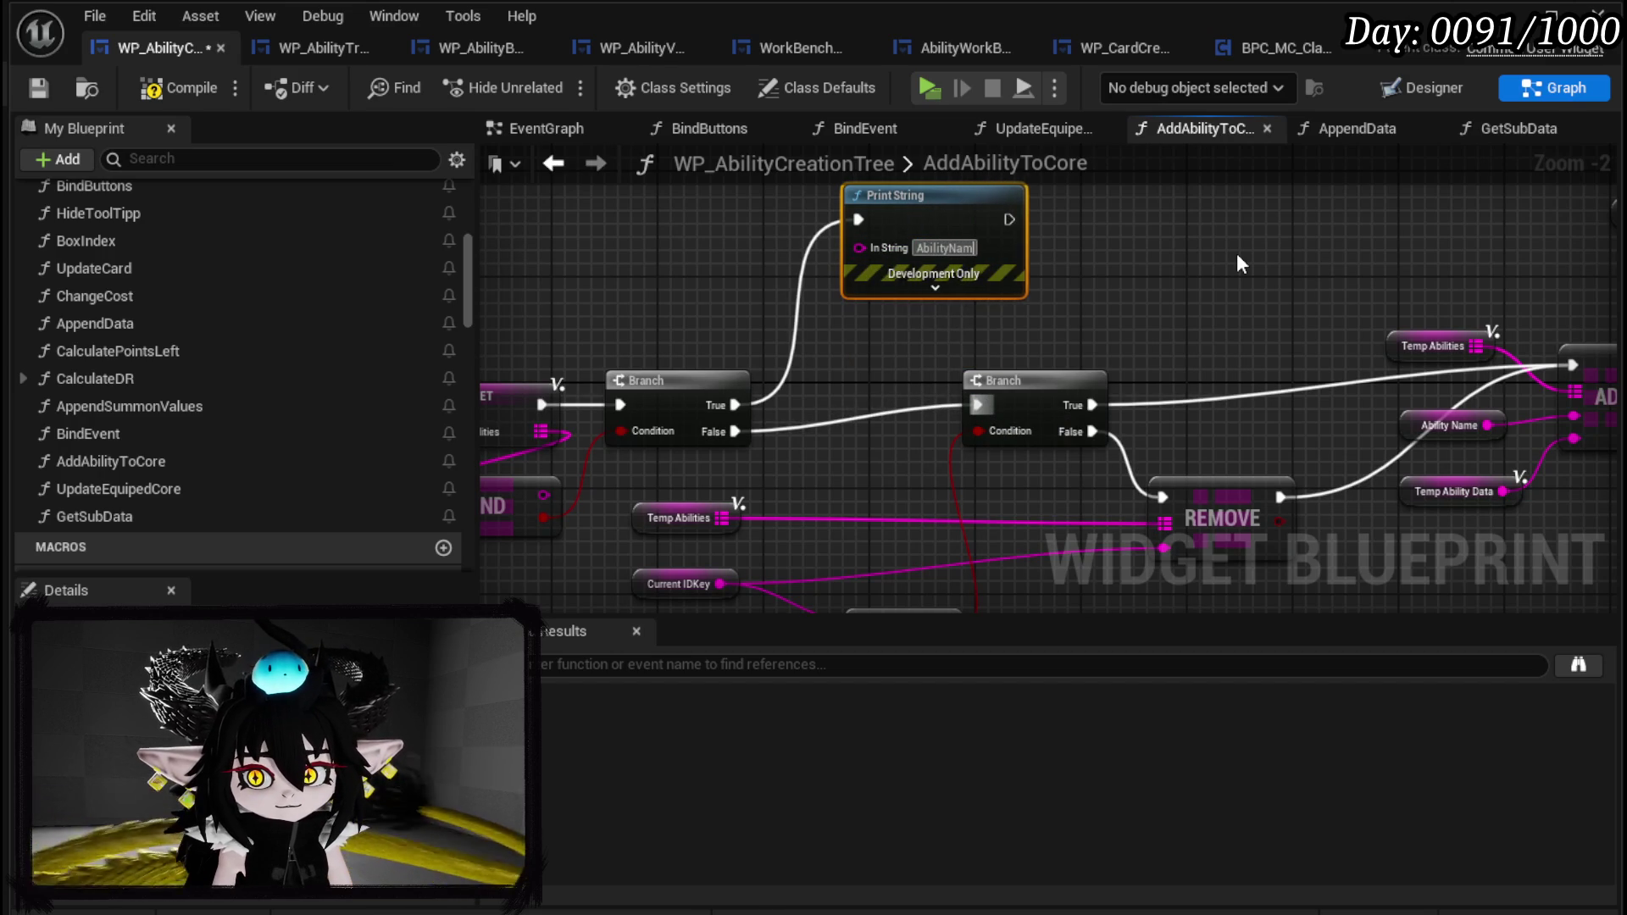
text(eExists)
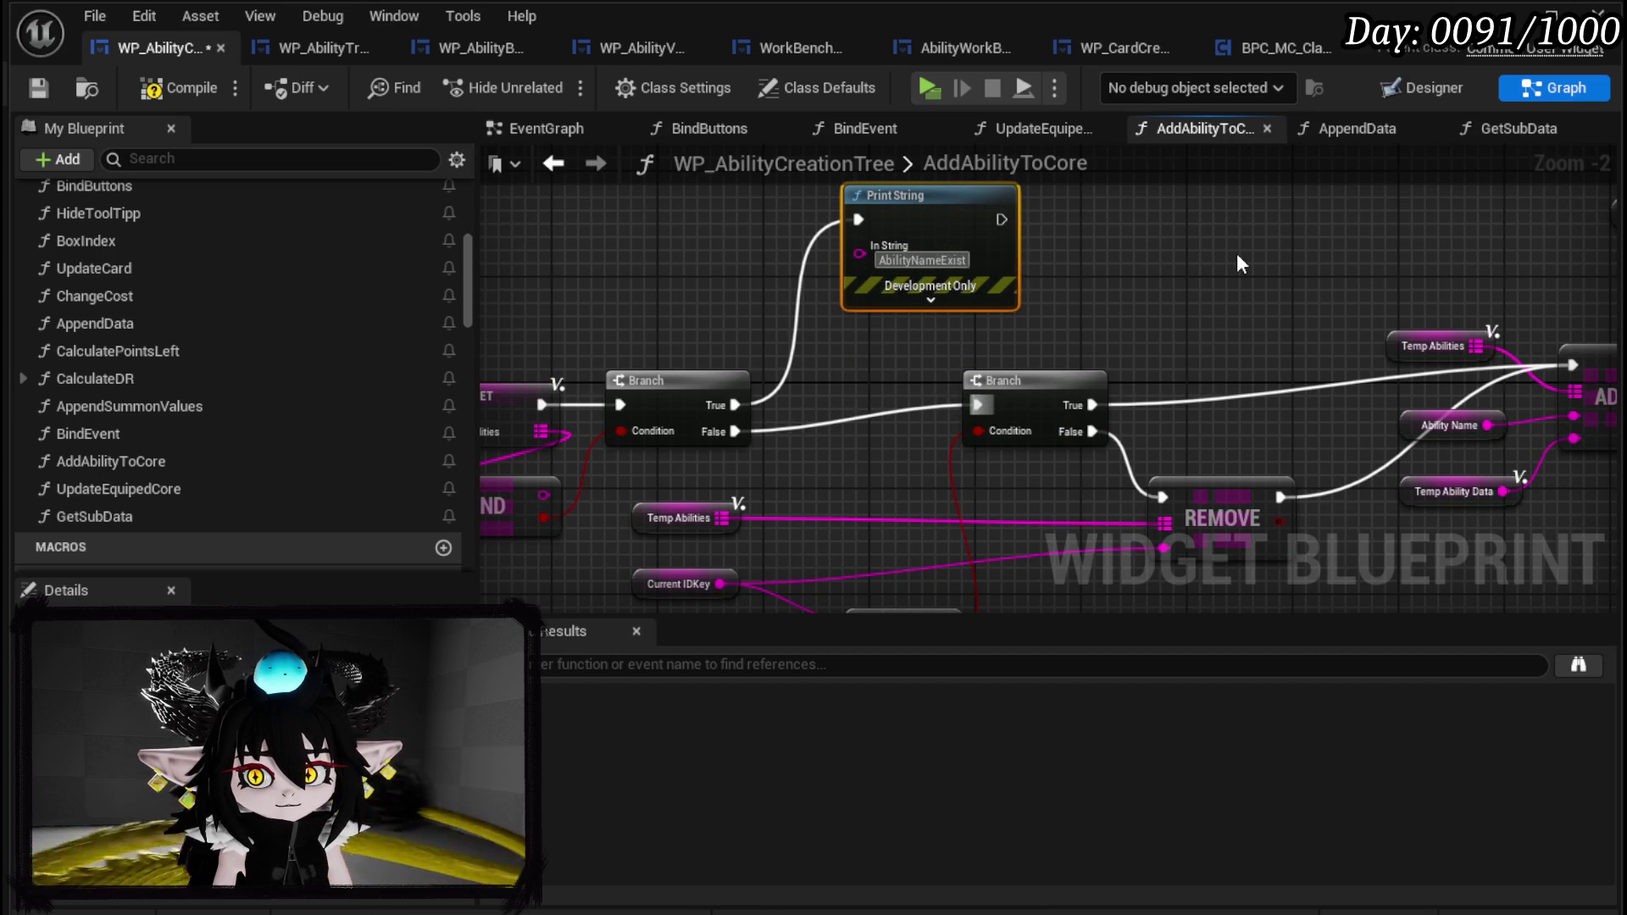
key(Return)
Tidy the left node group, compile and save, and return to the level editor.
scroll(1149, 276, down, 3)
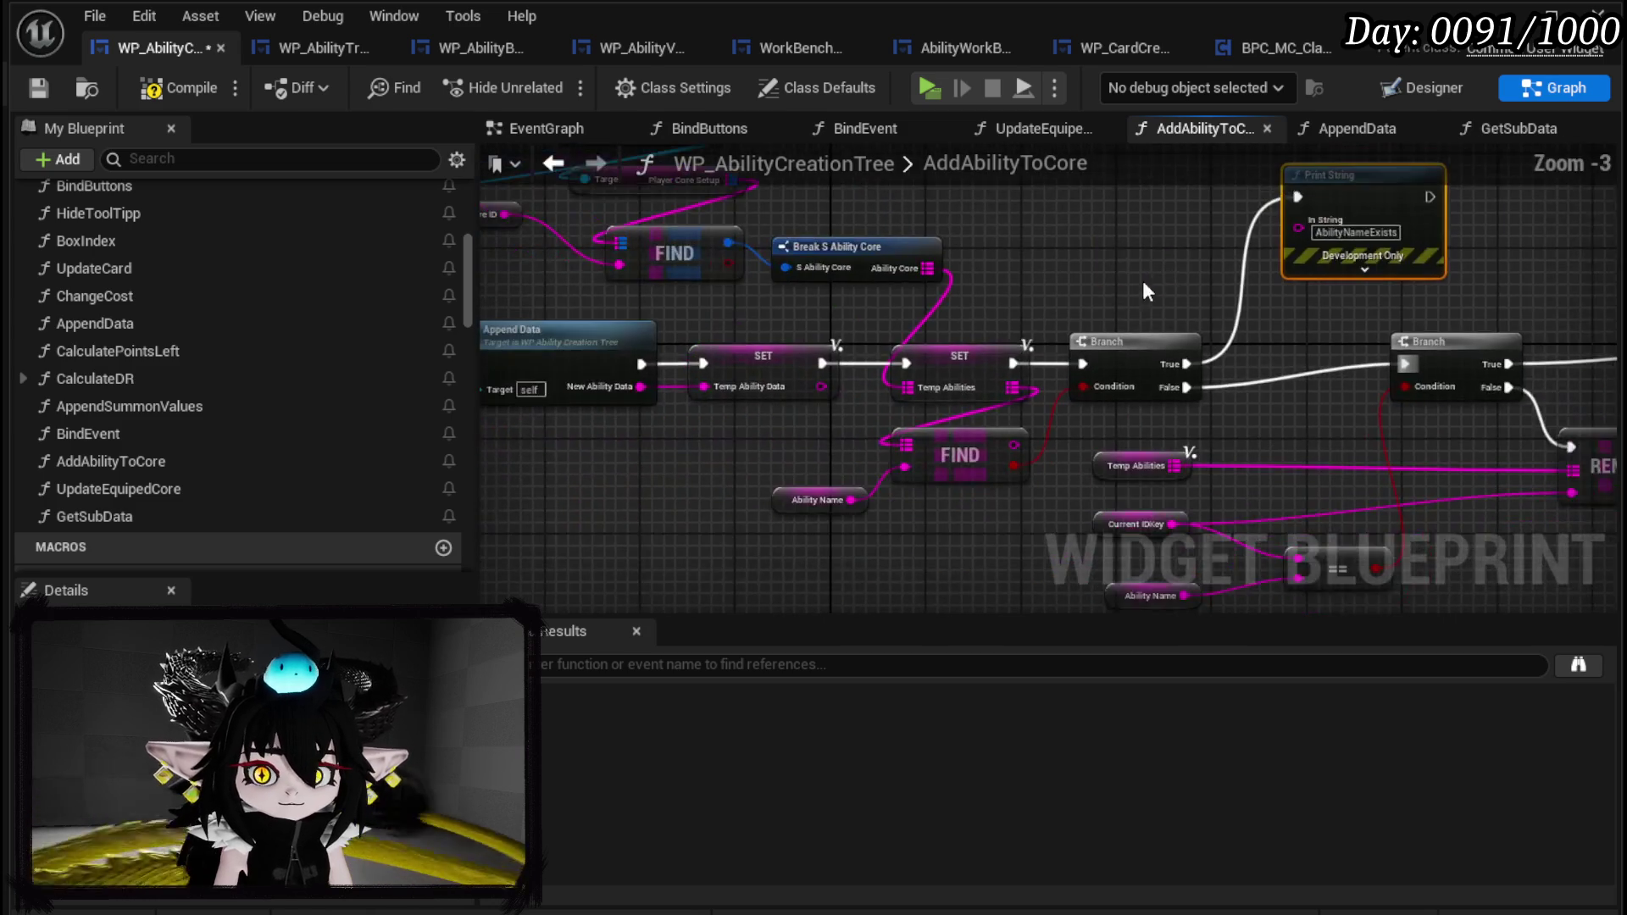
drag(659, 506, 1035, 254)
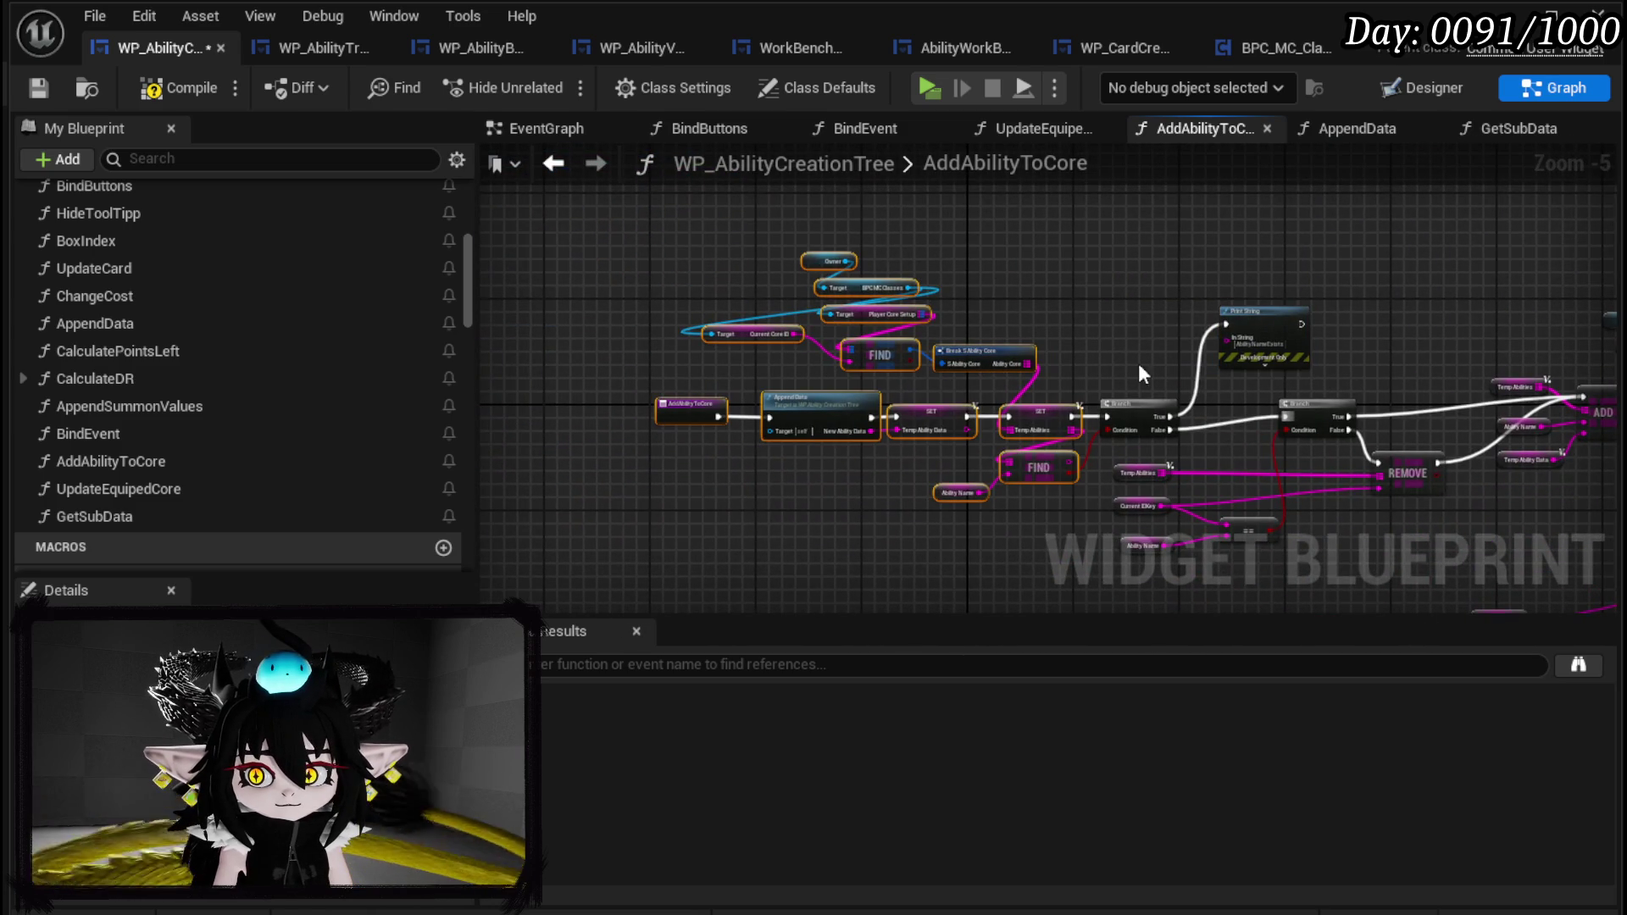
drag(1149, 422, 1141, 408)
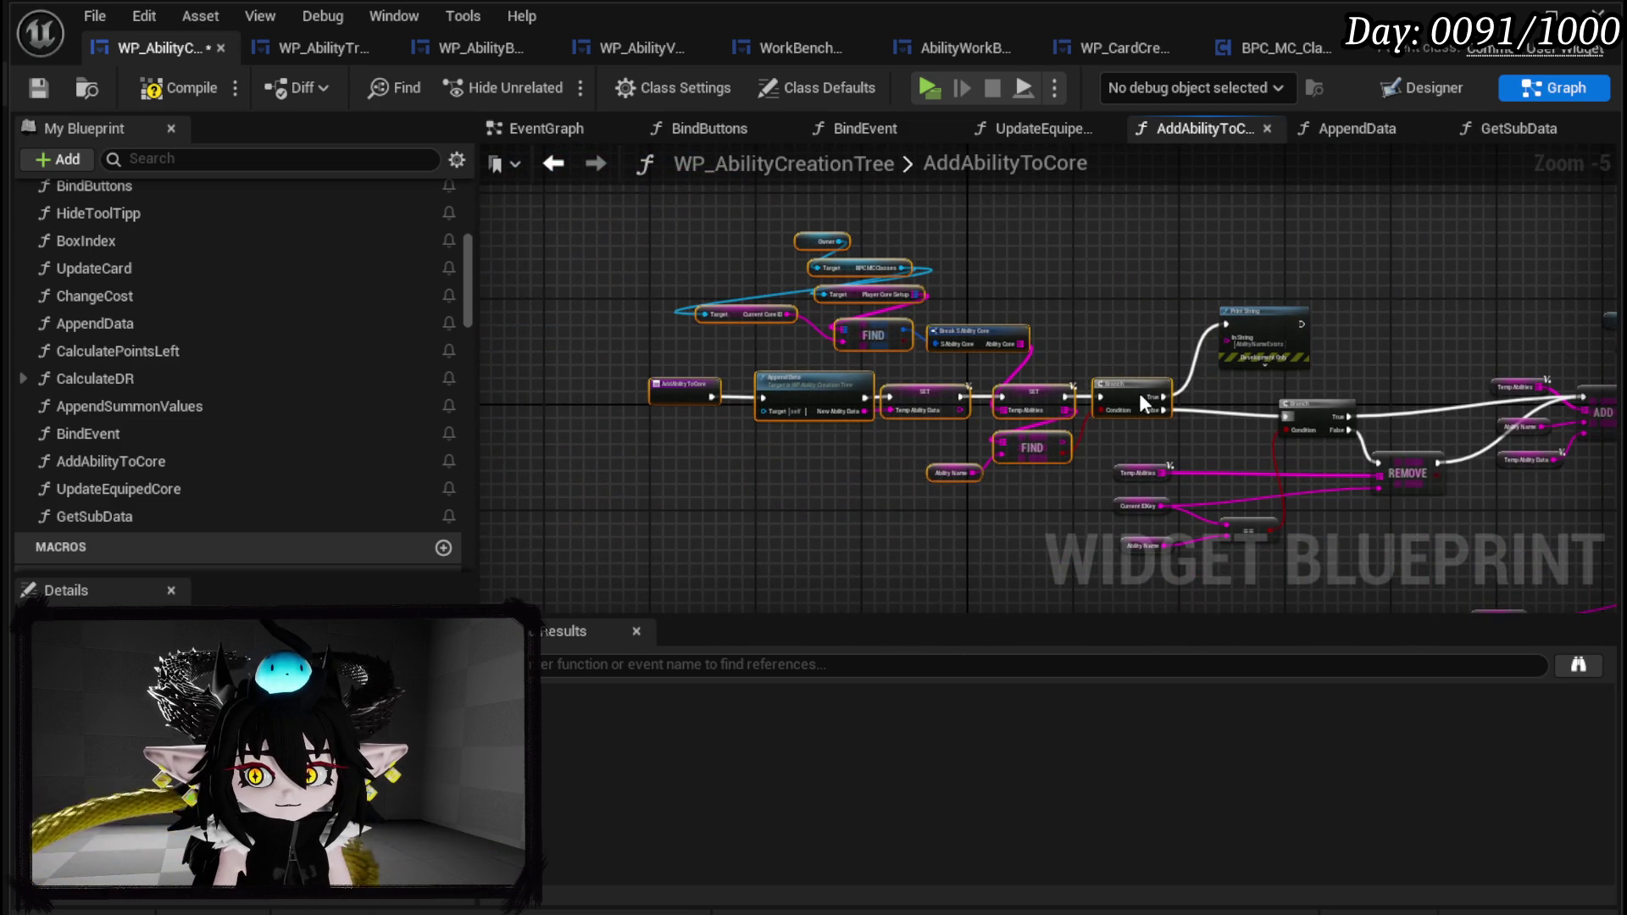
click(1111, 328)
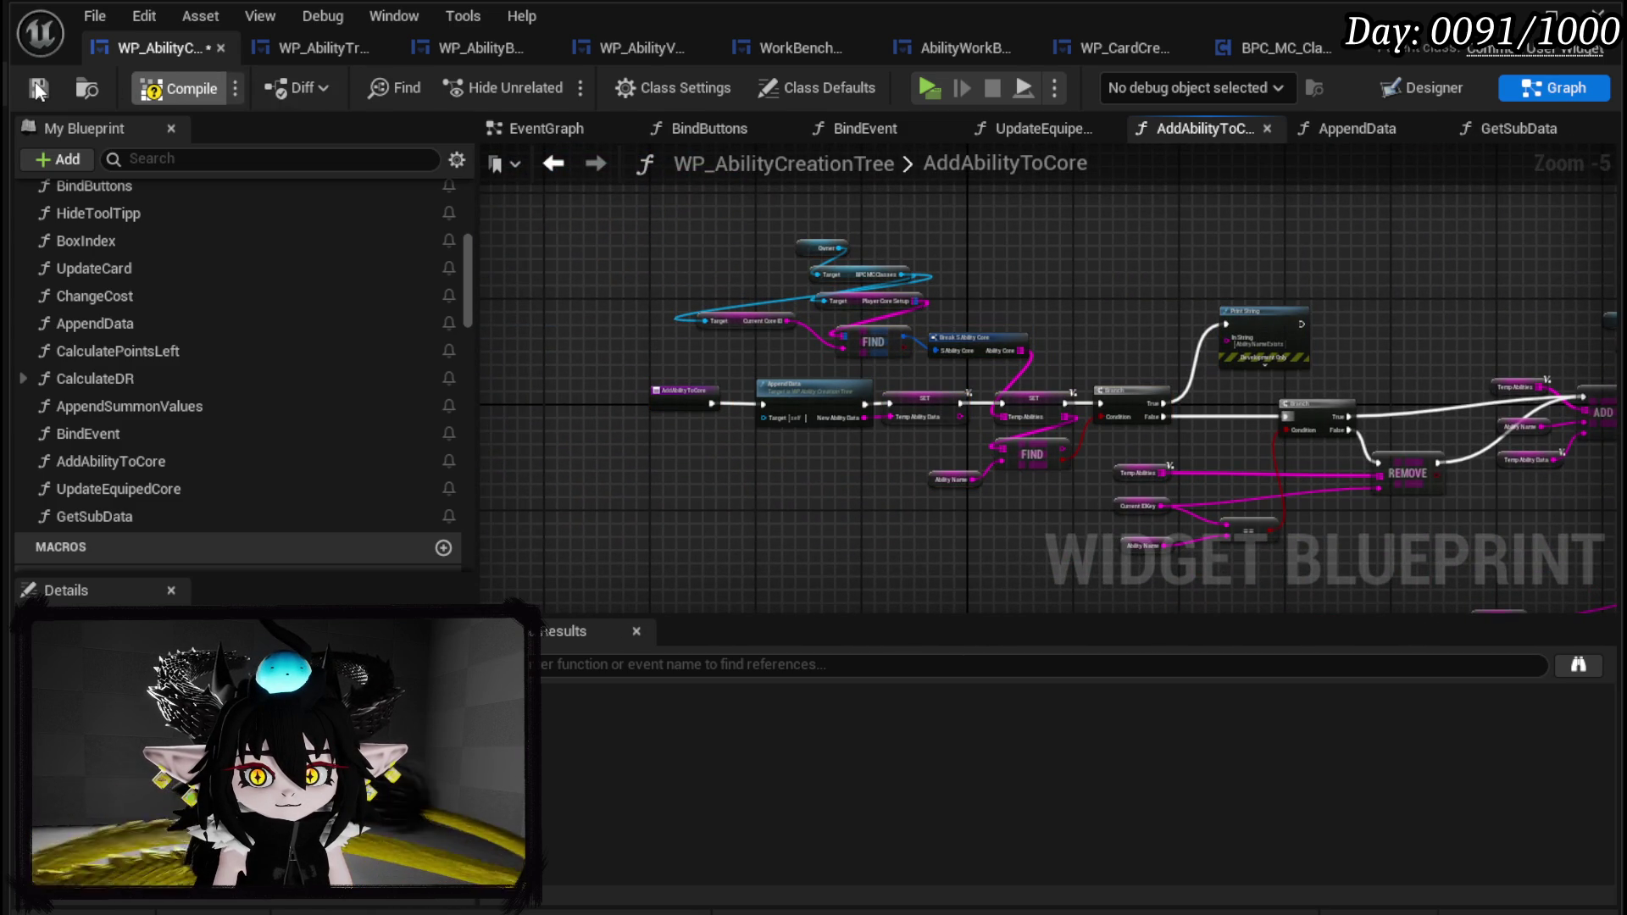
click(37, 89)
scroll(1109, 301, up, 1)
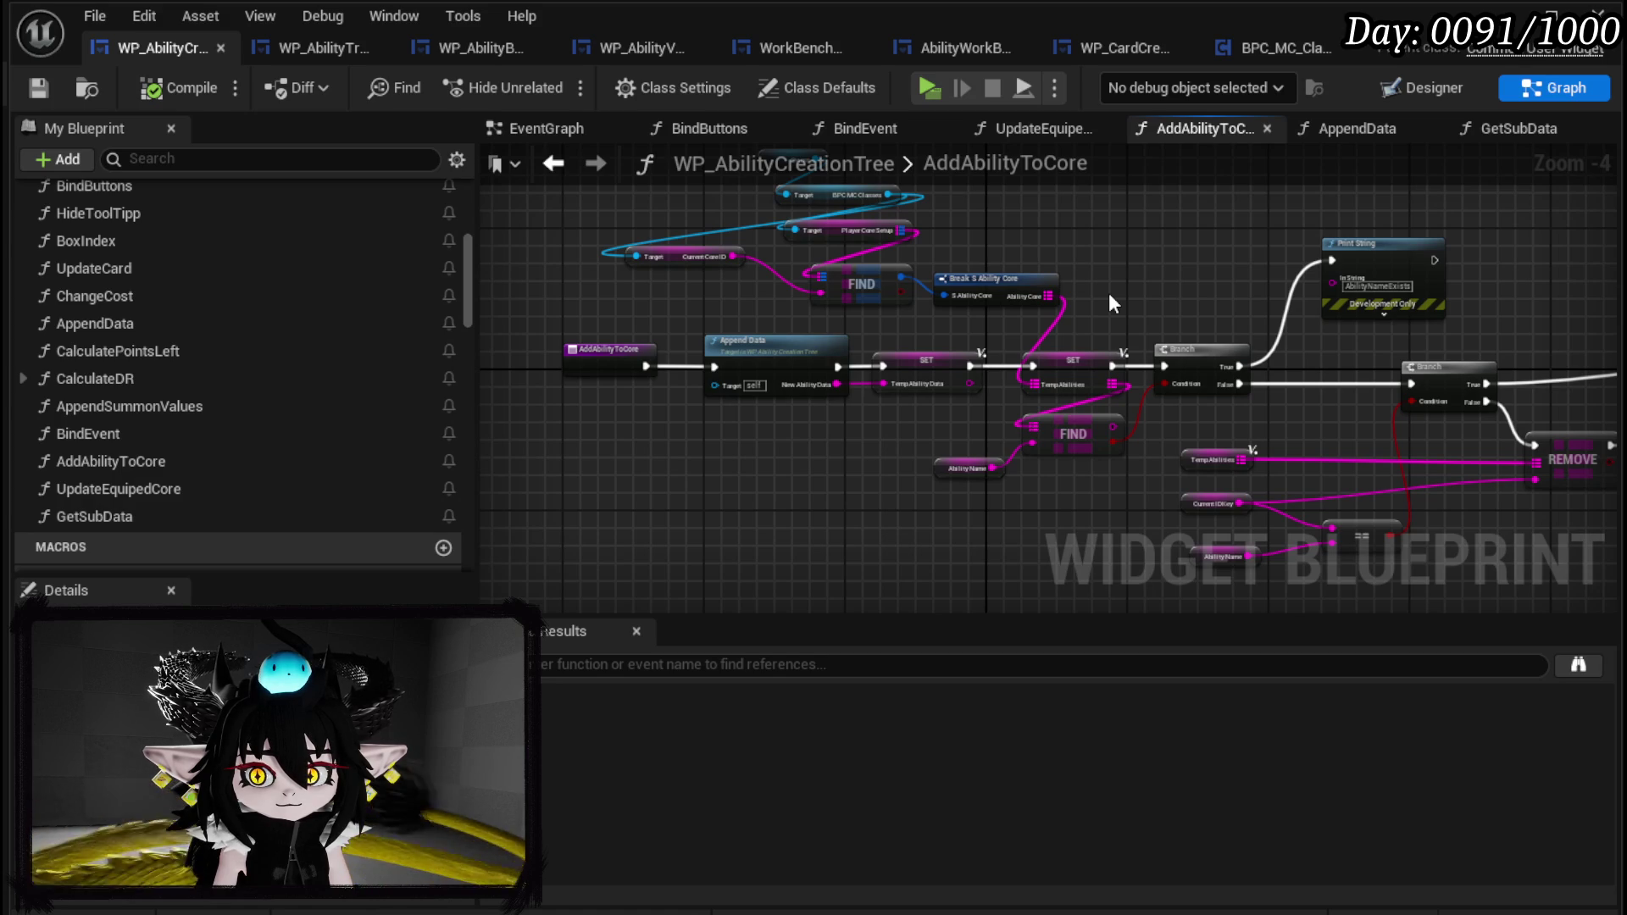
mouse_move(760, 432)
mouse_down()
mouse_move(775, 445)
mouse_move(926, 330)
mouse_up()
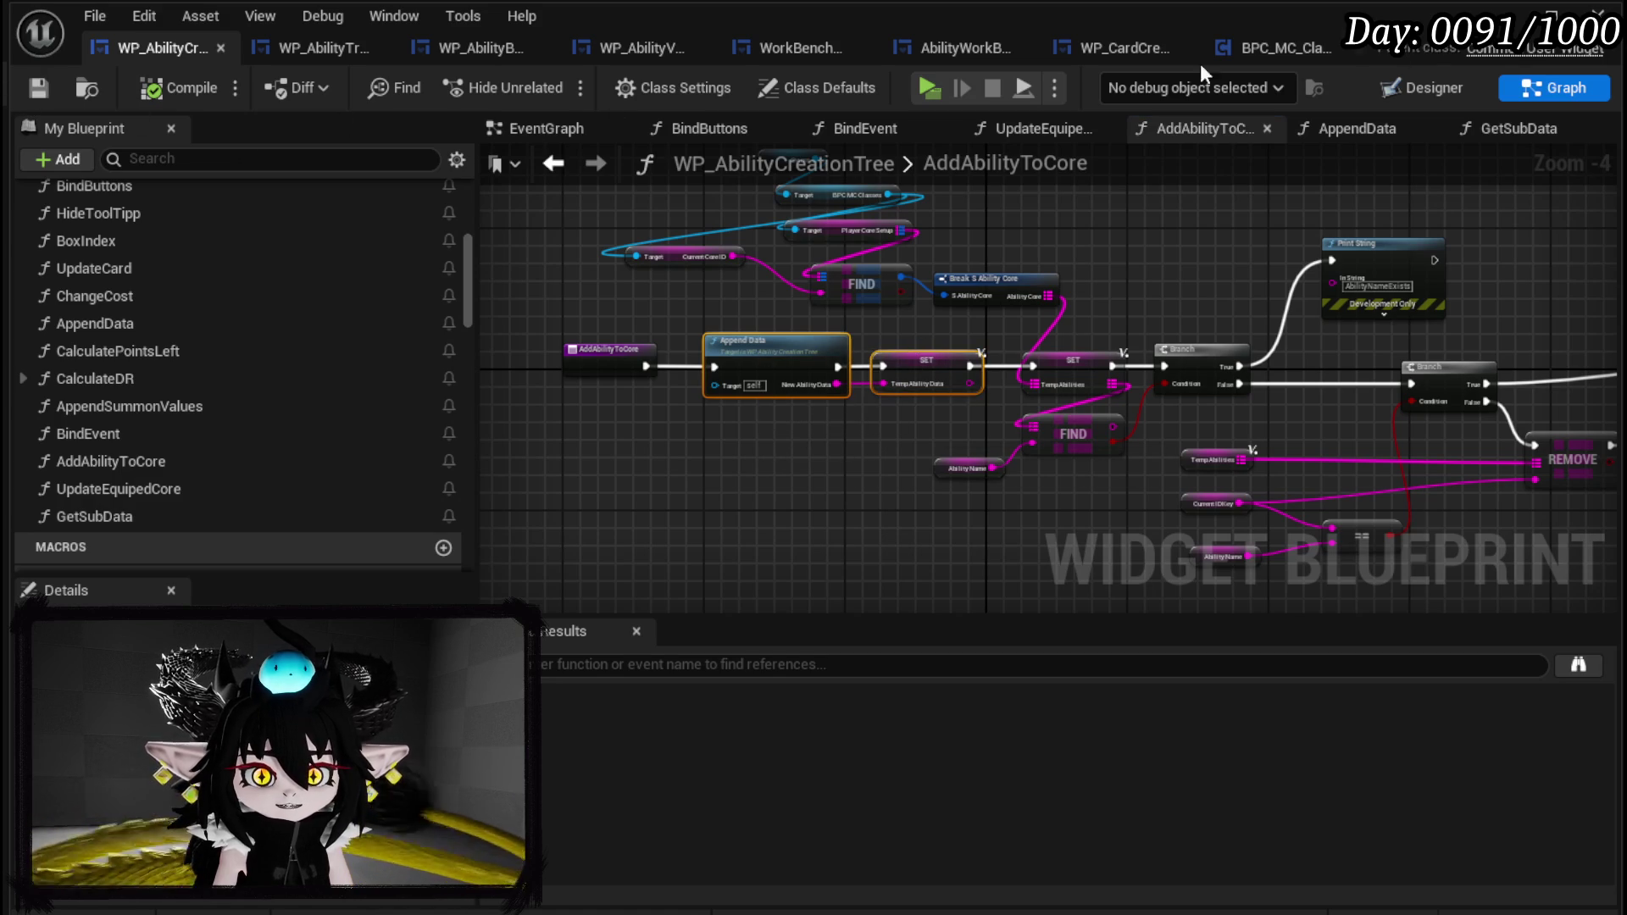
click(930, 88)
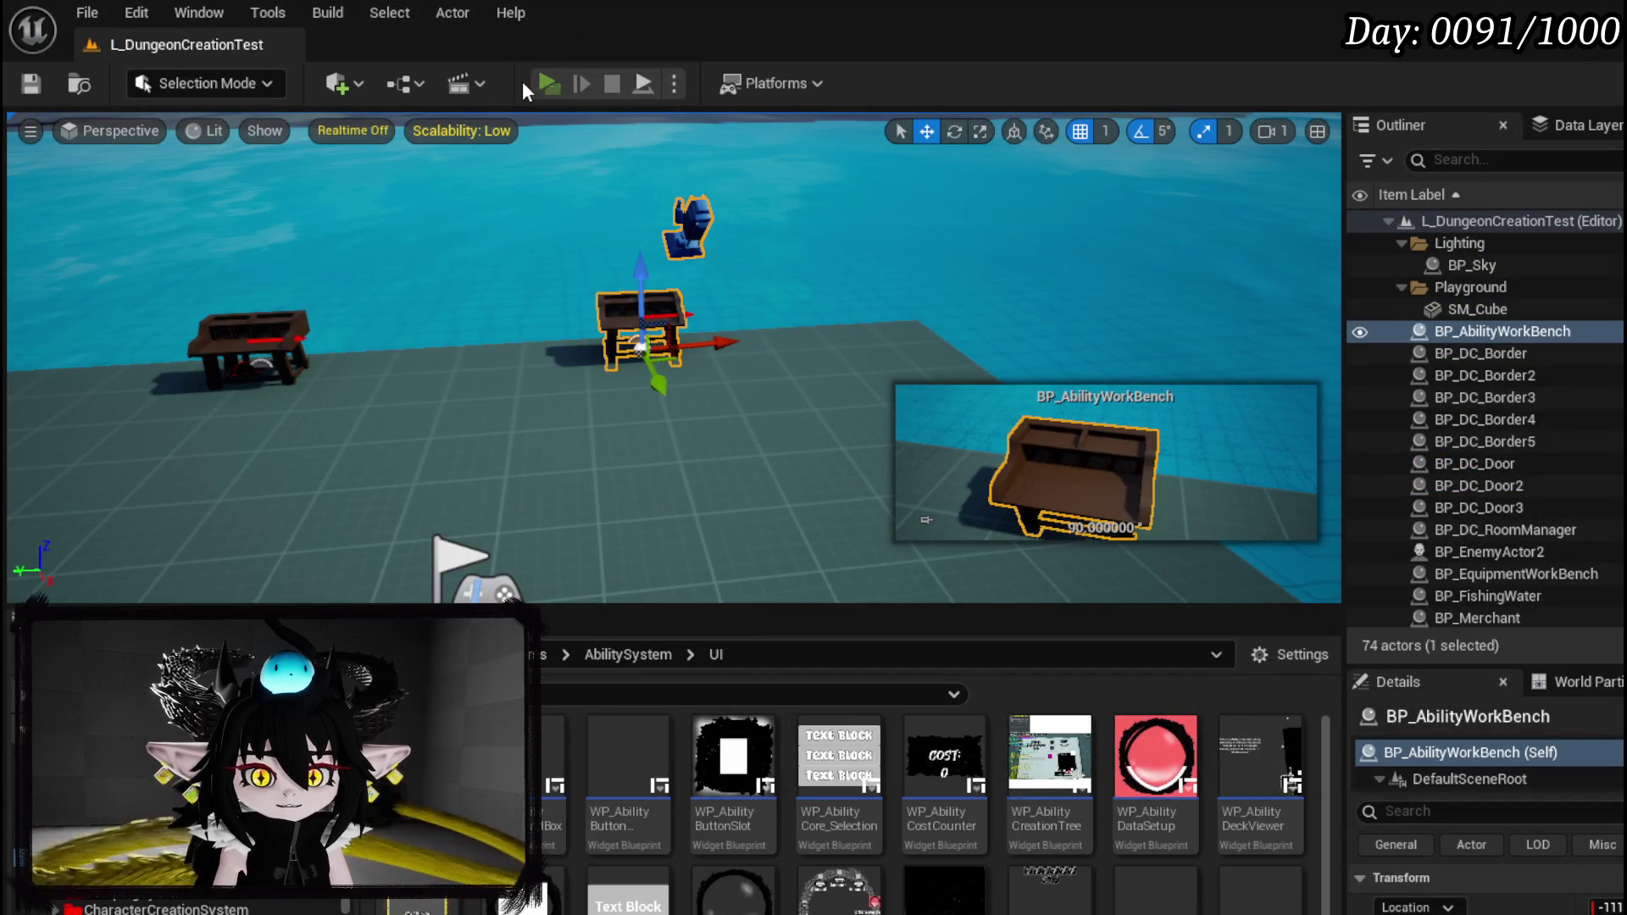
Playtest: build and confirm a fire damage-over-time ability with area effect, then stop and save.
click(546, 83)
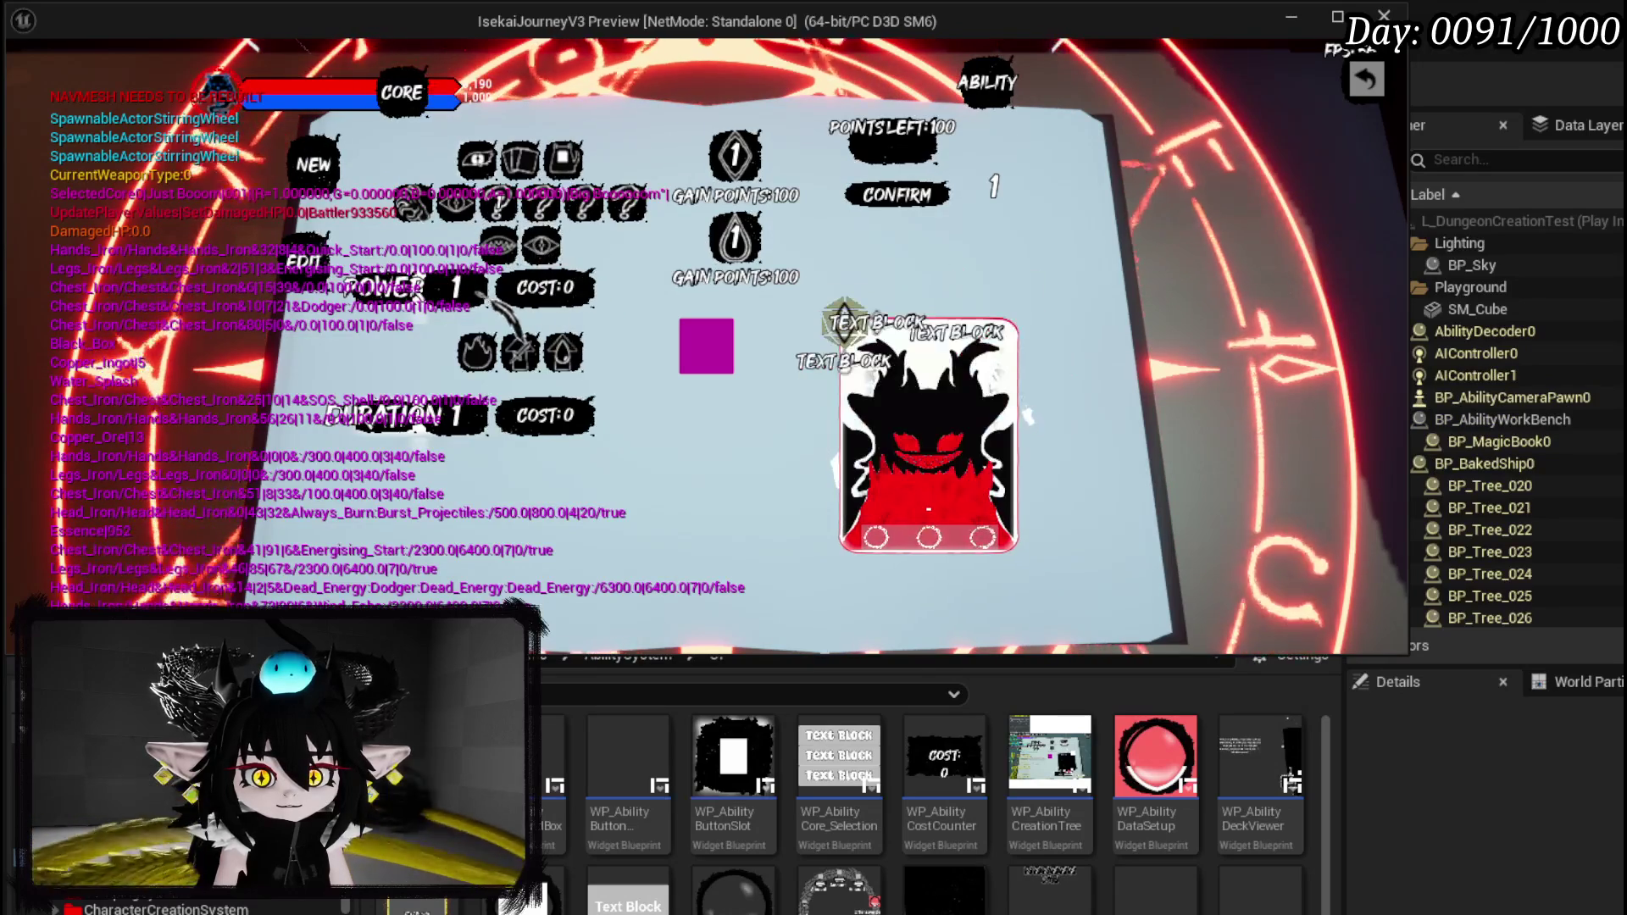
click(492, 345)
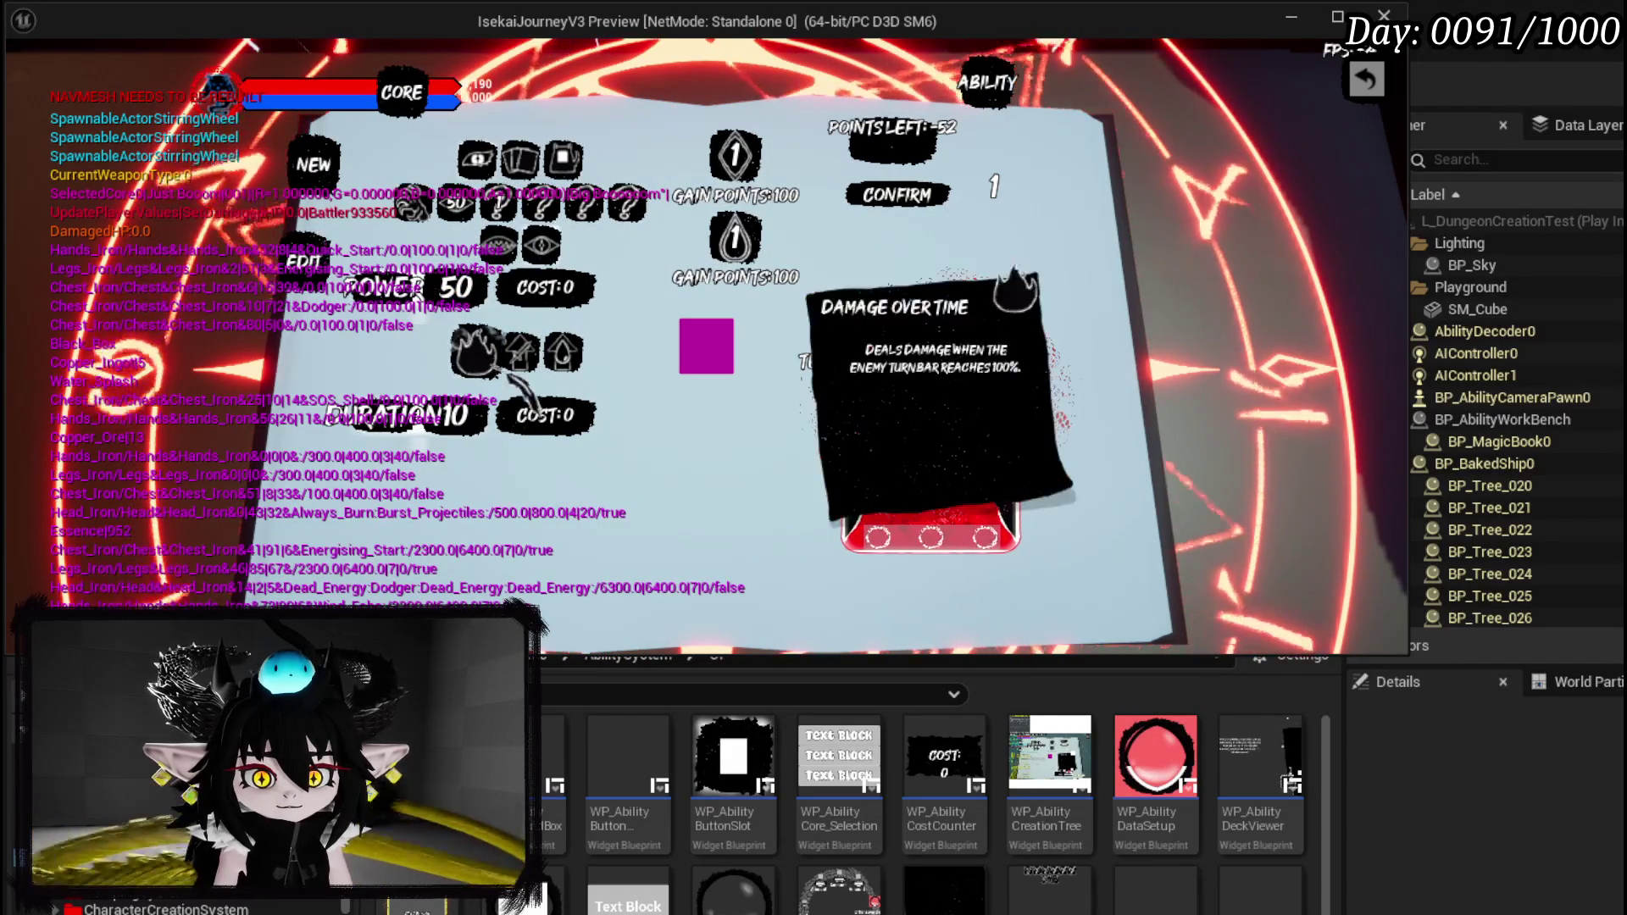
click(499, 246)
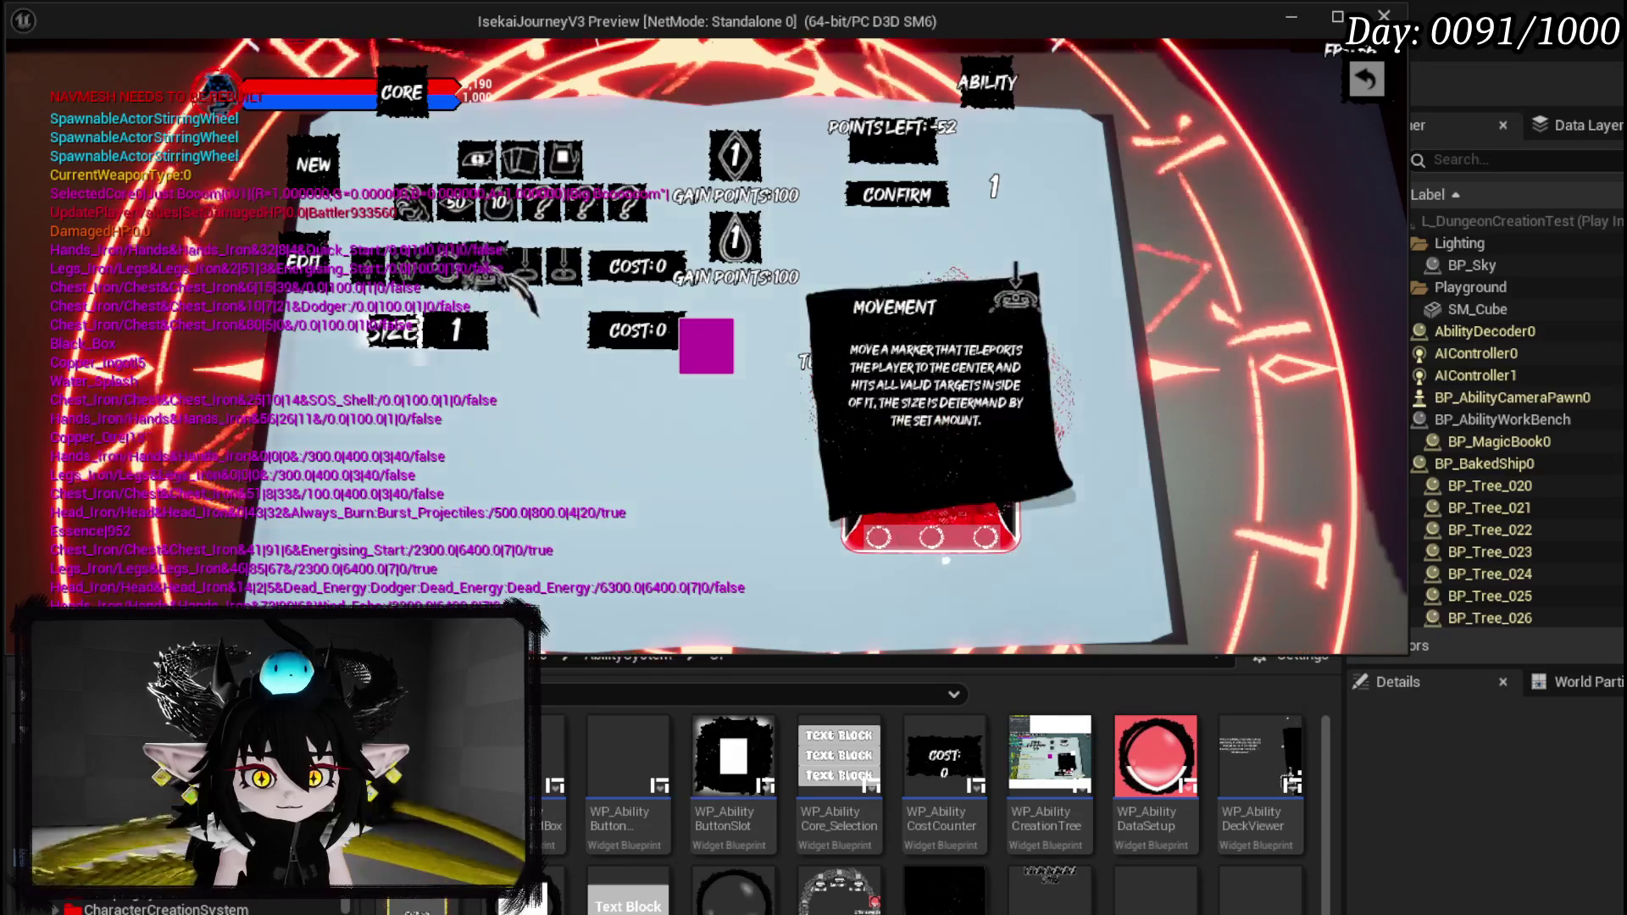
click(381, 286)
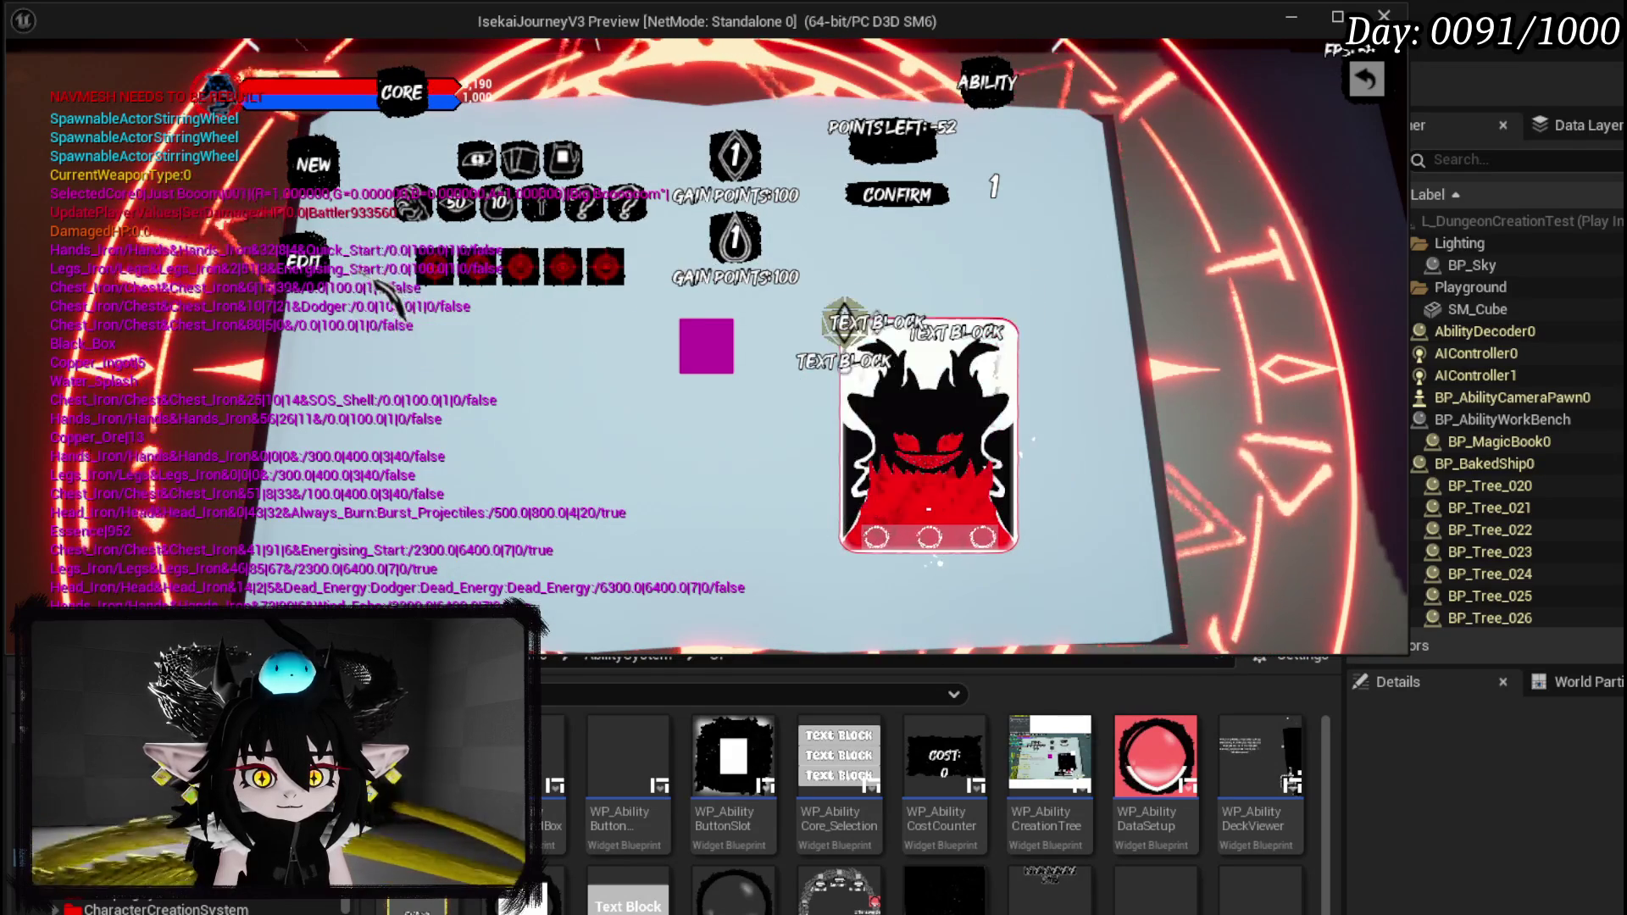
click(466, 282)
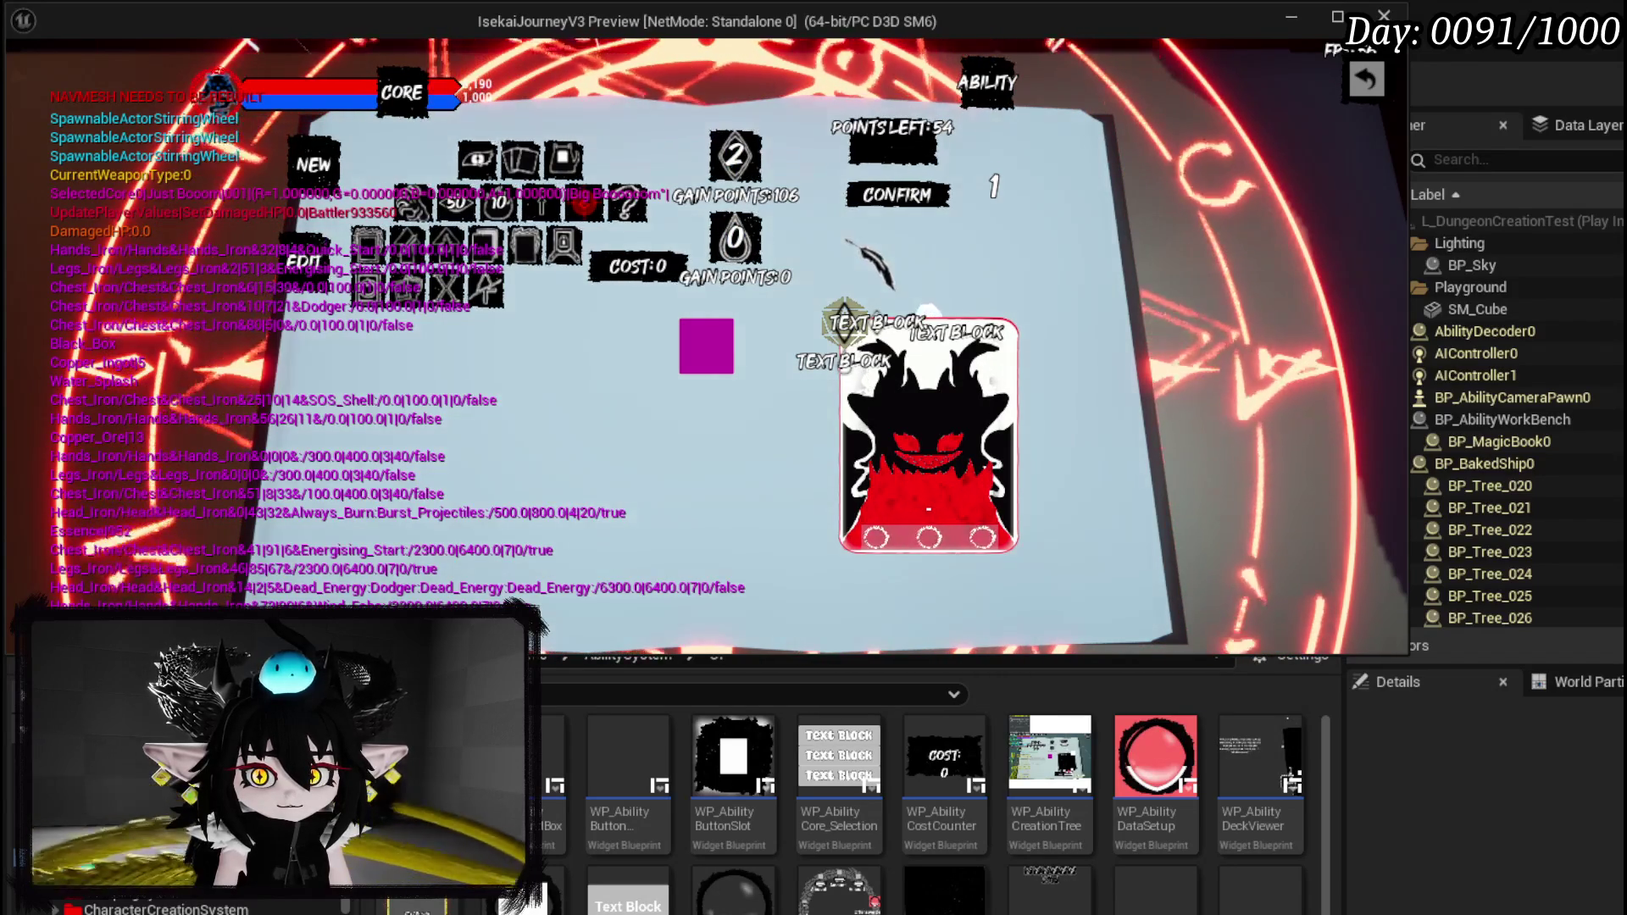
click(706, 343)
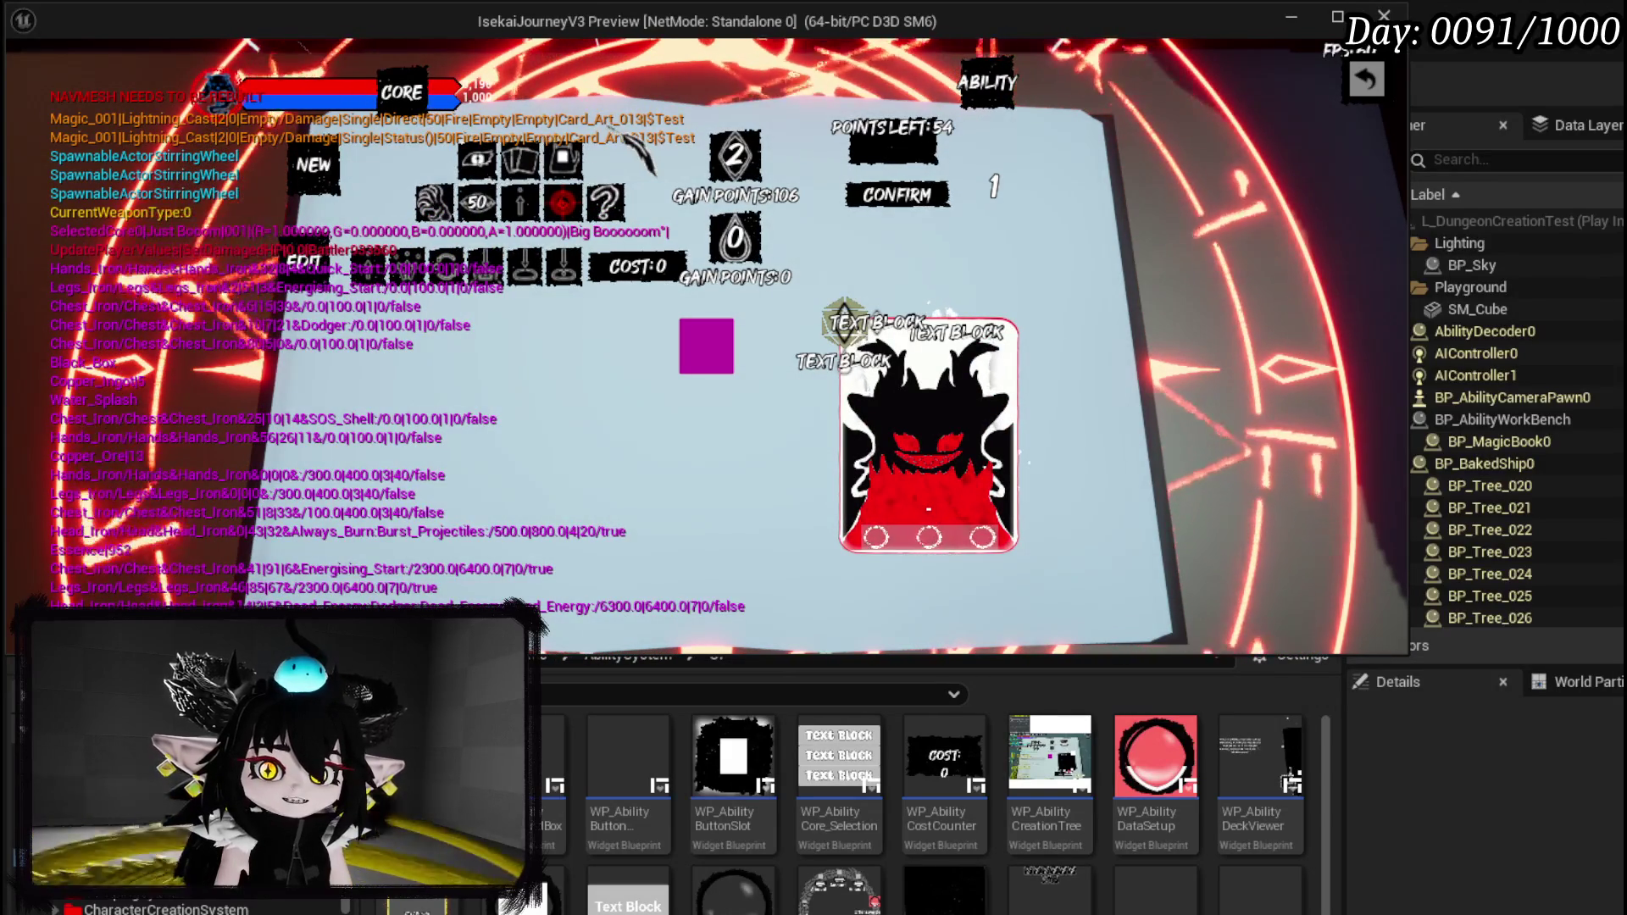
click(896, 194)
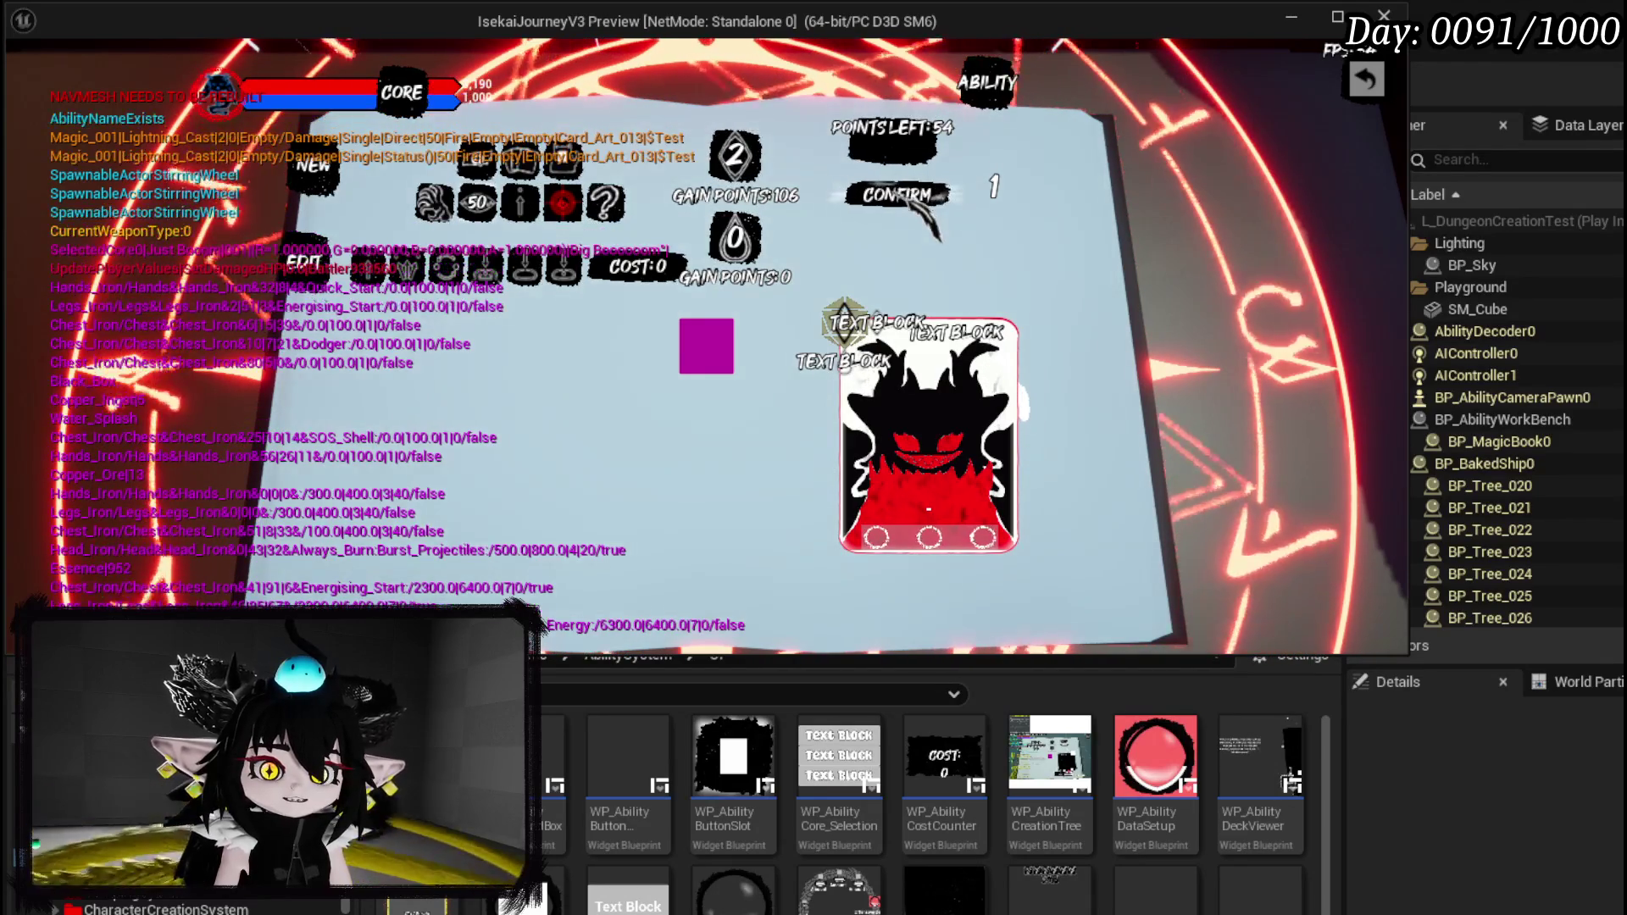
key(Escape)
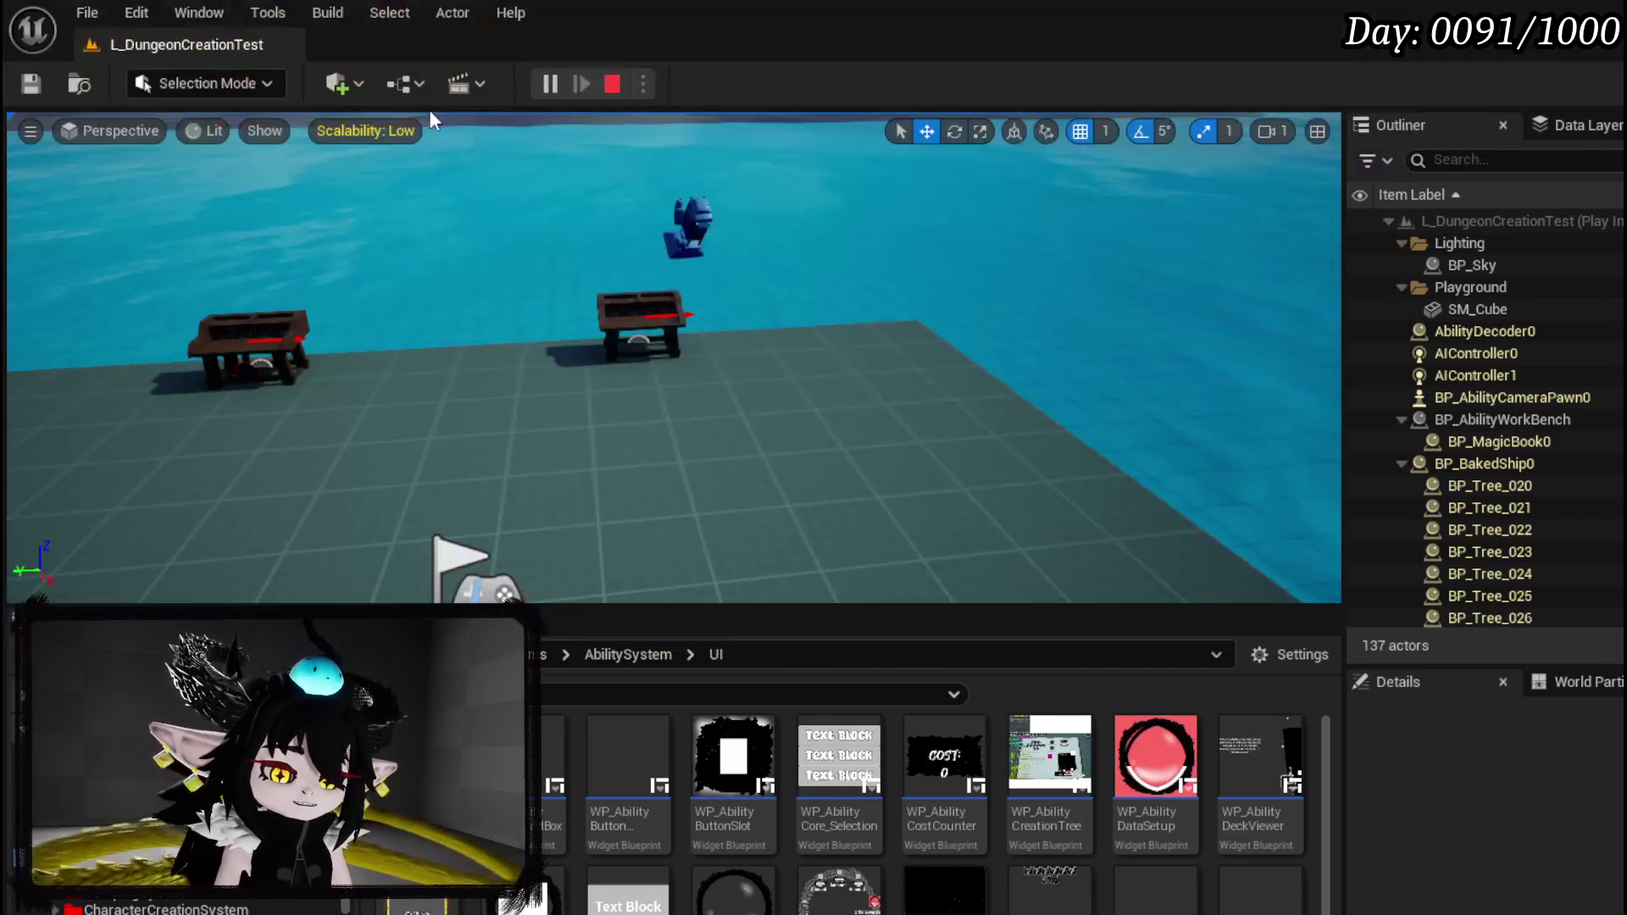
key(ctrl+s)
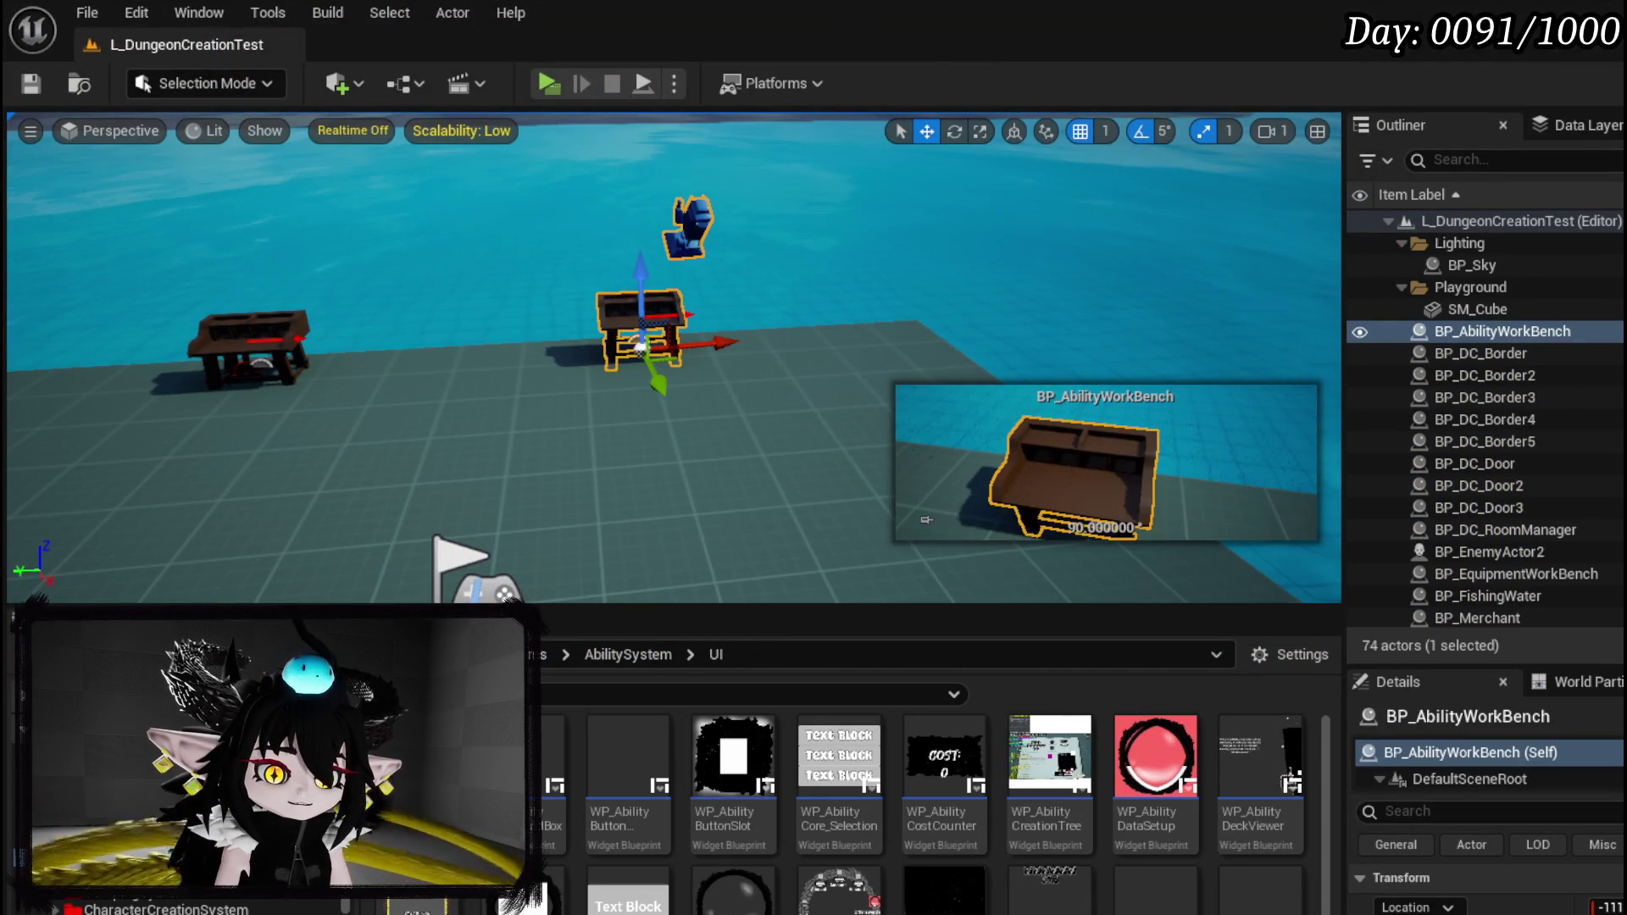
Paste another Ability Name getter in AddAbilityToCore and feed it into a new Append node.
key(alt+Tab)
scroll(1002, 328, up, 4)
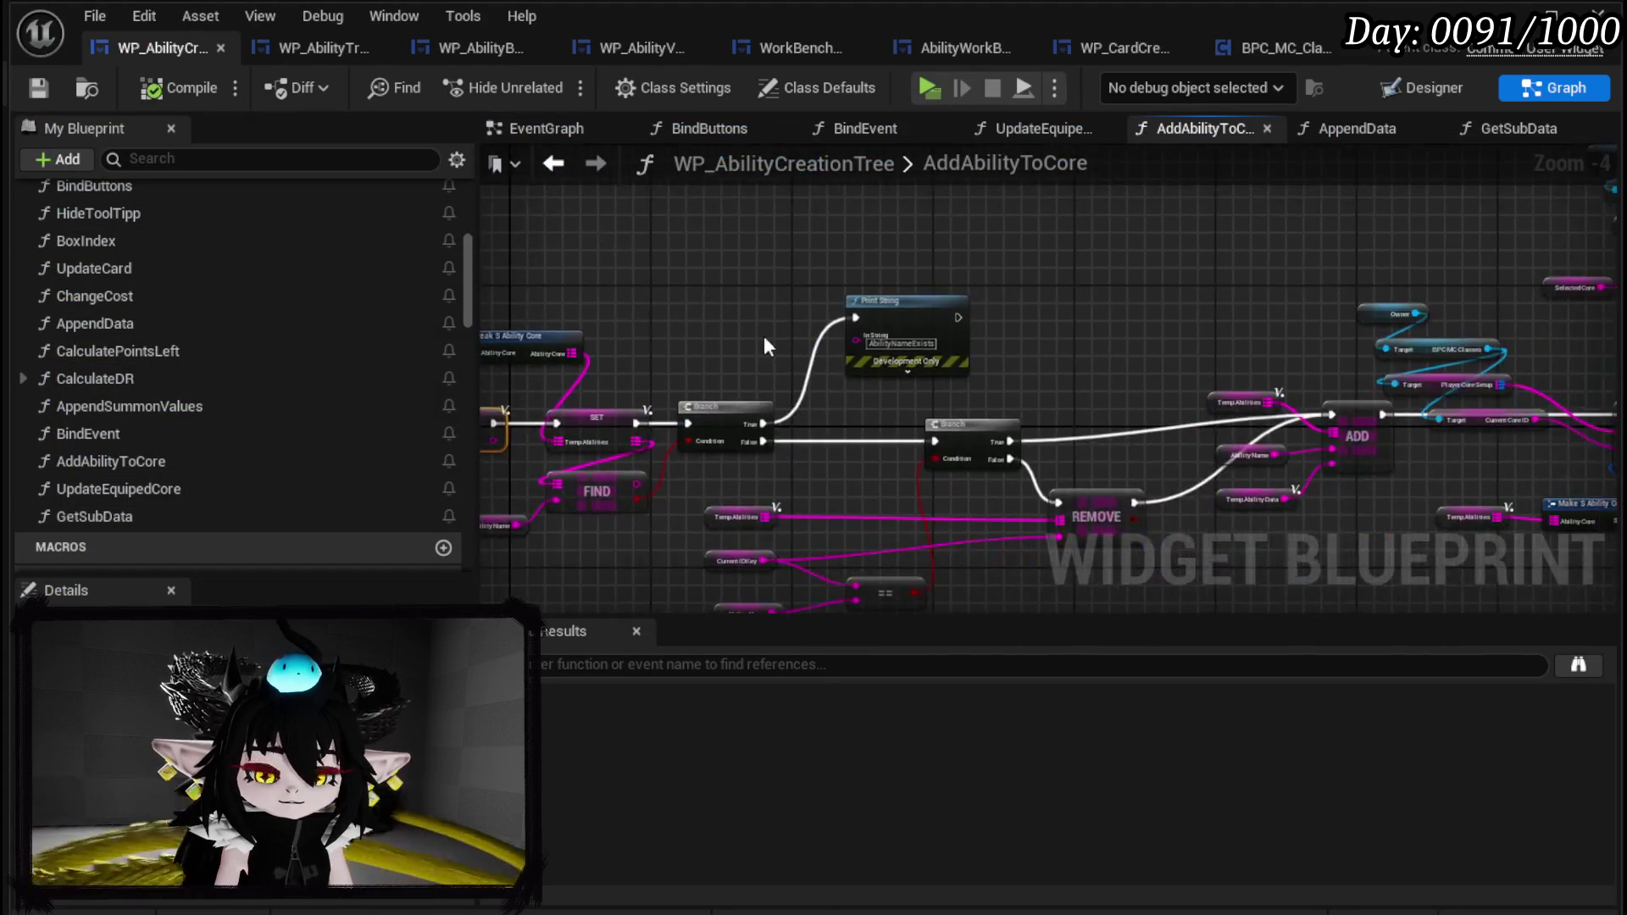
scroll(1002, 327, down, 2)
mouse_move(1001, 328)
mouse_down()
mouse_move(1122, 320)
mouse_move(974, 320)
mouse_move(895, 236)
mouse_up()
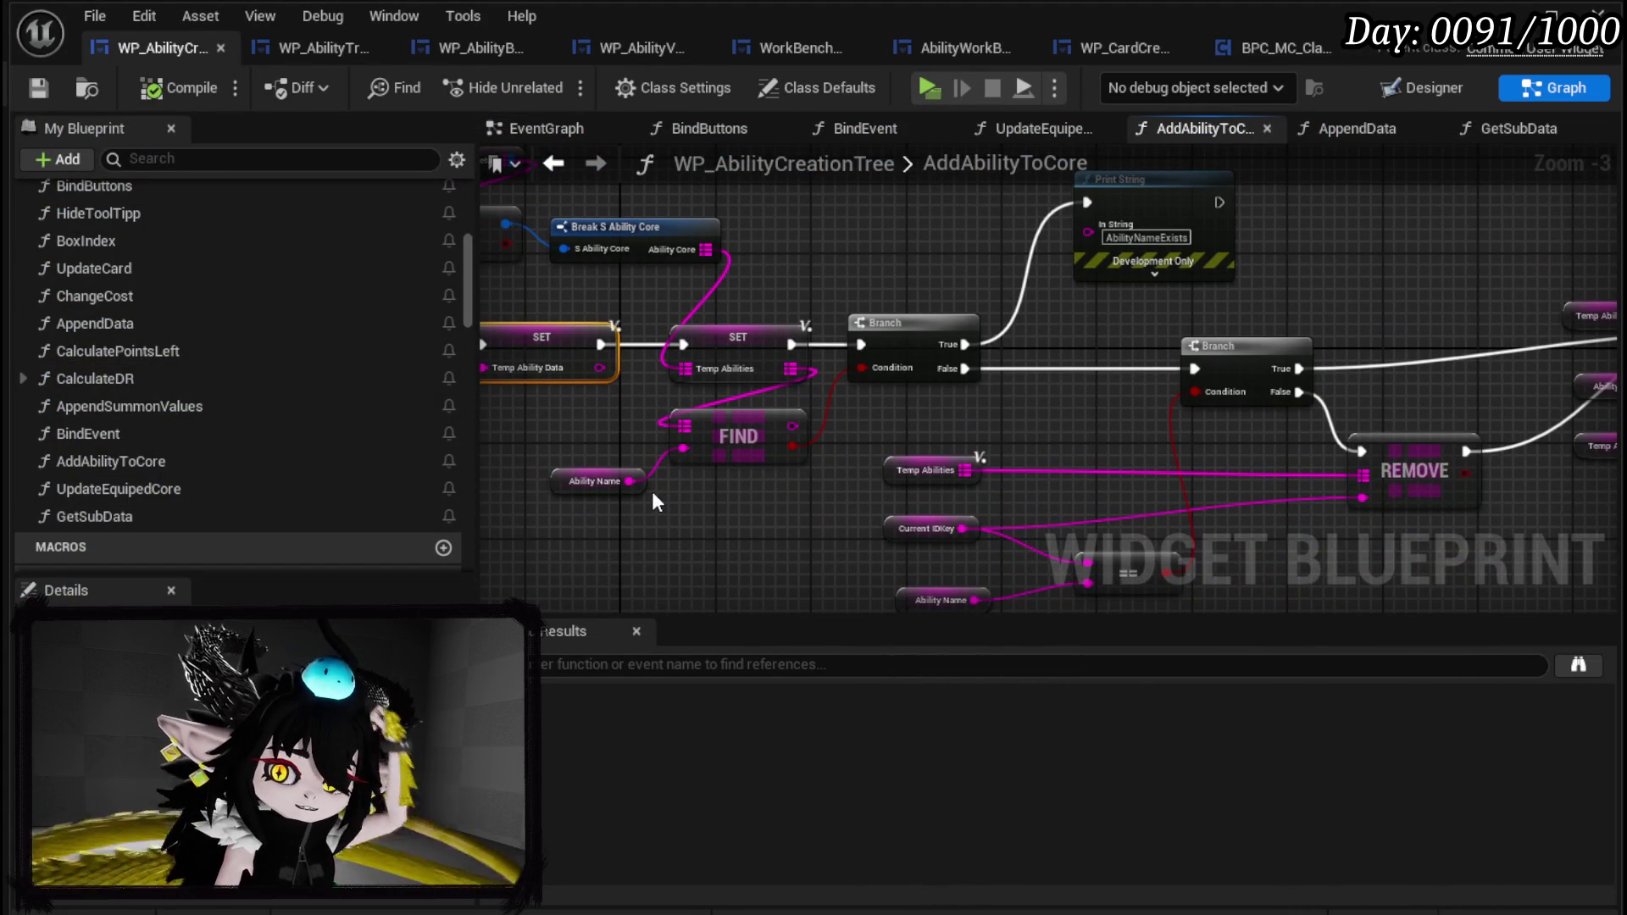
click(630, 509)
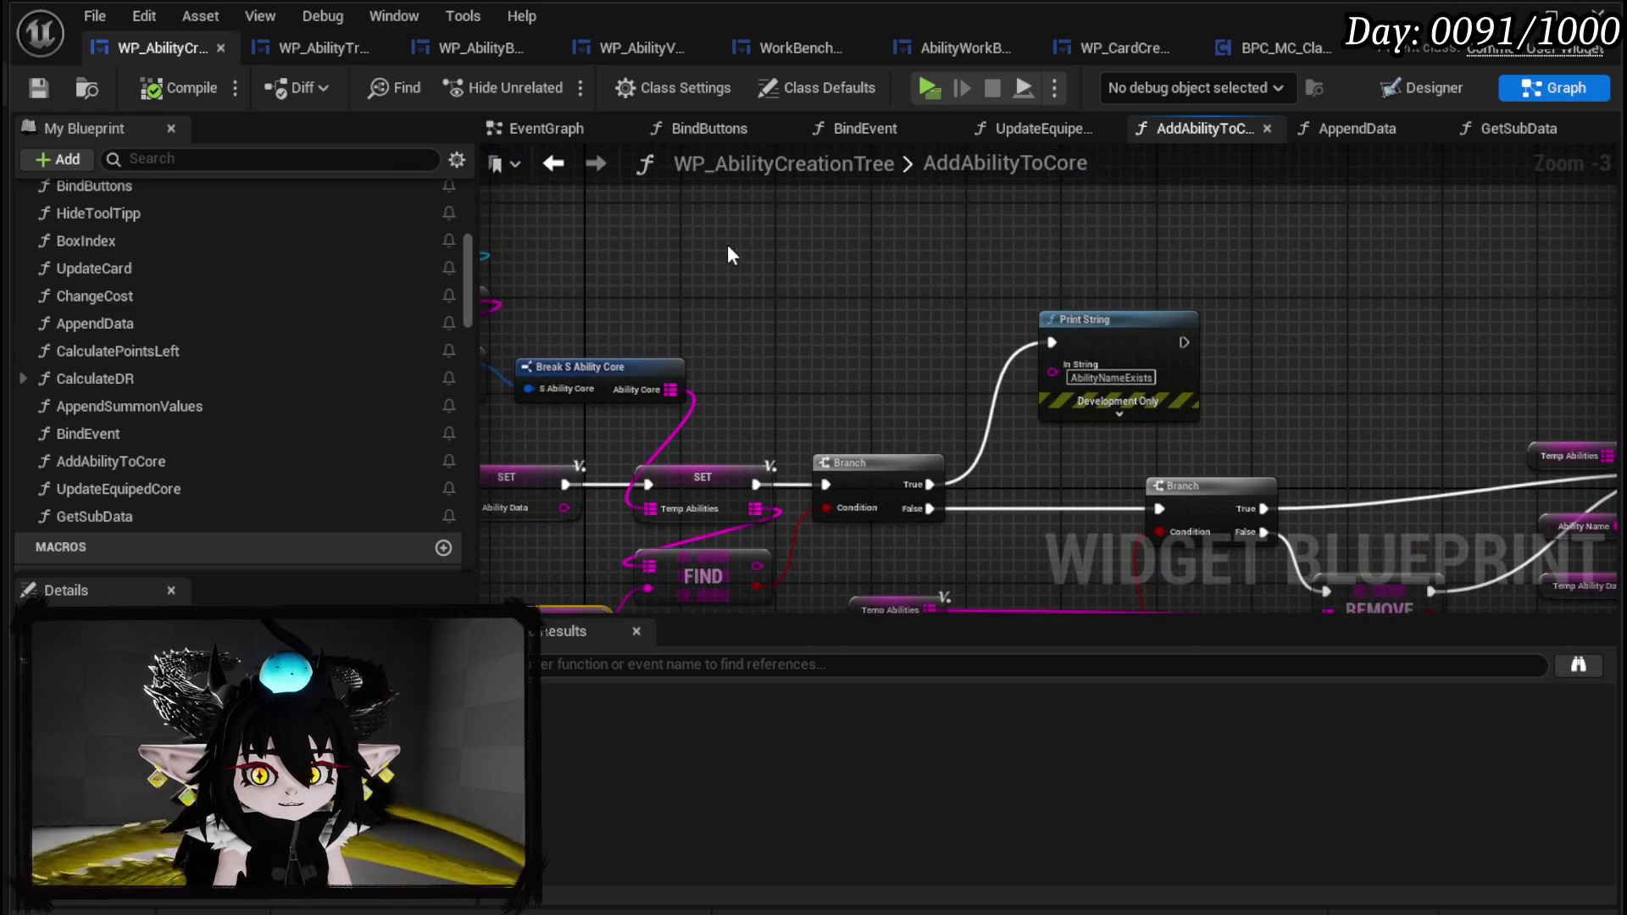
key(ctrl+v)
scroll(764, 277, up, 3)
drag(684, 326, 805, 331)
text(append)
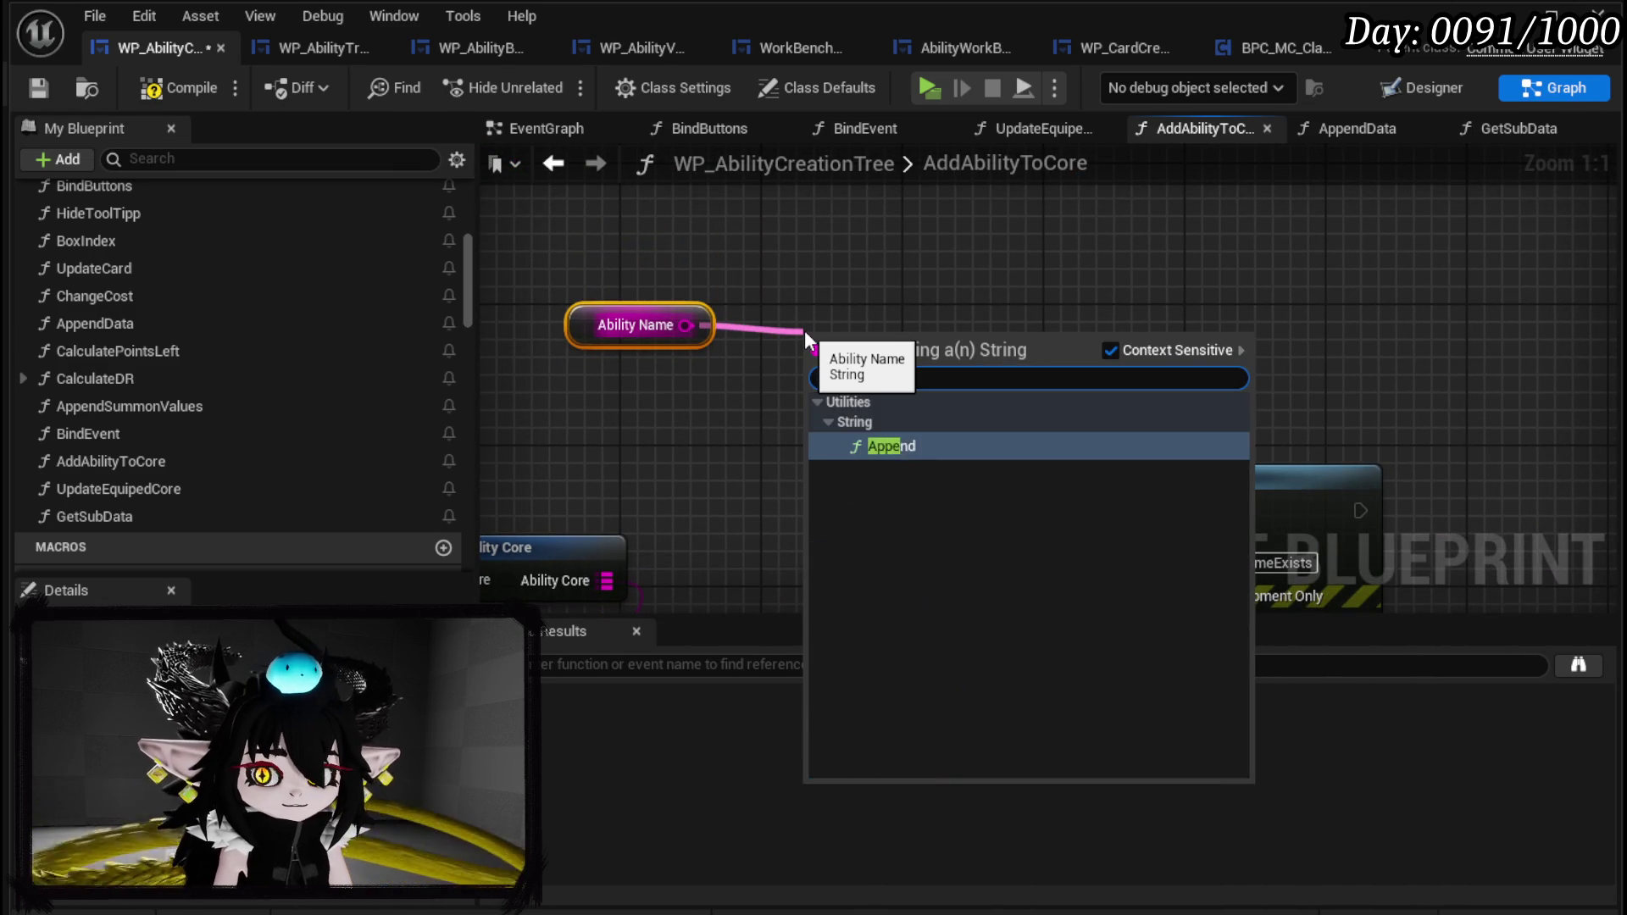
key(Return)
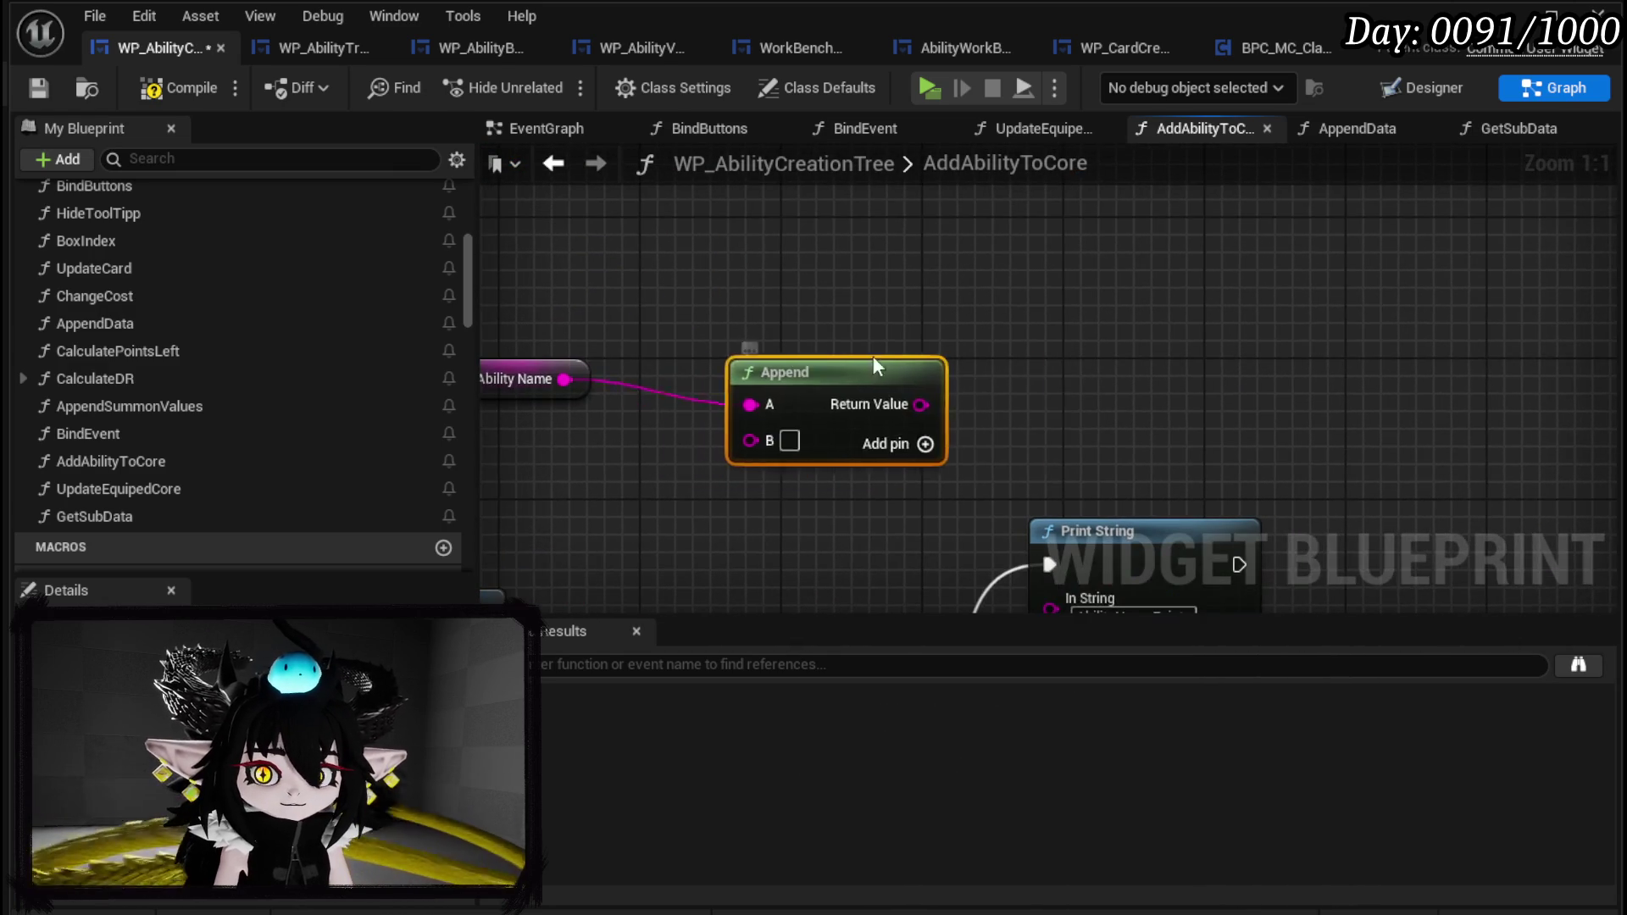
Split Ability Name with Parse Into Array and take an element with a GET node.
drag(692, 408, 767, 316)
text(parse)
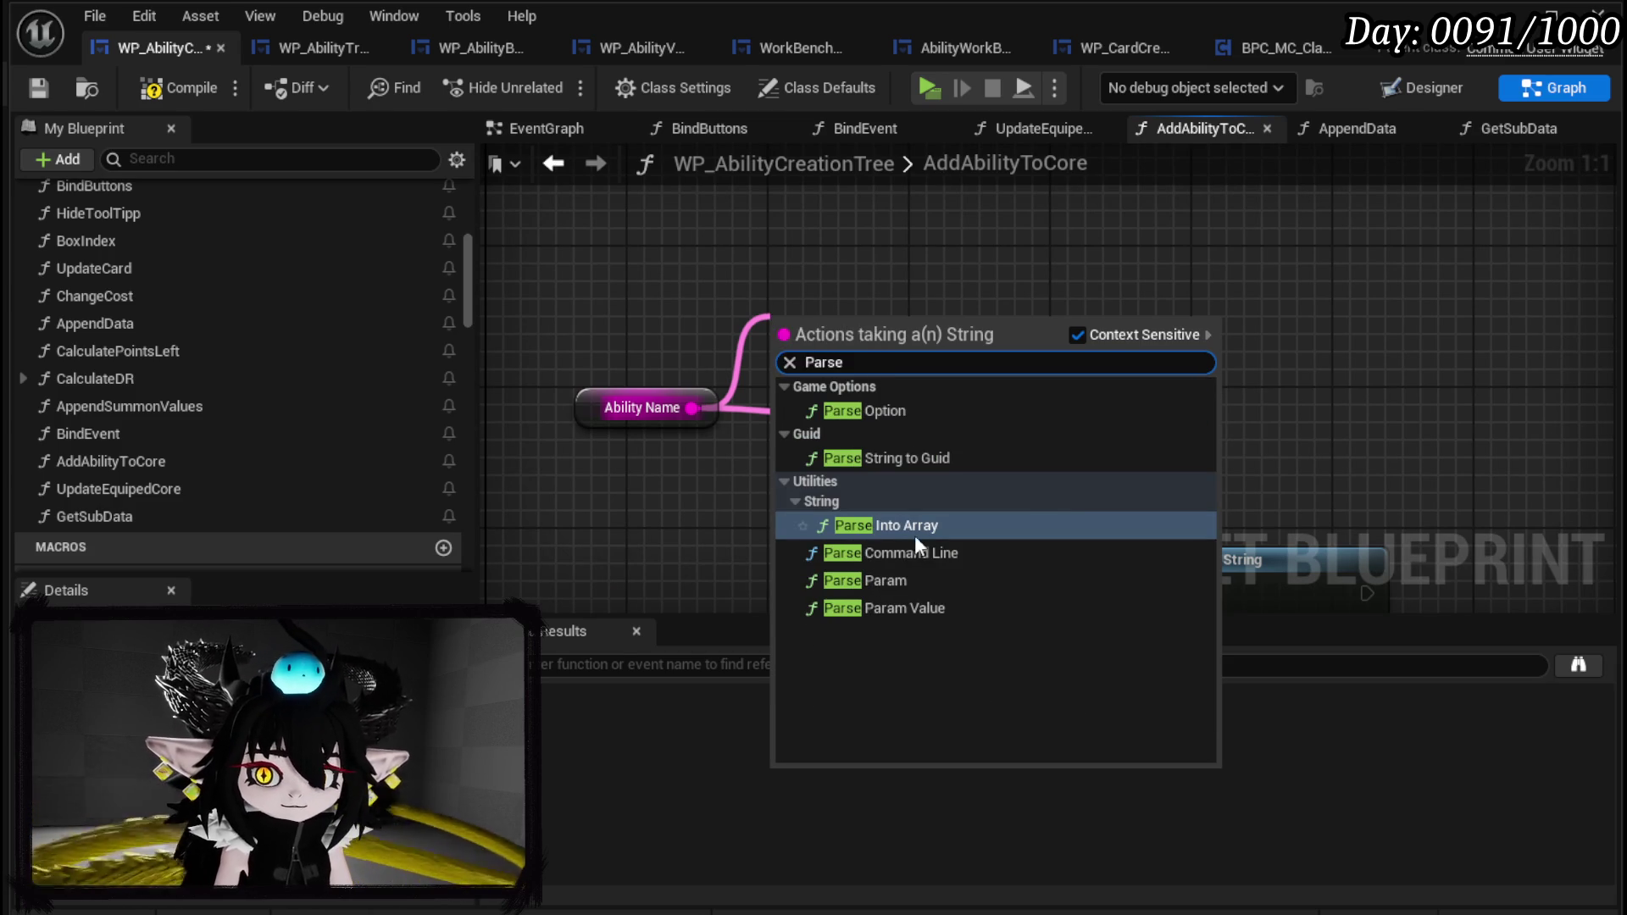
click(922, 526)
drag(866, 344, 831, 237)
click(890, 292)
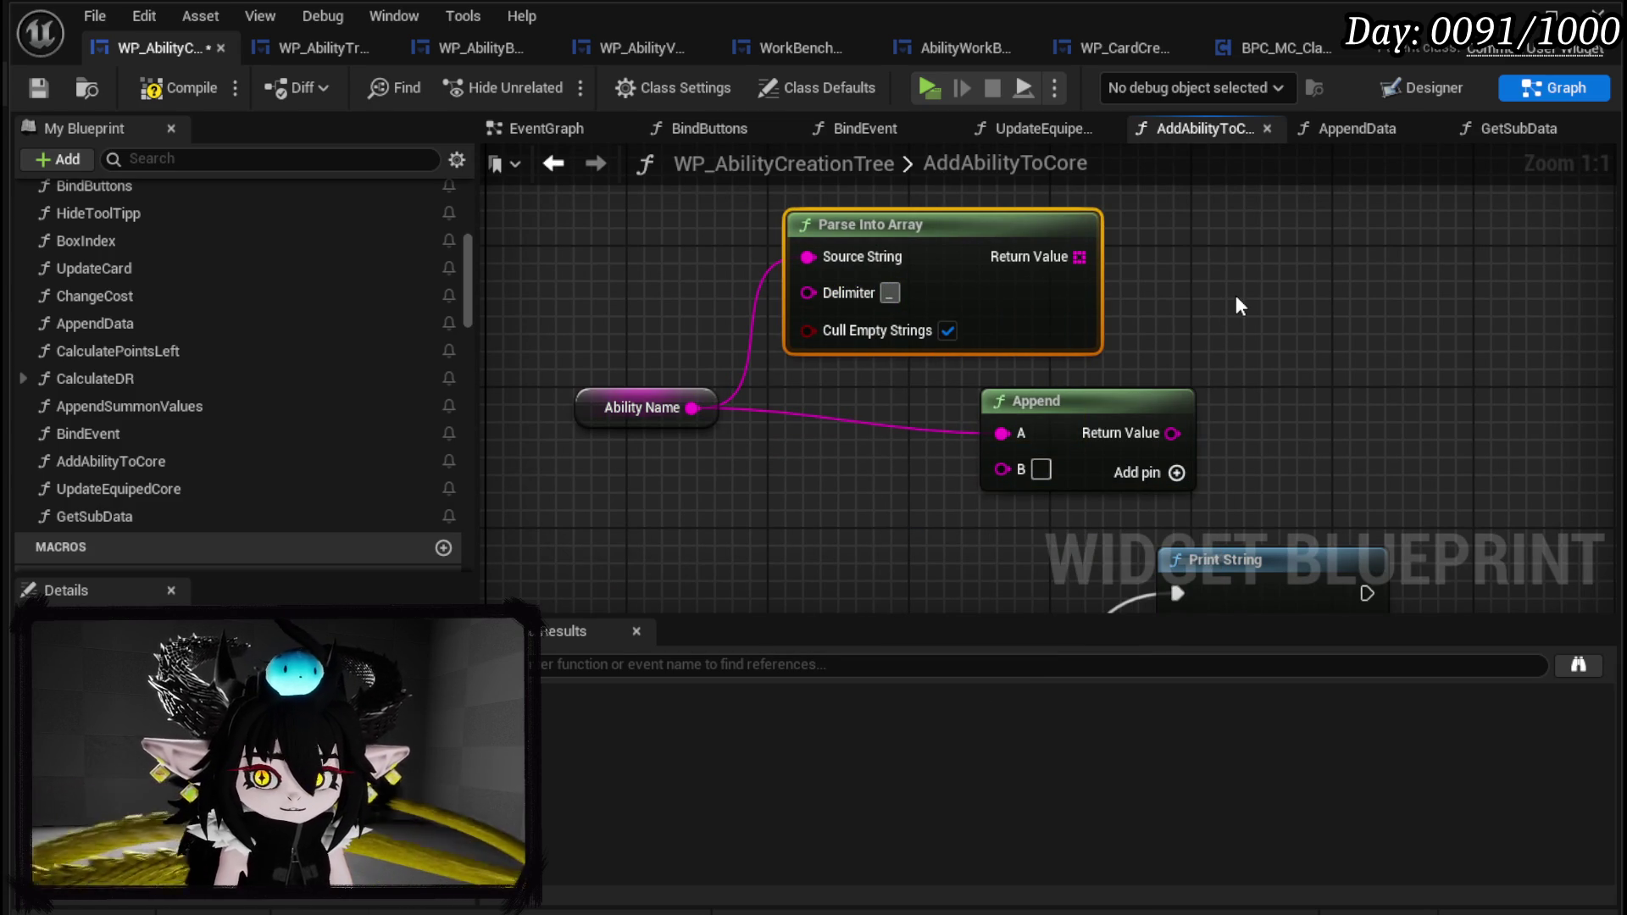
mouse_move(1111, 312)
mouse_down()
mouse_move(929, 379)
mouse_move(933, 334)
mouse_move(993, 287)
mouse_up()
text(get)
click(1086, 517)
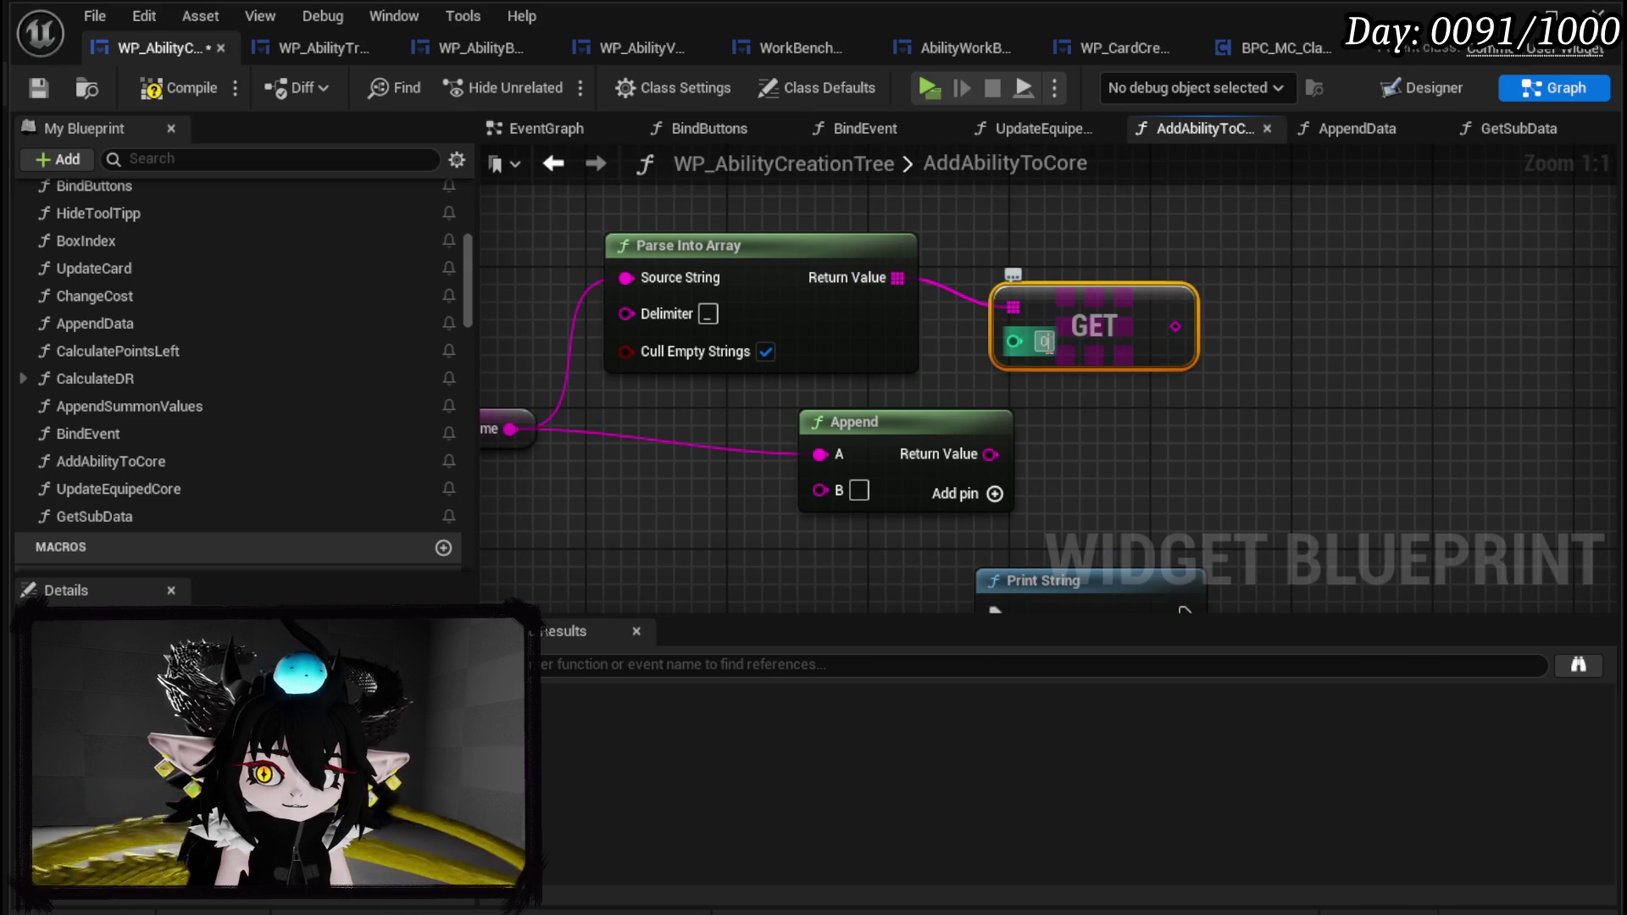
drag(1110, 328, 1102, 280)
mouse_move(1207, 351)
mouse_down()
mouse_move(944, 354)
mouse_move(1134, 337)
mouse_up()
mouse_move(852, 415)
mouse_down()
mouse_move(1147, 396)
mouse_move(1418, 272)
mouse_move(1184, 414)
mouse_up()
Test GET element 1 with Is Numeric driving a Branch, and turn off Cull Empty Strings.
drag(1100, 246, 1265, 251)
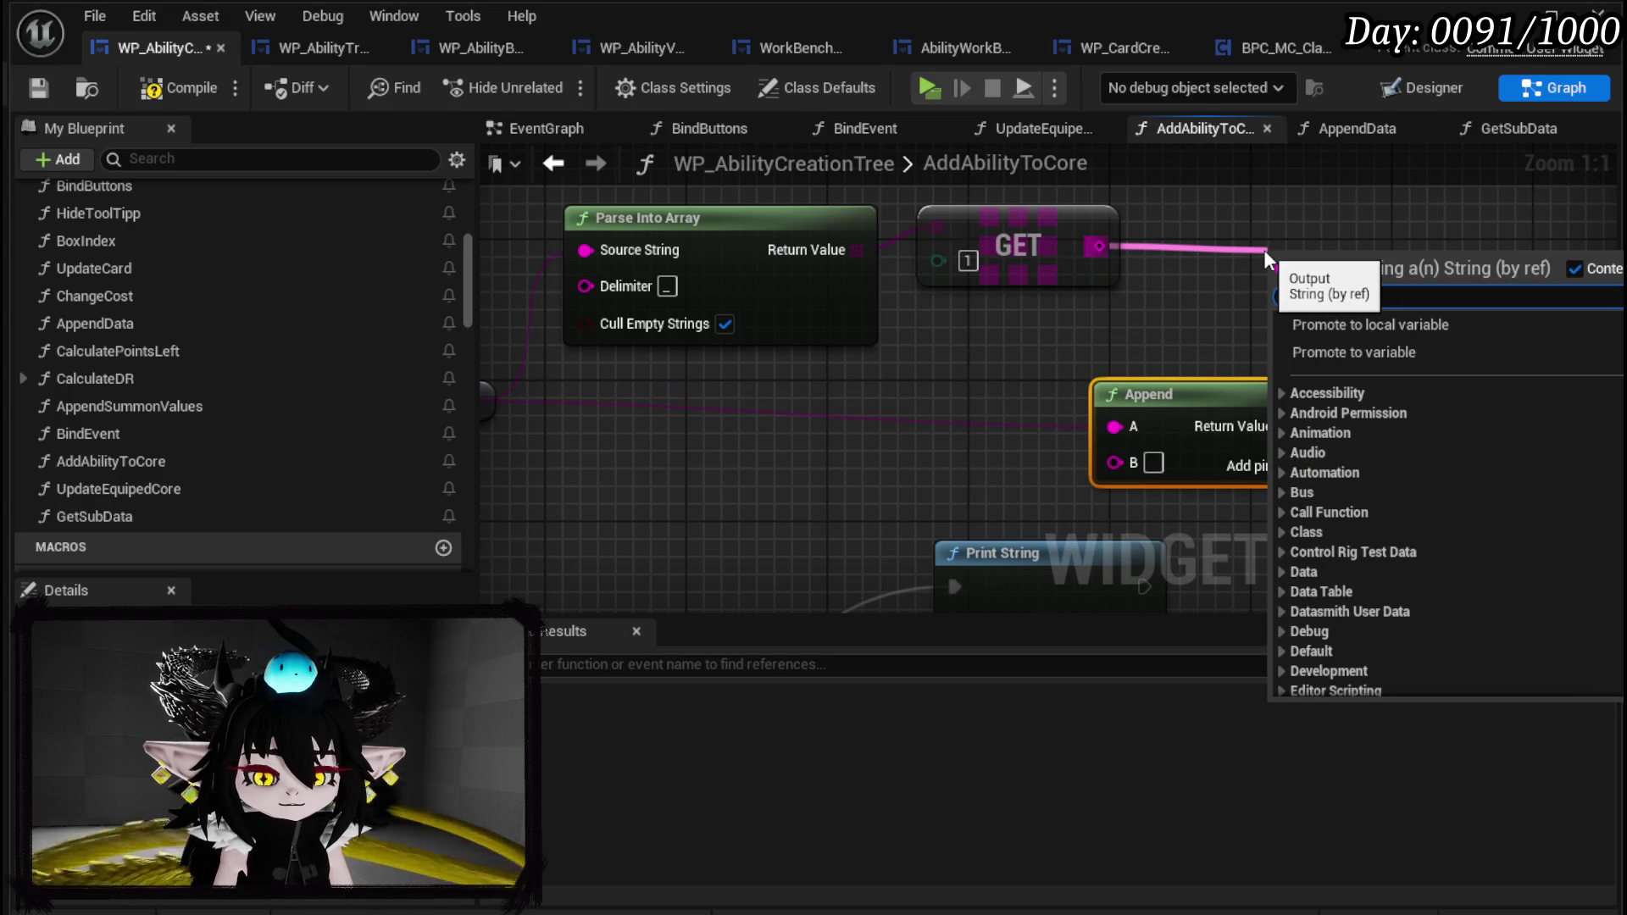
text(num)
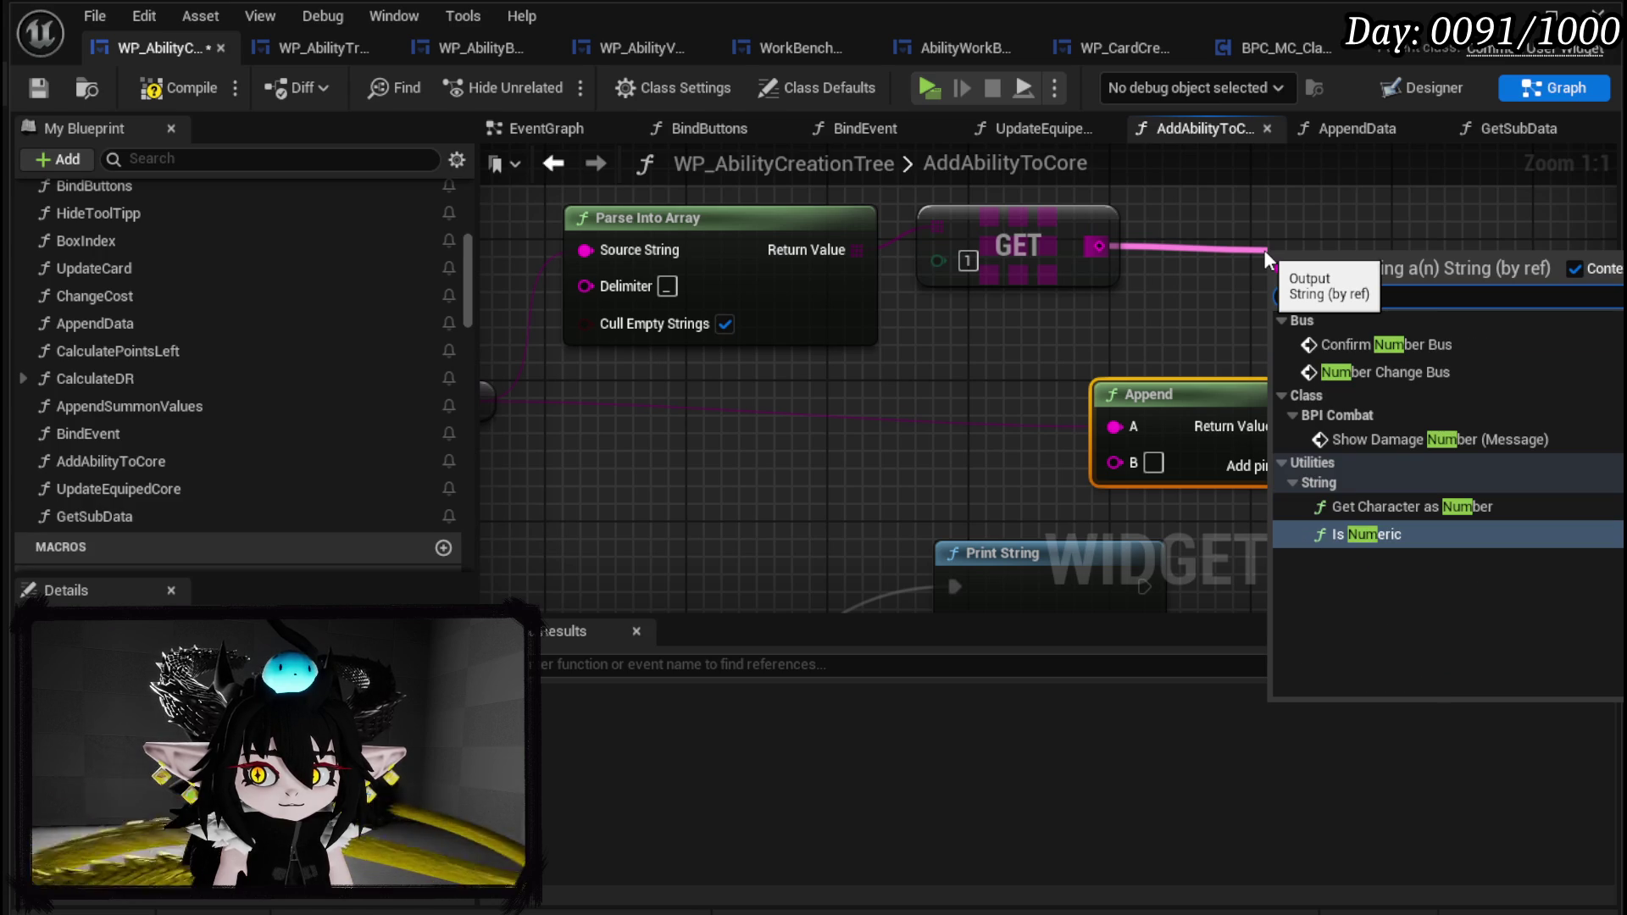
click(1387, 532)
drag(1226, 280, 1017, 326)
drag(1142, 338, 1228, 261)
scroll(940, 303, down, 2)
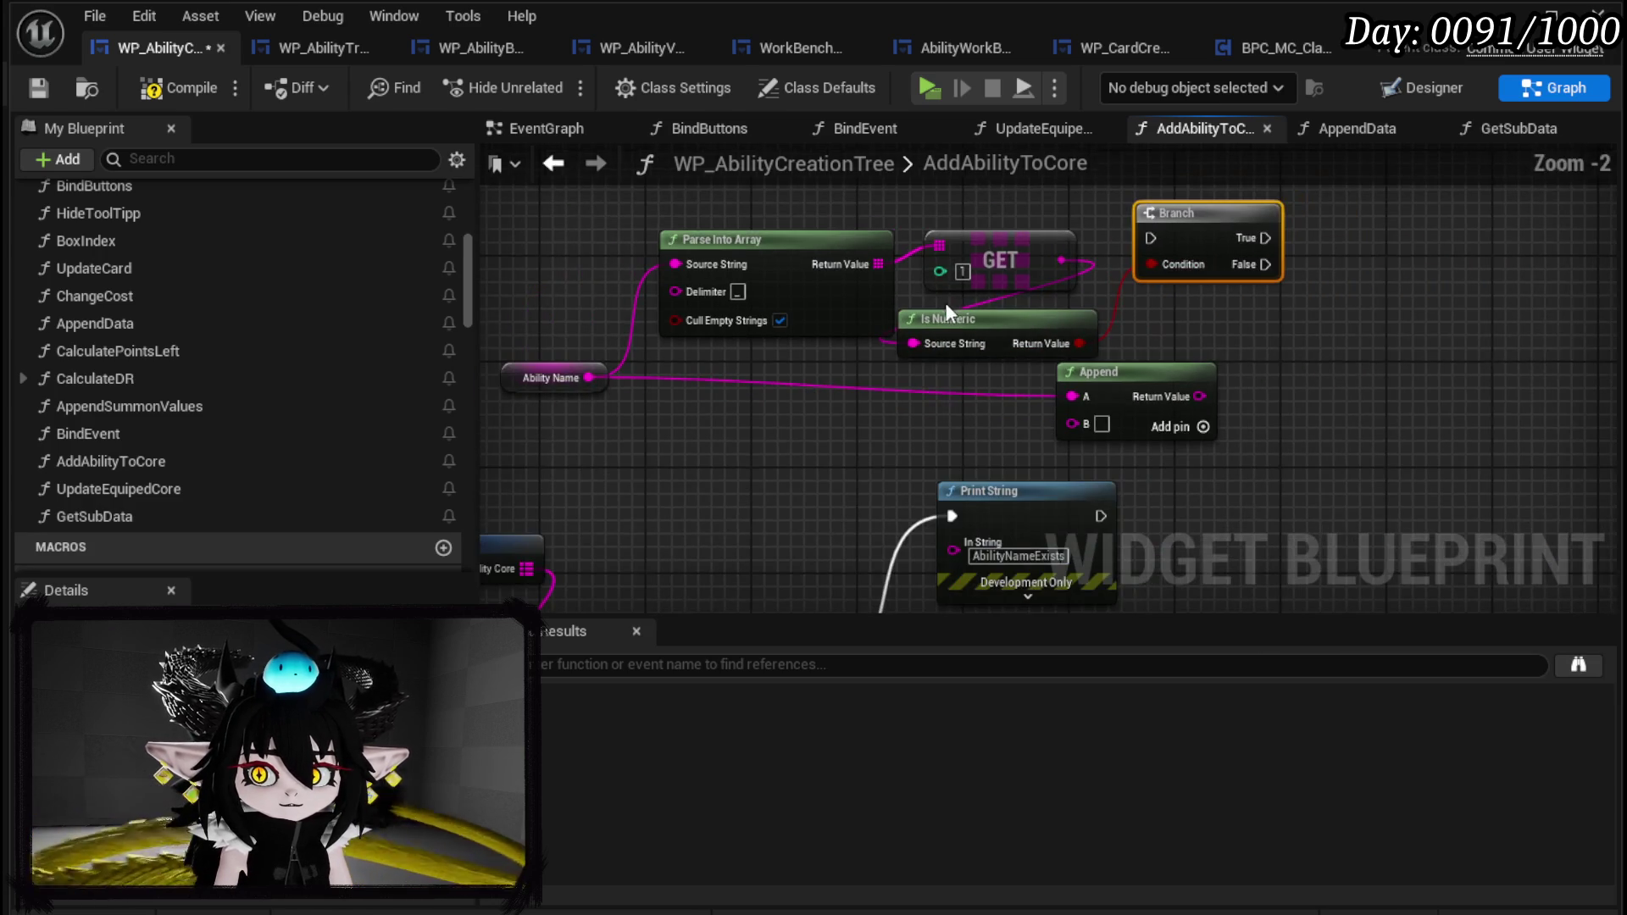
click(779, 320)
mouse_move(779, 320)
mouse_down()
mouse_move(681, 241)
mouse_move(592, 355)
mouse_up()
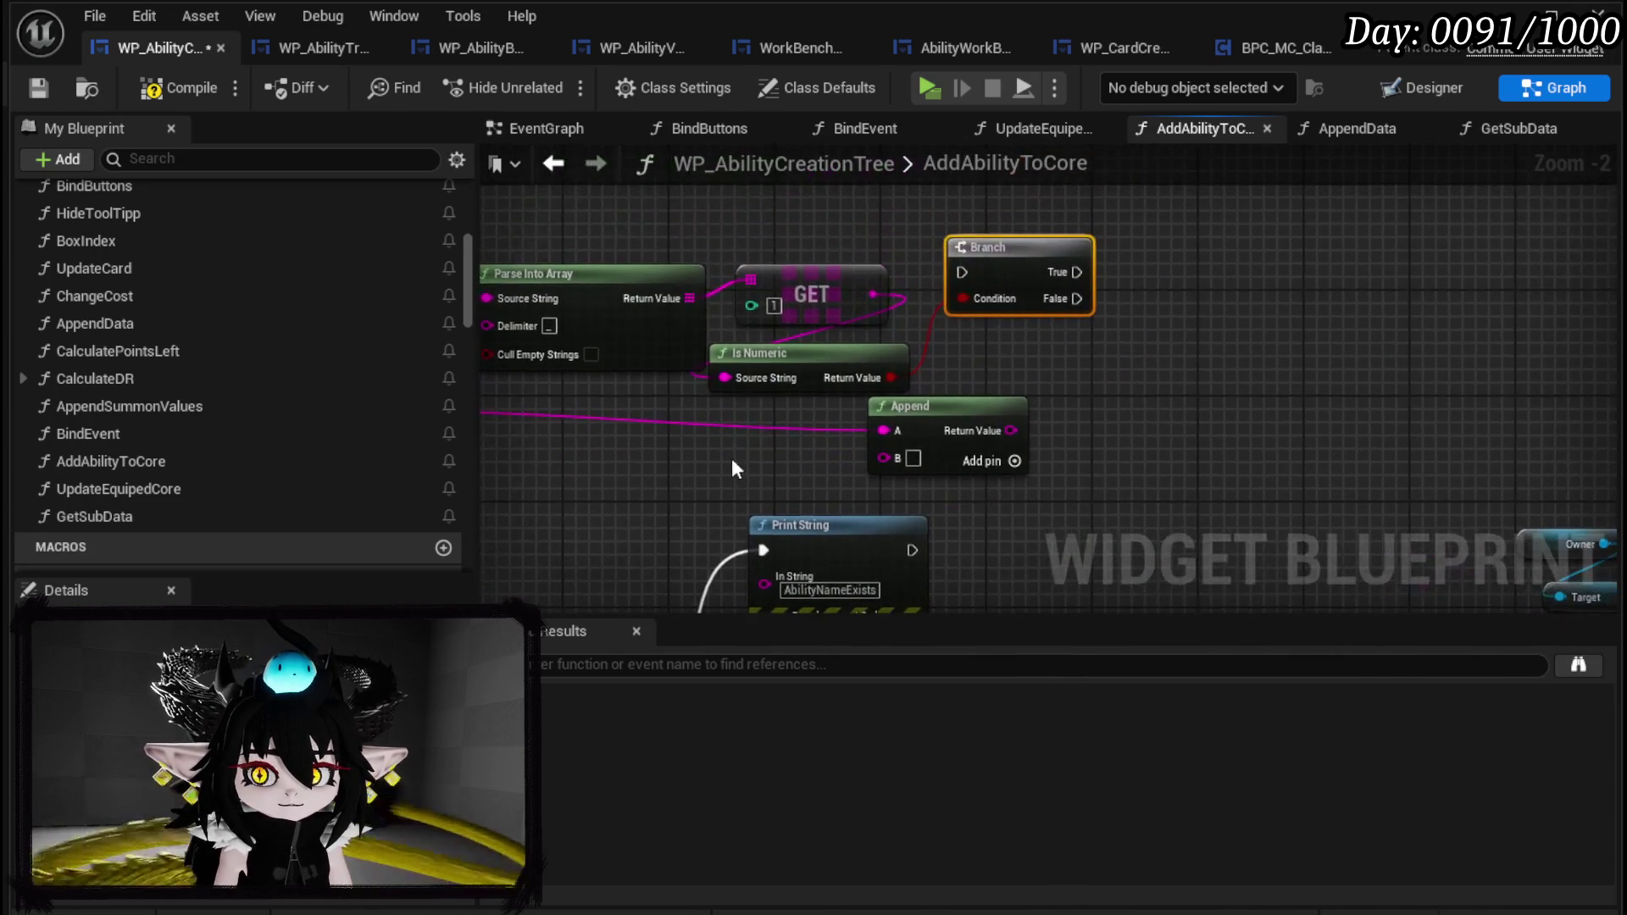
mouse_move(930, 428)
mouse_down()
mouse_move(1254, 229)
mouse_move(1203, 207)
mouse_up()
drag(811, 372, 1213, 350)
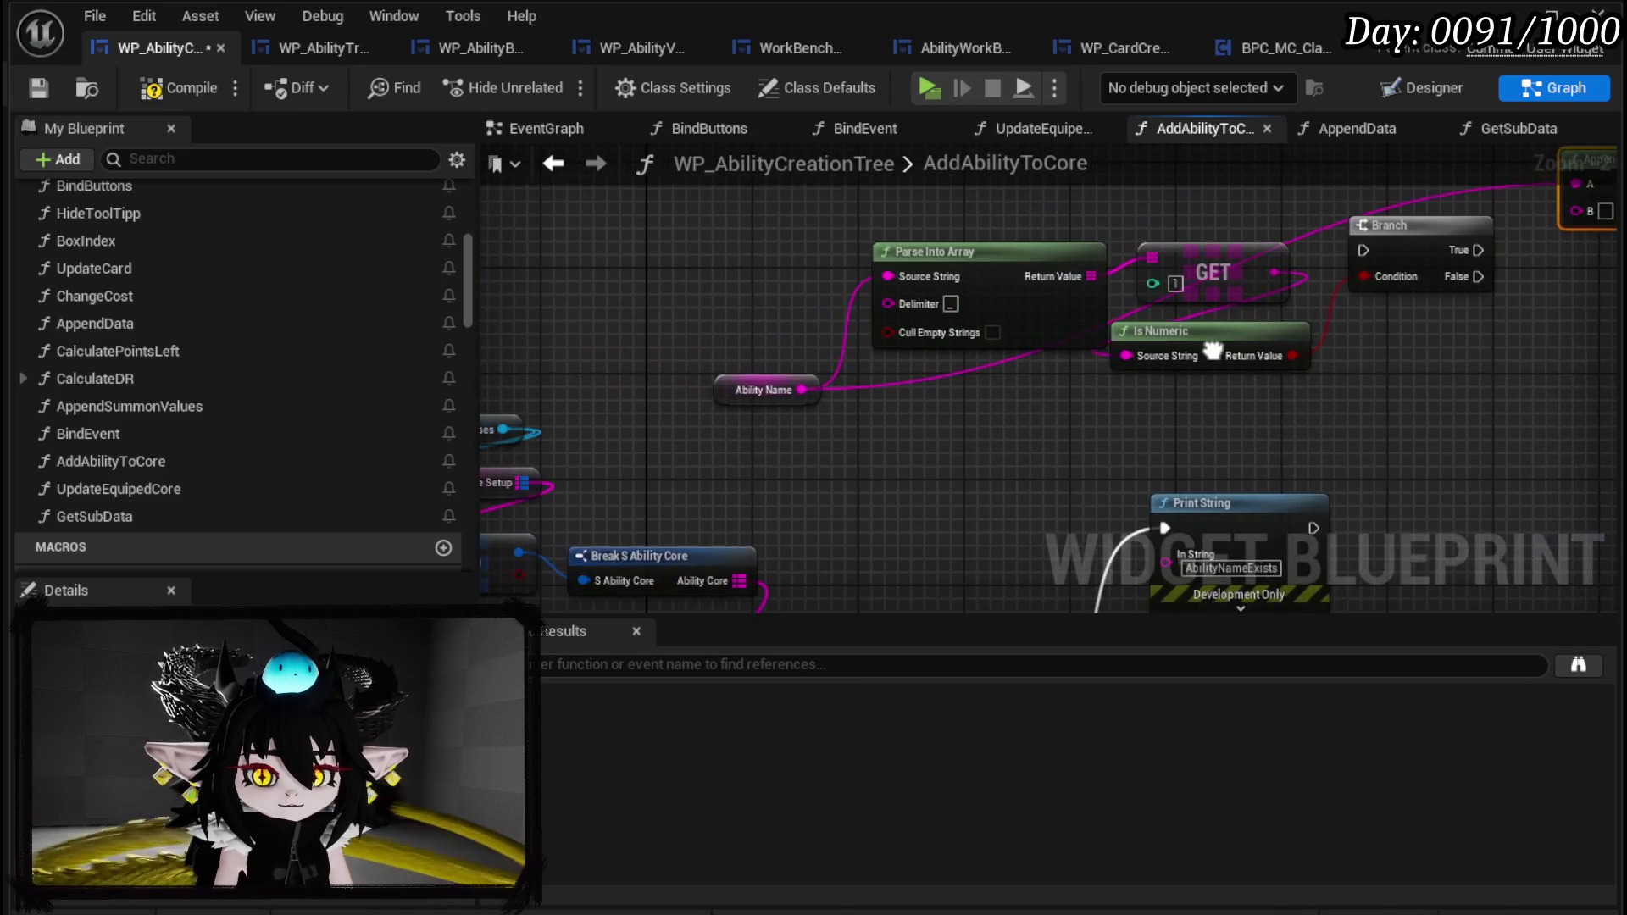
scroll(415, 398, down, 10)
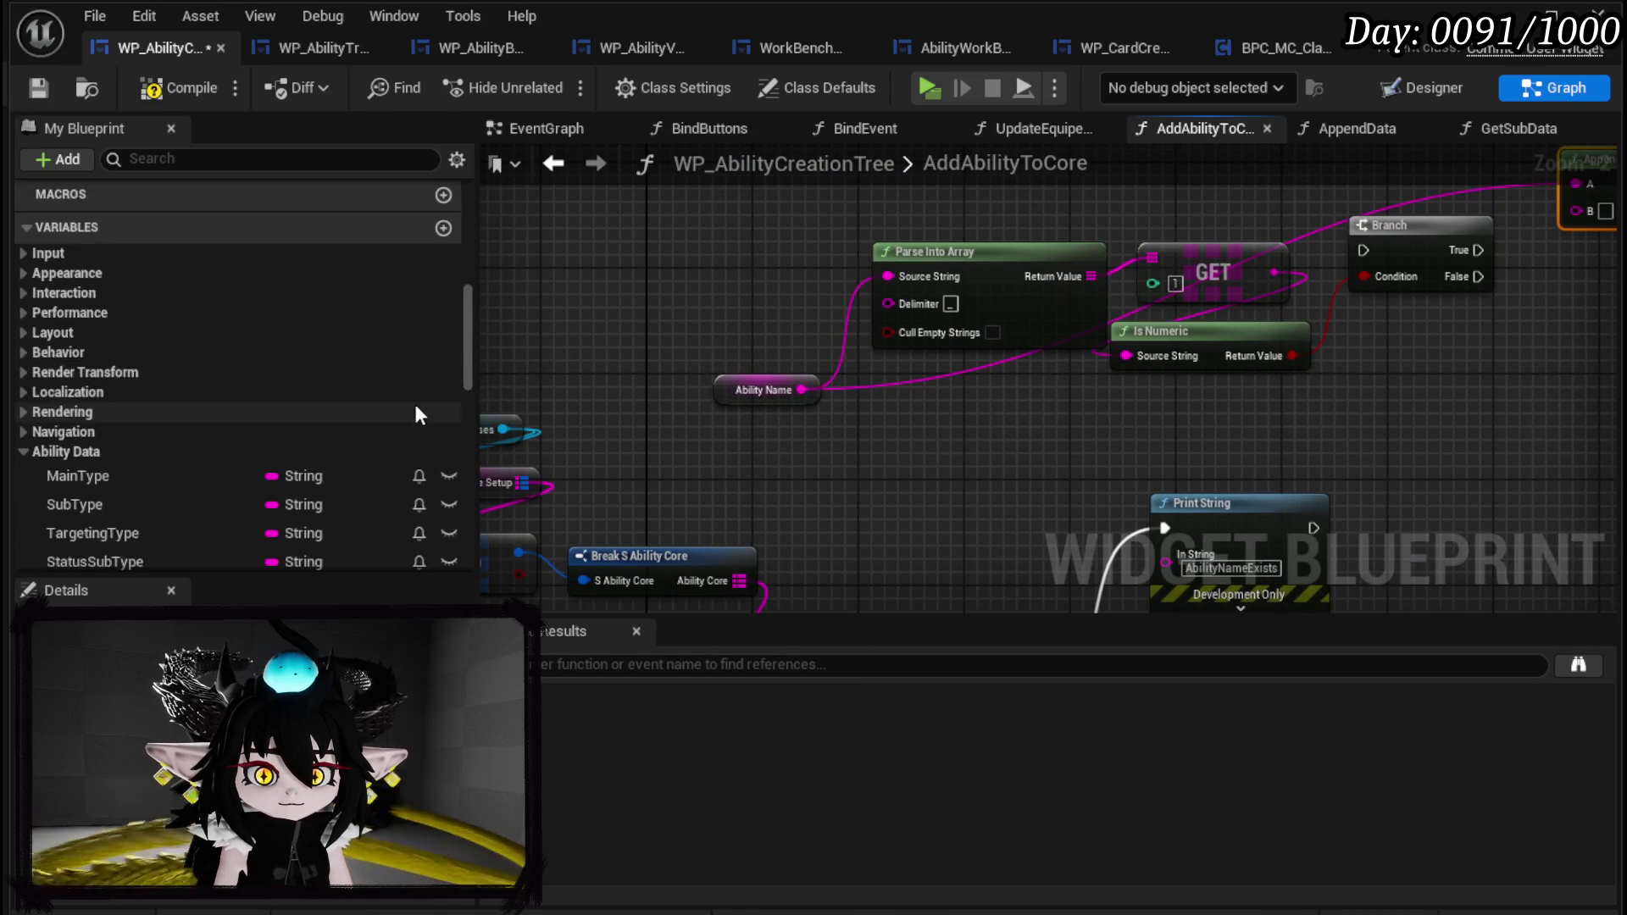
scroll(135, 449, down, 2)
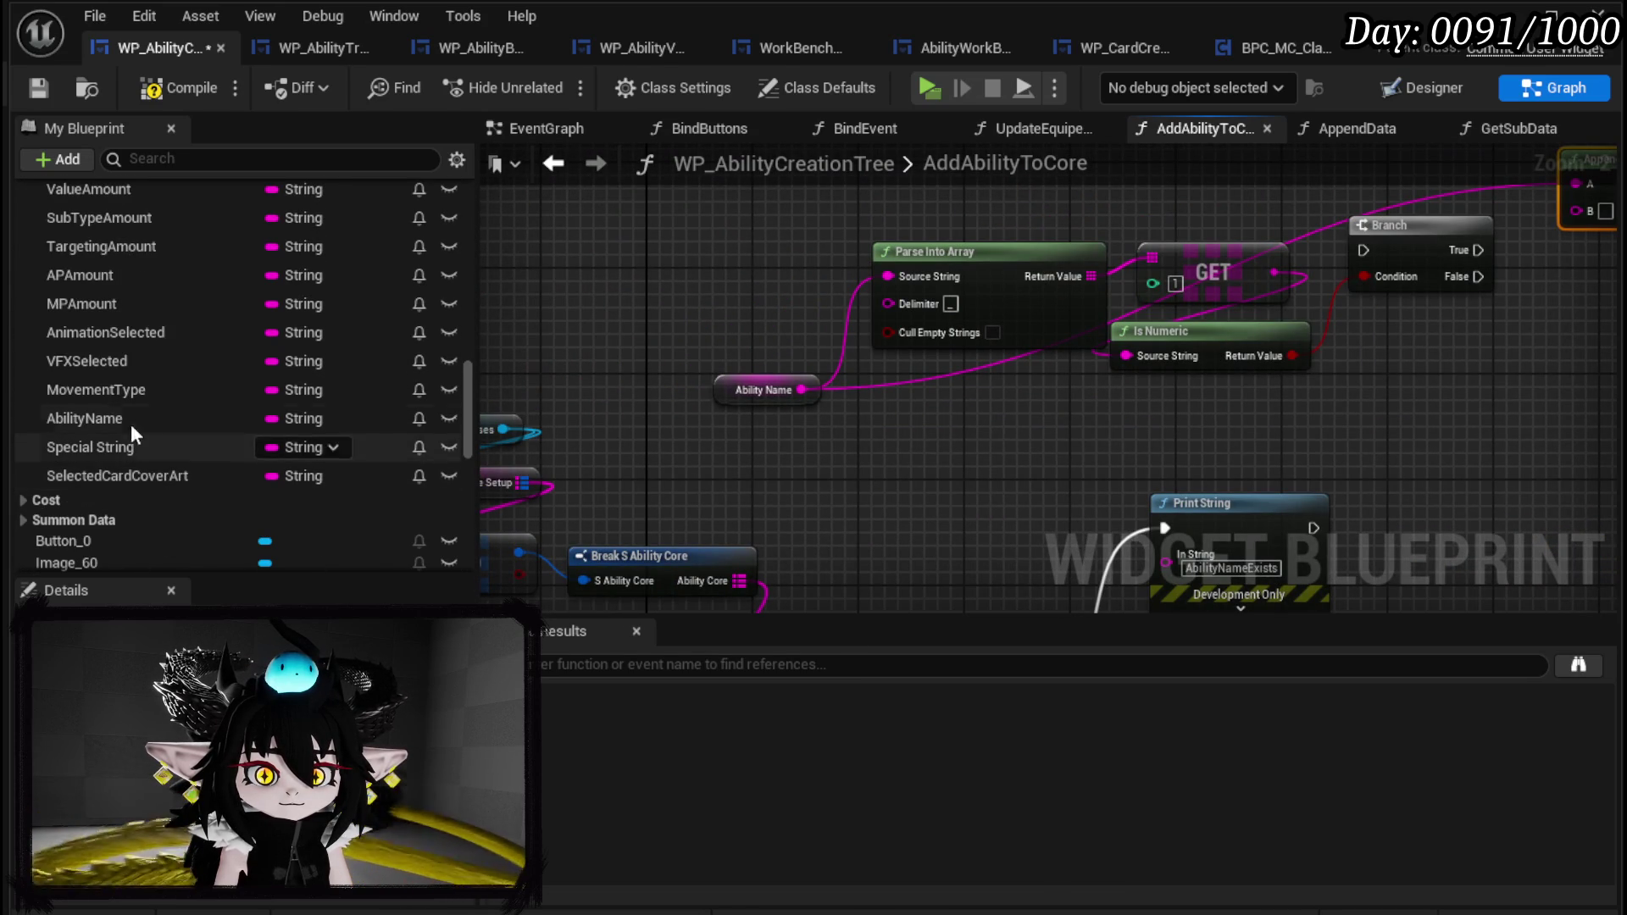
scroll(145, 303, up, 8)
scroll(149, 339, down, 5)
scroll(131, 408, down, 2)
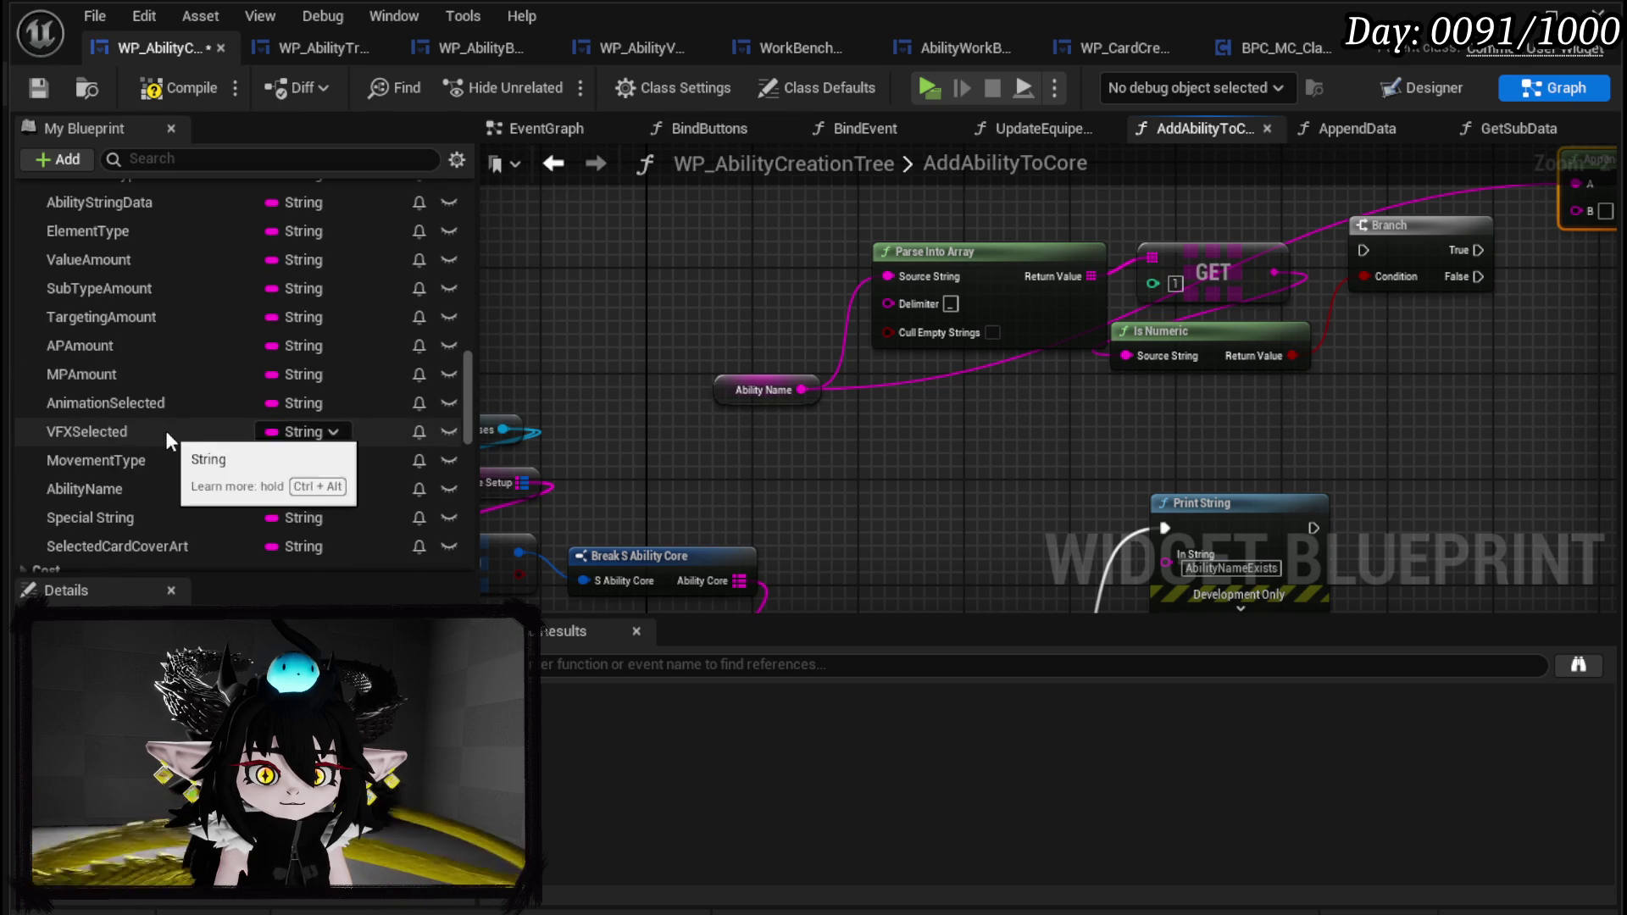
Store the Append result in a SET AbilityName node.
drag(114, 489, 1516, 330)
click(1534, 415)
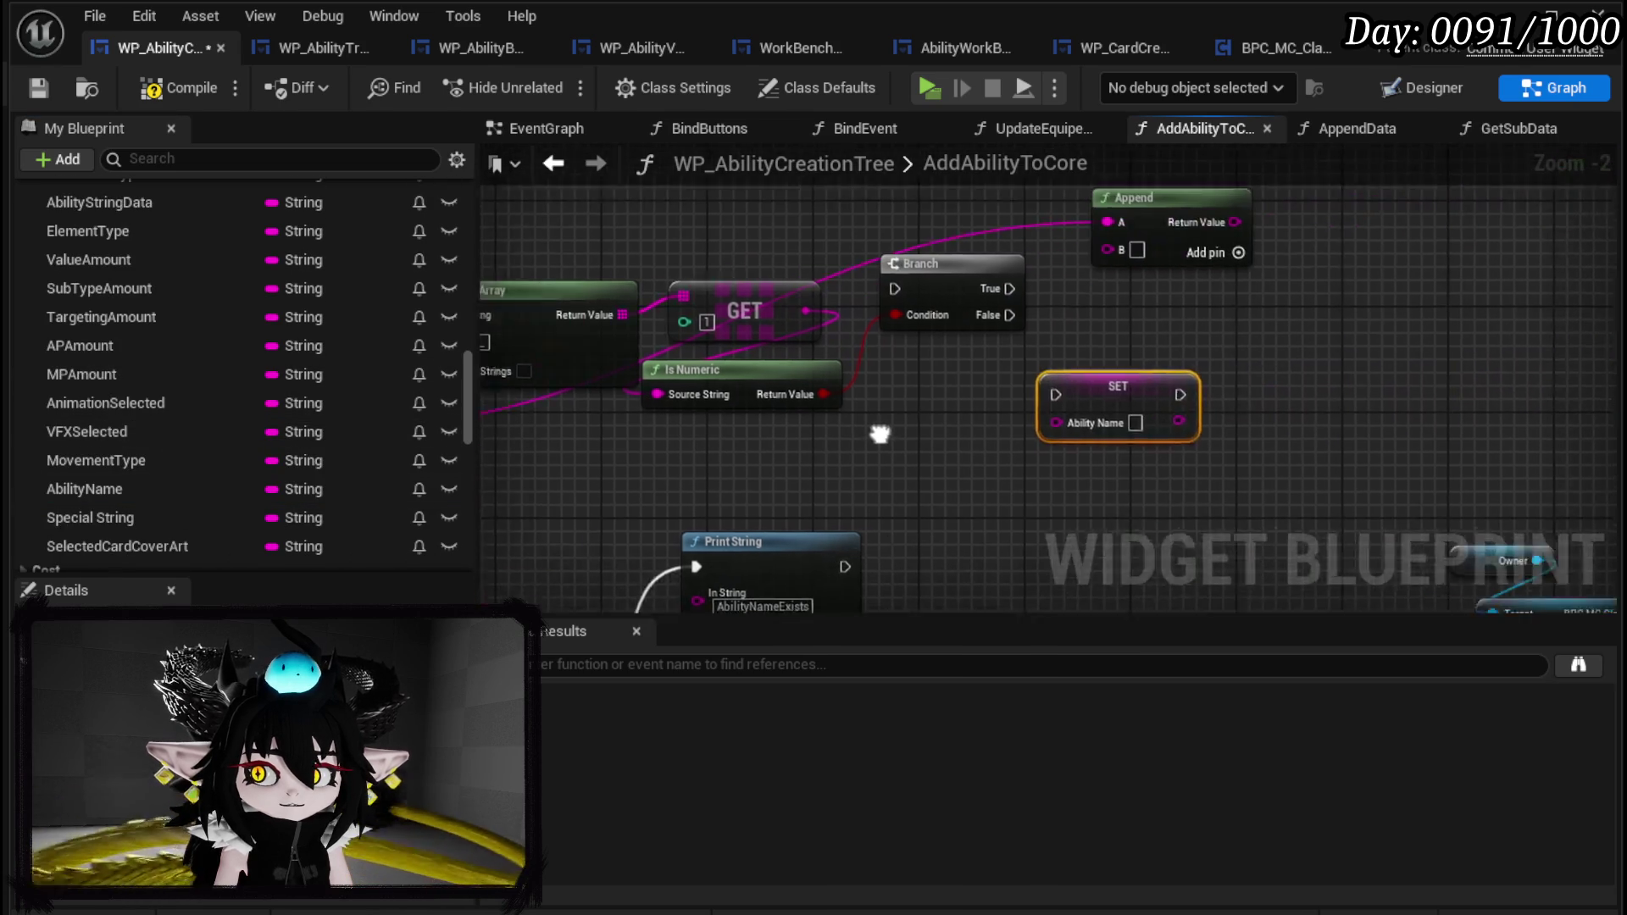
drag(938, 389, 1260, 265)
drag(1070, 230, 1225, 311)
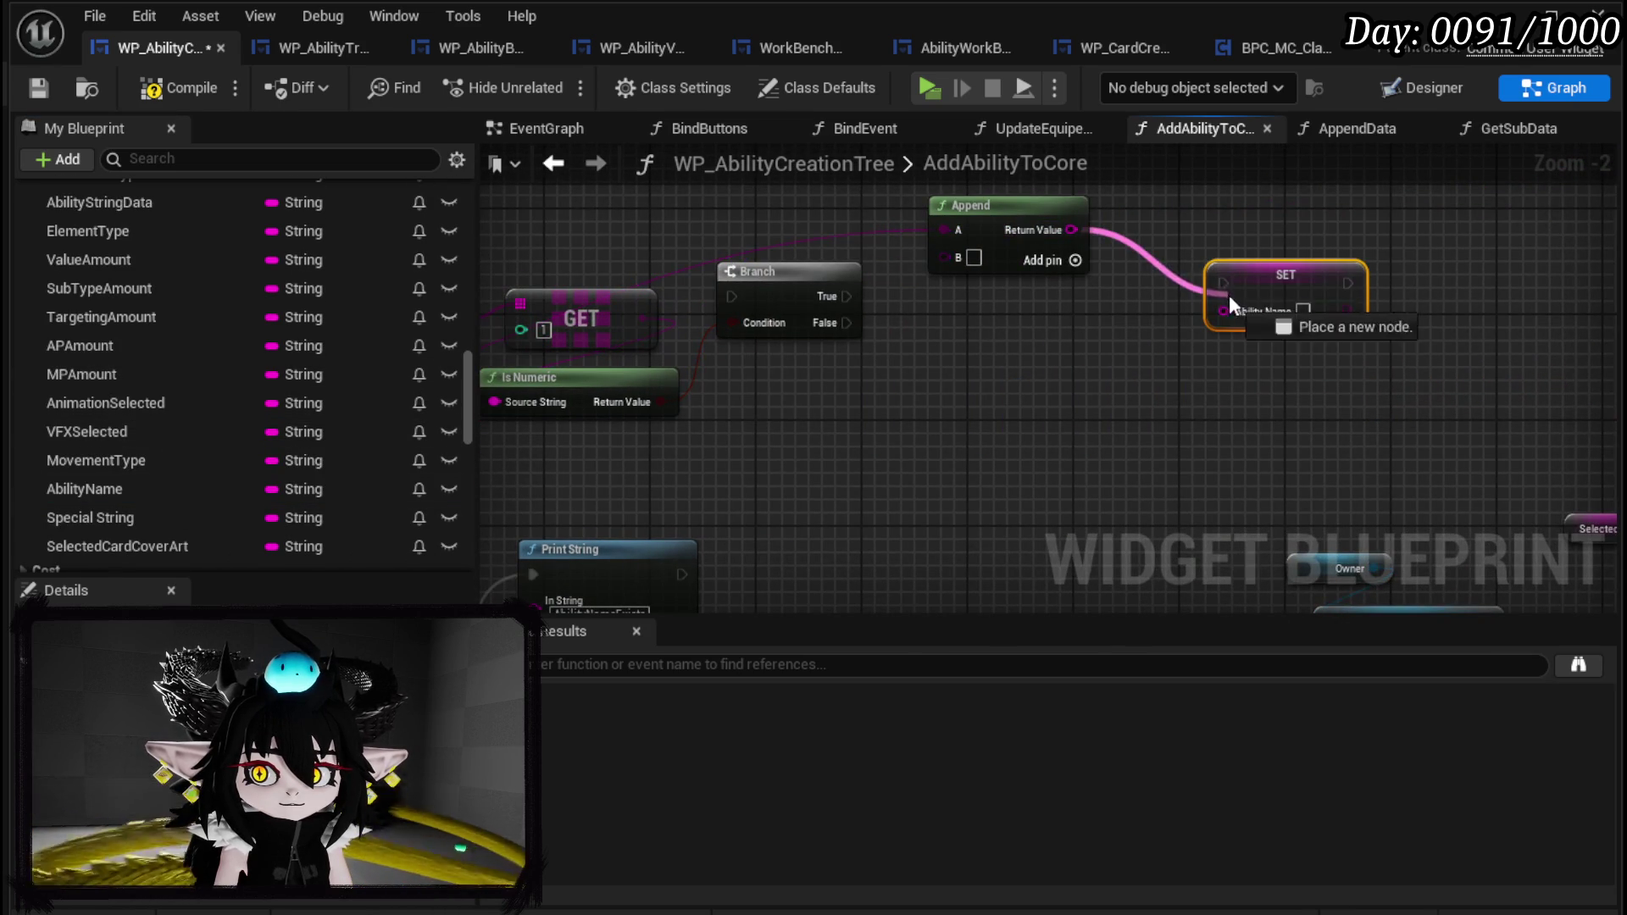
click(1008, 205)
scroll(1119, 340, up, 2)
Feed a second GET (element 0) of the parsed array into Append A and add pin C.
drag(1118, 340, 1384, 355)
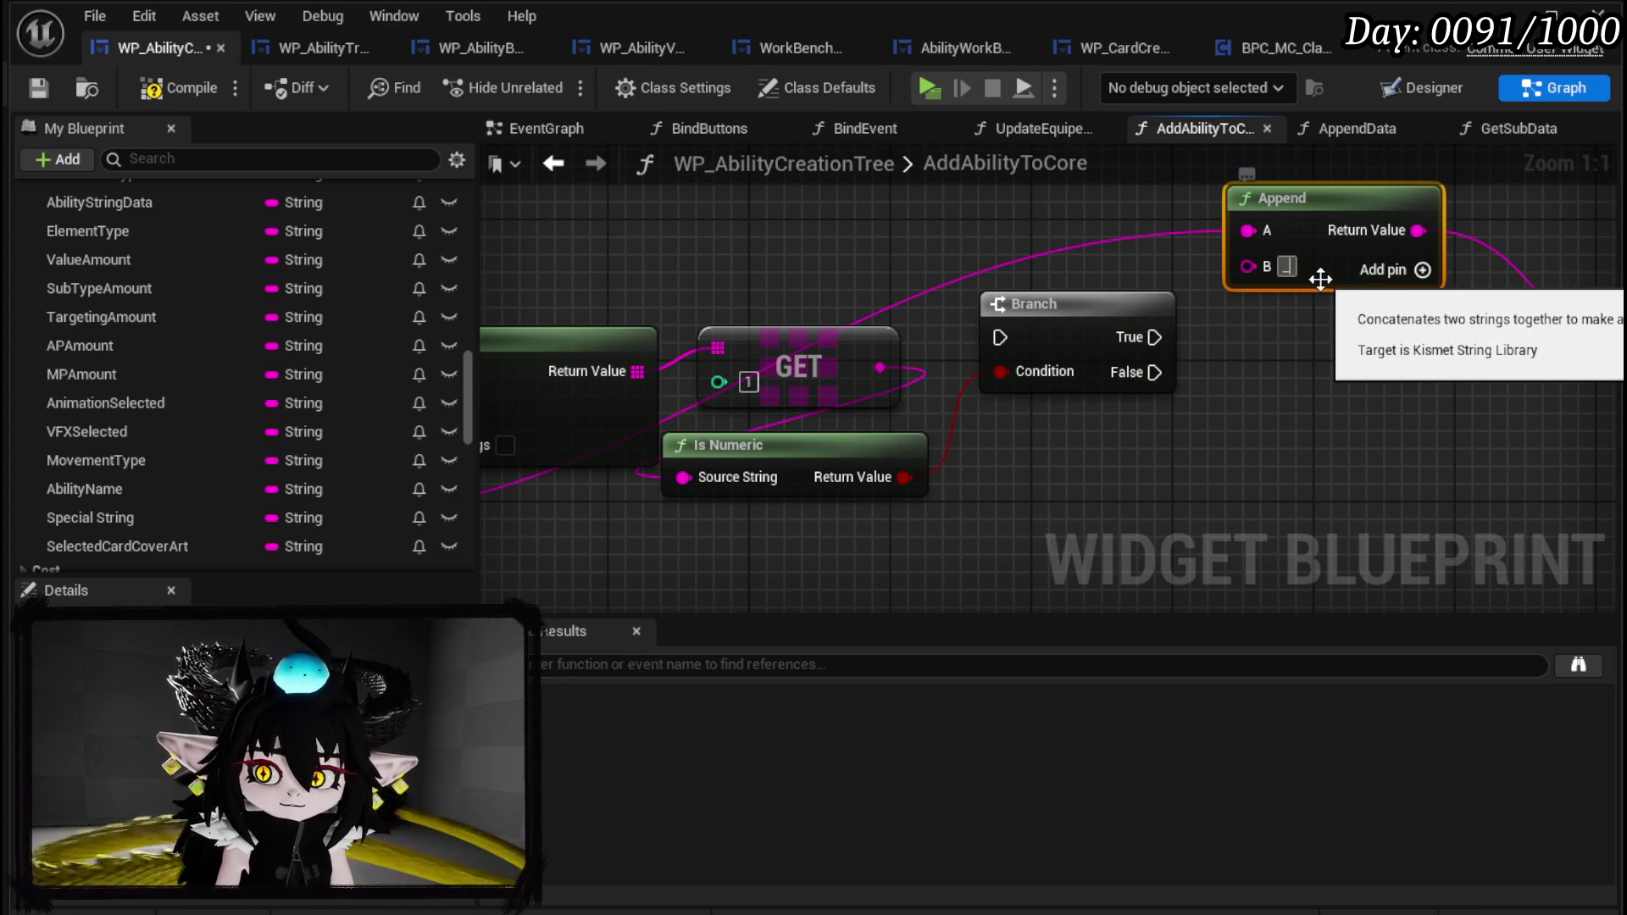
drag(653, 315, 692, 409)
key(ctrl+v)
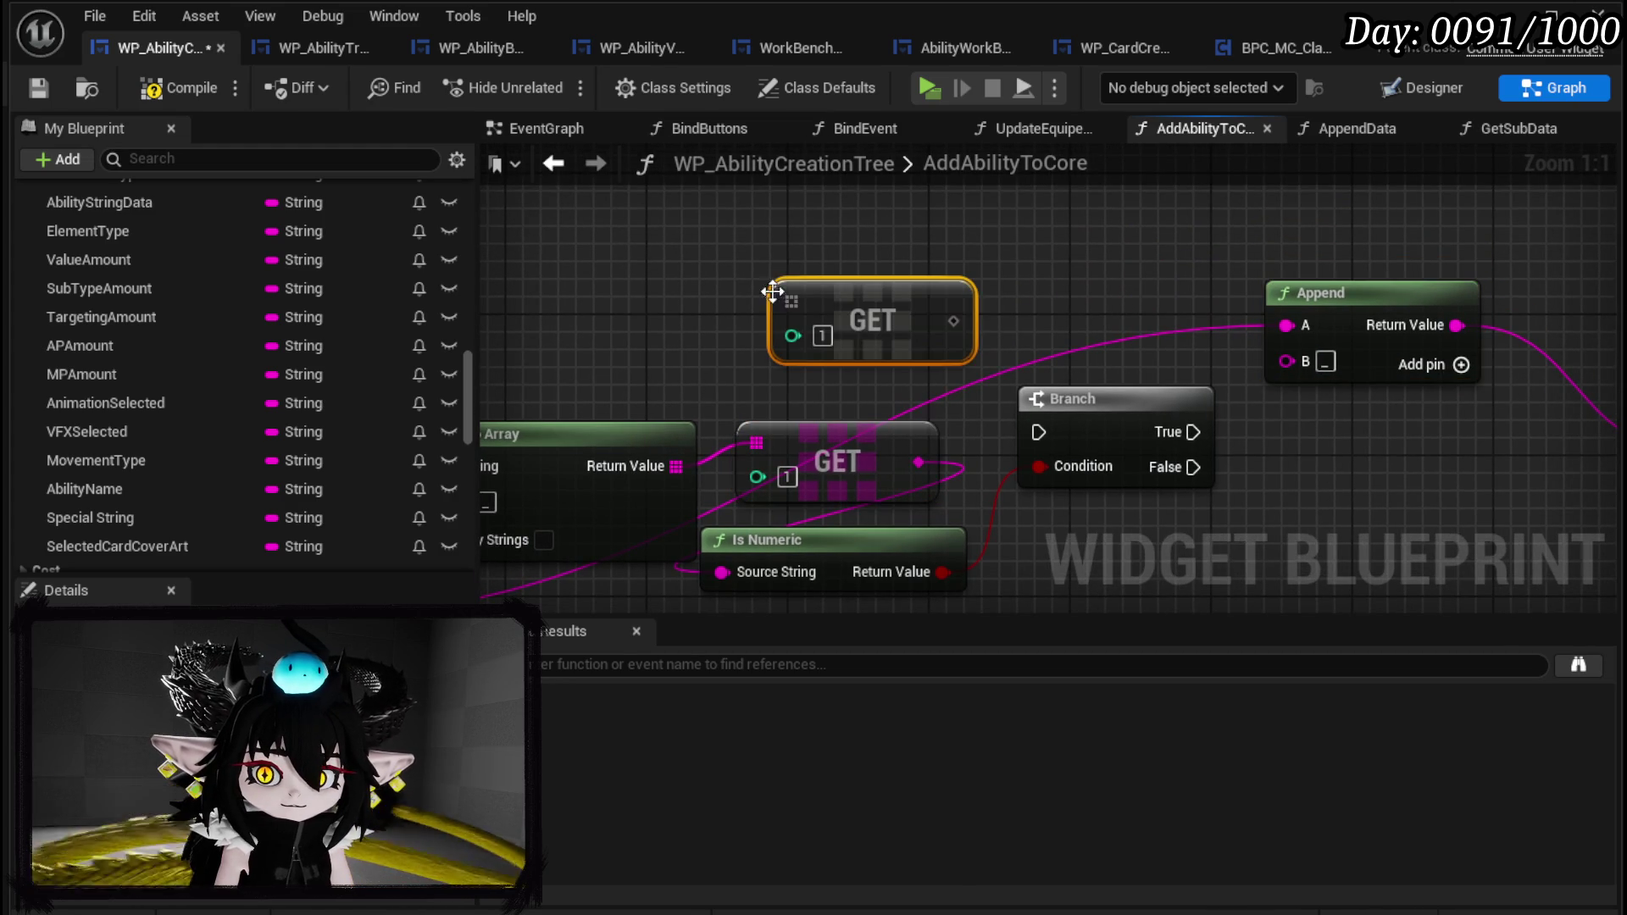
drag(676, 465, 791, 302)
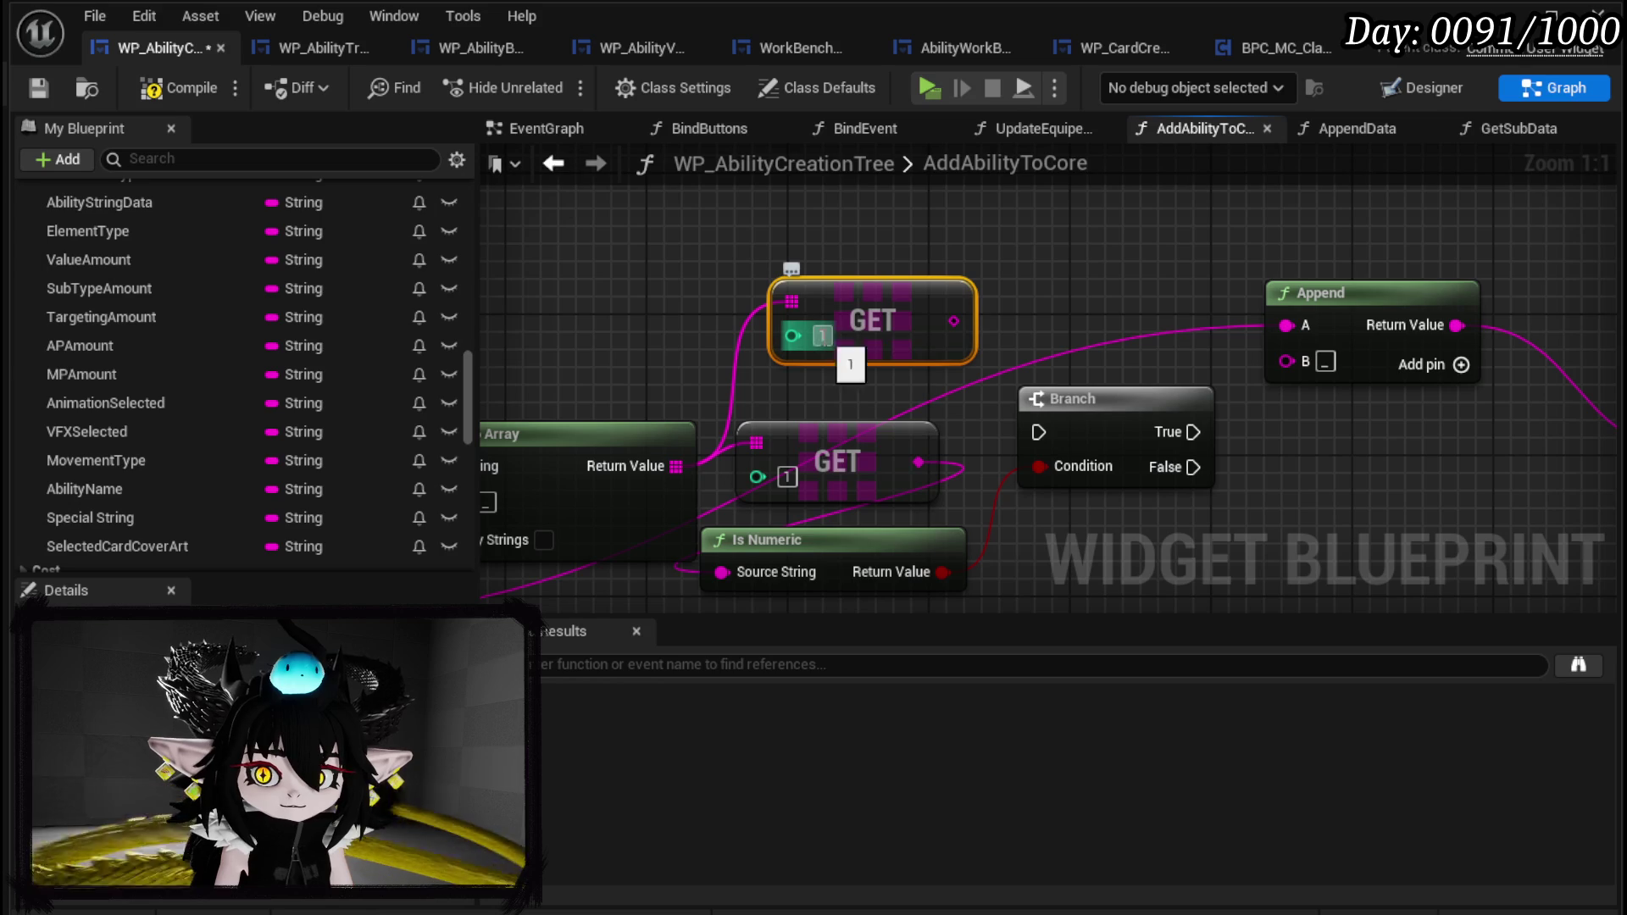
mouse_move(954, 321)
mouse_down()
mouse_move(1283, 339)
mouse_move(852, 326)
mouse_move(889, 345)
mouse_move(1122, 341)
mouse_up()
click(1297, 380)
drag(1251, 446, 1218, 256)
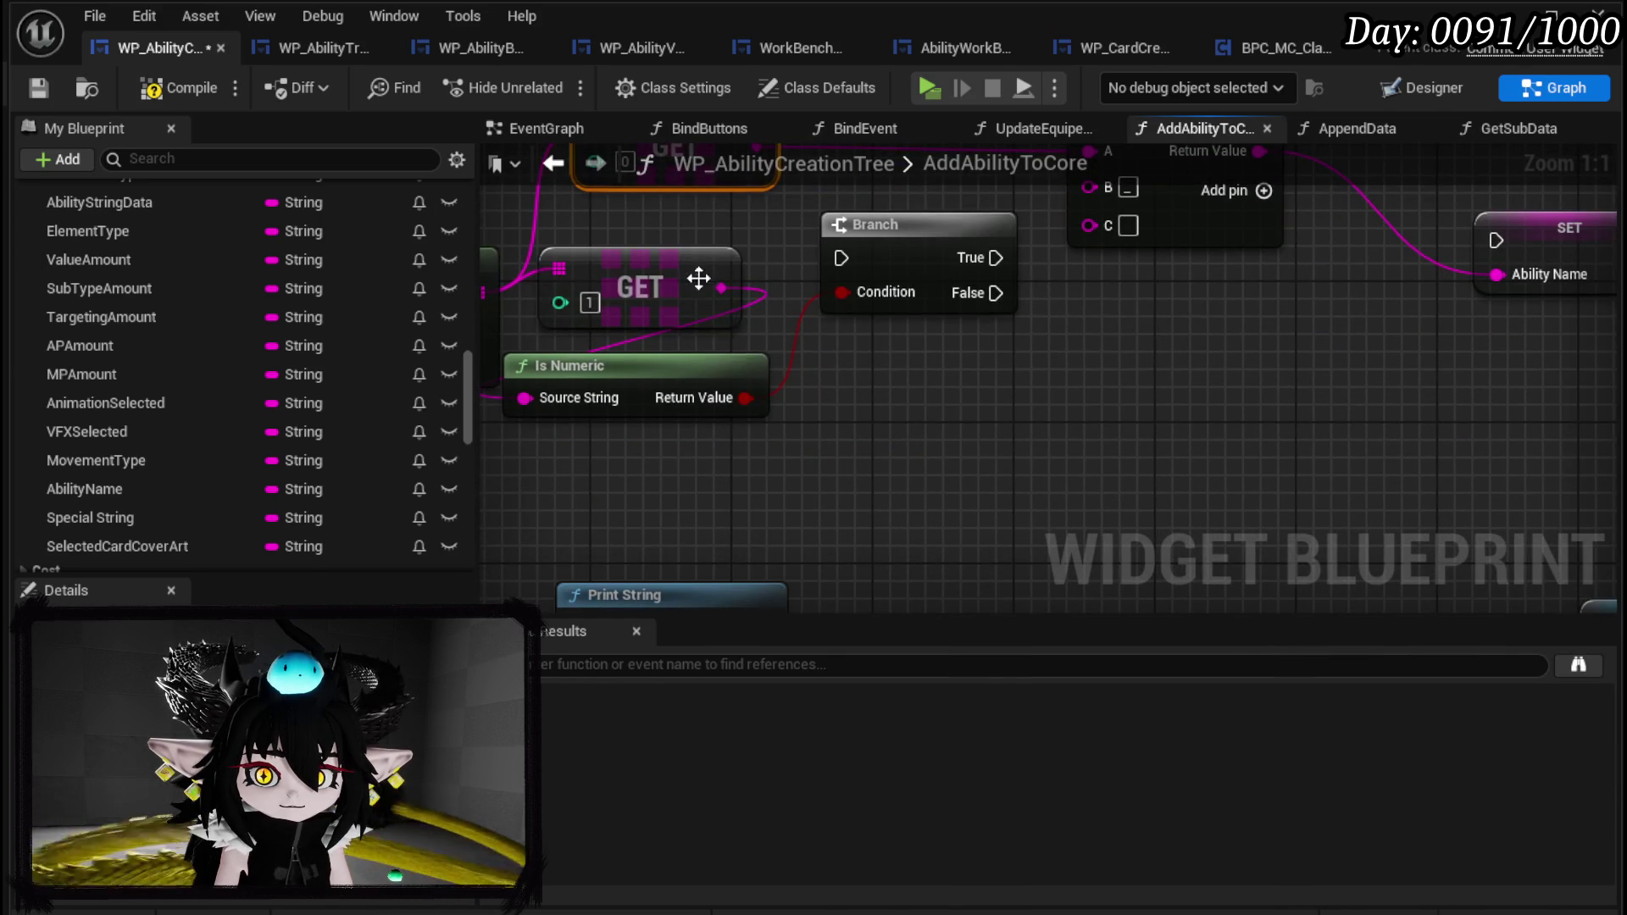
Convert the second name part from the GET output with a String To Integer node.
drag(721, 288, 865, 409)
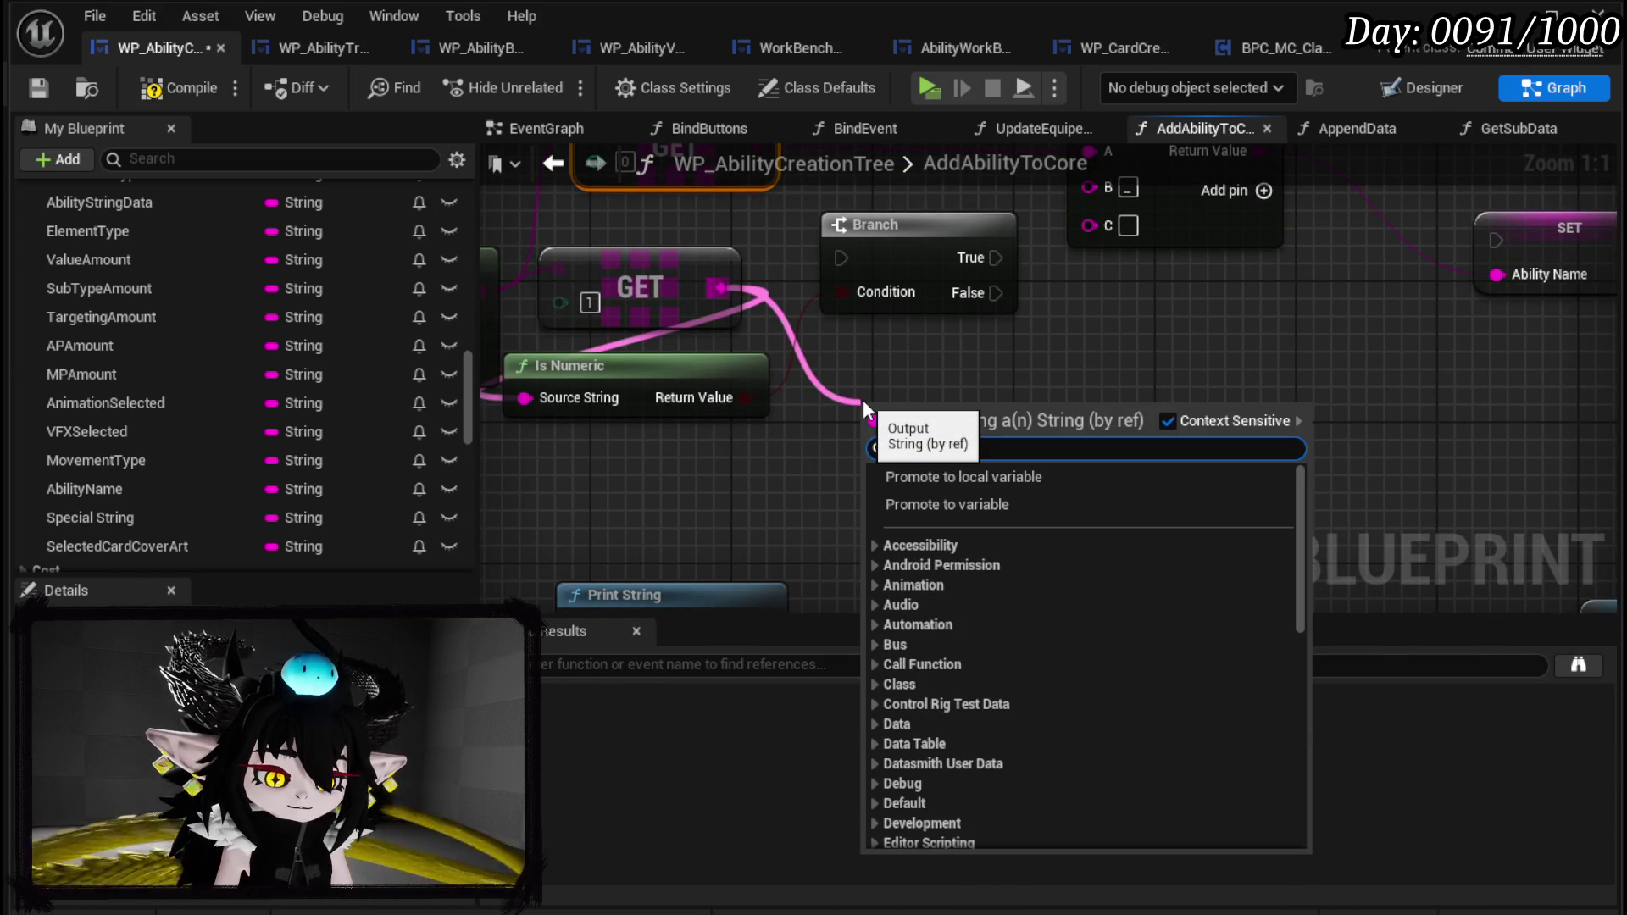
text(int)
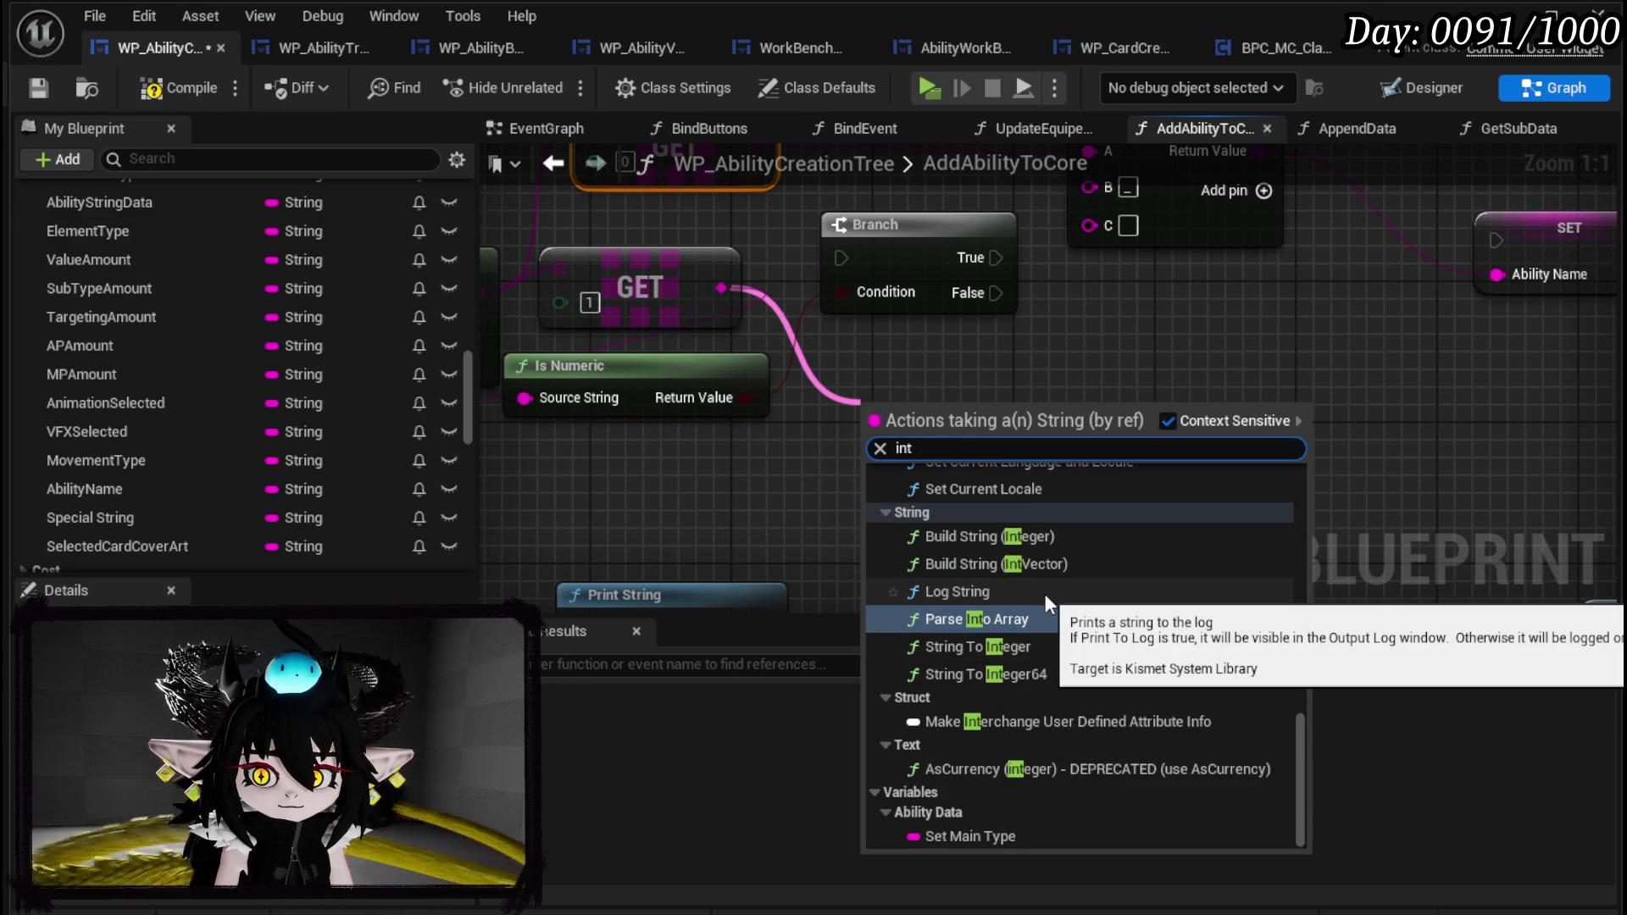
click(1009, 536)
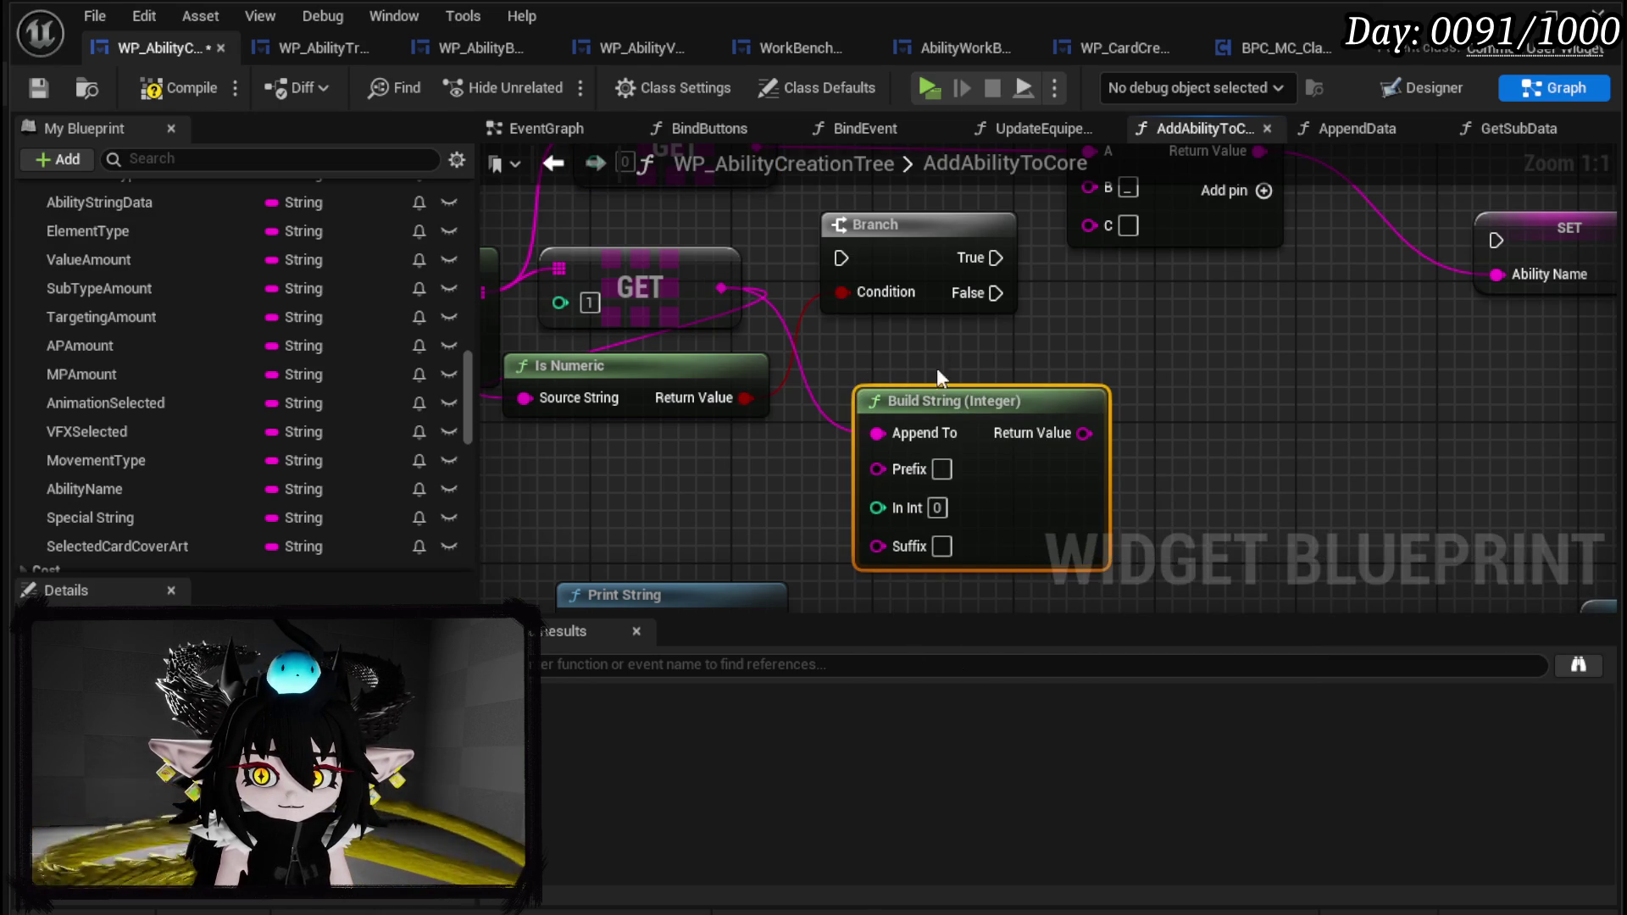
key(Delete)
drag(721, 288, 899, 367)
text(str)
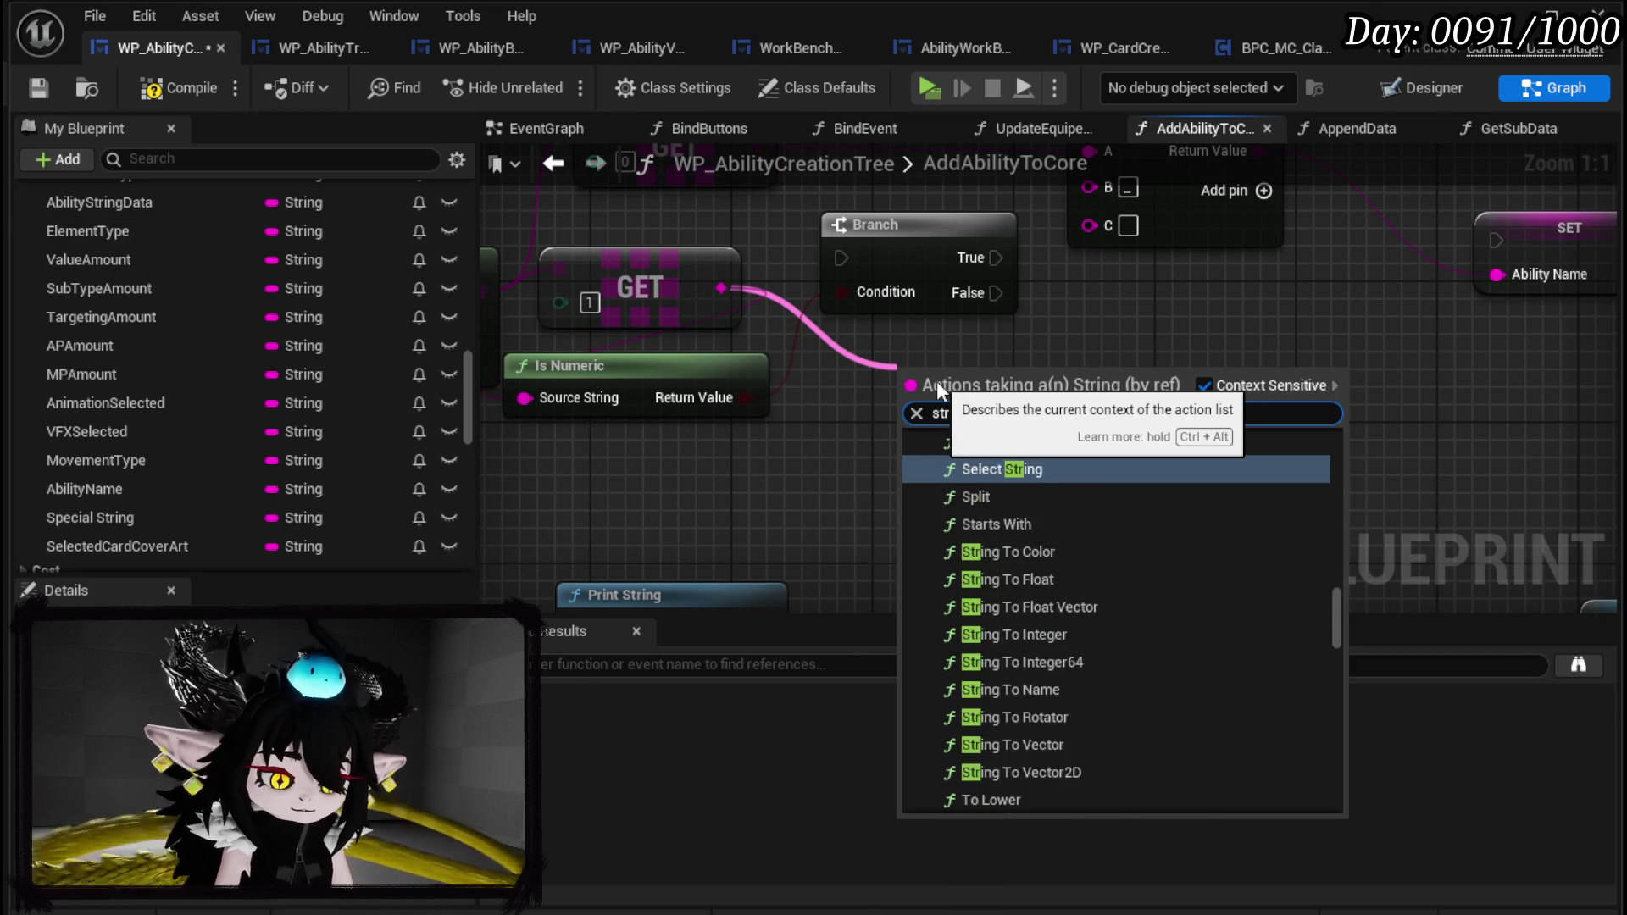
text(ing to int)
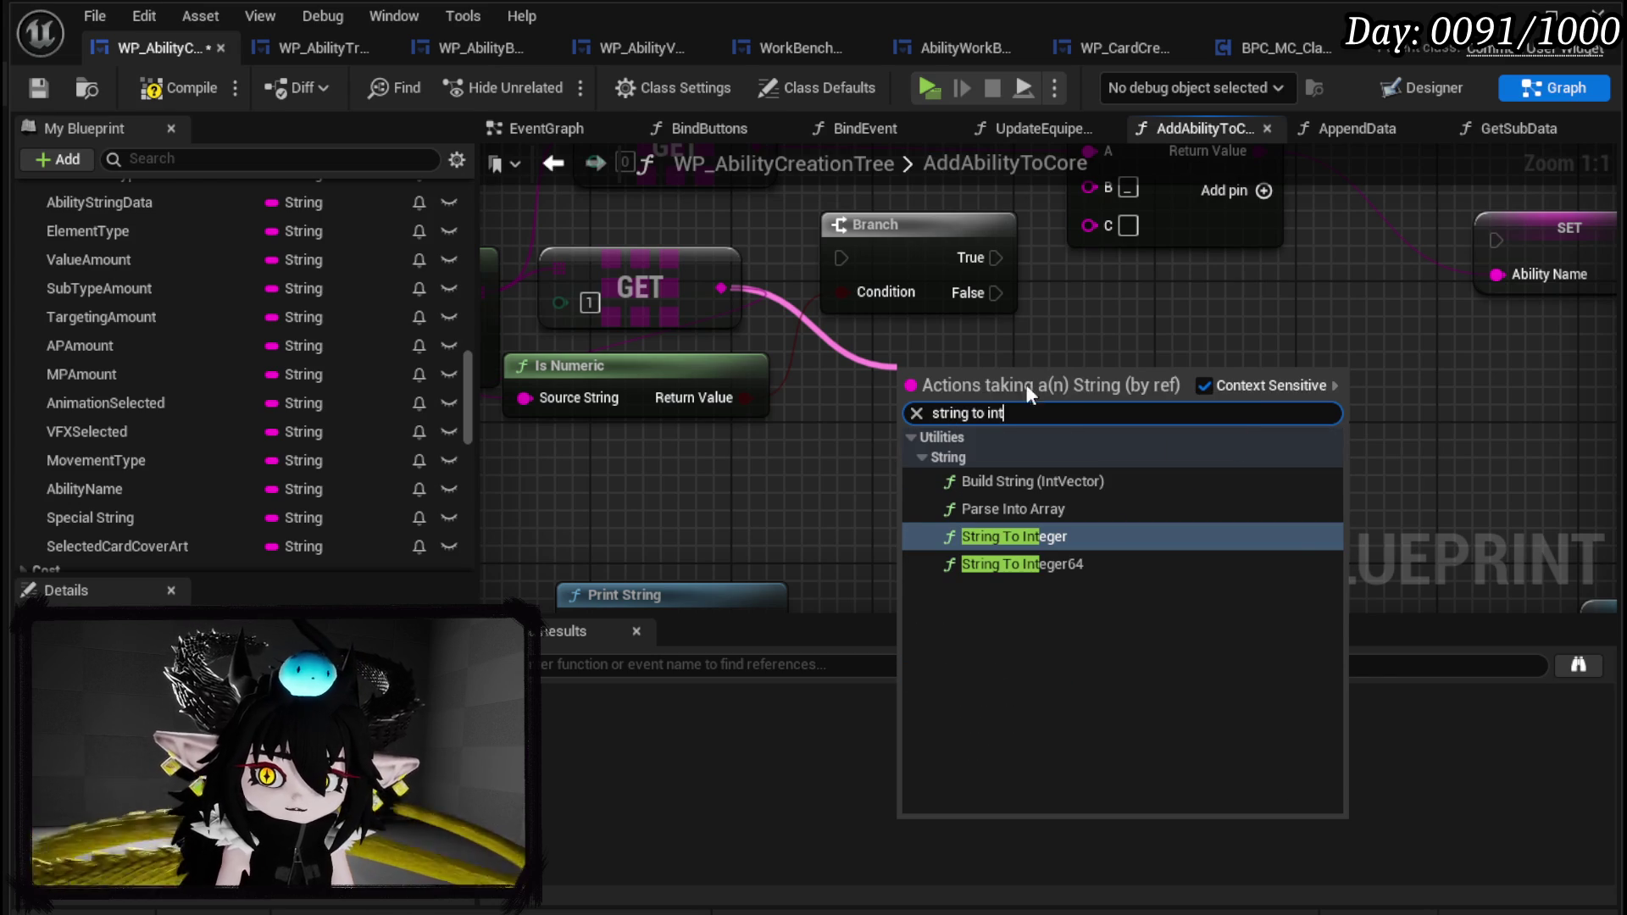
click(1066, 537)
Add 1 to the converted integer and feed the result into Append's C input.
drag(1006, 373, 1097, 379)
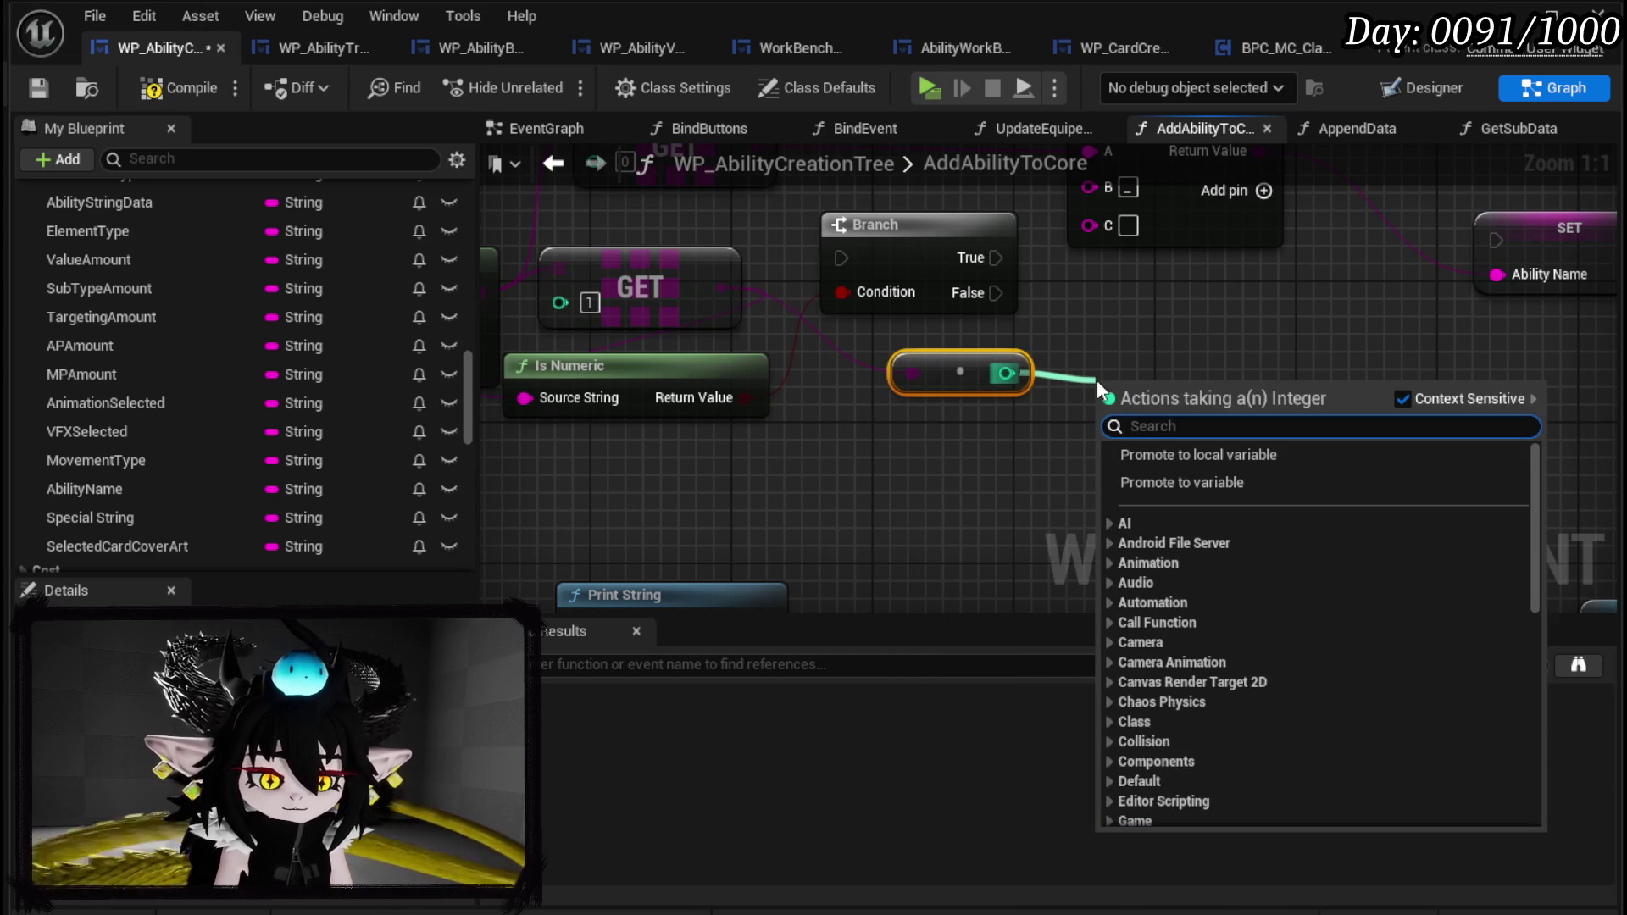
text(+)
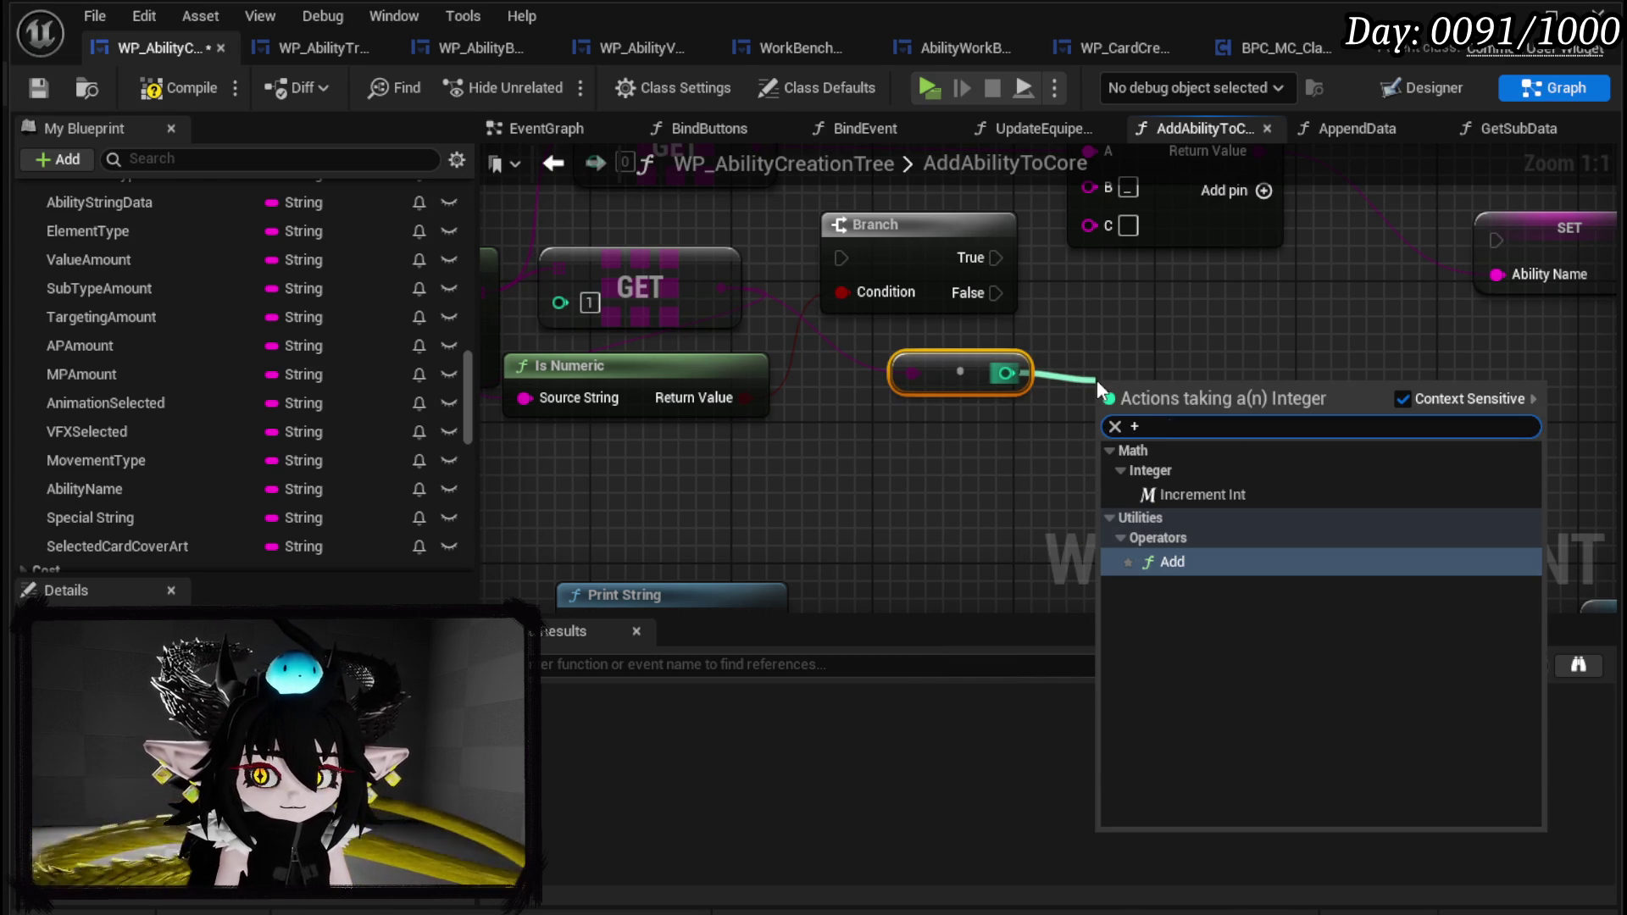
click(1202, 566)
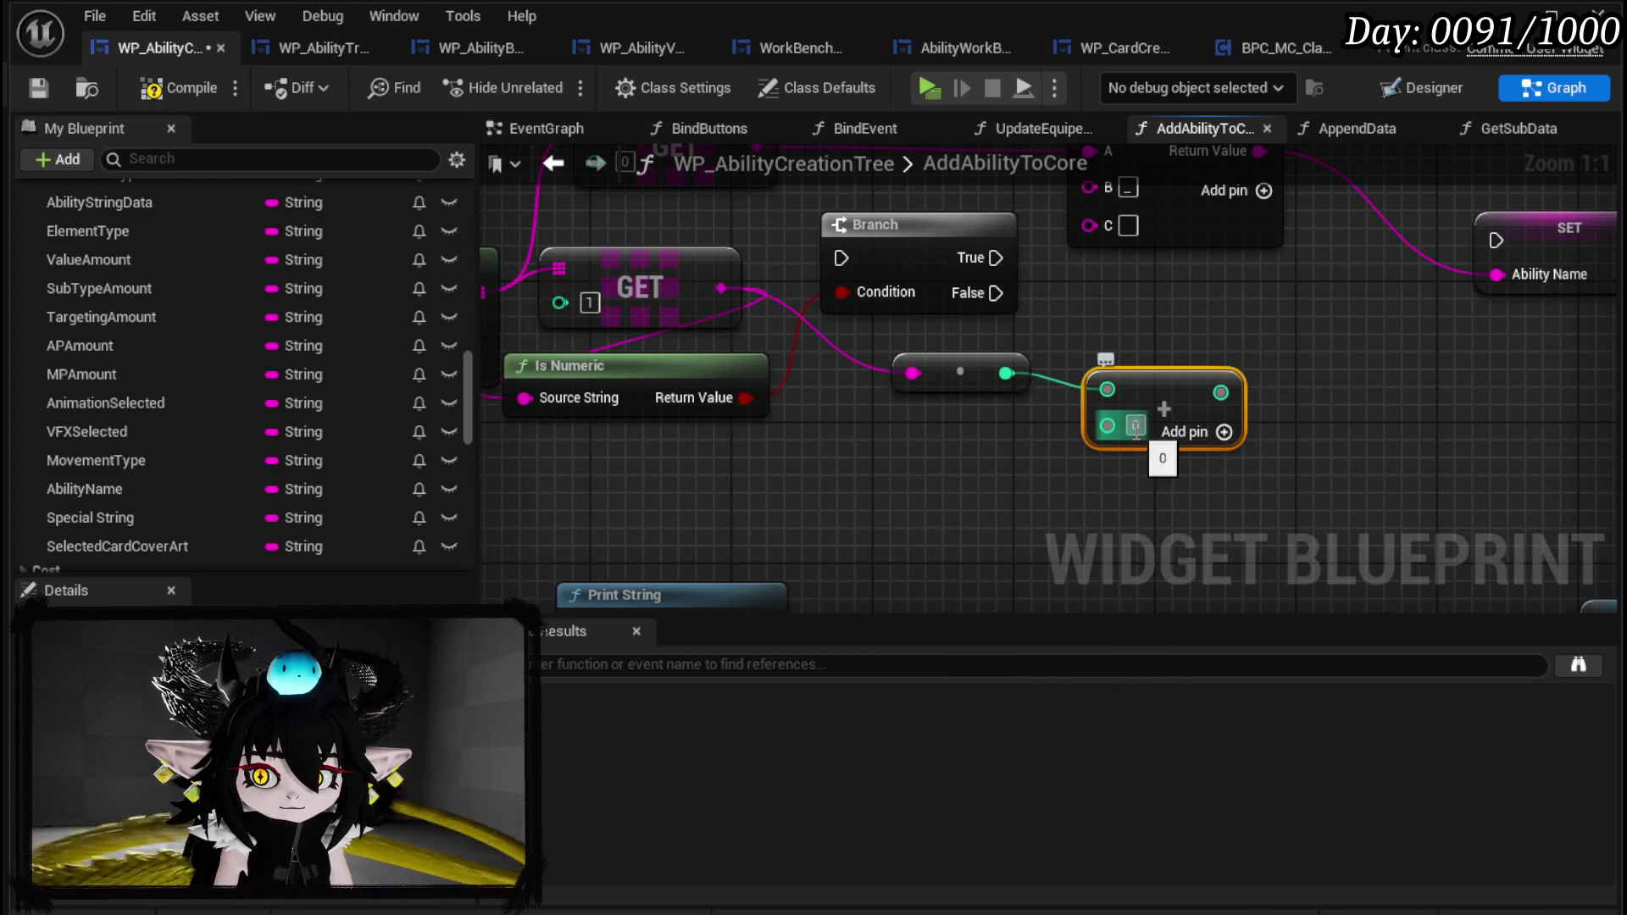
click(1135, 425)
text(1)
drag(1186, 389, 975, 443)
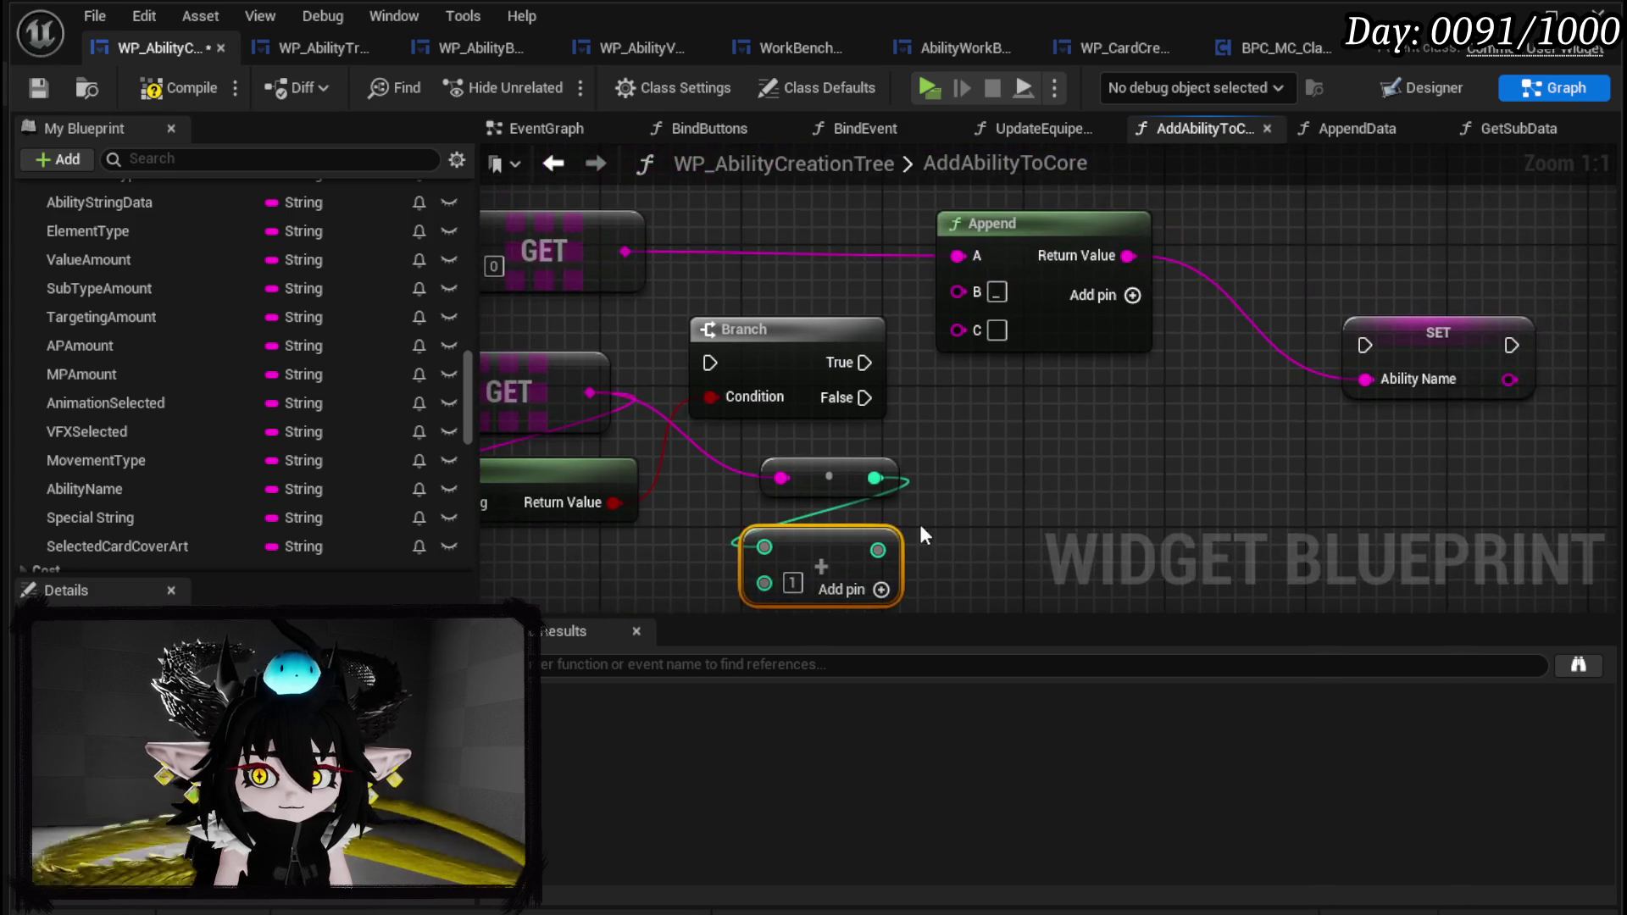
drag(985, 370, 977, 333)
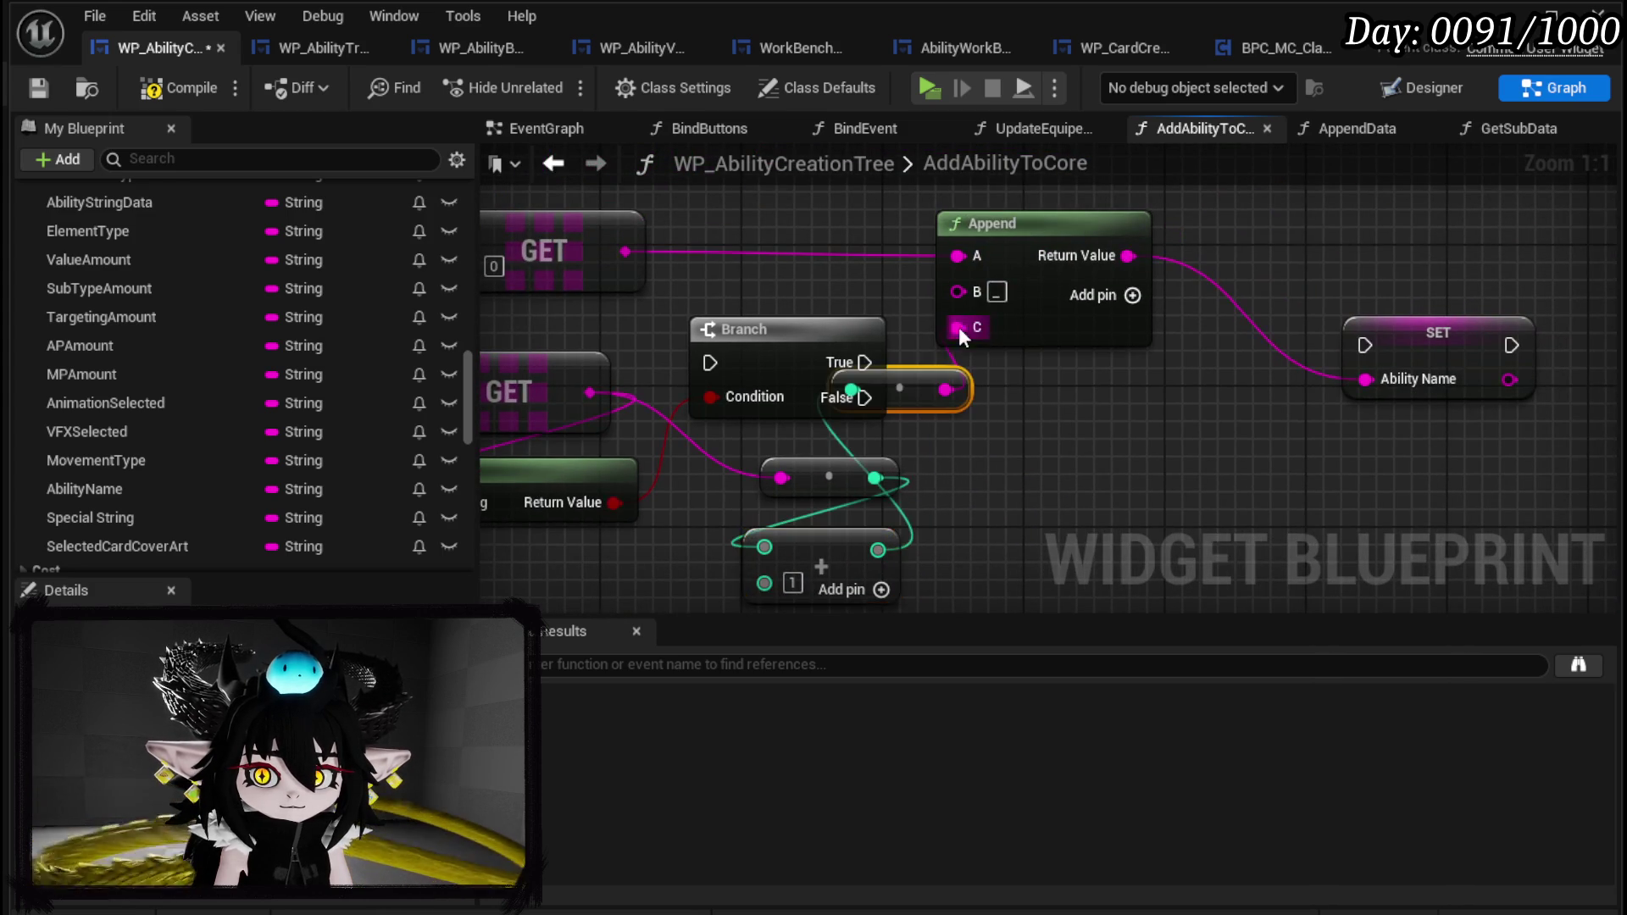
drag(909, 381, 1029, 518)
Wire Branch True to SET Ability Name and link Print String into the Branch.
drag(860, 363, 1364, 345)
click(1432, 335)
scroll(1076, 375, down, 2)
mouse_move(1076, 375)
mouse_down()
mouse_move(1144, 289)
mouse_move(1146, 253)
mouse_up()
mouse_move(845, 386)
mouse_down()
mouse_move(700, 349)
mouse_move(579, 434)
mouse_up()
drag(690, 455, 807, 285)
mouse_move(607, 446)
mouse_down()
mouse_move(678, 461)
mouse_move(536, 454)
mouse_up()
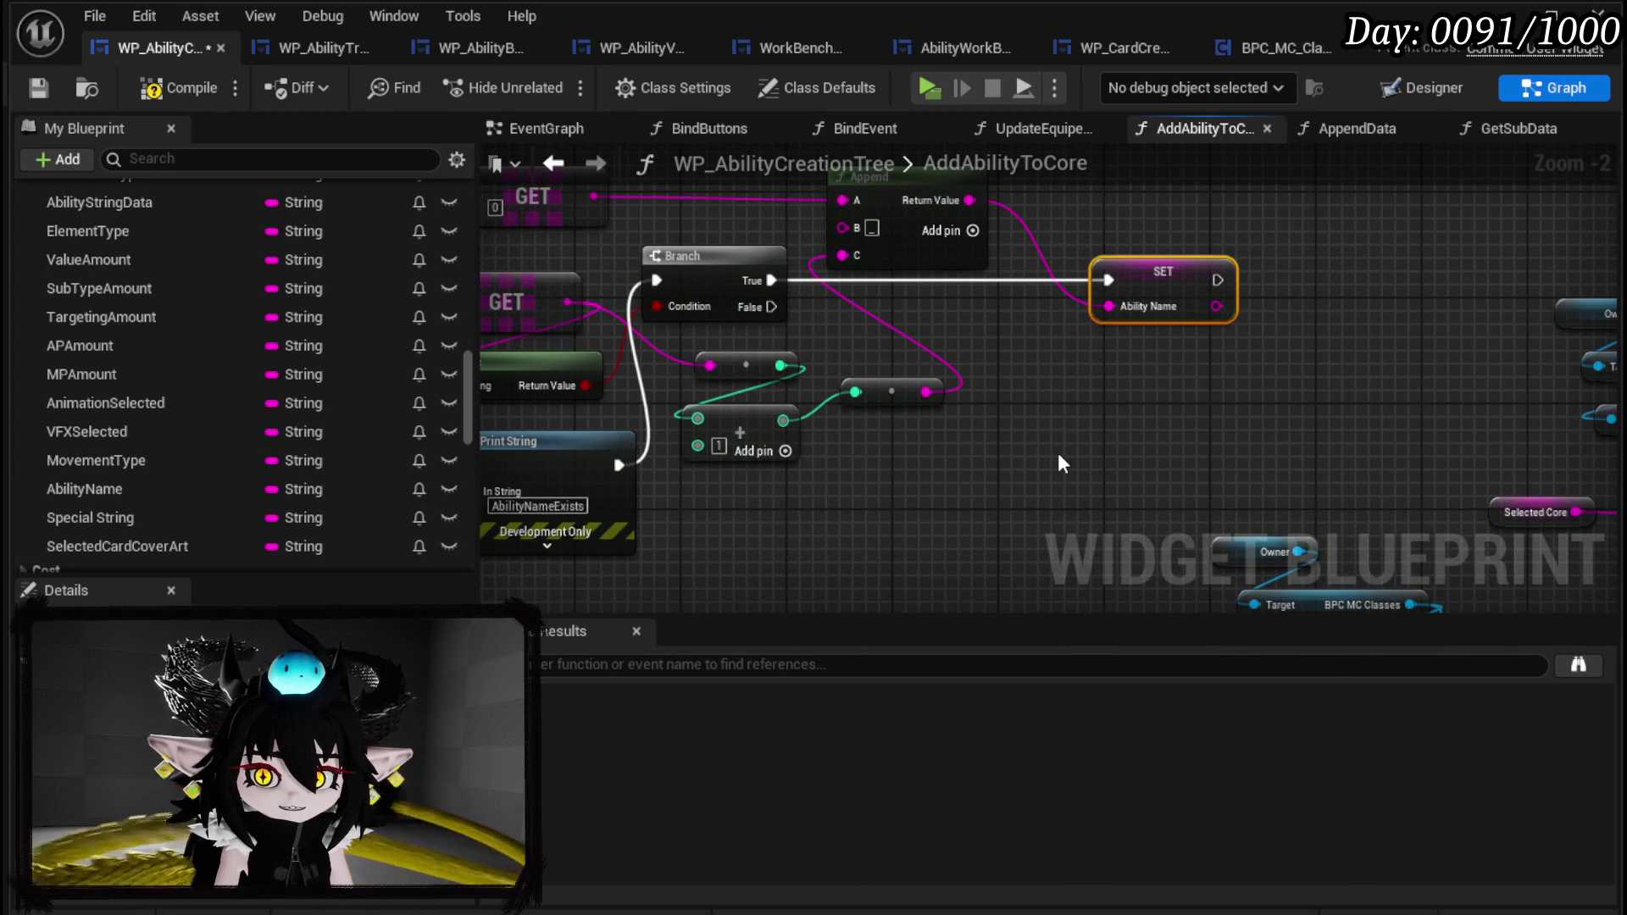
Duplicate the SET Ability Name node and run it from Branch False.
key(ctrl+v)
mouse_move(770, 307)
mouse_down()
mouse_move(1034, 434)
mouse_move(1082, 436)
mouse_move(1071, 426)
mouse_up()
mouse_move(962, 236)
mouse_down()
mouse_move(1124, 242)
mouse_move(1144, 226)
mouse_up()
drag(712, 466, 629, 419)
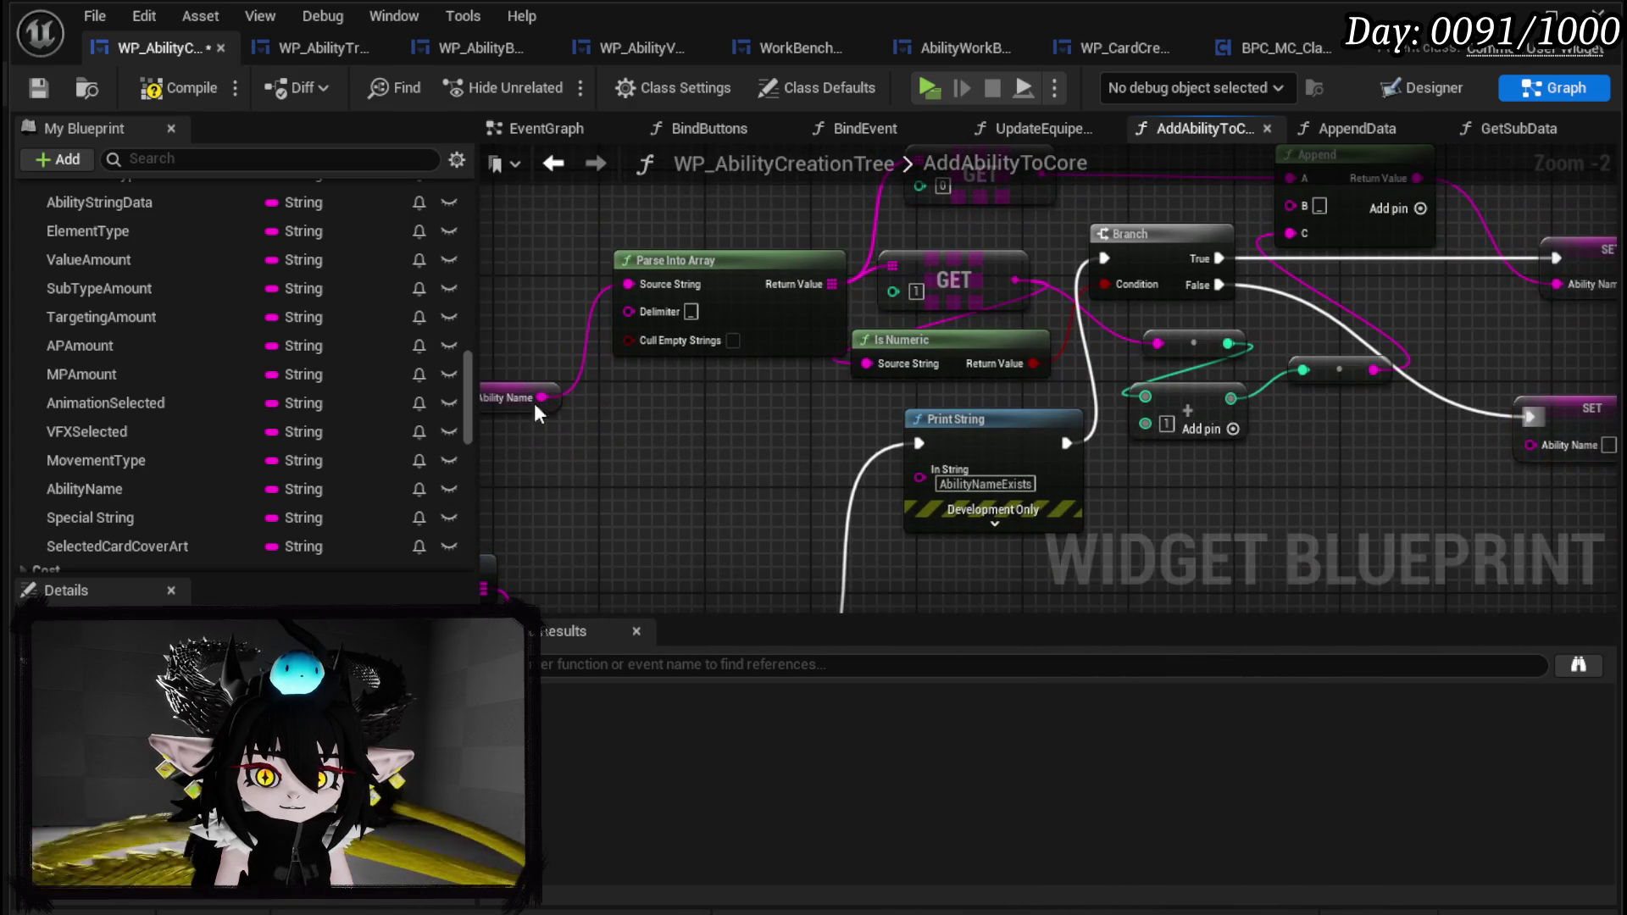
Copy the Append node, feed Ability Name into its A, and plug it into the second SET.
mouse_move(1209, 511)
mouse_down()
mouse_move(980, 485)
mouse_move(790, 642)
mouse_up()
click(933, 329)
key(ctrl+c)
mouse_move(929, 318)
mouse_down()
mouse_move(922, 289)
mouse_move(871, 395)
mouse_move(912, 421)
mouse_move(915, 400)
mouse_up()
key(ctrl+v)
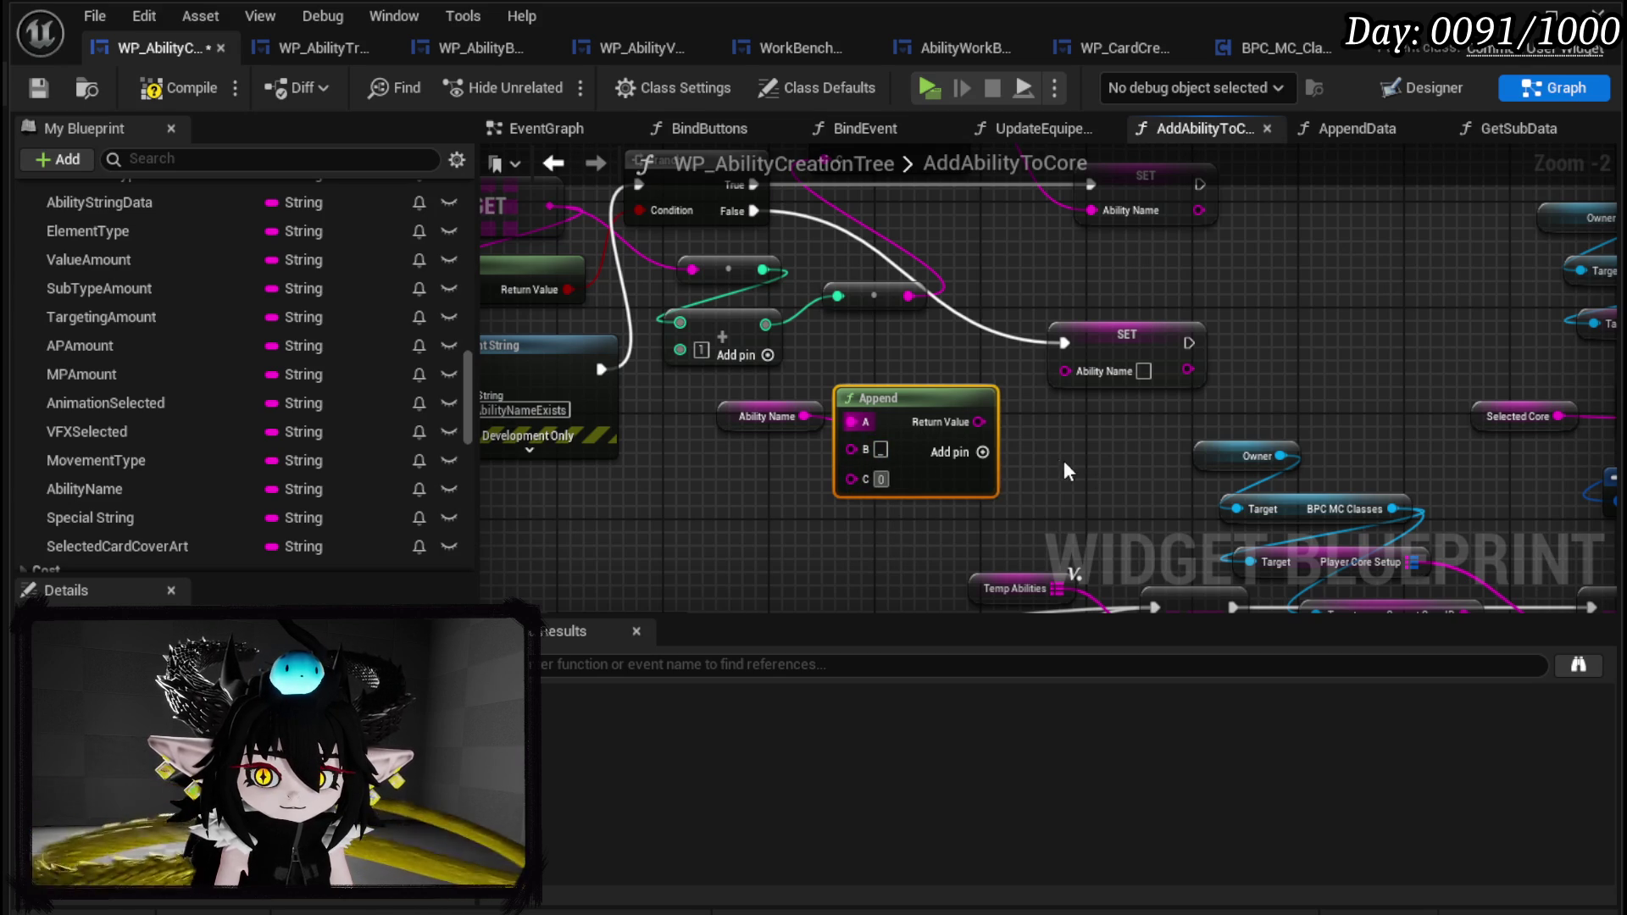
drag(980, 422, 1066, 371)
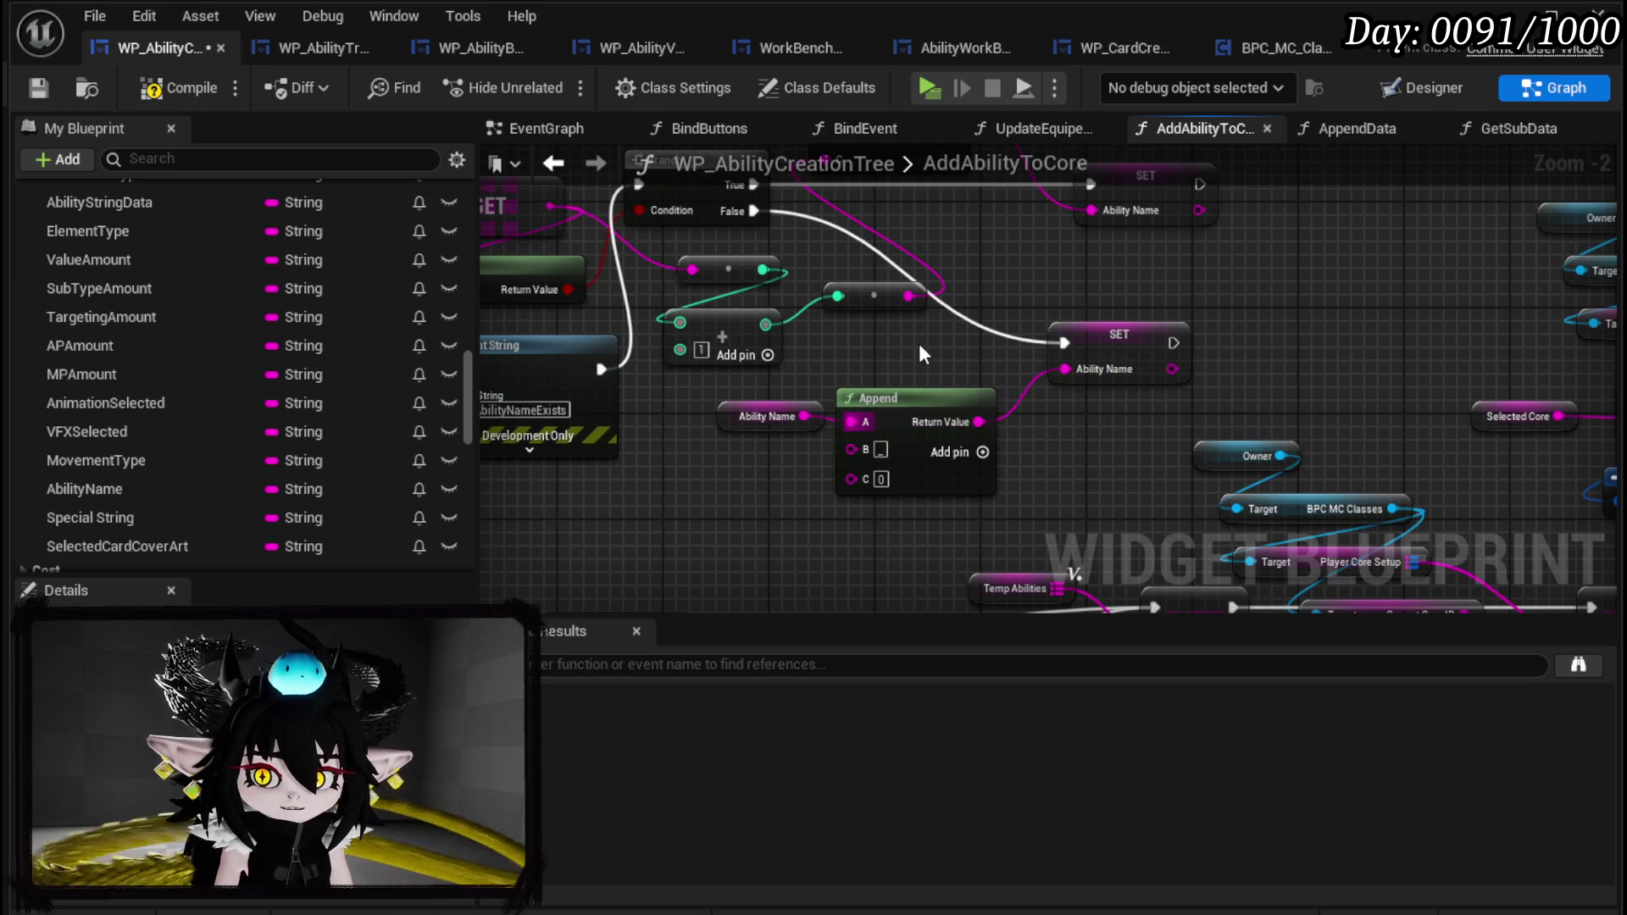
scroll(919, 344, down, 2)
drag(919, 344, 967, 424)
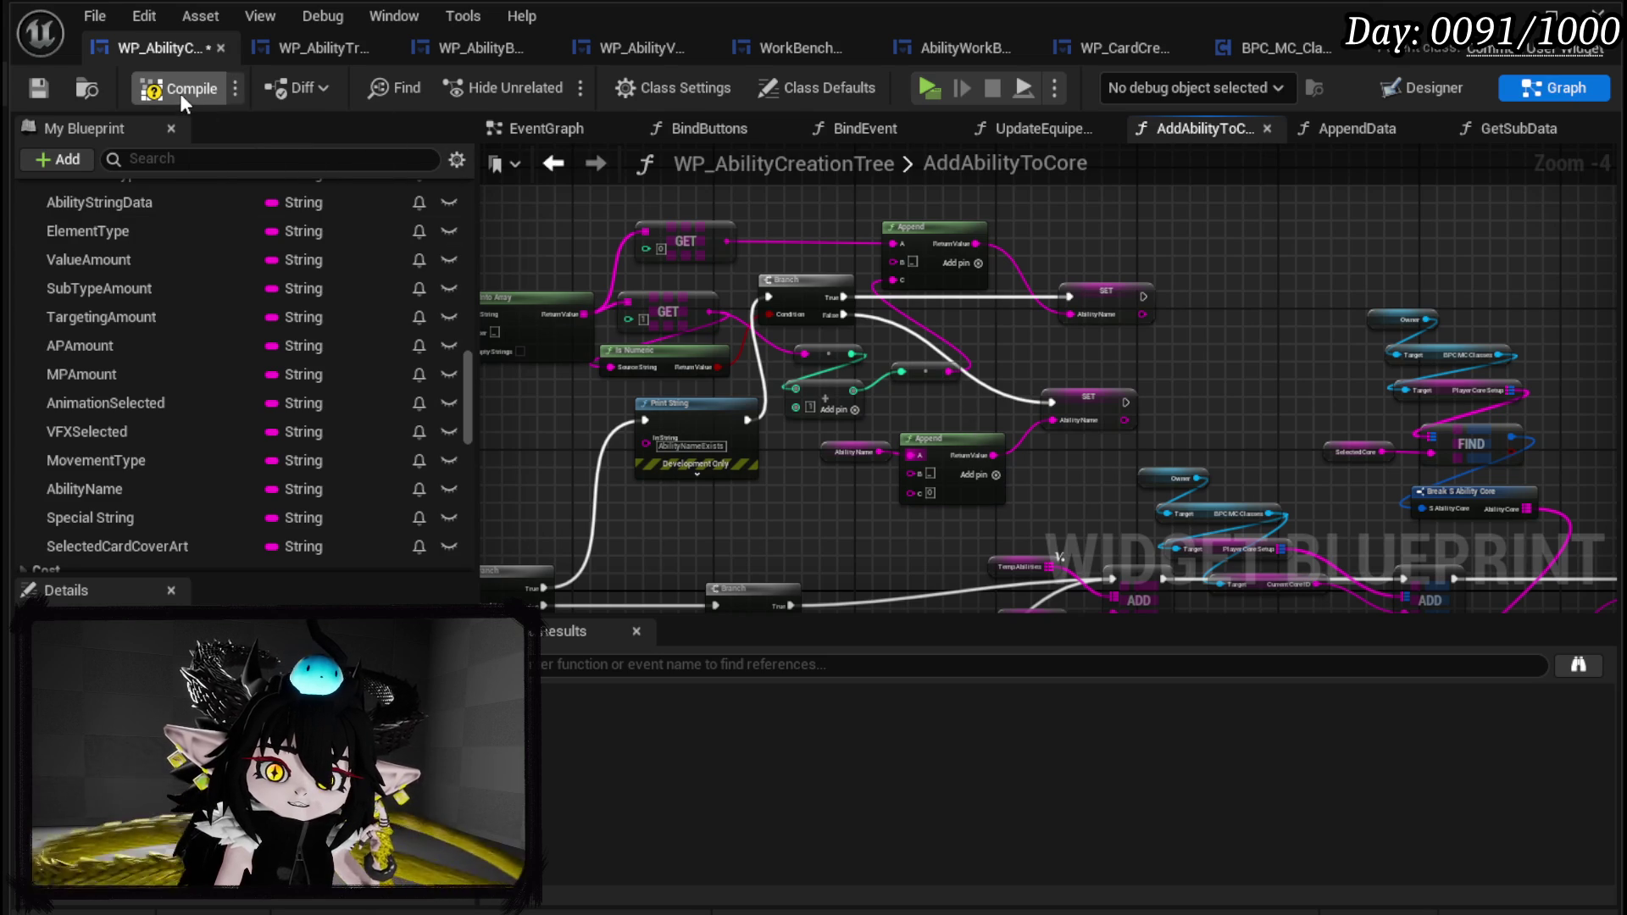
Place an Add Ability to Core call and connect it after the SET Ability Name nodes.
scroll(770, 341, down, 2)
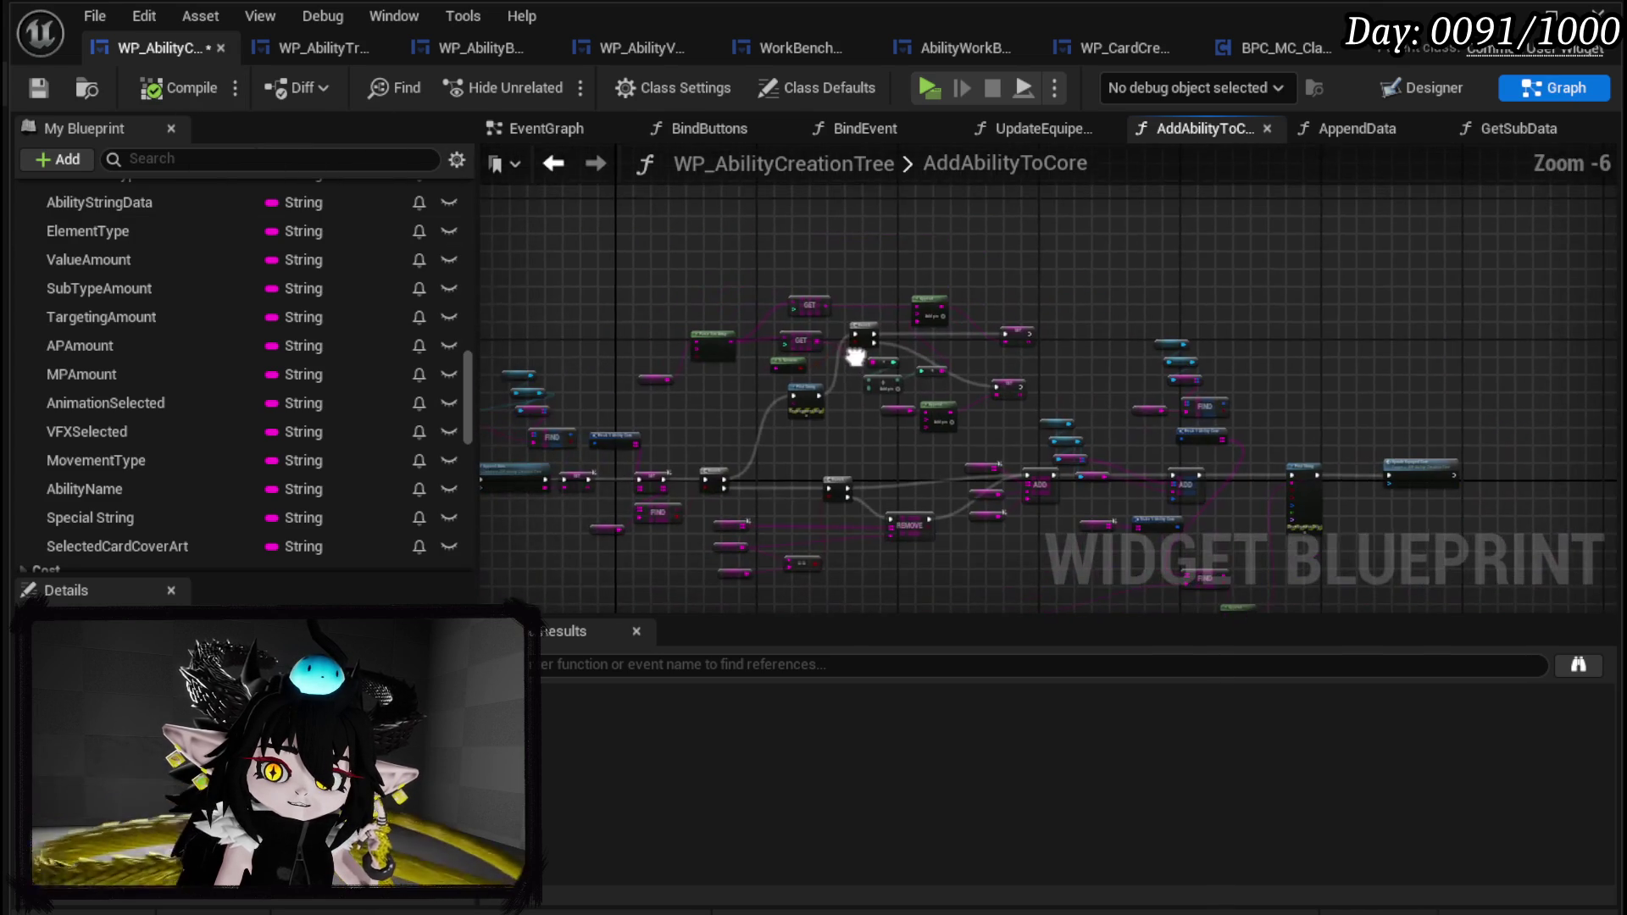
scroll(831, 368, up, 2)
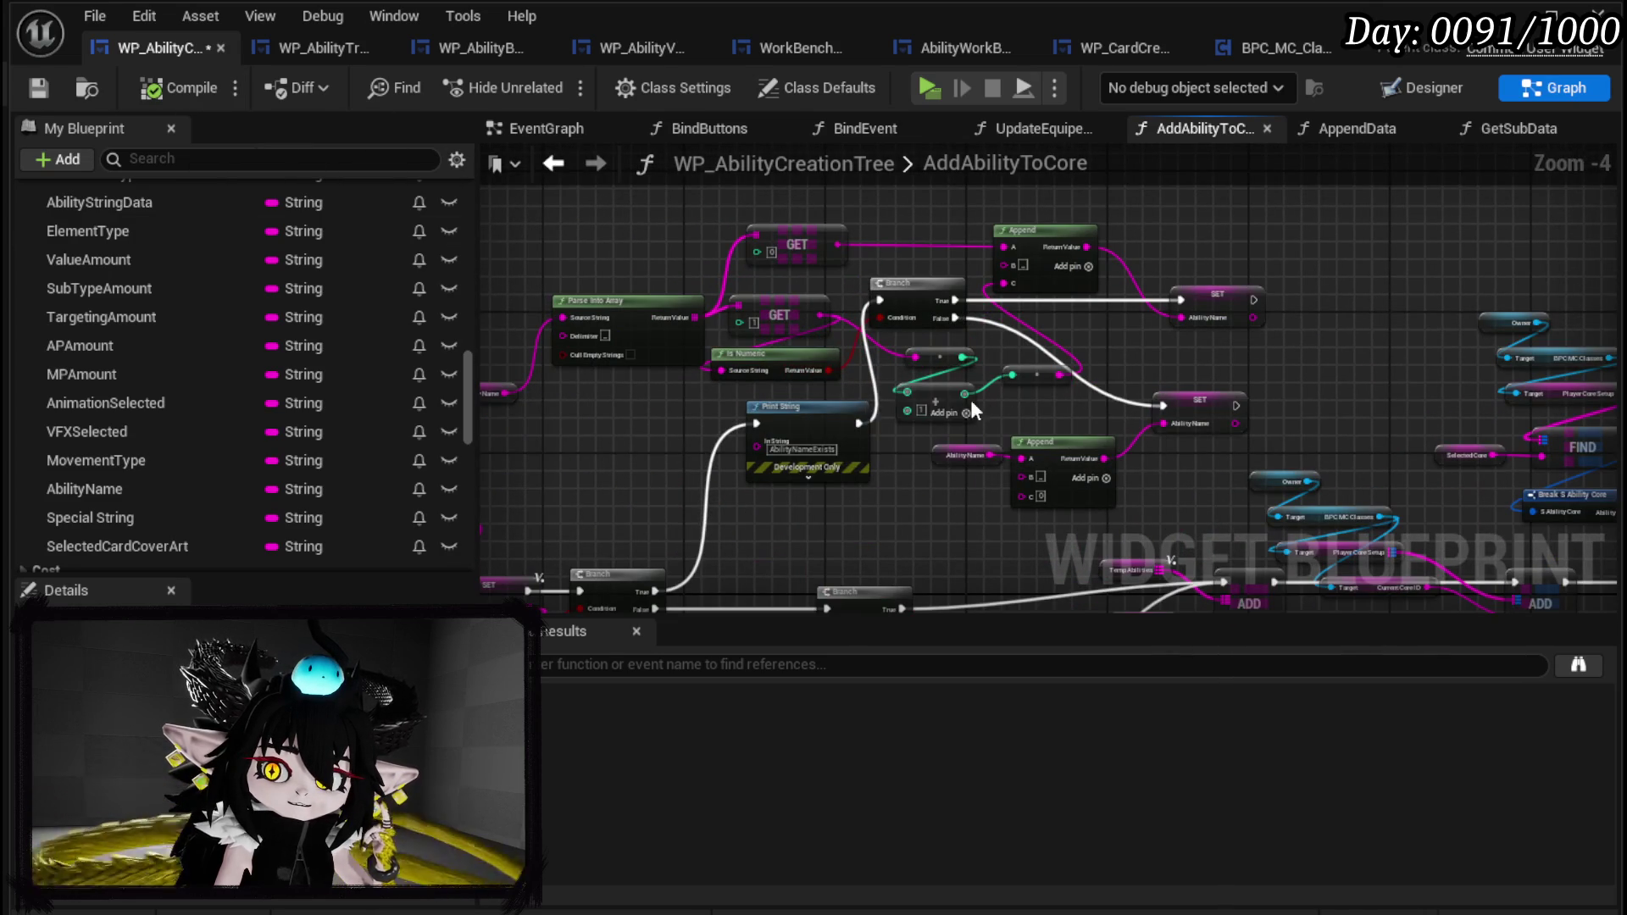
drag(1218, 326, 1174, 307)
mouse_move(1103, 385)
mouse_down()
mouse_move(926, 353)
mouse_move(763, 411)
mouse_move(591, 422)
mouse_move(1049, 317)
mouse_move(1072, 293)
mouse_up()
mouse_move(589, 432)
mouse_down()
mouse_move(673, 385)
mouse_move(600, 429)
mouse_up()
mouse_move(722, 383)
mouse_down()
mouse_move(214, 379)
mouse_move(1186, 449)
mouse_up()
scroll(1187, 449, down, 1)
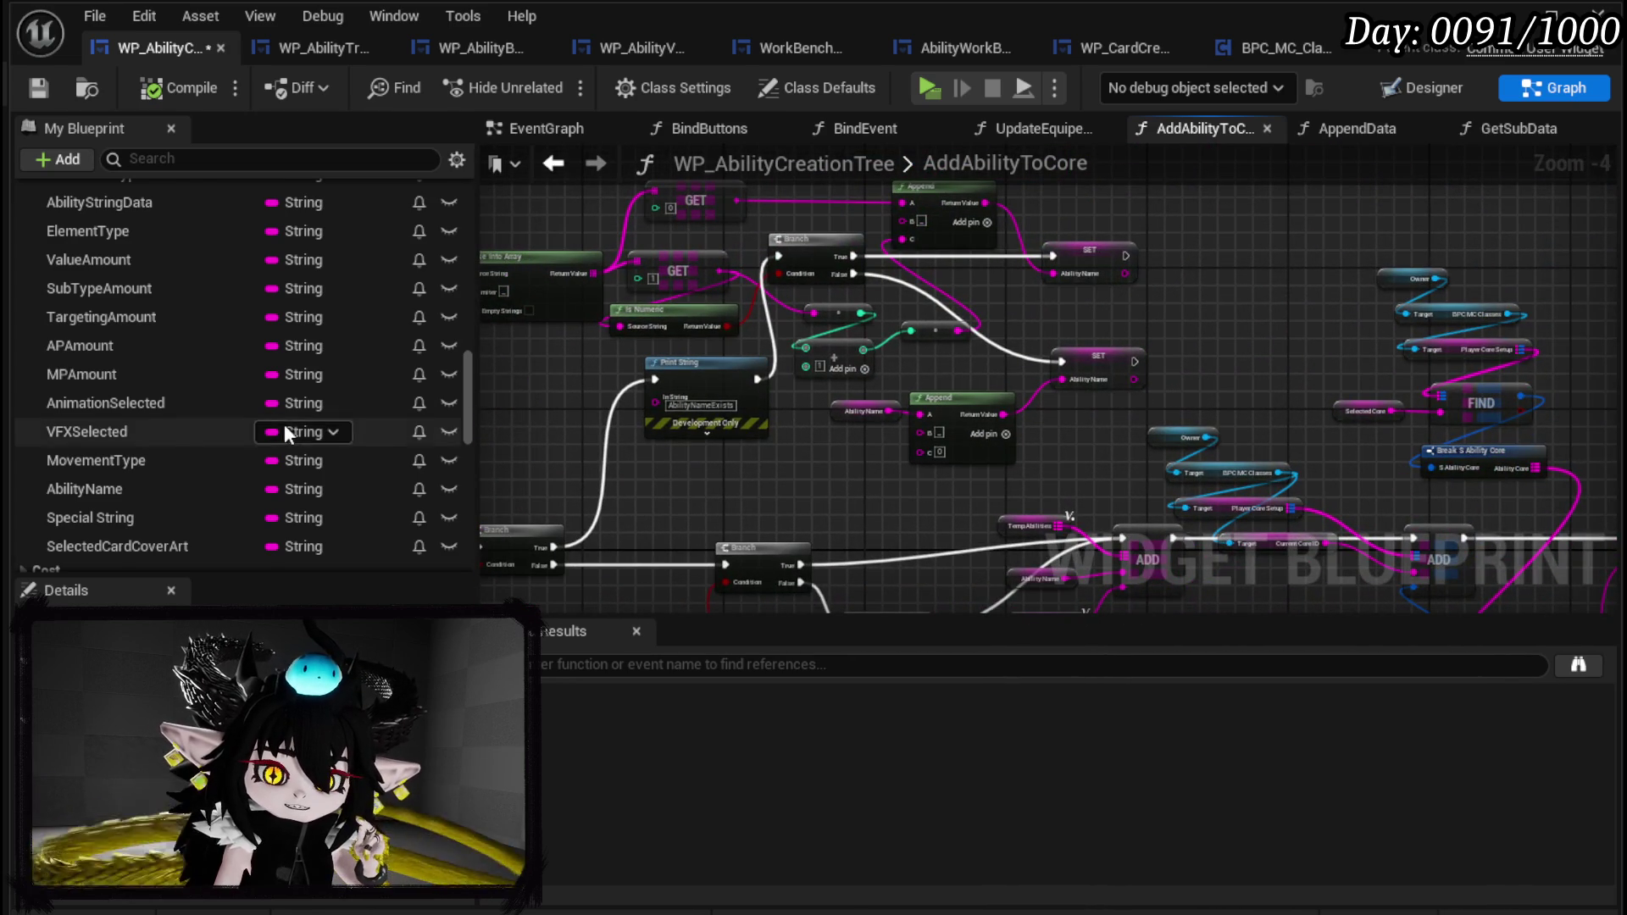
scroll(288, 416, down, 3)
scroll(296, 392, up, 15)
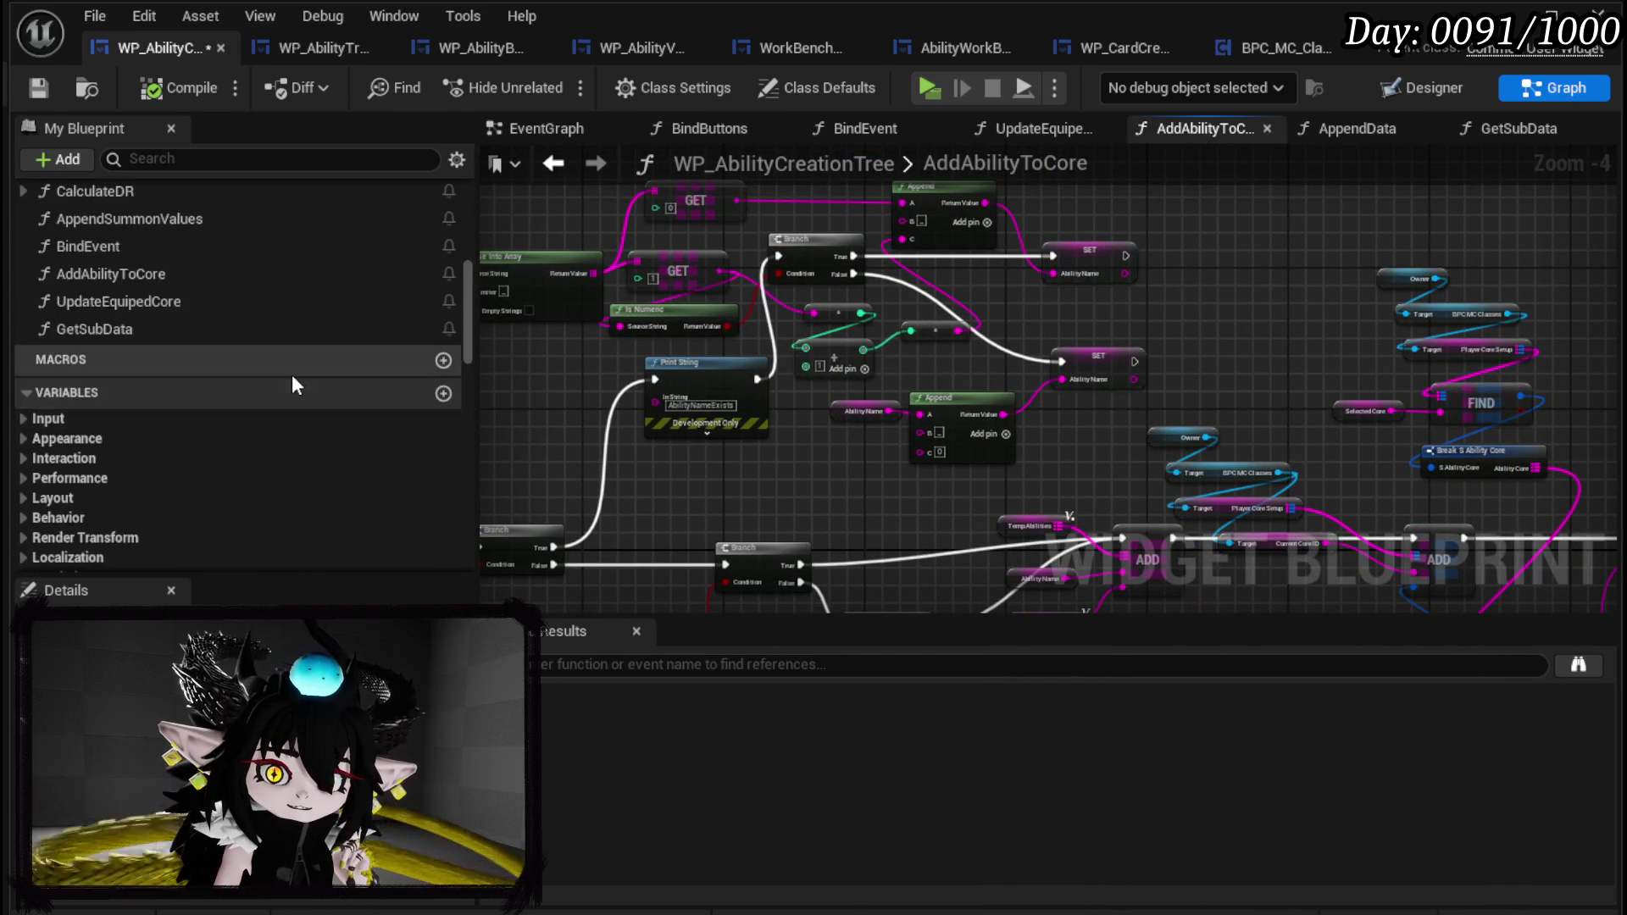
scroll(292, 386, up, 3)
mouse_move(127, 380)
mouse_down()
mouse_move(582, 373)
mouse_move(1180, 298)
mouse_up()
scroll(1180, 298, up, 3)
mouse_move(797, 433)
mouse_down()
mouse_move(847, 406)
mouse_move(882, 357)
mouse_up()
drag(857, 334, 904, 302)
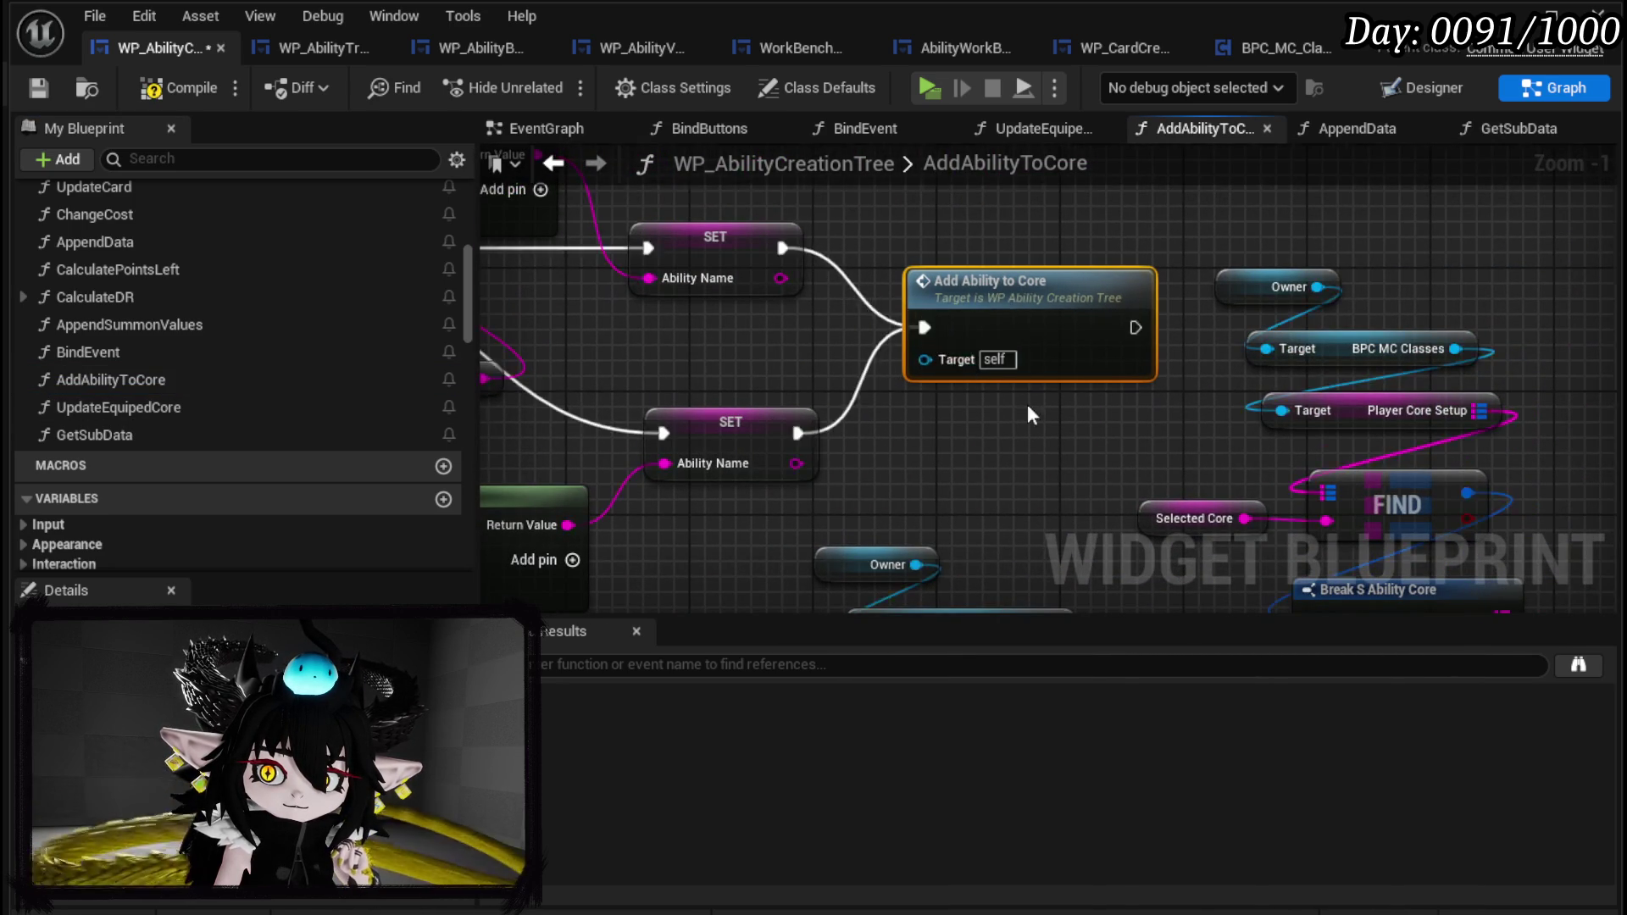
Open the UpdateEquipedCore function graph from its call node.
scroll(1019, 386, down, 2)
mouse_move(1187, 354)
mouse_down()
mouse_move(850, 326)
mouse_move(1151, 291)
mouse_up()
double_click(1327, 333)
drag(865, 358, 957, 271)
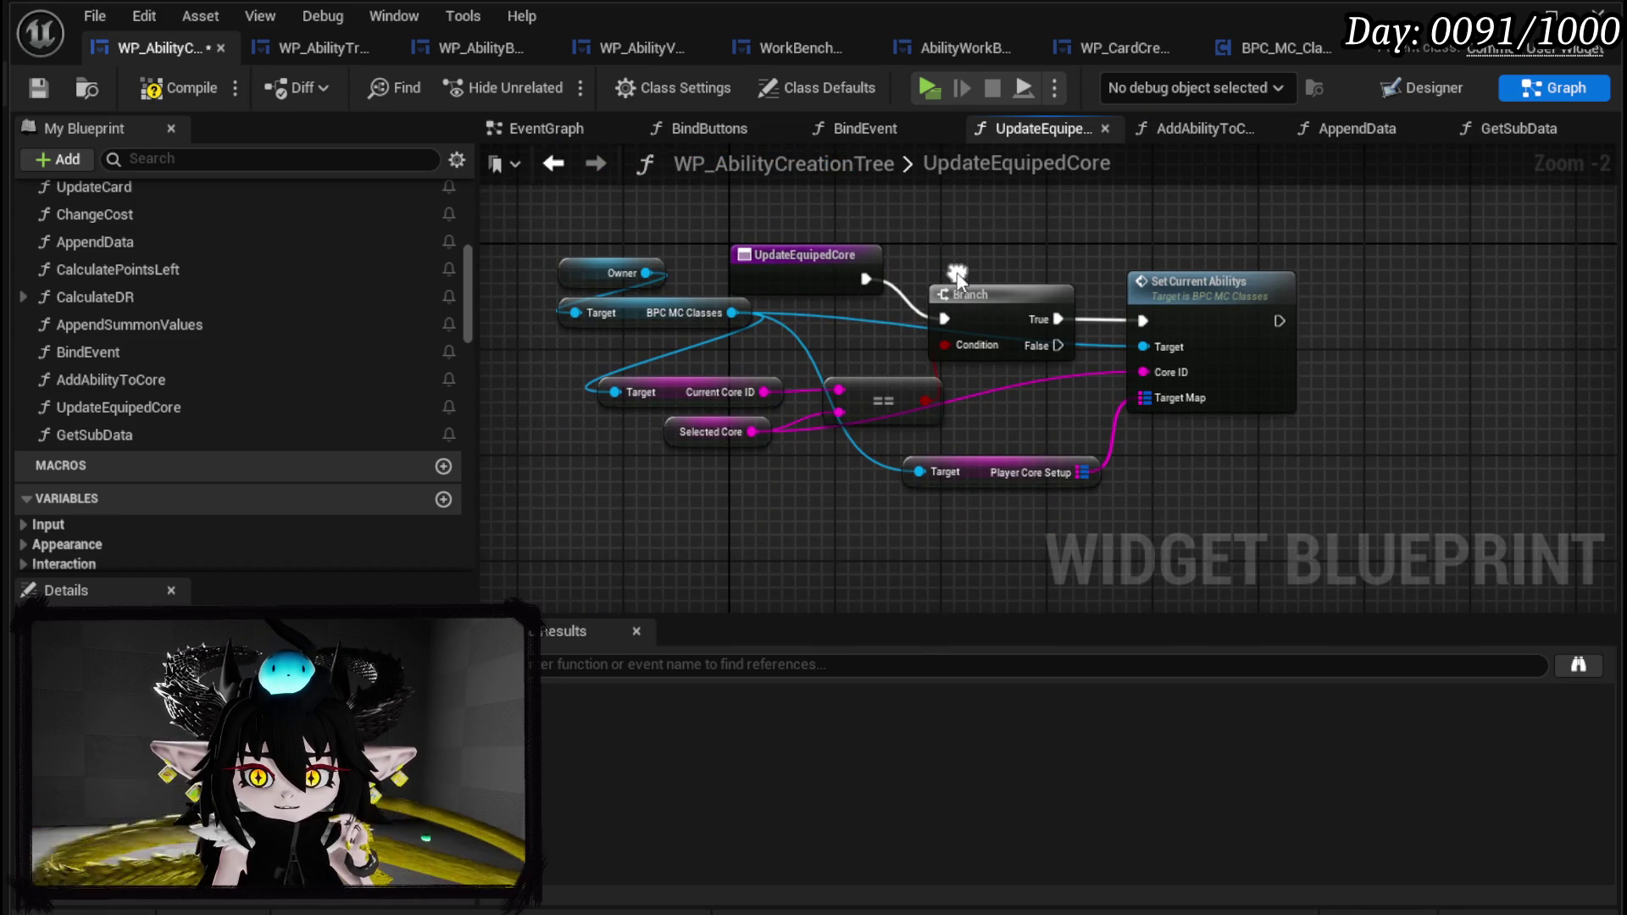
Wire the UpdateEquipedCore entry straight into Set Current Abilitys, moving Branch and == out of the path.
mouse_move(682, 430)
mouse_down()
mouse_move(666, 503)
mouse_move(737, 509)
mouse_up()
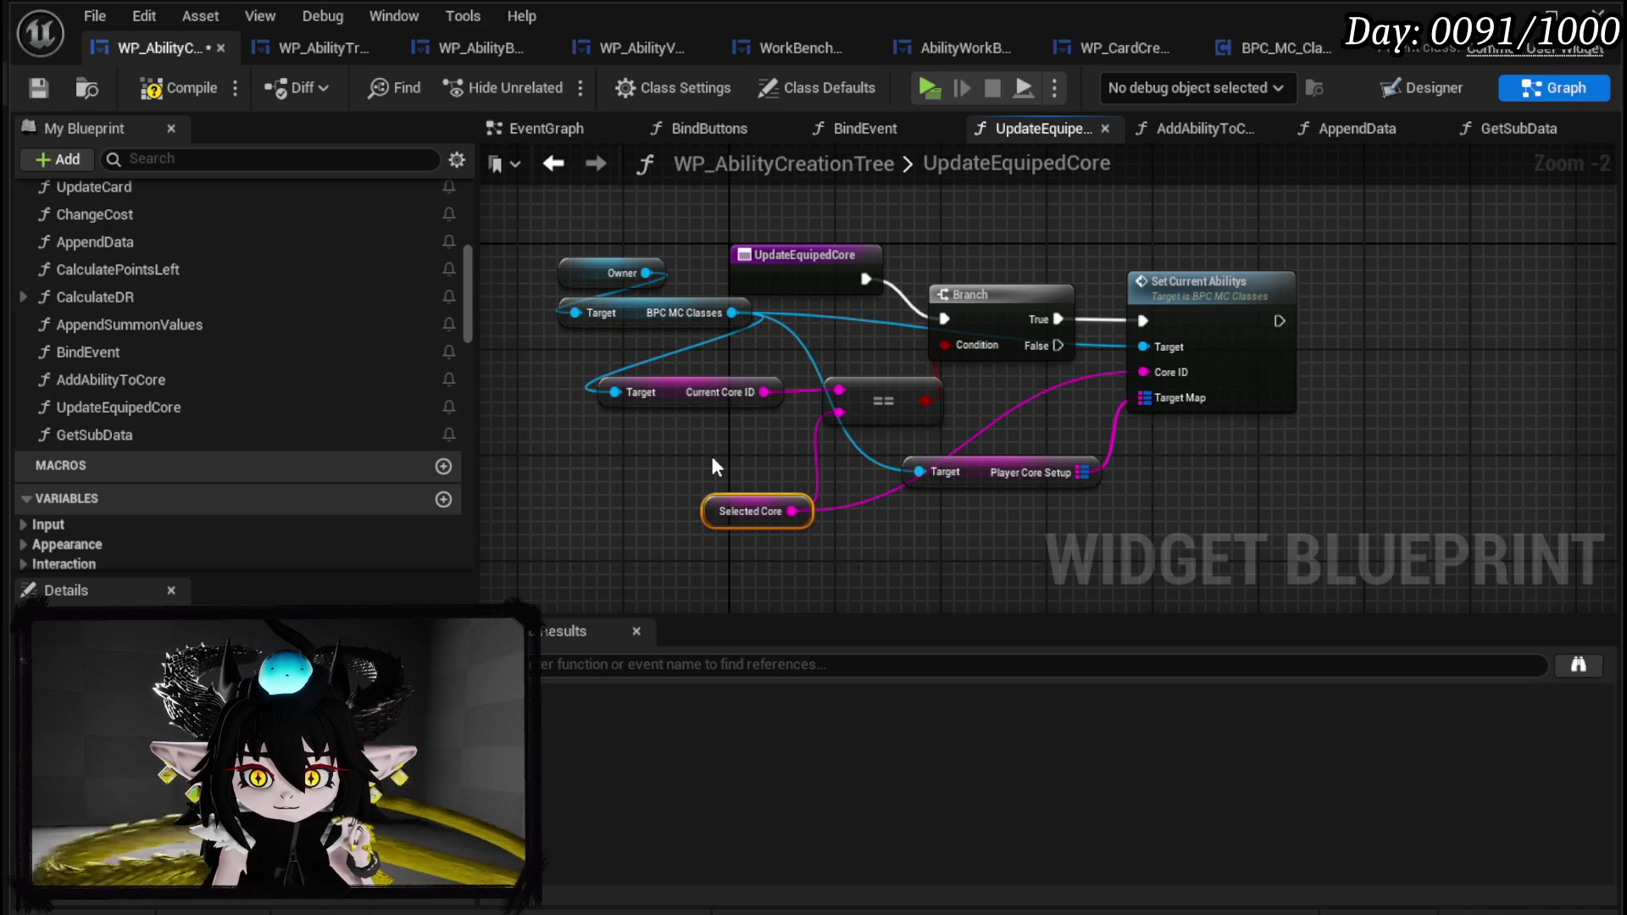
drag(770, 536, 703, 608)
click(656, 531)
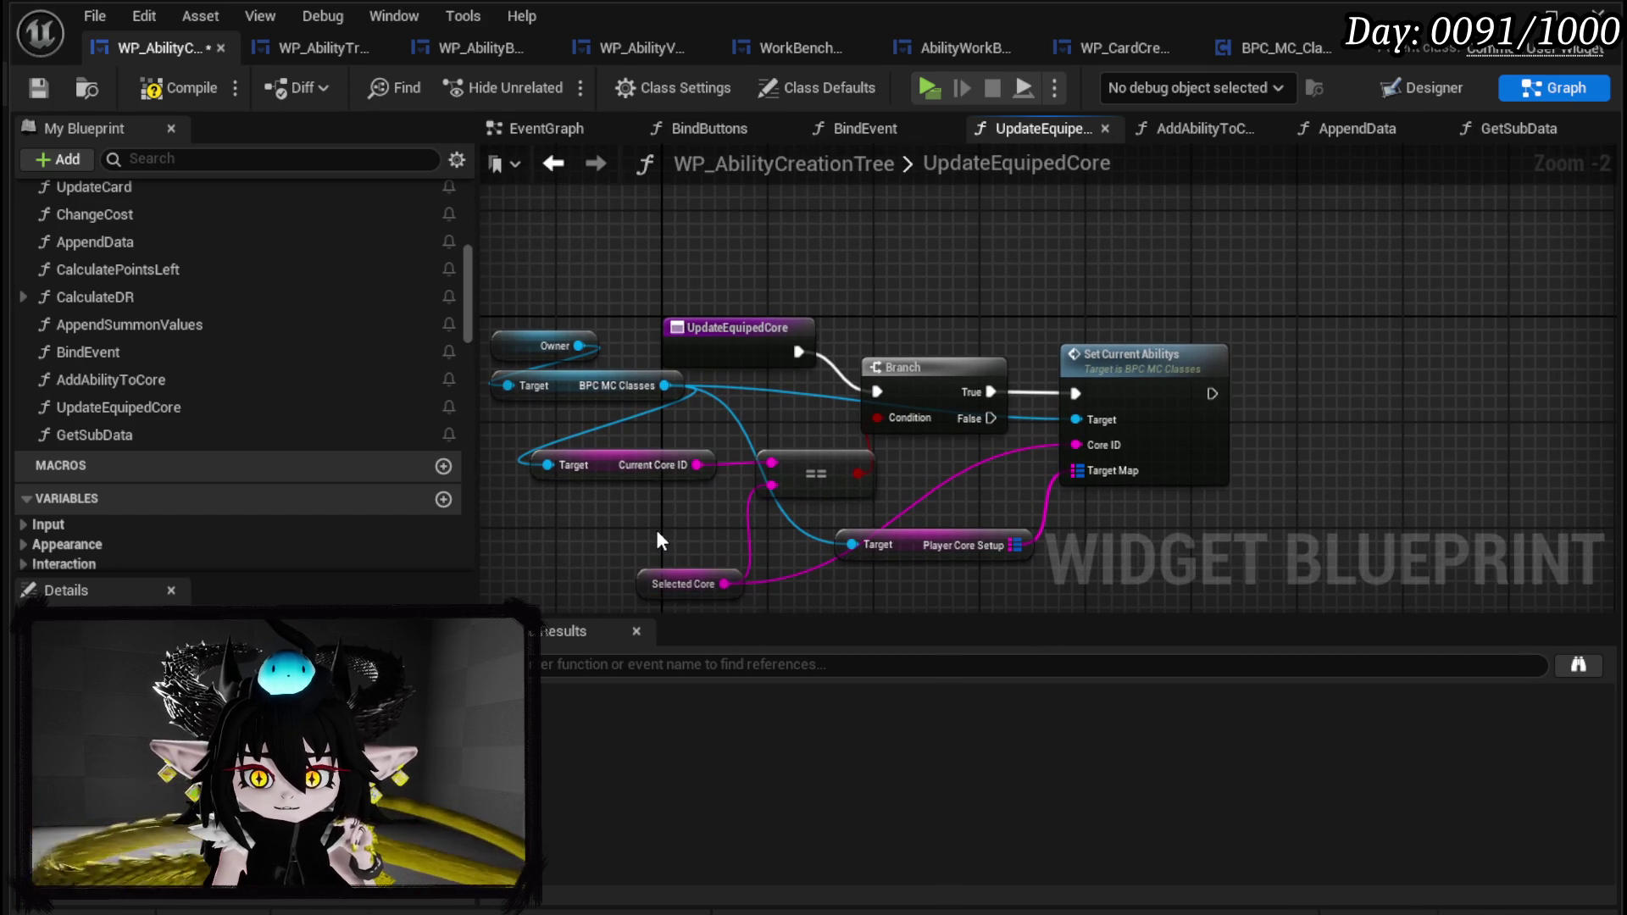
mouse_move(660, 539)
mouse_down()
mouse_move(769, 395)
mouse_move(1133, 371)
mouse_up()
drag(882, 388, 856, 433)
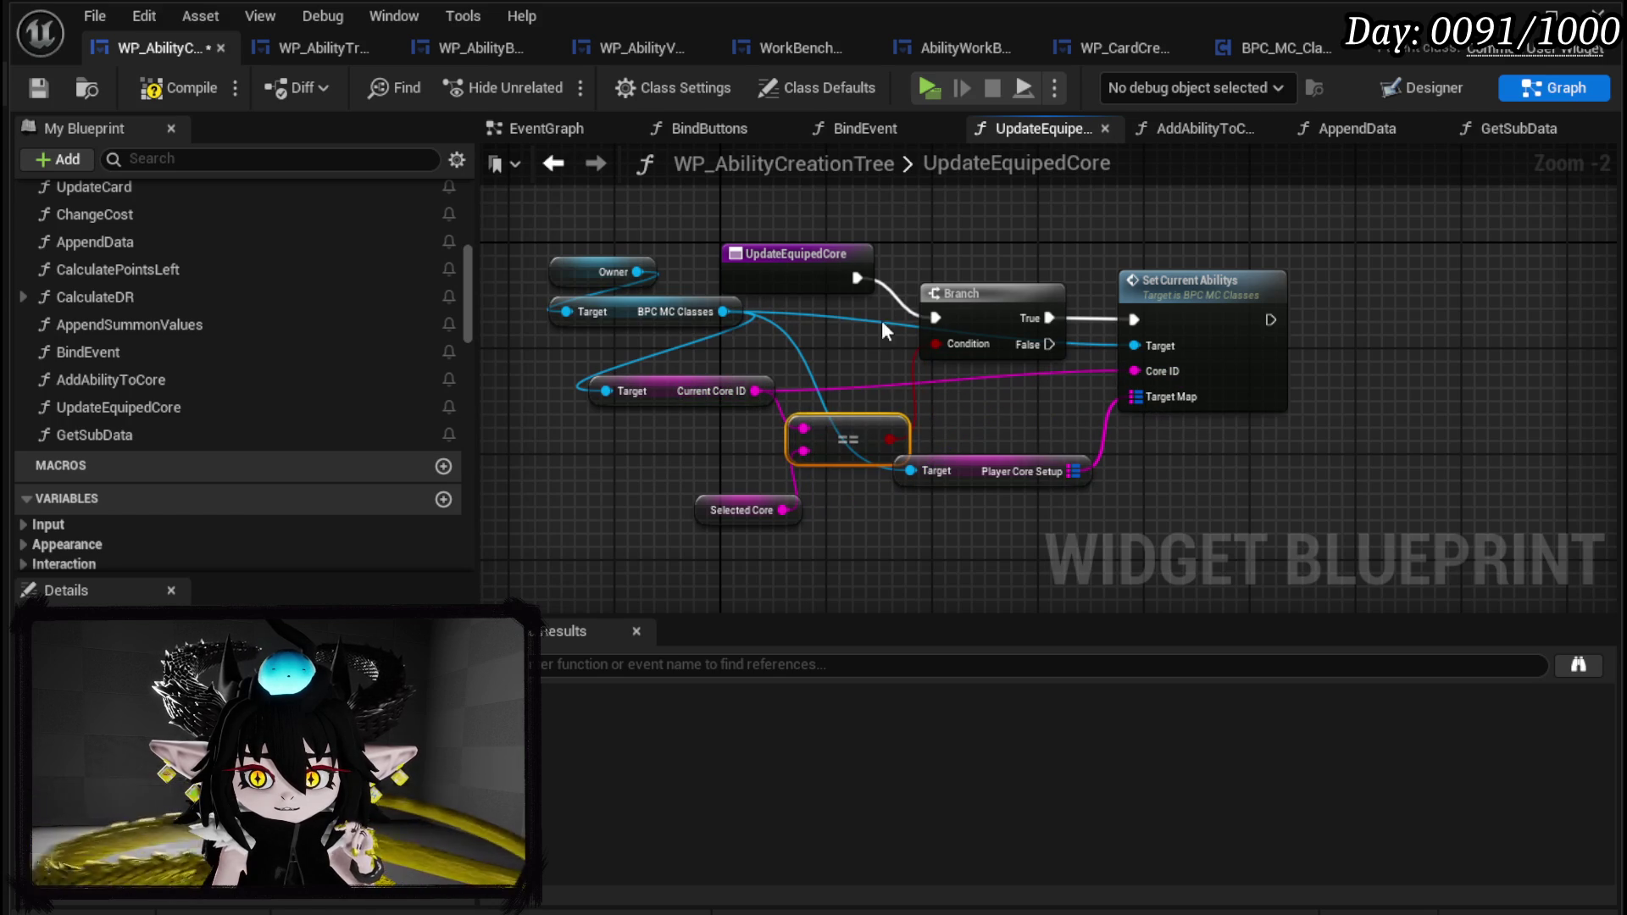
mouse_move(852, 280)
mouse_down()
mouse_move(1156, 322)
mouse_move(1134, 320)
mouse_move(1192, 233)
mouse_up()
mouse_move(912, 320)
mouse_down()
mouse_move(925, 345)
mouse_move(875, 360)
mouse_up()
click(920, 225)
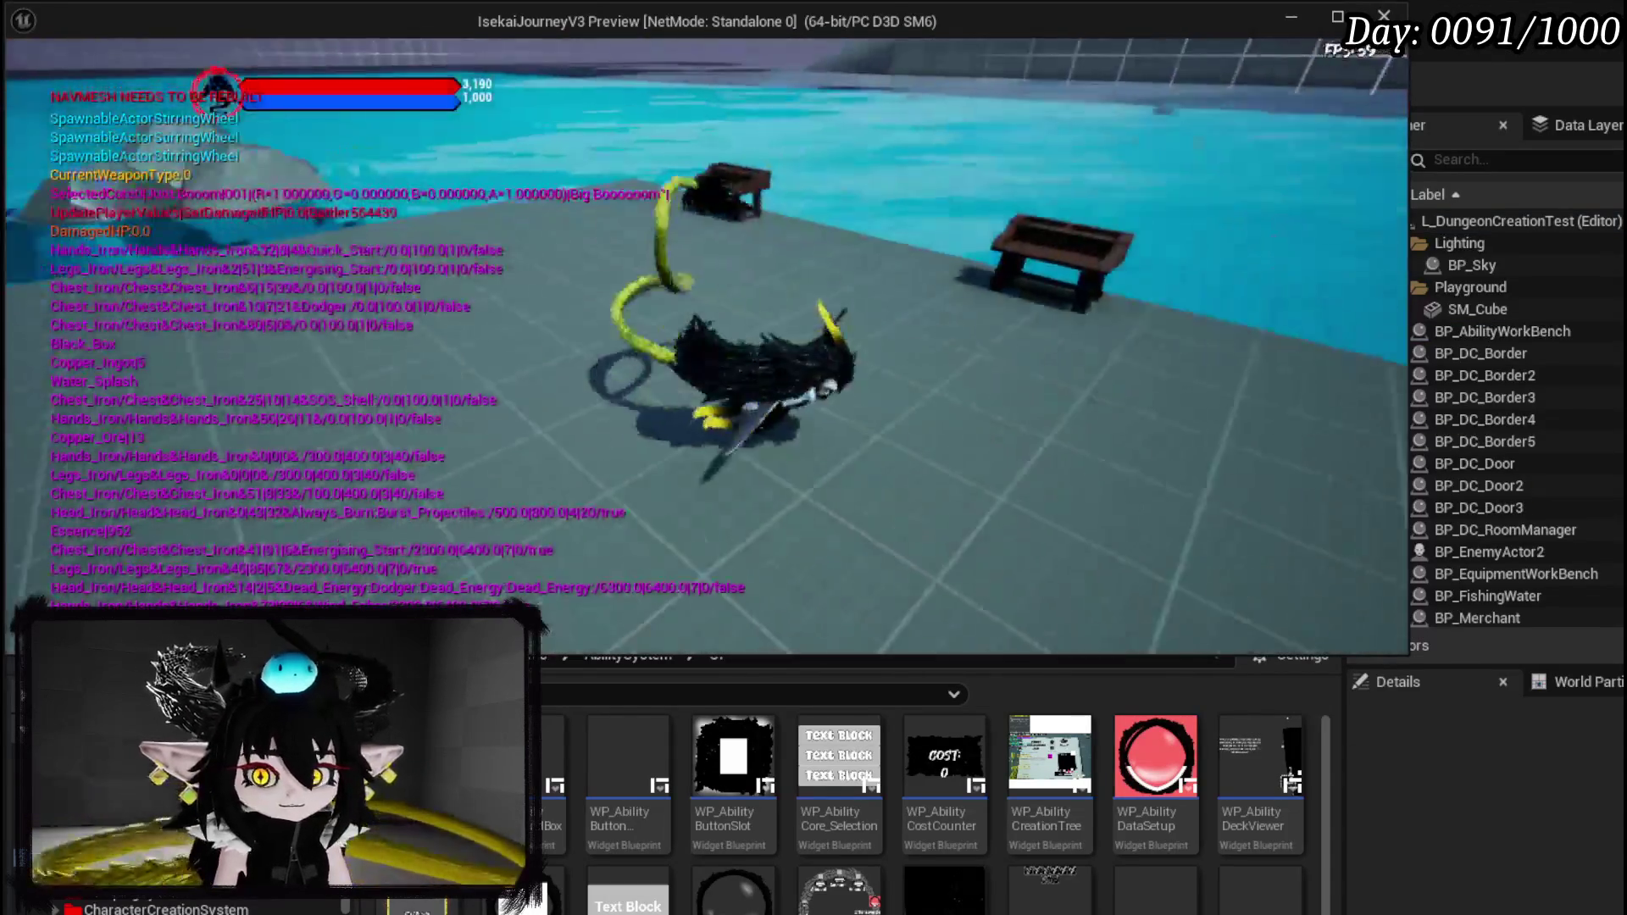
In the running game, build an ability at the workbench, confirm it, and close the workbench.
key(e)
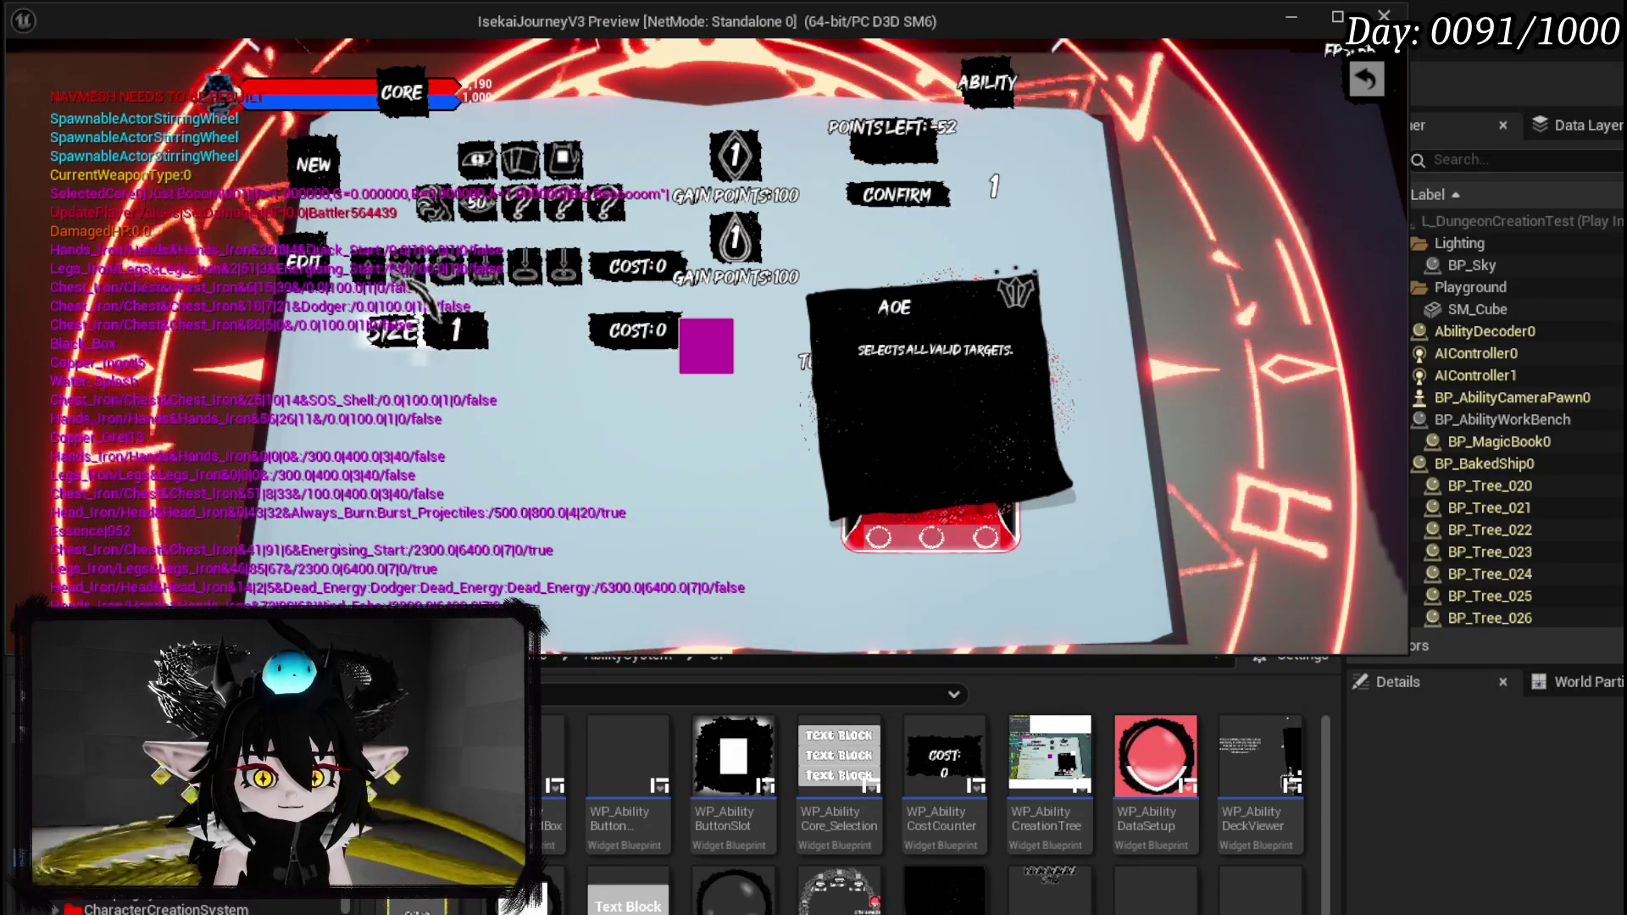
click(424, 273)
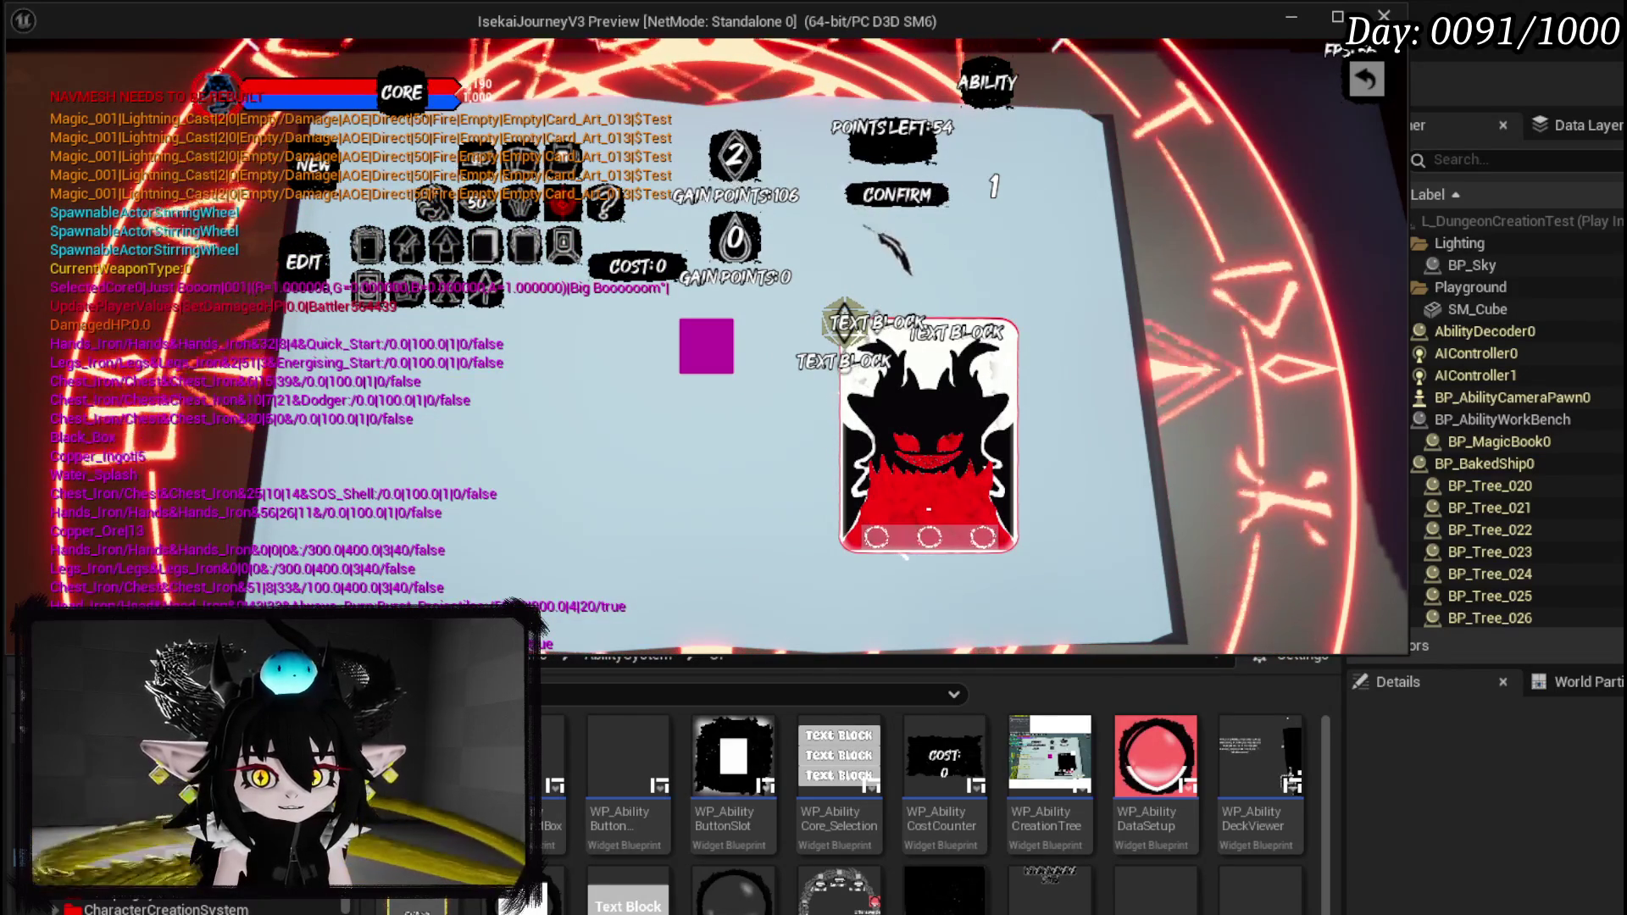
click(911, 208)
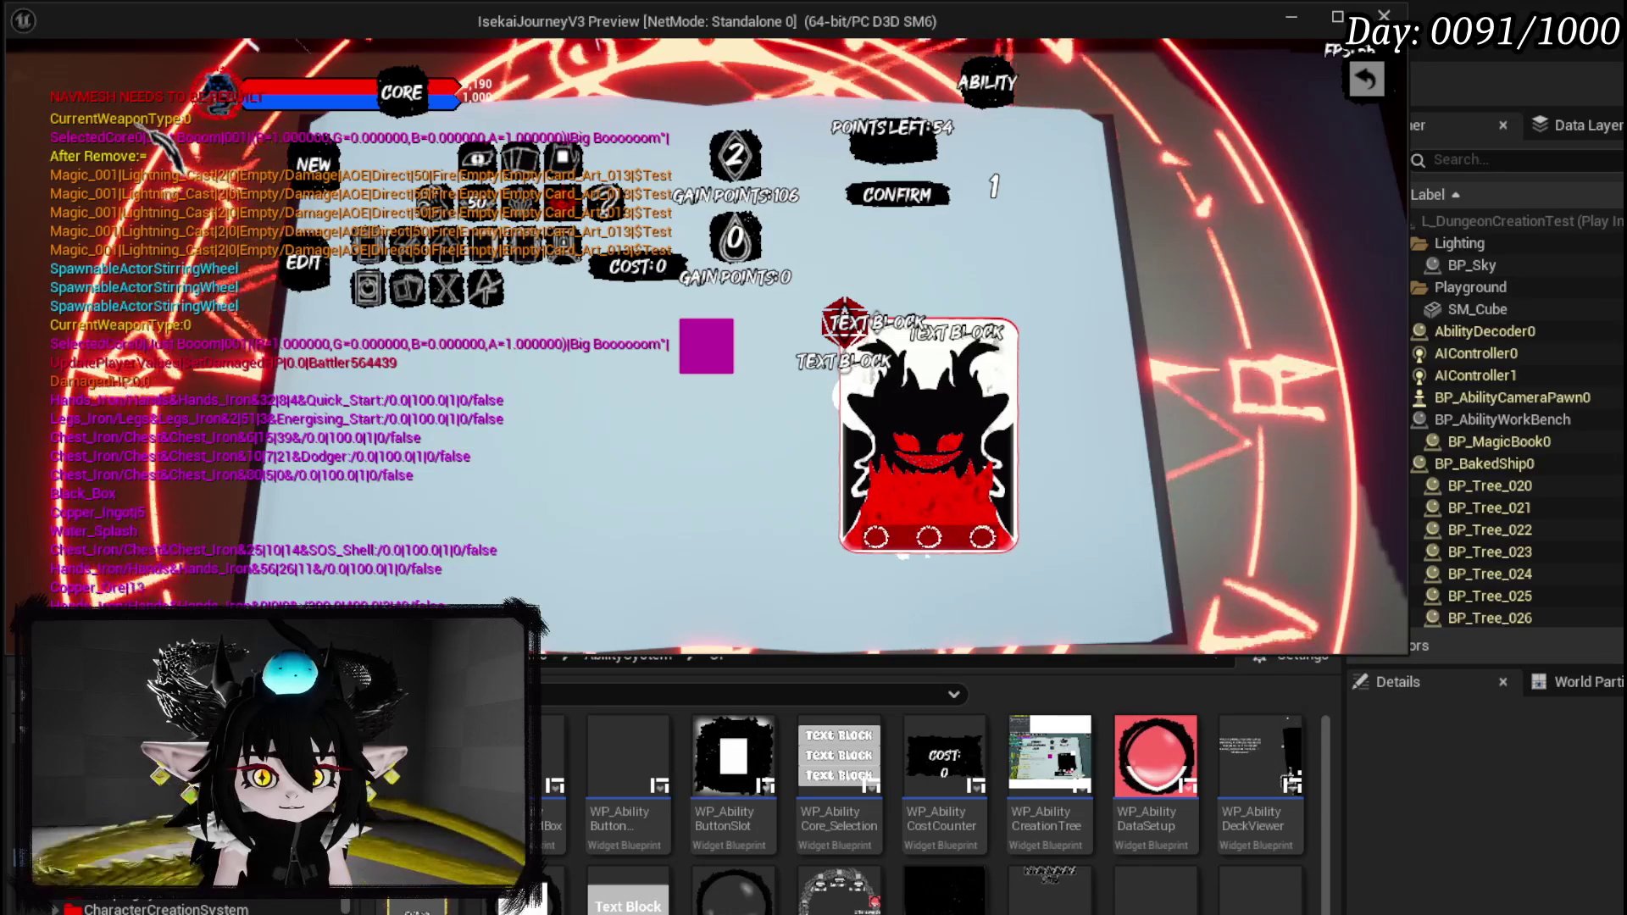
key(Escape)
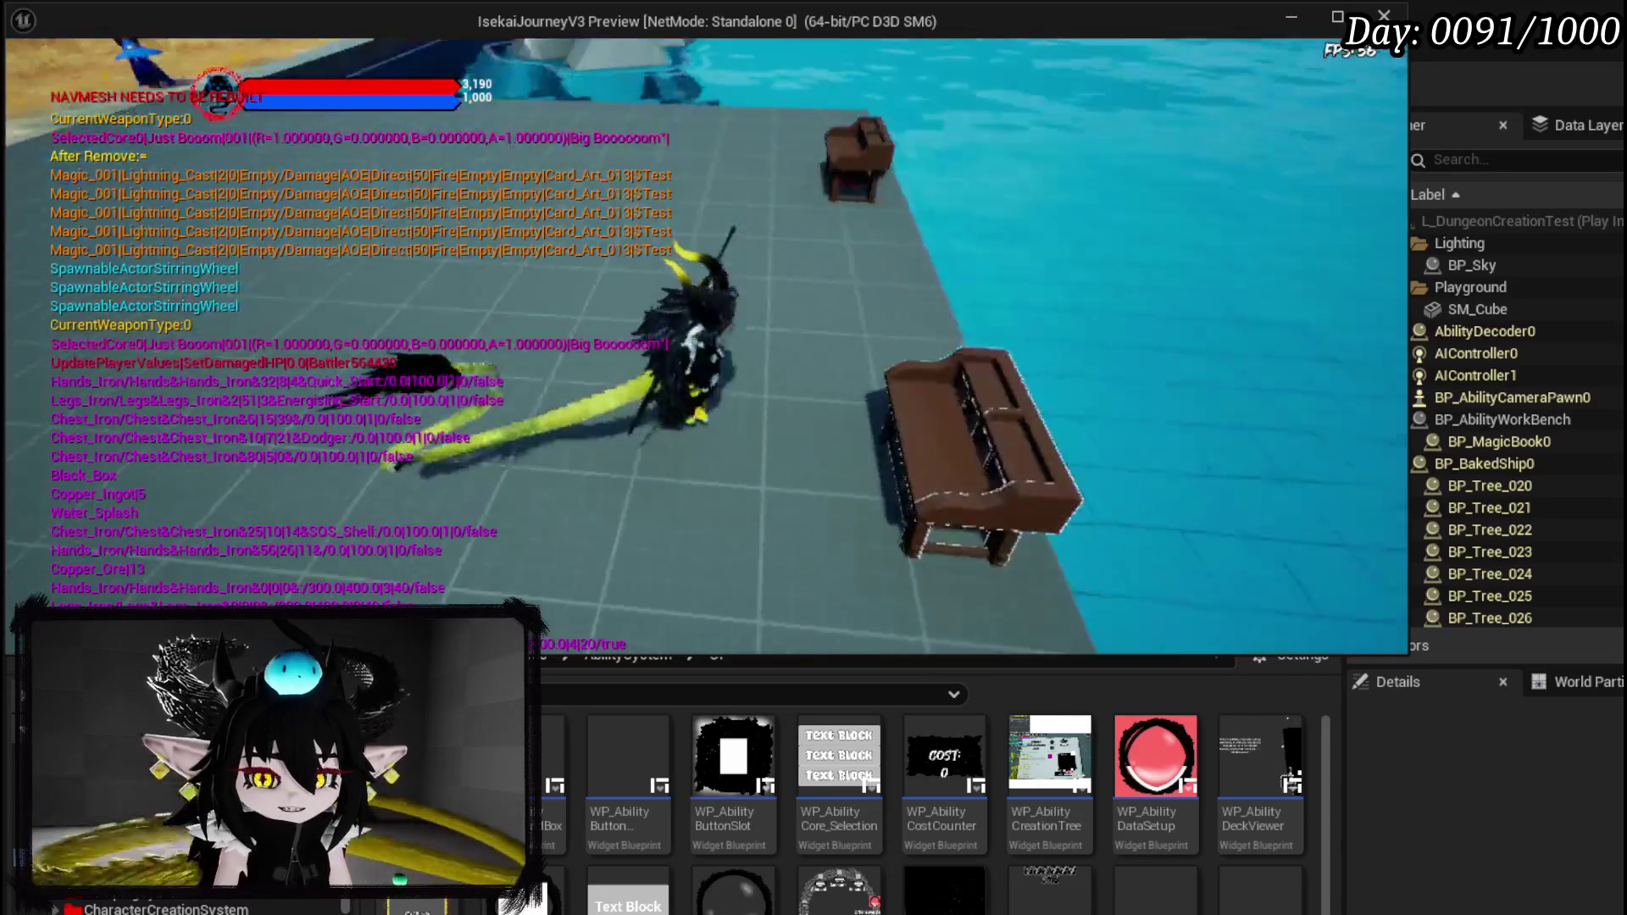
Check the core cards and ability menu in game, then stop the preview and save all packages.
key(e)
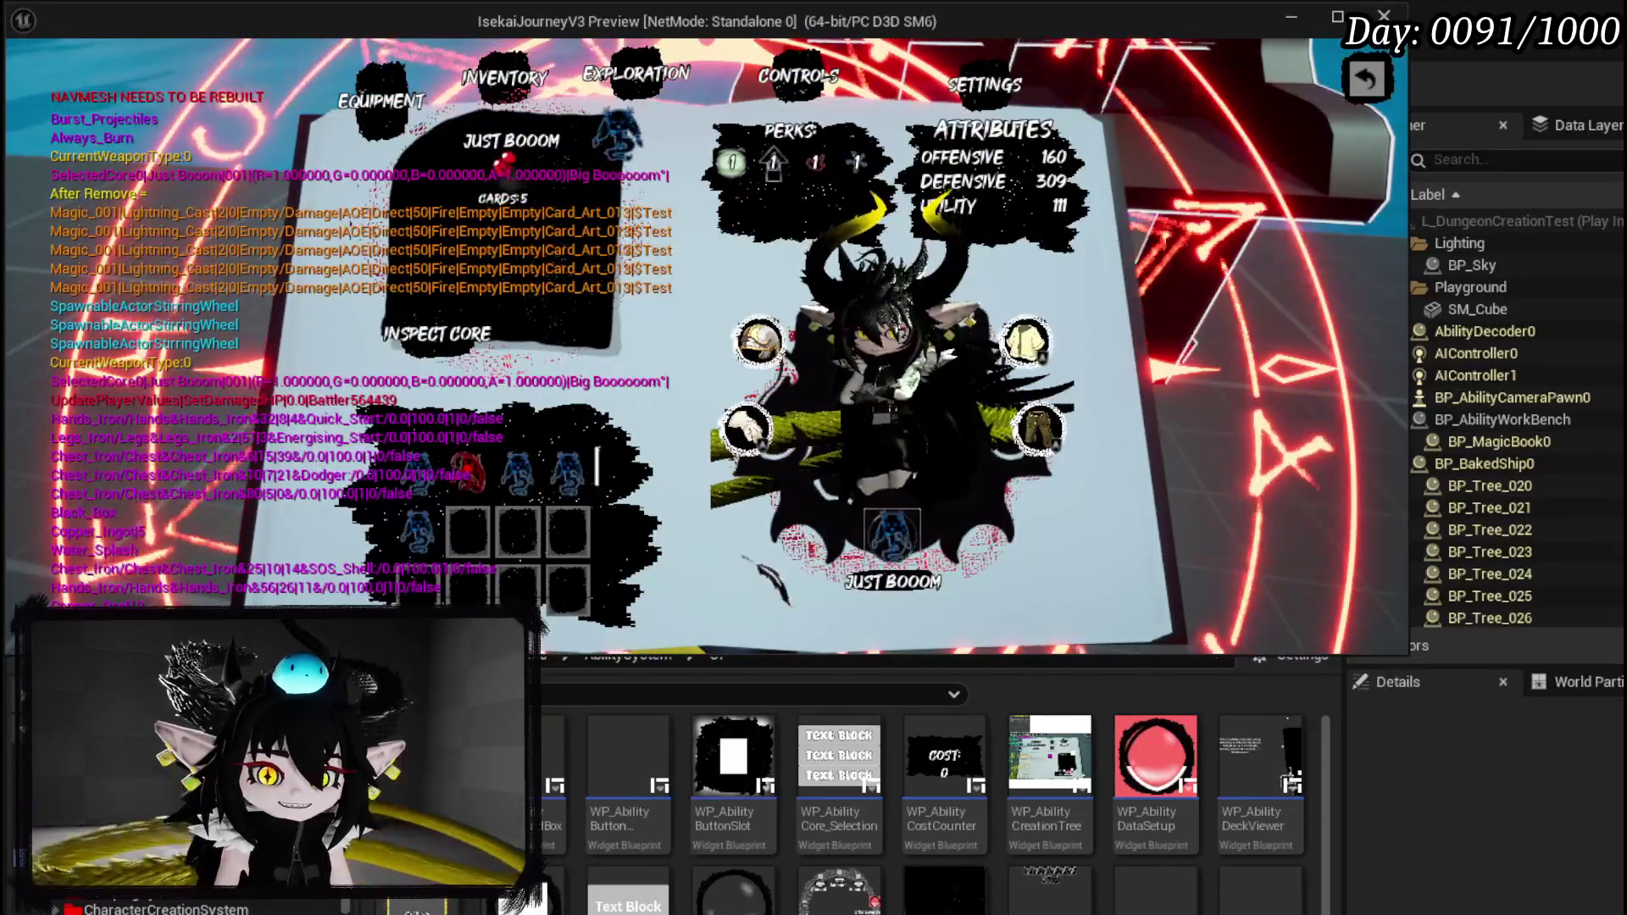
click(891, 533)
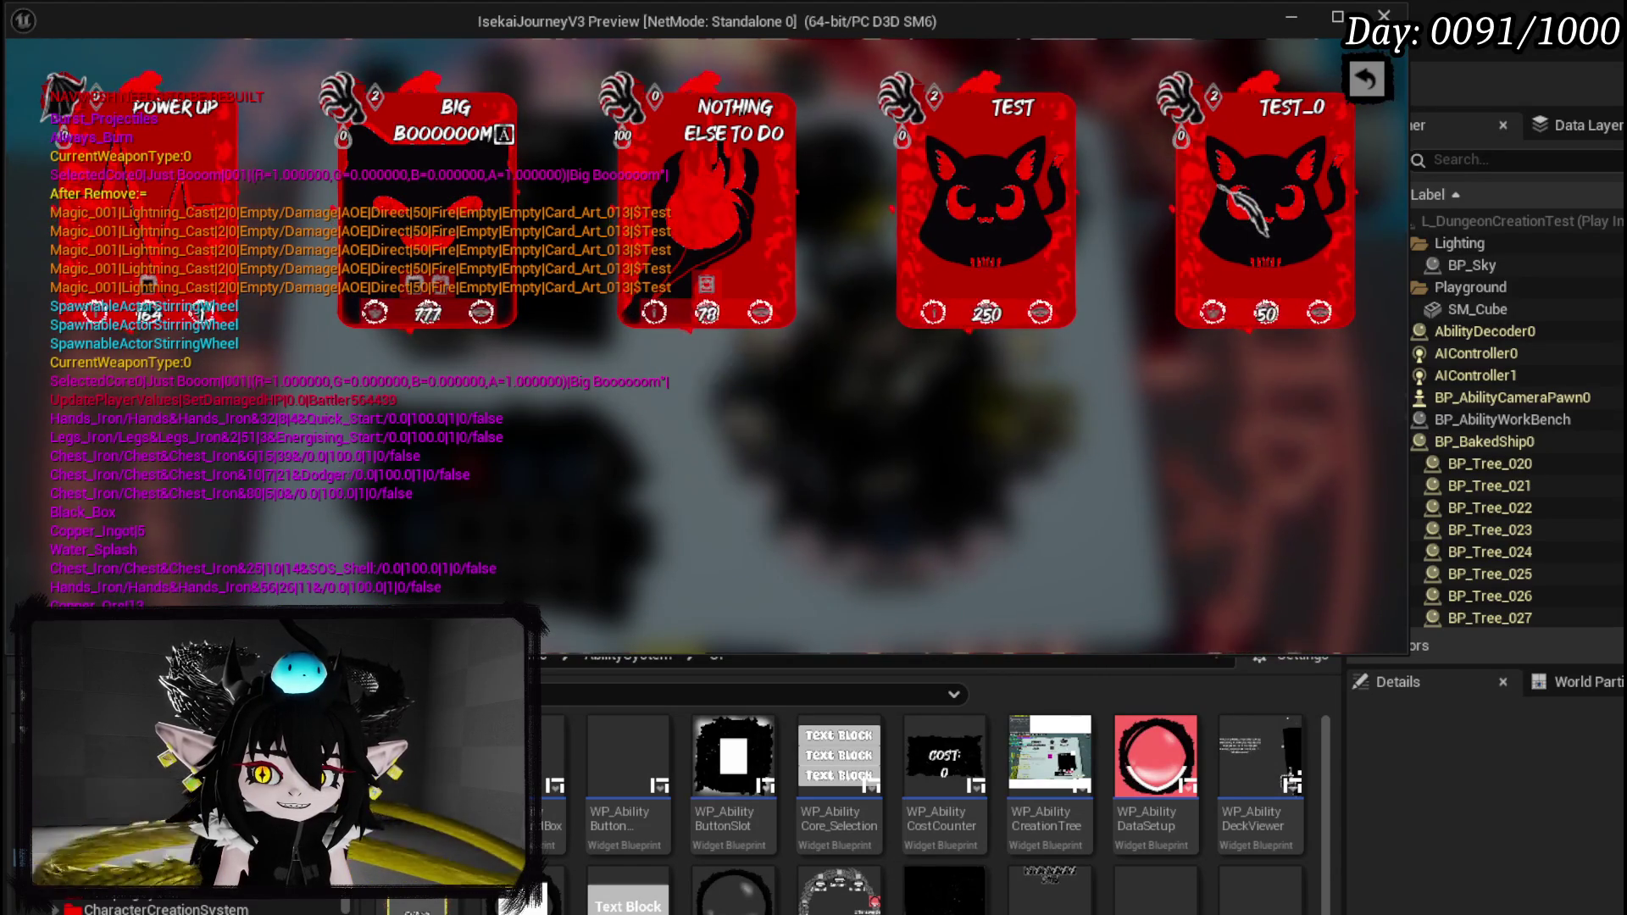
click(1222, 189)
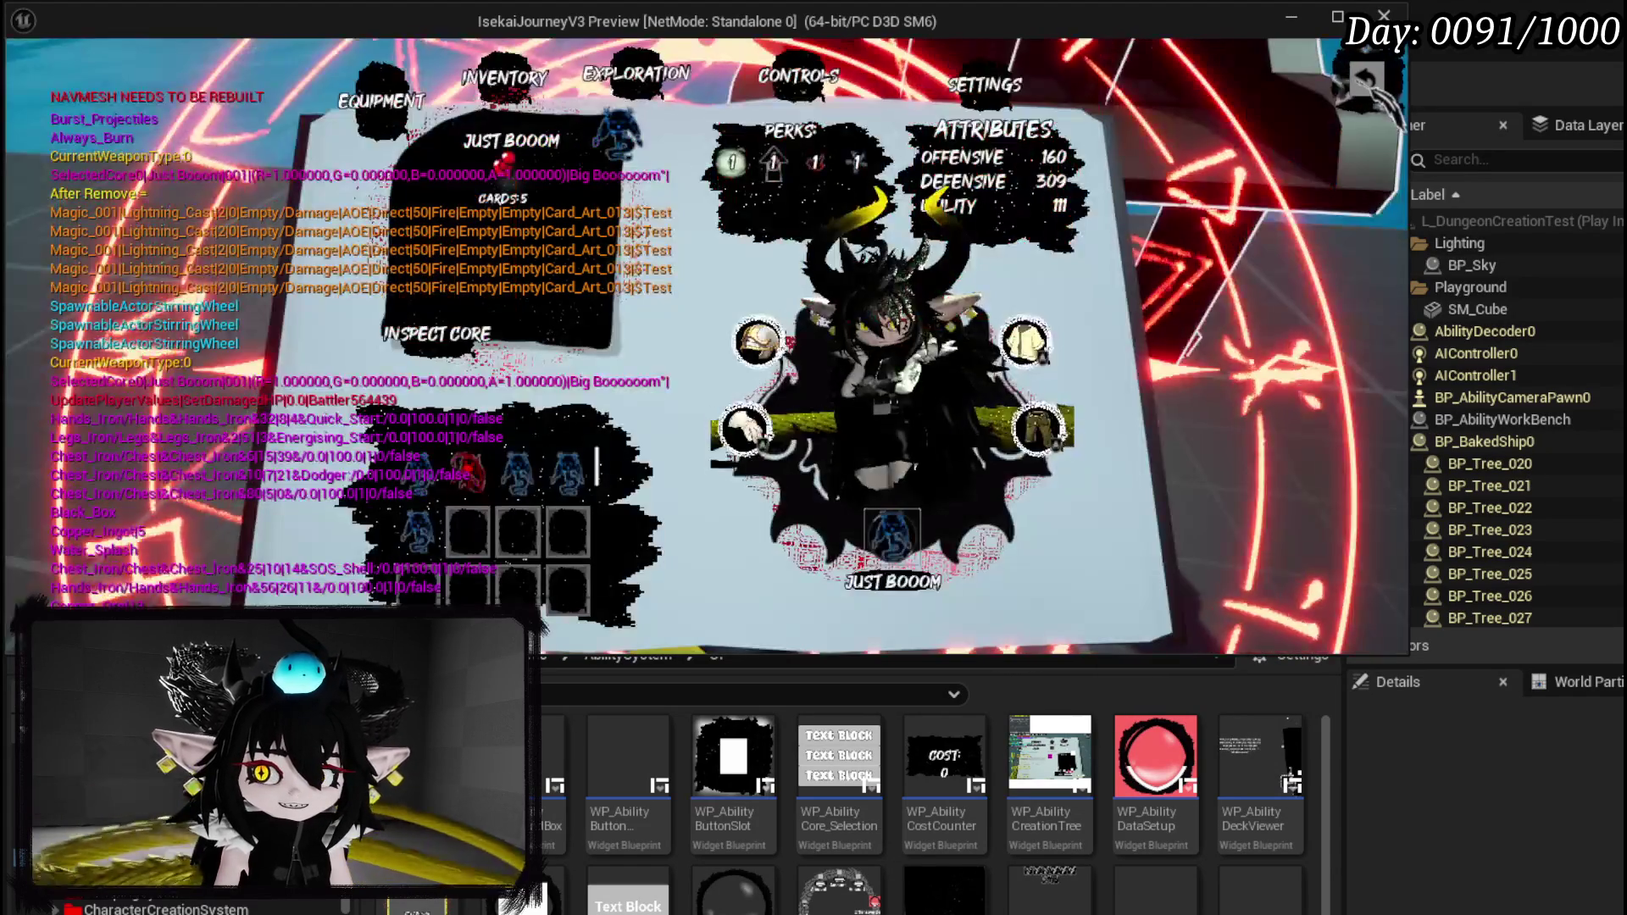
key(e)
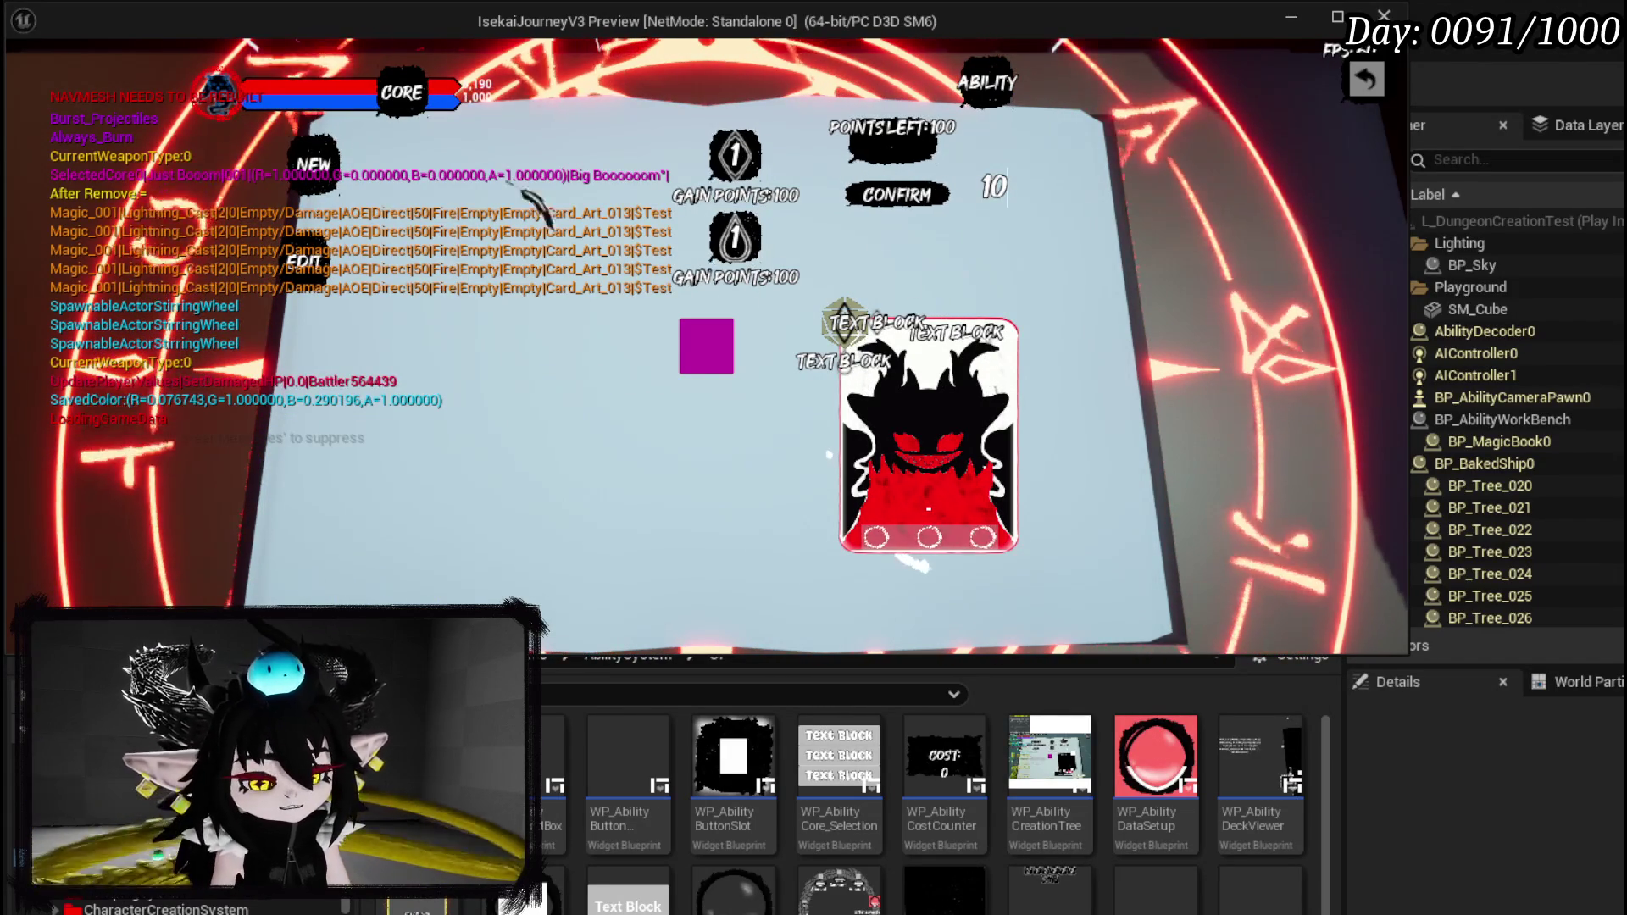
key(Escape)
click(640, 330)
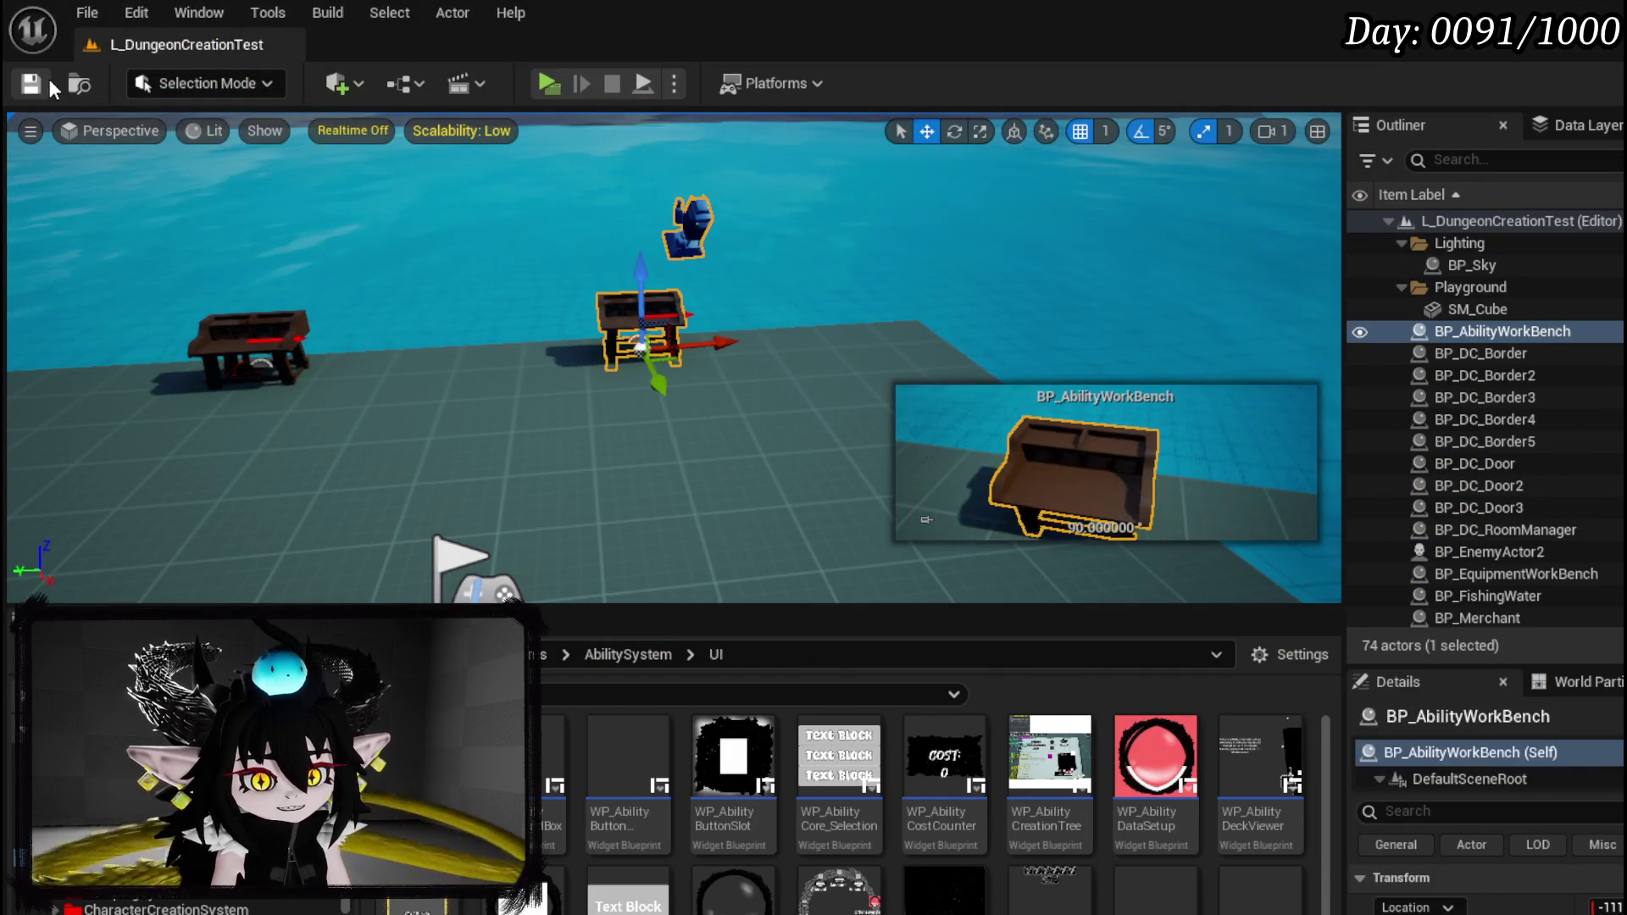
Save the changed assets, then open StatusBus and then the NumberChangeBus function graph.
key(ctrl+s)
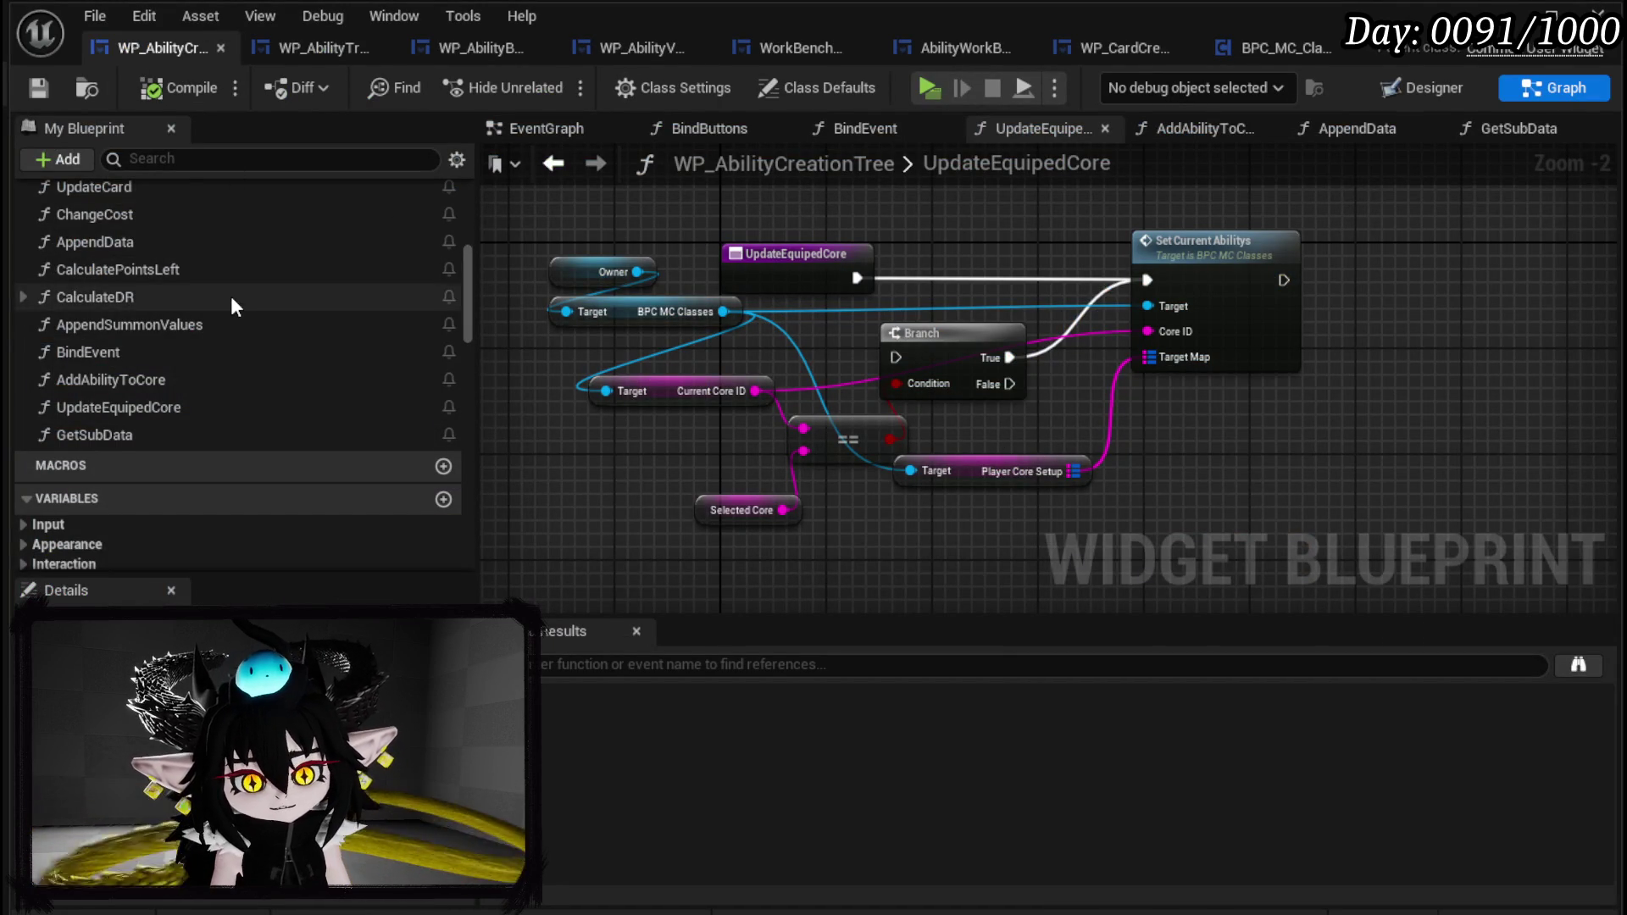
scroll(230, 296, up, 5)
scroll(231, 296, up, 3)
scroll(231, 296, down, 3)
scroll(181, 401, down, 1)
scroll(182, 392, up, 1)
scroll(181, 390, up, 1)
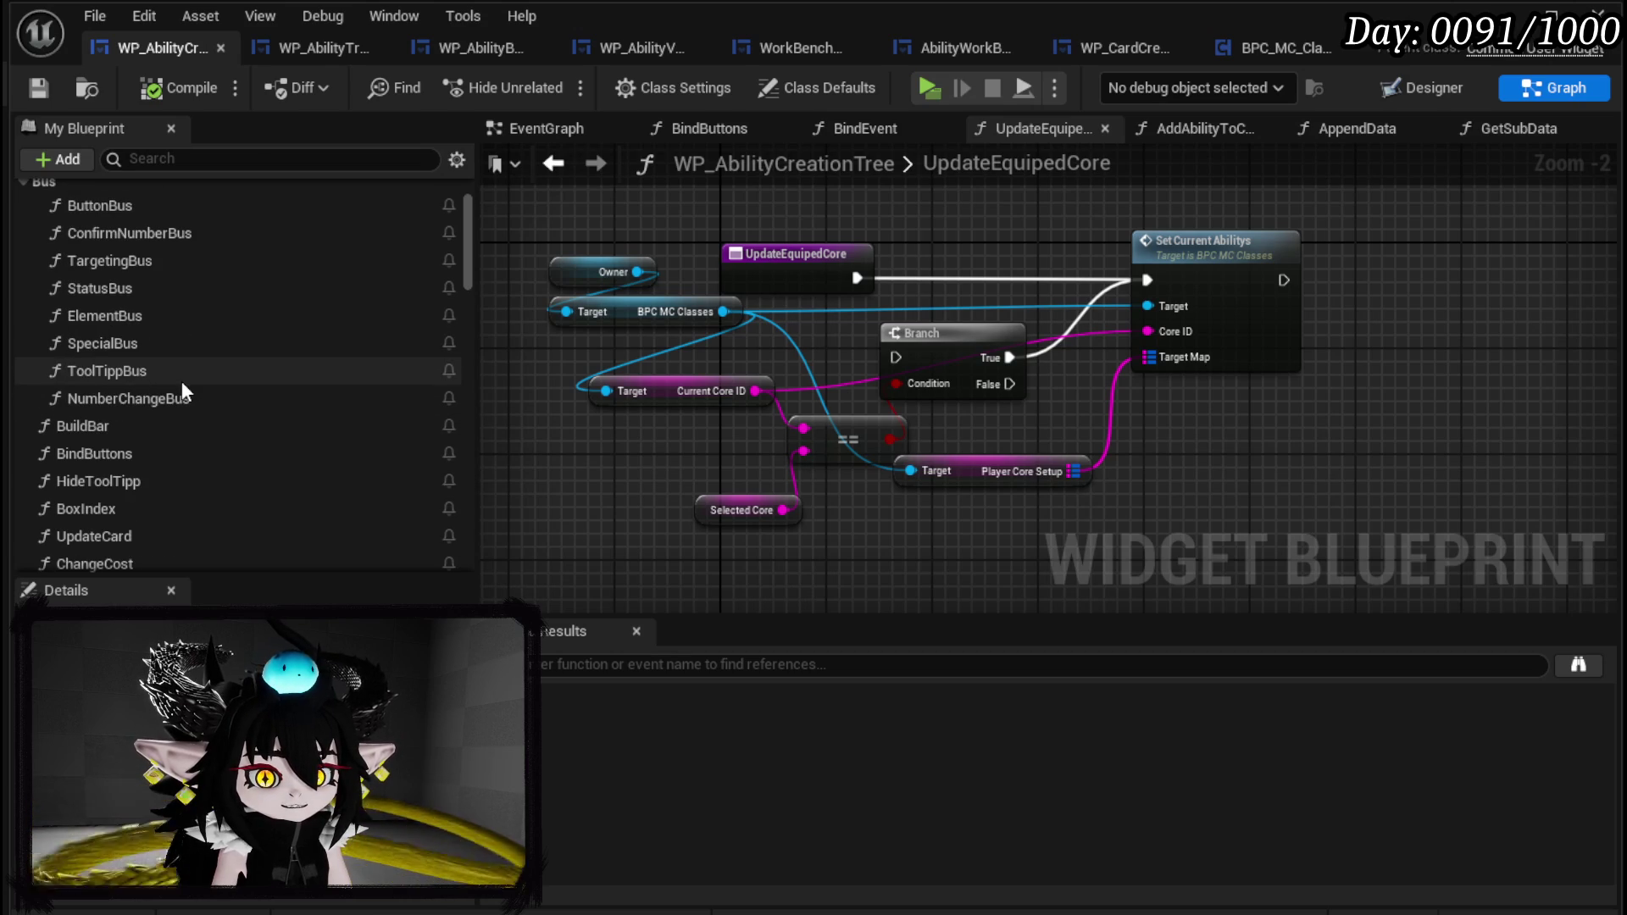
double_click(158, 287)
scroll(216, 319, down, 5)
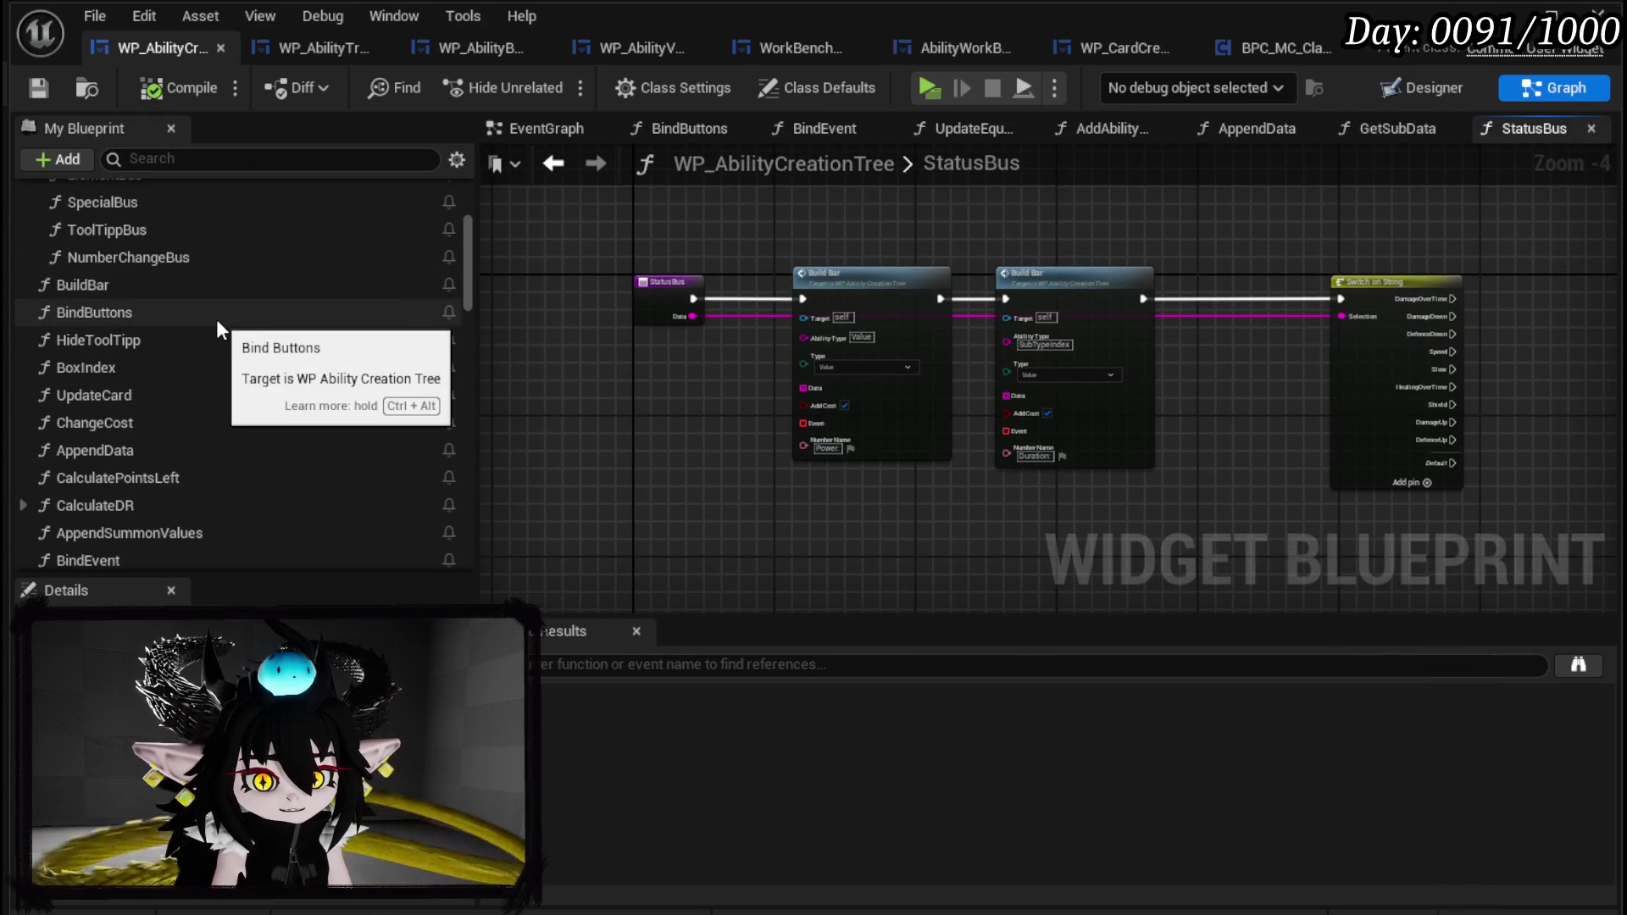
scroll(216, 318, down, 4)
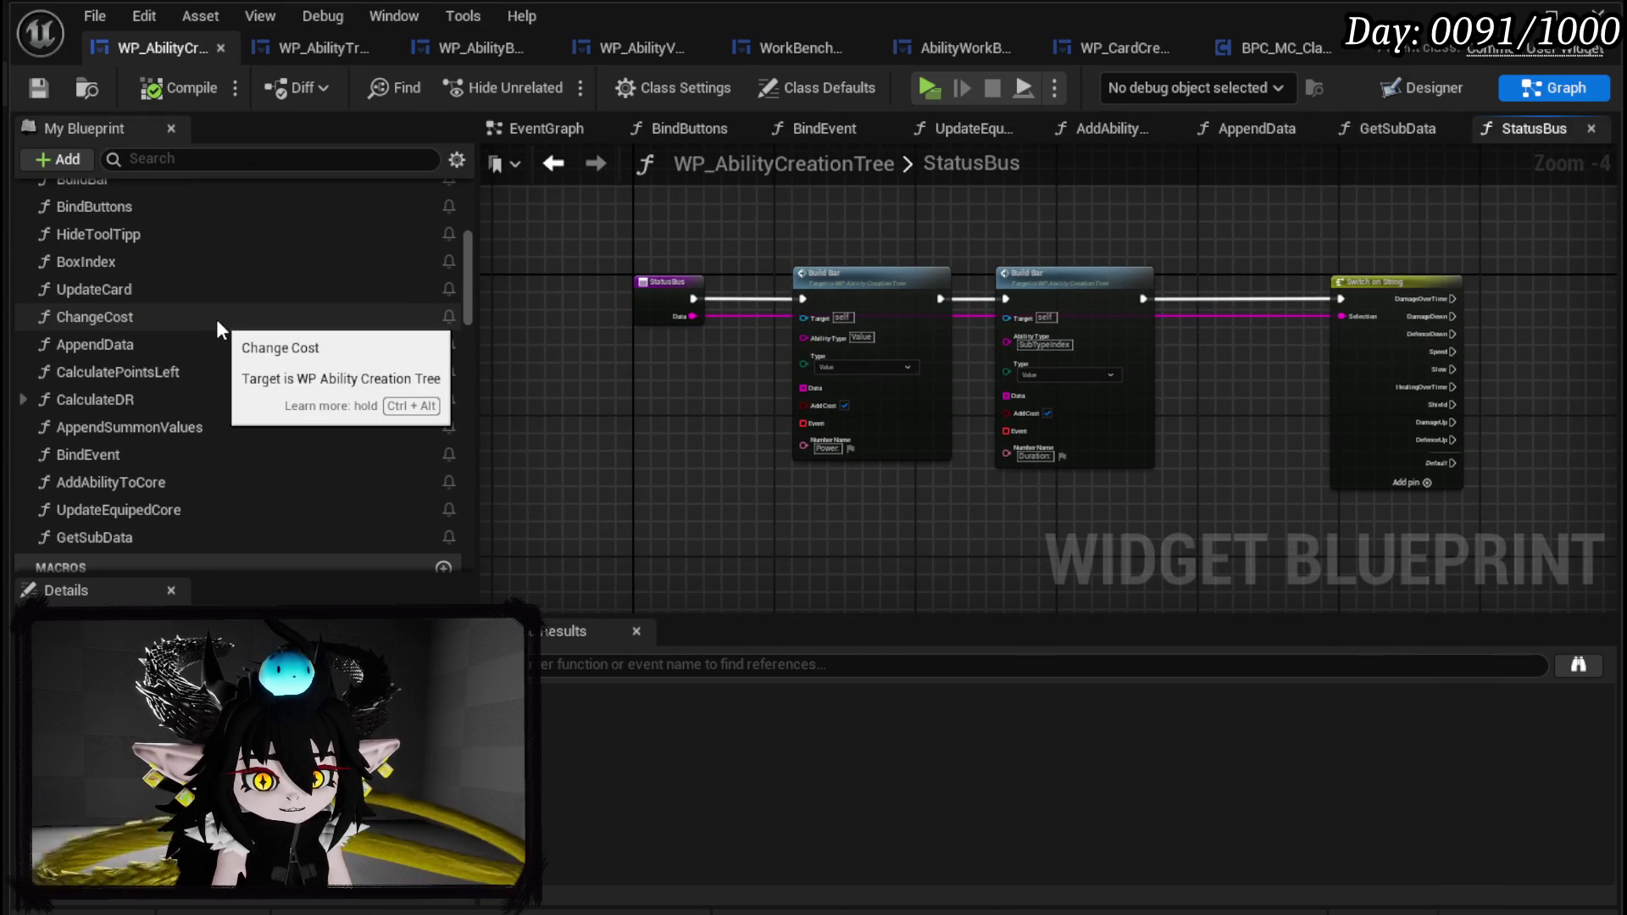
scroll(216, 319, up, 9)
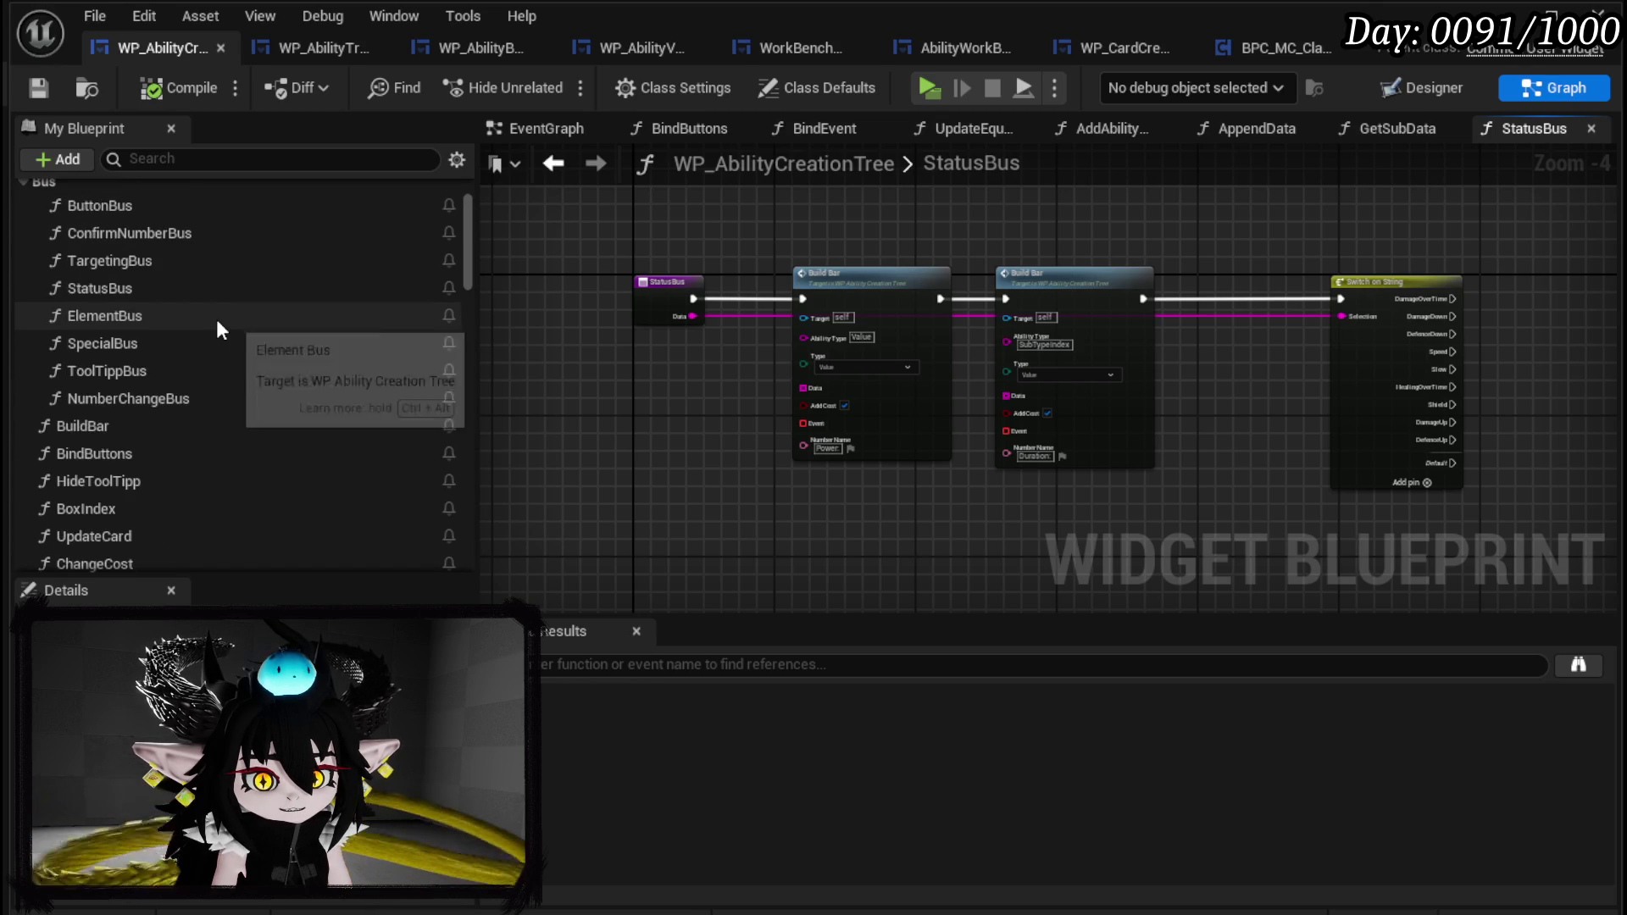
double_click(180, 395)
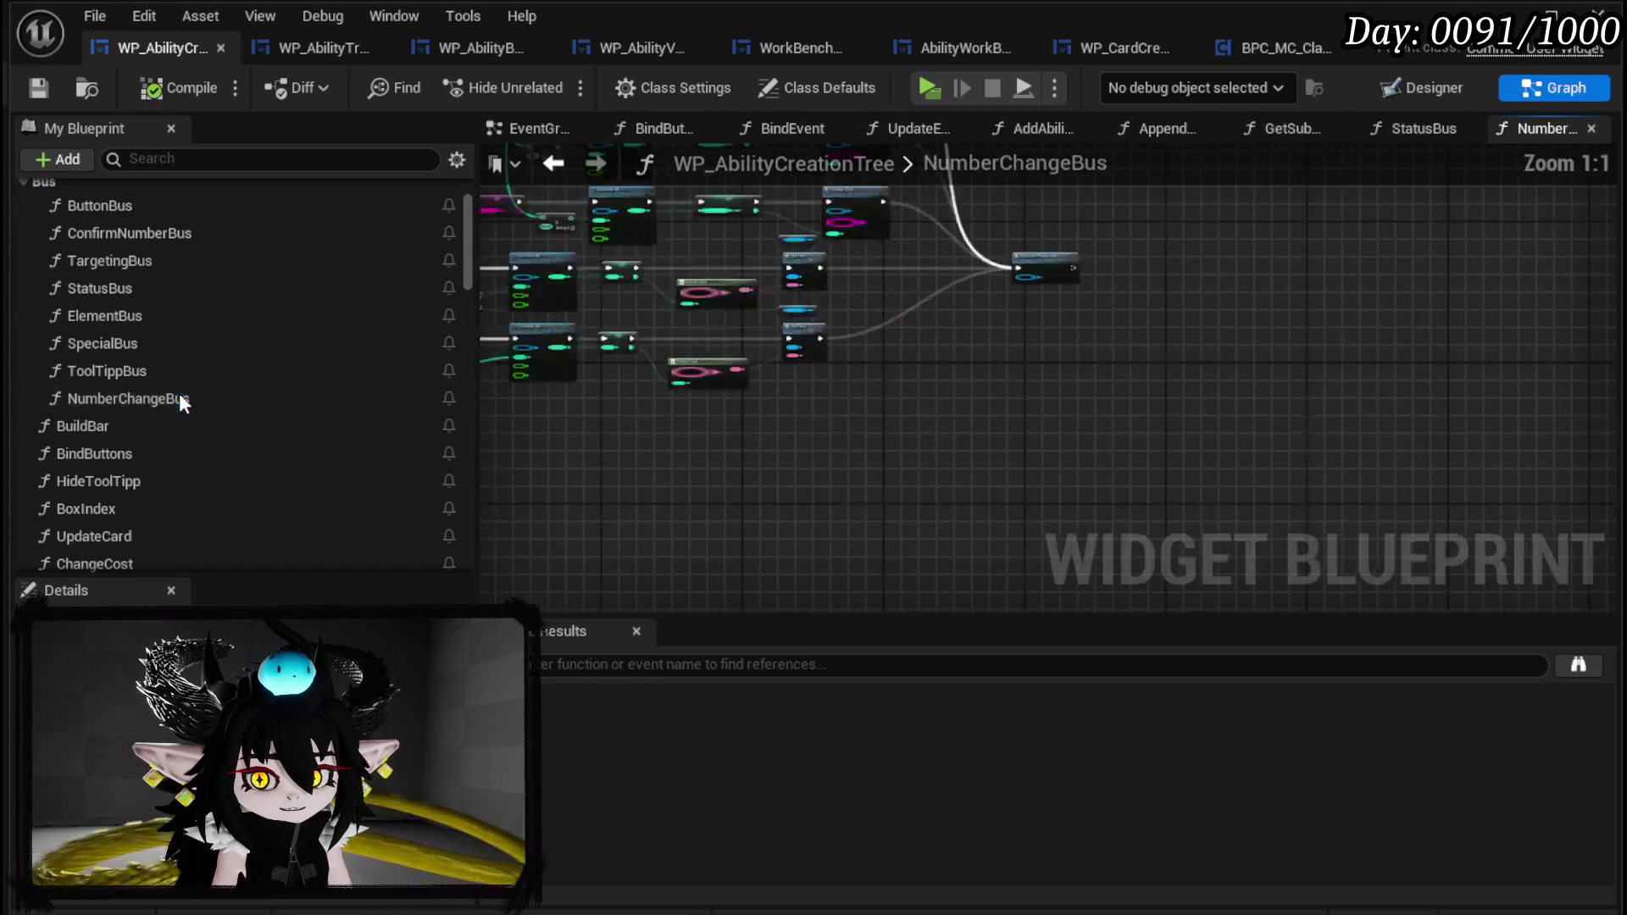
Move the NumberChangeBus entry and Switch on String nodes left, then save the blueprint.
scroll(788, 359, up, 4)
mouse_move(908, 265)
mouse_down()
mouse_move(729, 266)
mouse_move(731, 288)
mouse_up()
mouse_move(754, 371)
mouse_down()
mouse_move(943, 210)
mouse_move(683, 230)
mouse_up()
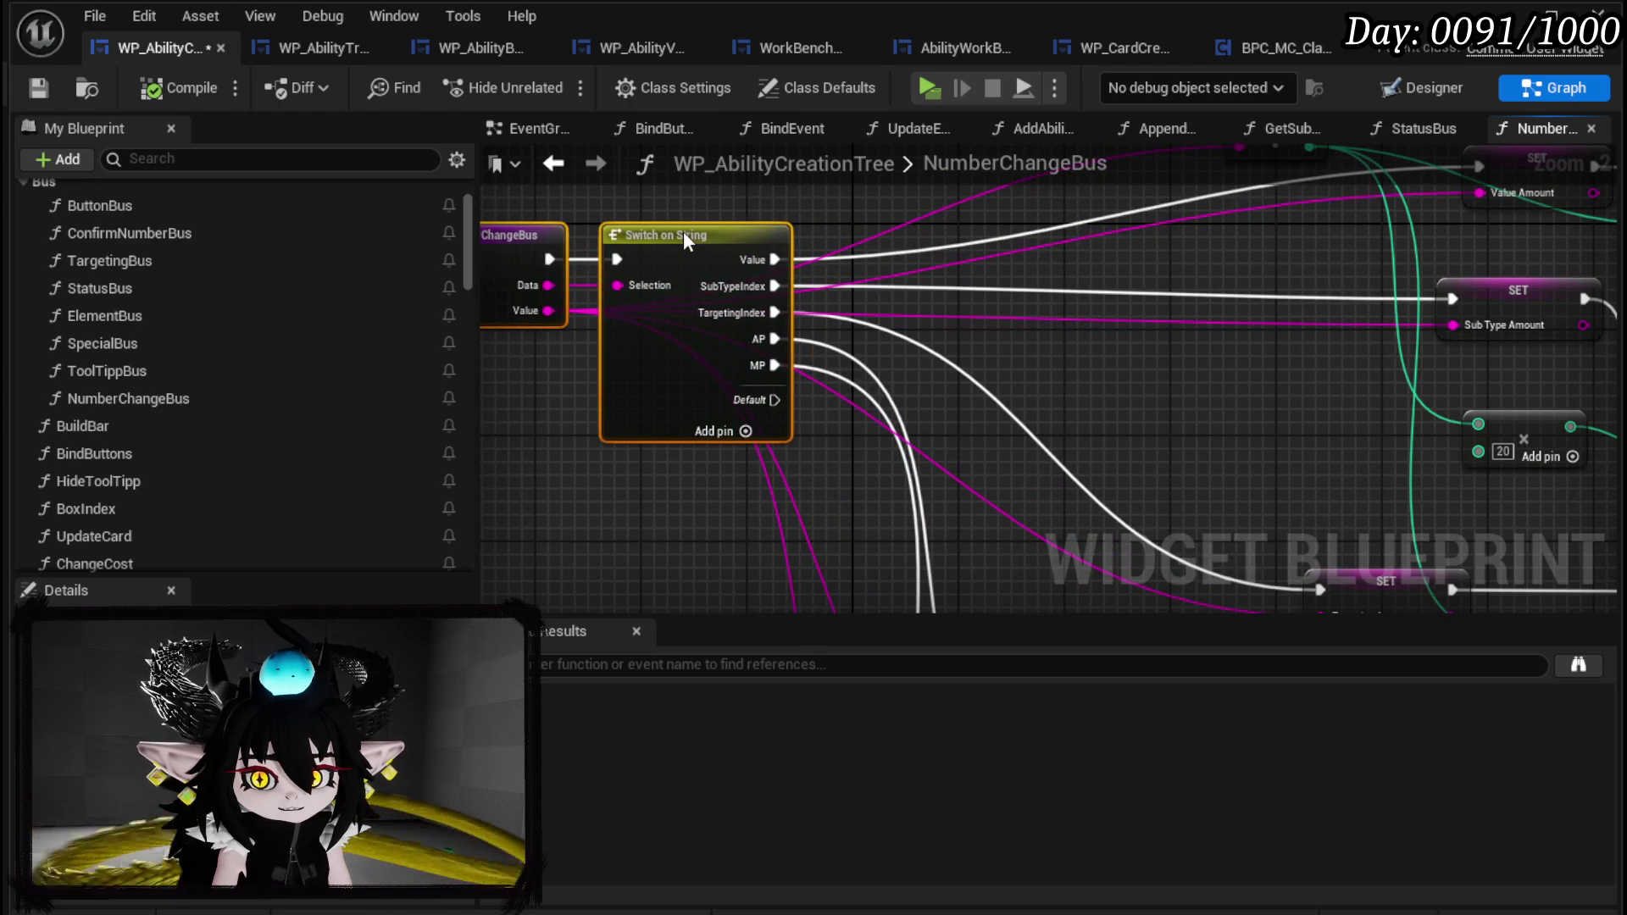
drag(801, 225, 969, 237)
mouse_move(661, 235)
mouse_down()
mouse_move(807, 292)
mouse_move(893, 288)
mouse_move(840, 288)
mouse_up()
click(816, 225)
click(46, 94)
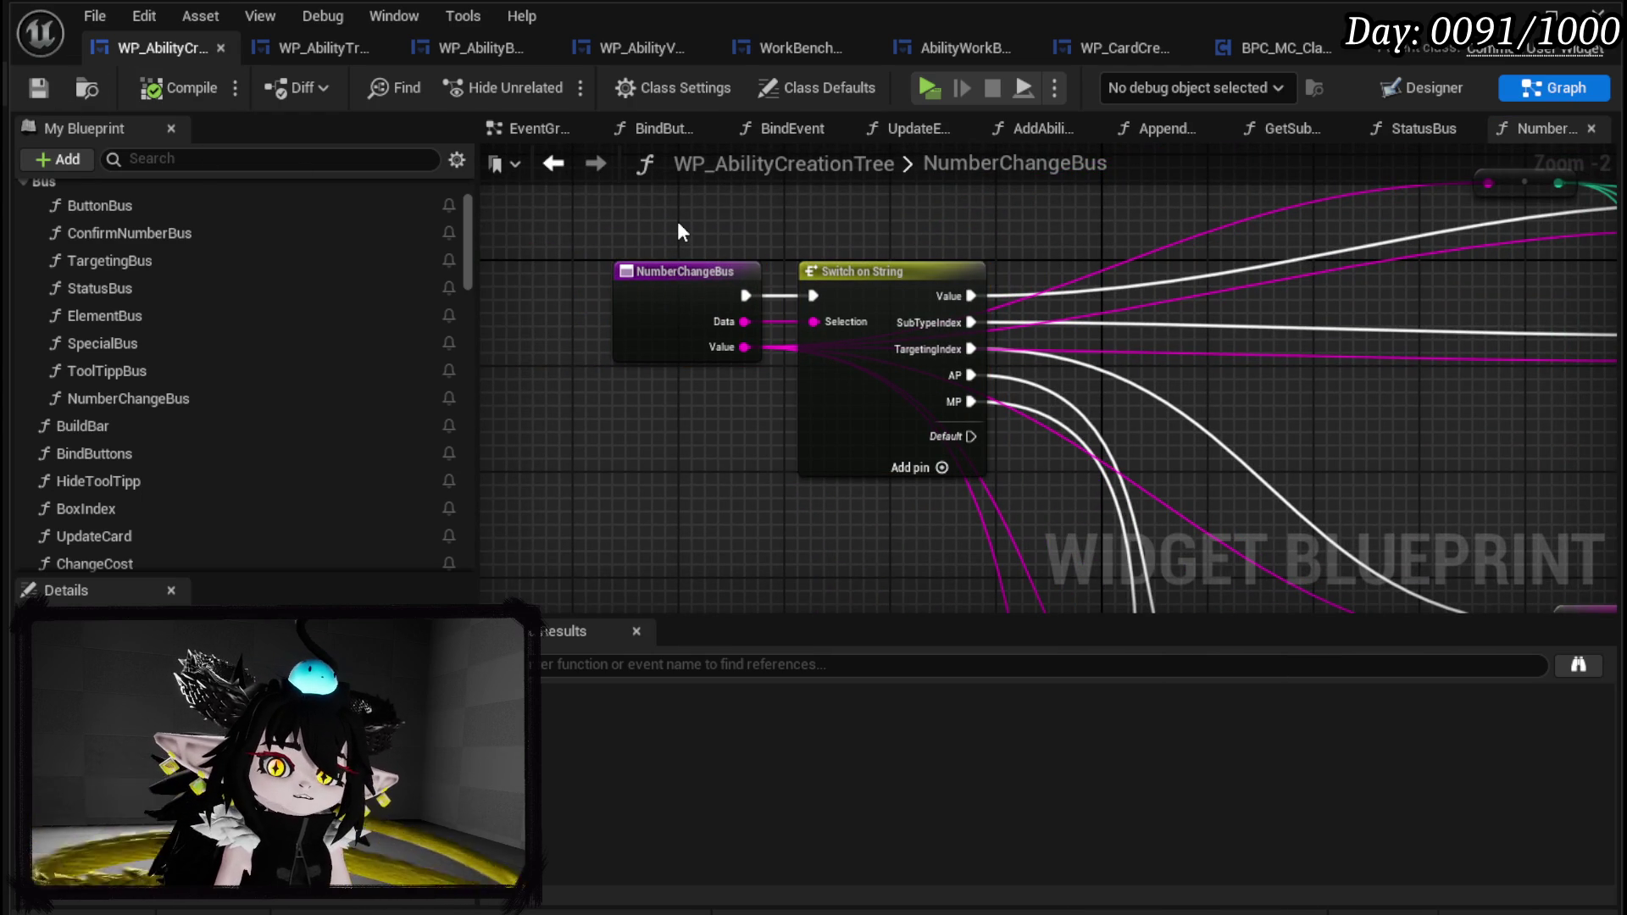
Add a breakpoint on the NumberChangeBus node.
right_click(654, 271)
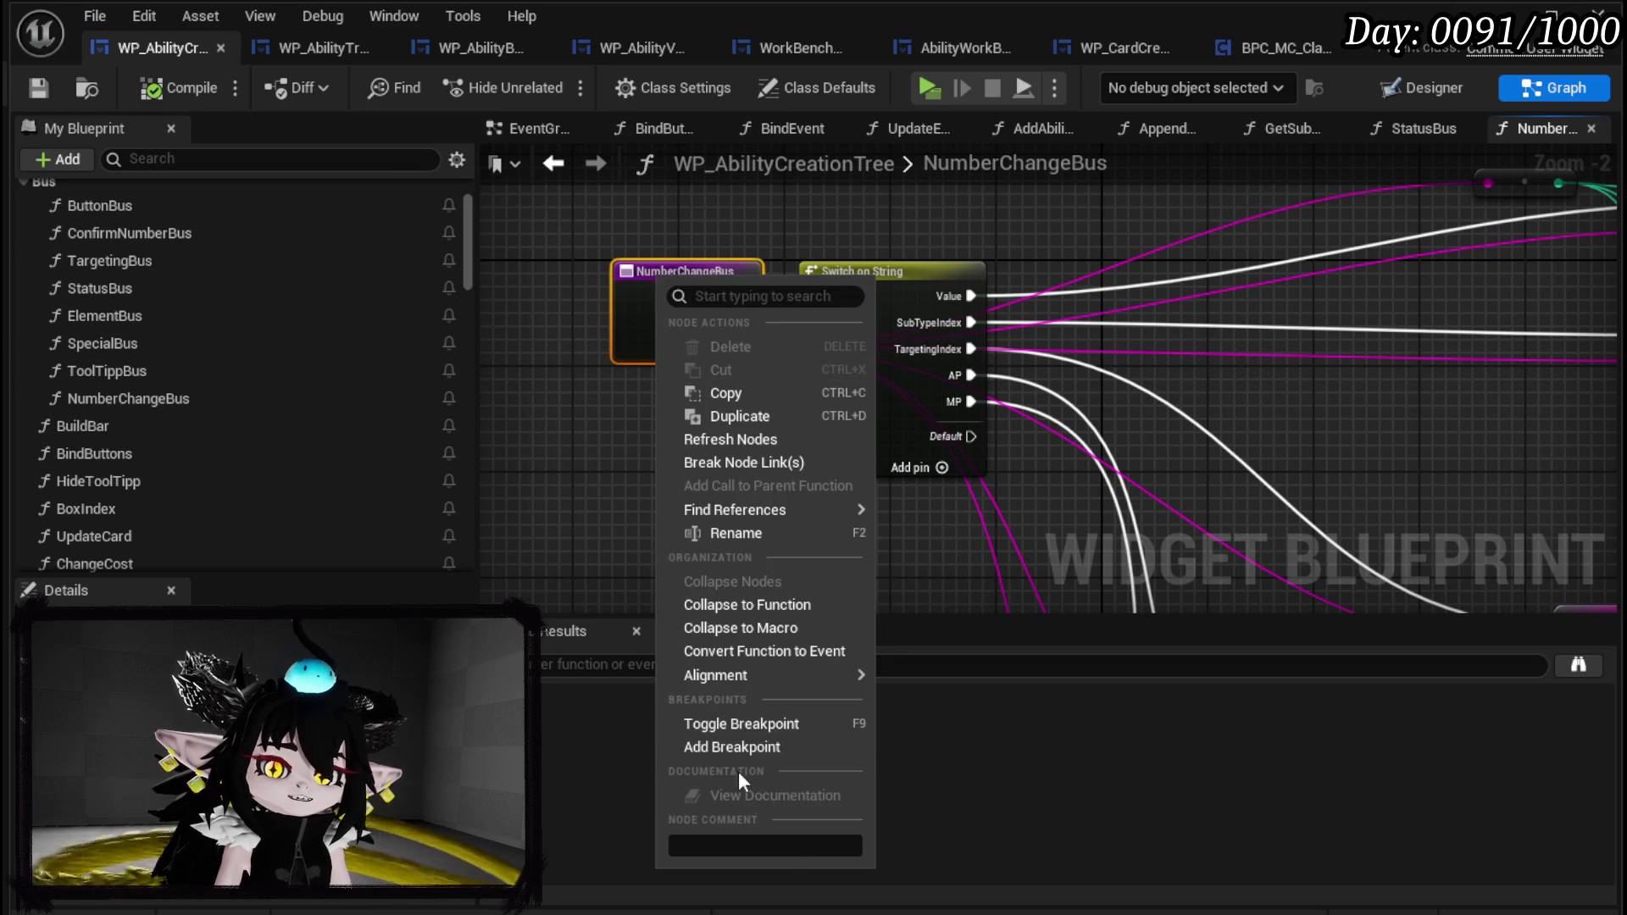
click(754, 795)
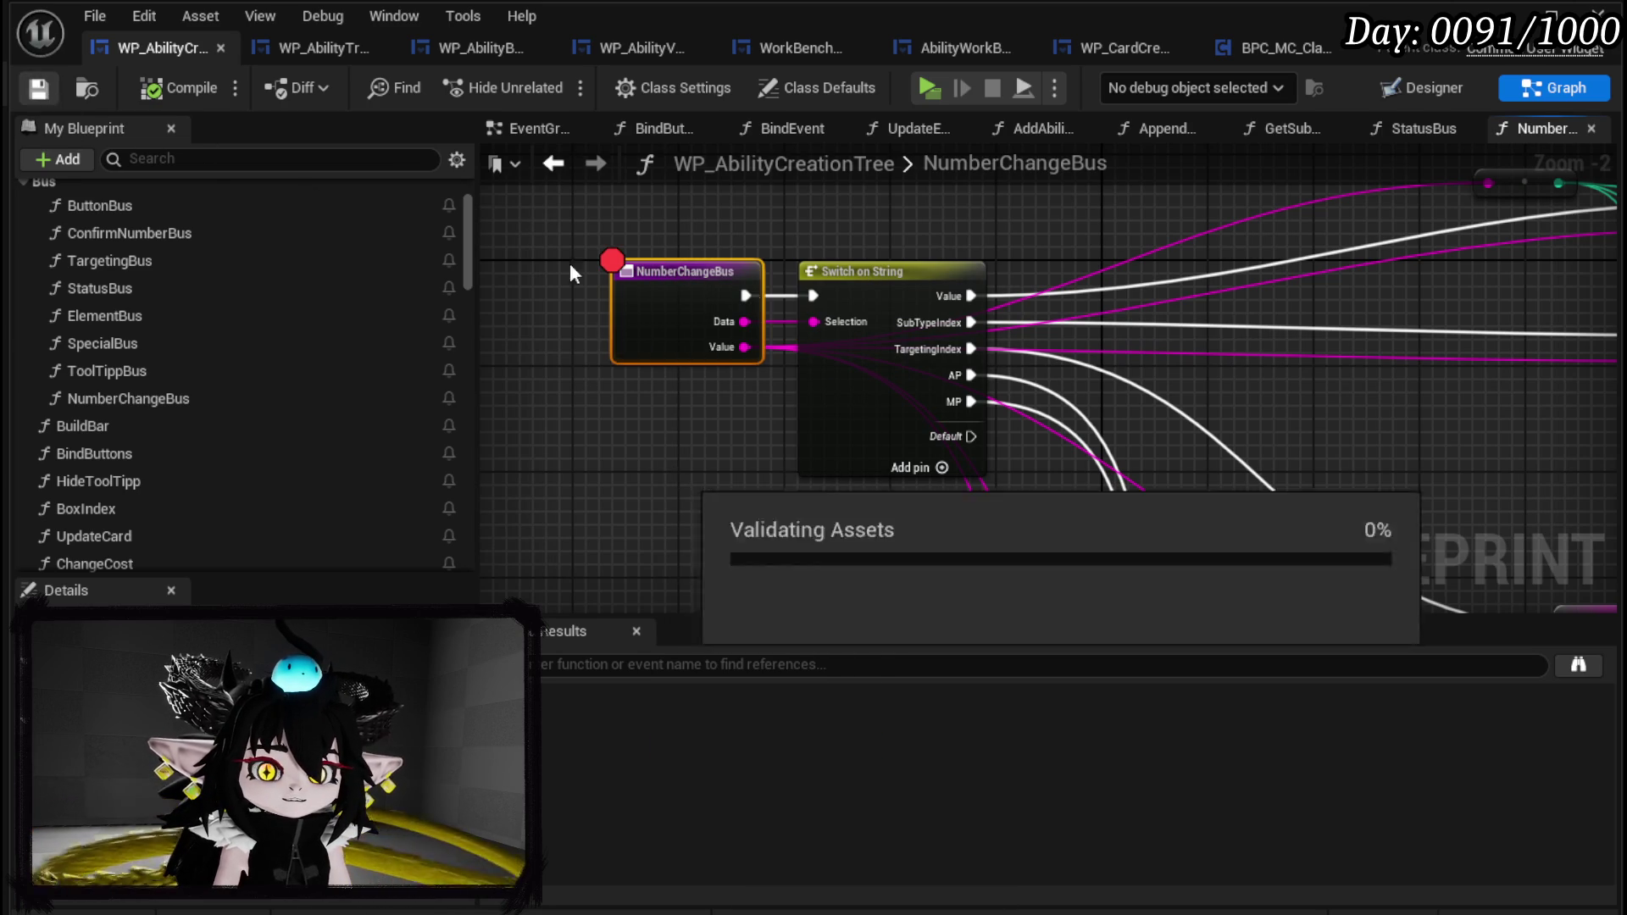
mouse_move(1051, 395)
mouse_down()
mouse_move(836, 327)
mouse_move(672, 414)
mouse_up()
drag(1244, 335, 640, 297)
mouse_move(1196, 323)
mouse_down()
mouse_move(1136, 317)
mouse_move(1451, 356)
mouse_up()
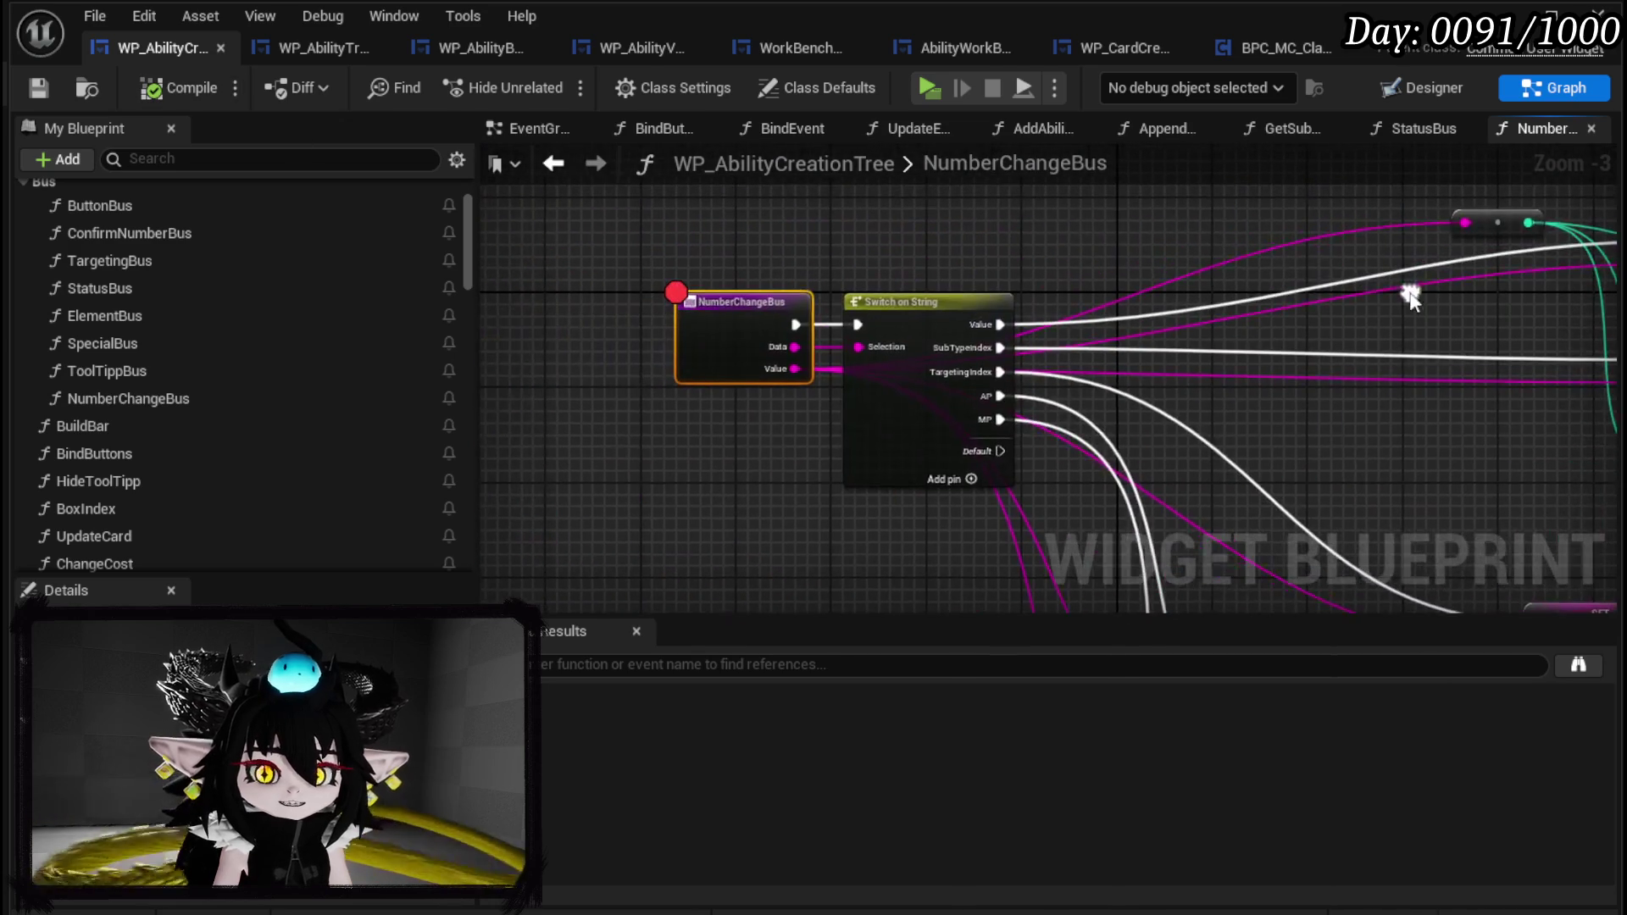
In the game, pick an ability type and status effect, change power, and resume past the breakpoint.
key(alt+Tab)
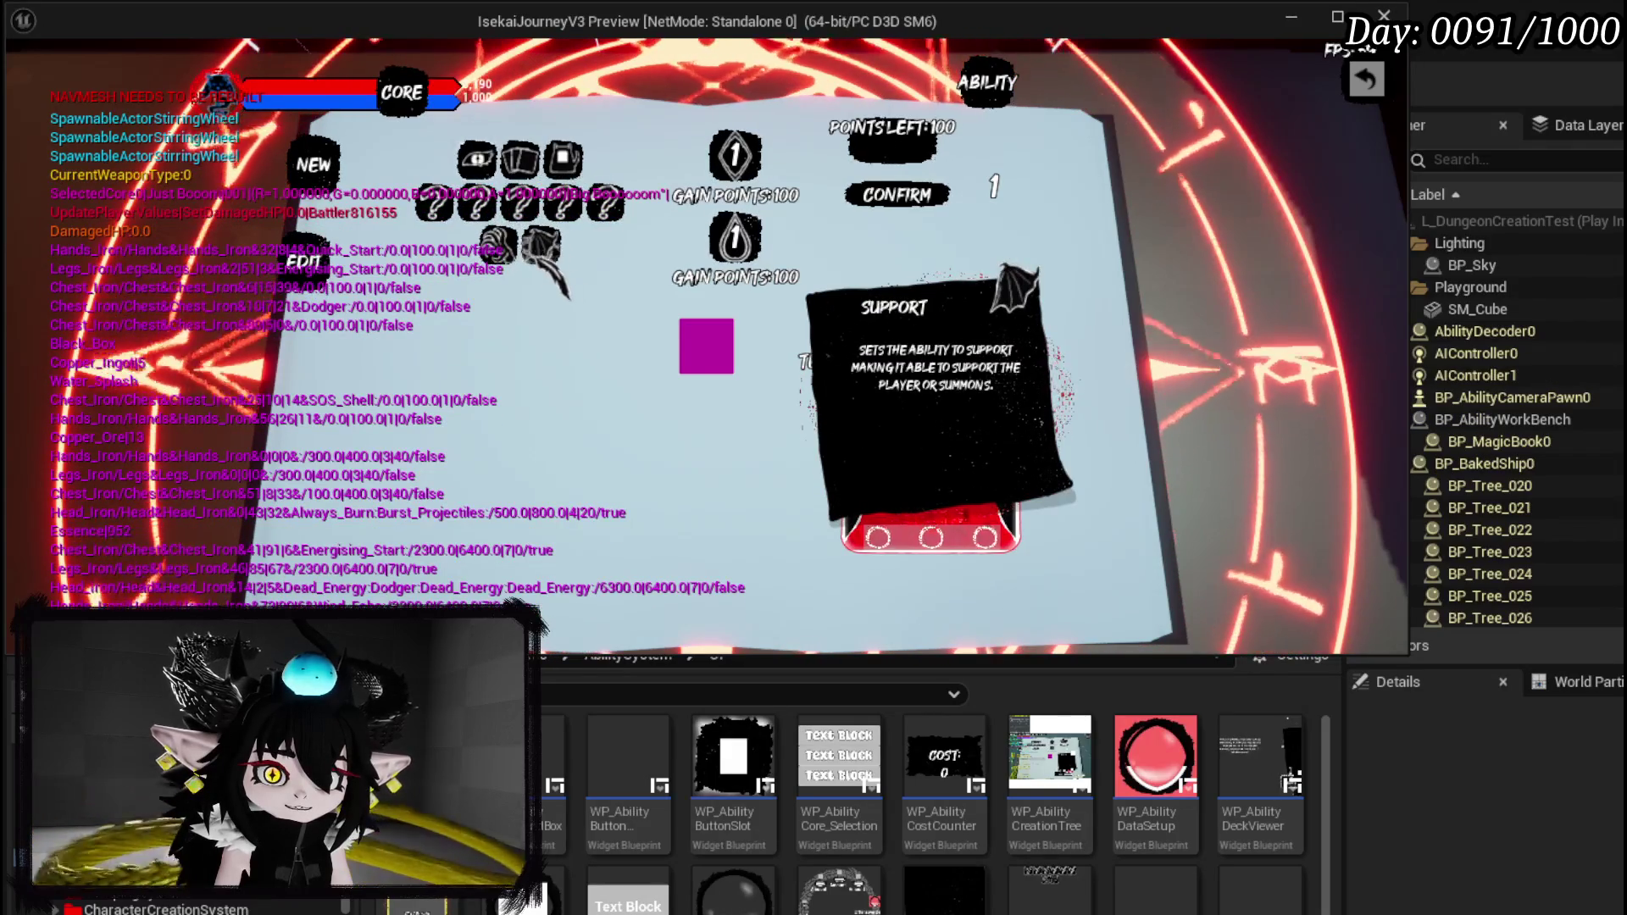
click(928, 509)
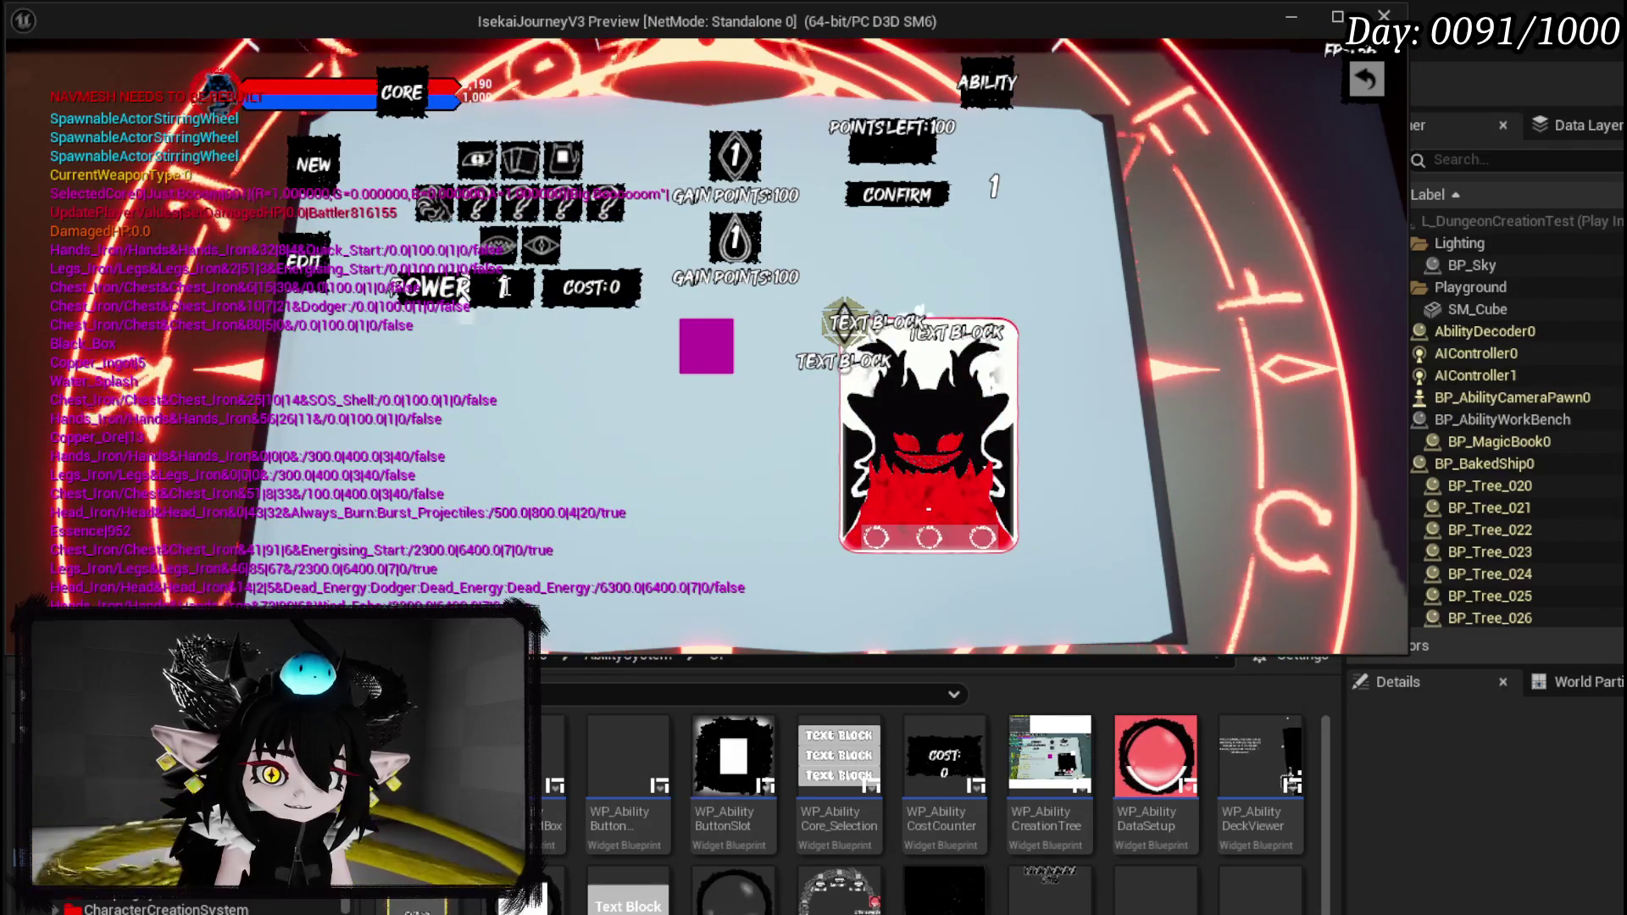
click(929, 509)
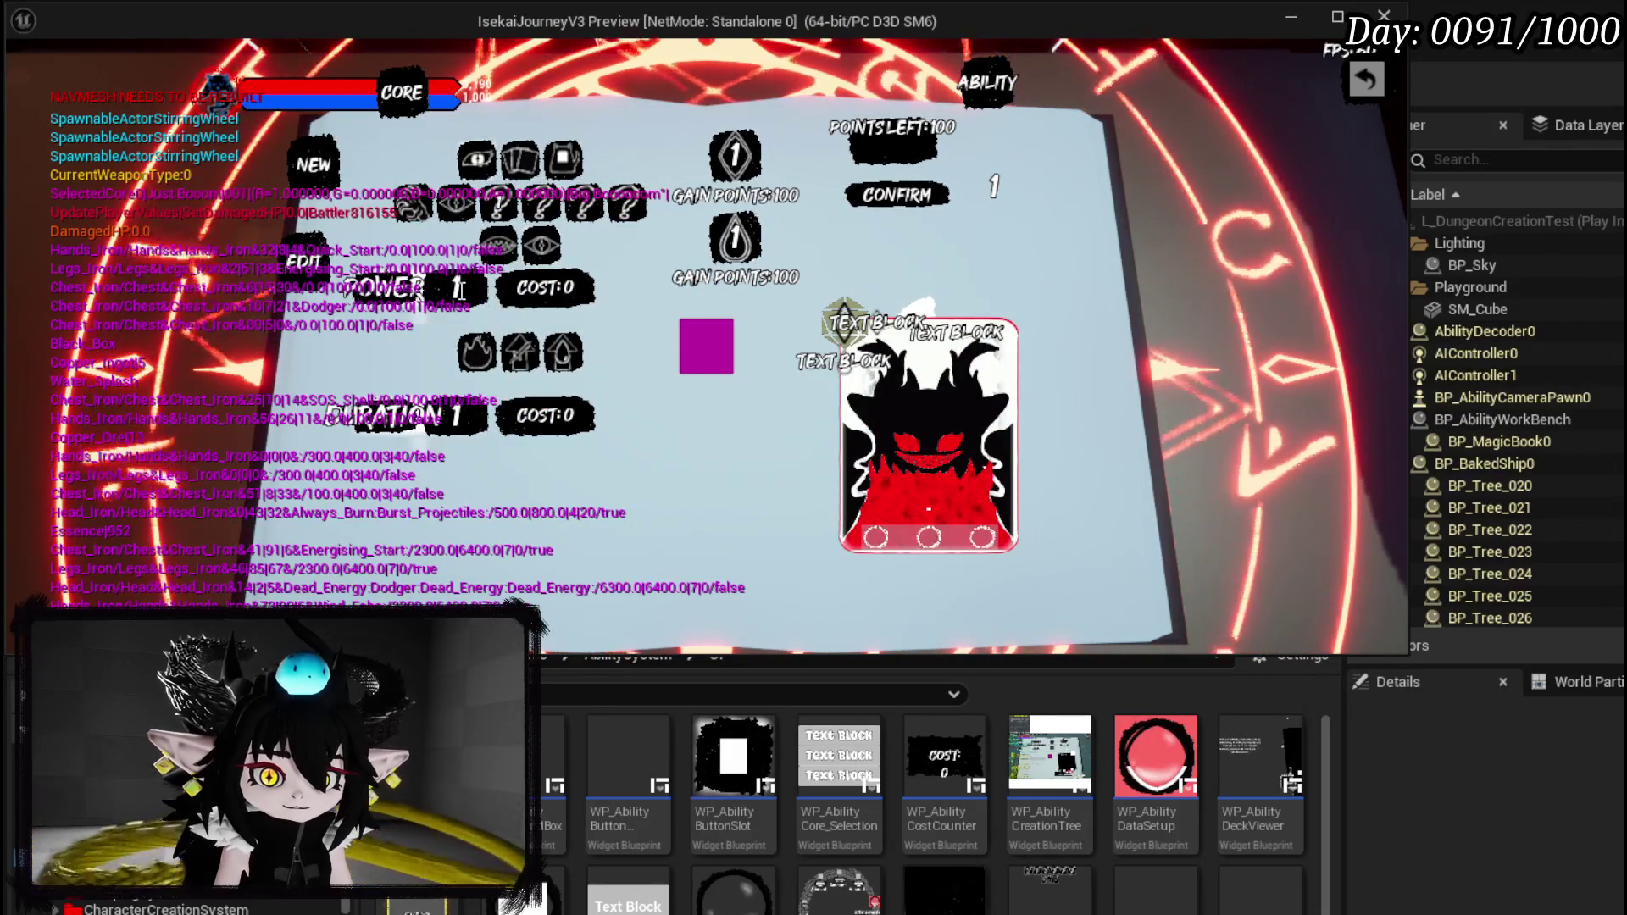
key(alt+Tab)
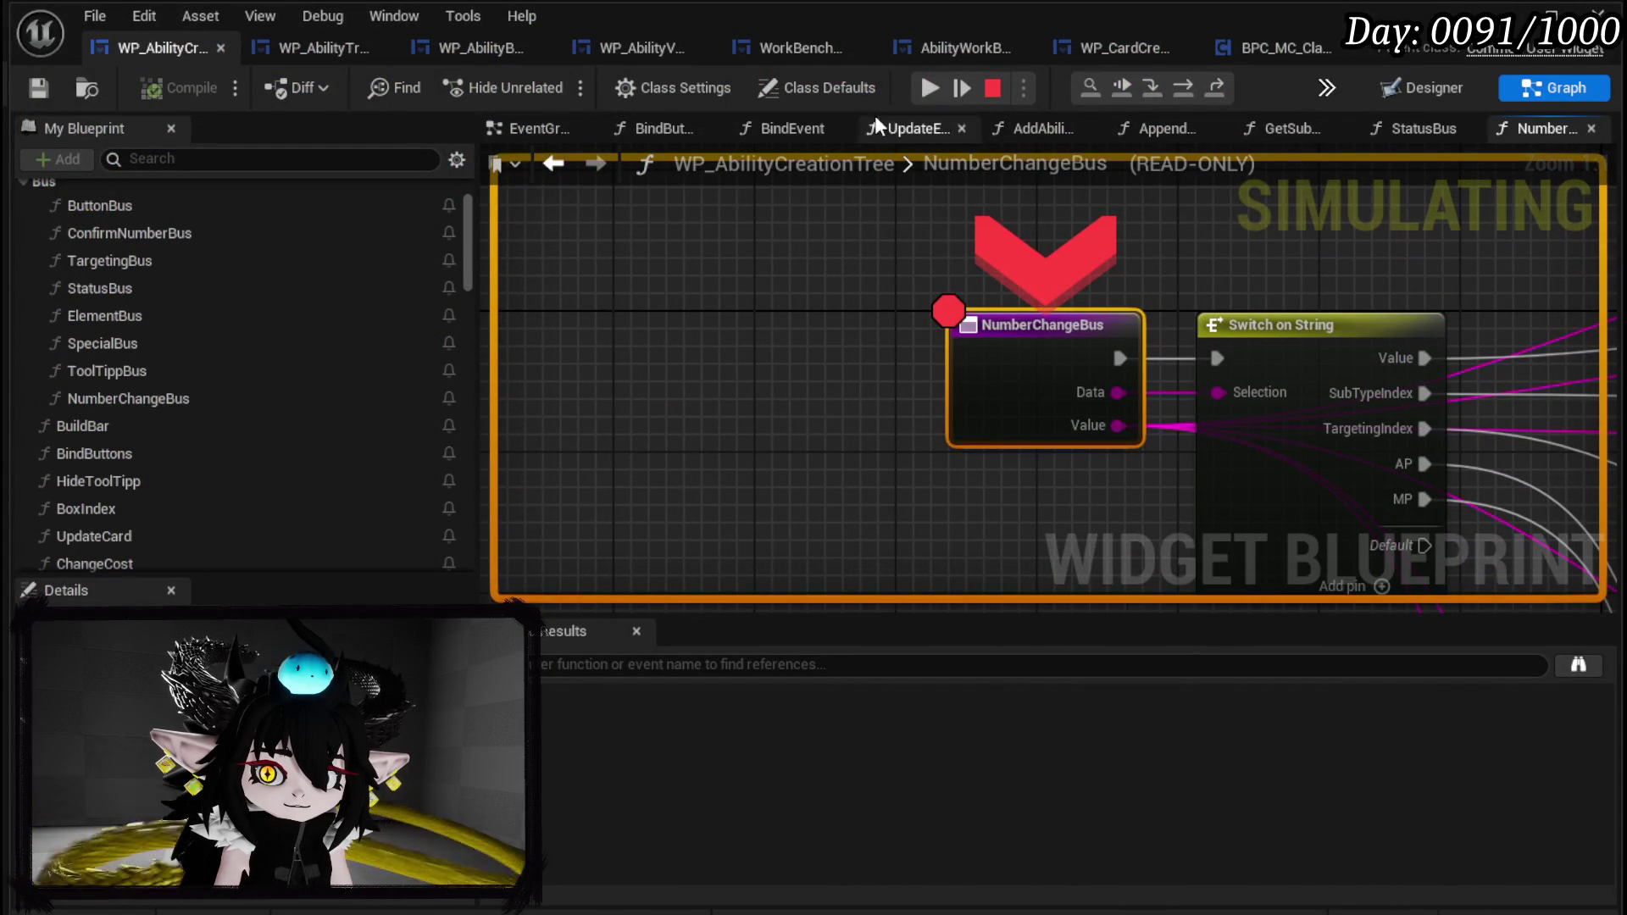
click(927, 98)
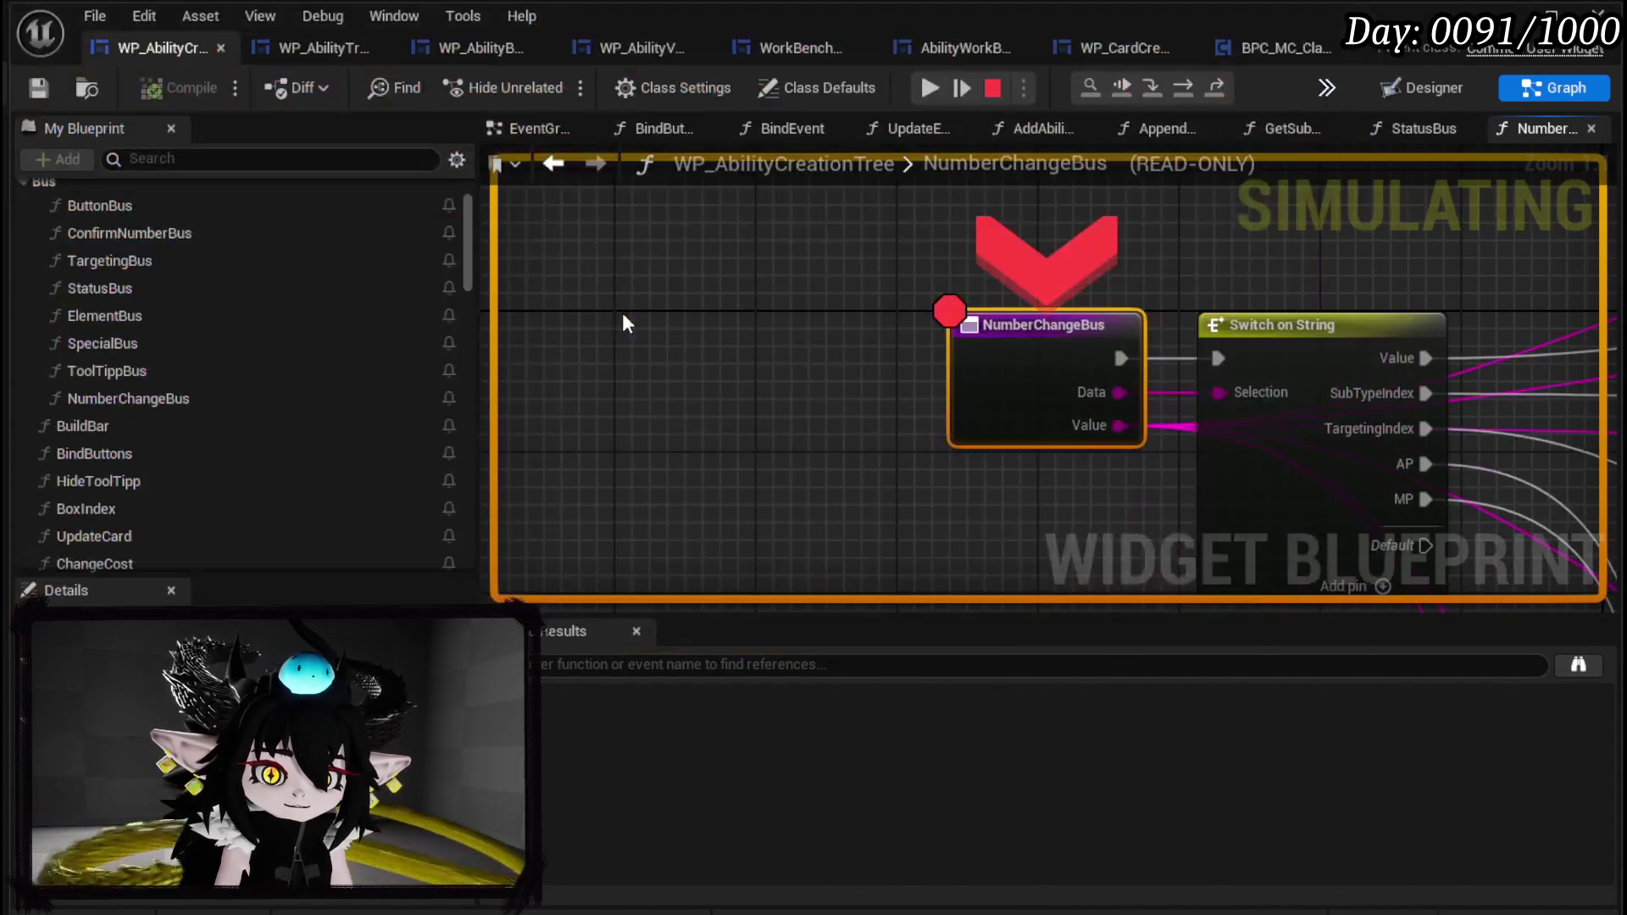
click(933, 94)
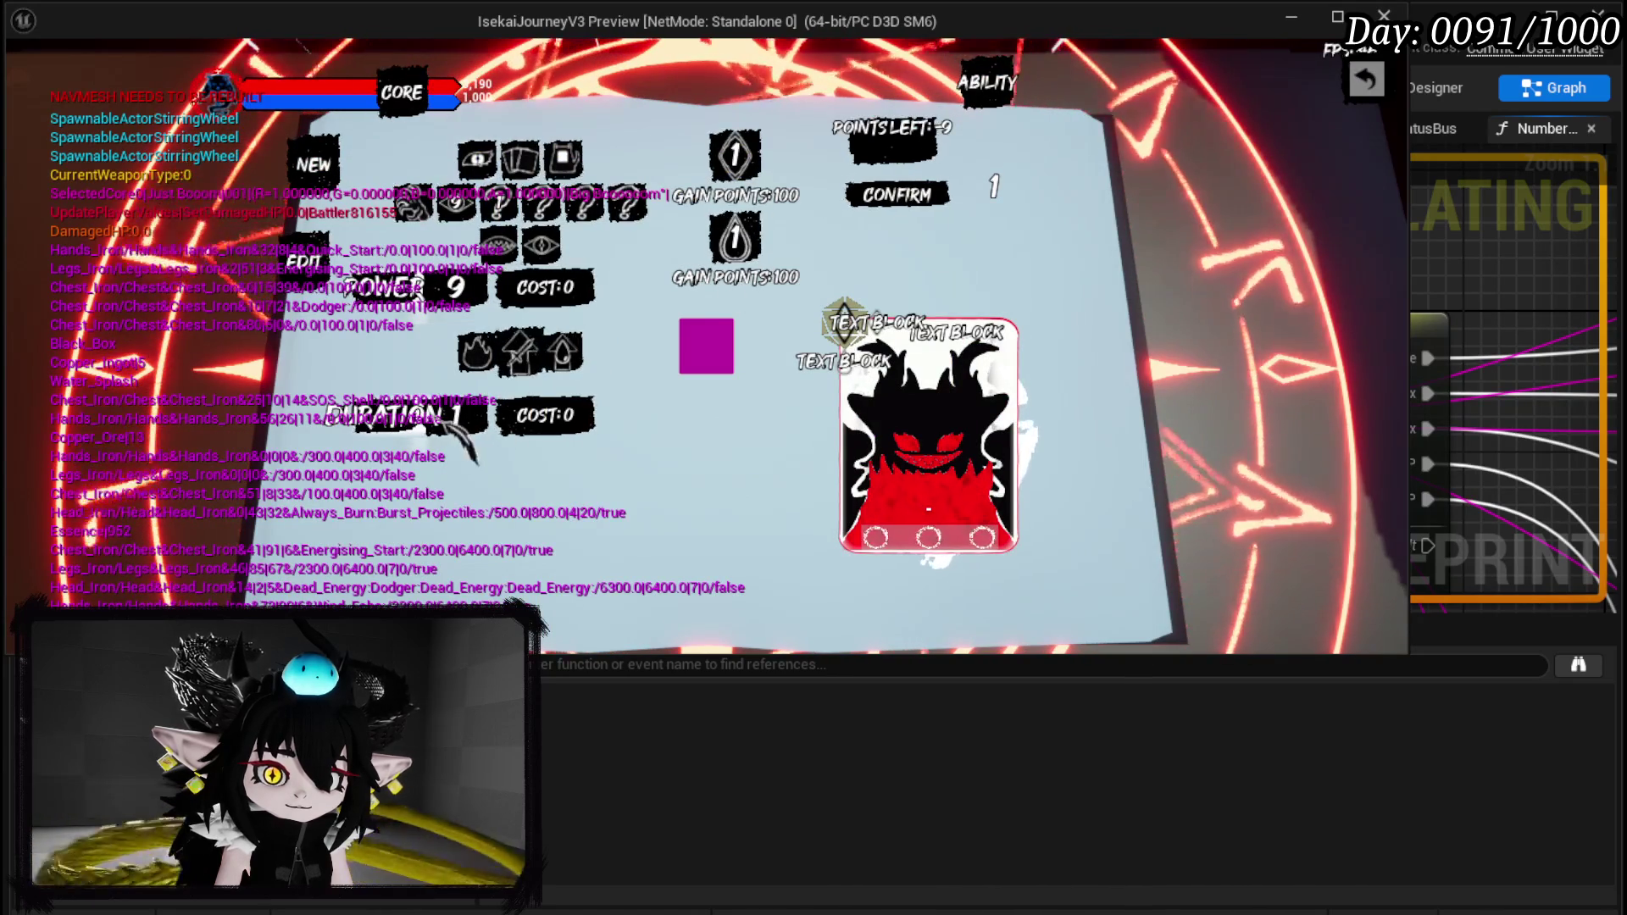
mouse_move(508, 350)
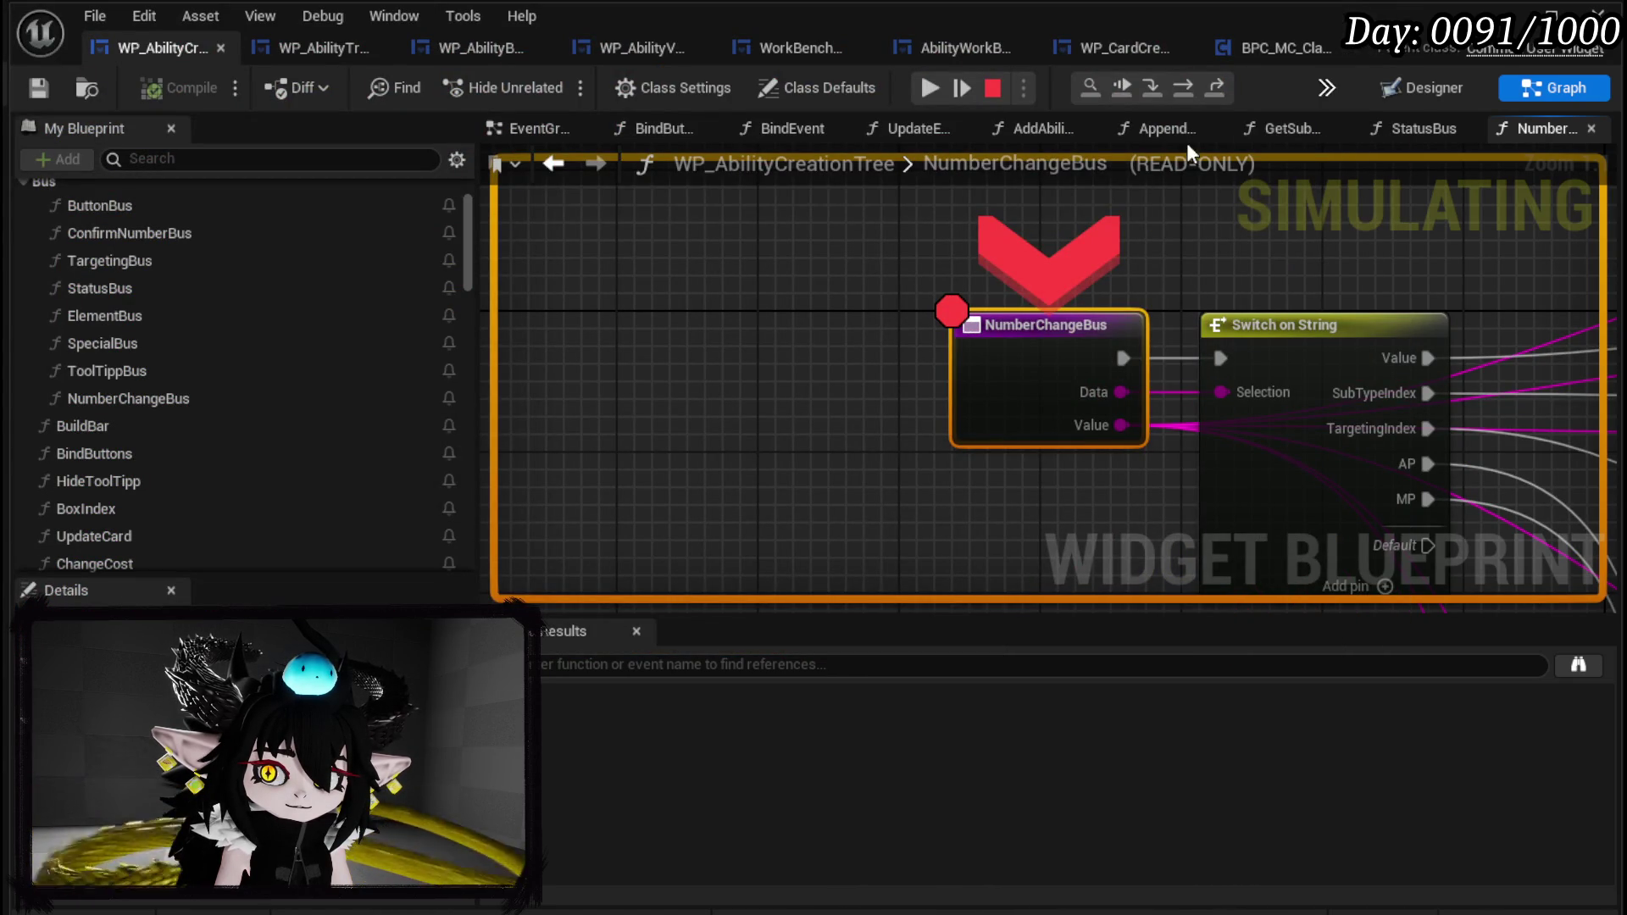
click(1182, 86)
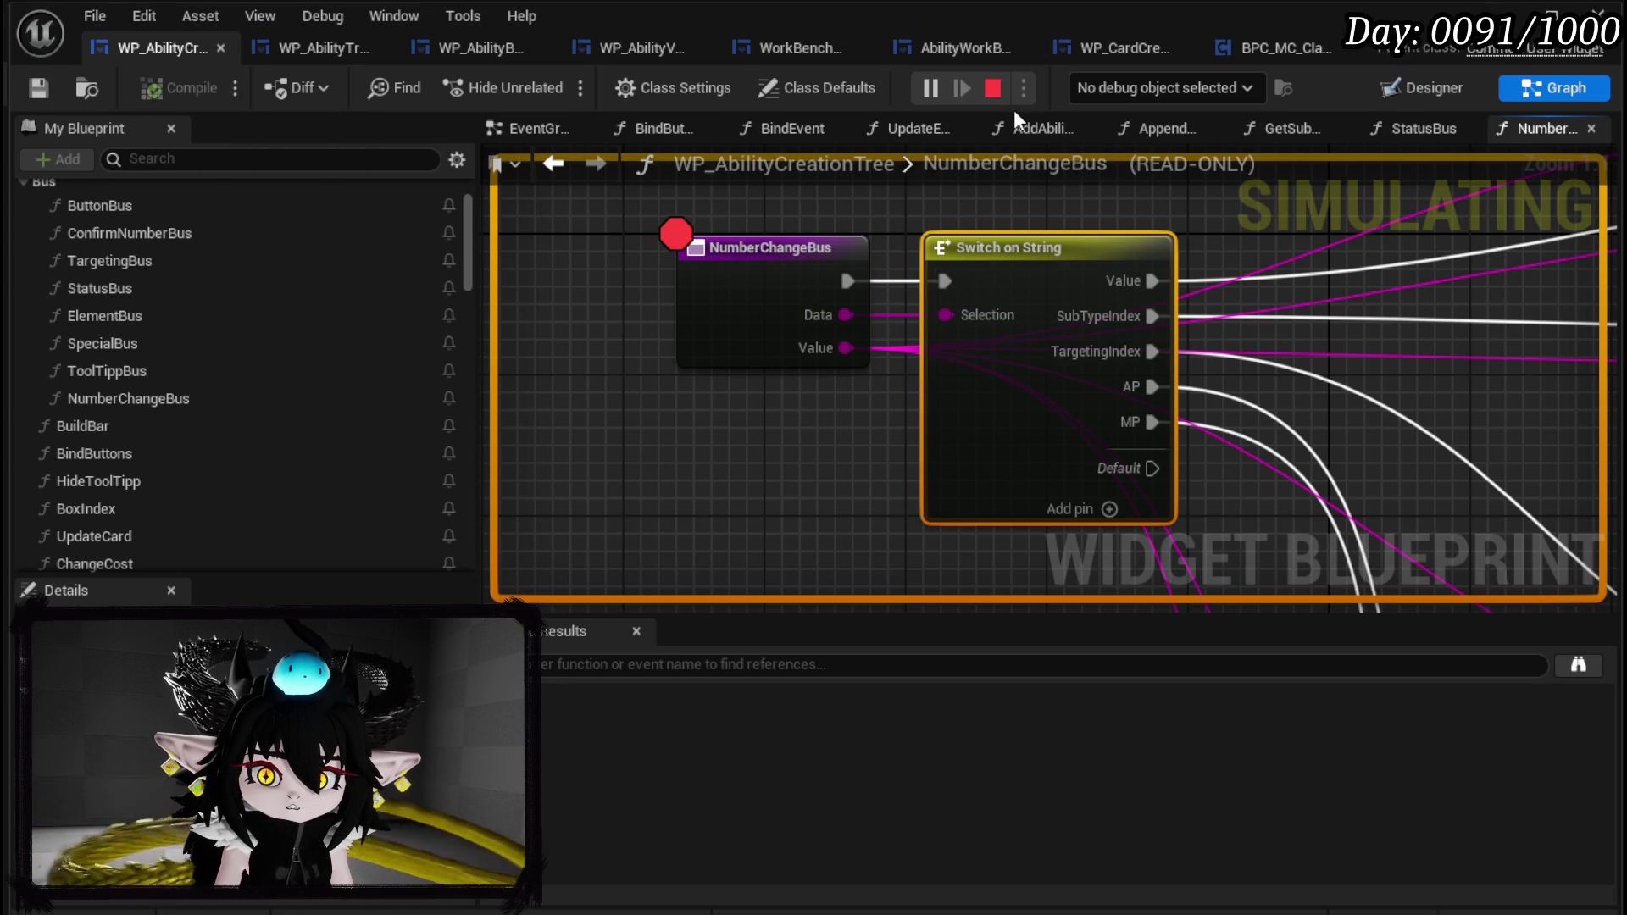
Stop the play session, save the blueprint, and switch to WP_AbilityTree_Skill.
click(993, 88)
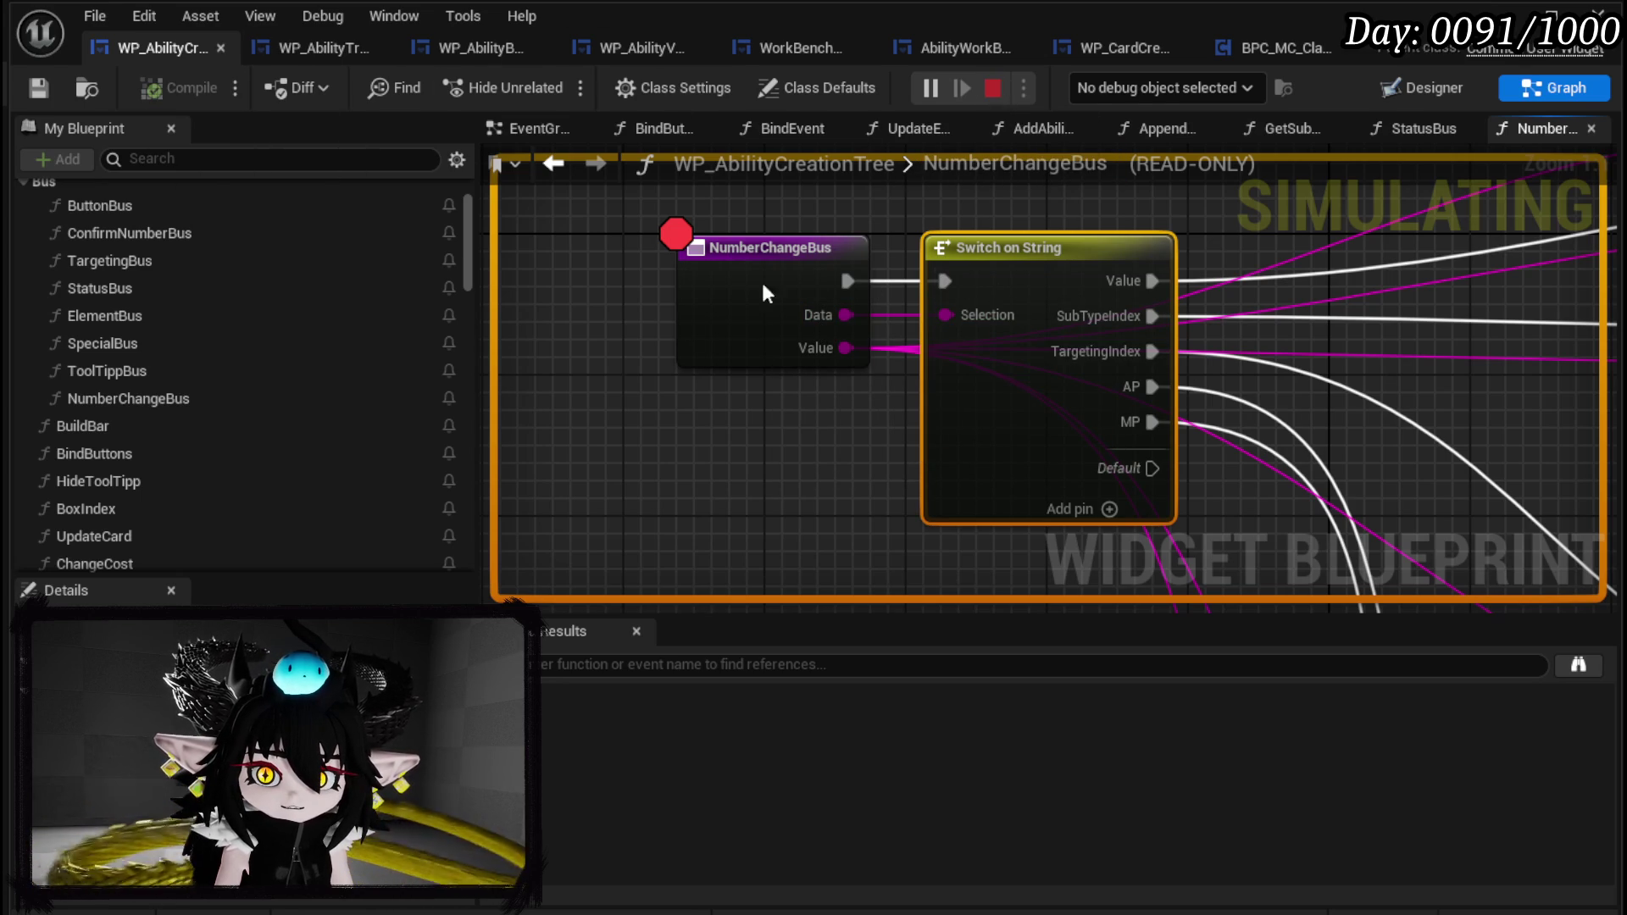
click(38, 87)
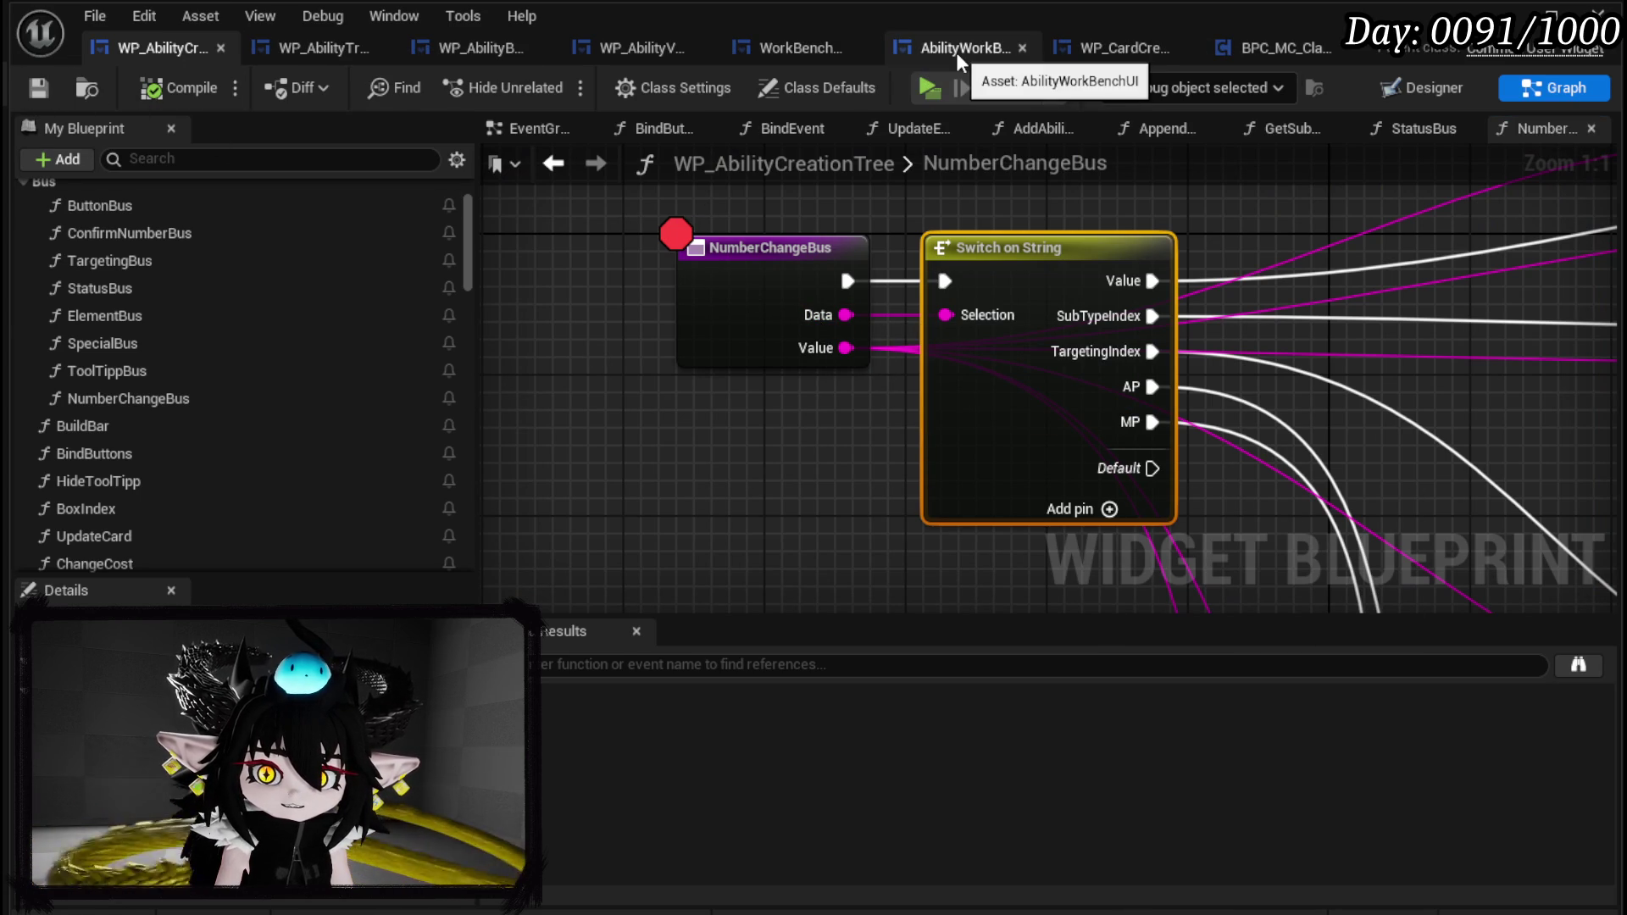
click(312, 50)
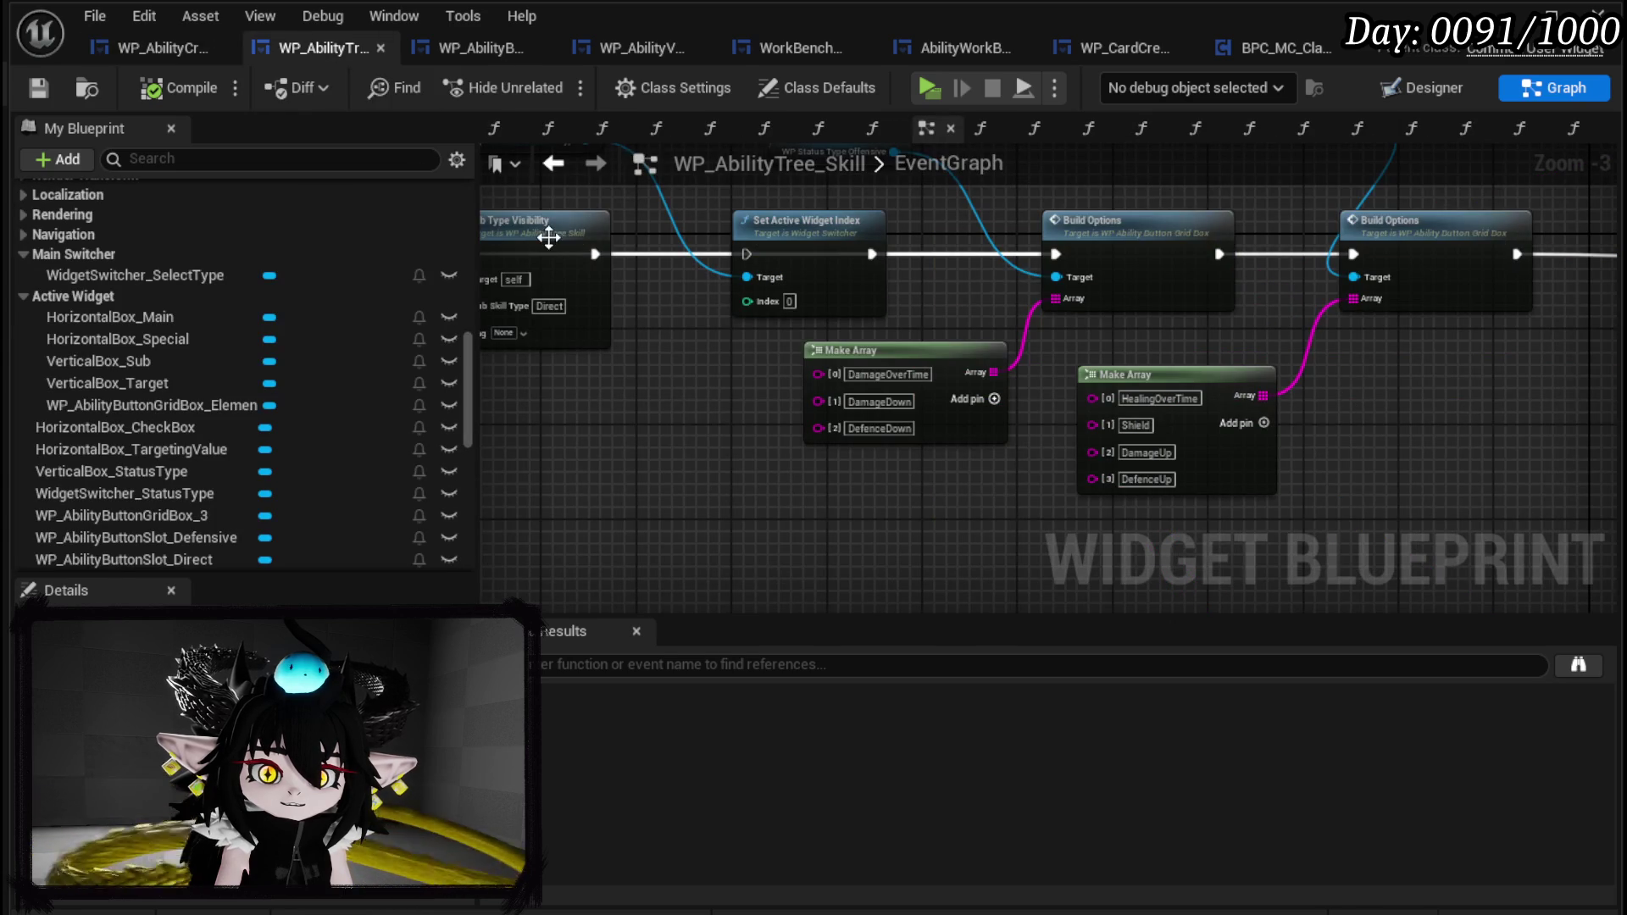
Open ConfirmStatusValue under Confirm Number and pan around its Set Data node.
scroll(79, 279, up, 10)
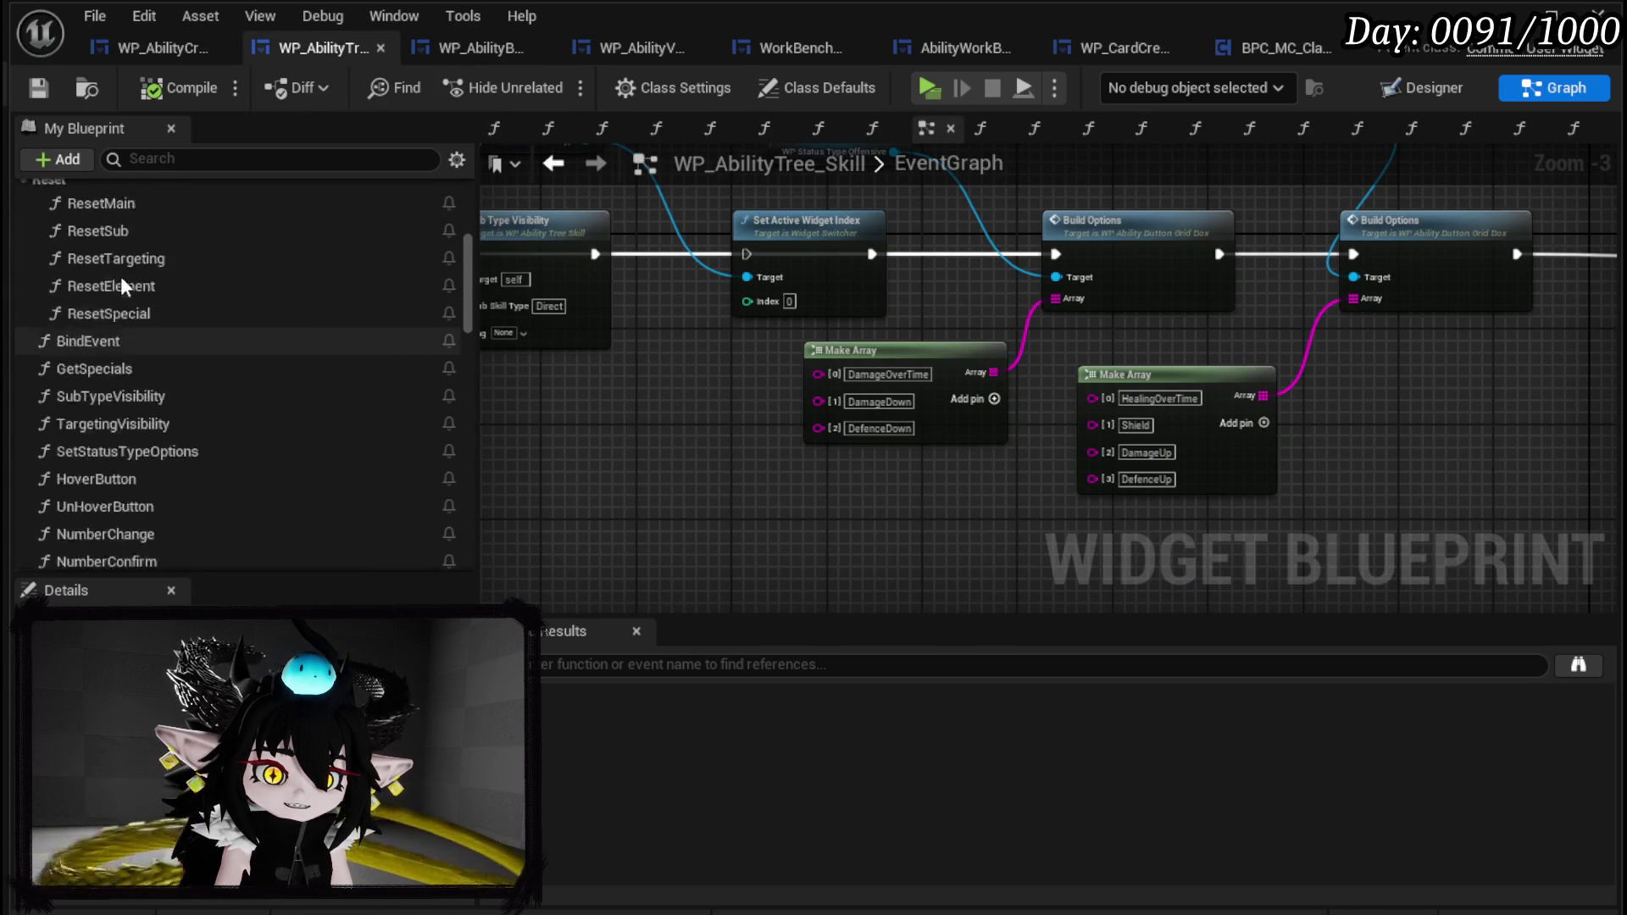
scroll(175, 278, up, 1)
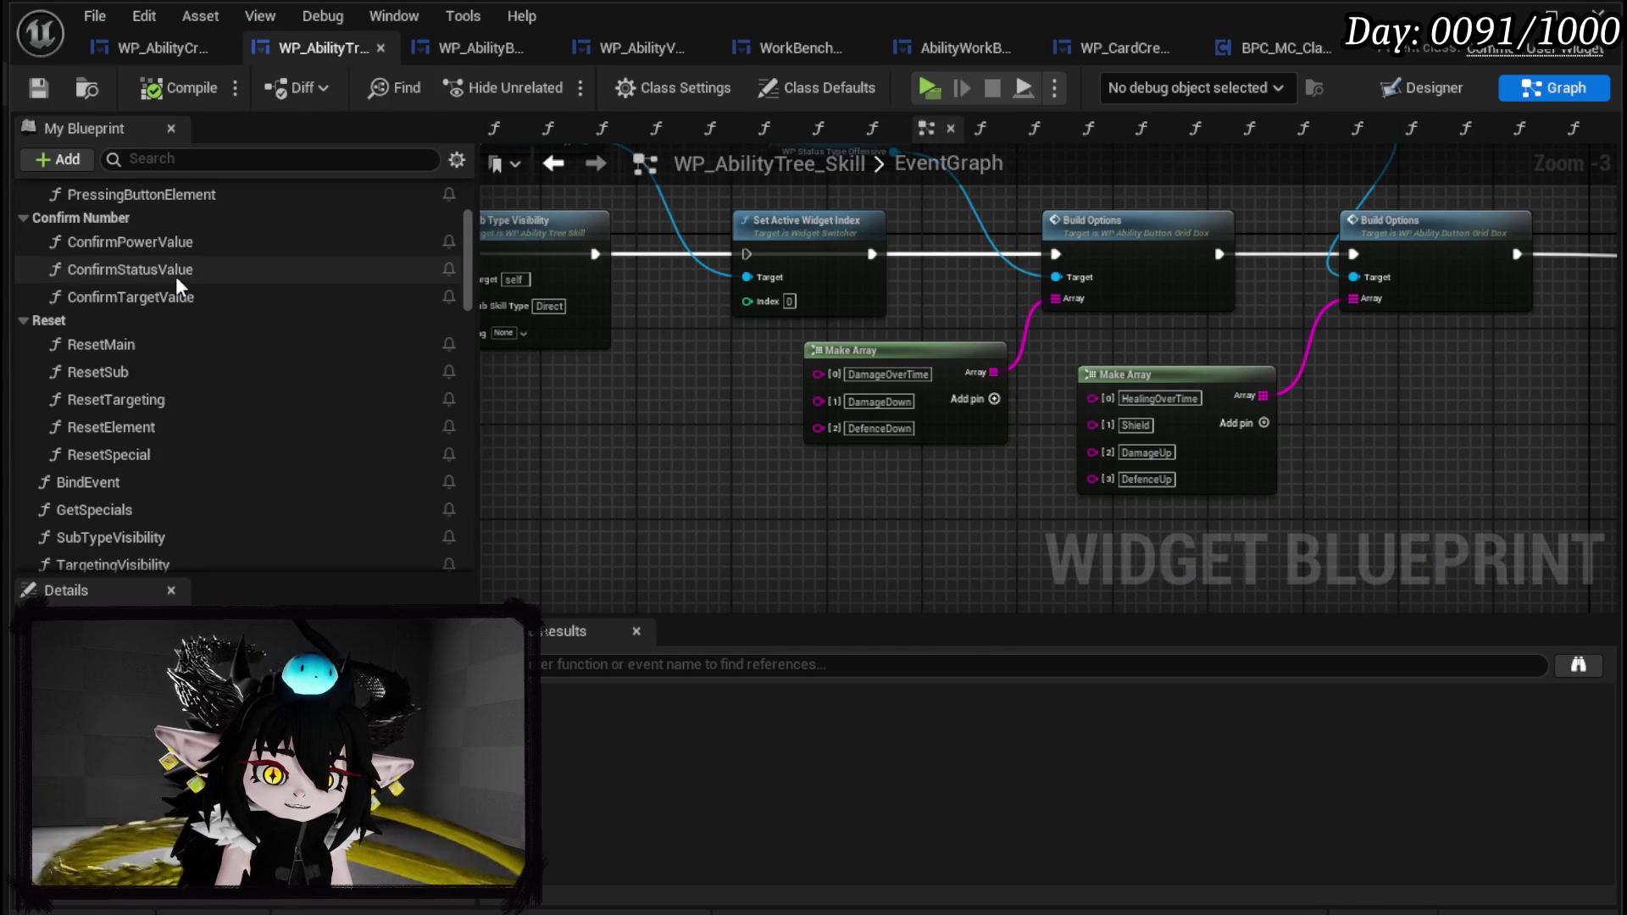
click(179, 268)
double_click(180, 269)
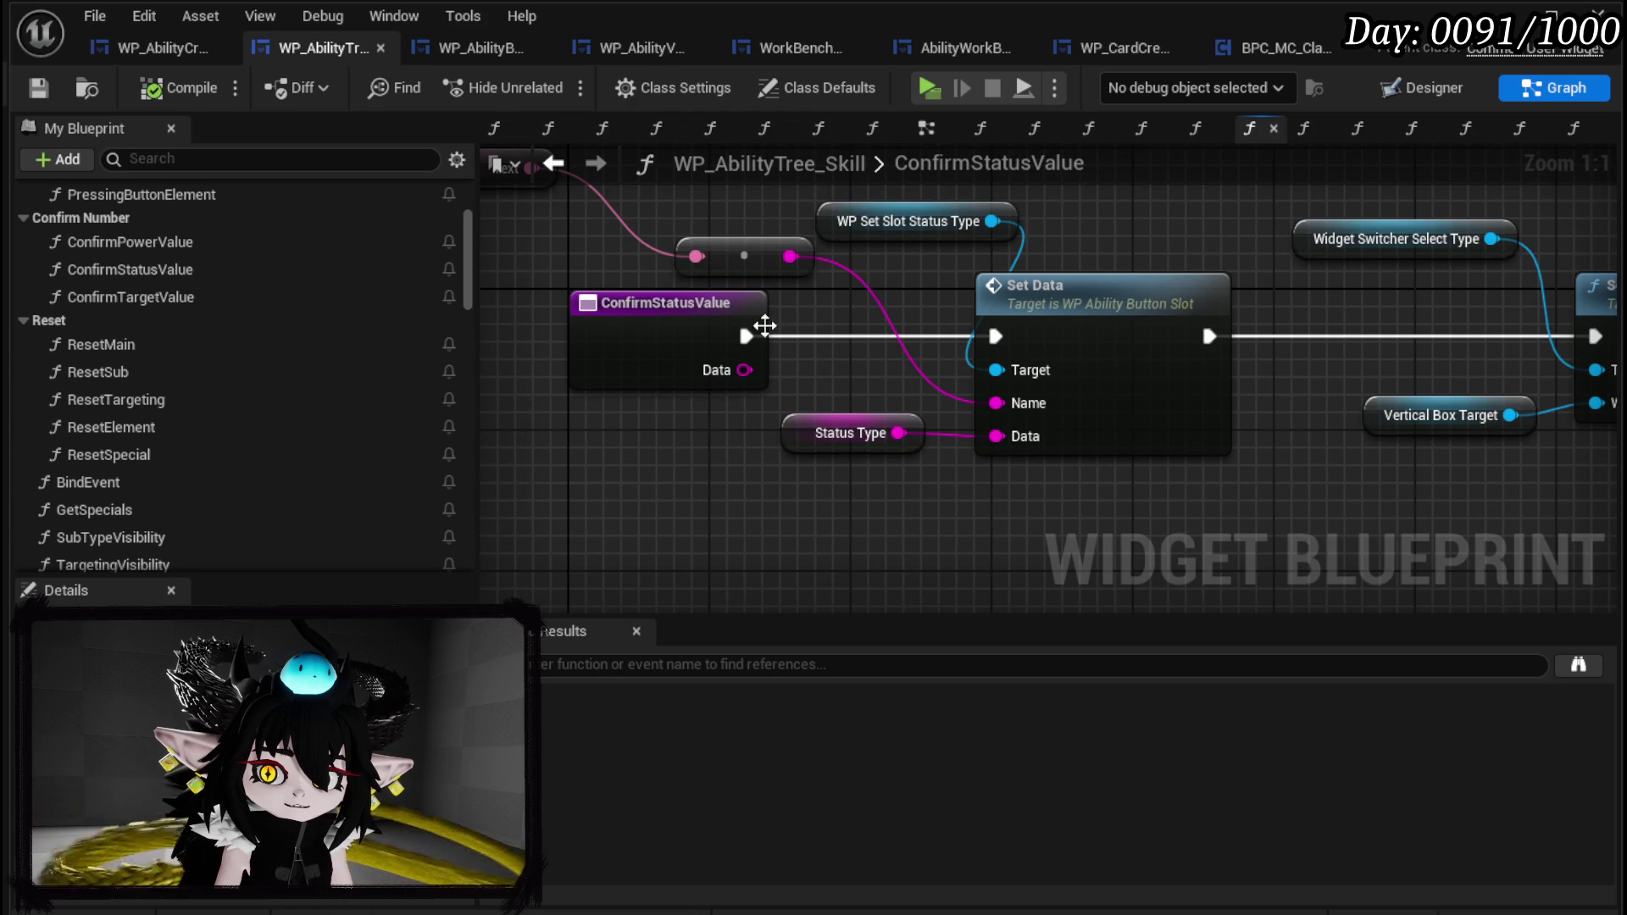
drag(842, 356, 1021, 438)
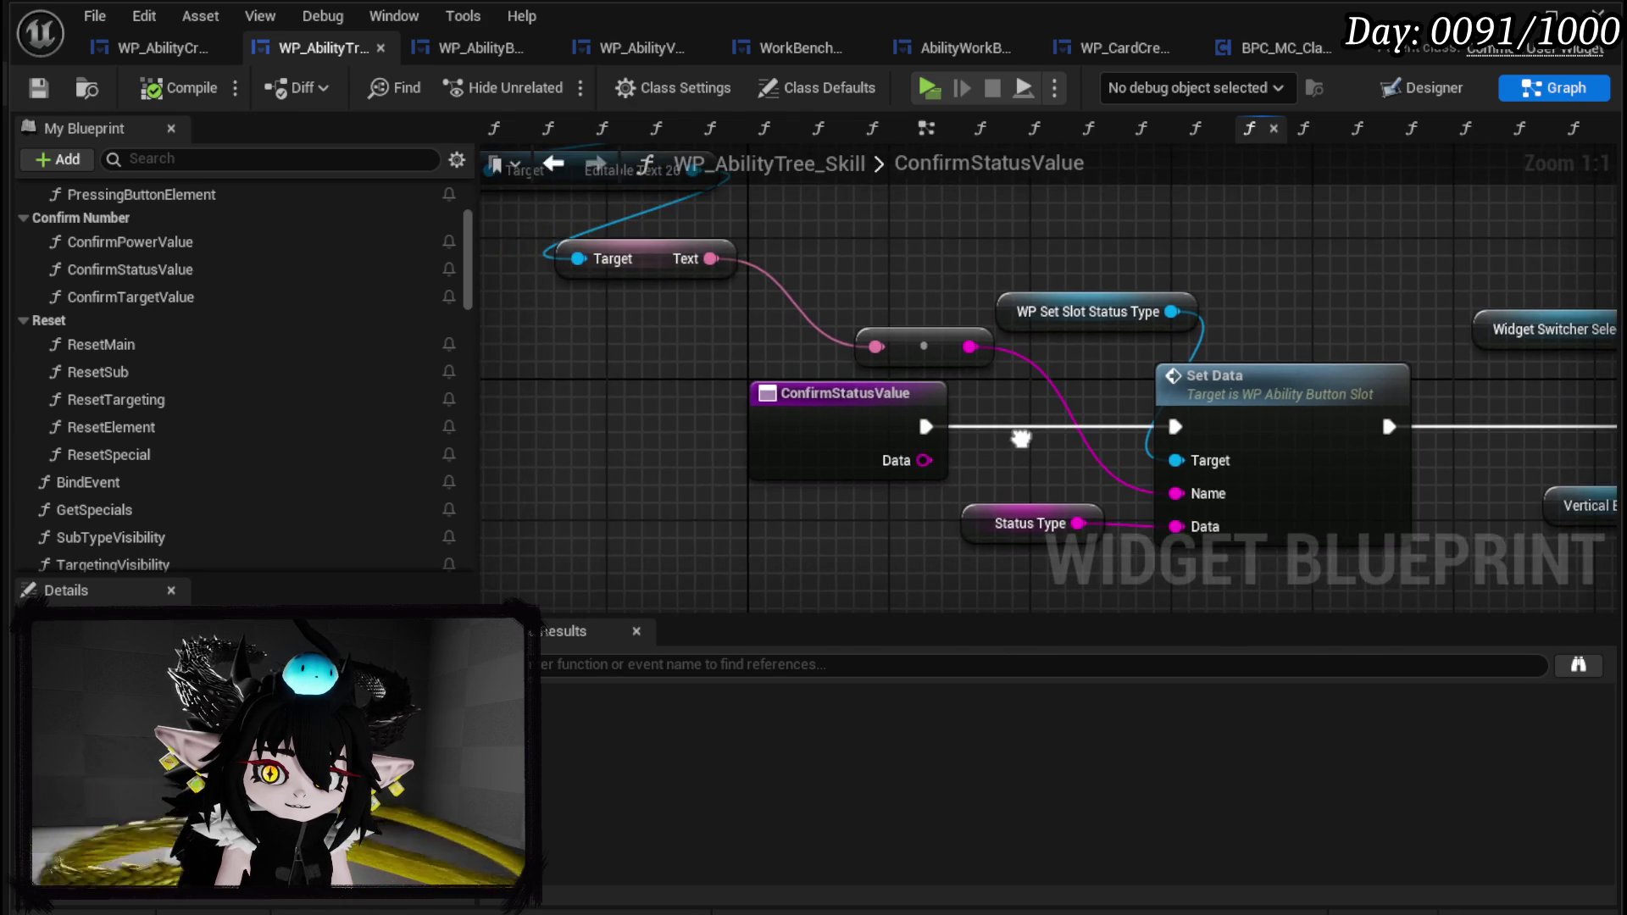
mouse_move(1422, 435)
mouse_down()
mouse_move(883, 390)
mouse_move(1211, 351)
mouse_up()
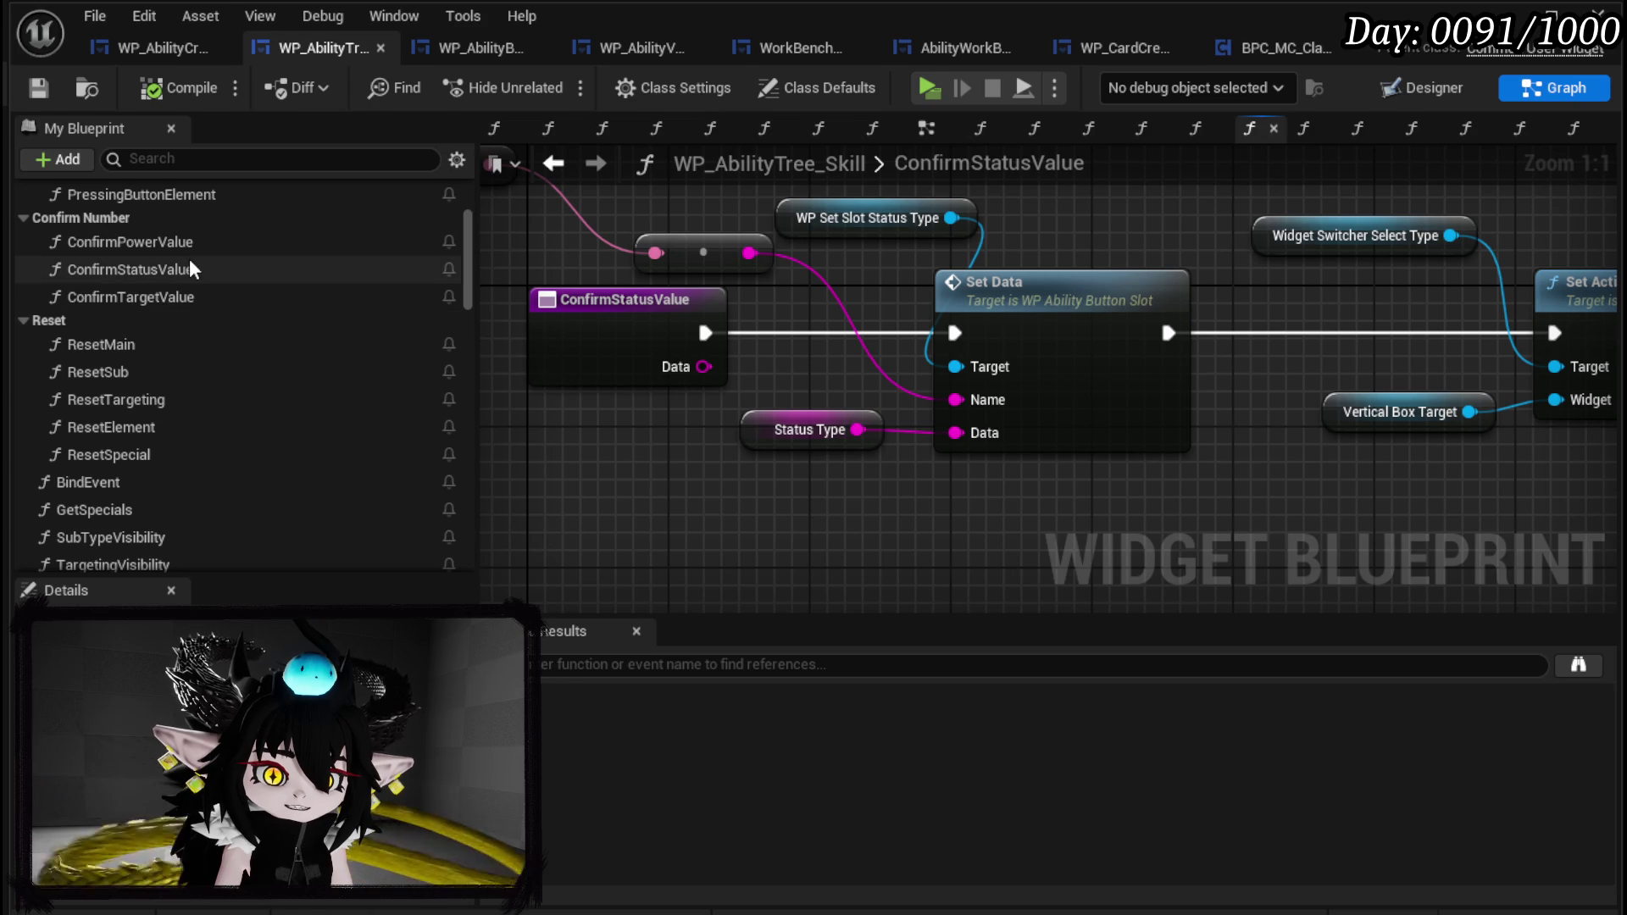
scroll(201, 351, up, 3)
scroll(196, 323, down, 7)
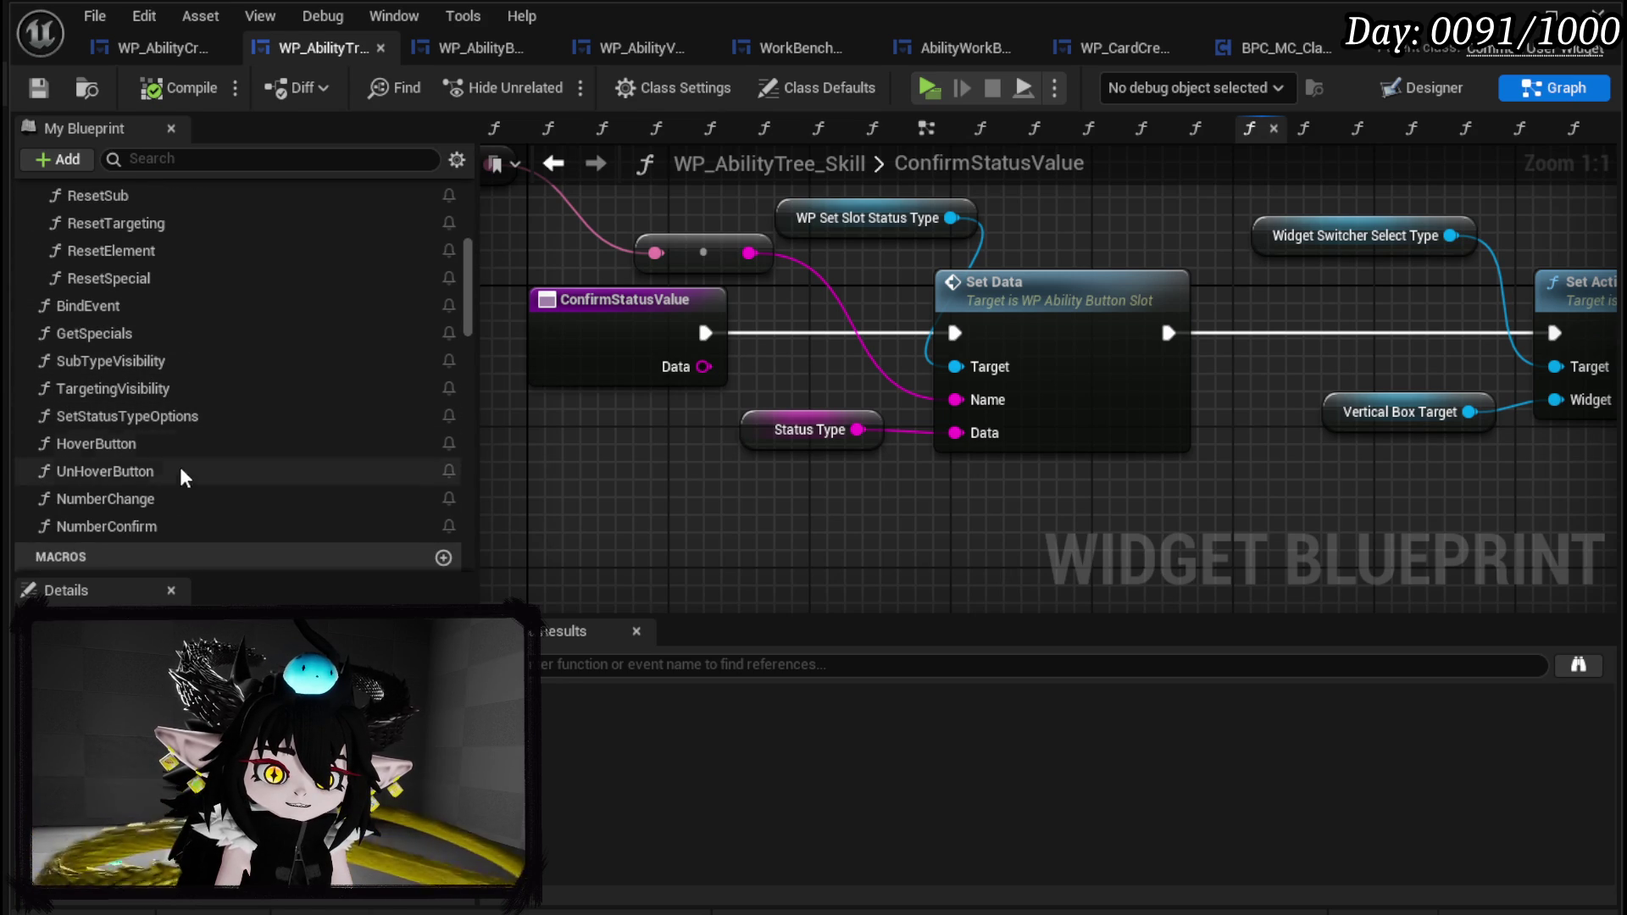
In NumberChange, add a Print String after Call On Number Change, fed by an Append node.
double_click(156, 501)
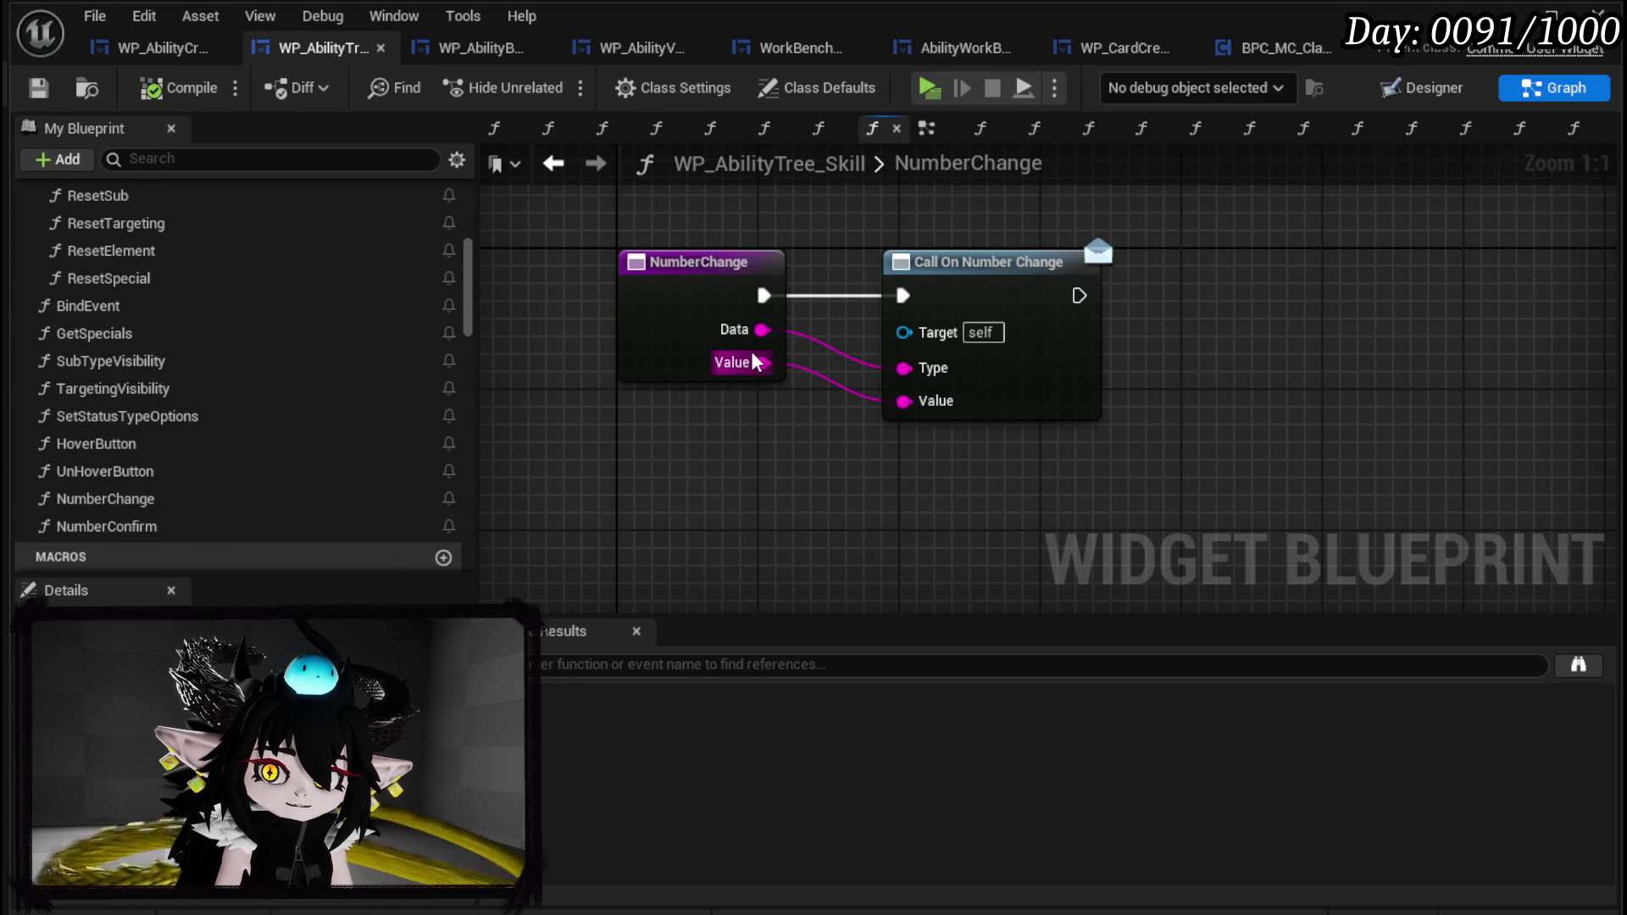
drag(698, 444, 1095, 218)
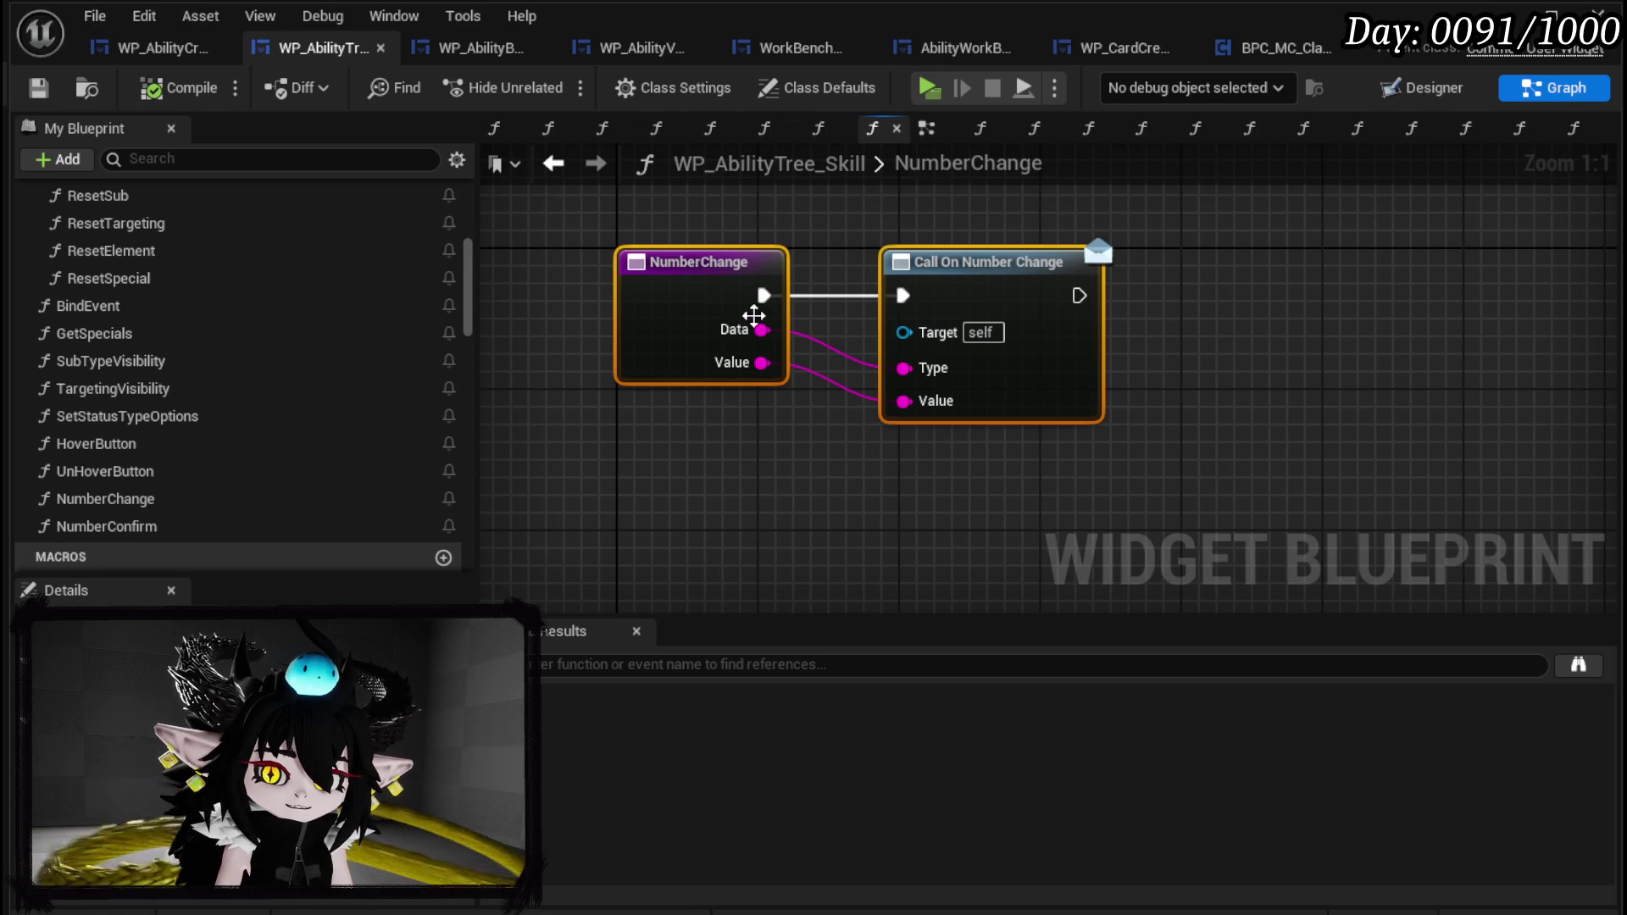
drag(1079, 295, 1285, 305)
text(print)
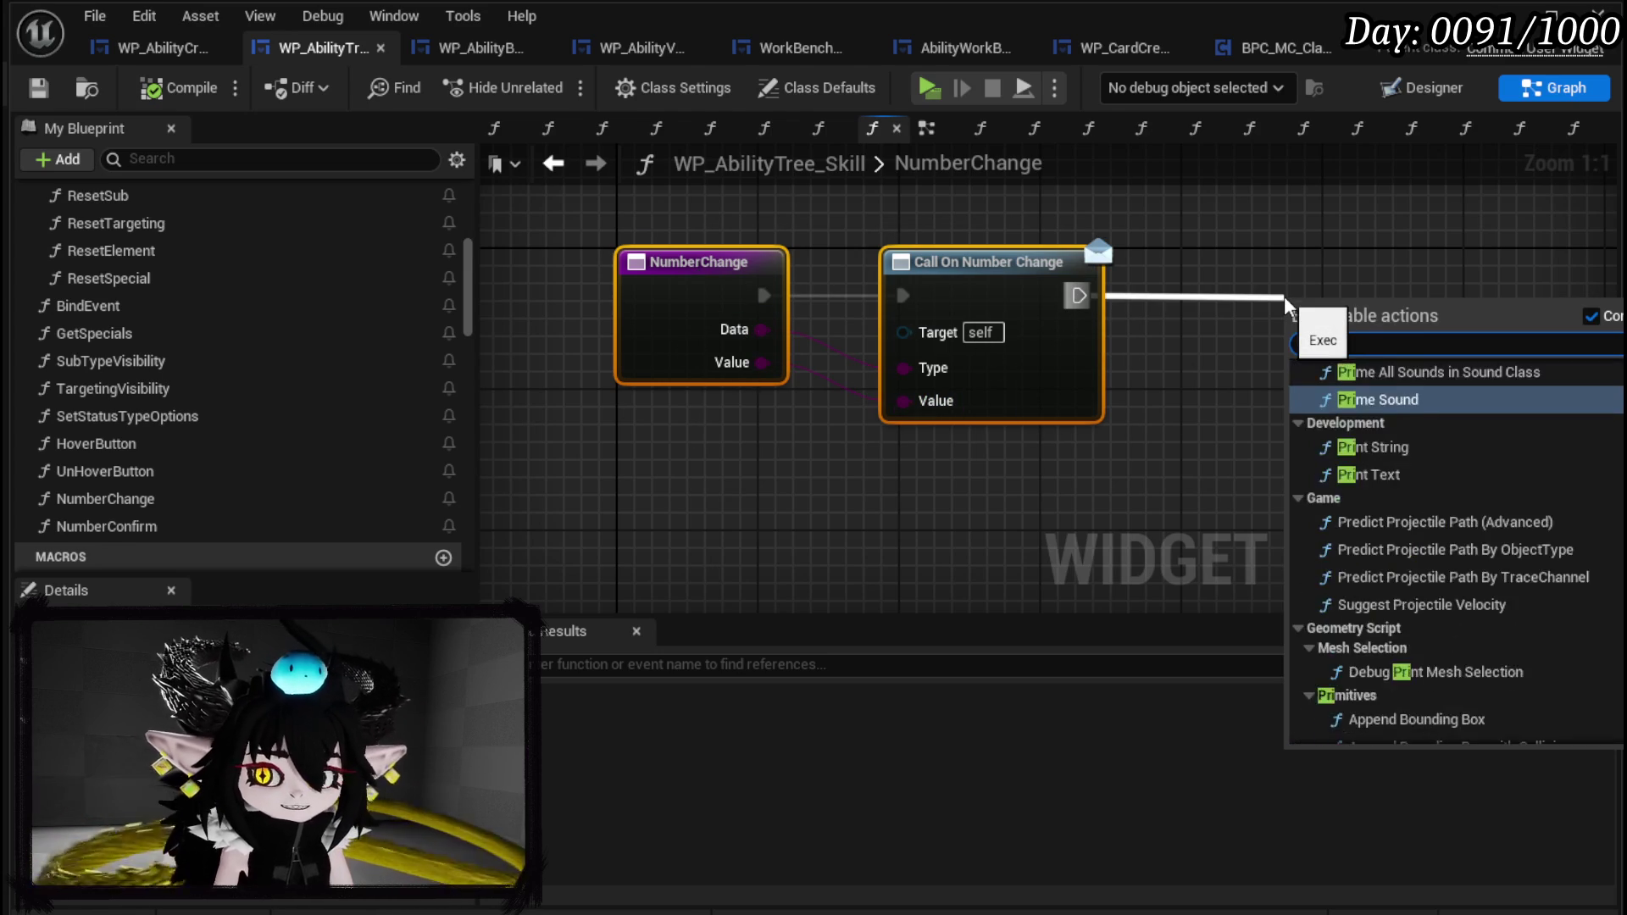
key(Return)
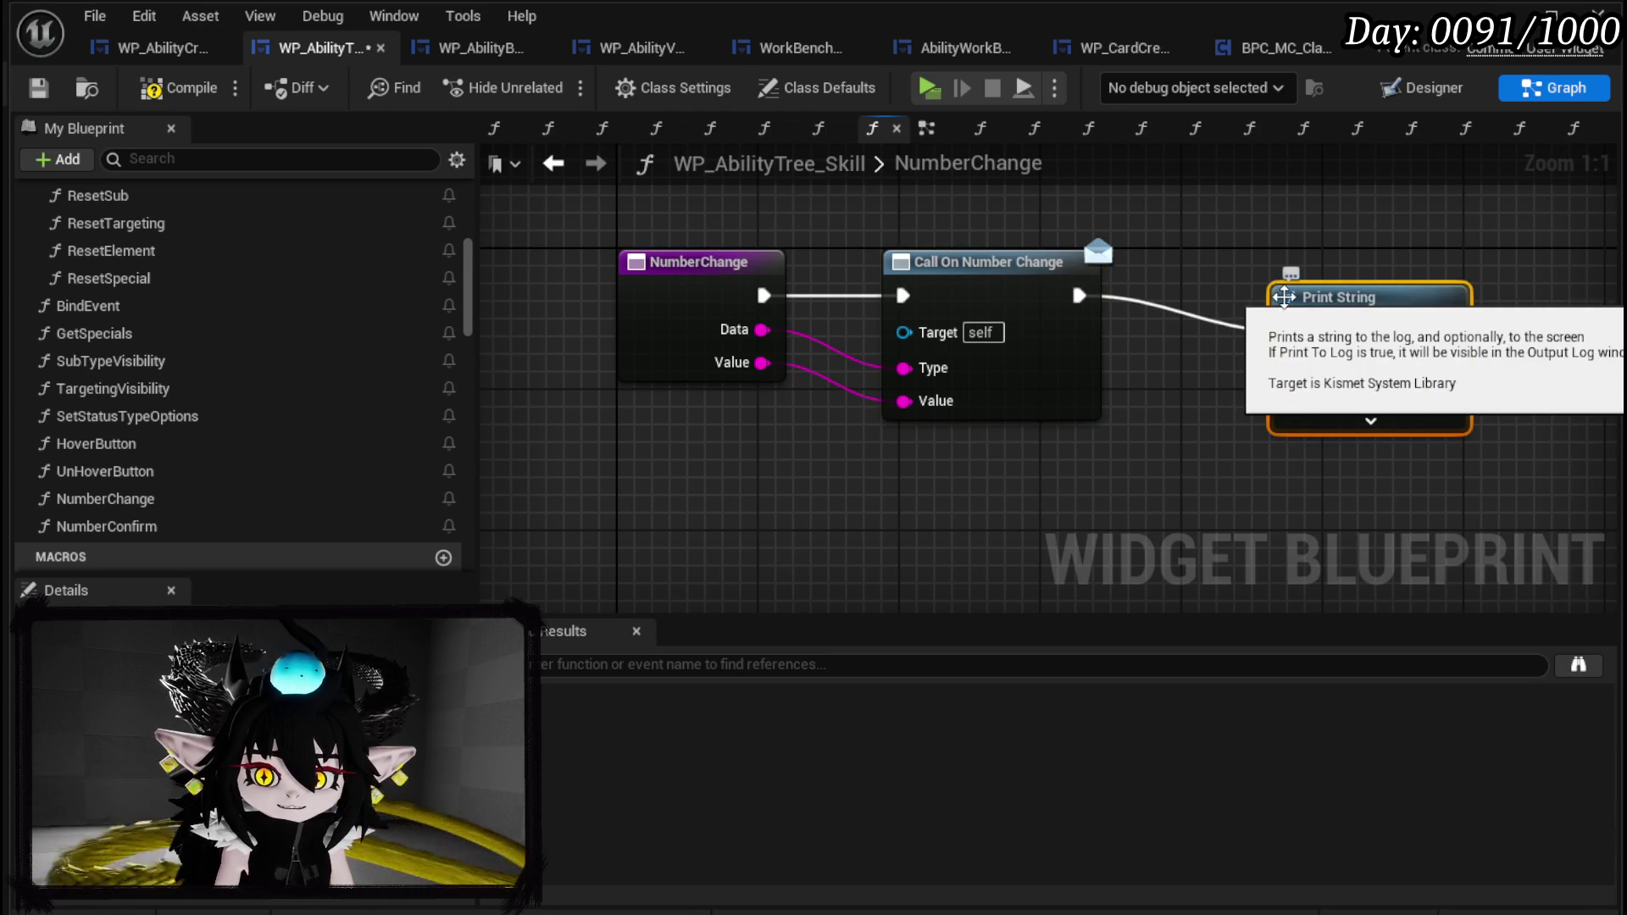
drag(1197, 291, 1026, 398)
text(Appe)
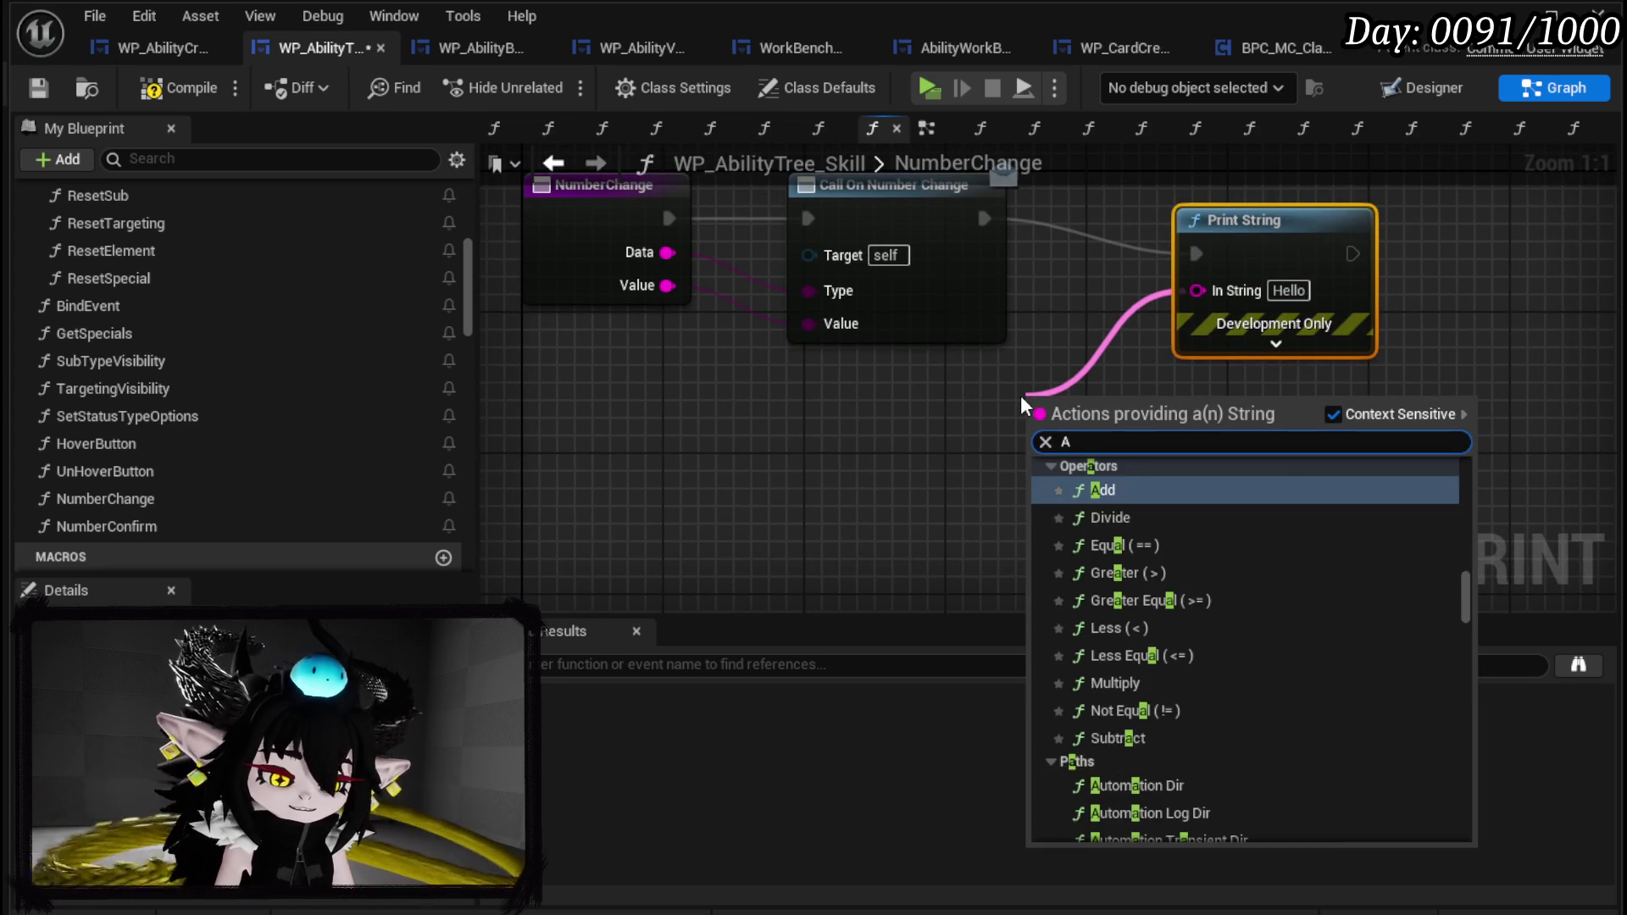
key(Return)
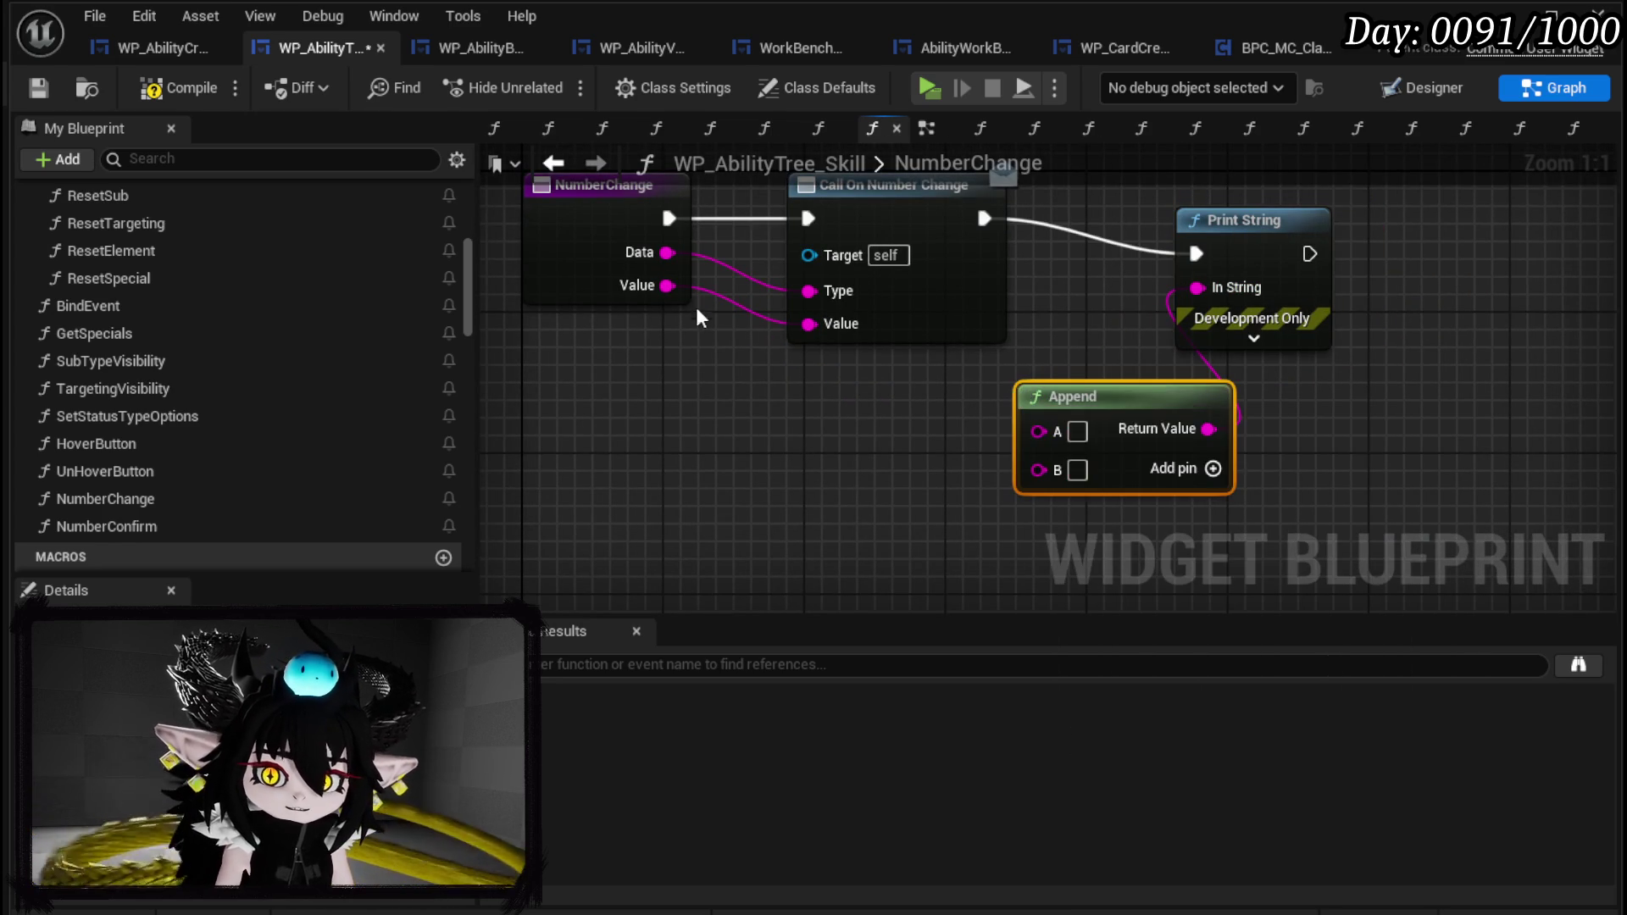
Wire Data and Value into the Append inputs, then compile and save WP_AbilityTree_Skill.
drag(669, 252, 1038, 431)
drag(667, 285, 1039, 462)
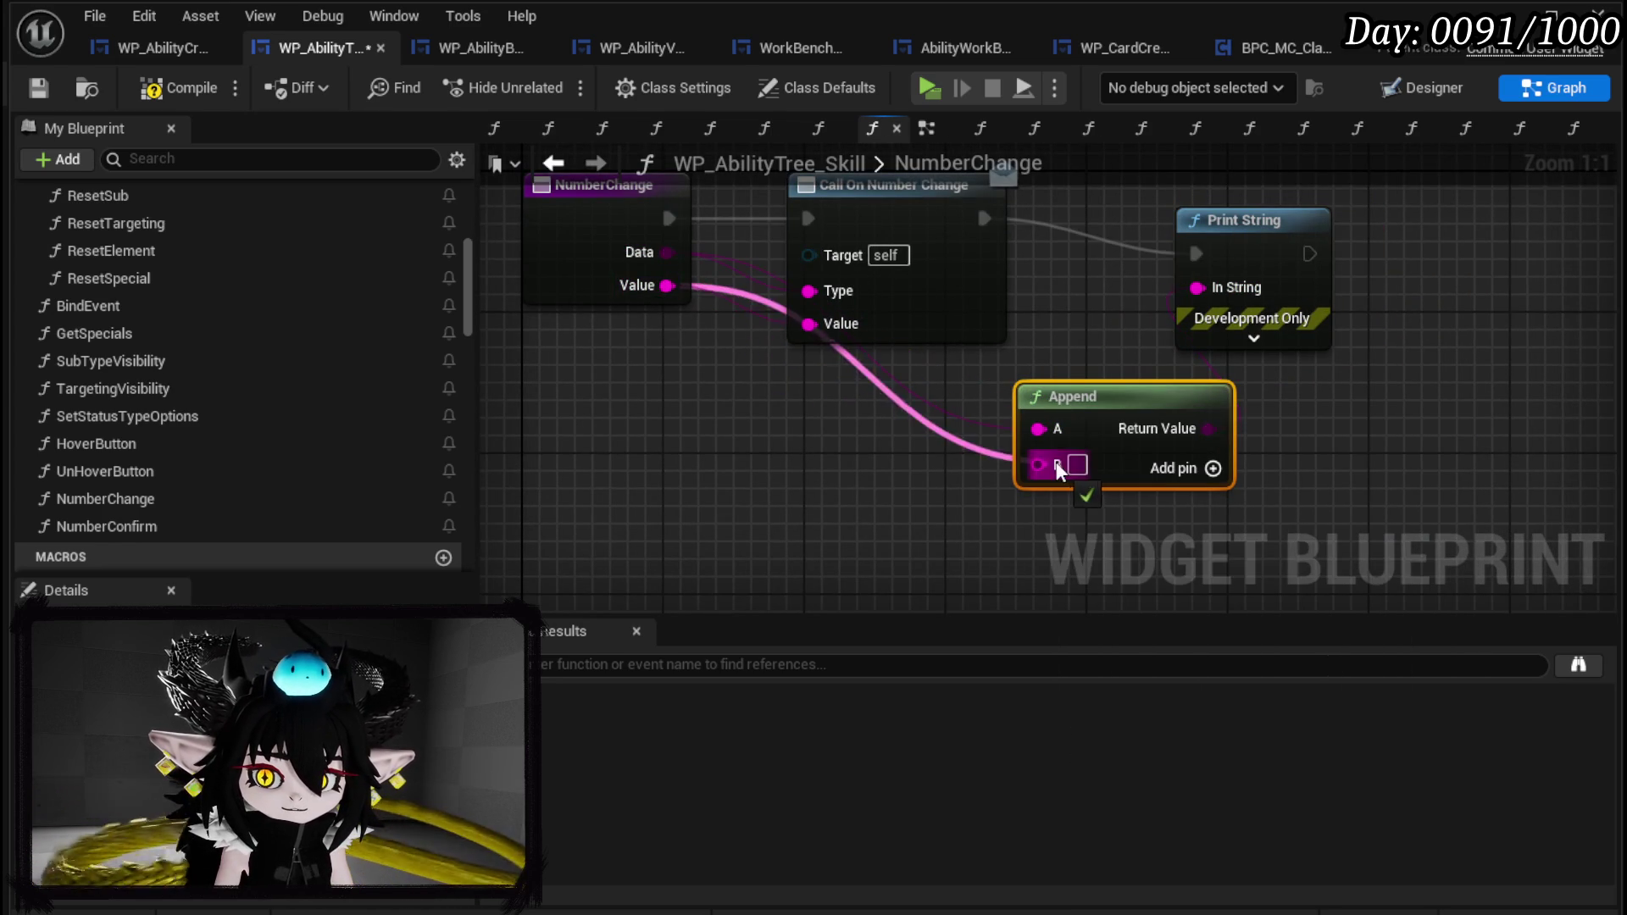
drag(1085, 402, 901, 399)
drag(758, 260, 766, 367)
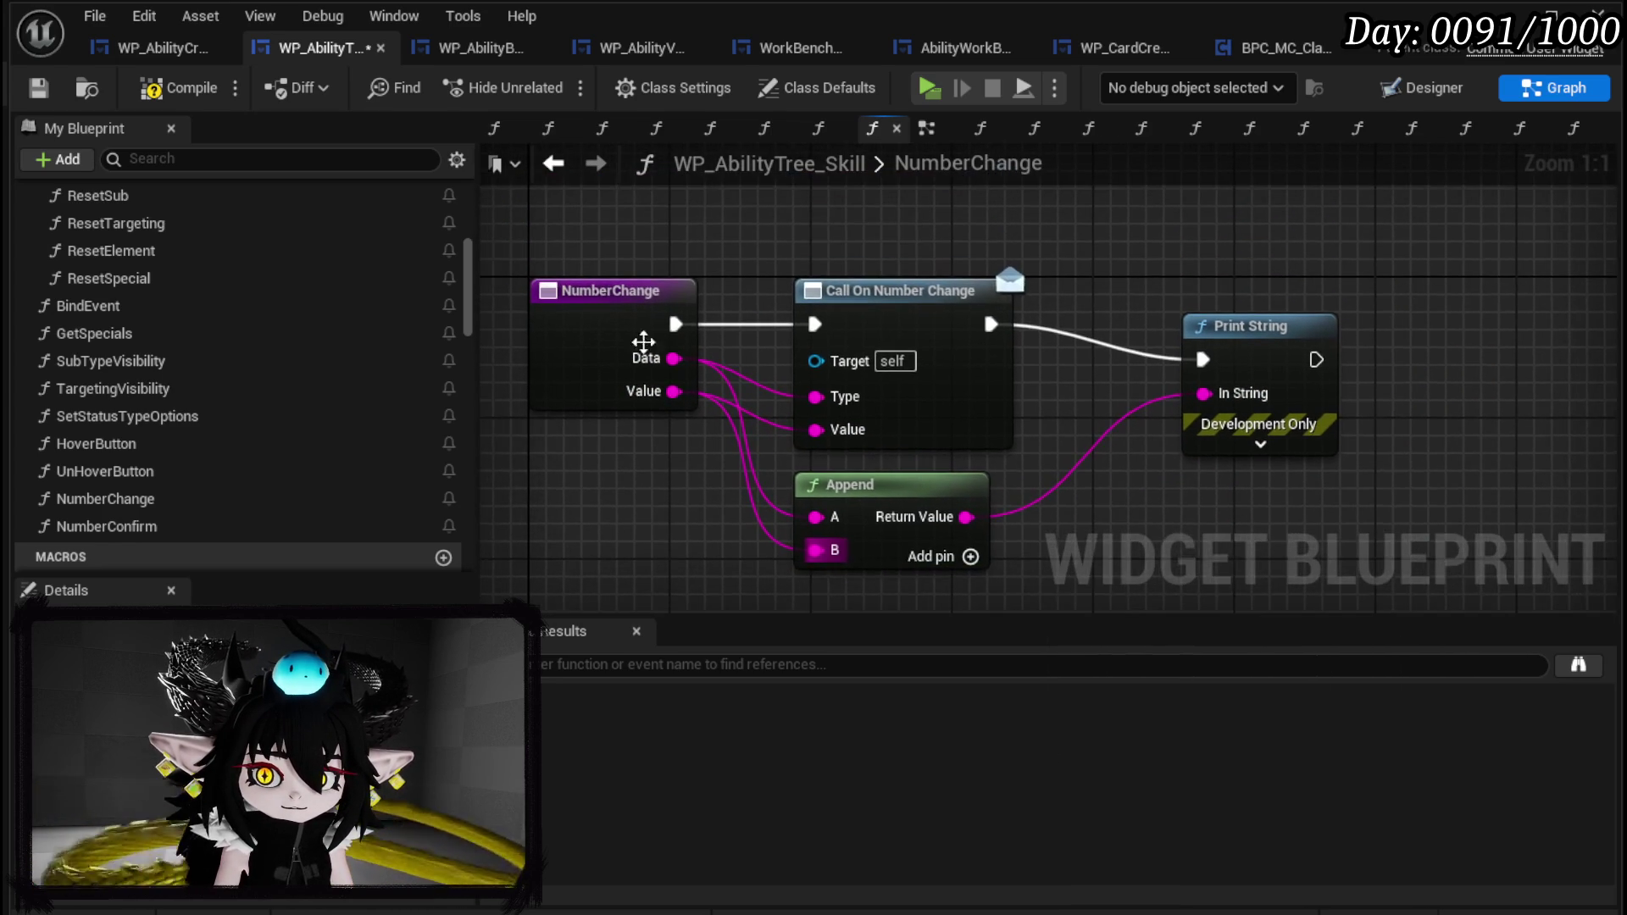
click(39, 88)
click(161, 47)
right_click(744, 294)
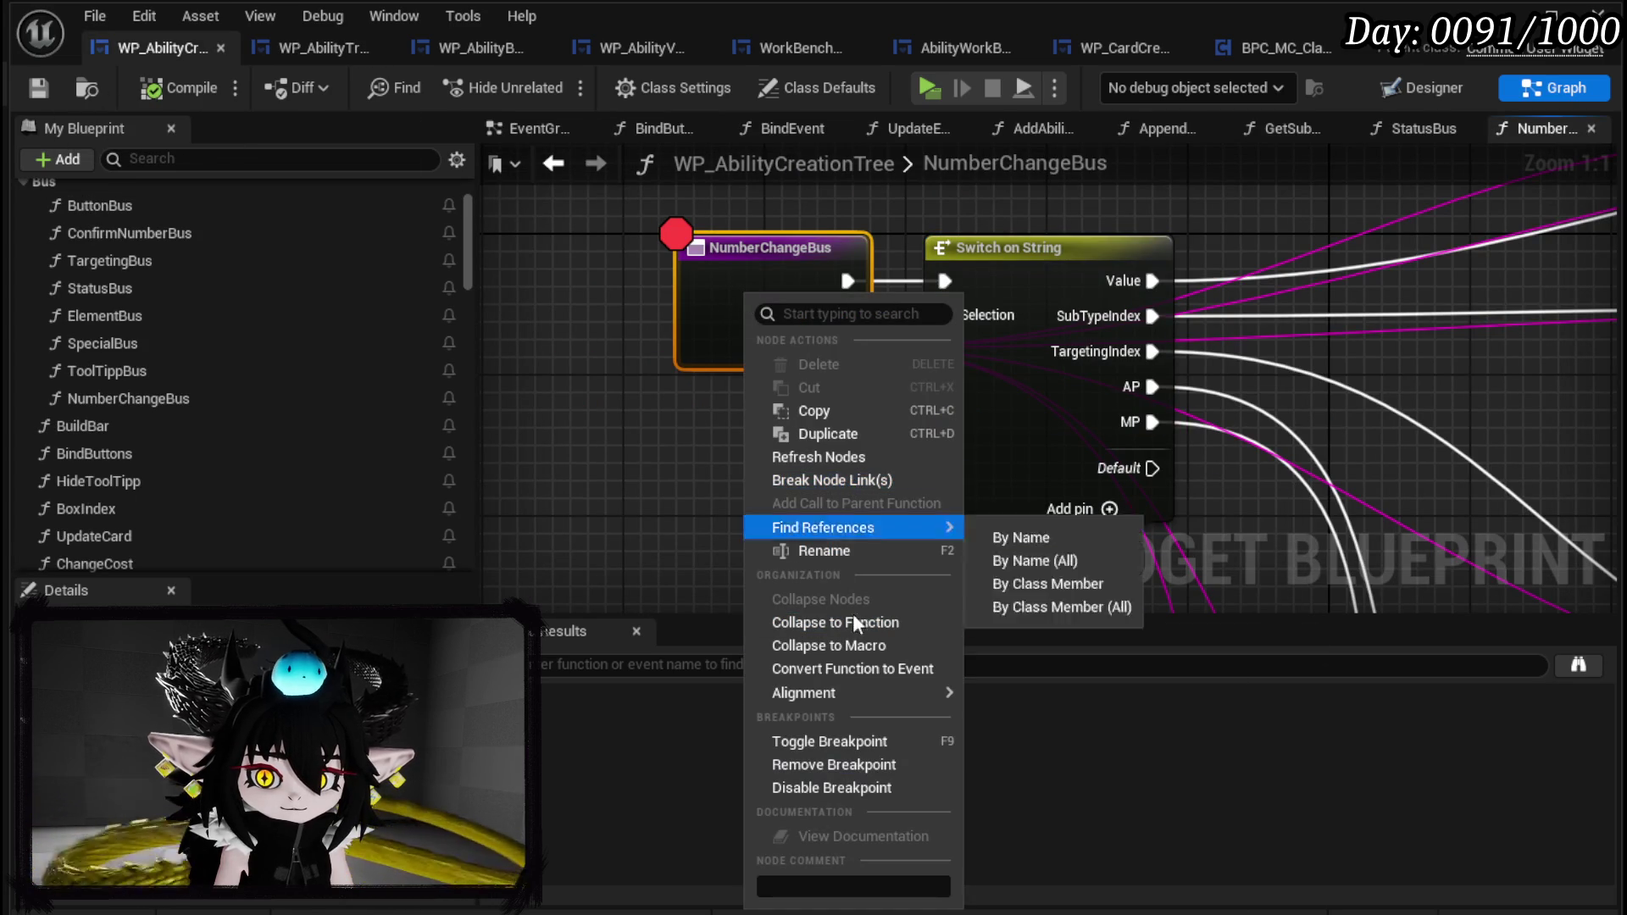
Start a play session, open the ability workbench, then stop the session.
click(981, 502)
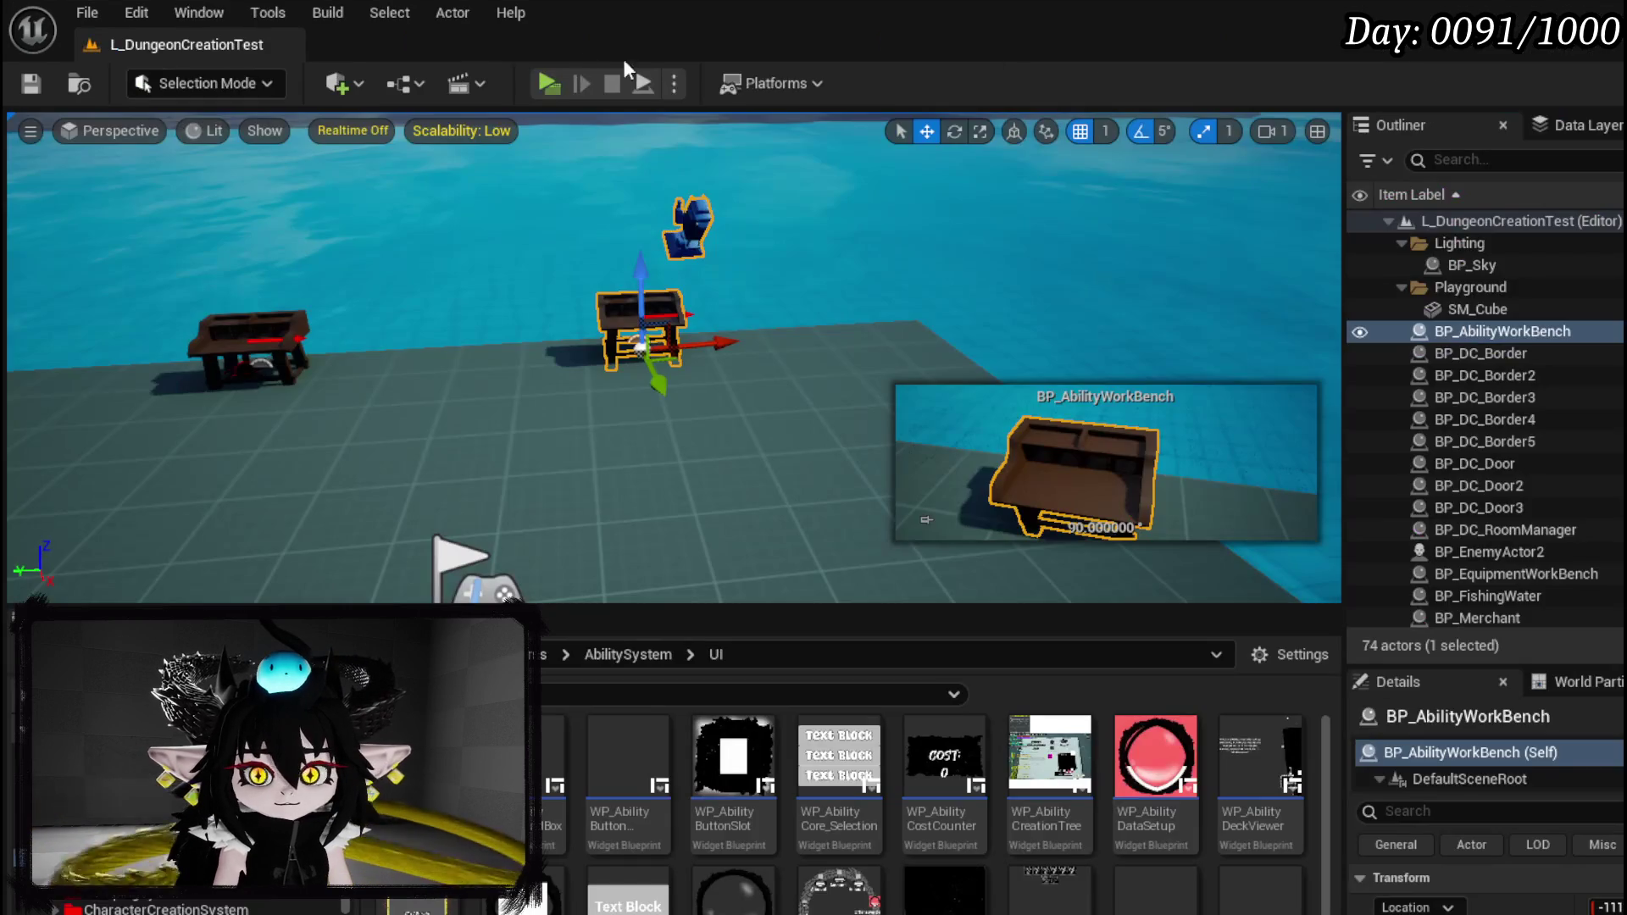
click(551, 93)
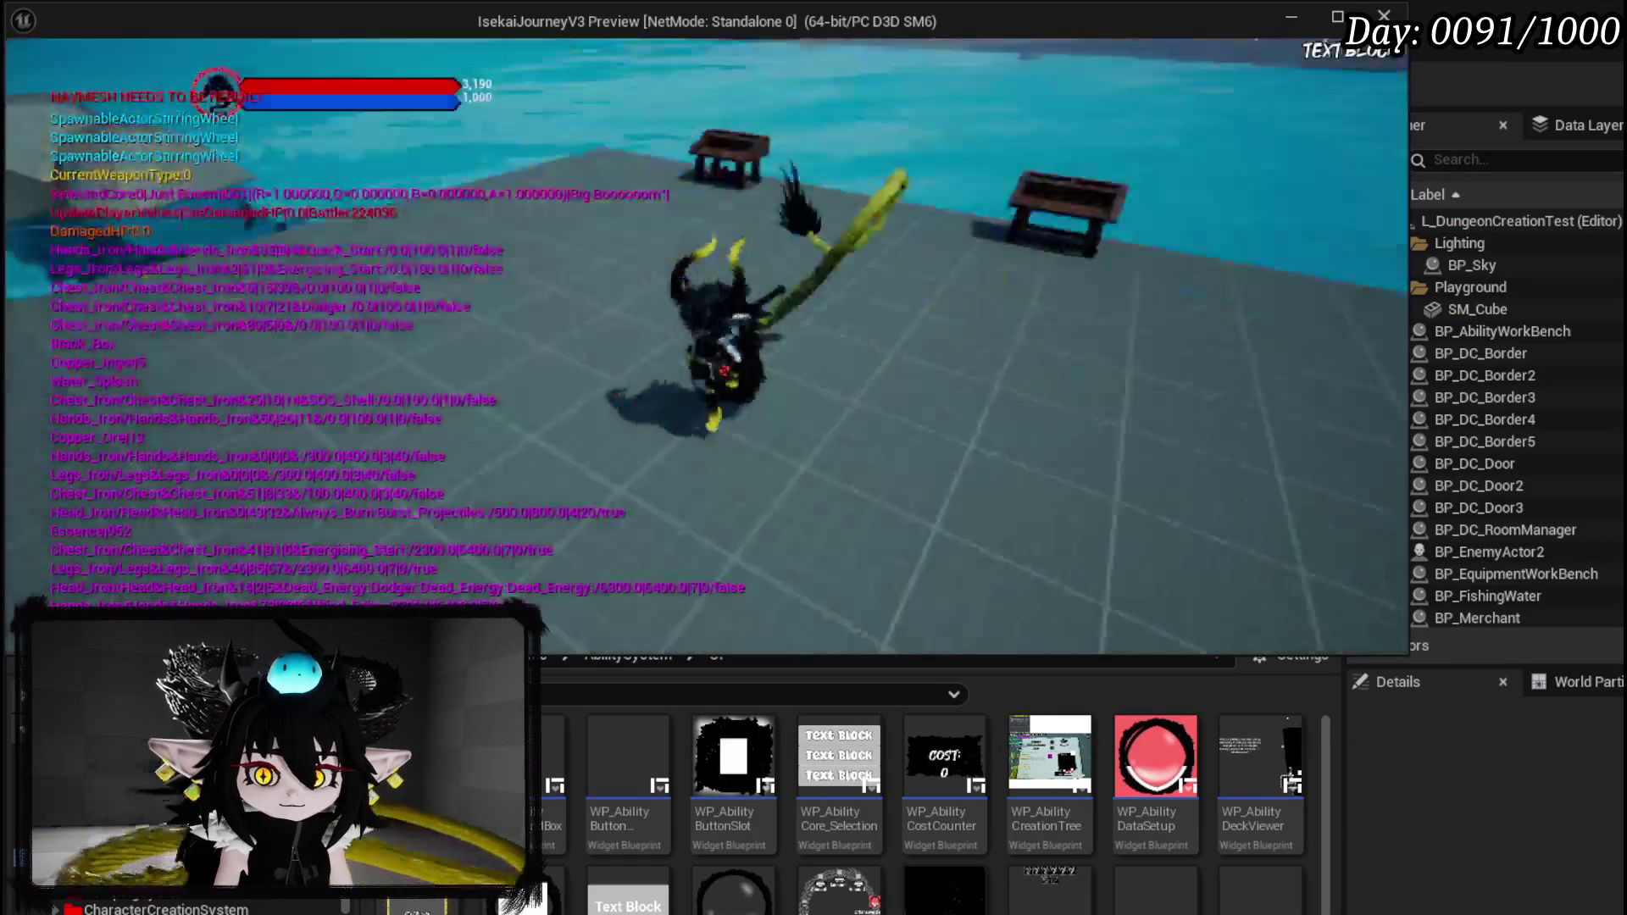
key(e)
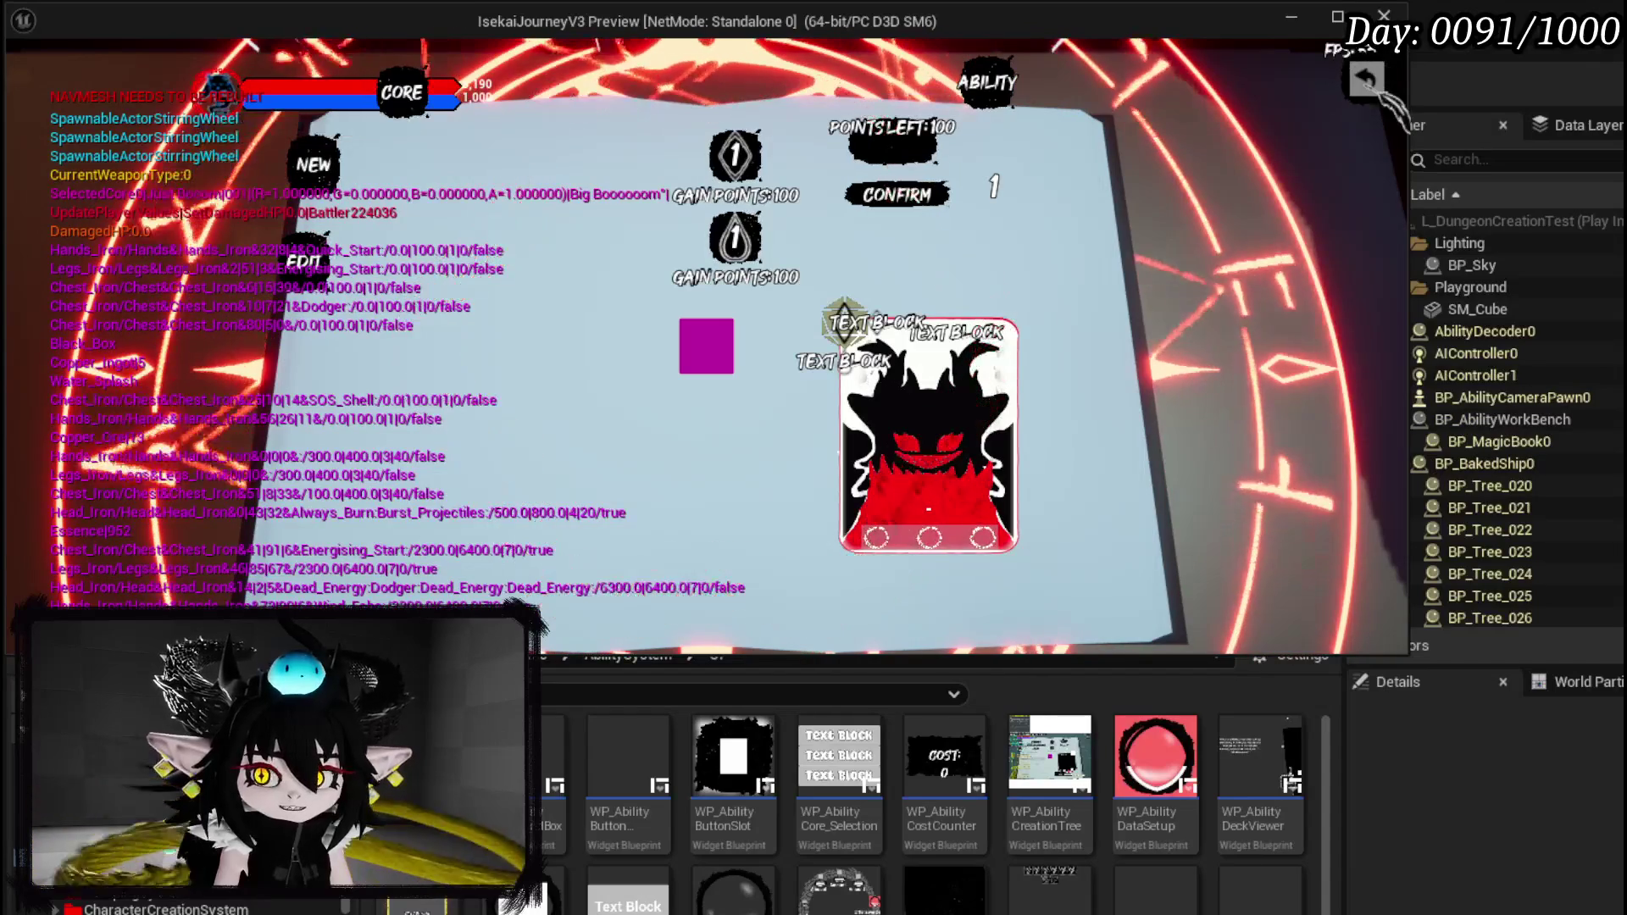
key(Escape)
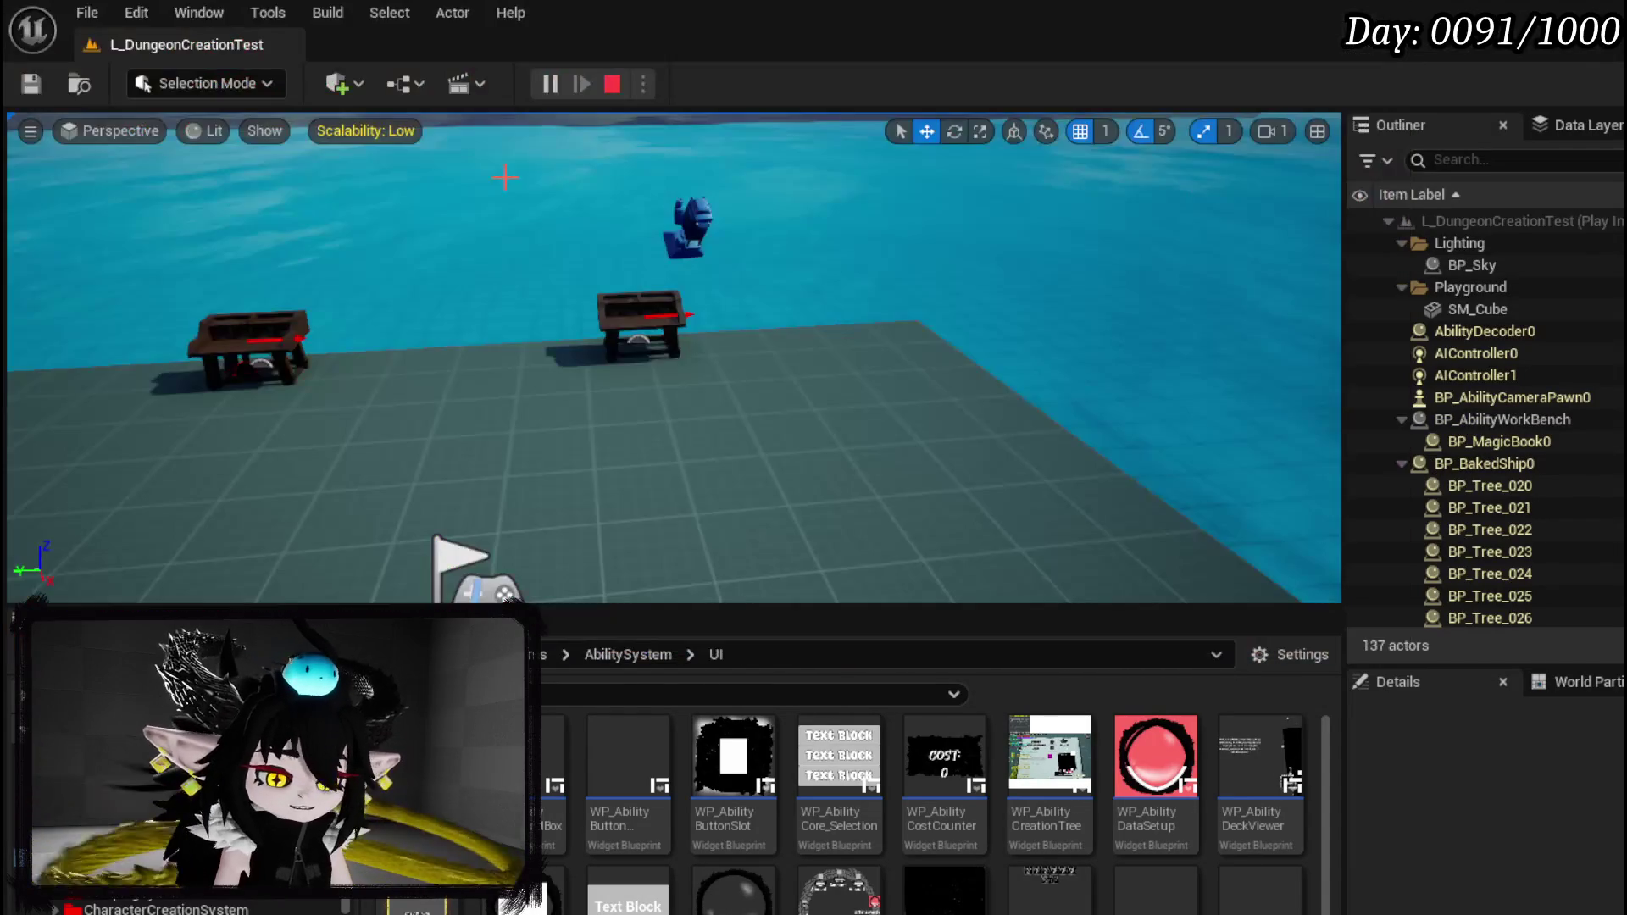
In a new Standalone session, enter 250 for POWER in the ability book and close it.
key(alt+p)
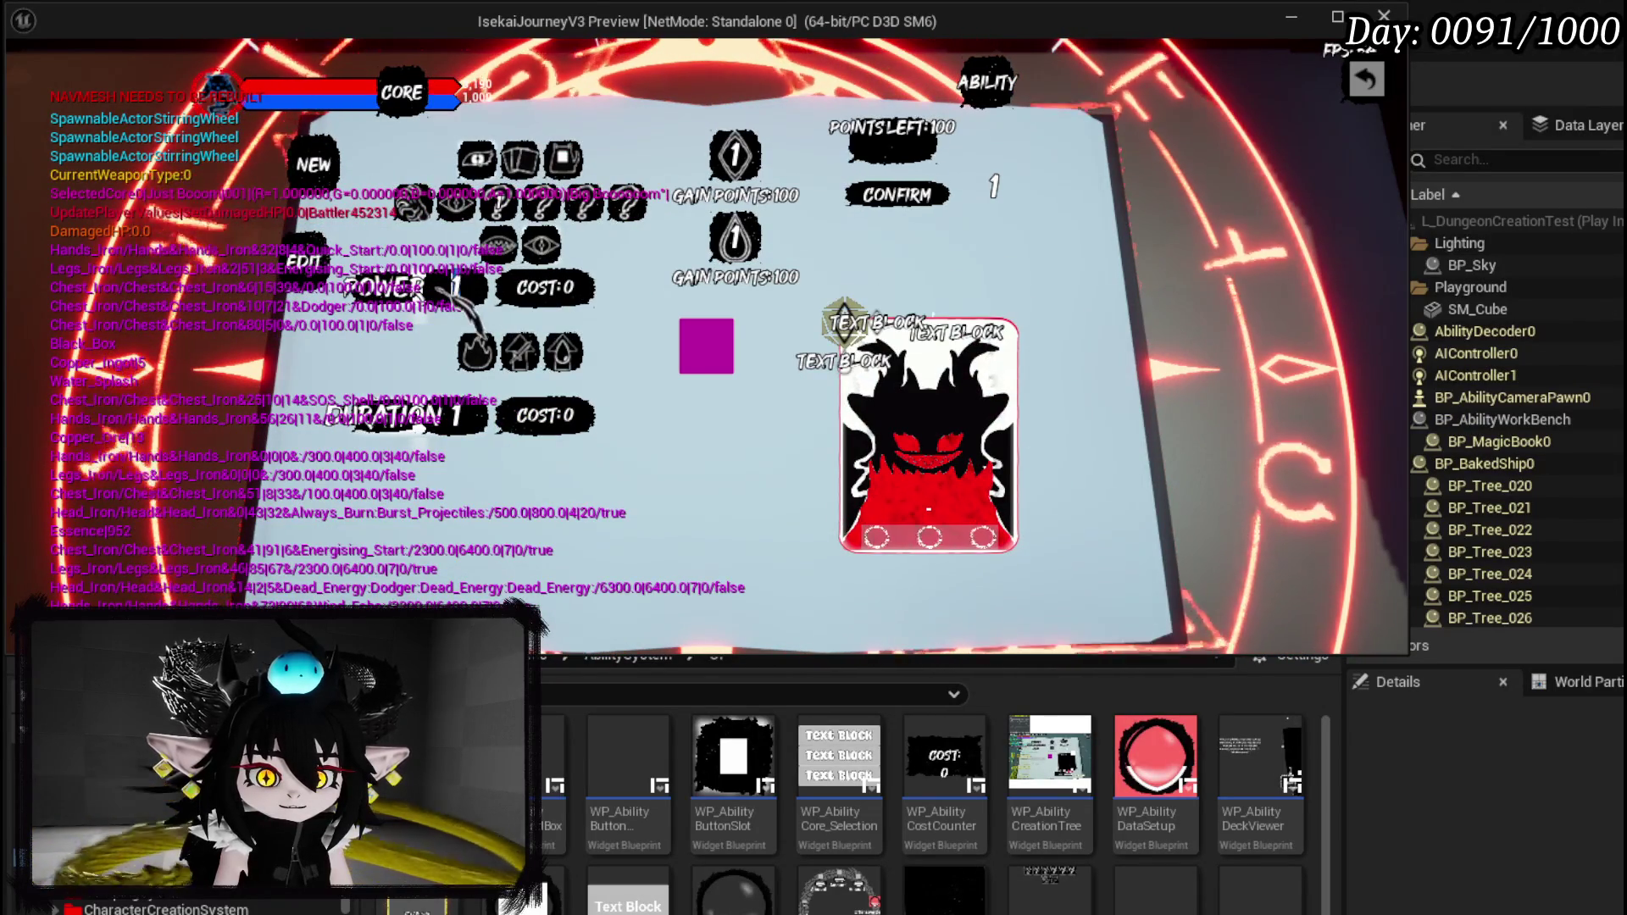
text(250)
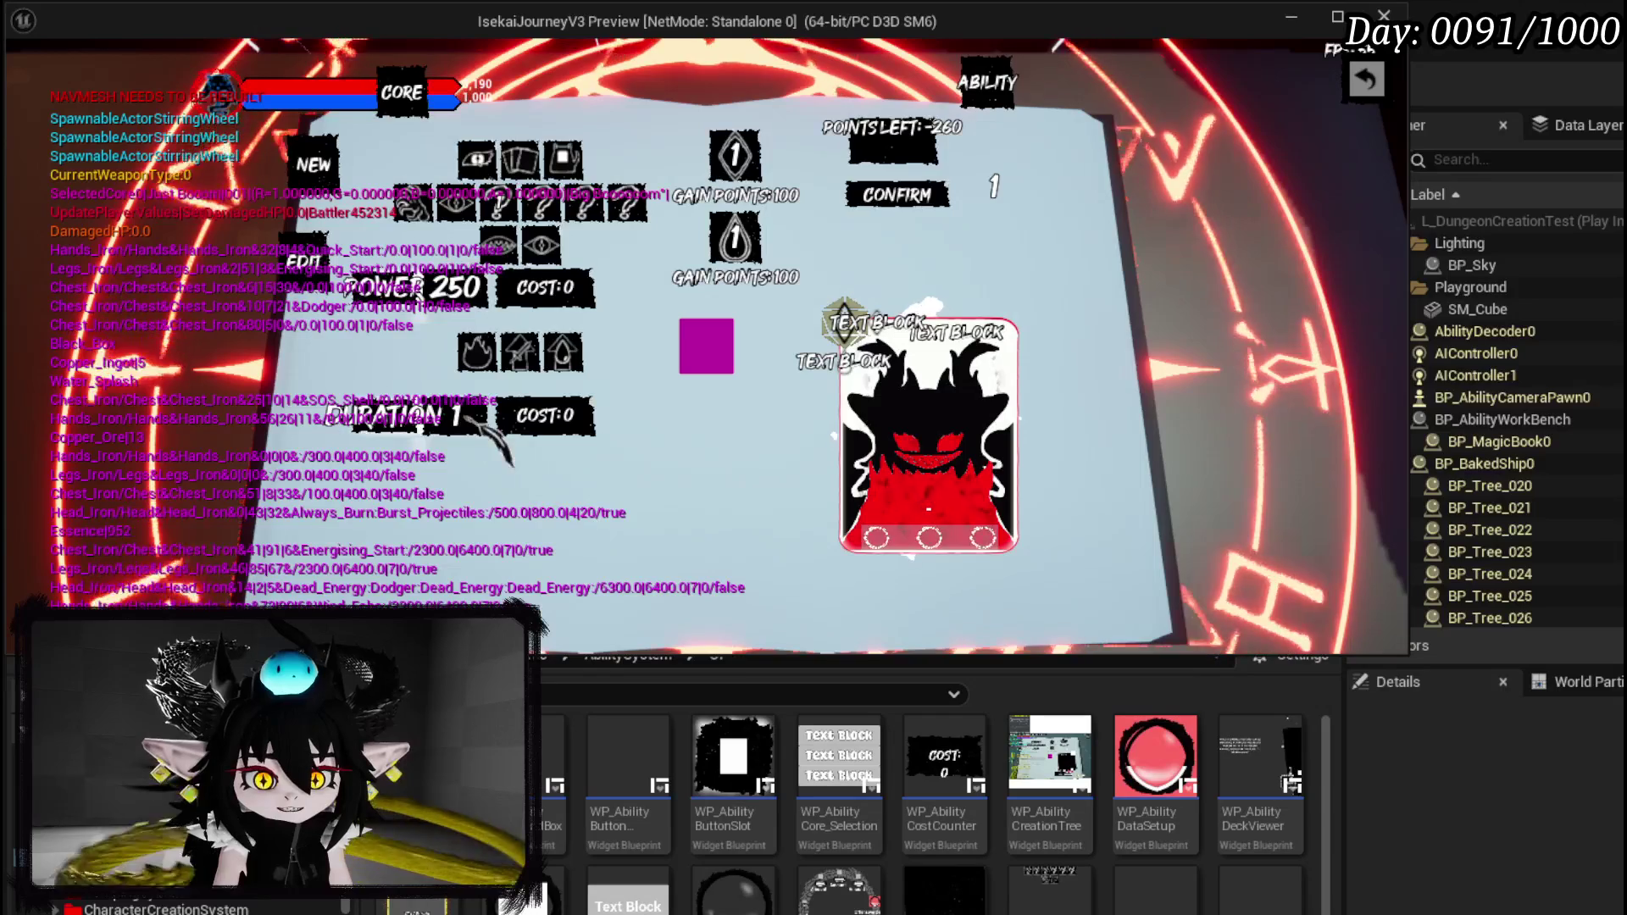
text(5)
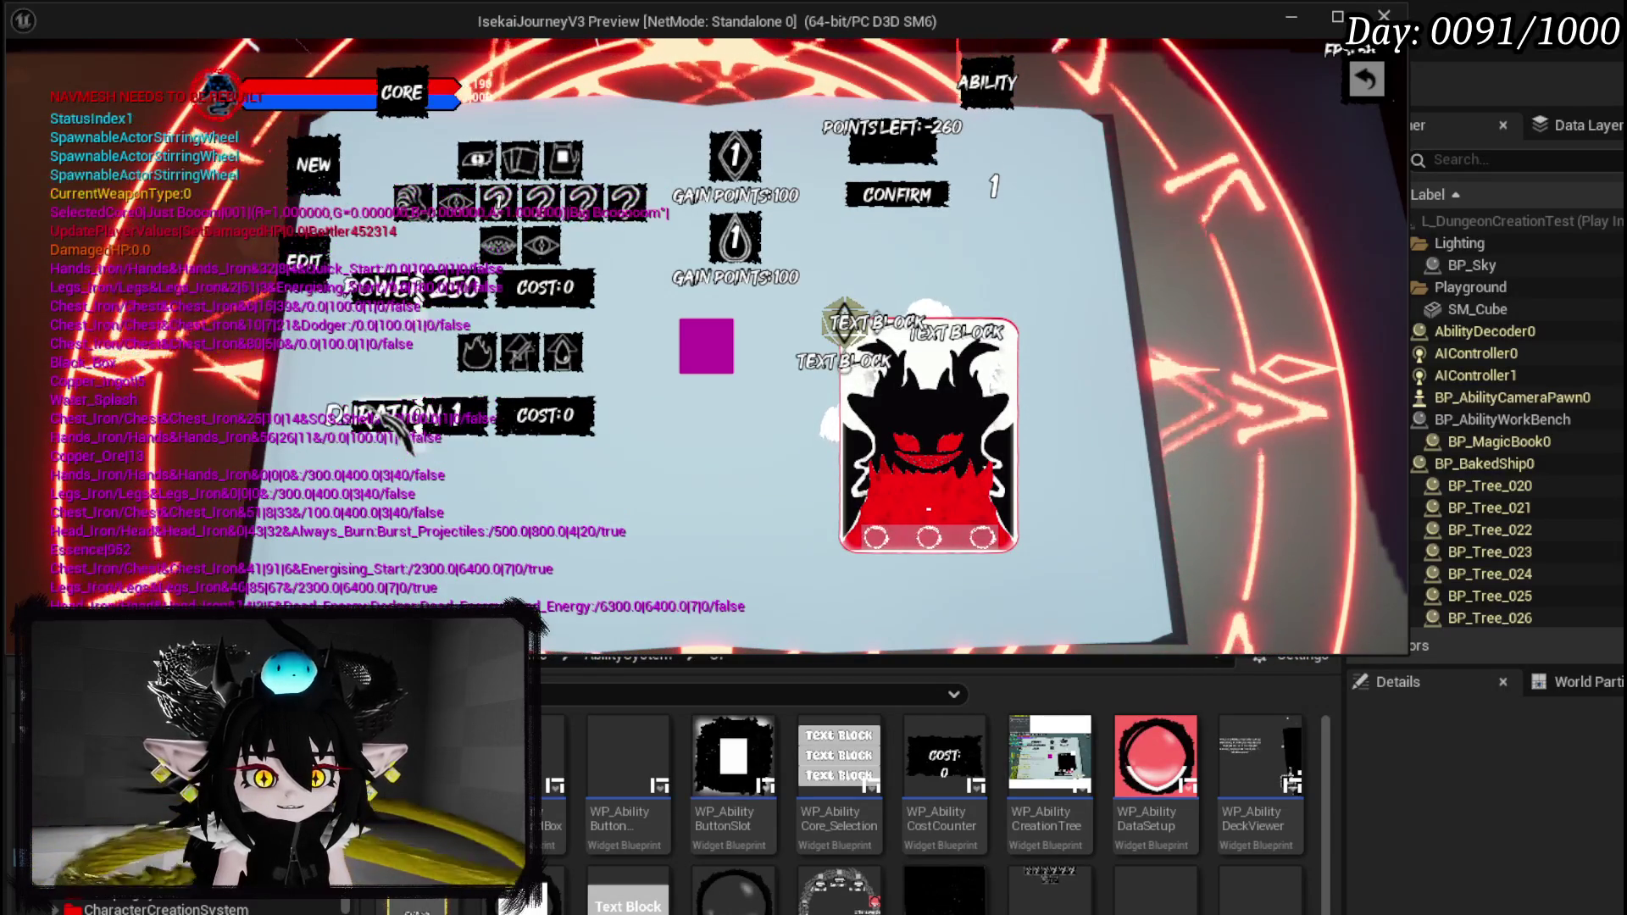
text(10)
text(250)
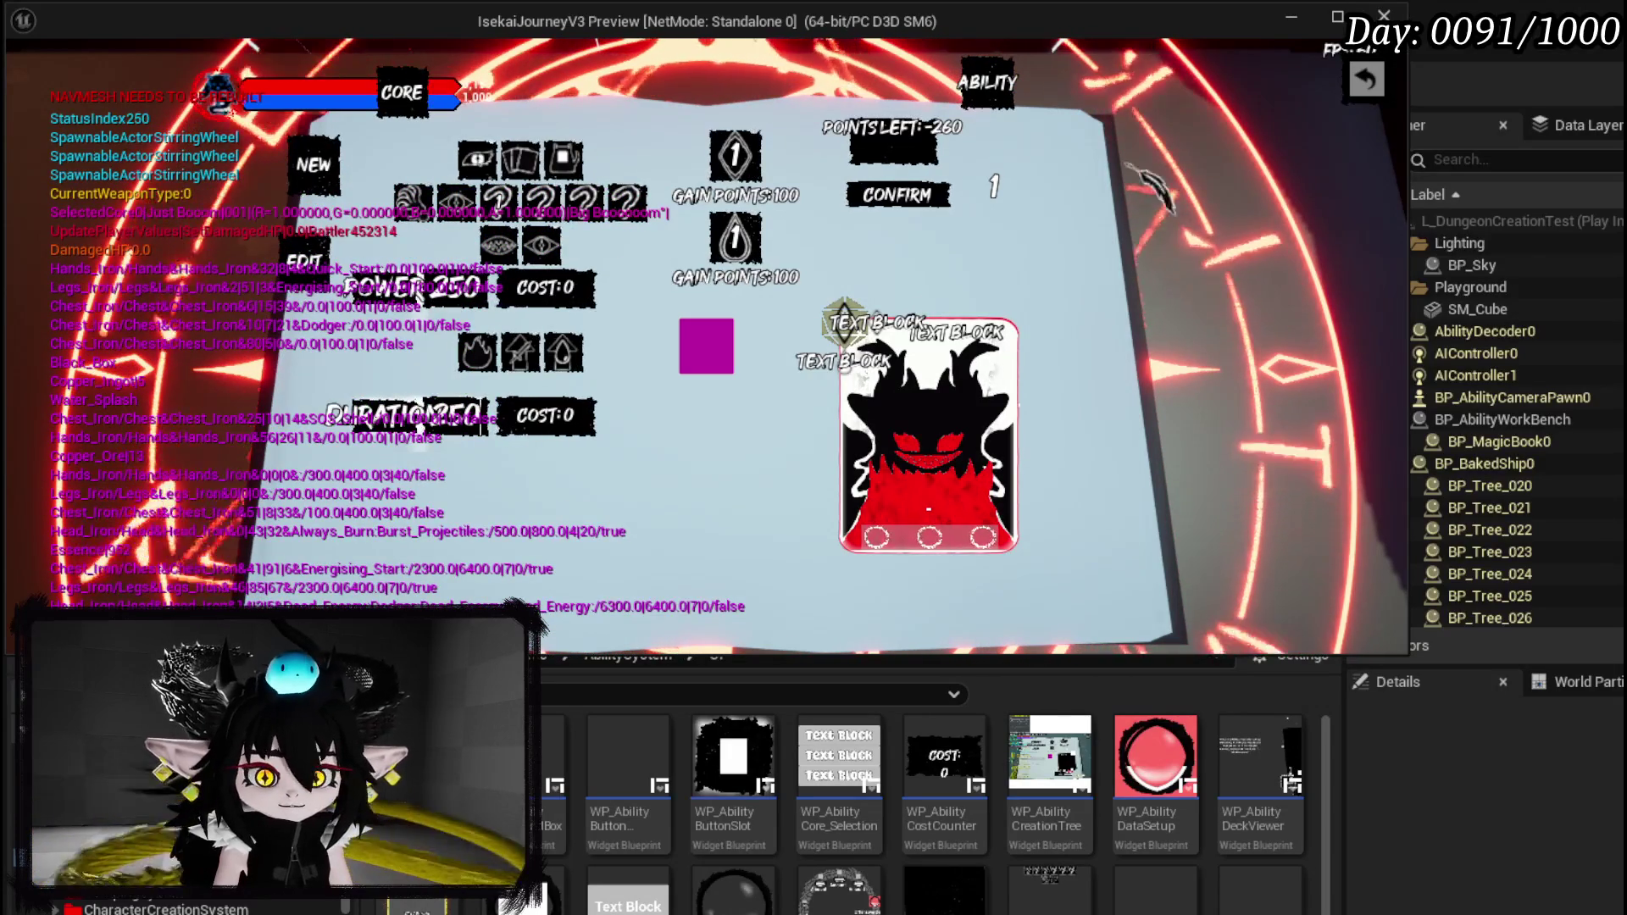
key(Escape)
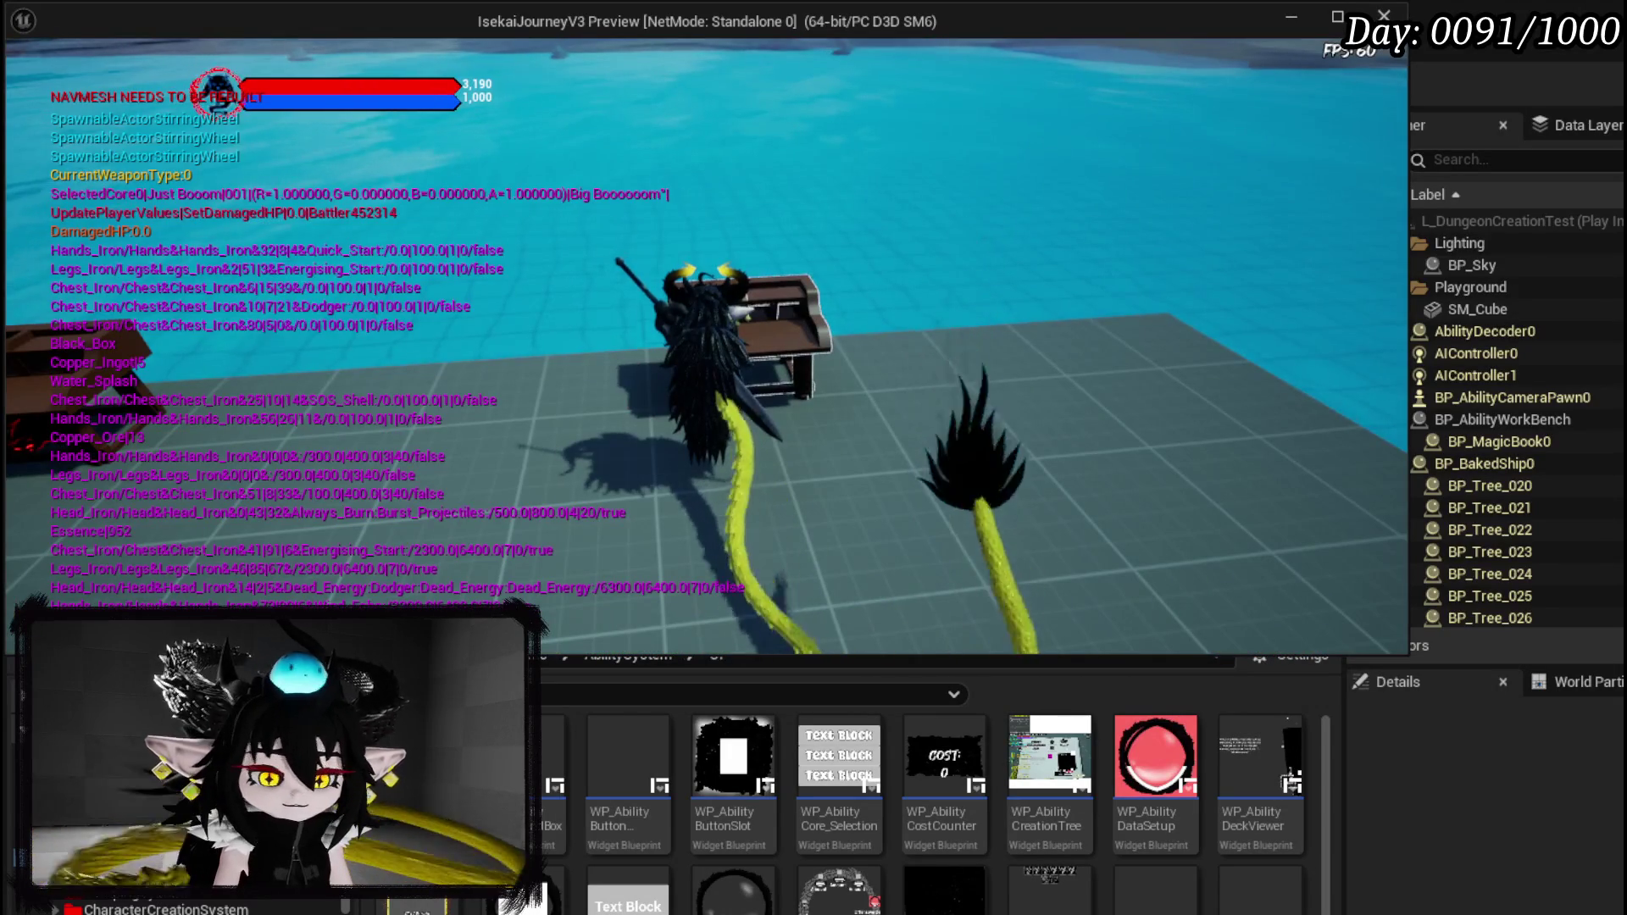
Stop play, review WP_AbilityCreationTree's Switch on String cases, then open WP_AbilityTree_Skill's Designer.
key(Escape)
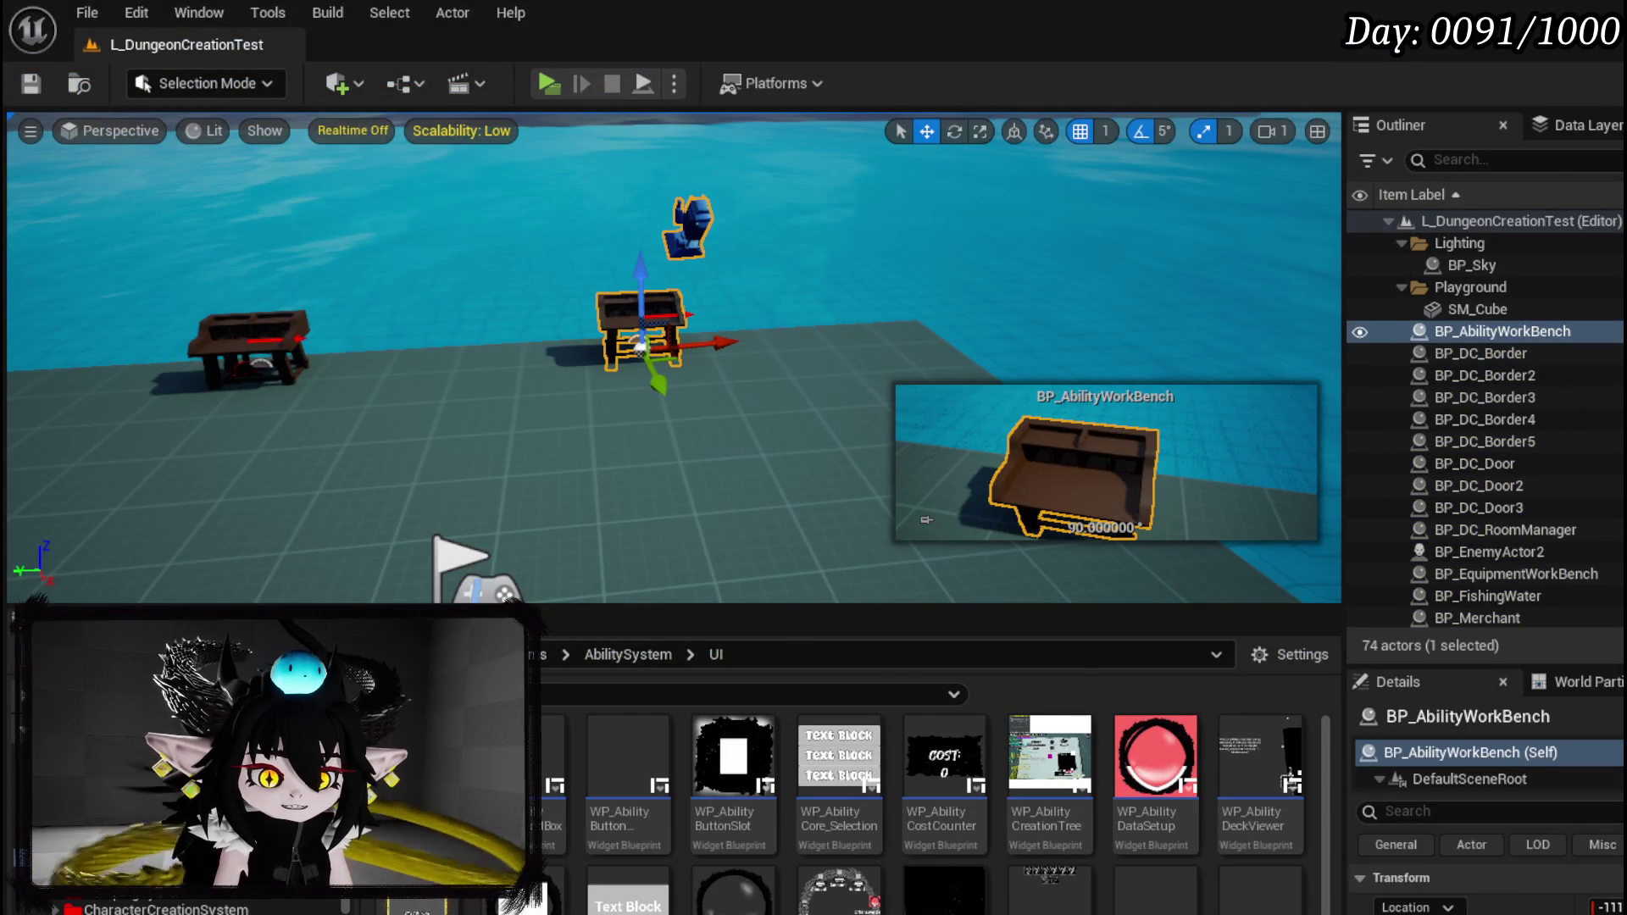
key(alt+Tab)
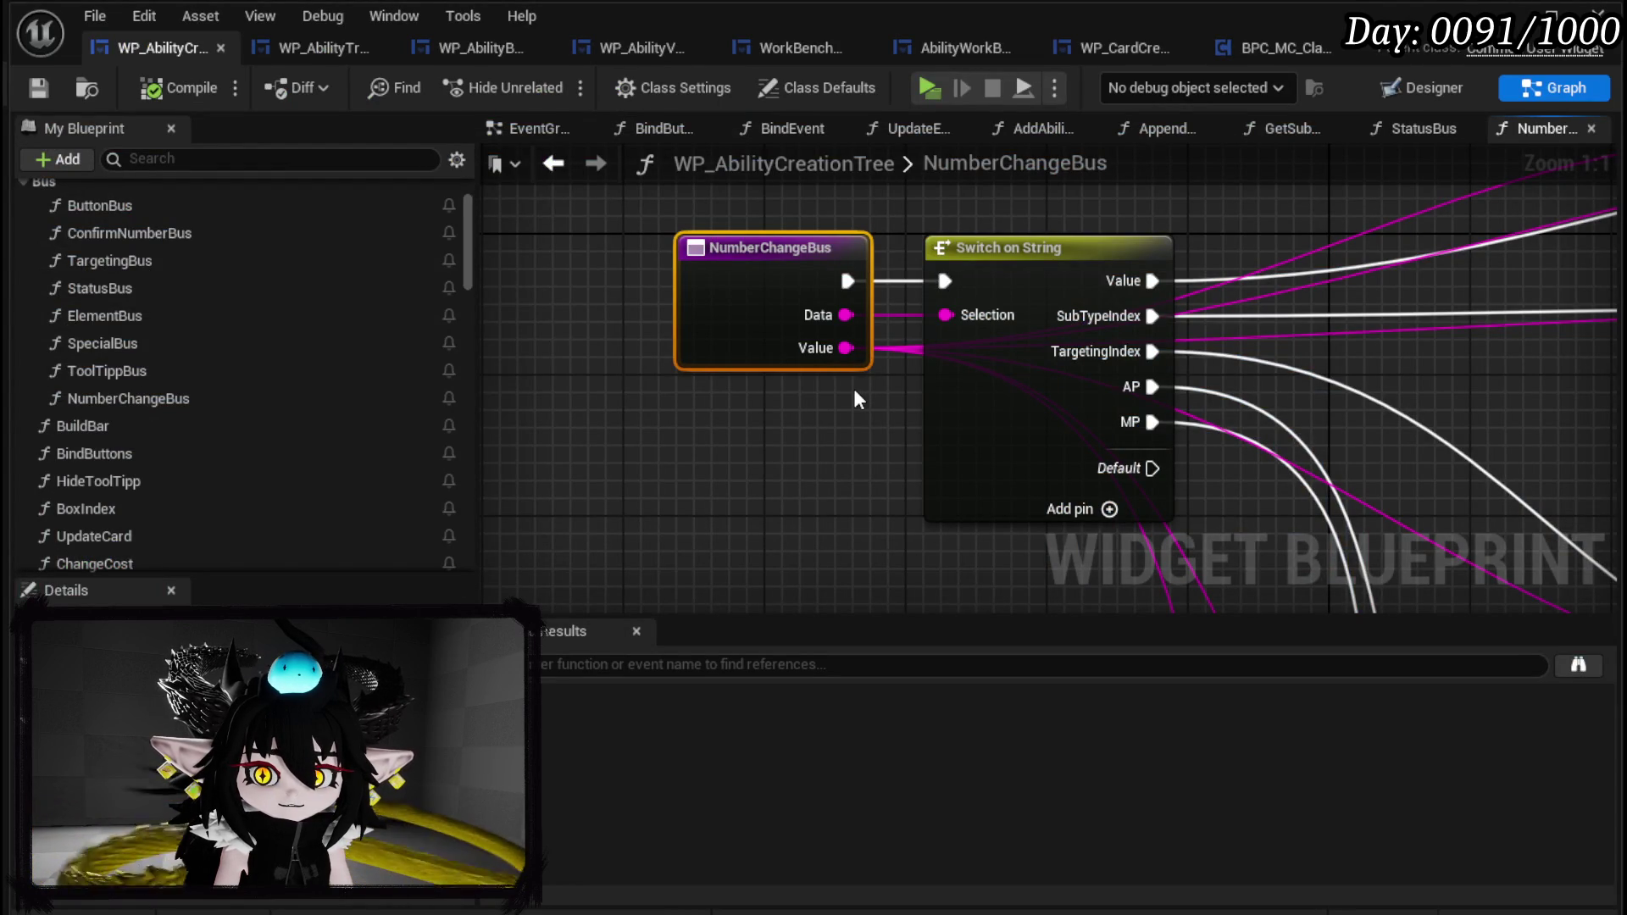
drag(785, 437, 480, 471)
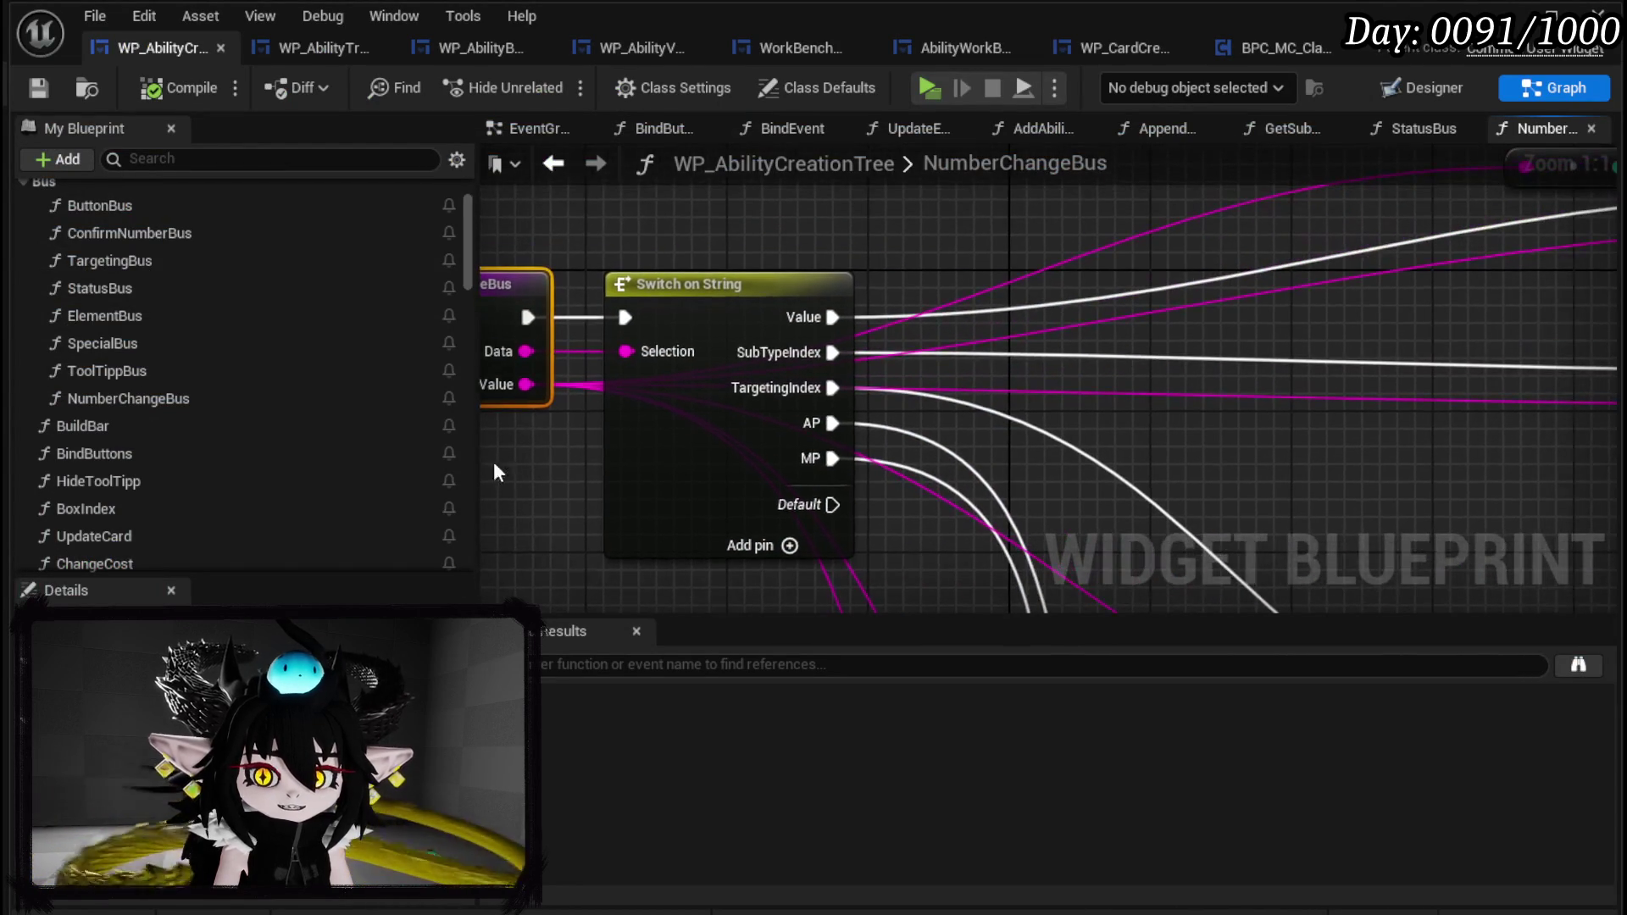
click(688, 286)
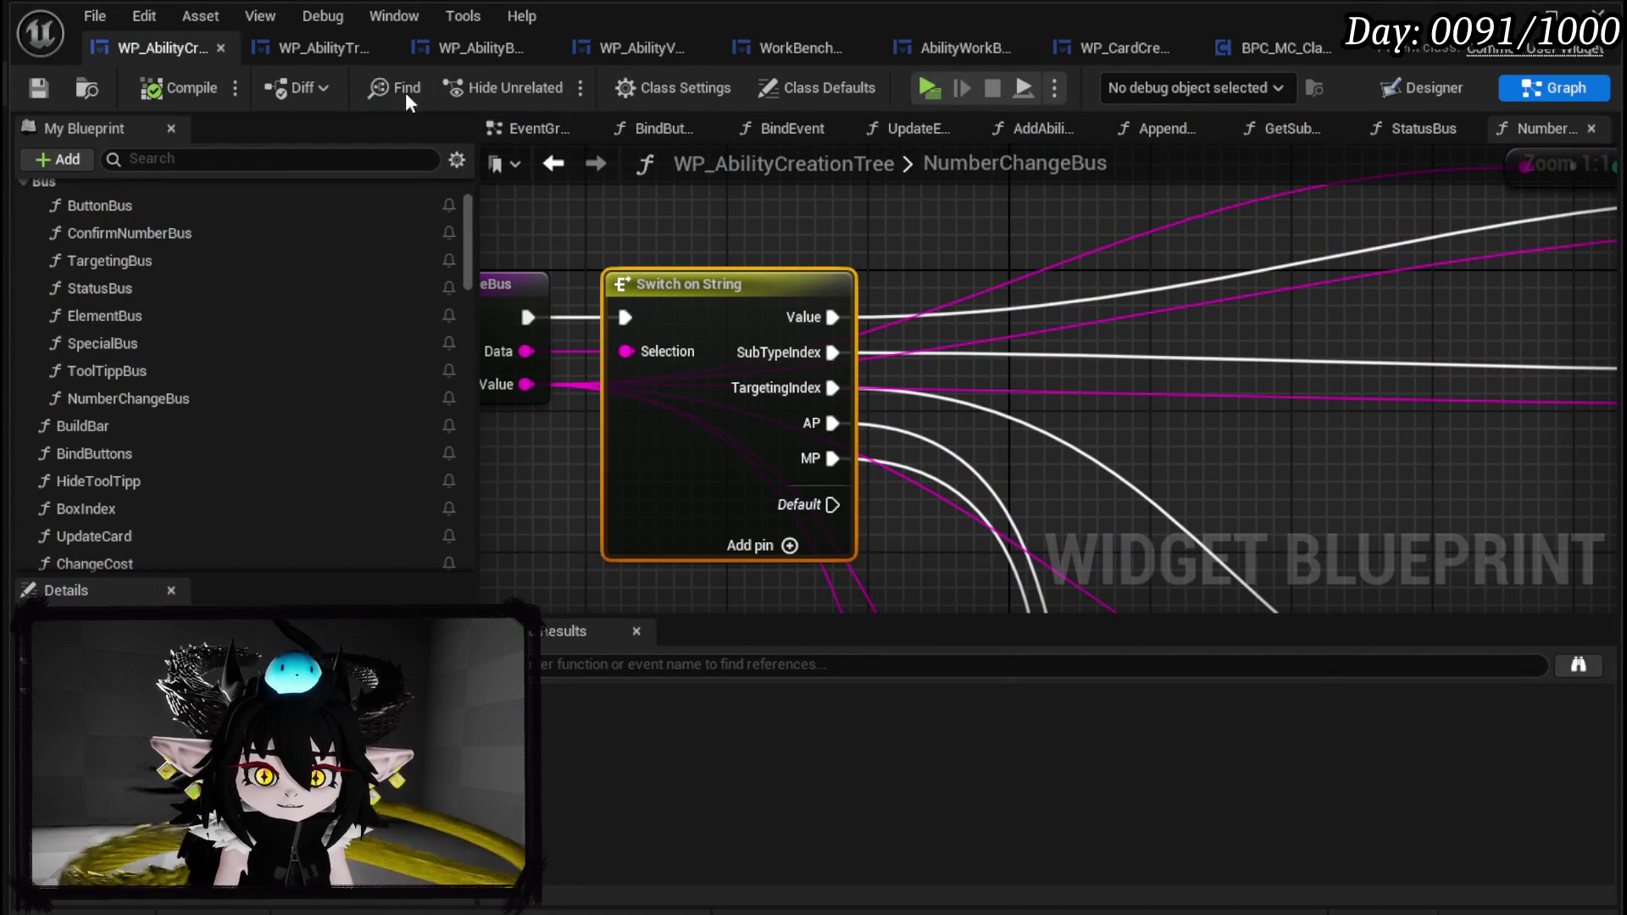
click(293, 49)
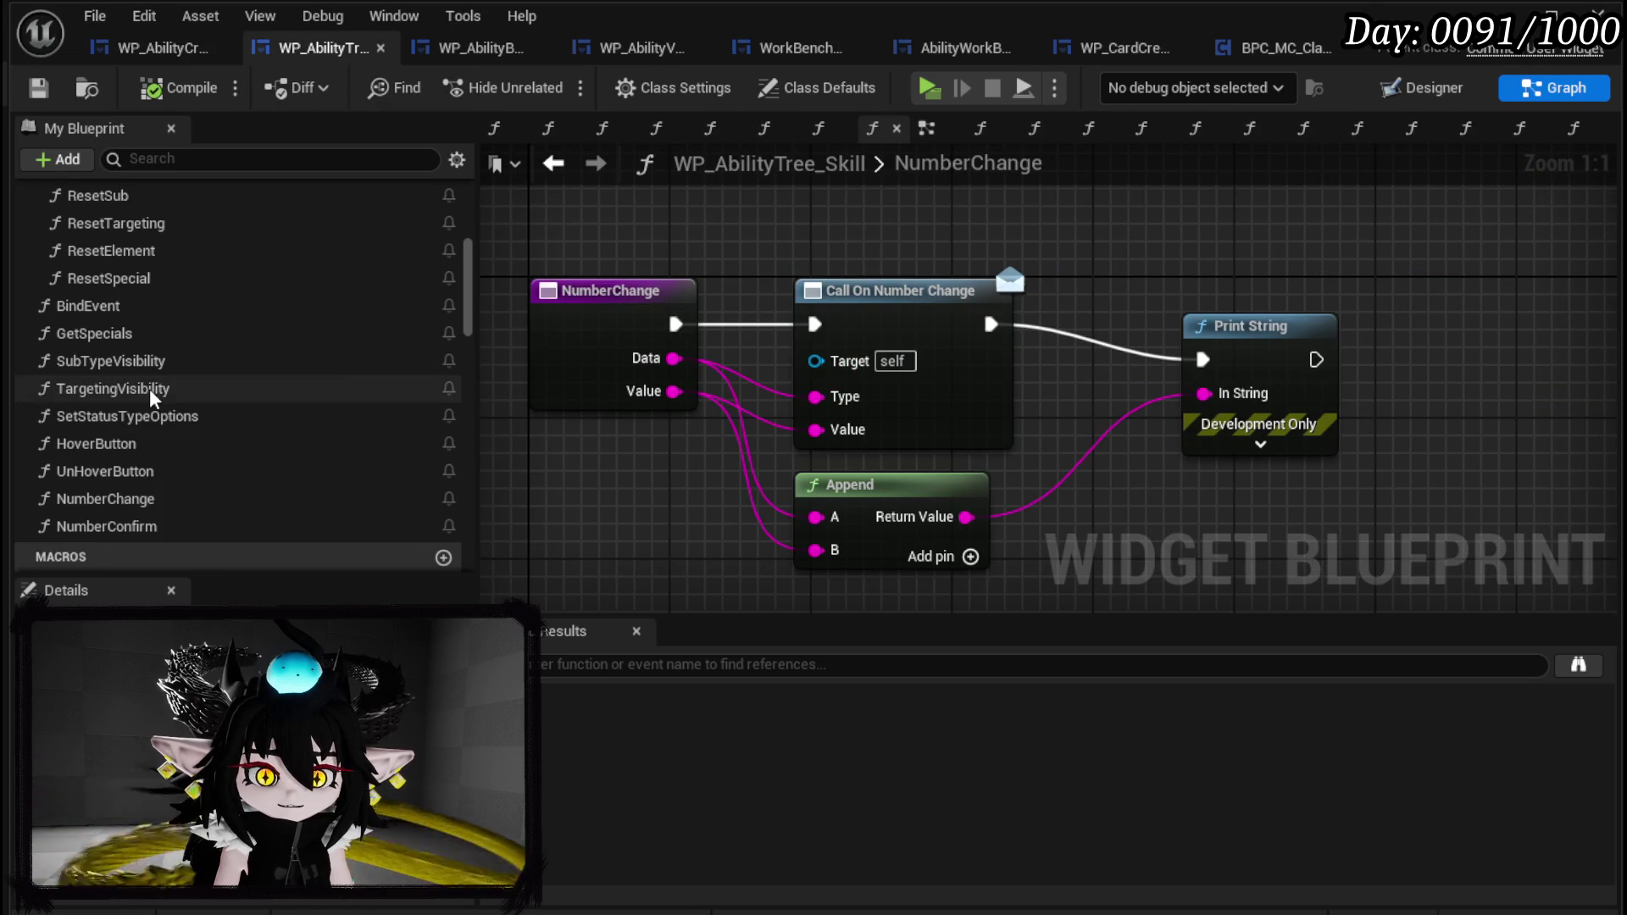
click(1422, 91)
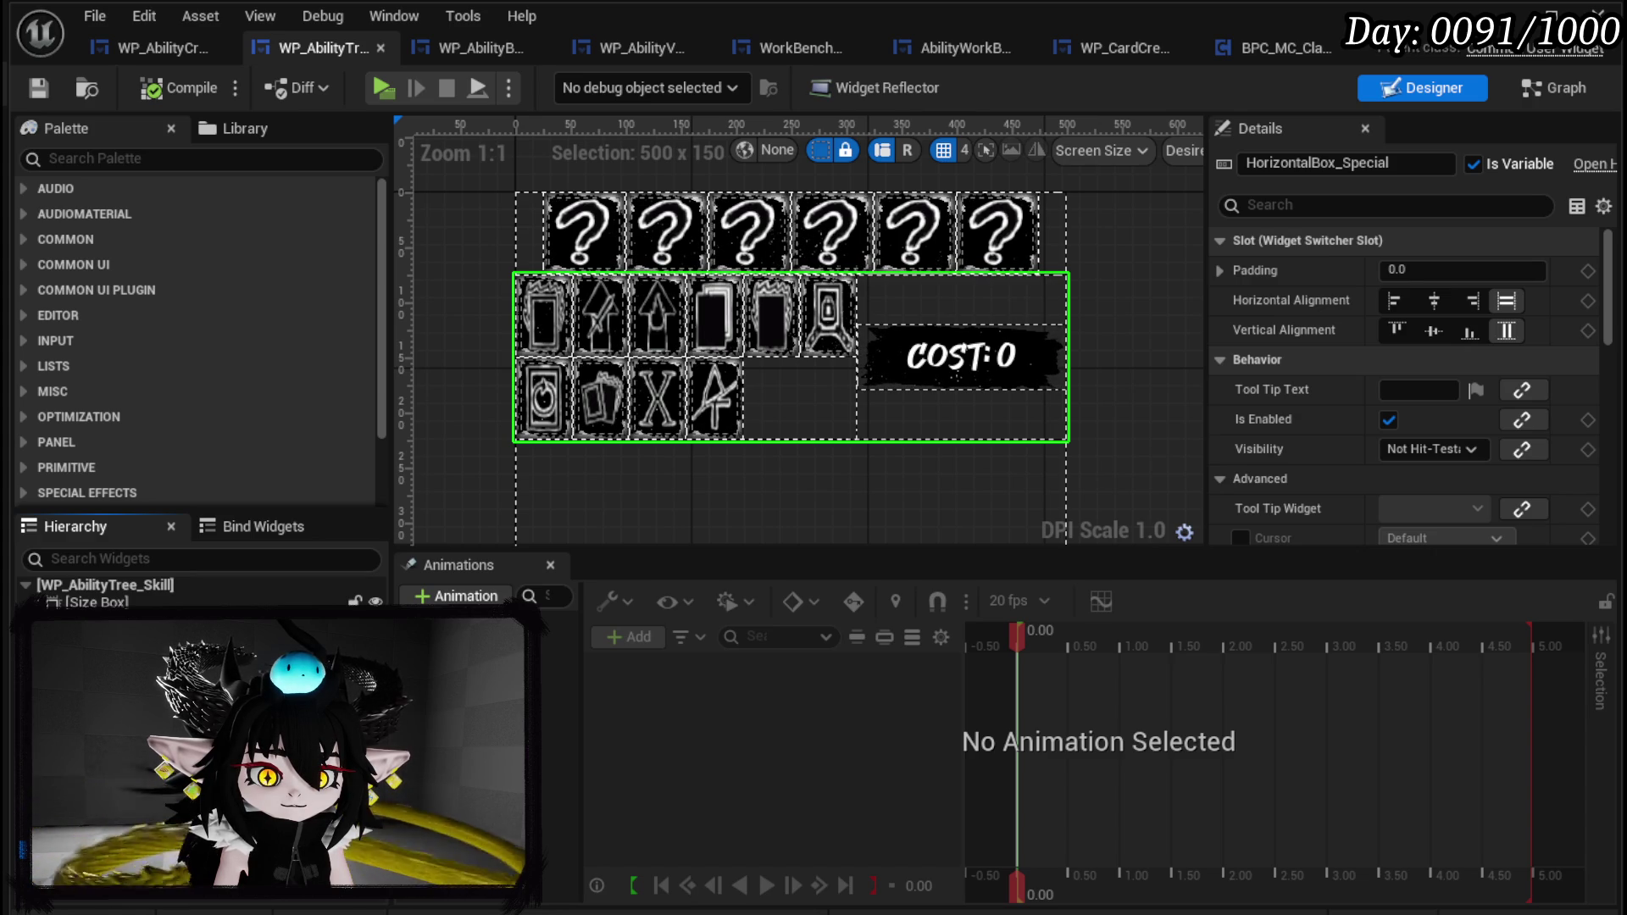
Change WP_StatusDuration's Type from StatusIndex to SubTypeIndex and compile WP_AbilityTree_Skill.
key(Down)
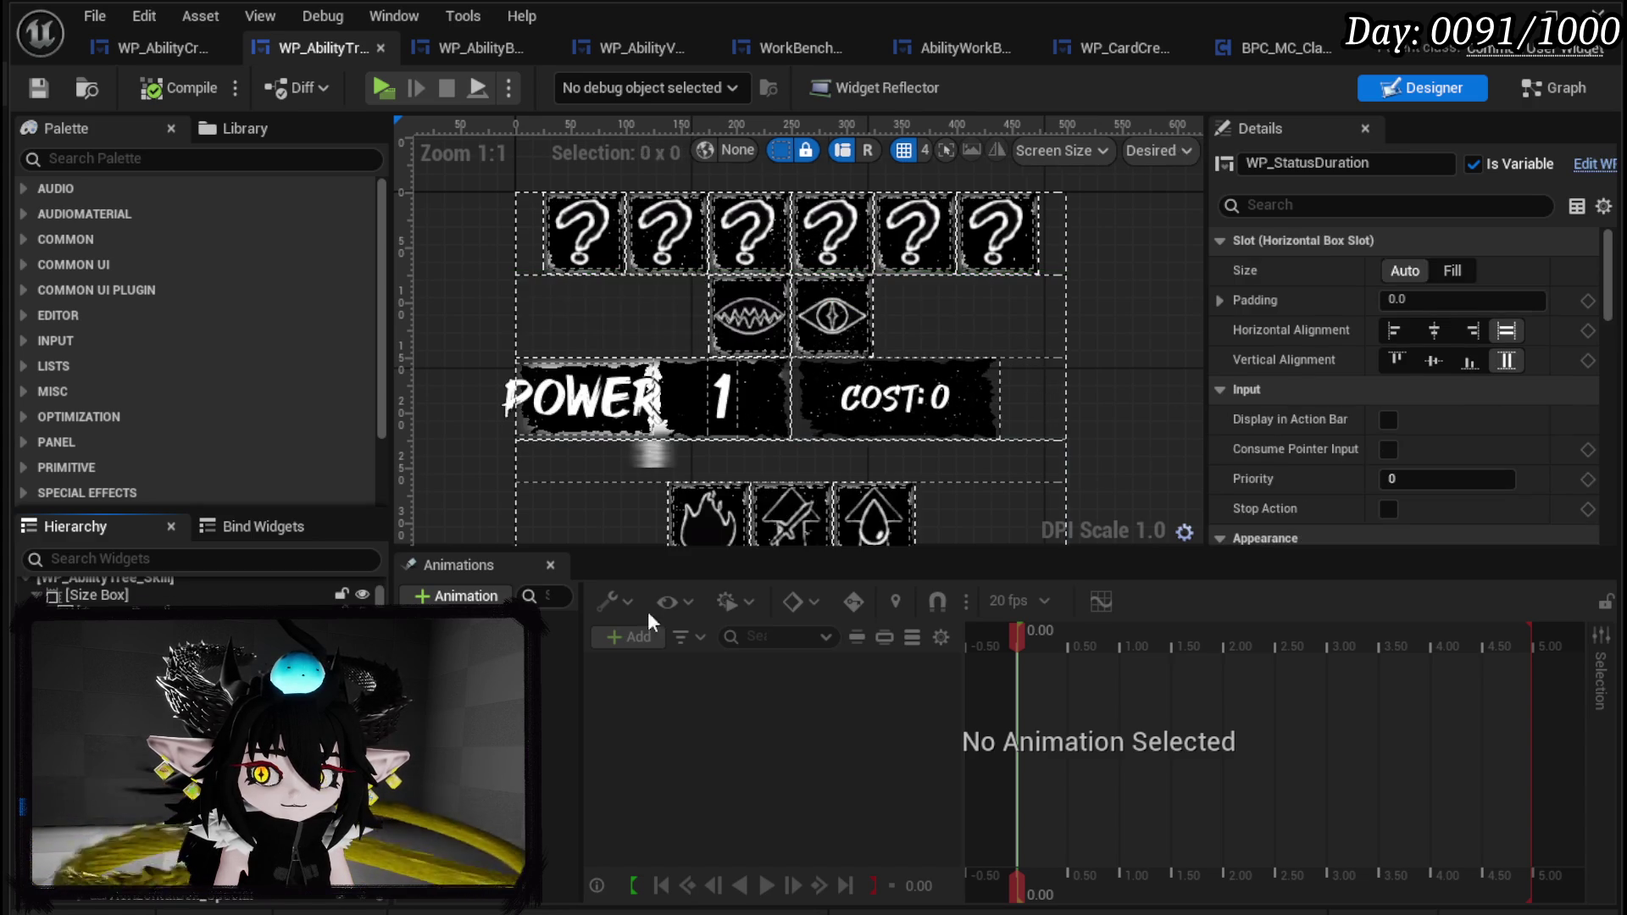
scroll(1332, 317, down, 10)
scroll(1335, 324, down, 15)
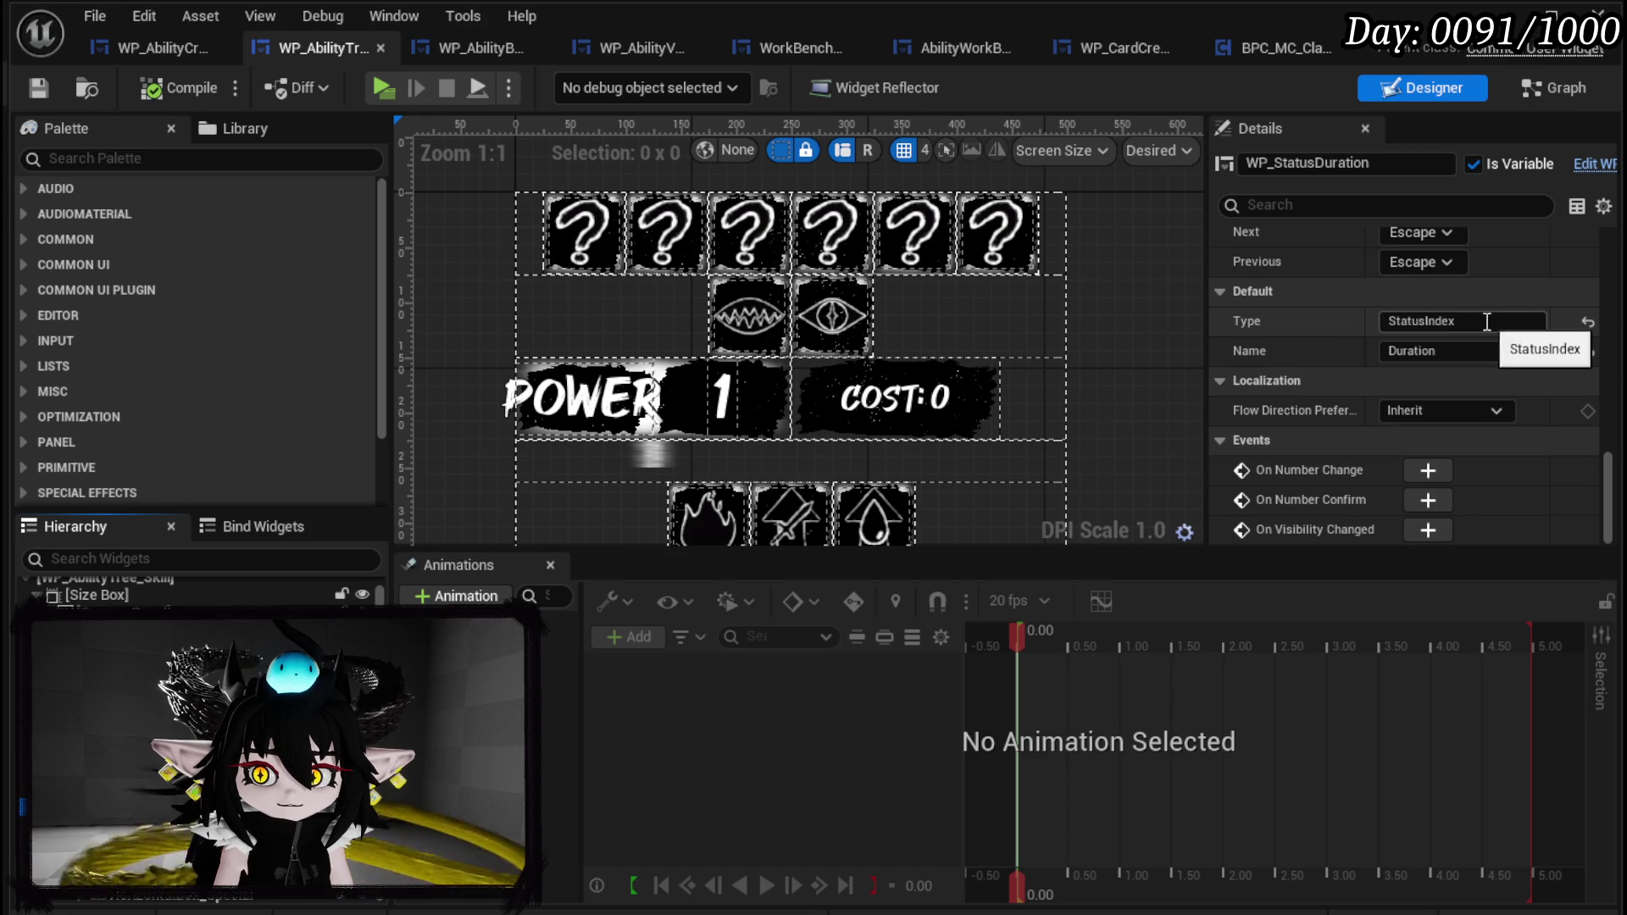
click(1441, 321)
text(SubTypeIndex)
key(Return)
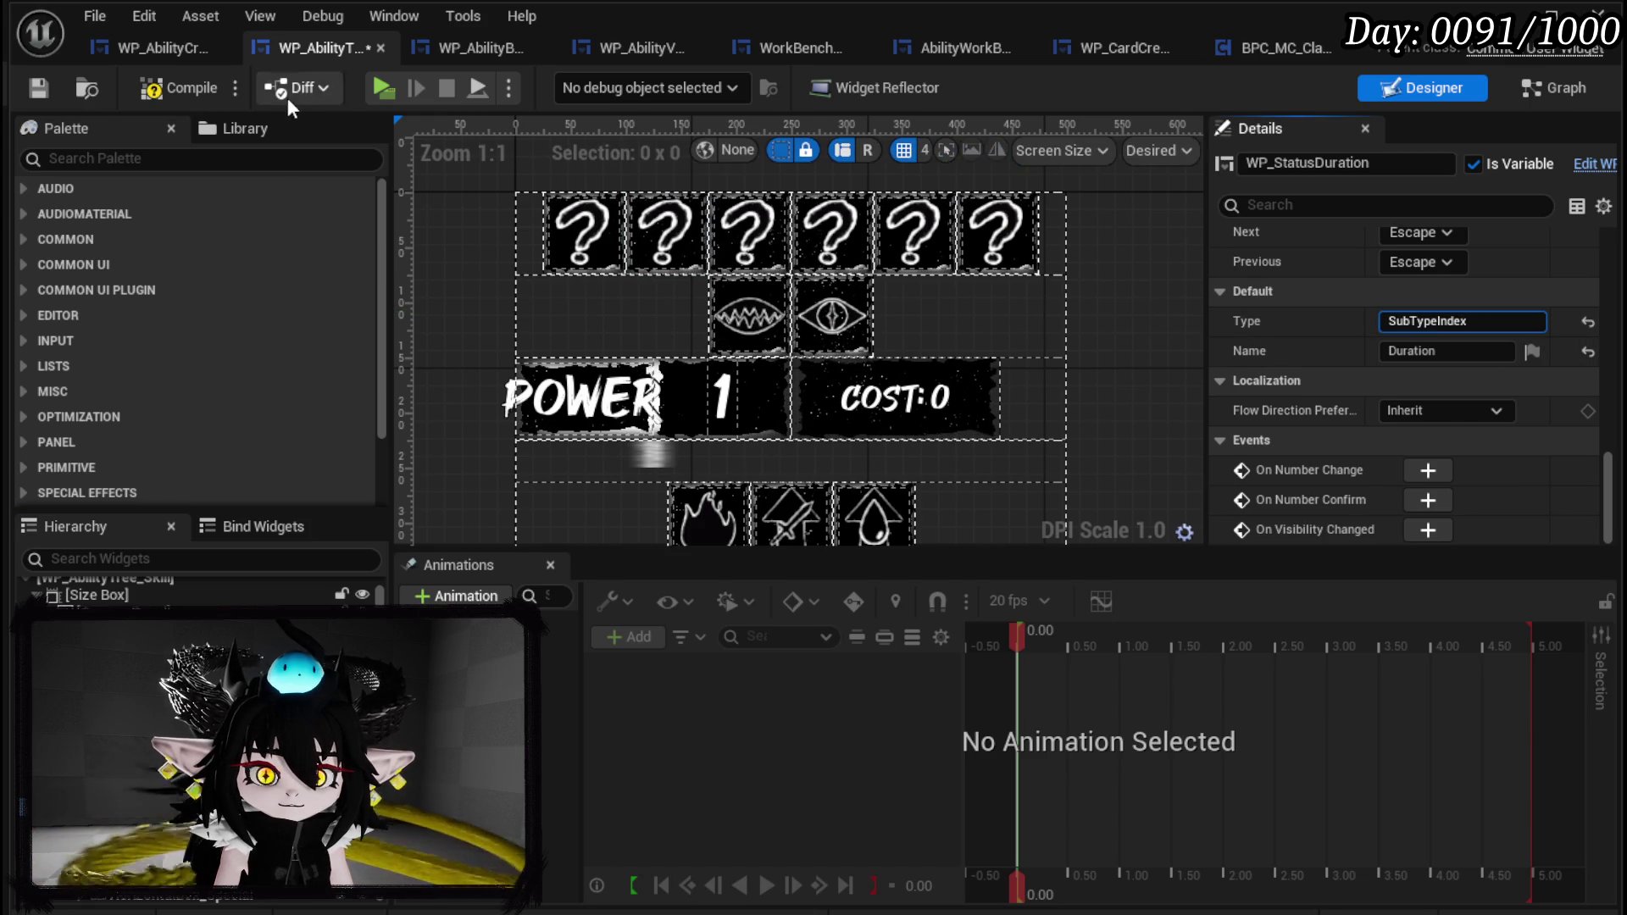
click(39, 79)
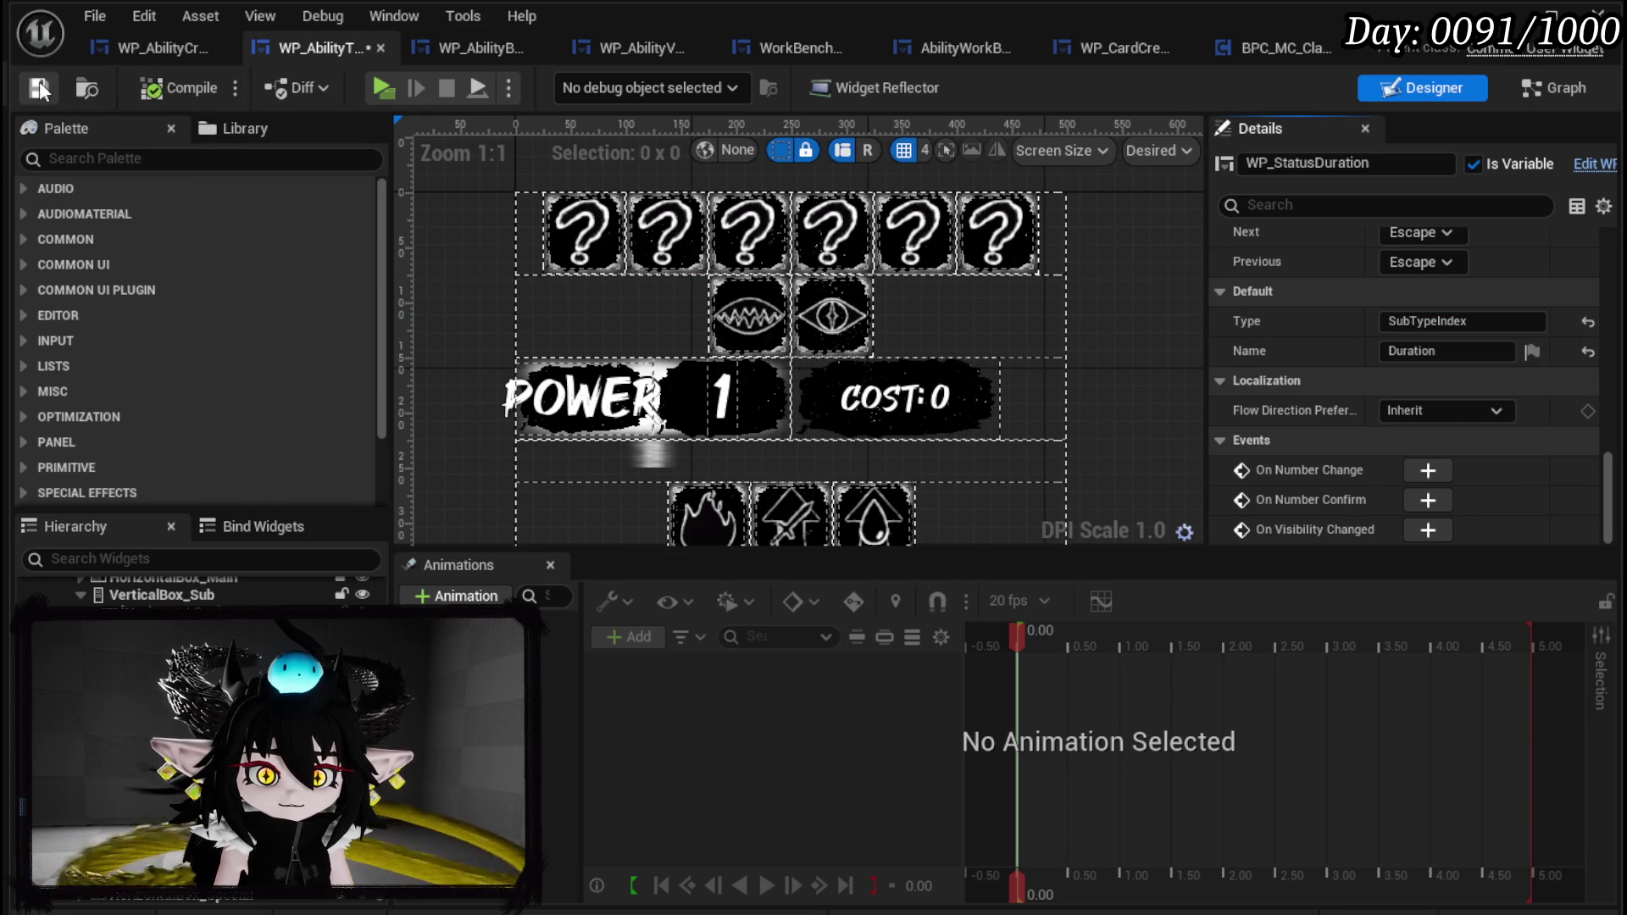
click(155, 48)
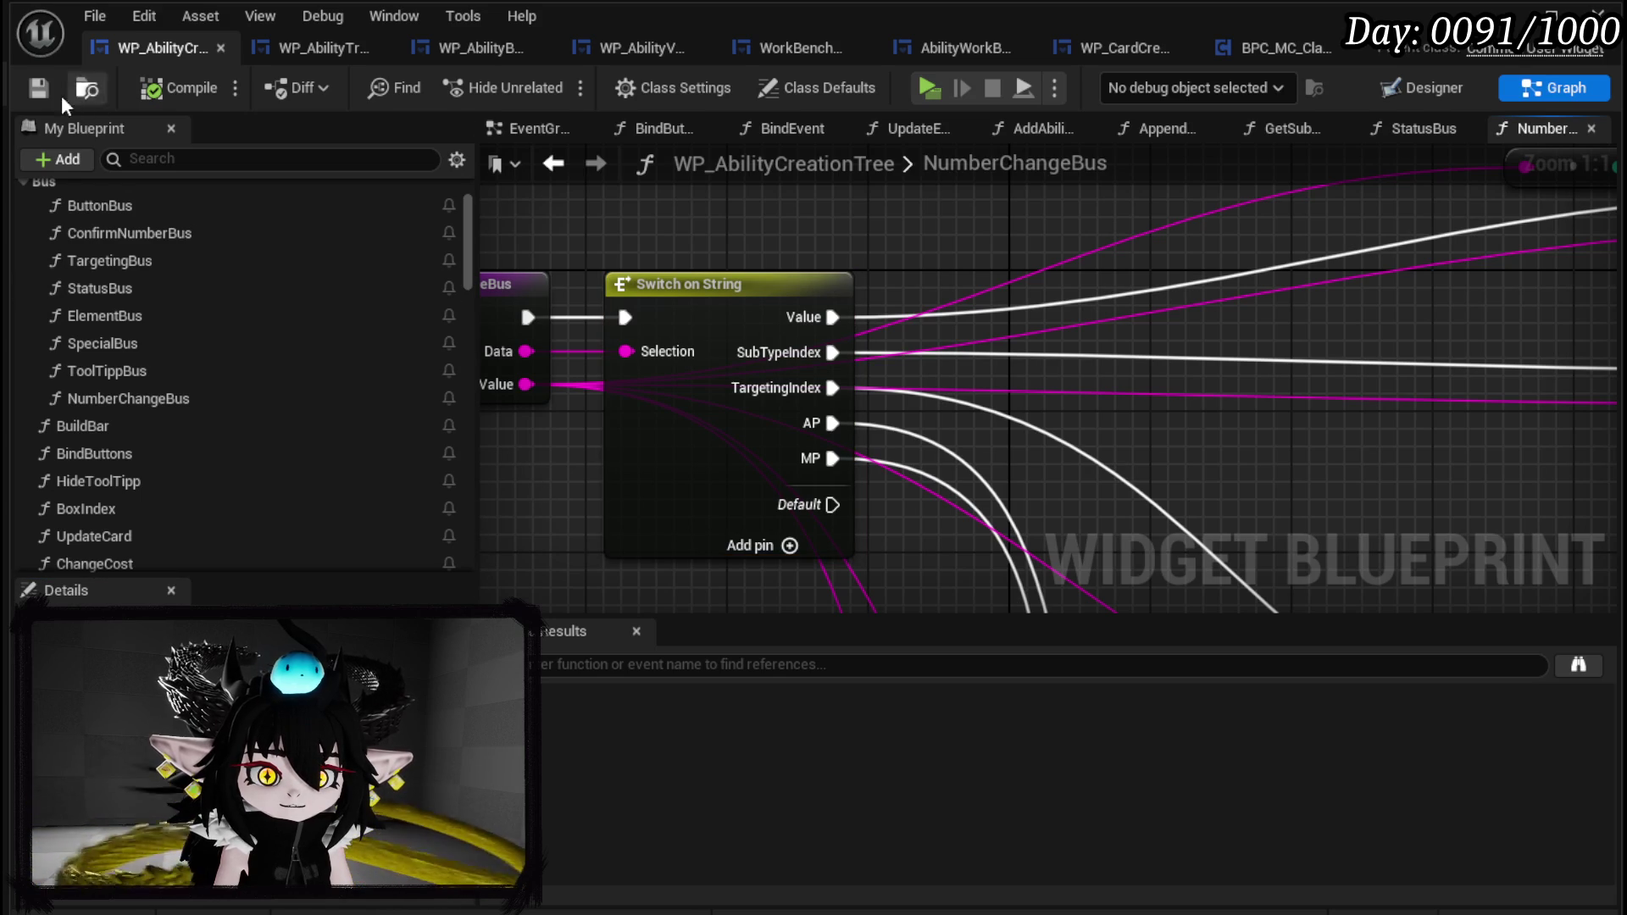
click(316, 44)
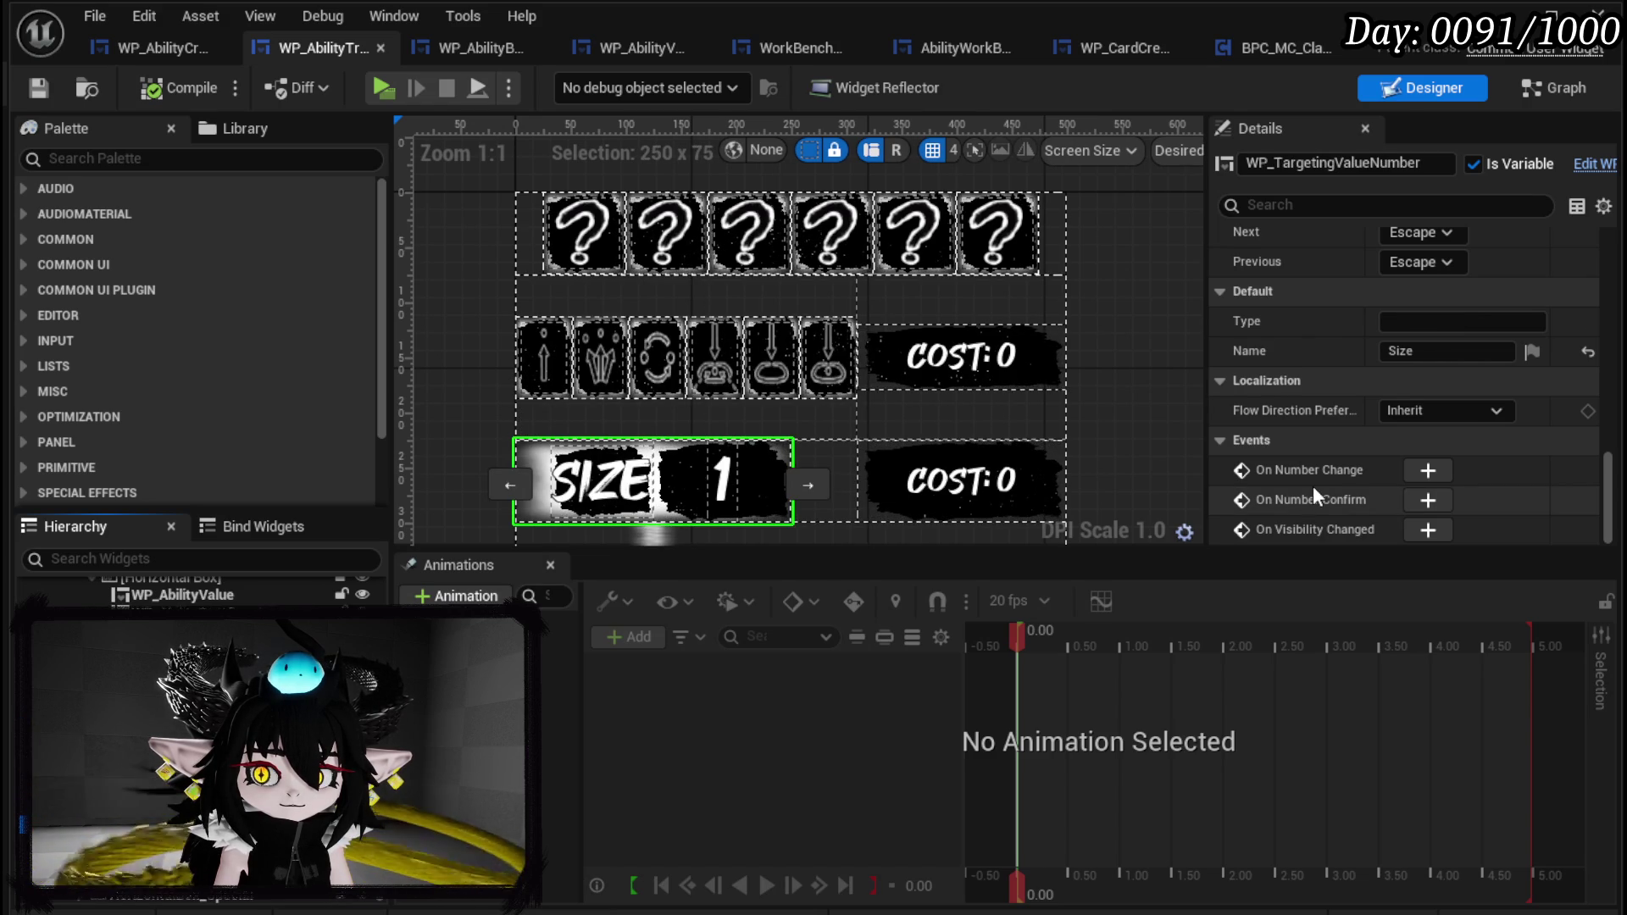
Set WP_TargetingValueNumber's Type to TargetingIndex, compile and save, and close the blueprint editor.
scroll(1392, 438, up, 3)
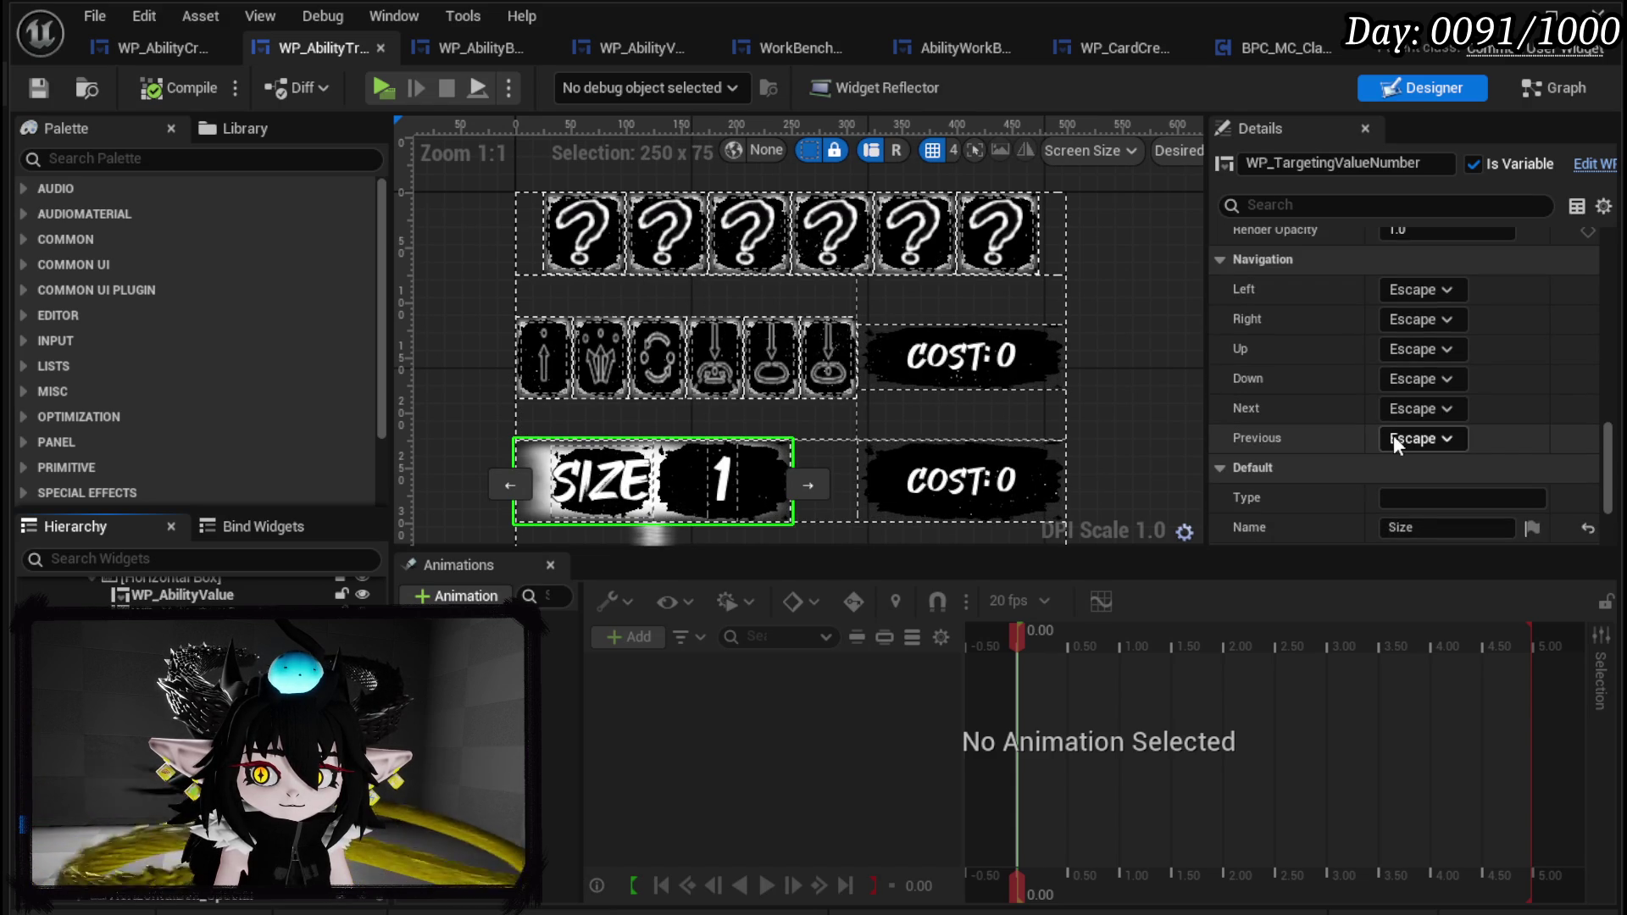
scroll(1407, 479, down, 1)
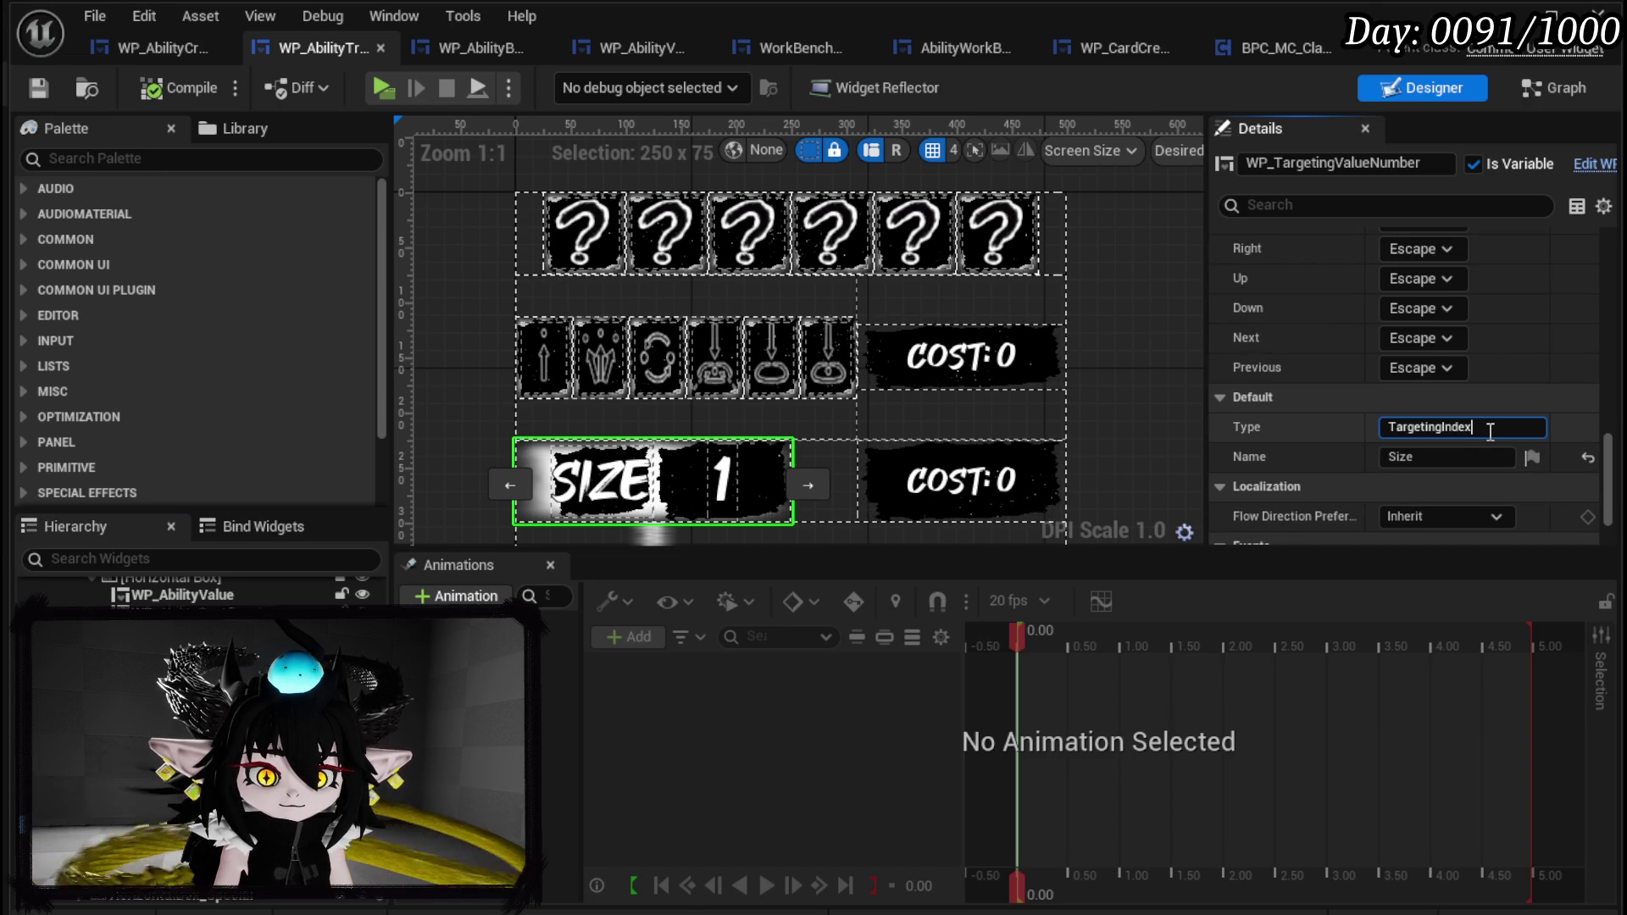
click(175, 88)
click(44, 83)
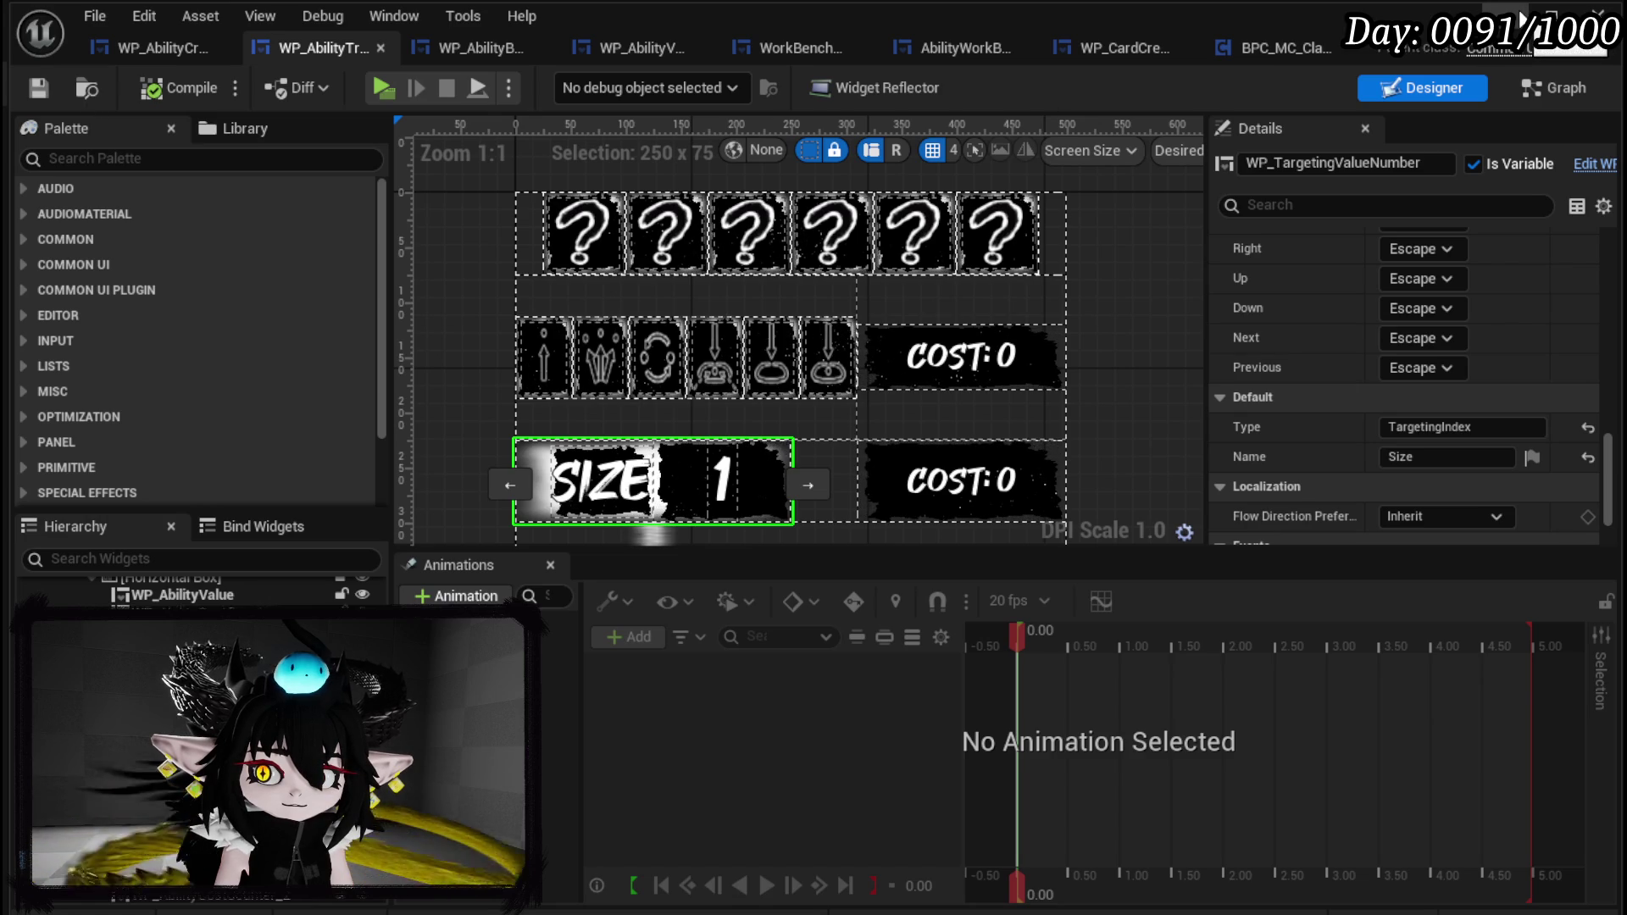
click(1598, 15)
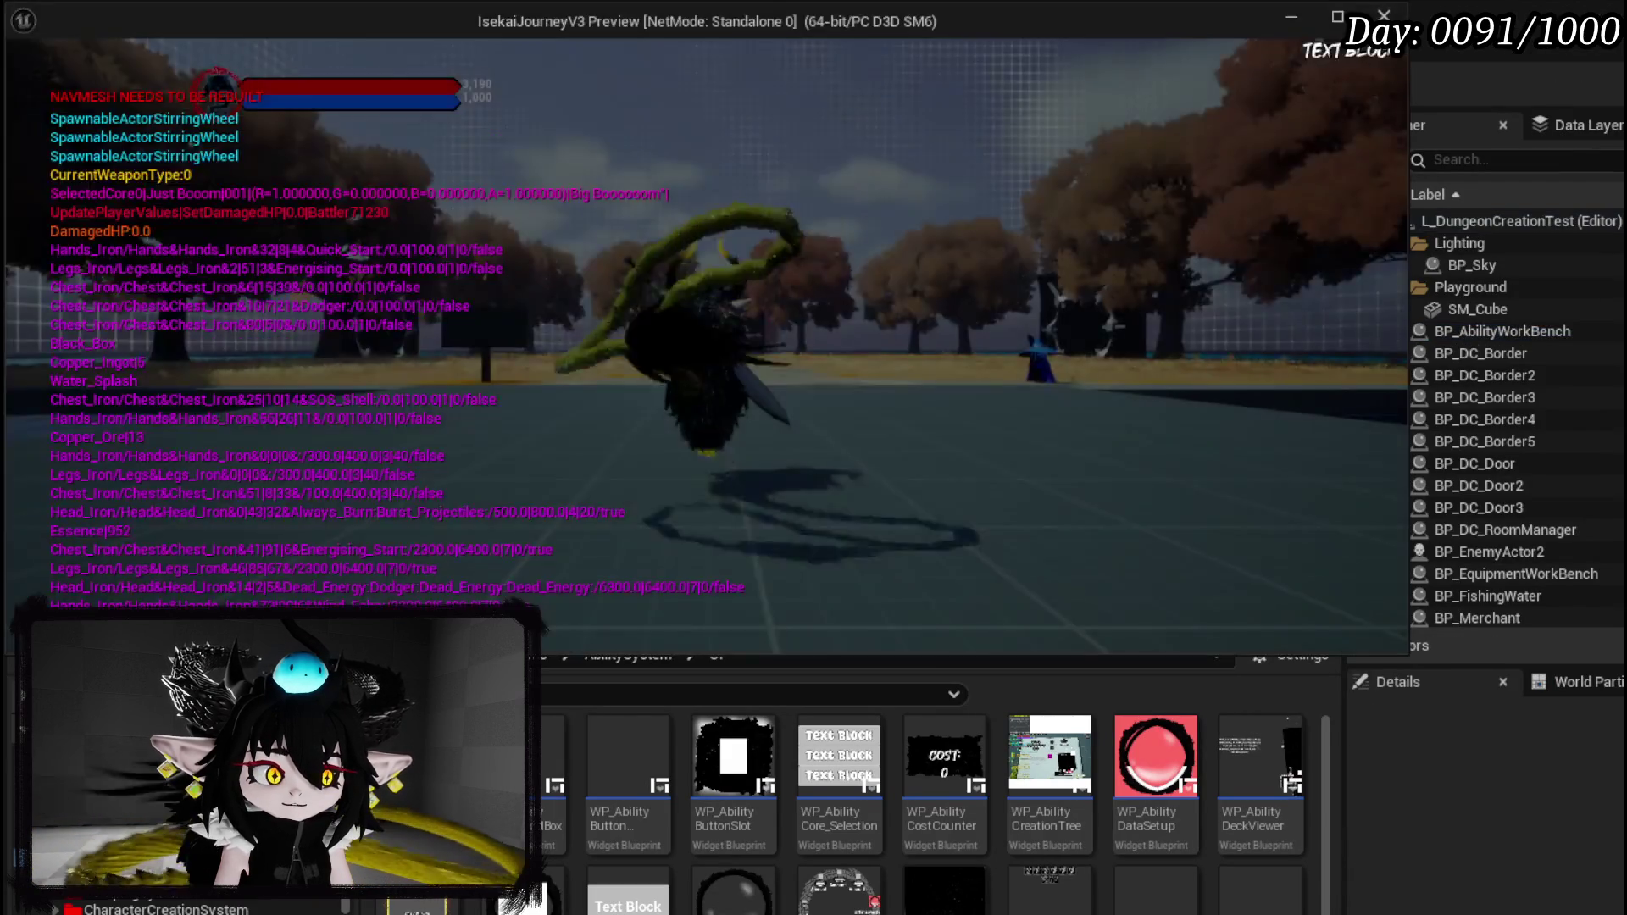
Open the in-game crafting book, choose the offensive ability type and enter 50.
key(e)
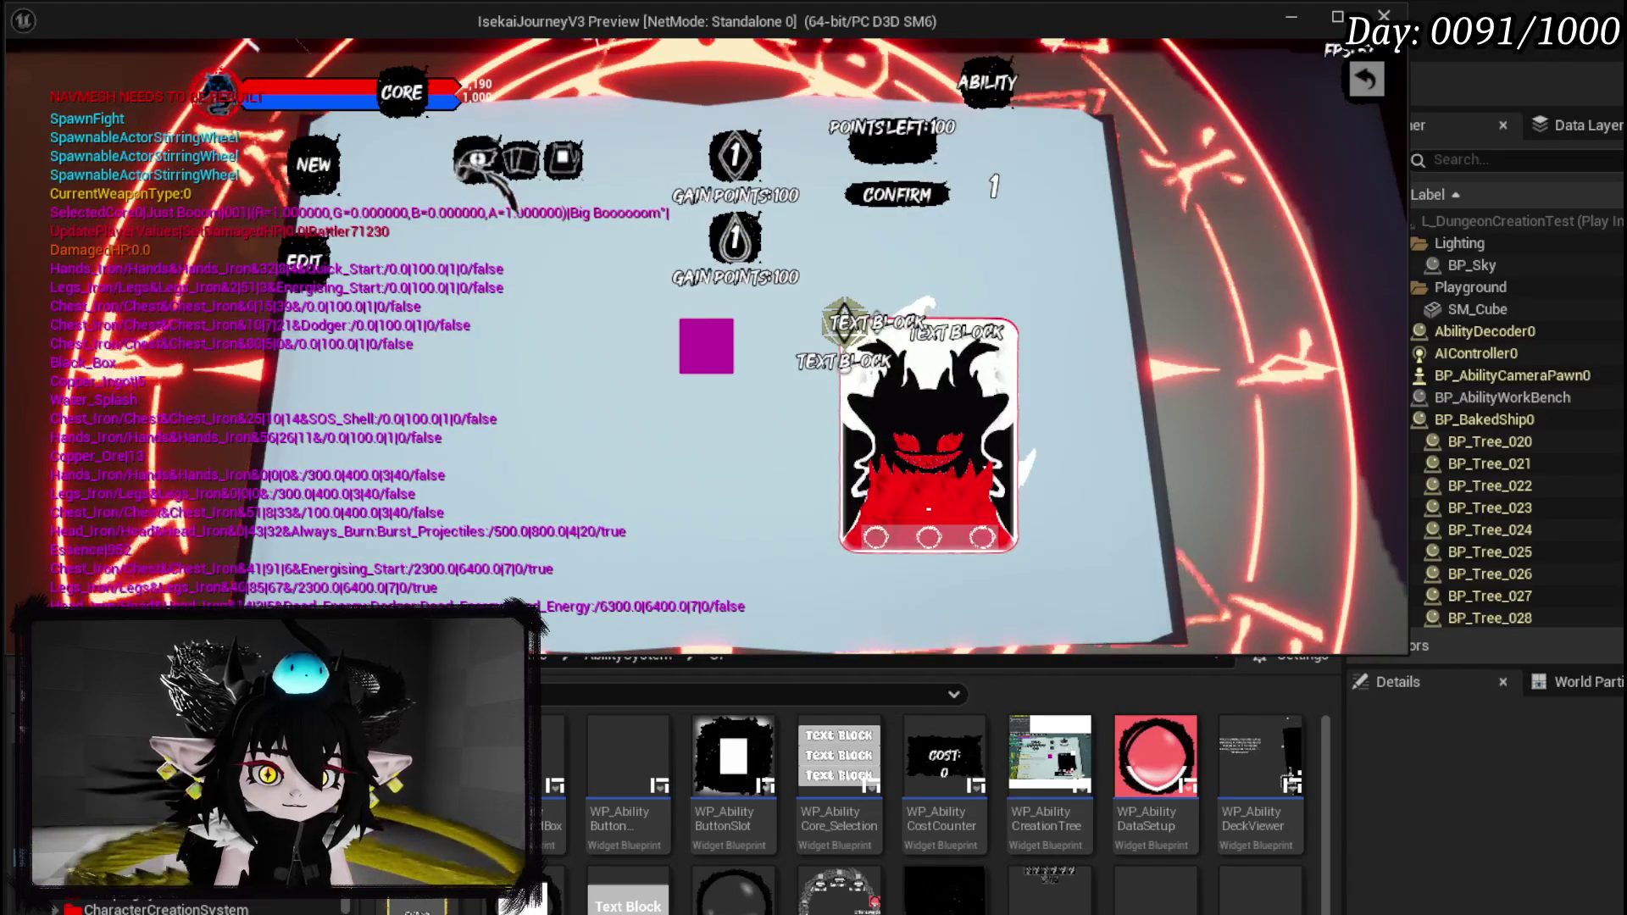
click(498, 245)
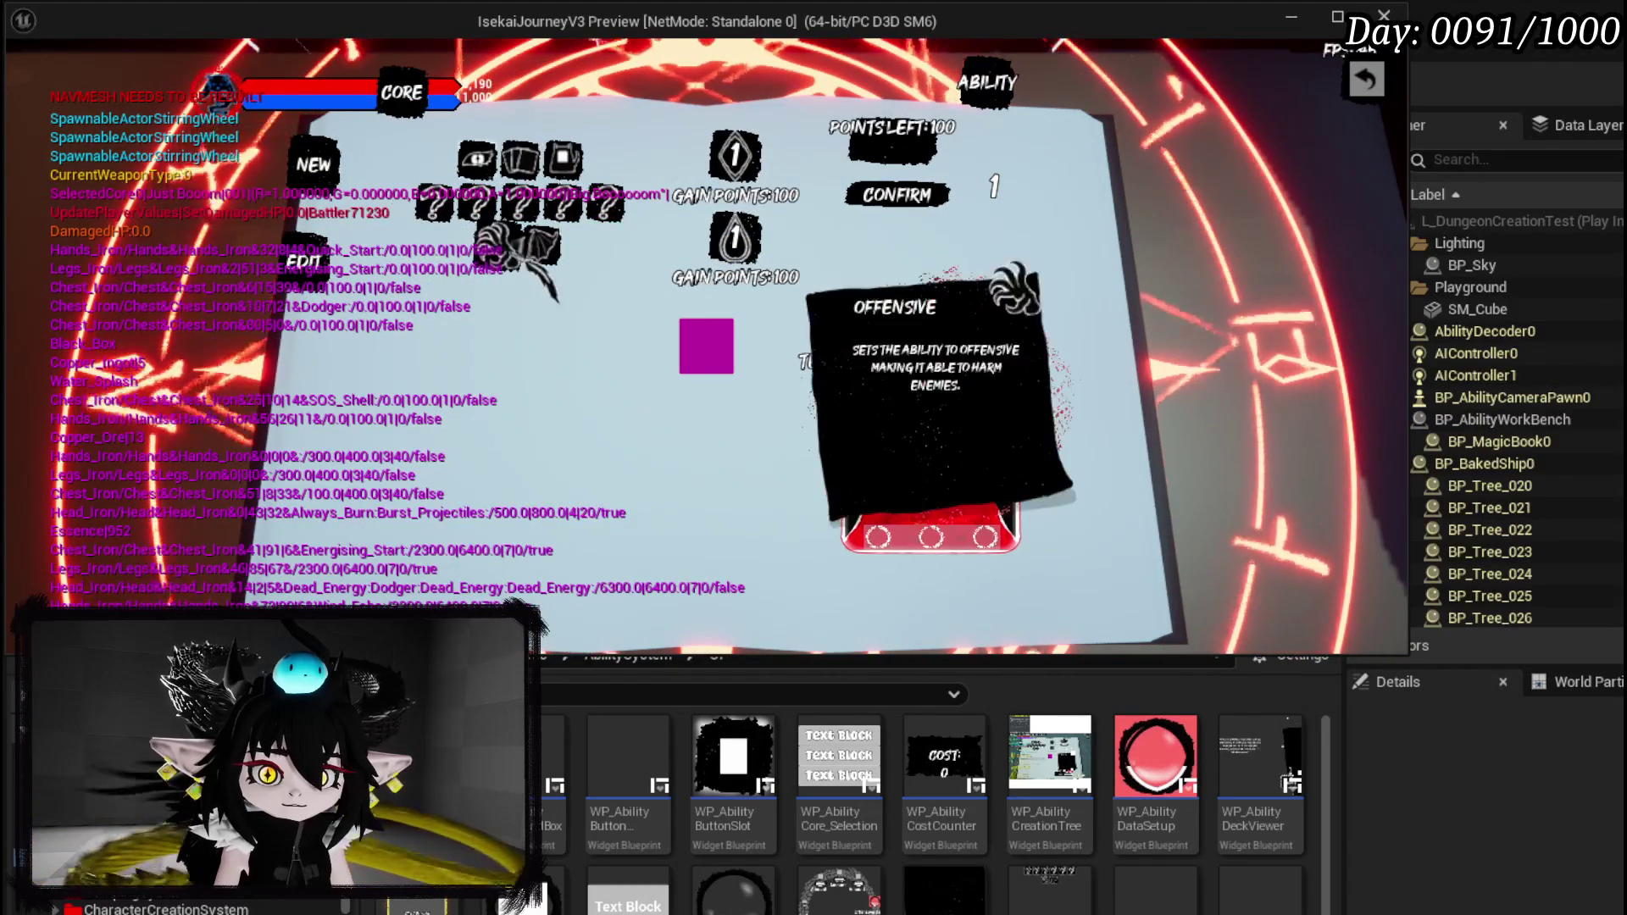
click(540, 246)
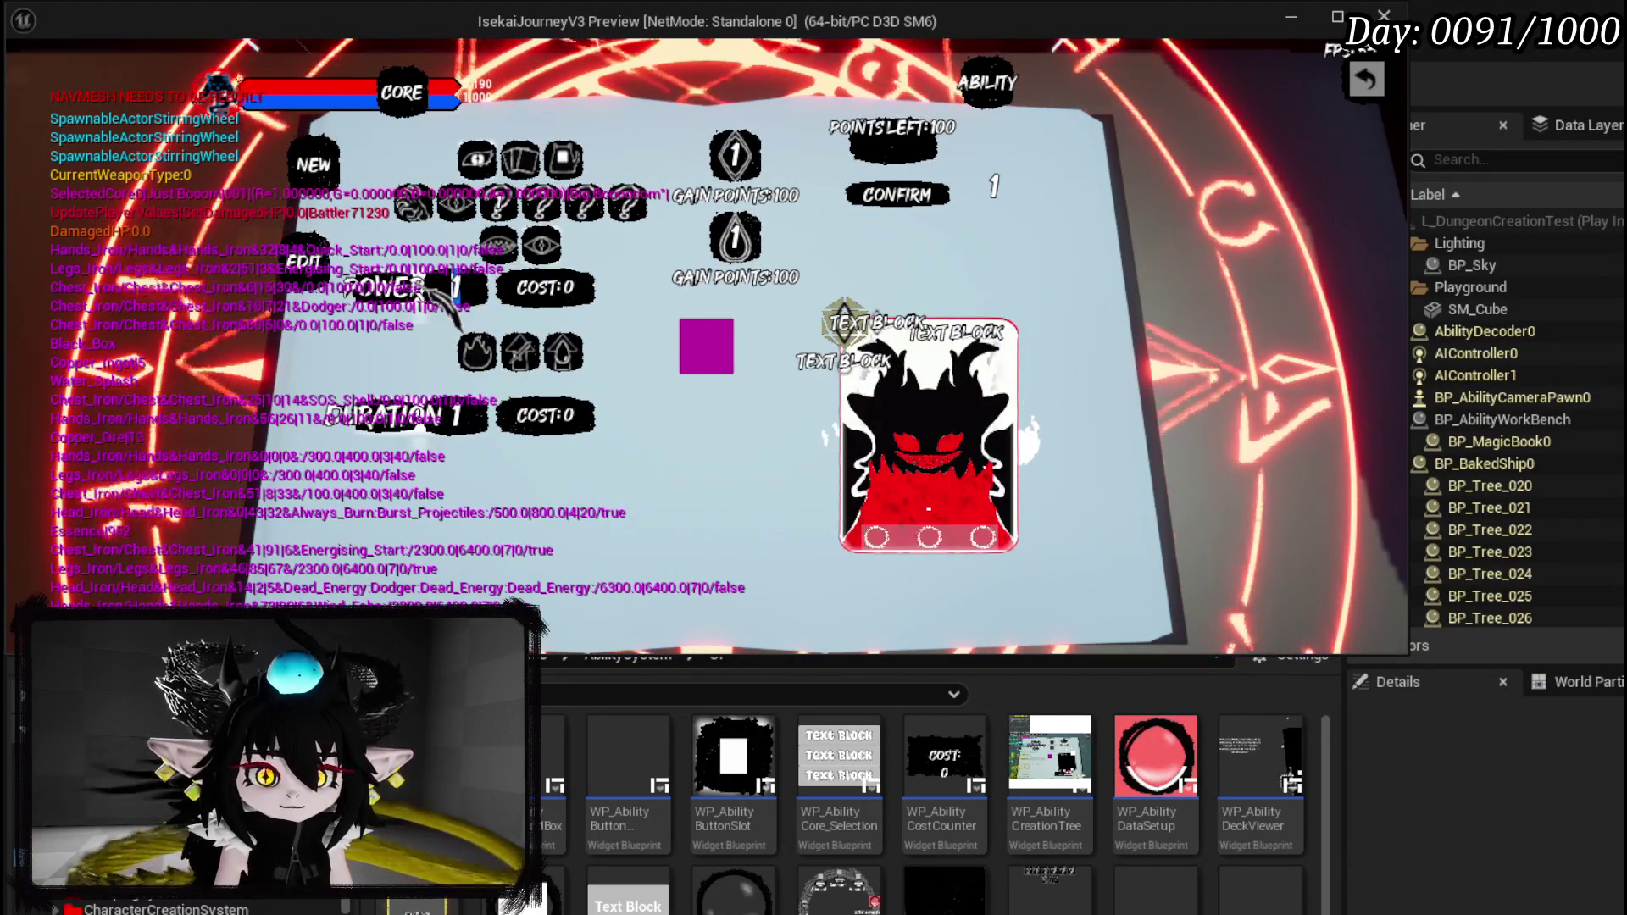
text(50)
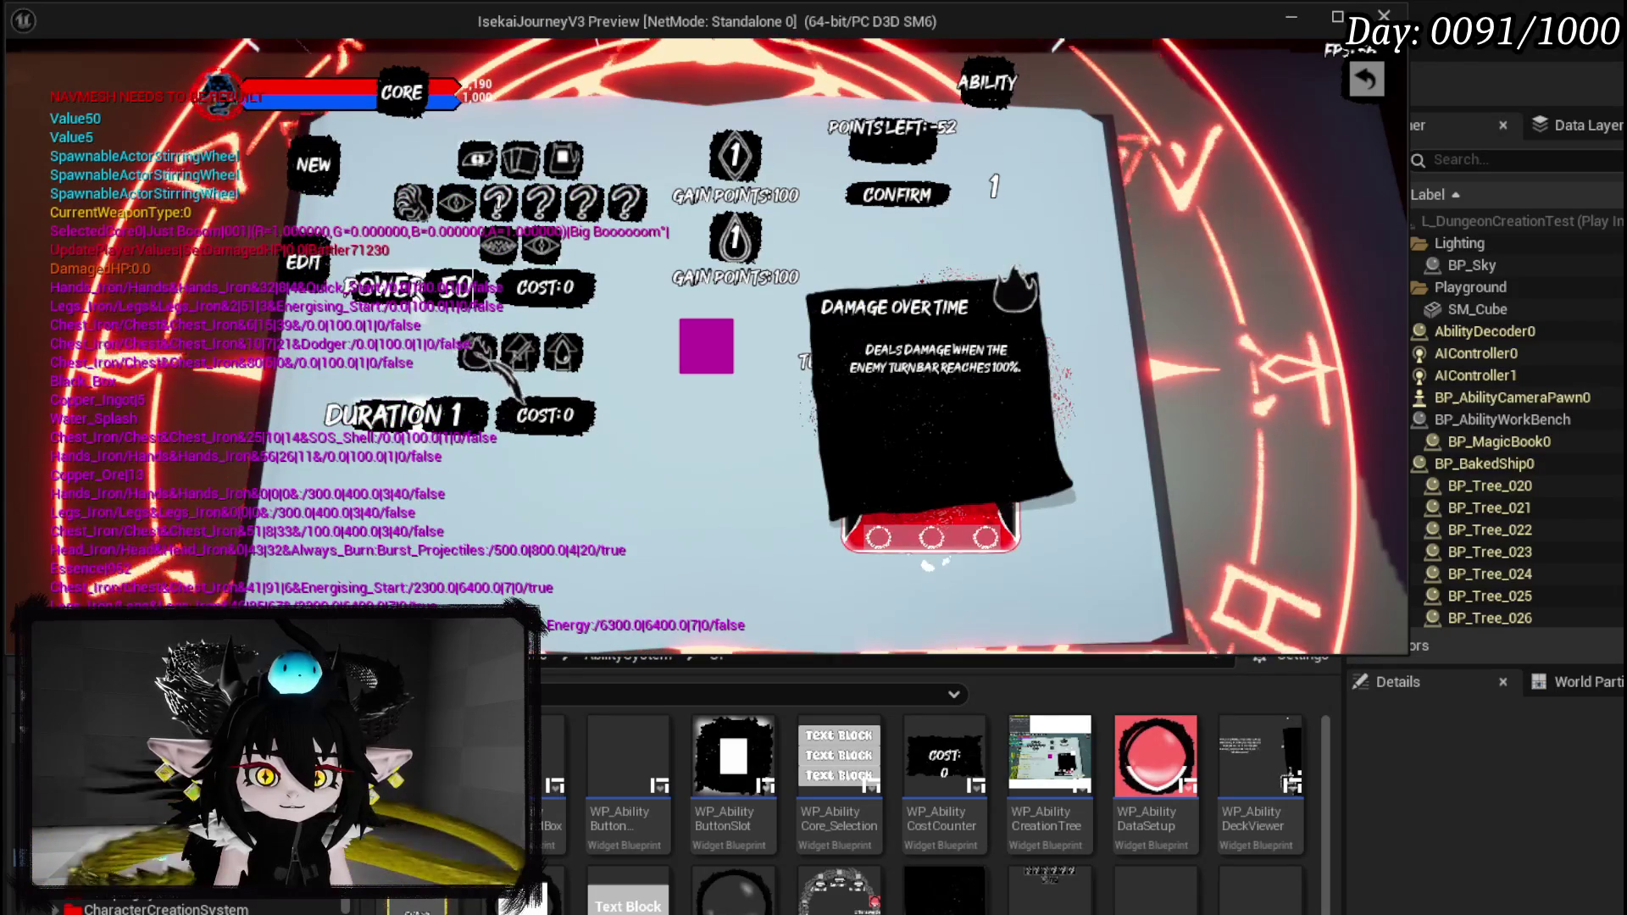
Pick a size-based targeting option and set its size to 4, testing 1 and back to 4.
mouse_move(479, 352)
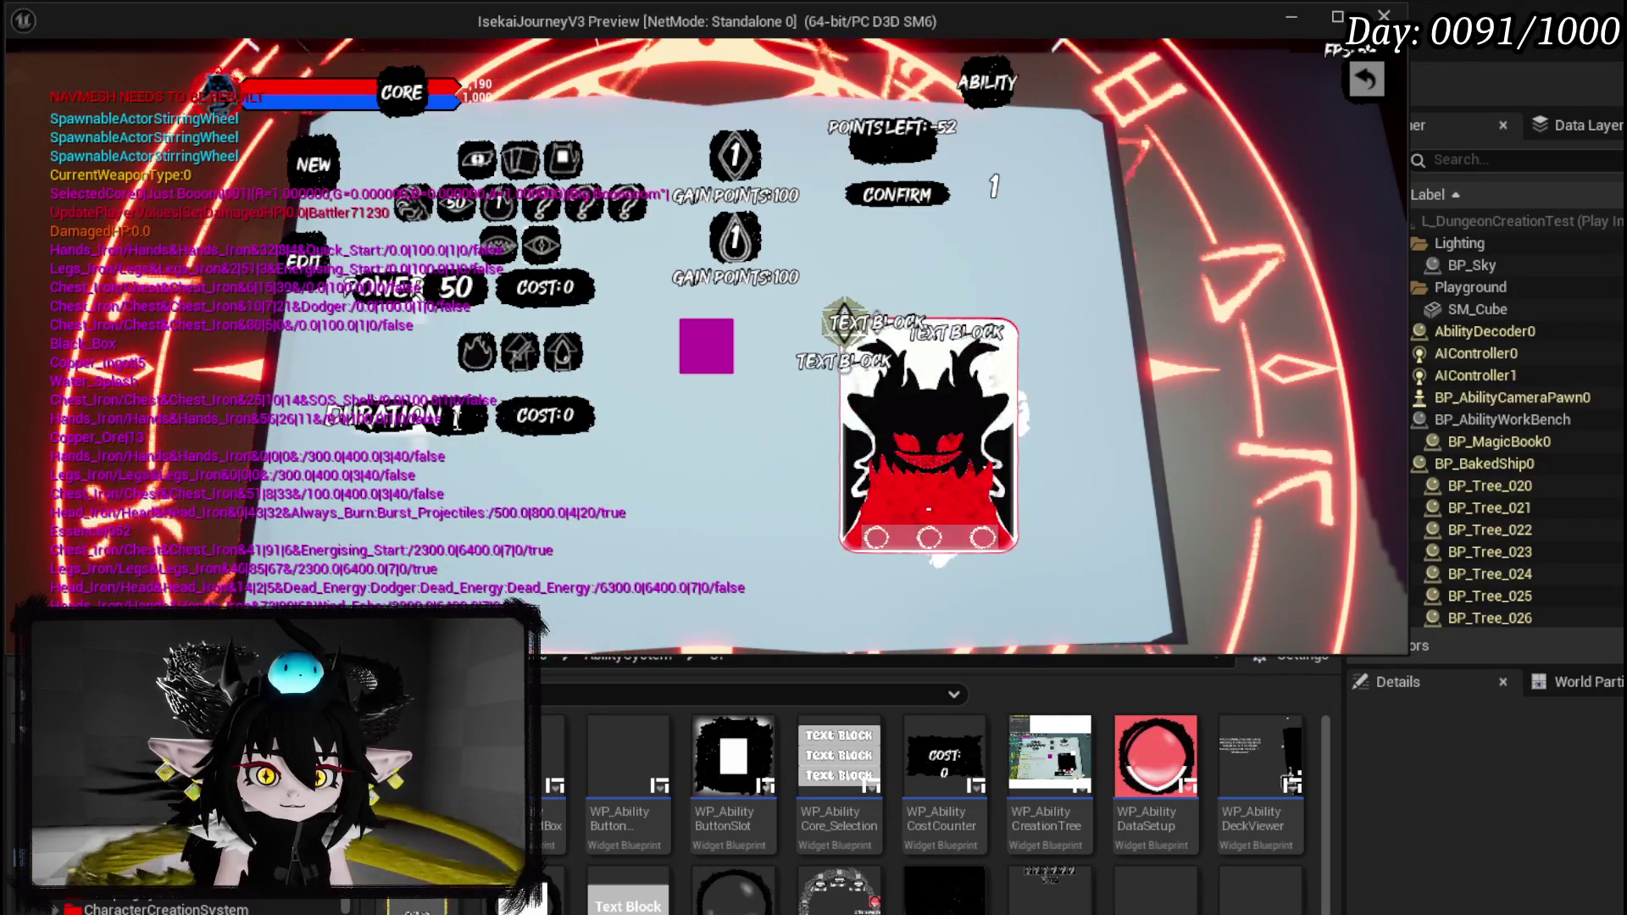
scroll(458, 417, up, 3)
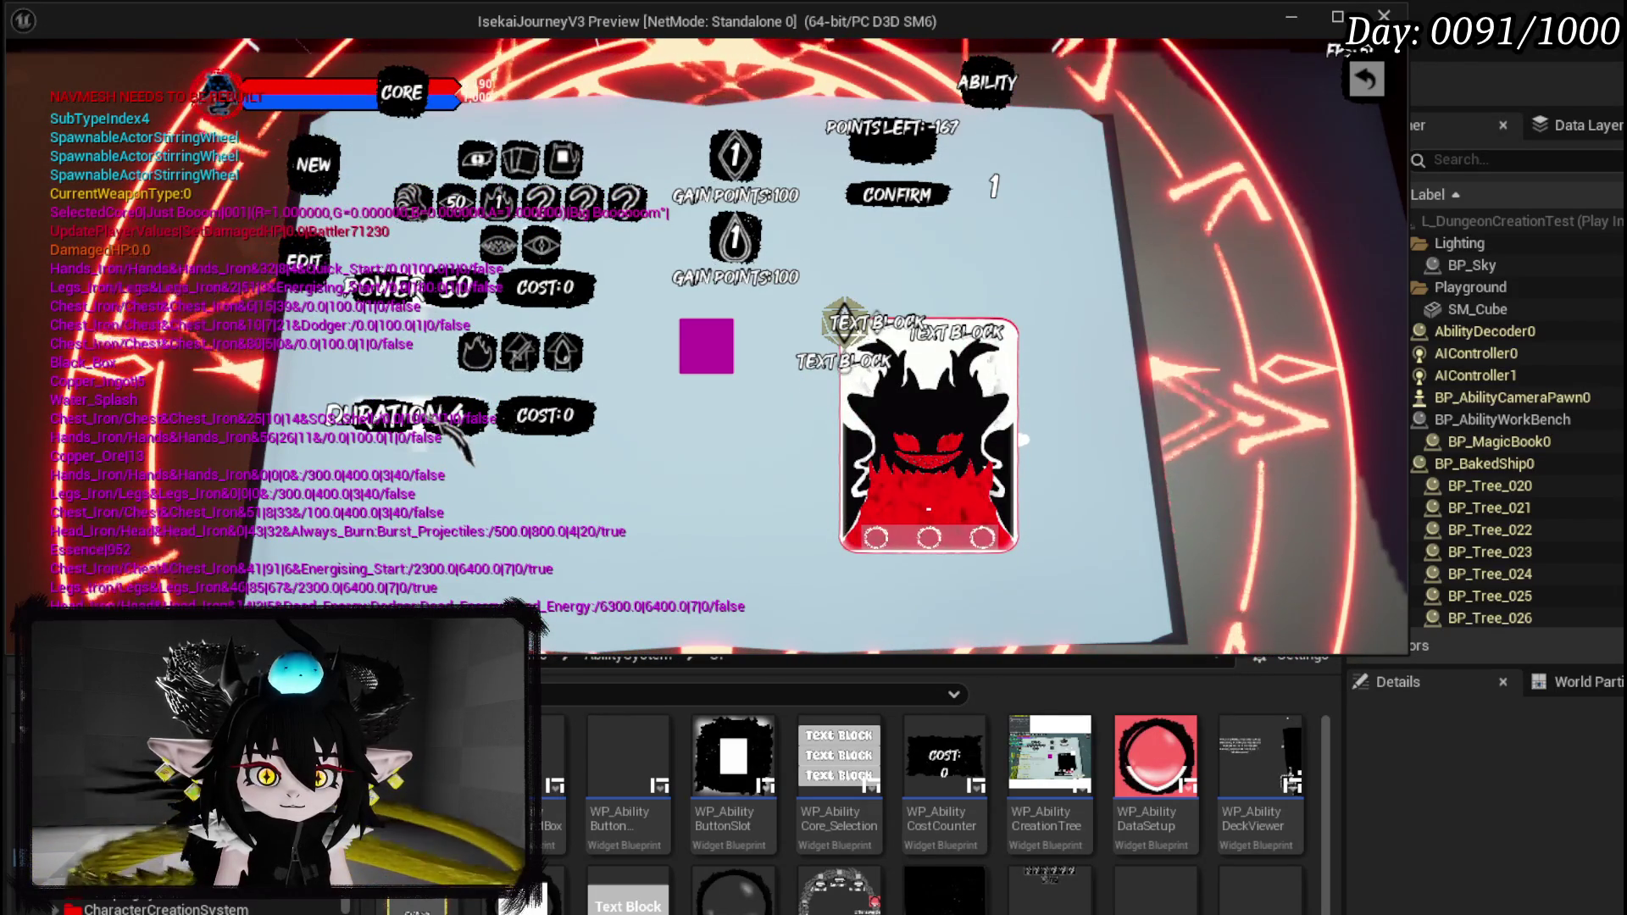
click(441, 424)
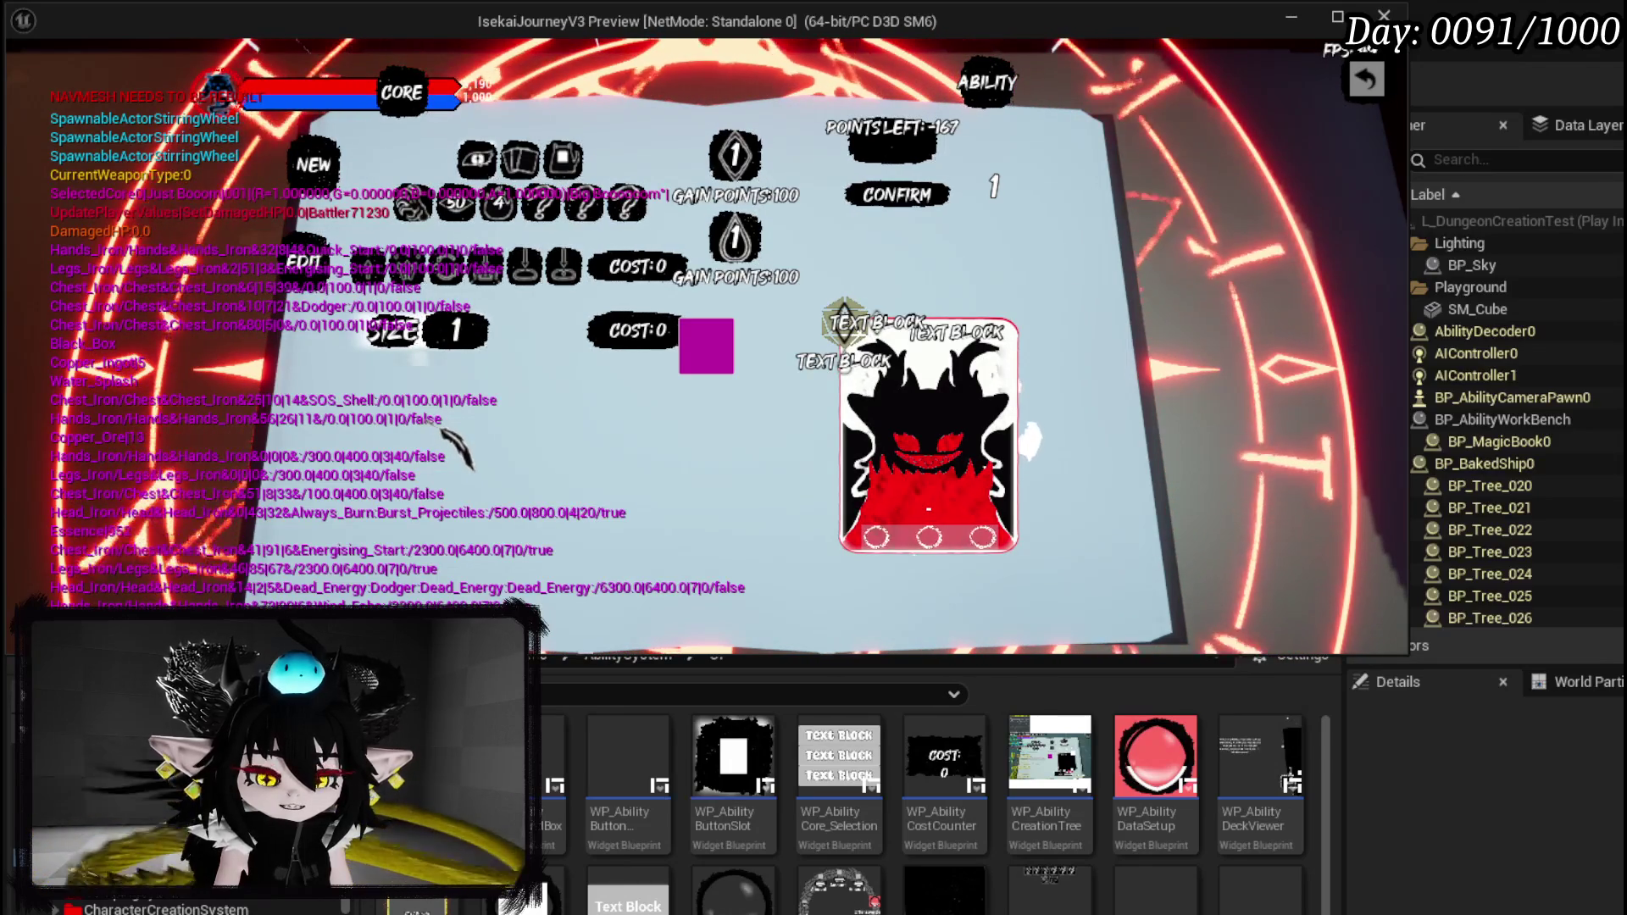
mouse_move(530, 282)
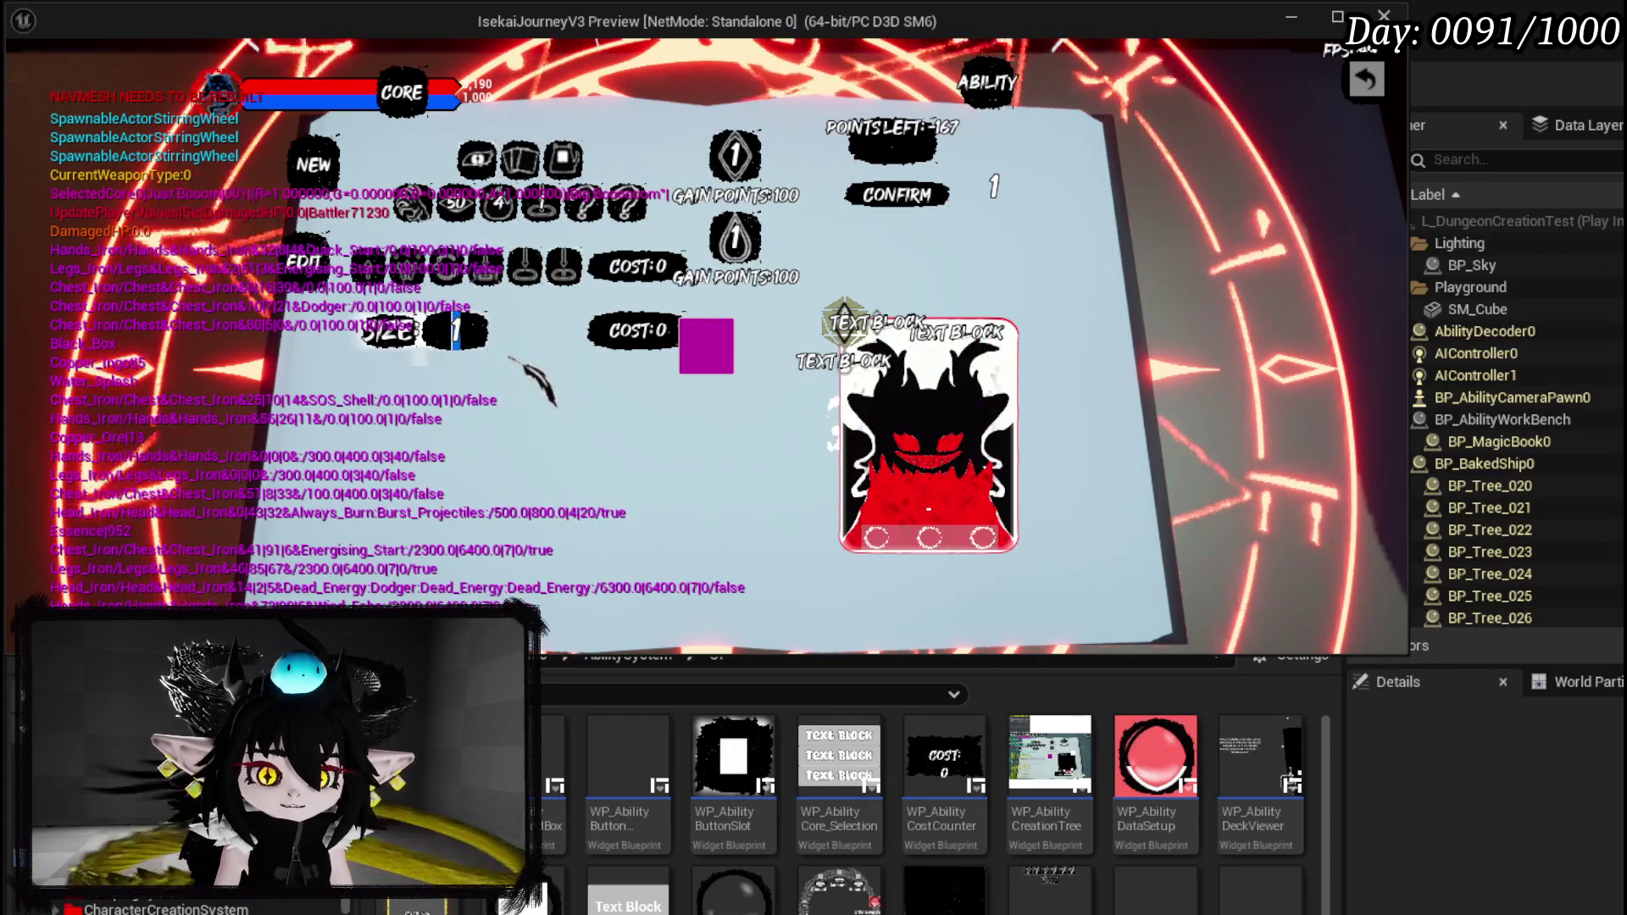
text(4)
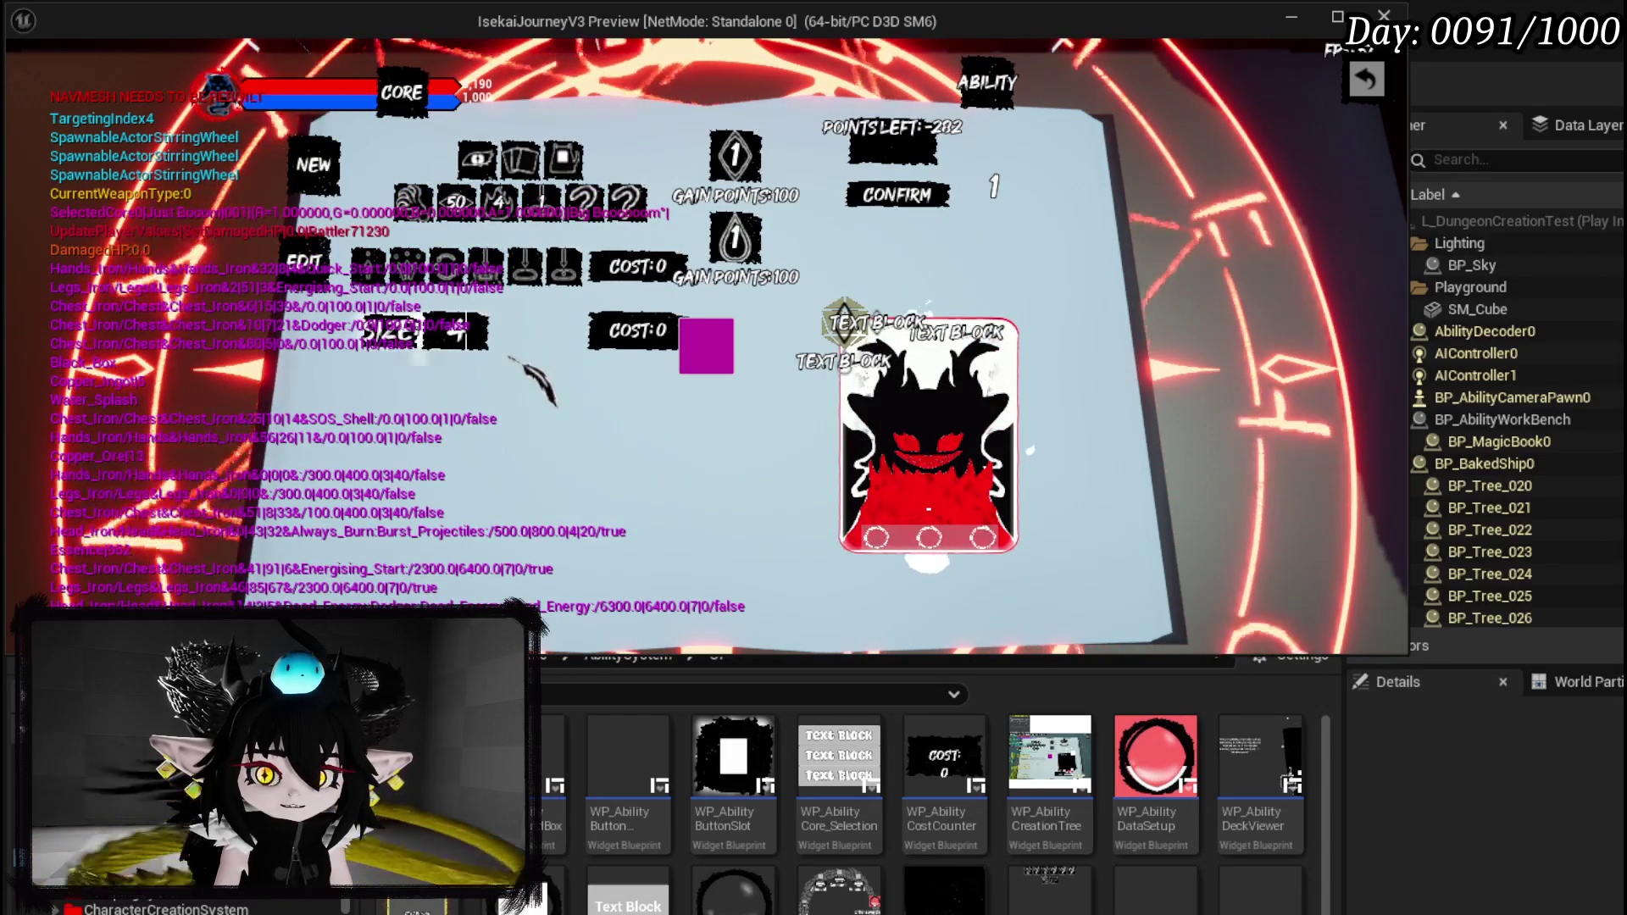
key(Return)
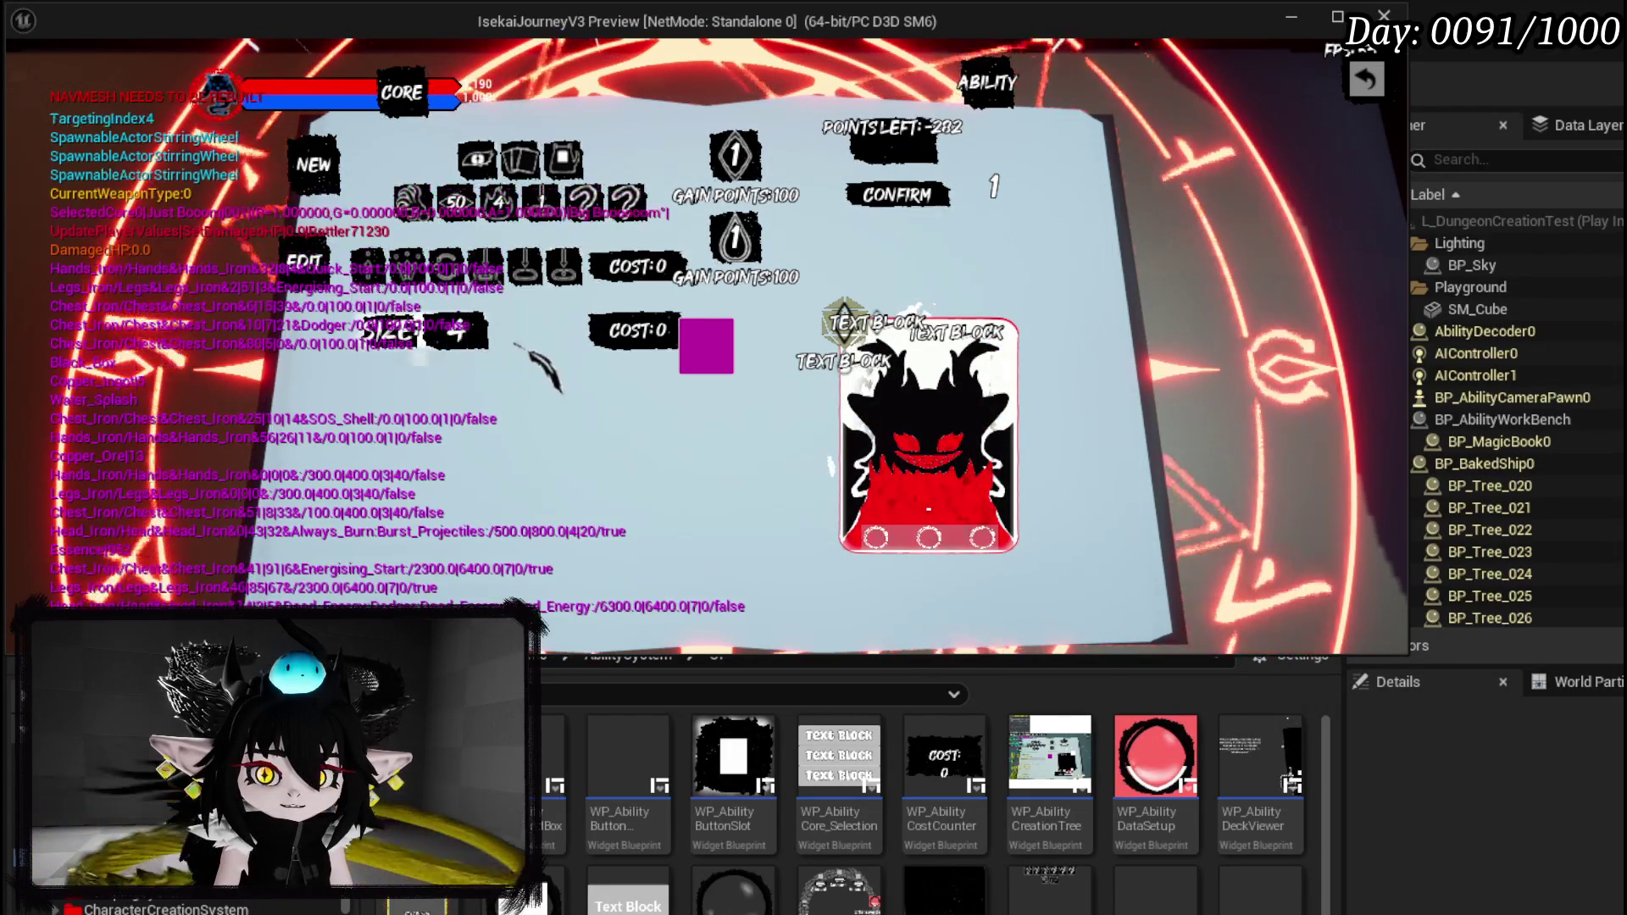
click(455, 335)
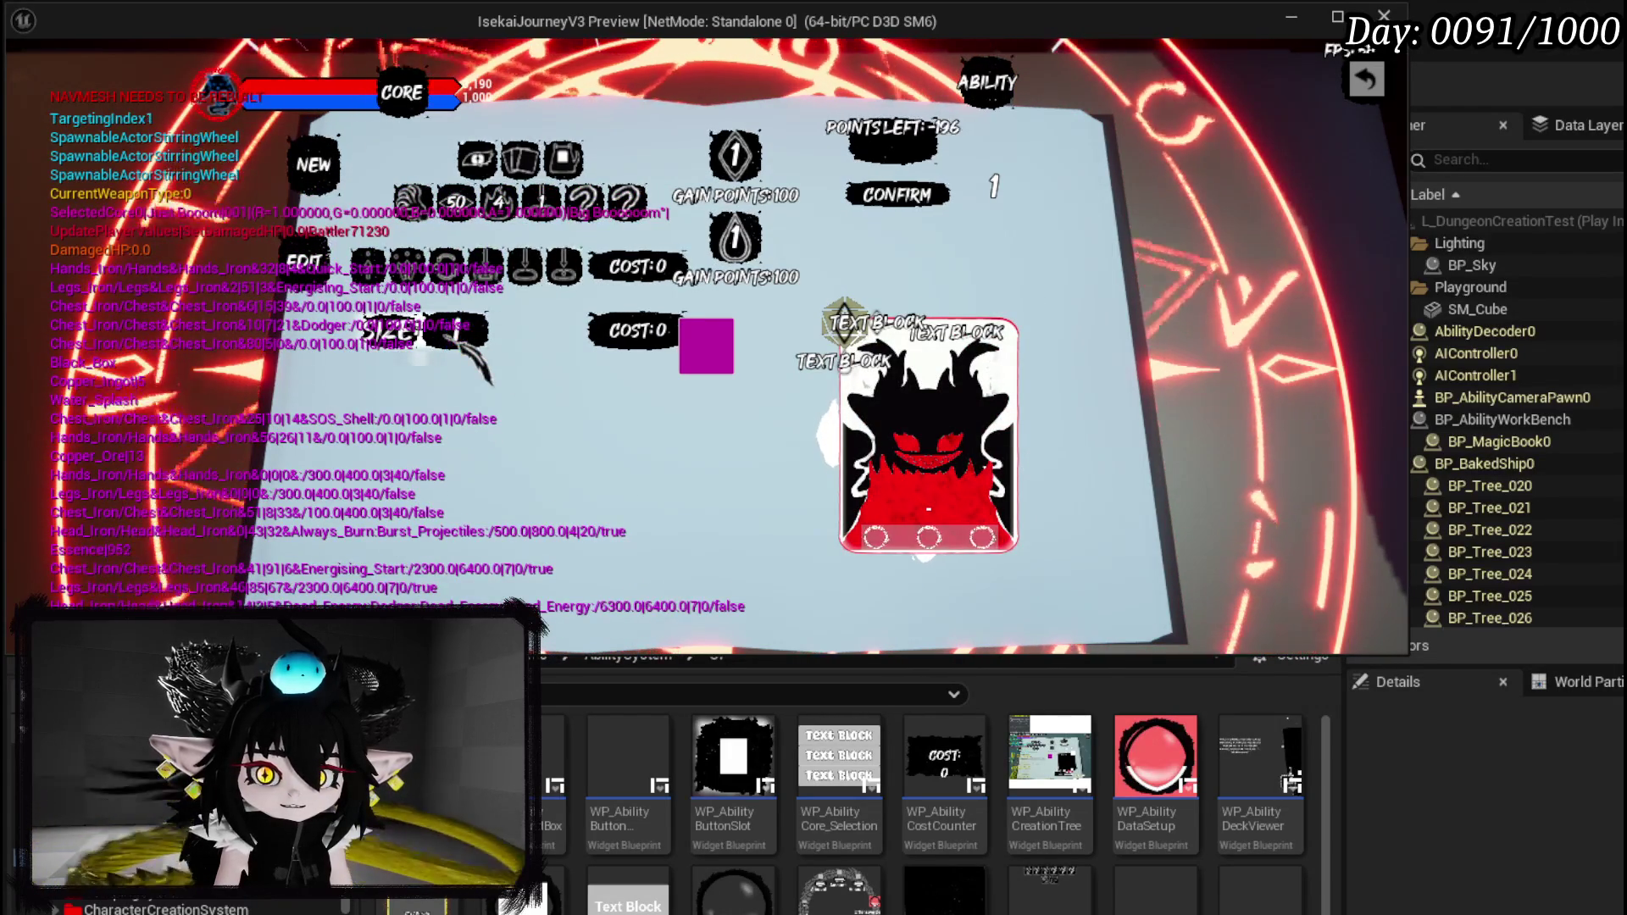
click(458, 335)
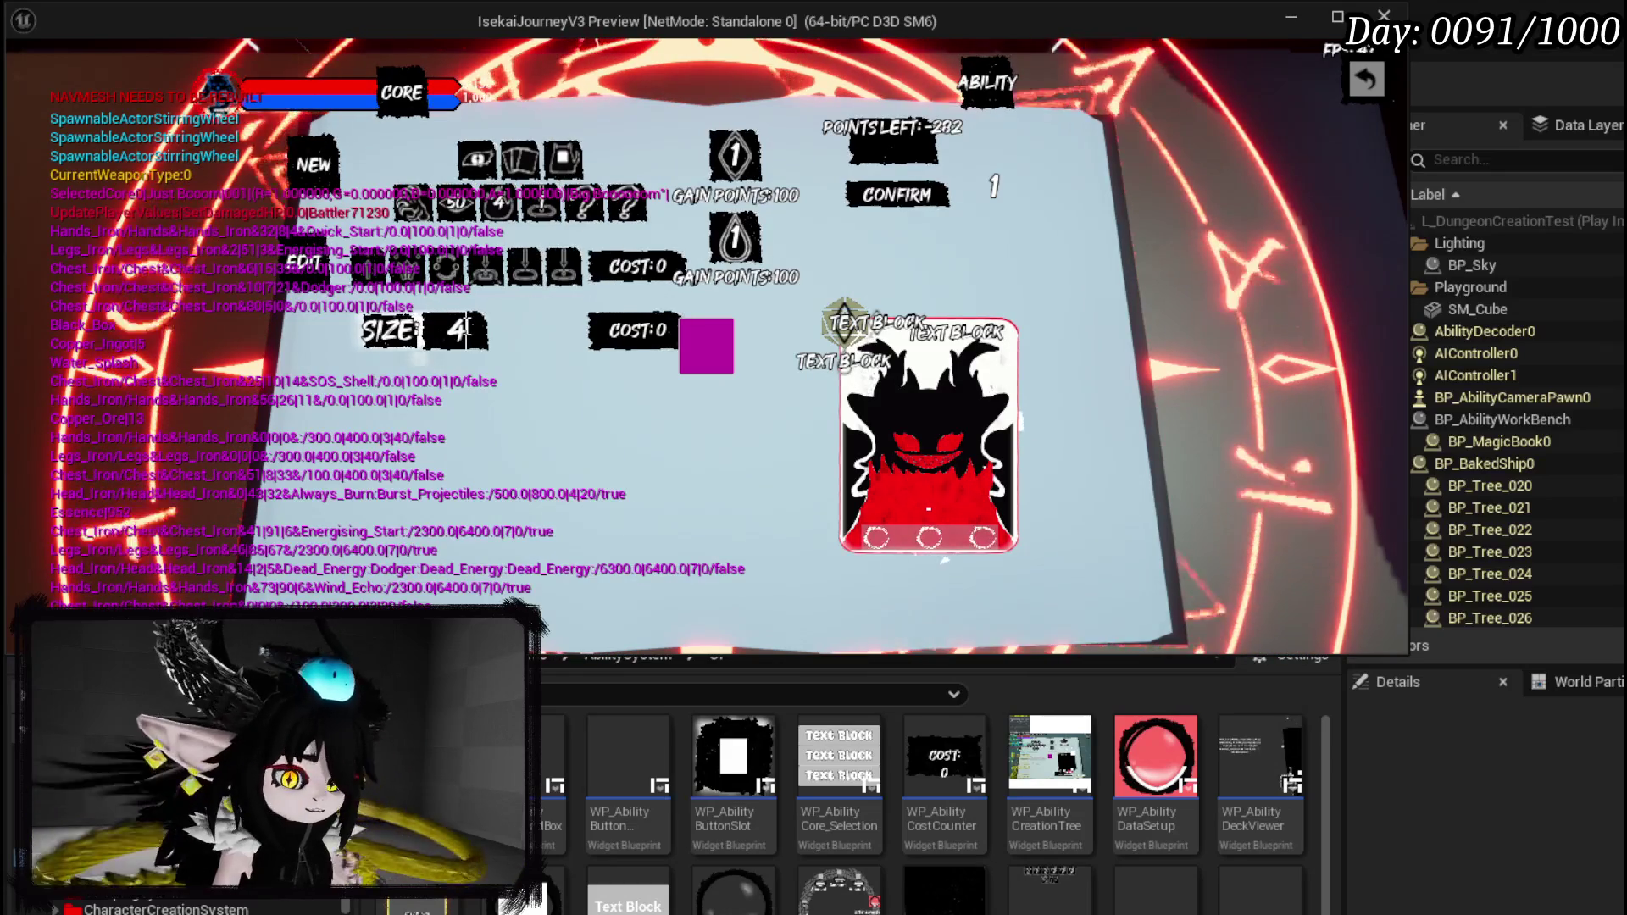
click(560, 327)
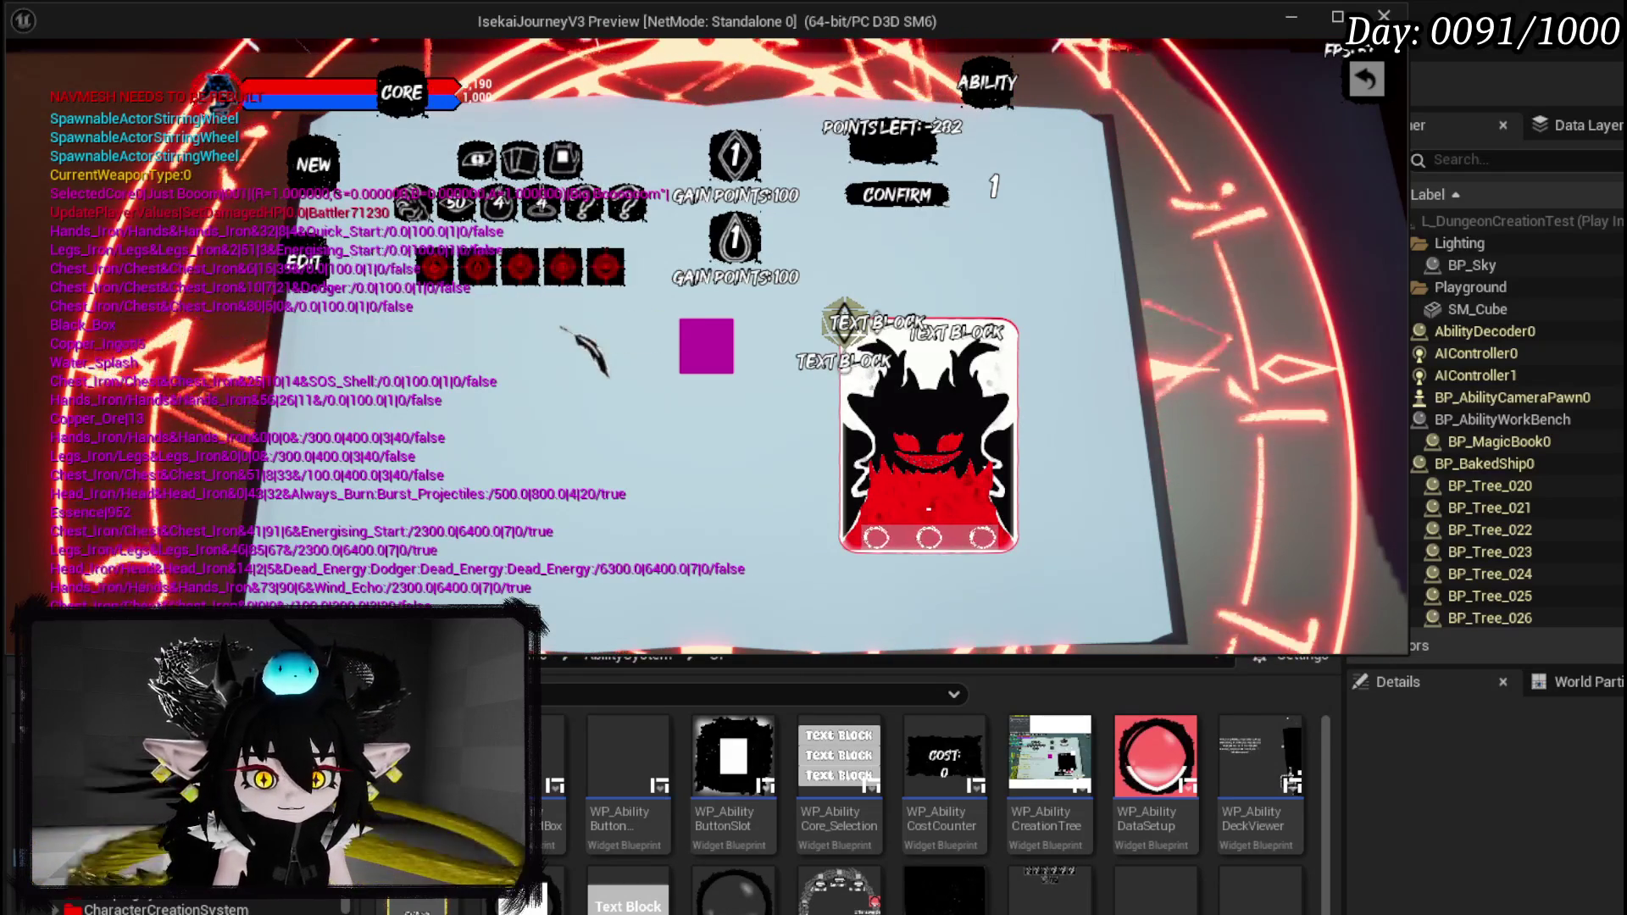
Confirm to create the test Lightning ability, then stop the play preview.
click(435, 267)
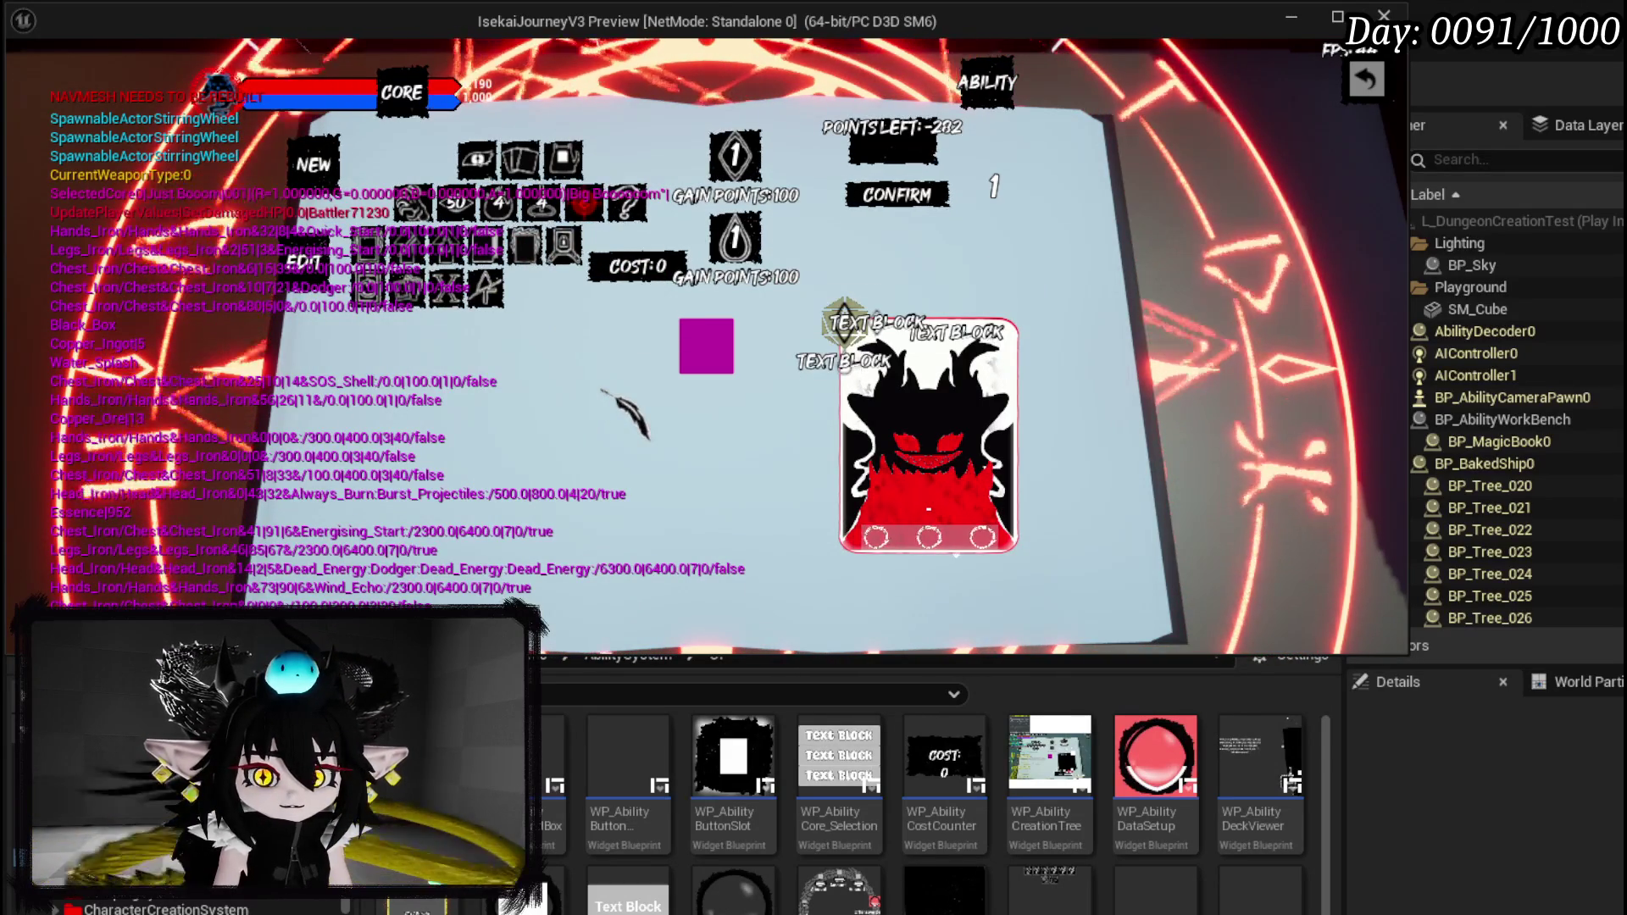
click(717, 350)
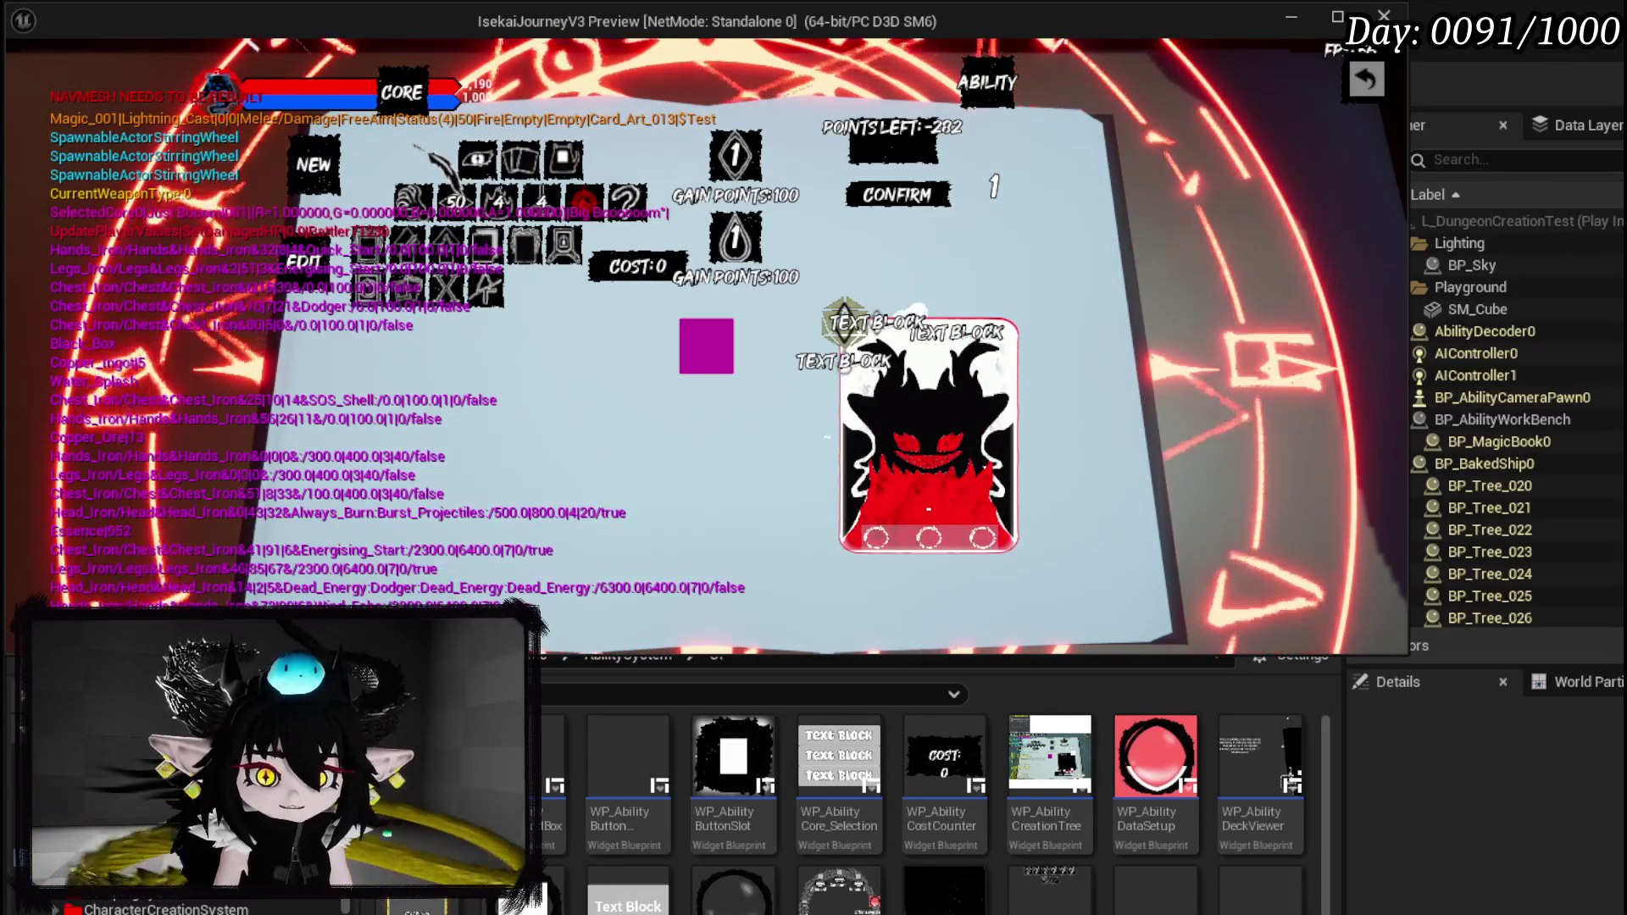
key(Escape)
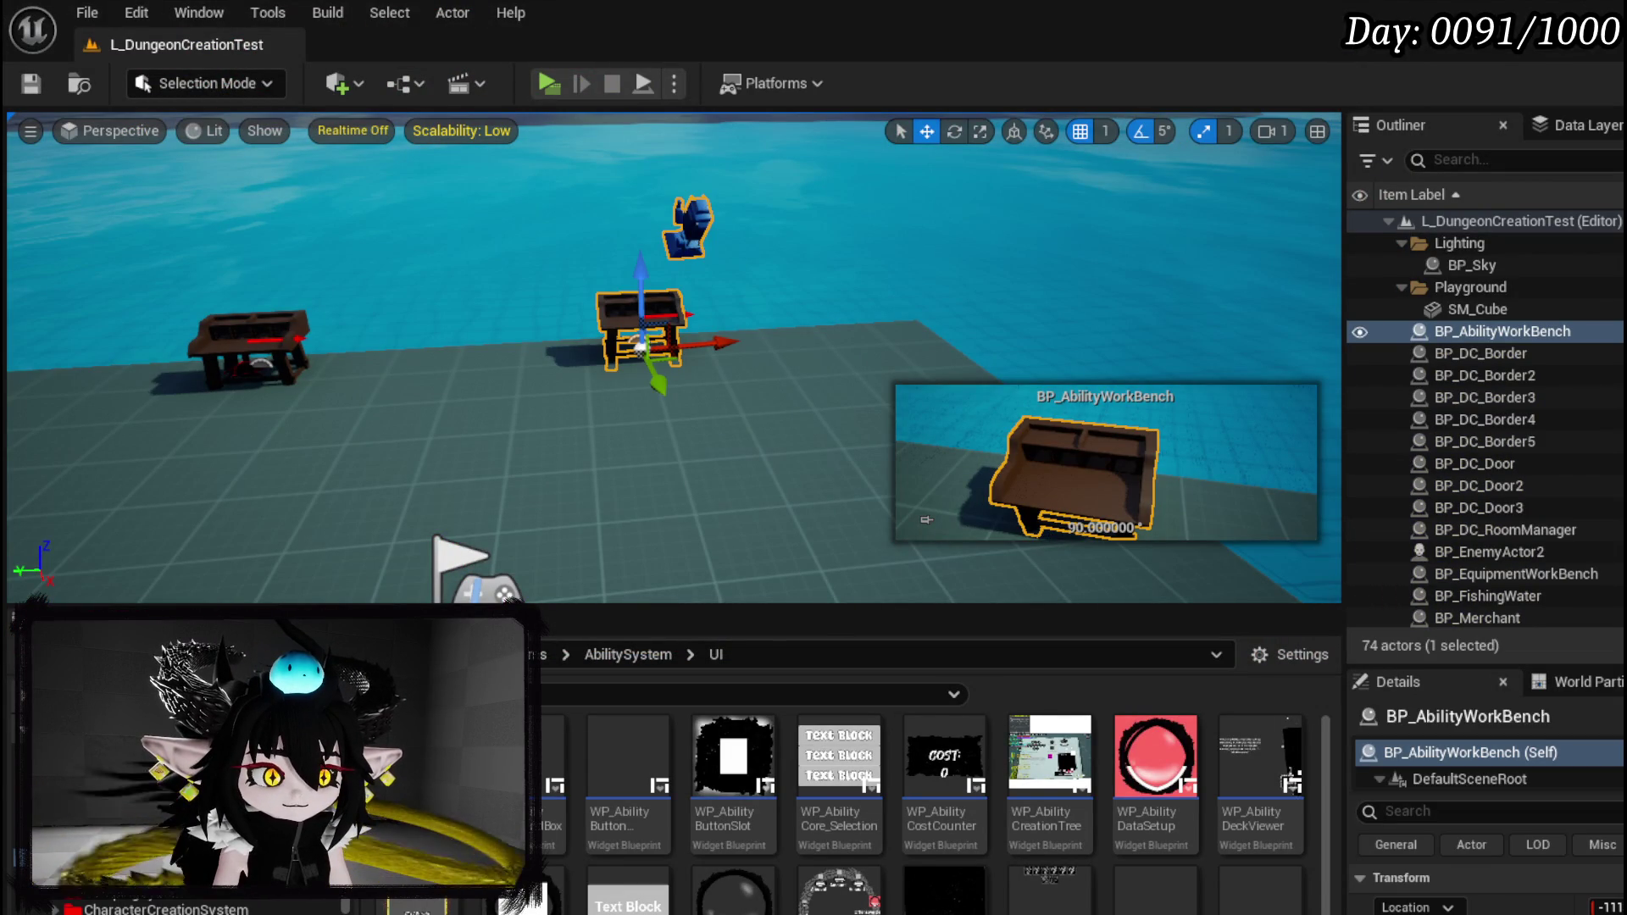
Open WP_AbilityCreationTree's AppendData function graph and bring the targeting nodes into view.
key(alt+Tab)
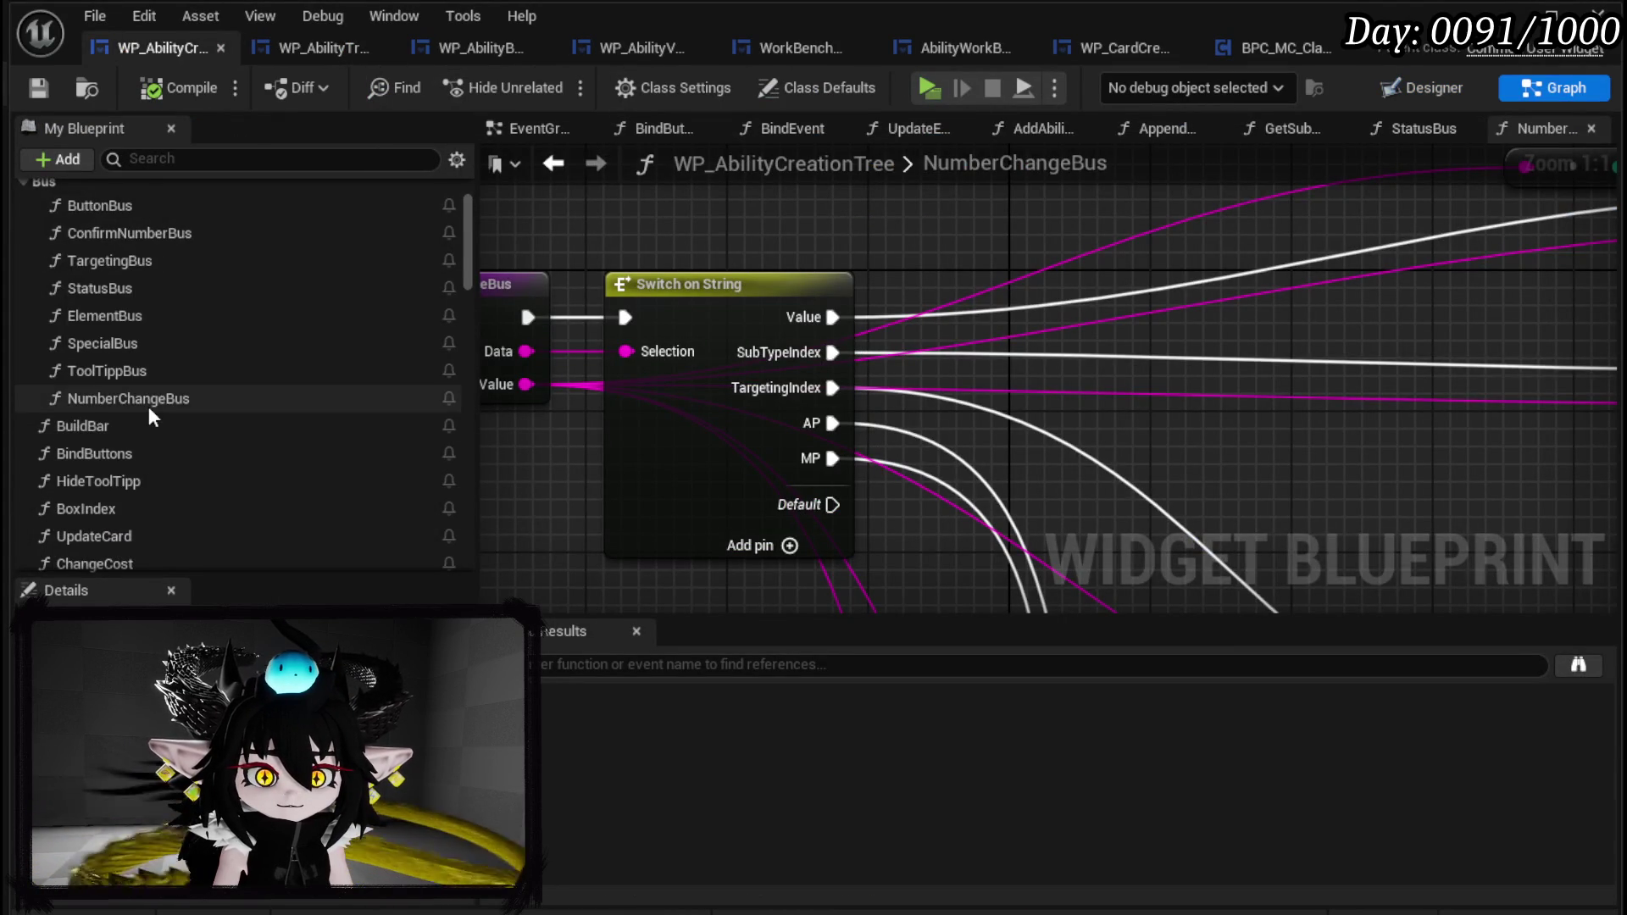
scroll(149, 405, down, 3)
double_click(149, 405)
scroll(763, 407, down, 3)
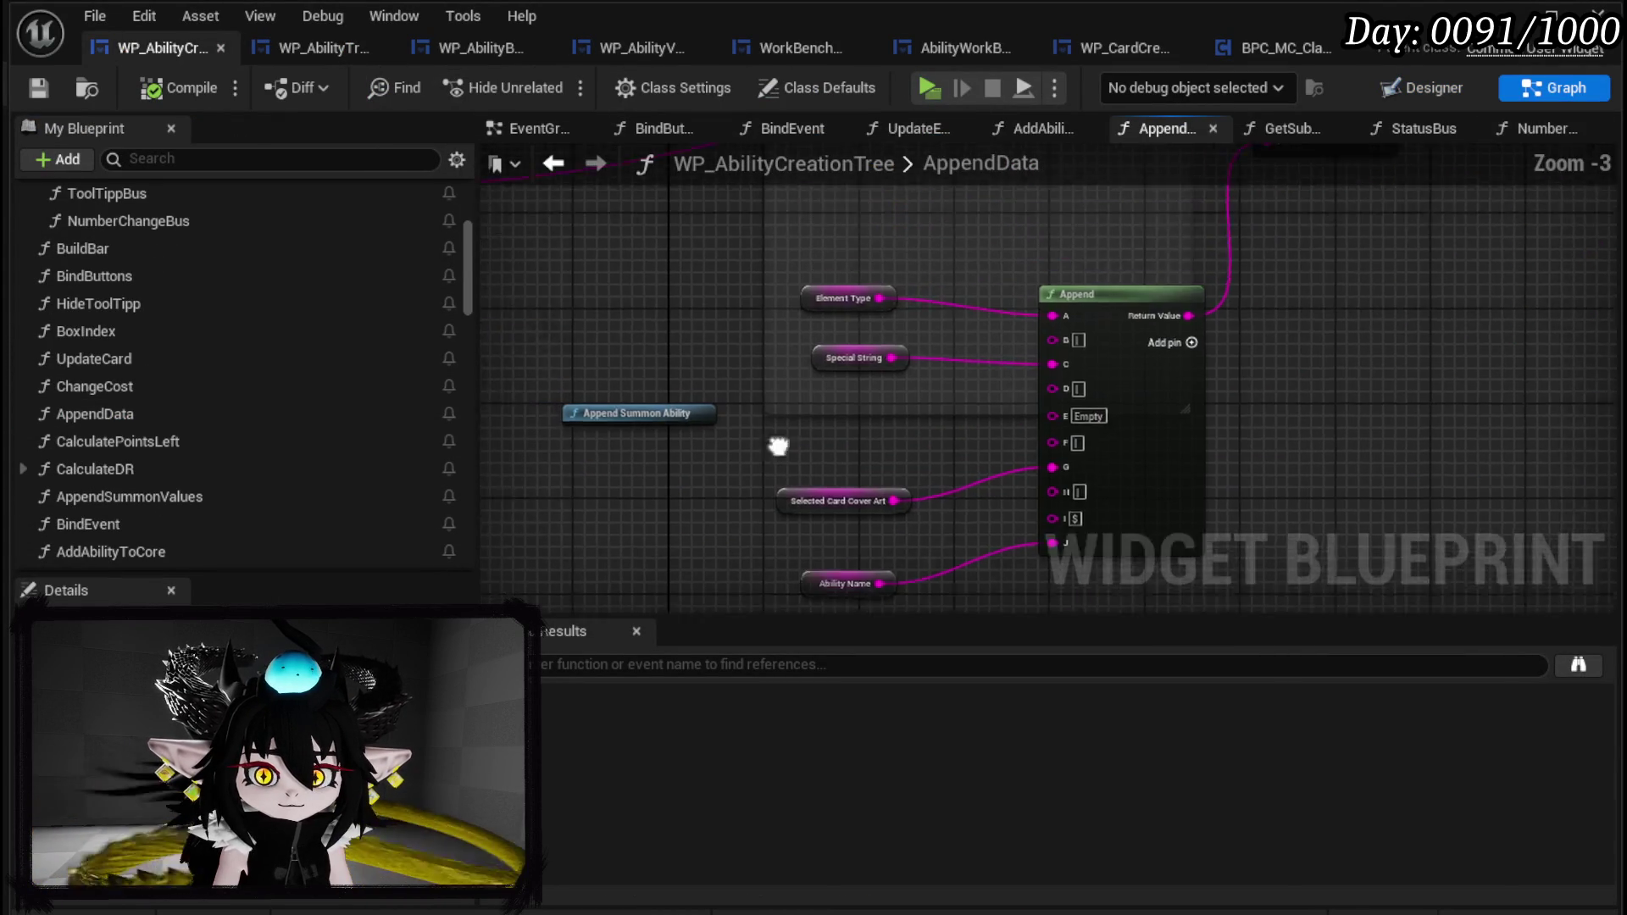
mouse_move(1150, 580)
mouse_down()
mouse_move(653, 534)
mouse_move(1058, 373)
mouse_up()
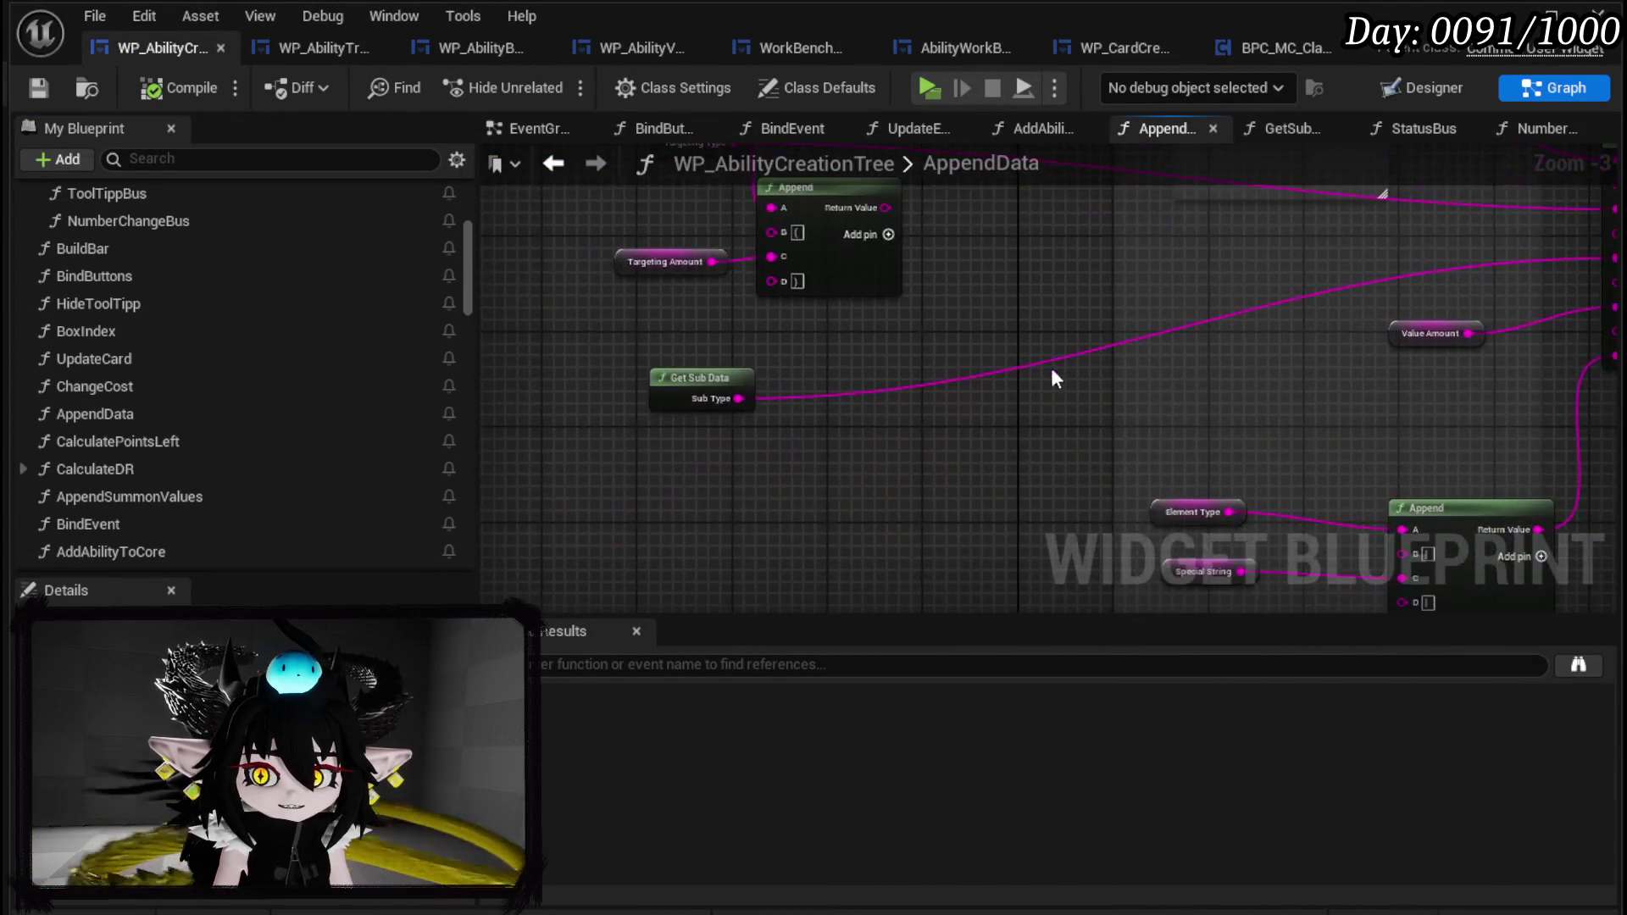
drag(956, 602, 821, 373)
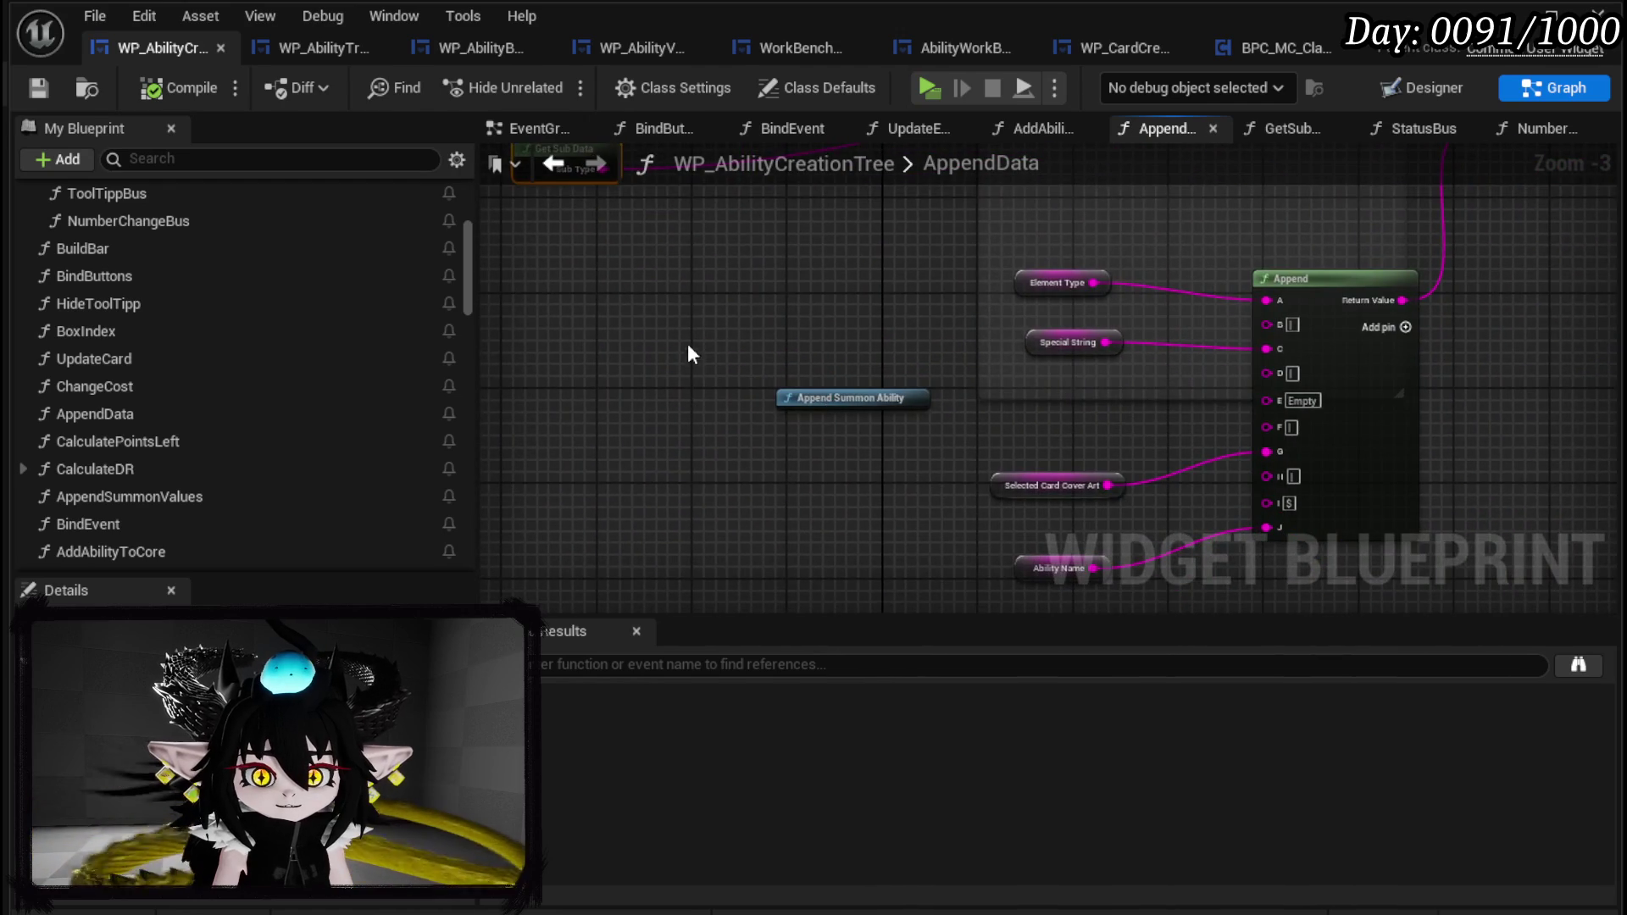
drag(689, 350, 801, 607)
Move Get Sub Data beside the Append node and select the Targeting Type, Targeting Amount and Append nodes.
mouse_move(662, 469)
mouse_down()
mouse_move(808, 141)
mouse_move(823, 271)
mouse_move(969, 390)
mouse_up()
drag(520, 491, 792, 280)
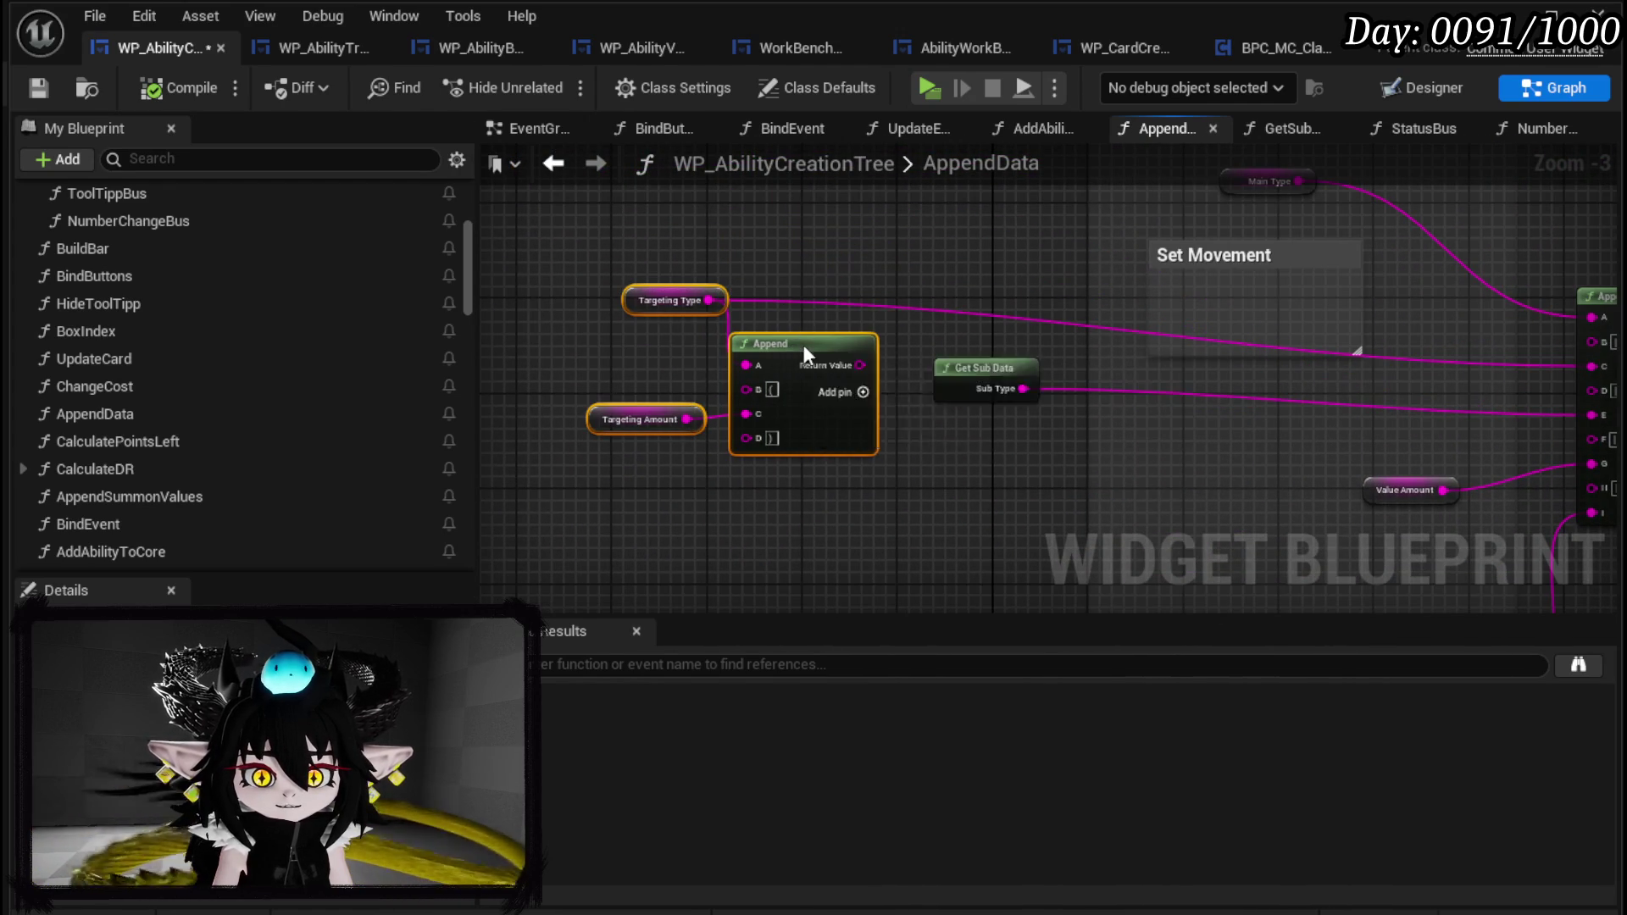
right_click(802, 344)
Collapse the selected targeting nodes into a new function named GetTargetData.
click(888, 672)
text(TG)
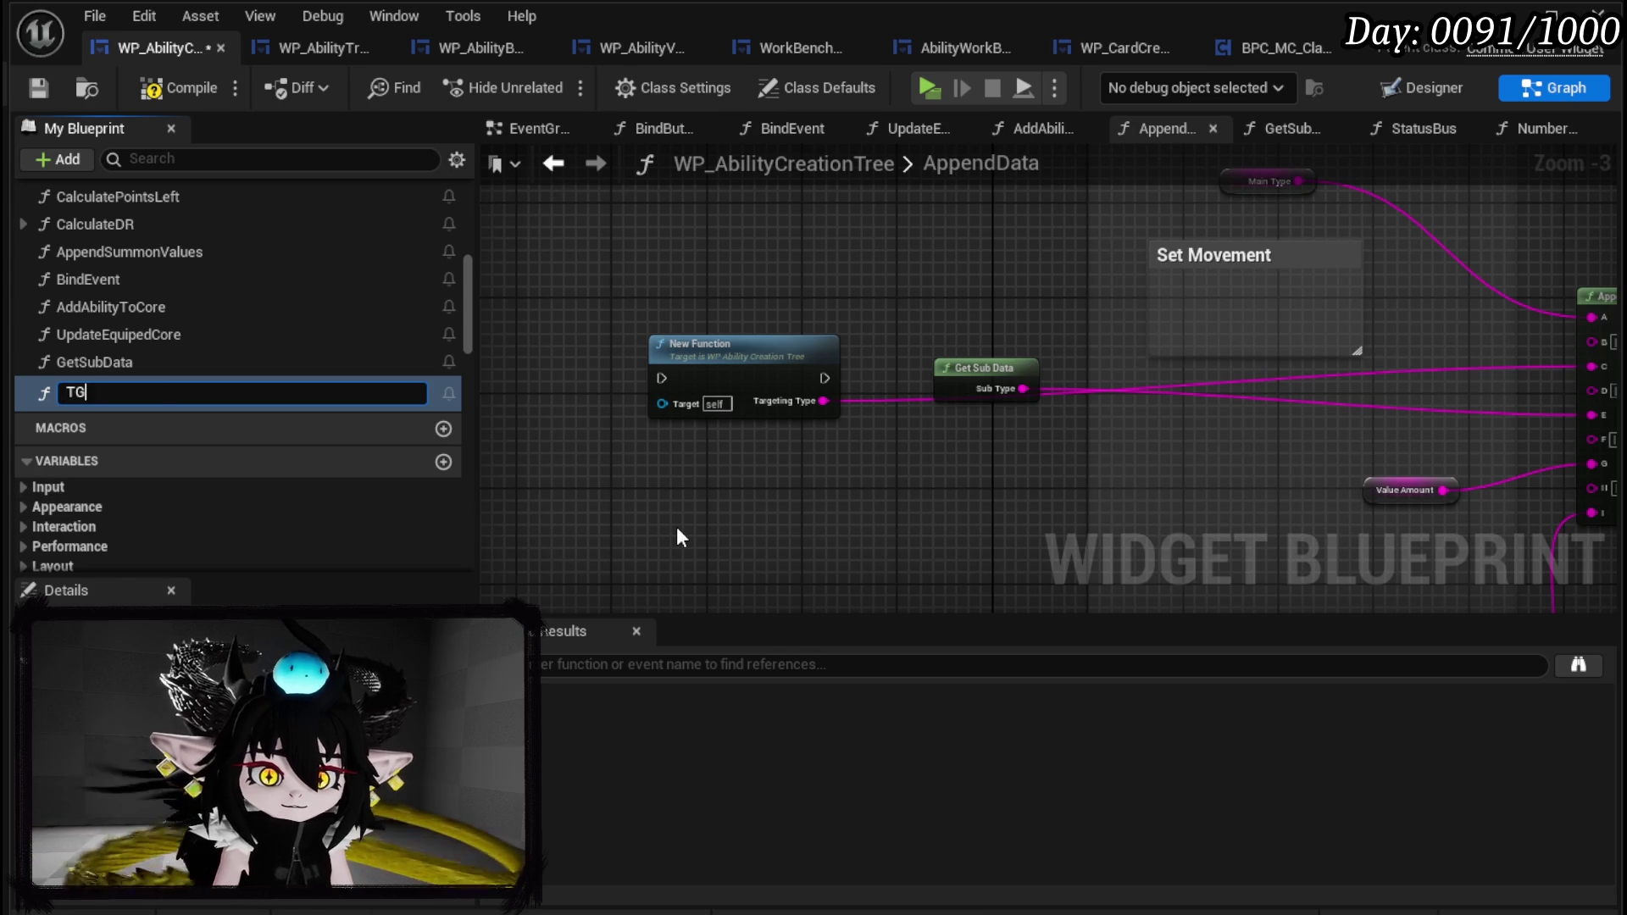
key(BackSpace)
key(BackSpace)
text(Get)
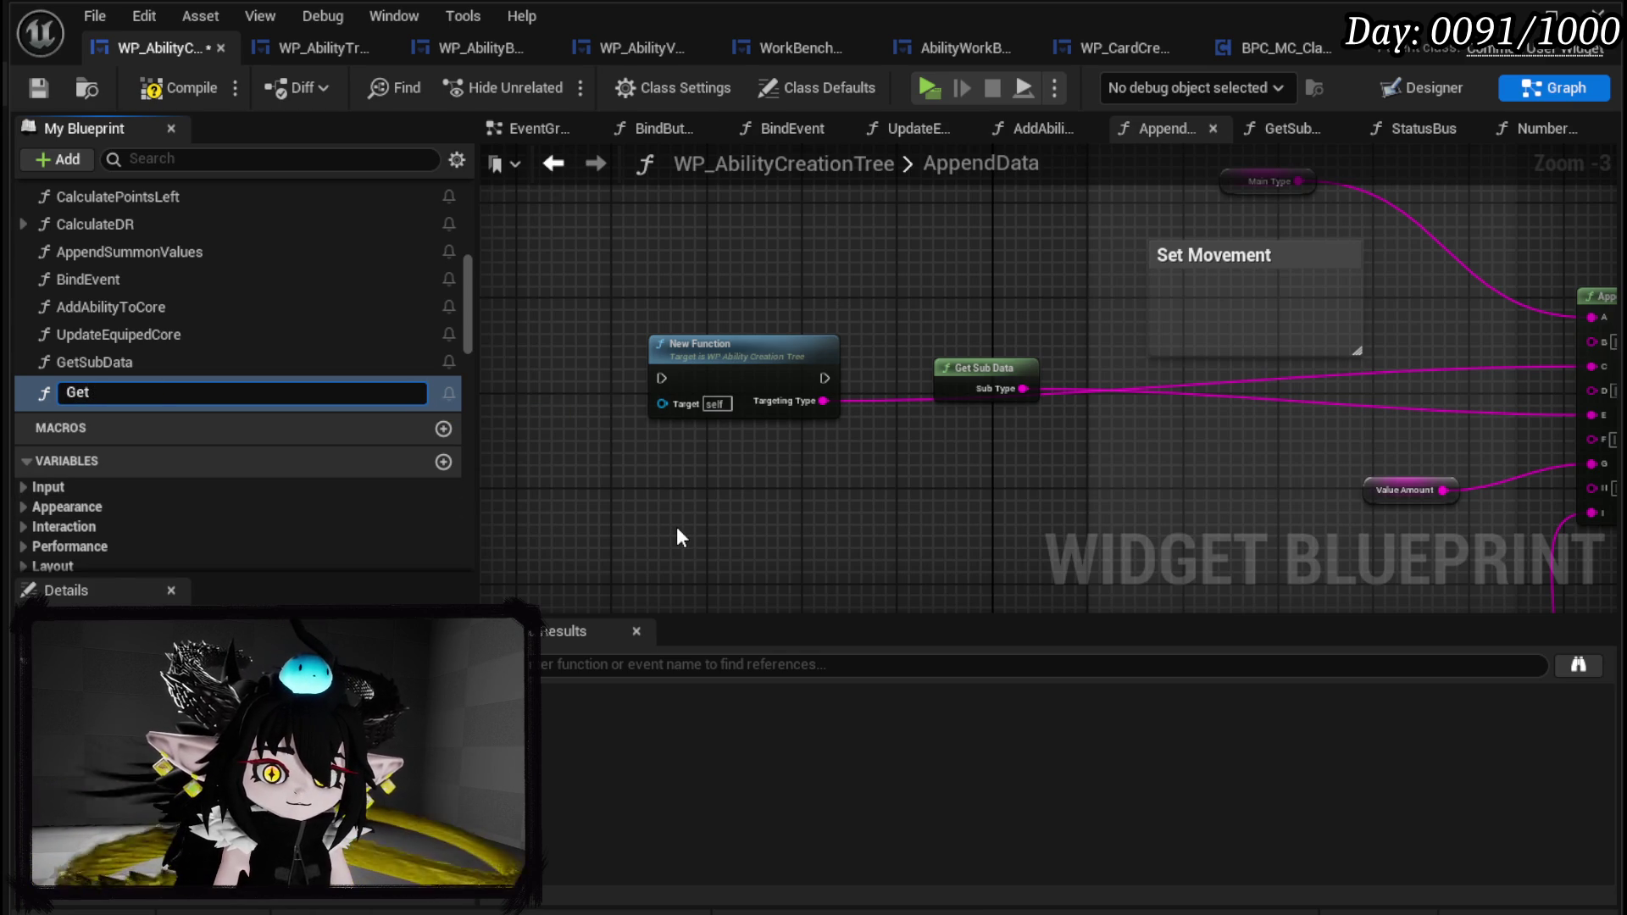
text(TargetDa)
key(Return)
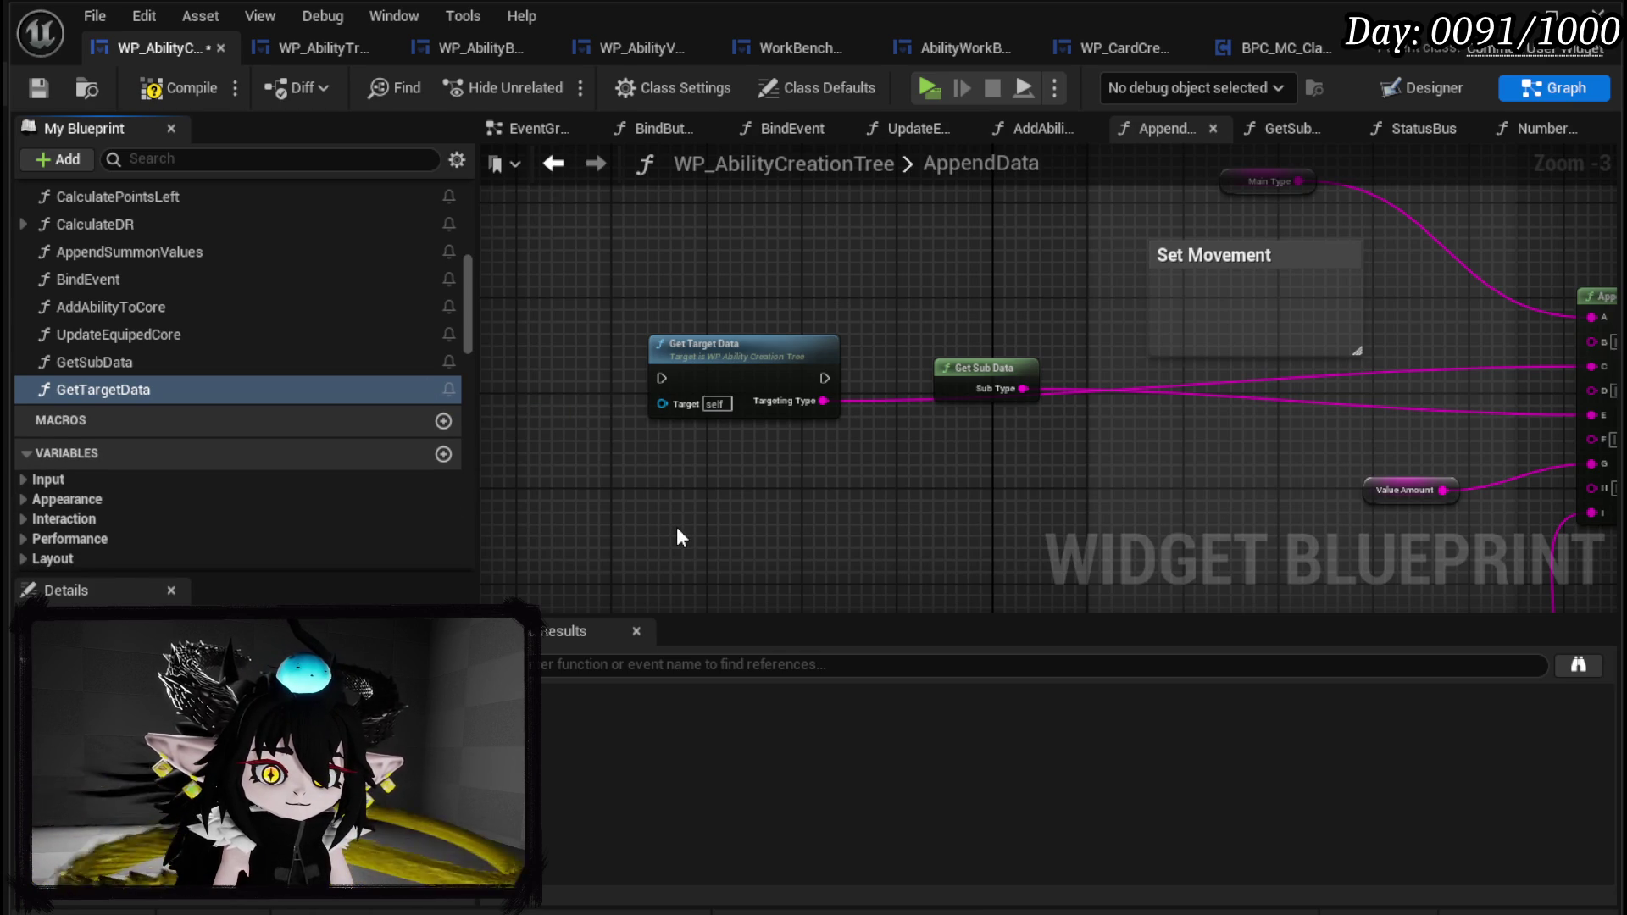
Reposition the Get Target Data node and open its function graph.
drag(772, 366, 877, 280)
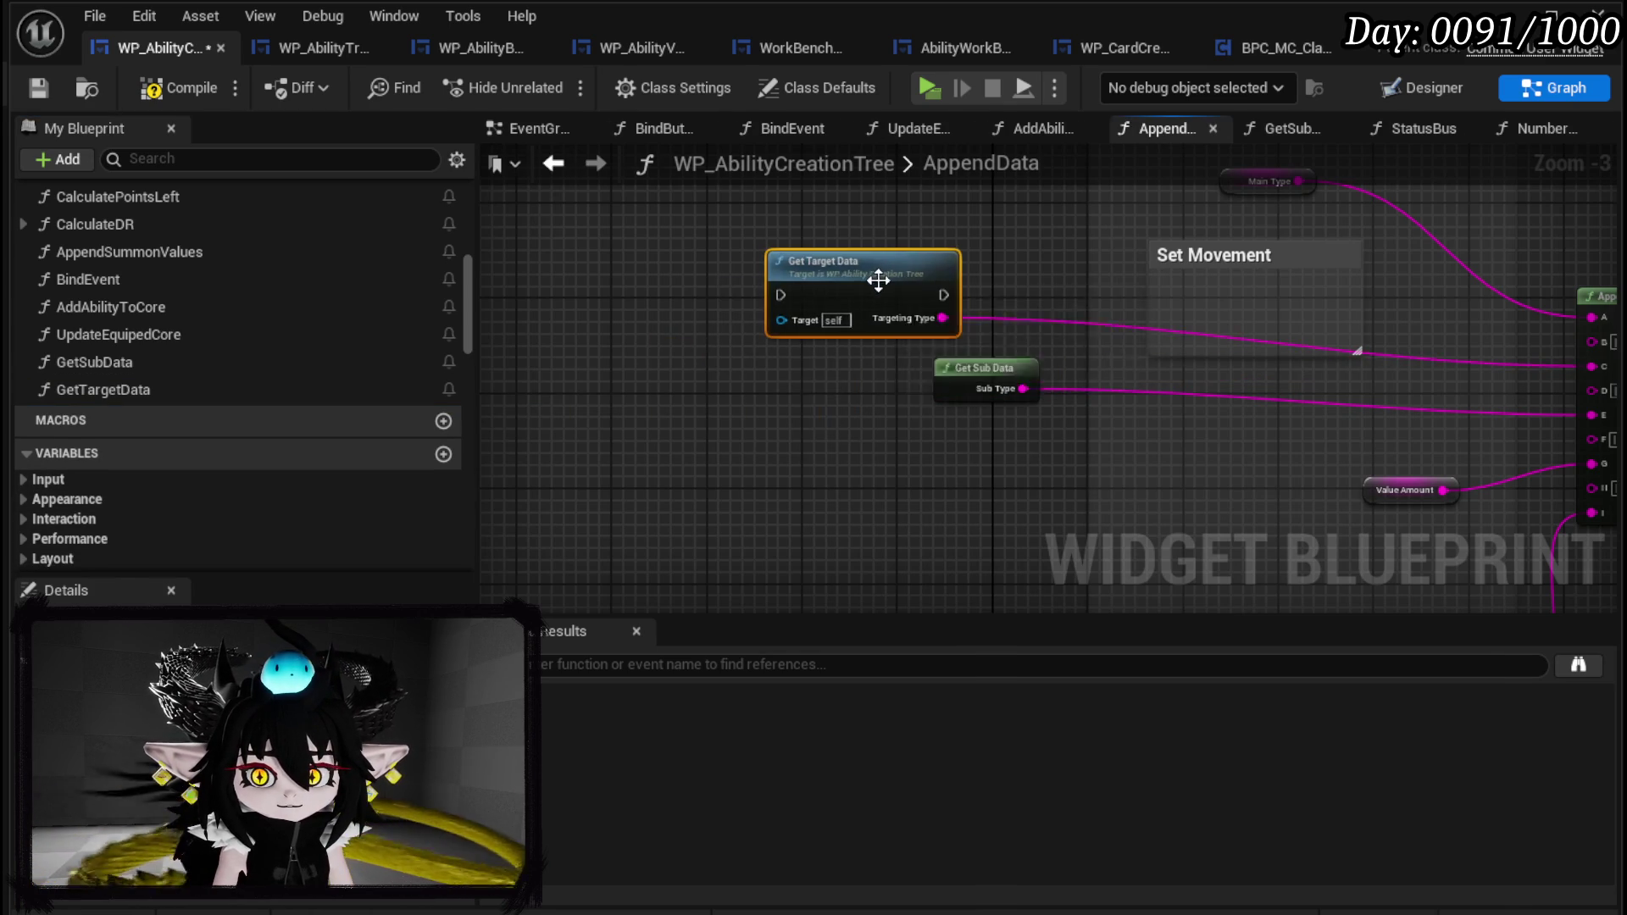
double_click(877, 280)
click(708, 374)
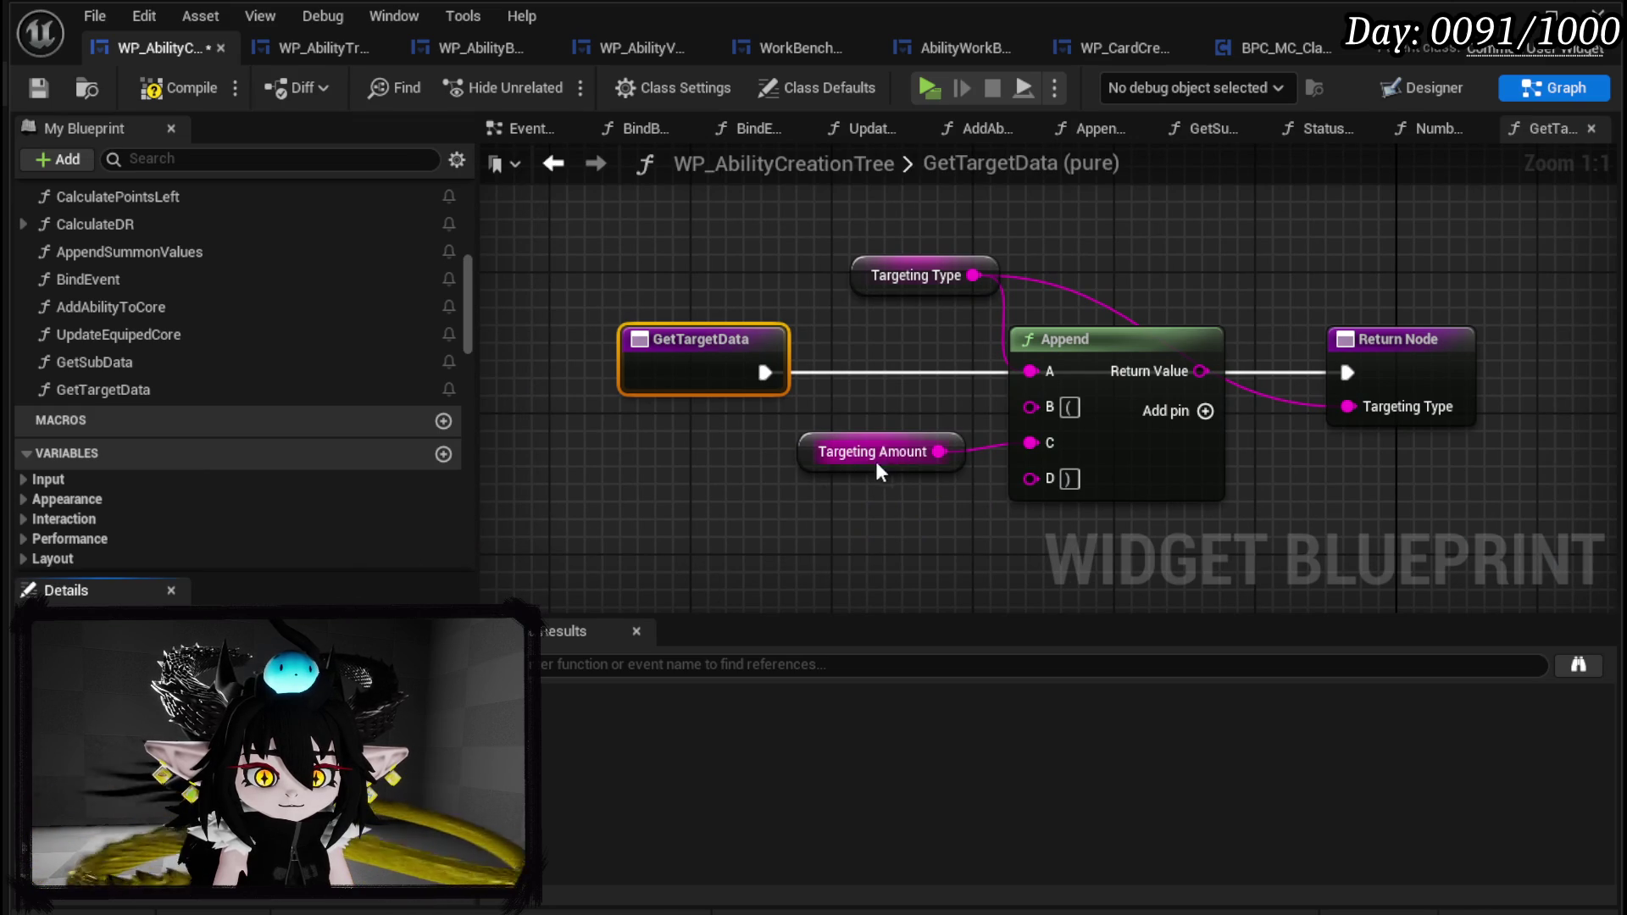
Add a Switch on String on Targeting Type, driven from the function entry.
drag(974, 275, 1156, 283)
text(Switch)
key(Return)
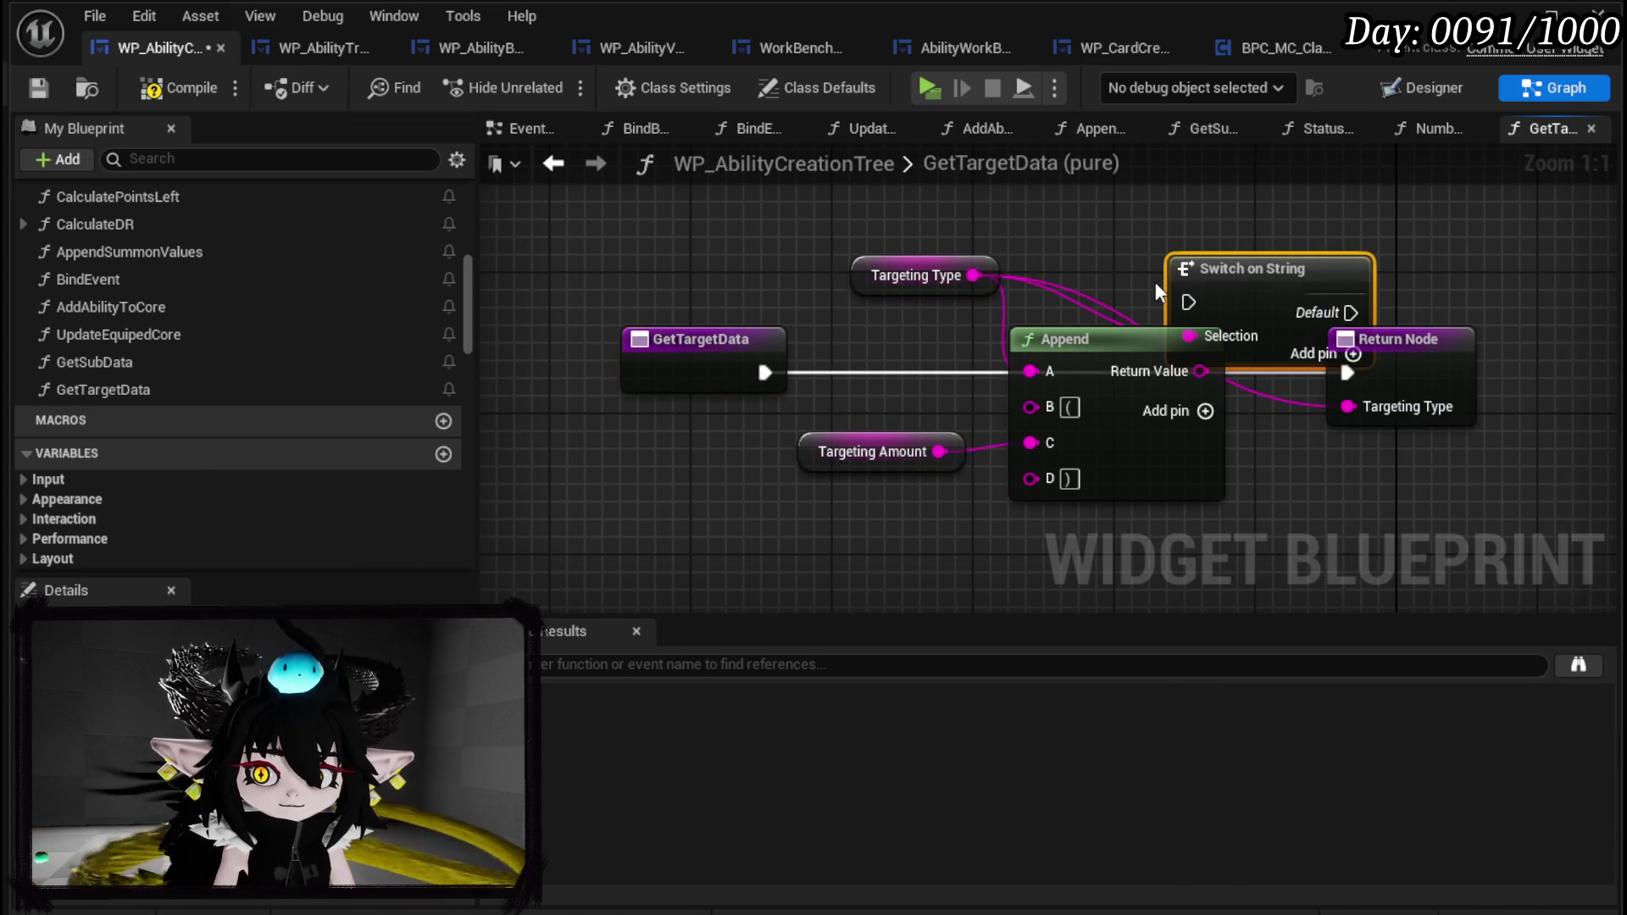
scroll(780, 405, down, 3)
mouse_move(674, 471)
mouse_down()
mouse_move(853, 366)
mouse_move(824, 373)
mouse_move(776, 517)
mouse_up()
drag(728, 291, 570, 245)
drag(947, 293, 749, 329)
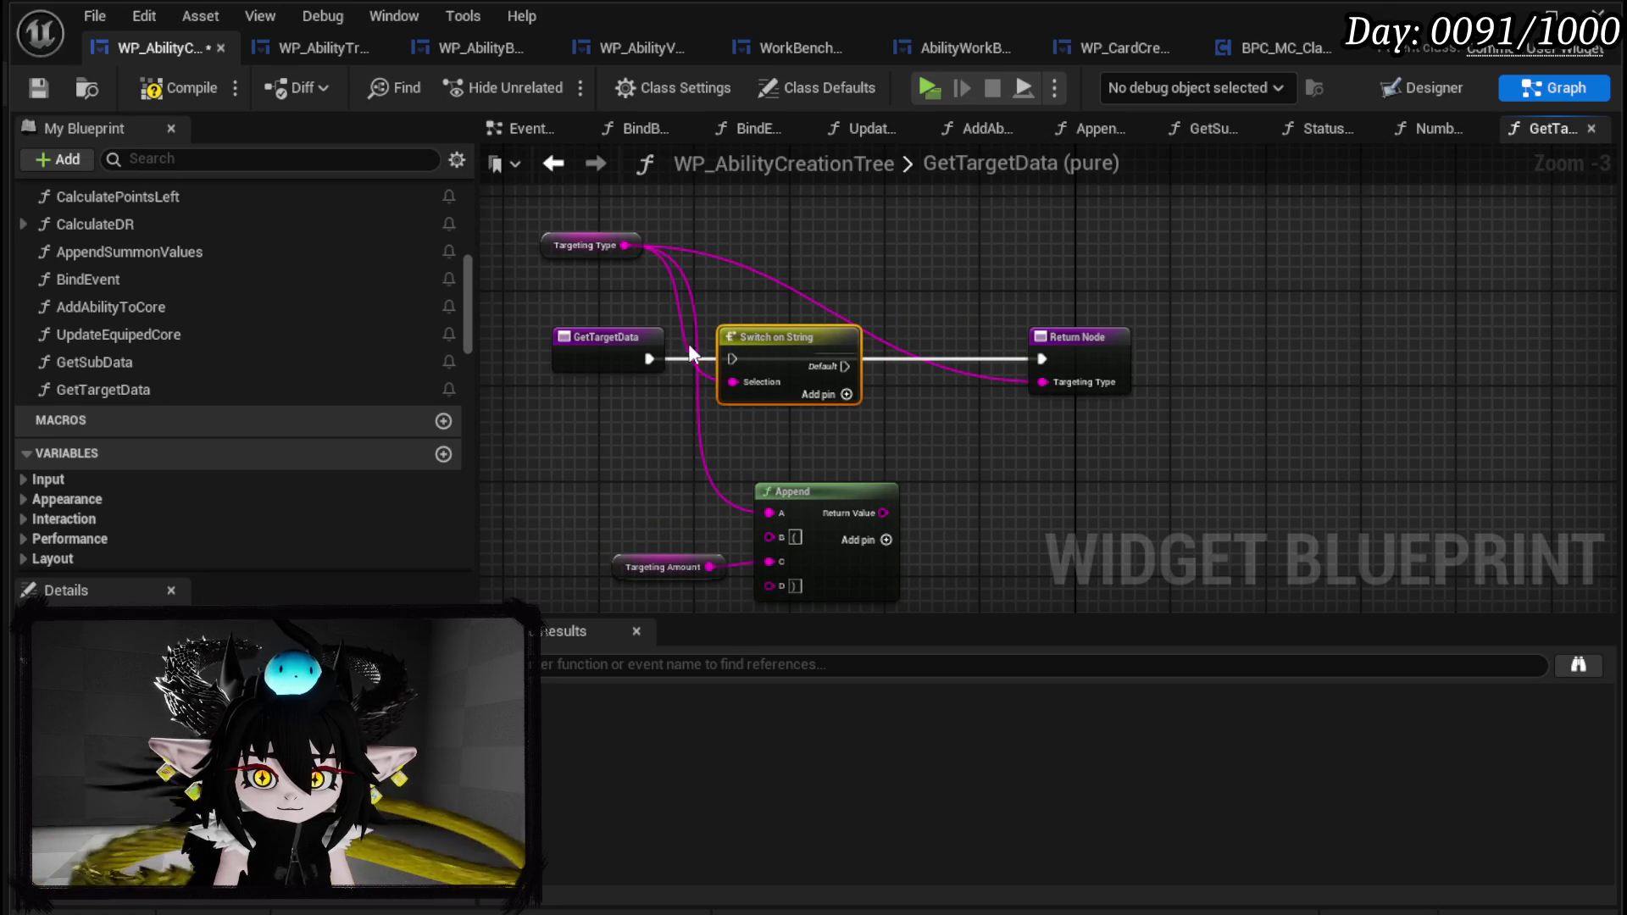
drag(649, 358, 734, 359)
Give the switch three cases named Single, AOE and FreeAim, and duplicate the Return Node.
click(846, 417)
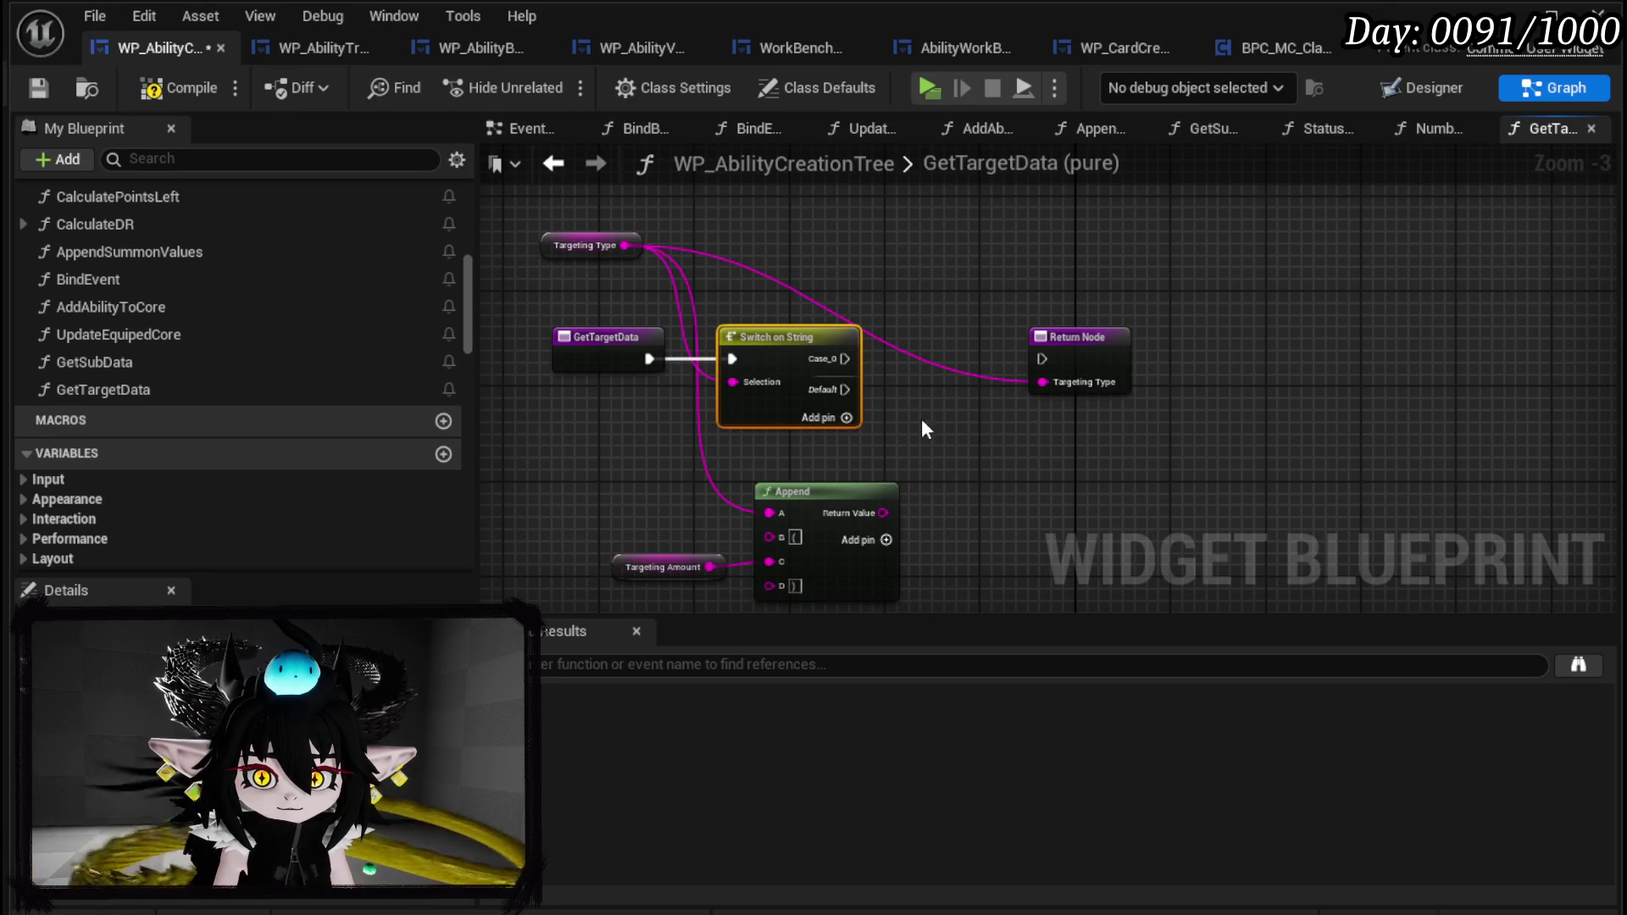
click(846, 417)
click(846, 442)
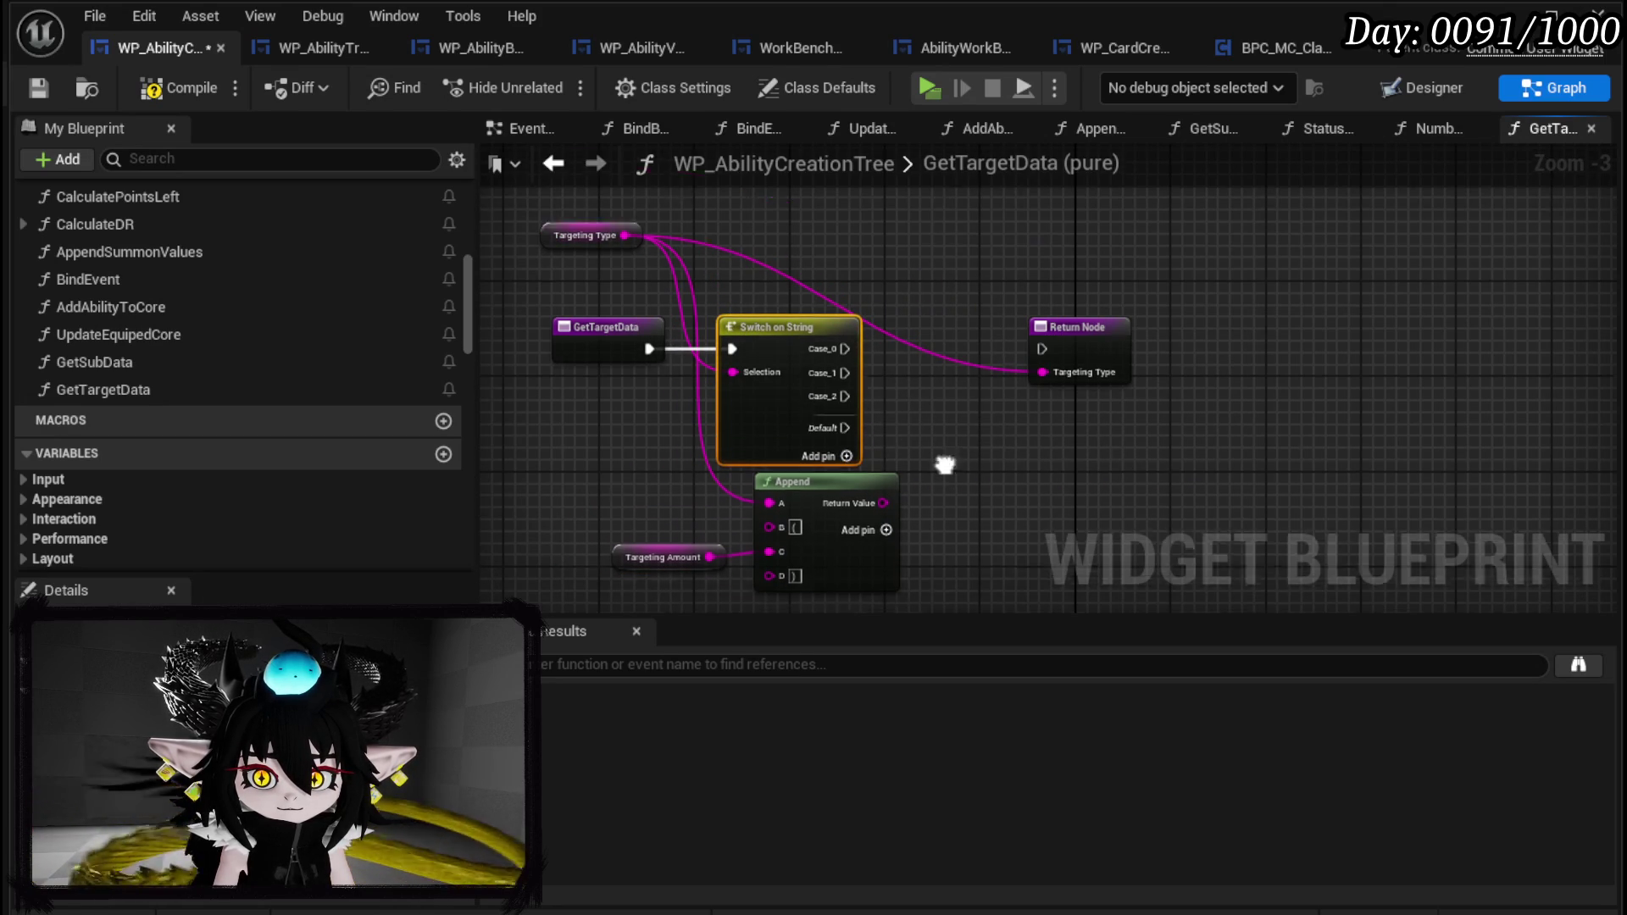
mouse_move(708, 495)
mouse_down()
mouse_move(788, 407)
mouse_move(963, 470)
mouse_move(965, 405)
mouse_move(907, 490)
mouse_up()
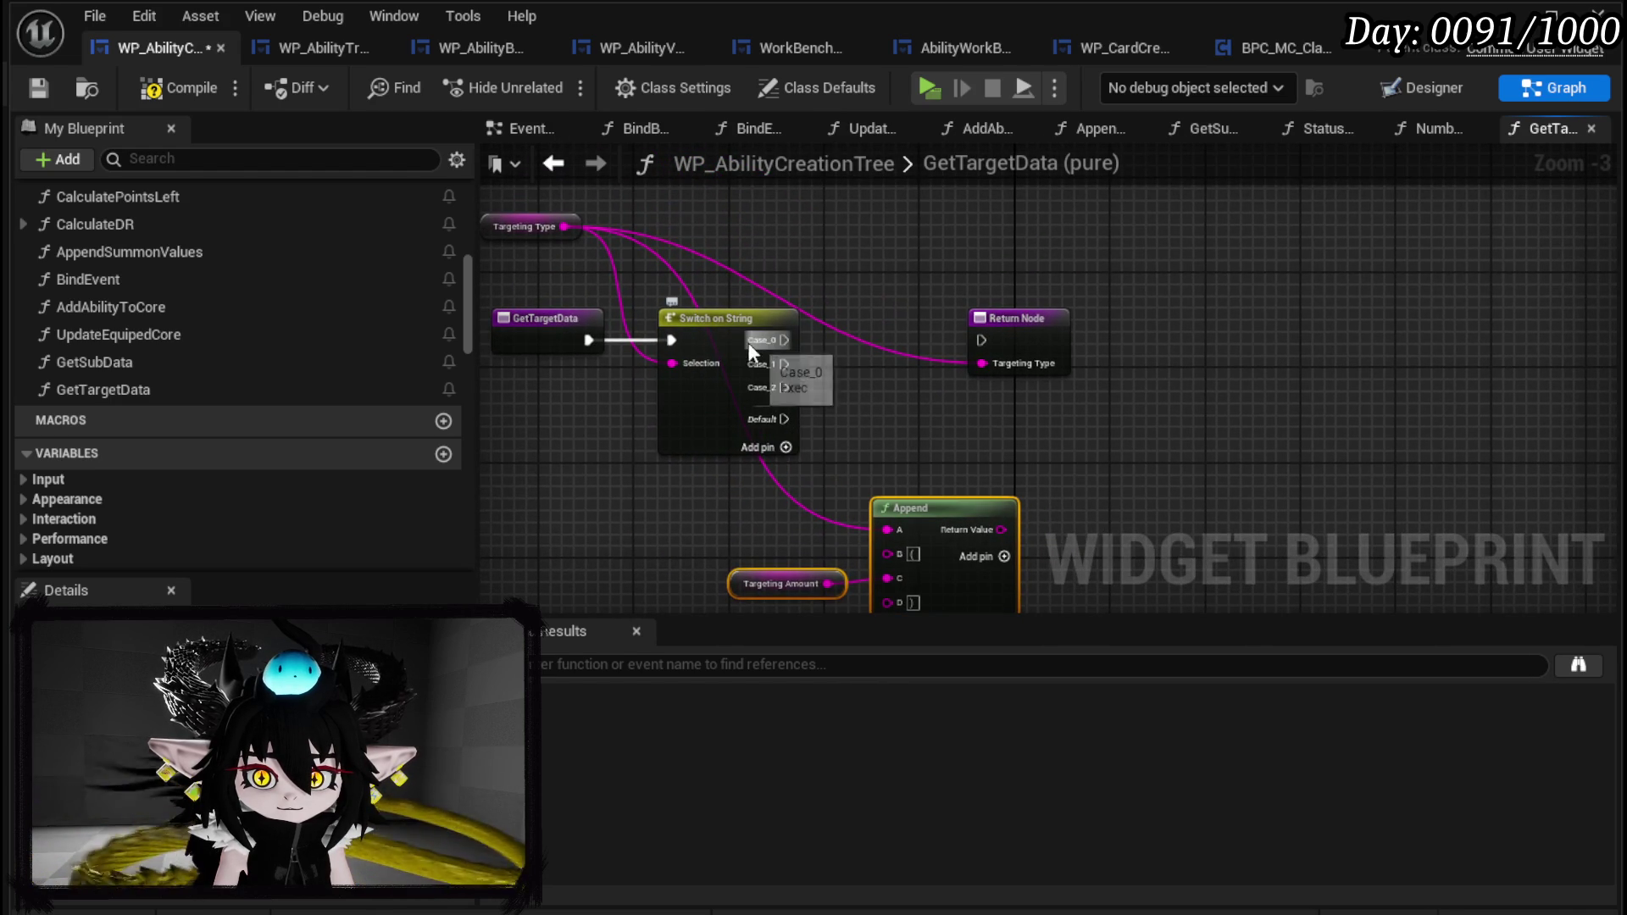
click(1052, 348)
key(ctrl+w)
mouse_move(995, 554)
mouse_down()
mouse_move(1029, 490)
mouse_move(1004, 541)
mouse_move(1017, 472)
mouse_move(1070, 408)
mouse_up()
drag(765, 498, 692, 433)
mouse_move(649, 415)
mouse_down()
mouse_move(952, 526)
mouse_move(856, 563)
mouse_up()
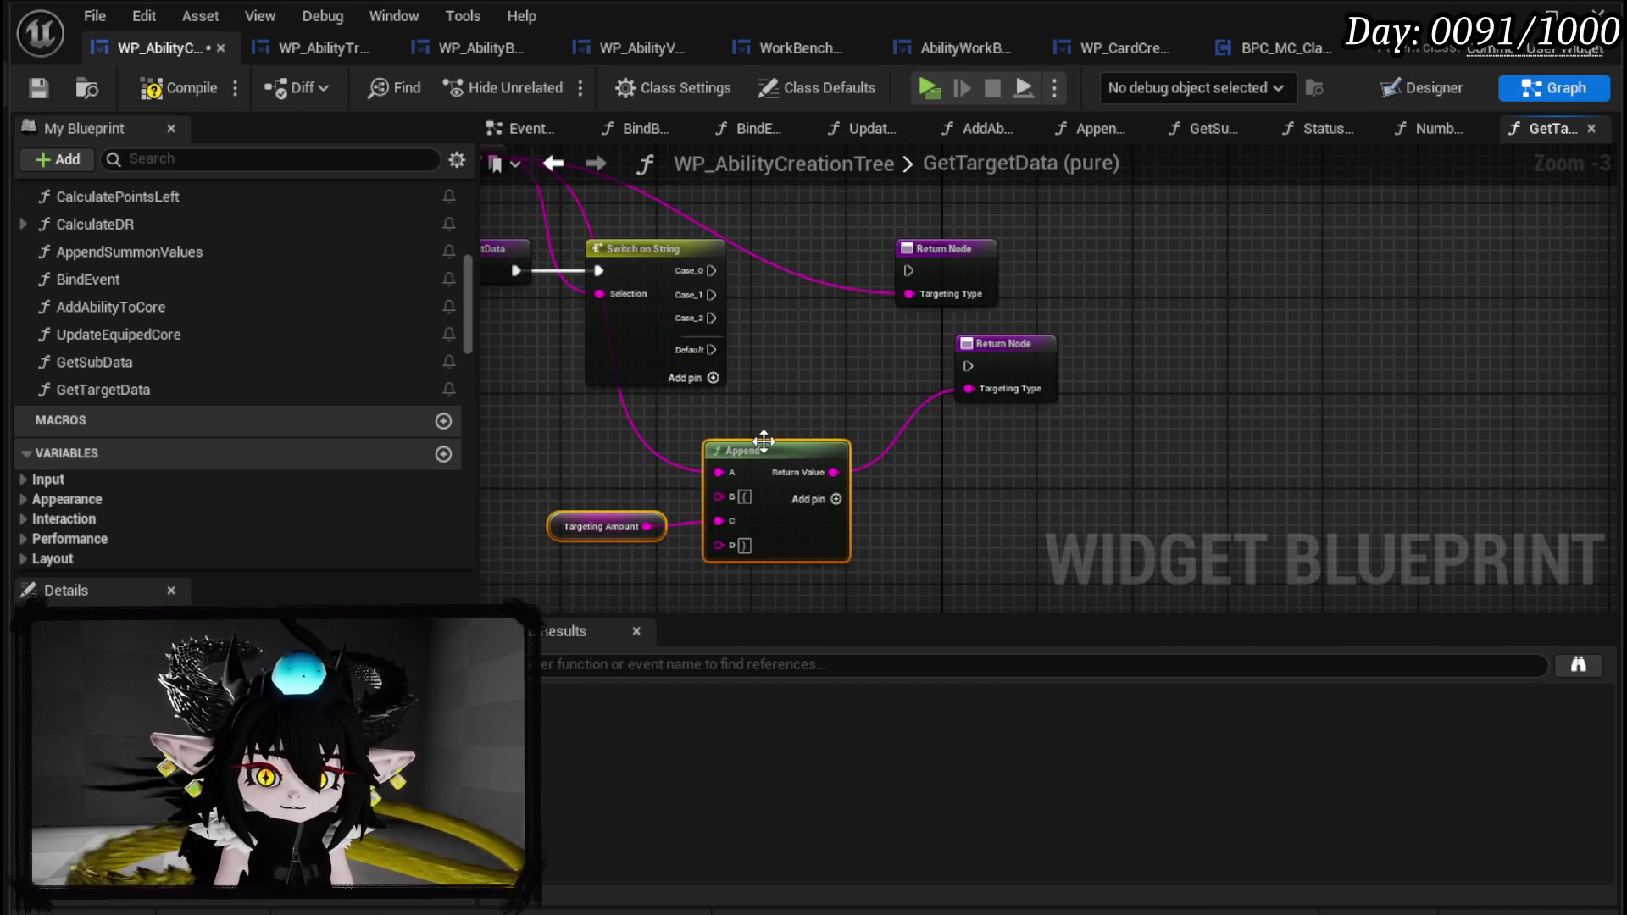
click(621, 255)
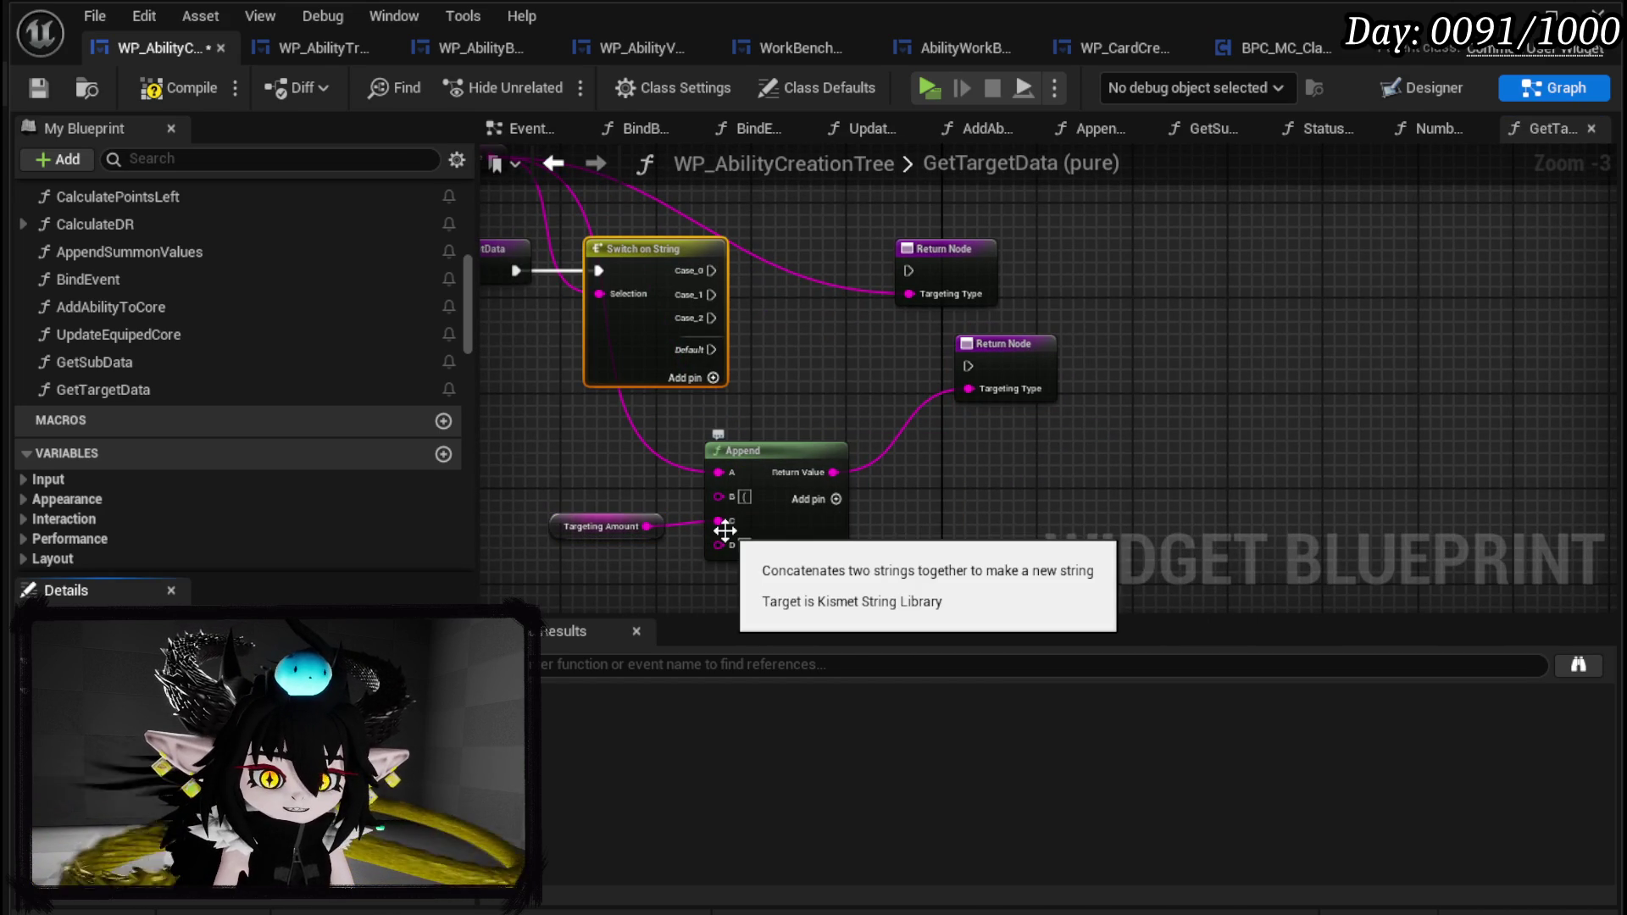
key(Return)
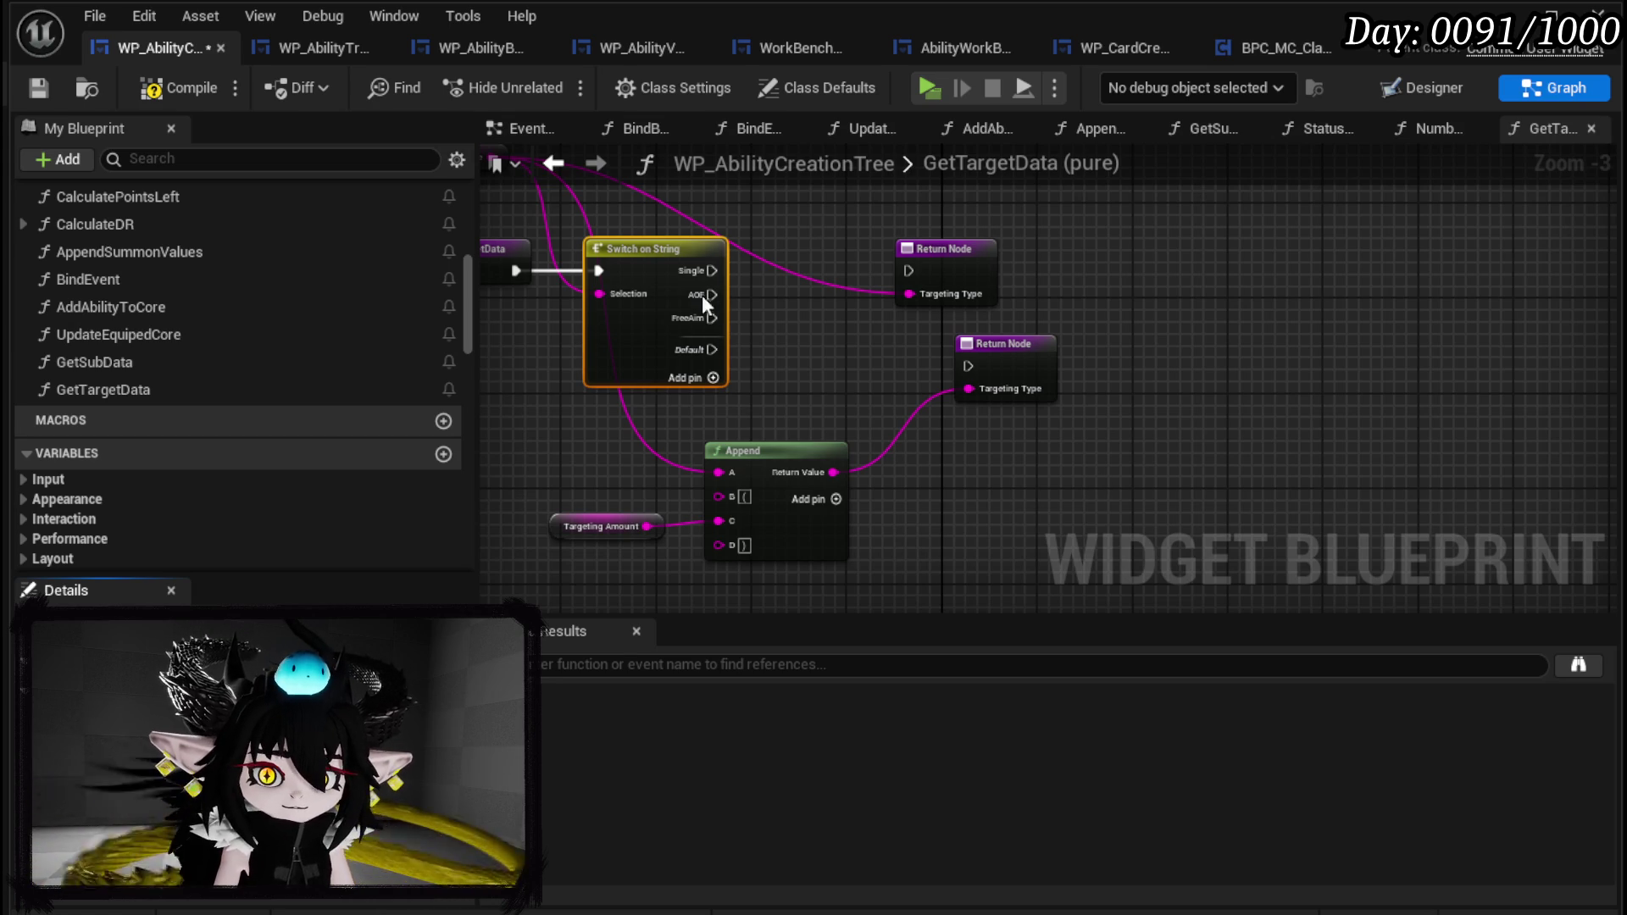
Wire the Single and AOE cases to the upper Return Node, then compile and save.
drag(705, 270, 908, 271)
mouse_move(710, 295)
mouse_down()
mouse_move(907, 271)
mouse_move(806, 373)
mouse_move(968, 366)
mouse_move(952, 400)
mouse_up()
click(38, 87)
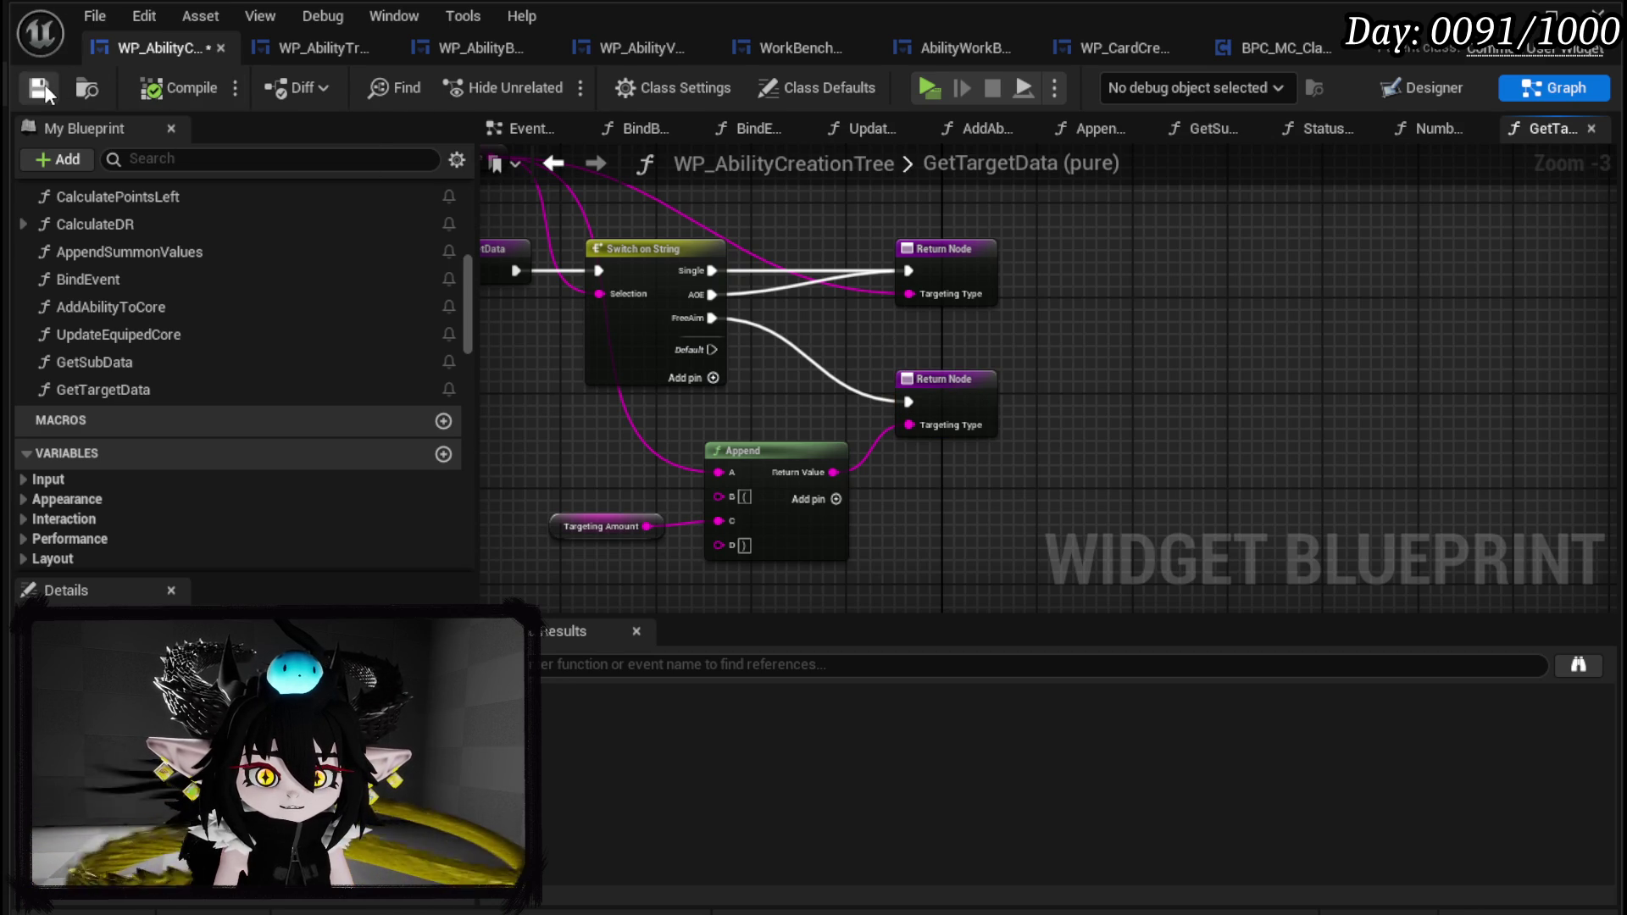
mouse_move(543, 563)
mouse_down()
mouse_move(771, 449)
mouse_move(701, 426)
mouse_up()
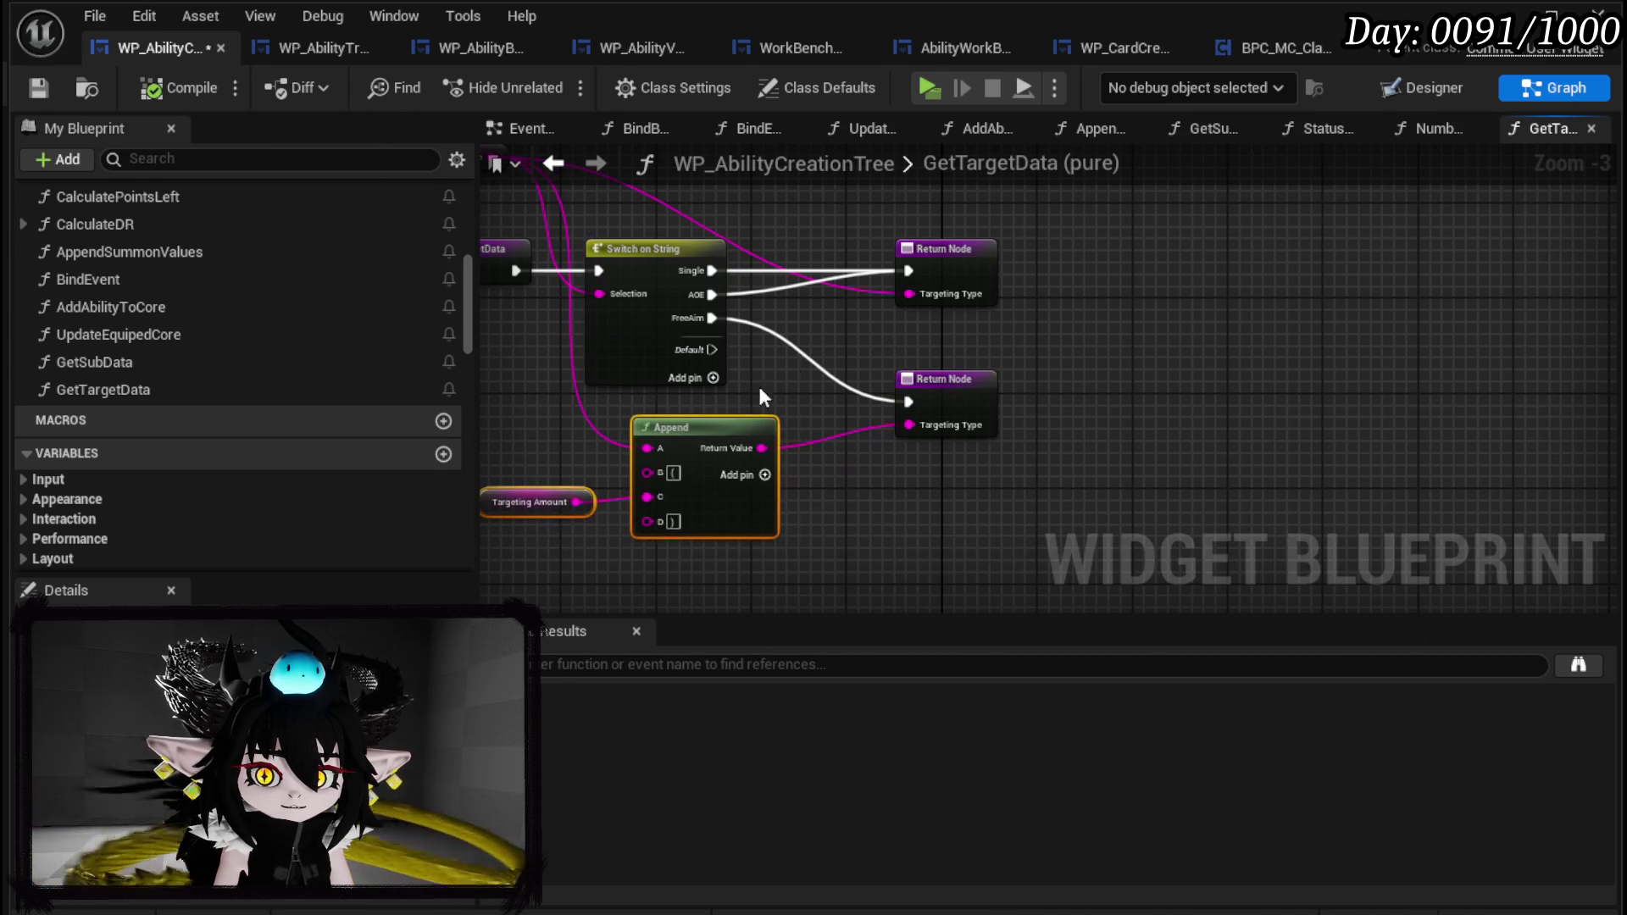
click(37, 98)
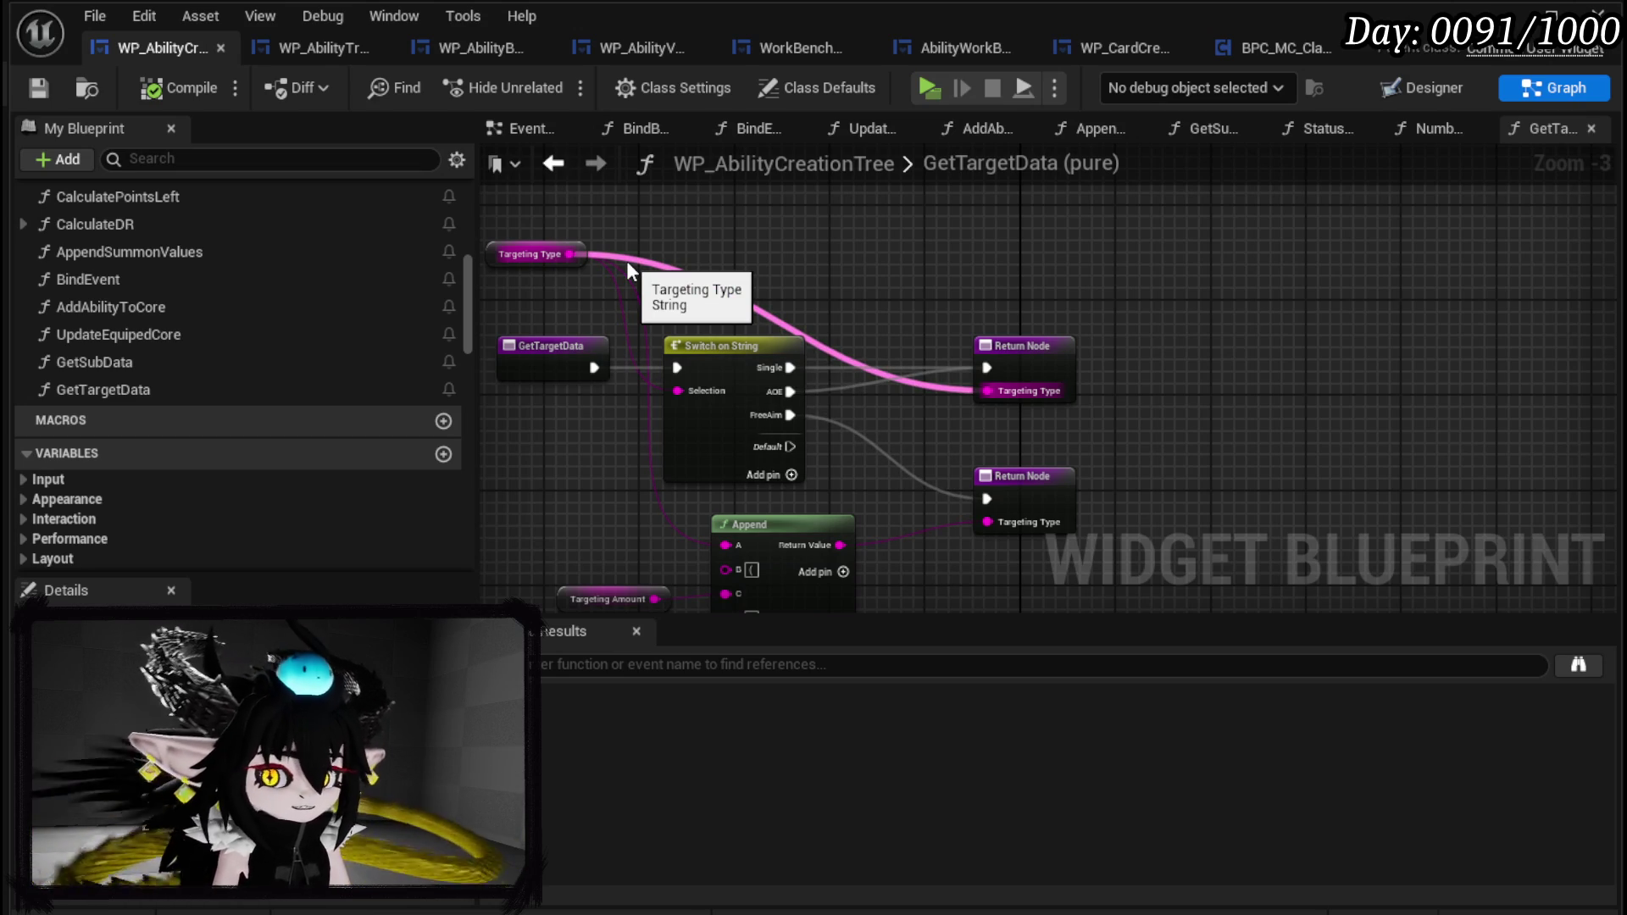
click(38, 87)
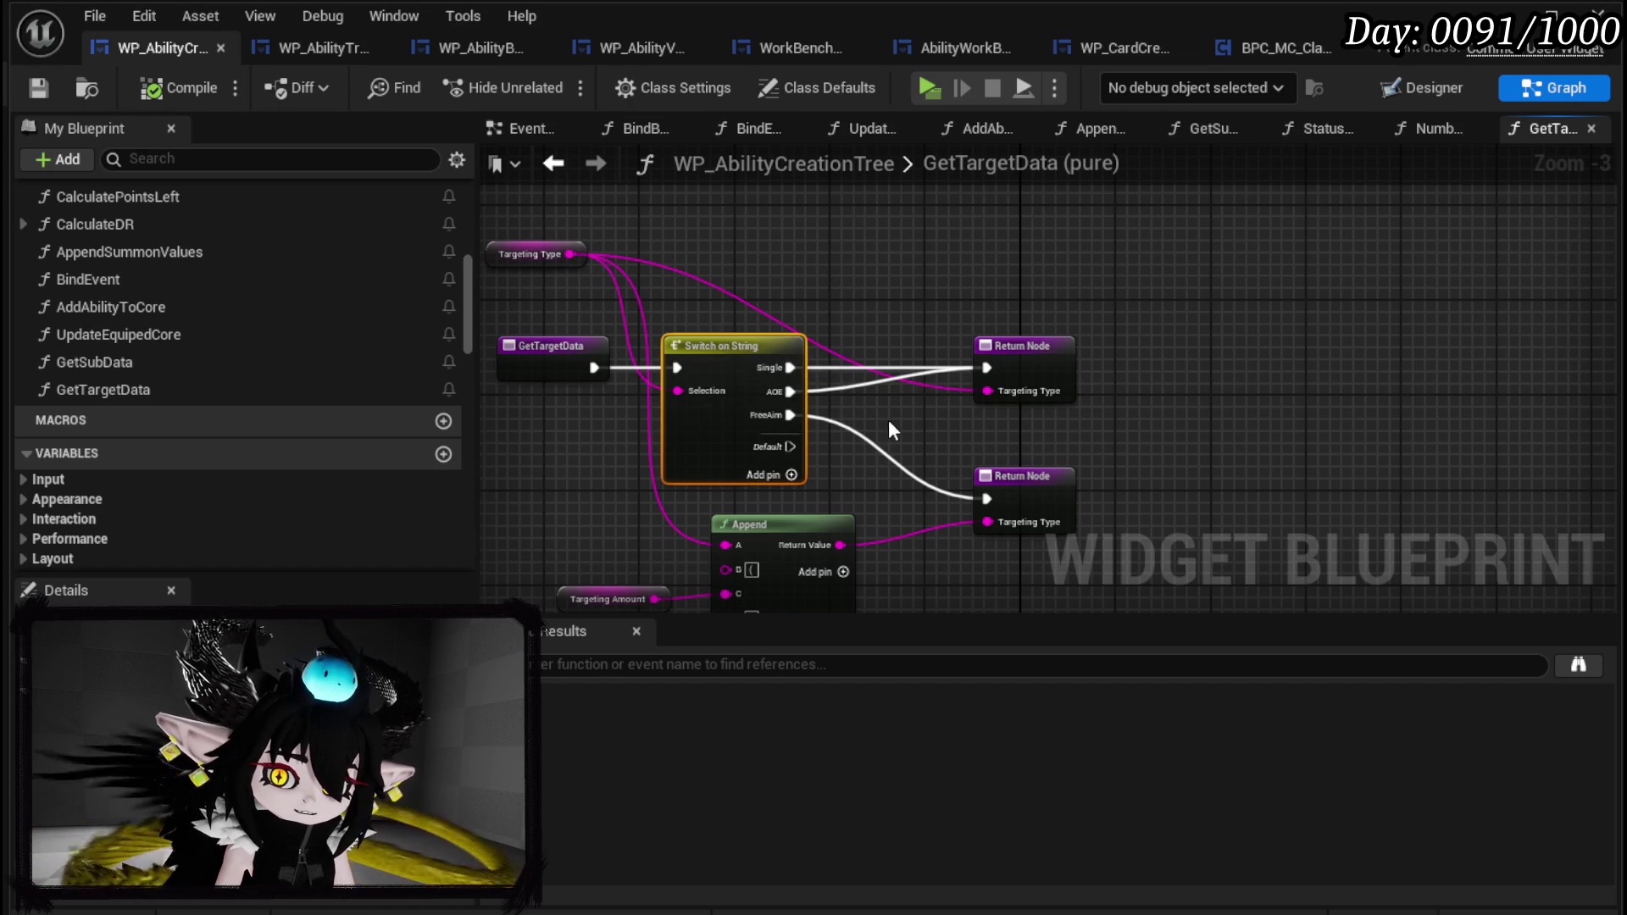
Tidy the GetTargetData graph, close the blueprint editor and launch the game preview.
drag(888, 419, 886, 282)
drag(580, 510, 778, 395)
drag(873, 368, 890, 463)
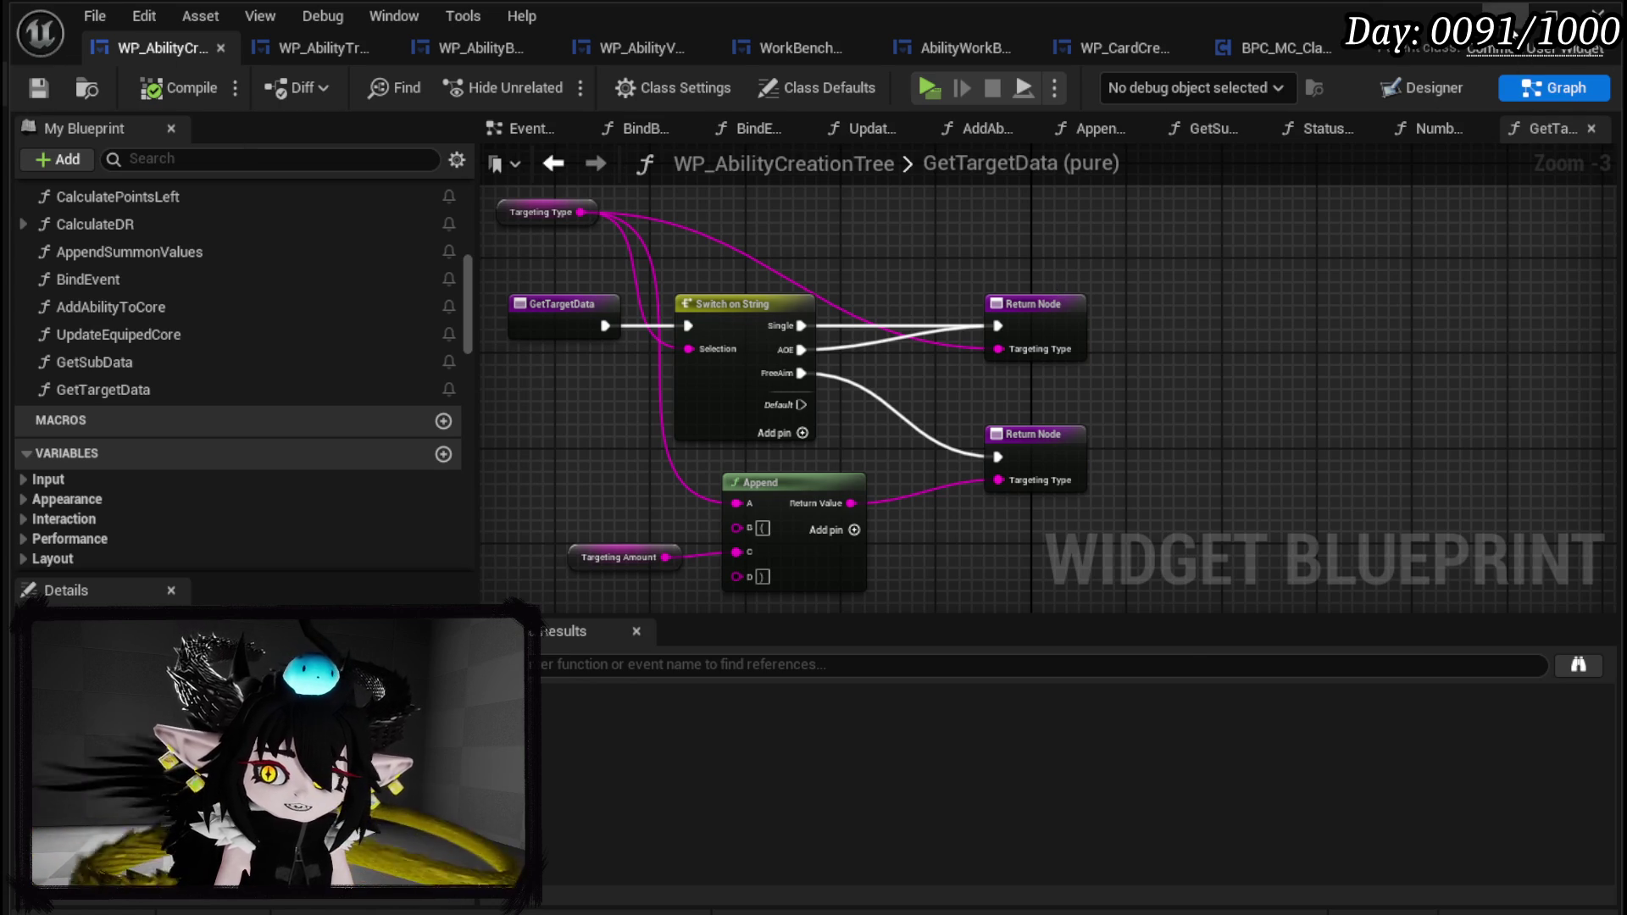
click(1509, 17)
click(546, 84)
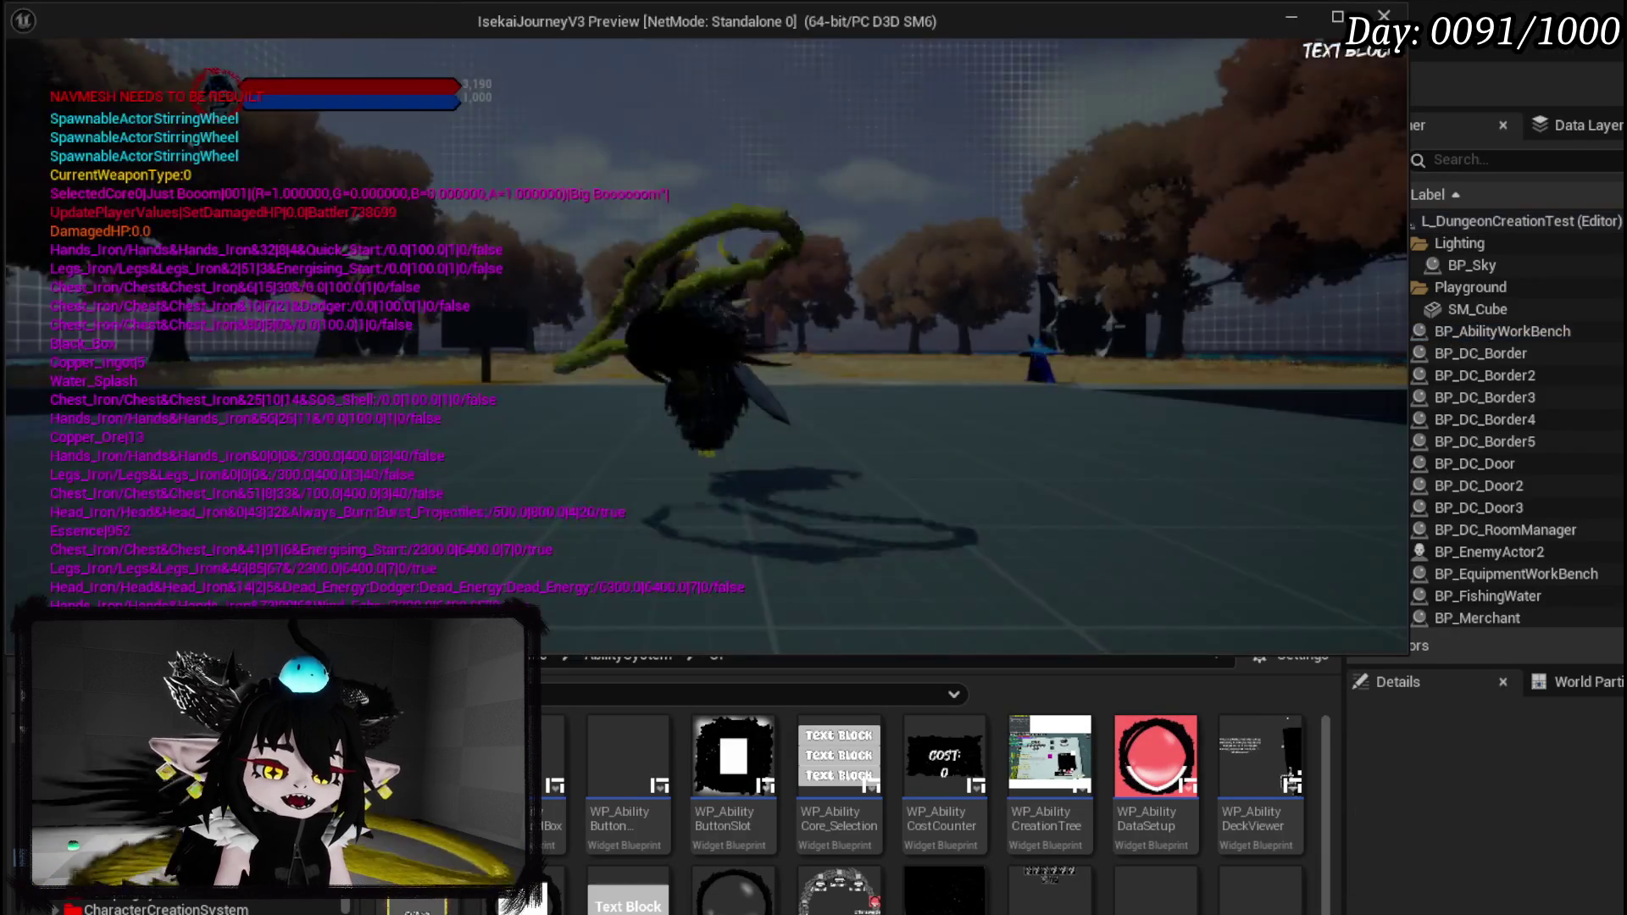
Walk to the workbench, open ability creation and set the power to 50.
key(w)
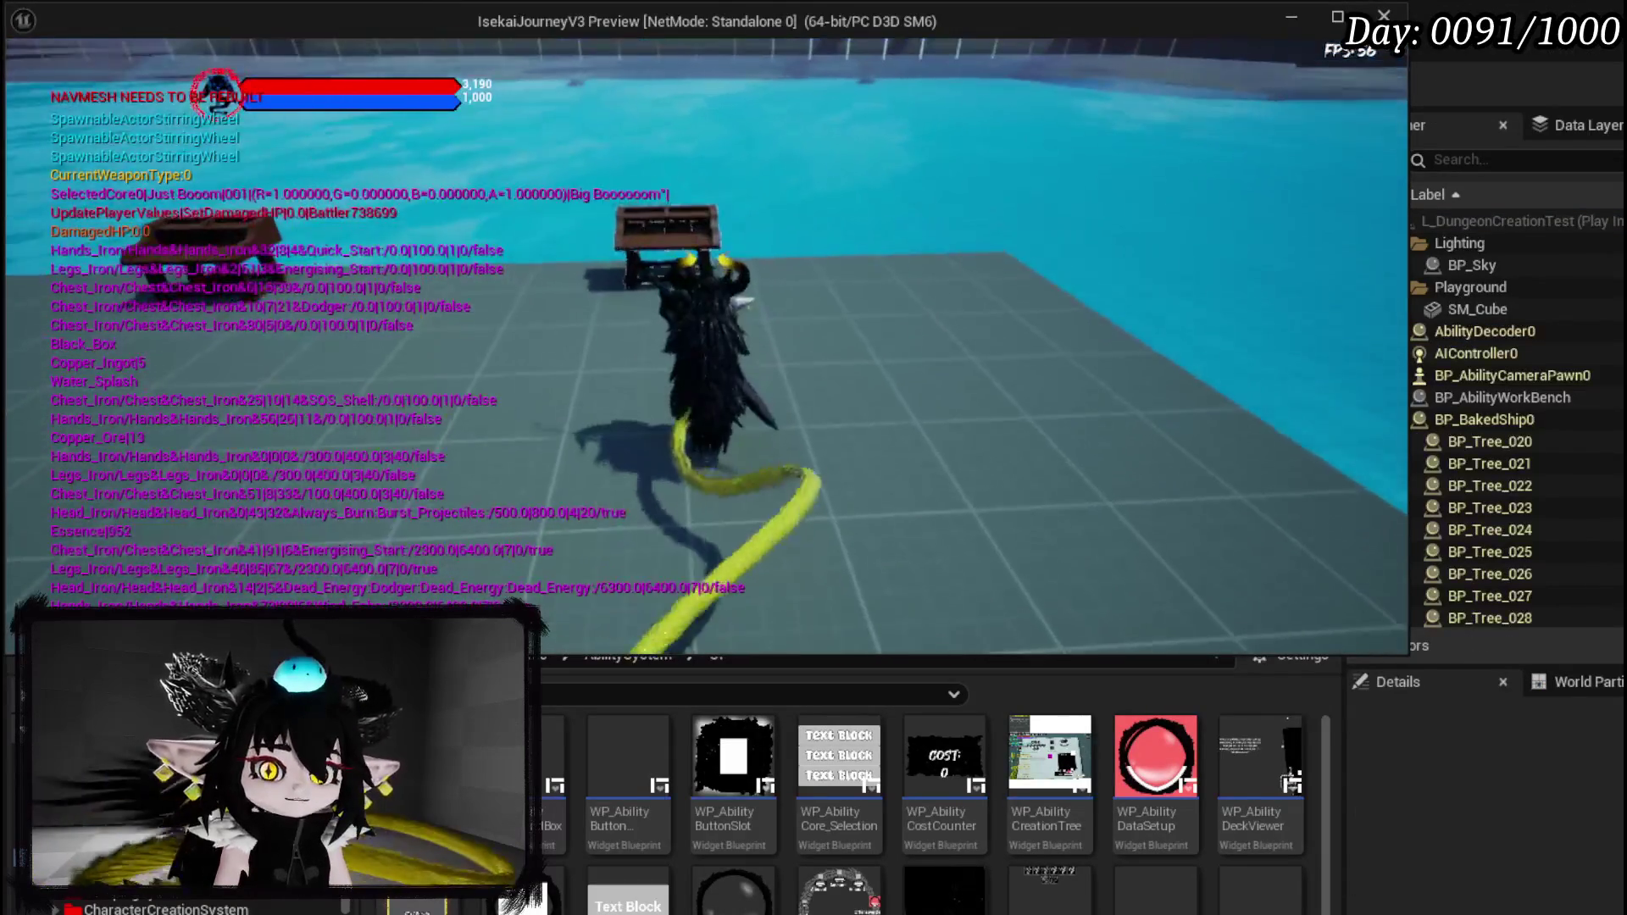
key(e)
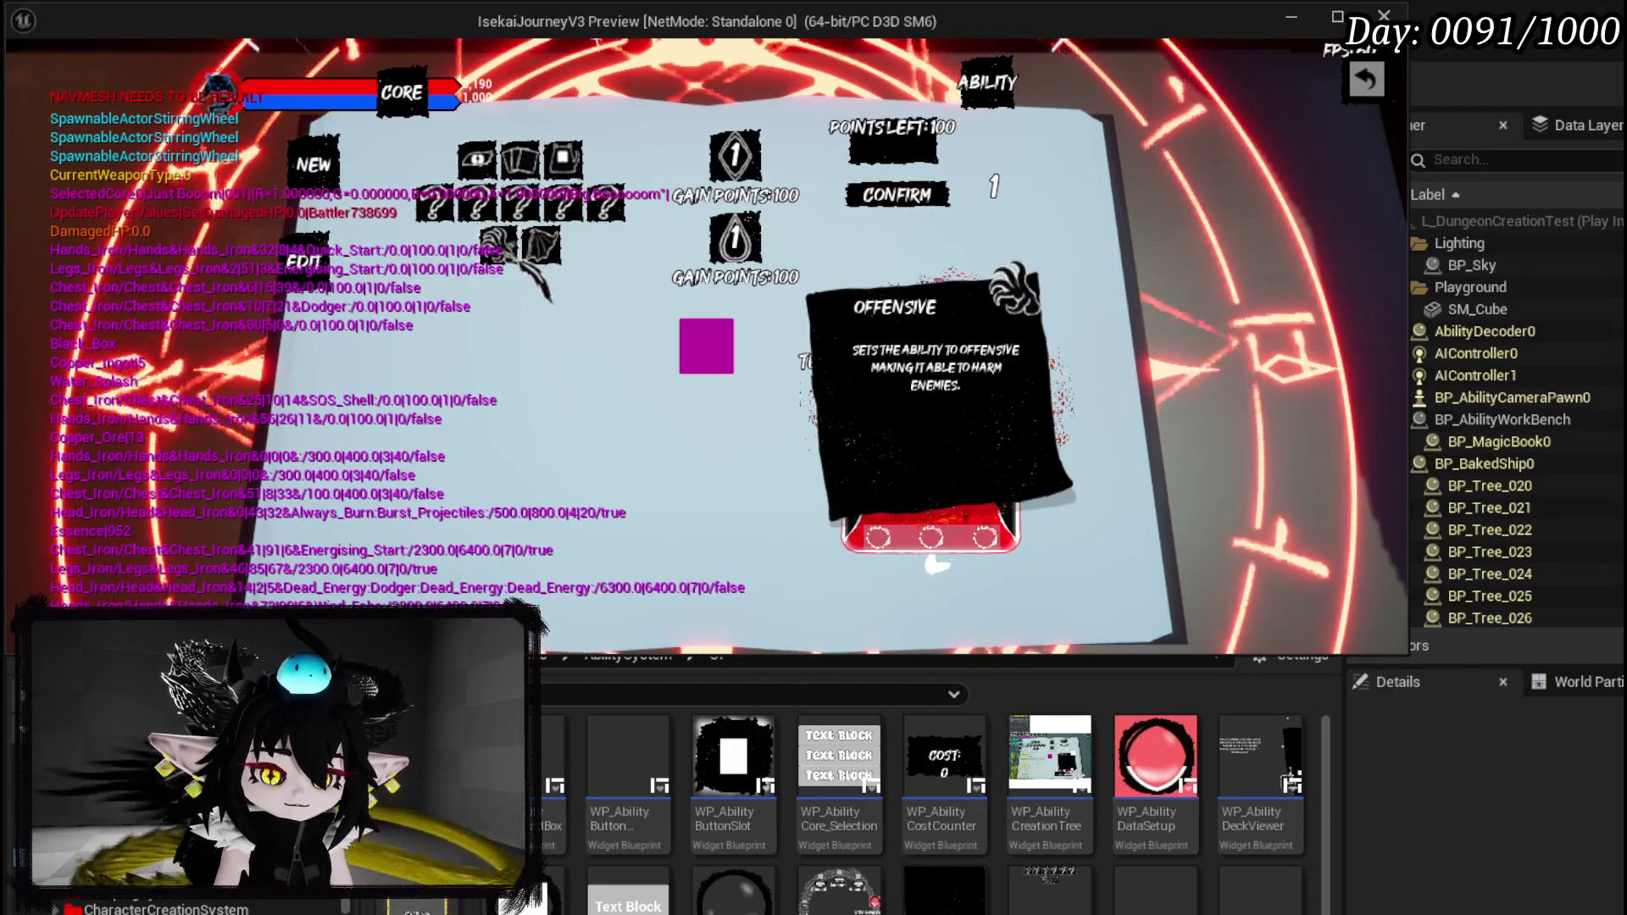
click(503, 288)
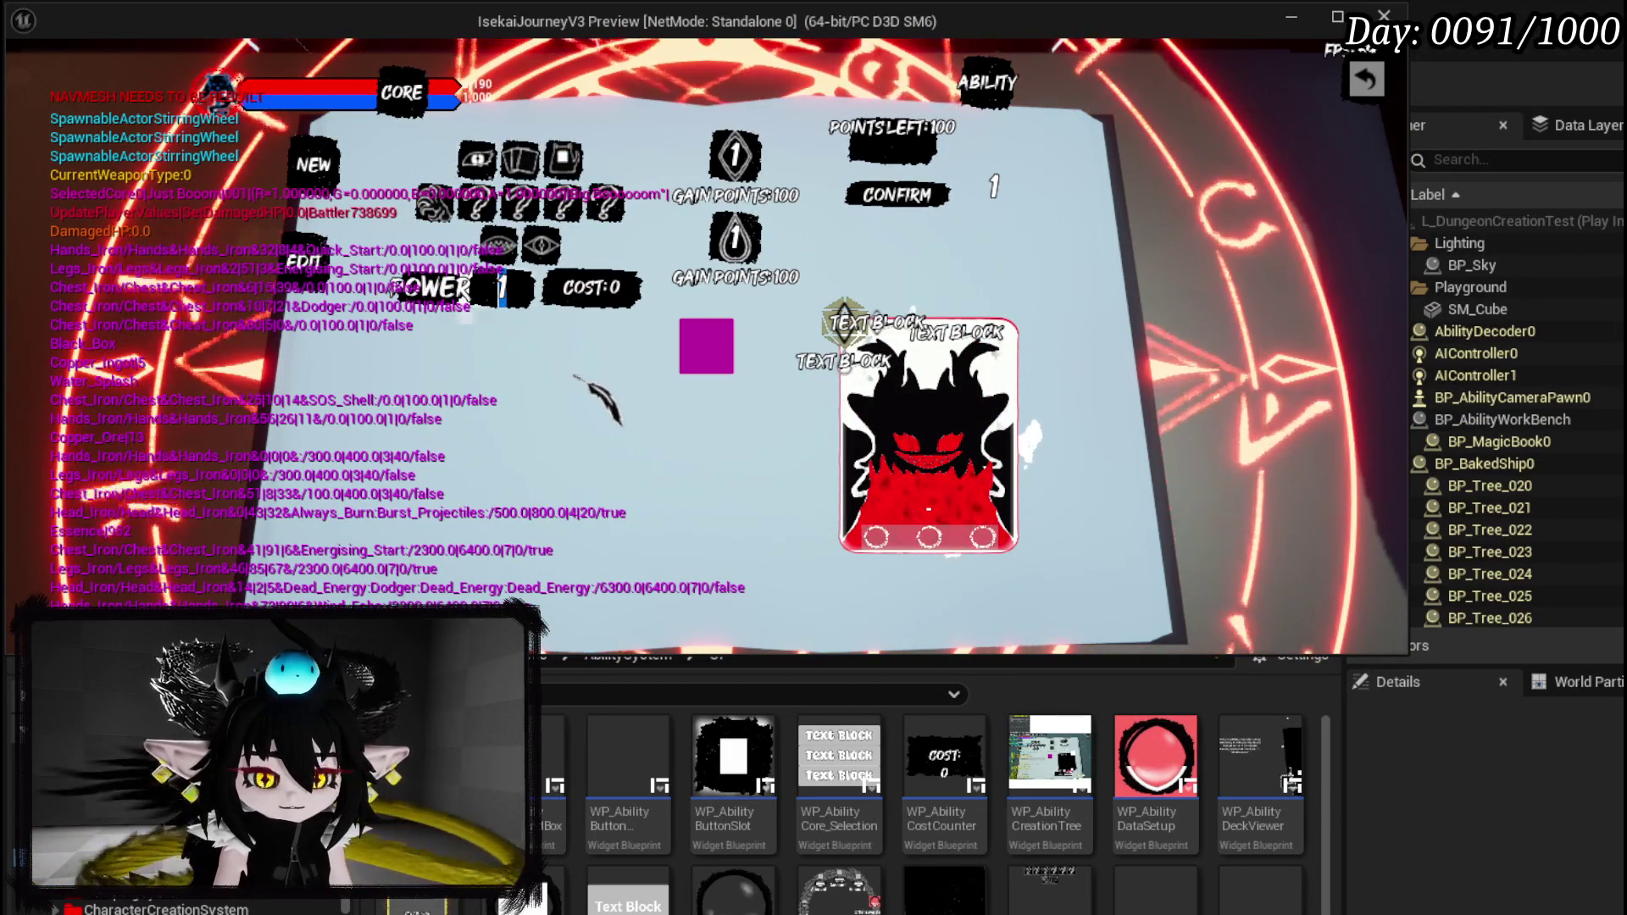
text(50)
Add a Damage Over Time status effect lasting 4 turns.
click(478, 203)
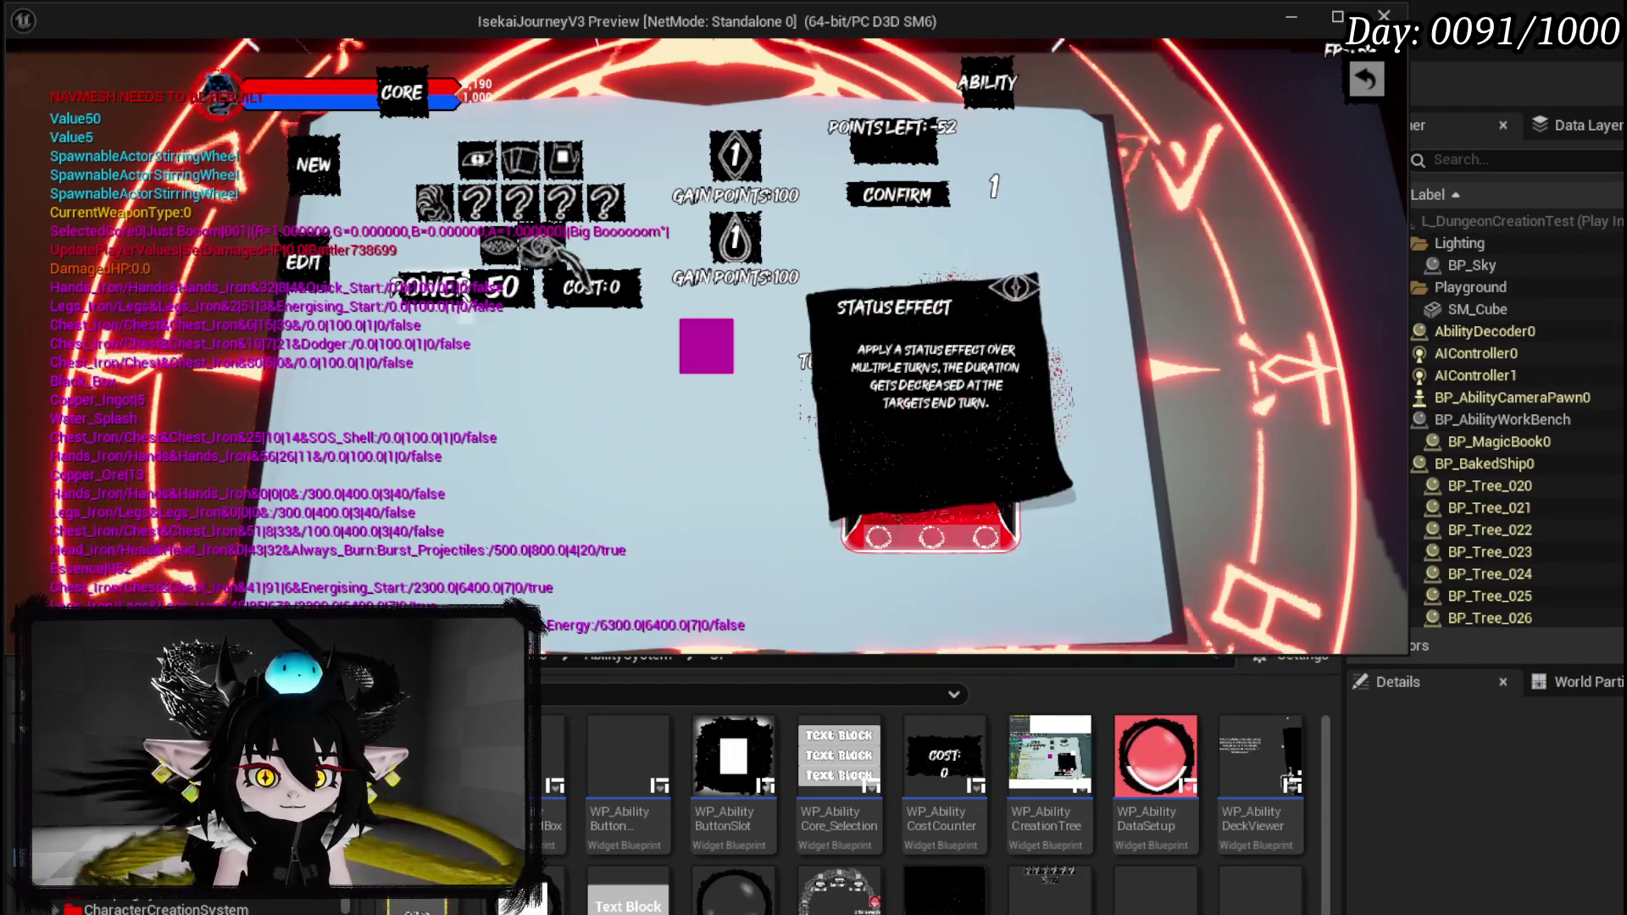
mouse_move(605, 356)
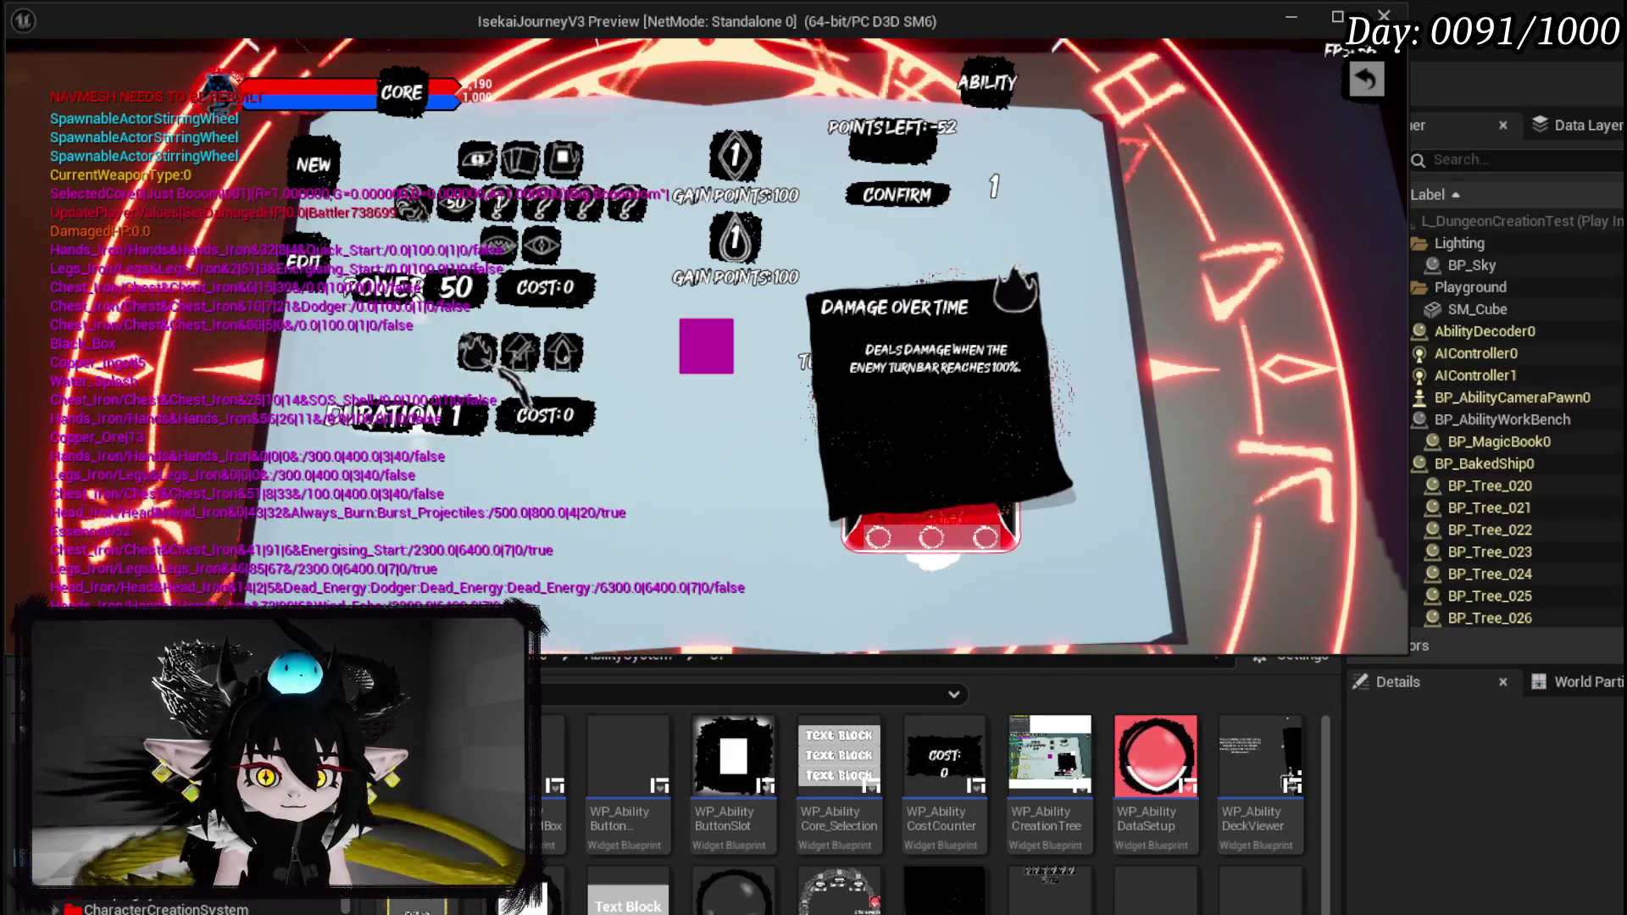
click(475, 417)
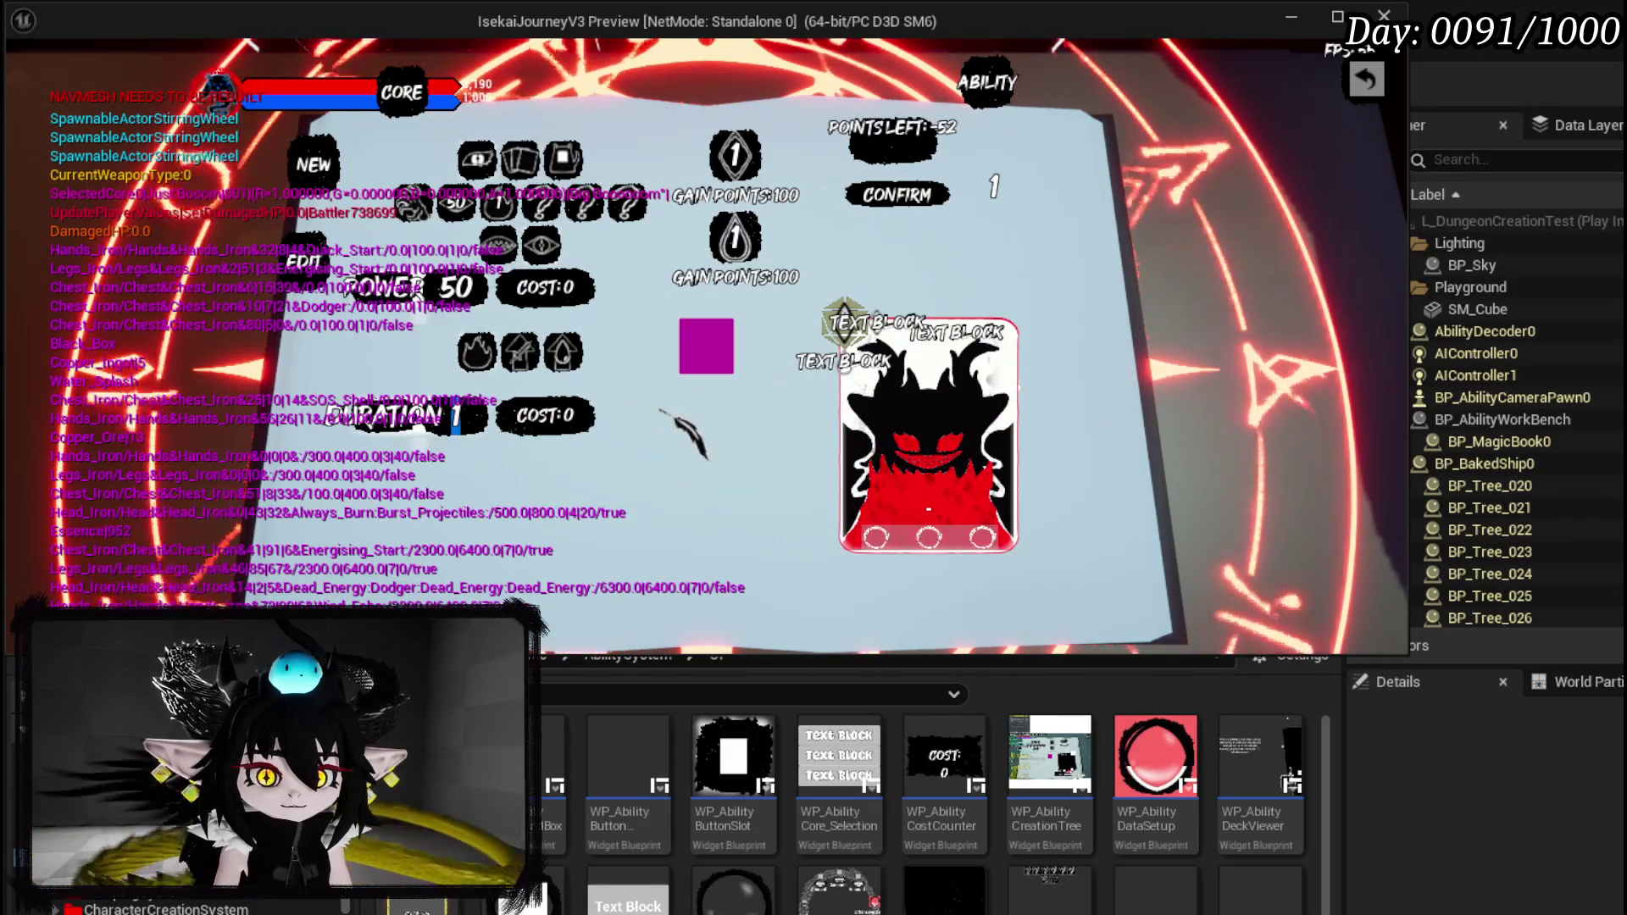
key(BackSpace)
text(4)
key(Return)
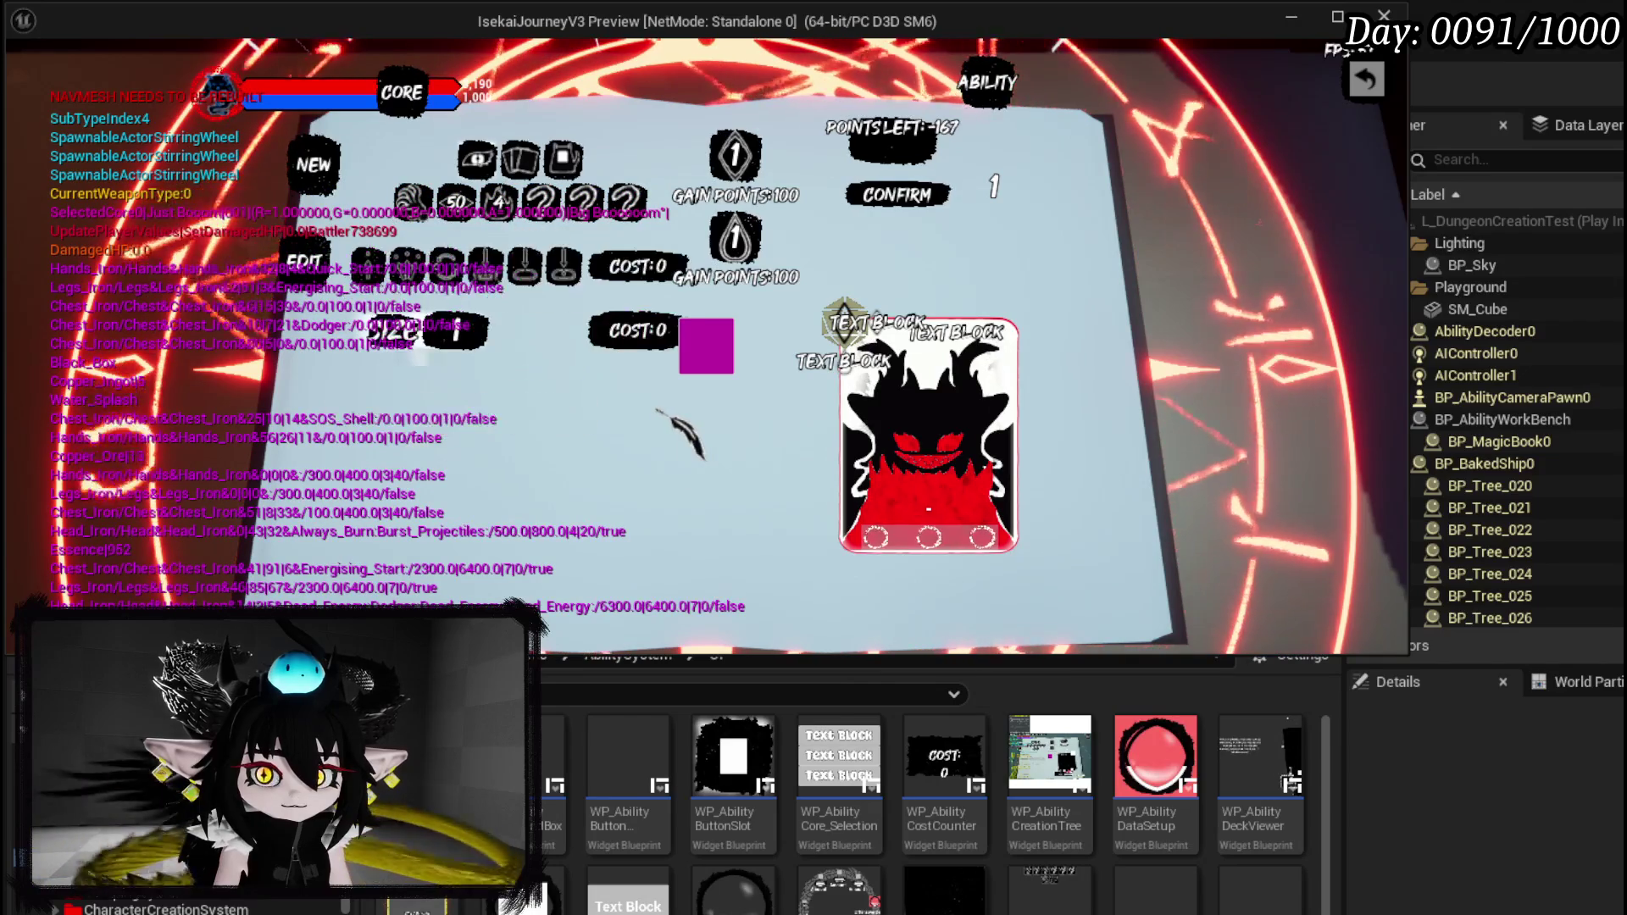
Set range targeting size 4, raise the counter to 2, then confirm and save the ability.
mouse_move(527, 270)
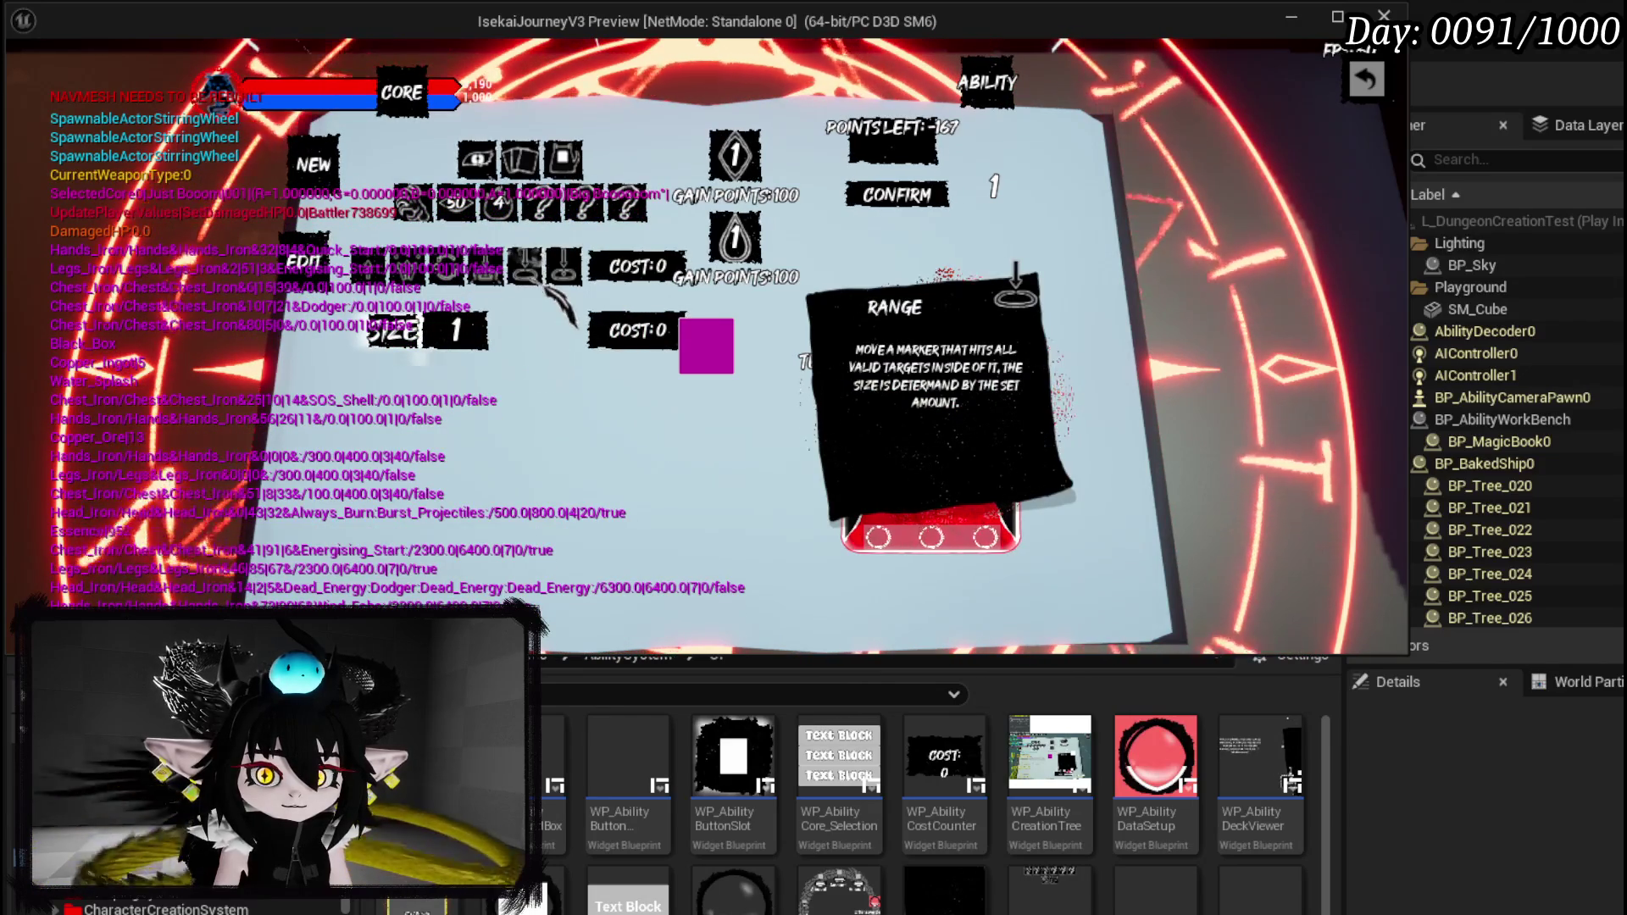
text(4)
key(Return)
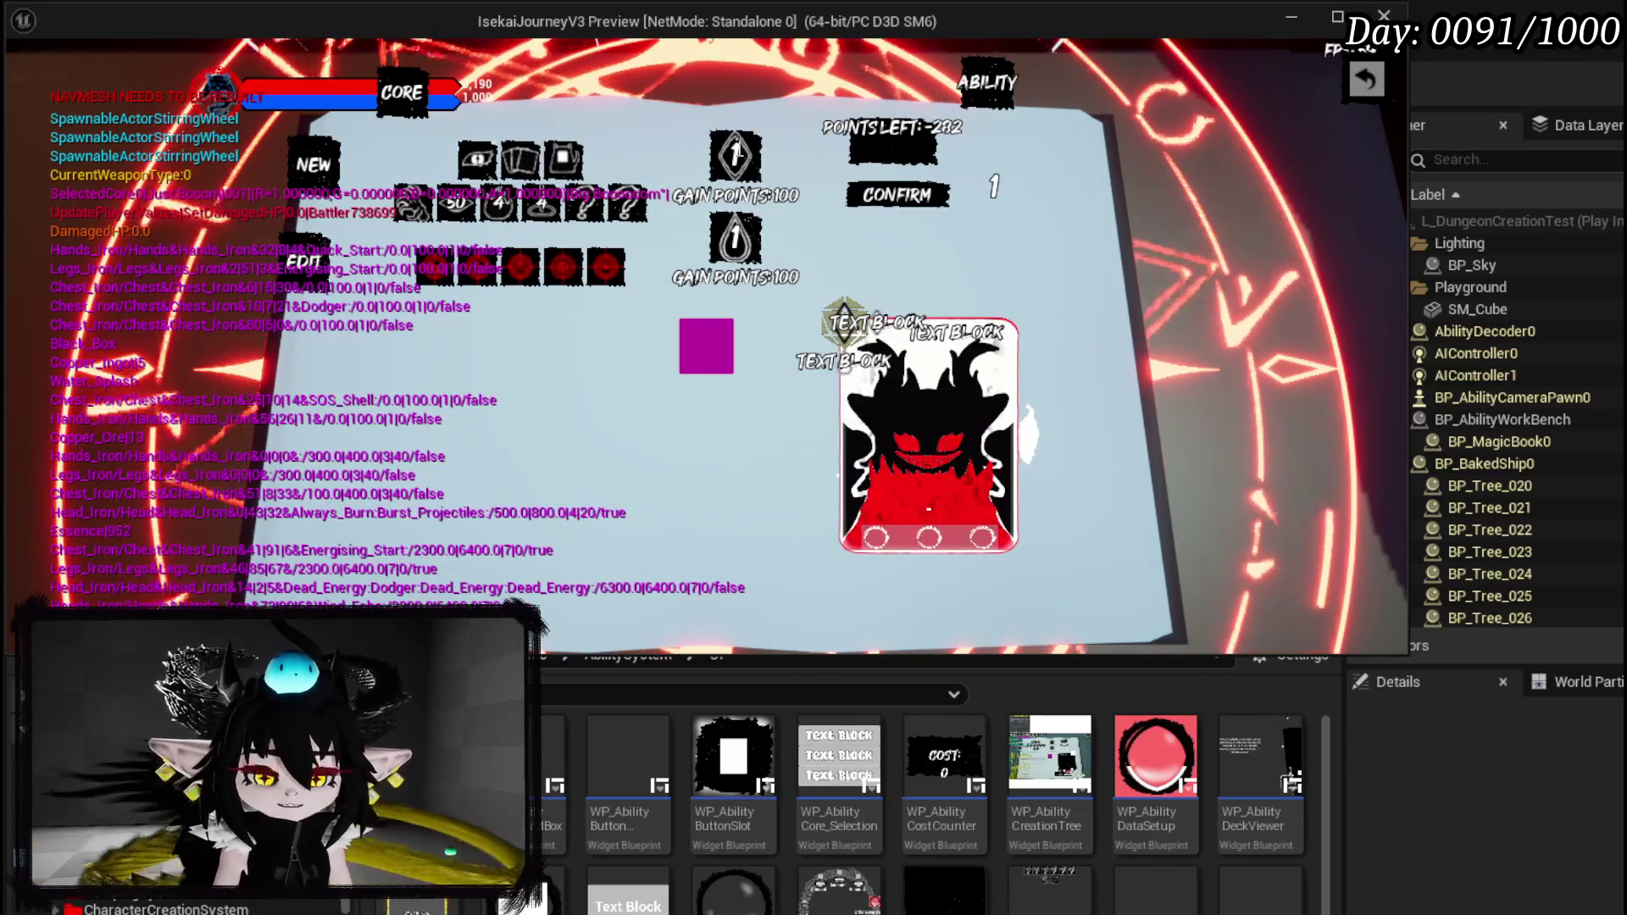
click(737, 154)
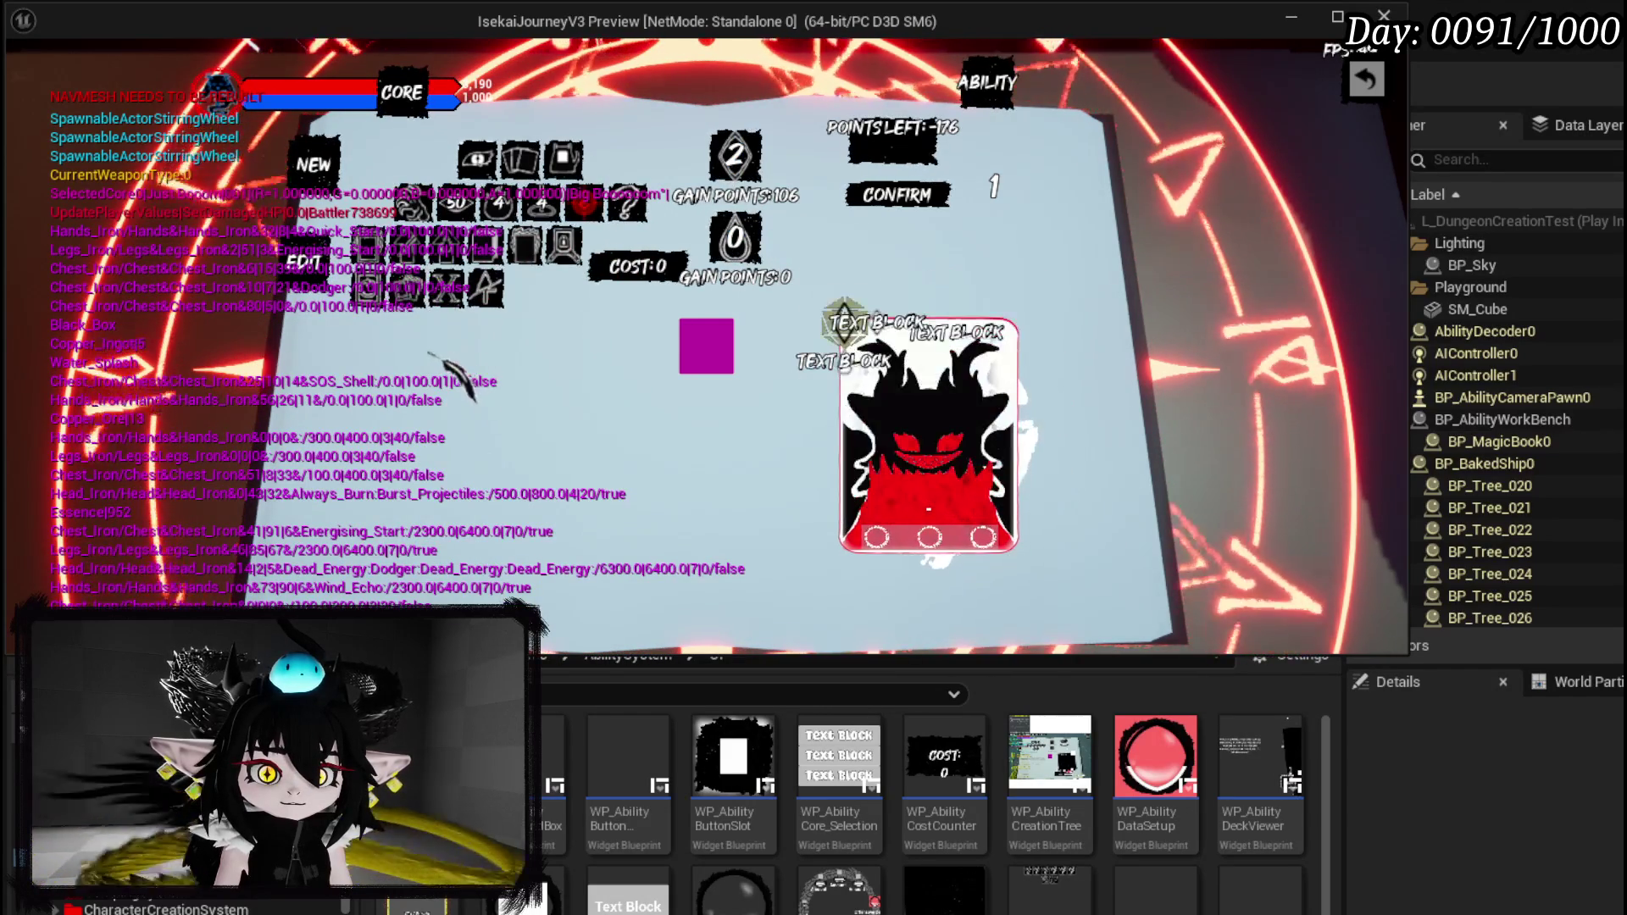
click(711, 341)
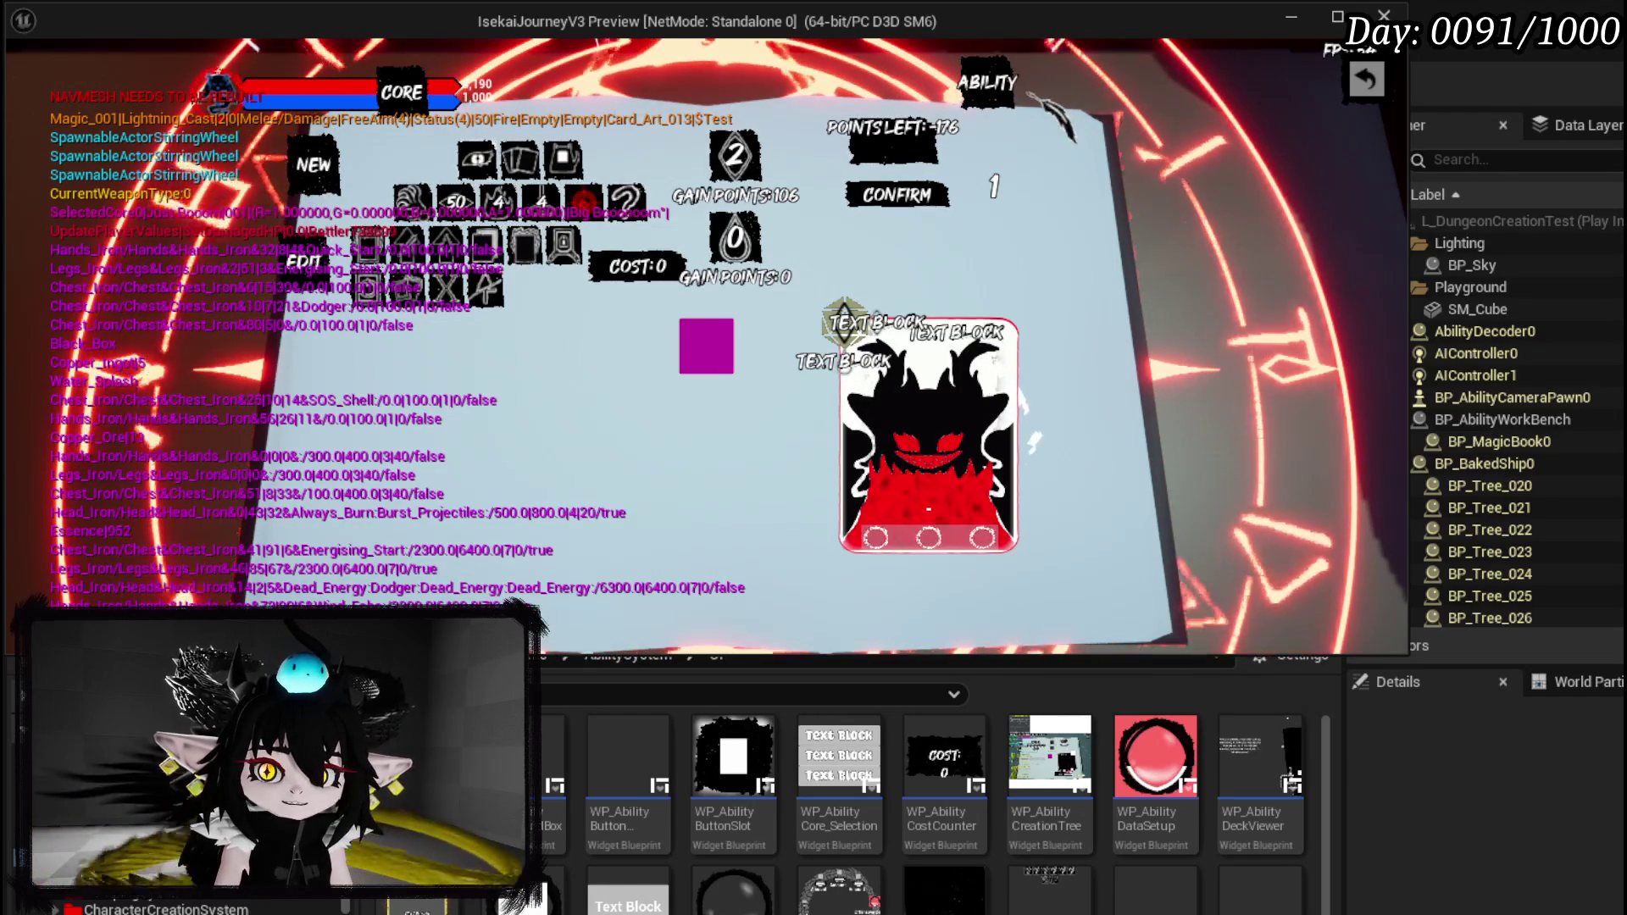
click(904, 200)
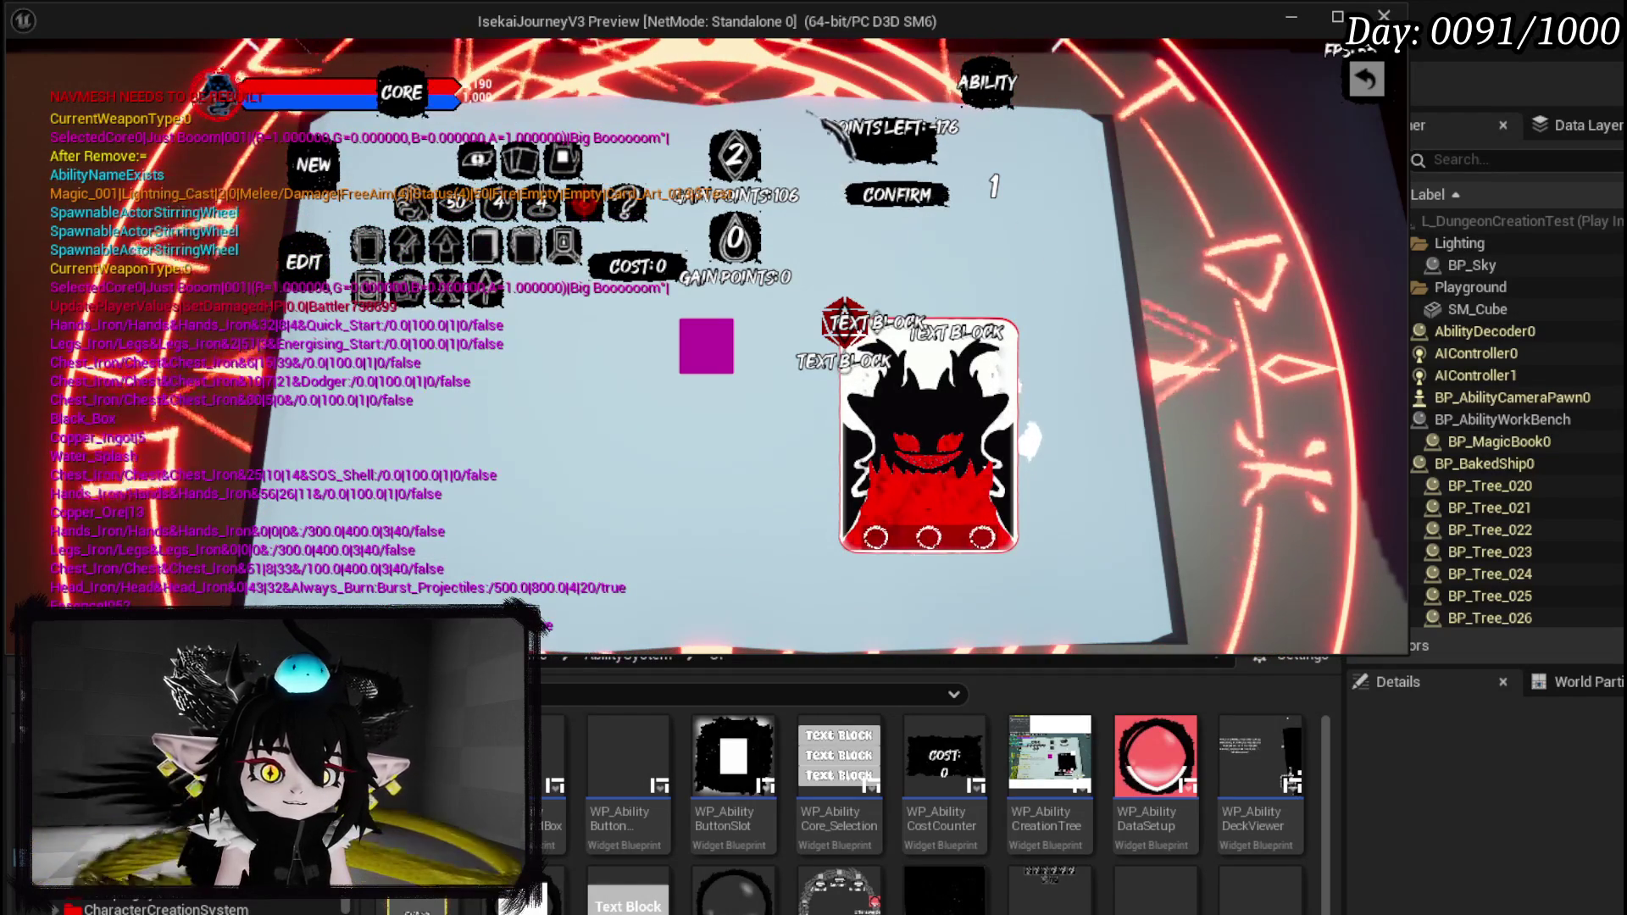
click(1365, 79)
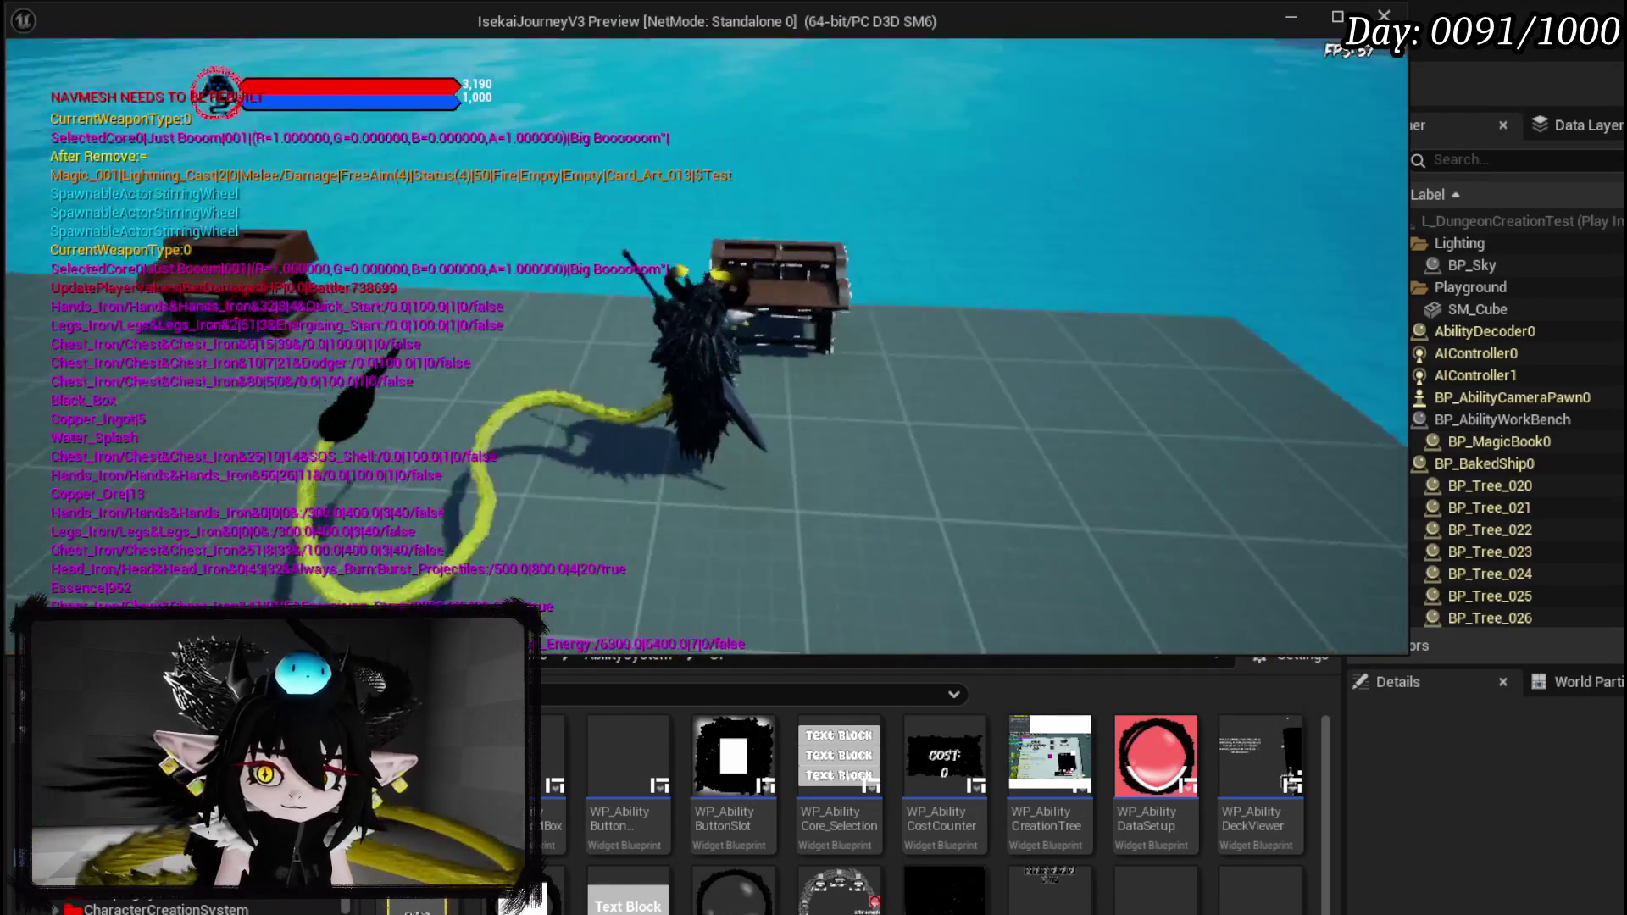
Open the spellbook and check that the Test_0 card appears among the ability cards.
key(e)
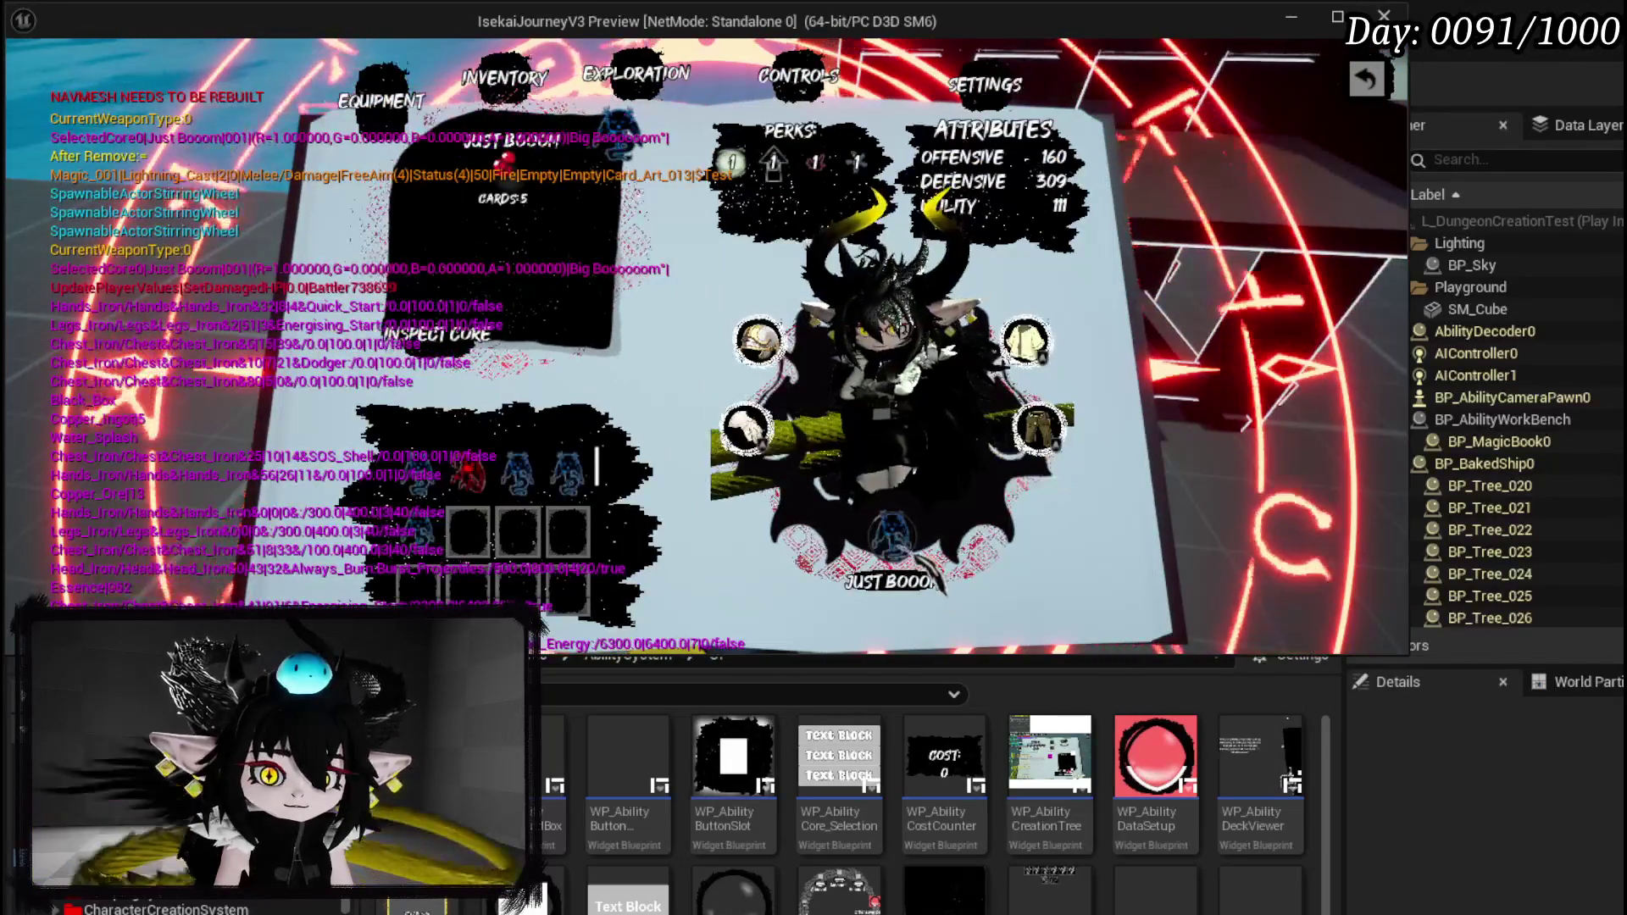
click(906, 555)
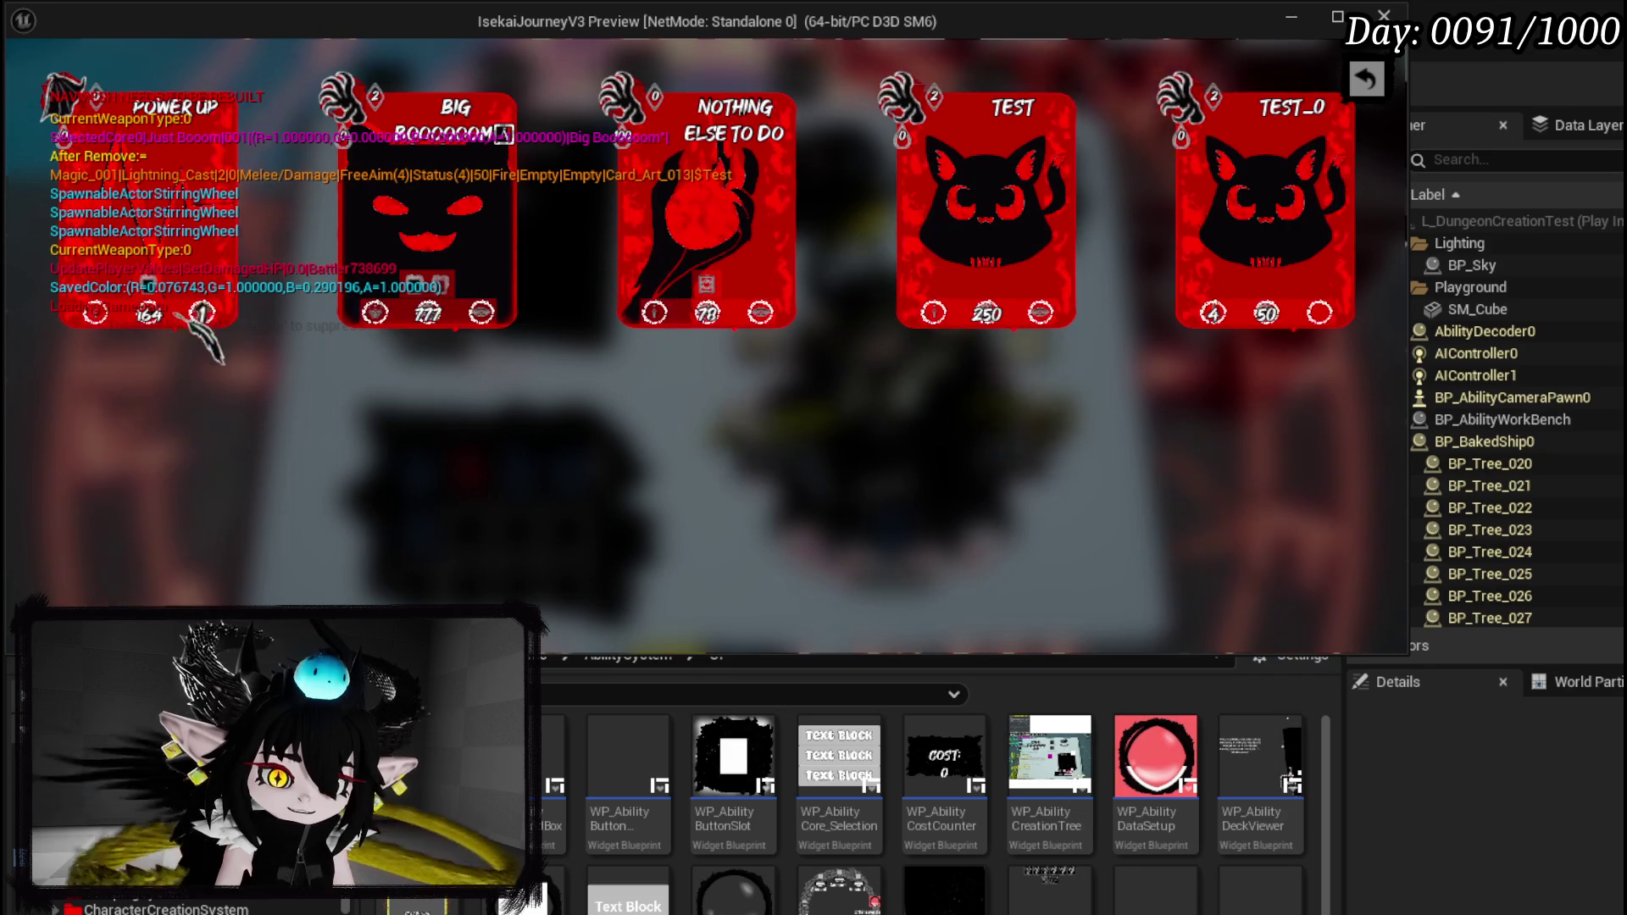
mouse_move(211, 329)
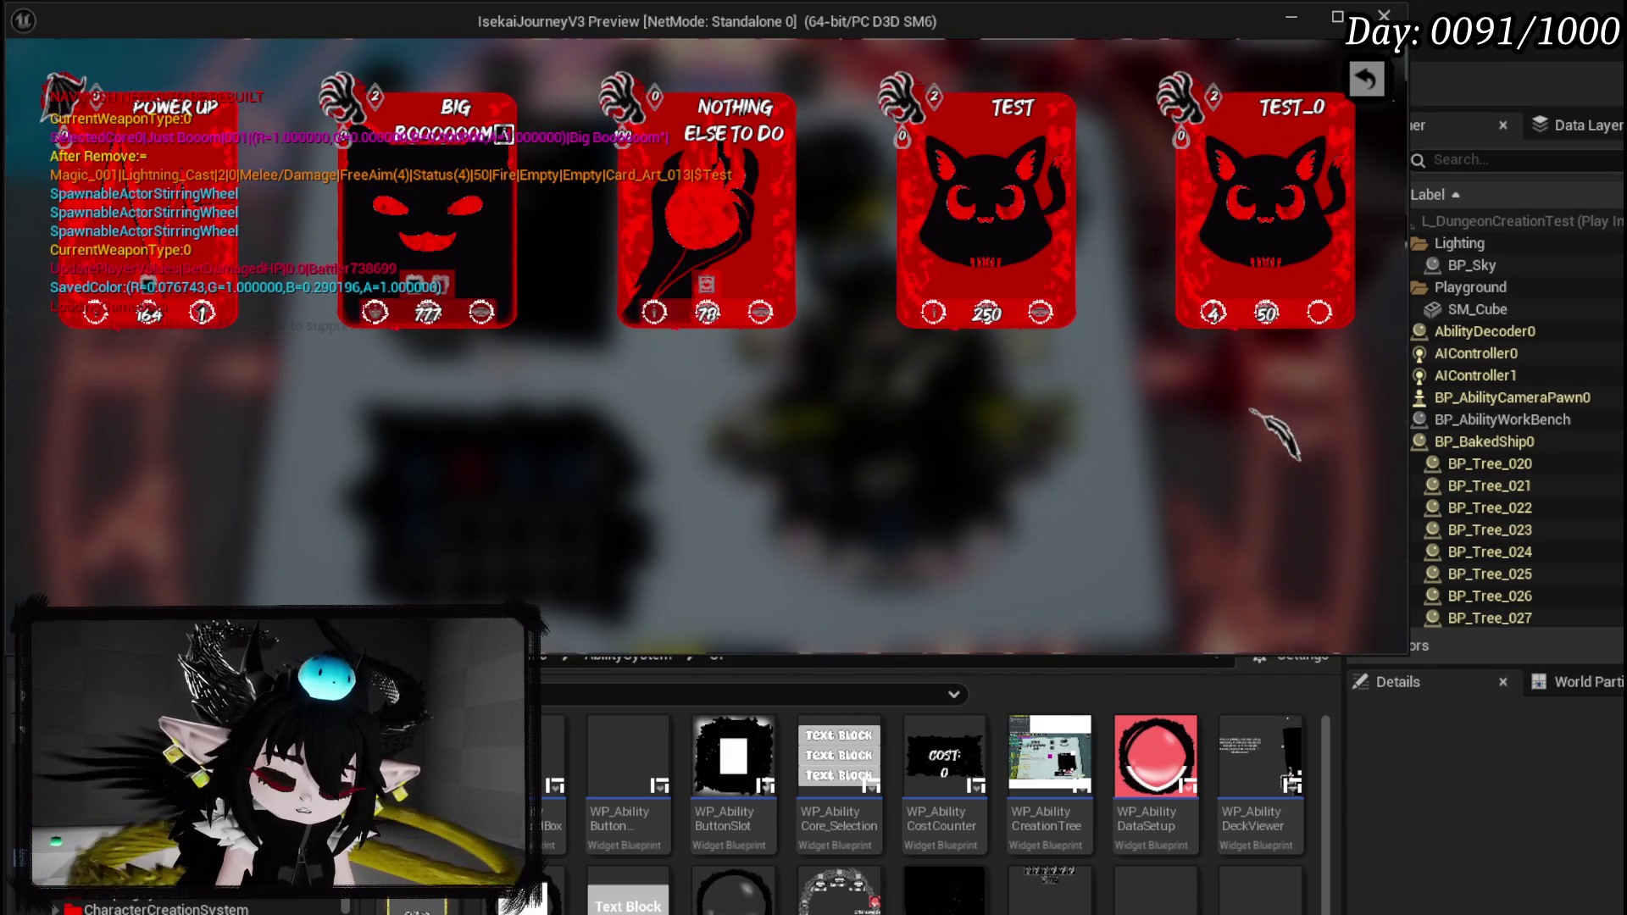
Stop and restart the game preview, returning focus to the running game window.
key(Escape)
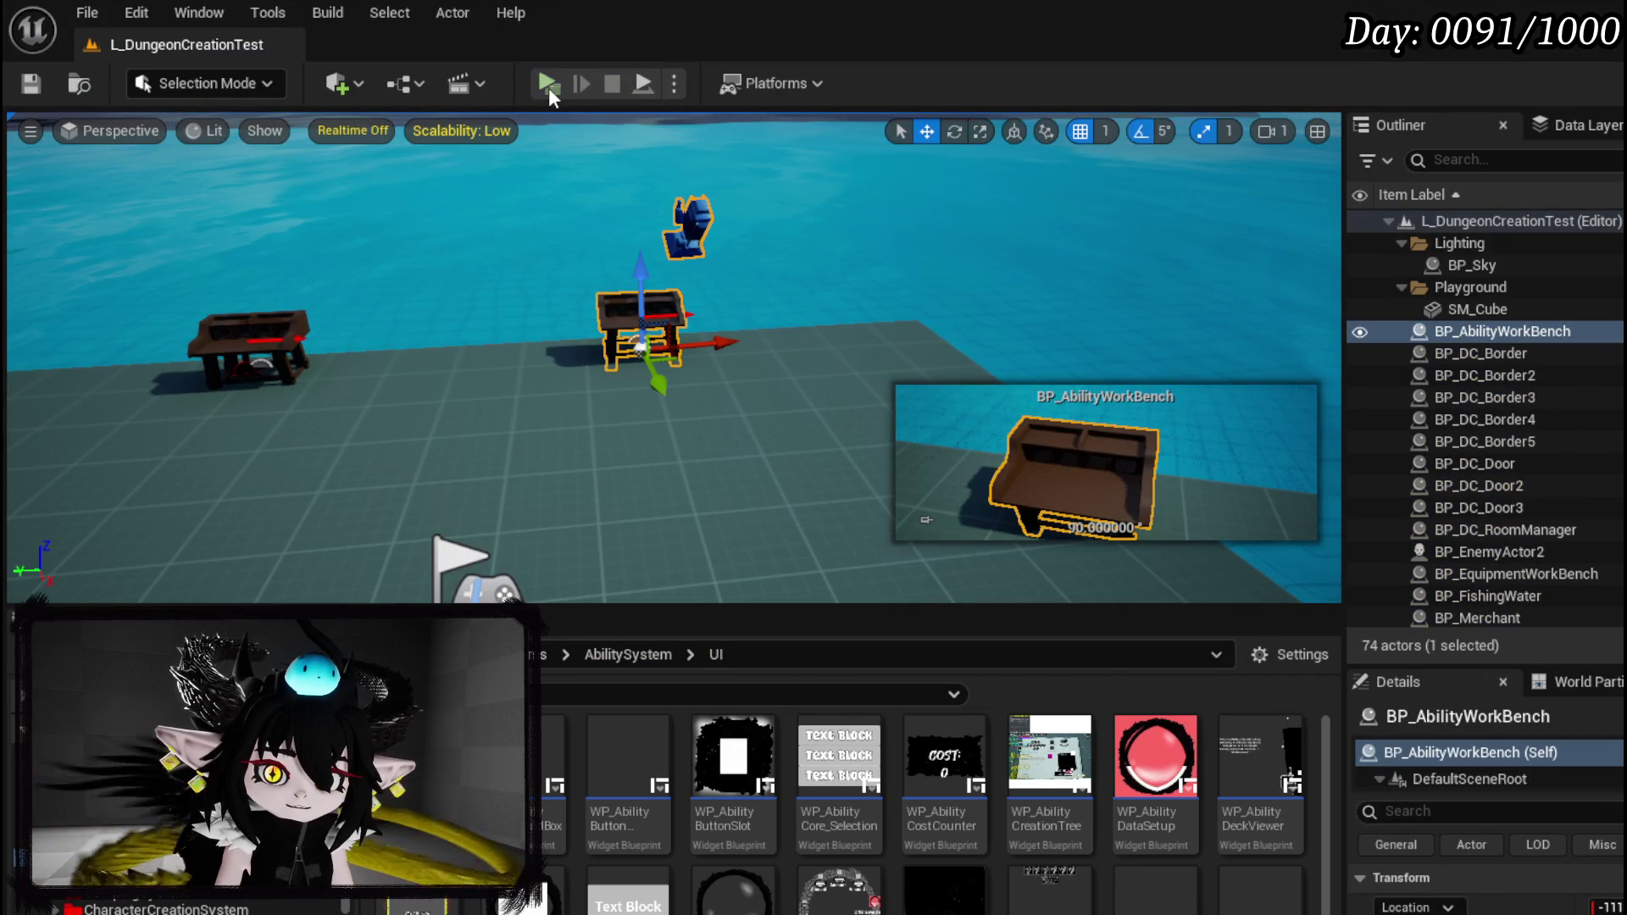
click(547, 84)
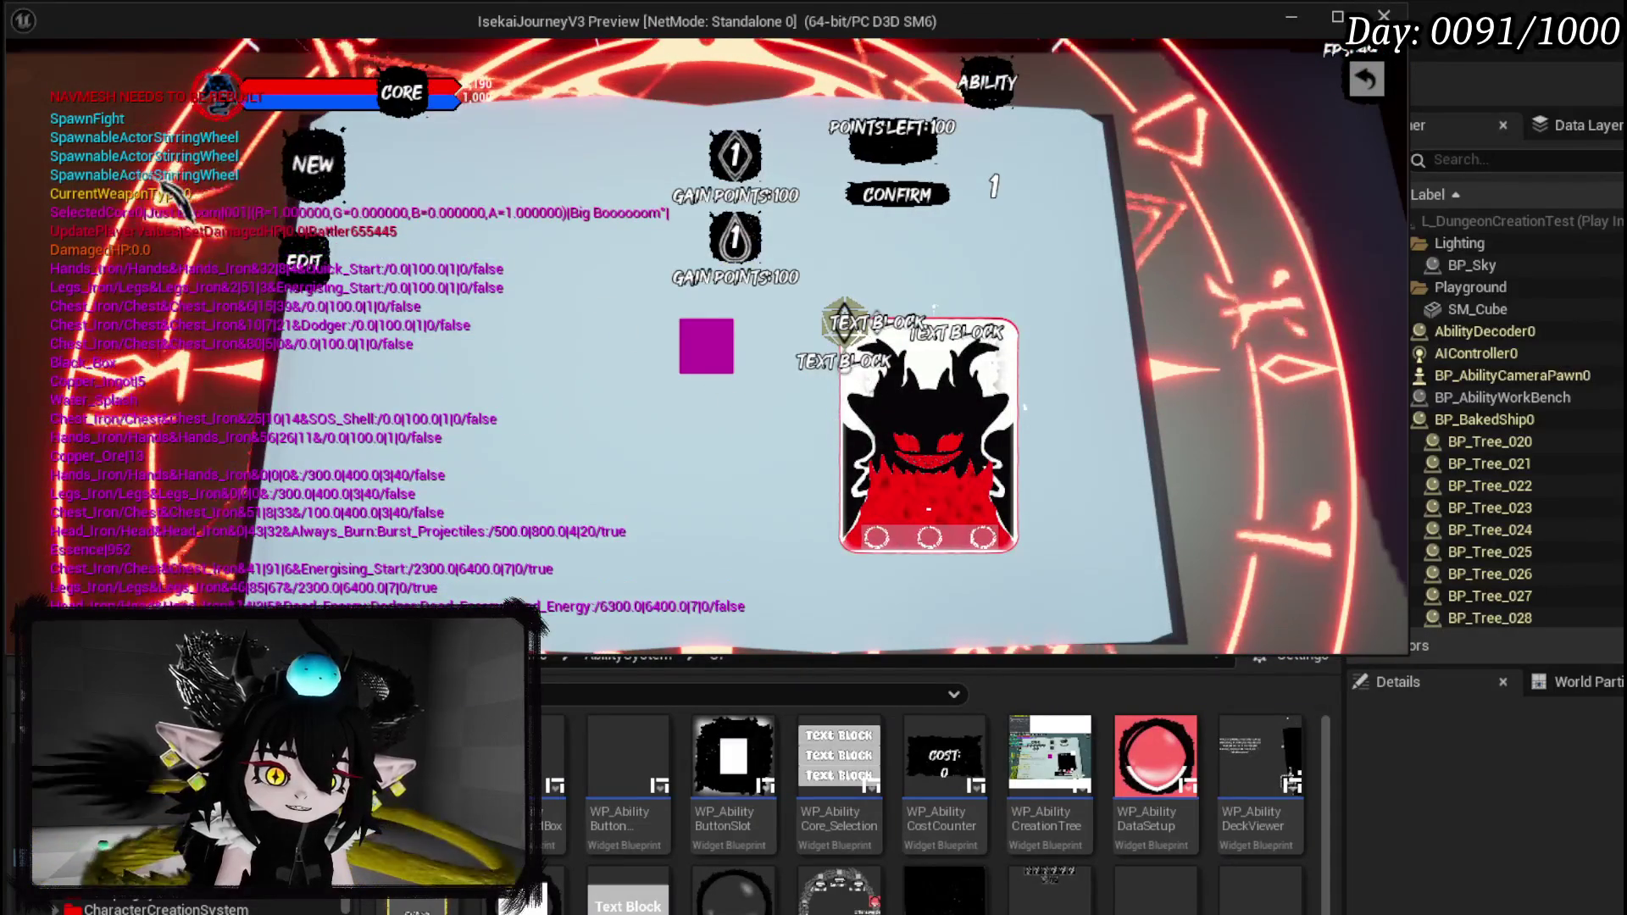
key(Escape)
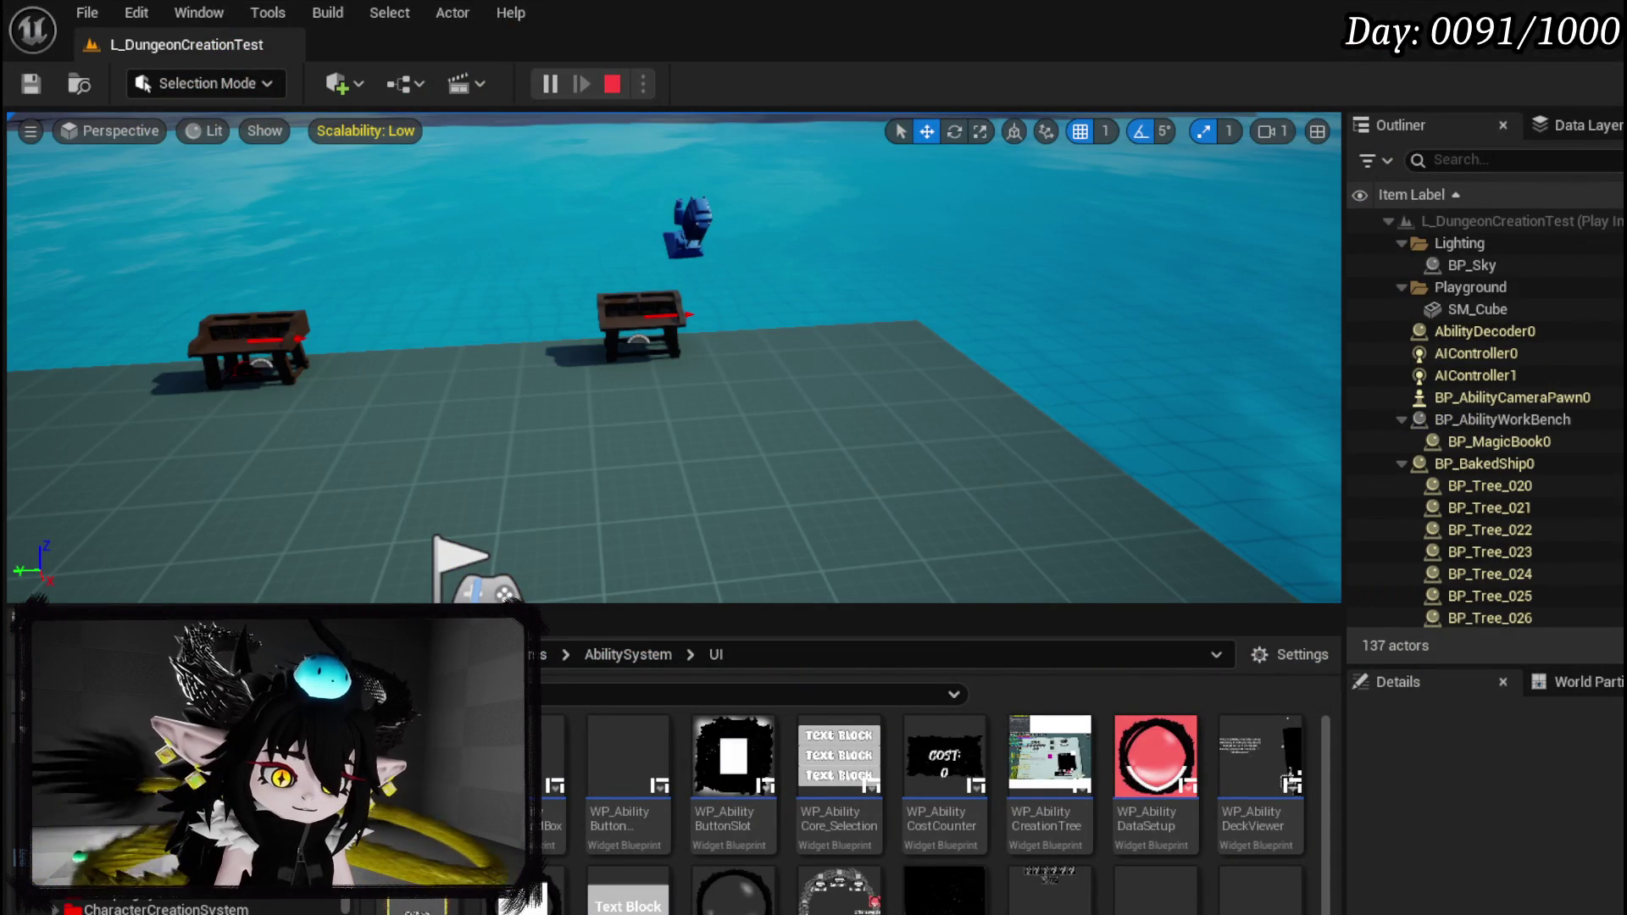
key(alt+Tab)
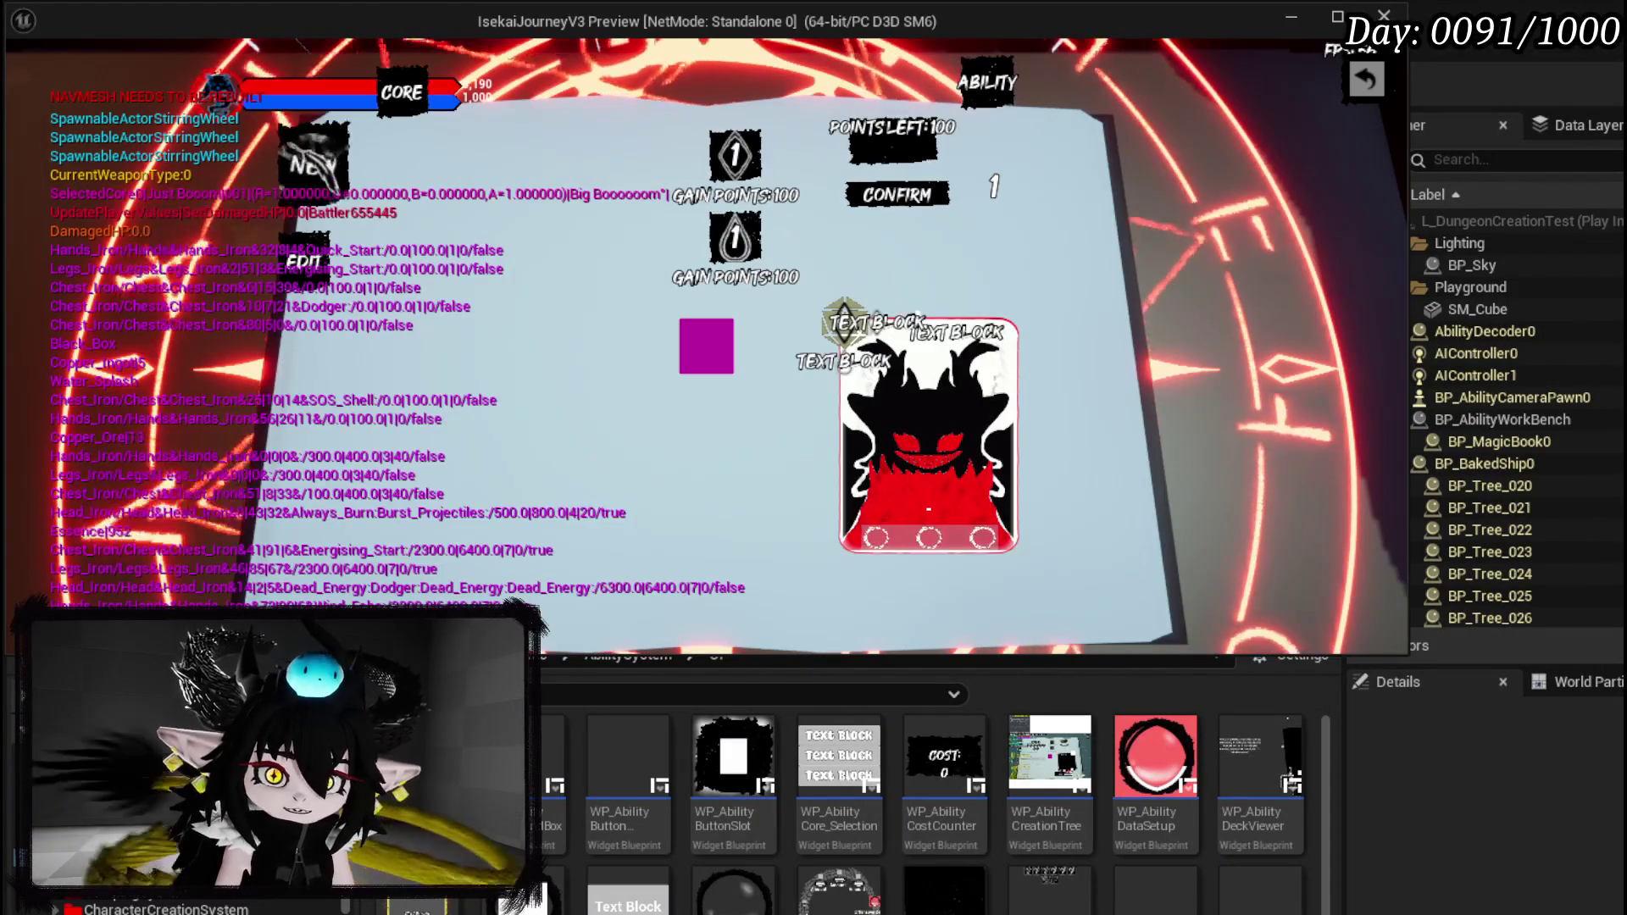
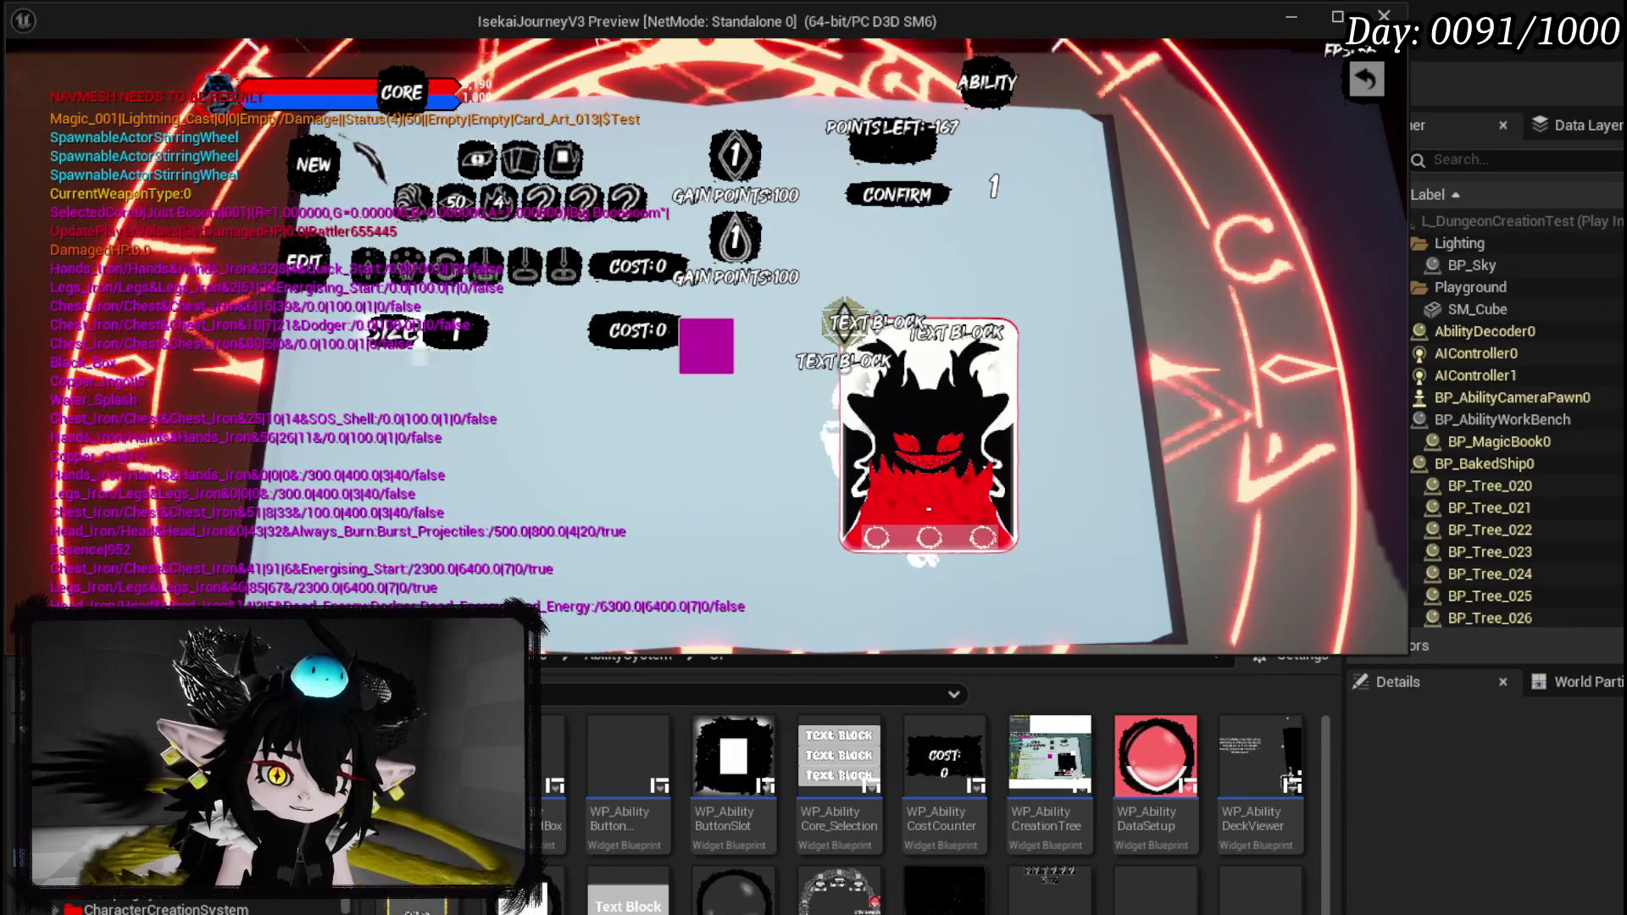
Build a size-4 Melee ability with the Fire element and Blood Sacrifice enabled.
click(928, 509)
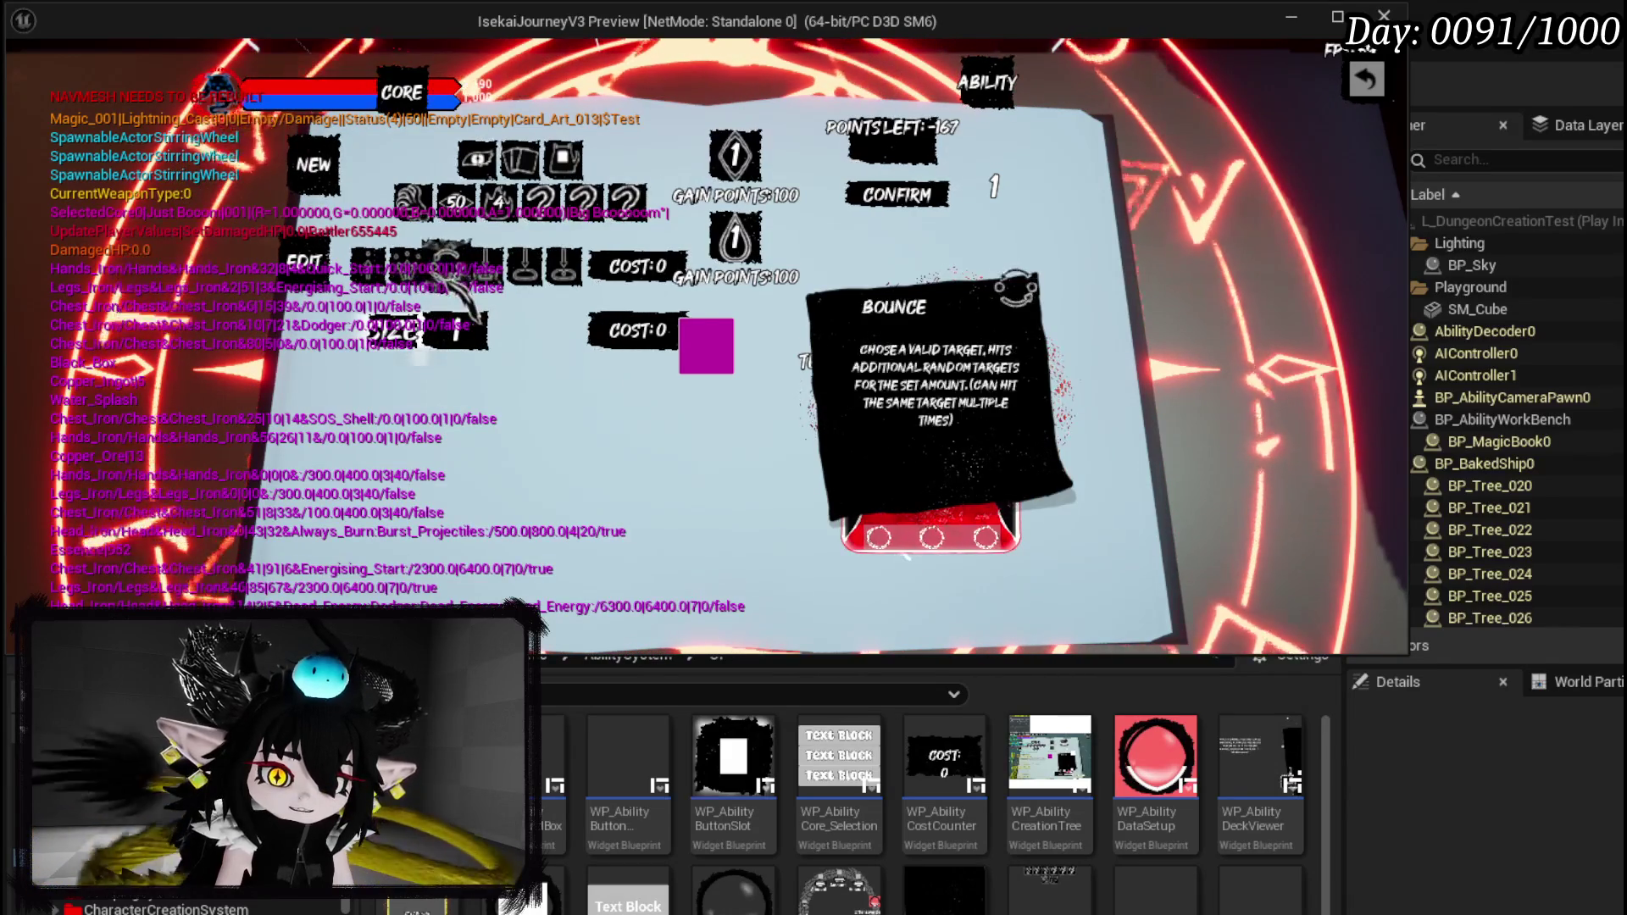
click(561, 263)
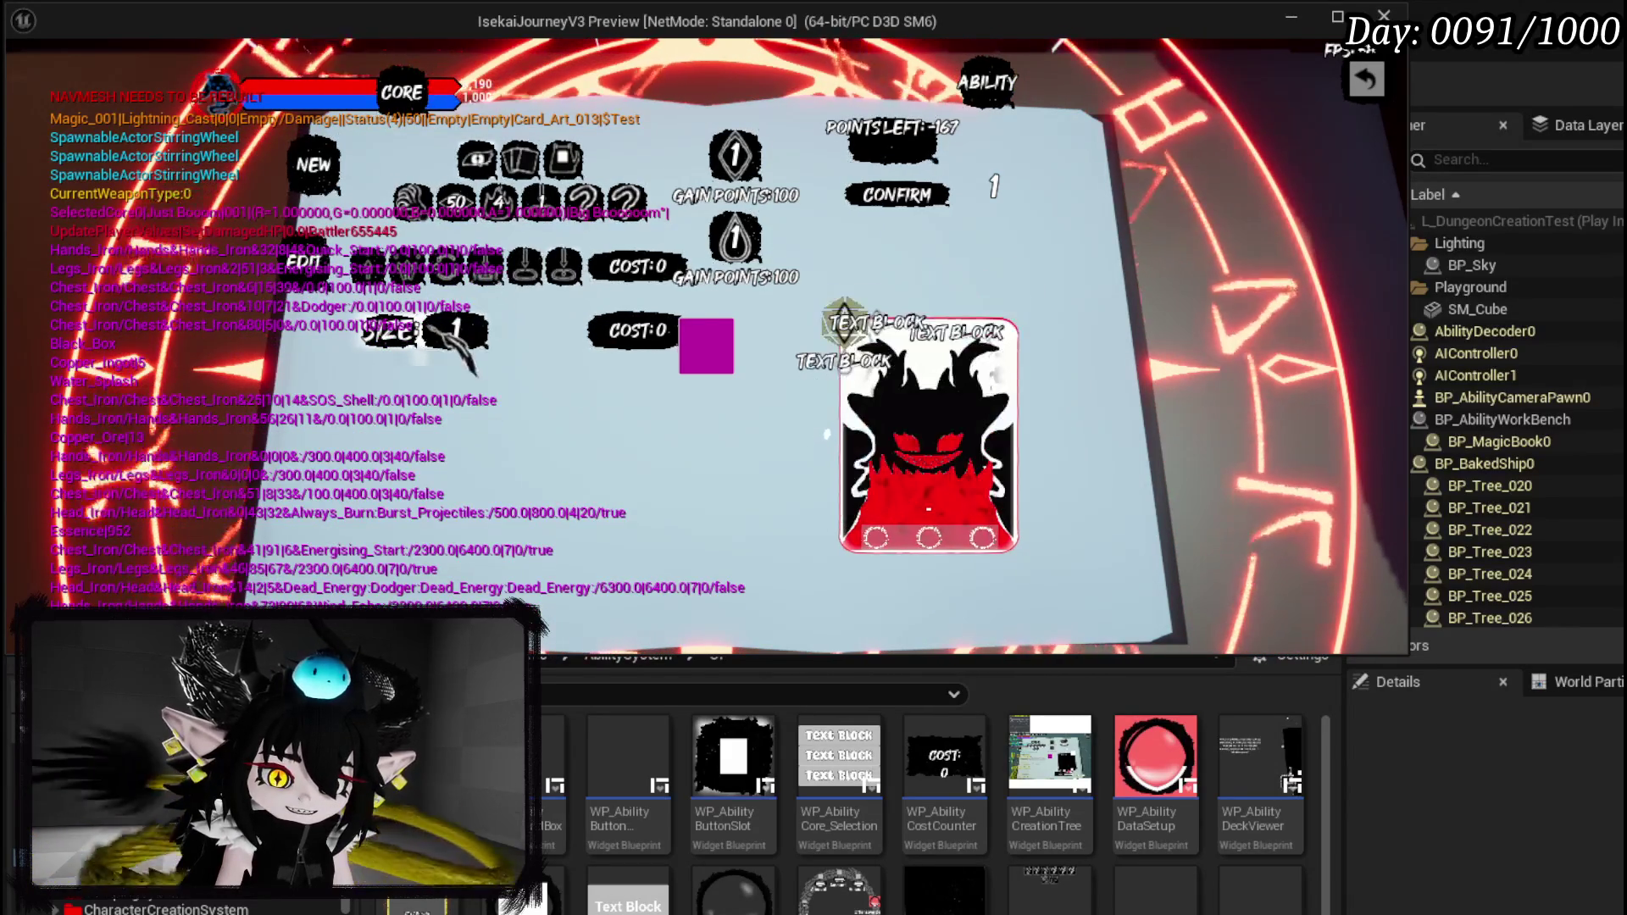
click(455, 331)
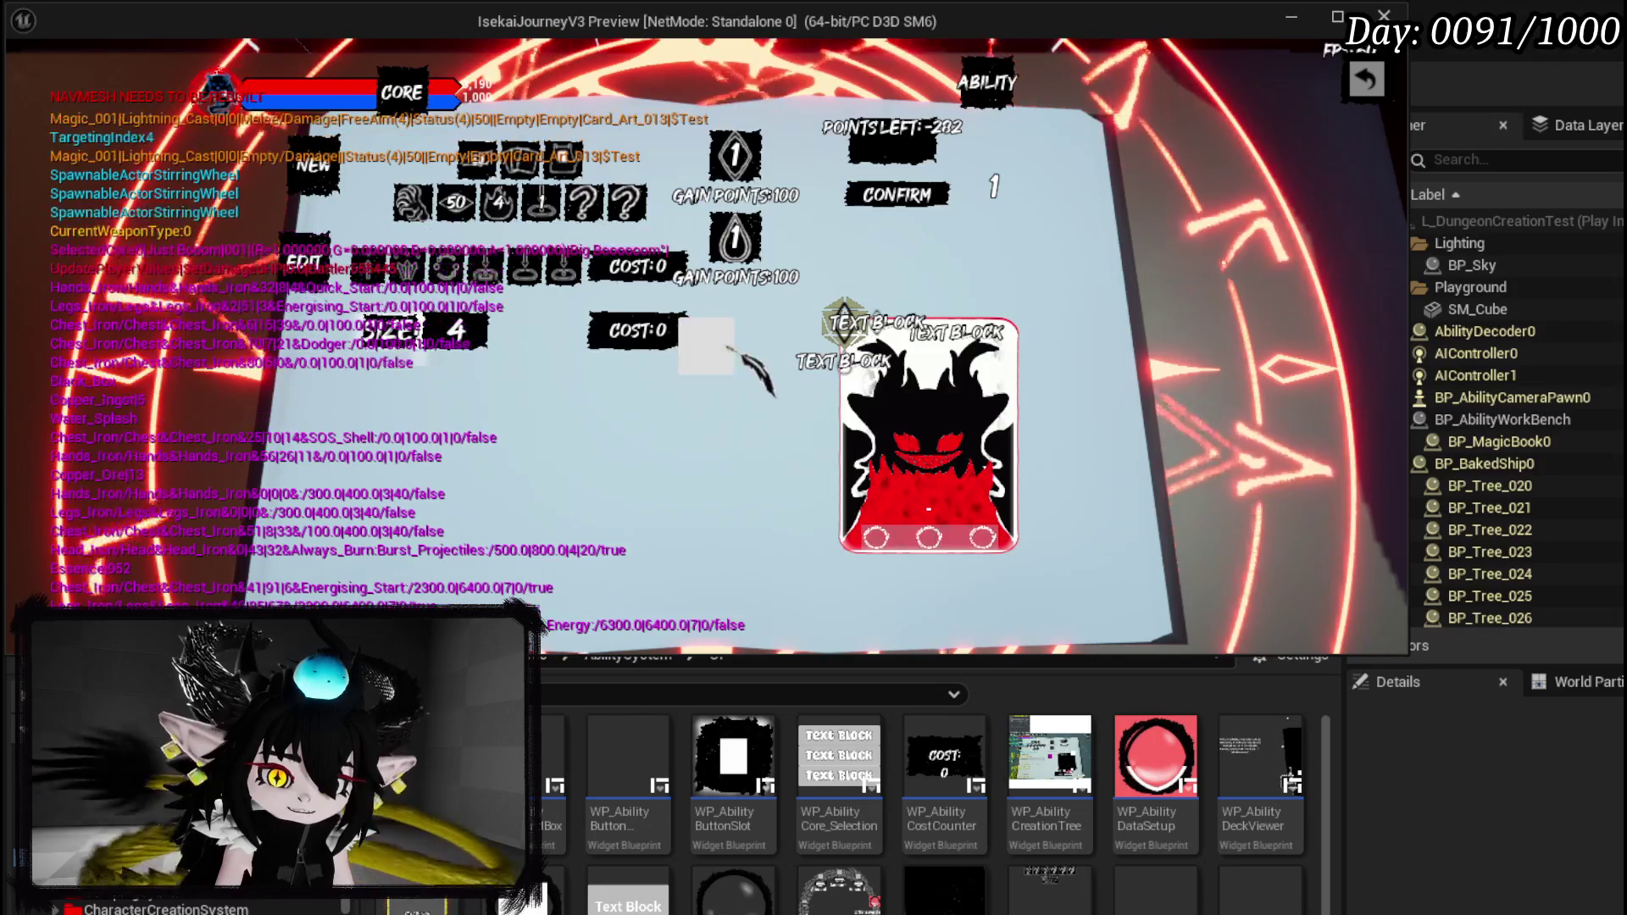
click(447, 255)
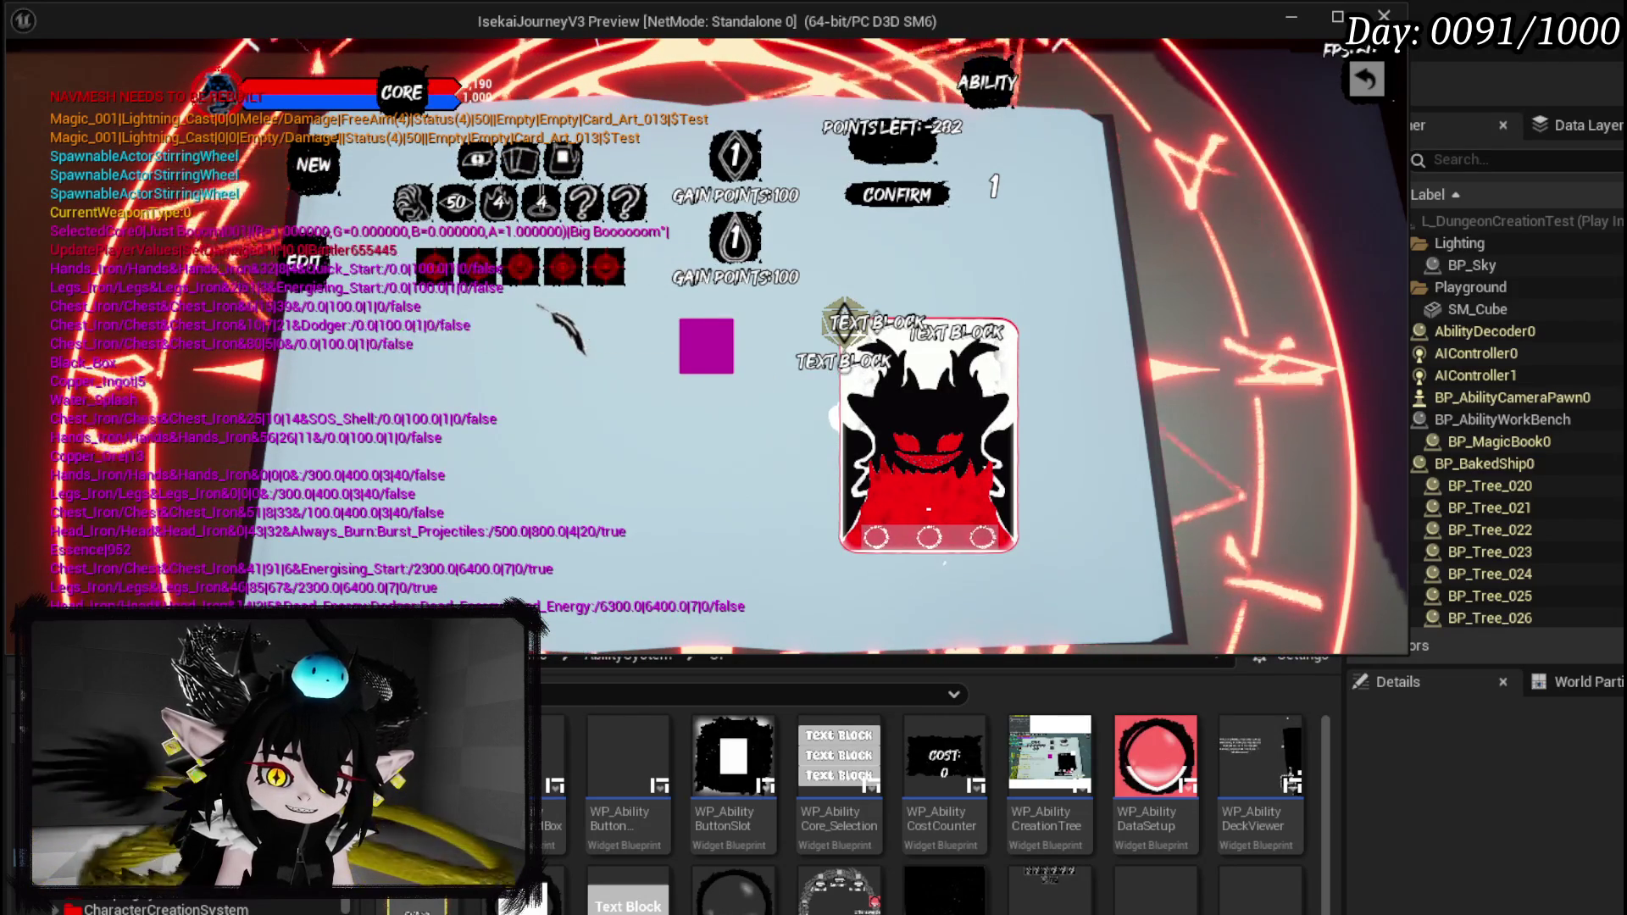
click(562, 267)
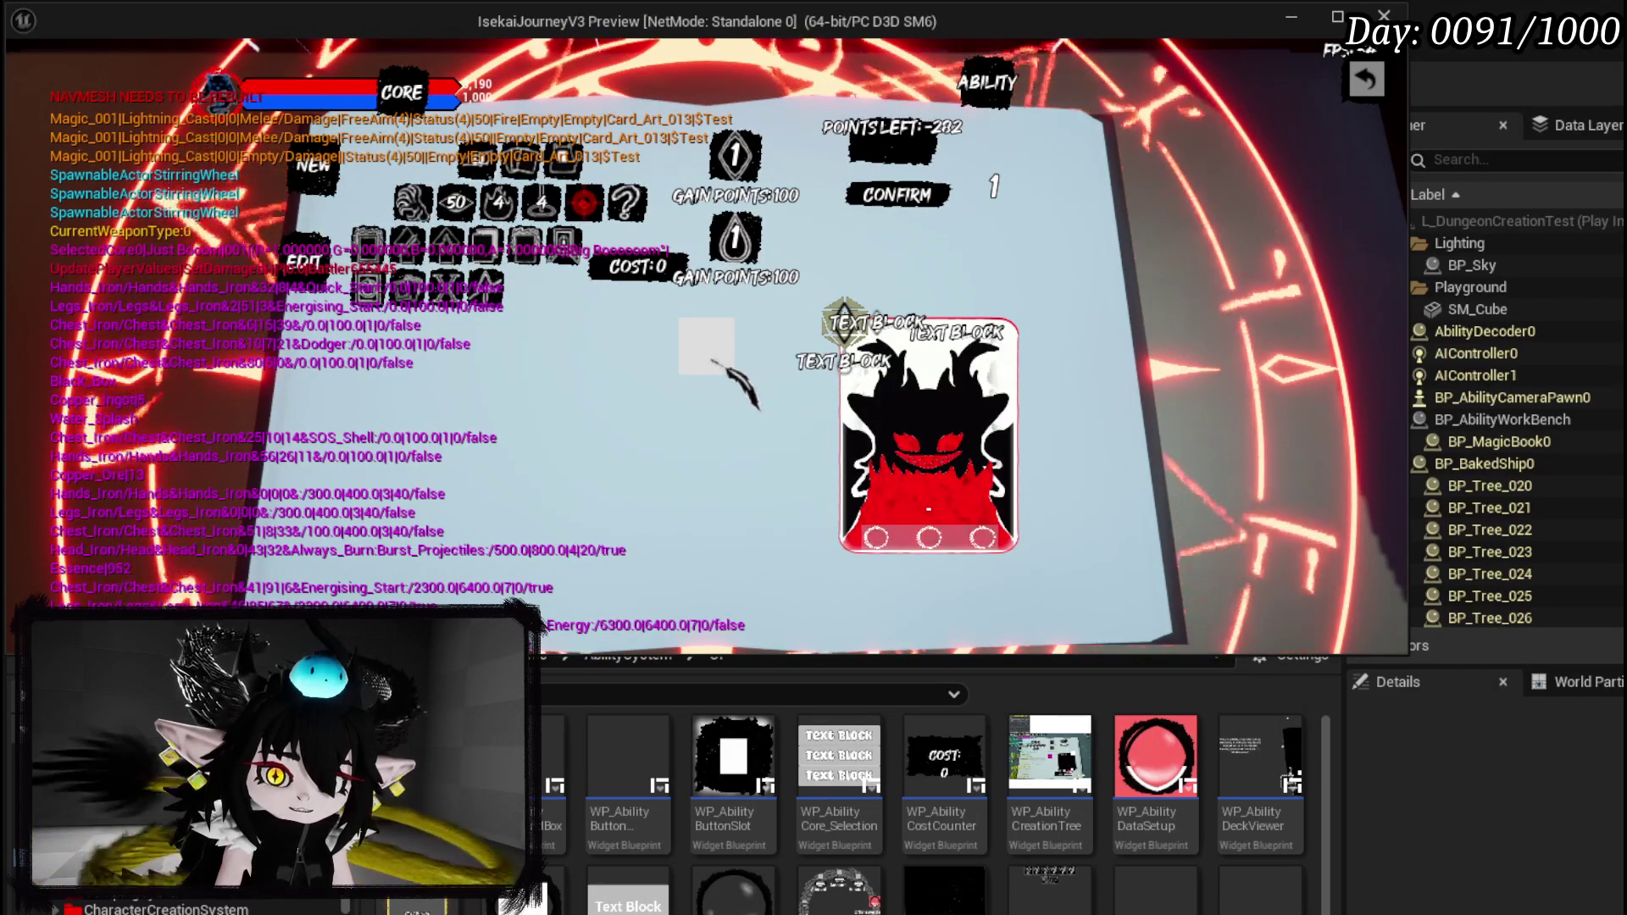
click(710, 356)
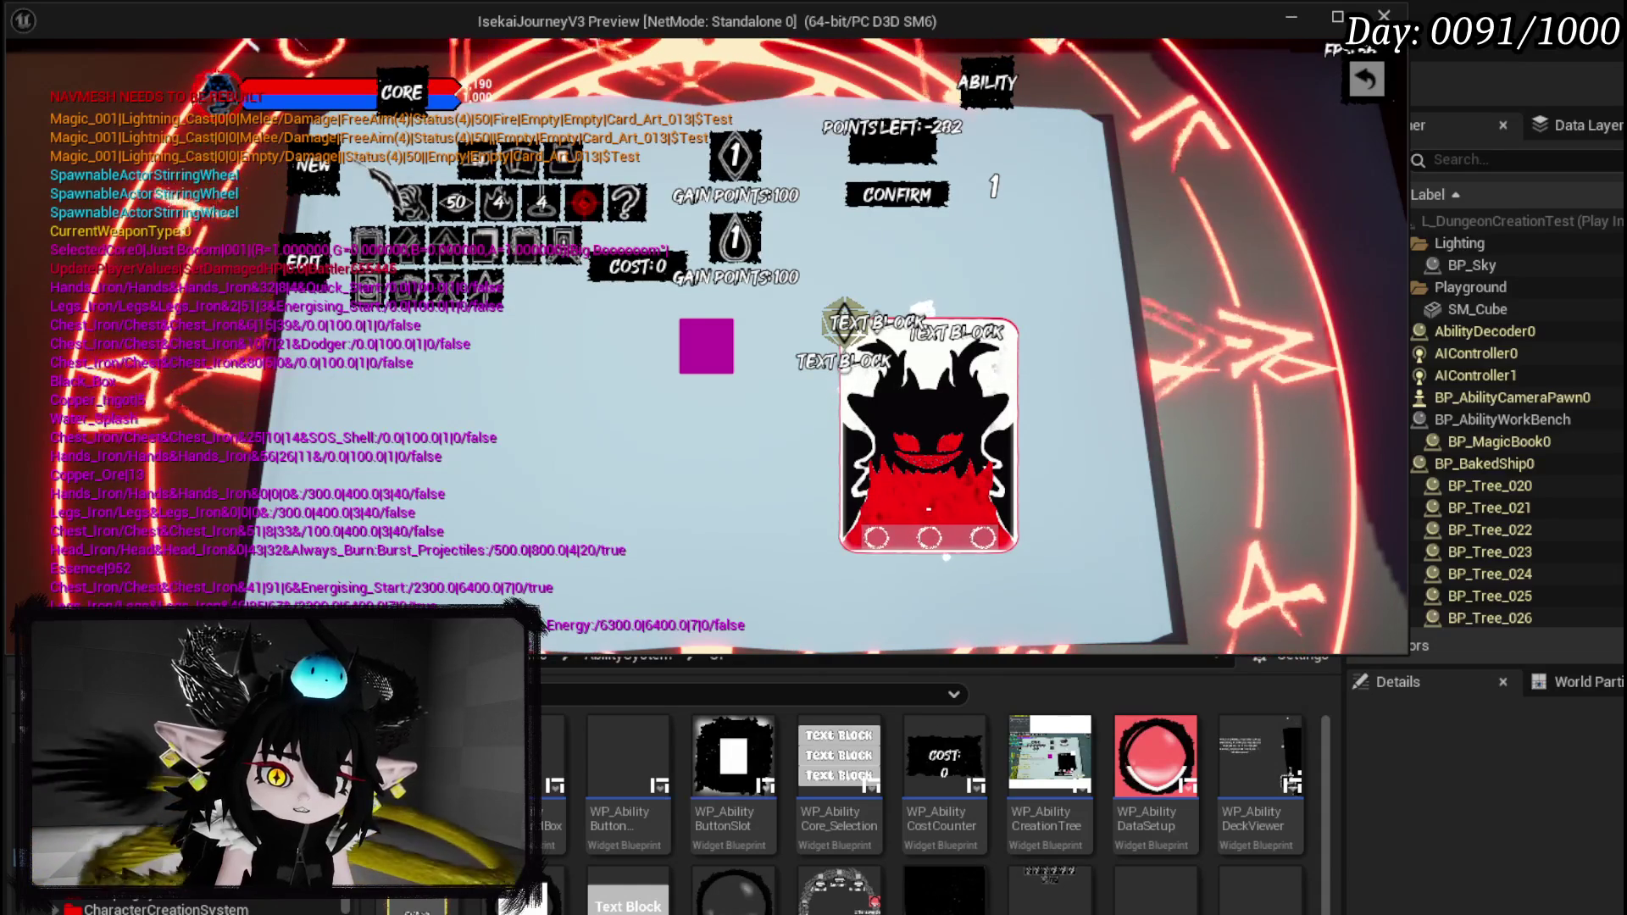
Switch the ability's targeting to Movement, apply it, and stop the play session.
click(929, 509)
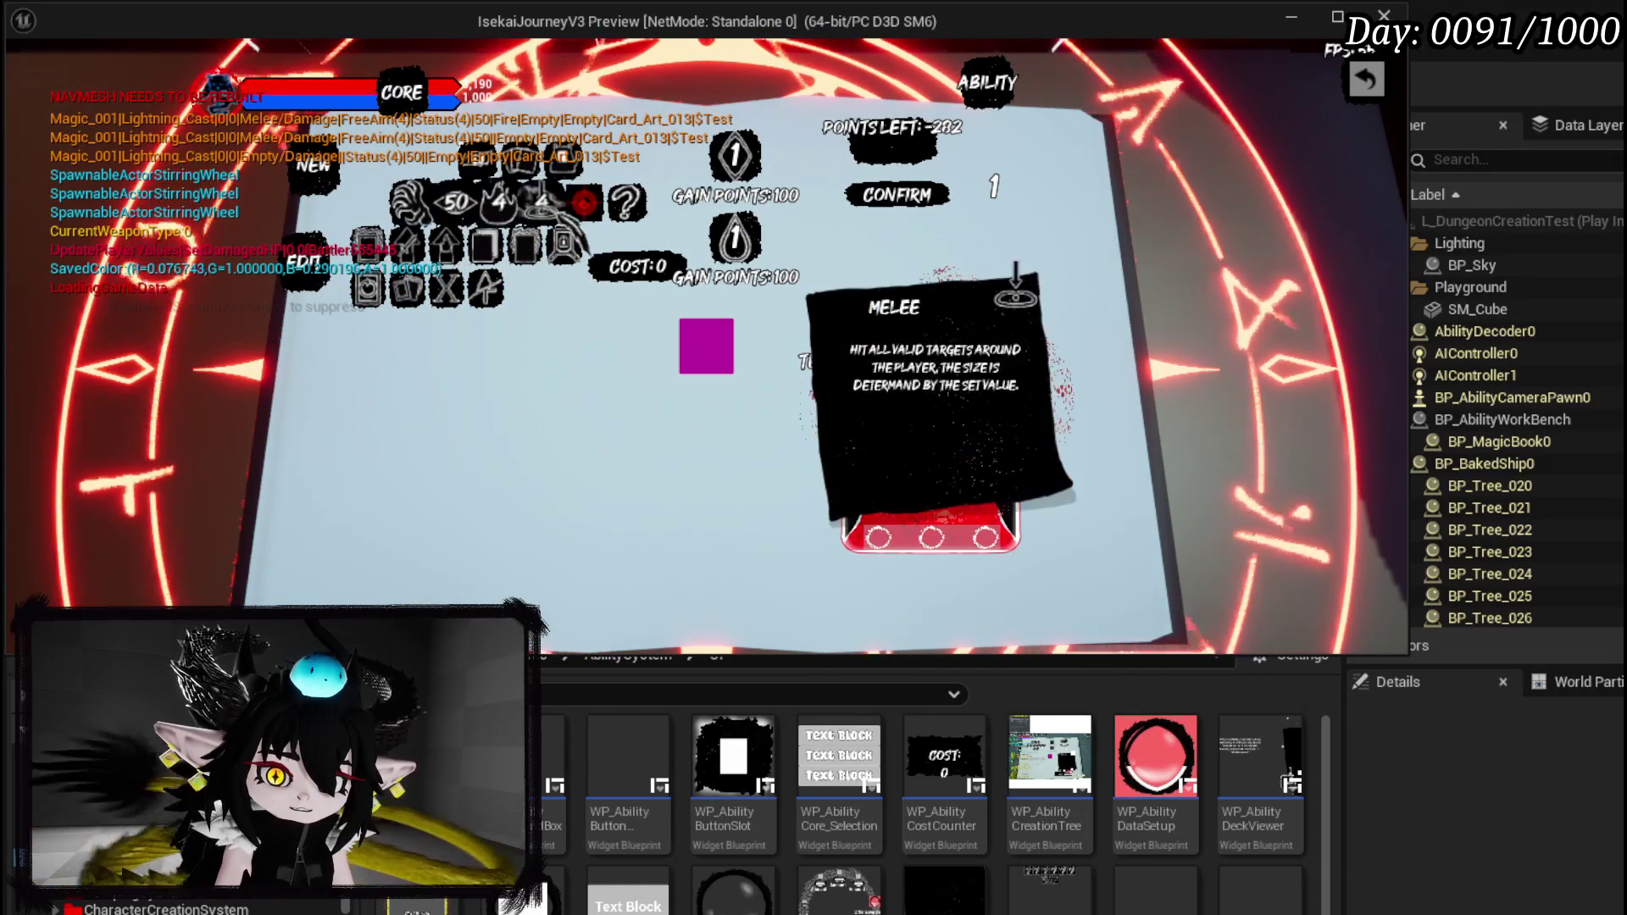
click(483, 270)
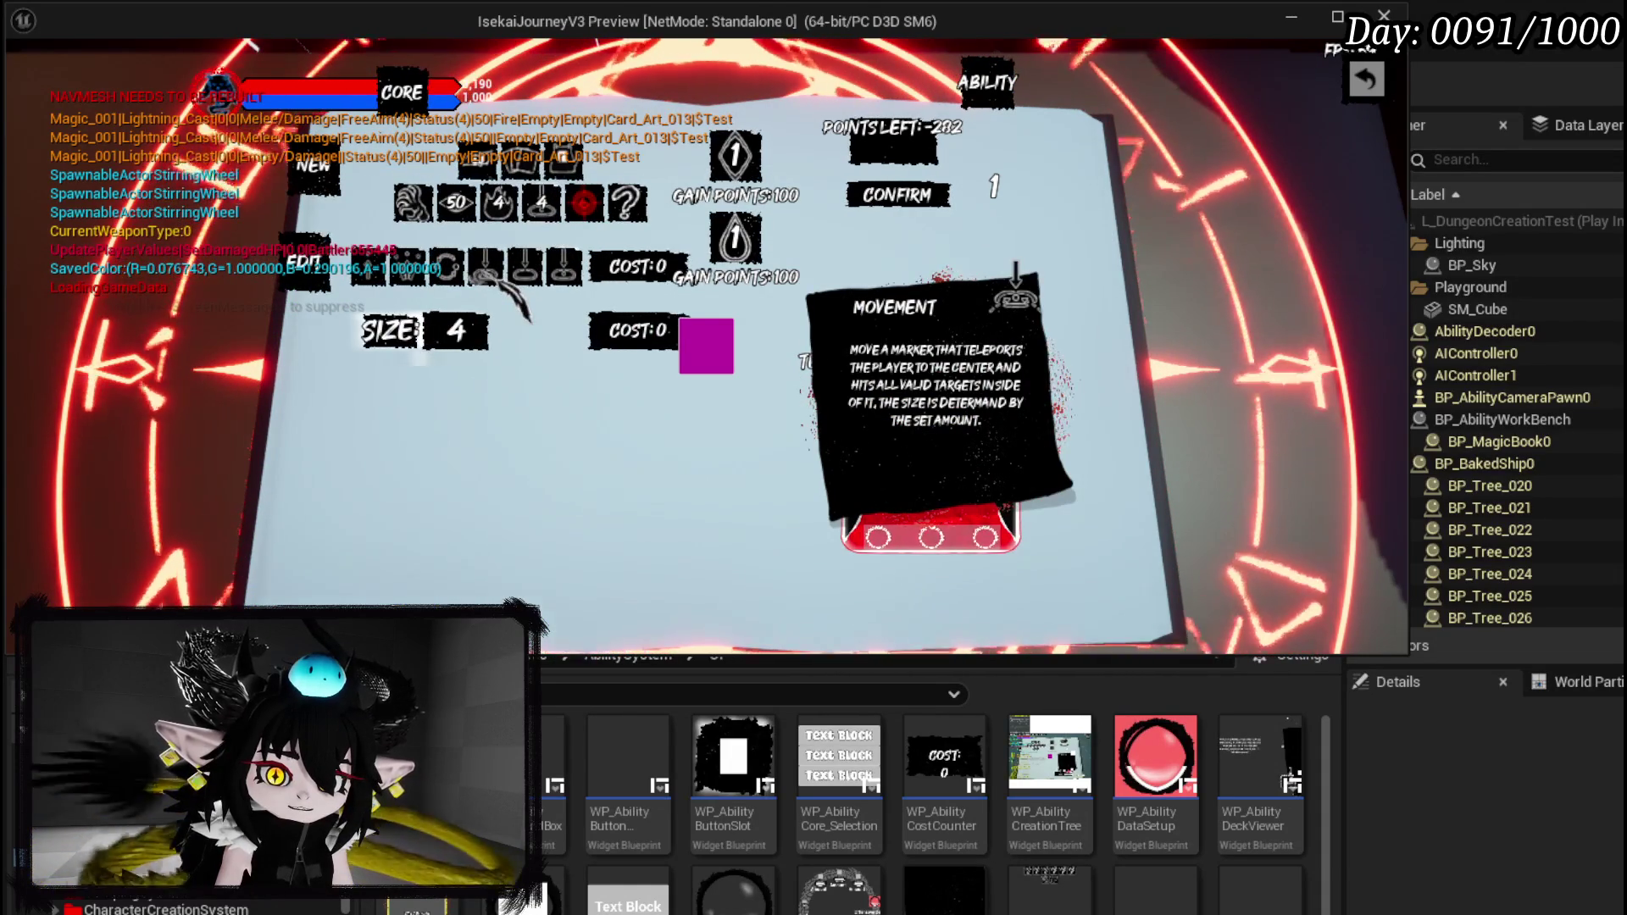
click(929, 509)
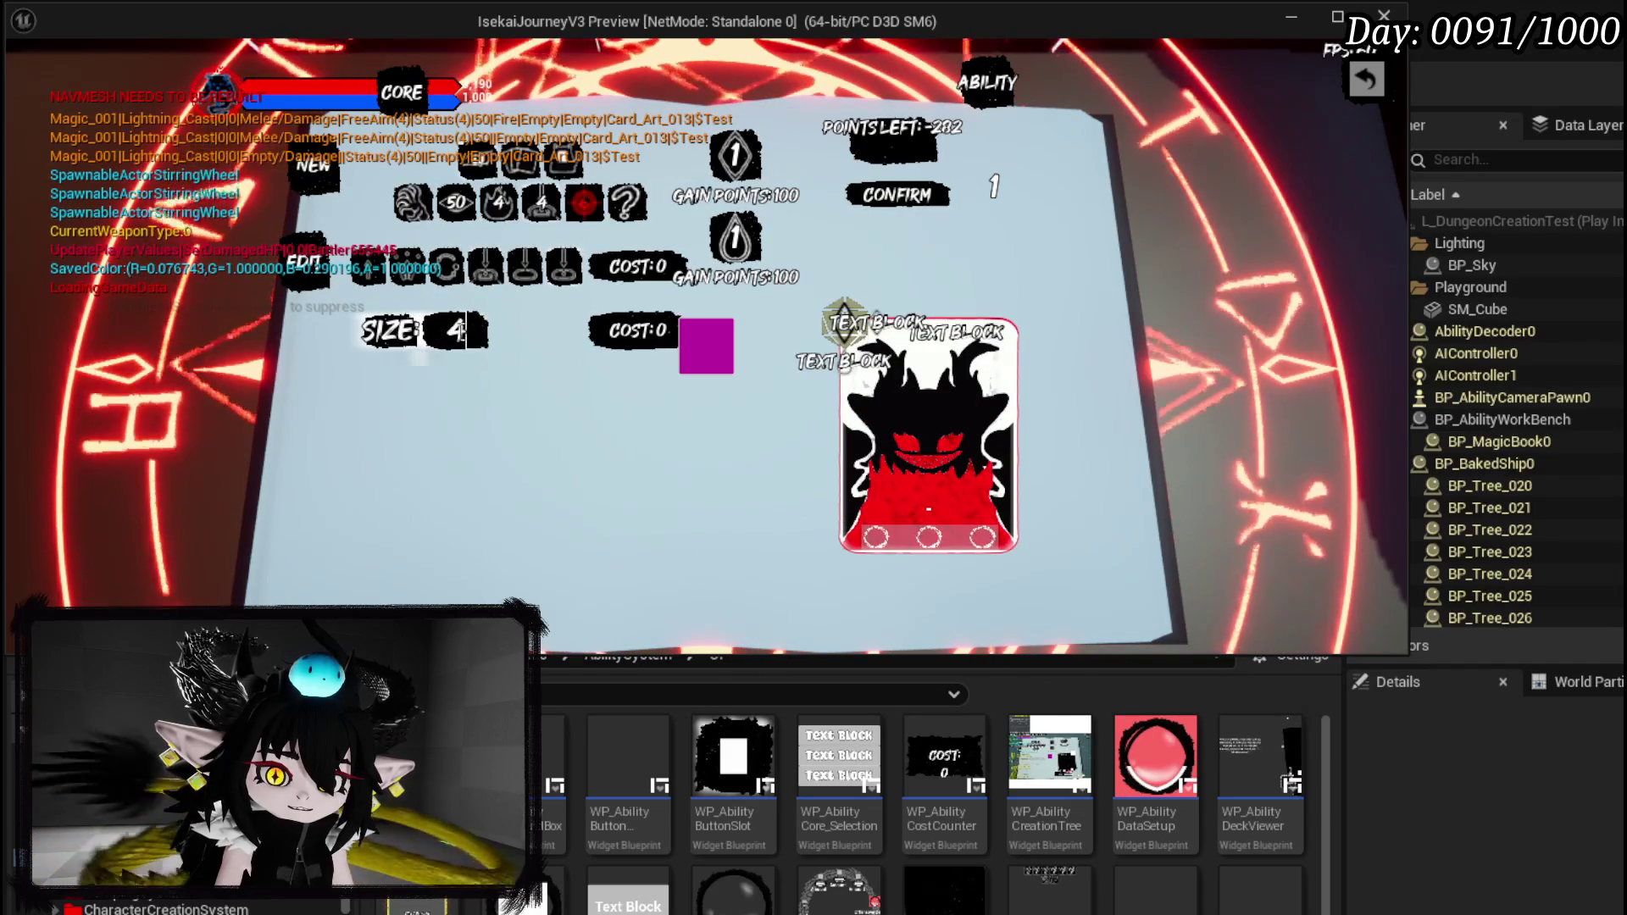
click(711, 348)
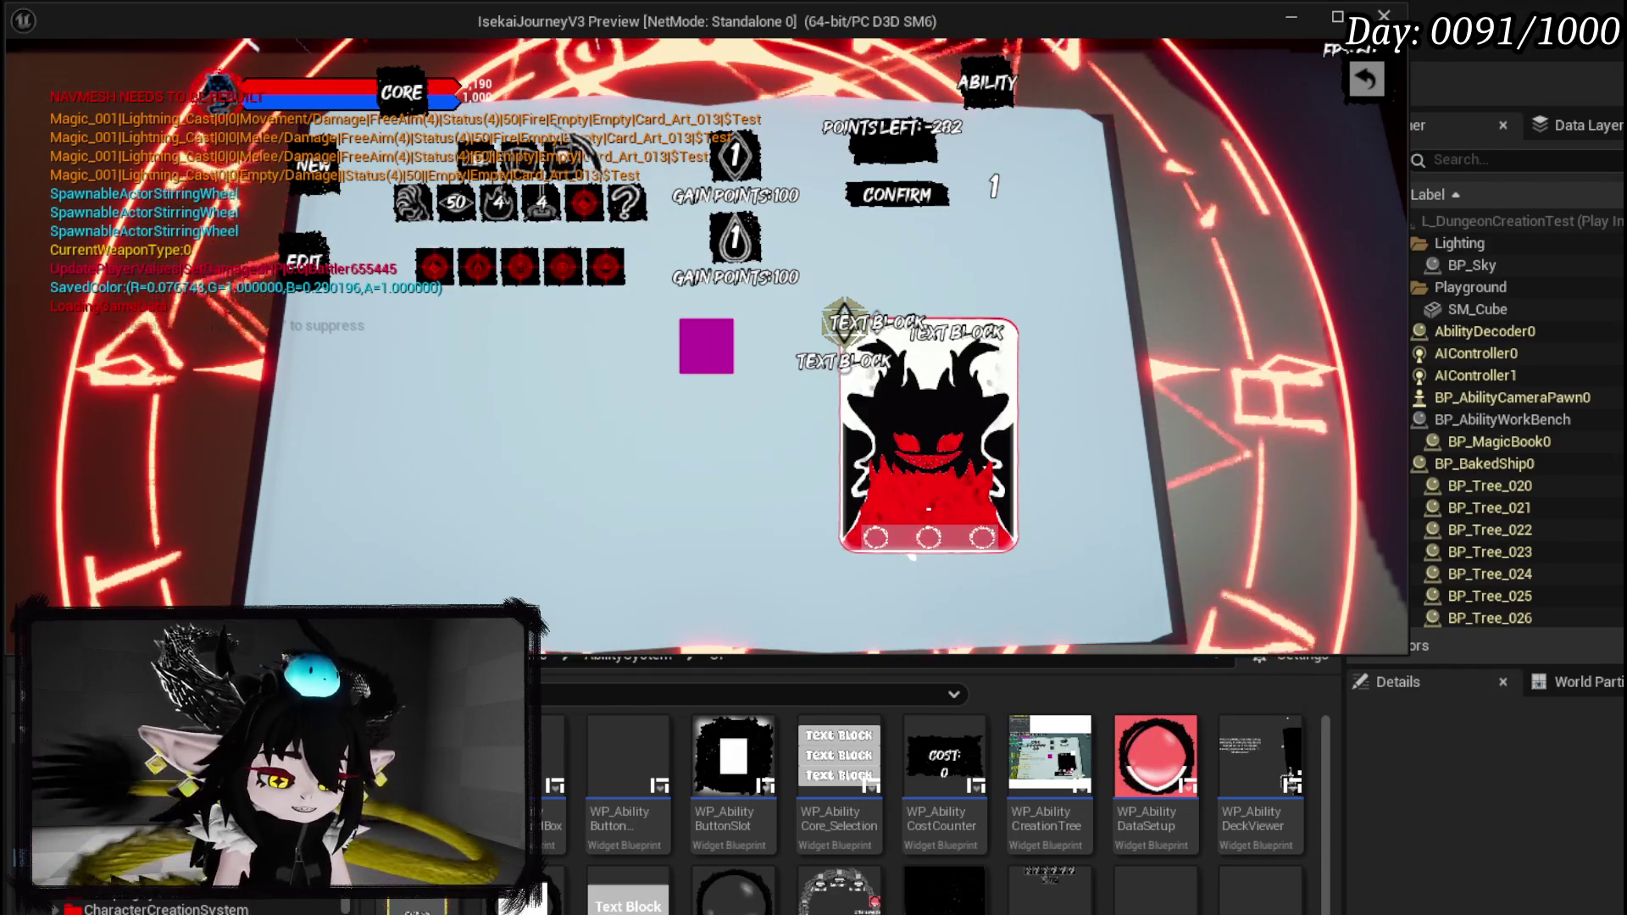
key(Escape)
Save all assets and return to the AppendData graph of WP_AbilityCreationTree.
key(ctrl+s)
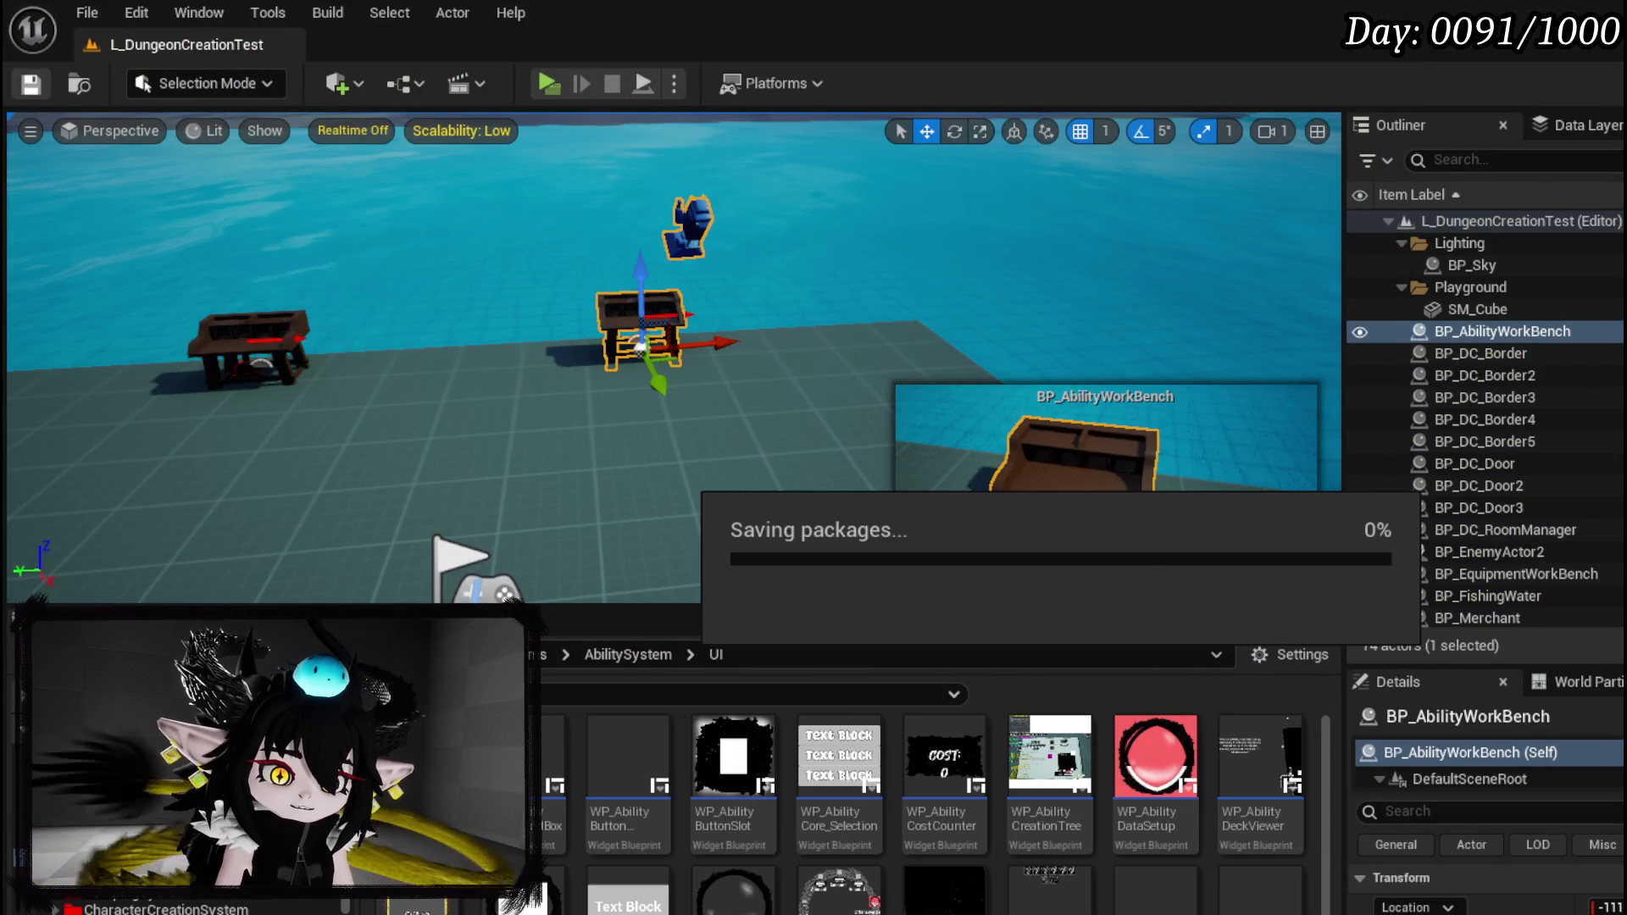
key(alt+Tab)
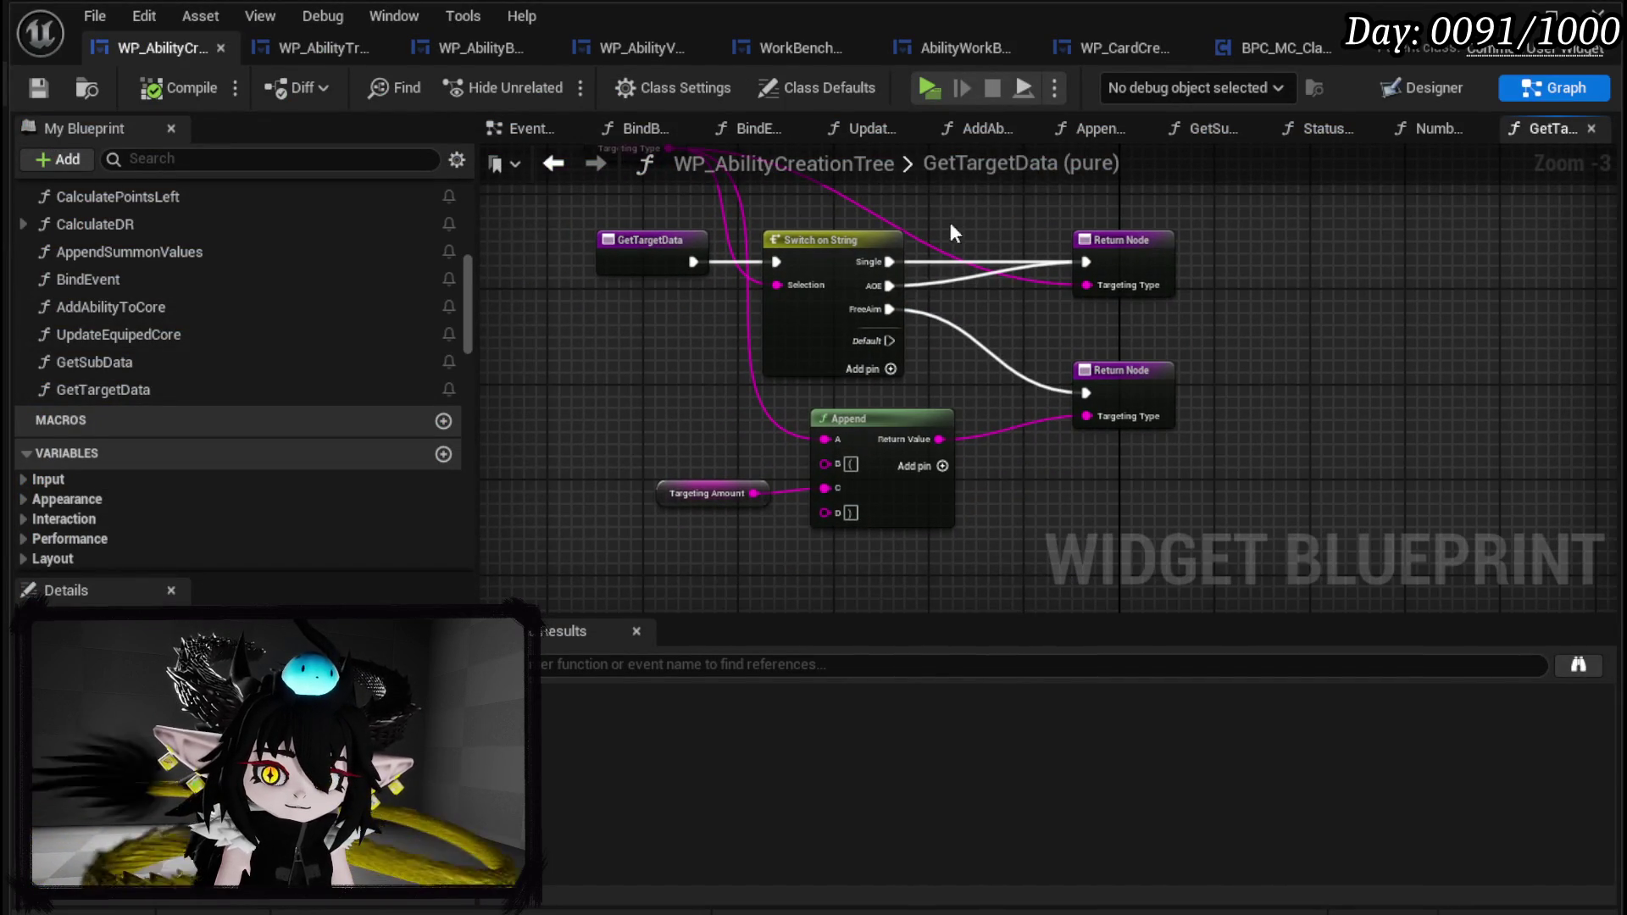
click(553, 163)
scroll(702, 428, down, 3)
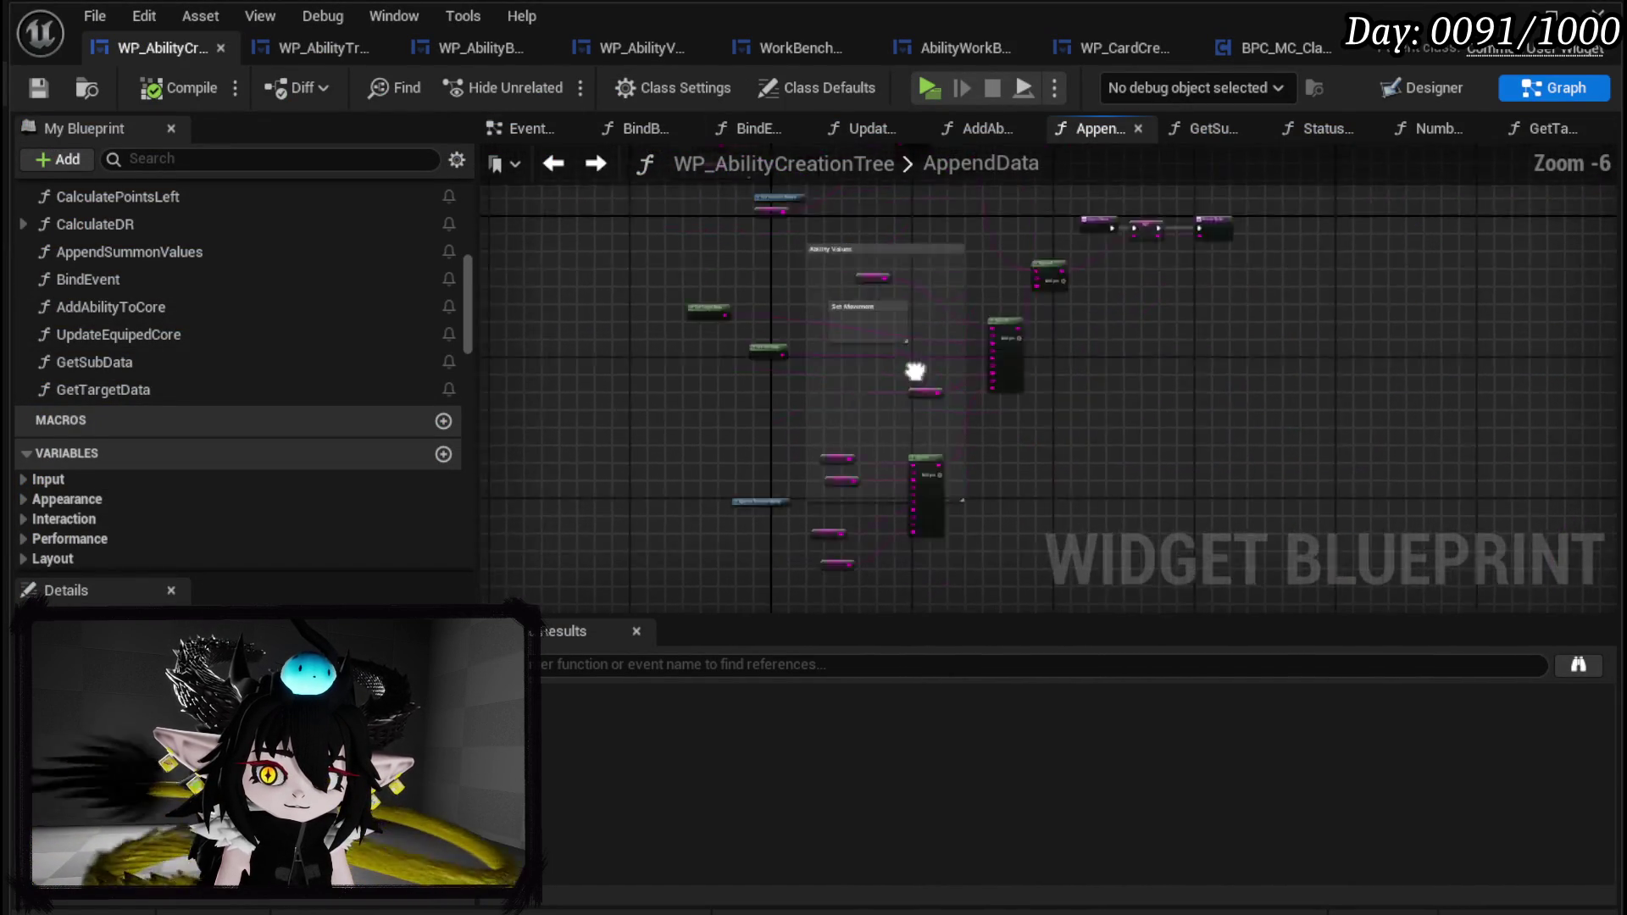
scroll(952, 406, up, 4)
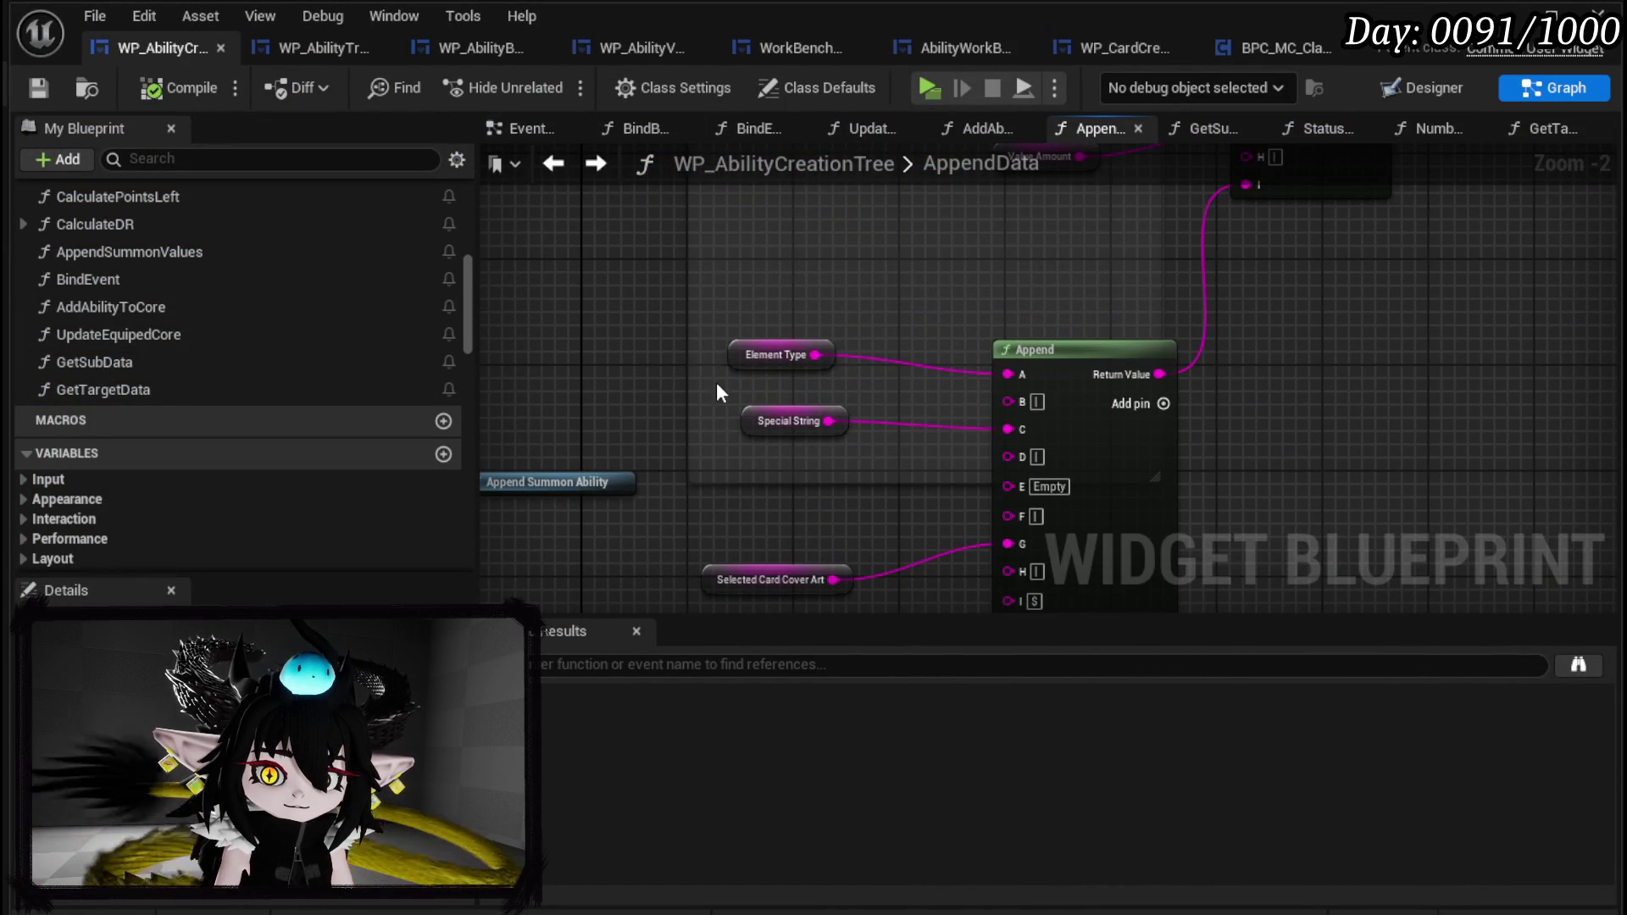
drag(771, 356, 626, 303)
mouse_move(649, 381)
mouse_down()
mouse_move(781, 338)
mouse_move(750, 256)
mouse_up()
Copy the Append node setup from GetSubData and bring up the Element Type node's actions.
right_click(701, 351)
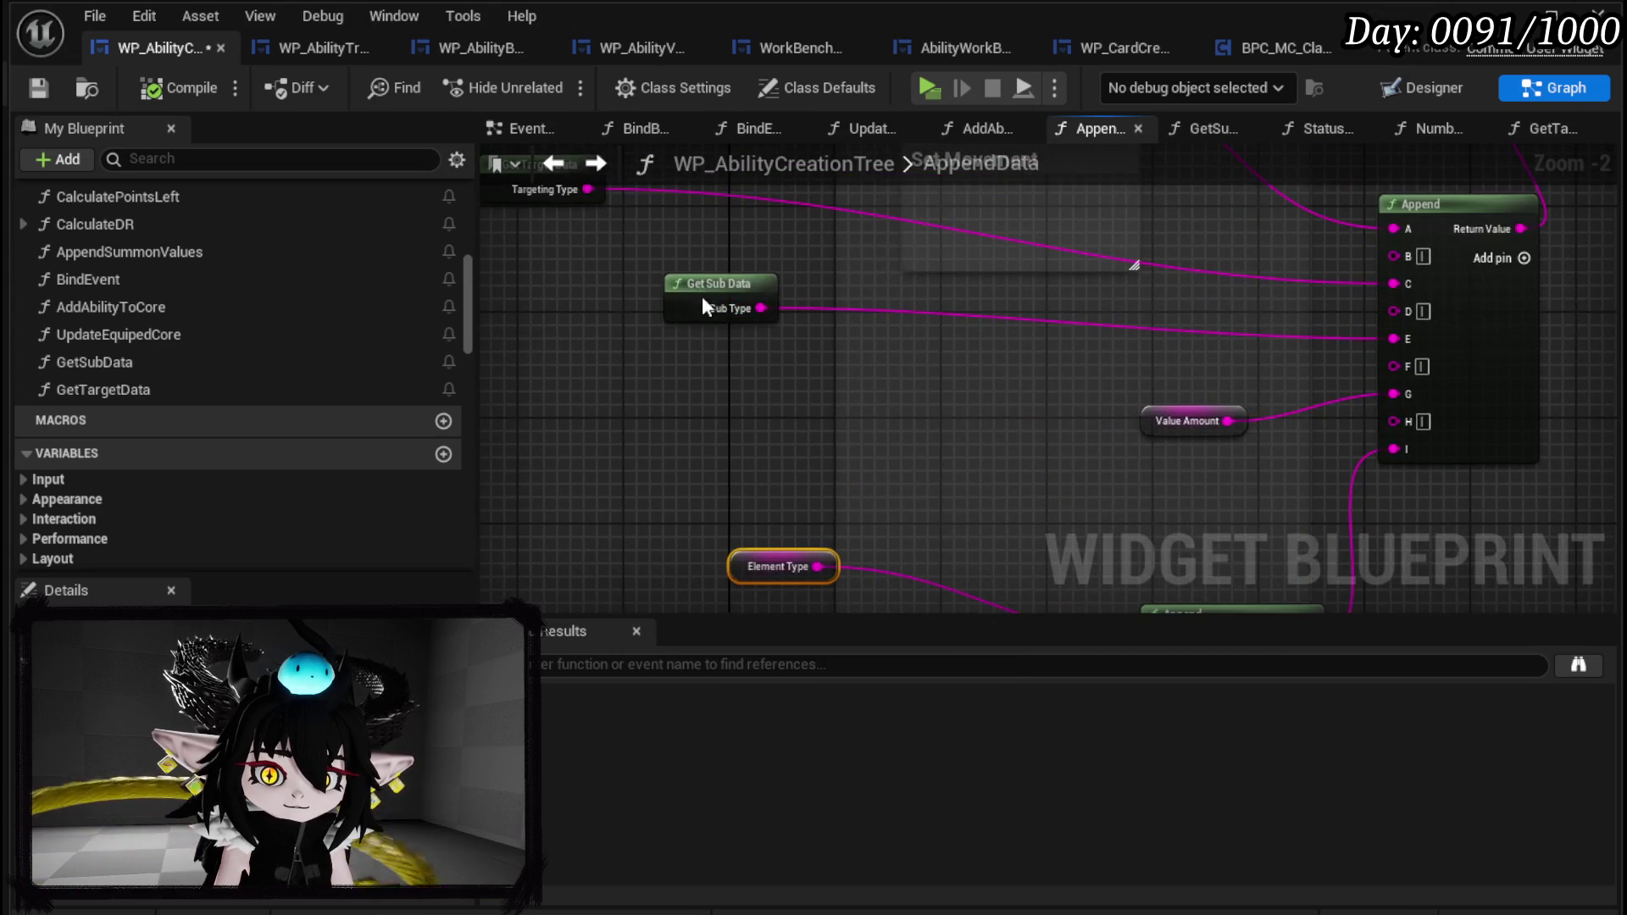
double_click(702, 306)
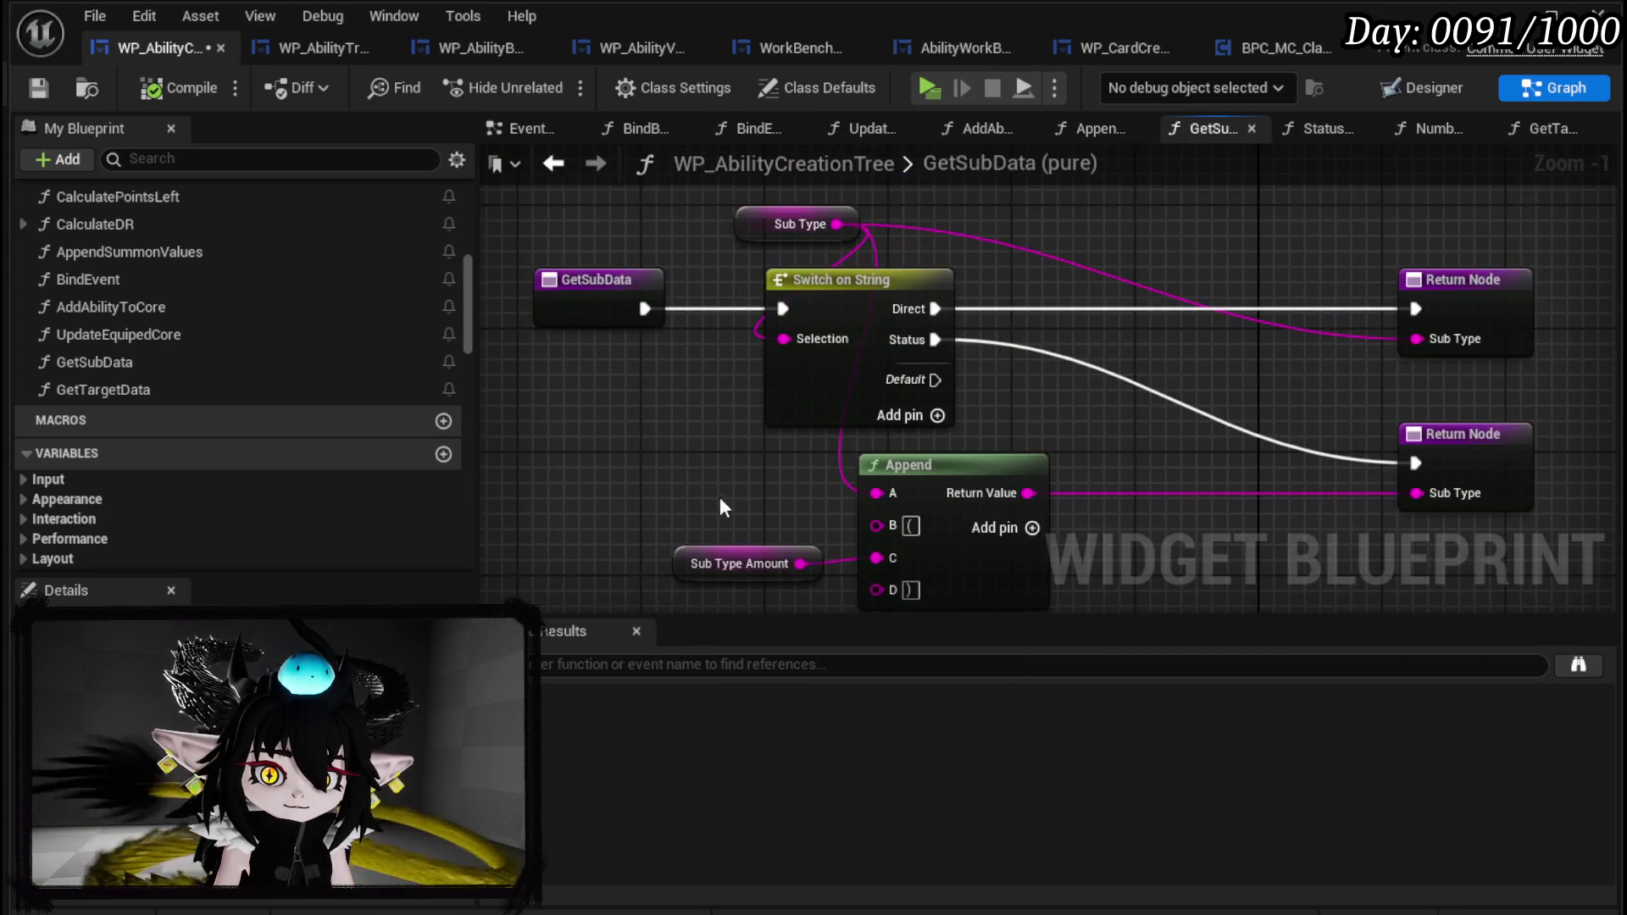
drag(861, 507, 971, 415)
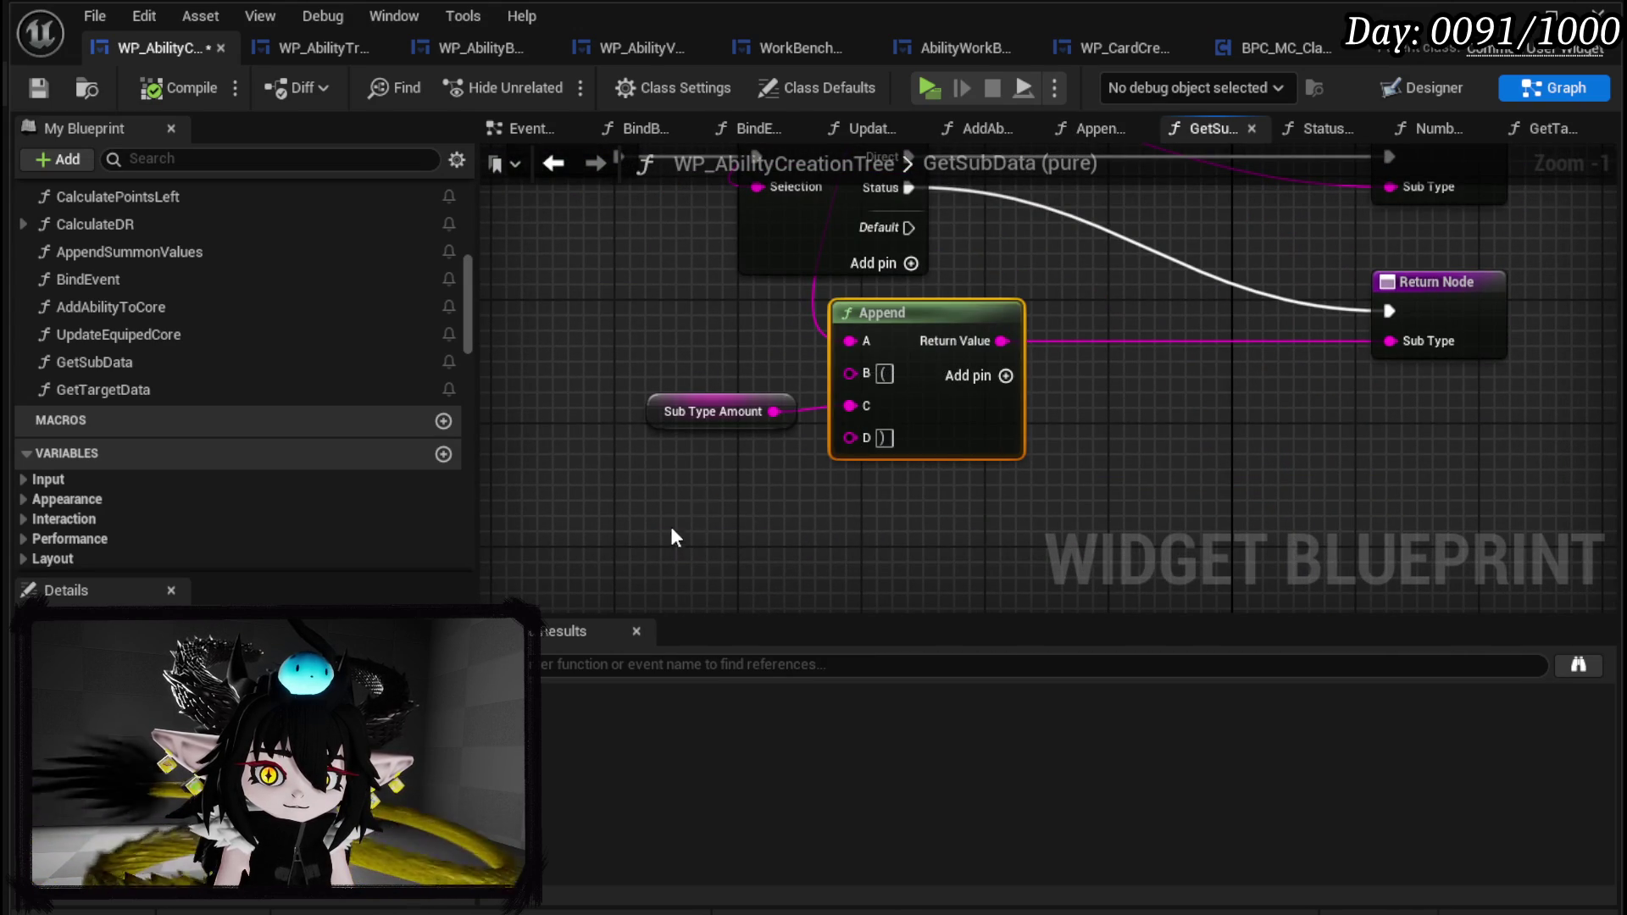
key(alt+Left)
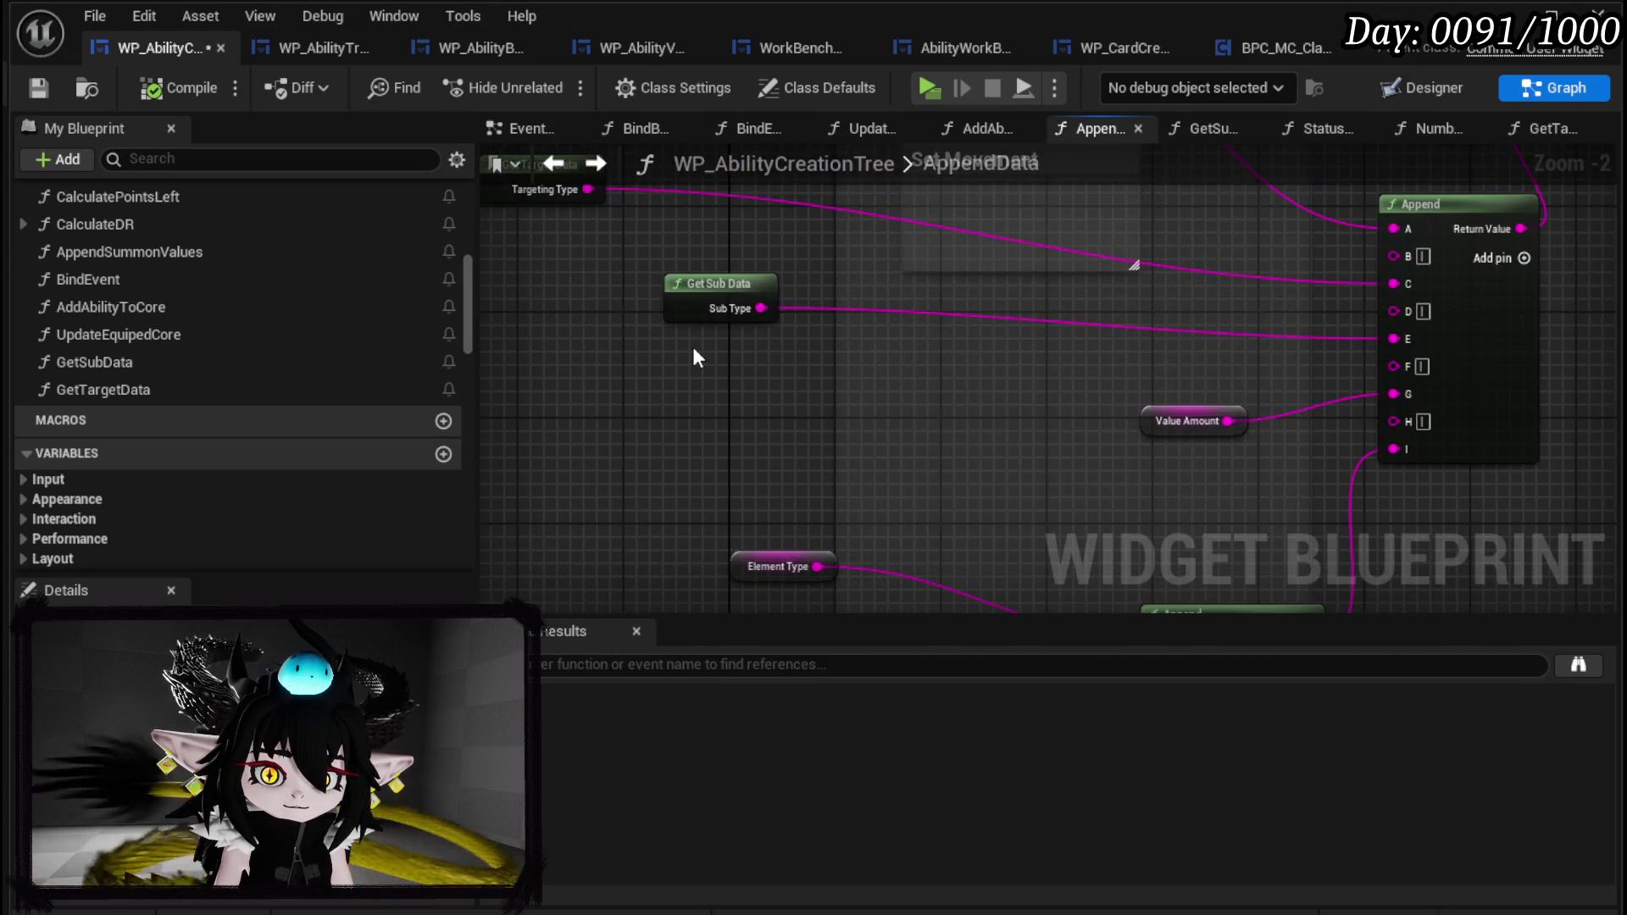
drag(645, 343, 599, 397)
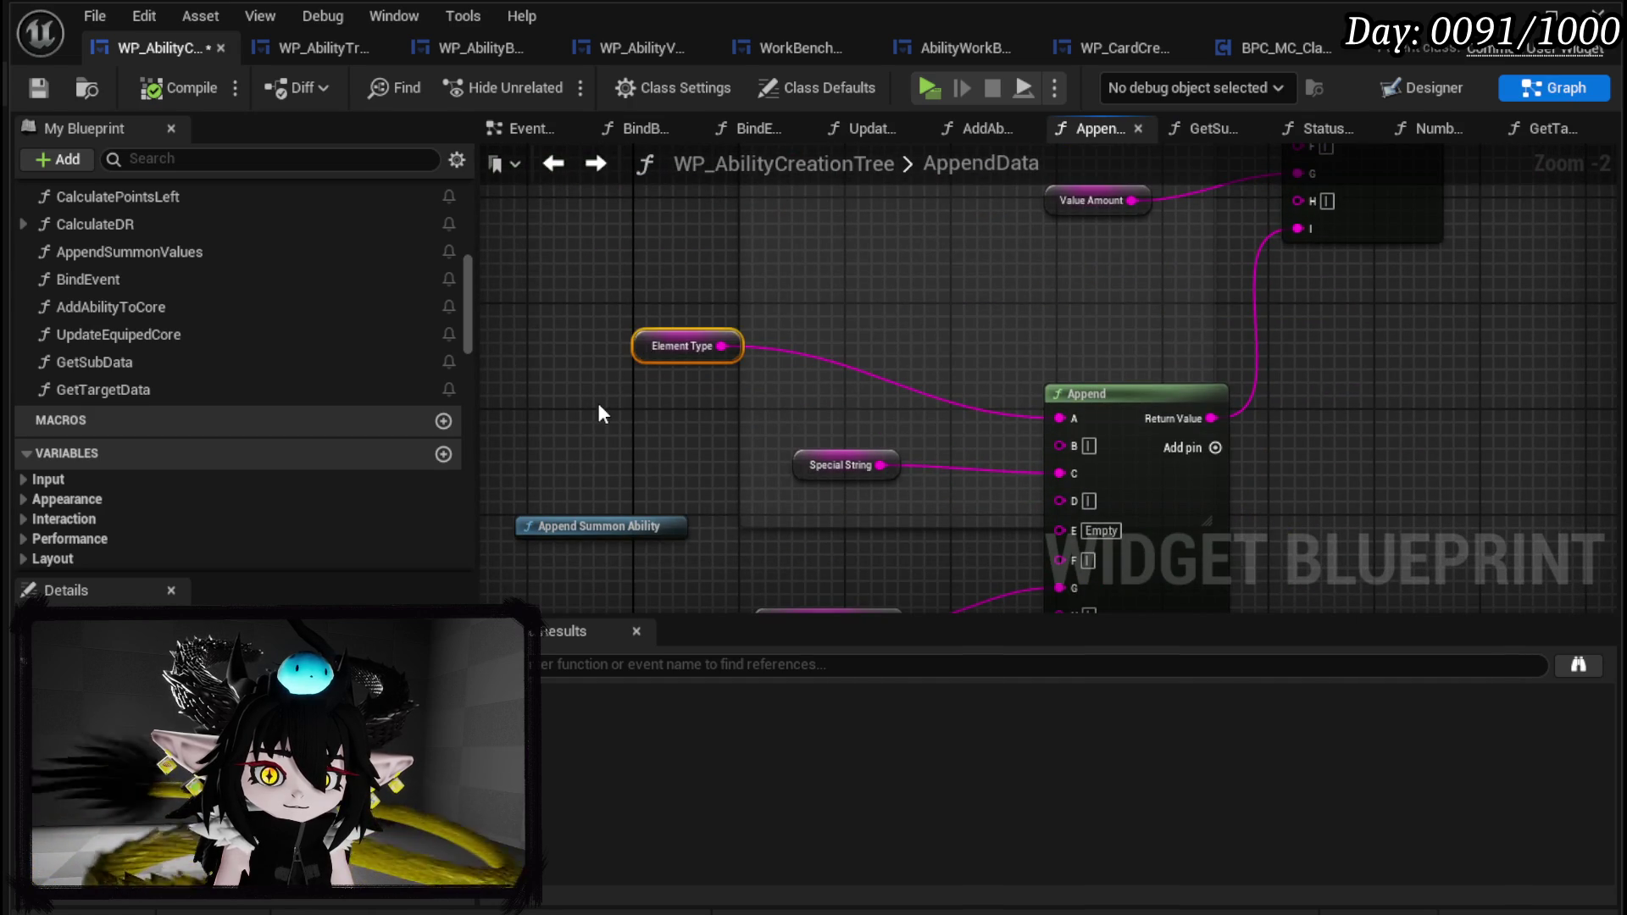
right_click(661, 341)
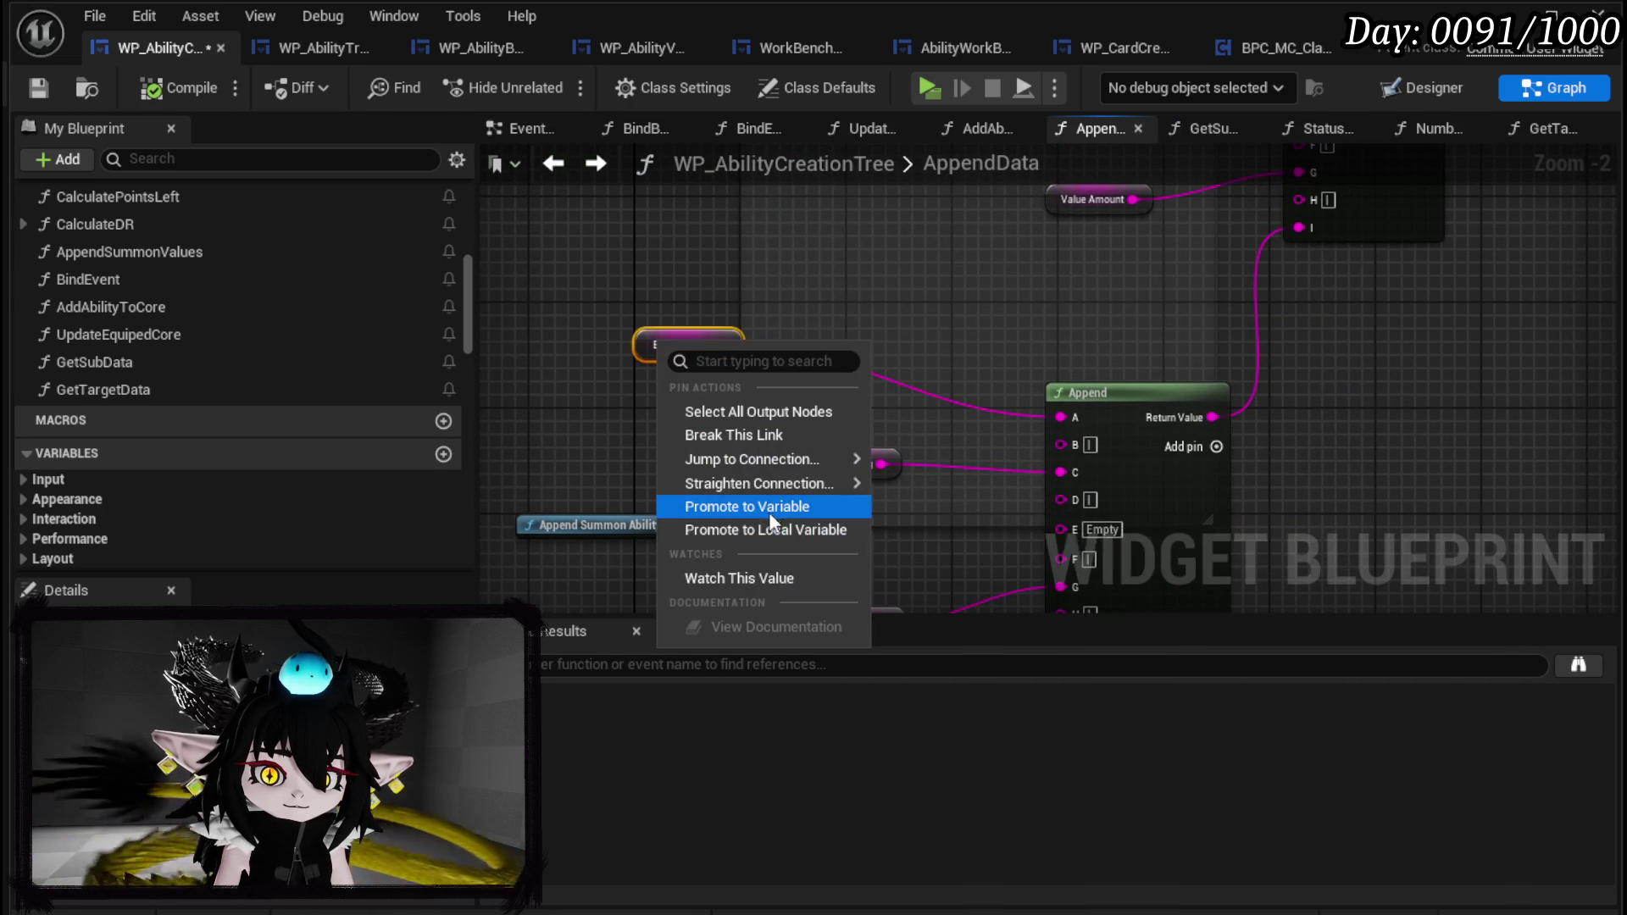
click(556, 310)
right_click(648, 350)
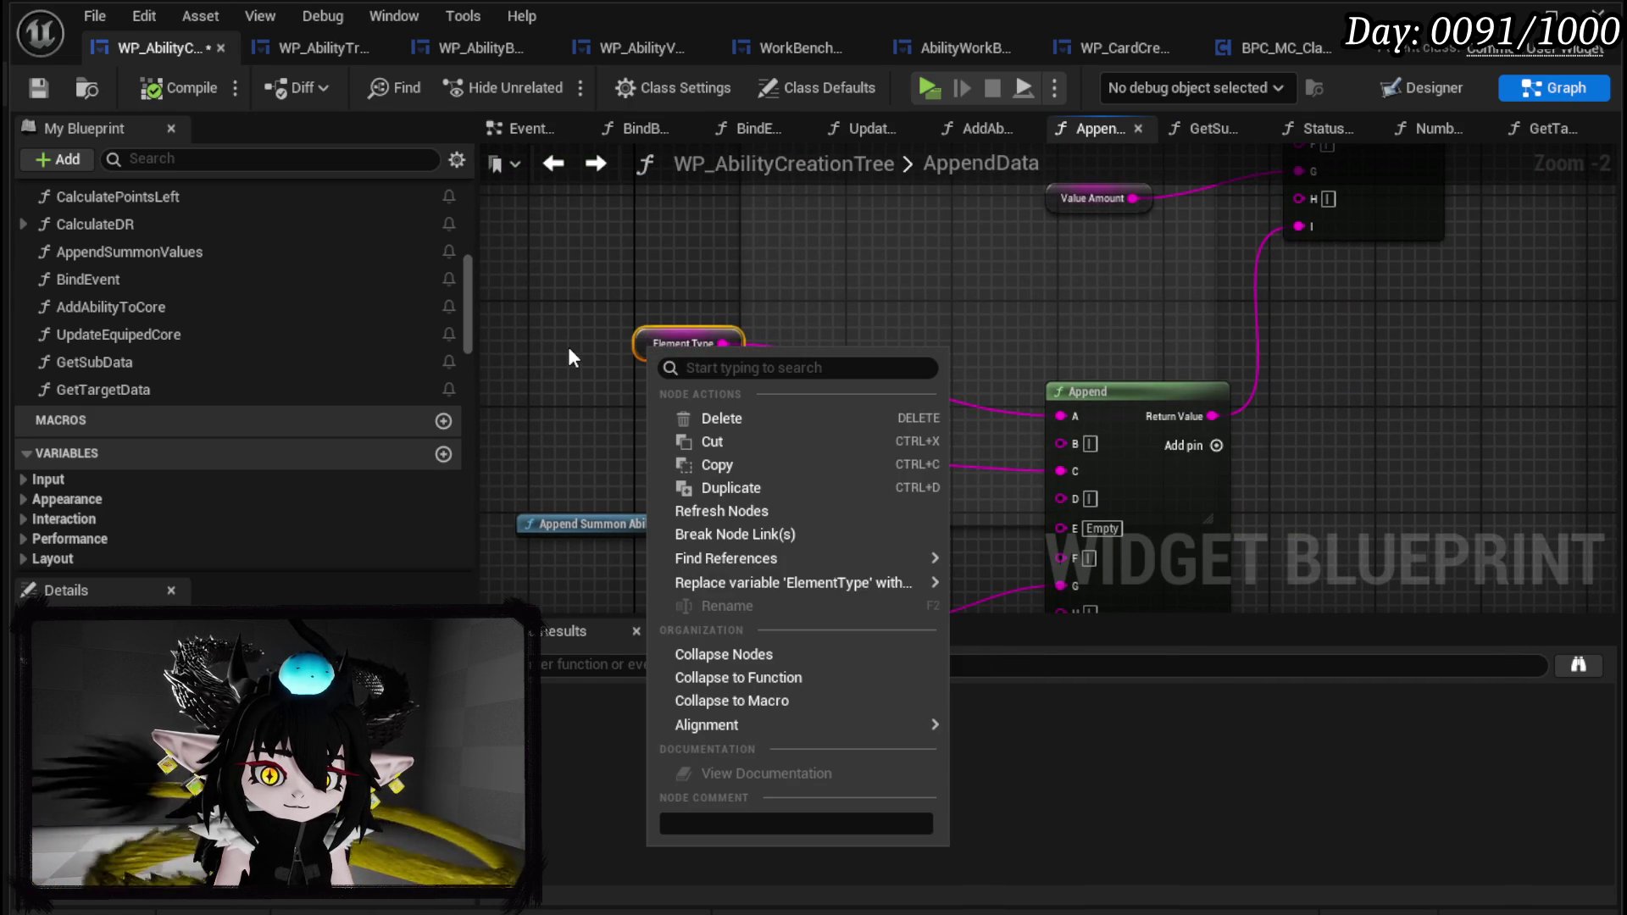
Collapse the Element Type node into a new function named GetElement and open it.
click(735, 675)
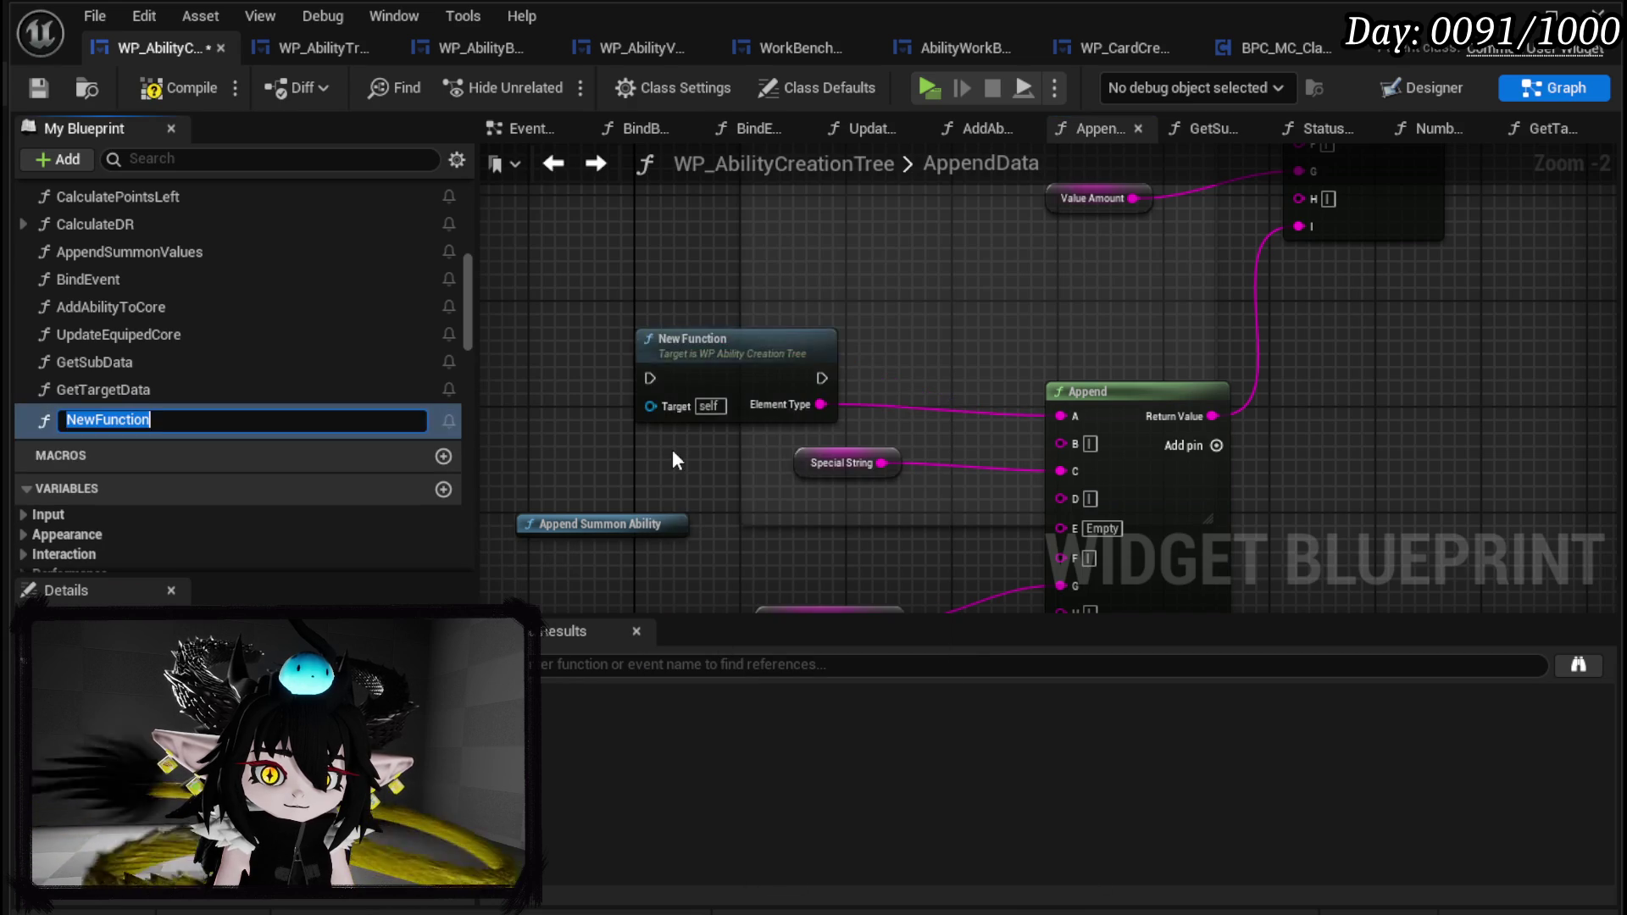
text(Get)
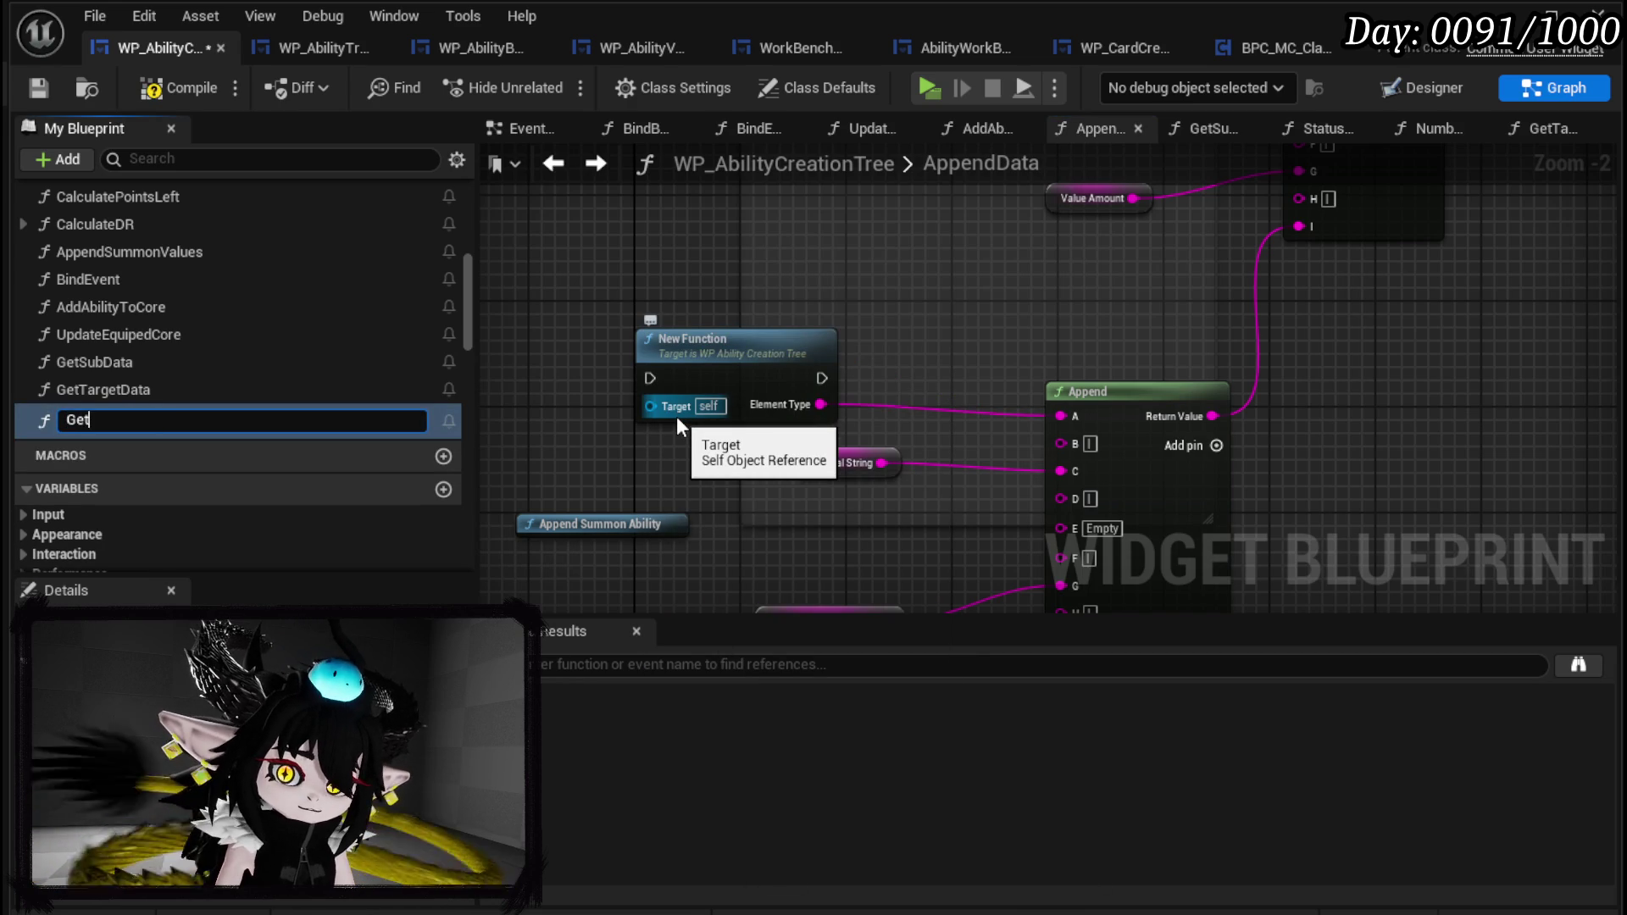
text(Element)
key(Return)
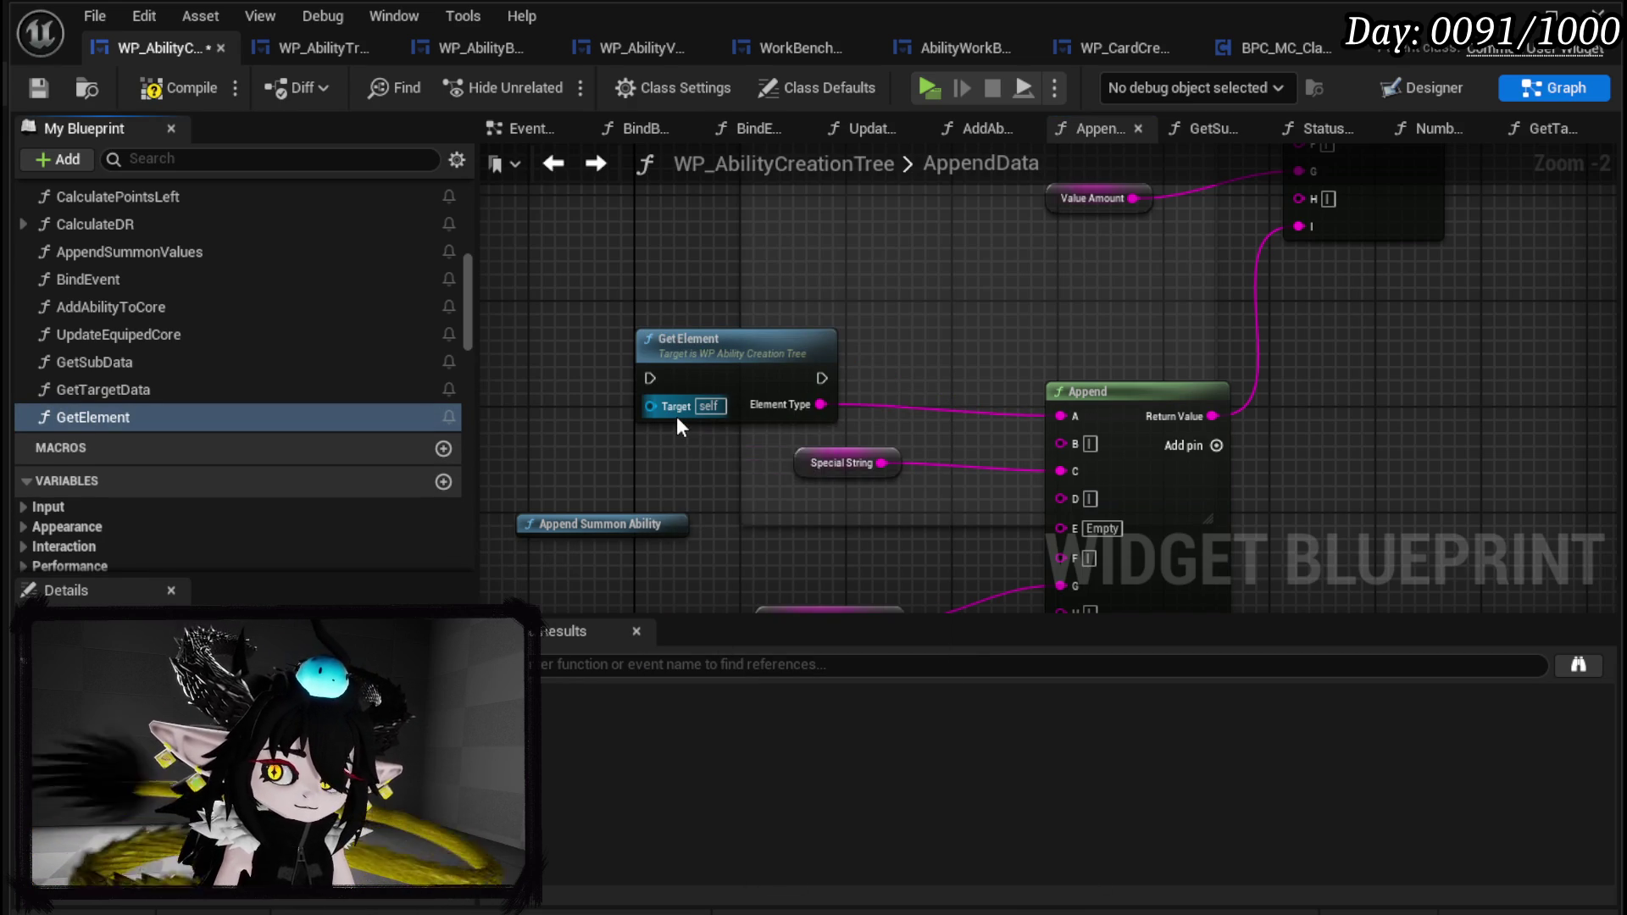
drag(723, 348, 667, 310)
double_click(667, 310)
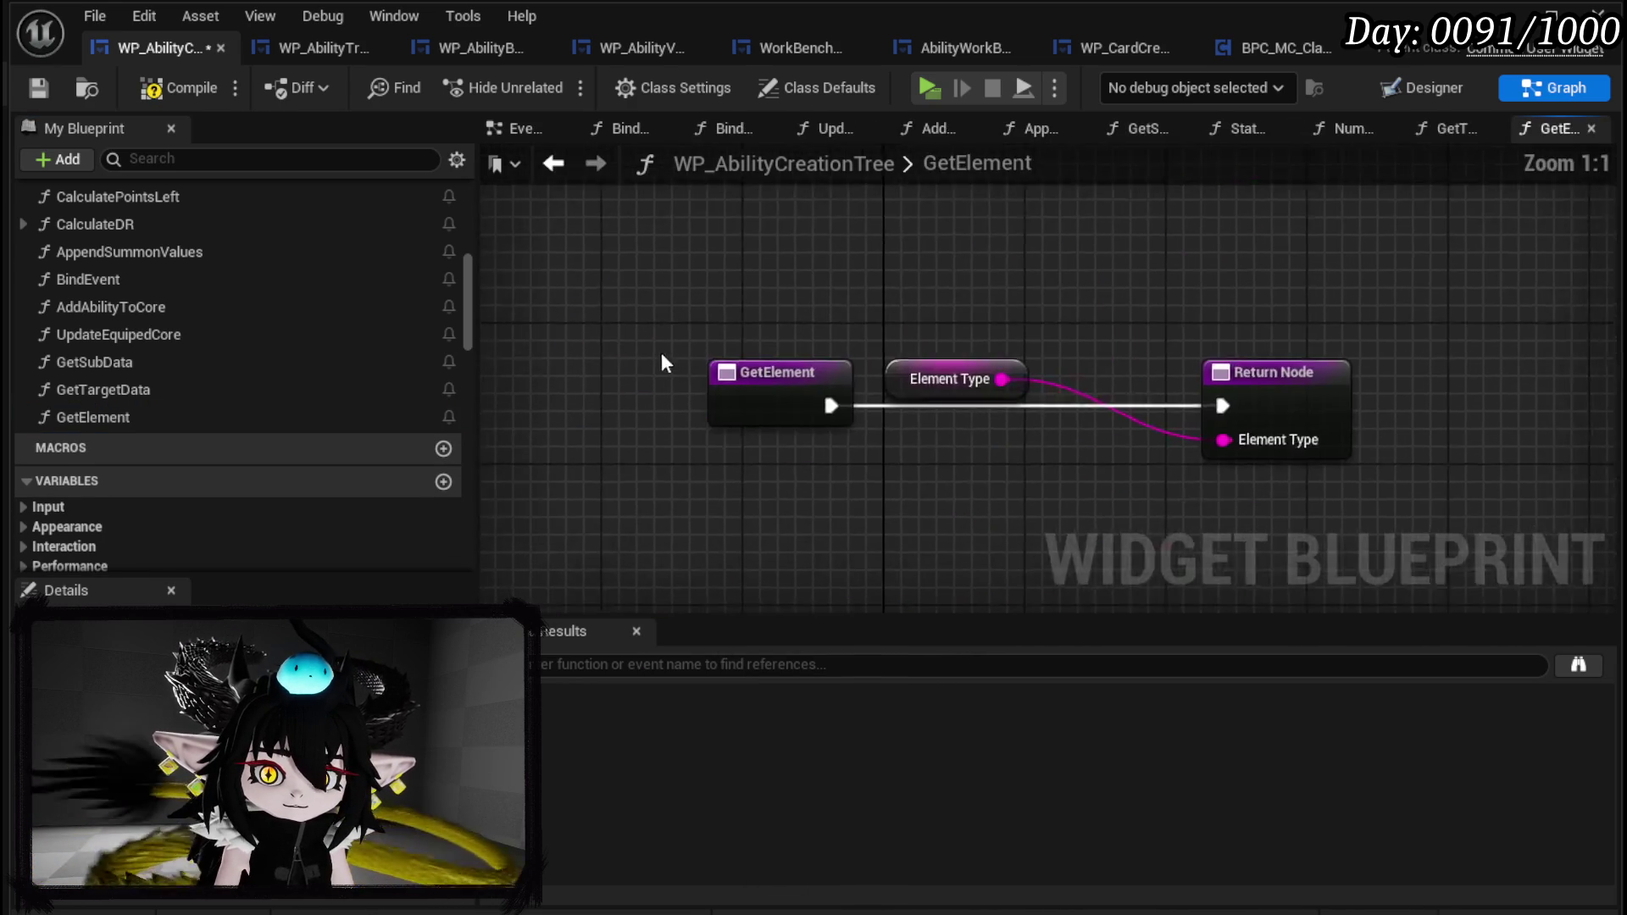
Paste the Append node into GetElement and add a Sub Type variable getter.
key(ctrl+v)
drag(729, 310, 569, 309)
click(1009, 345)
drag(1010, 345, 726, 378)
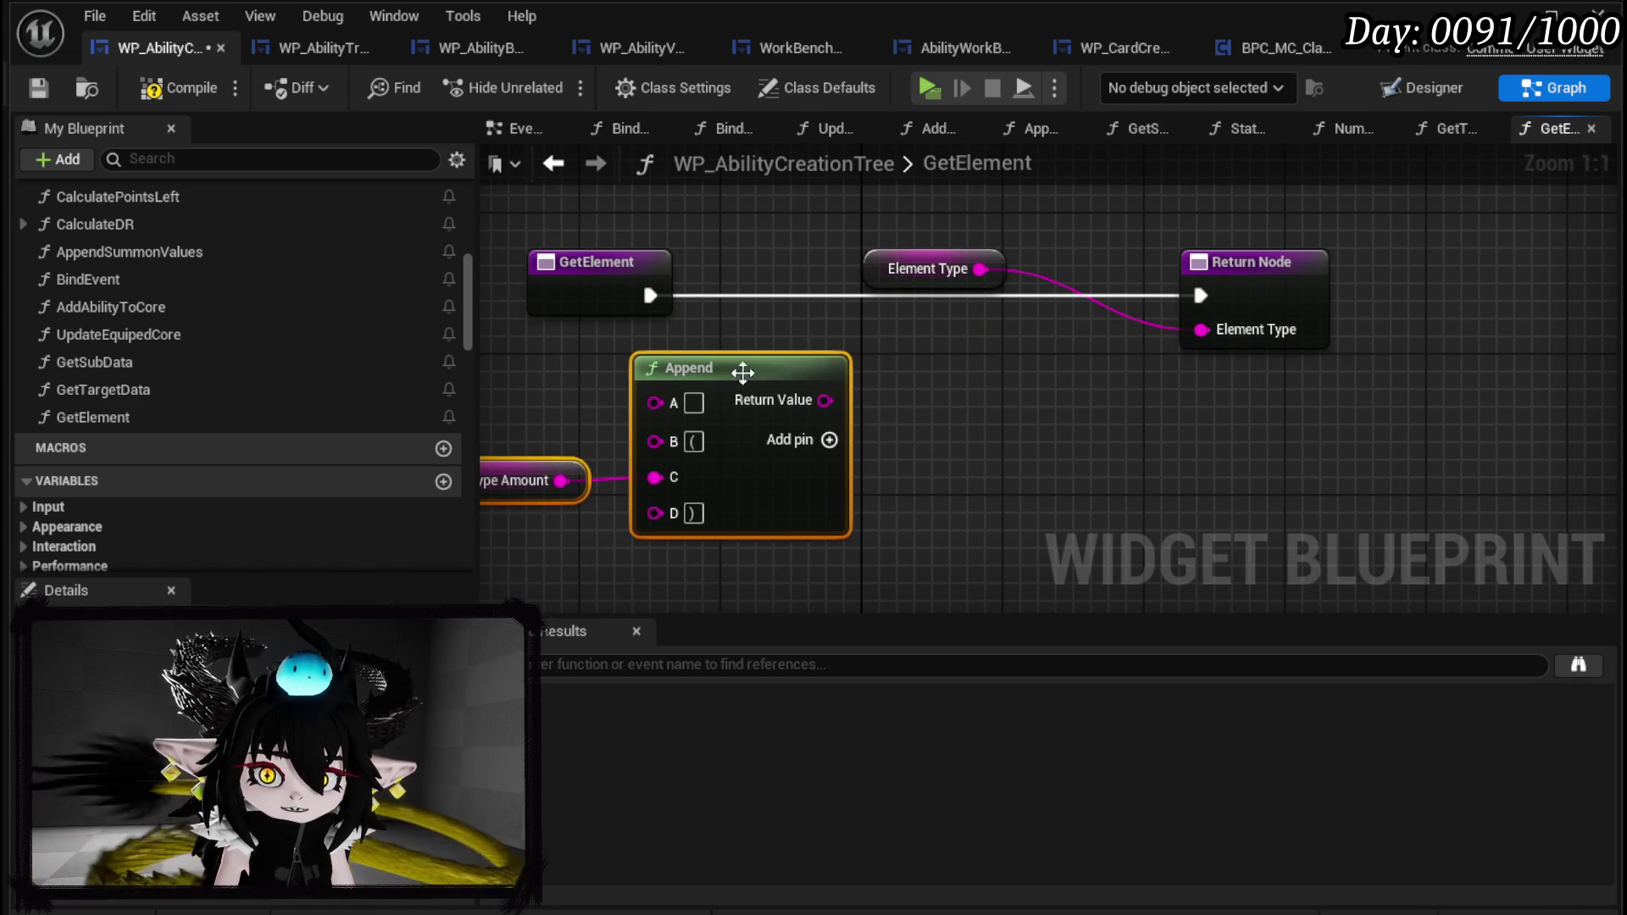
click(634, 519)
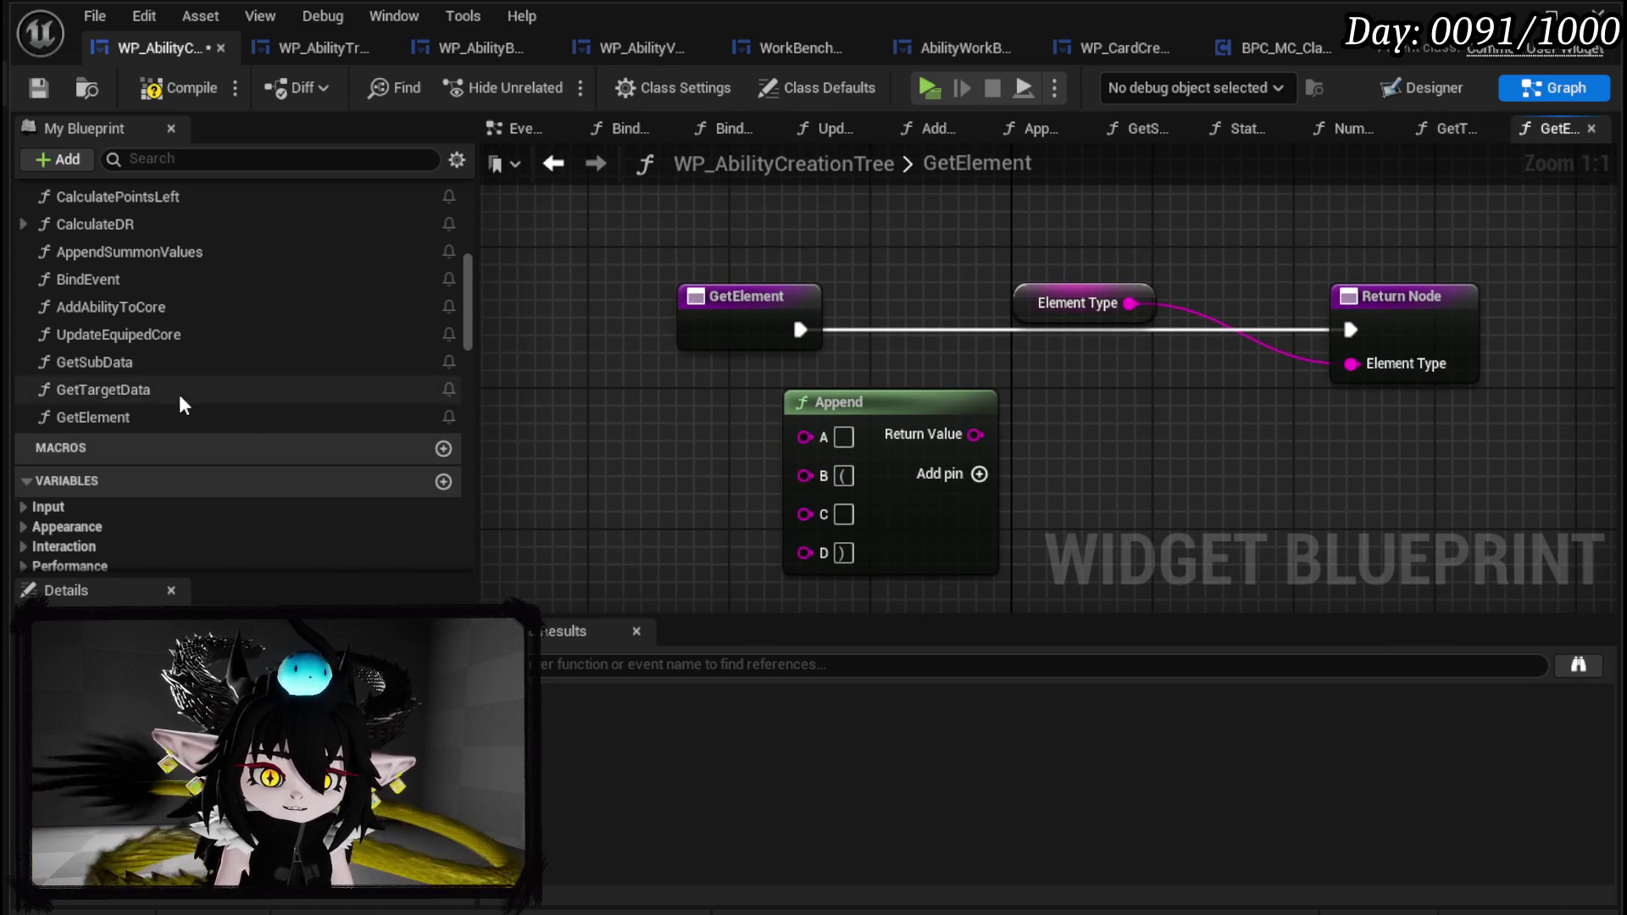
scroll(178, 385, down, 8)
mouse_move(85, 263)
mouse_down()
mouse_move(644, 430)
mouse_move(558, 224)
mouse_up()
click(599, 256)
Add a Switch on String on Sub Type with cases Direct and Status.
mouse_move(666, 308)
mouse_down()
mouse_move(729, 313)
mouse_move(734, 331)
mouse_up()
text(Switch)
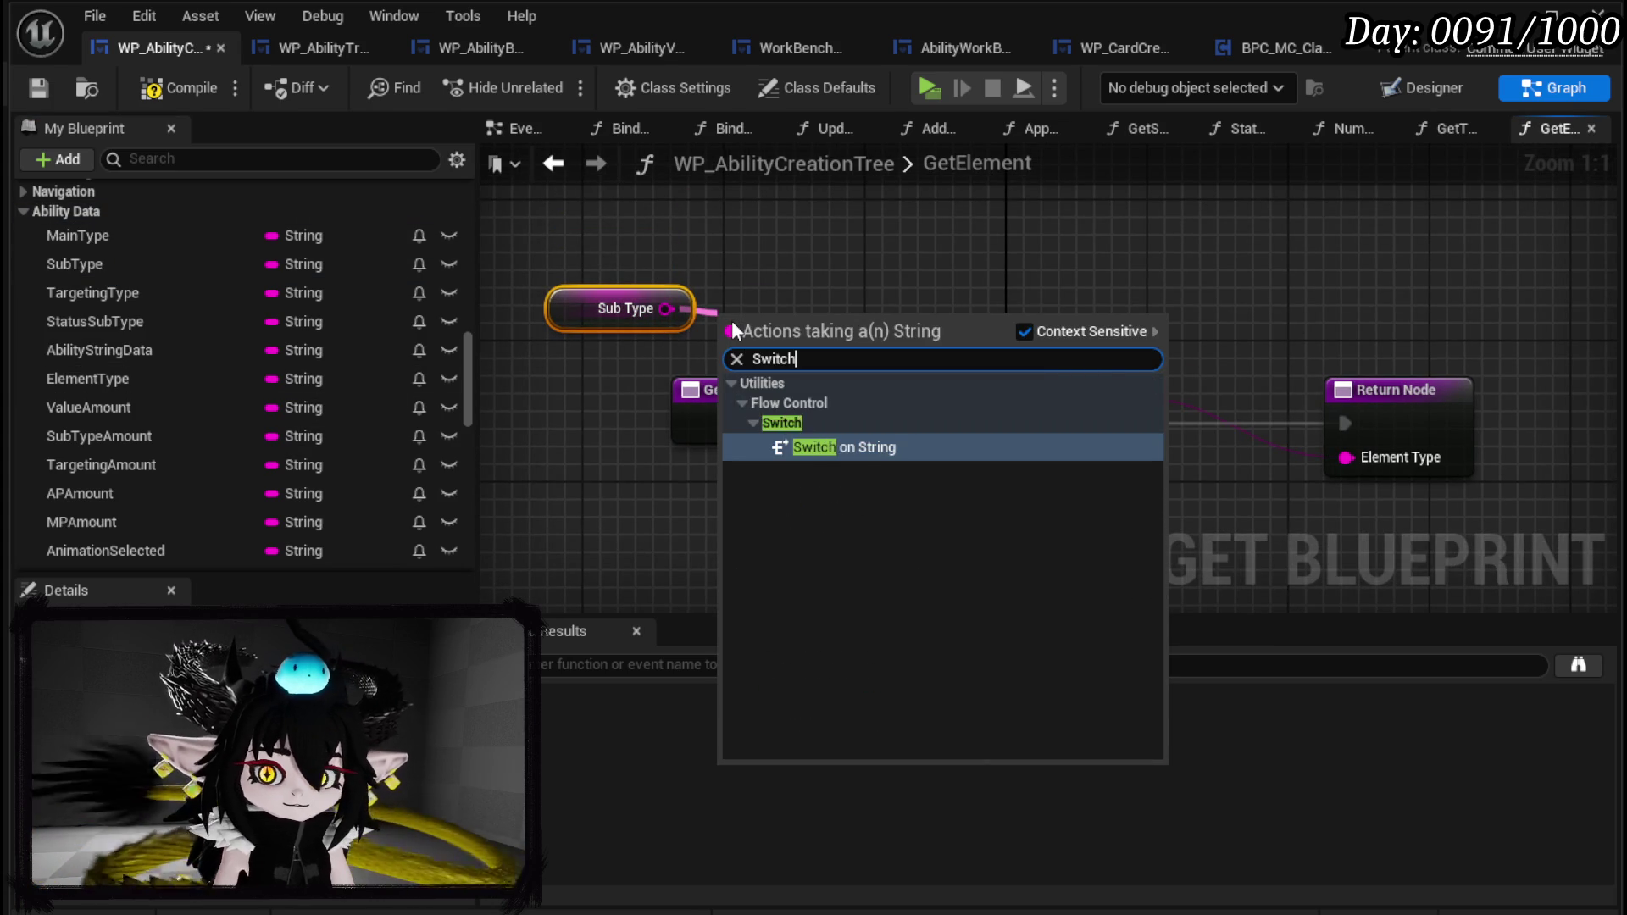
key(Return)
click(893, 404)
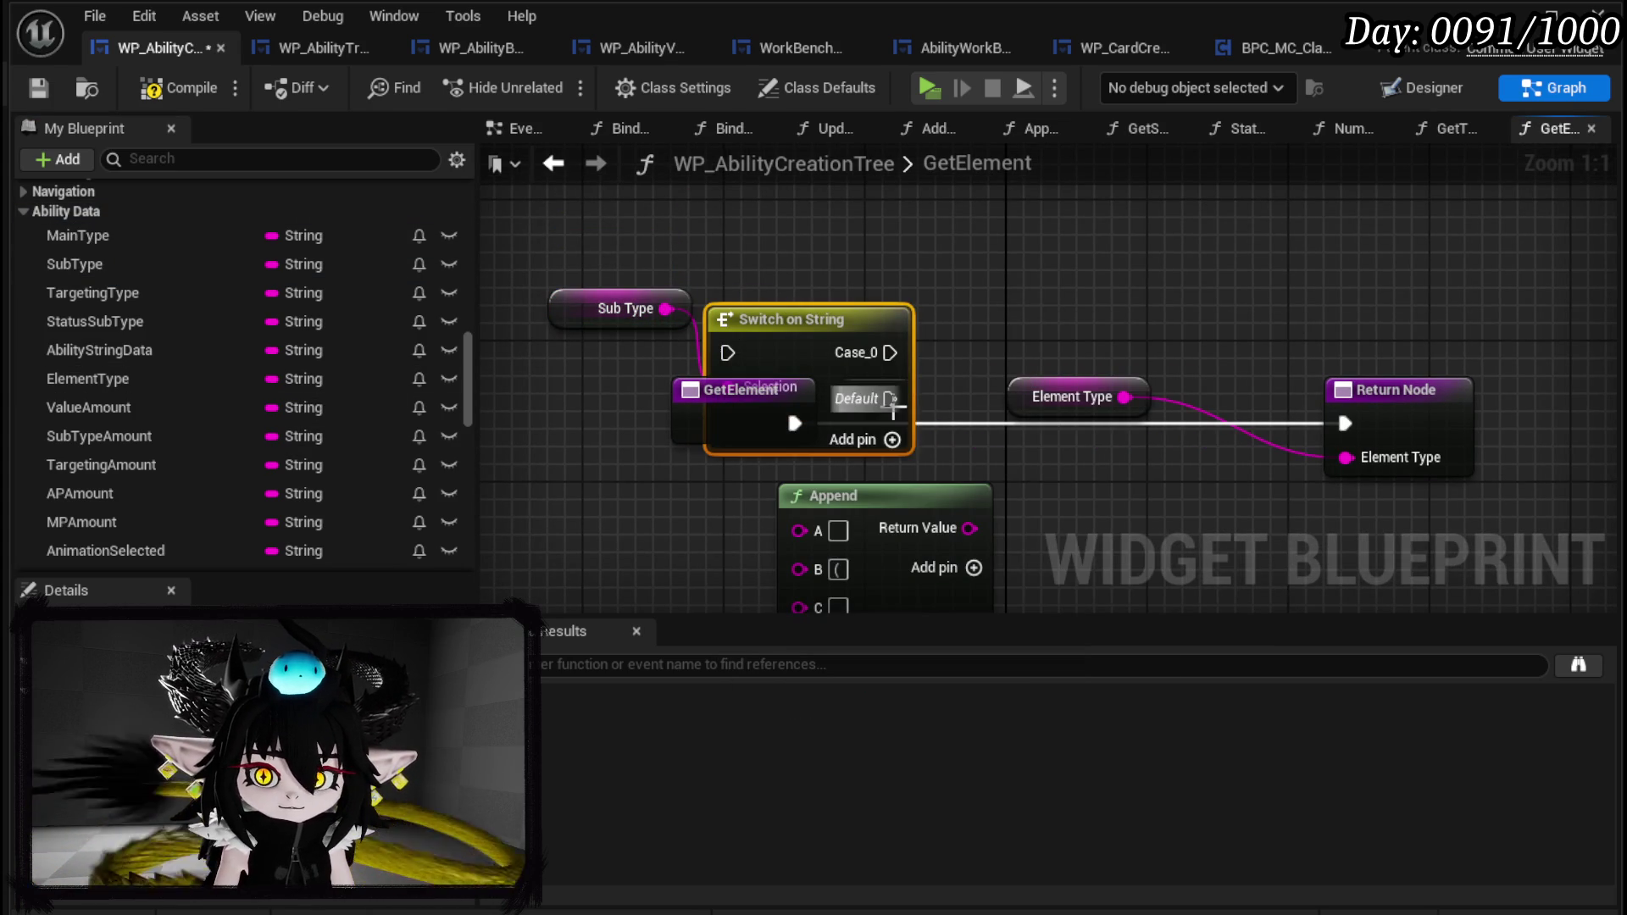
click(892, 440)
mouse_move(860, 320)
mouse_down()
mouse_move(878, 266)
mouse_move(896, 266)
mouse_up()
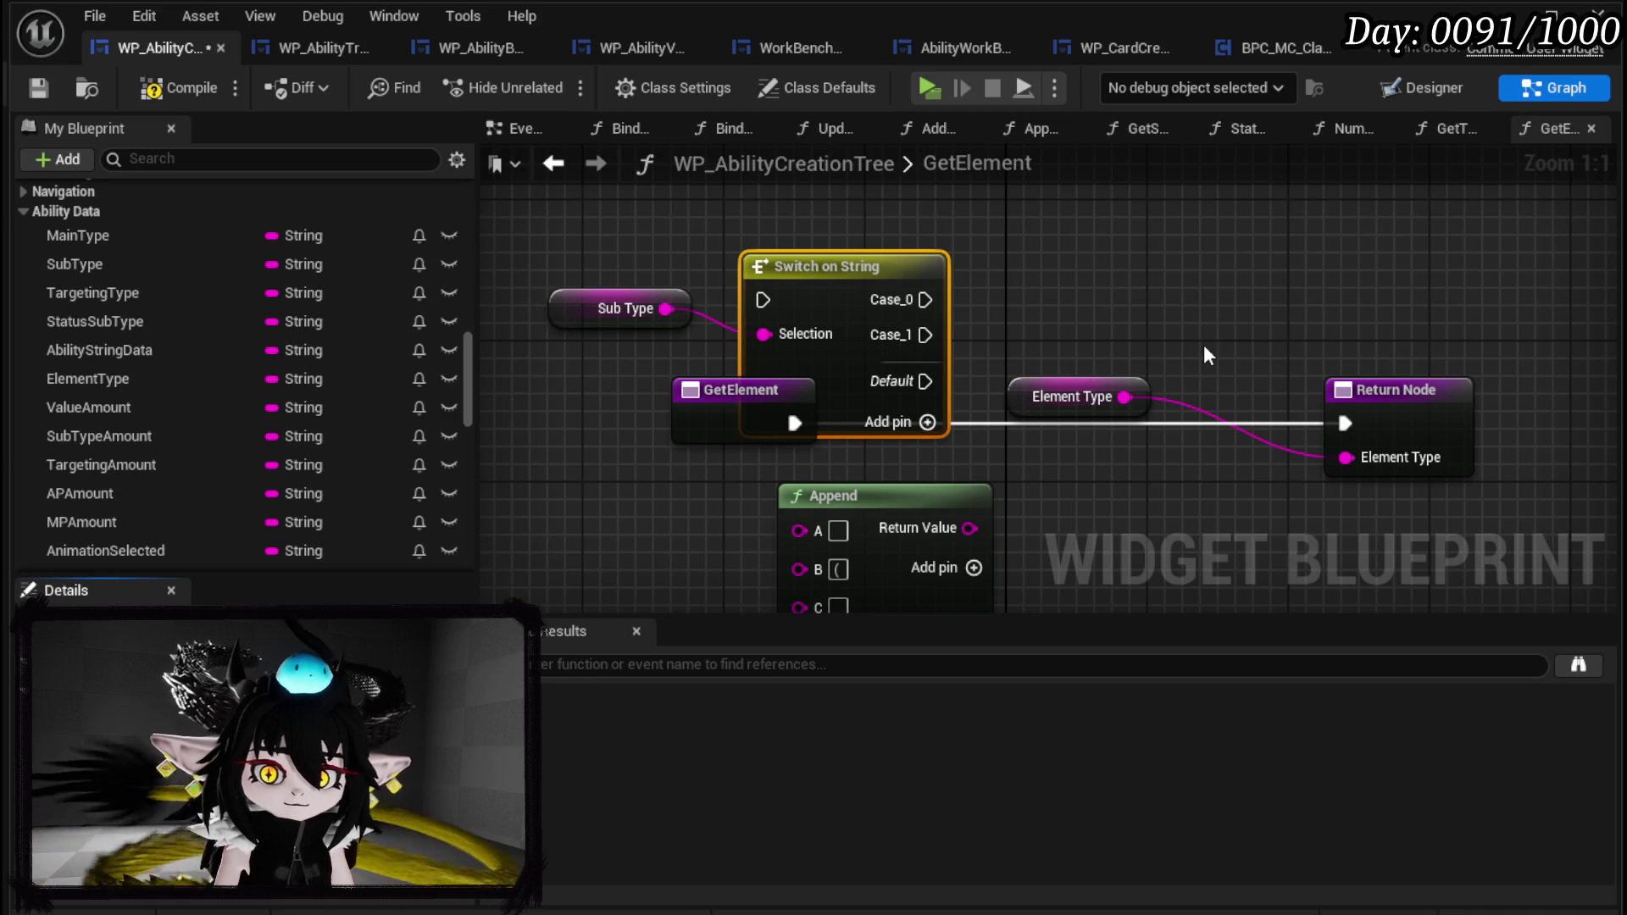
key(Return)
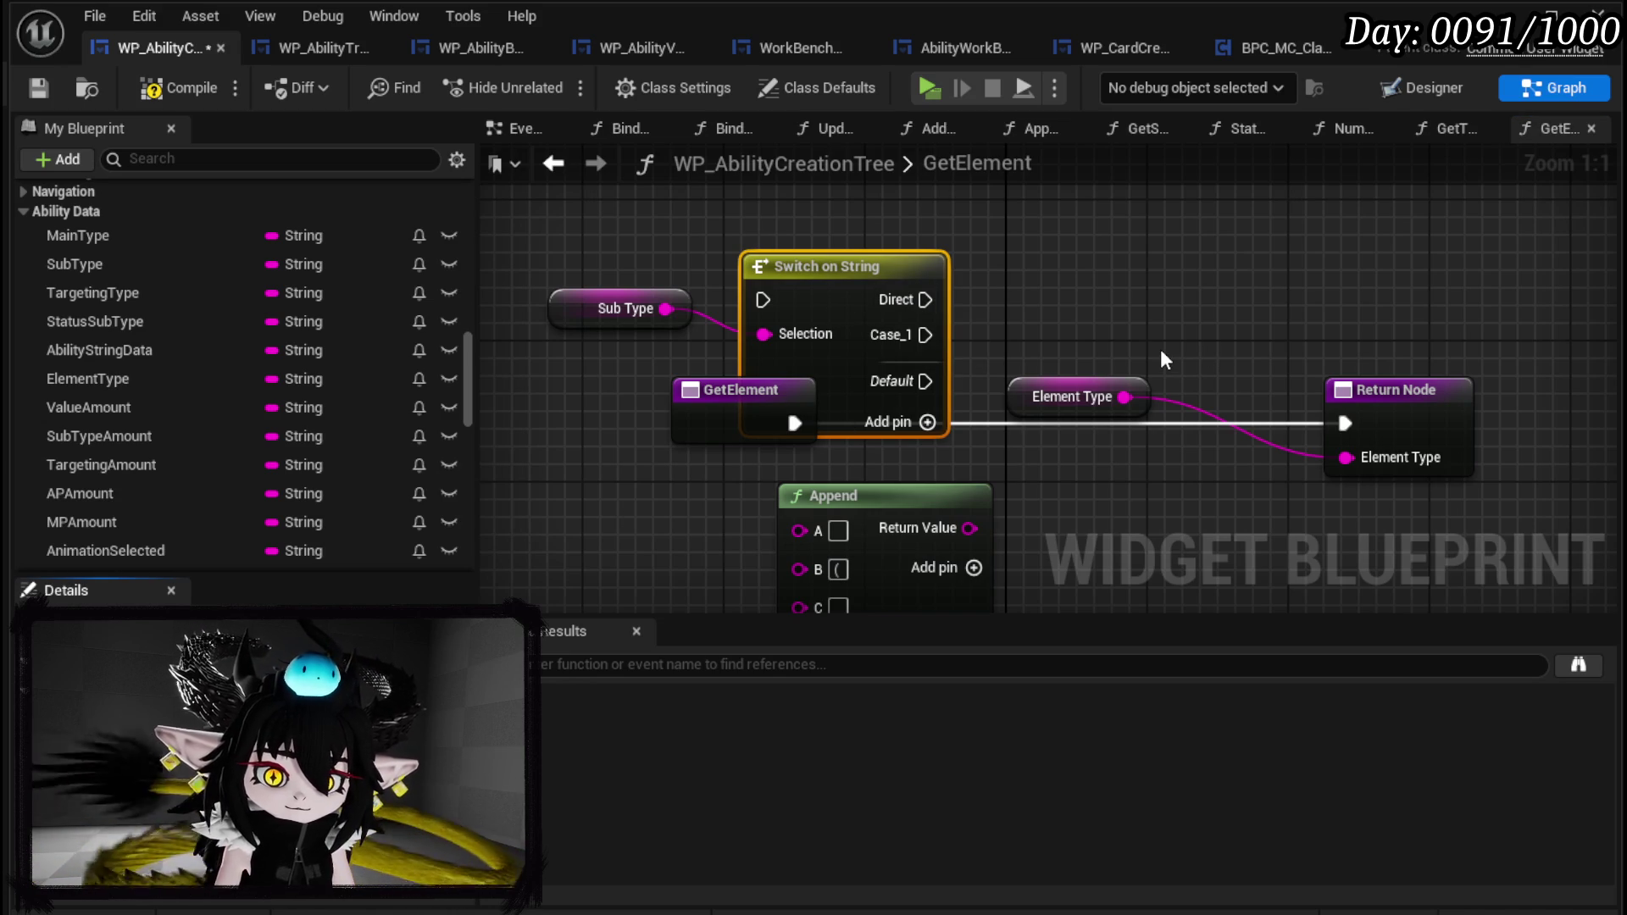
key(Return)
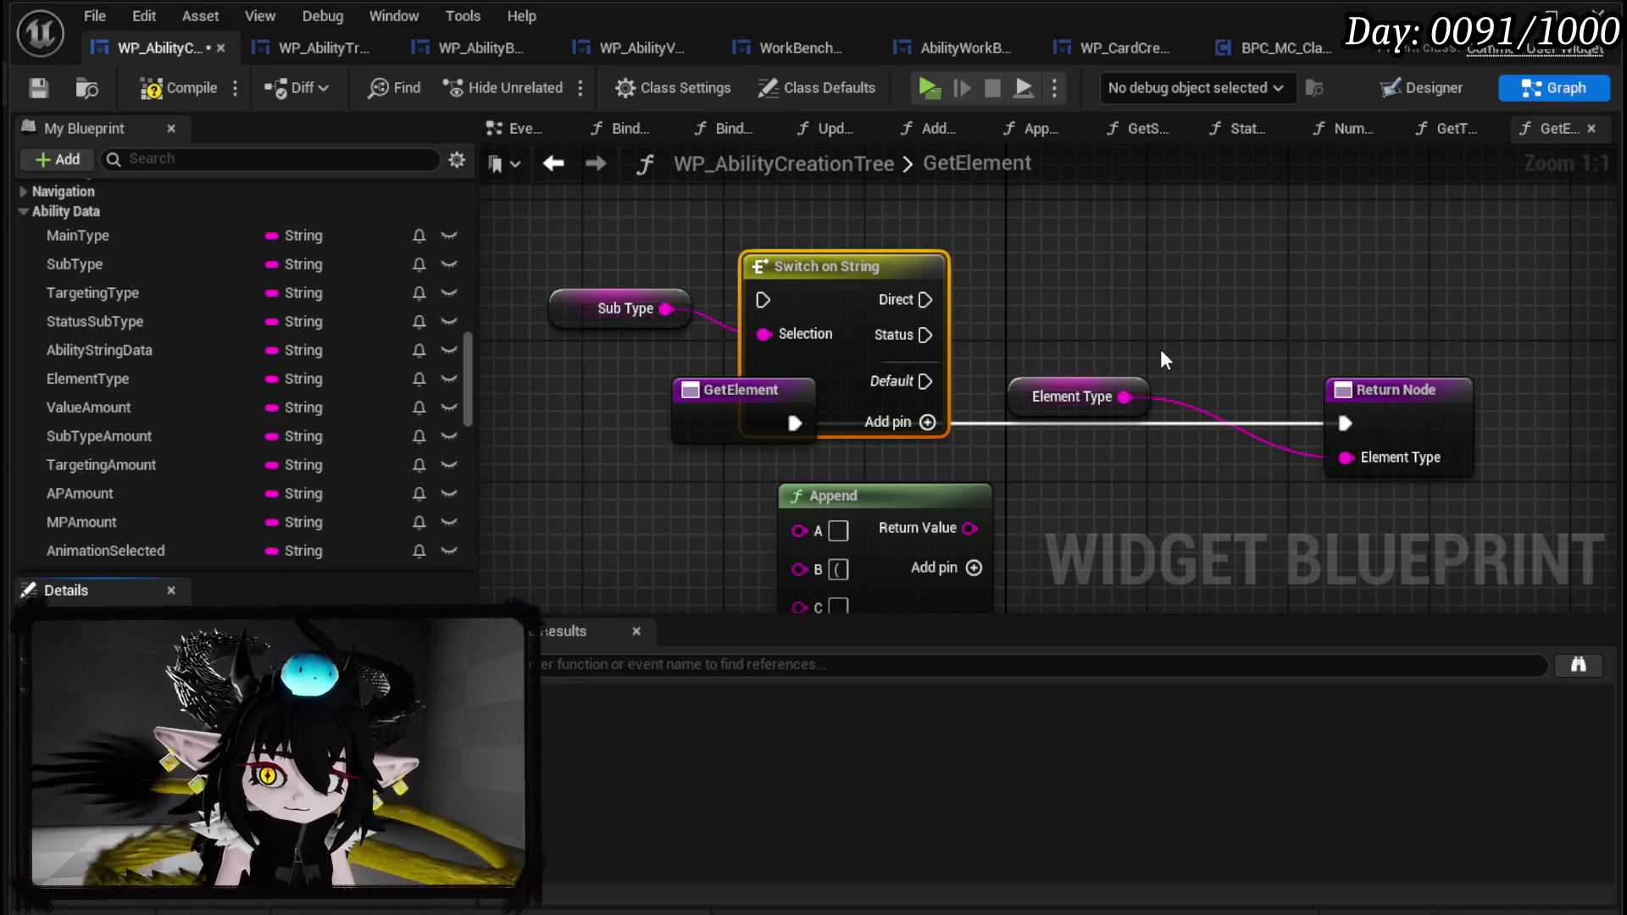
Wire GetElement's execution into the switch and the Direct case into the Return Node.
drag(1026, 464, 1061, 287)
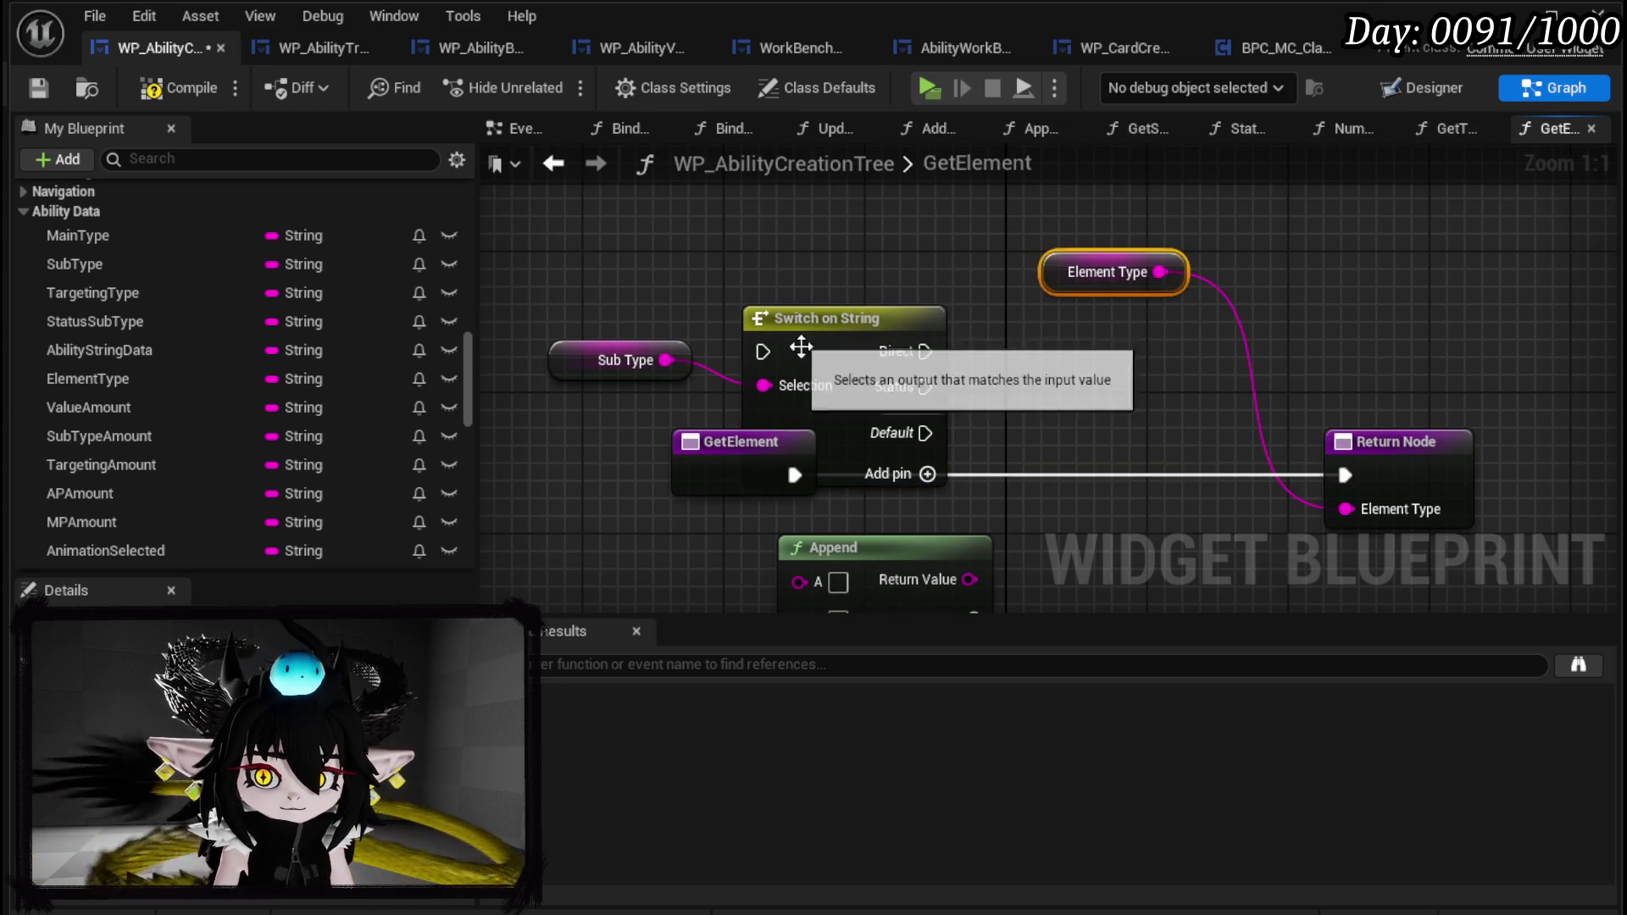
drag(811, 345, 1000, 365)
mouse_move(809, 441)
mouse_down()
mouse_move(917, 387)
mouse_move(839, 351)
mouse_move(843, 333)
mouse_move(855, 377)
mouse_move(957, 370)
mouse_up()
drag(1042, 432, 1188, 270)
mouse_move(752, 363)
mouse_down()
mouse_move(922, 369)
mouse_move(1120, 310)
mouse_up()
Append 'Empty' to Element Type and feed the result into the Direct return.
scroll(970, 227, down, 1)
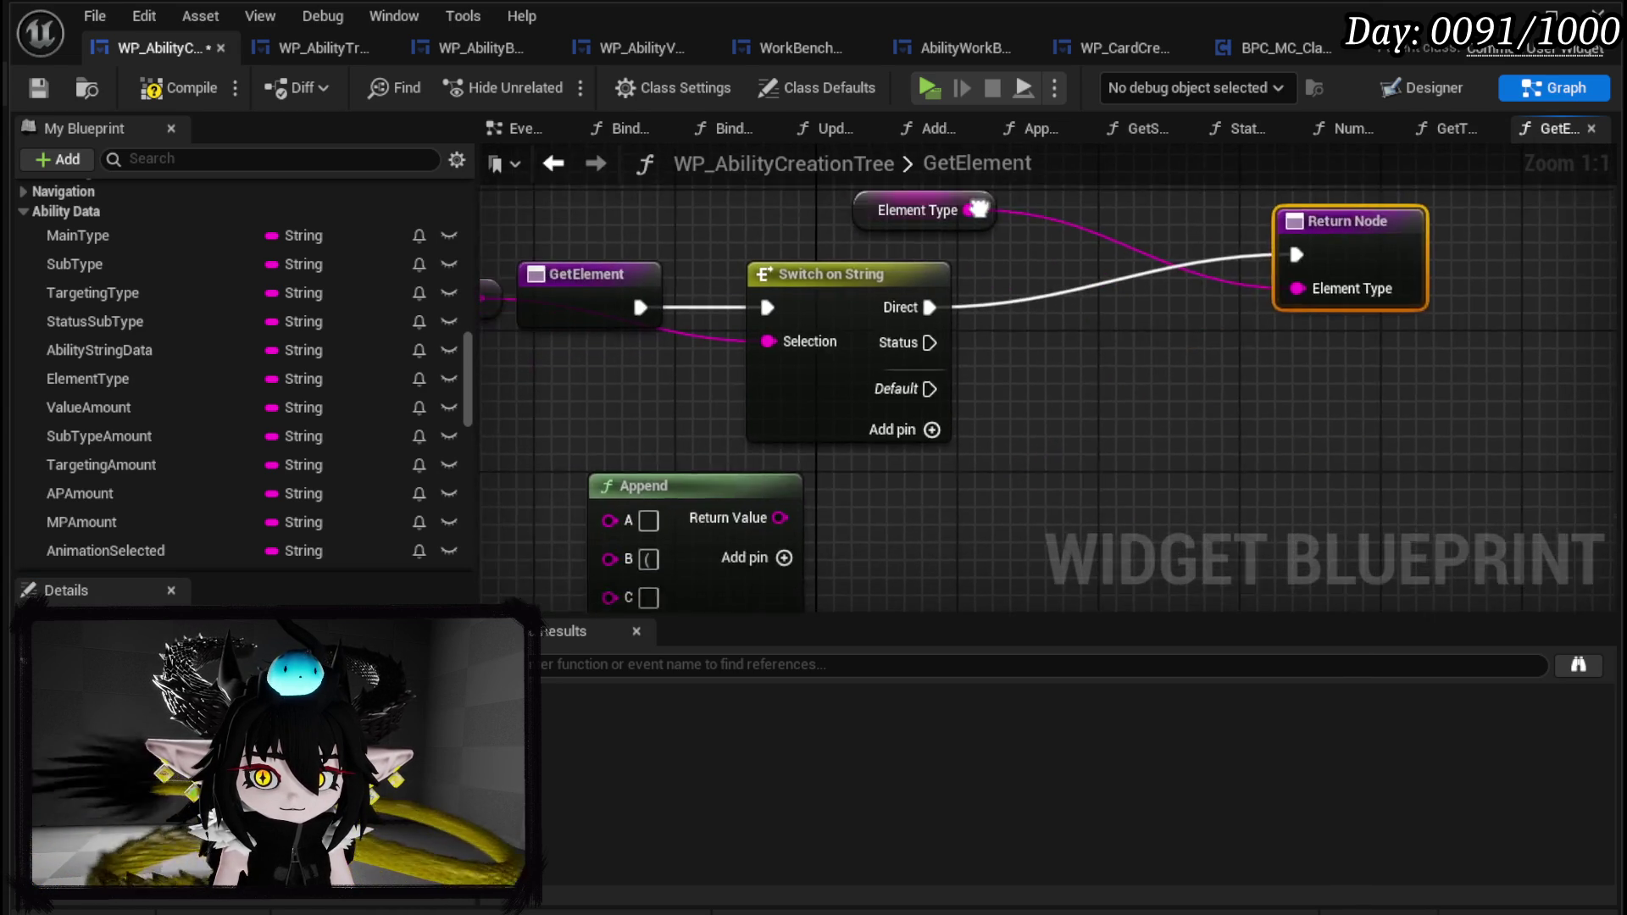
mouse_move(919, 217)
mouse_down()
mouse_move(585, 415)
mouse_move(632, 445)
mouse_move(640, 472)
mouse_move(760, 480)
mouse_up()
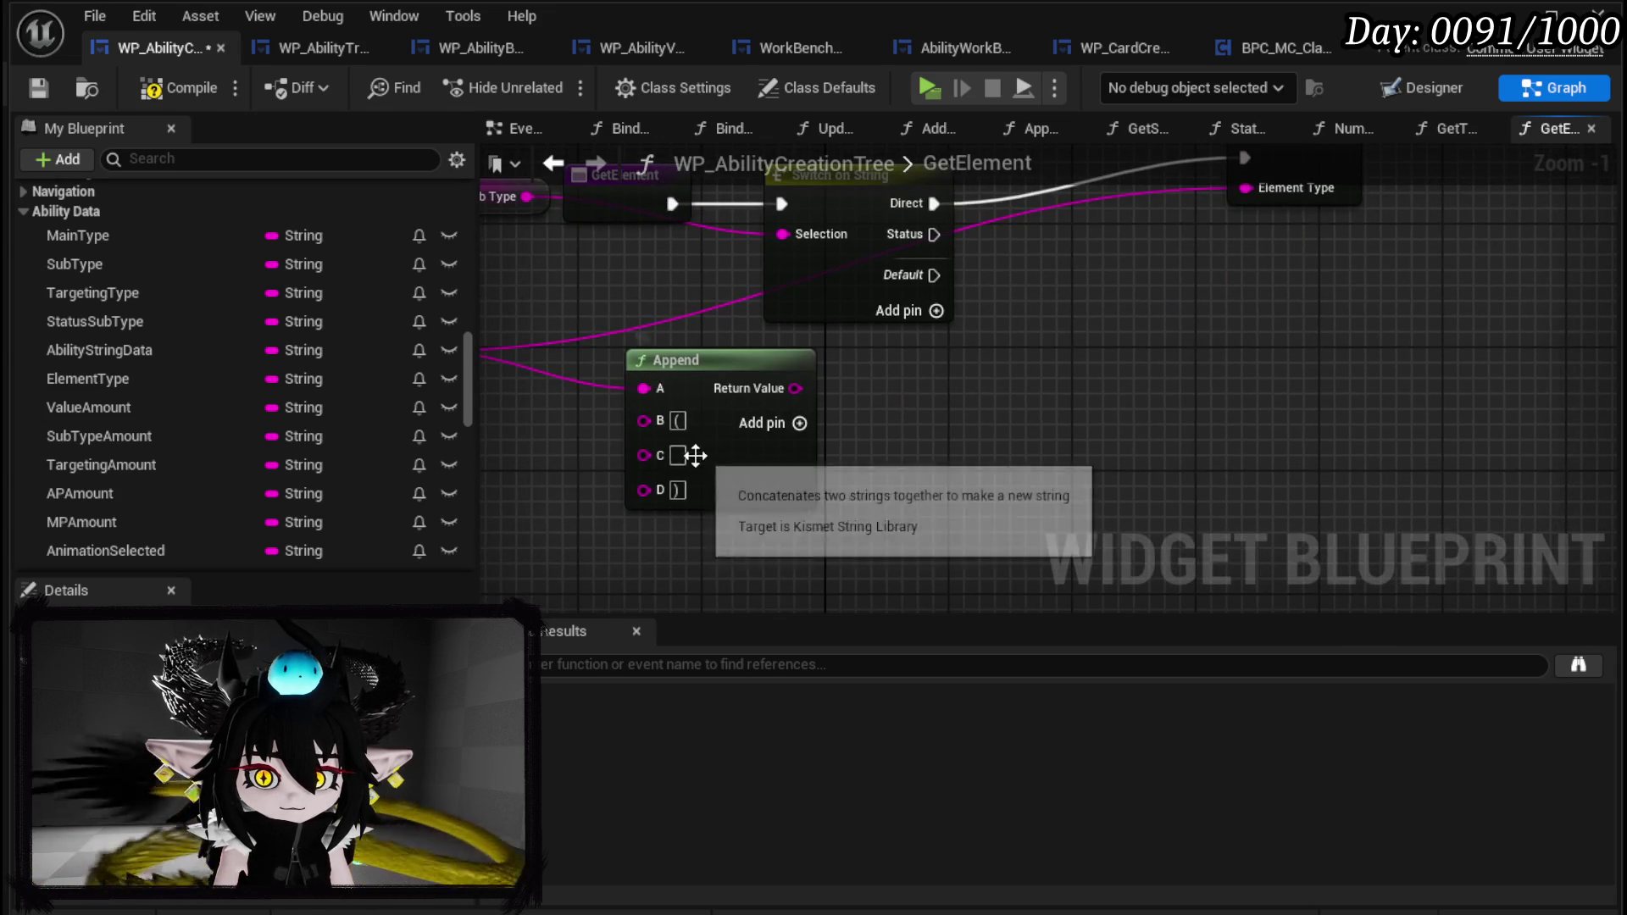
click(677, 456)
text(Em)
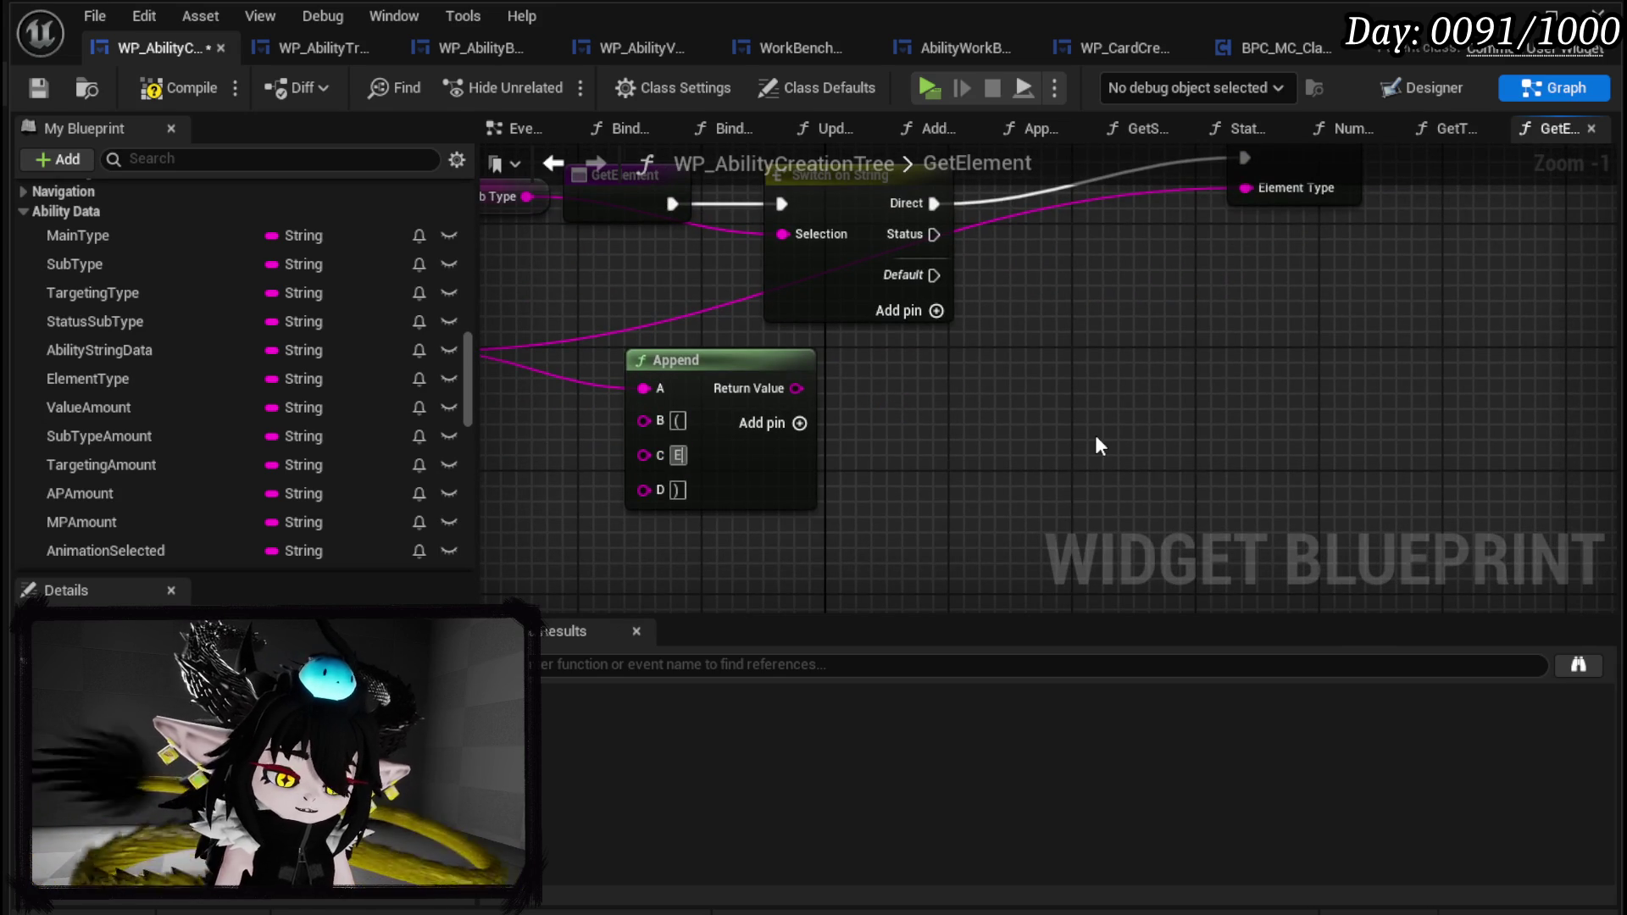
key(Return)
text(pty)
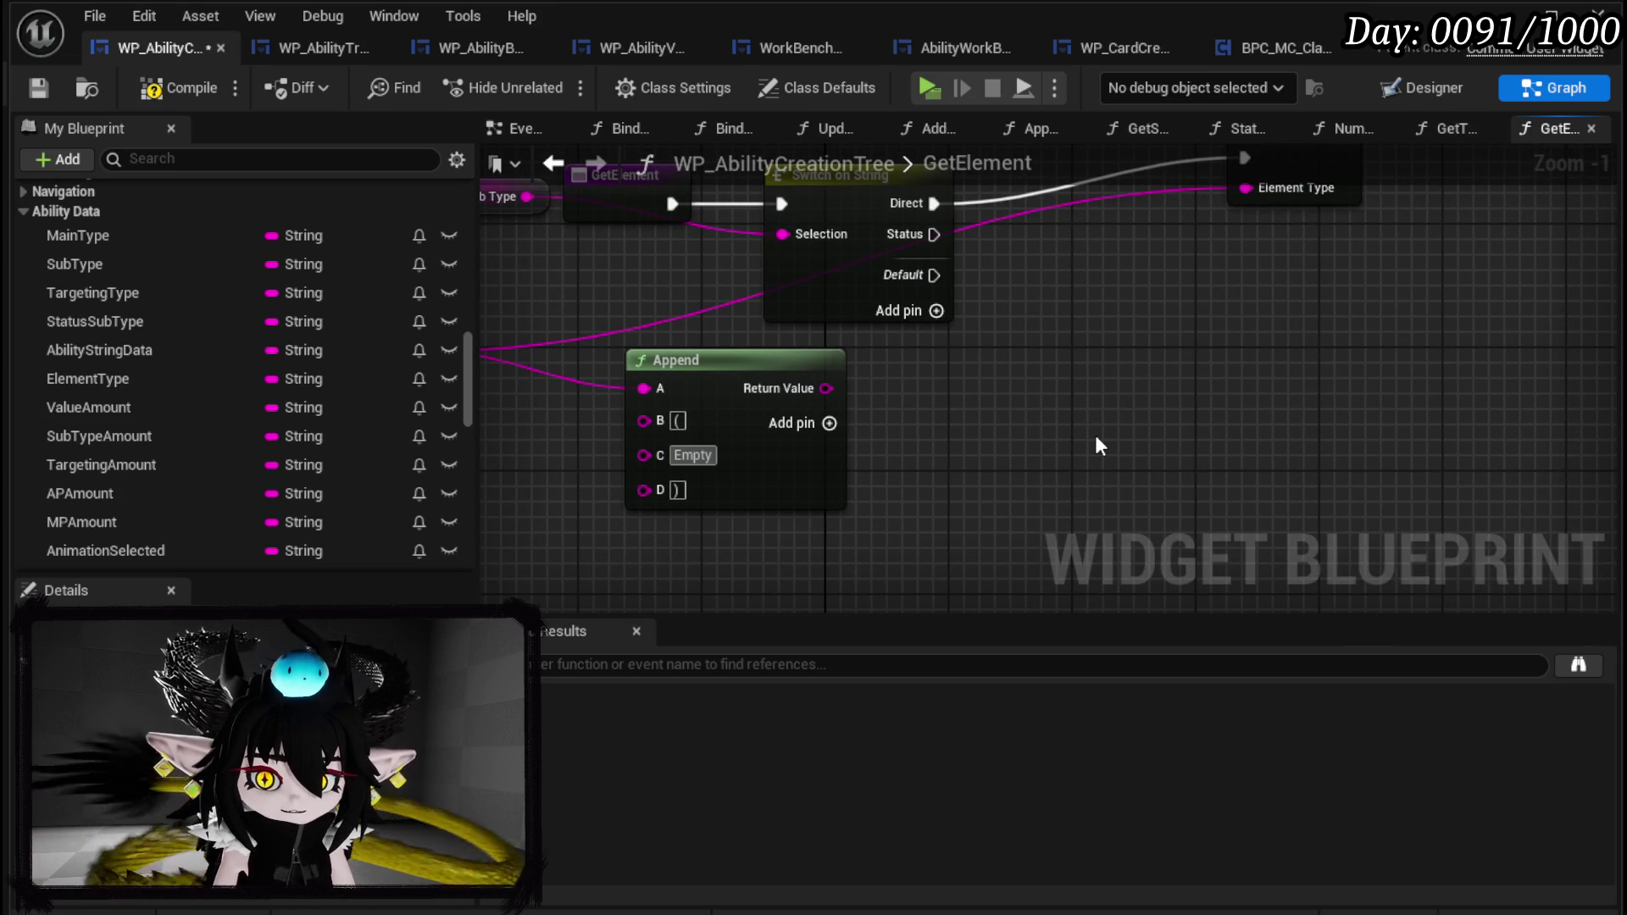
mouse_move(827, 388)
mouse_down()
mouse_move(1219, 234)
mouse_move(1254, 193)
mouse_up()
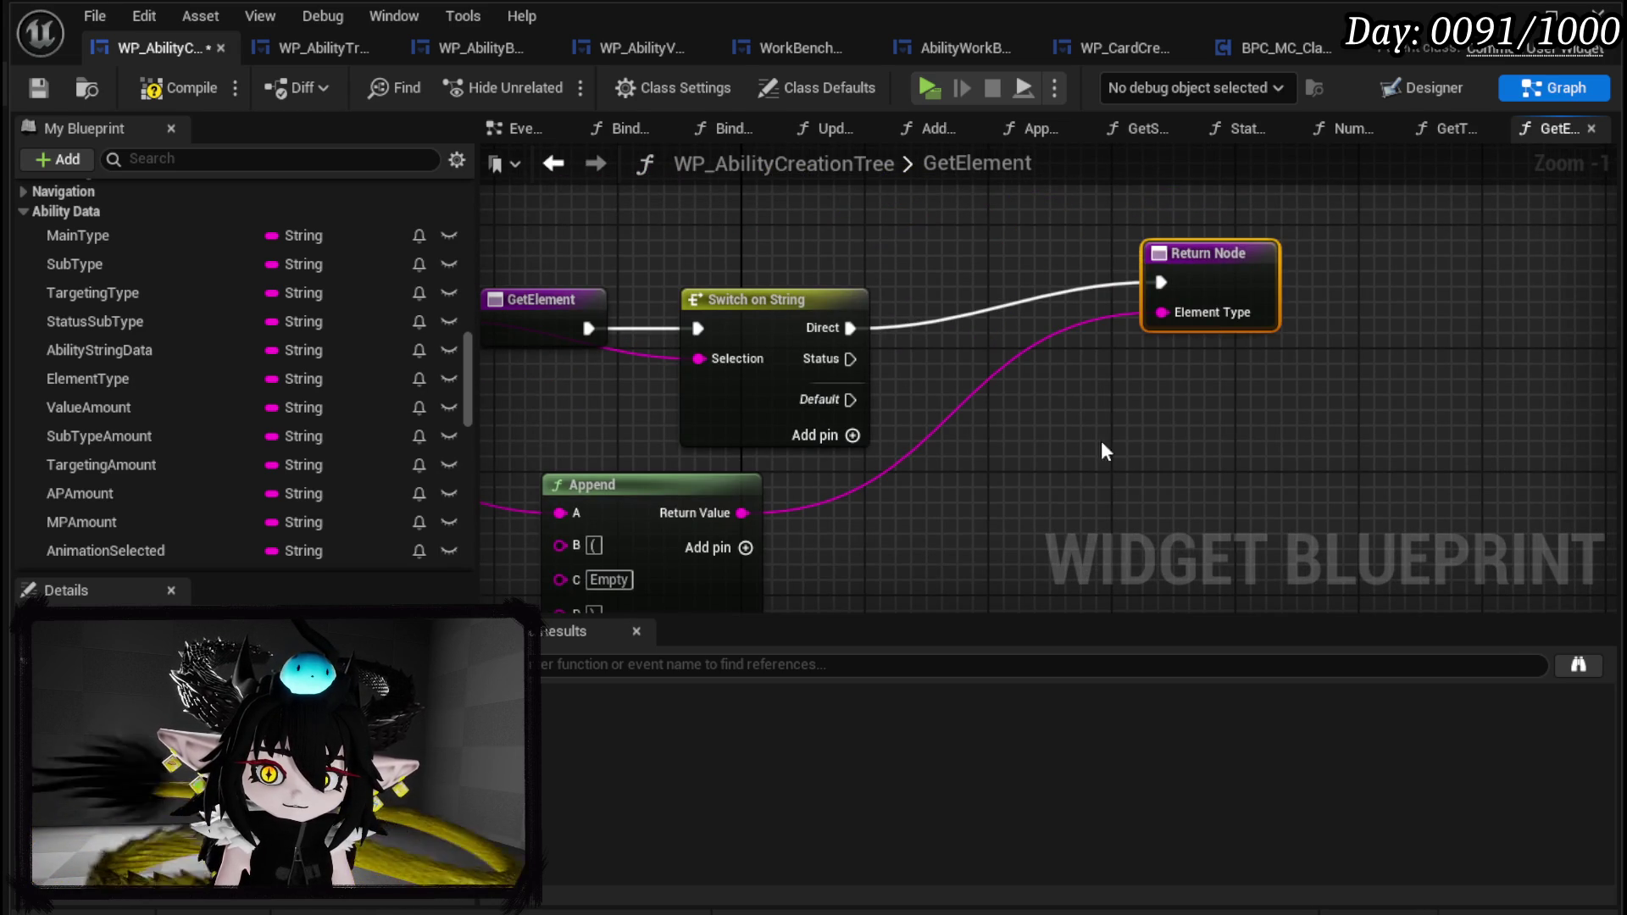
Add a second Return Node for Status and duplicate the Element Type Append pair.
key(ctrl+v)
mouse_move(850, 359)
mouse_down()
mouse_move(1051, 449)
mouse_move(1170, 470)
mouse_up()
mouse_move(955, 403)
mouse_down()
mouse_move(815, 309)
mouse_move(862, 310)
mouse_up()
drag(600, 367, 660, 305)
ctrl+click(817, 424)
key(ctrl+c)
key(ctrl+v)
mouse_move(1064, 489)
mouse_down()
mouse_move(945, 519)
mouse_move(1435, 422)
mouse_up()
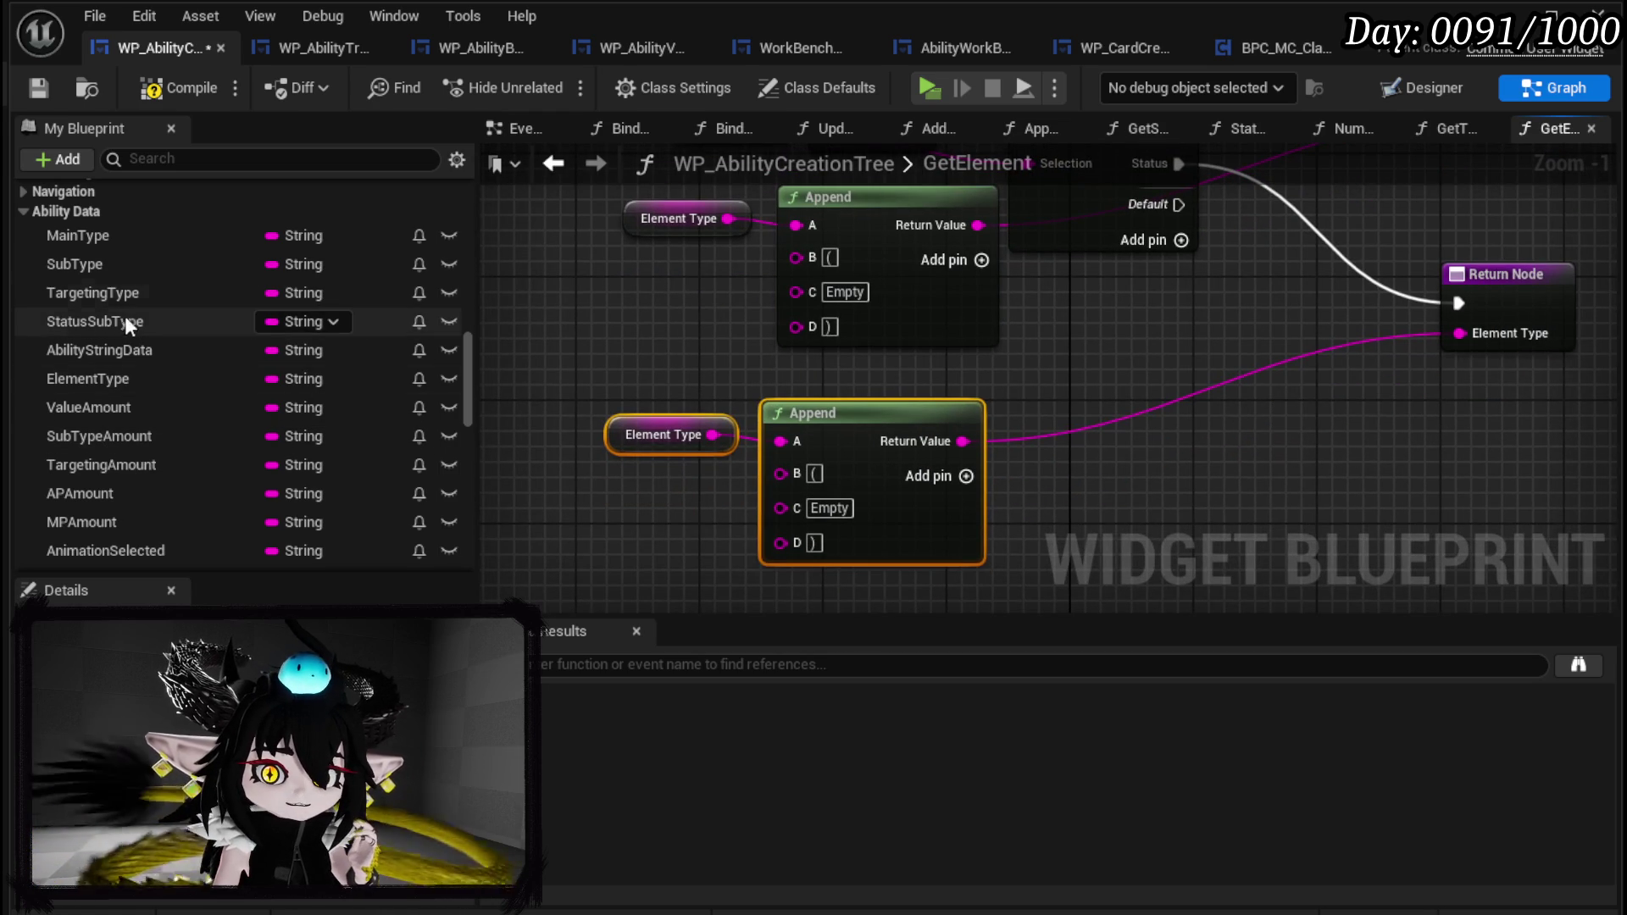
Wire a StatusSubType getter into the second Append's C input.
mouse_move(123, 323)
mouse_down()
mouse_move(520, 548)
mouse_move(576, 519)
mouse_up()
click(615, 553)
drag(684, 512, 781, 506)
Compile and save WP_AbilityCreationTree, checking the node flagged by the warning.
click(157, 88)
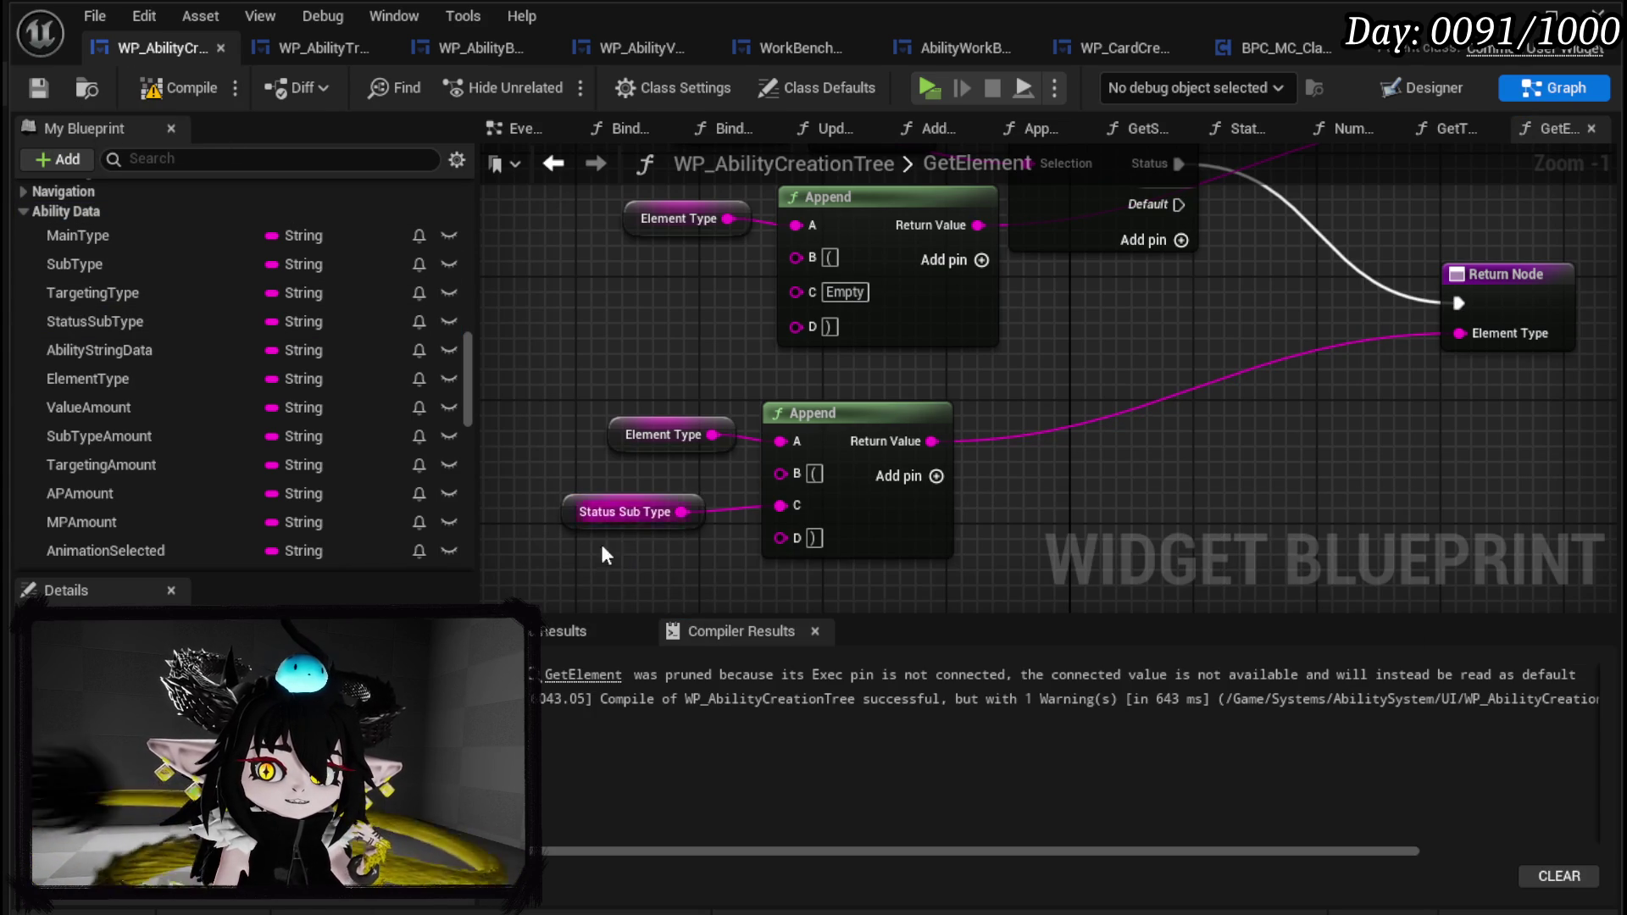
click(585, 675)
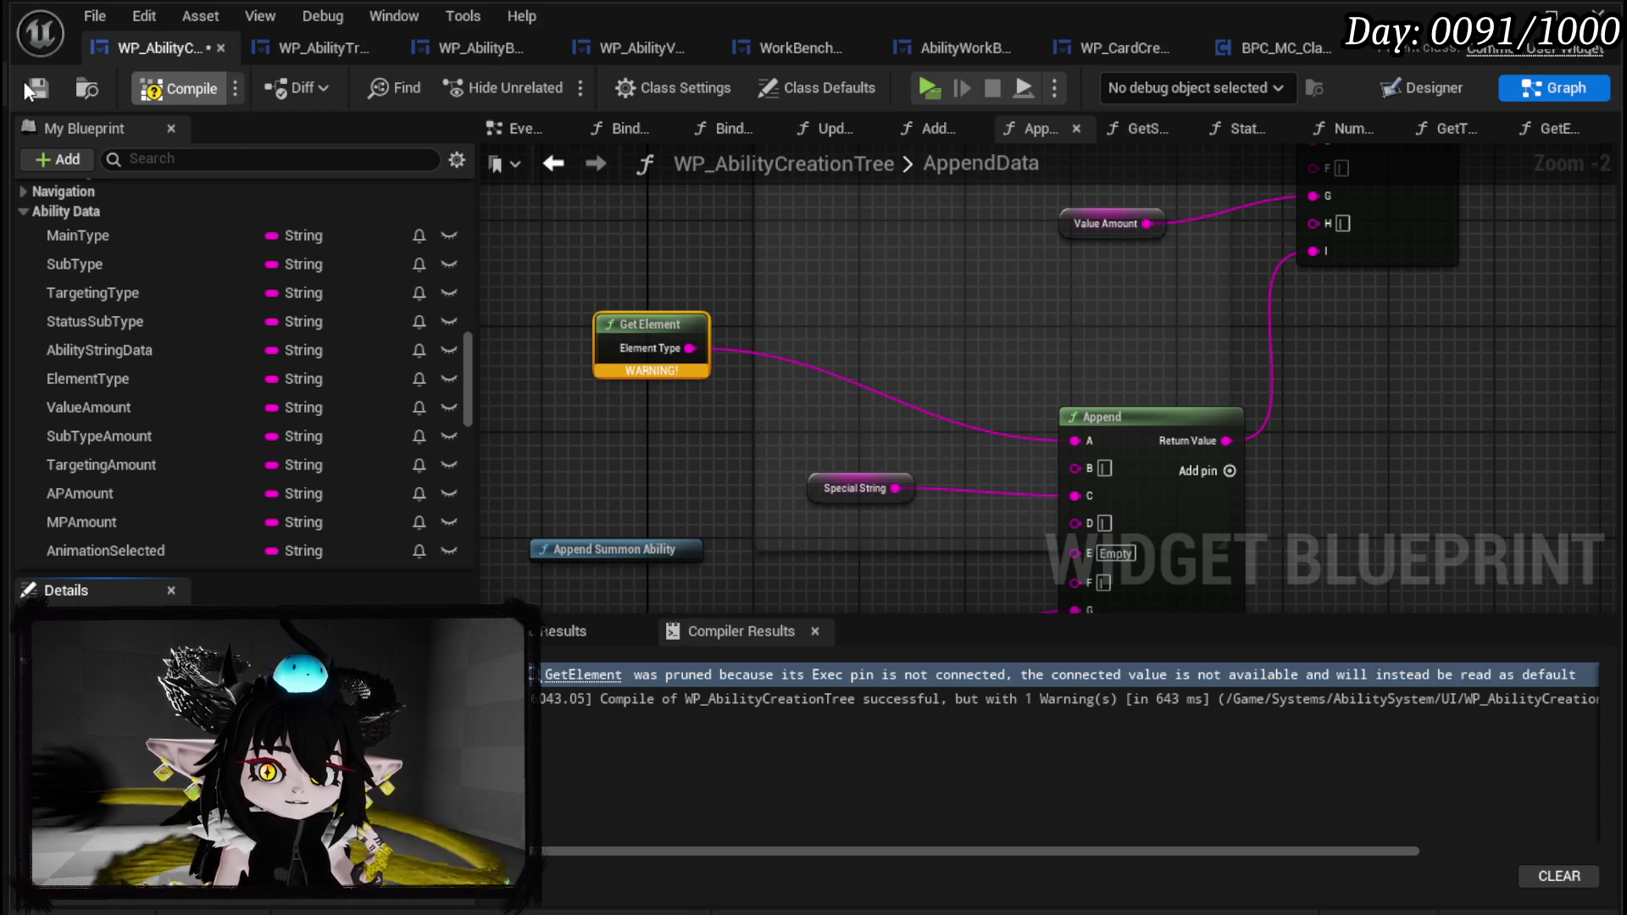
click(61, 103)
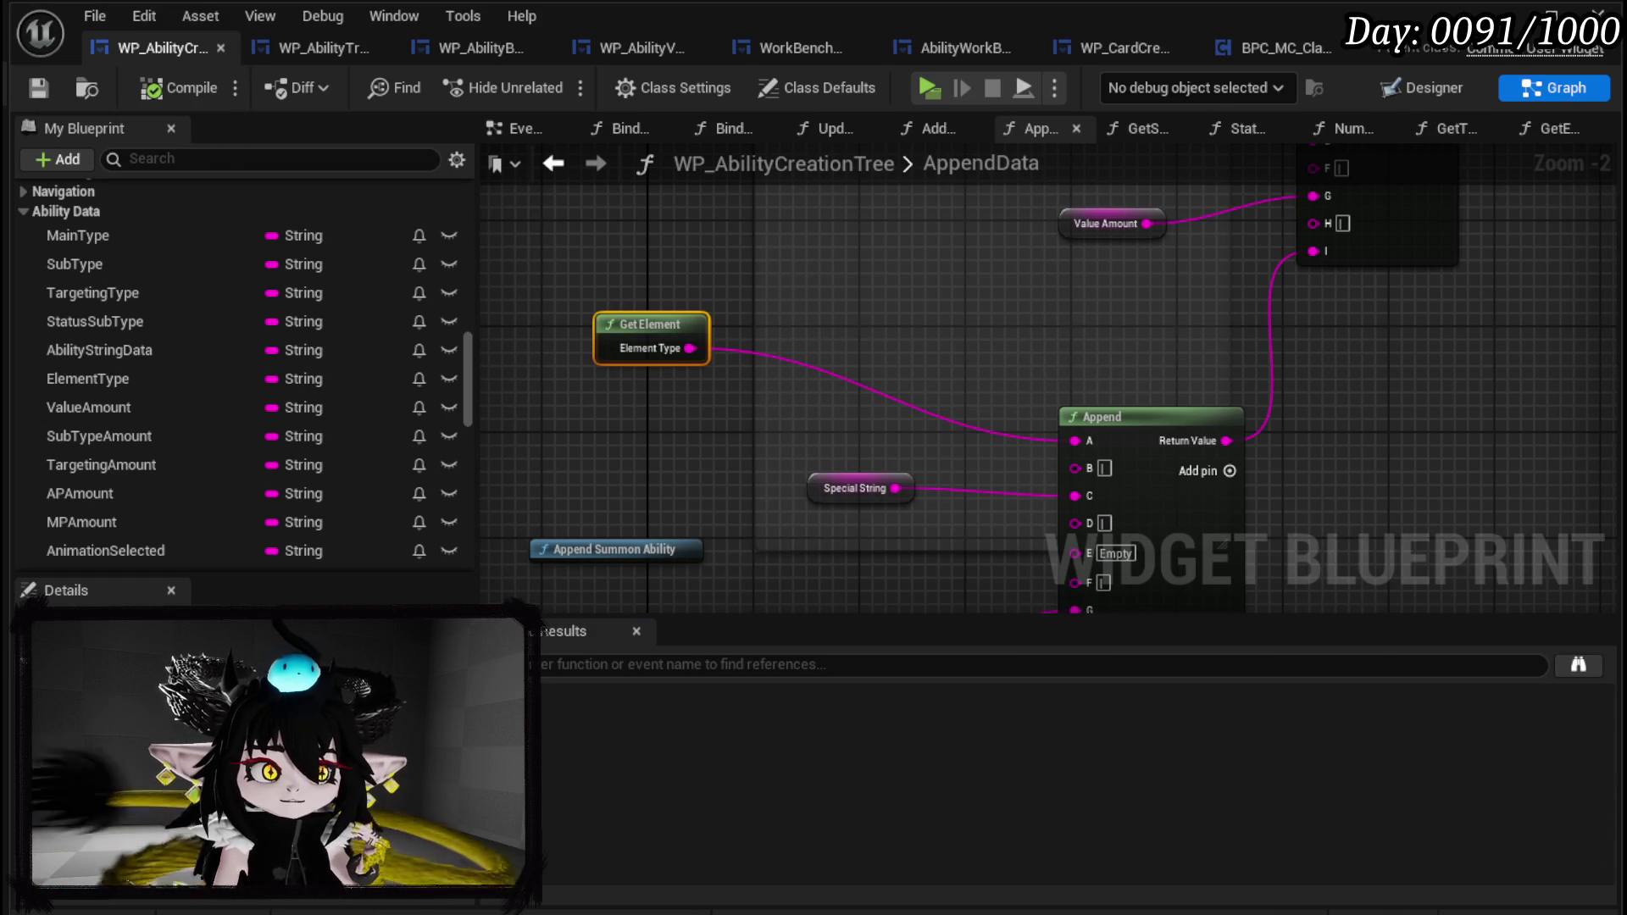
click(1507, 15)
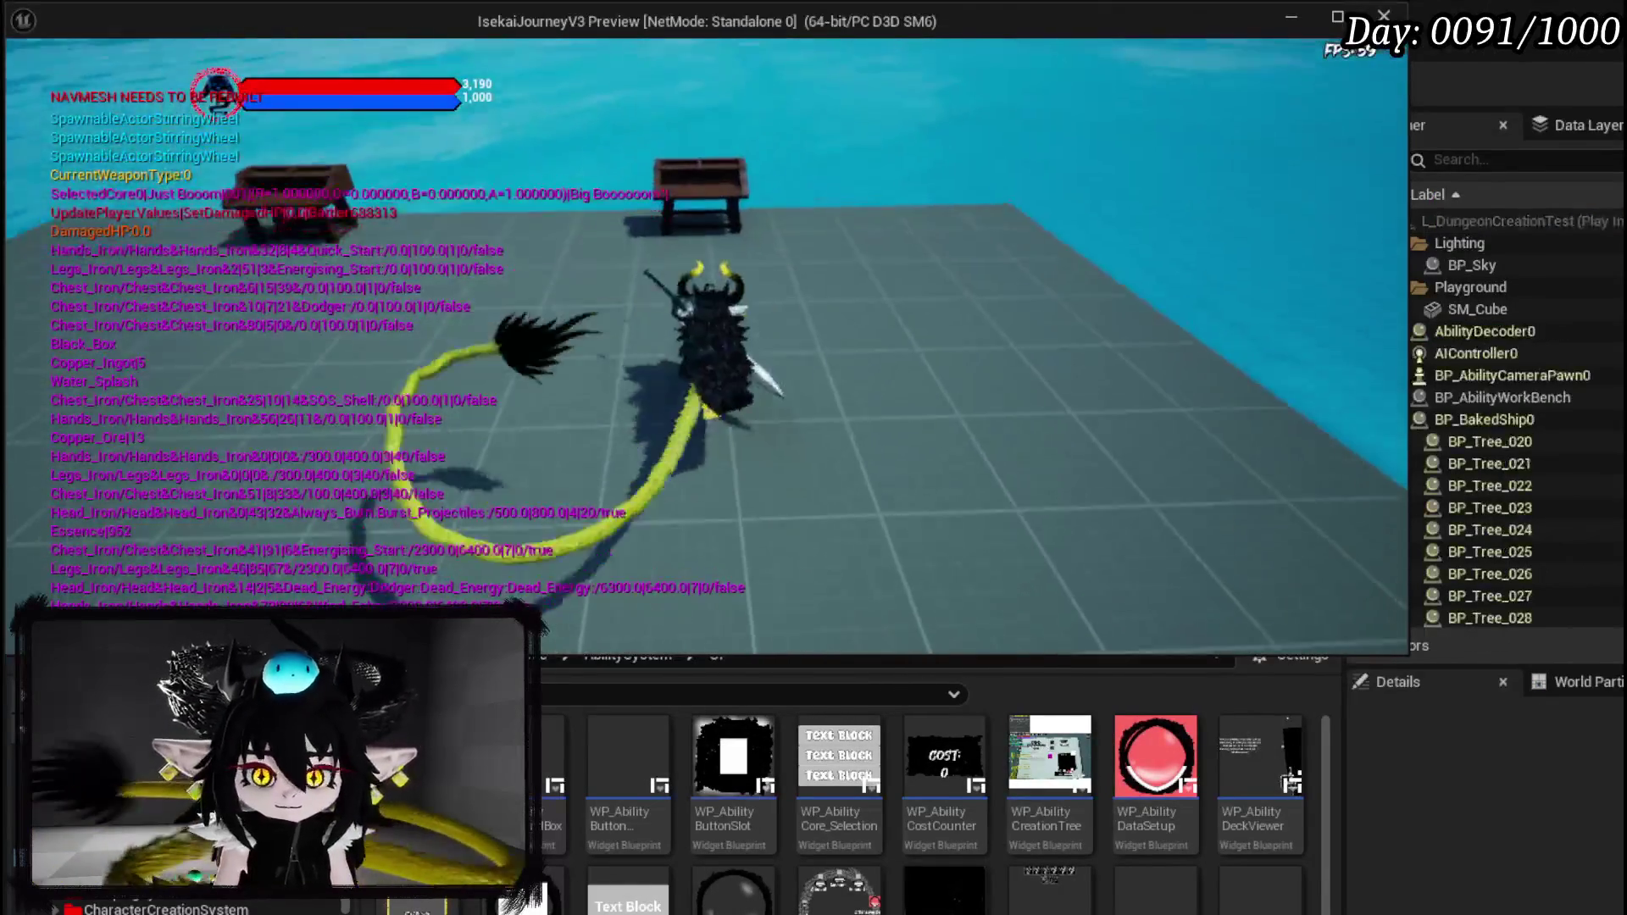
In play mode, pick a core card from the ability book, open ability creation, and enter 50 power.
key(e)
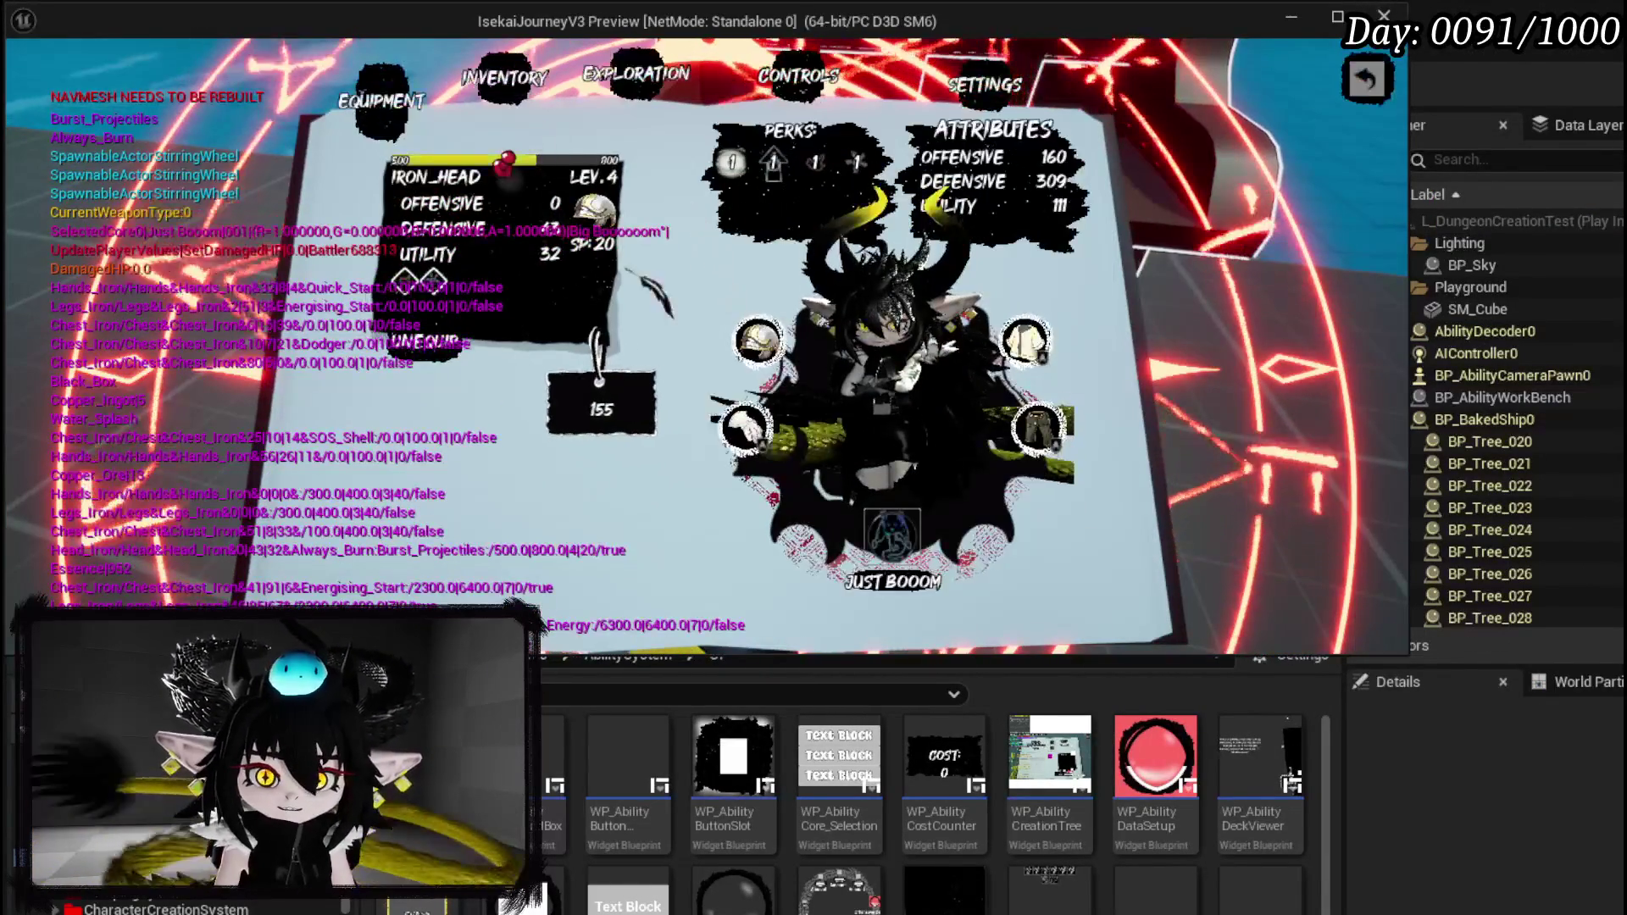
click(897, 533)
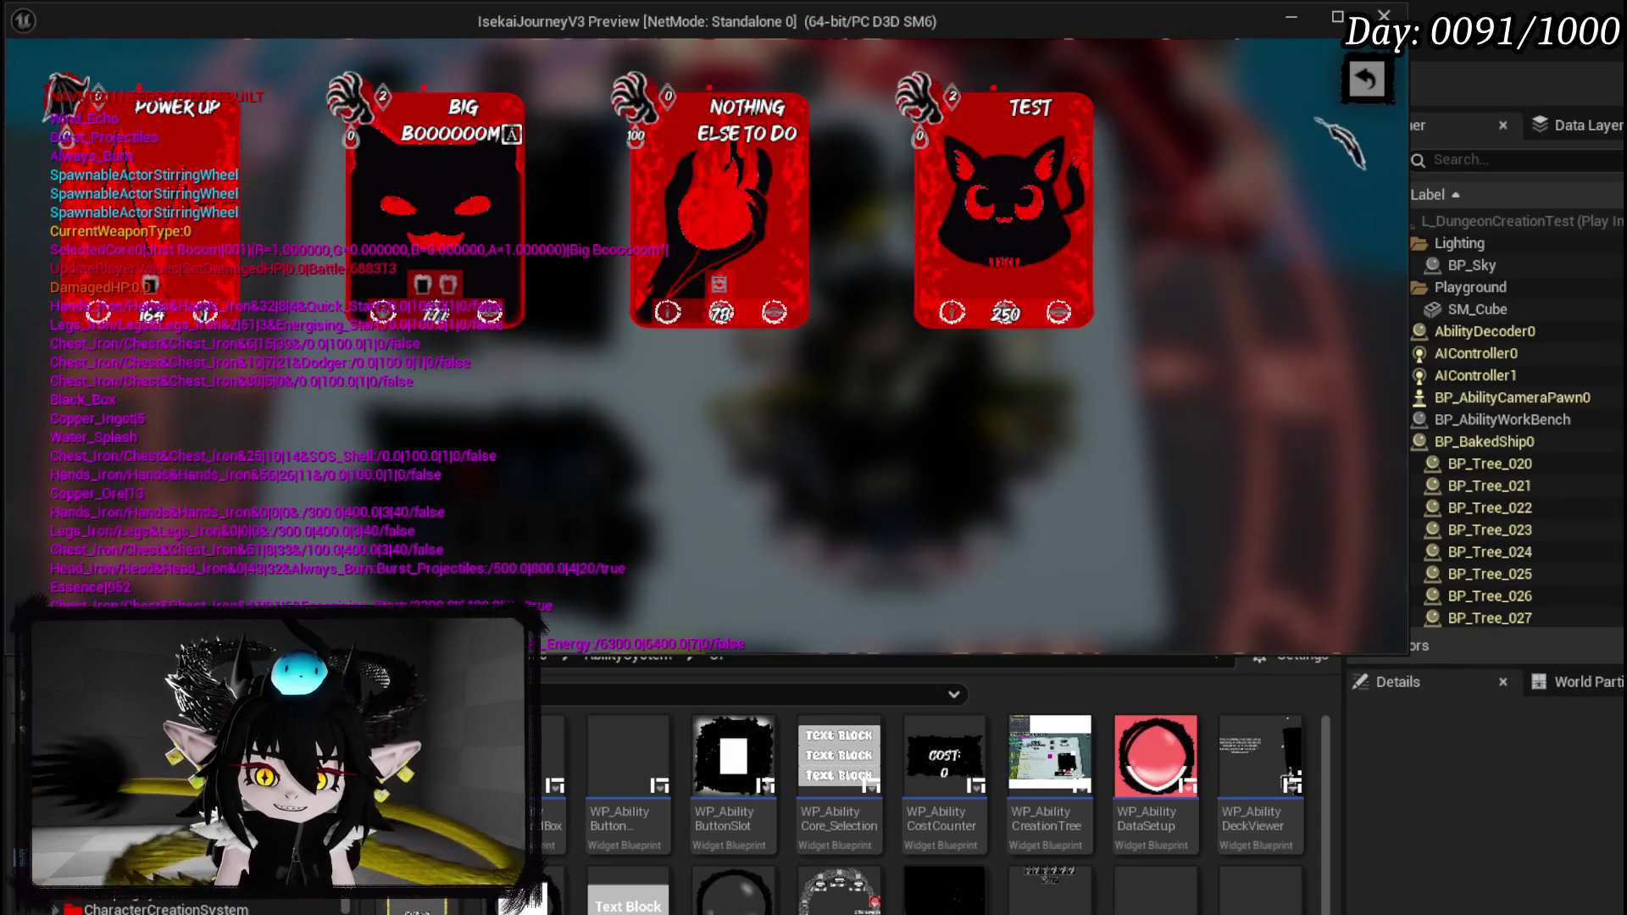
click(1373, 84)
click(1366, 80)
key(e)
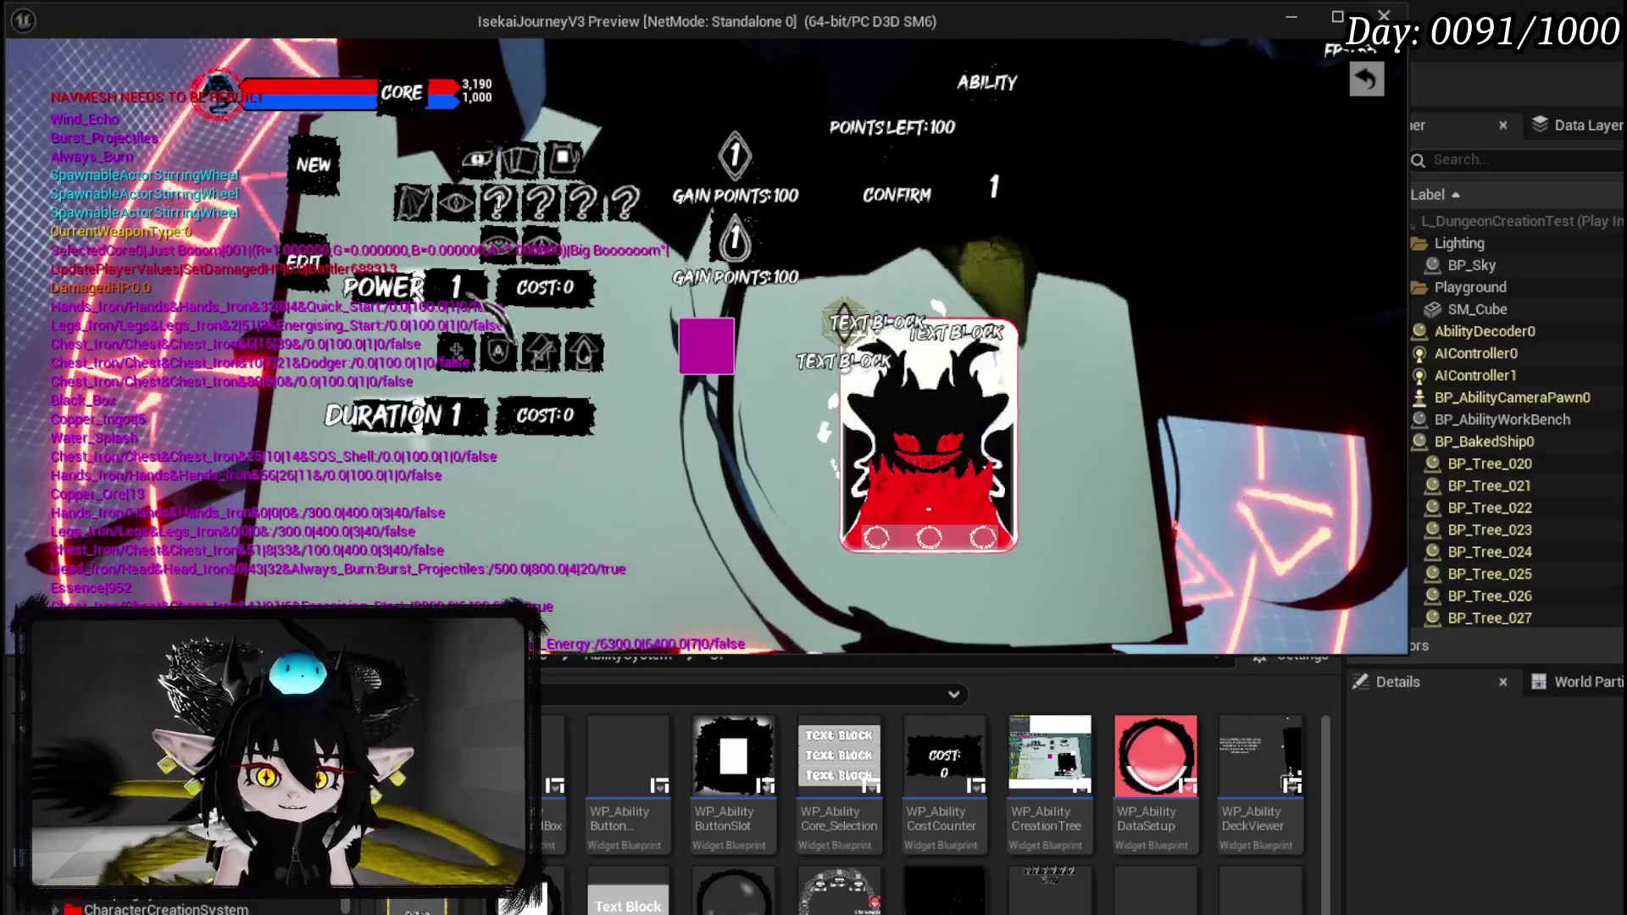
text(50)
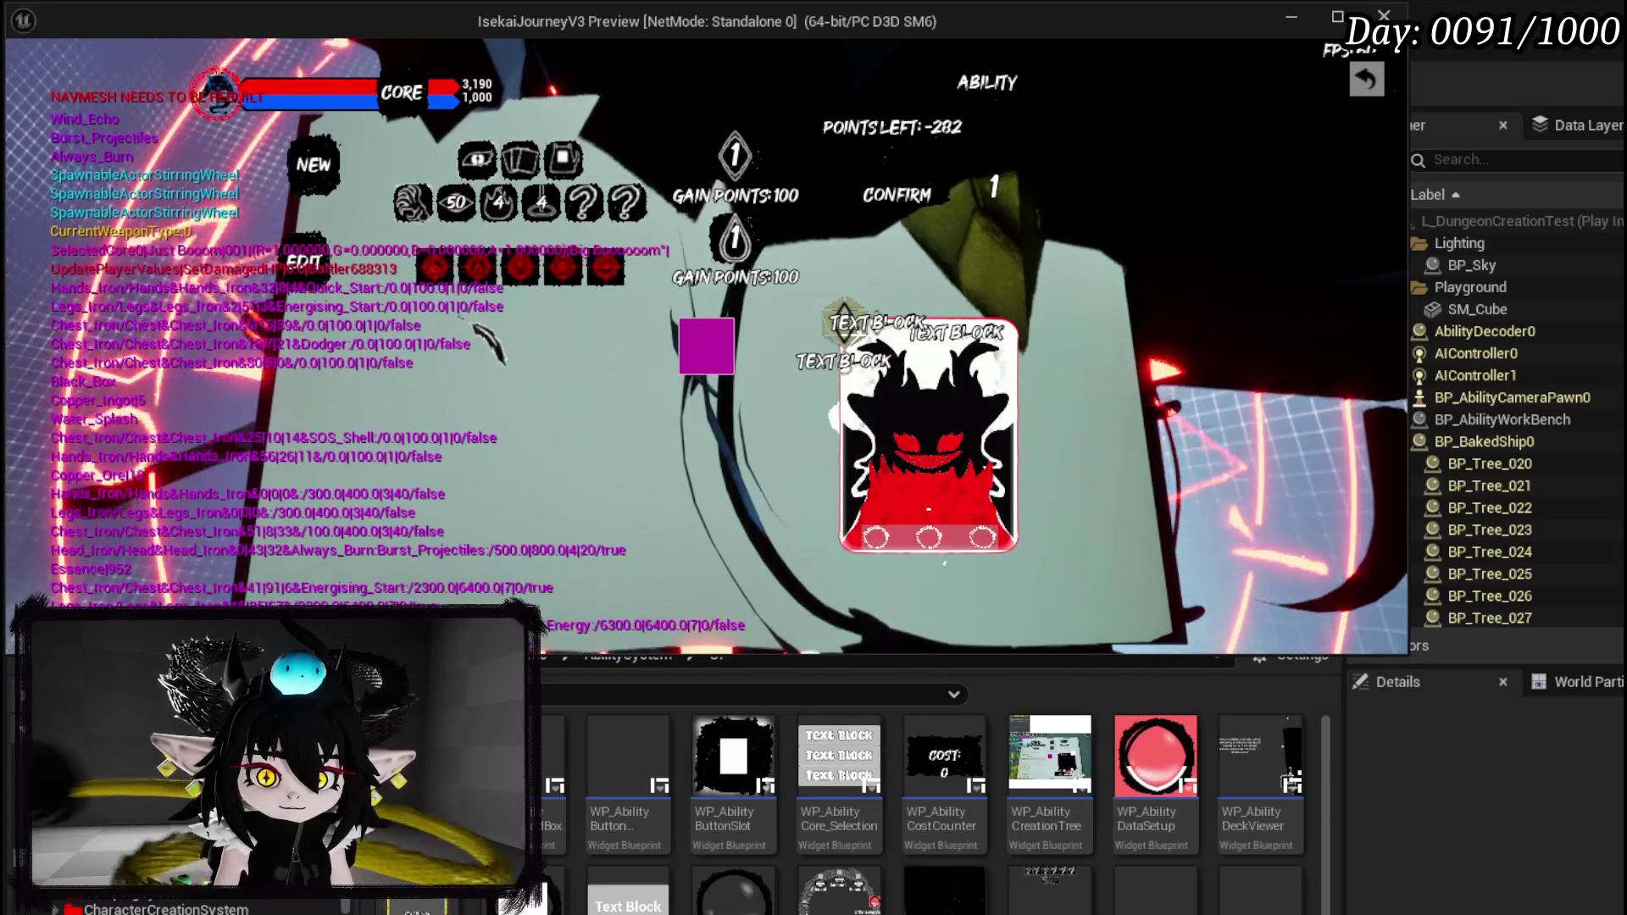
Set the ability levels to 2 and 0, confirm the new ability, and close the creator.
mouse_move(451, 276)
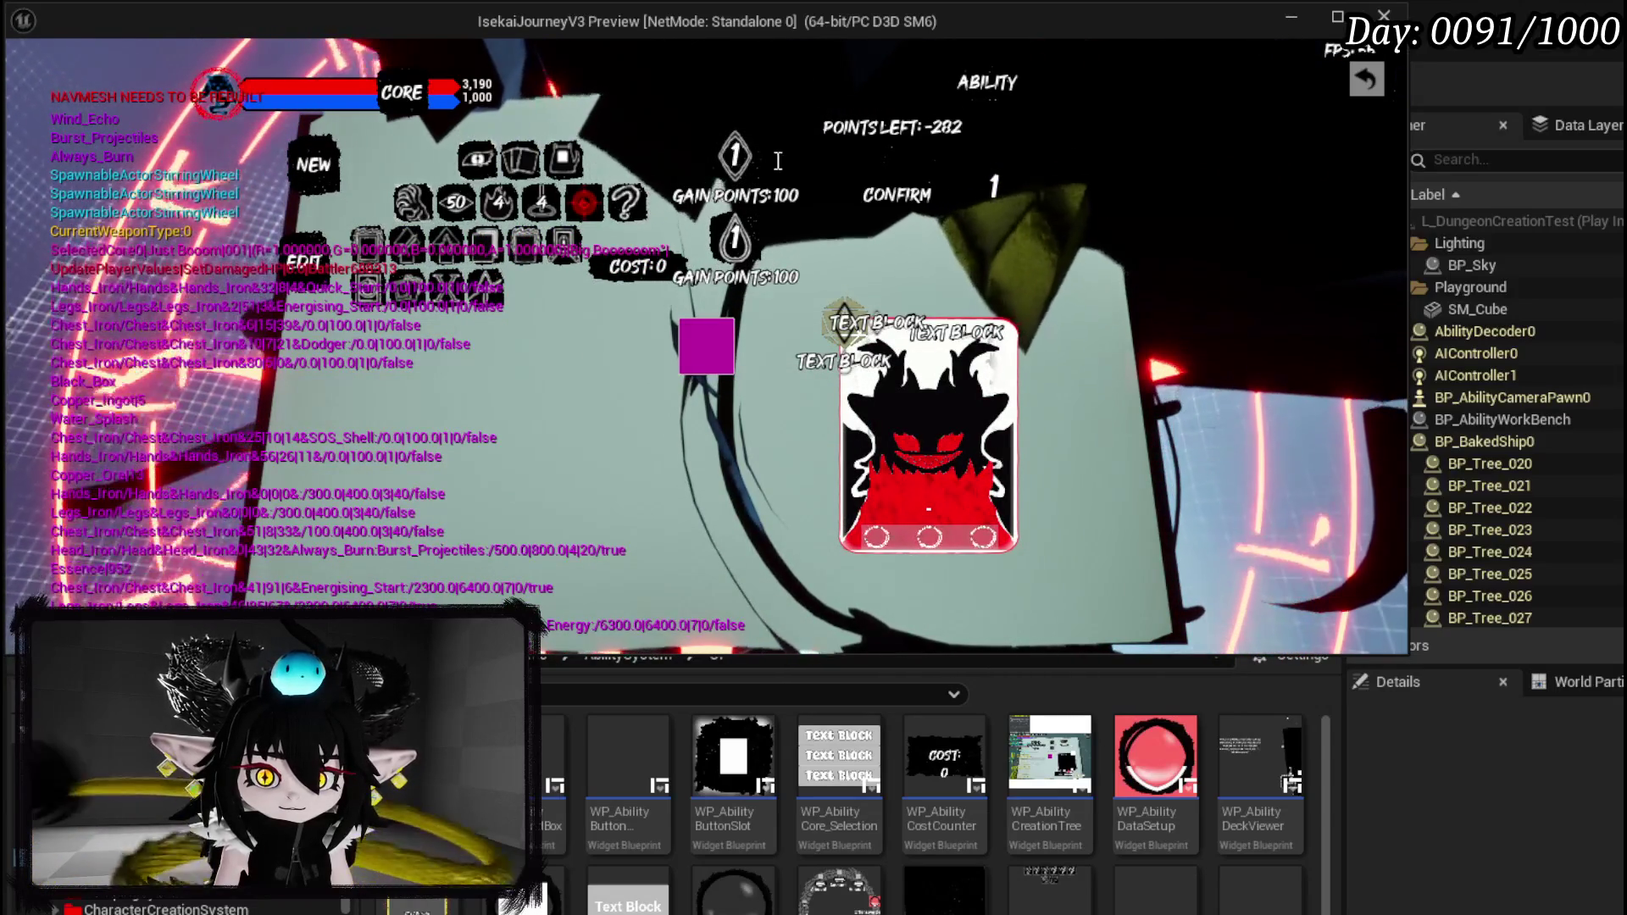
click(735, 155)
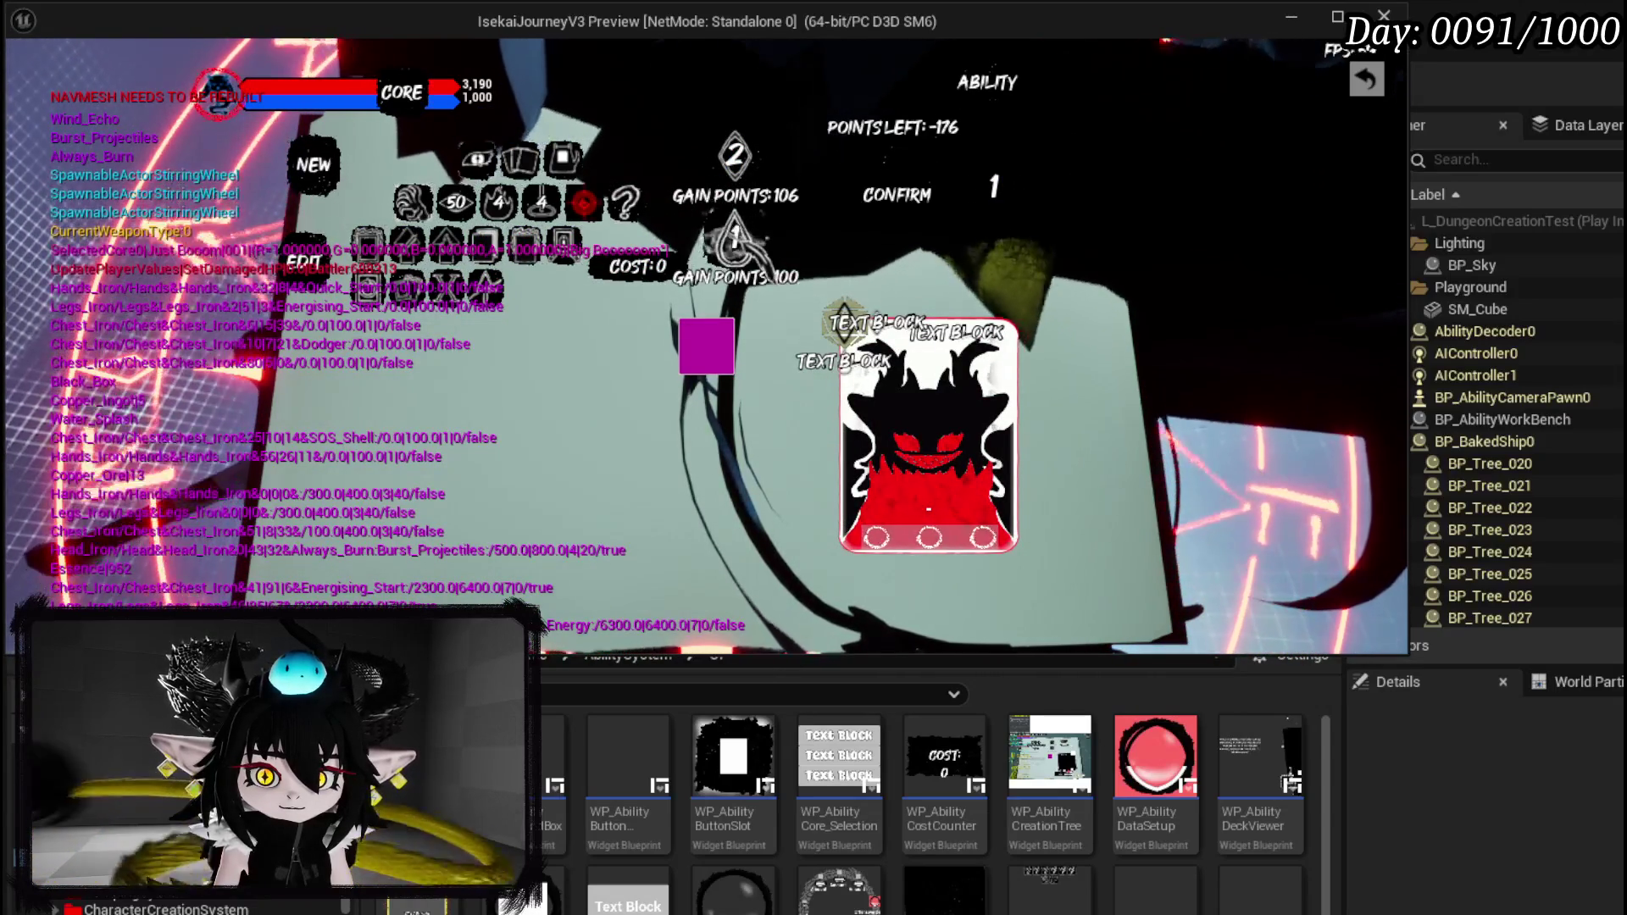
click(735, 240)
click(707, 346)
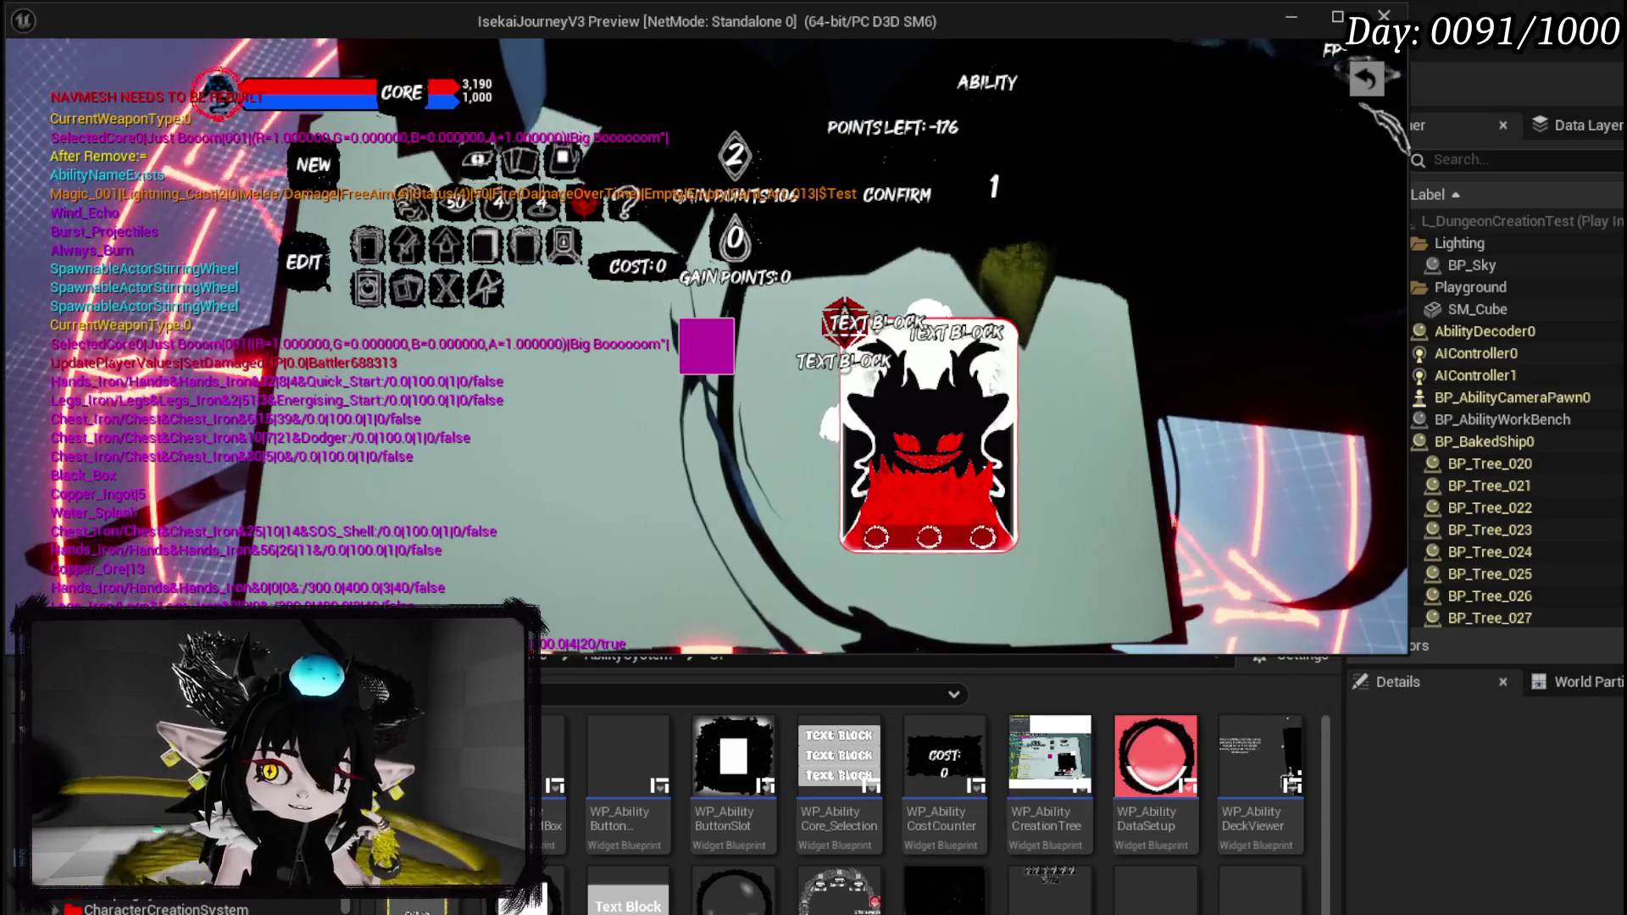
click(1367, 79)
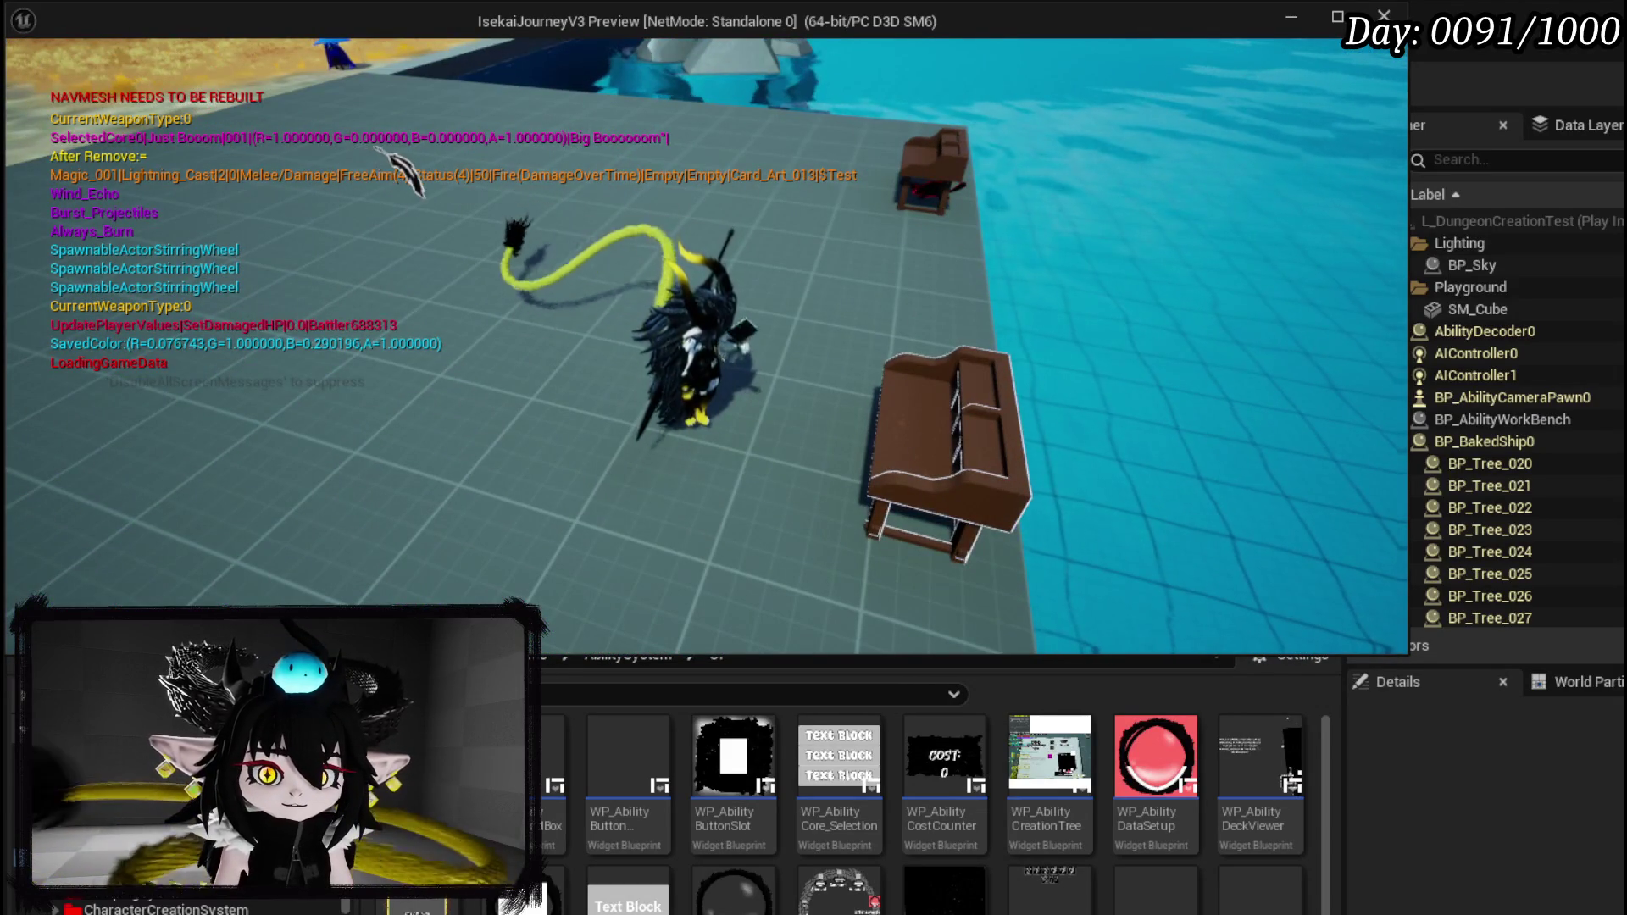
Open the card collection at the workbench and inspect the new TEST_0 card.
key(e)
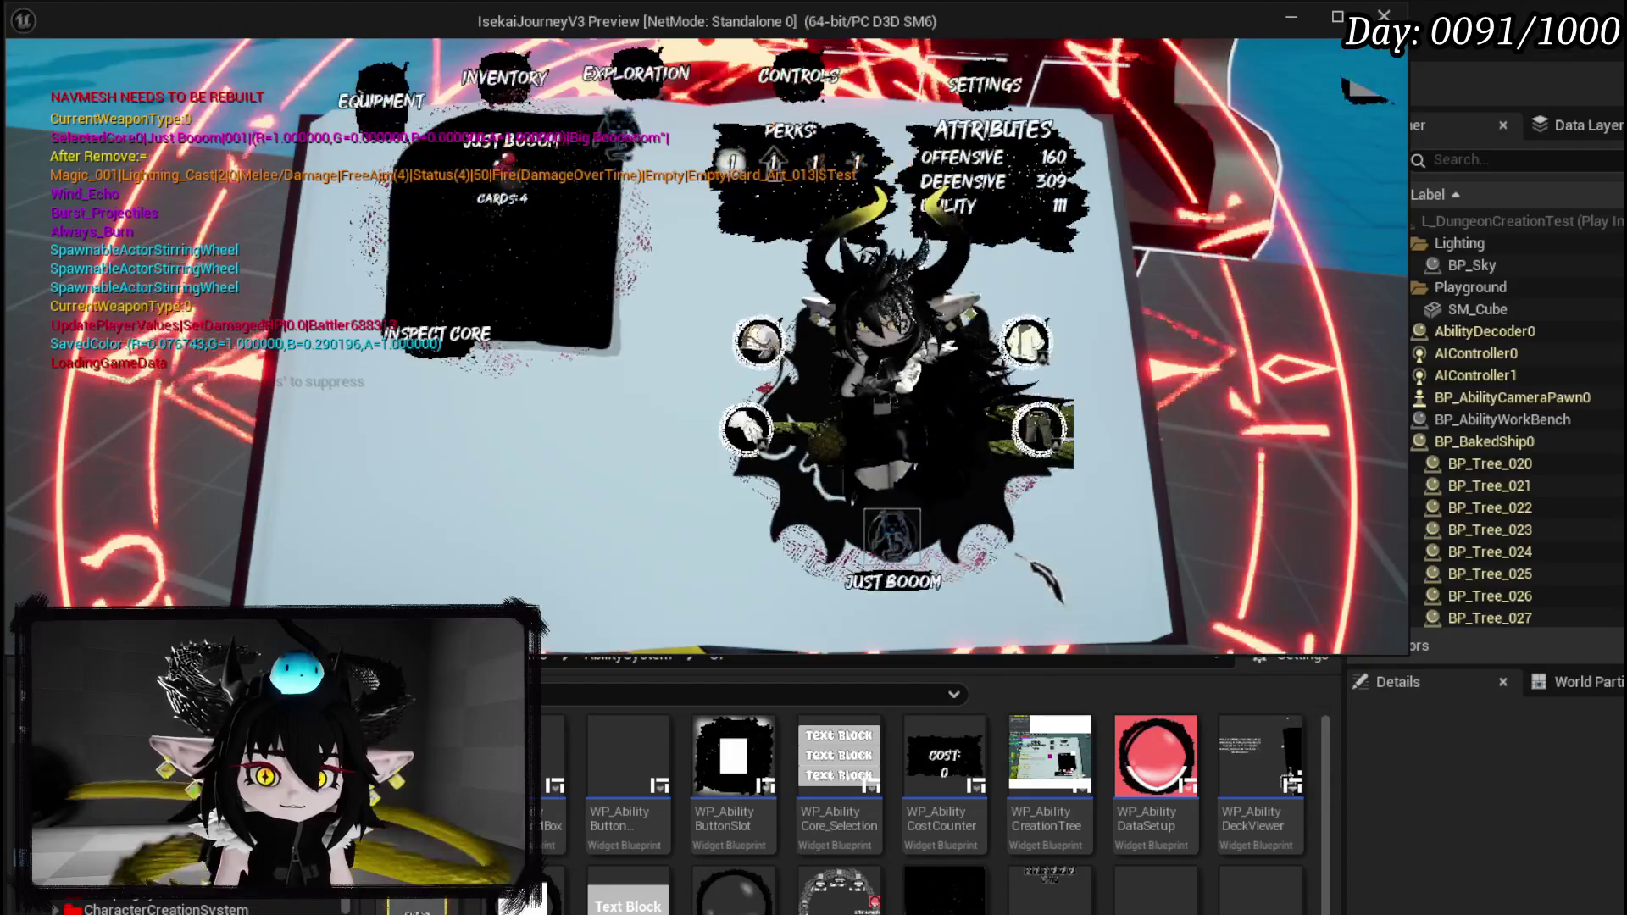
click(897, 539)
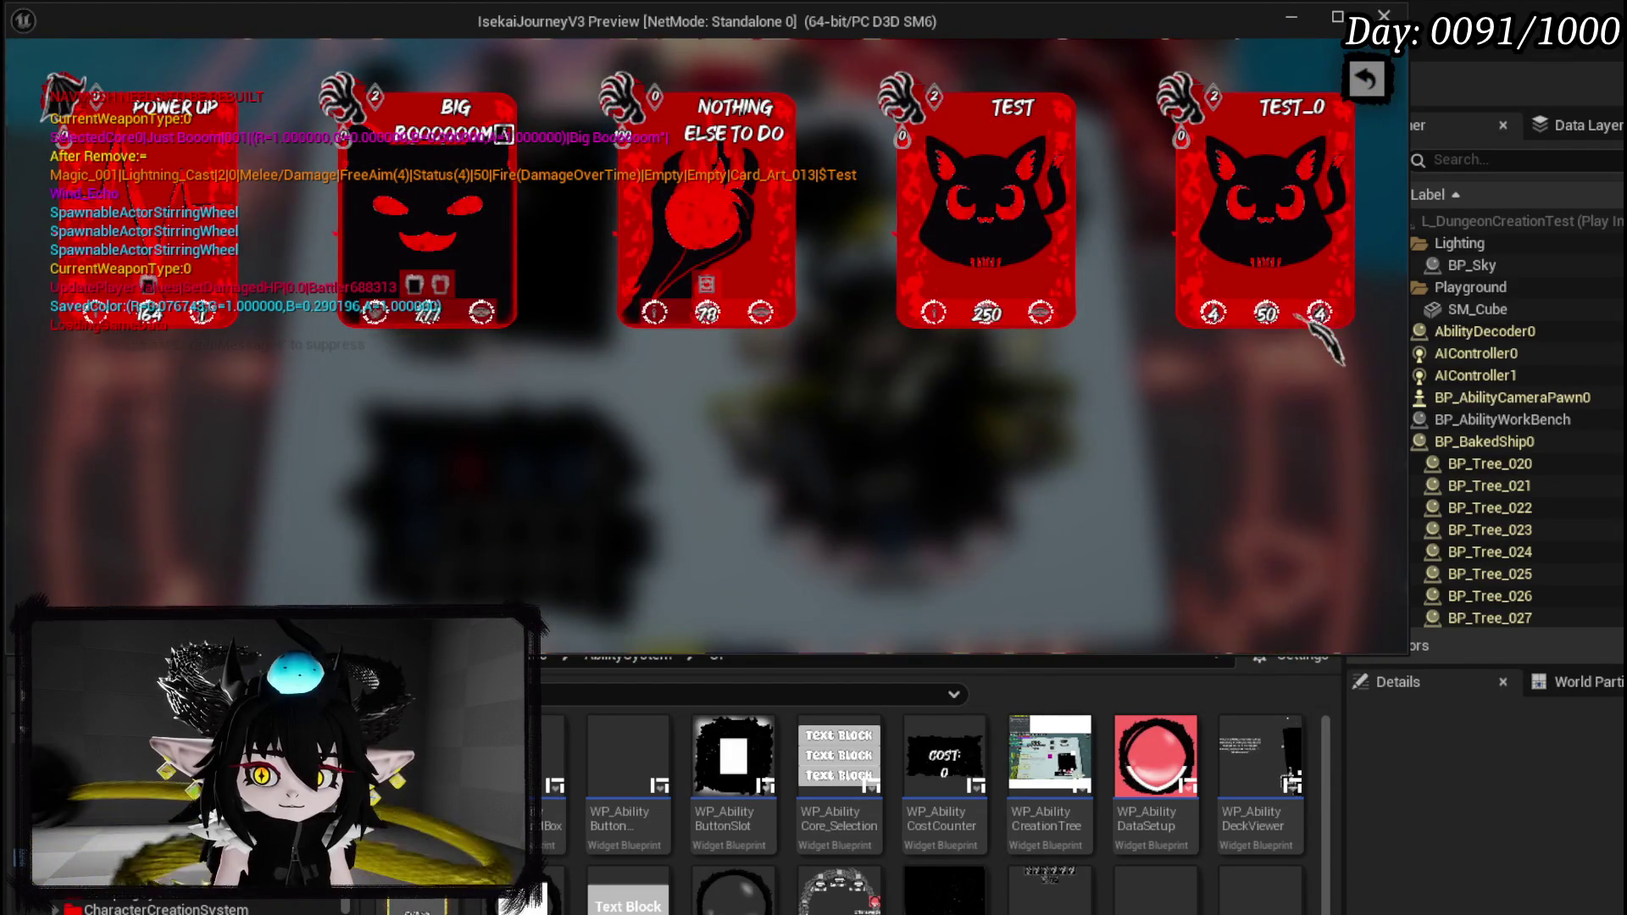
mouse_move(1327, 328)
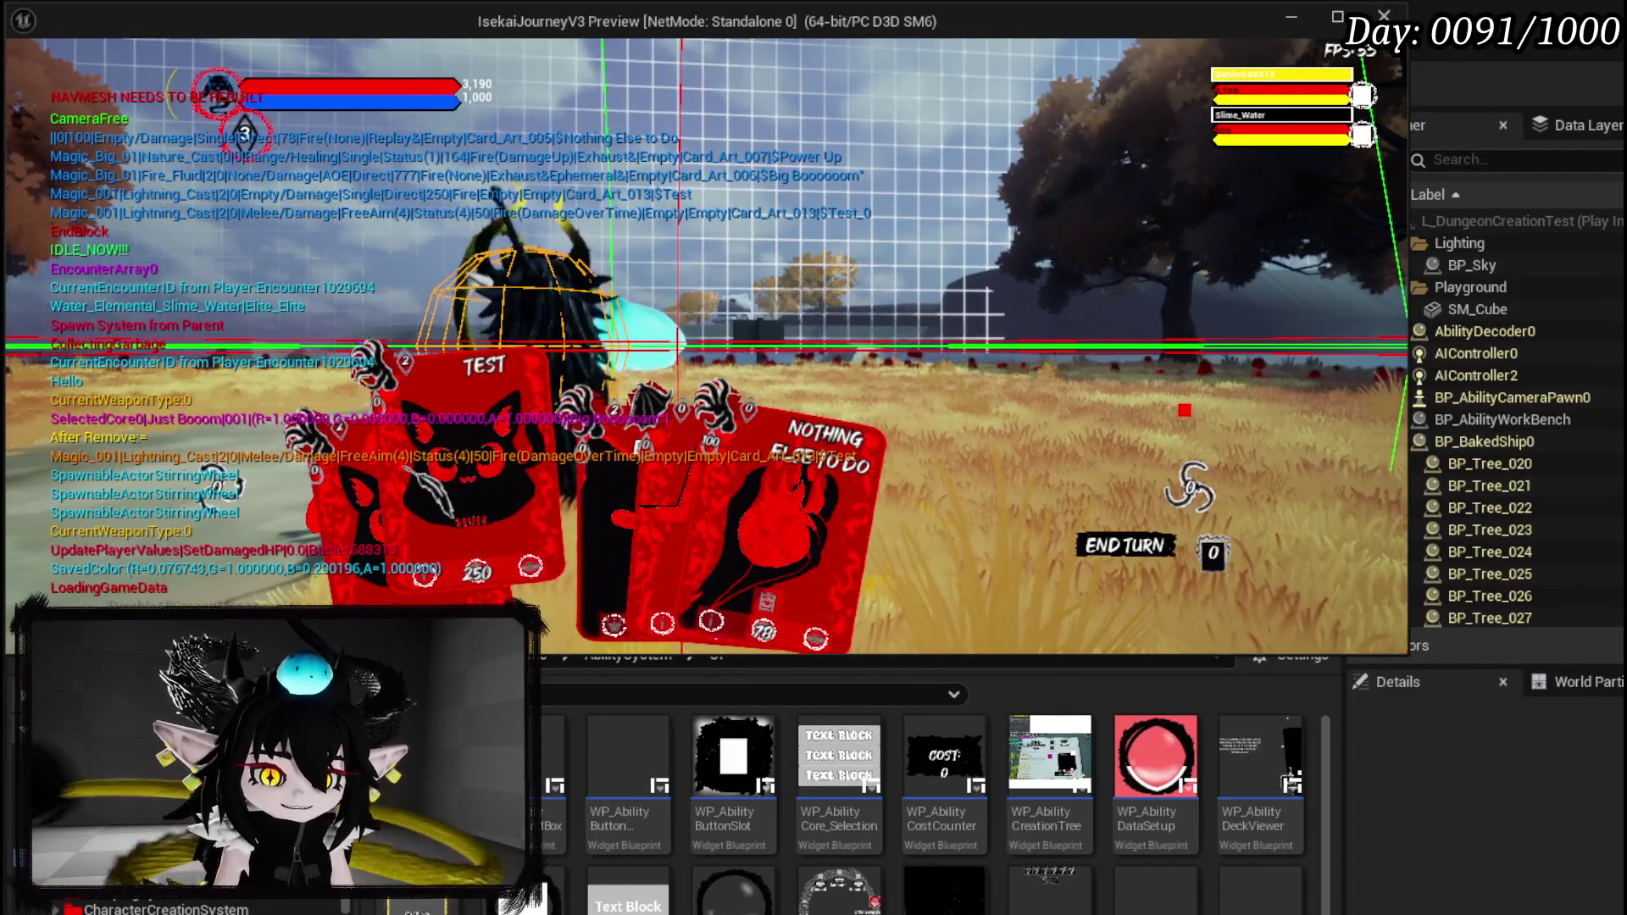
Cast the TEST_0 card's ability on the water slime in battle, then stop the play test.
key(1)
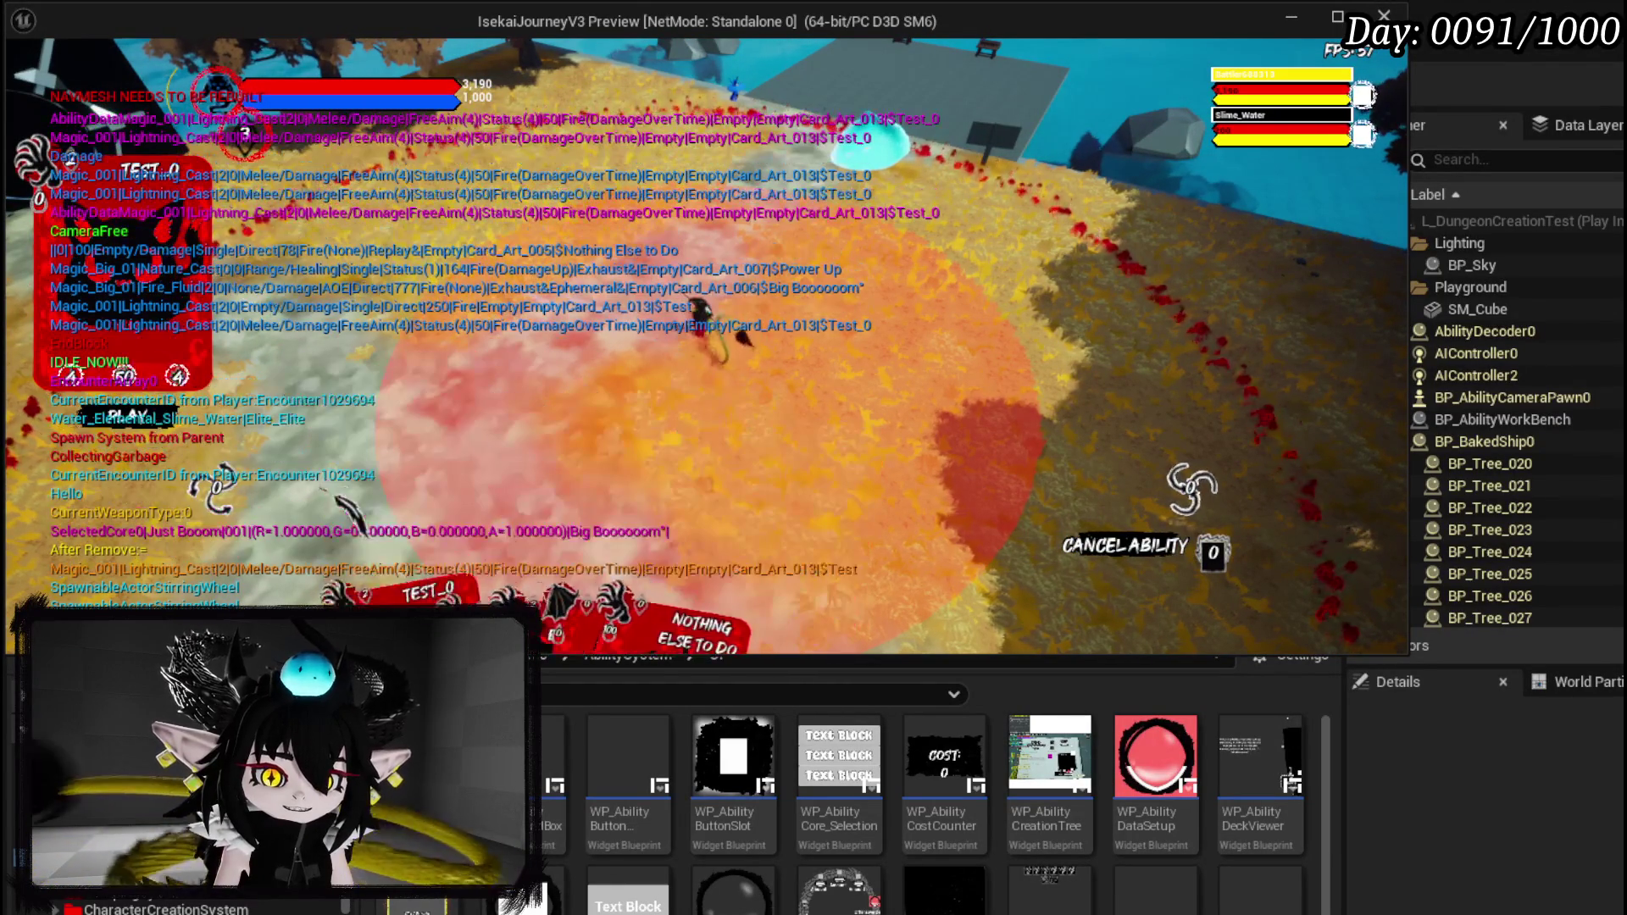
click(773, 363)
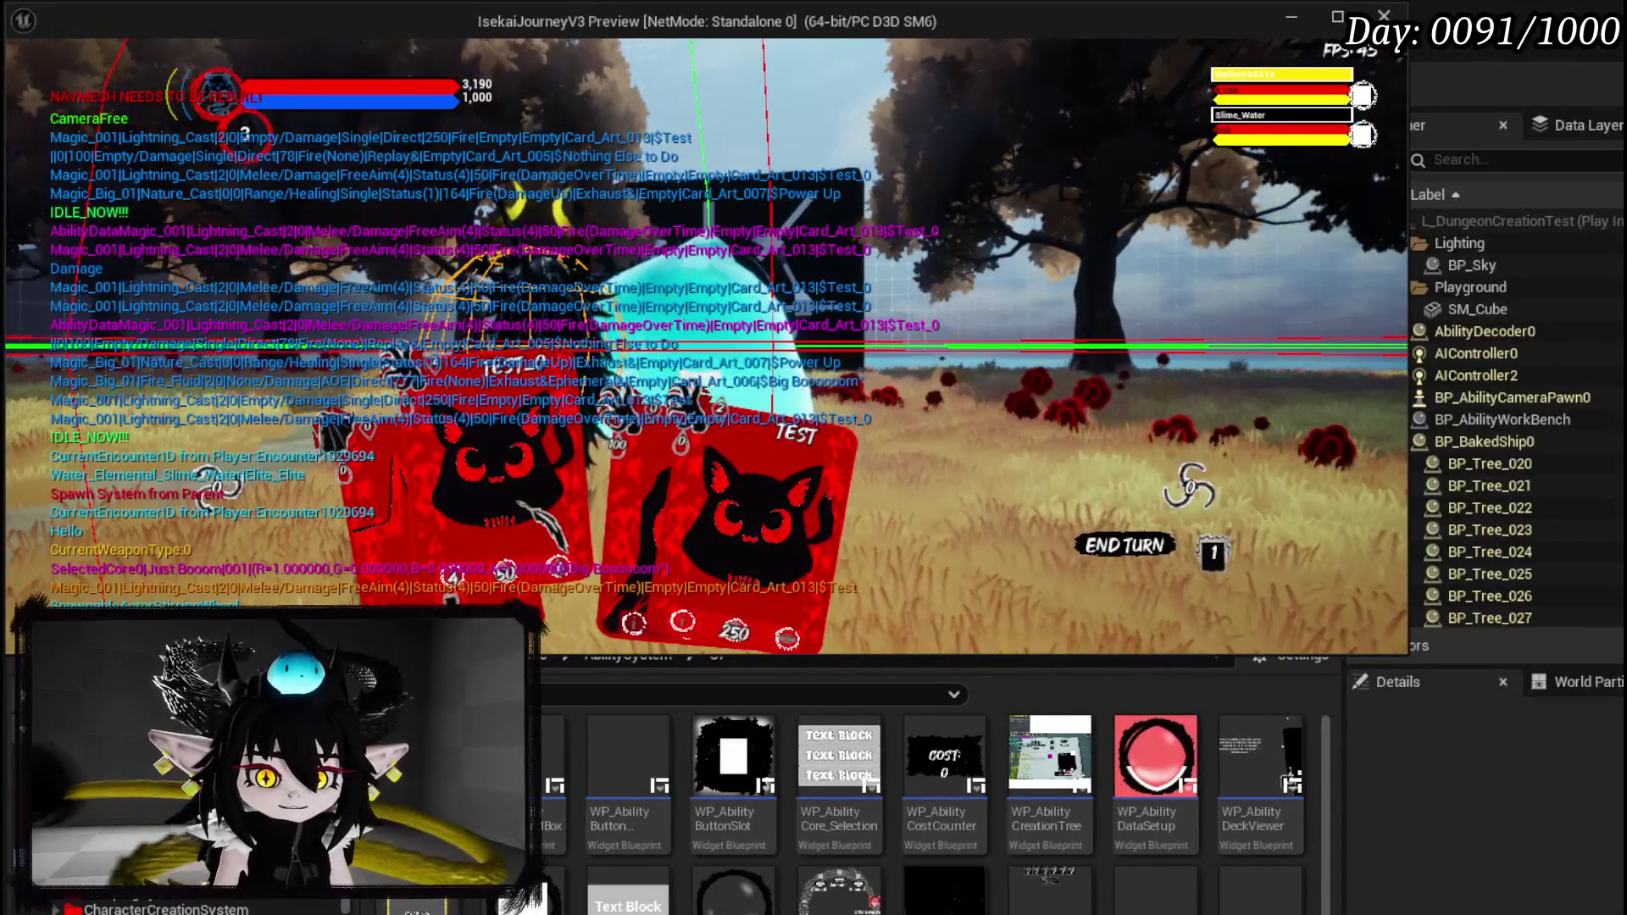
click(518, 503)
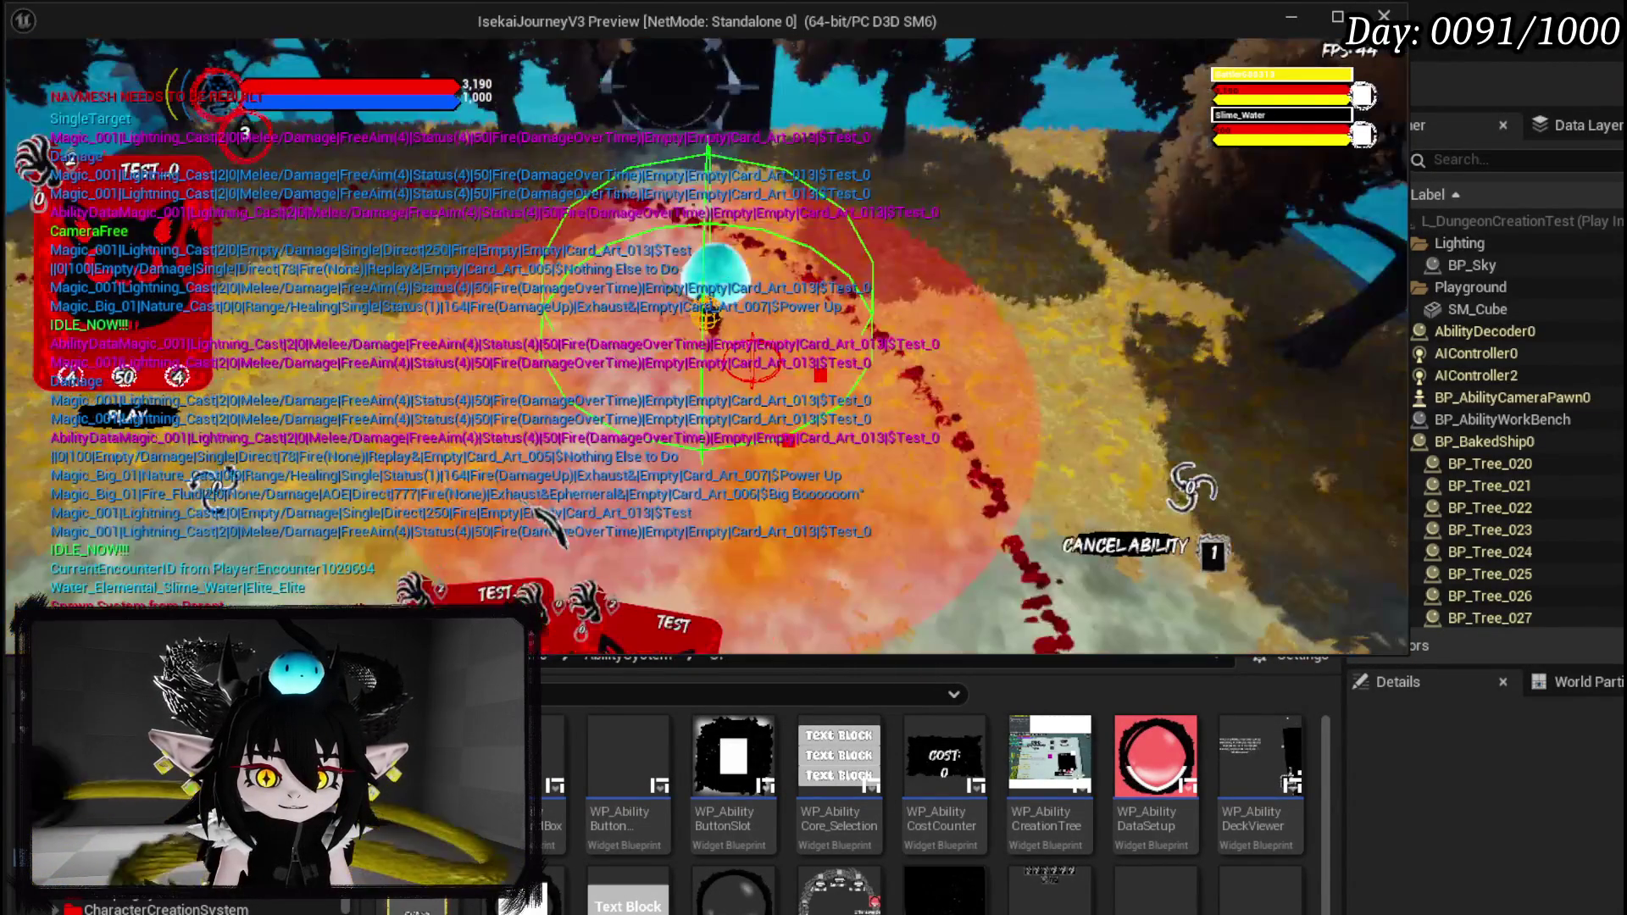
click(996, 436)
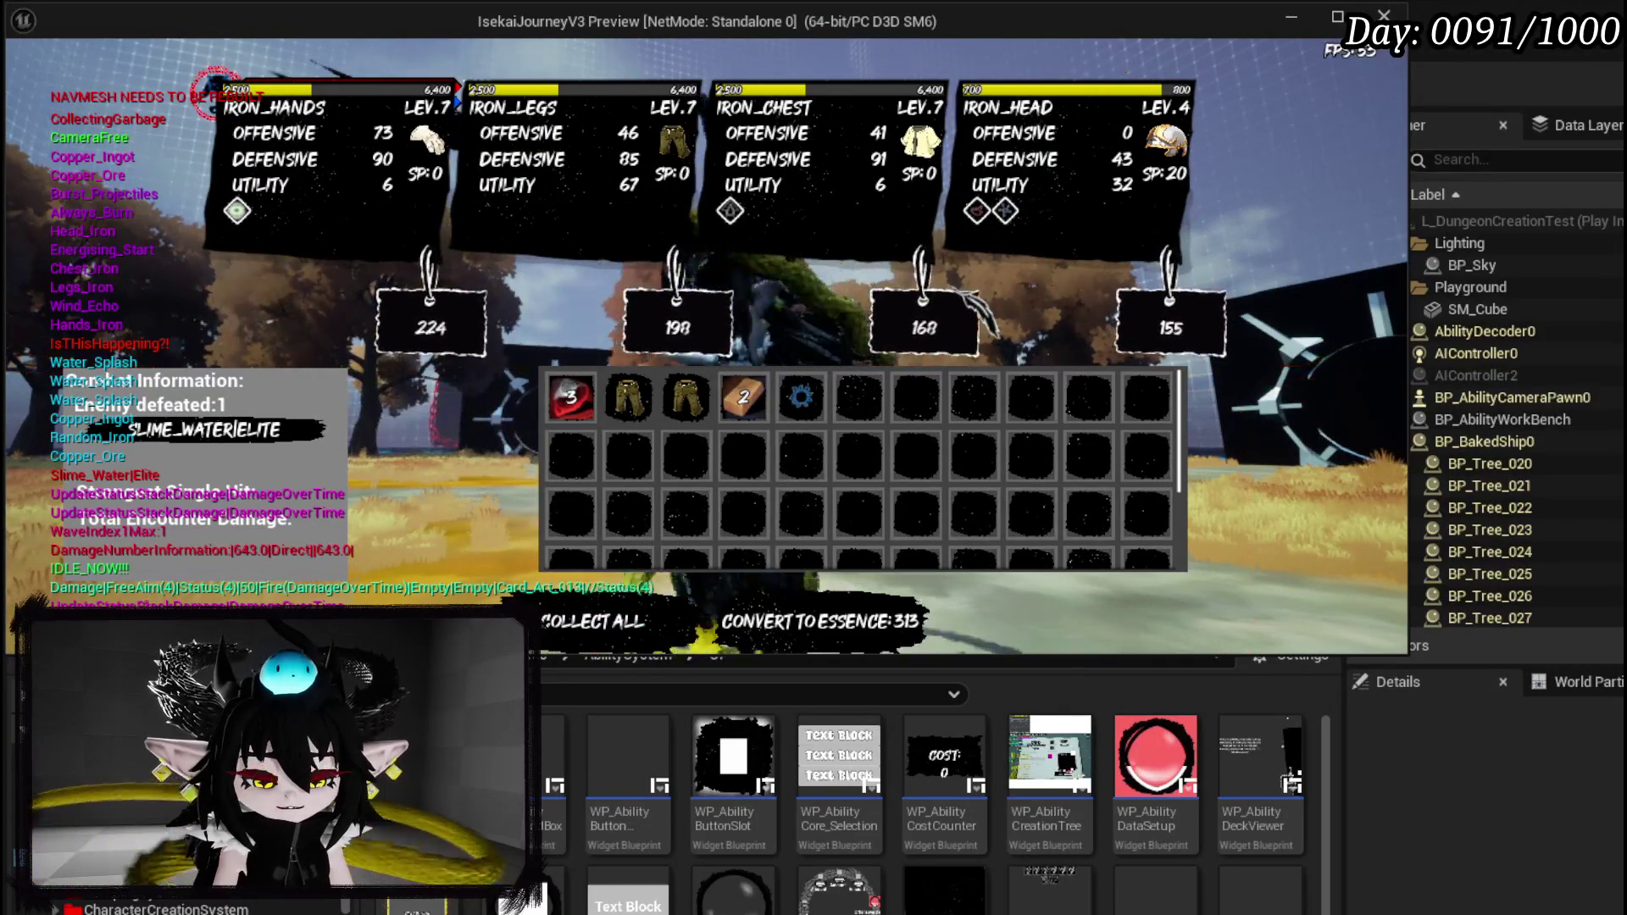
key(Escape)
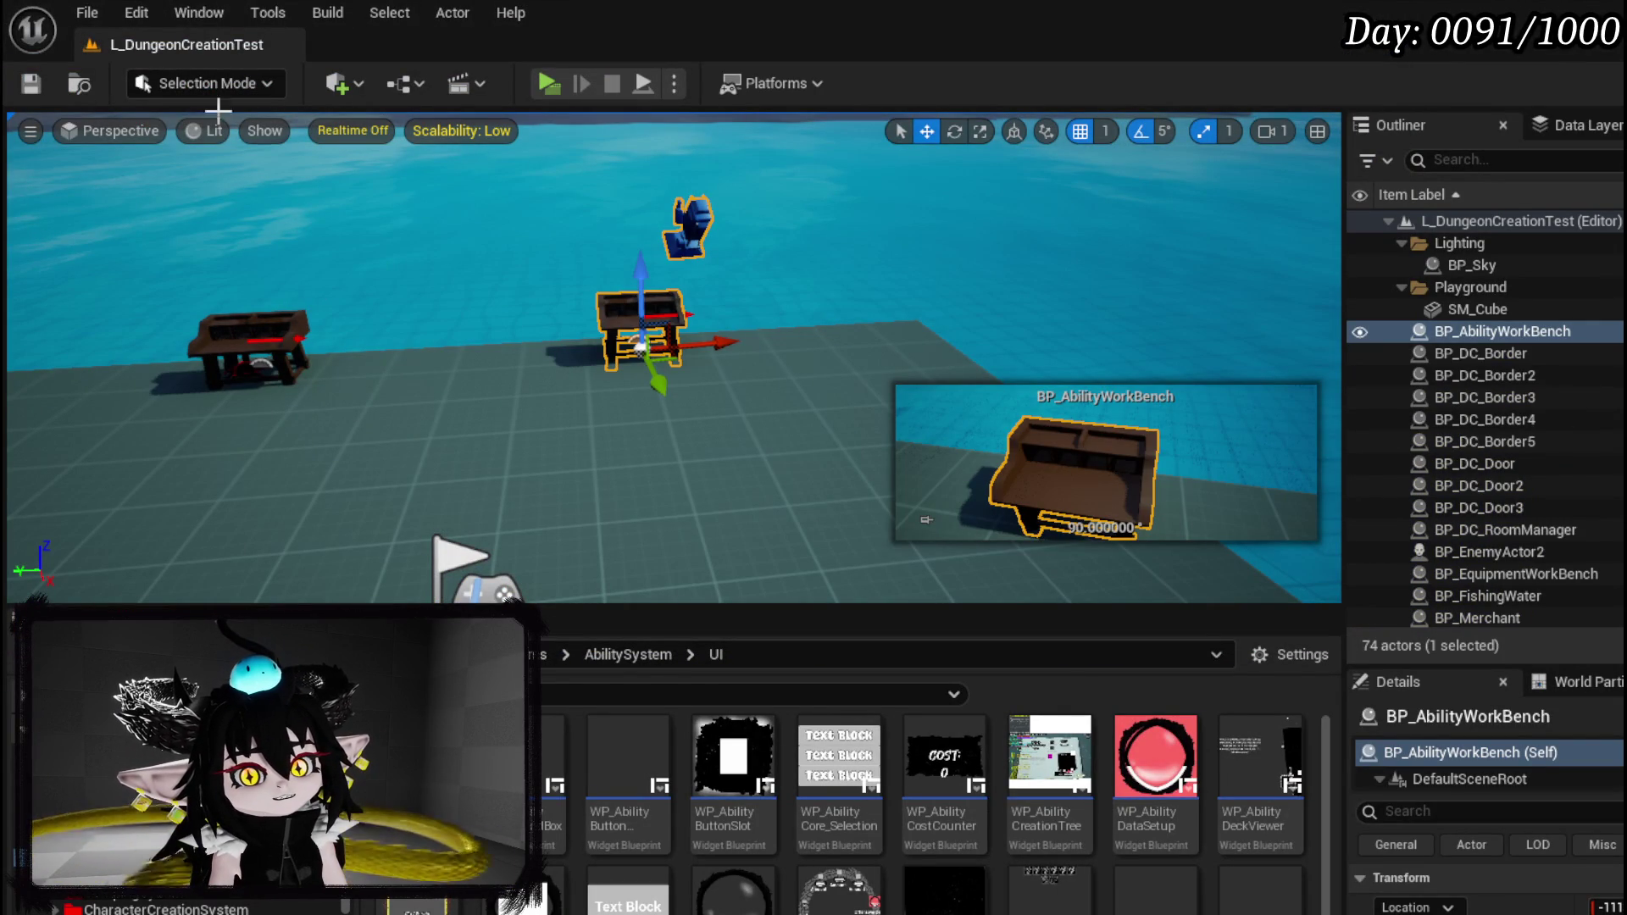
Save the L_DungeonCreationTest level and the WP_AbilityCreationTree AppendData changes.
click(31, 83)
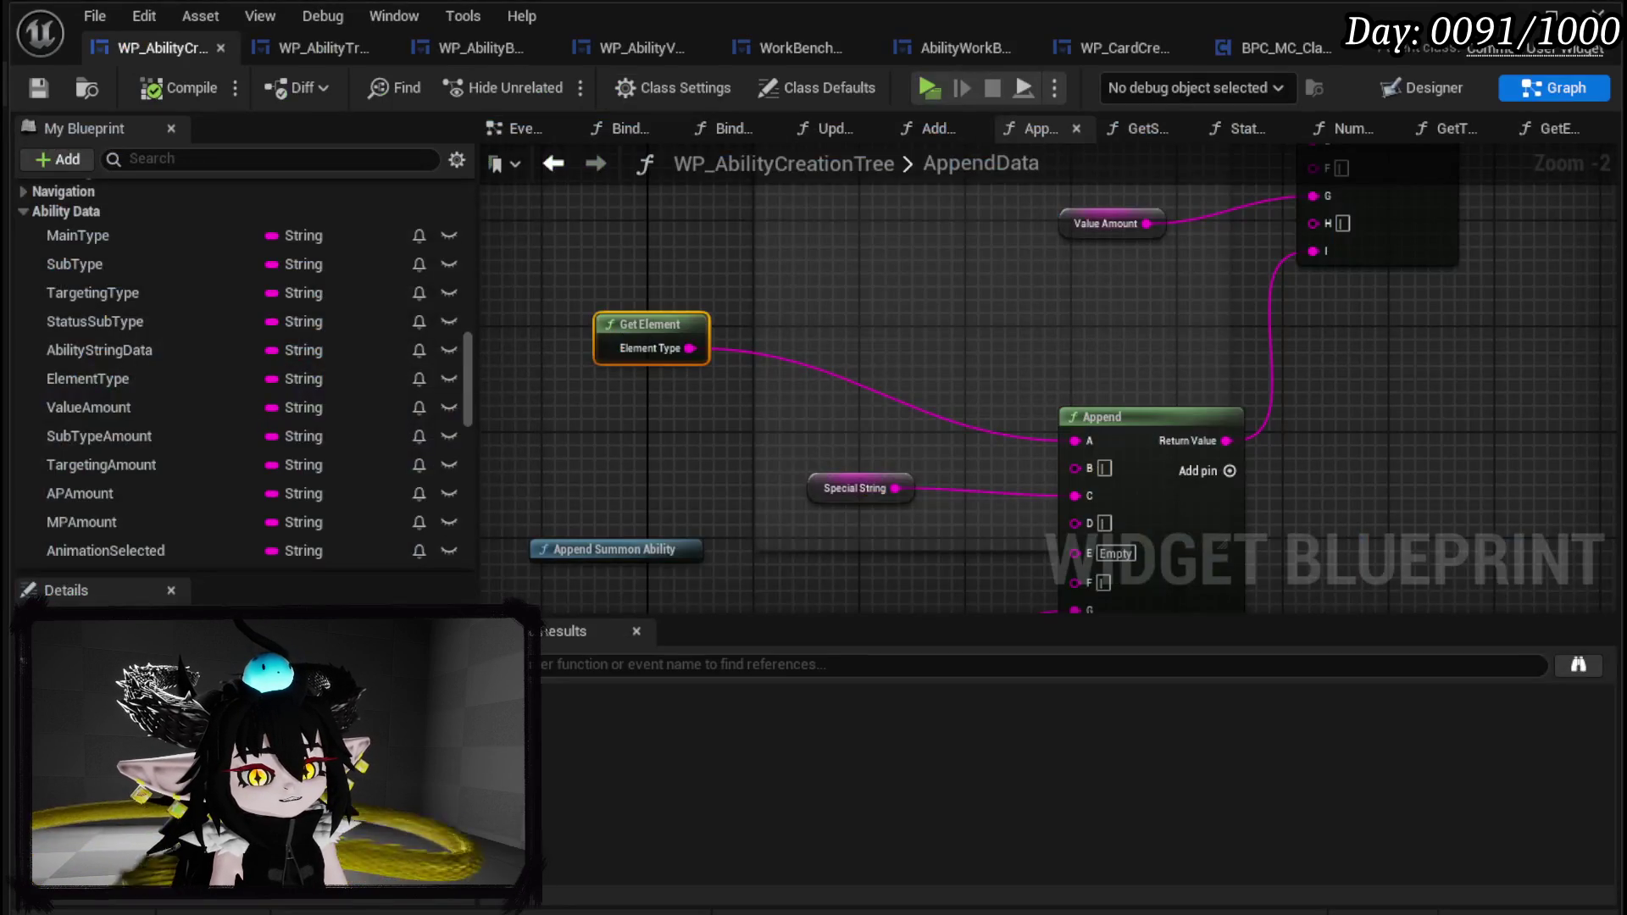
mouse_move(790, 254)
mouse_down()
mouse_move(909, 344)
mouse_move(913, 323)
mouse_up()
click(919, 323)
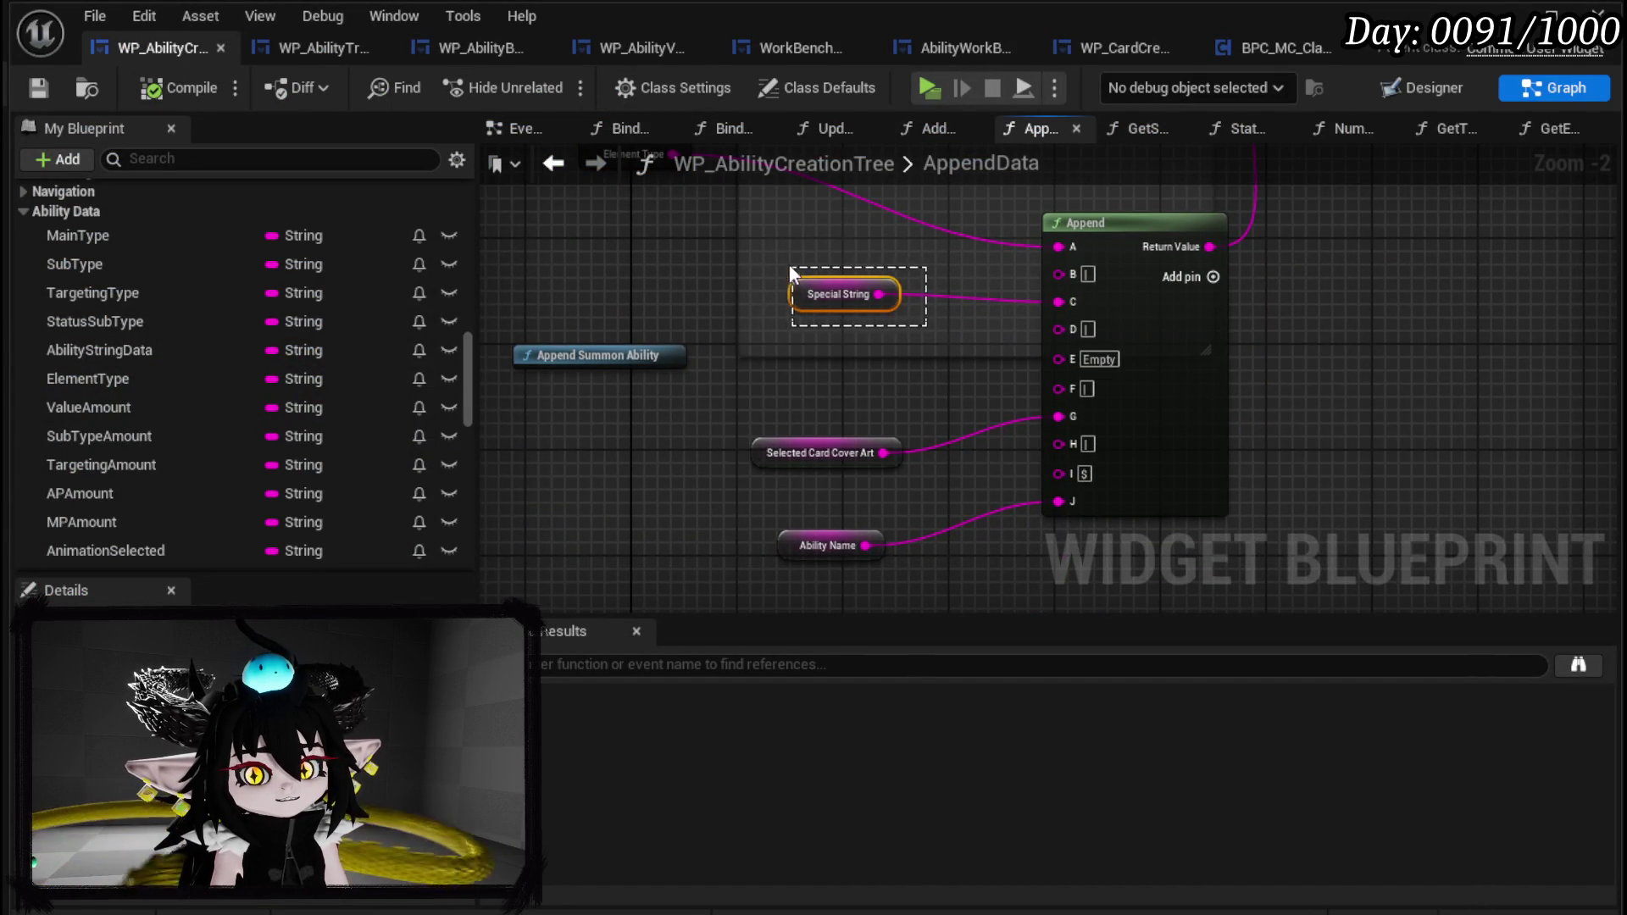
click(751, 260)
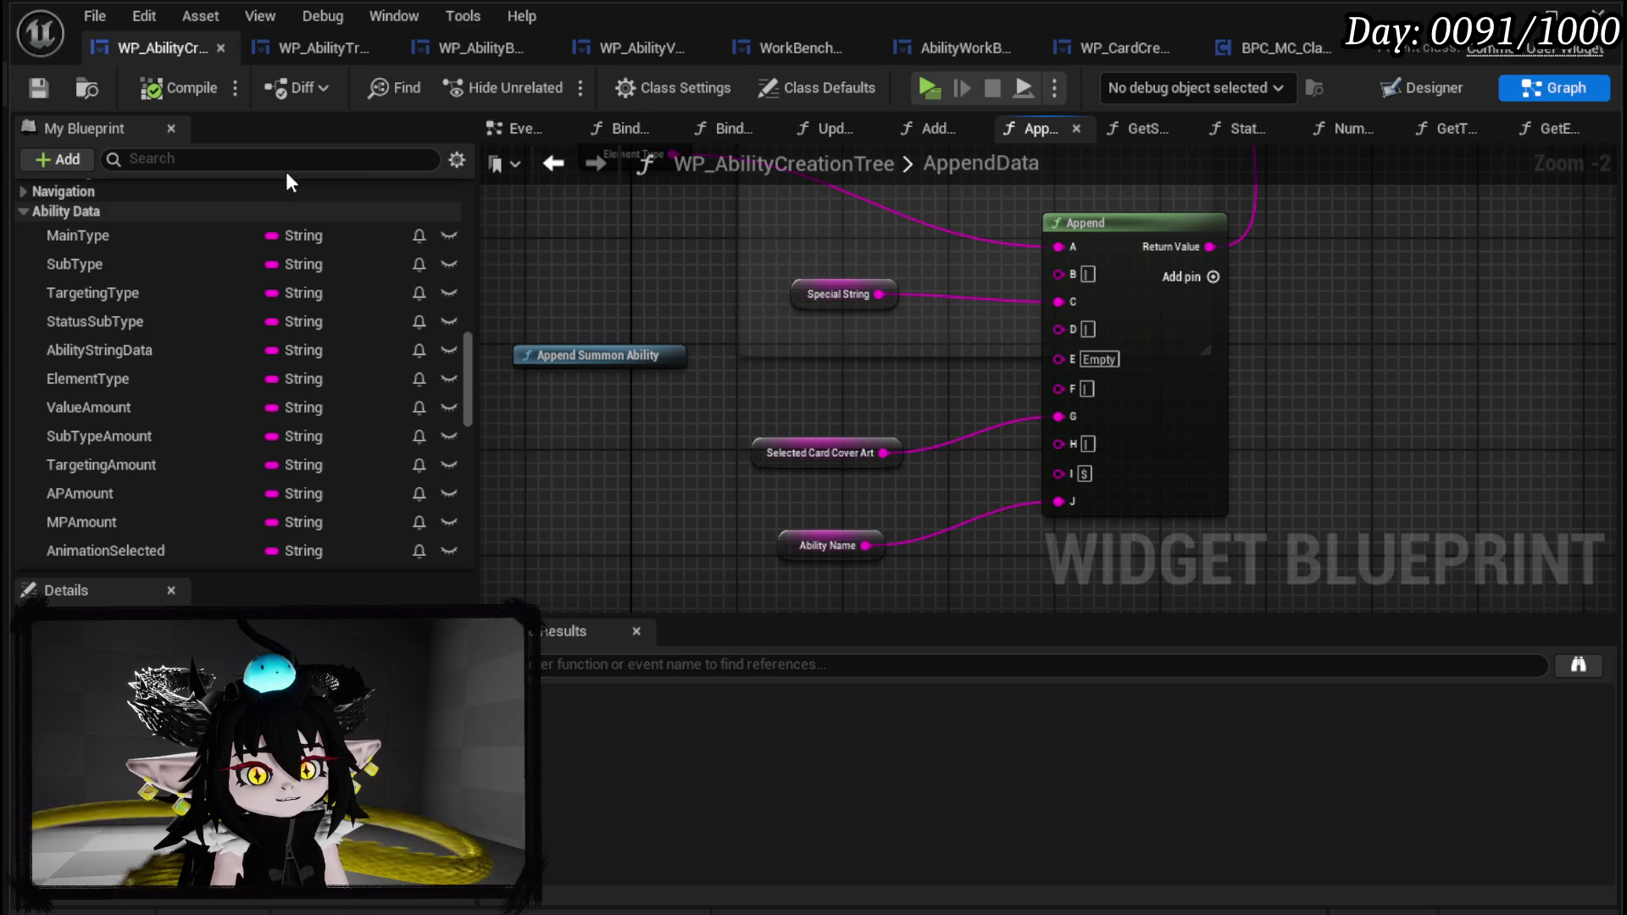
click(52, 84)
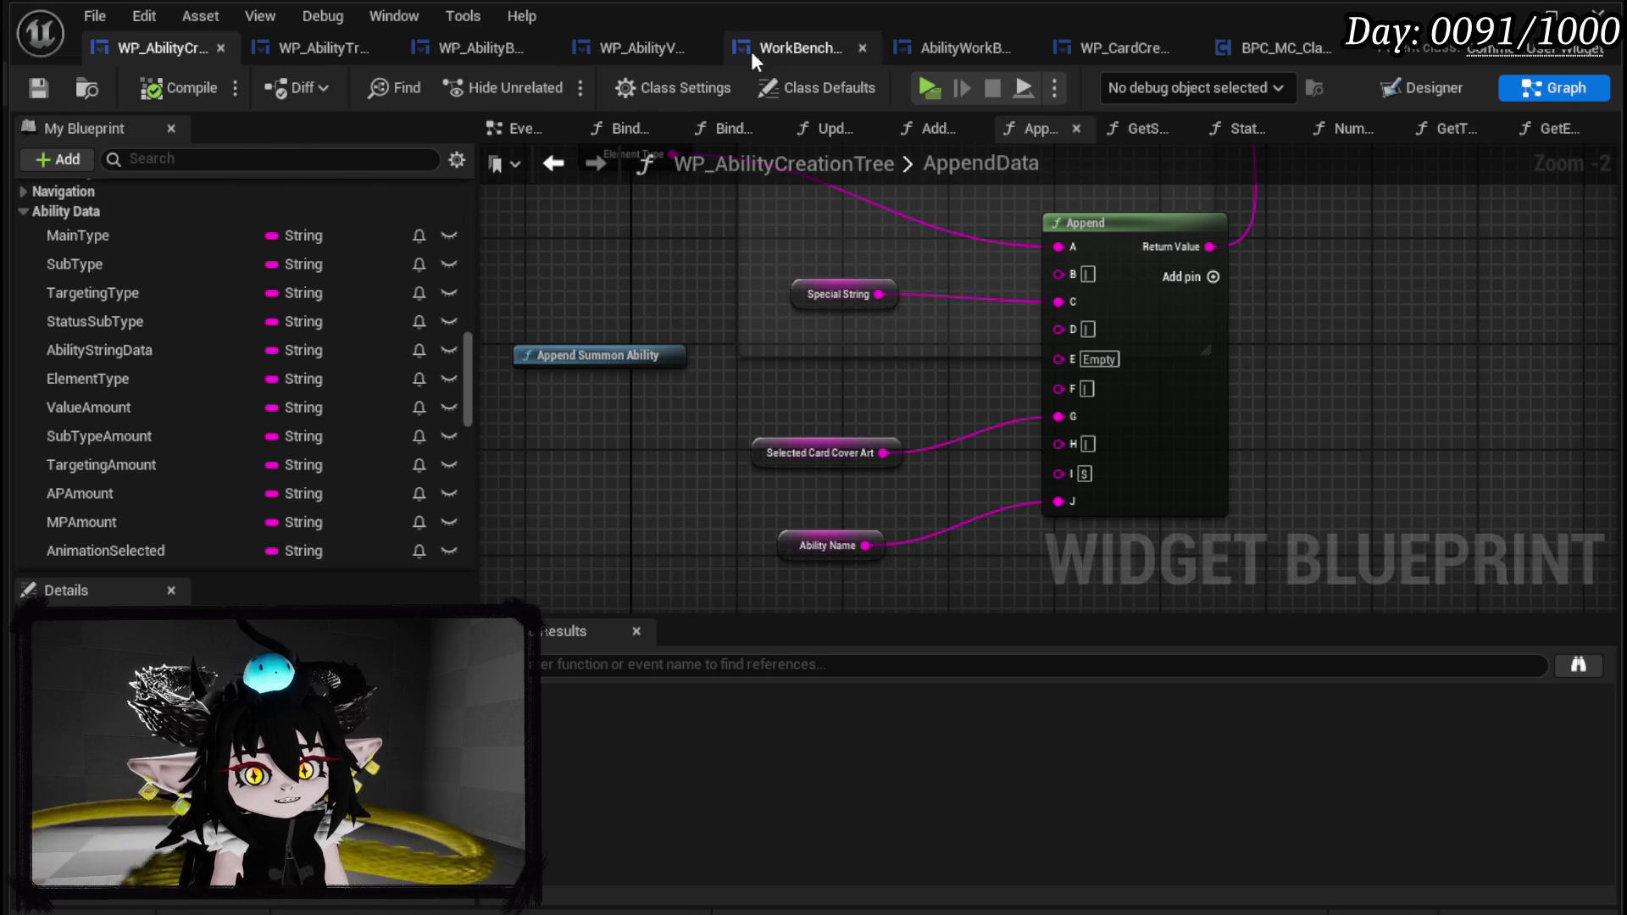
click(323, 45)
Switch WP_AbilityTree_Skill to its graph and open the BindEvent function.
scroll(640, 161, down, 4)
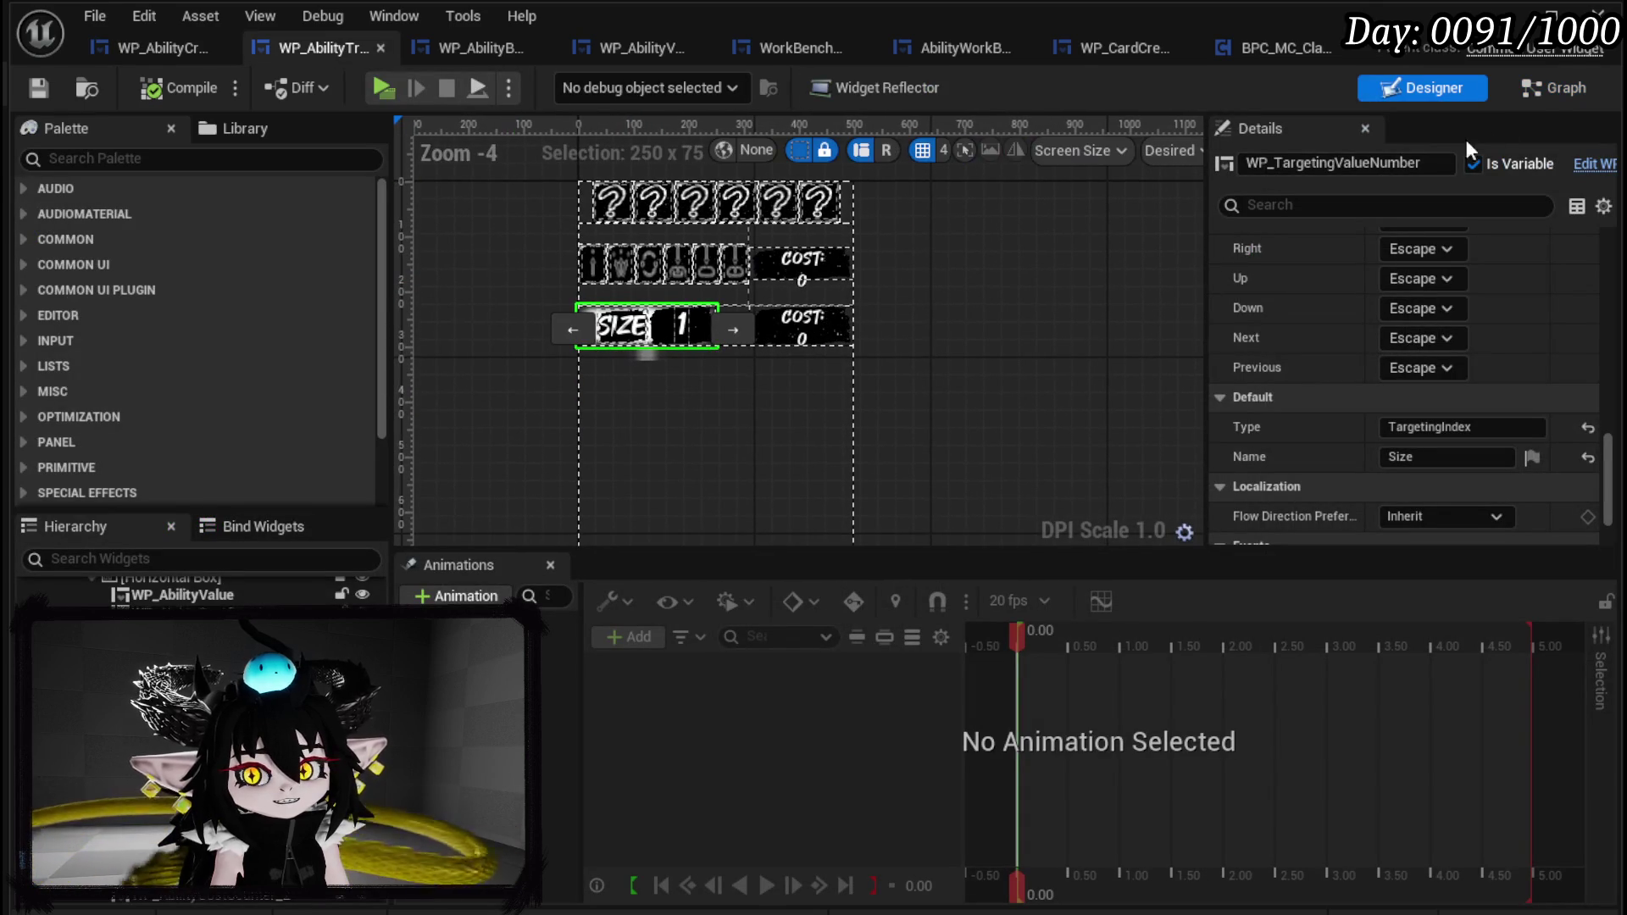
key(ctrl+shift+g)
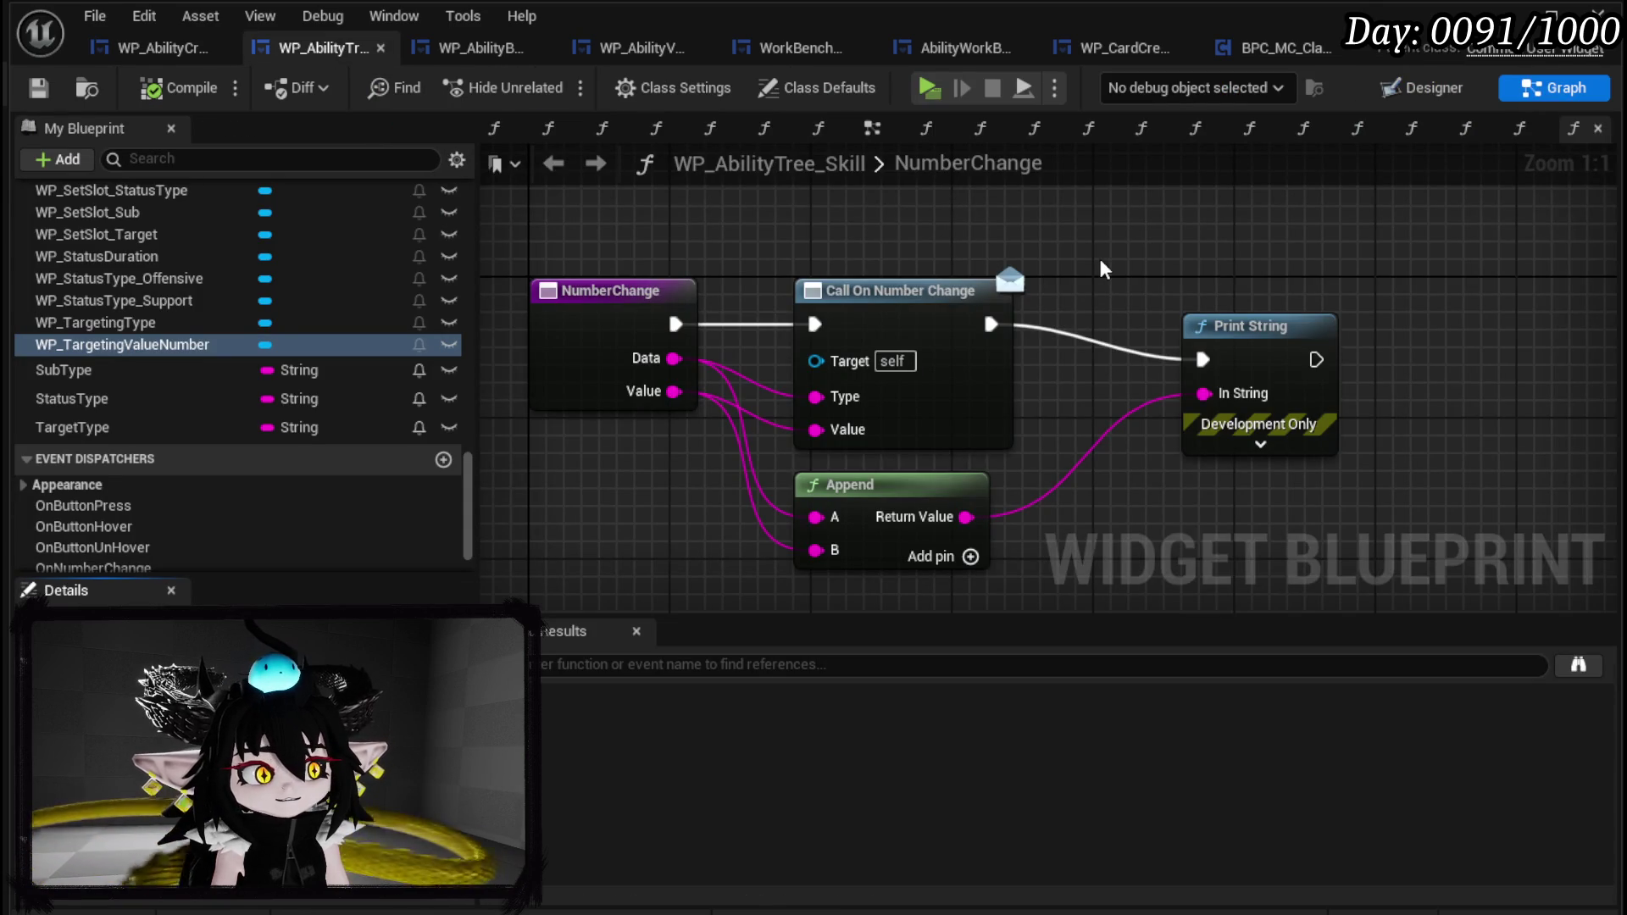
scroll(172, 305, up, 15)
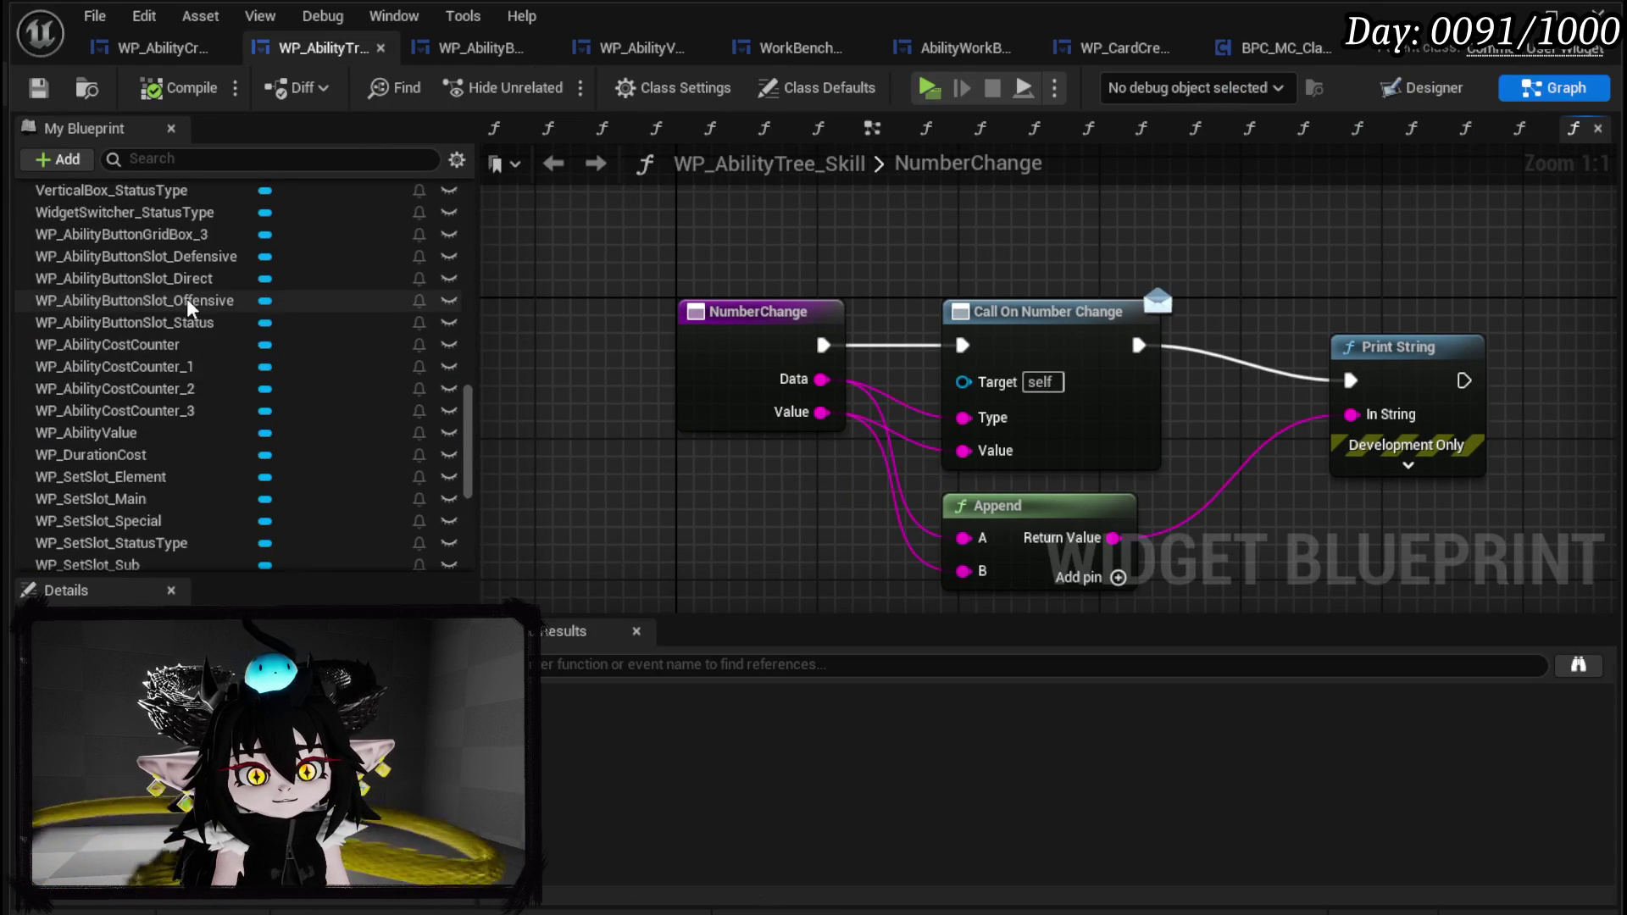
scroll(201, 298, up, 15)
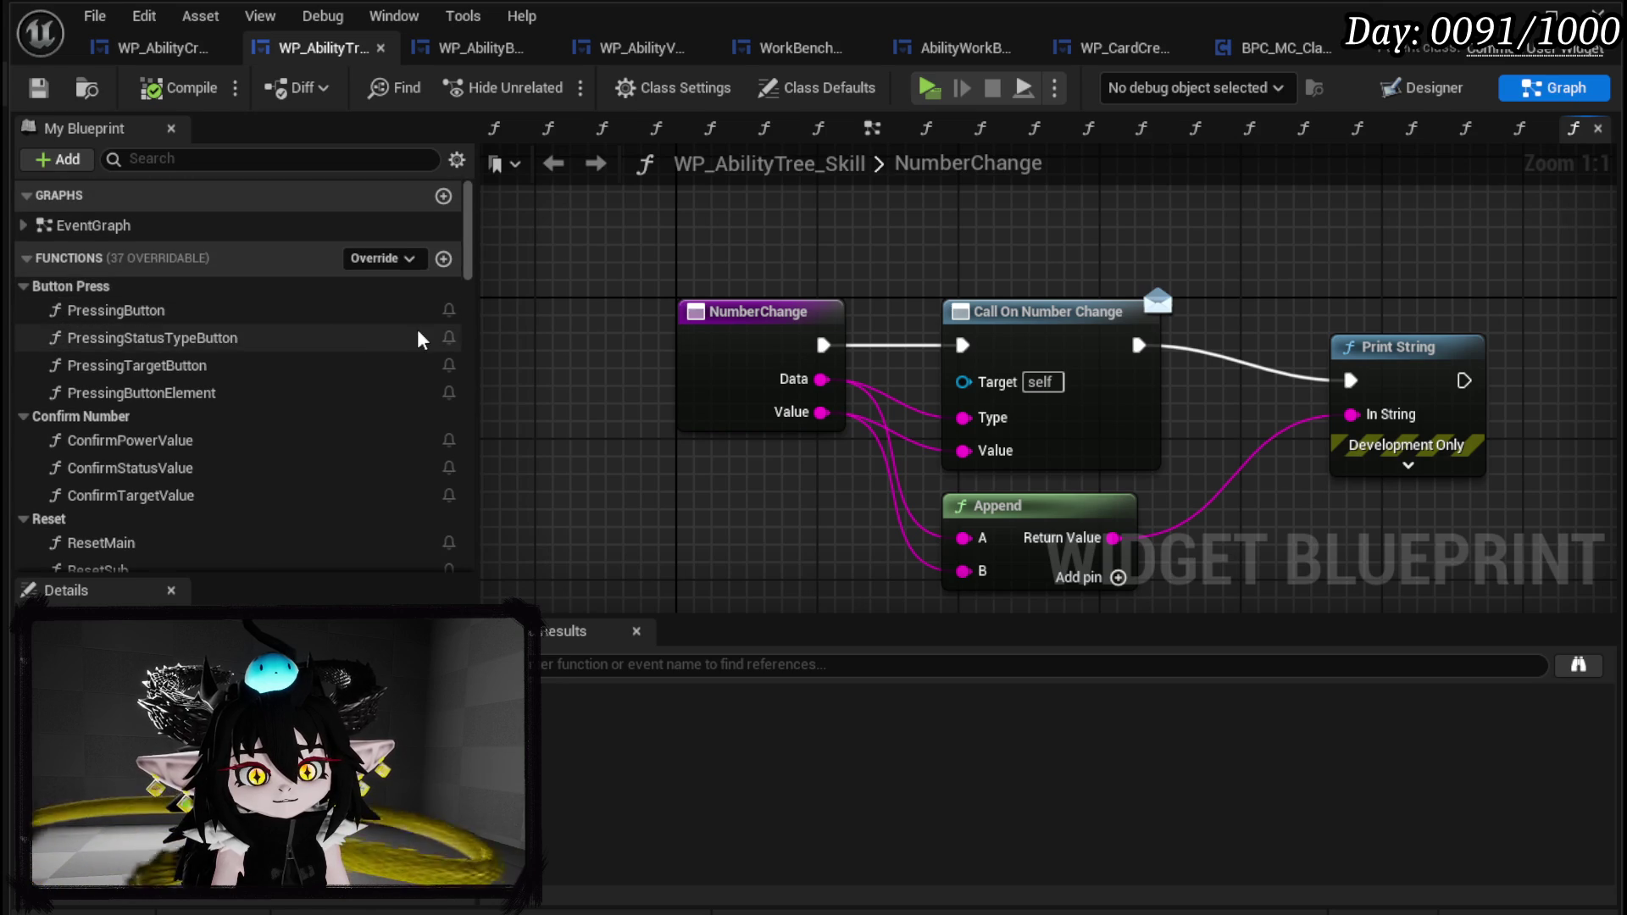
scroll(208, 322, down, 3)
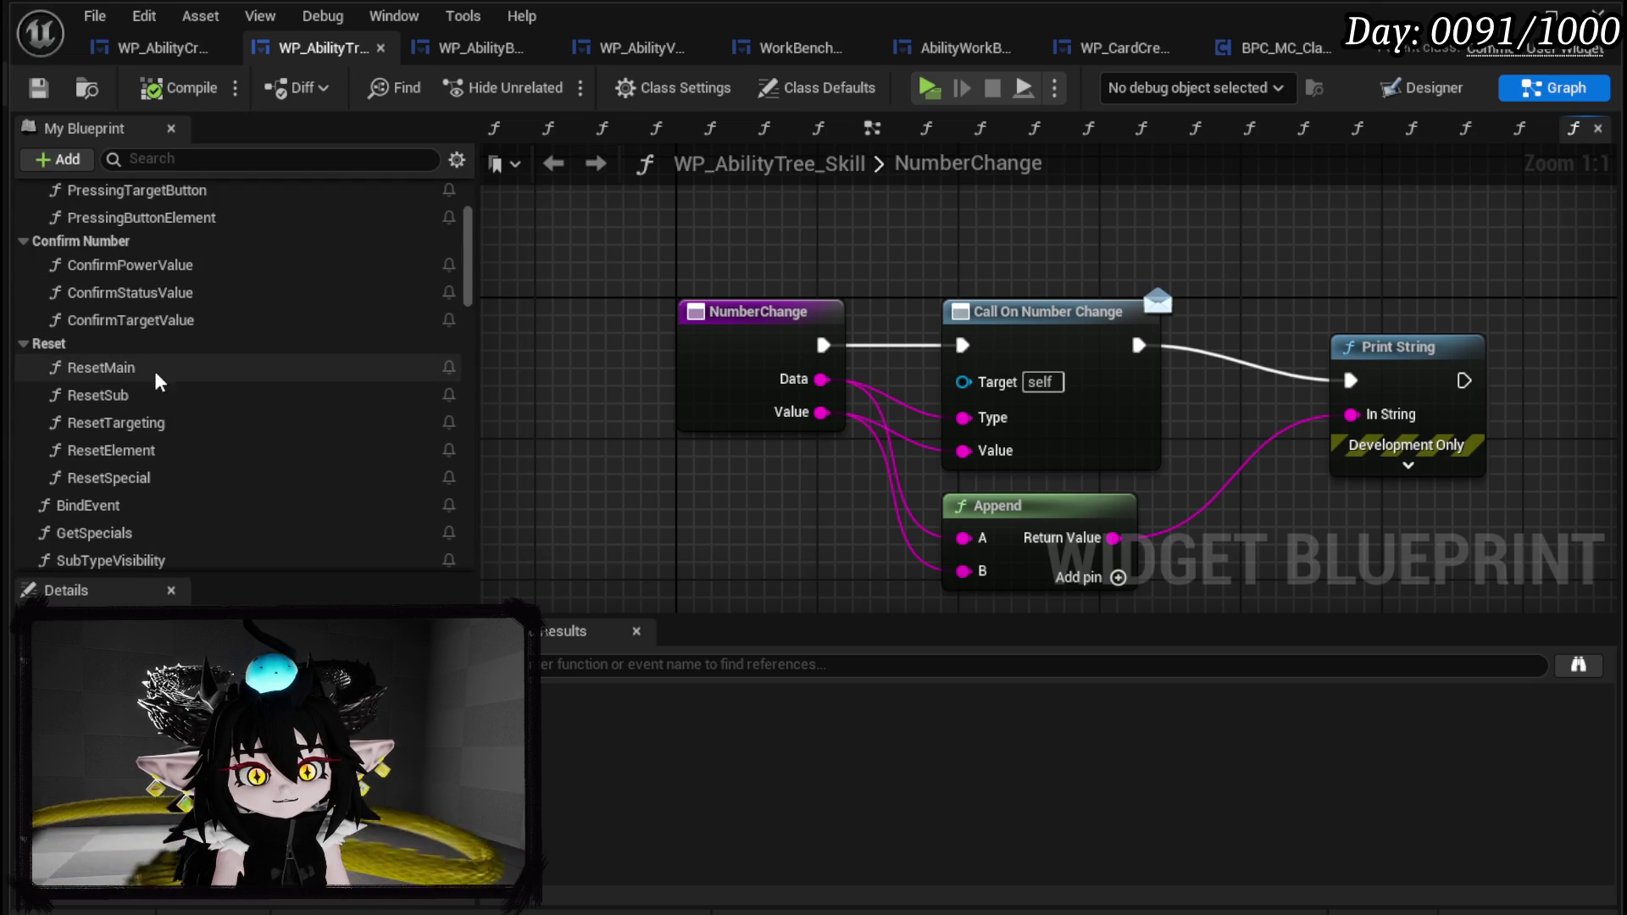
double_click(174, 511)
Move the WP Set Slot Special node up and right in the BindEvent graph.
drag(1019, 233, 1578, 280)
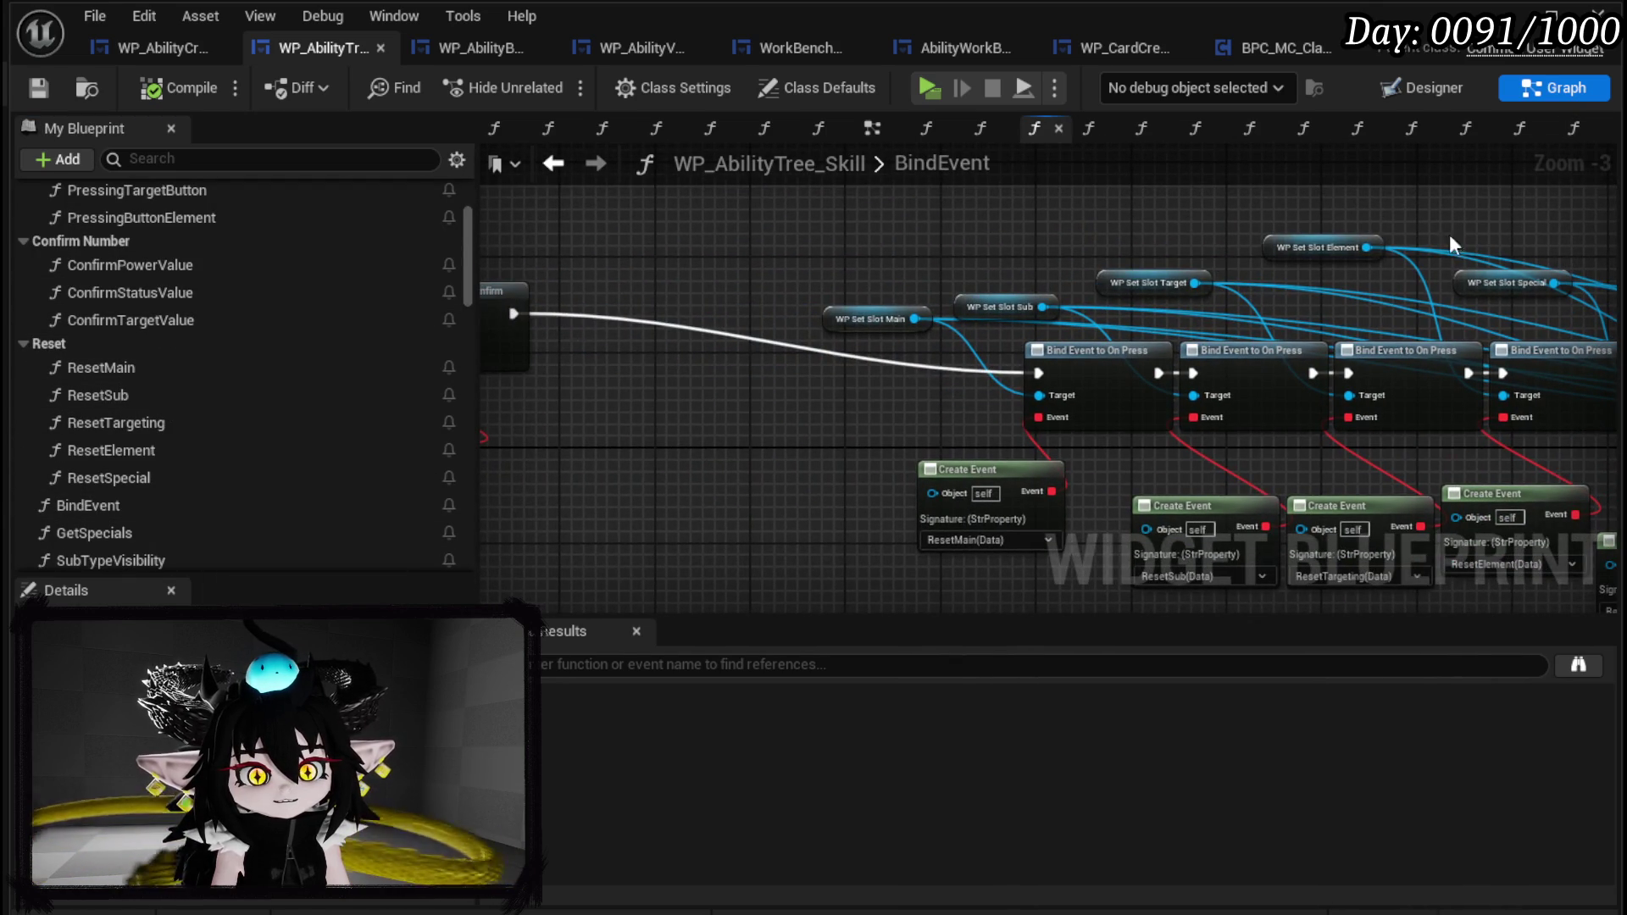
drag(1260, 239, 1235, 247)
scroll(1048, 299, up, 2)
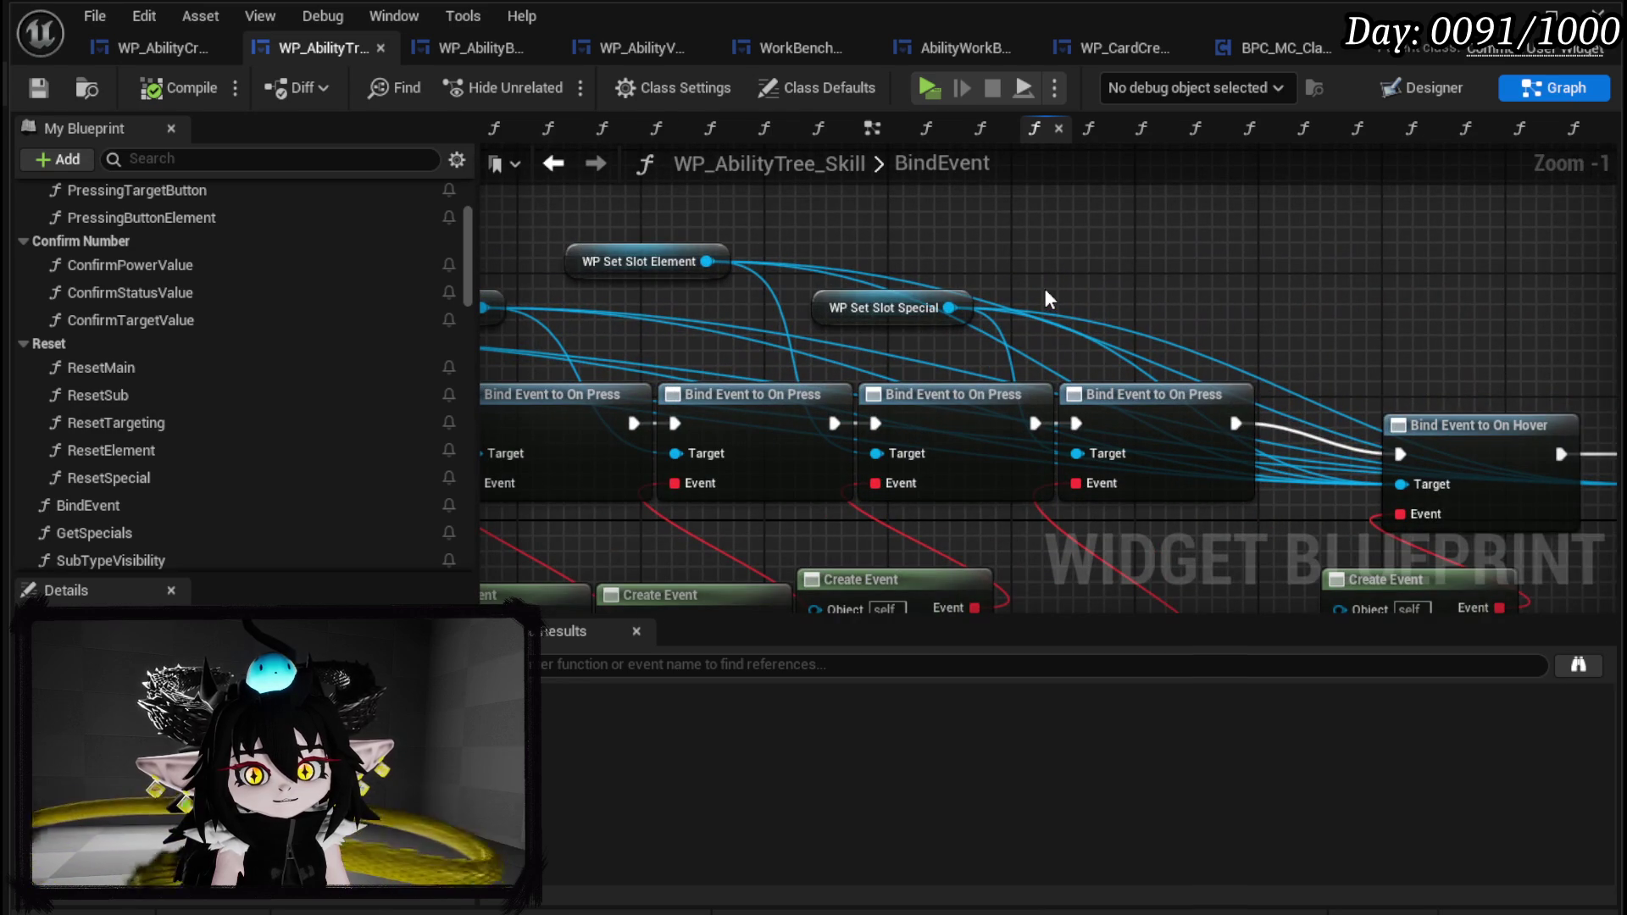
drag(890, 307, 1051, 229)
drag(1208, 361, 783, 168)
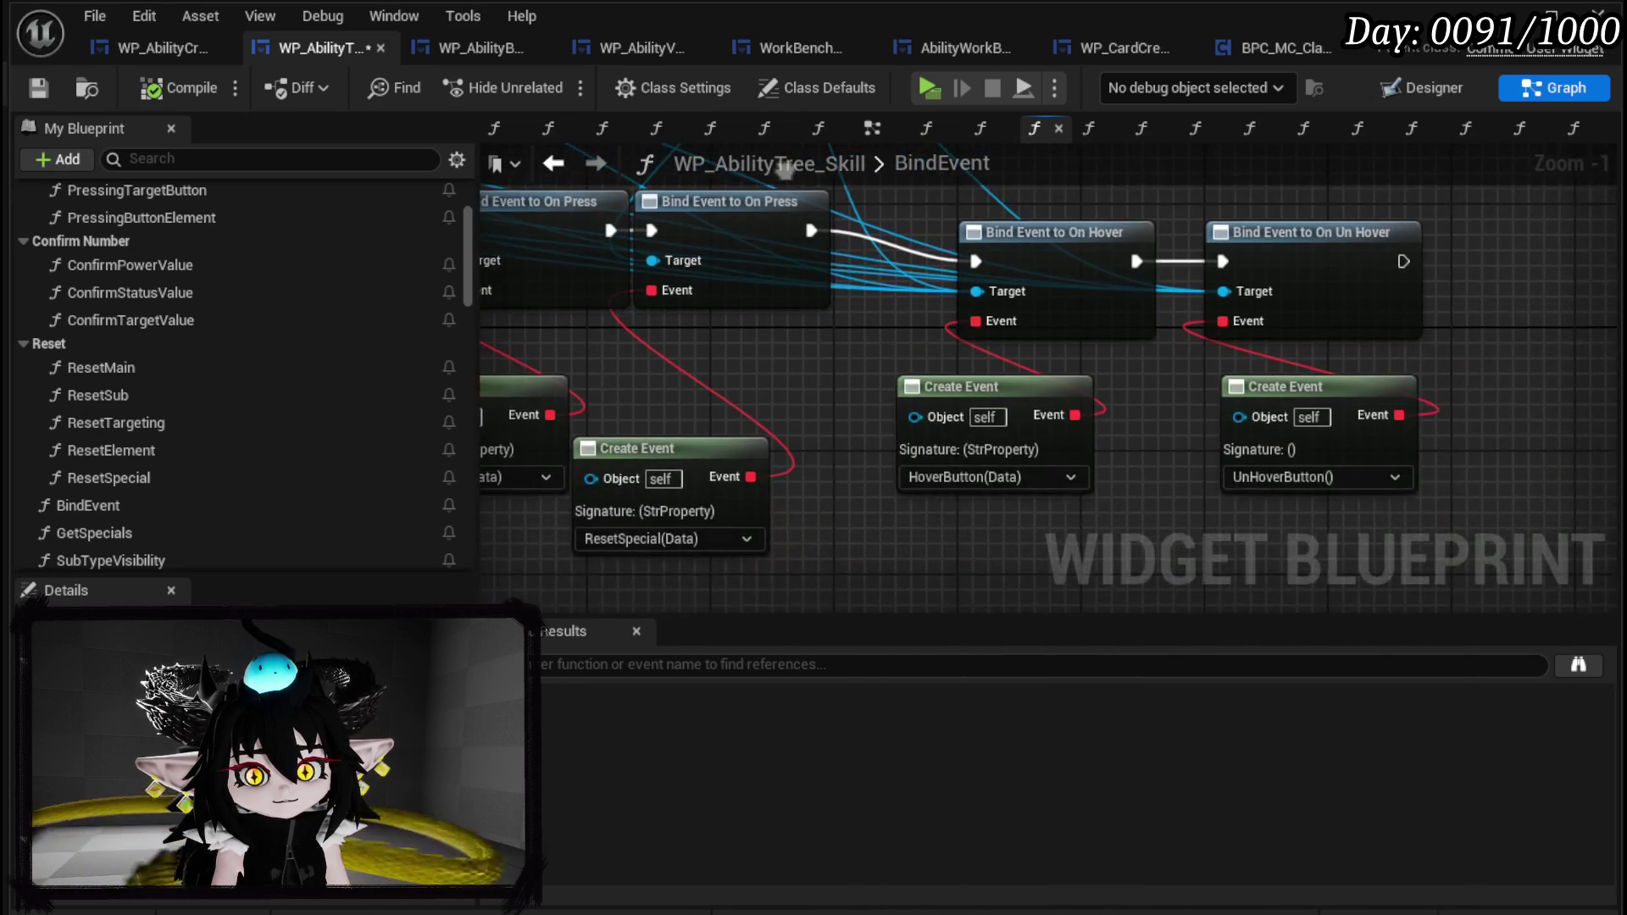
scroll(784, 187, down, 2)
Move the Grid Box Element variable node right, then return to the Designer layout.
mouse_move(518, 233)
mouse_down()
mouse_move(1027, 300)
mouse_move(864, 374)
mouse_move(796, 363)
mouse_move(883, 388)
mouse_up()
scroll(1027, 301, down, 3)
scroll(974, 308, up, 4)
drag(791, 352, 1282, 341)
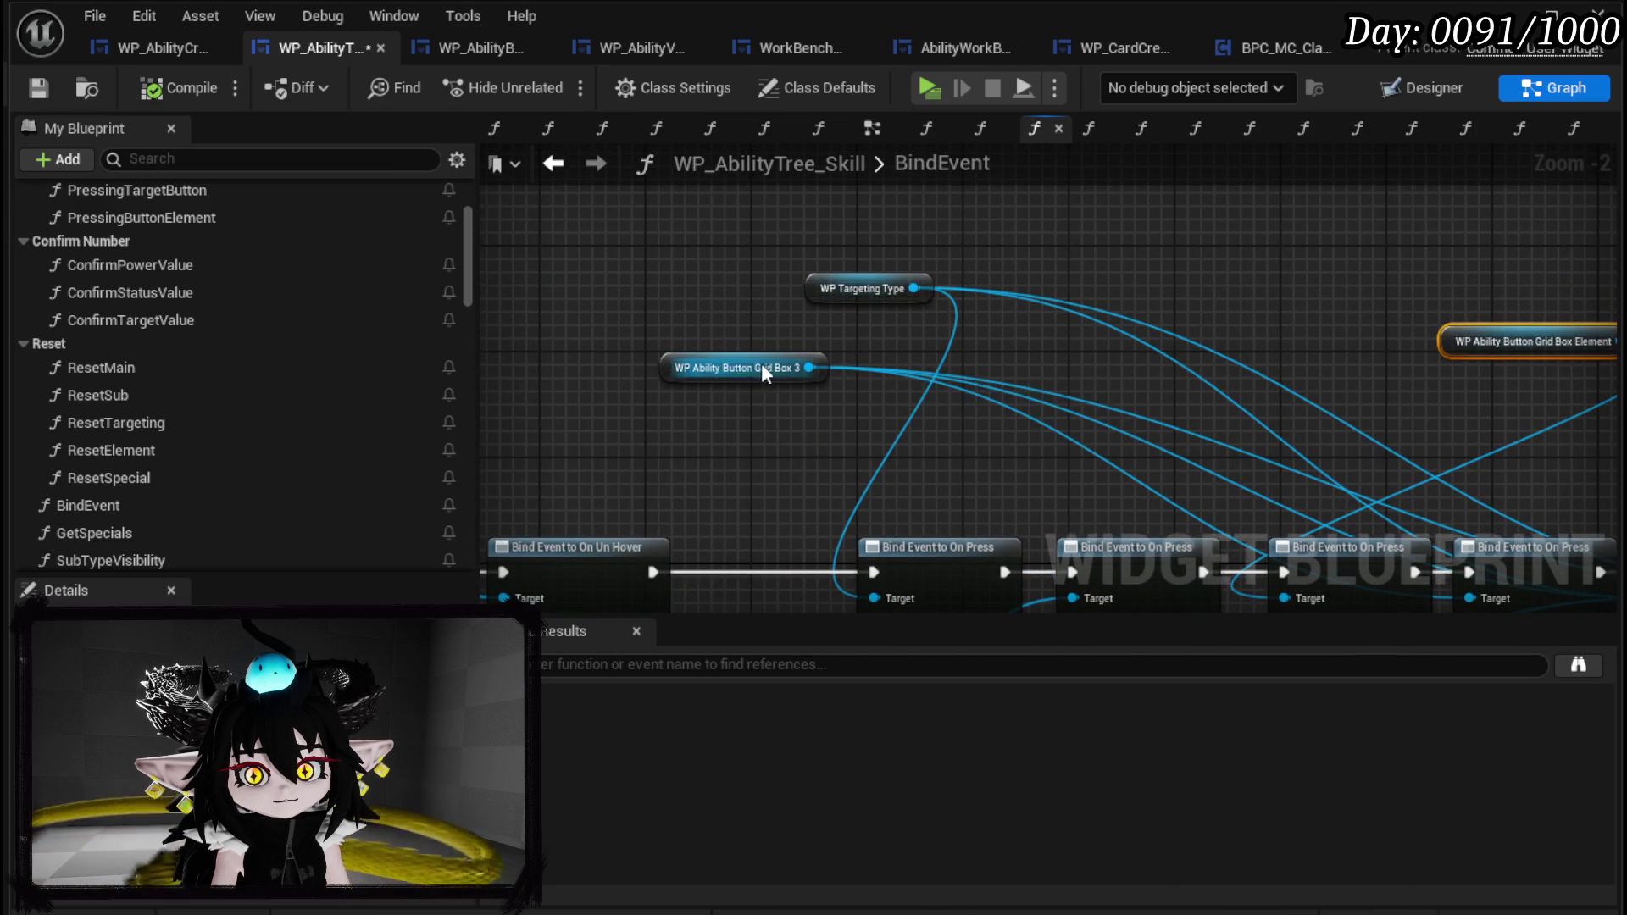
mouse_move(730, 310)
mouse_down()
mouse_move(1535, 282)
mouse_move(946, 337)
mouse_move(831, 322)
mouse_up()
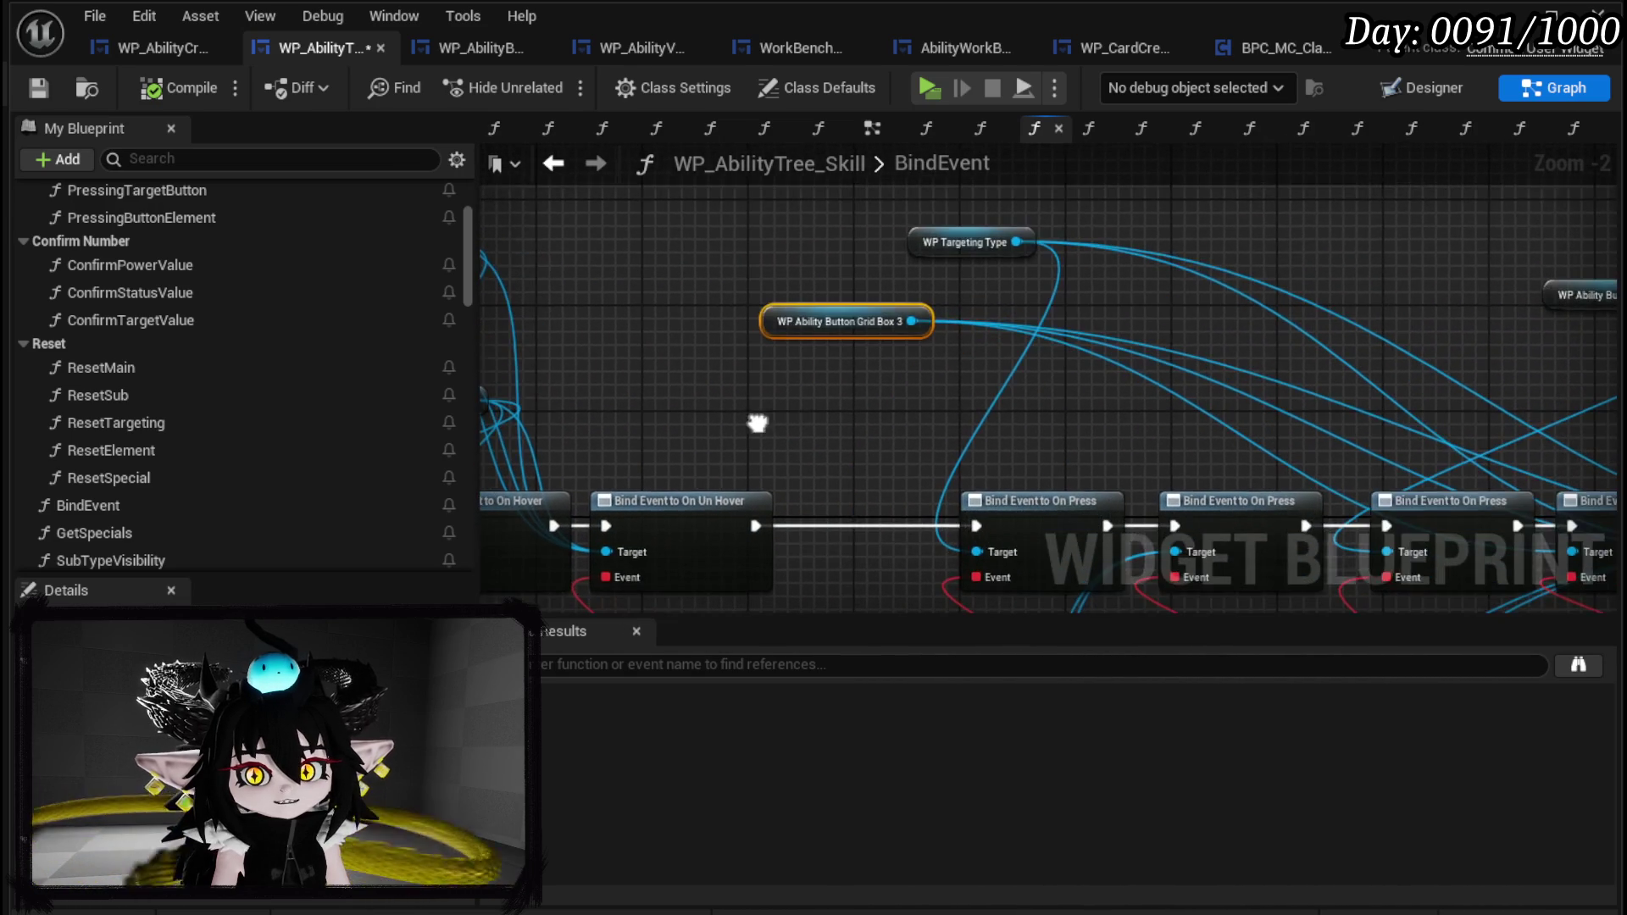
click(1440, 88)
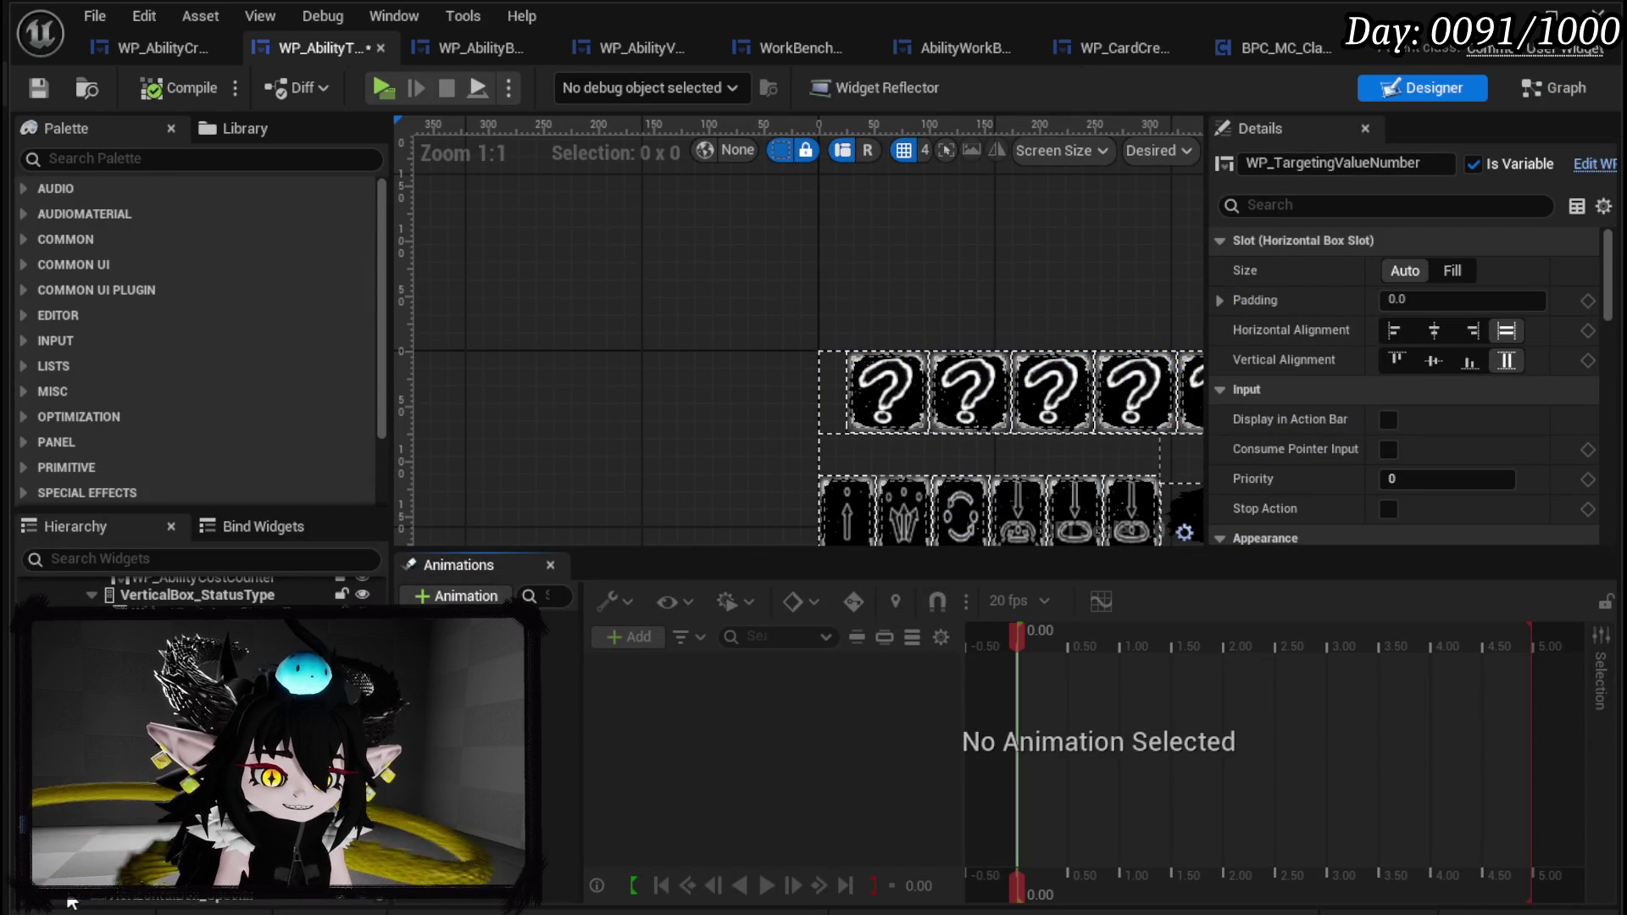
Change WP_AbilityButtonGridBox_3's name to WP_AbilityButtonGridBox_Special and compile the widget blueprint.
scroll(225, 900, down, 2)
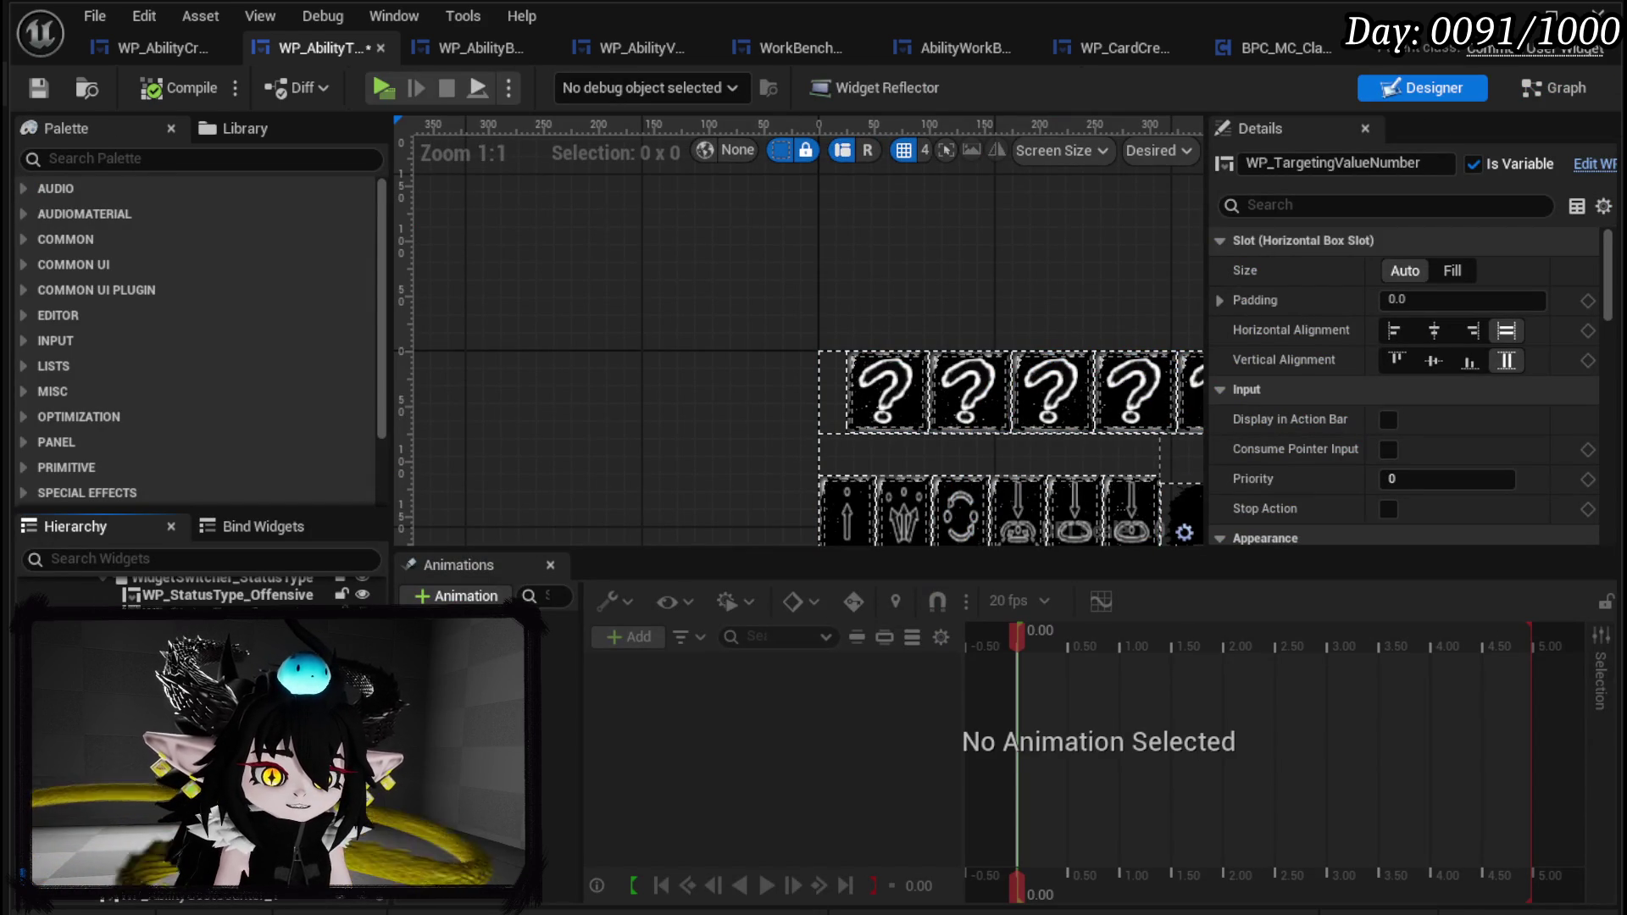
click(932, 508)
scroll(716, 374, down, 3)
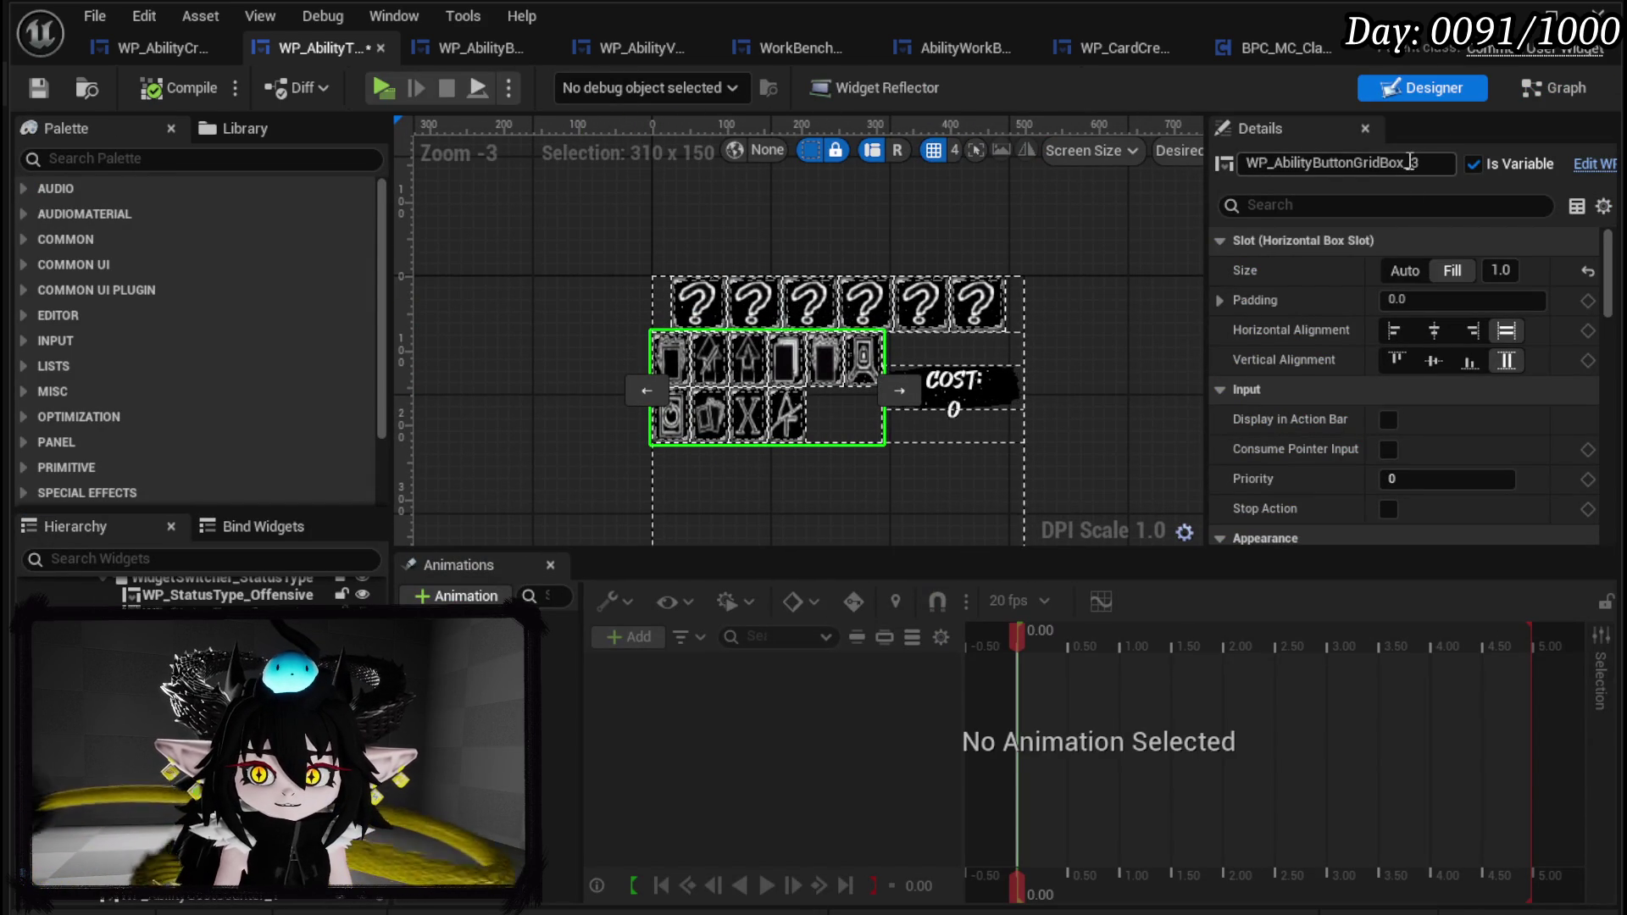
drag(1413, 161, 1432, 163)
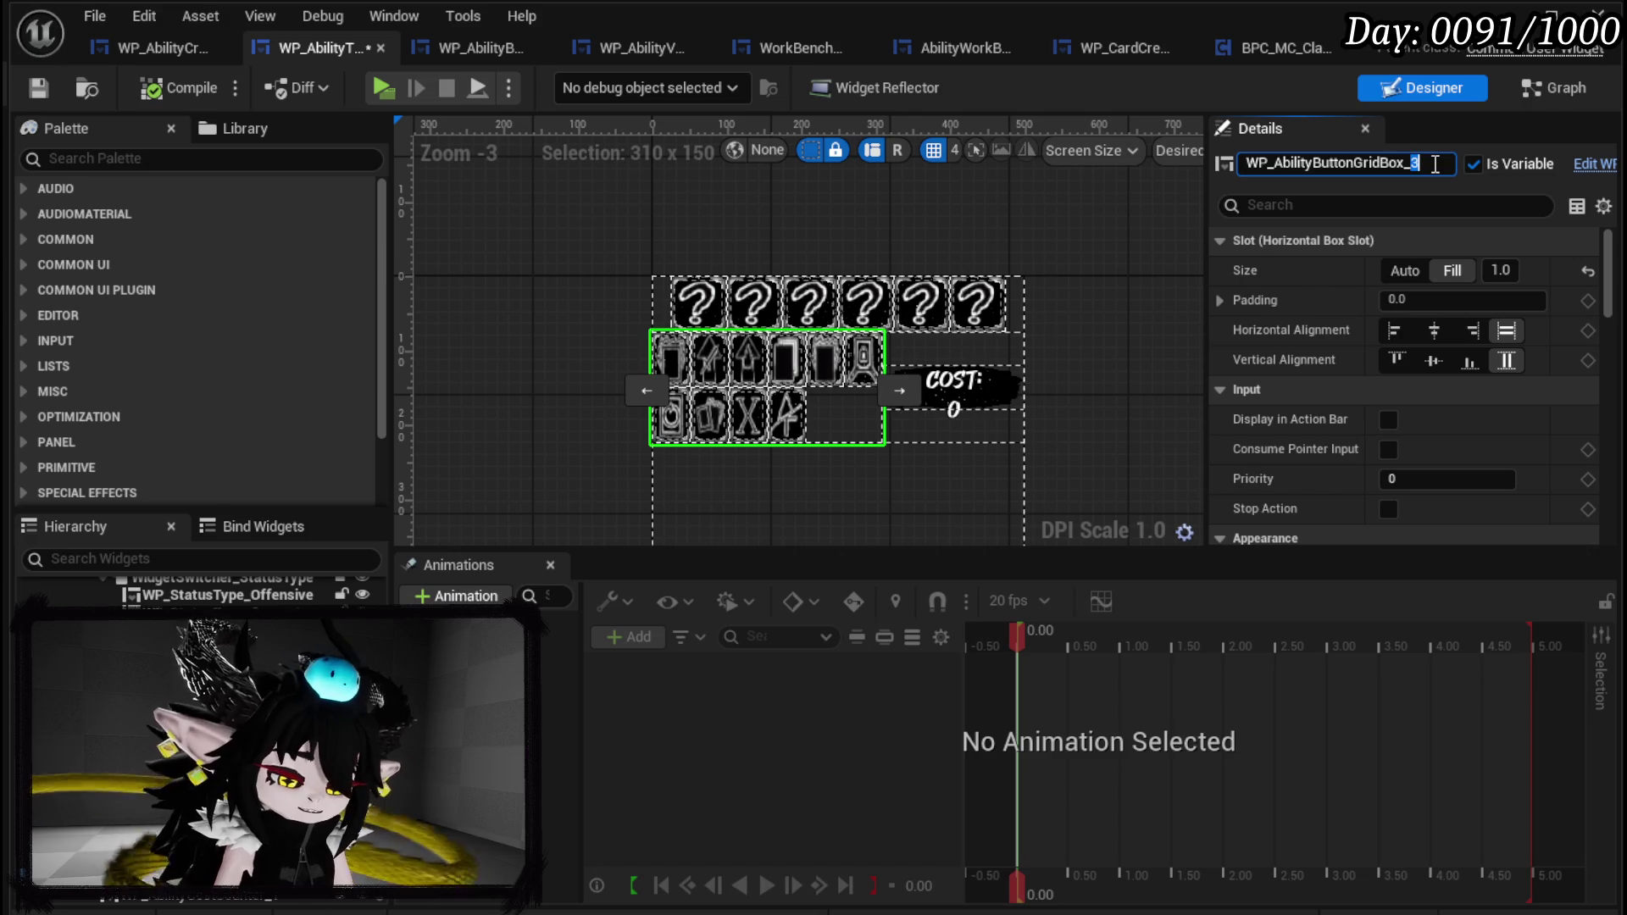
text(Special)
key(Return)
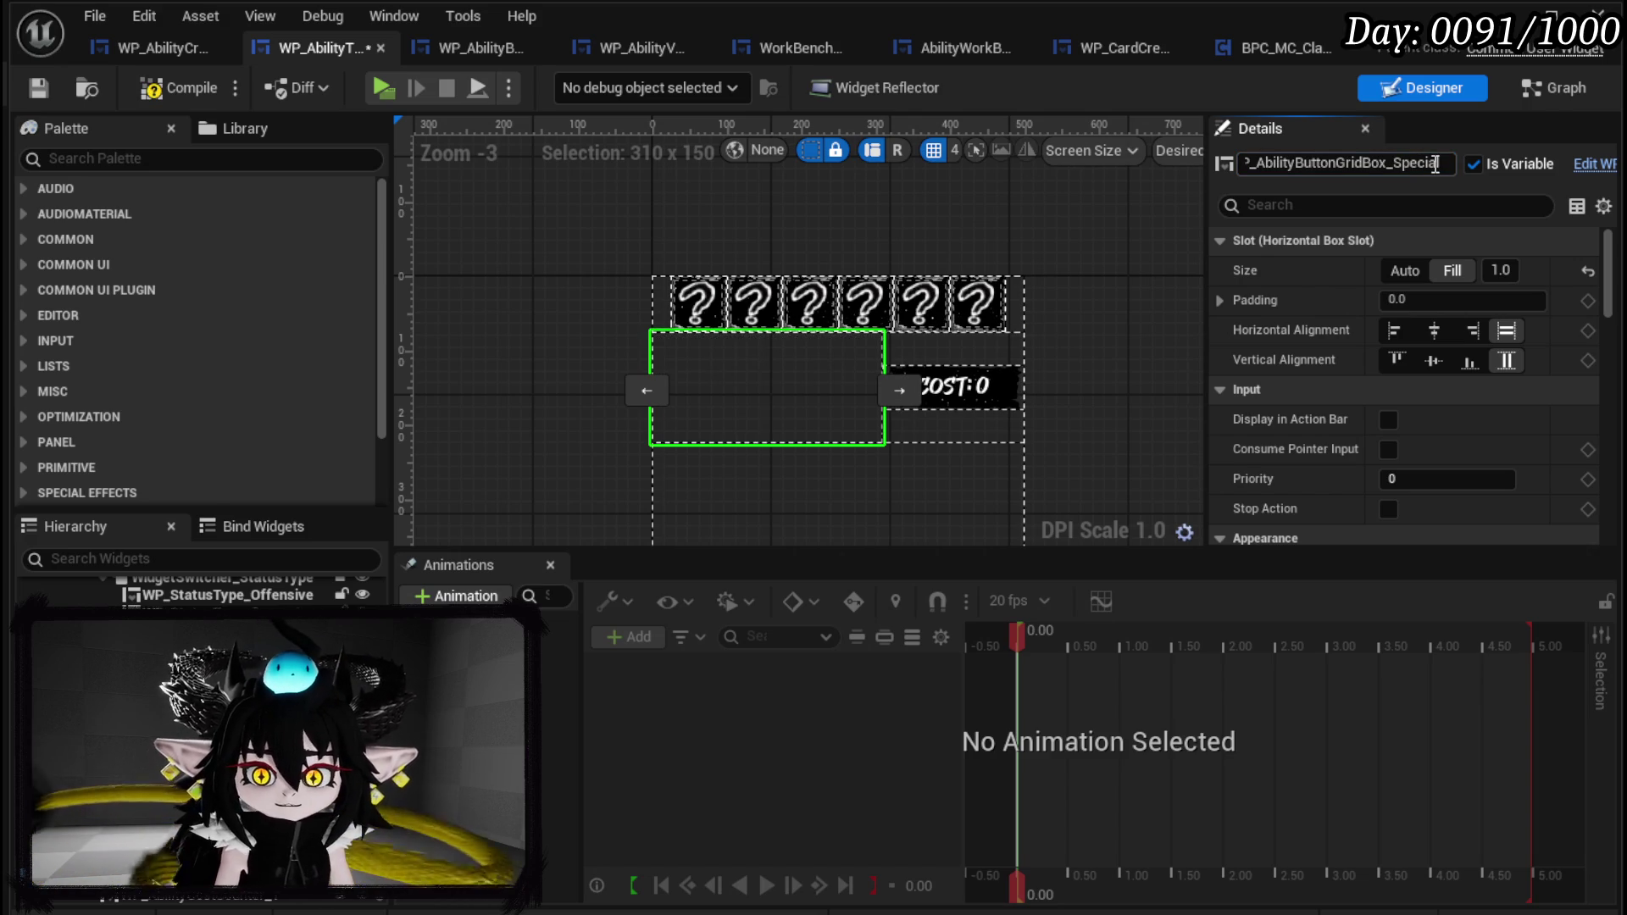
click(48, 90)
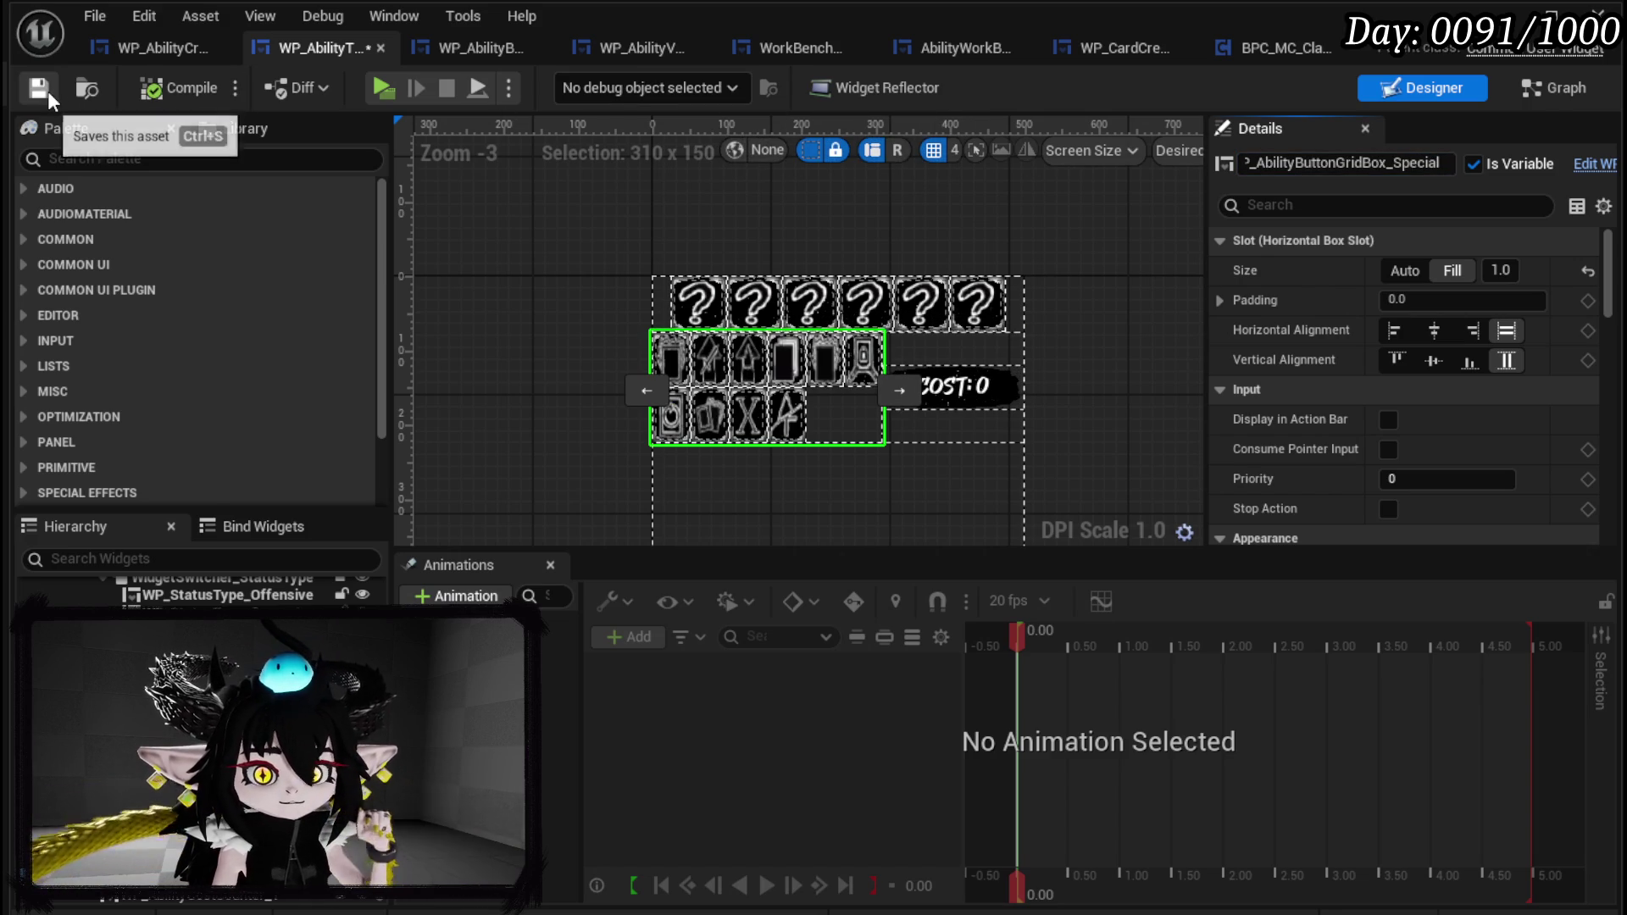
click(1555, 87)
scroll(1314, 374, down, 2)
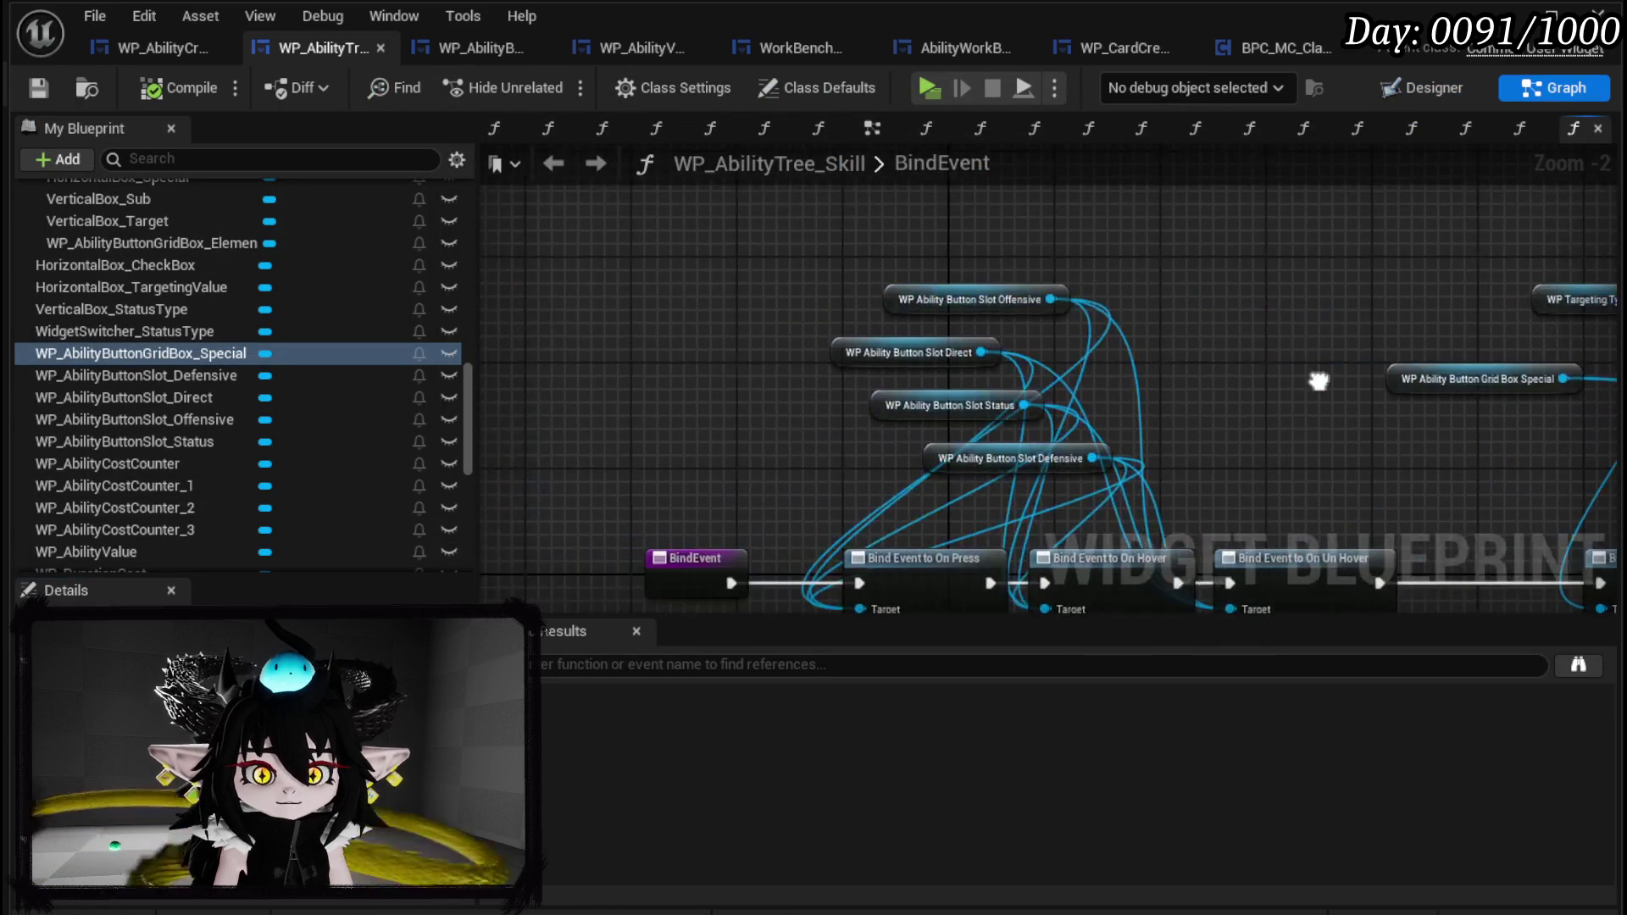
Shift the whole BindEvent node chain left to make room.
scroll(922, 291, up, 2)
drag(743, 316, 800, 271)
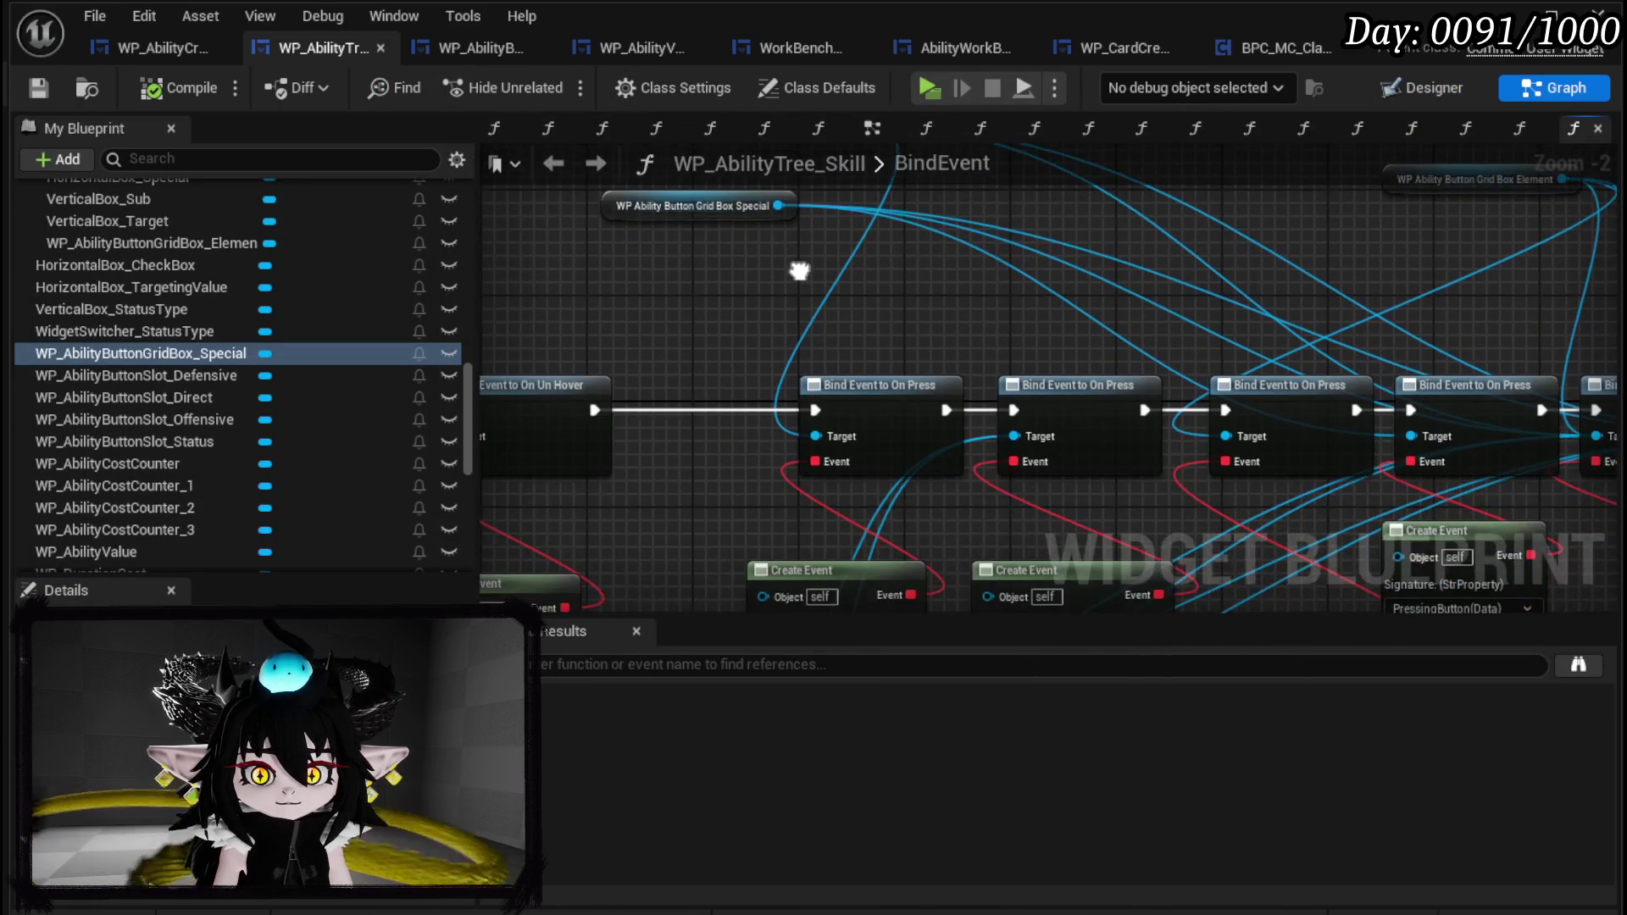
scroll(1091, 315, down, 3)
drag(648, 508, 1008, 199)
mouse_move(1005, 339)
mouse_down()
mouse_move(864, 344)
mouse_move(882, 337)
mouse_up()
scroll(828, 352, up, 2)
scroll(1030, 216, up, 1)
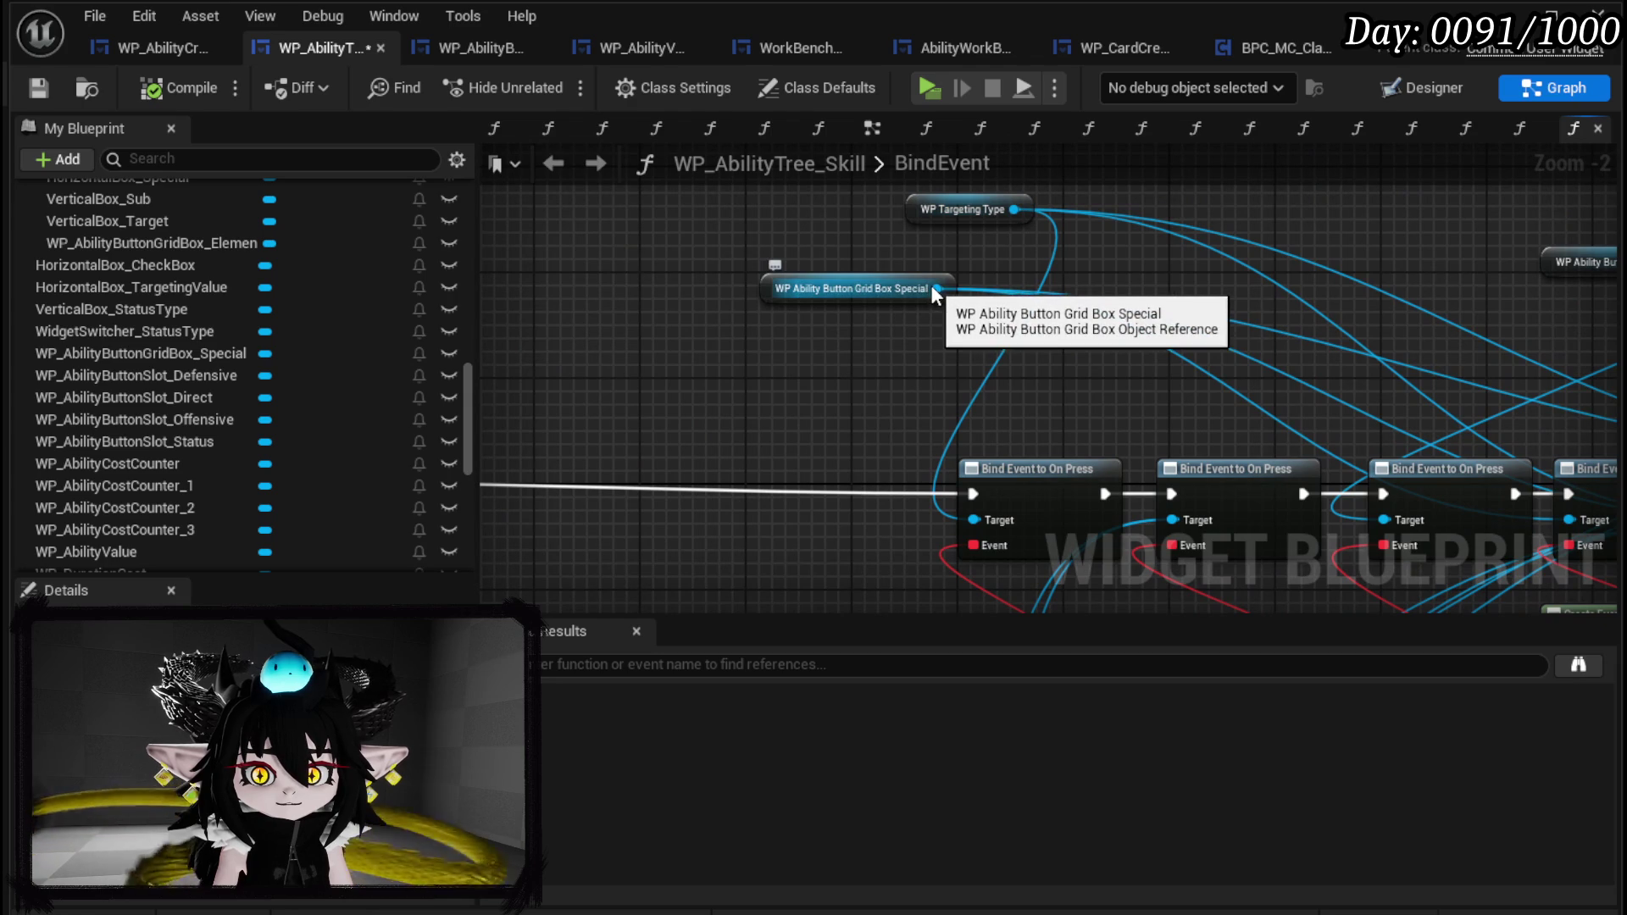
Add a Bind Event to On Press from Grid Box Special, chained after the On Un Hover bind.
drag(932, 288, 764, 400)
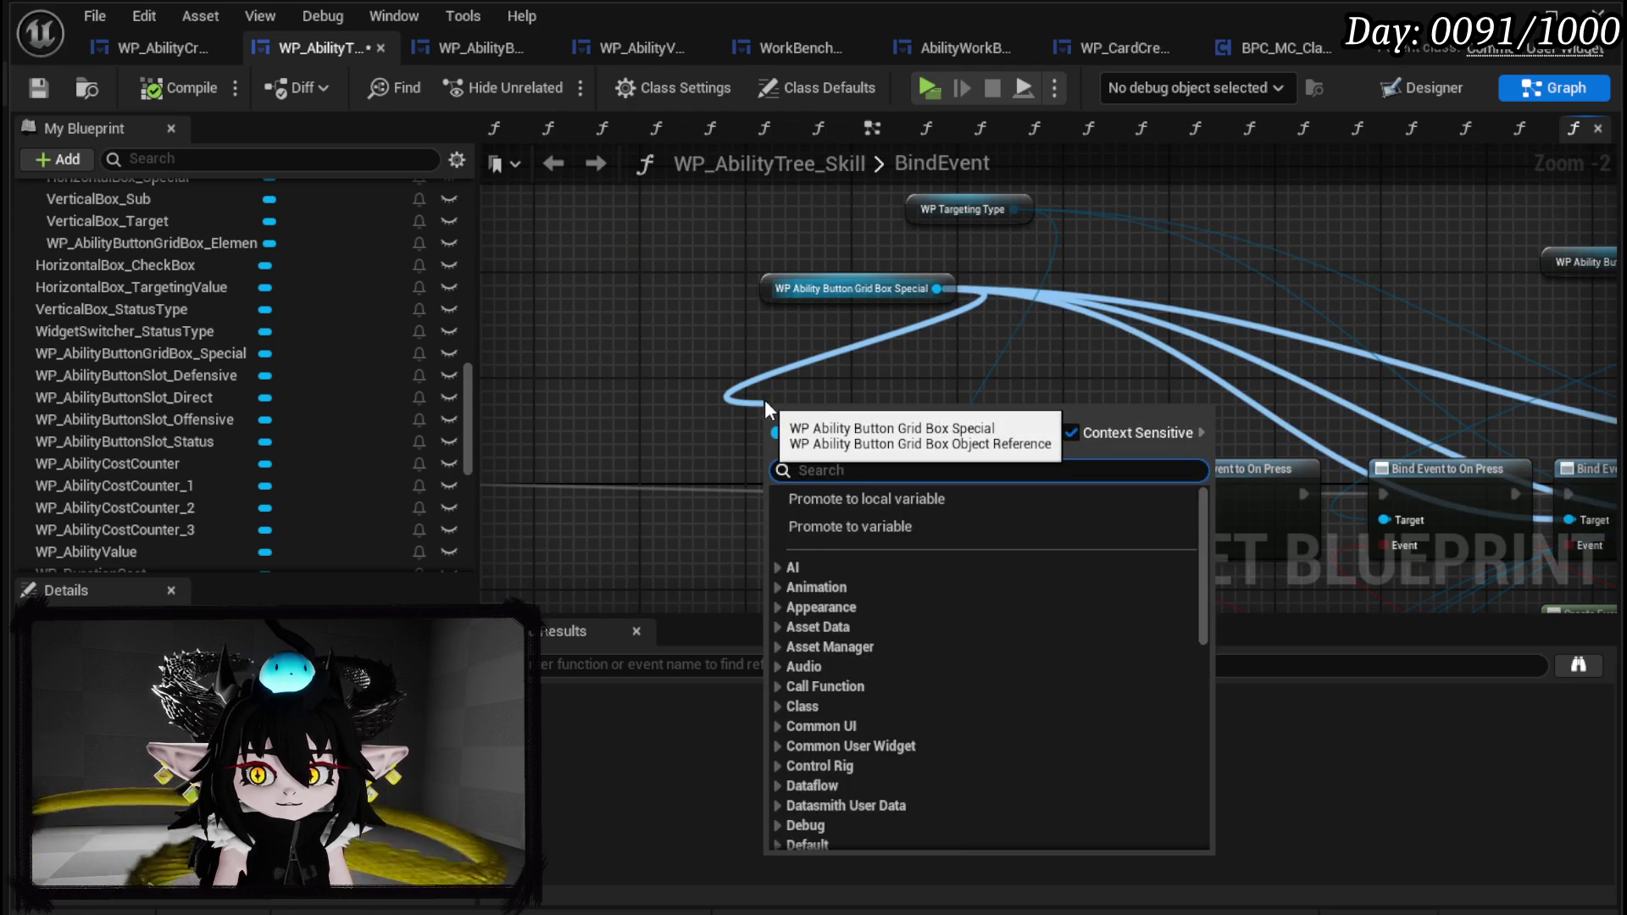
text(Bind on Pres)
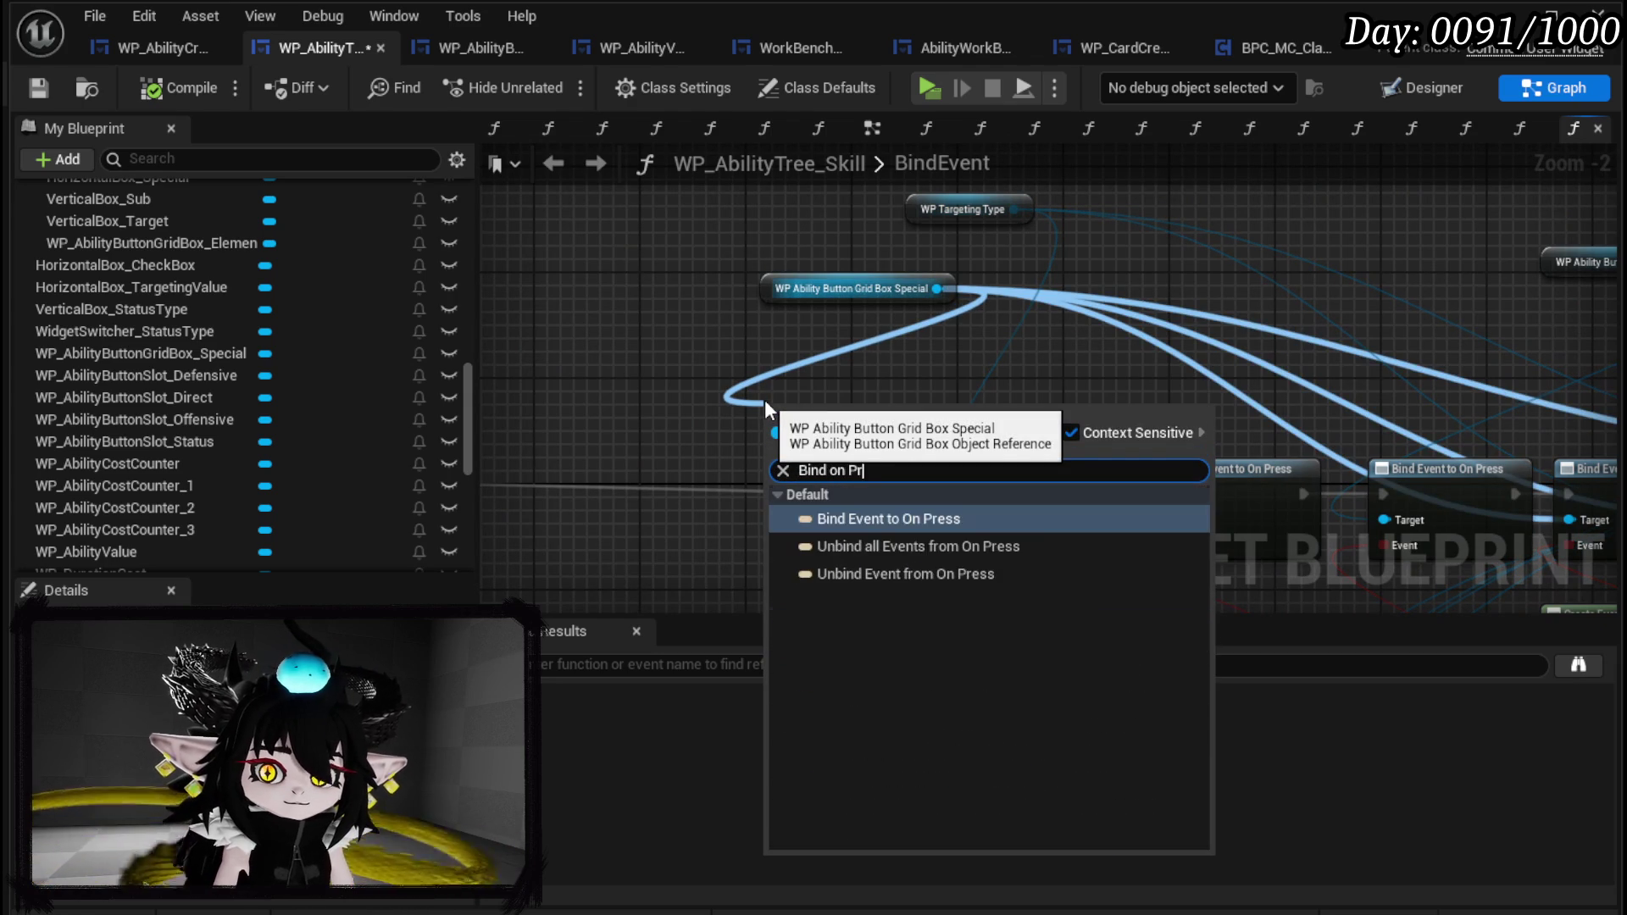
key(Return)
mouse_move(841, 418)
mouse_down()
mouse_move(815, 486)
mouse_move(1189, 437)
mouse_up()
mouse_move(622, 450)
mouse_down()
mouse_move(1123, 475)
mouse_move(1173, 463)
mouse_up()
Feed the On Press bind a Create Event node with a newly generated matching function.
drag(1302, 461, 1084, 354)
drag(945, 405, 852, 441)
text(create)
click(947, 549)
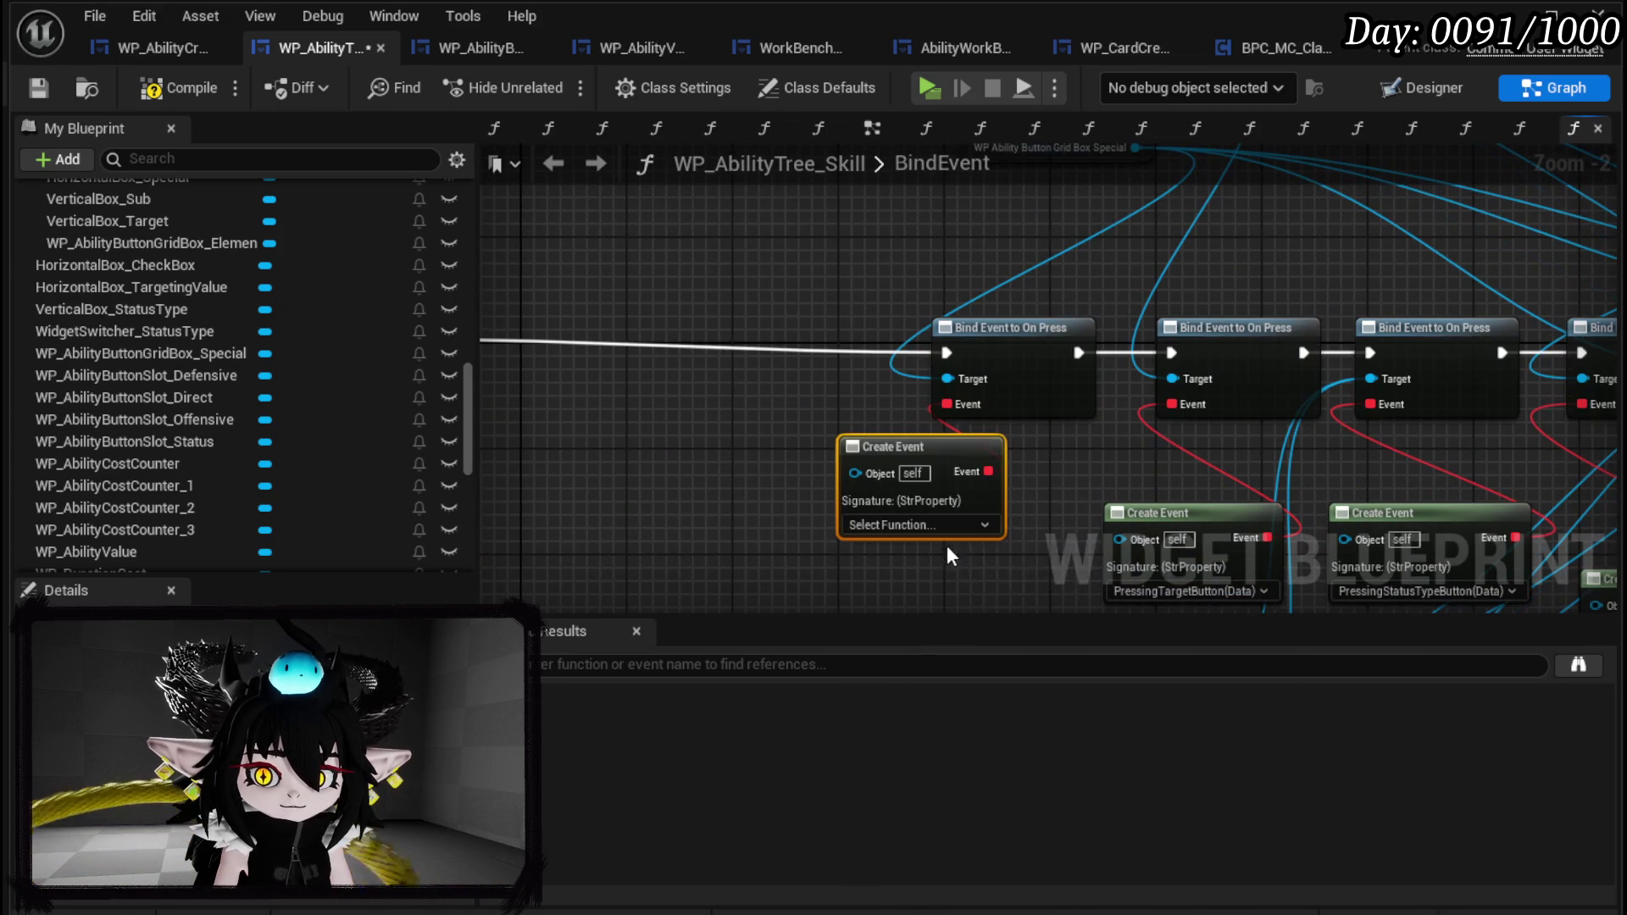
click(890, 524)
click(907, 594)
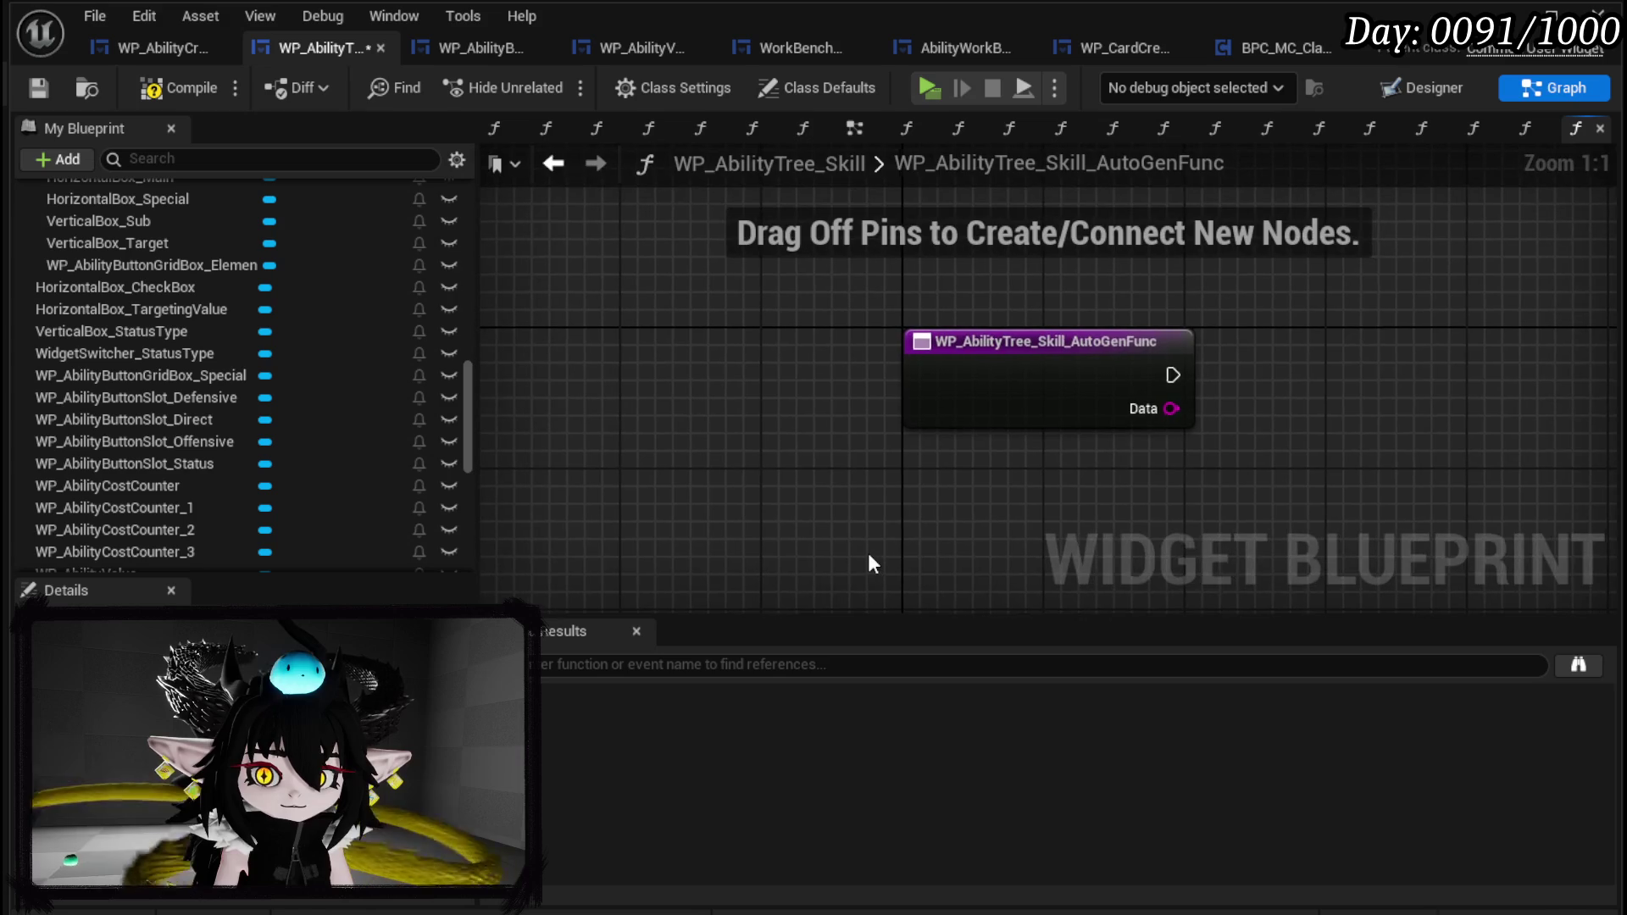
Rename the generated handler function to PressingButtonSpecial and compile.
right_click(975, 354)
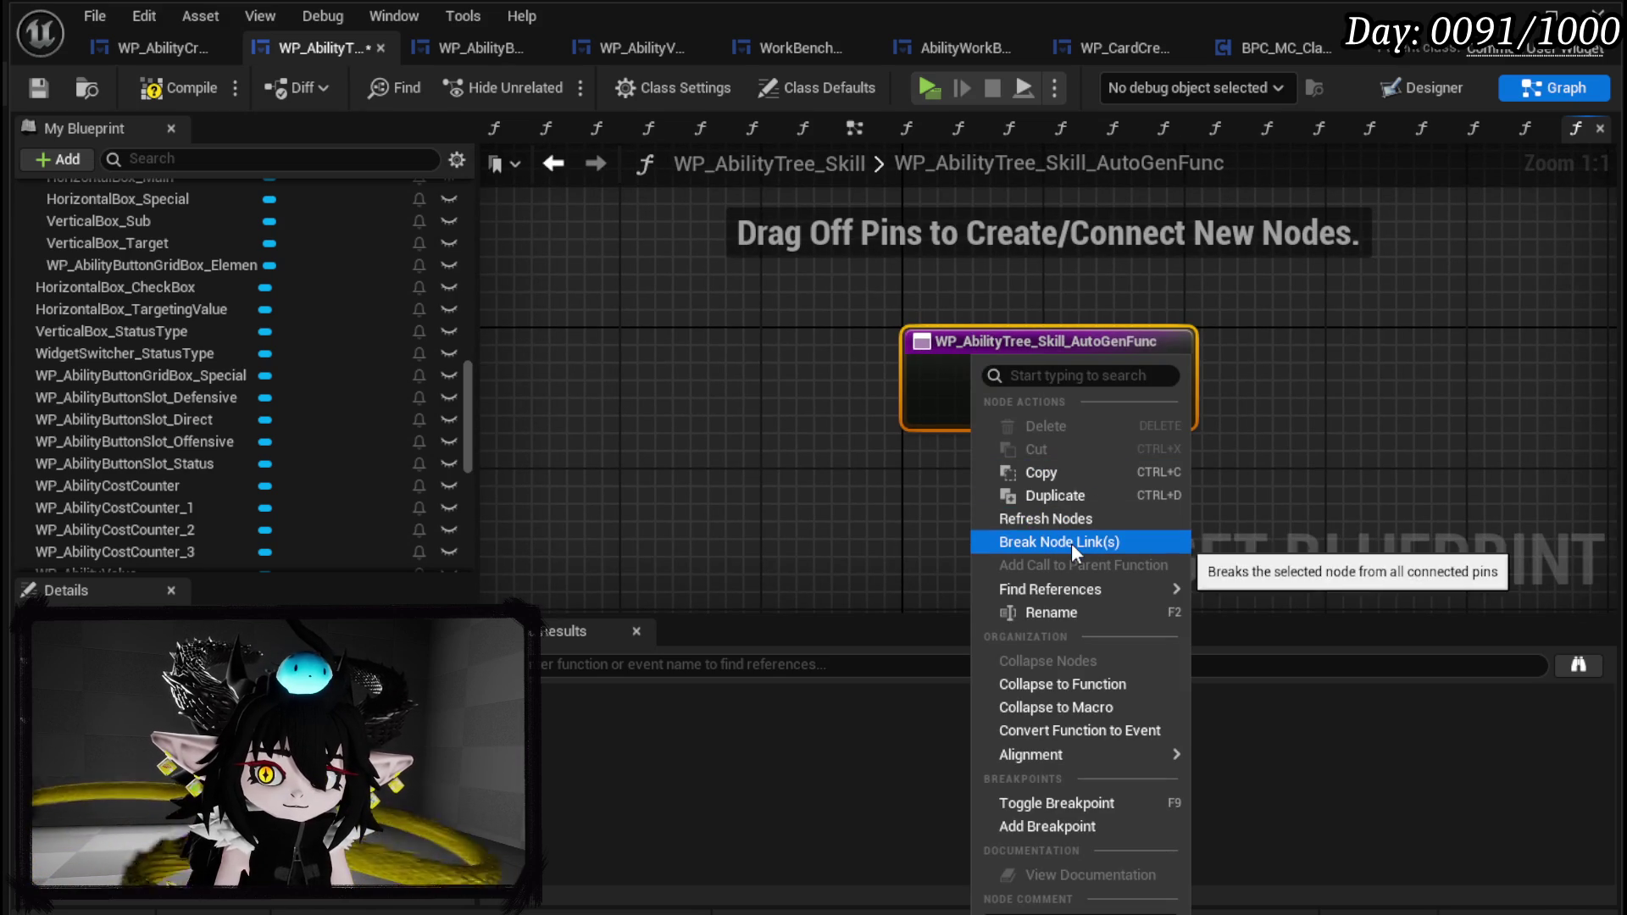
click(1039, 612)
scroll(142, 398, up, 5)
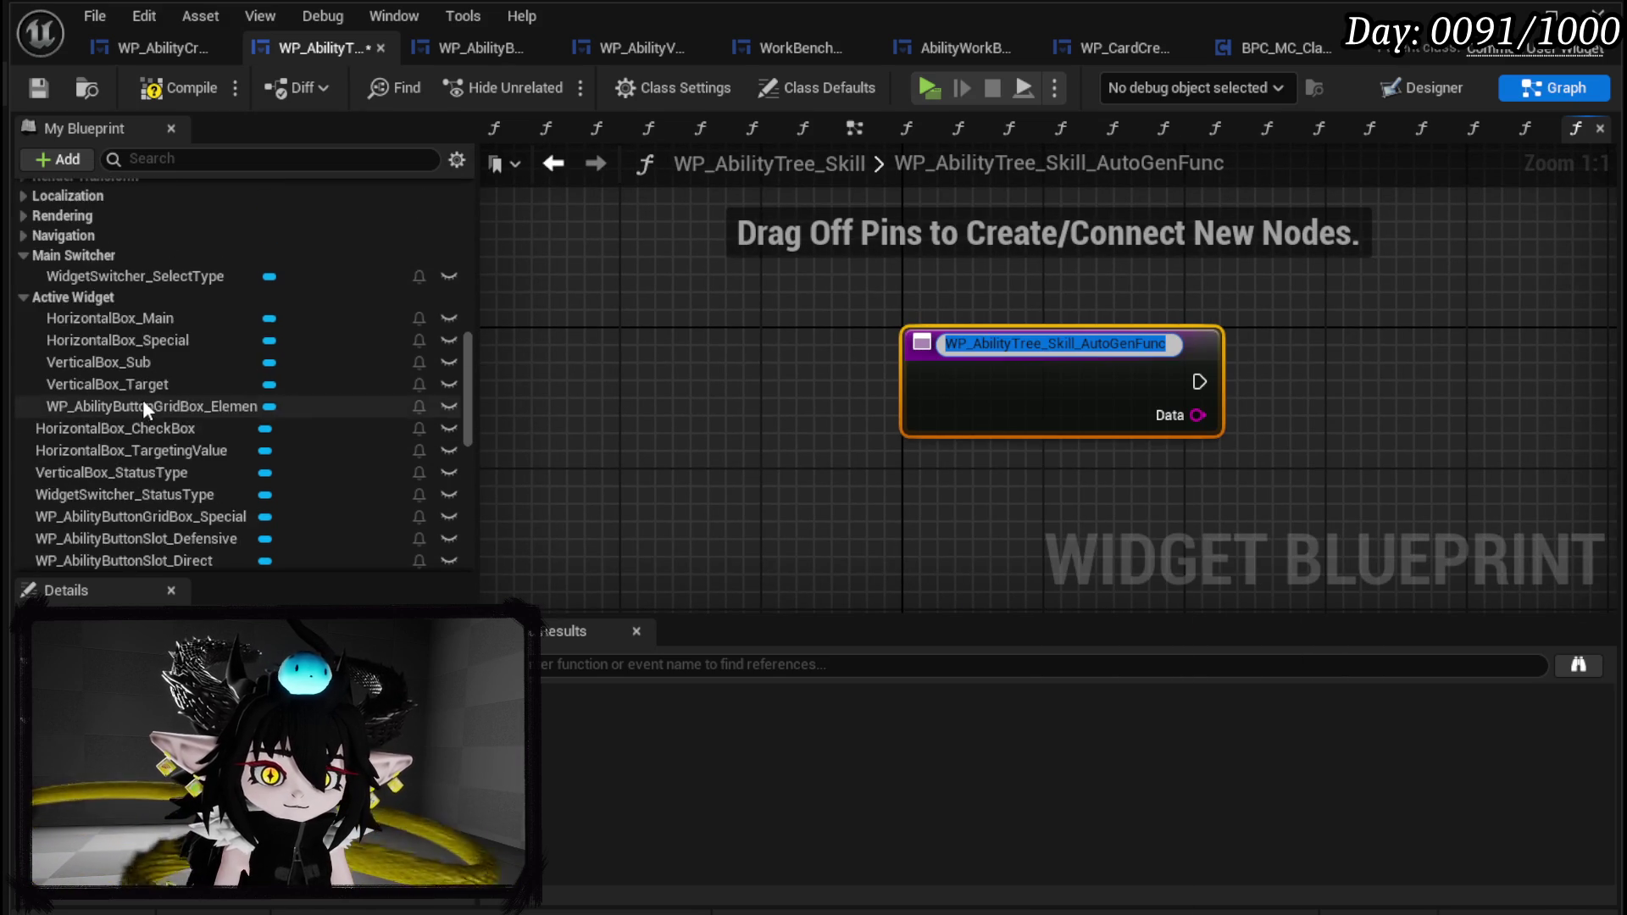
scroll(148, 395, up, 10)
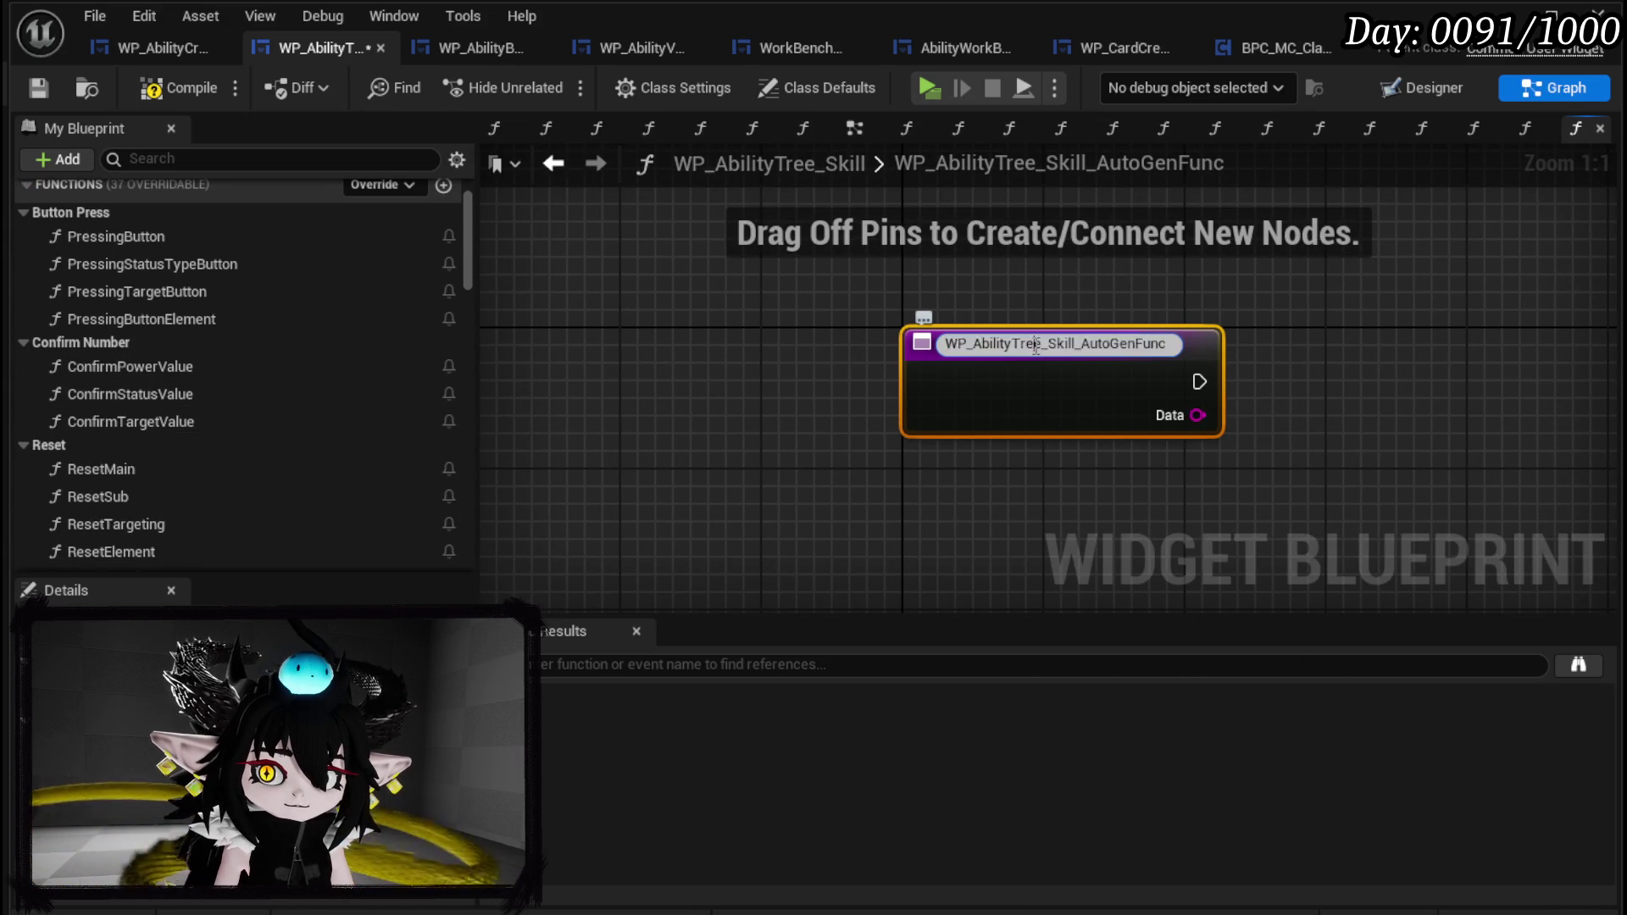
text(Press)
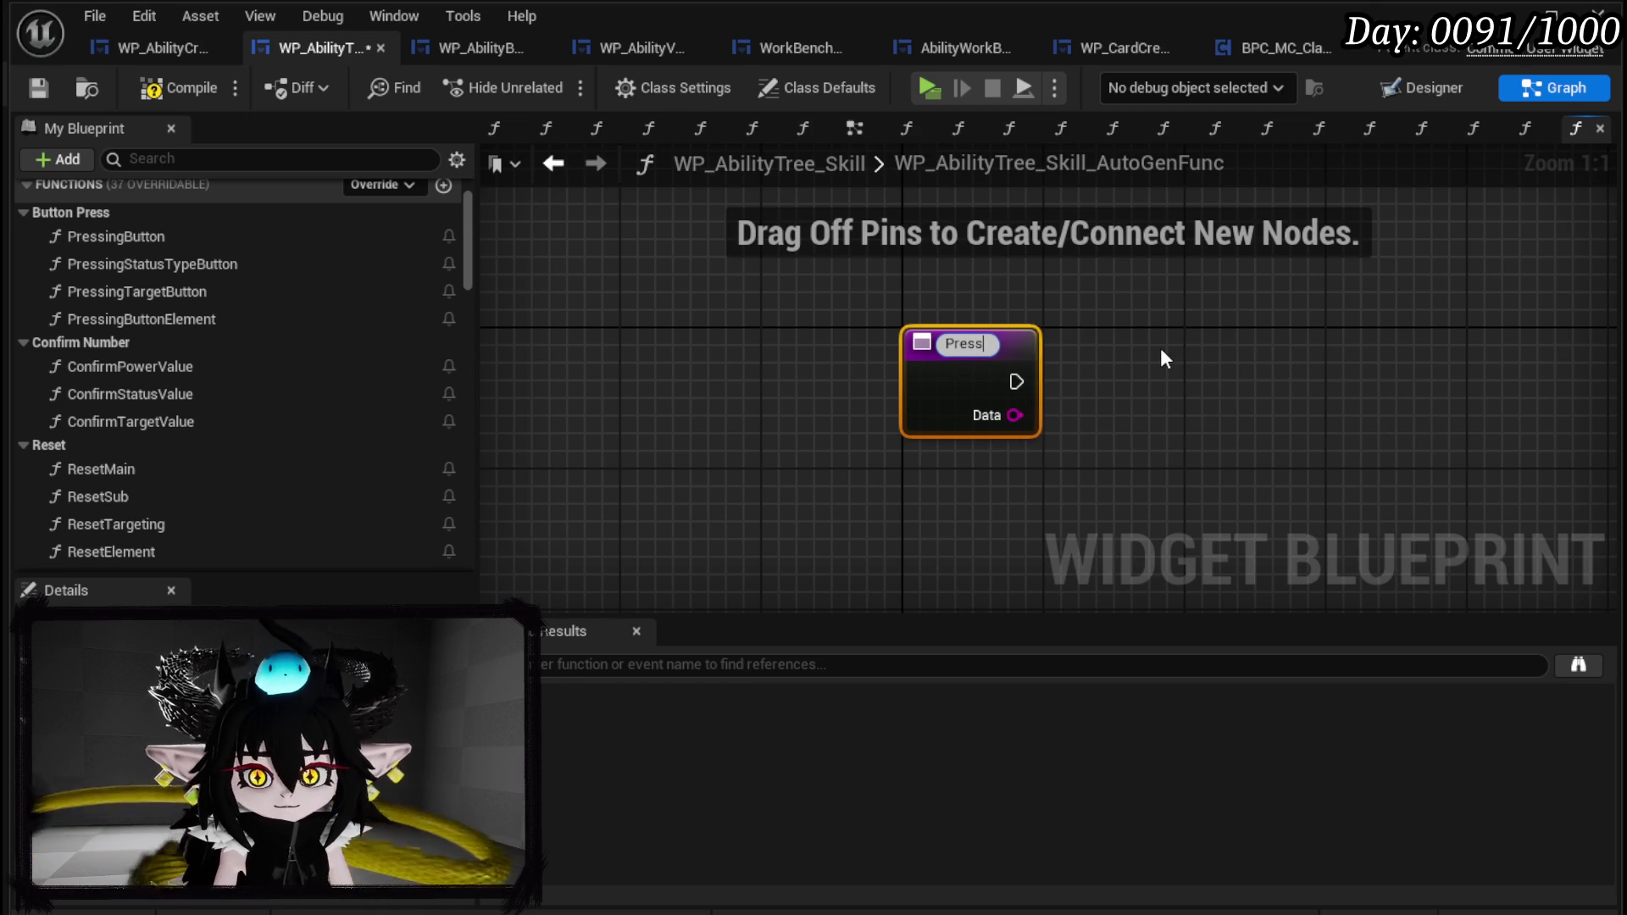
text(ingButtonSpecial)
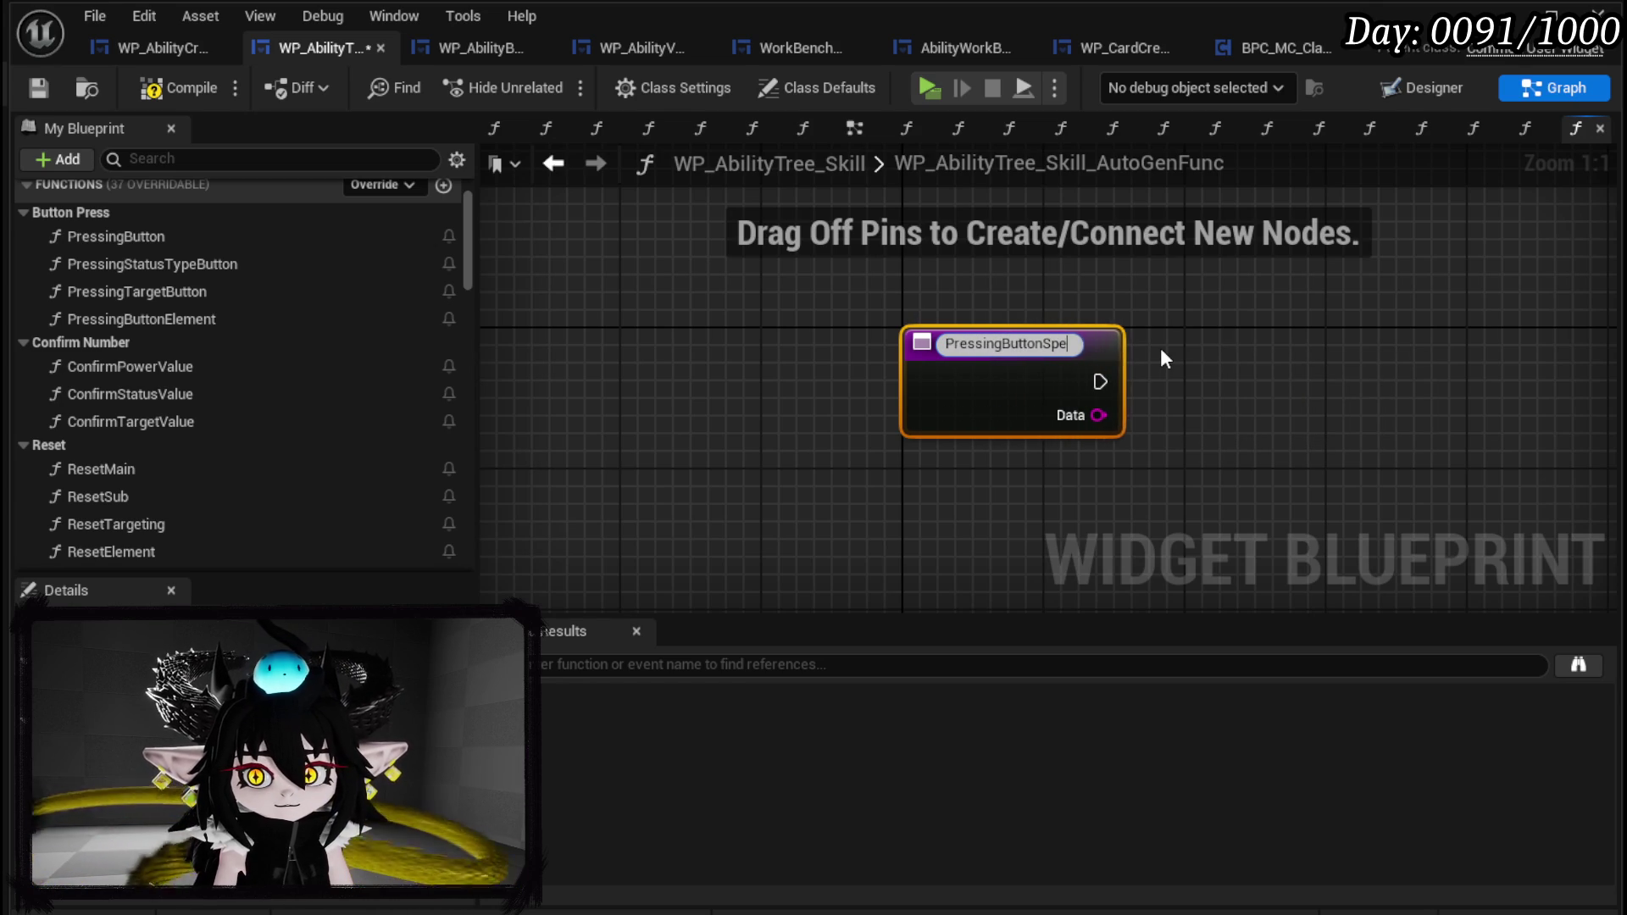
key(Return)
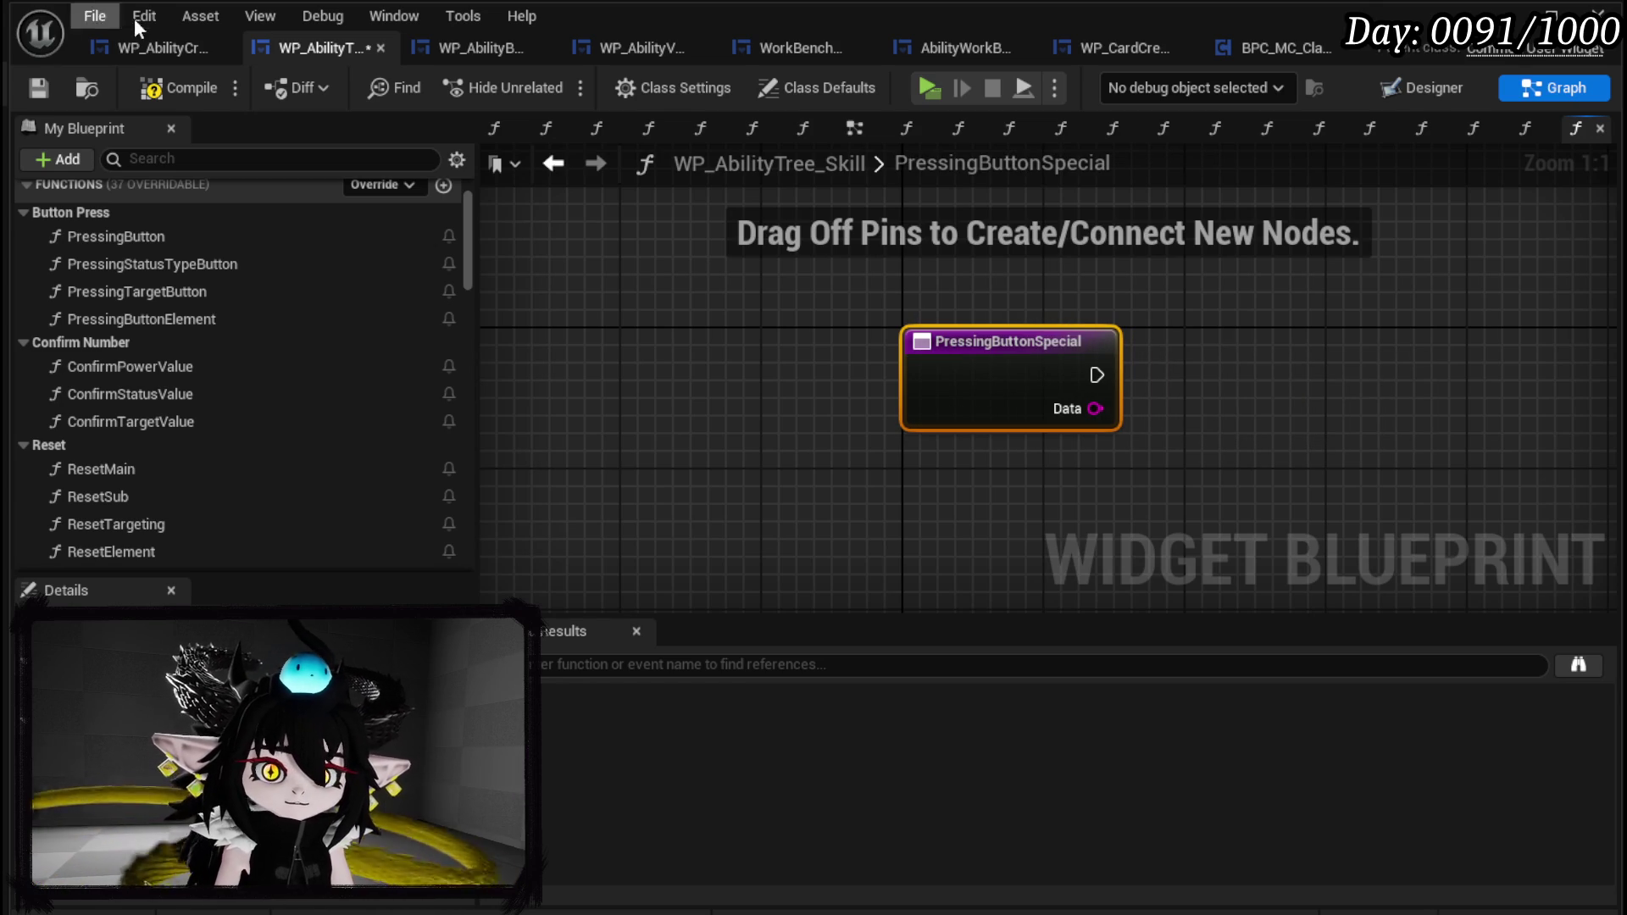
click(42, 86)
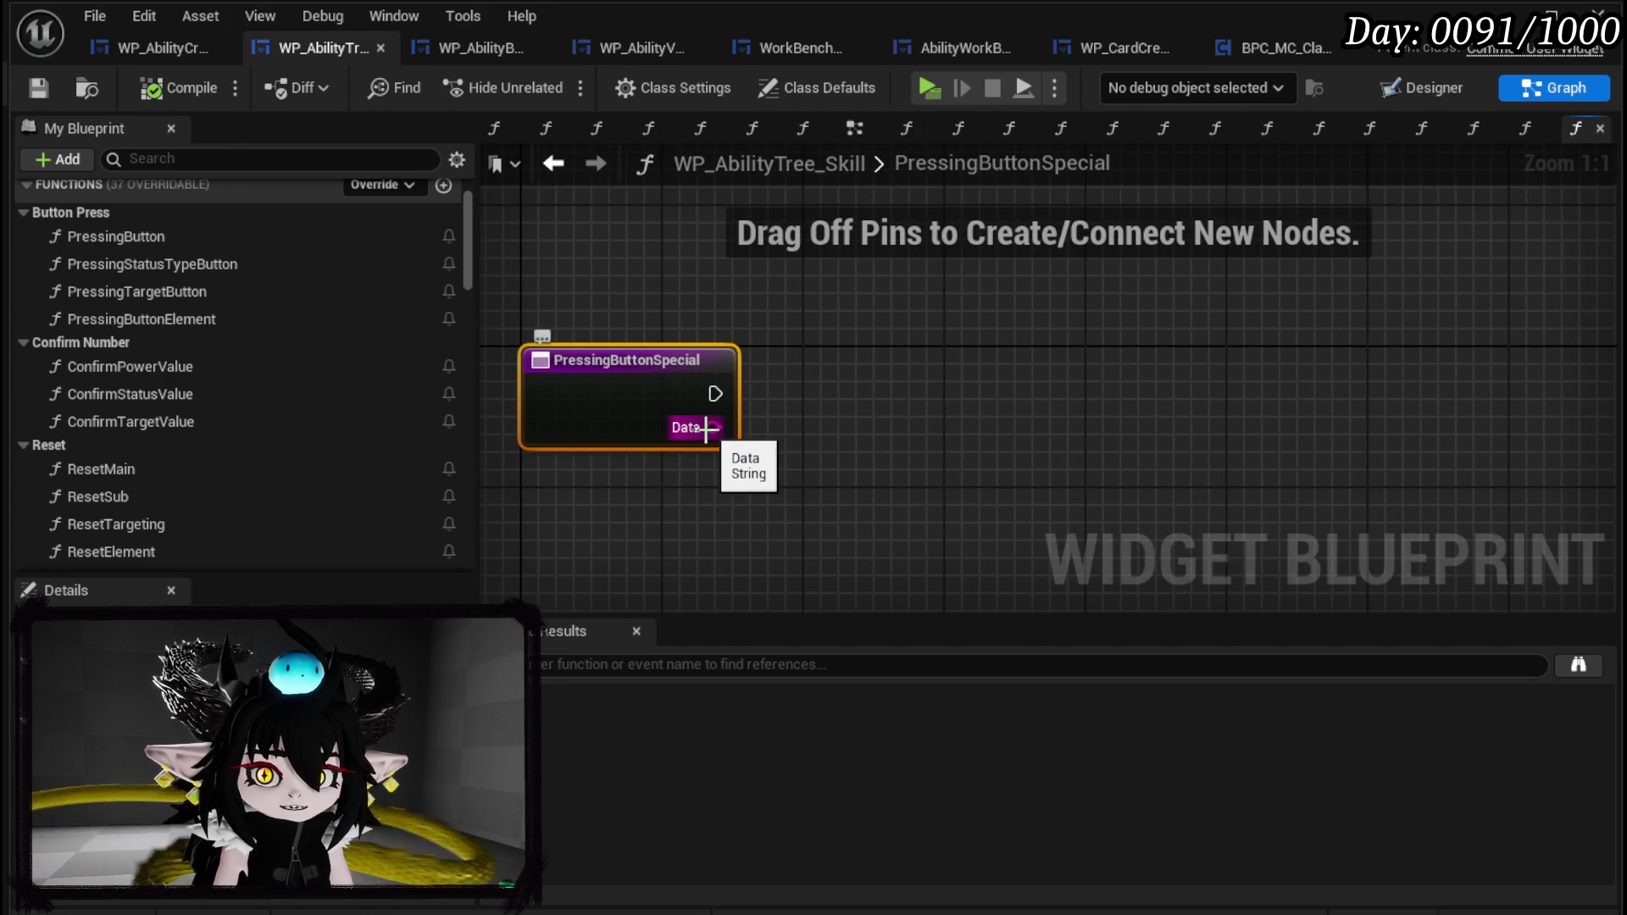
Promote the Data input to a new SpecialData variable and compile.
right_click(713, 428)
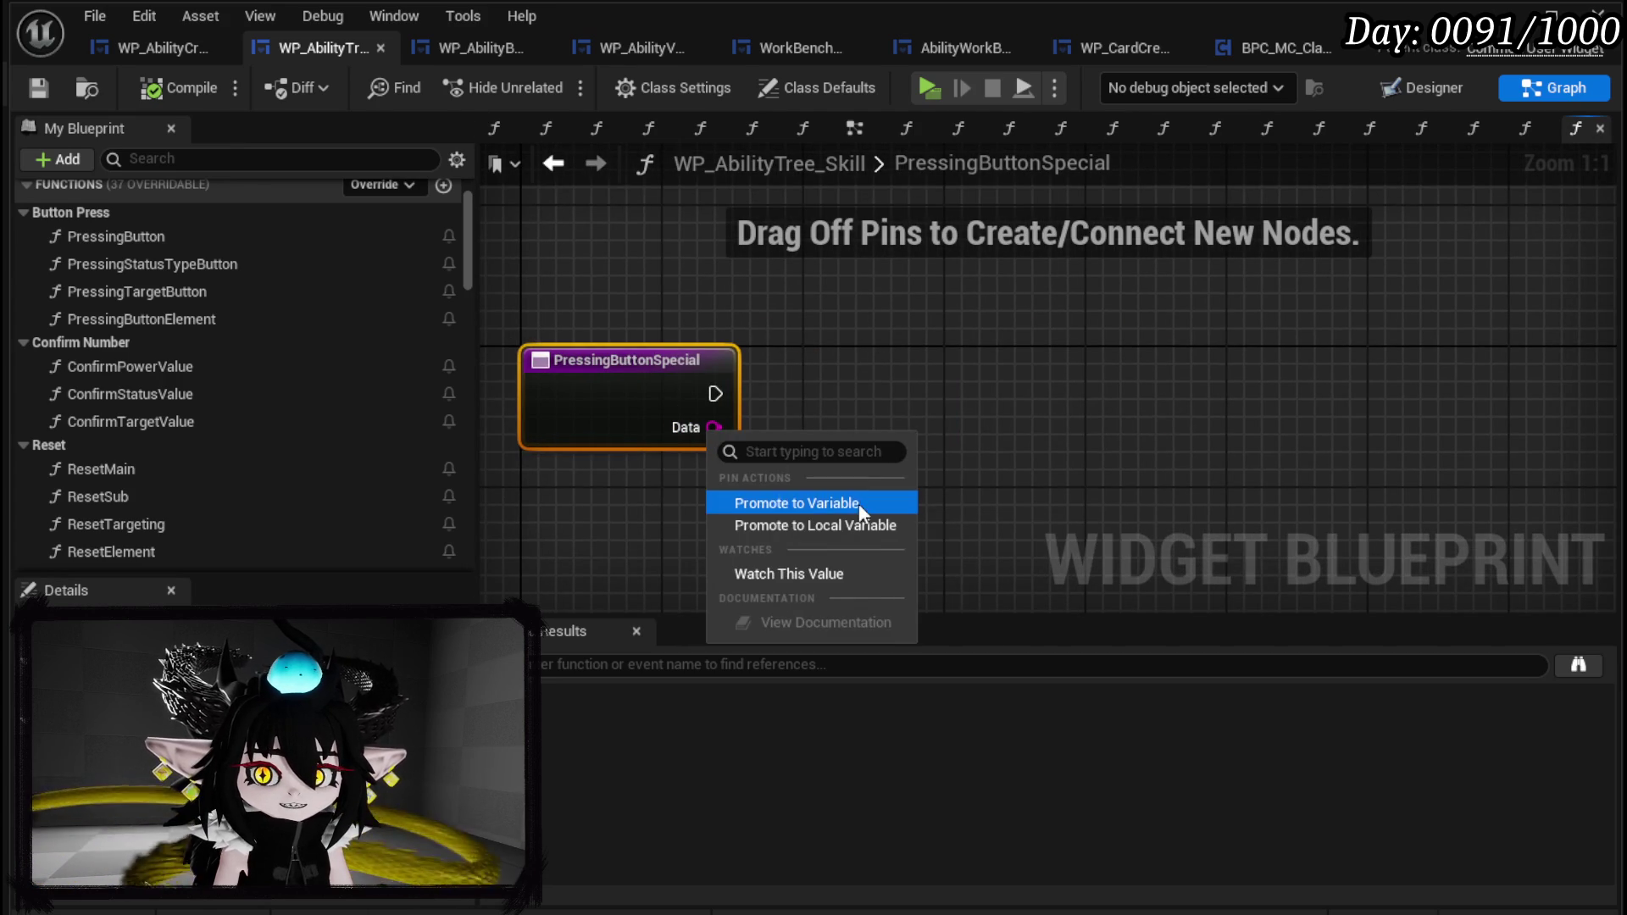
click(858, 502)
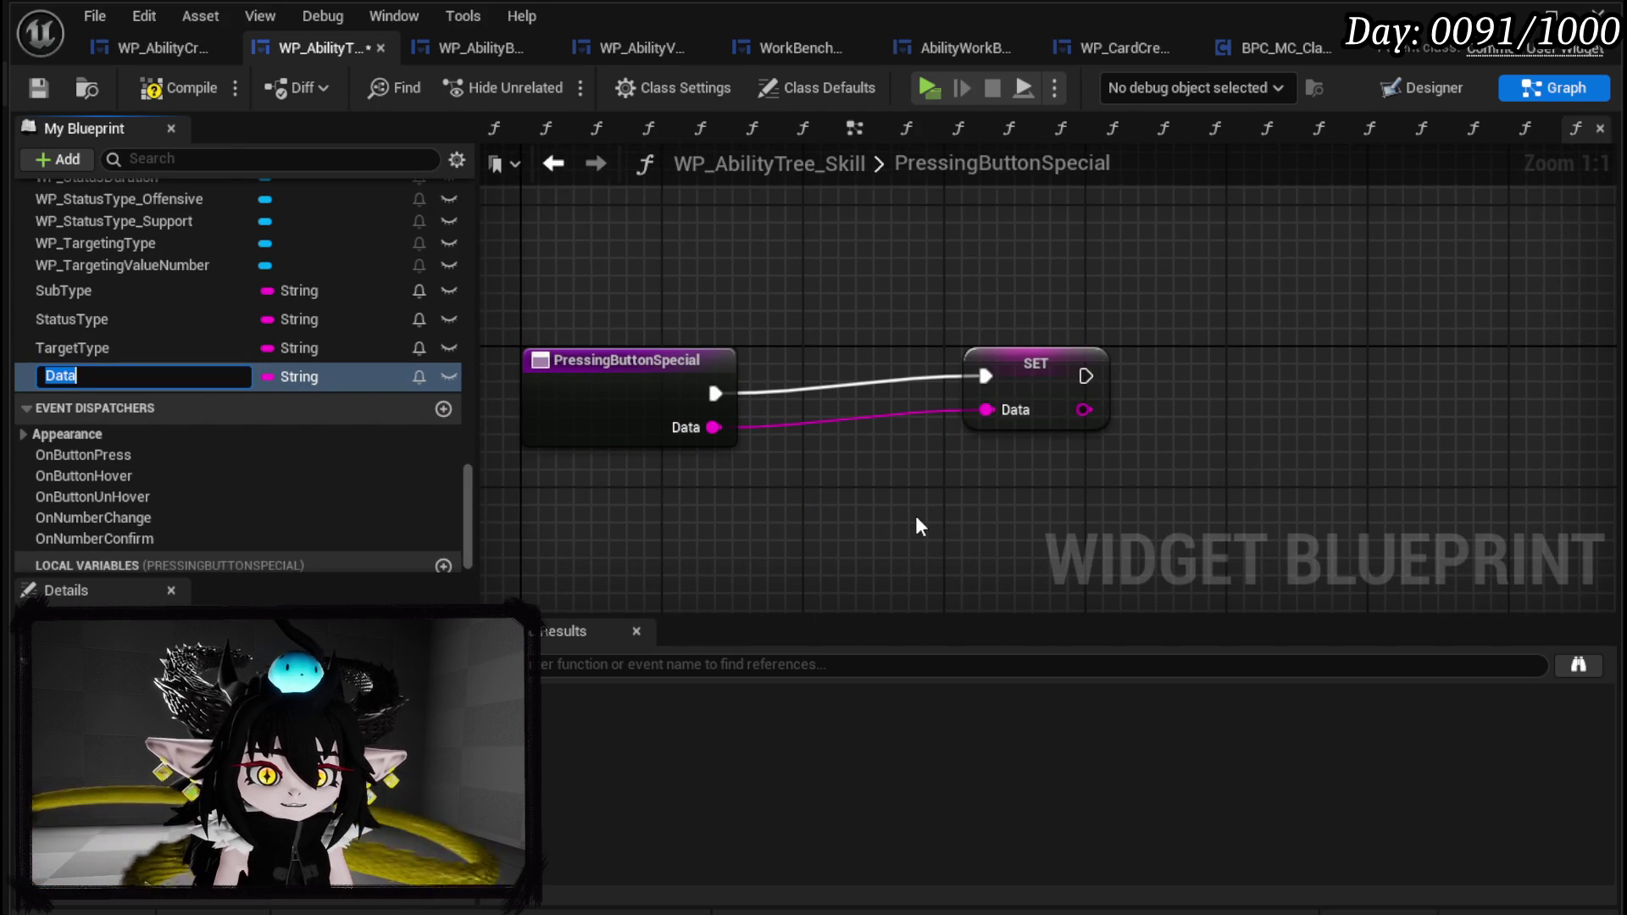
text(SpecialDa)
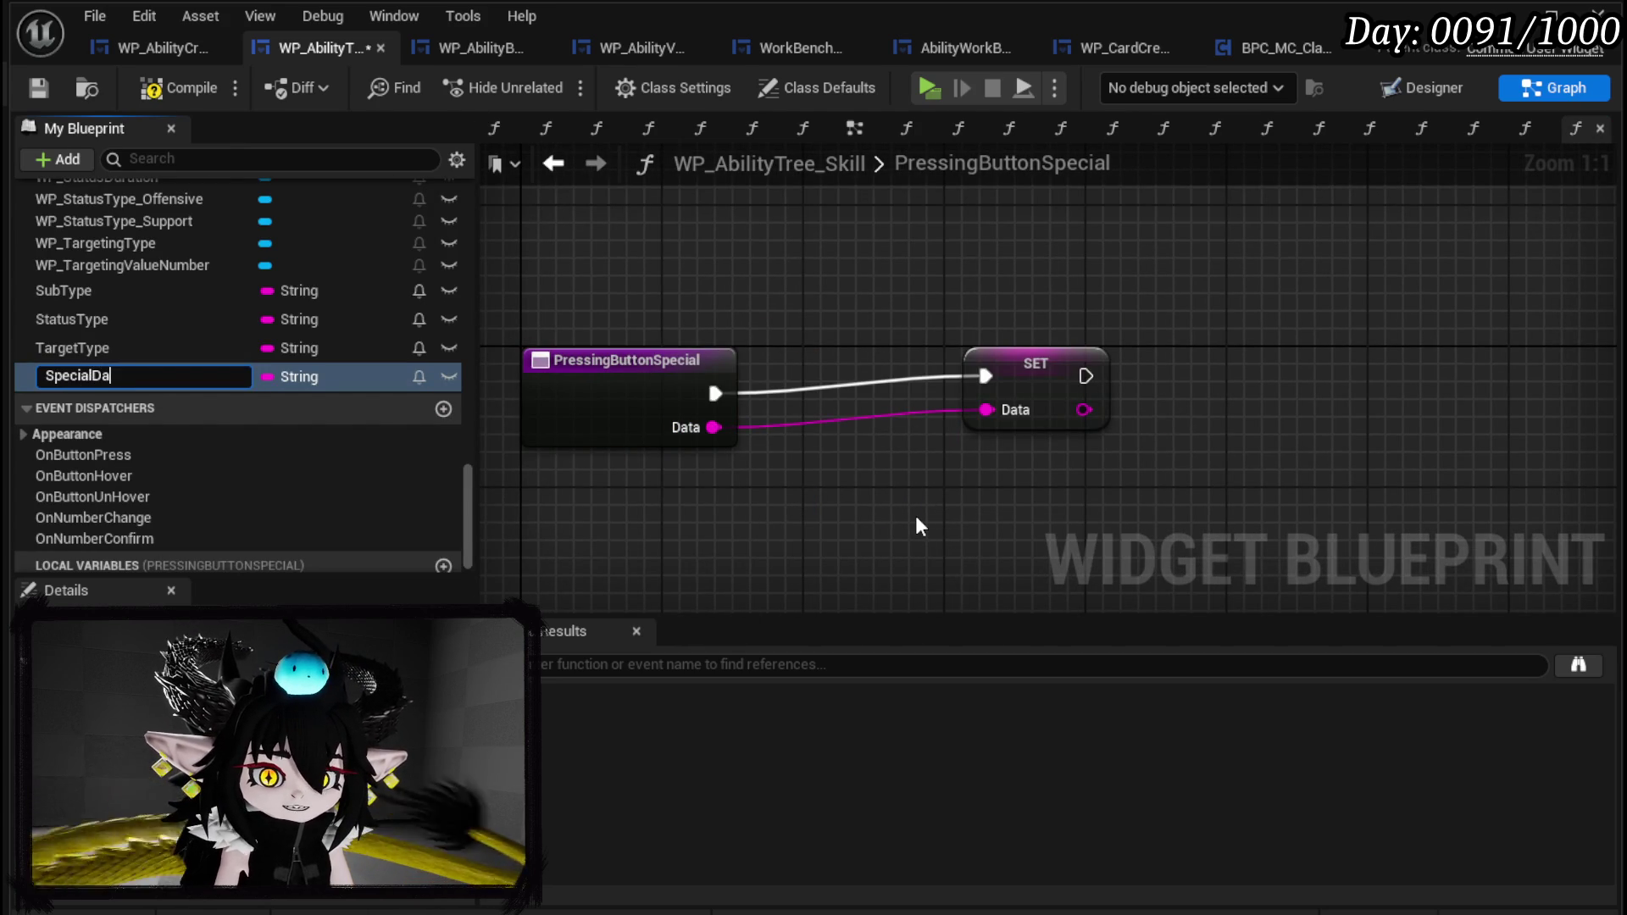
text(ta)
key(Return)
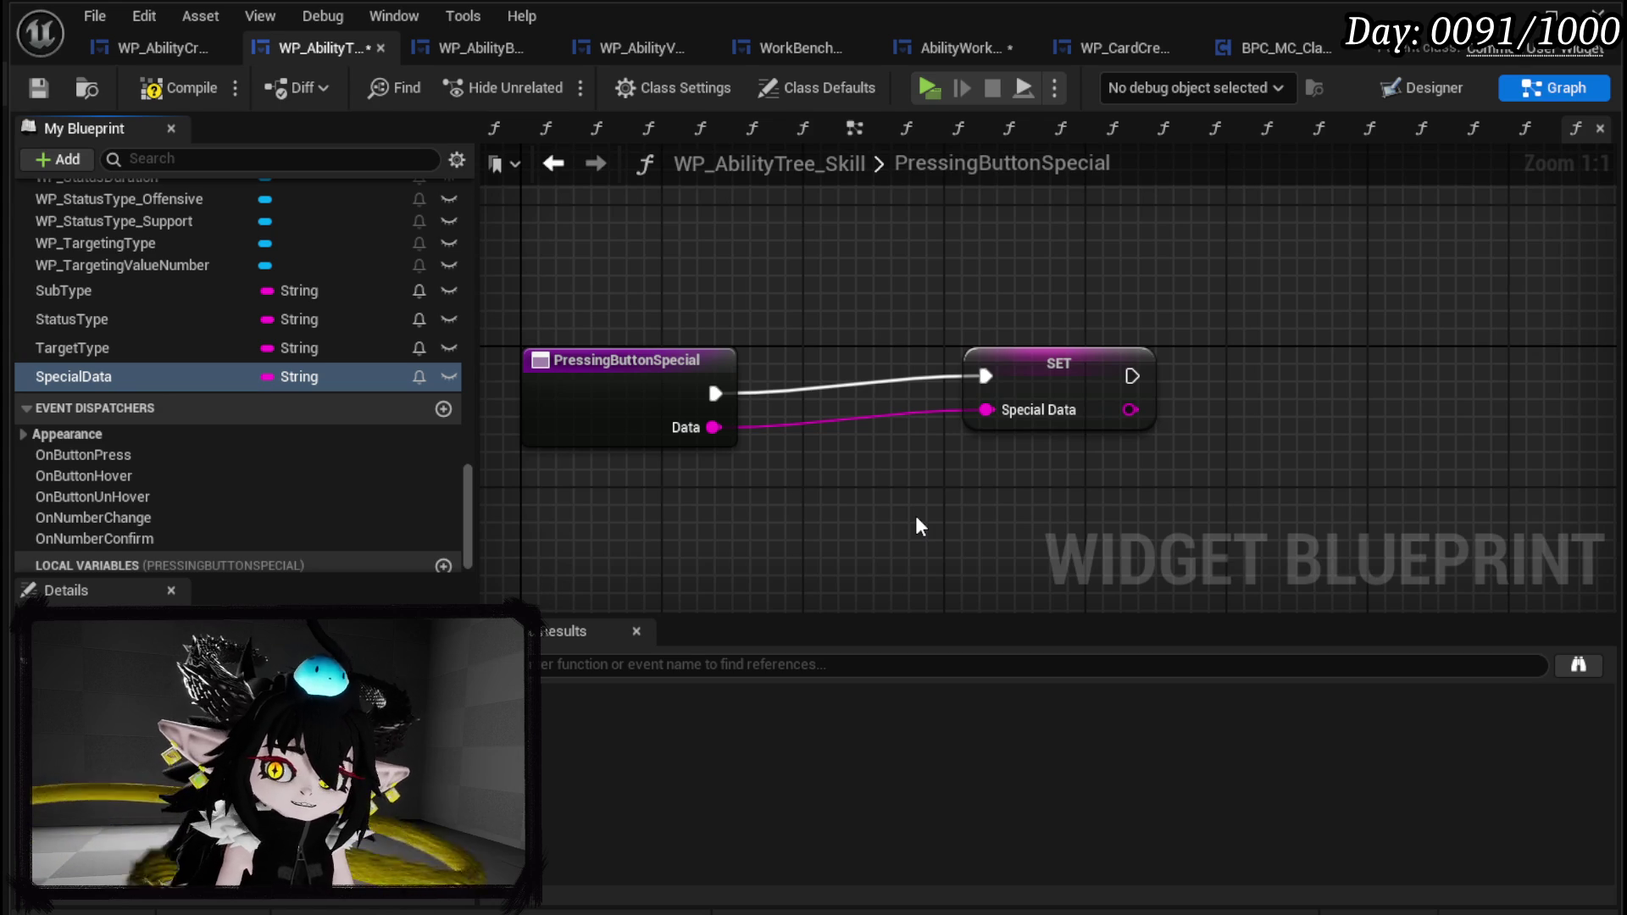
click(28, 87)
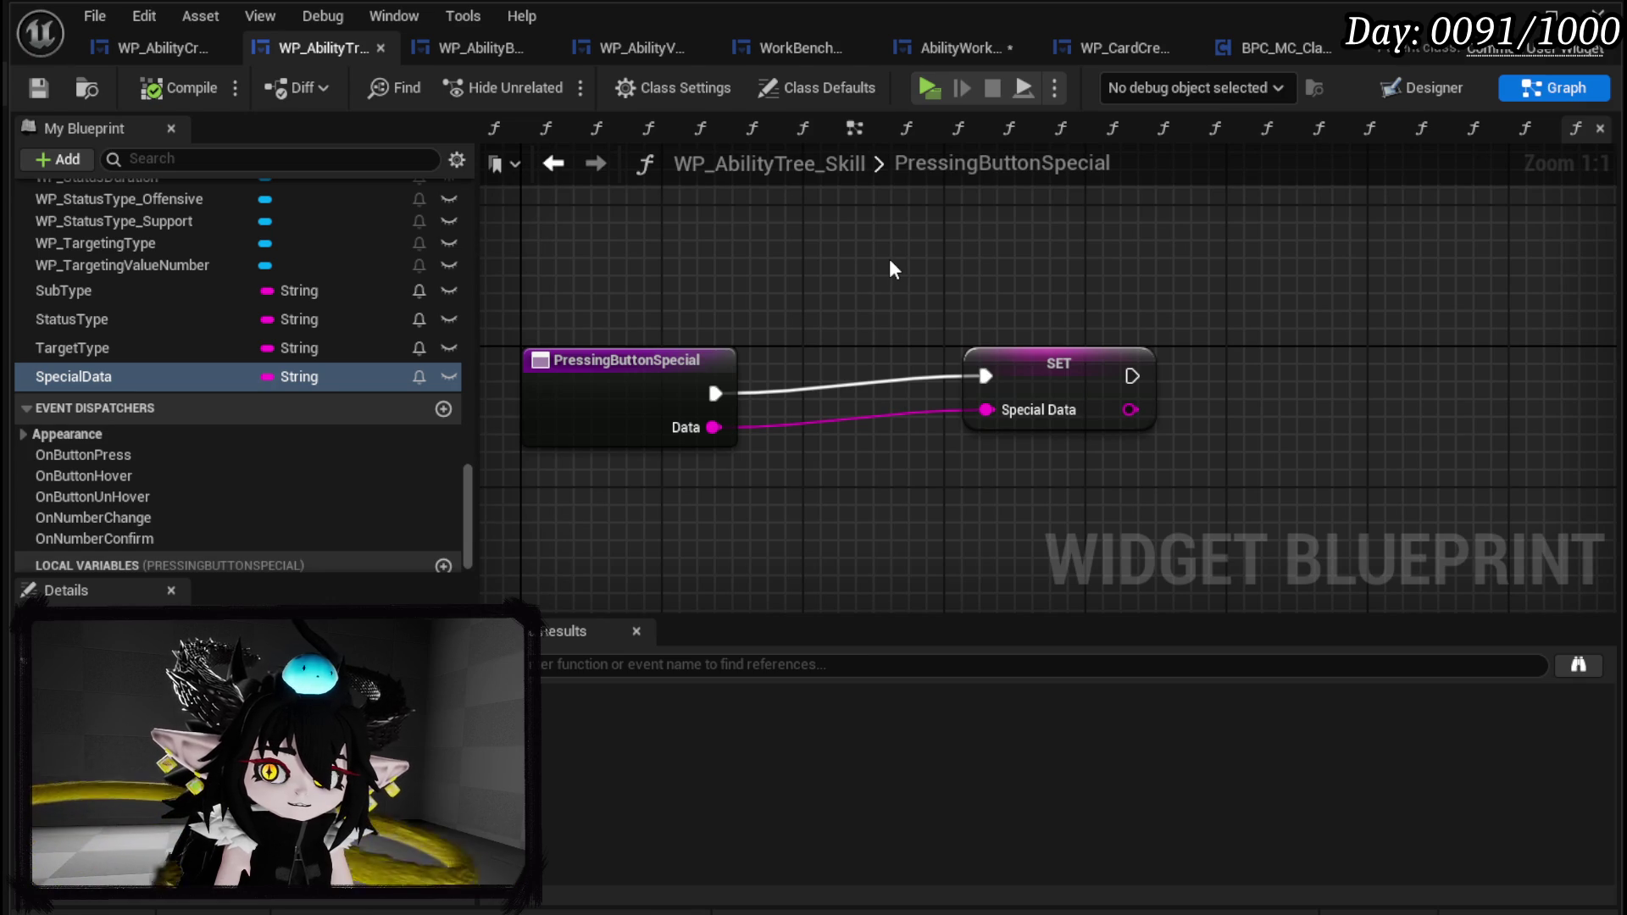
Replace the SET SpecialData node with a Call OnButtonPress wired to the function's execution and Data.
click(1102, 364)
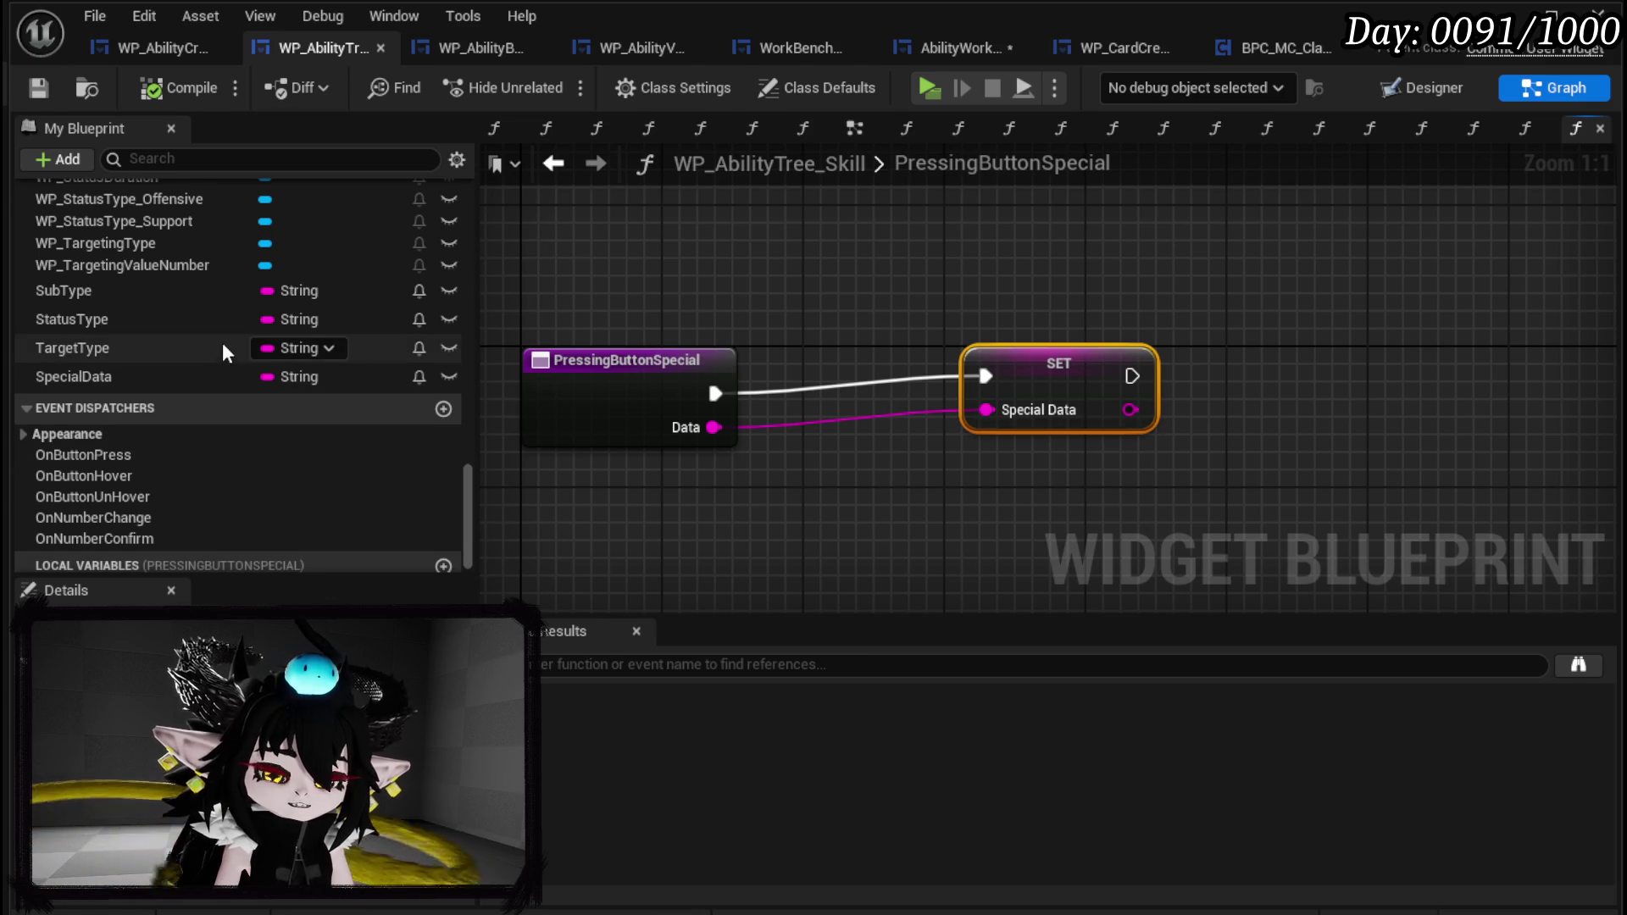
scroll(224, 340, down, 1)
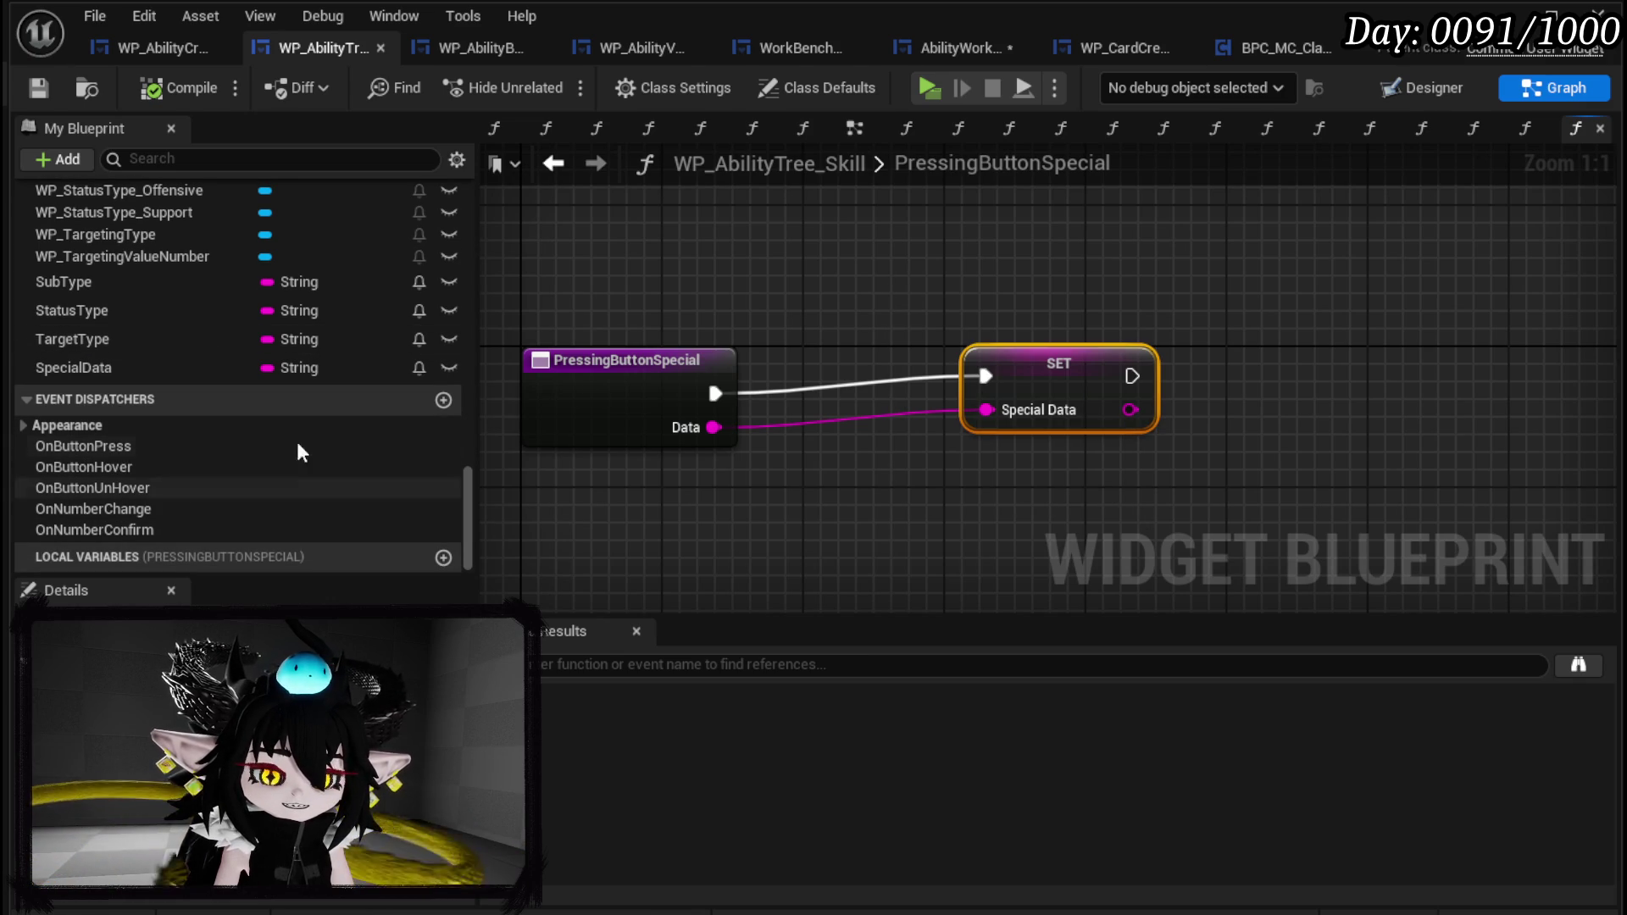
key(Delete)
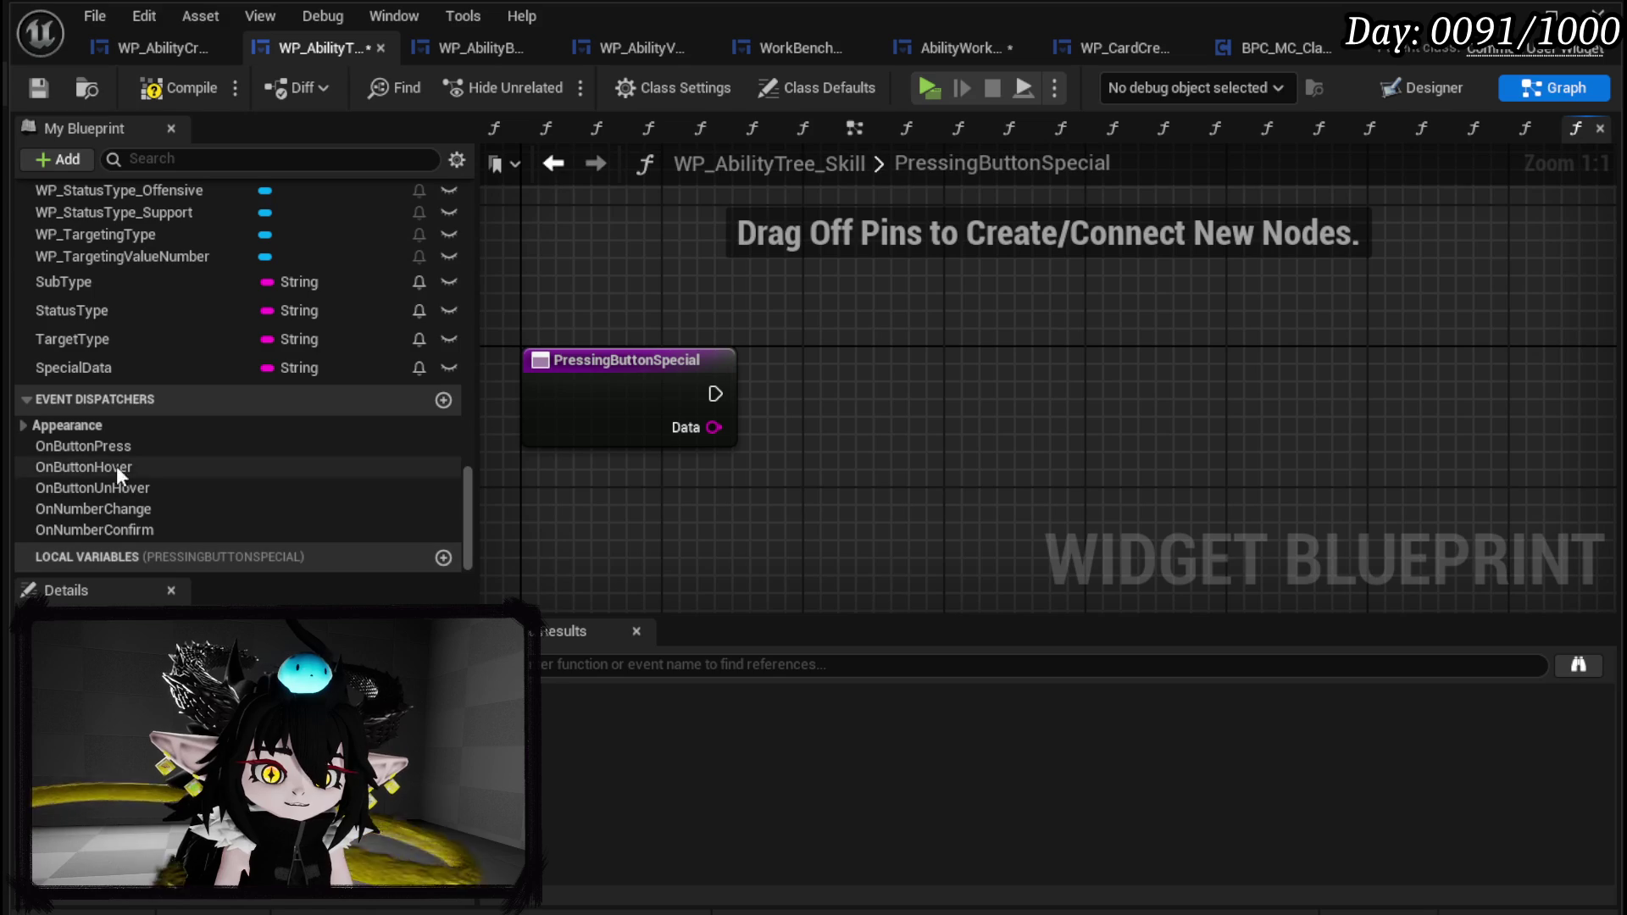
drag(114, 447, 827, 373)
click(863, 411)
mouse_move(716, 393)
mouse_down()
mouse_move(744, 415)
mouse_move(767, 398)
mouse_move(840, 416)
mouse_up()
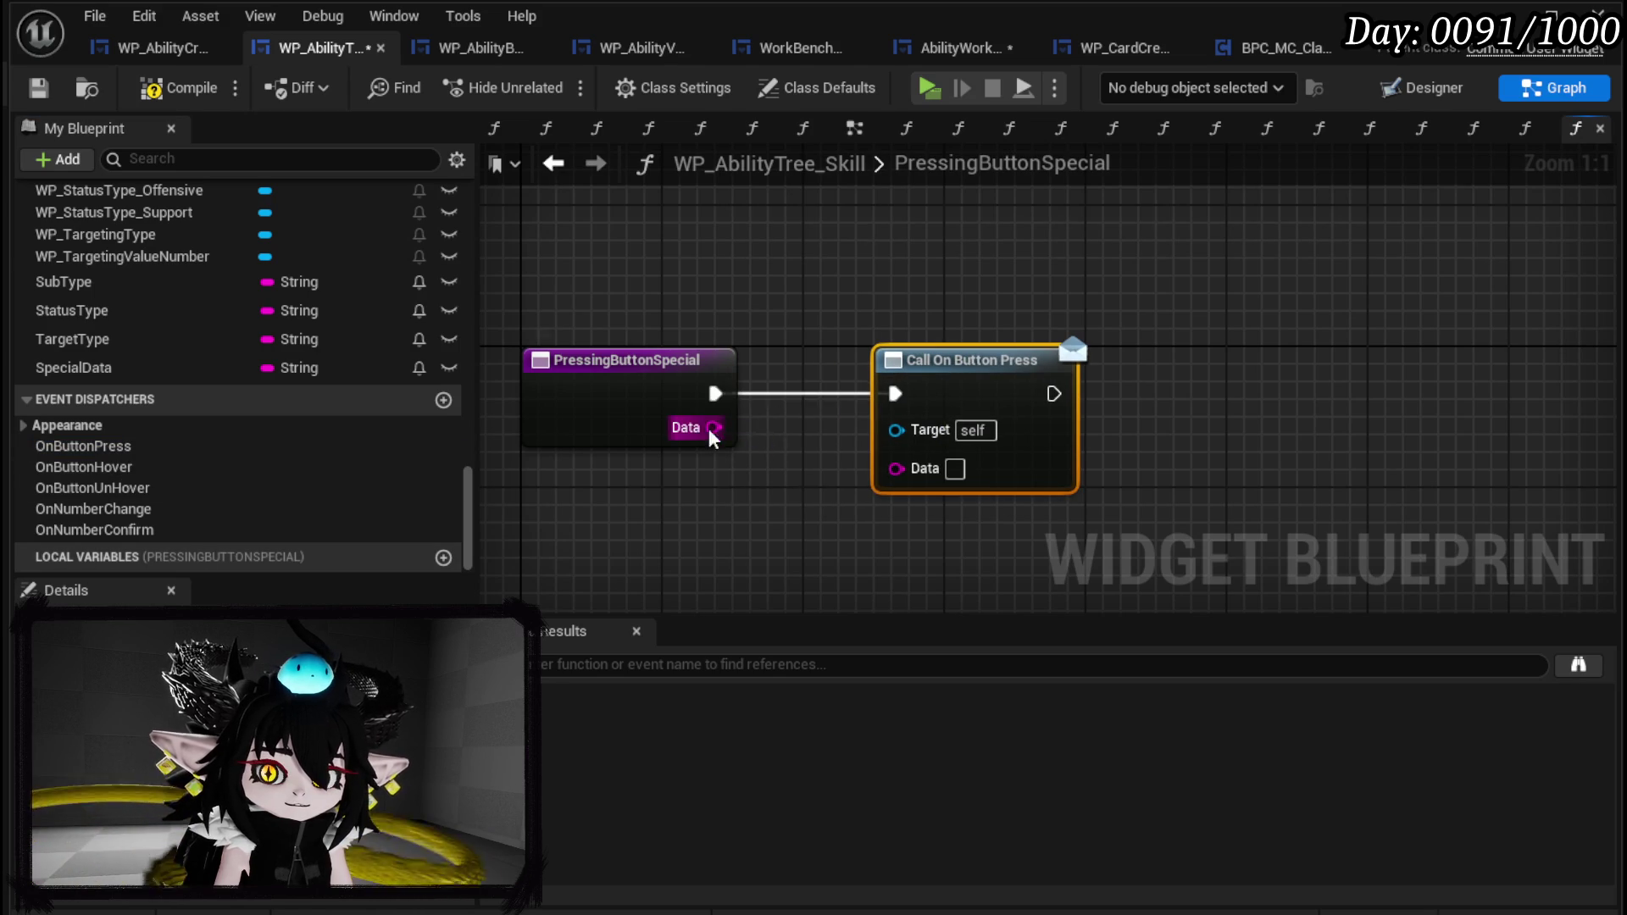
drag(714, 427, 896, 467)
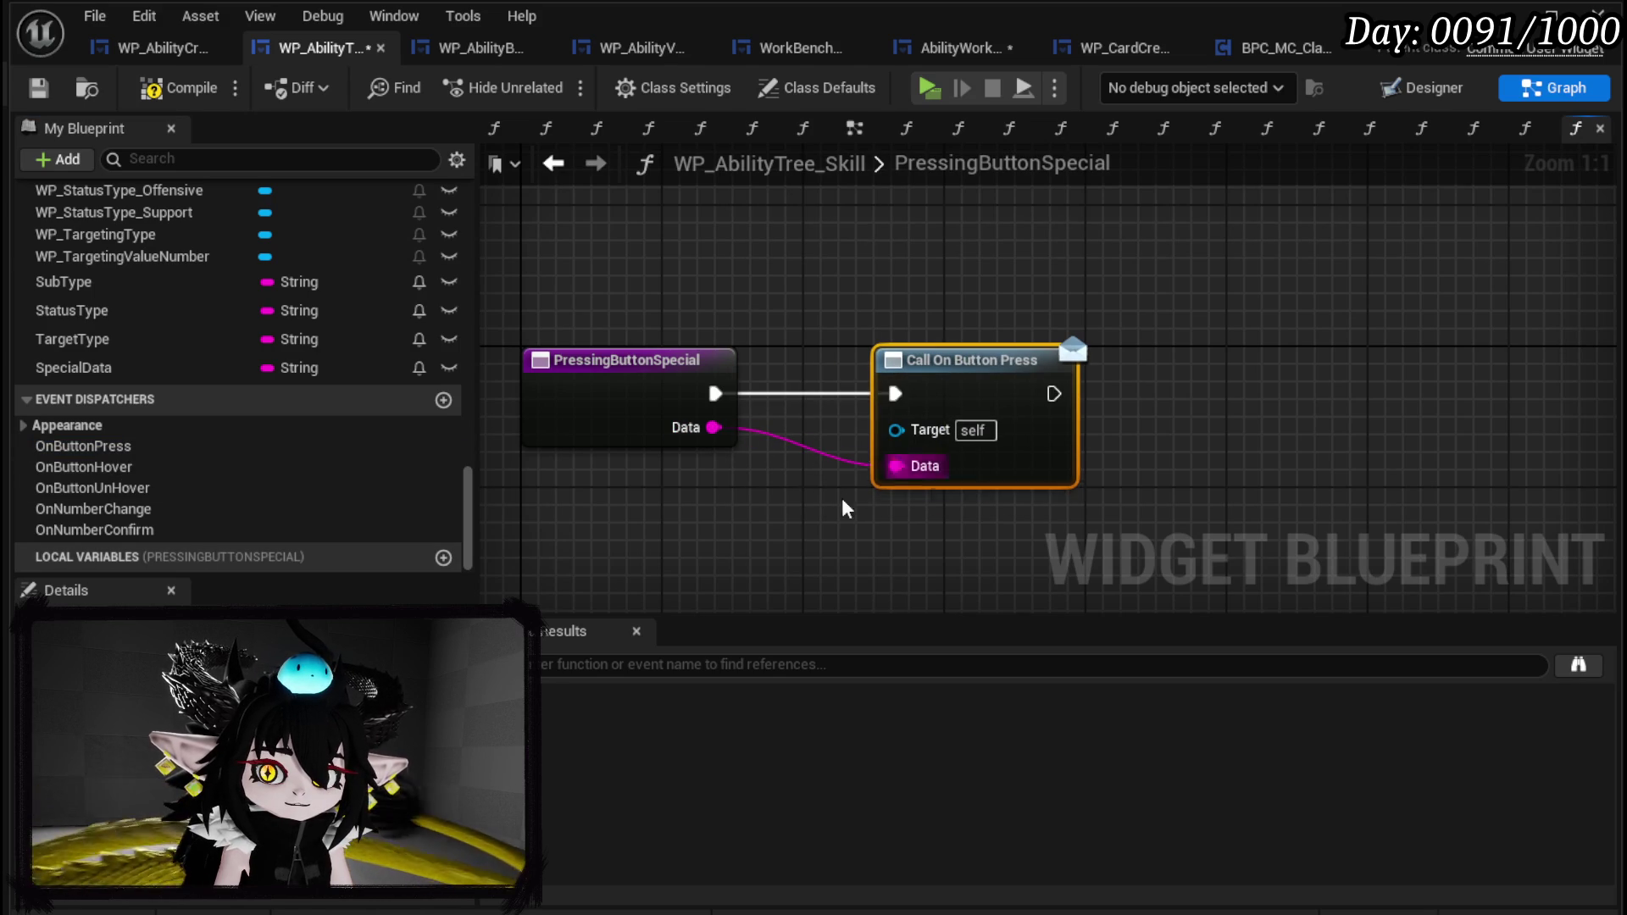
click(38, 87)
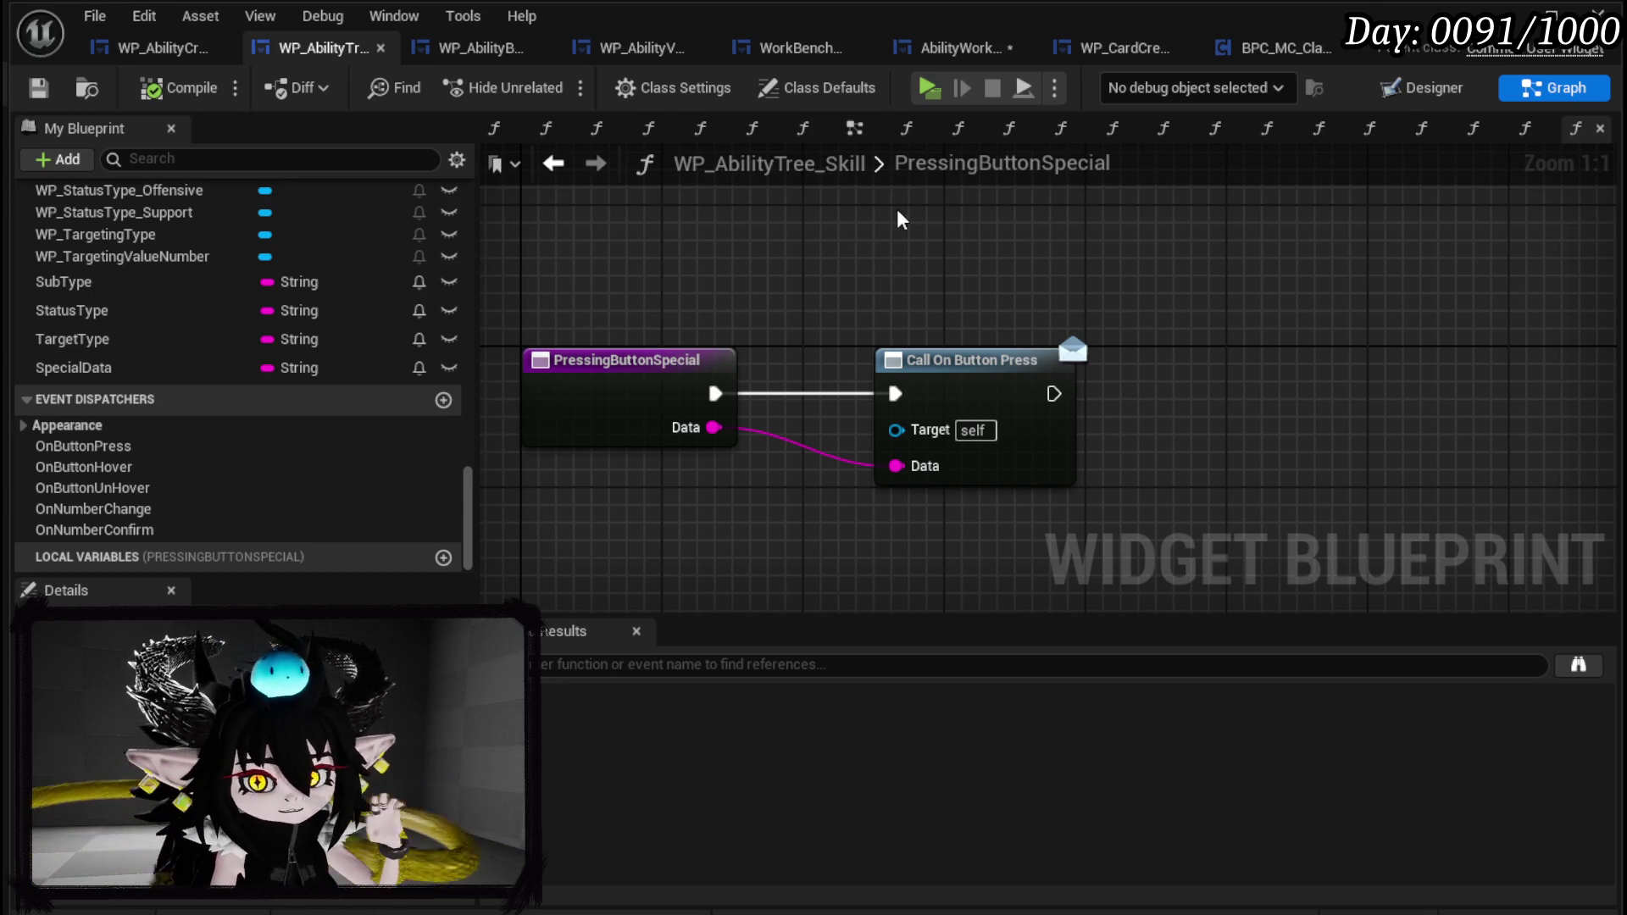
Open the ButtonBus function graph in WP_AbilityCreationTree.
click(161, 48)
scroll(206, 318, up, 15)
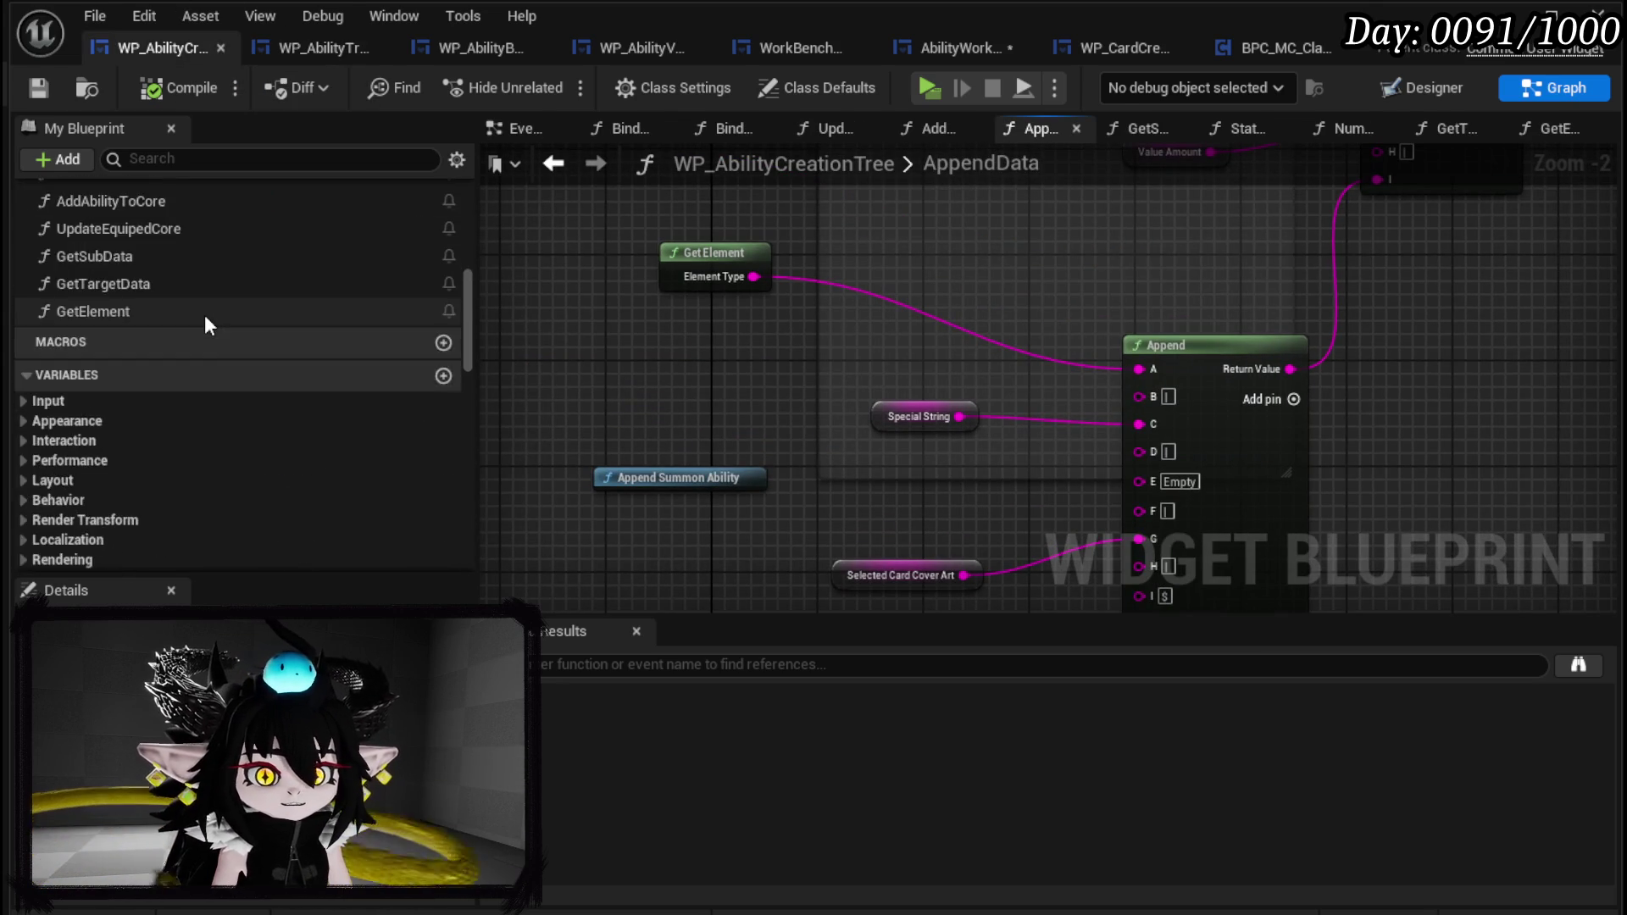
double_click(156, 244)
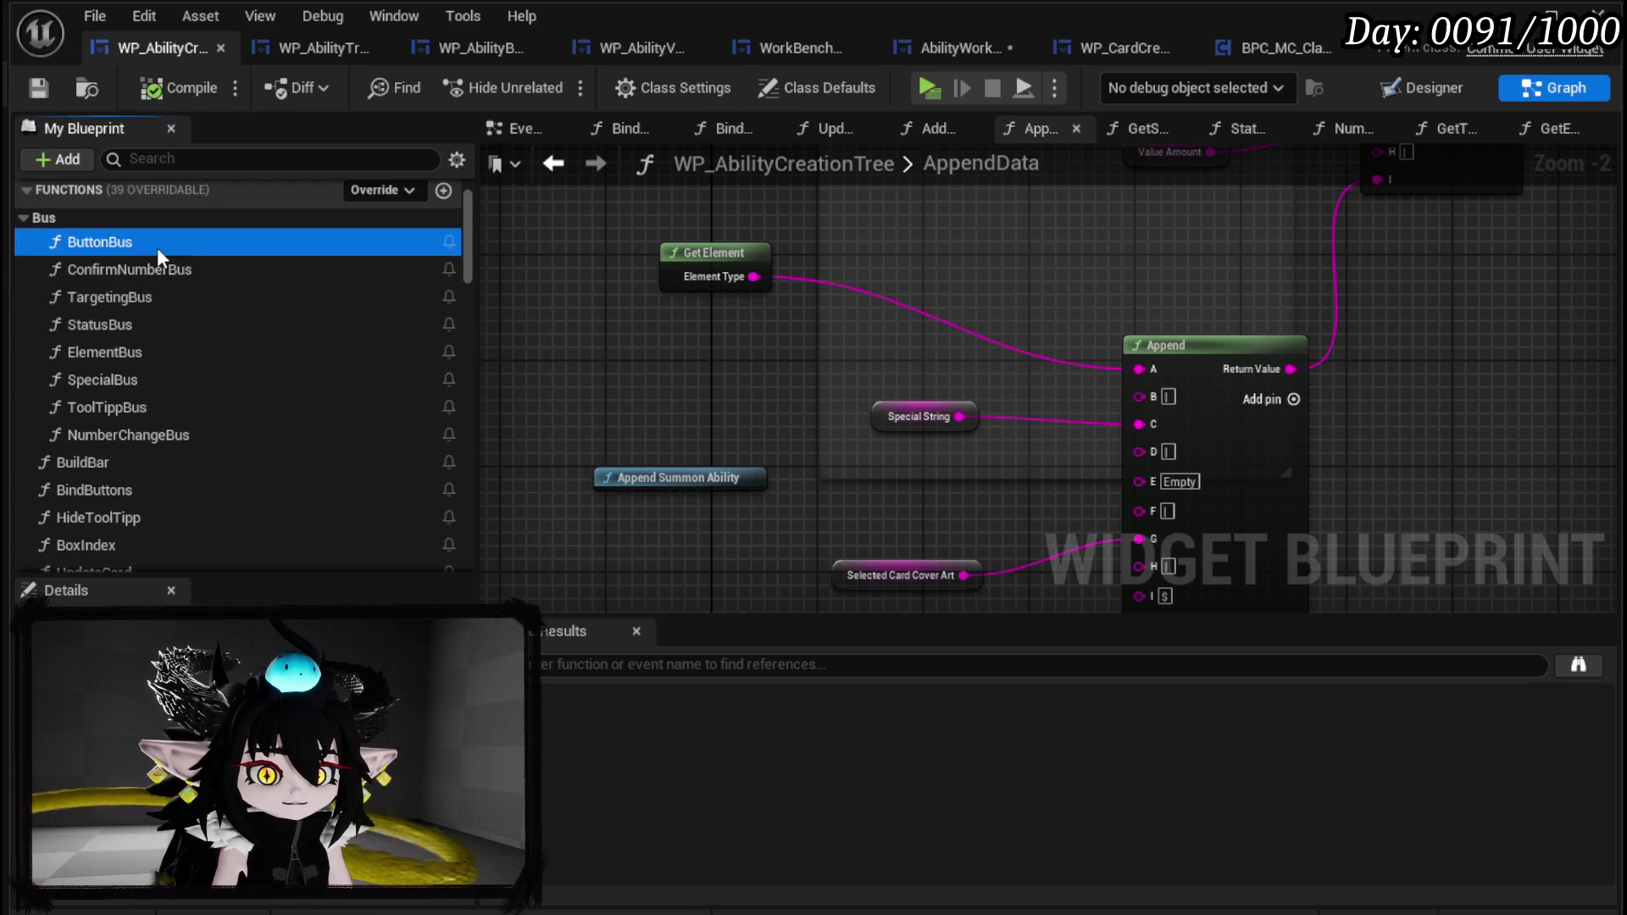
scroll(663, 322, up, 4)
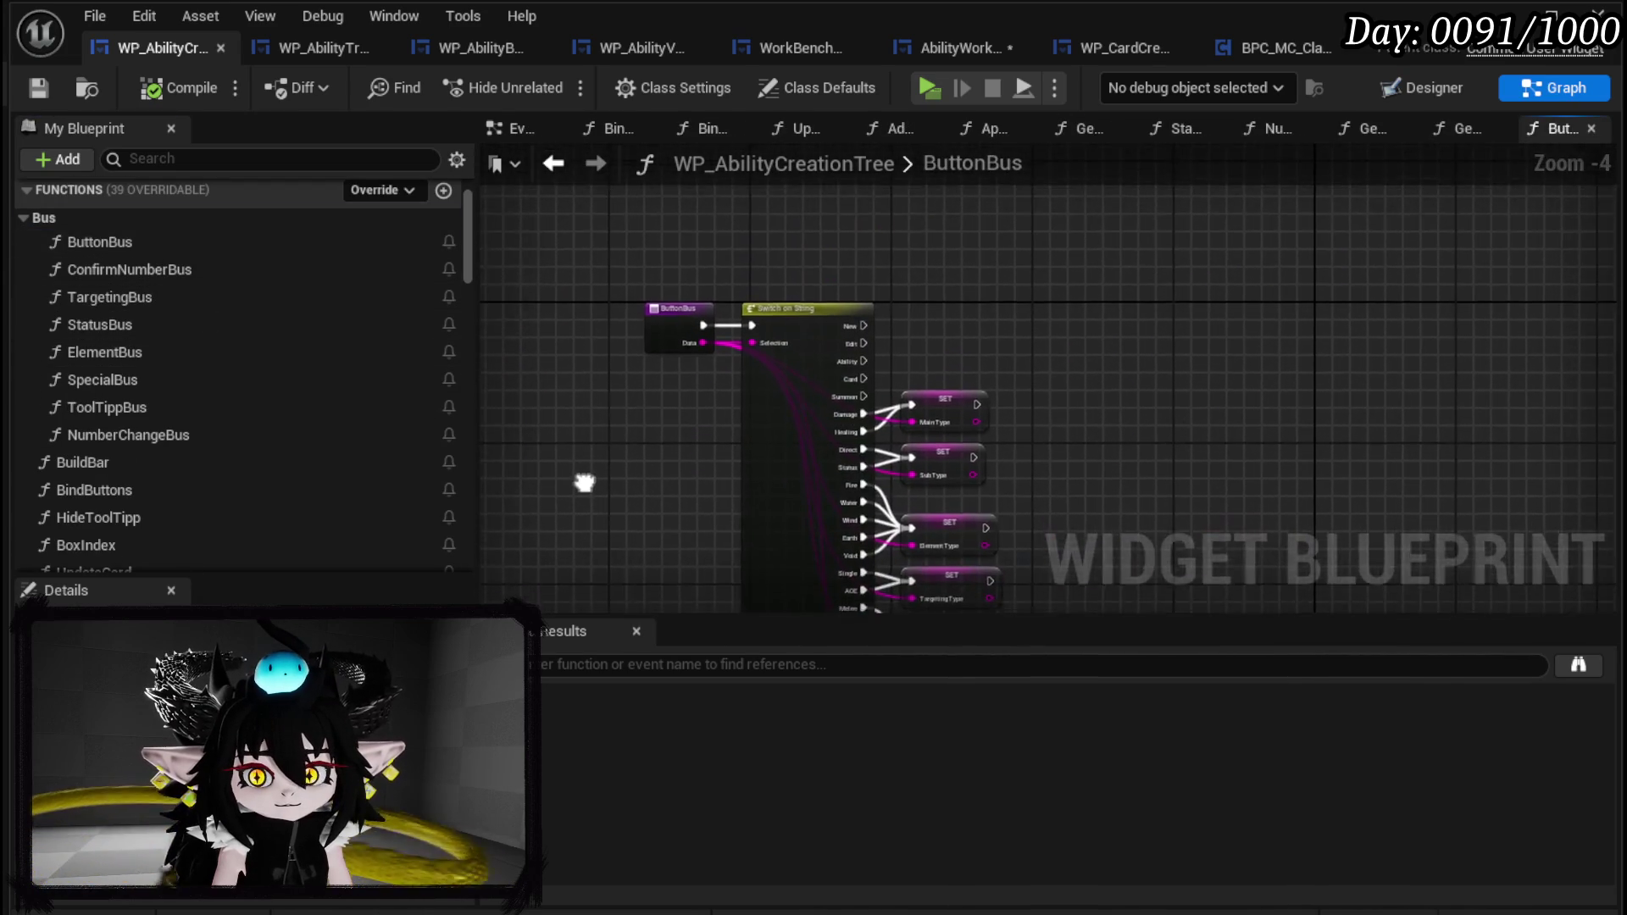
scroll(658, 272, up, 3)
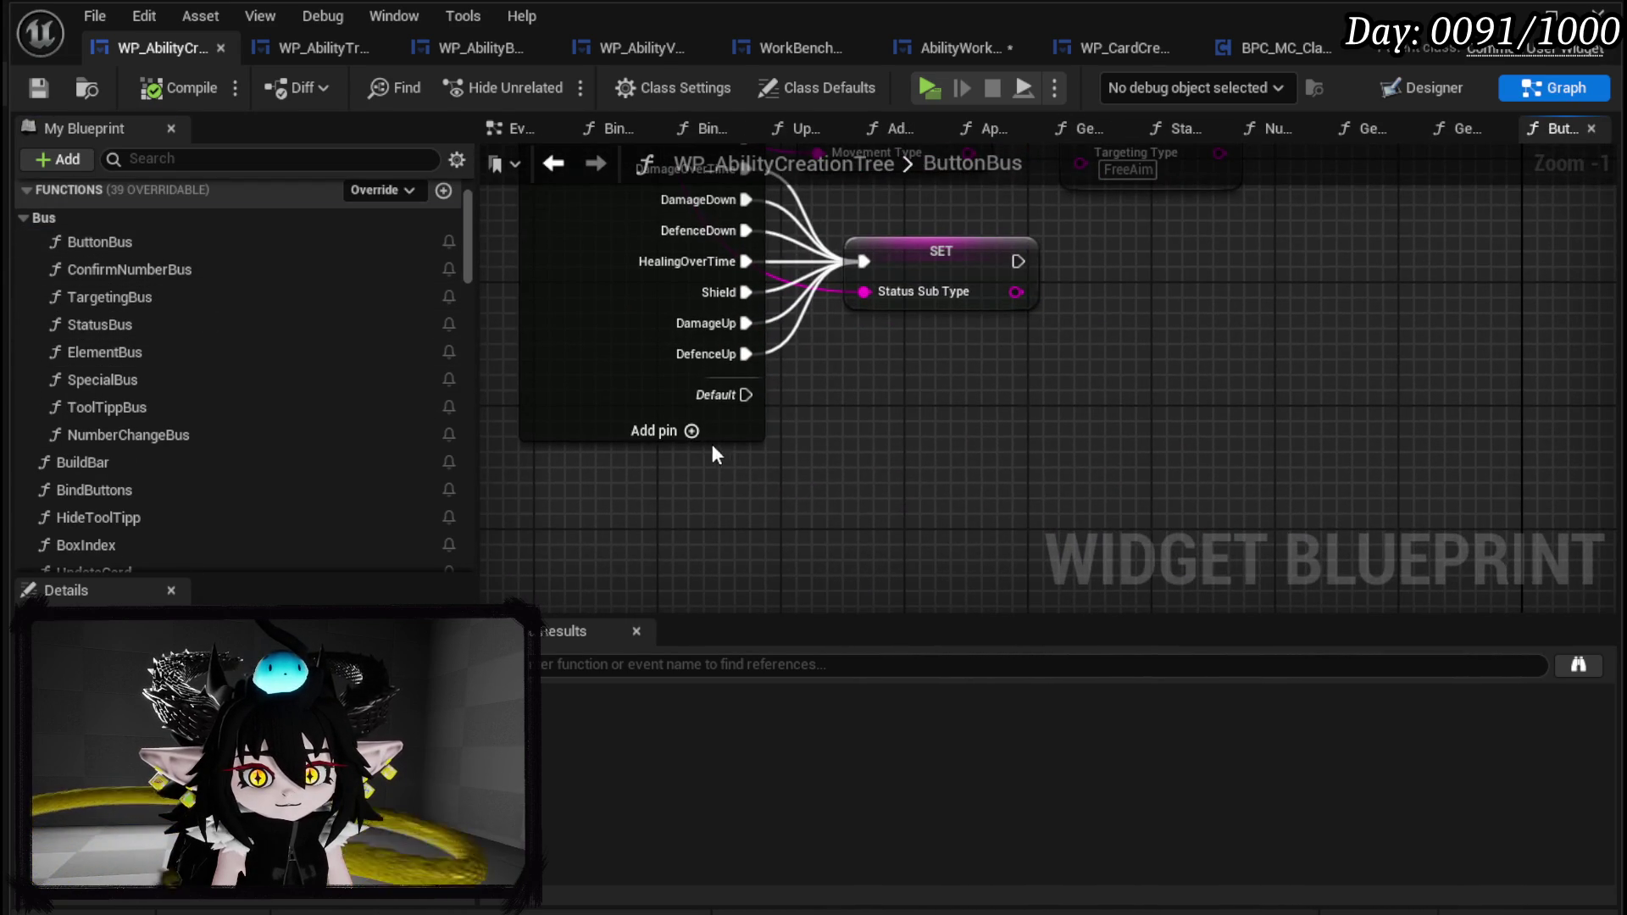
Add seven case outputs, Case_0 to Case_6, to the string switch and compile.
click(704, 436)
click(718, 466)
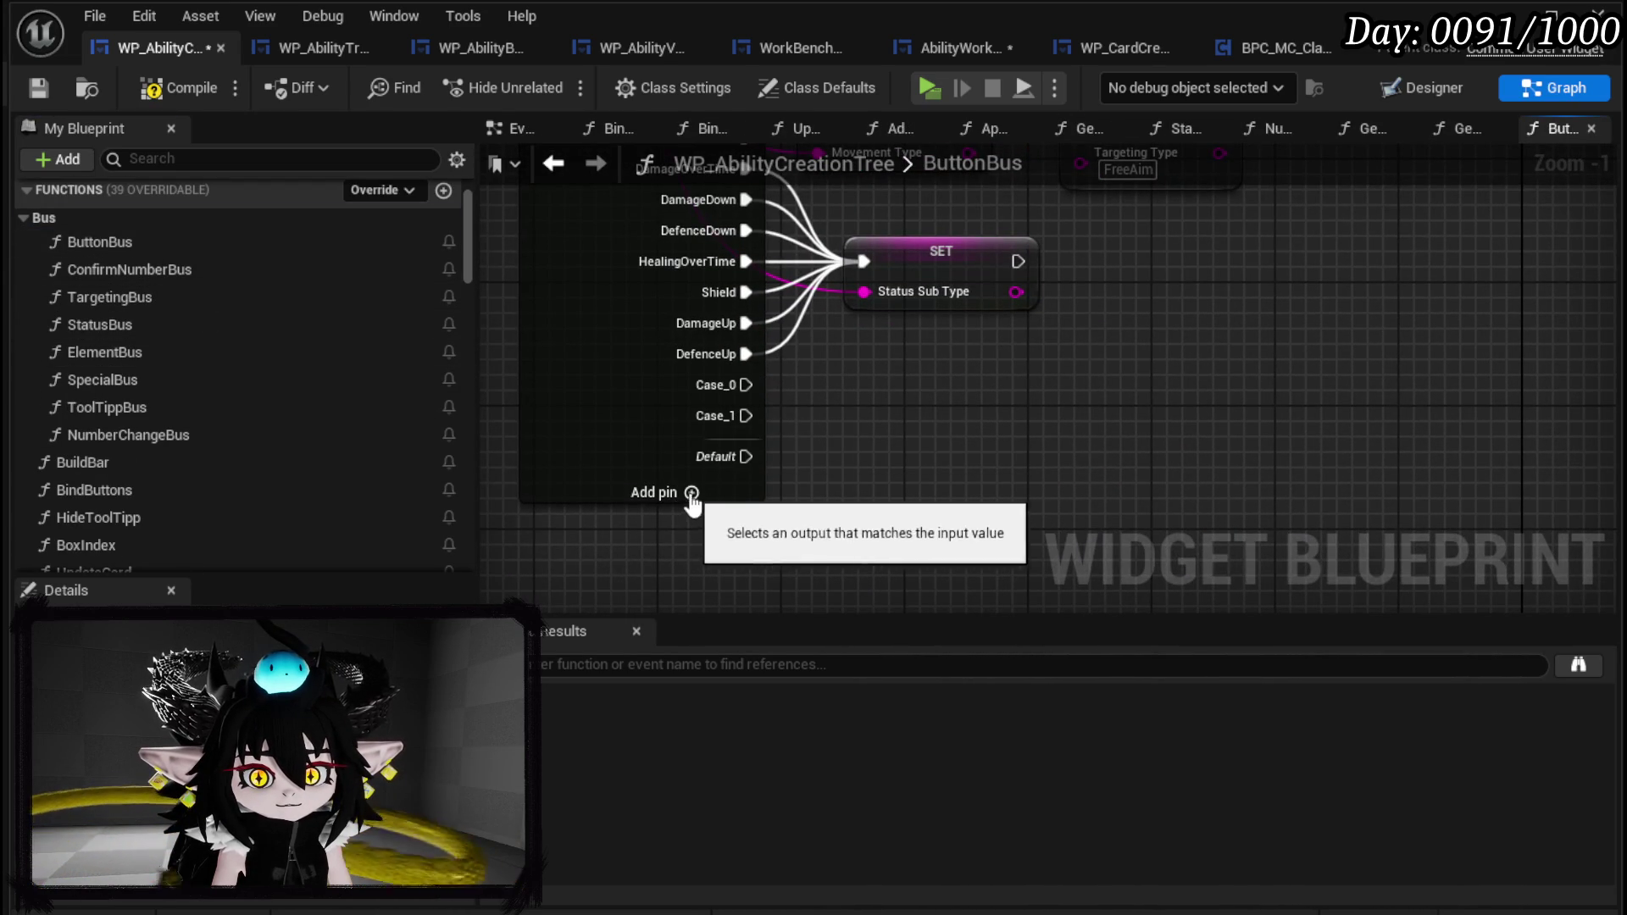
click(693, 493)
click(697, 430)
click(696, 459)
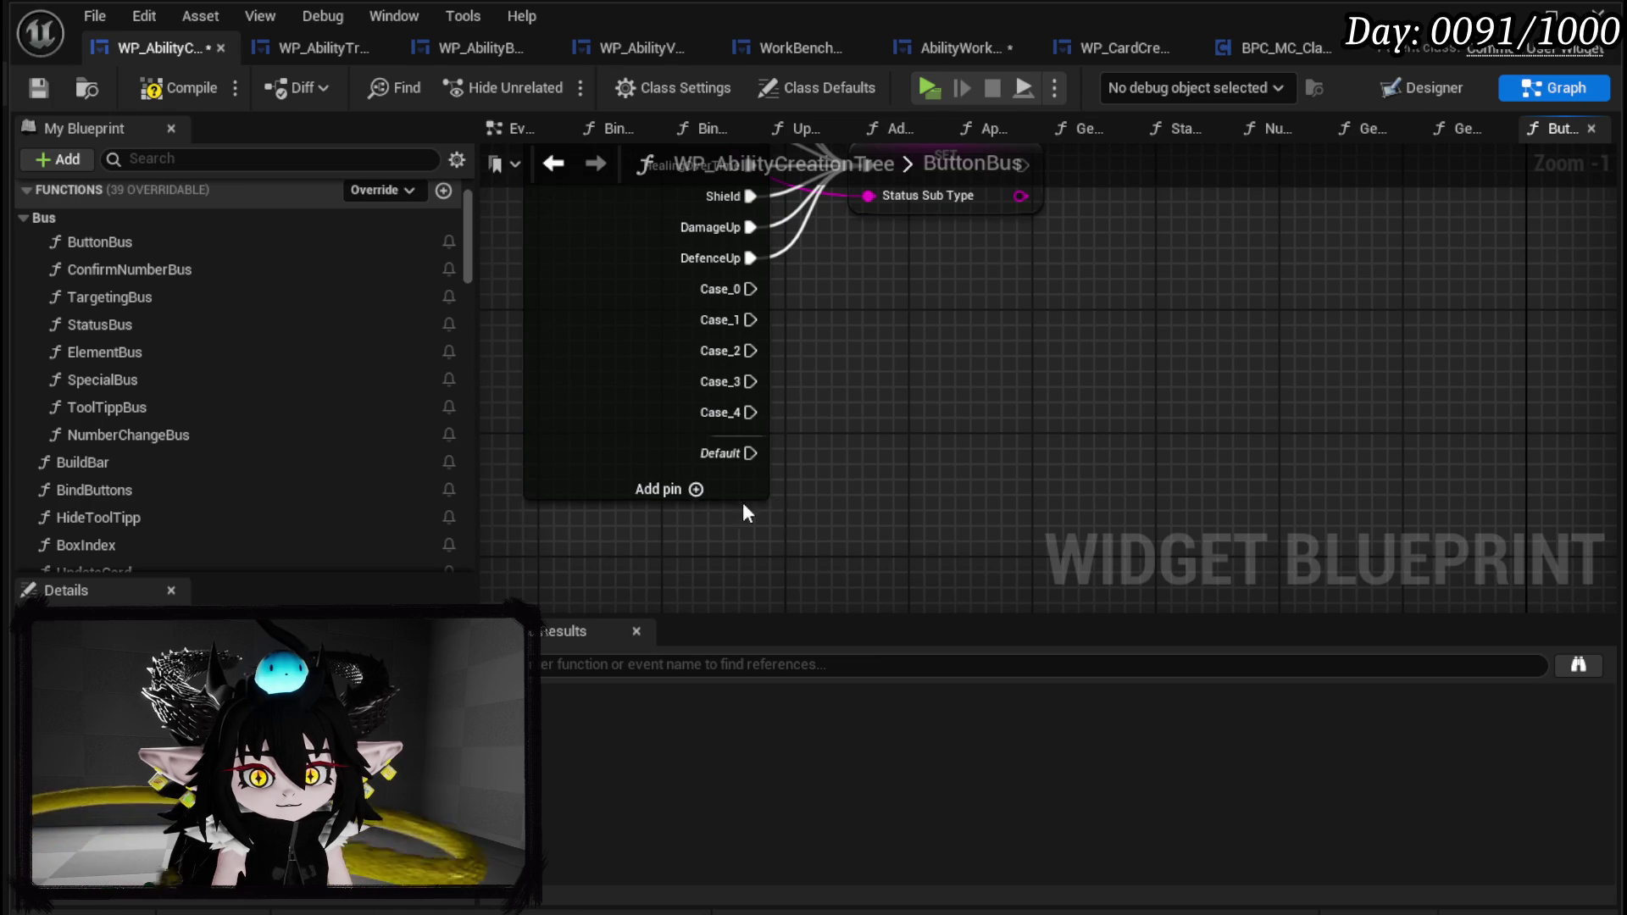
click(696, 489)
click(696, 520)
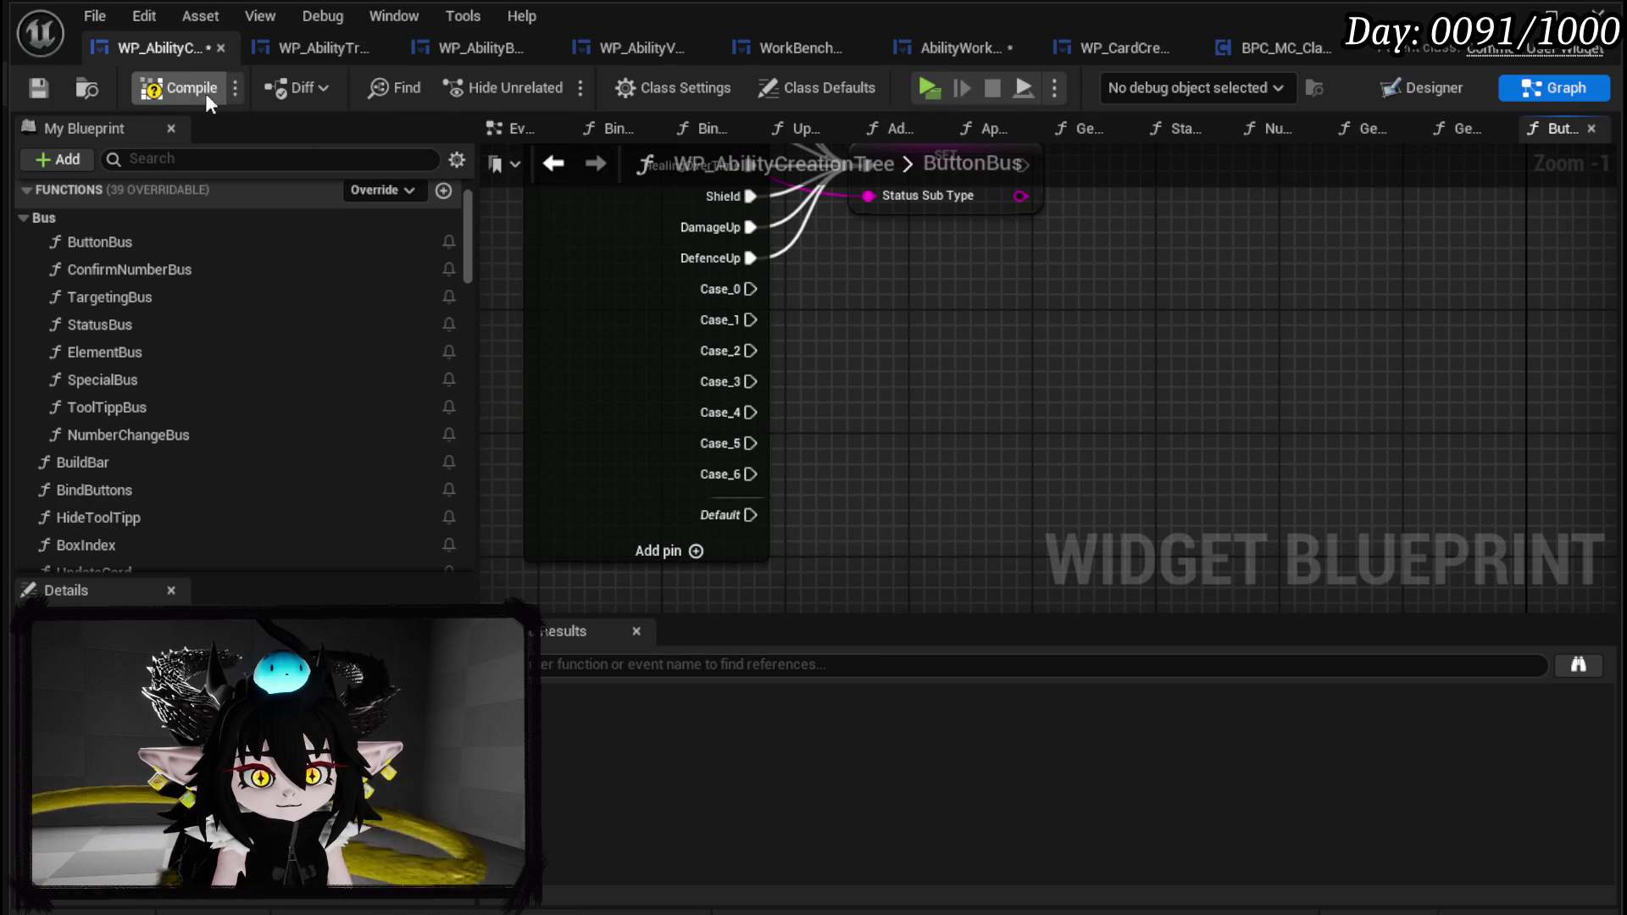
click(35, 86)
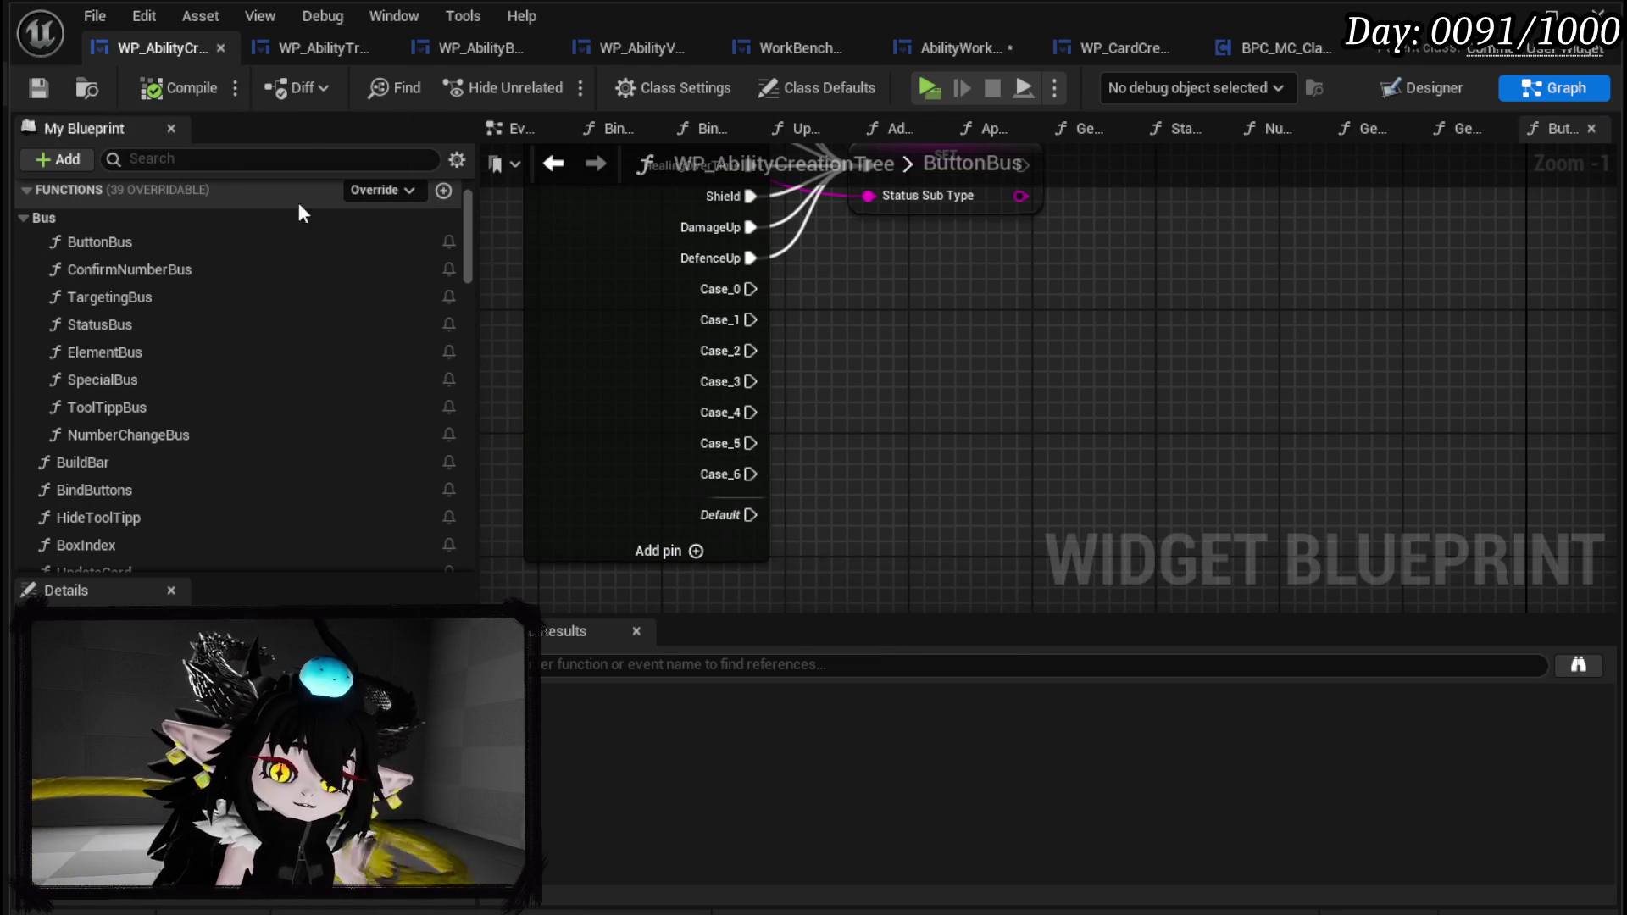
Save the AbilityWorkBenchUI blueprint and return to WP_AbilityCreationTree.
click(953, 42)
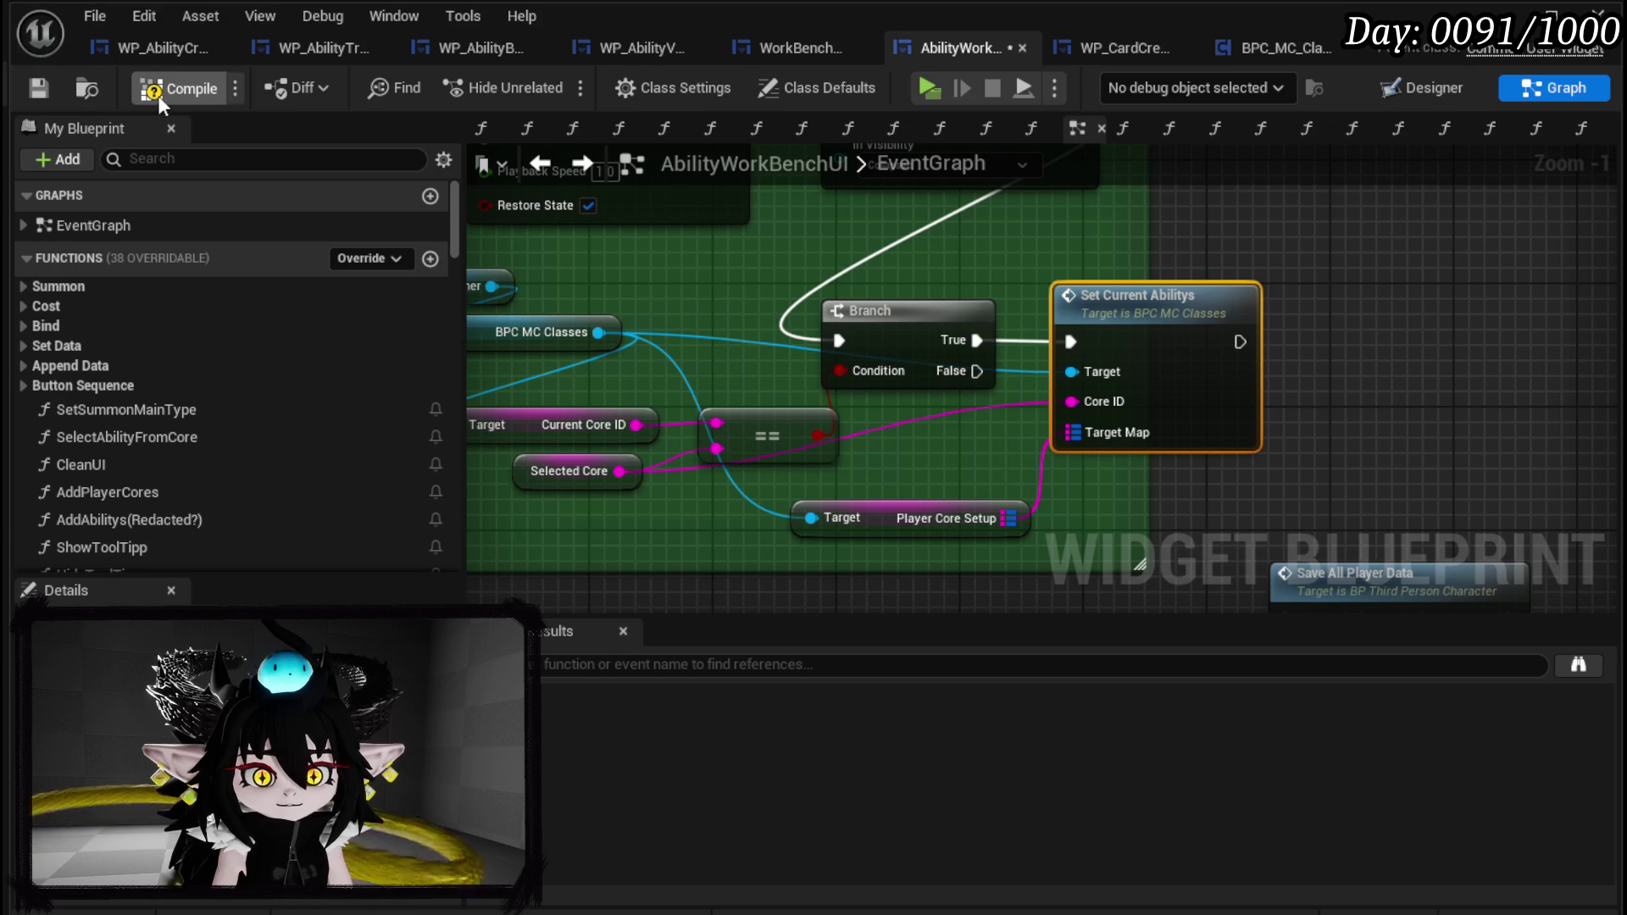
click(39, 89)
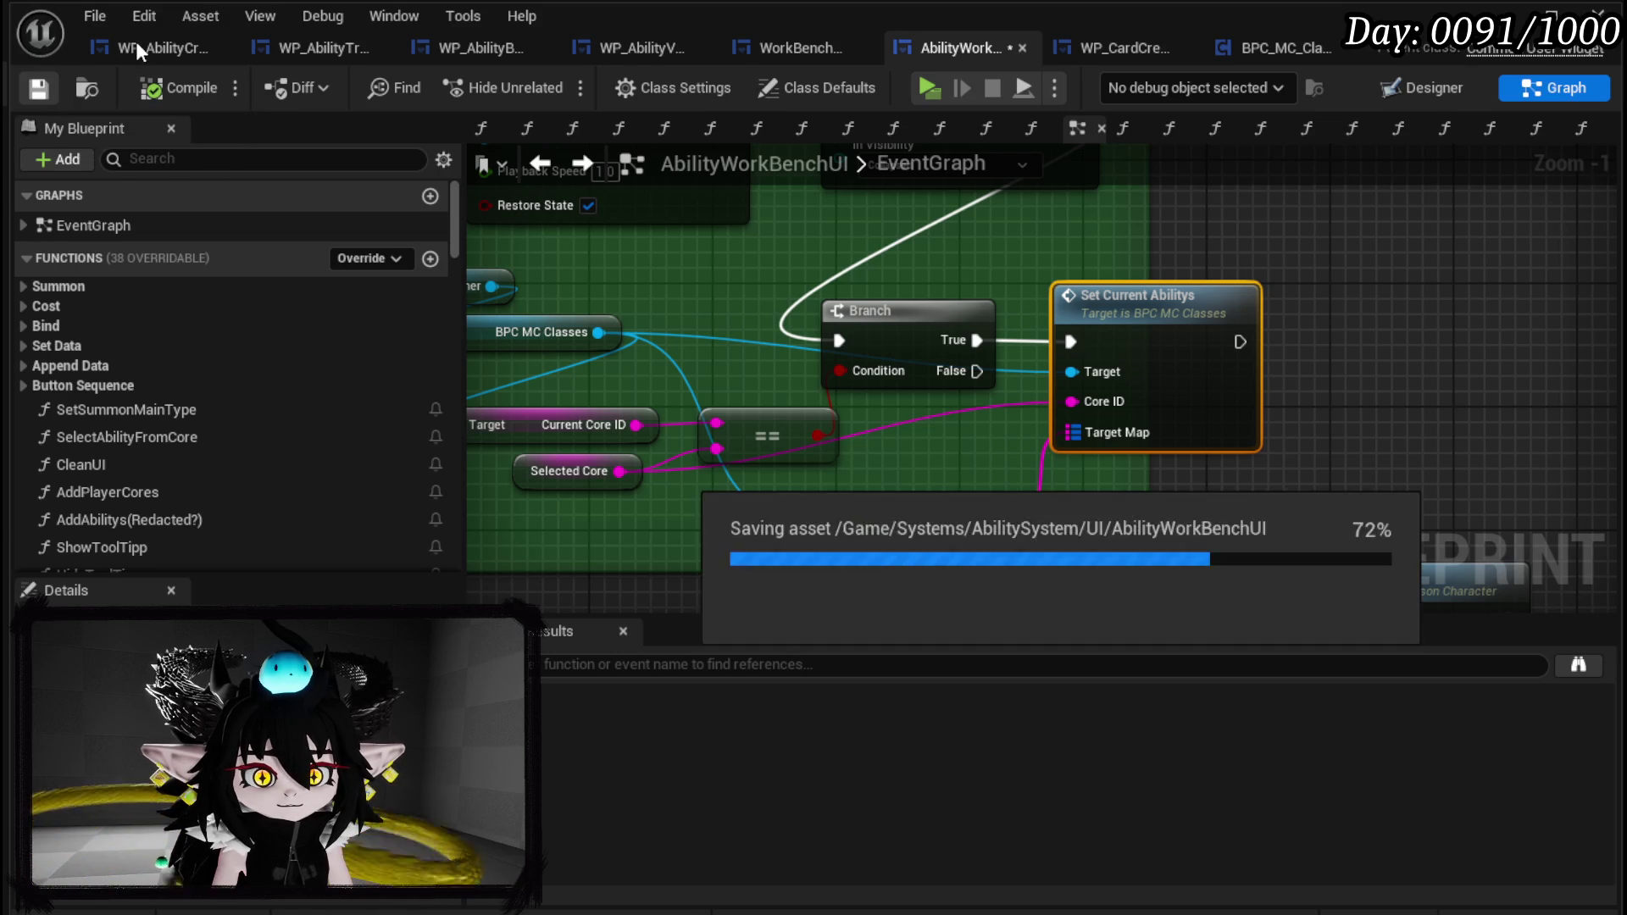
click(139, 42)
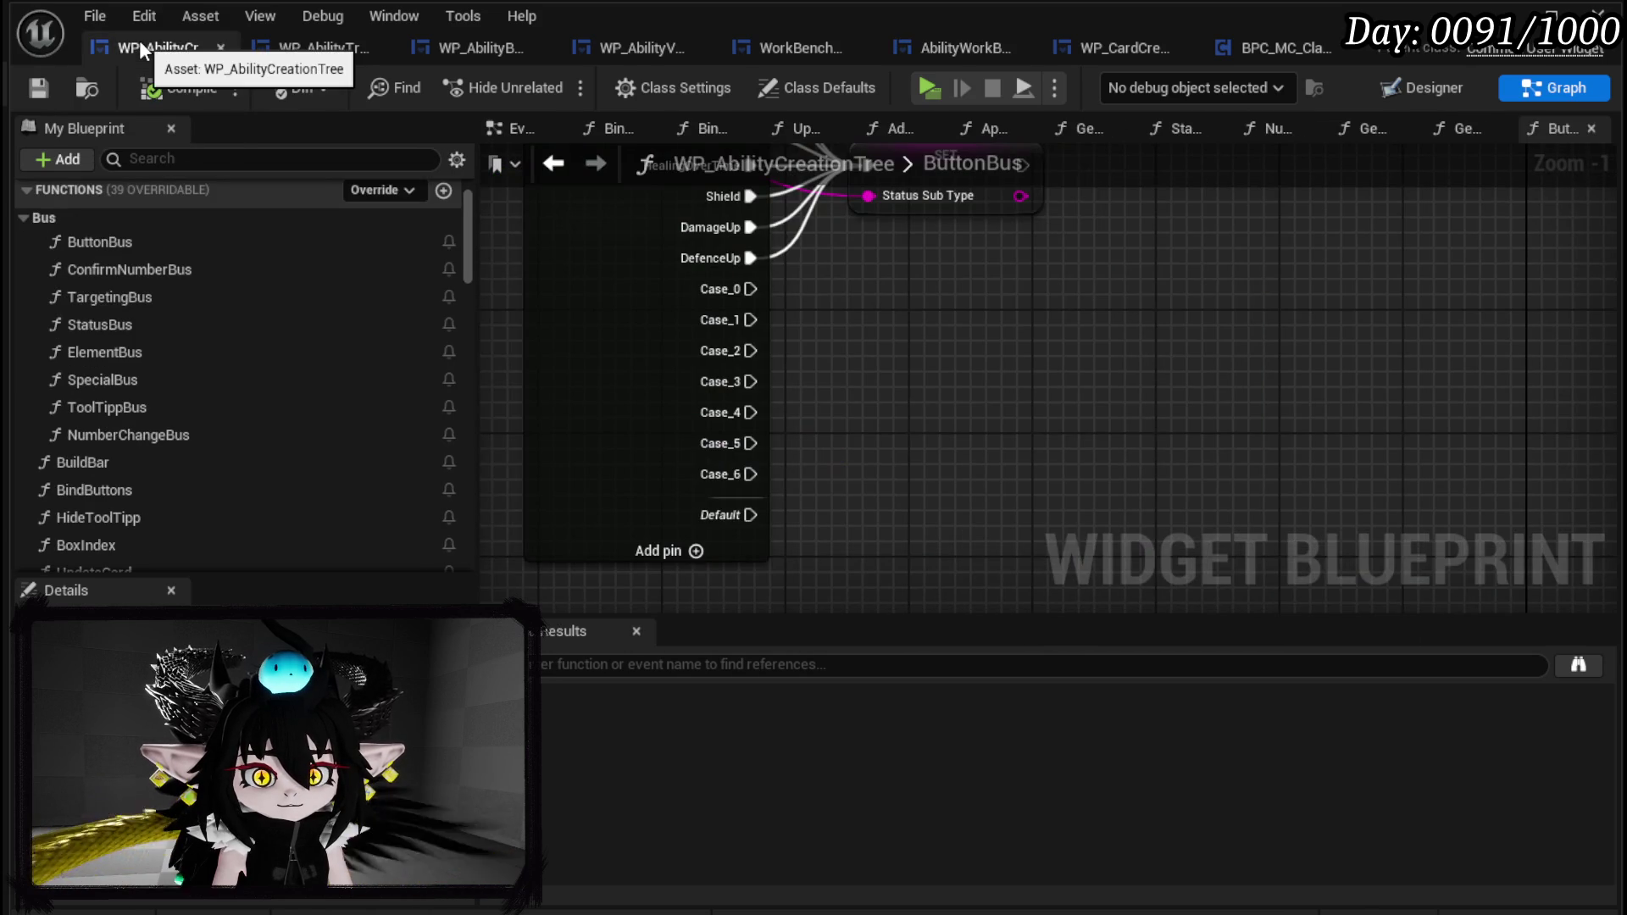
Inspect the row-name lookup and loop nodes in WP_AbilityTree_Skill's GetSpecials, then go back to WP_AbilityCreationTree.
click(339, 49)
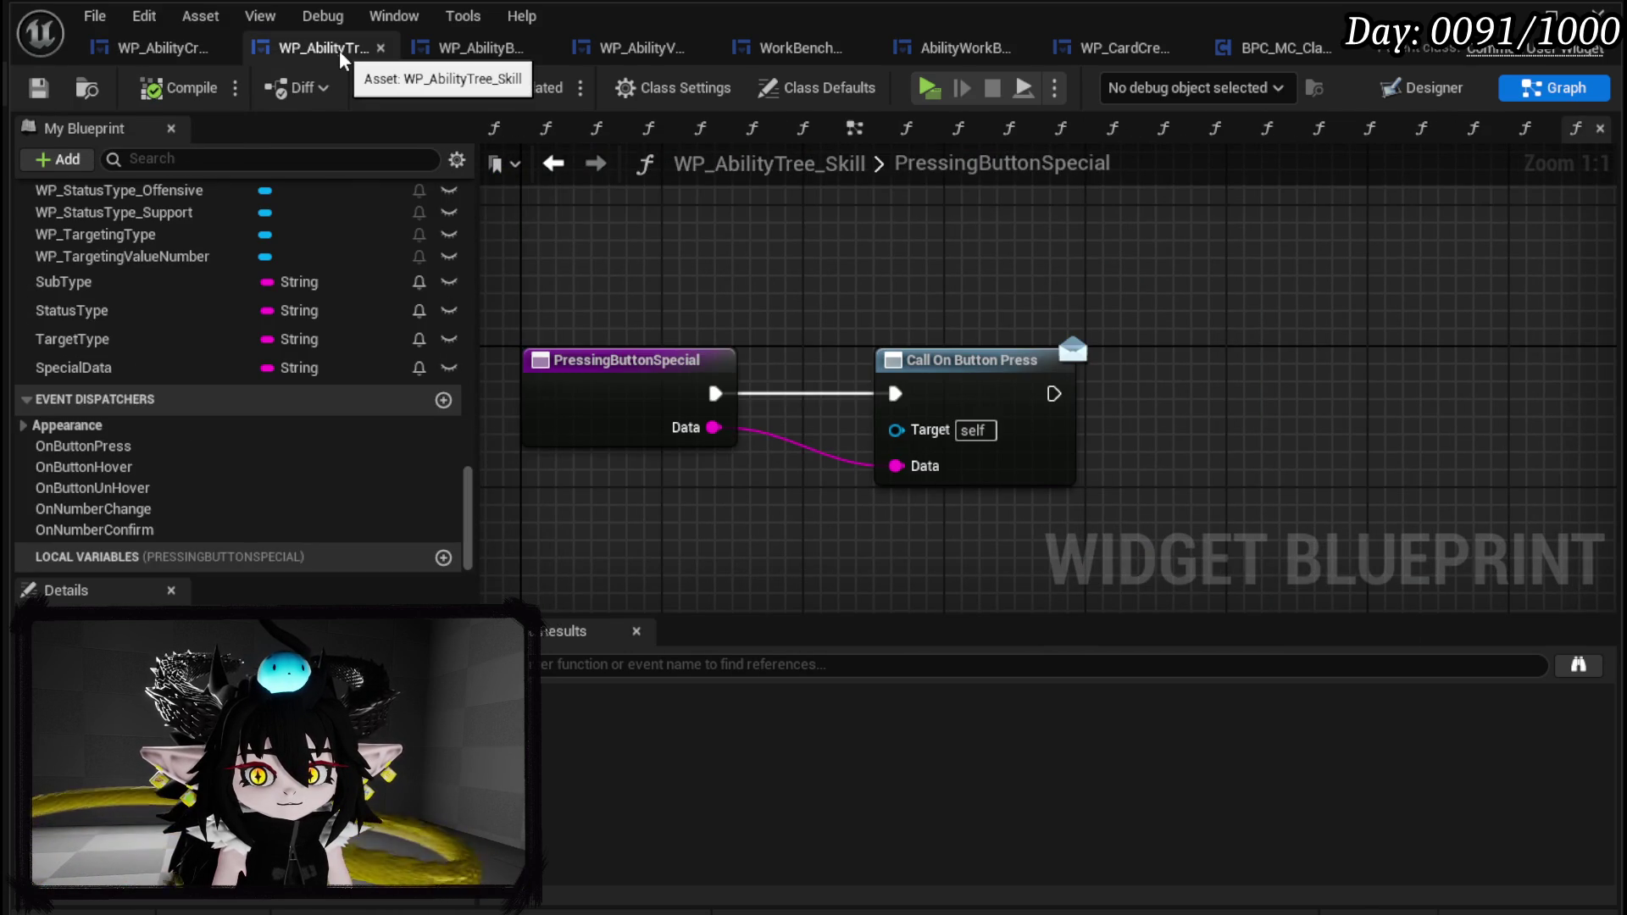
click(851, 130)
click(692, 128)
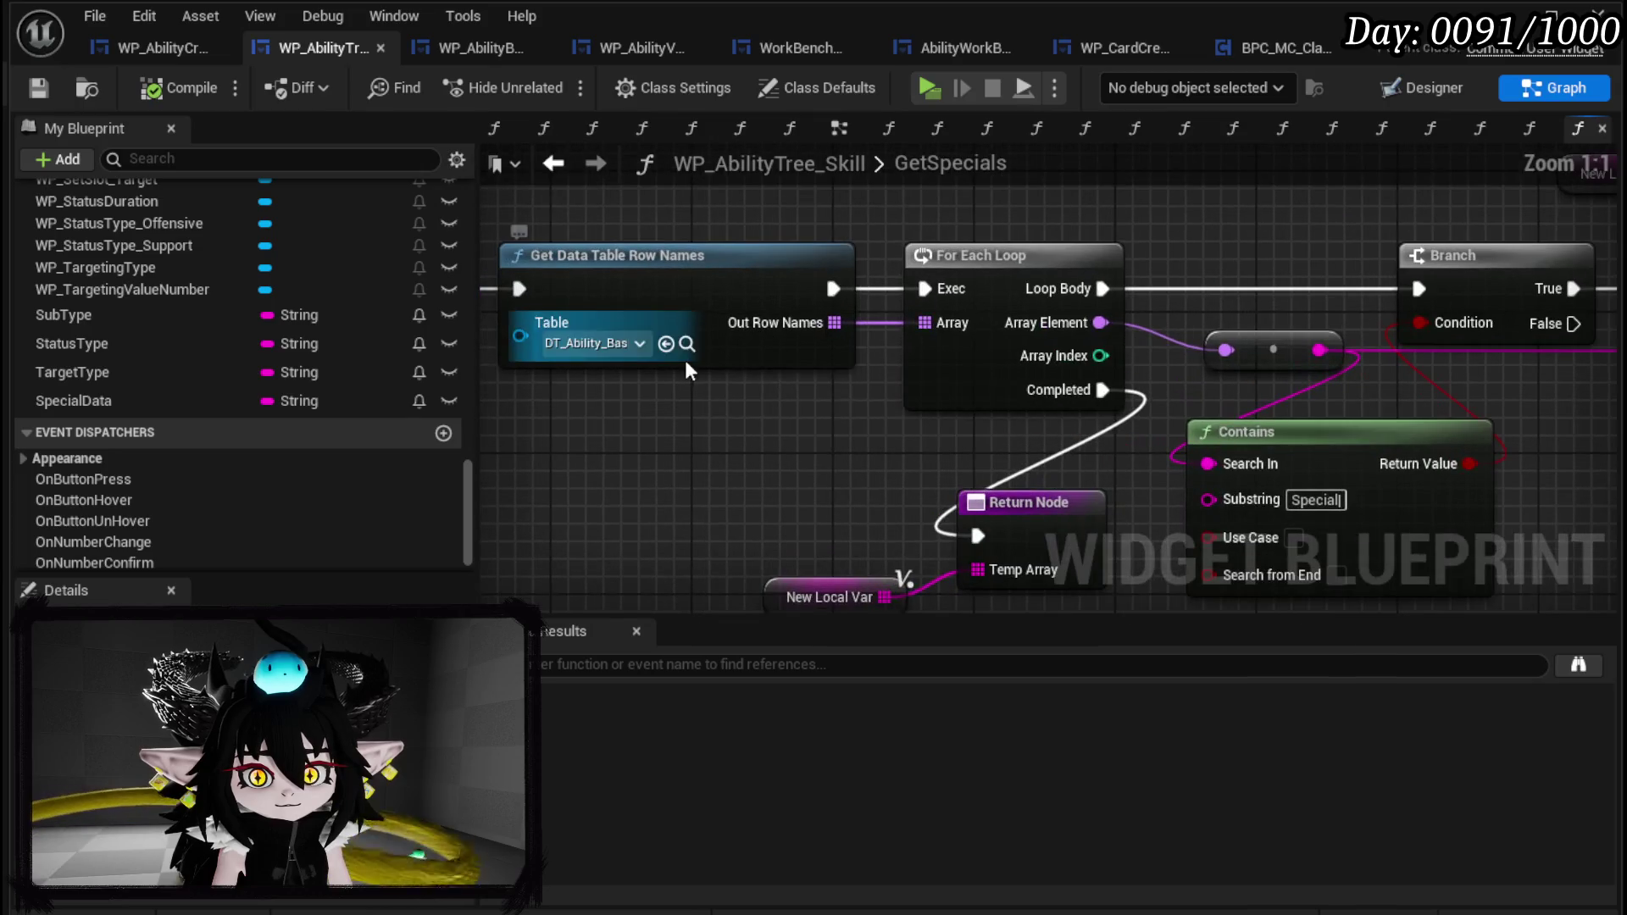
scroll(800, 390, down, 2)
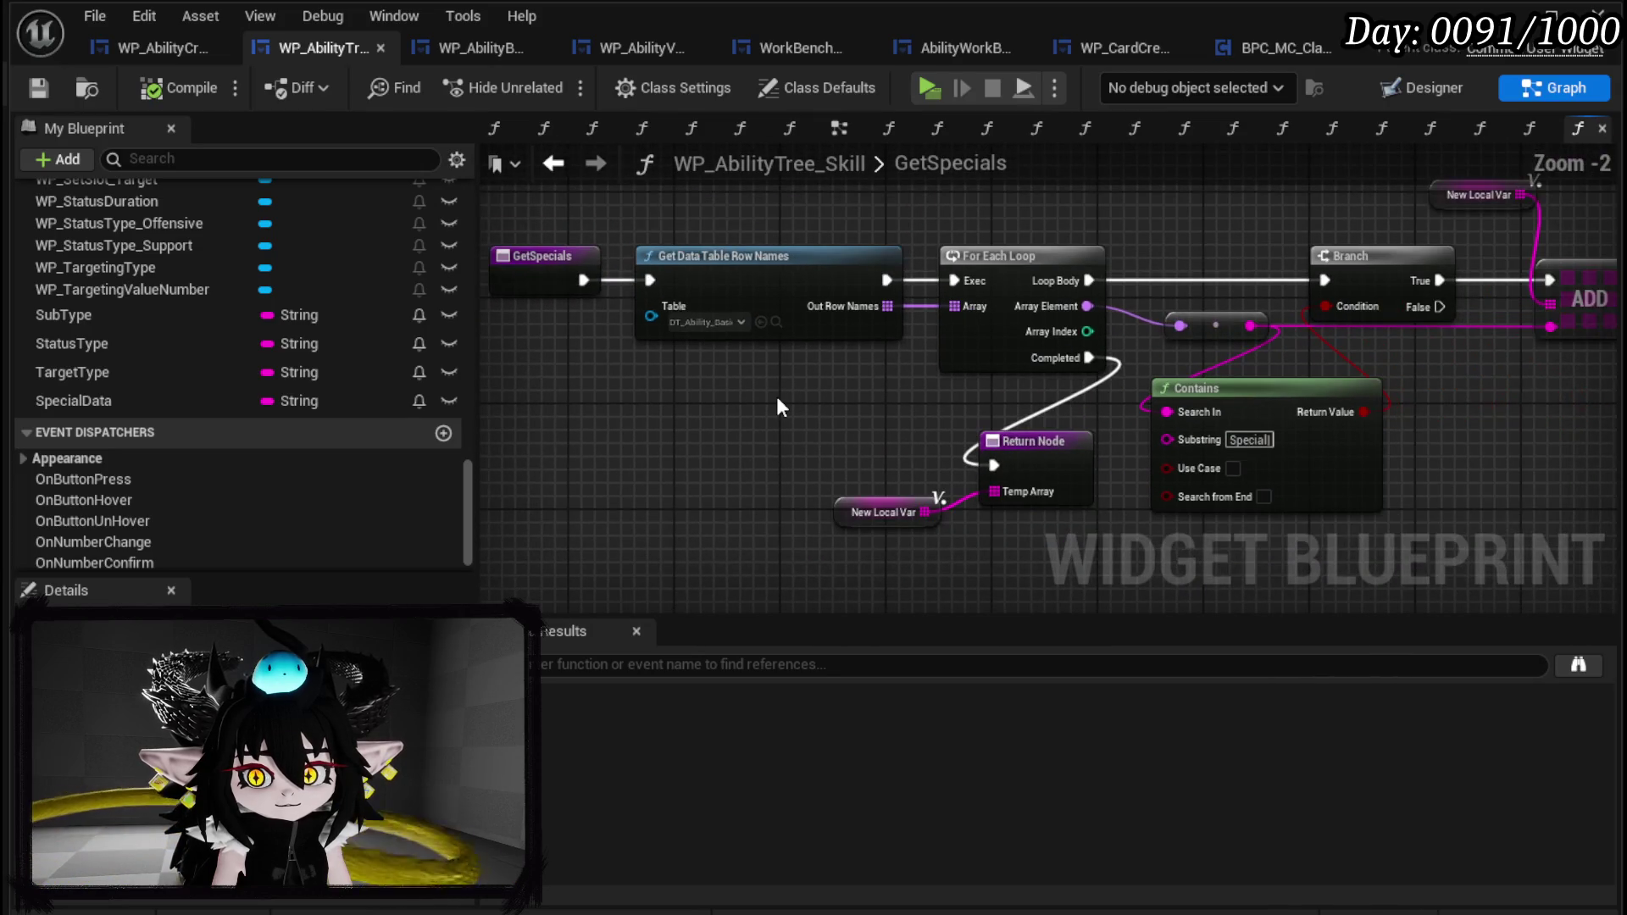
mouse_move(729, 466)
mouse_down()
mouse_move(941, 231)
mouse_move(924, 233)
mouse_up()
click(151, 49)
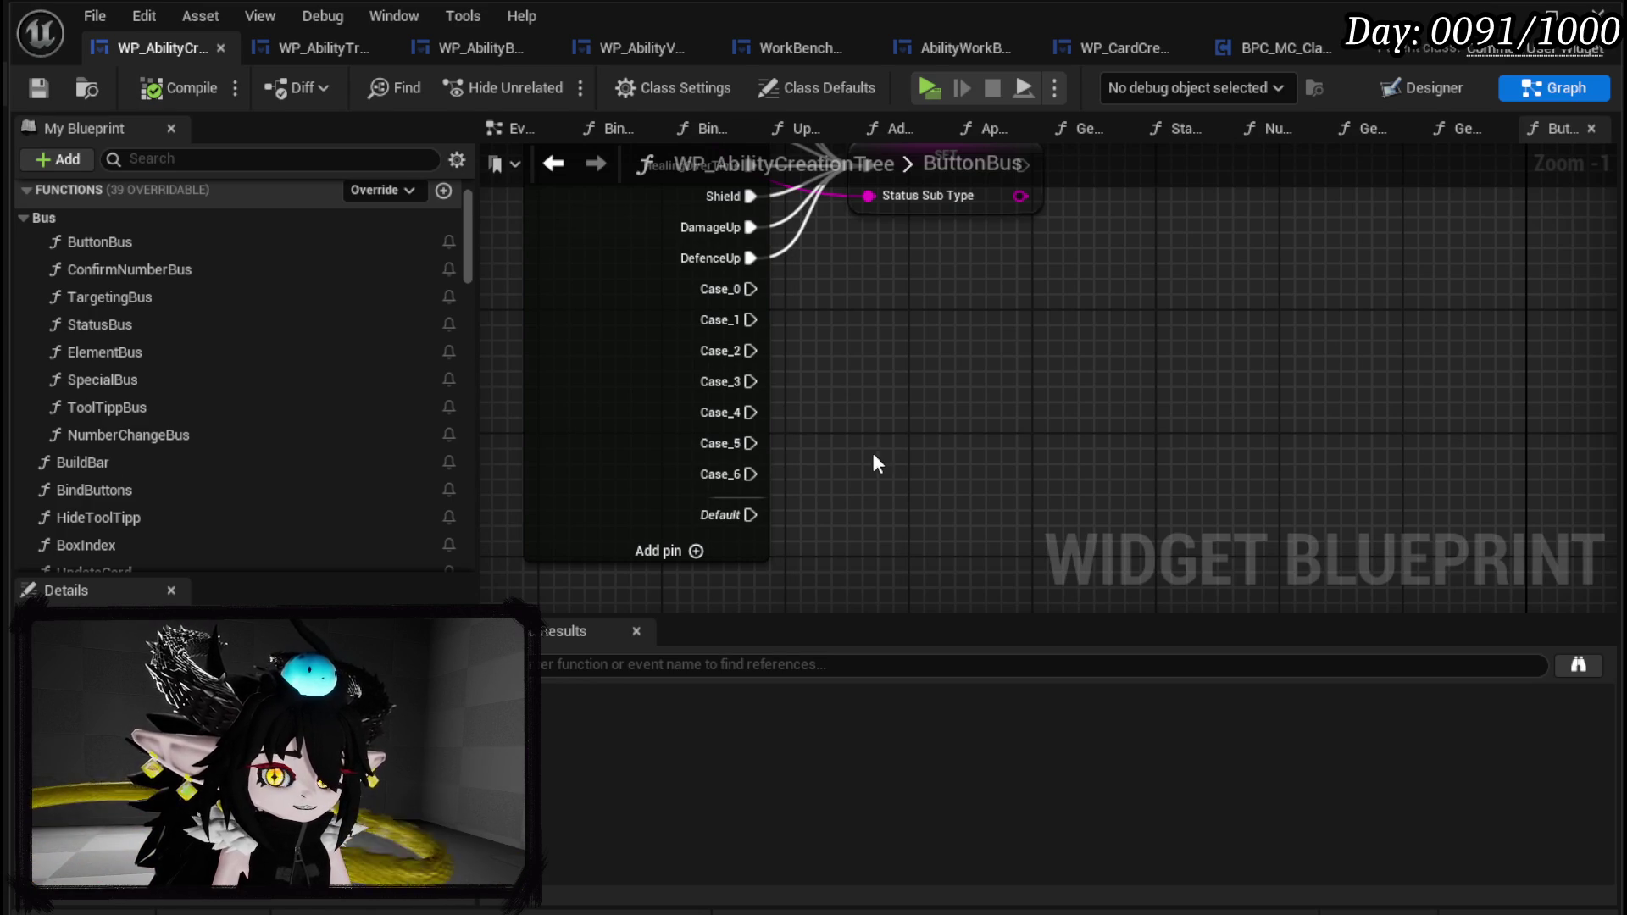
Rename switch cases 0–3 to Special|ephemeral, Special|empower, Special|cascade and Special|Draw.
click(698, 413)
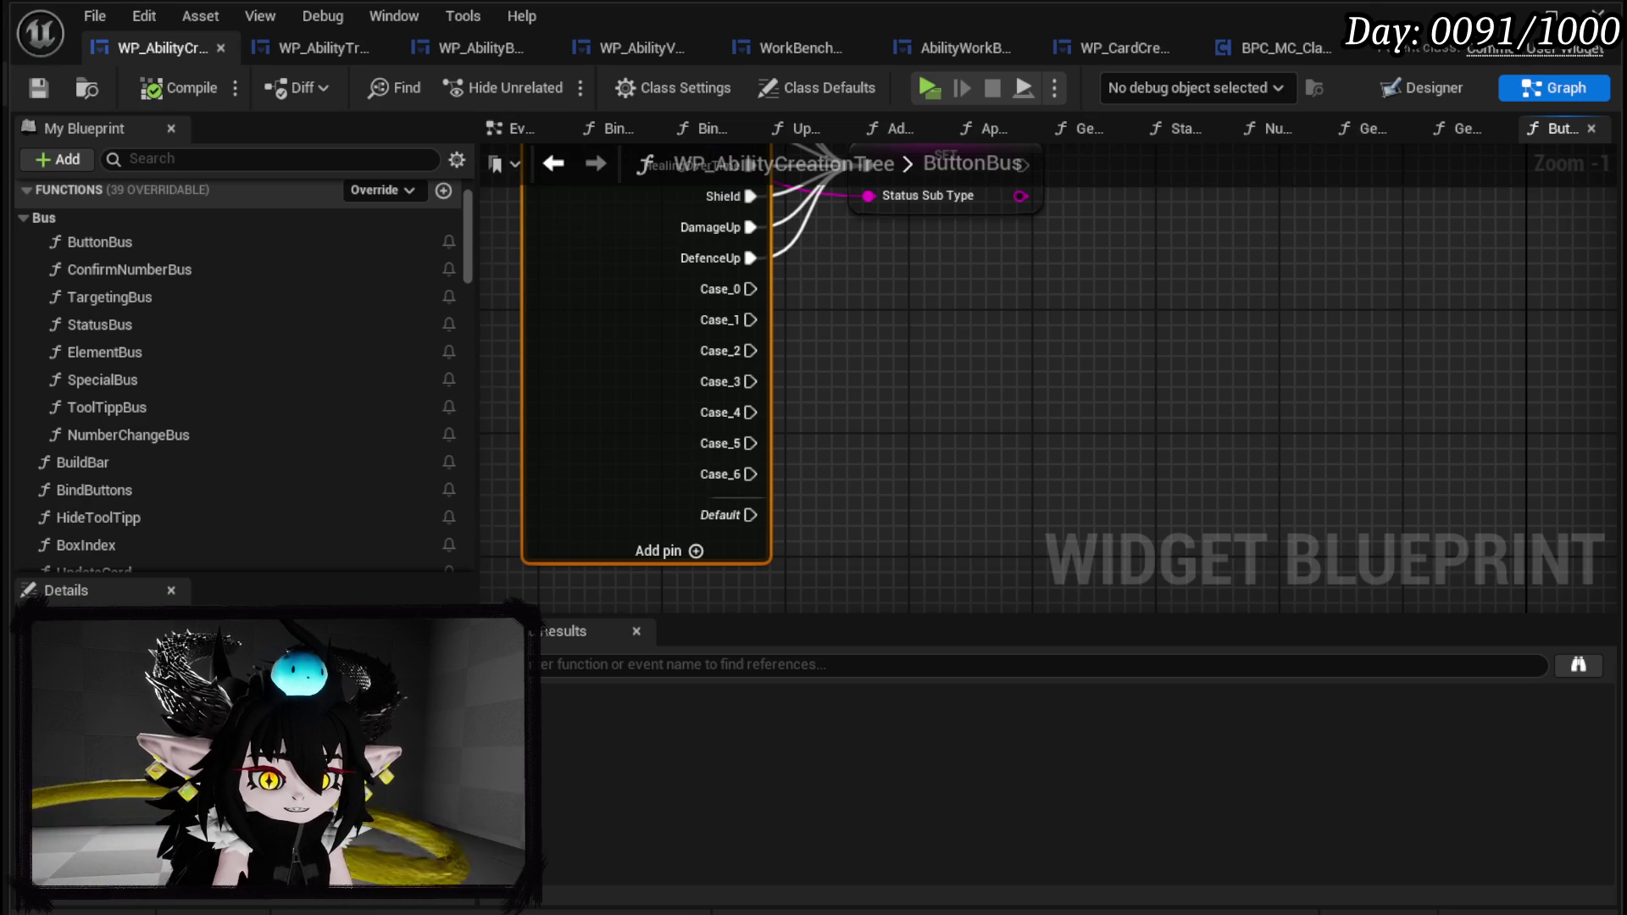
click(1048, 515)
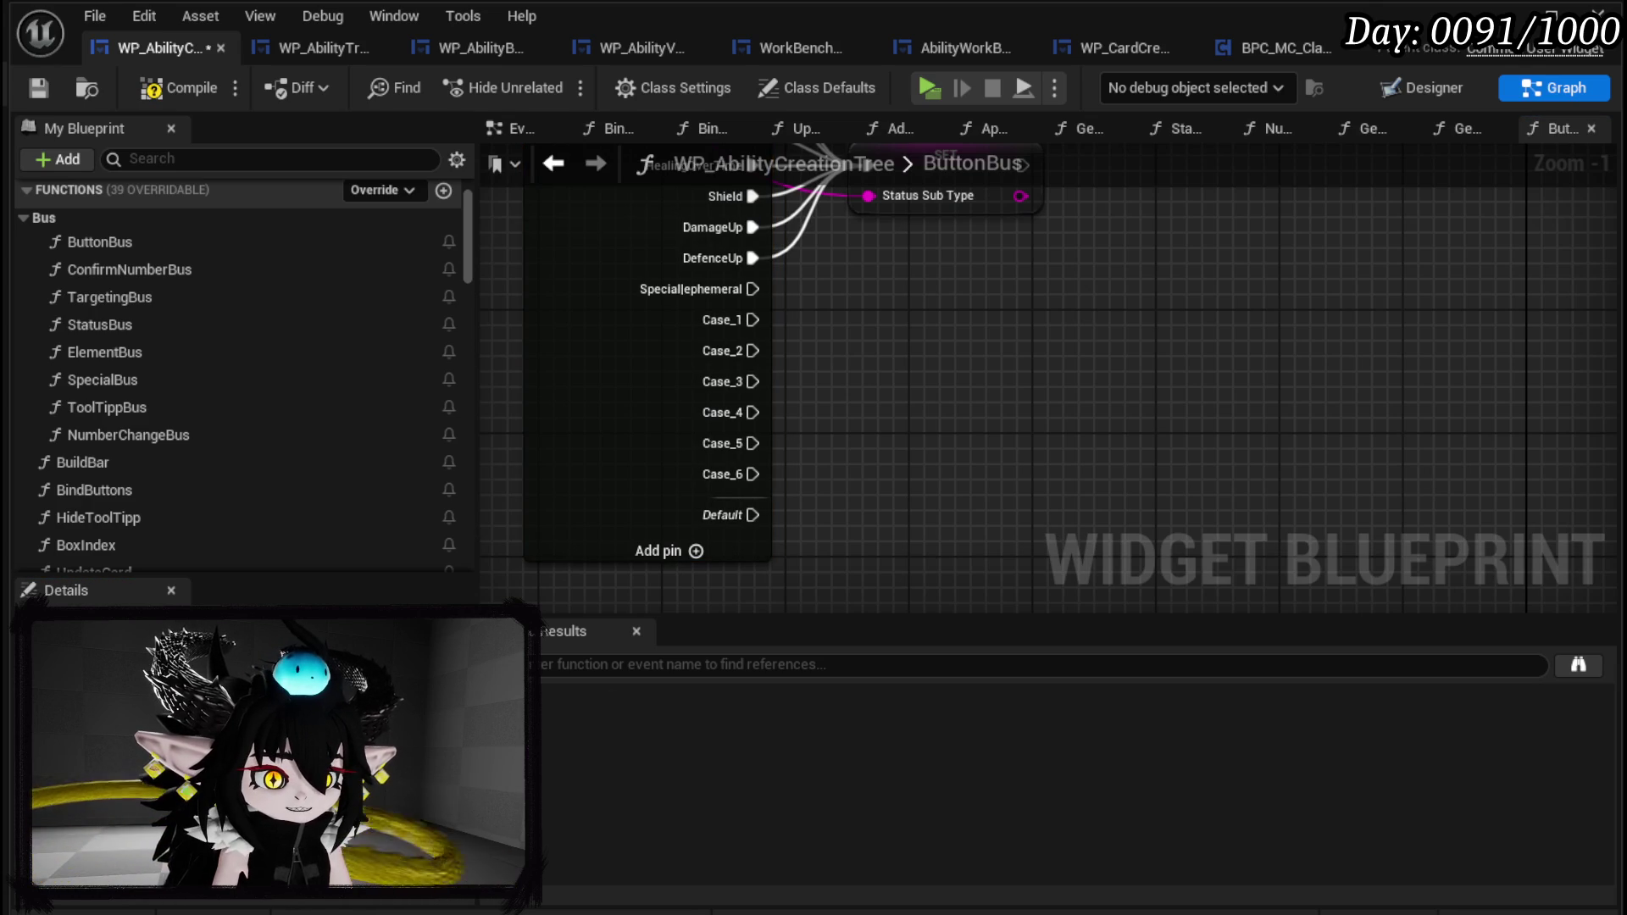
click(638, 453)
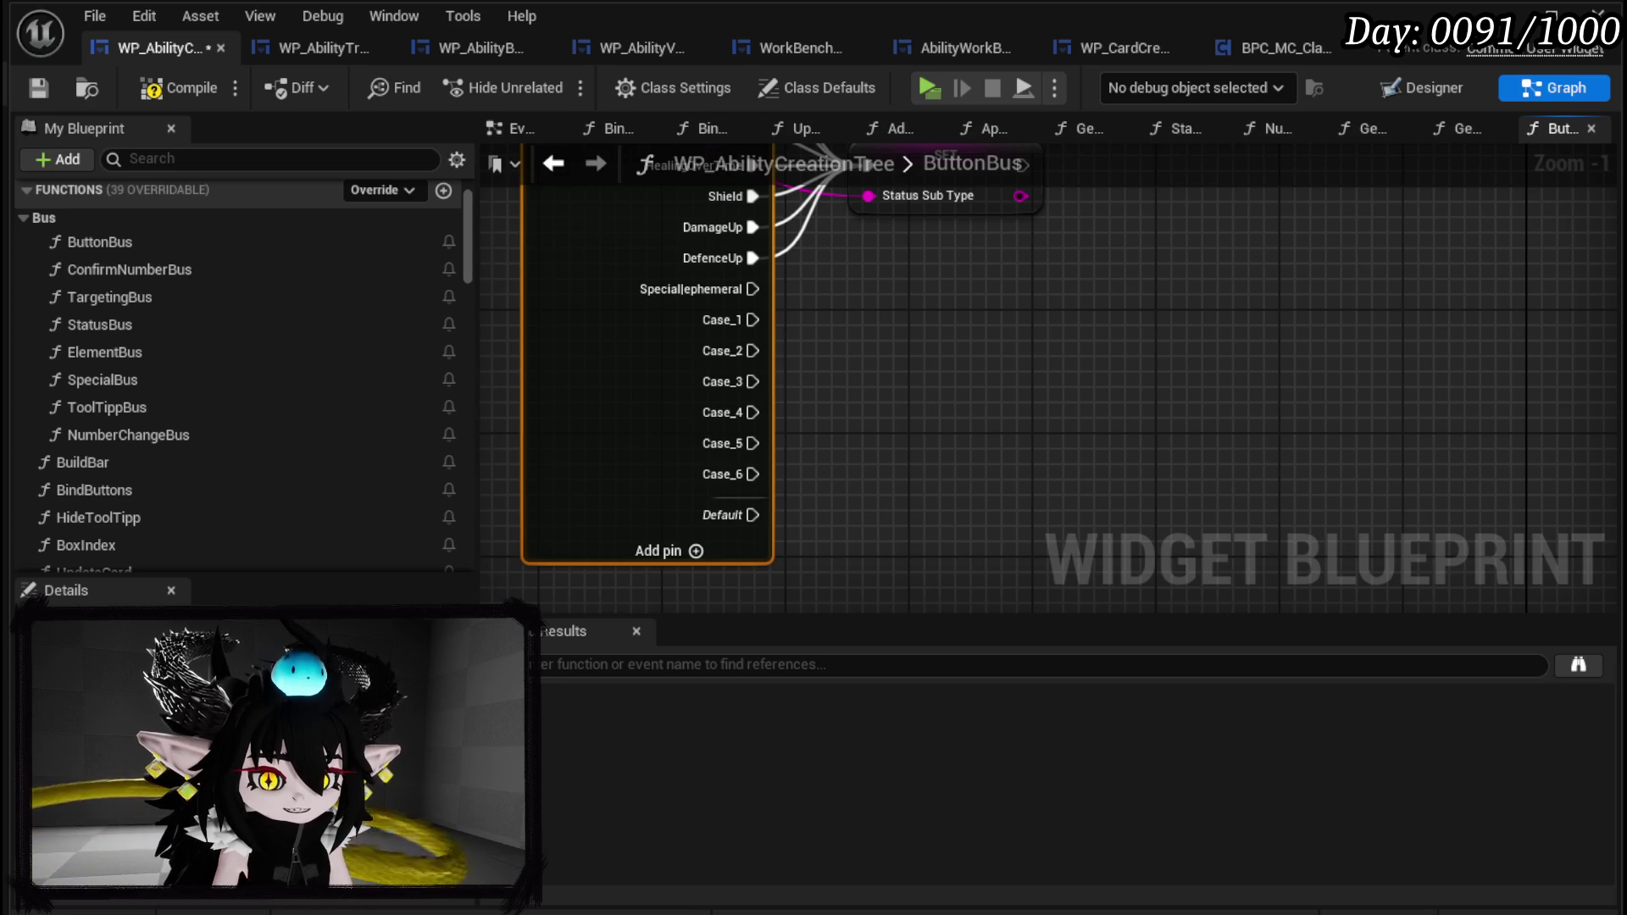
click(1004, 503)
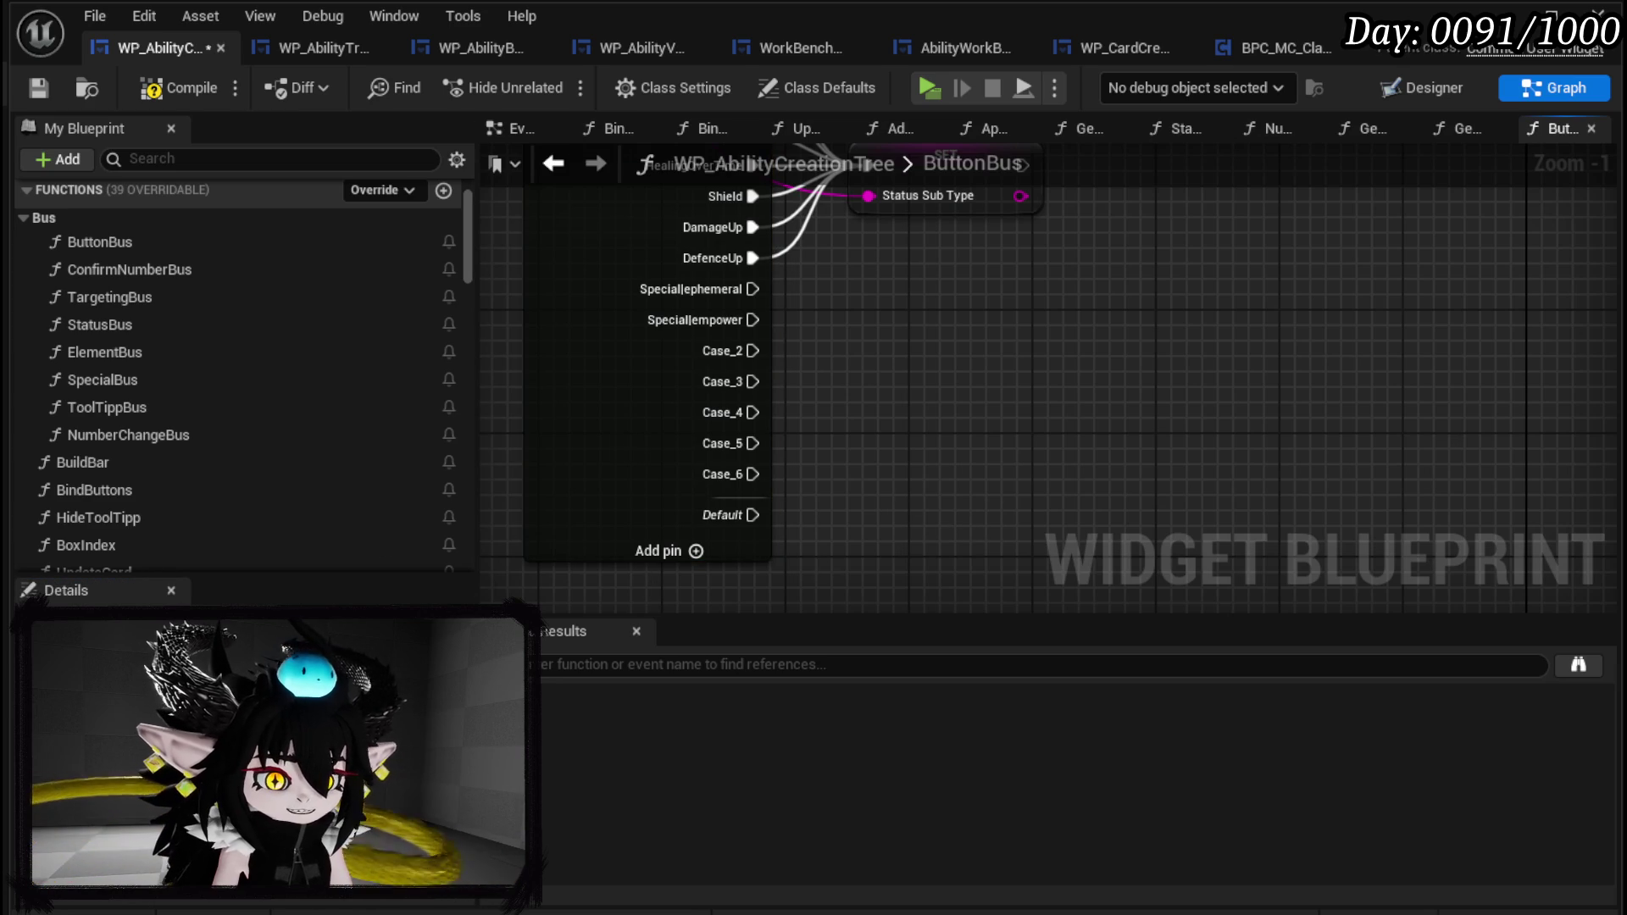
click(637, 404)
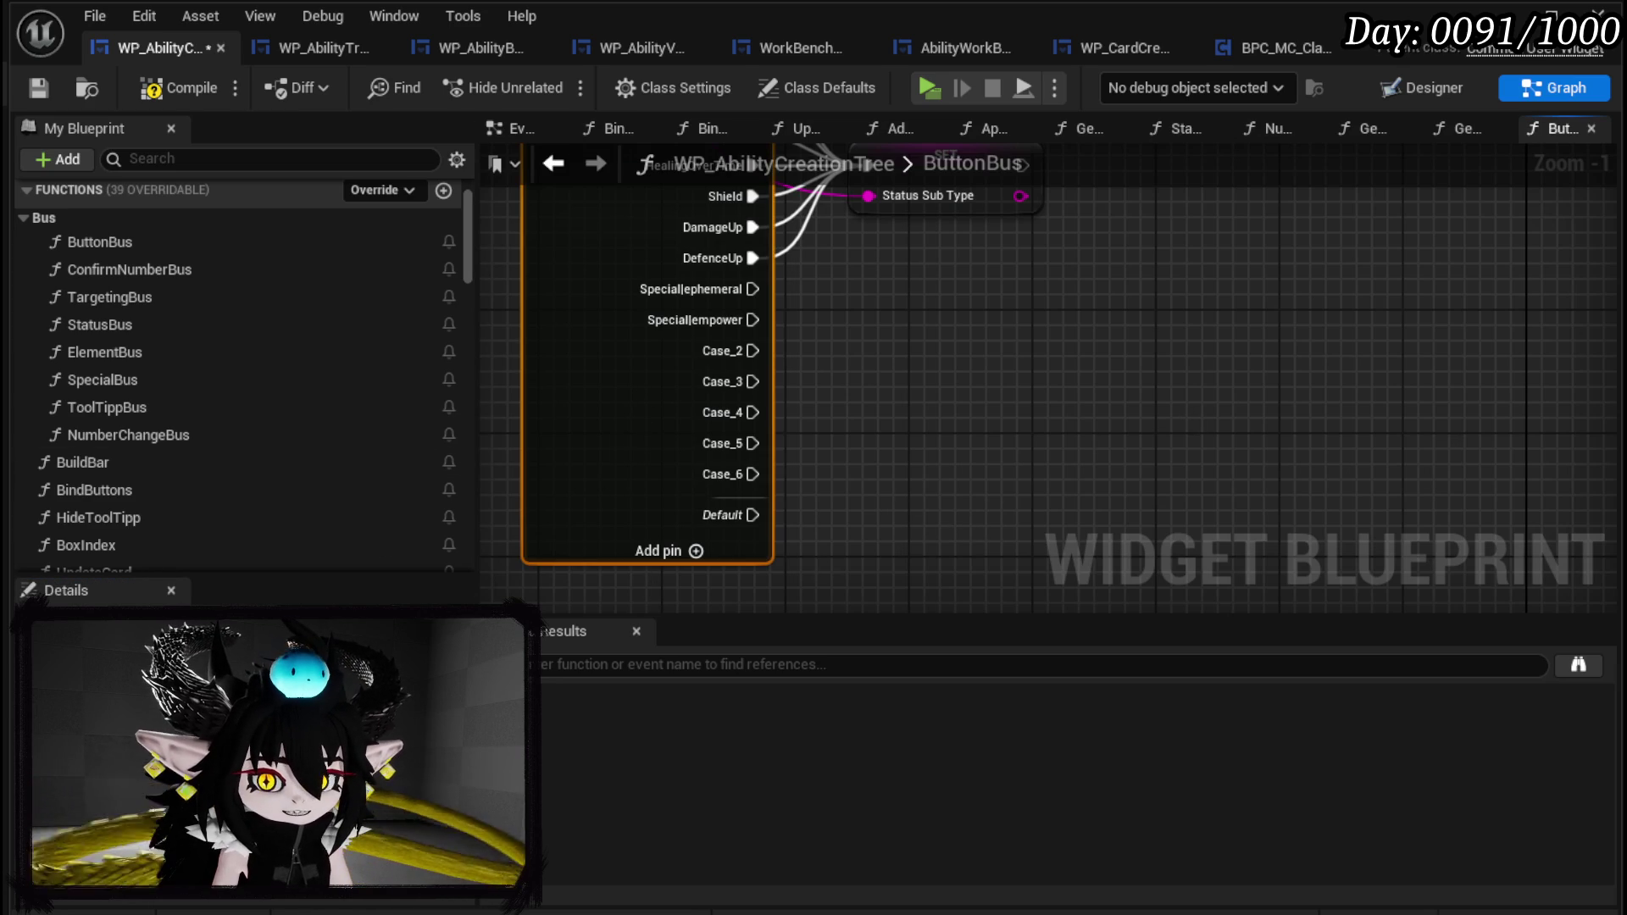
click(1184, 488)
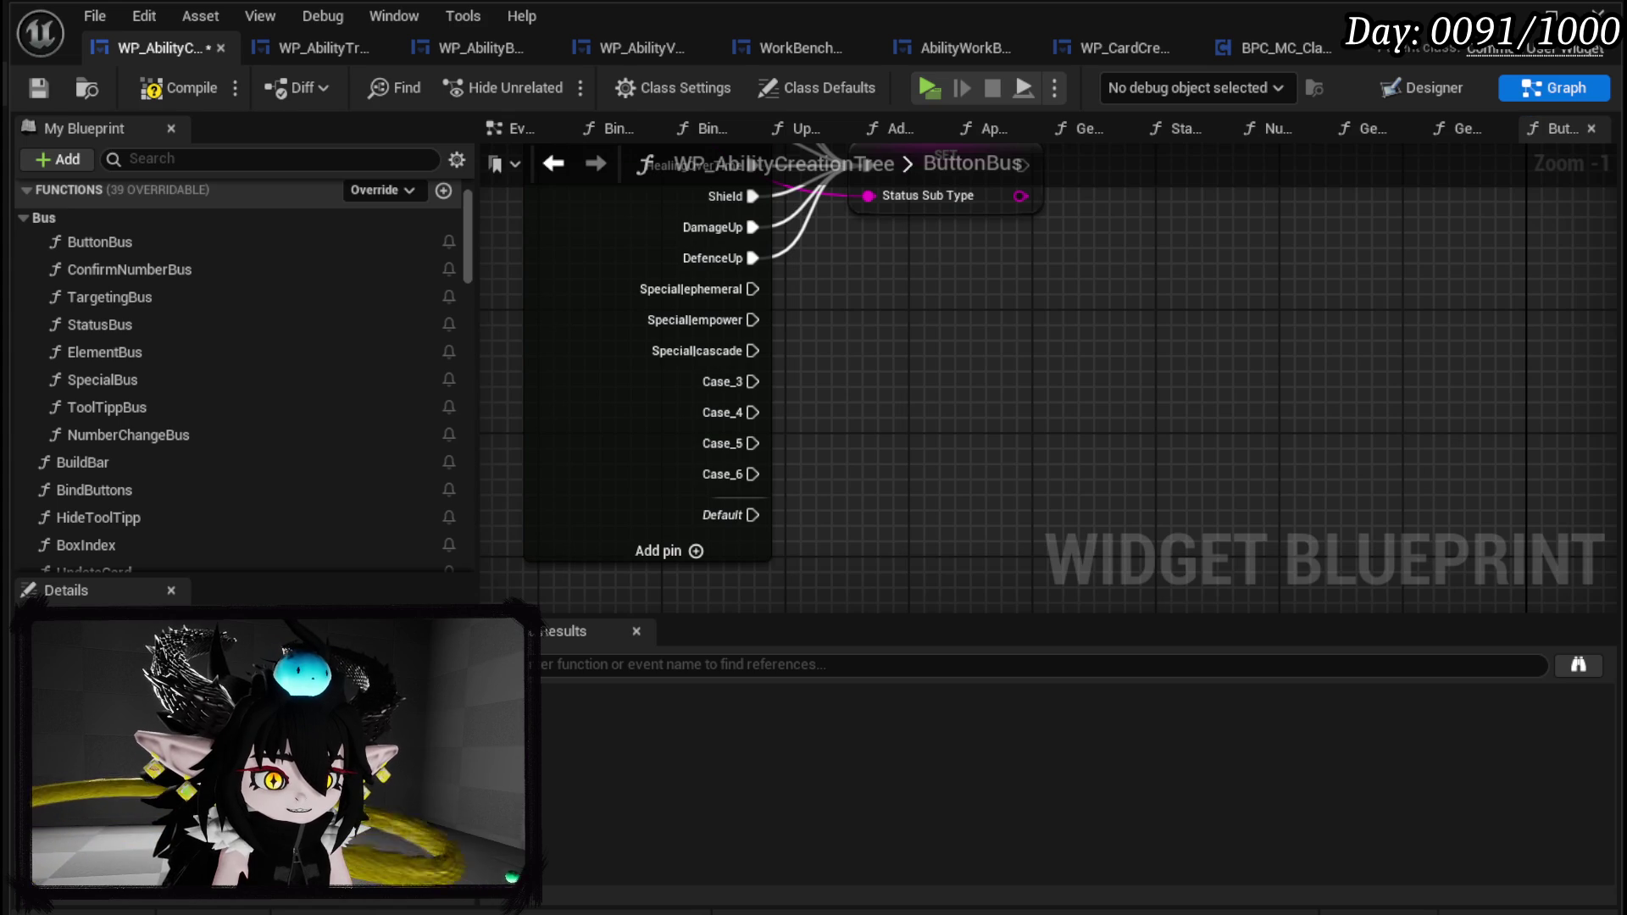
click(619, 442)
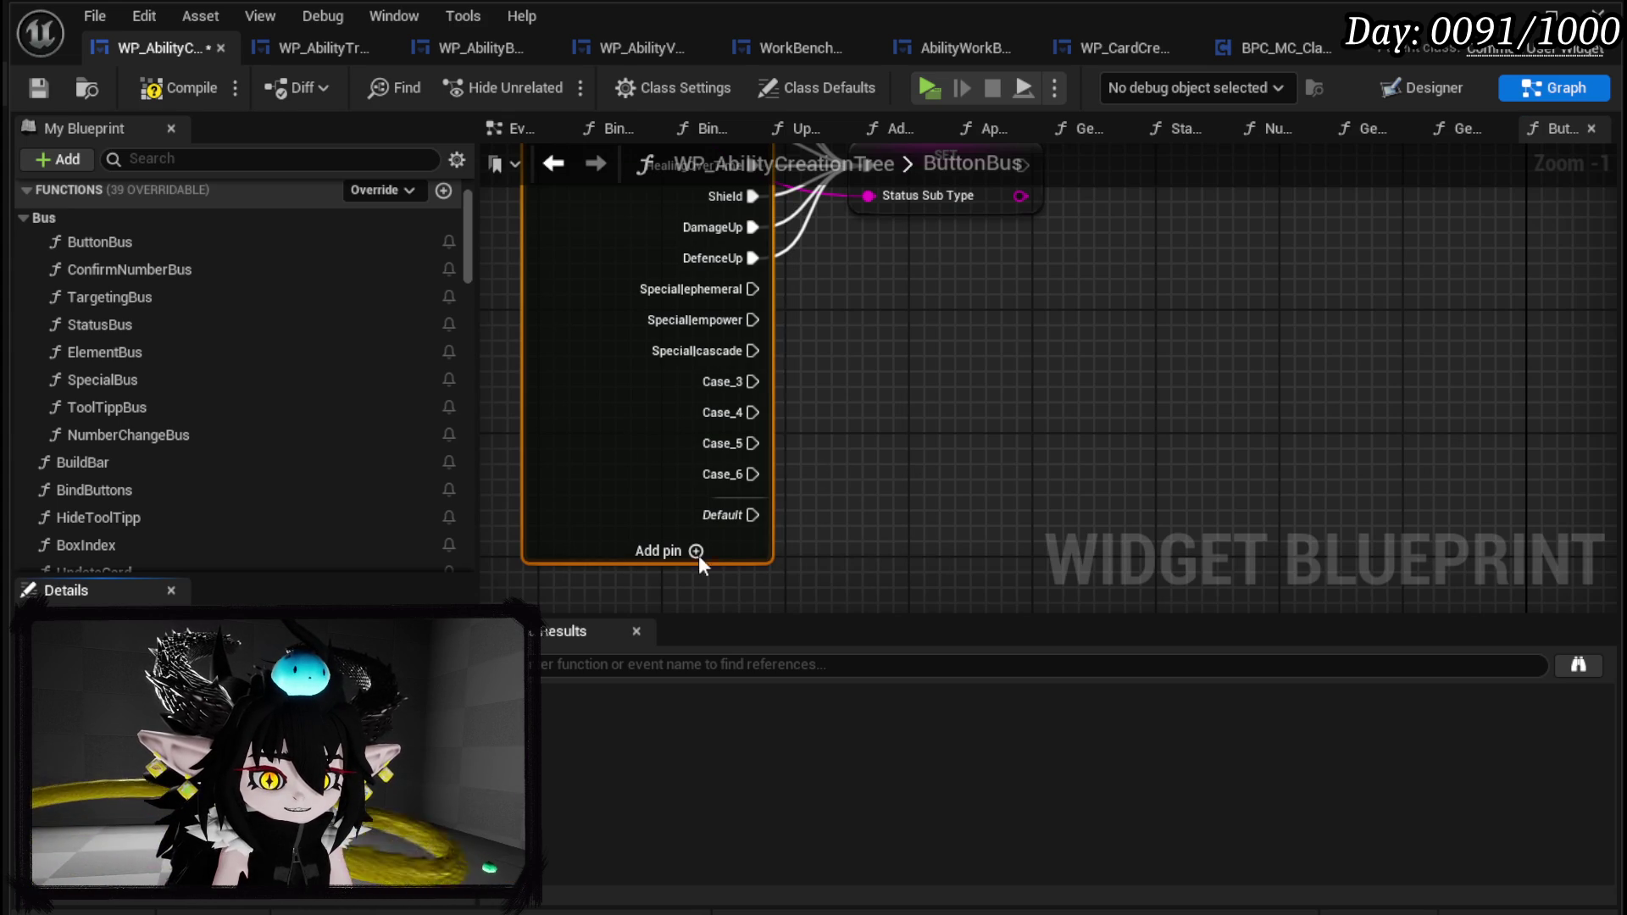
click(978, 475)
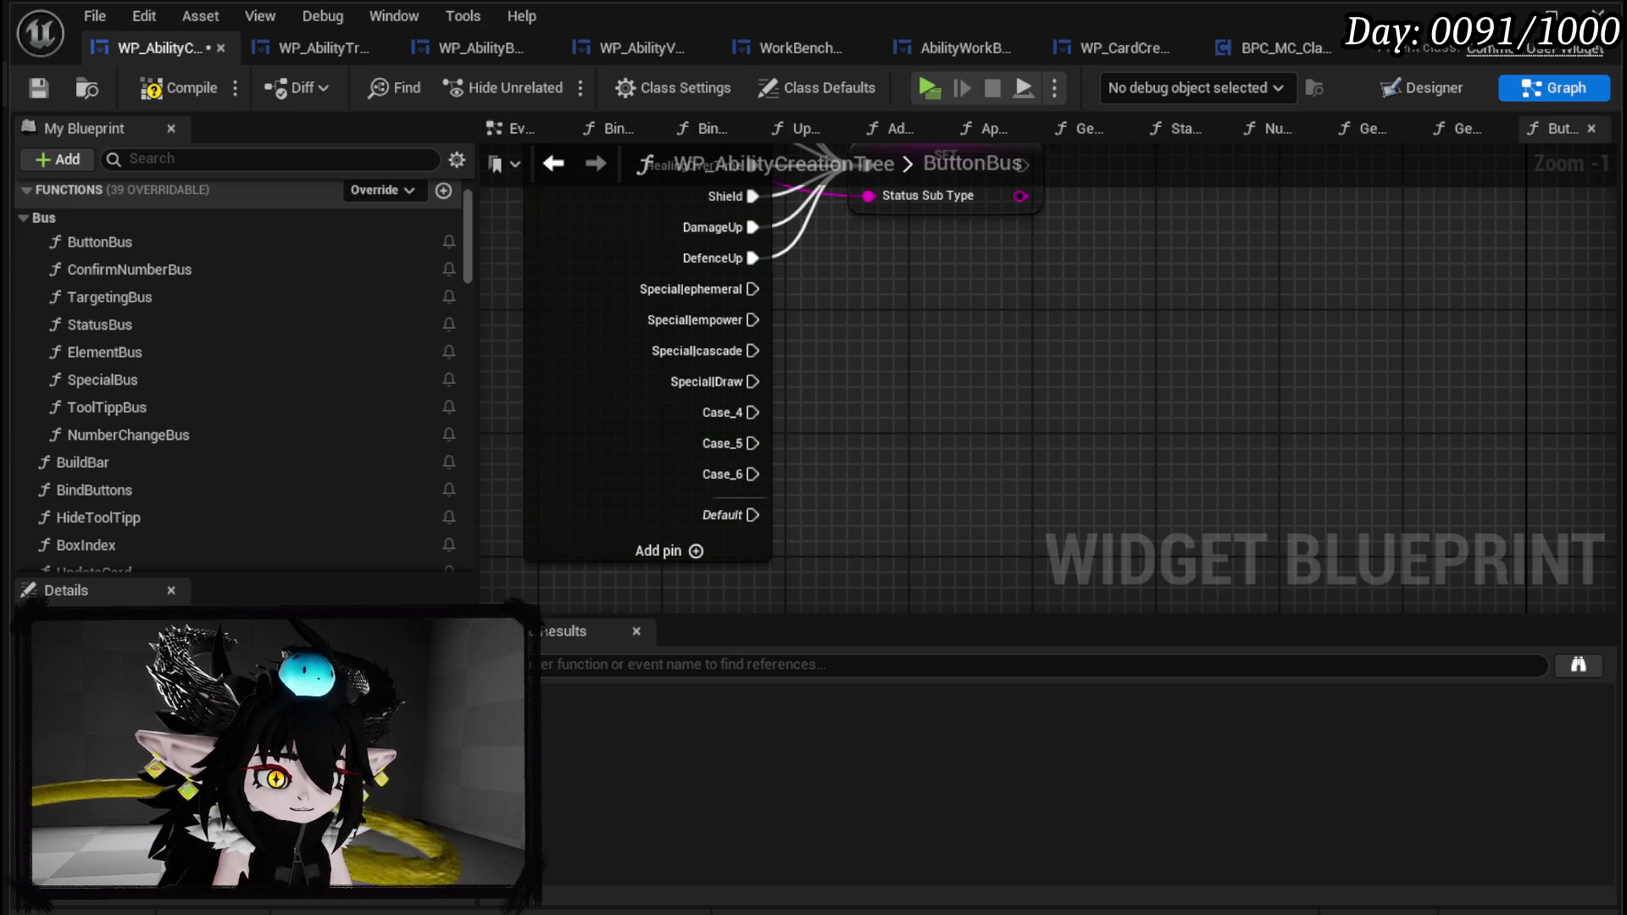
Rename switch cases 4–6 to Special|Exhaust, Special|Retain and Special|Replay.
click(646, 453)
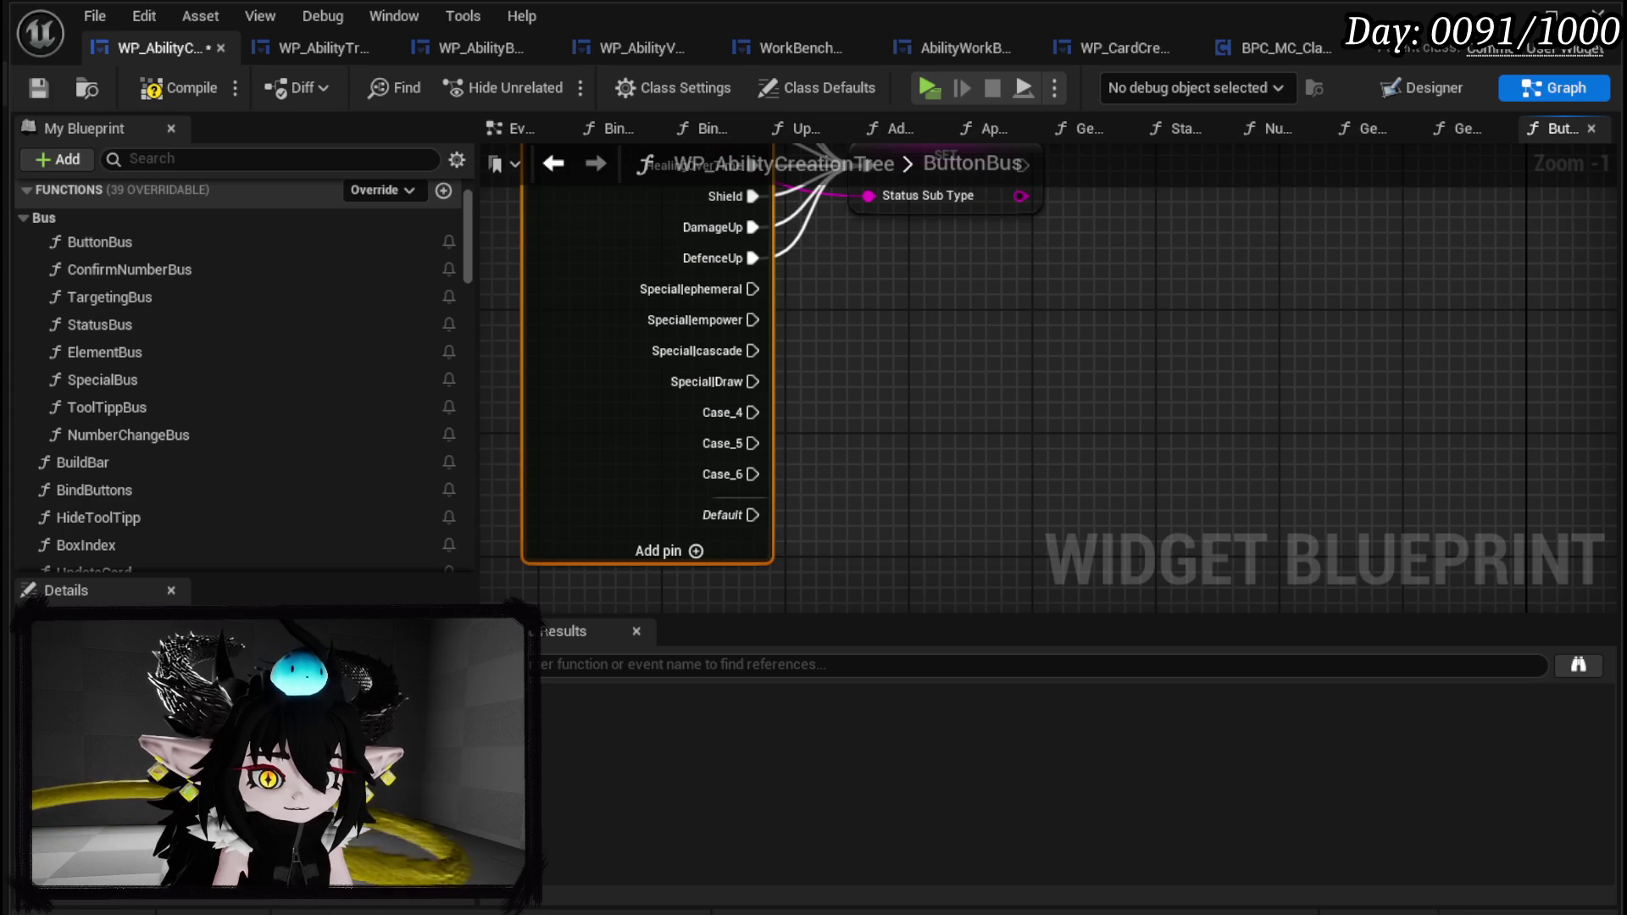
click(1039, 524)
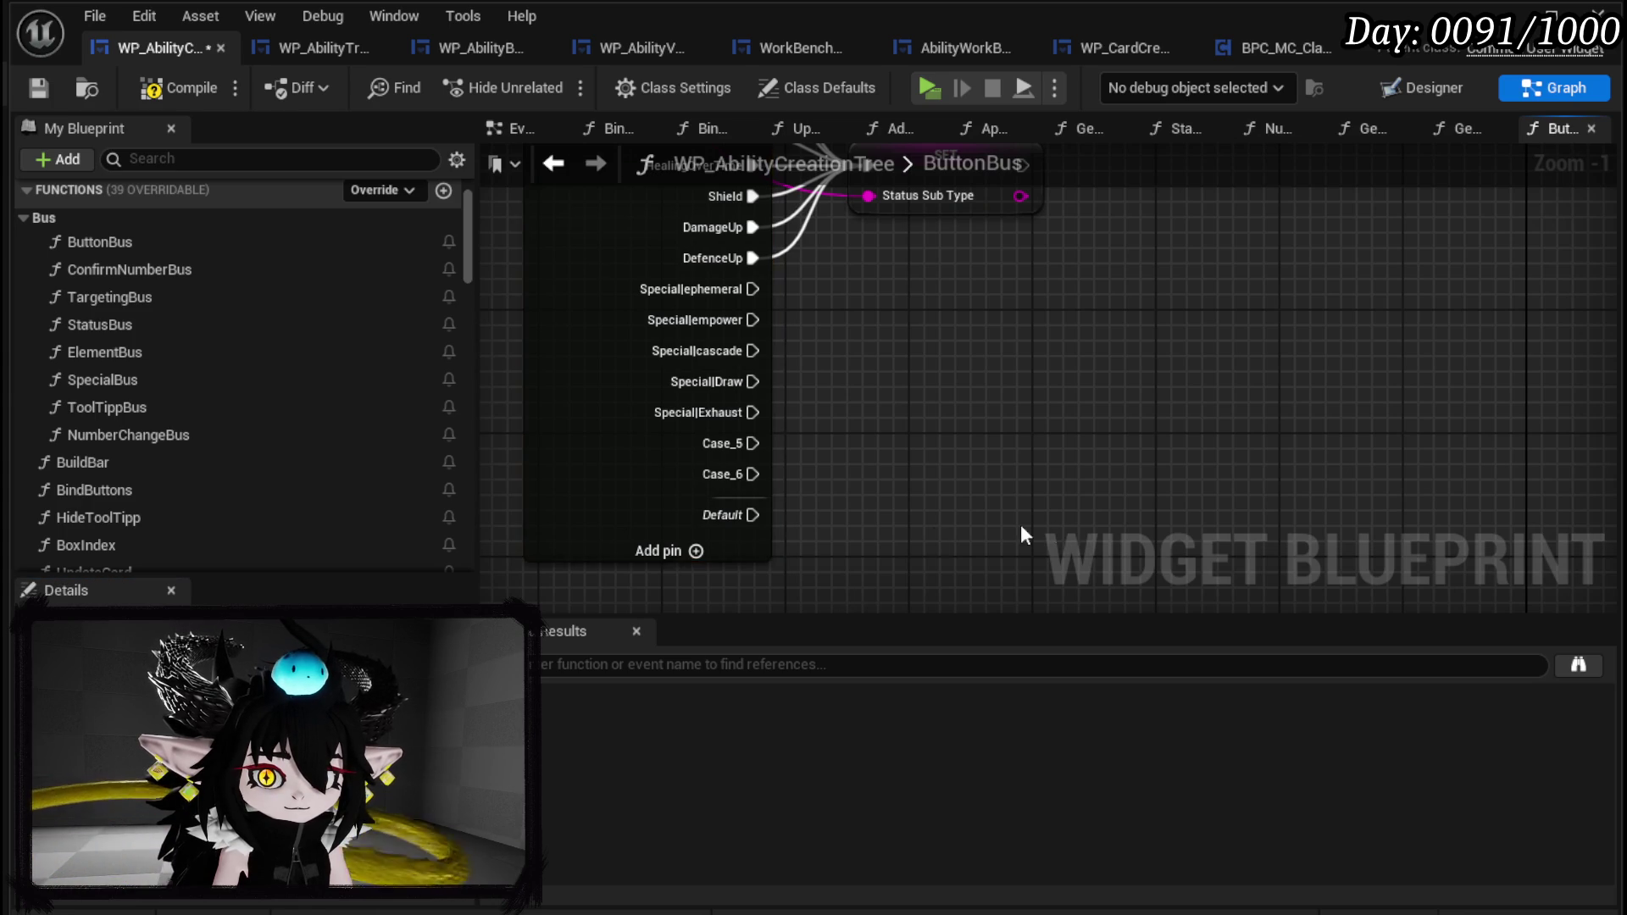
click(617, 488)
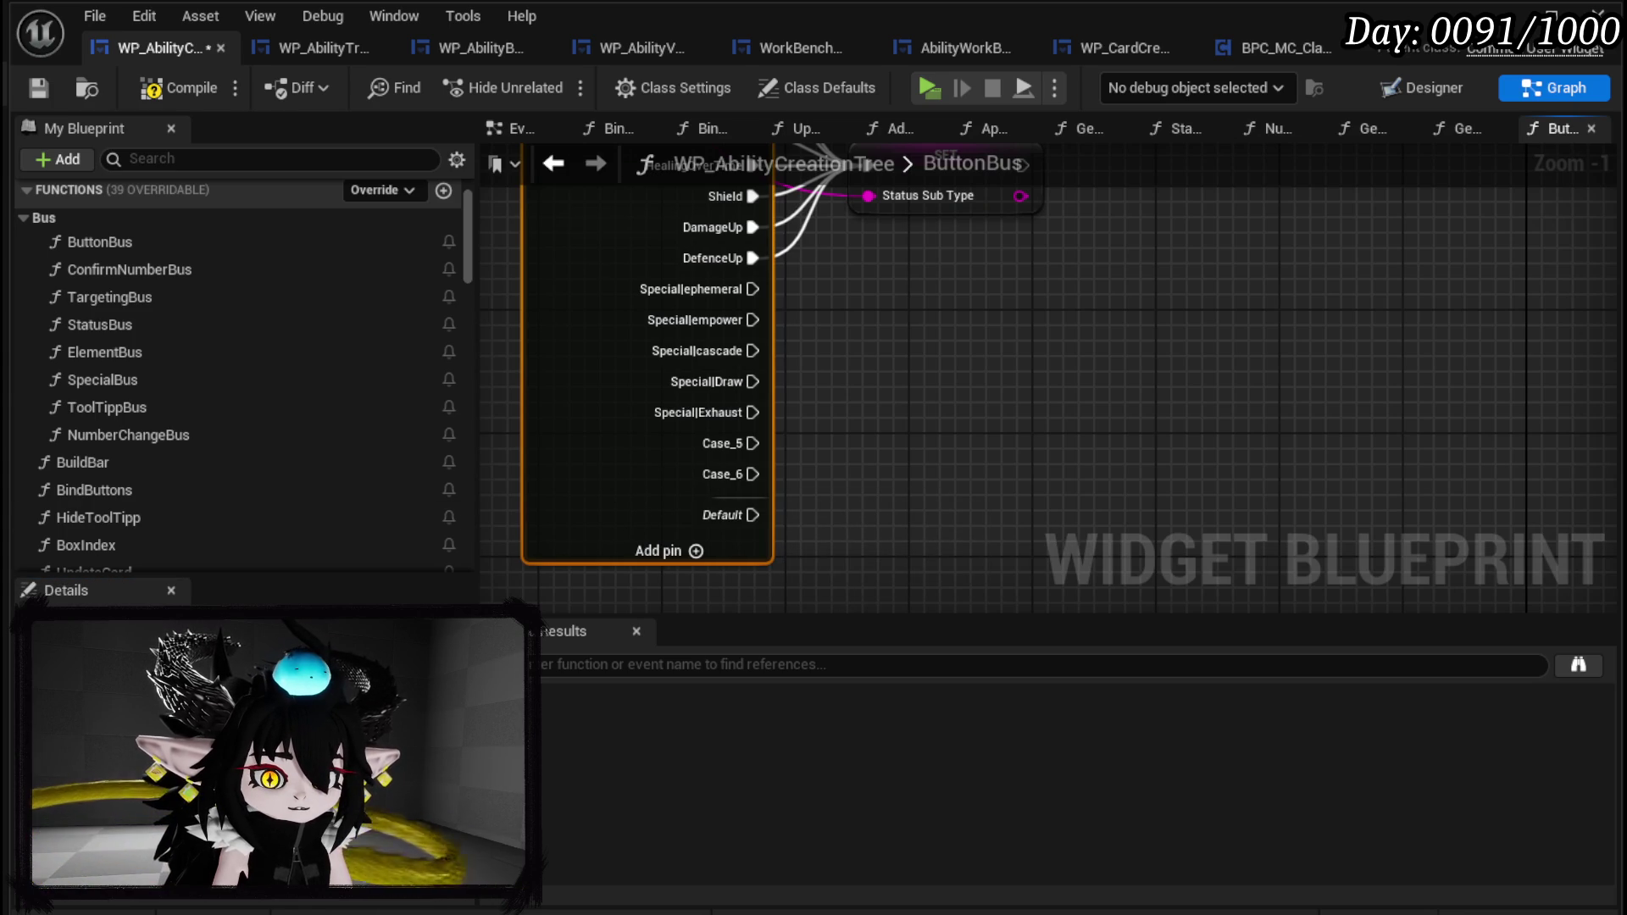
click(1075, 532)
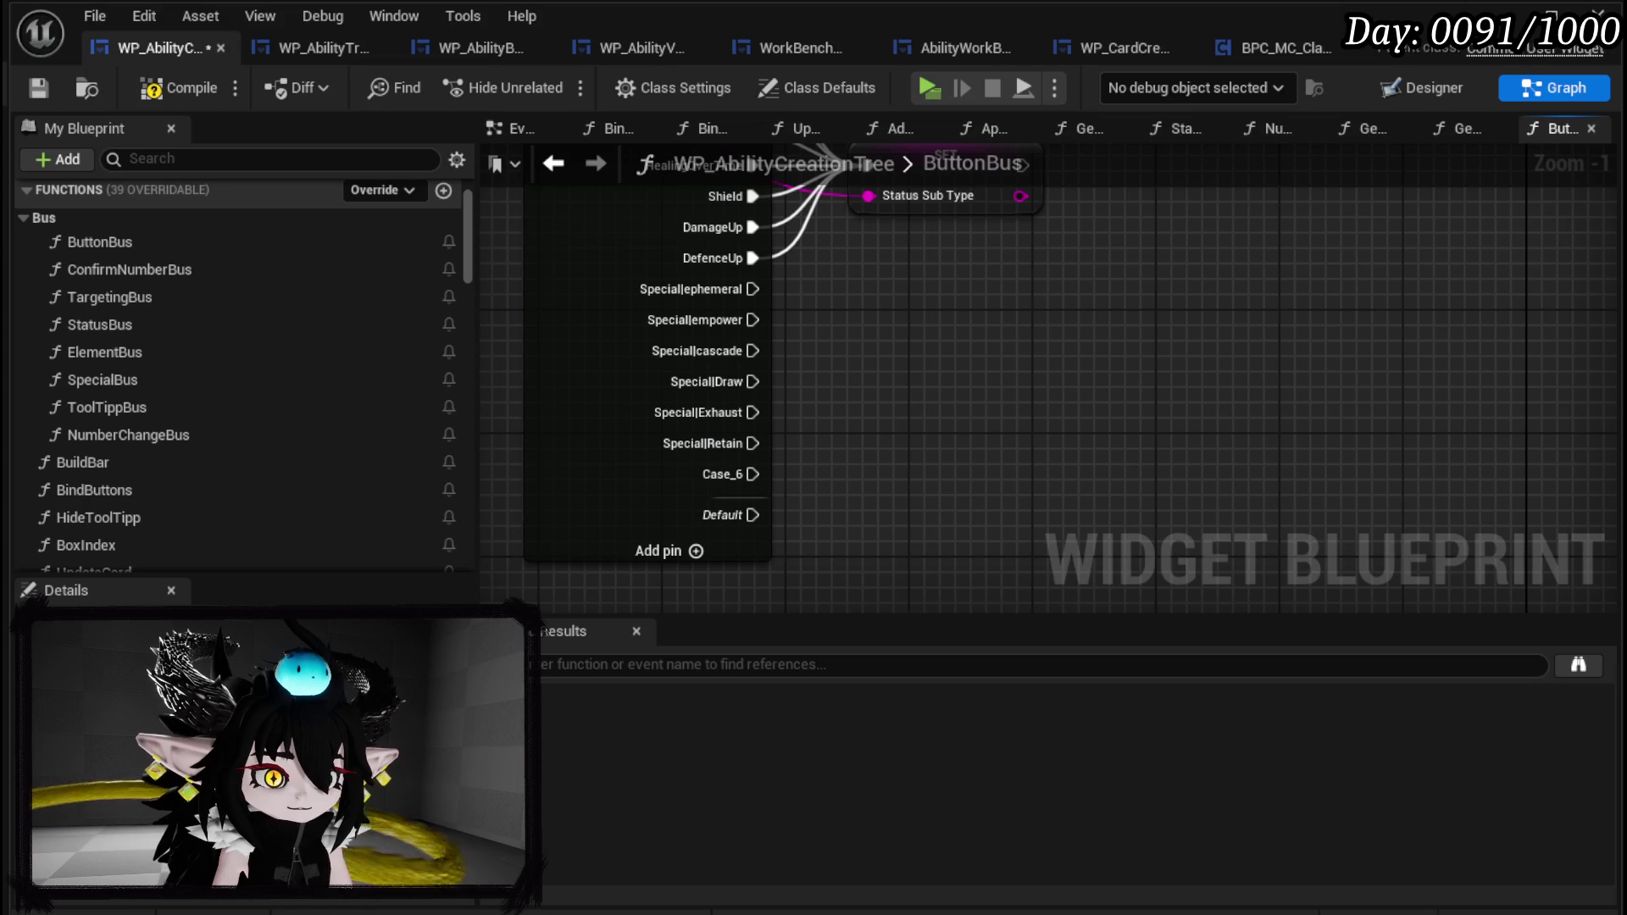
click(637, 472)
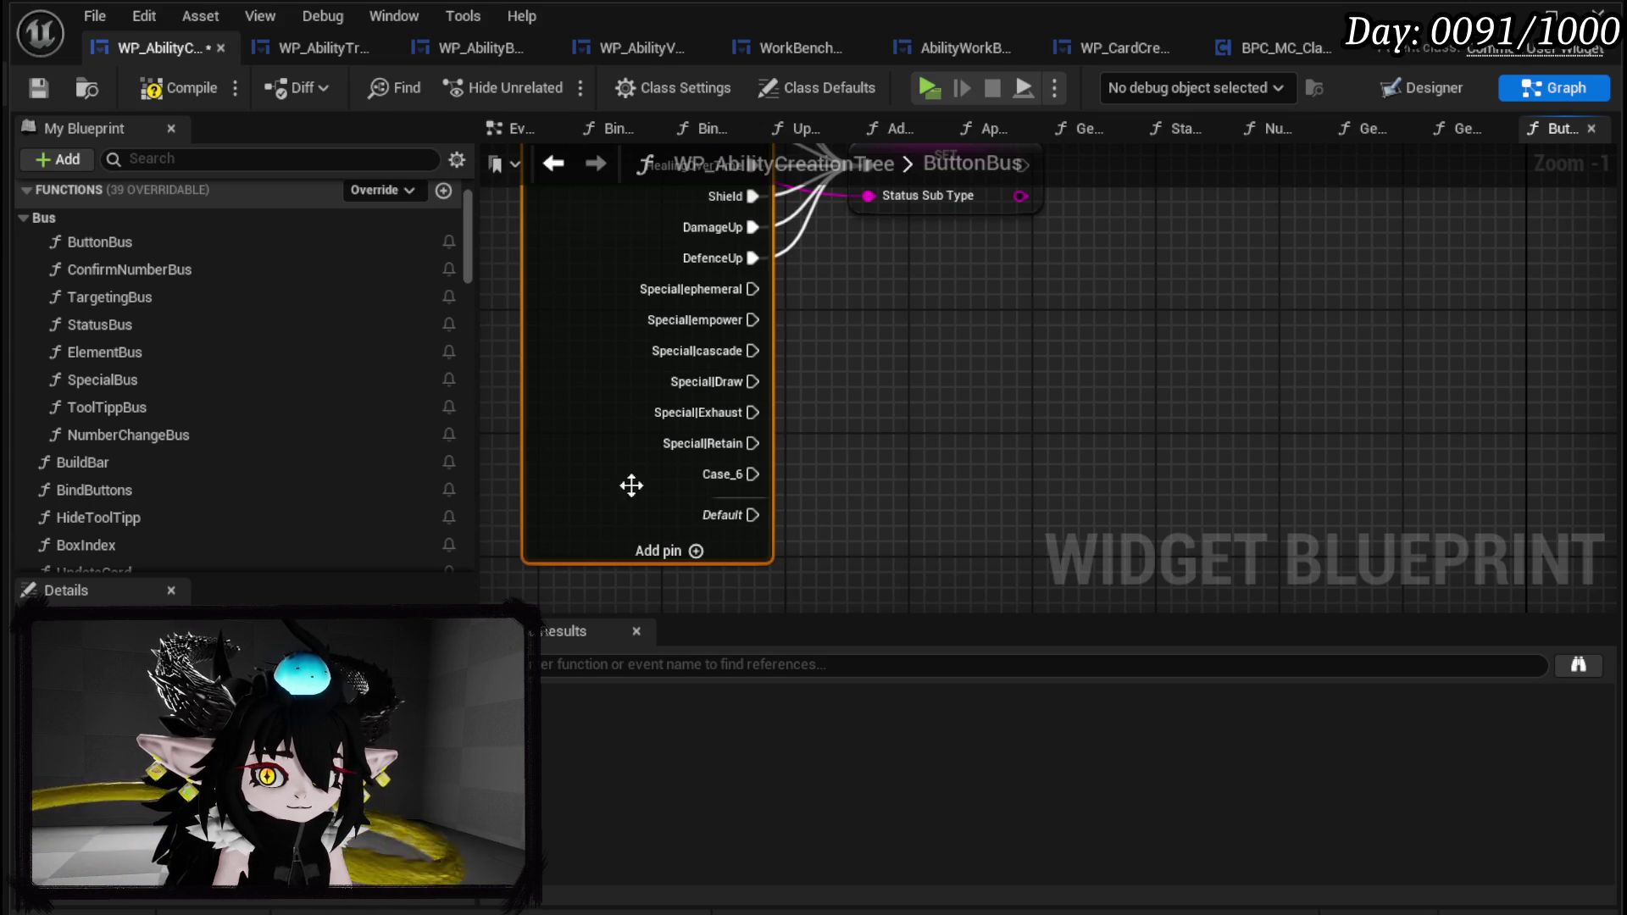
click(992, 483)
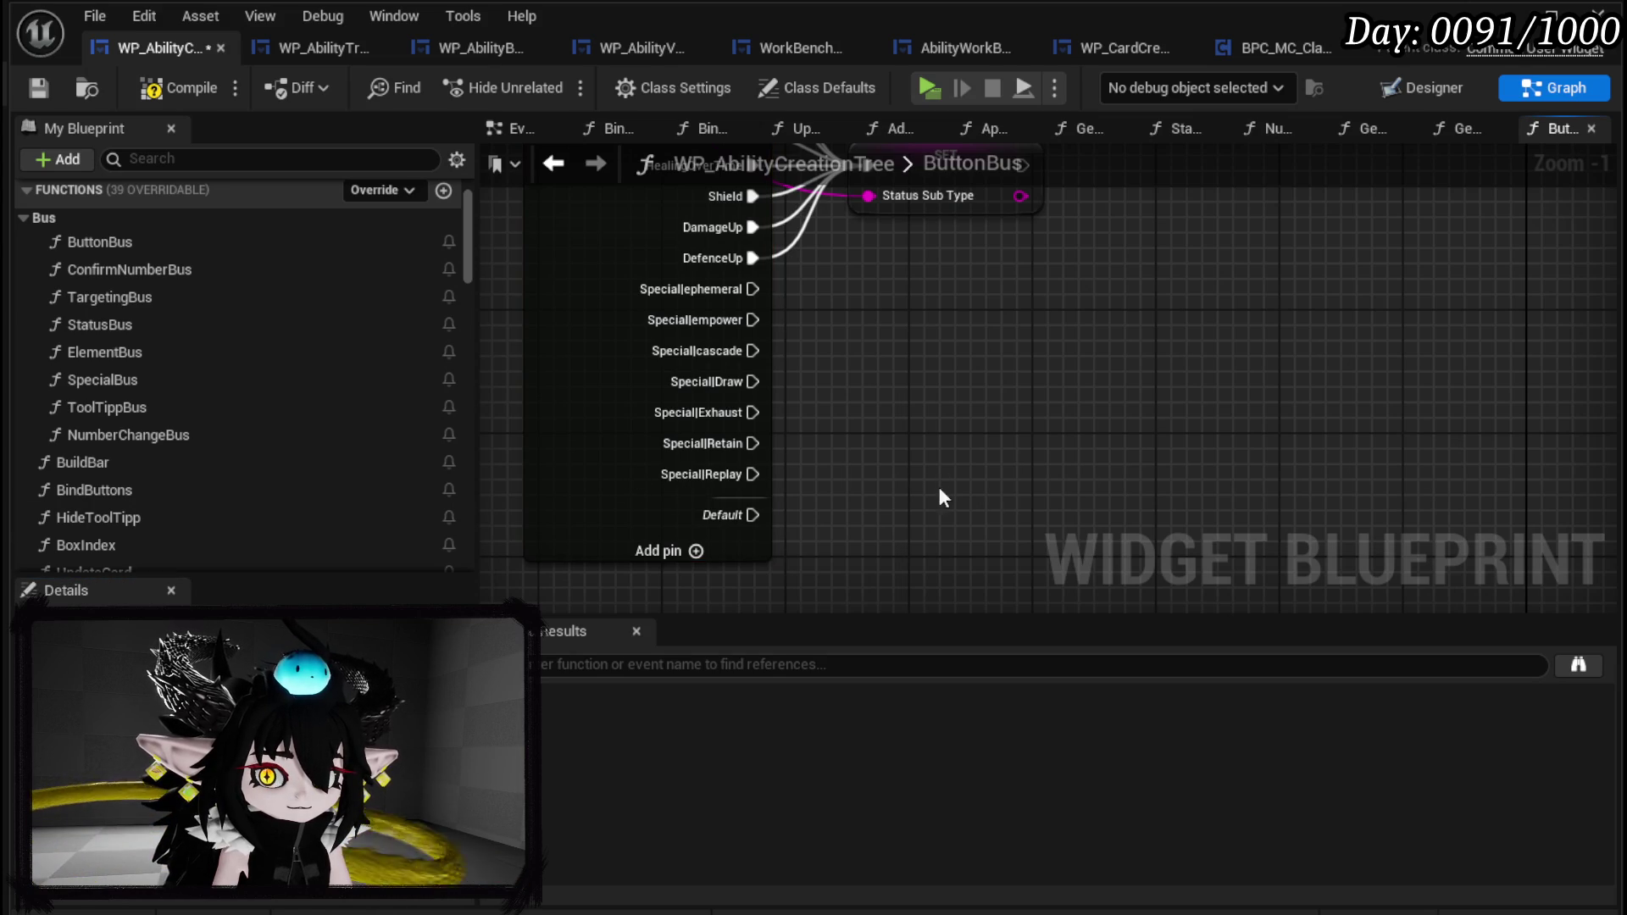
Add two more cases and name them Special|ExhaustRandom and Special|XTimes.
click(695, 551)
click(674, 581)
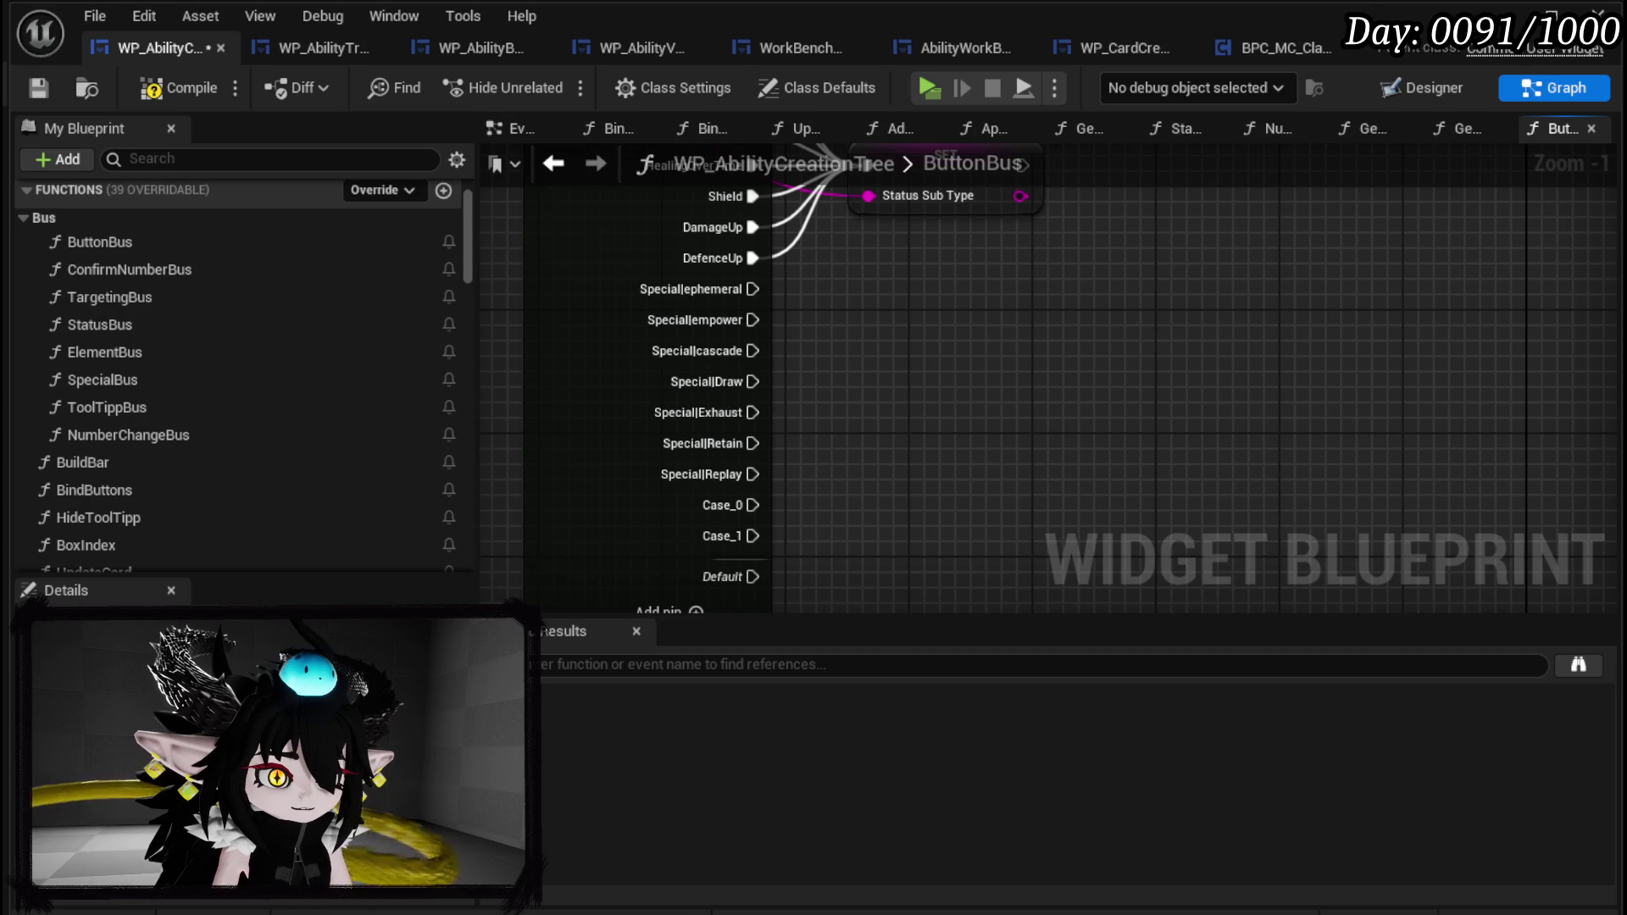
click(632, 531)
click(851, 505)
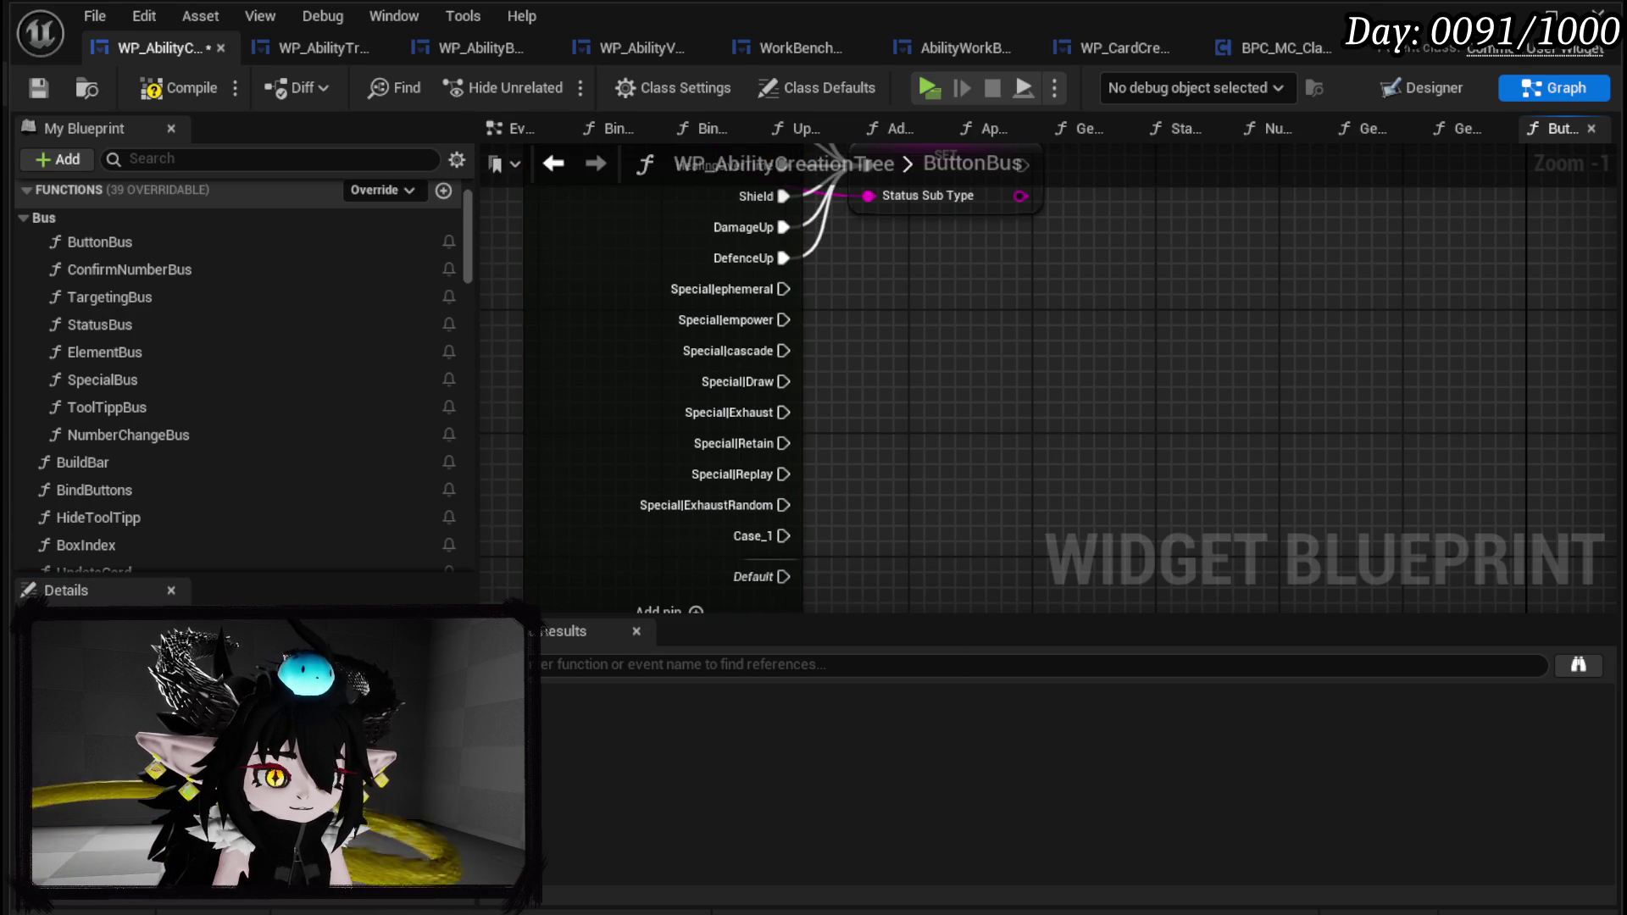
mouse_move(945, 189)
mouse_down()
mouse_move(847, 298)
mouse_move(1050, 273)
mouse_up()
drag(956, 447, 1096, 199)
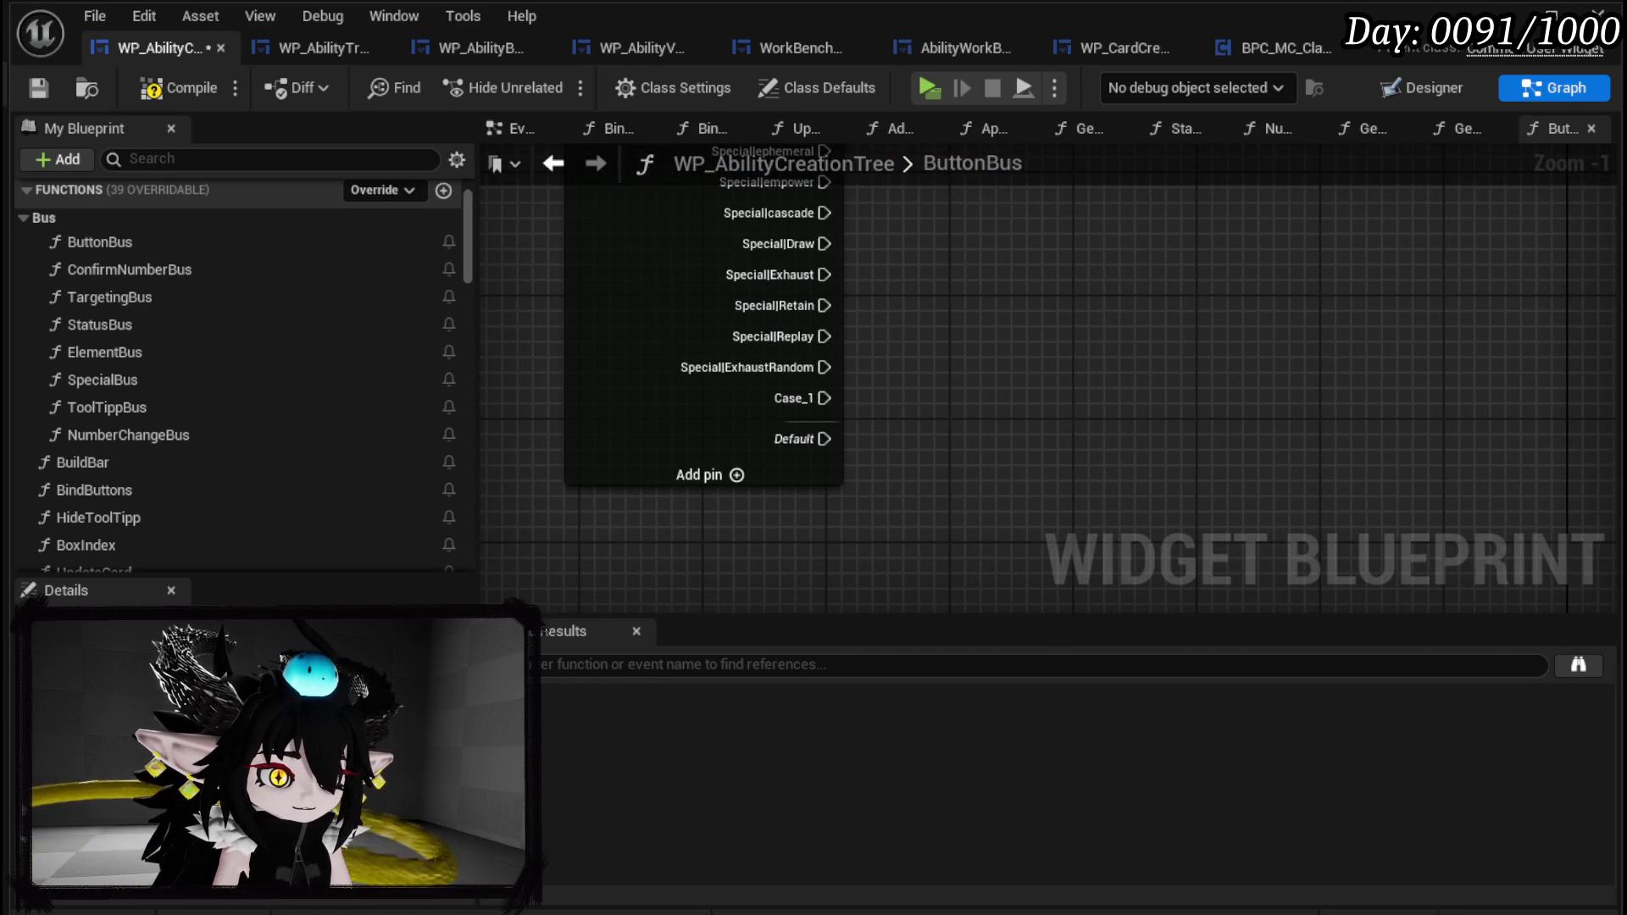
click(745, 418)
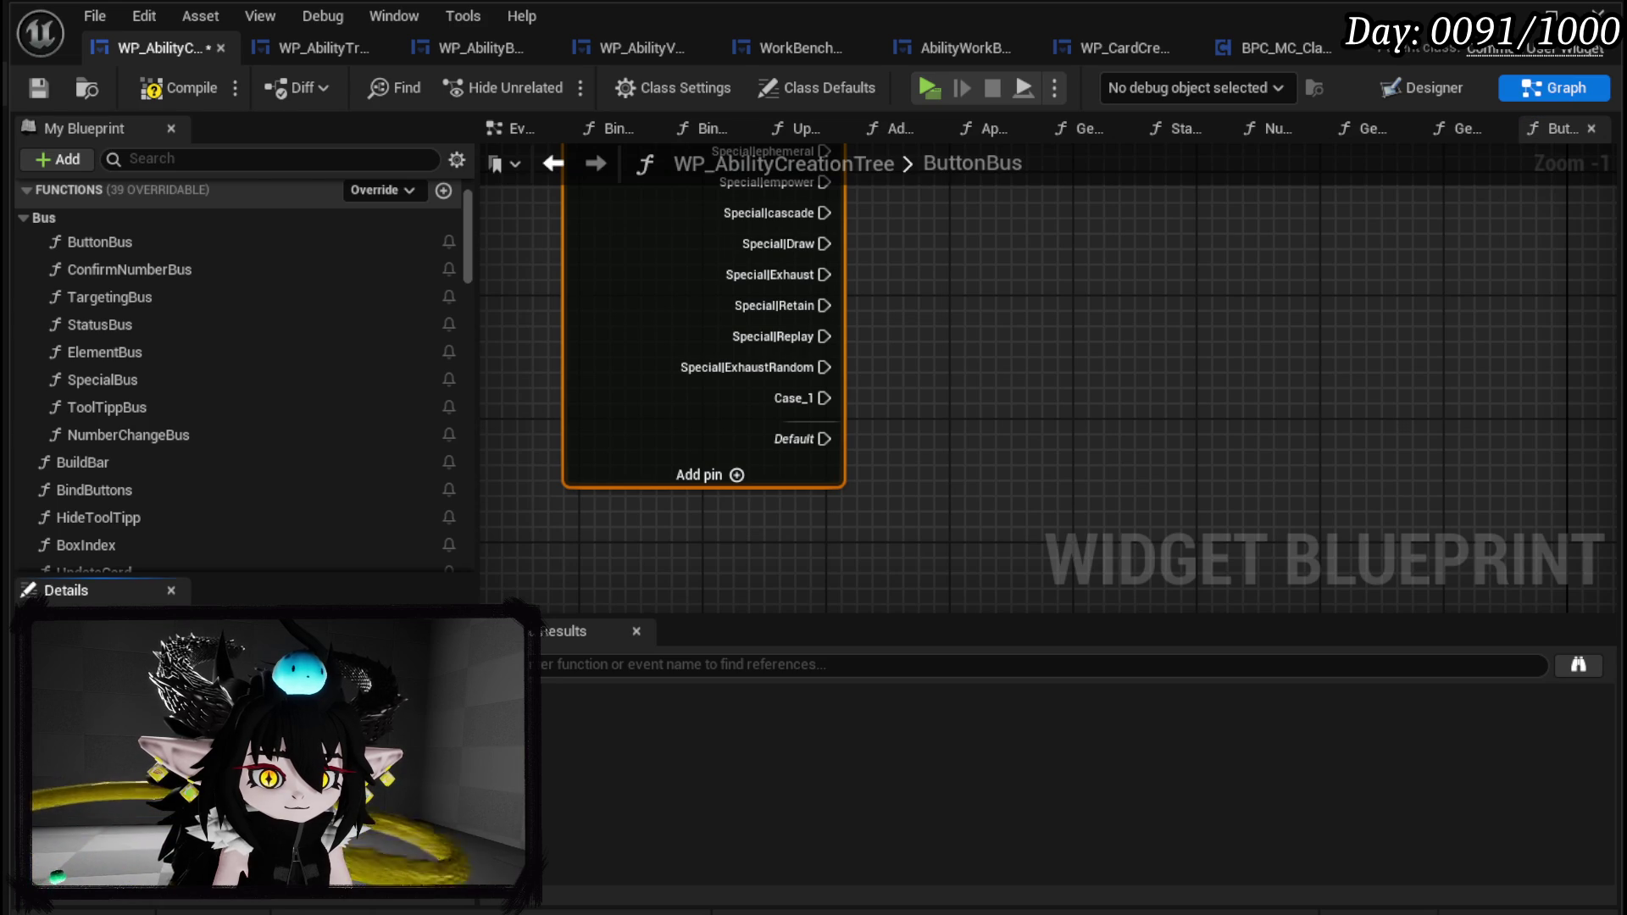
click(1052, 542)
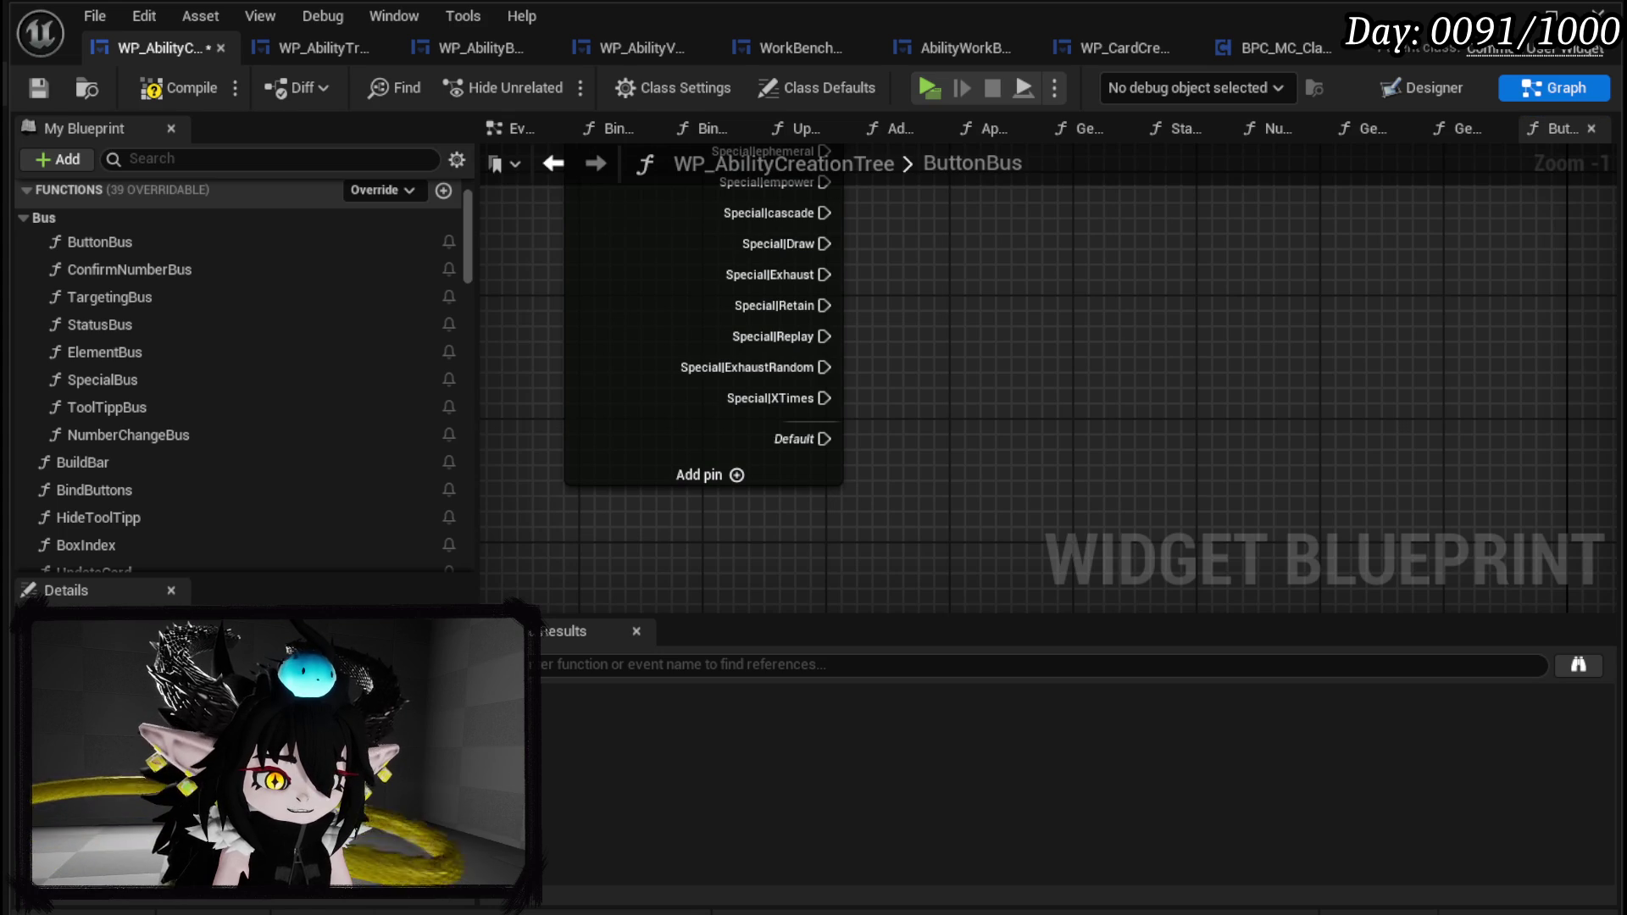
Add a final Special|Bloodsacrifice case and compile and save the blueprint.
click(739, 482)
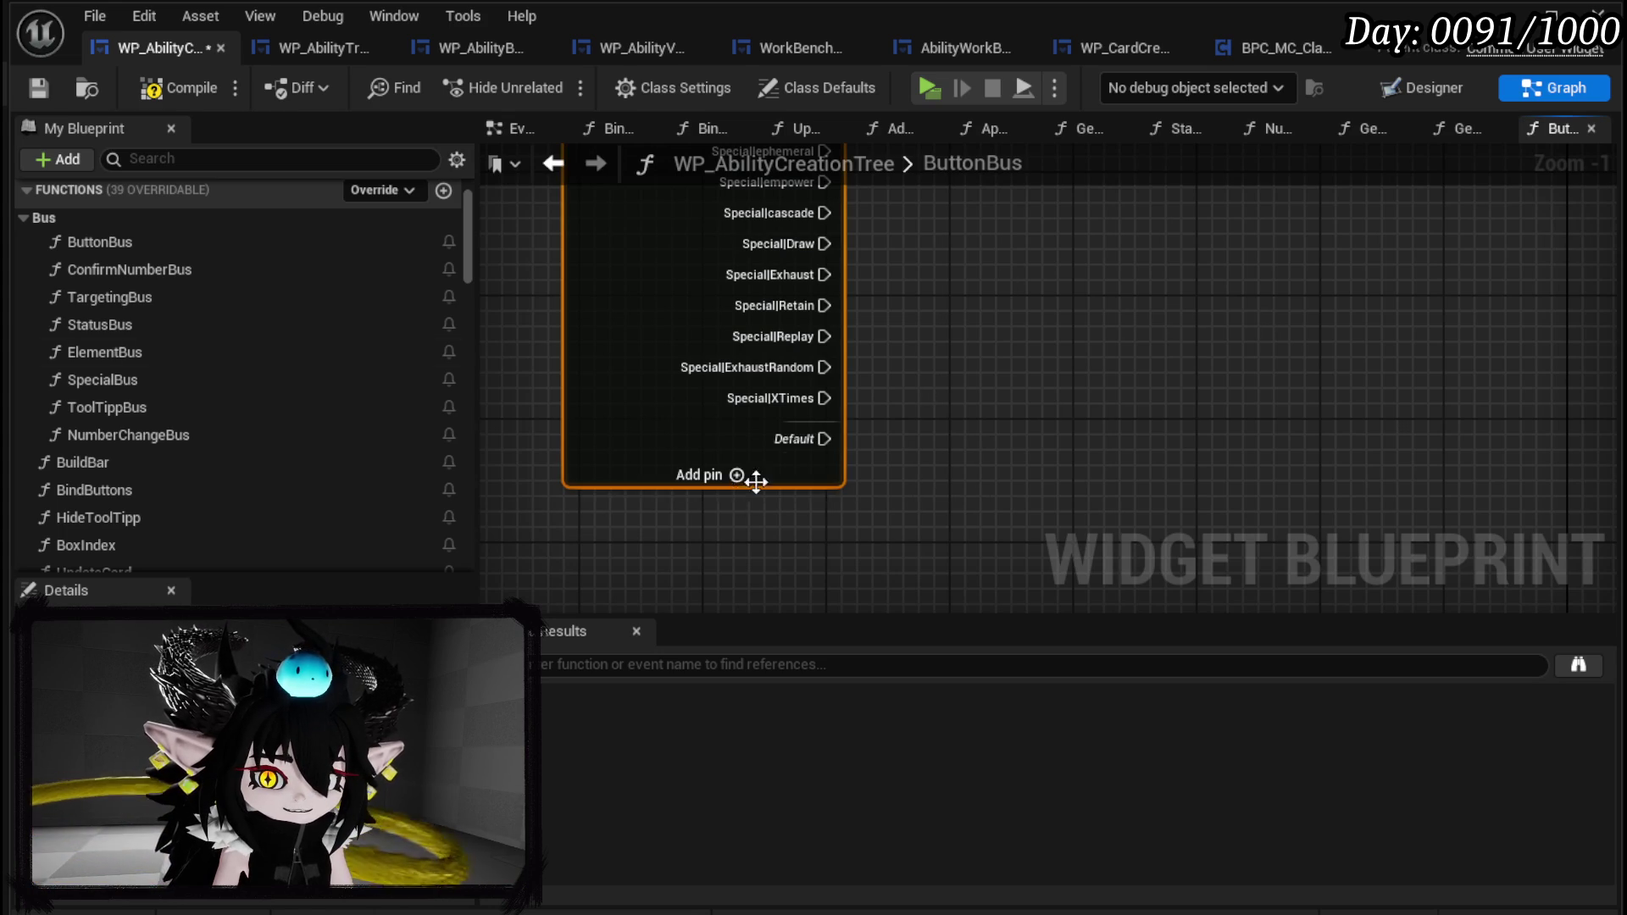
click(736, 476)
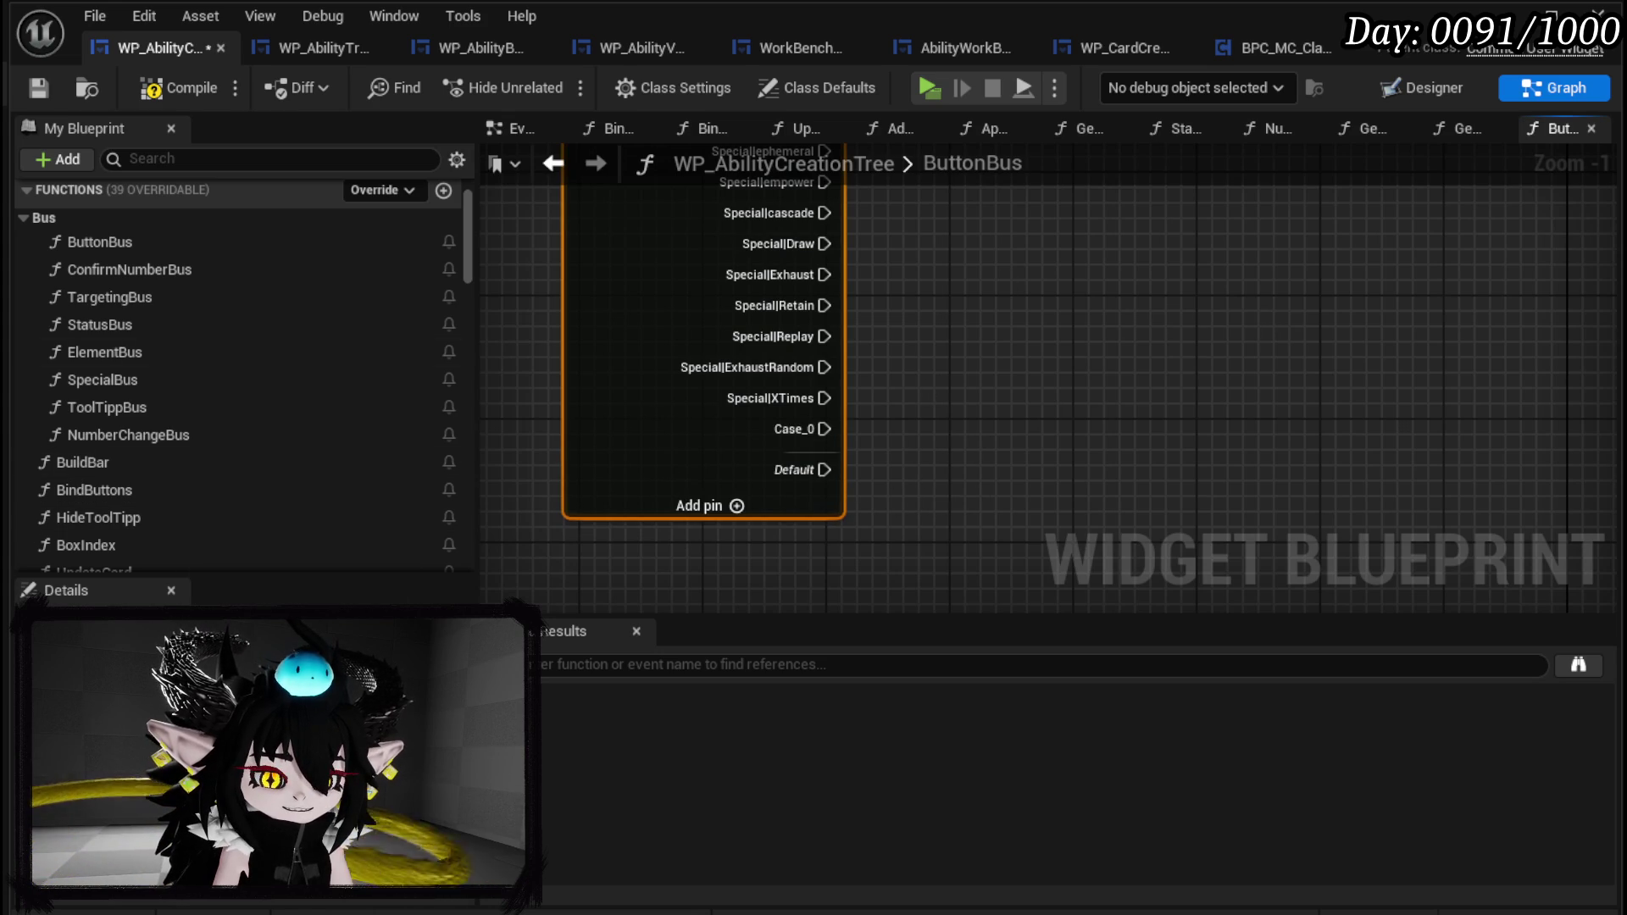
click(1176, 492)
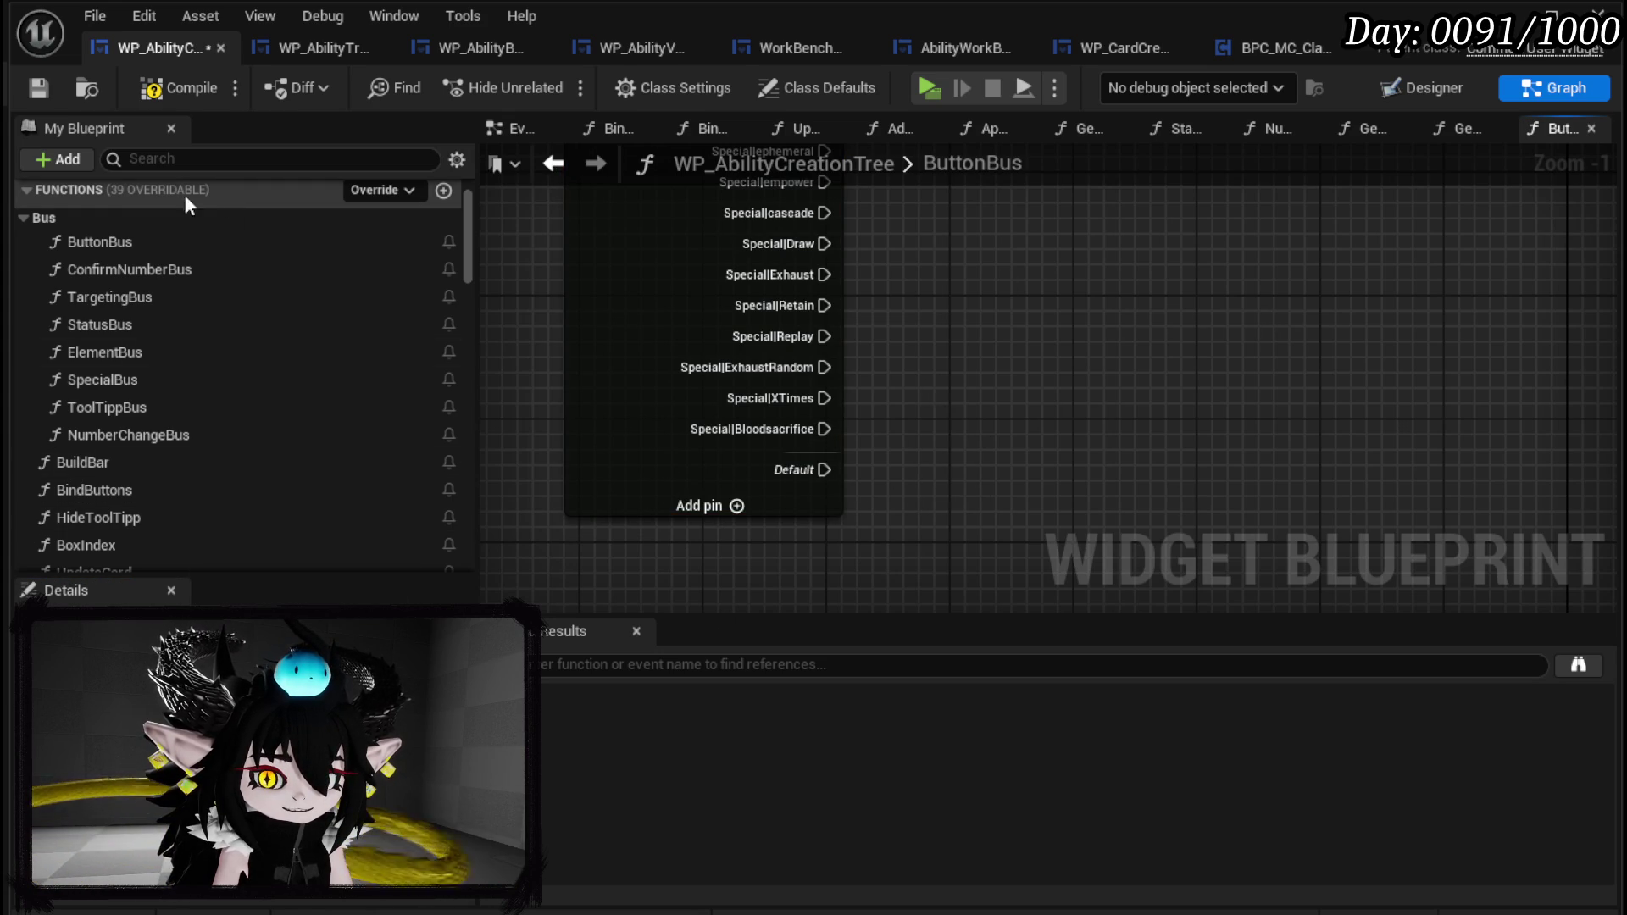
mouse_move(1086, 338)
mouse_down()
mouse_move(988, 360)
mouse_move(957, 389)
mouse_up()
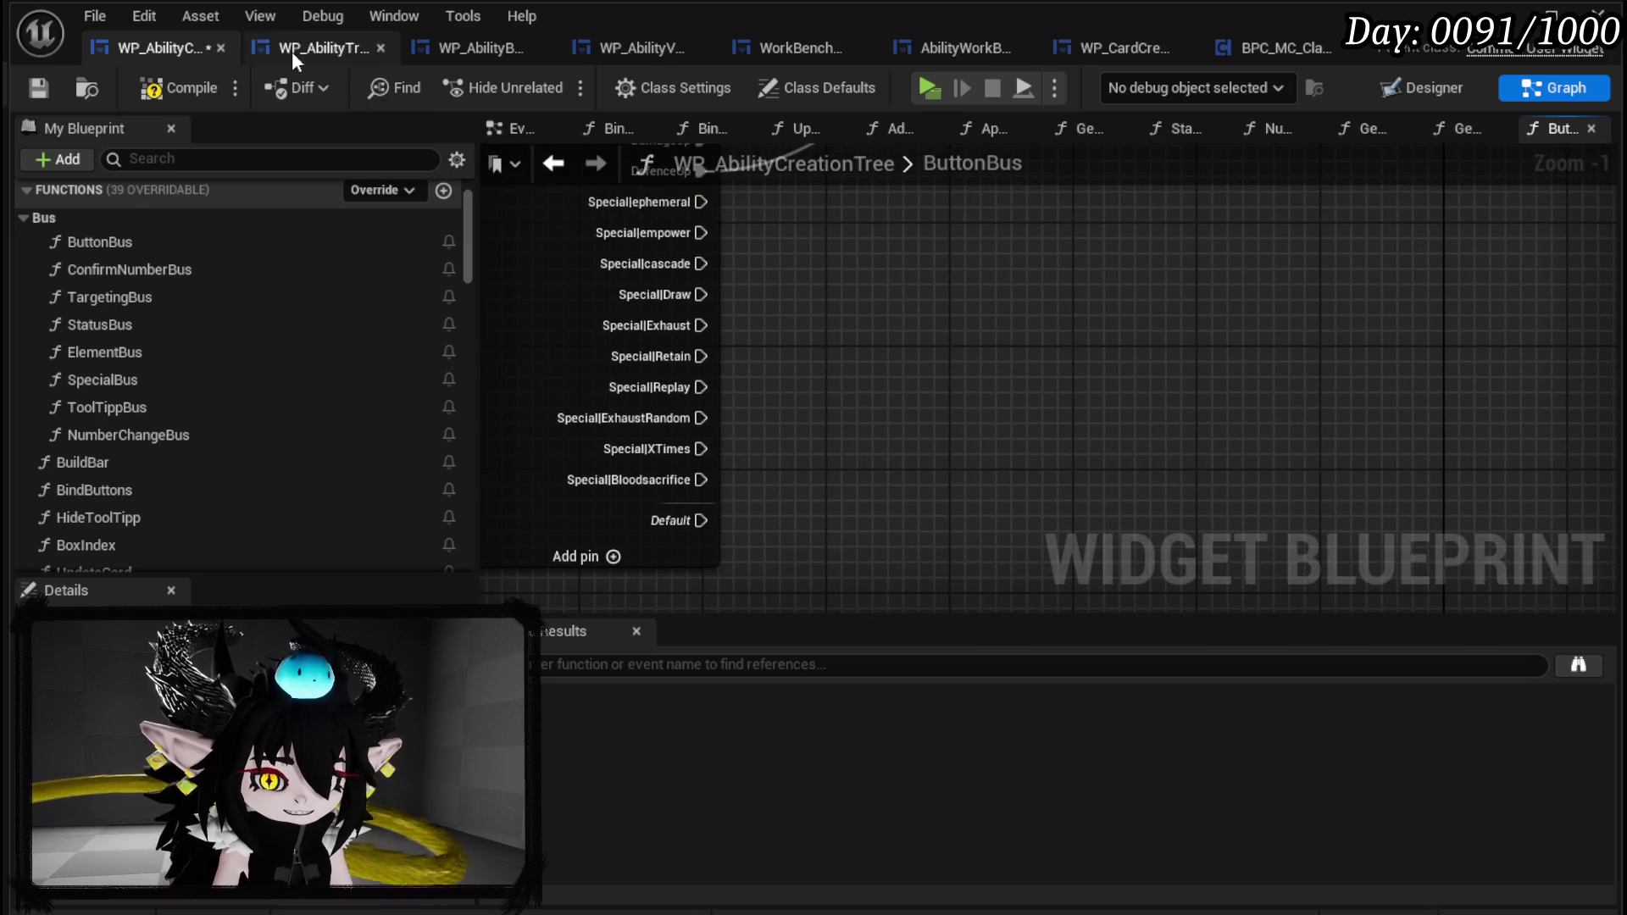
click(39, 89)
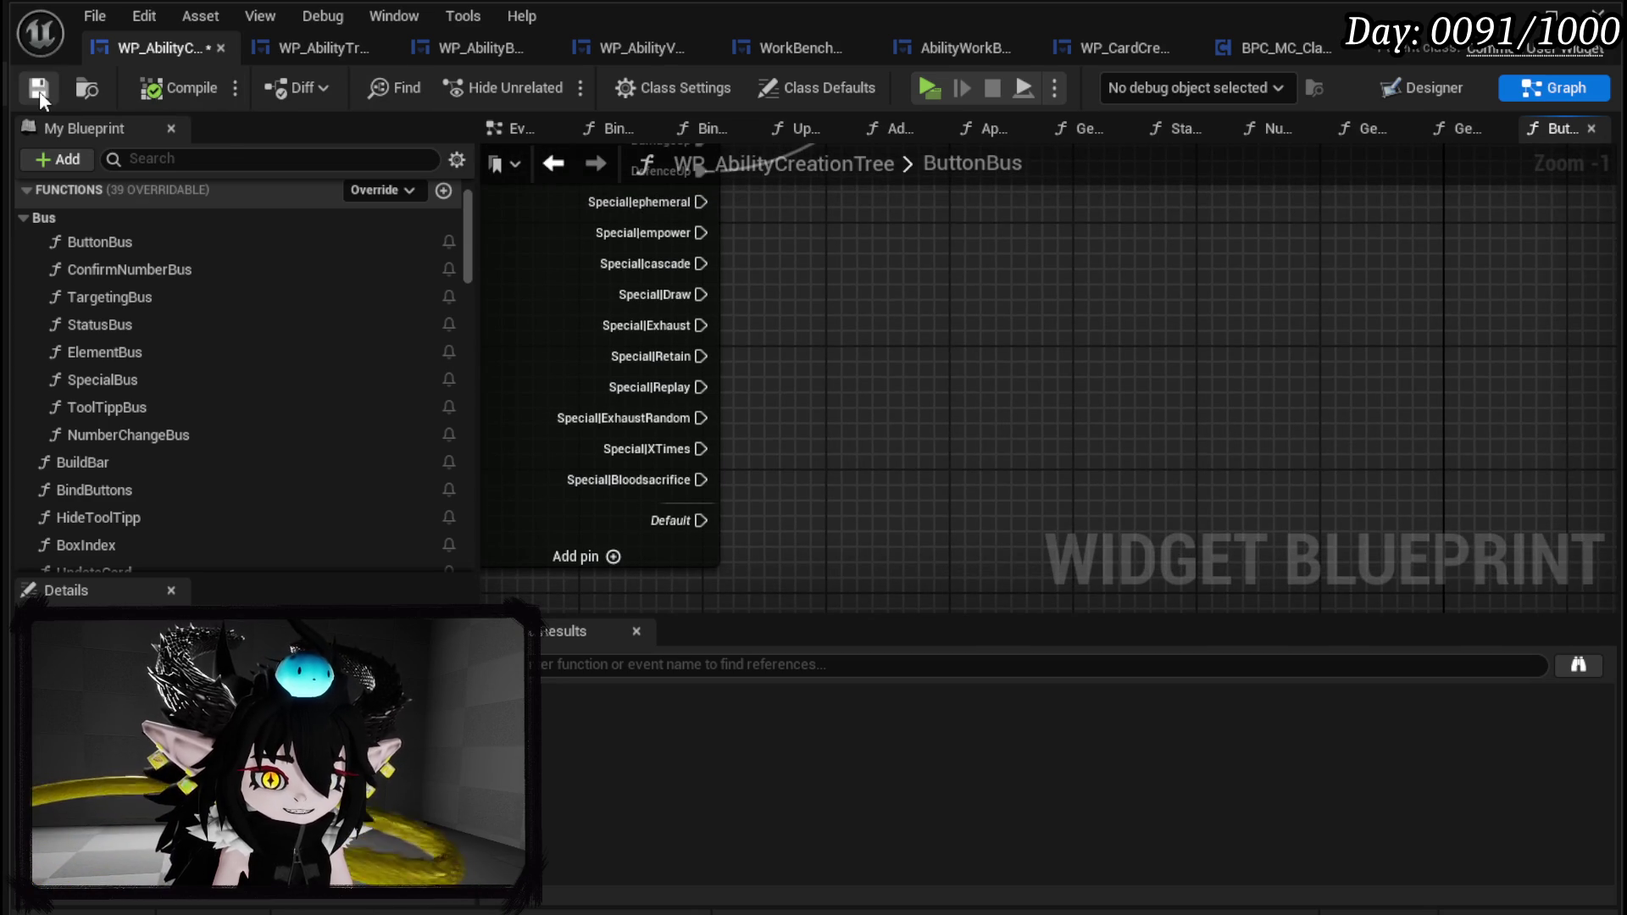
Add a Parse Into Array node on the String wire with Cull Empty Strings turned off.
drag(881, 305, 777, 419)
text(Parse)
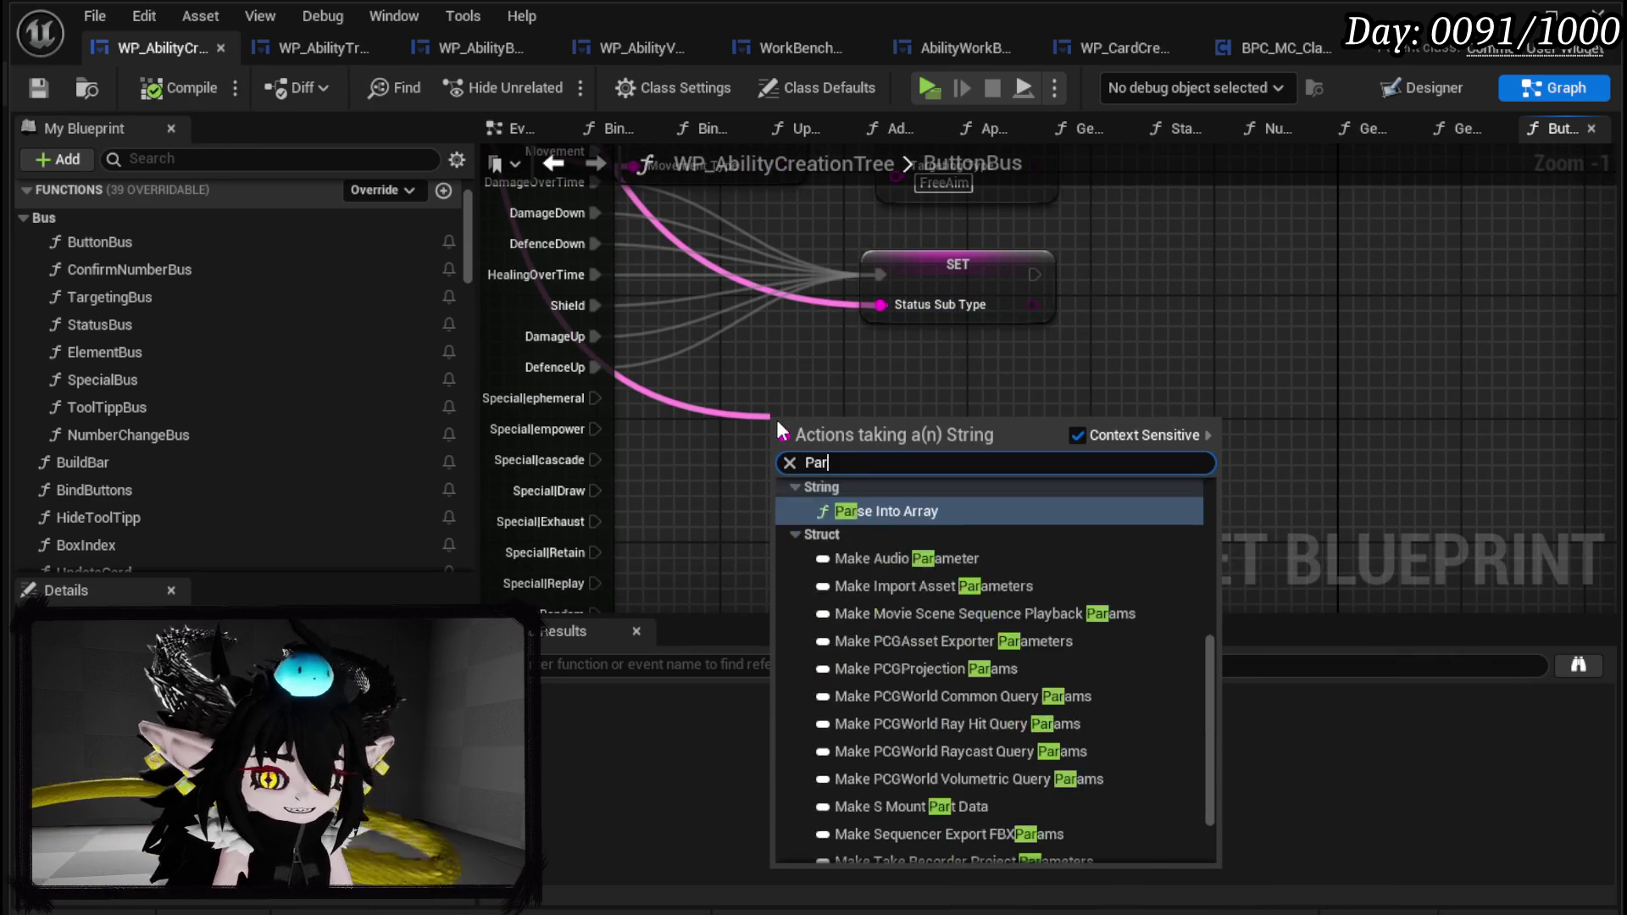
key(Return)
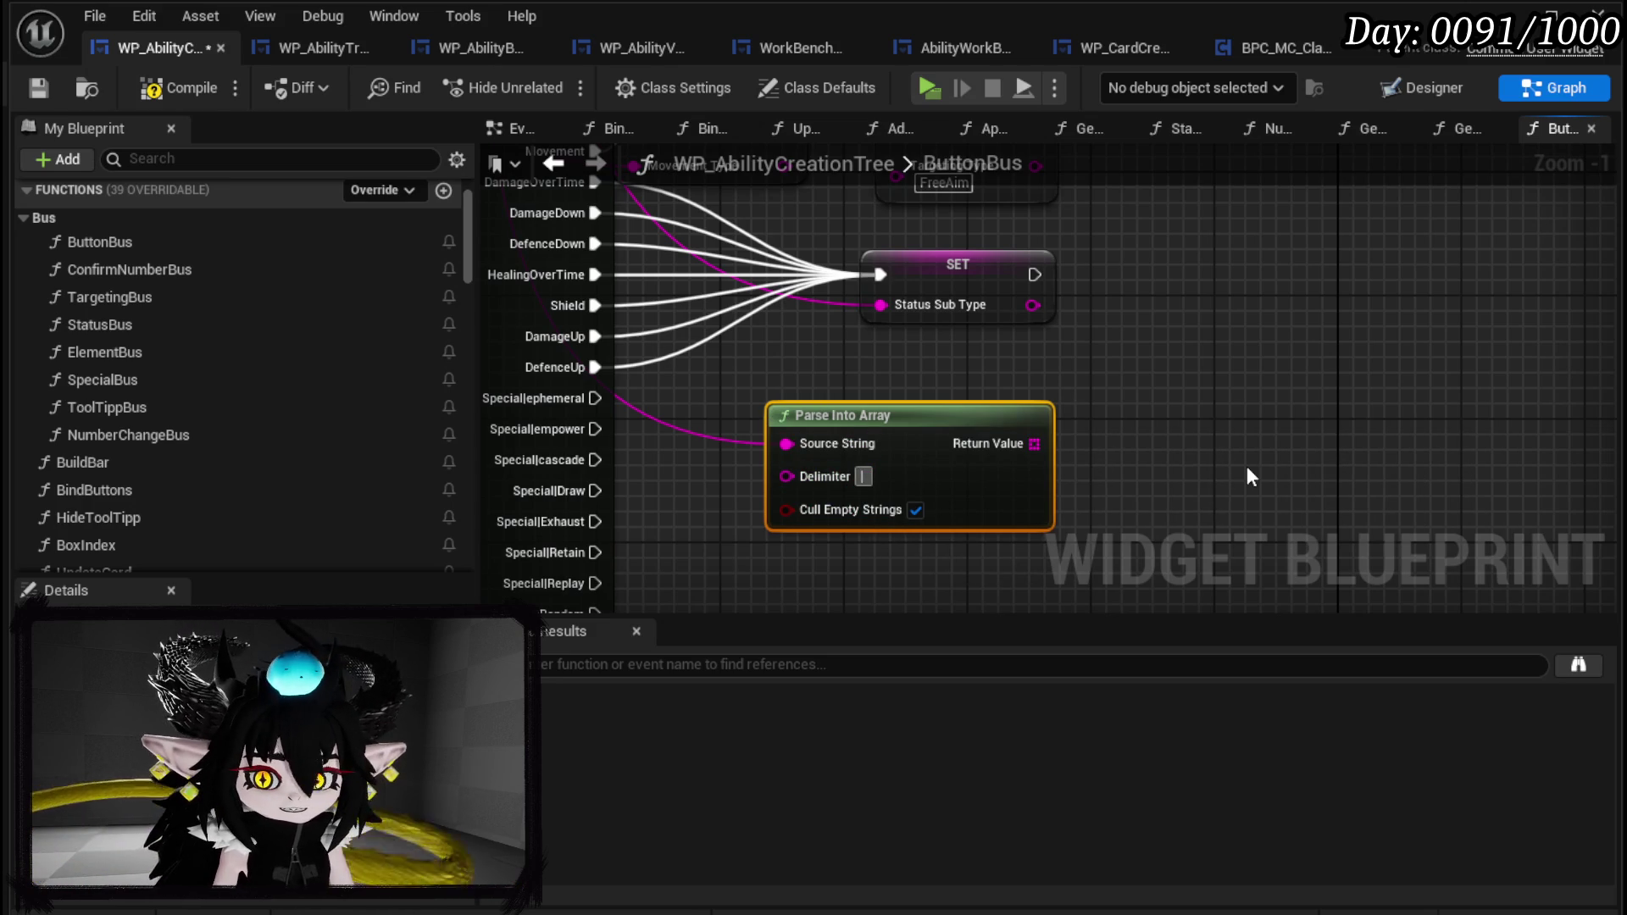
mouse_move(995, 380)
mouse_down()
mouse_move(1045, 227)
mouse_move(867, 361)
mouse_move(1056, 408)
mouse_up()
click(828, 450)
Add a Get node on the parsed array and set its index to 1.
text(get)
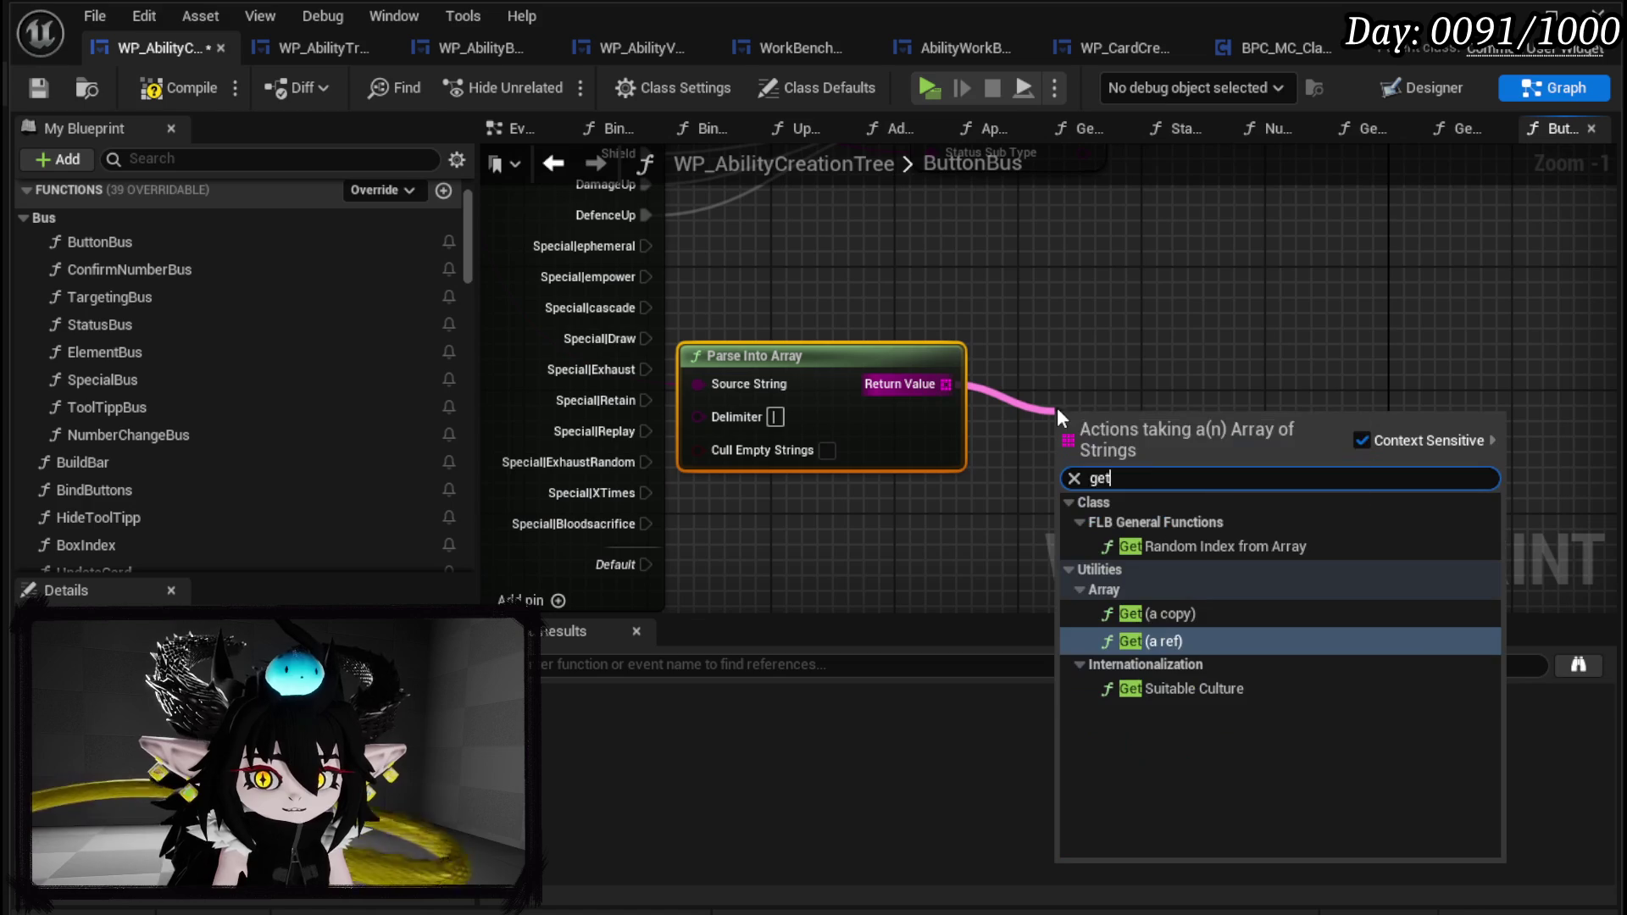
click(1148, 641)
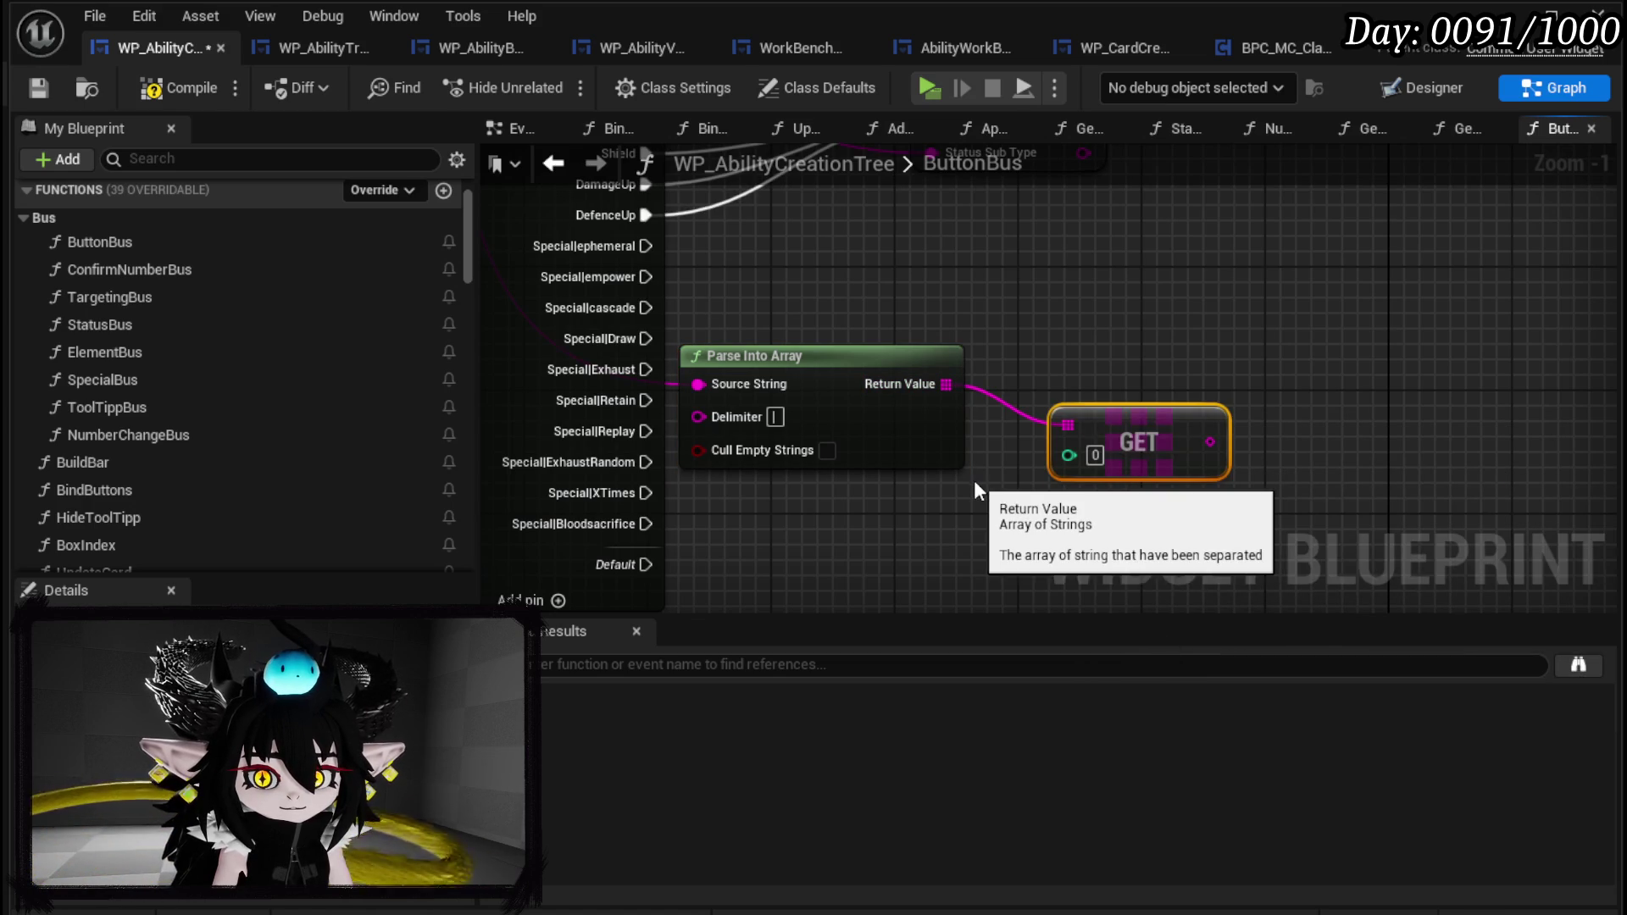
drag(1095, 455, 1080, 455)
click(1115, 373)
click(1095, 455)
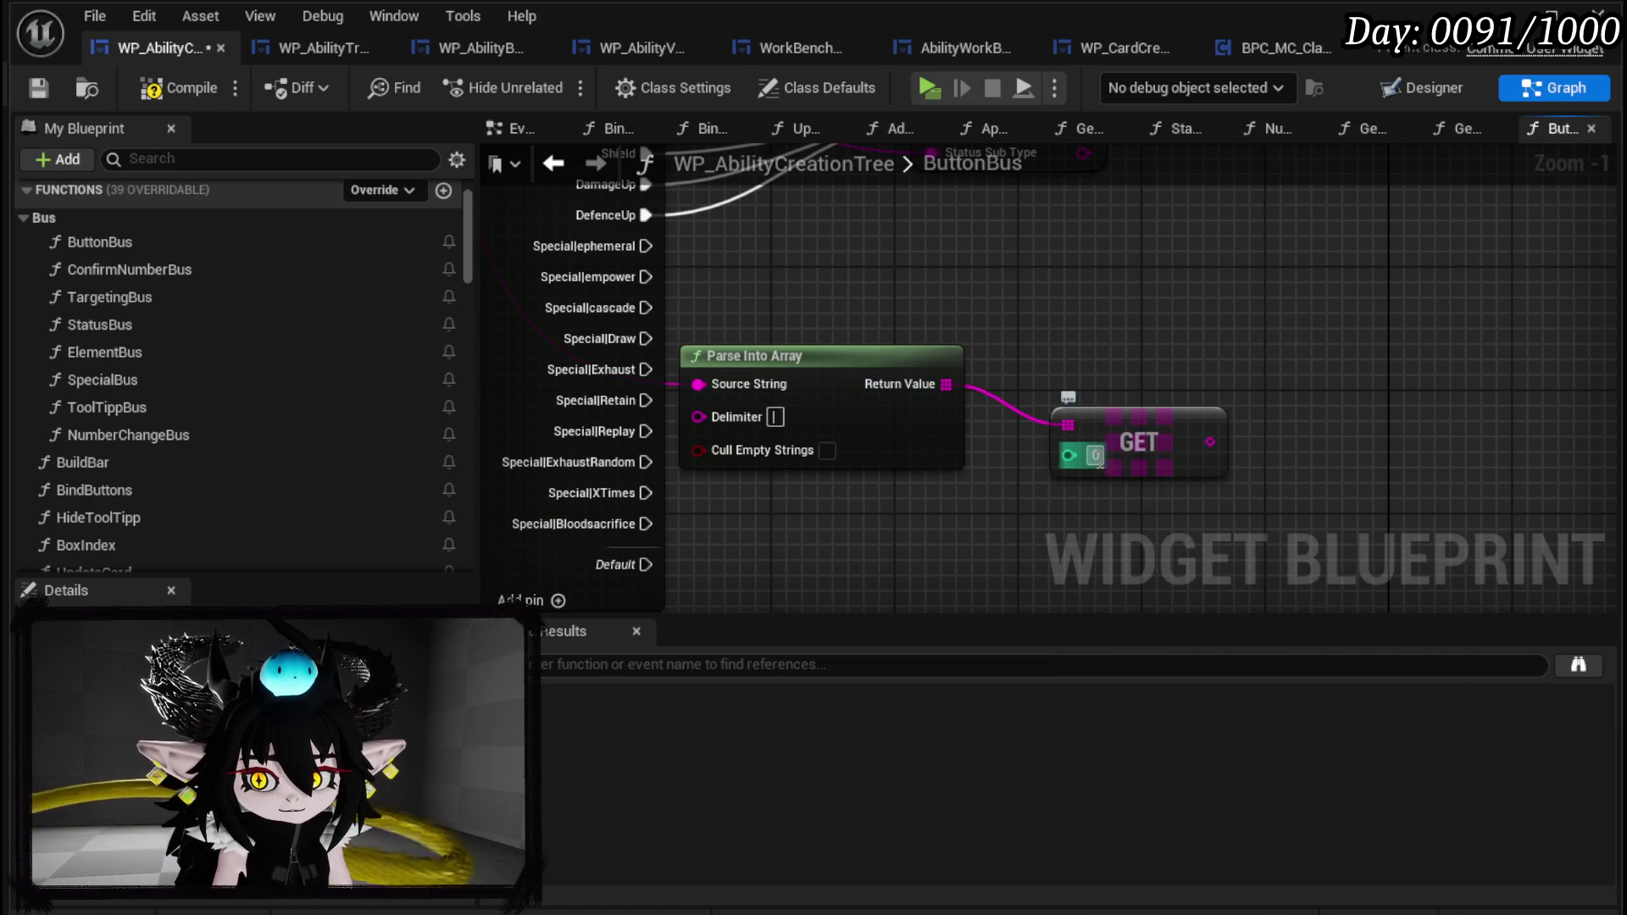
text(1)
Promote the Get output to a new string variable named SpecialArray.
right_click(1212, 441)
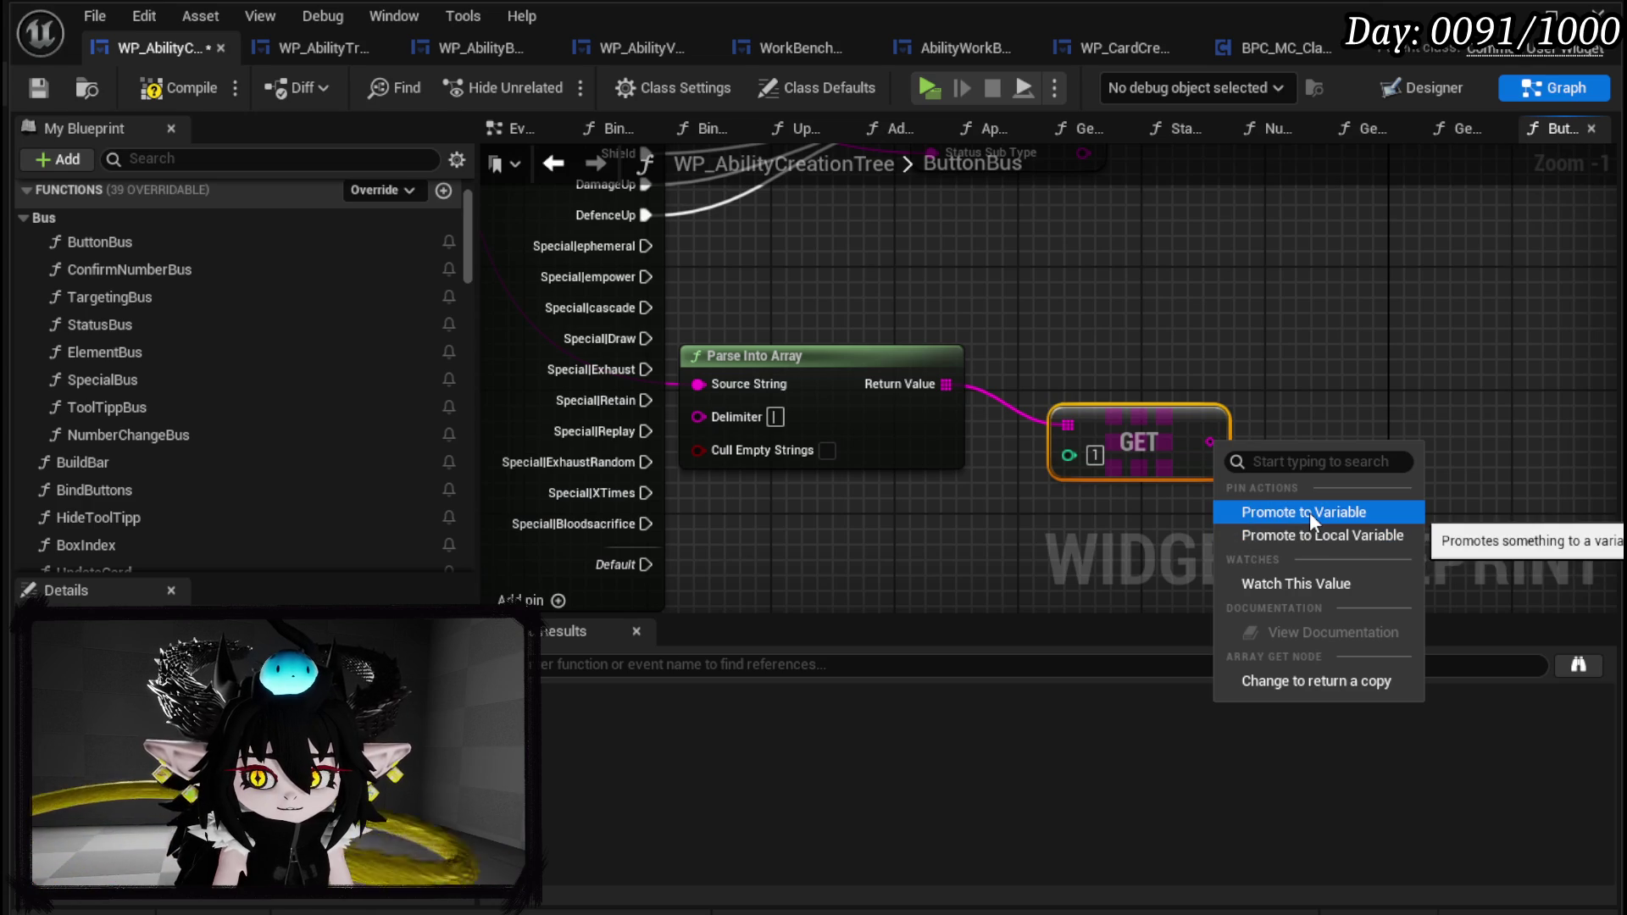
click(1310, 512)
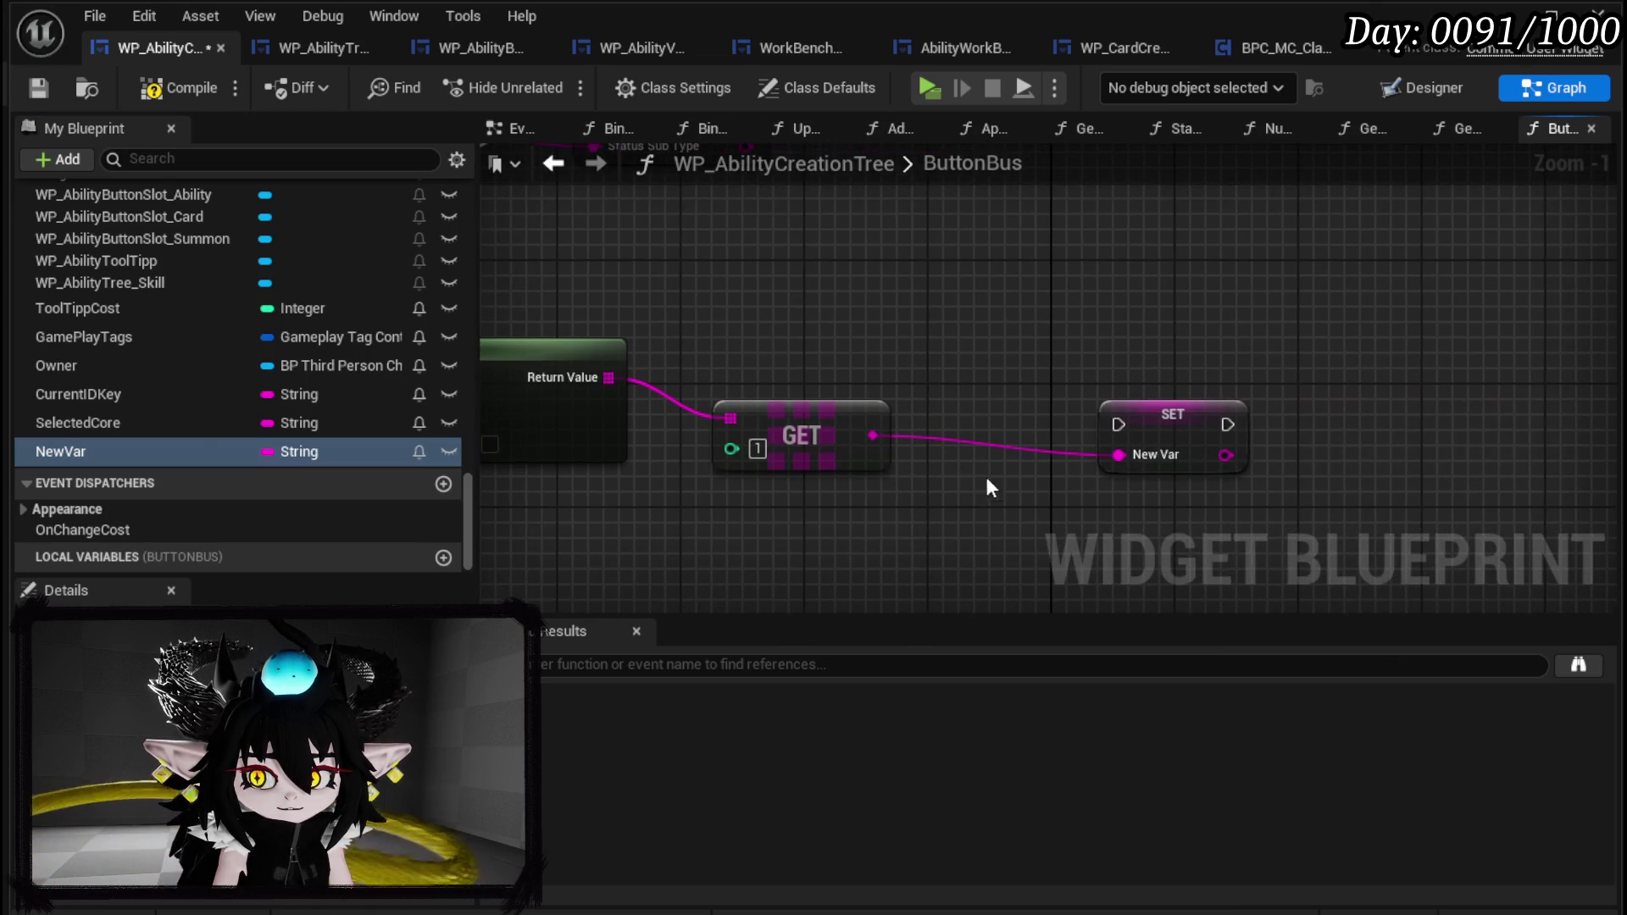
click(1132, 462)
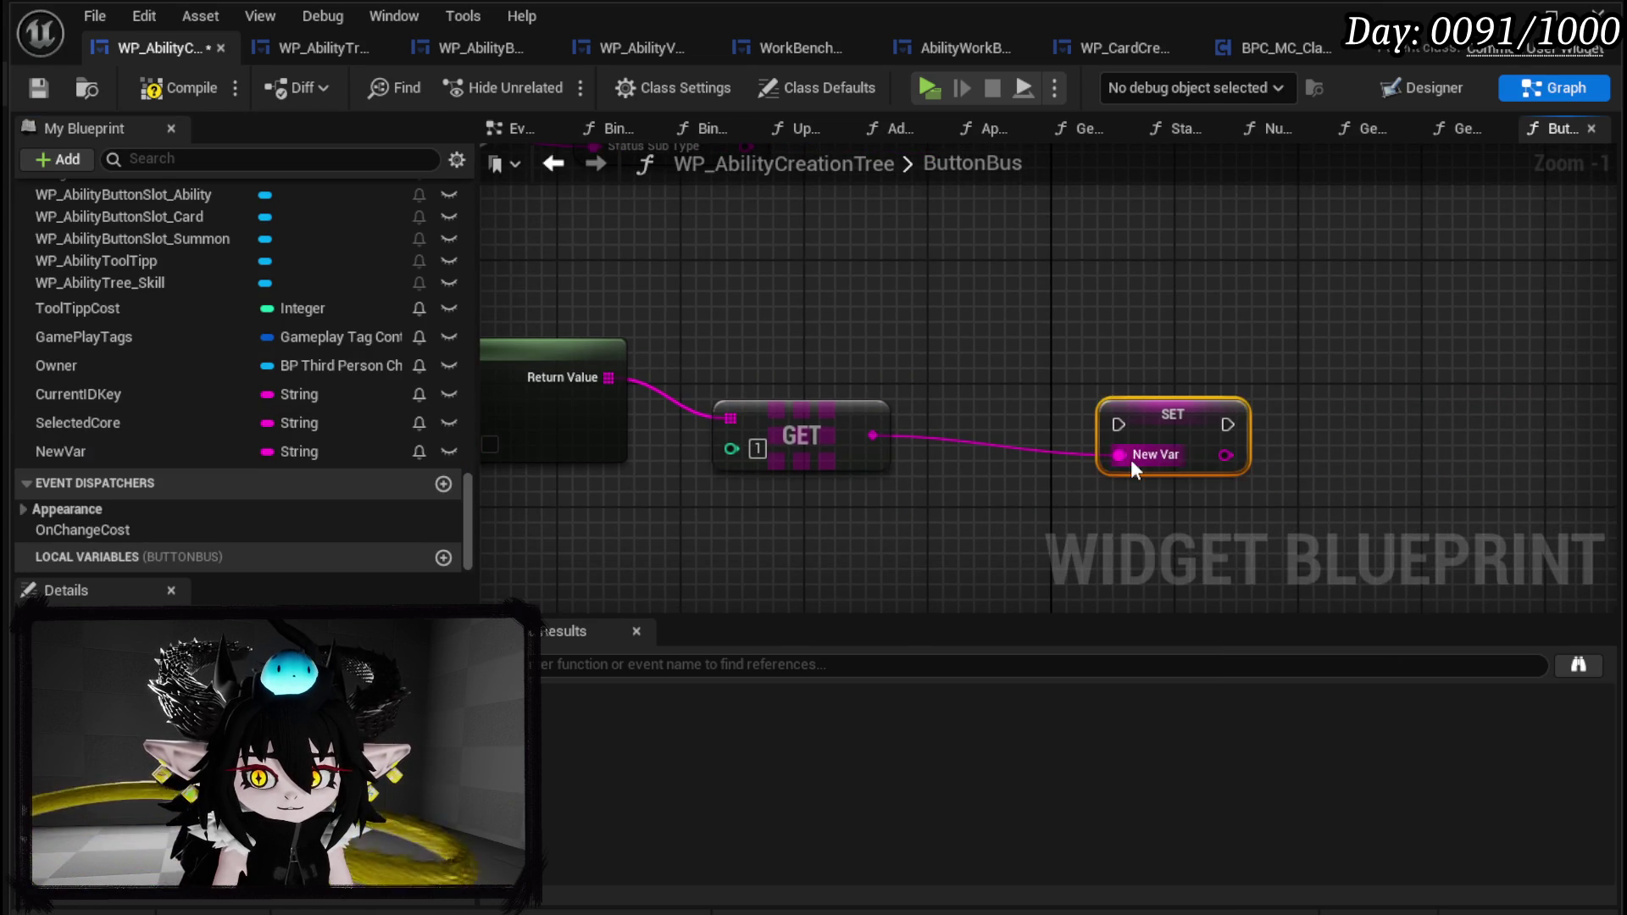
alt+click(1131, 460)
right_click(60, 446)
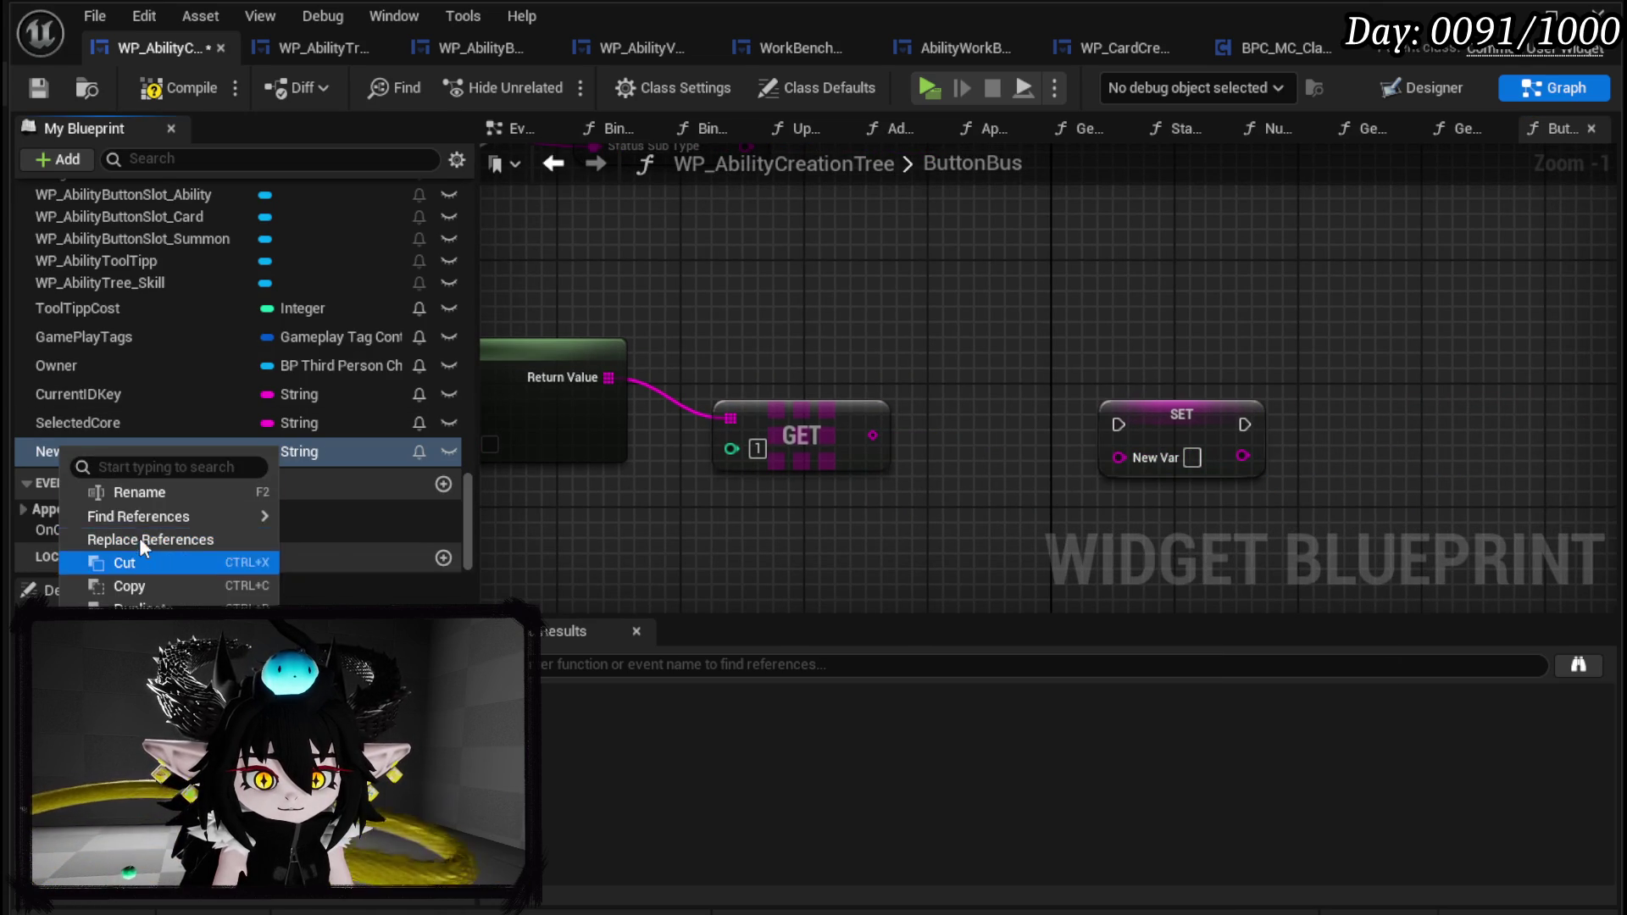
click(156, 491)
text(SpecialArray)
key(Return)
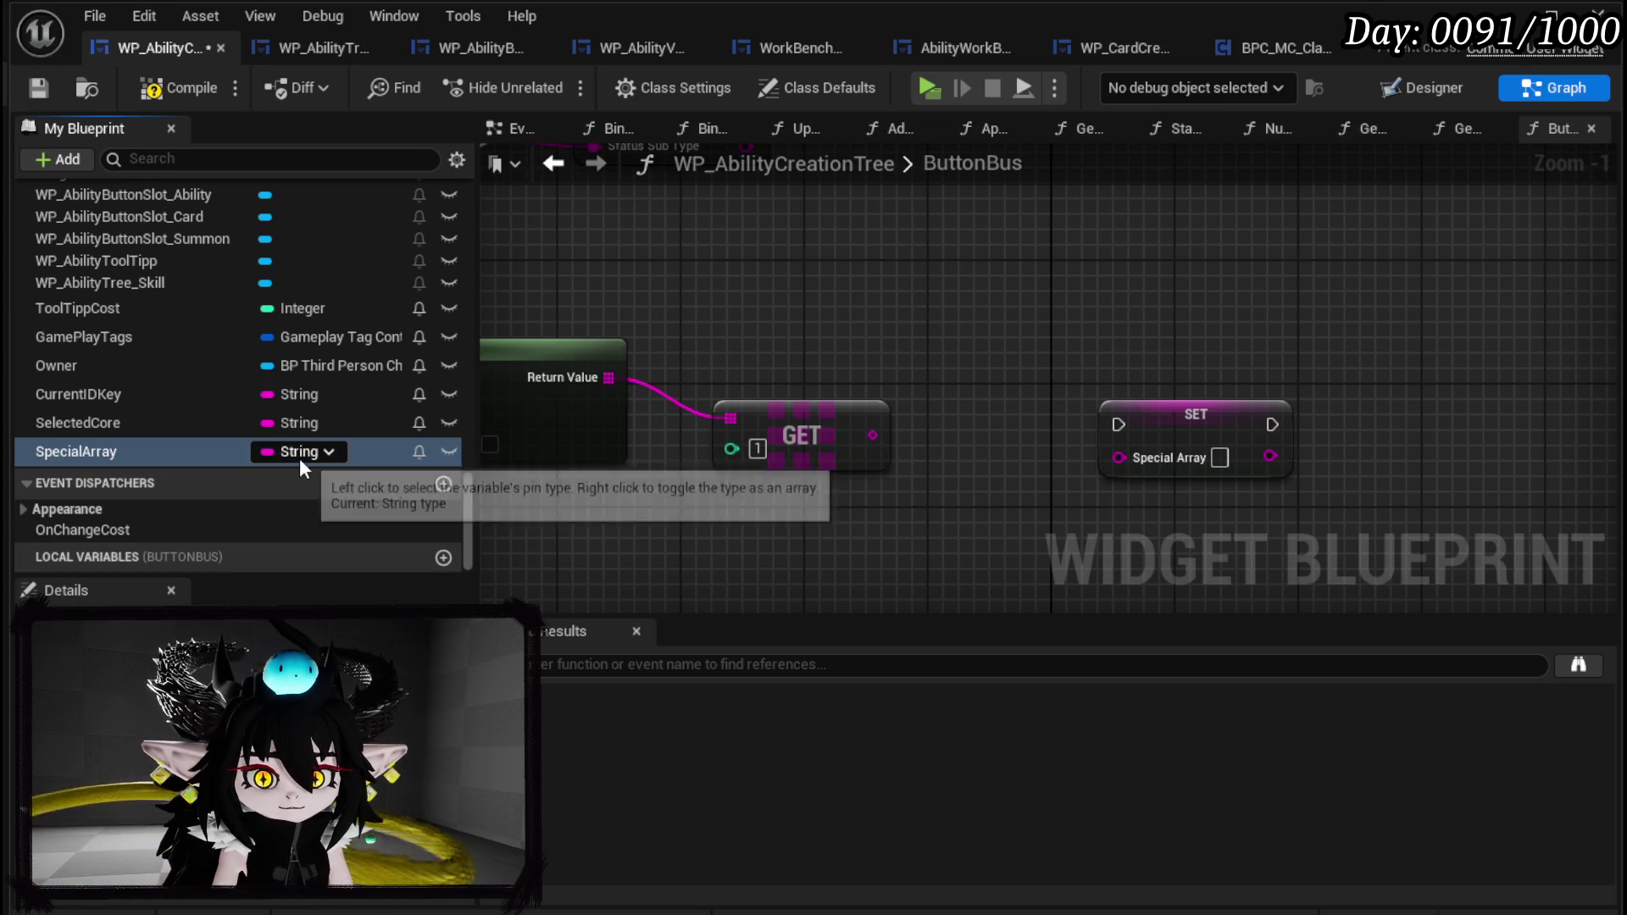
Delete the SET Special Array node and select the SpecialArray variable.
click(1196, 414)
key(Delete)
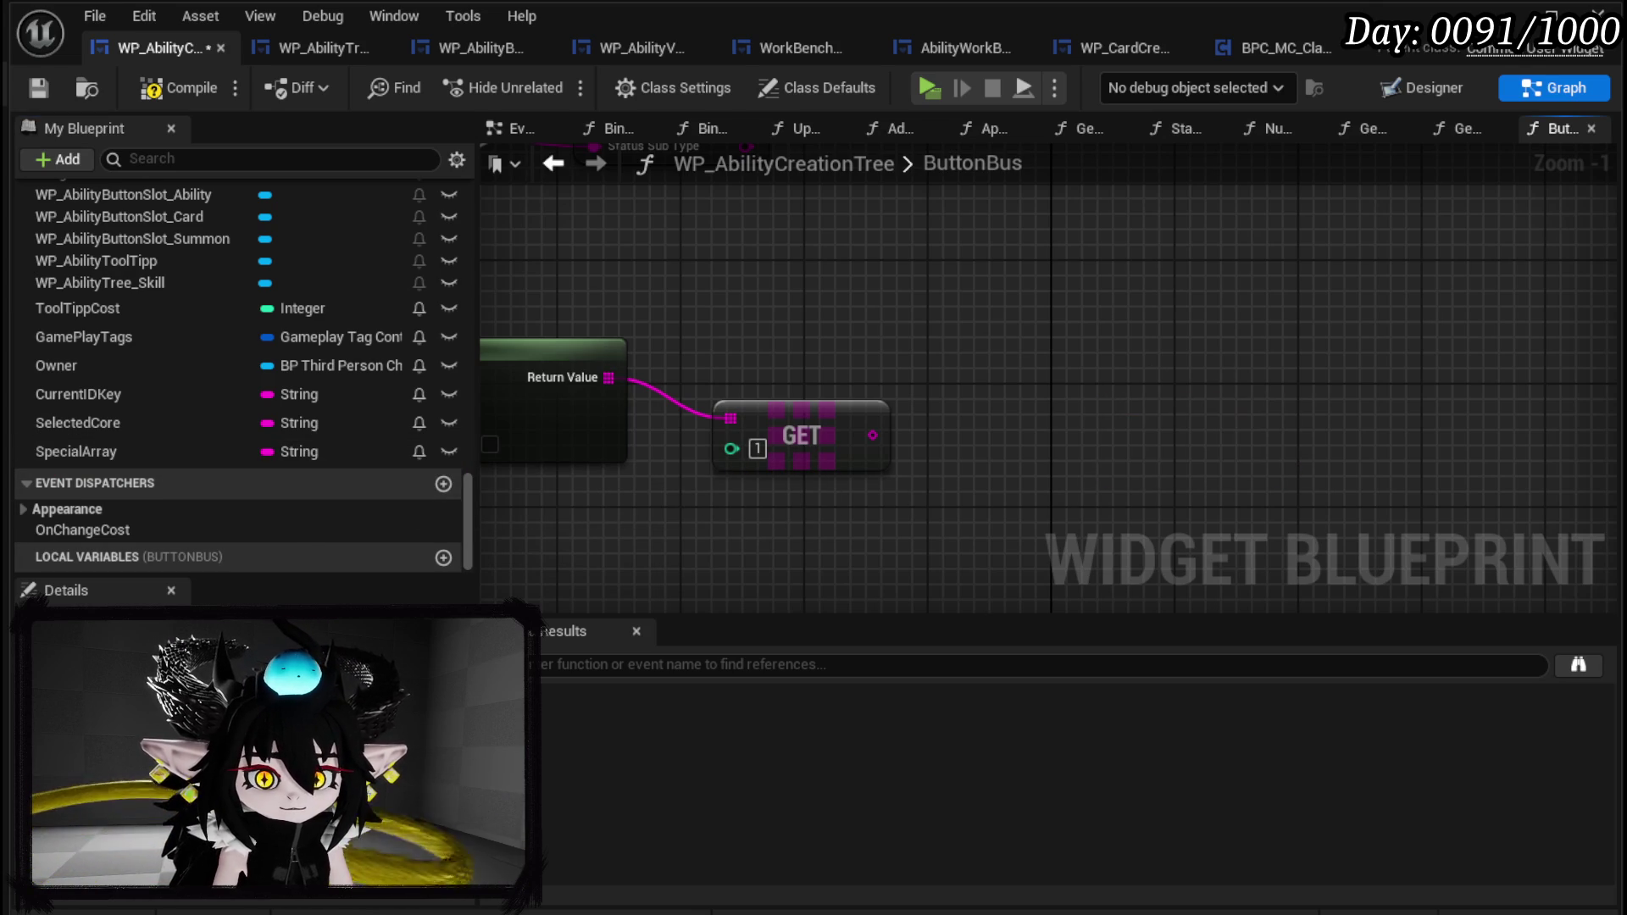
click(75, 450)
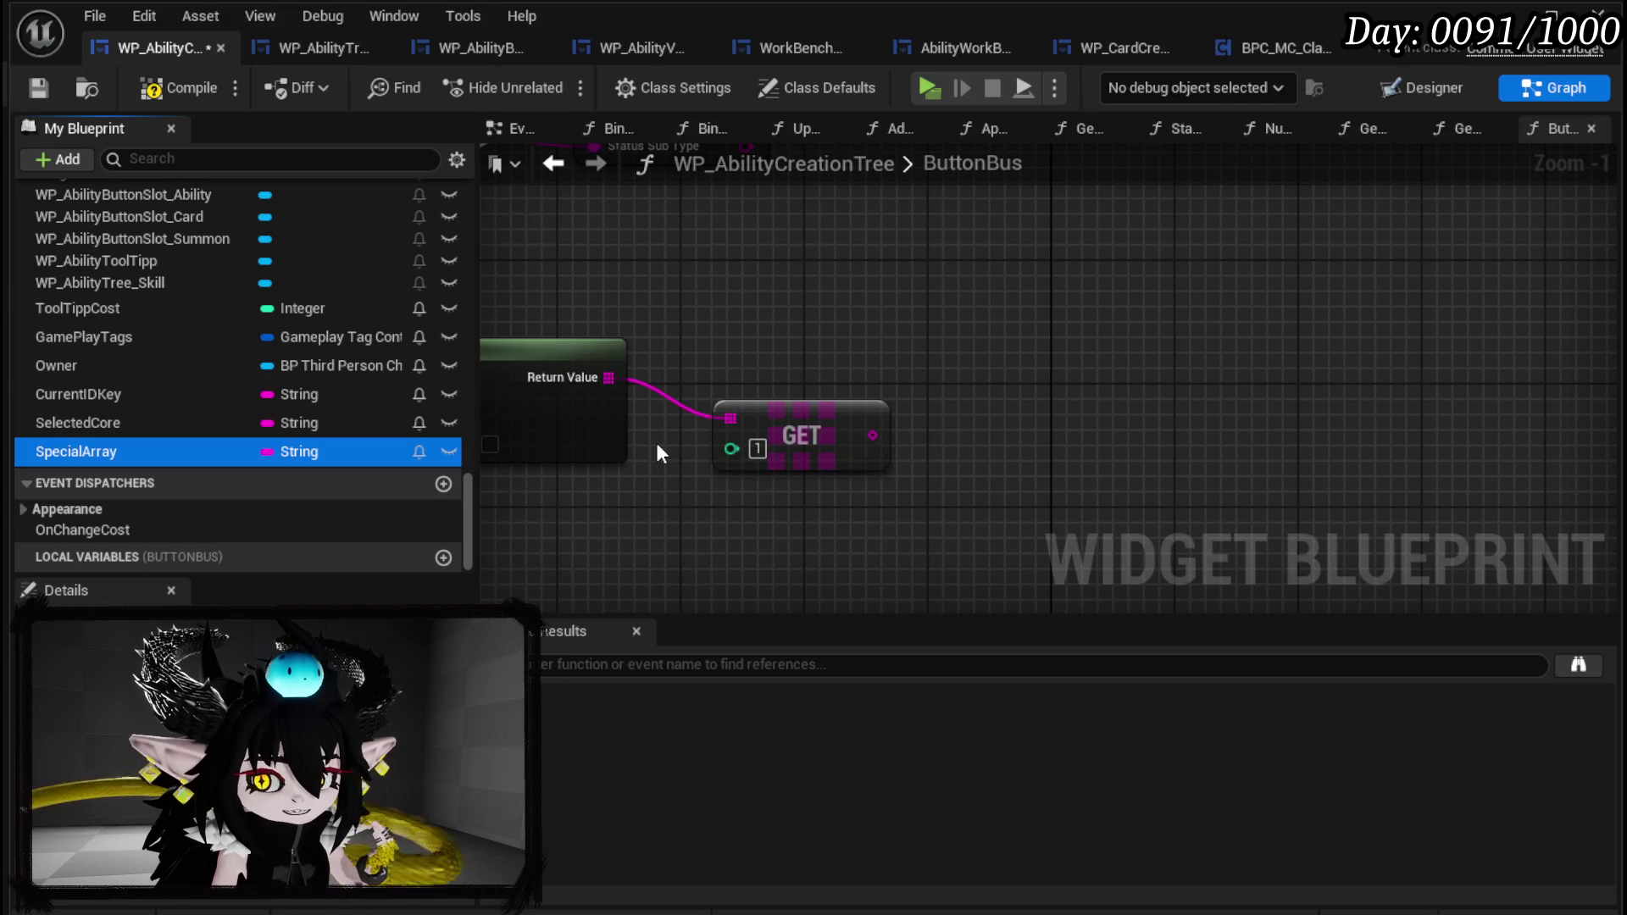
Tidy the GET node, compile and save, then place a SpecialArray getter in the ButtonBus graph.
drag(772, 414, 711, 368)
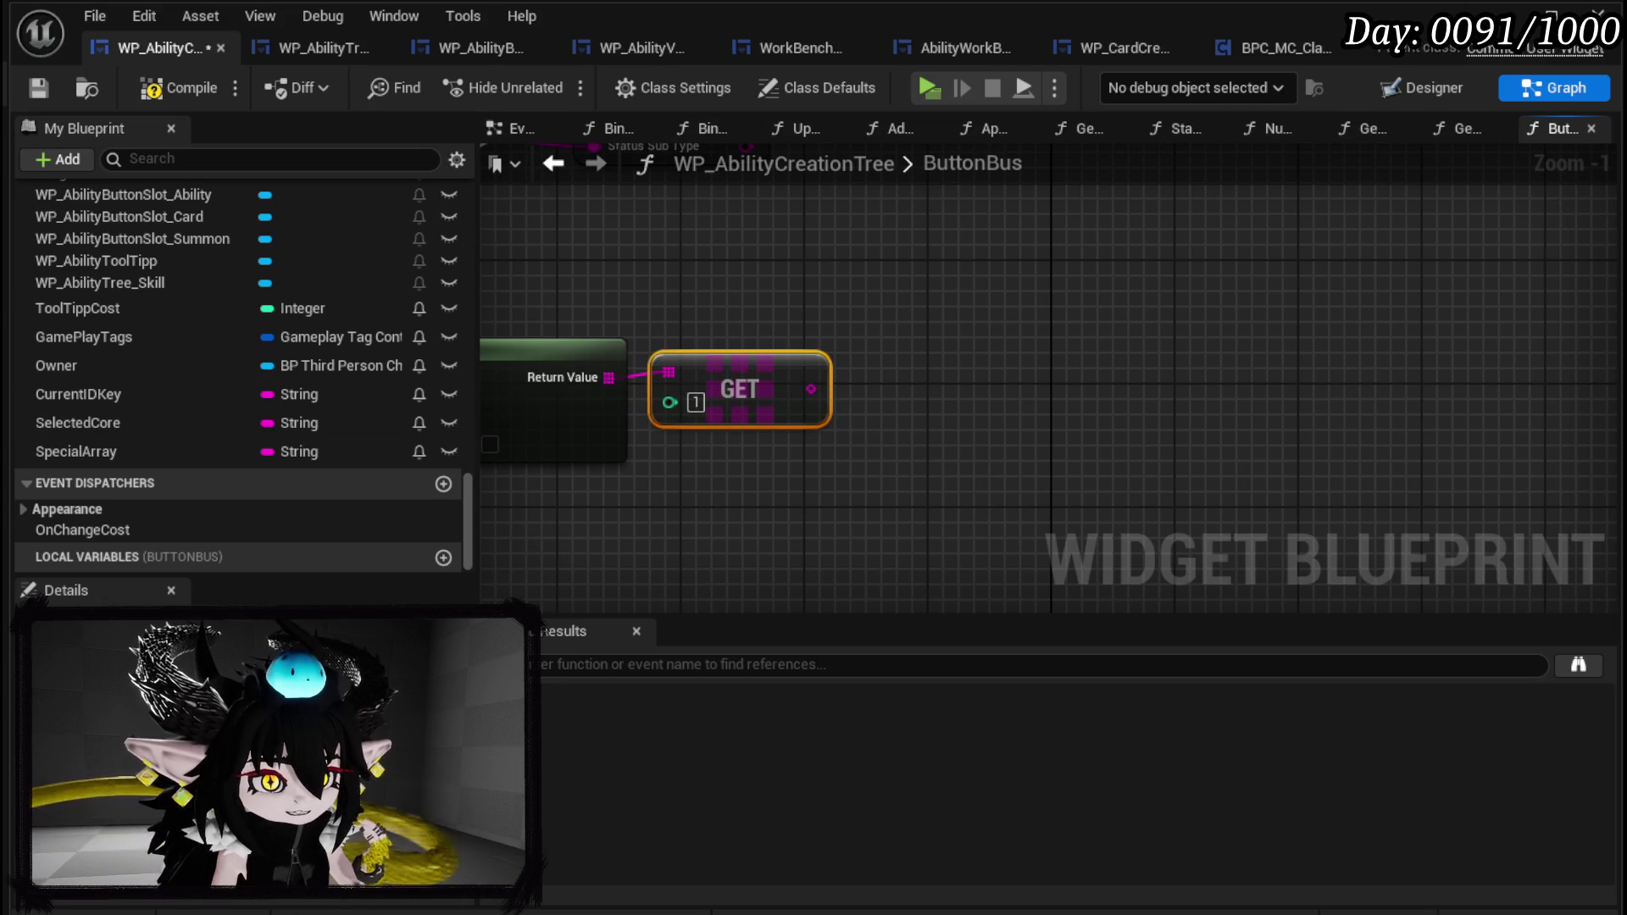
drag(654, 312, 839, 302)
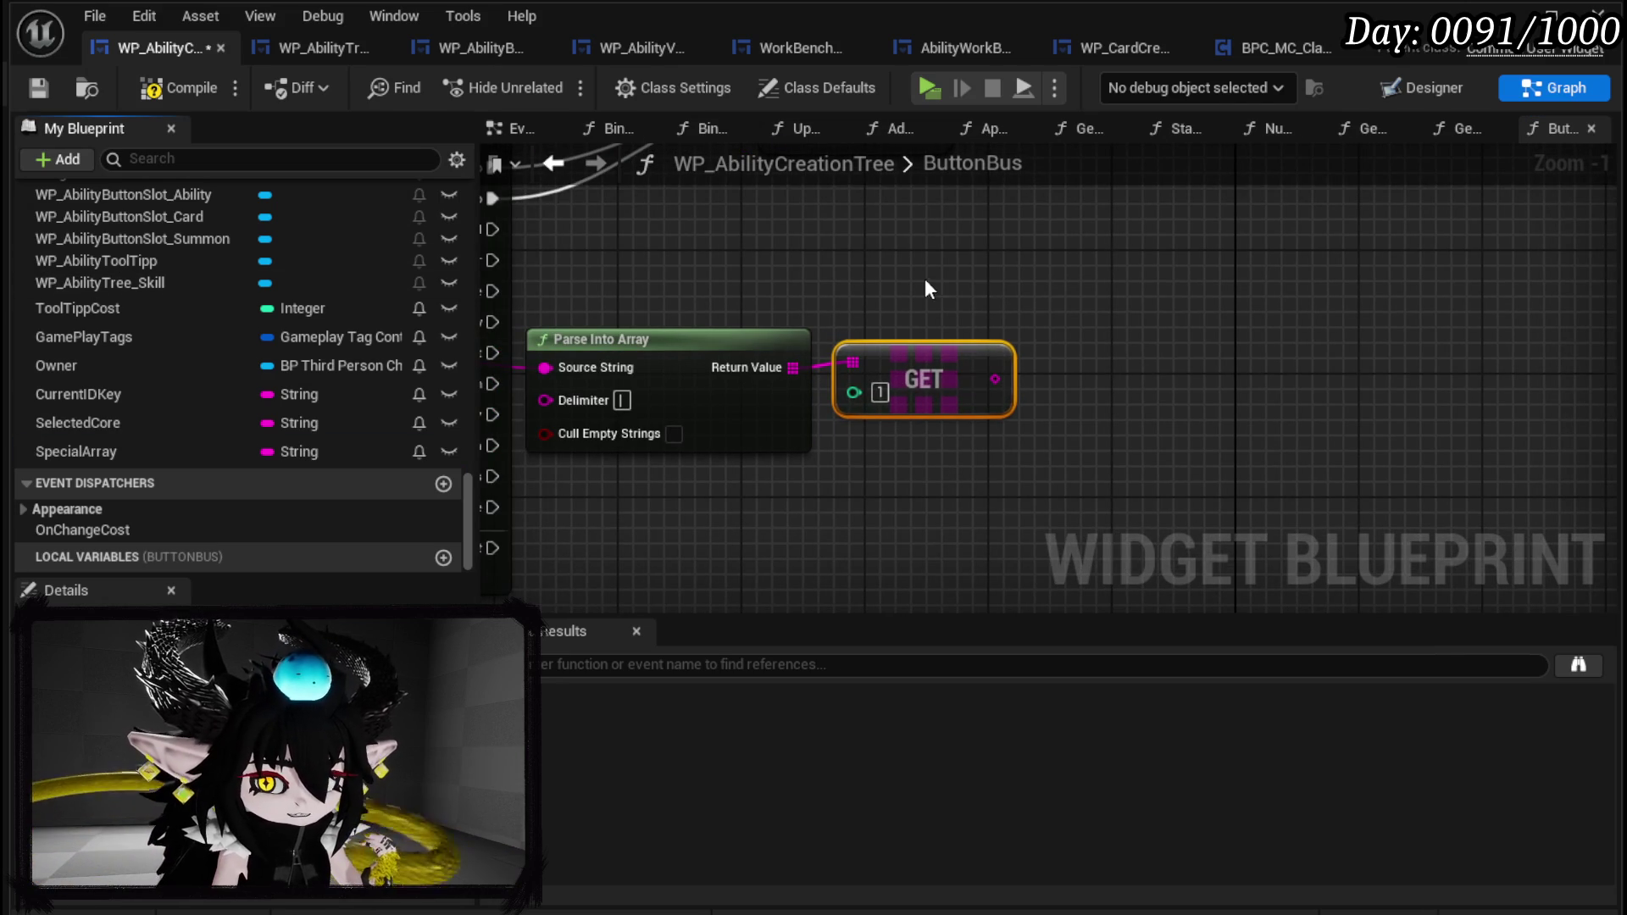
click(94, 454)
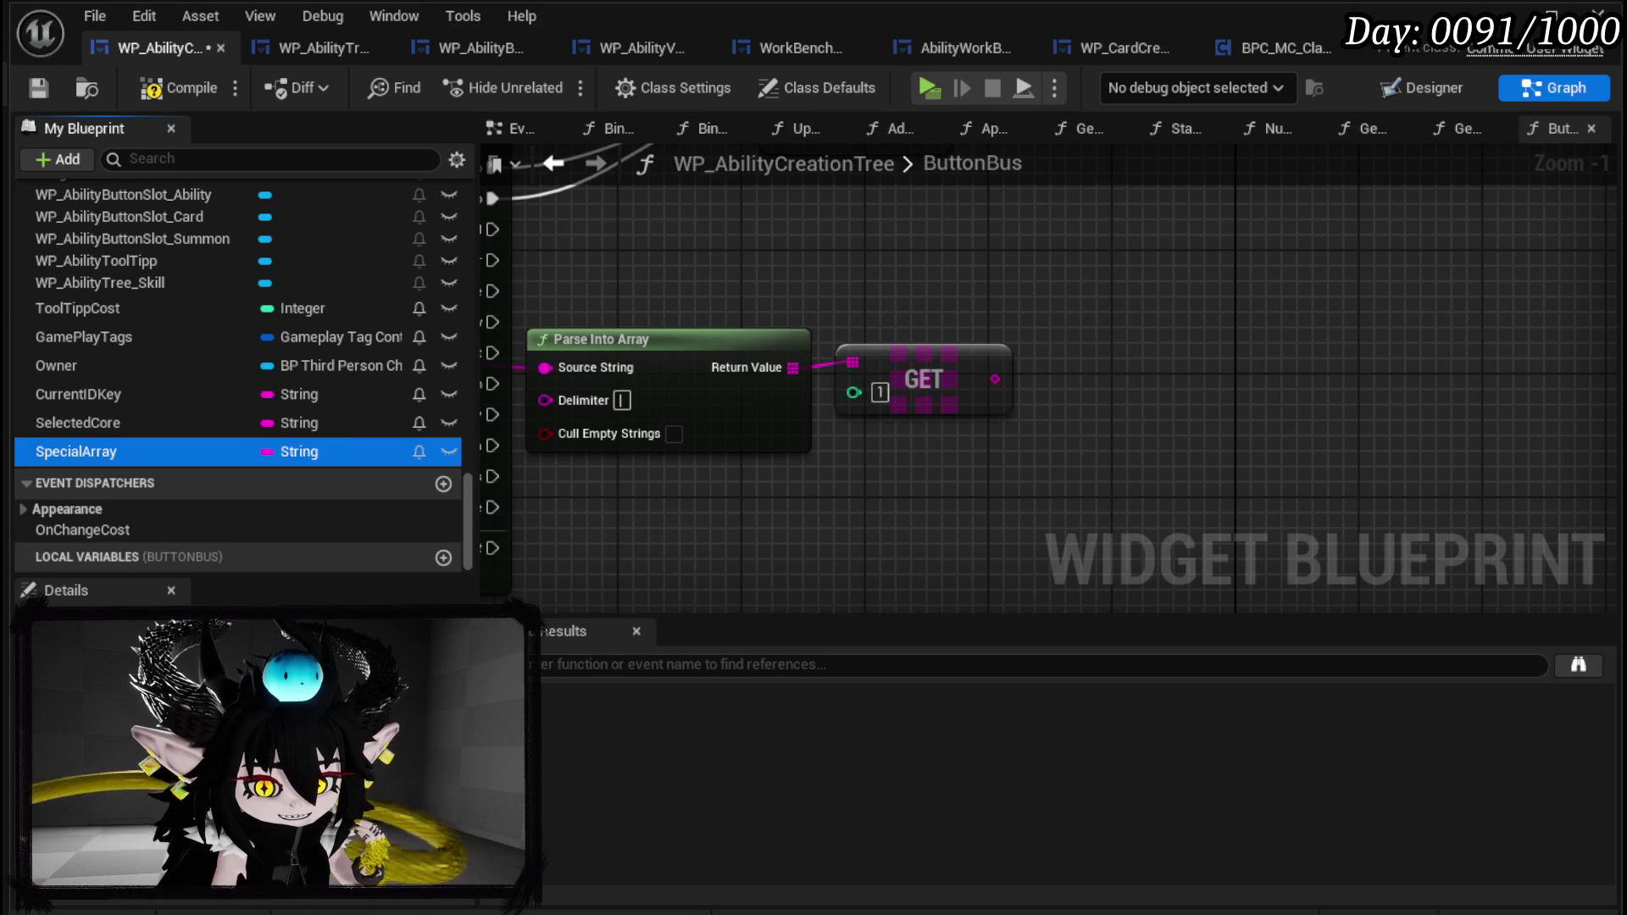
click(180, 87)
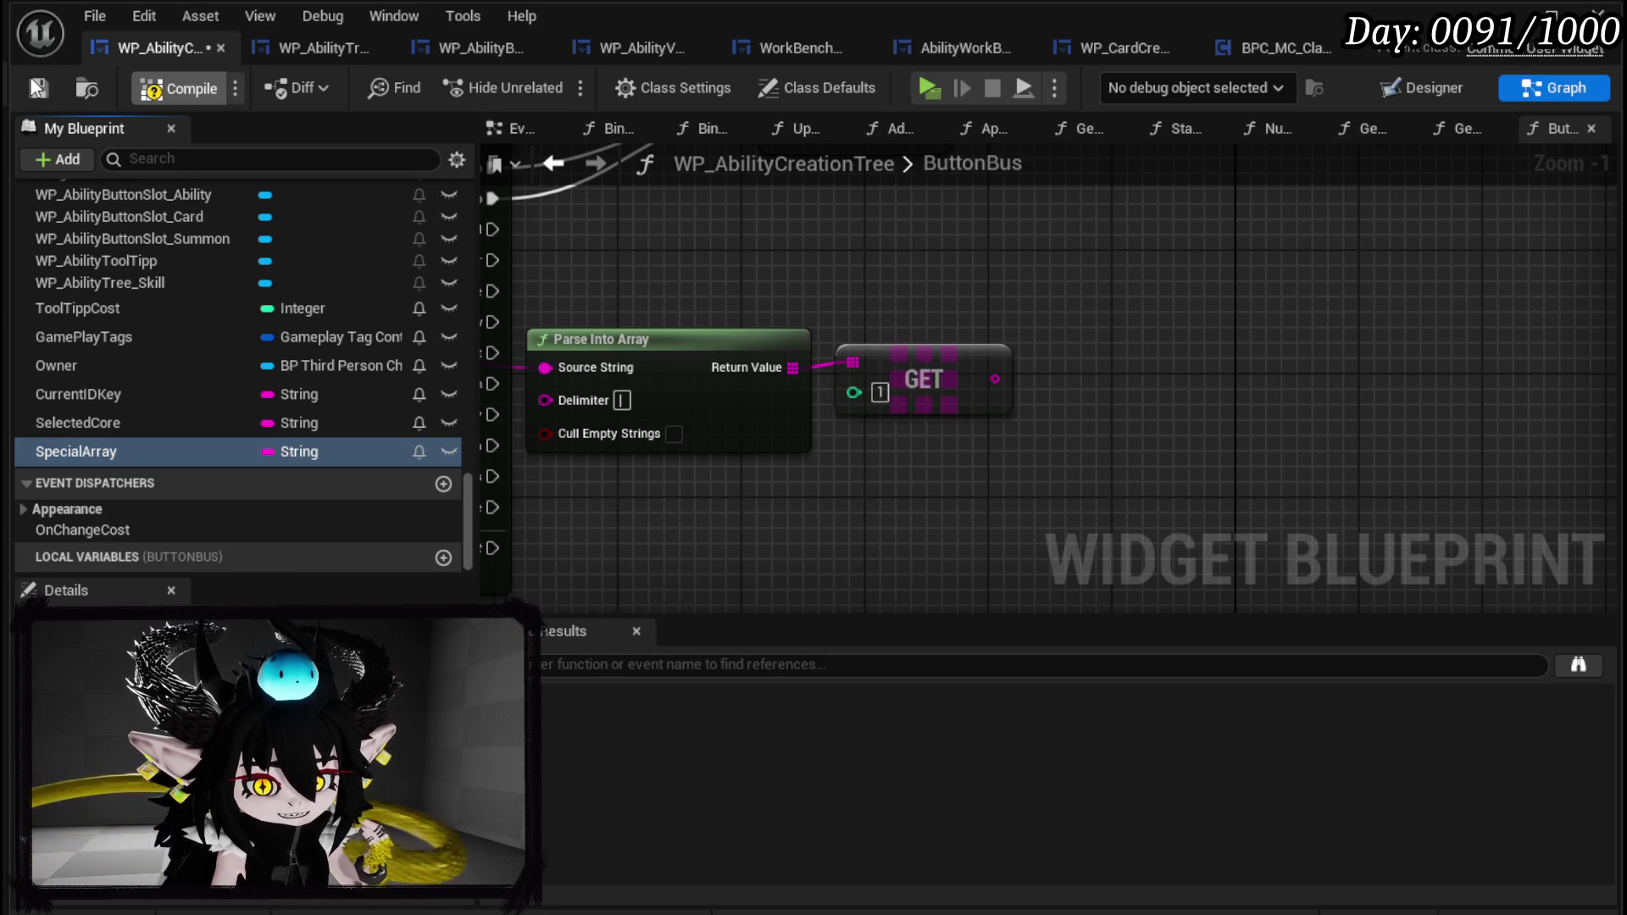
click(37, 87)
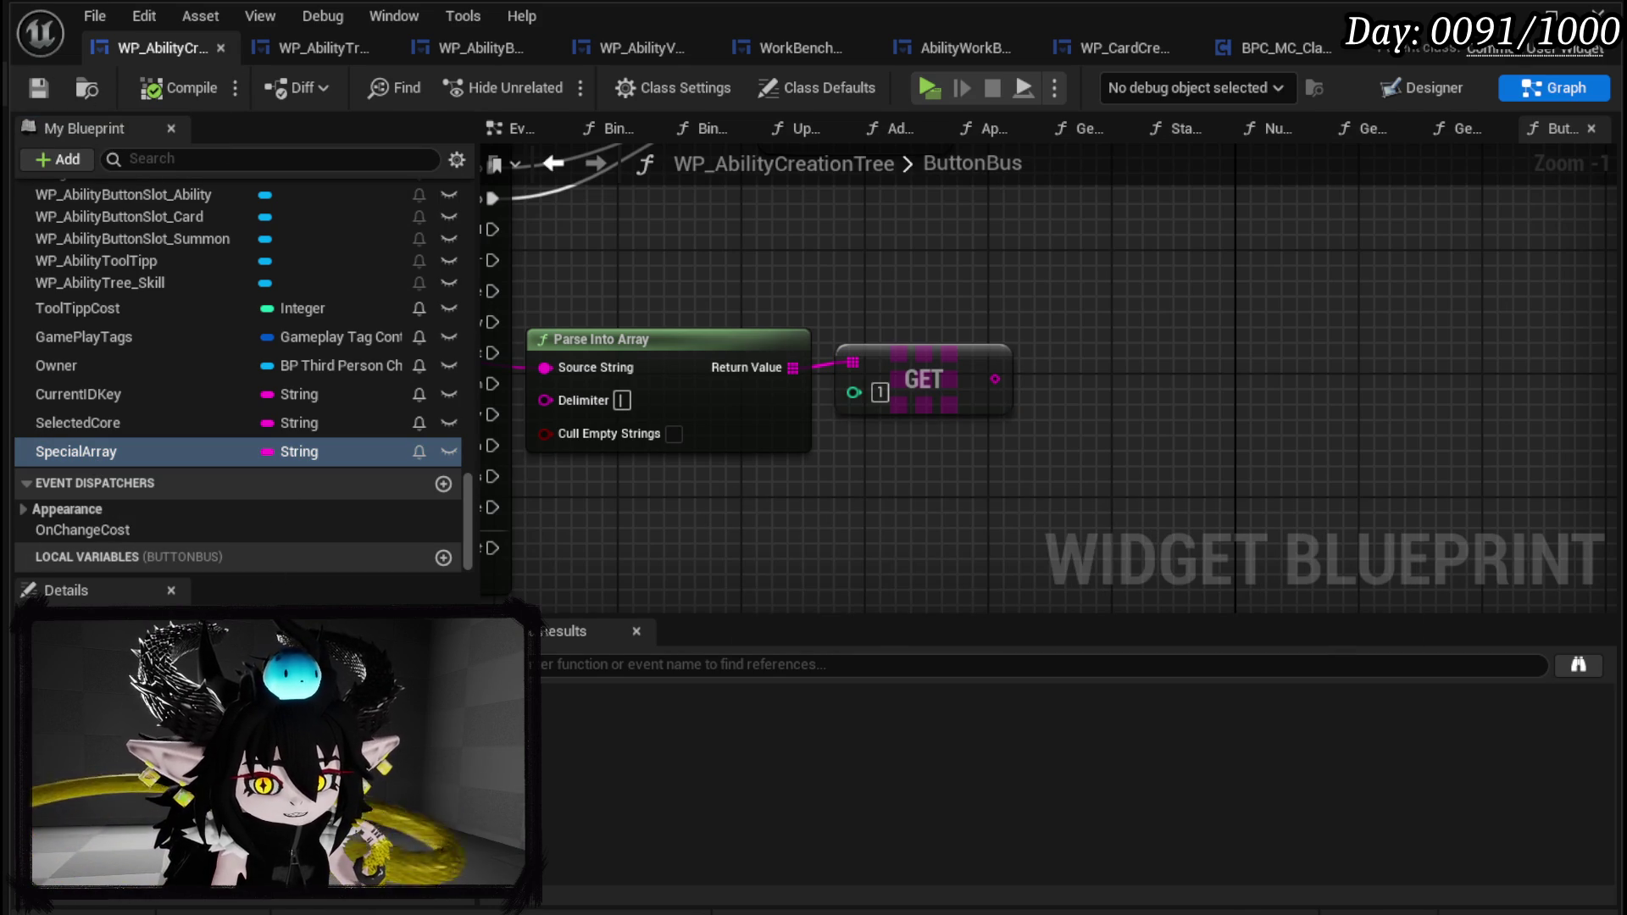
mouse_move(76, 451)
mouse_down()
mouse_move(1034, 312)
mouse_move(937, 268)
mouse_up()
click(1093, 353)
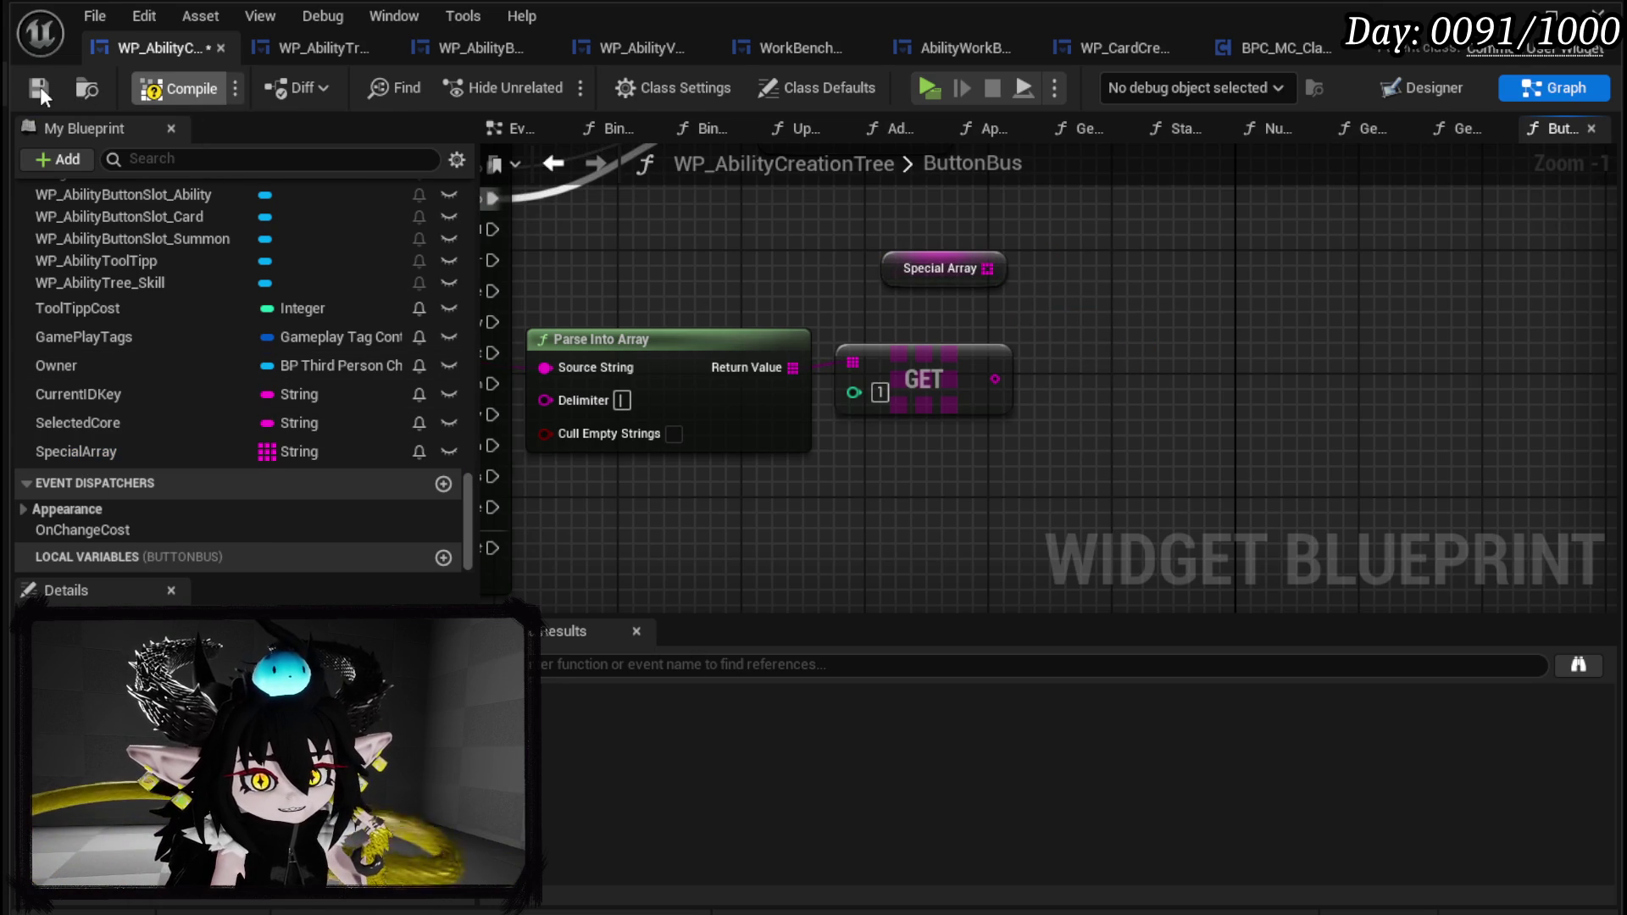
Add an Add Unique node on Special Array, with the GET result as its item.
click(39, 87)
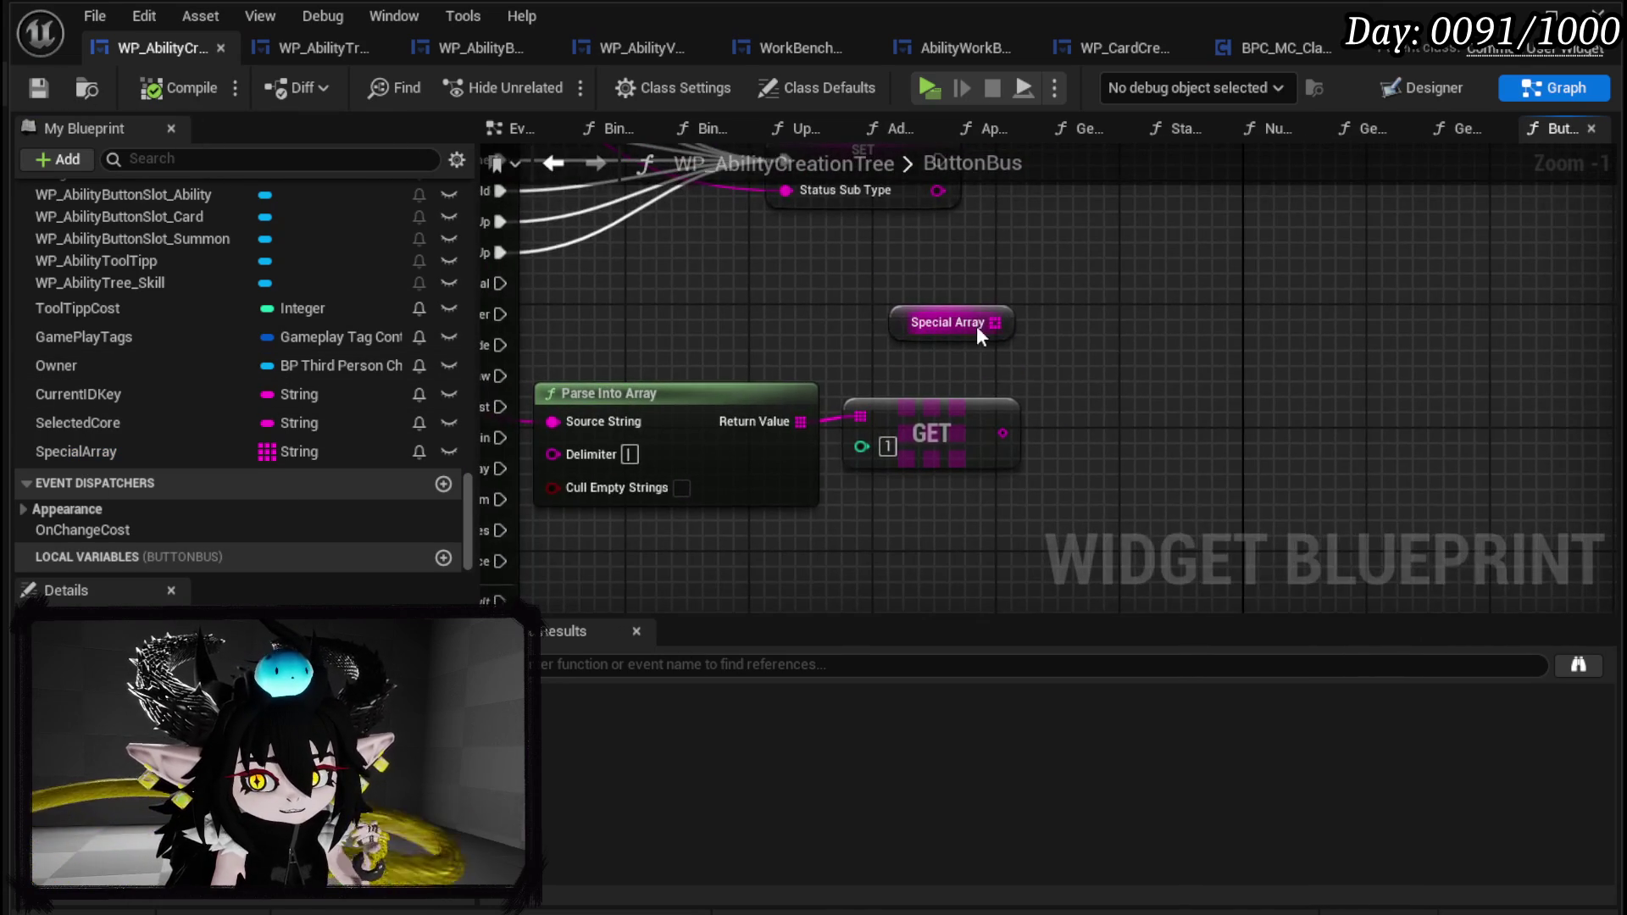
drag(993, 323, 1137, 346)
text(a)
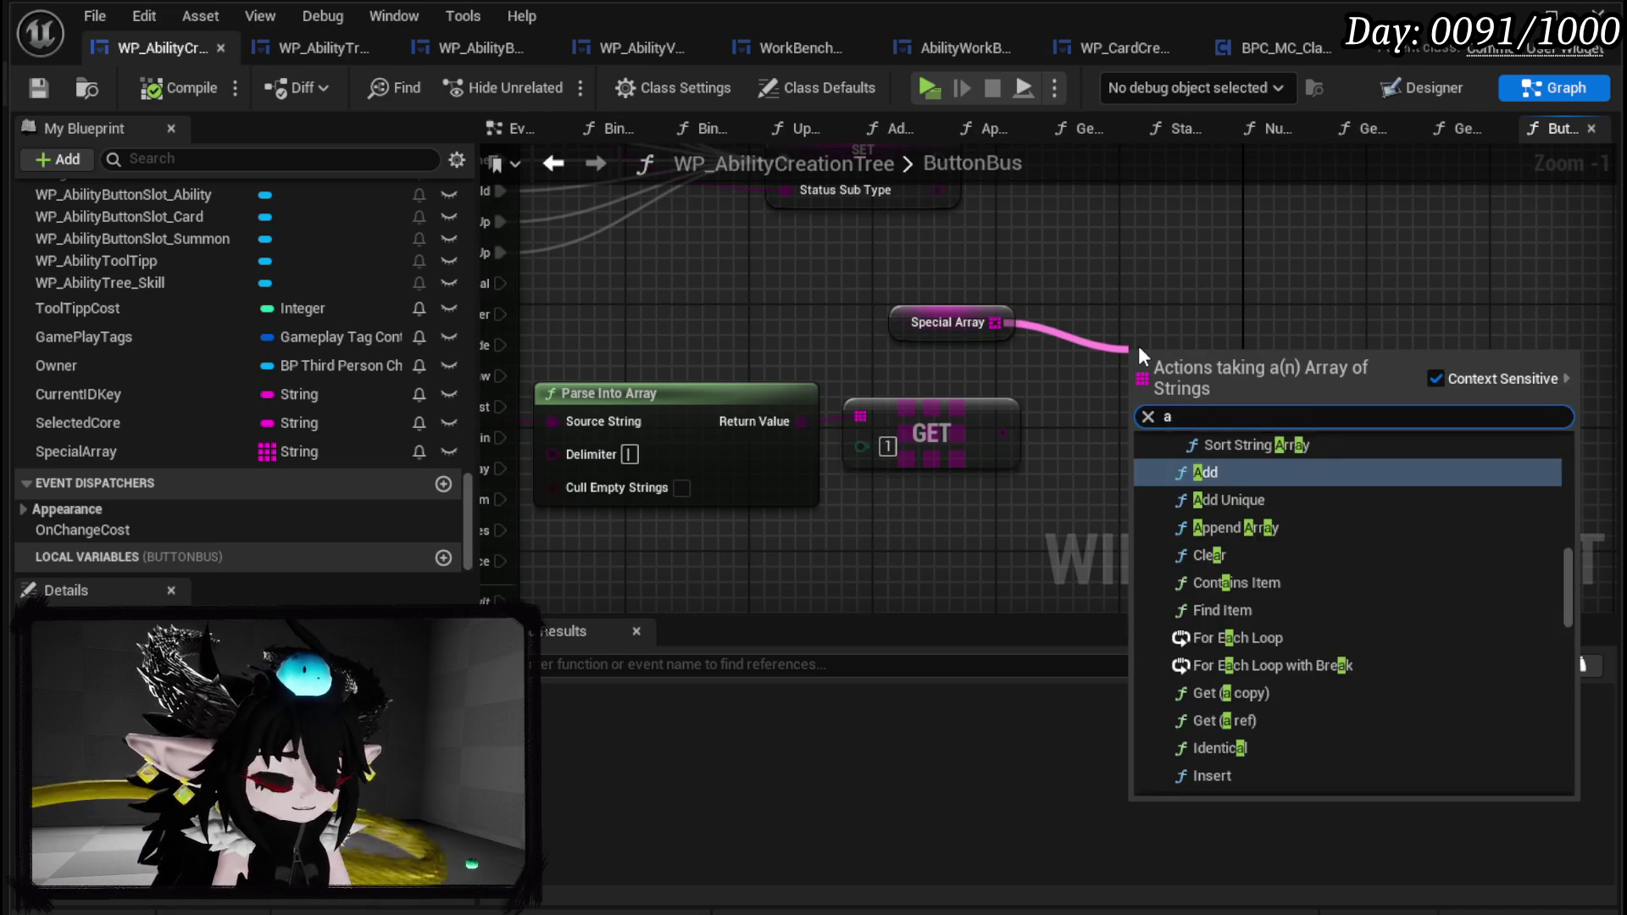
text(dd unb)
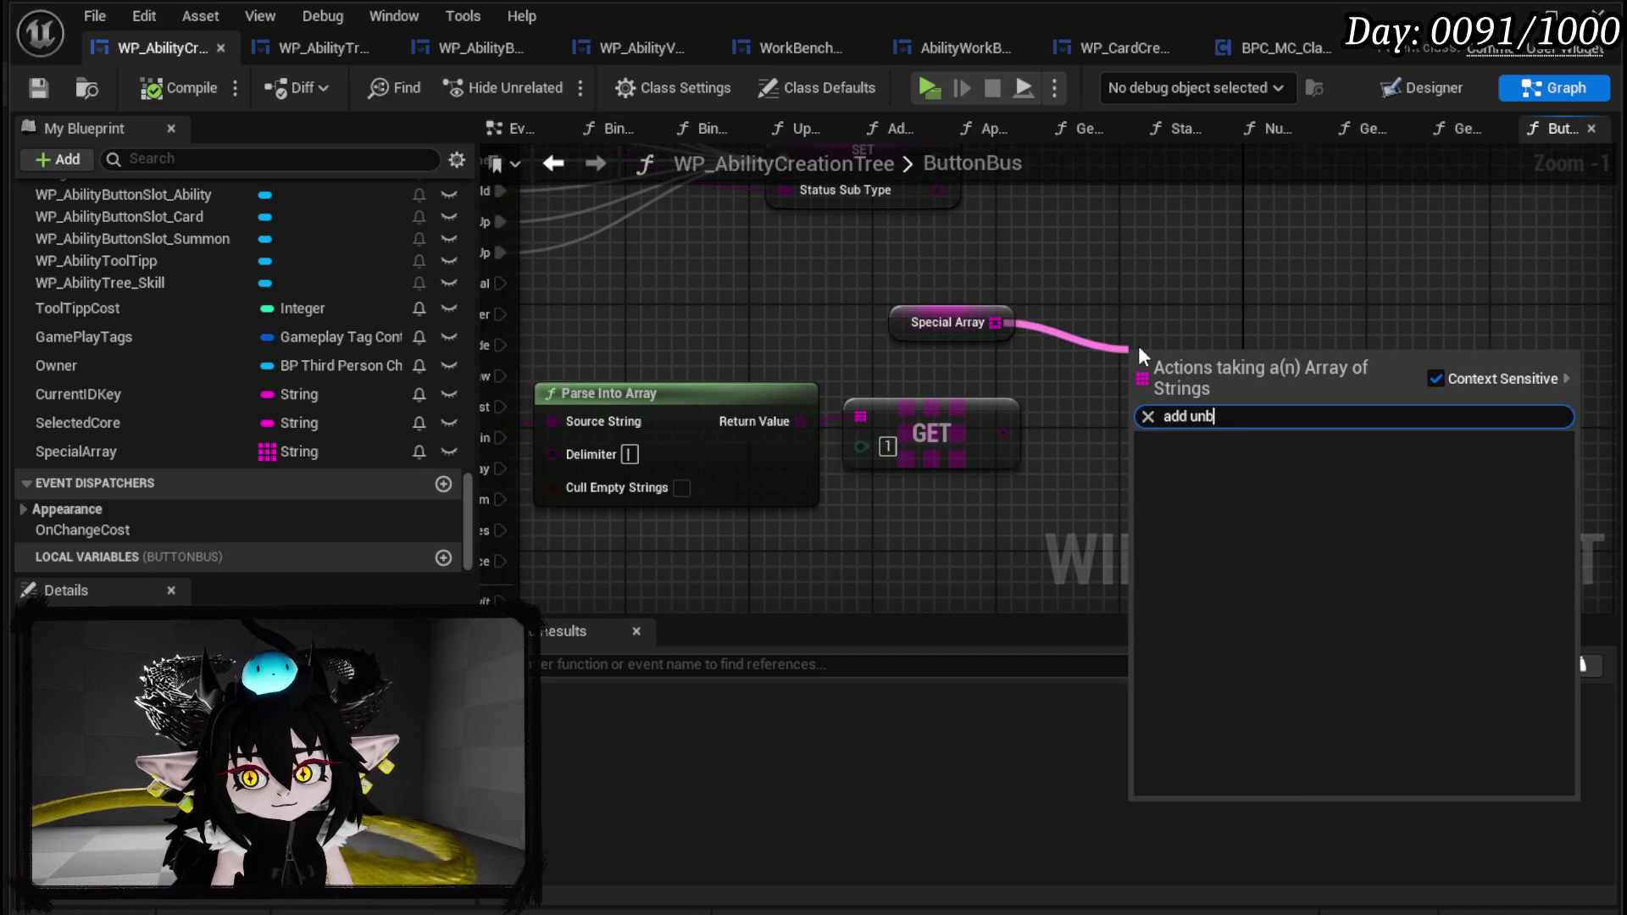
key(BackSpace)
text(ique)
key(Return)
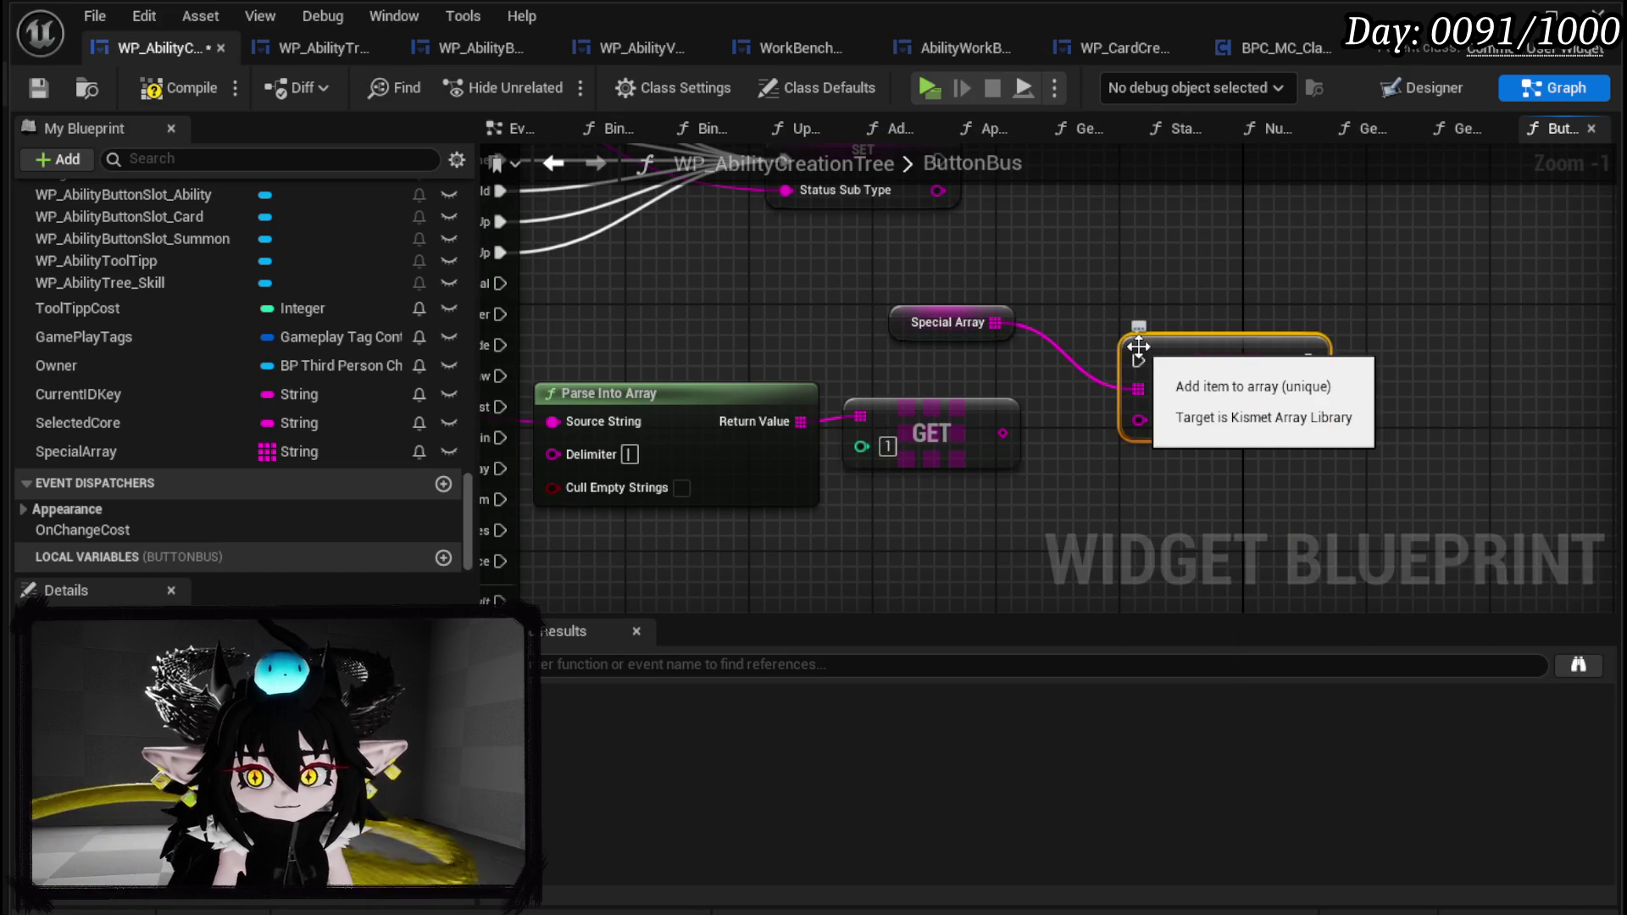
drag(1002, 433, 1138, 414)
Run Add Unique from the ephemeral, empower, cascade, Draw, Exhaust, Retain, Replay, XTimes and Bloodsacrifice options.
scroll(717, 333, down, 1)
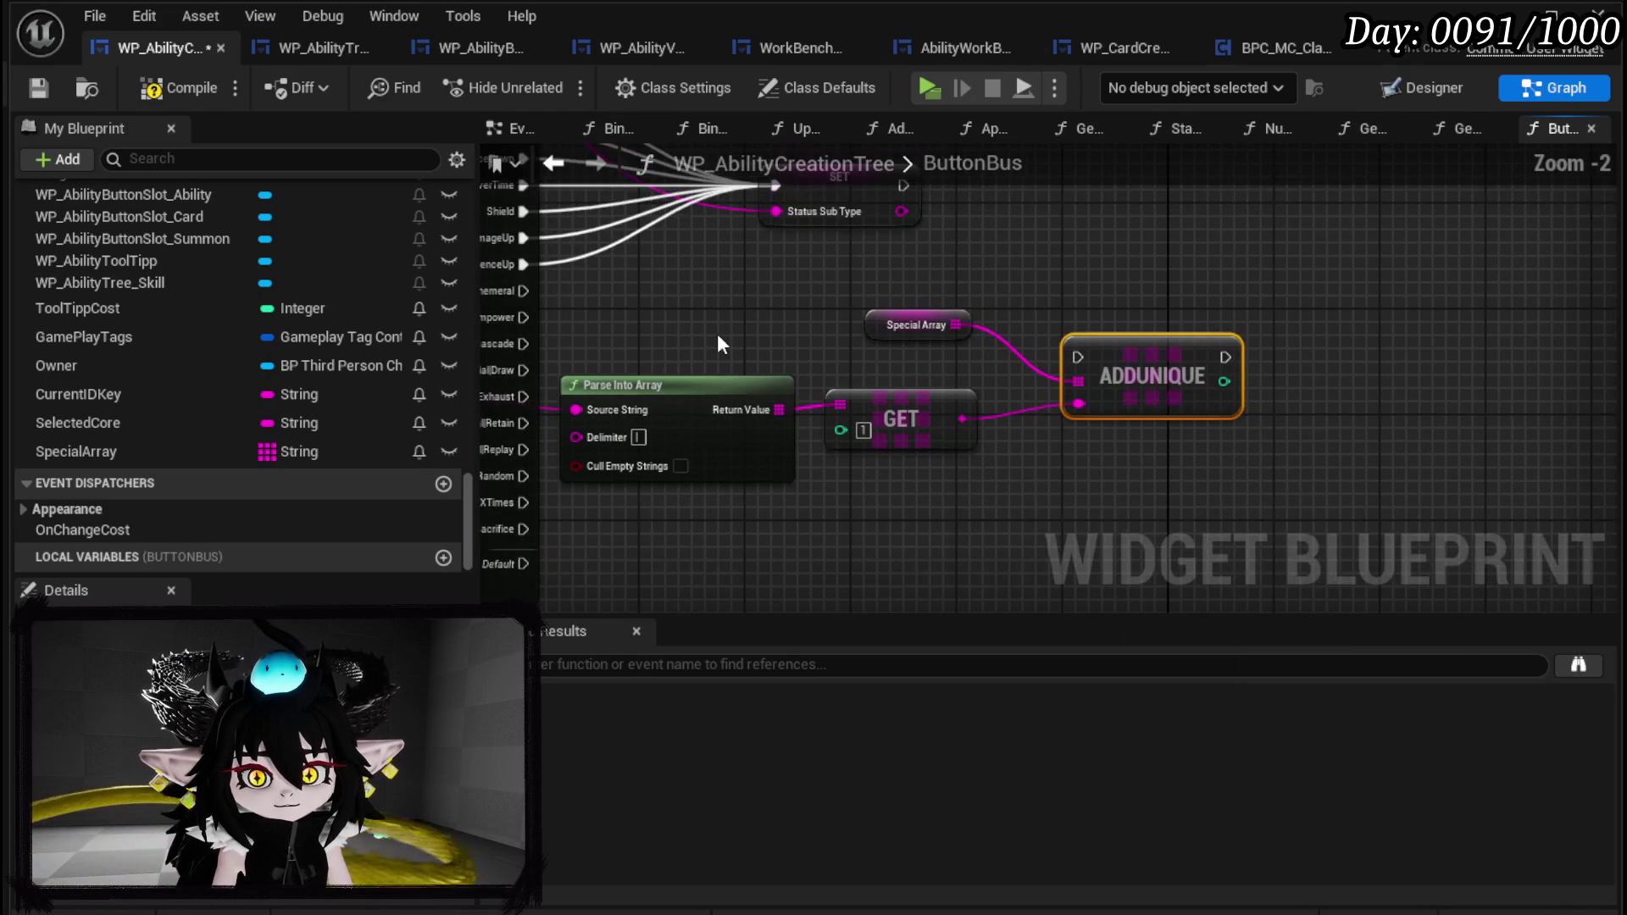
mouse_move(523, 291)
mouse_down()
mouse_move(934, 354)
mouse_move(1078, 357)
mouse_up()
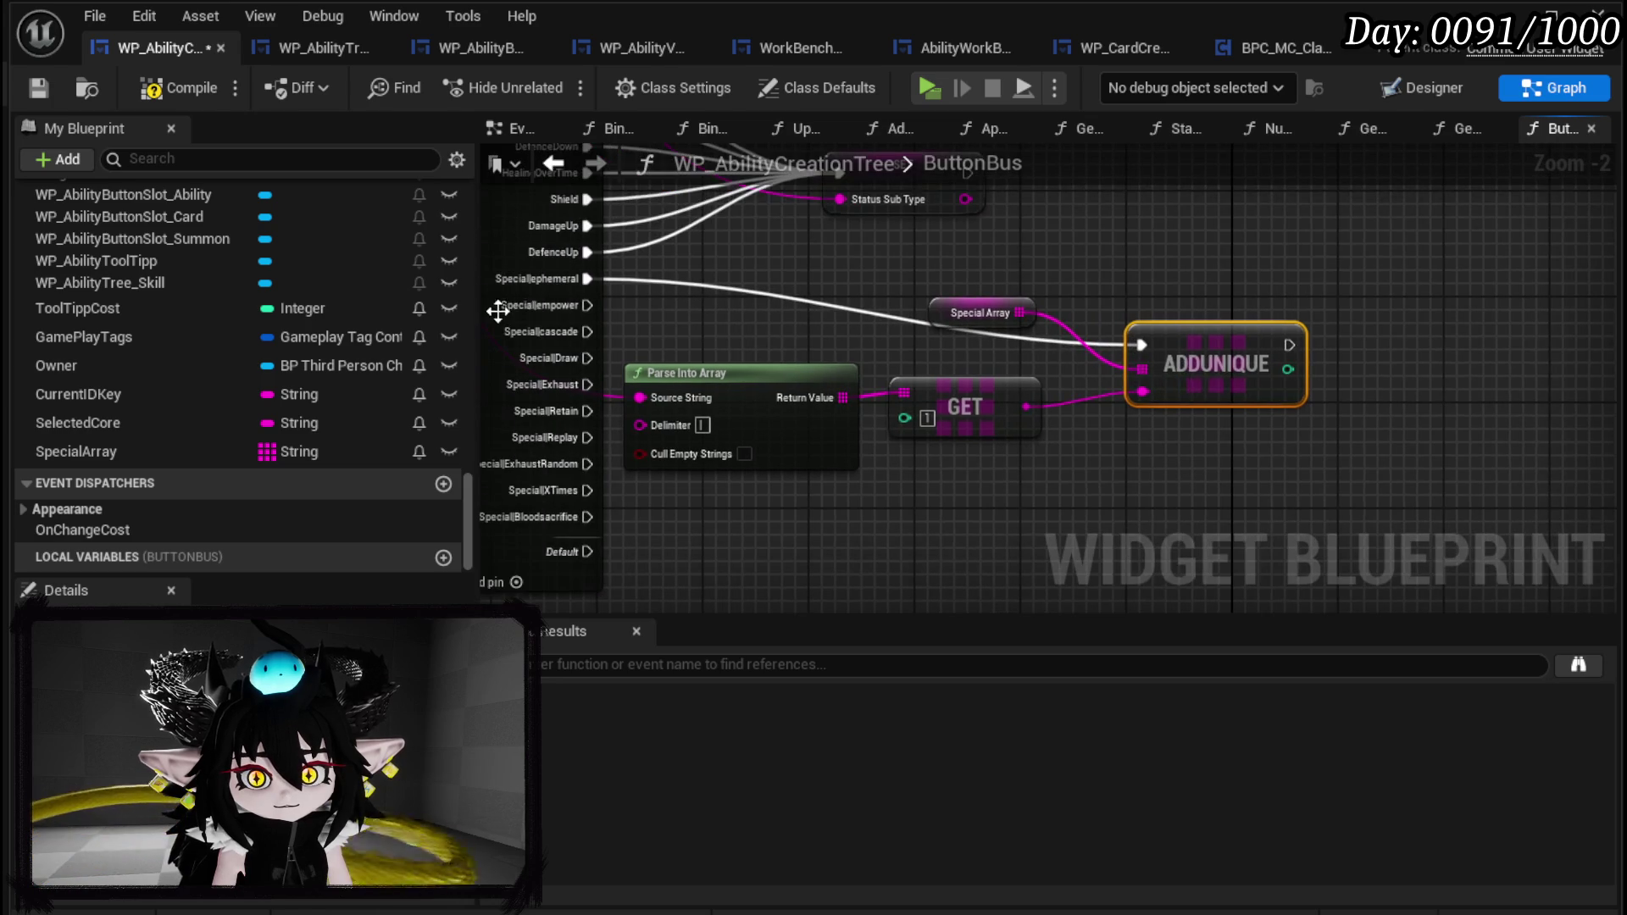
drag(560, 307, 1140, 345)
mouse_move(586, 331)
mouse_down()
mouse_move(1156, 338)
mouse_move(1141, 345)
mouse_up()
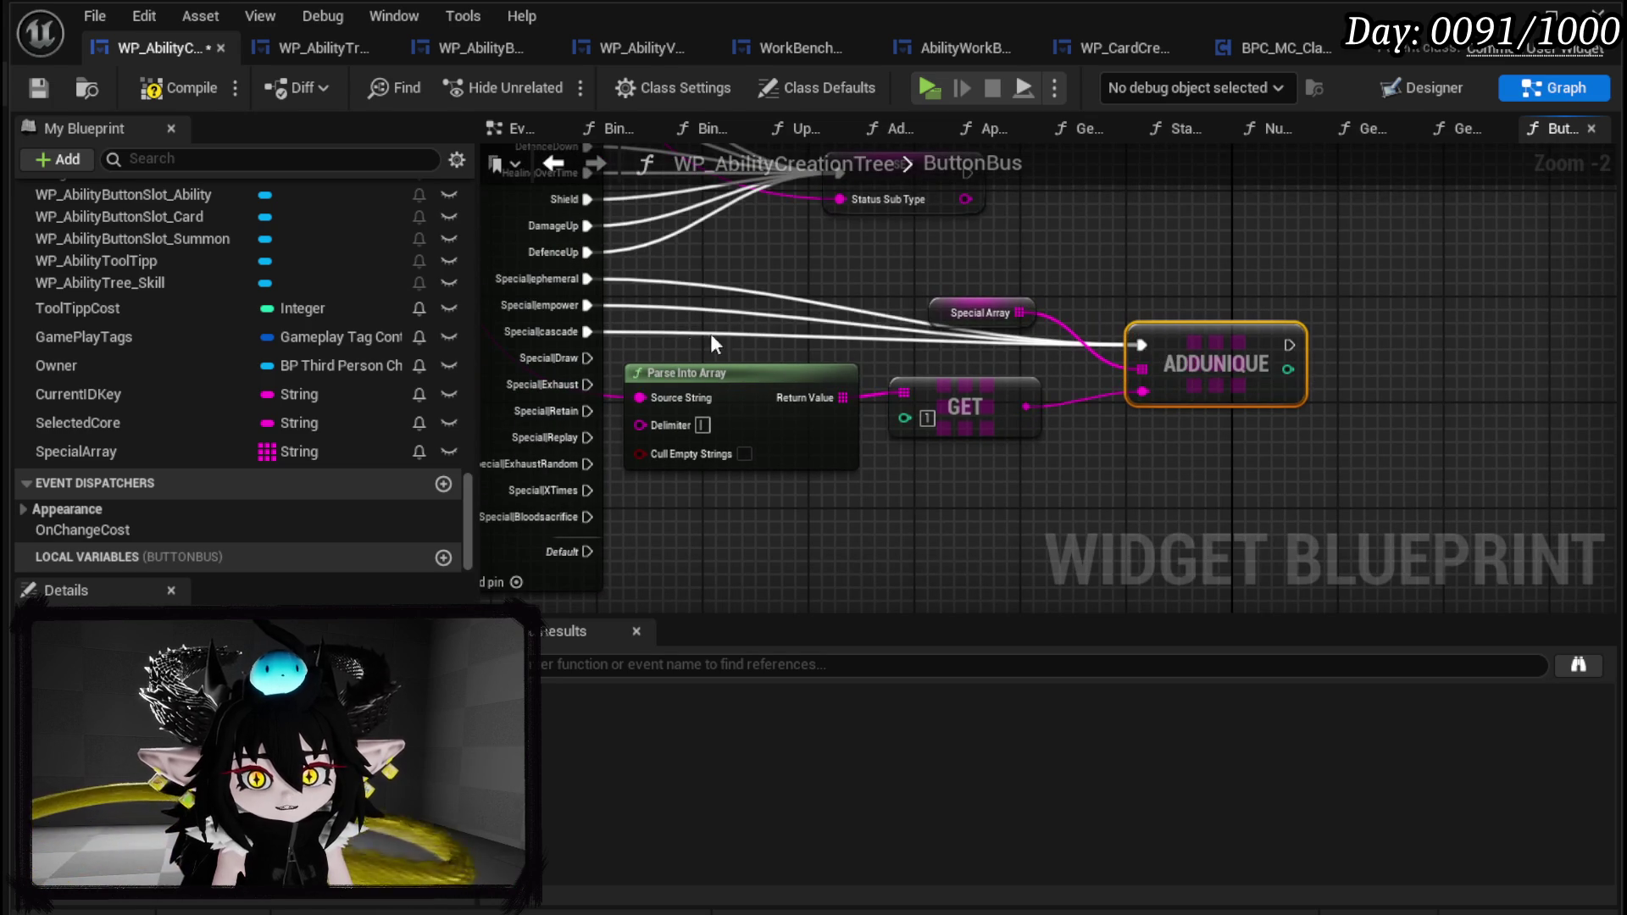
drag(572, 361, 1141, 345)
mouse_move(583, 384)
mouse_down()
mouse_move(1123, 360)
mouse_move(1142, 345)
mouse_up()
drag(586, 411, 1150, 359)
mouse_move(587, 437)
mouse_down()
mouse_move(1123, 364)
mouse_move(1142, 345)
mouse_move(957, 440)
mouse_move(1141, 345)
mouse_up()
mouse_move(577, 492)
mouse_down()
mouse_move(1136, 373)
mouse_move(1141, 345)
mouse_up()
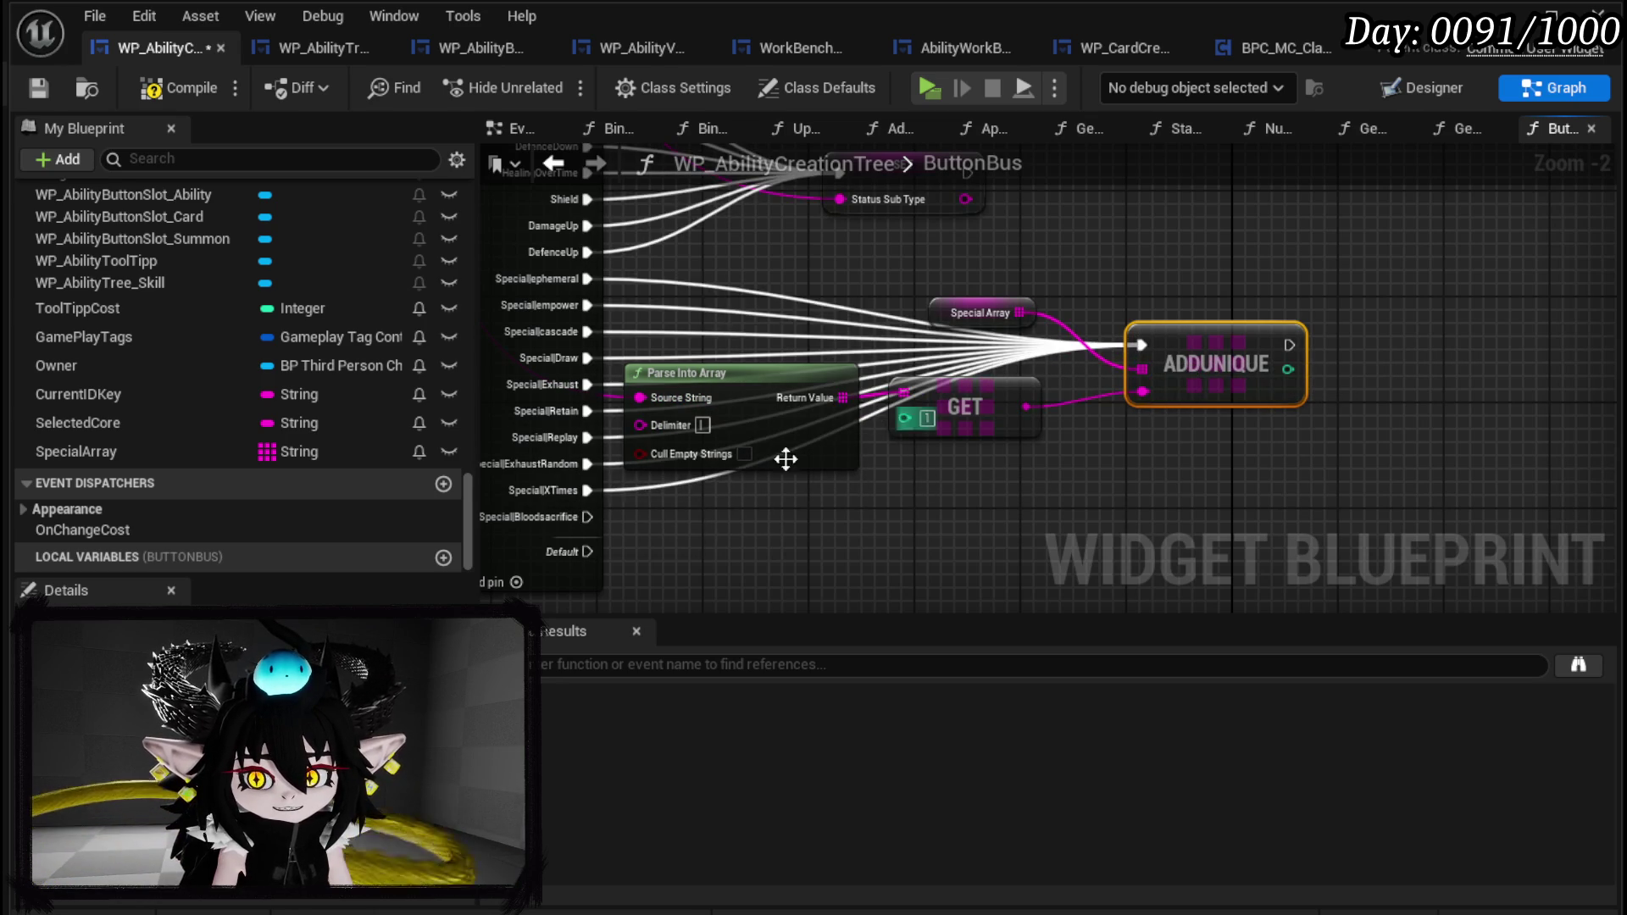
mouse_move(563, 517)
mouse_down()
mouse_move(1104, 378)
mouse_move(1141, 345)
mouse_move(1191, 387)
mouse_move(1178, 400)
mouse_up()
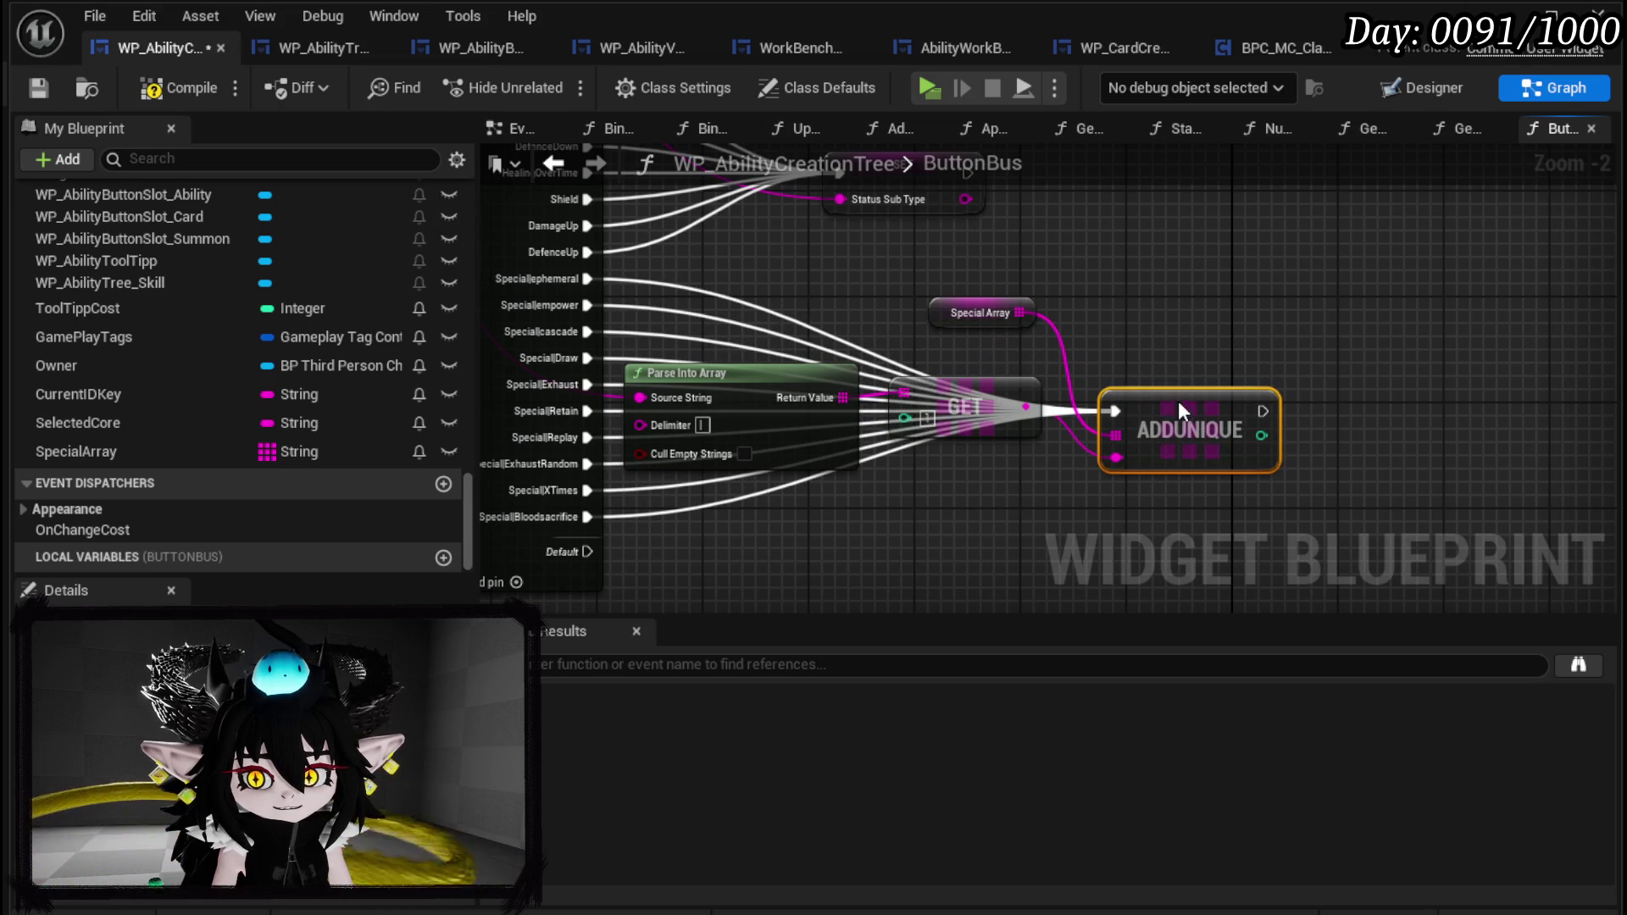
Move Special Array, Parse Into Array and GET clear of the wiring, compile, save, and switch to WP_CardCreation.
drag(1020, 313, 1191, 339)
mouse_move(614, 487)
mouse_down()
mouse_move(973, 379)
mouse_move(976, 585)
mouse_up()
scroll(941, 303, down, 2)
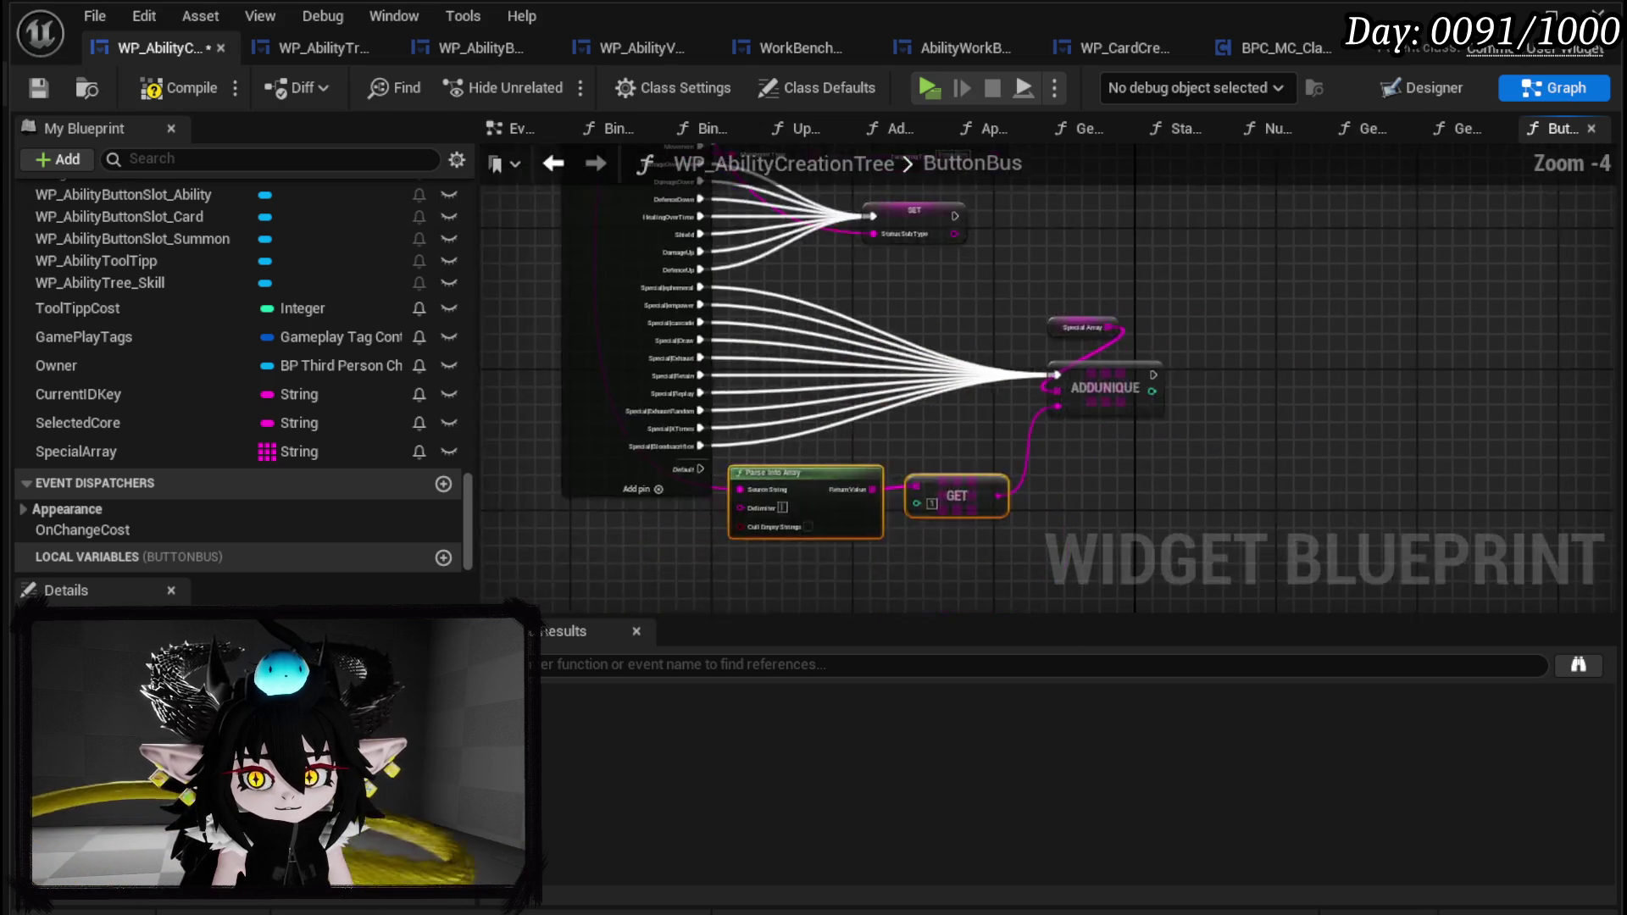
drag(941, 304, 972, 443)
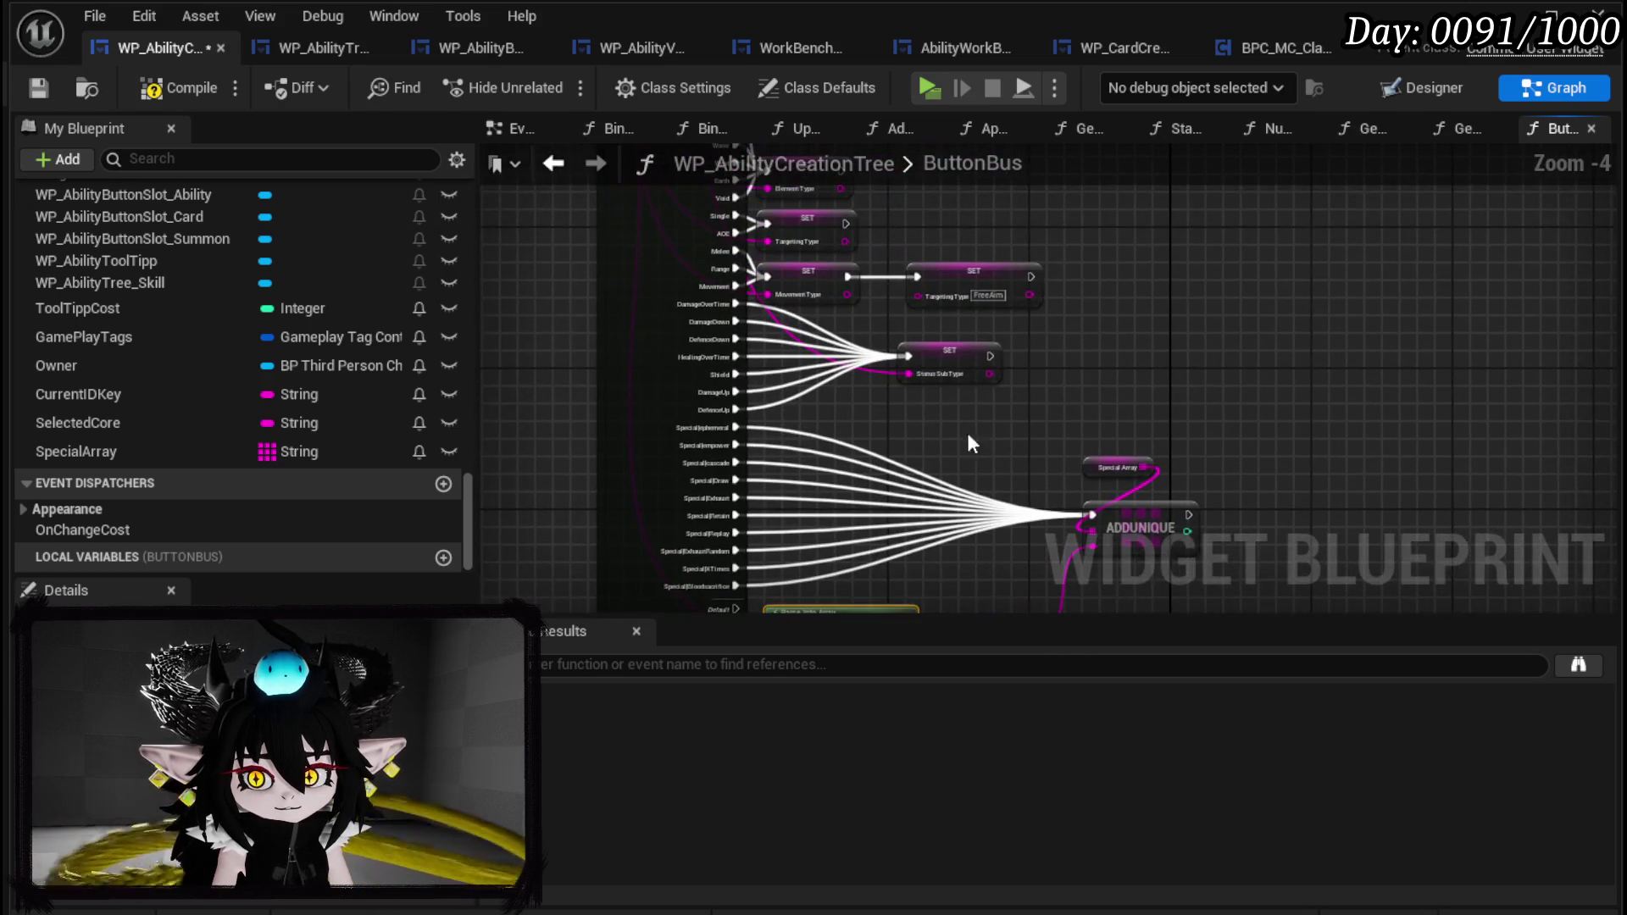
click(38, 89)
click(1119, 467)
click(1390, 498)
scroll(282, 310, up, 10)
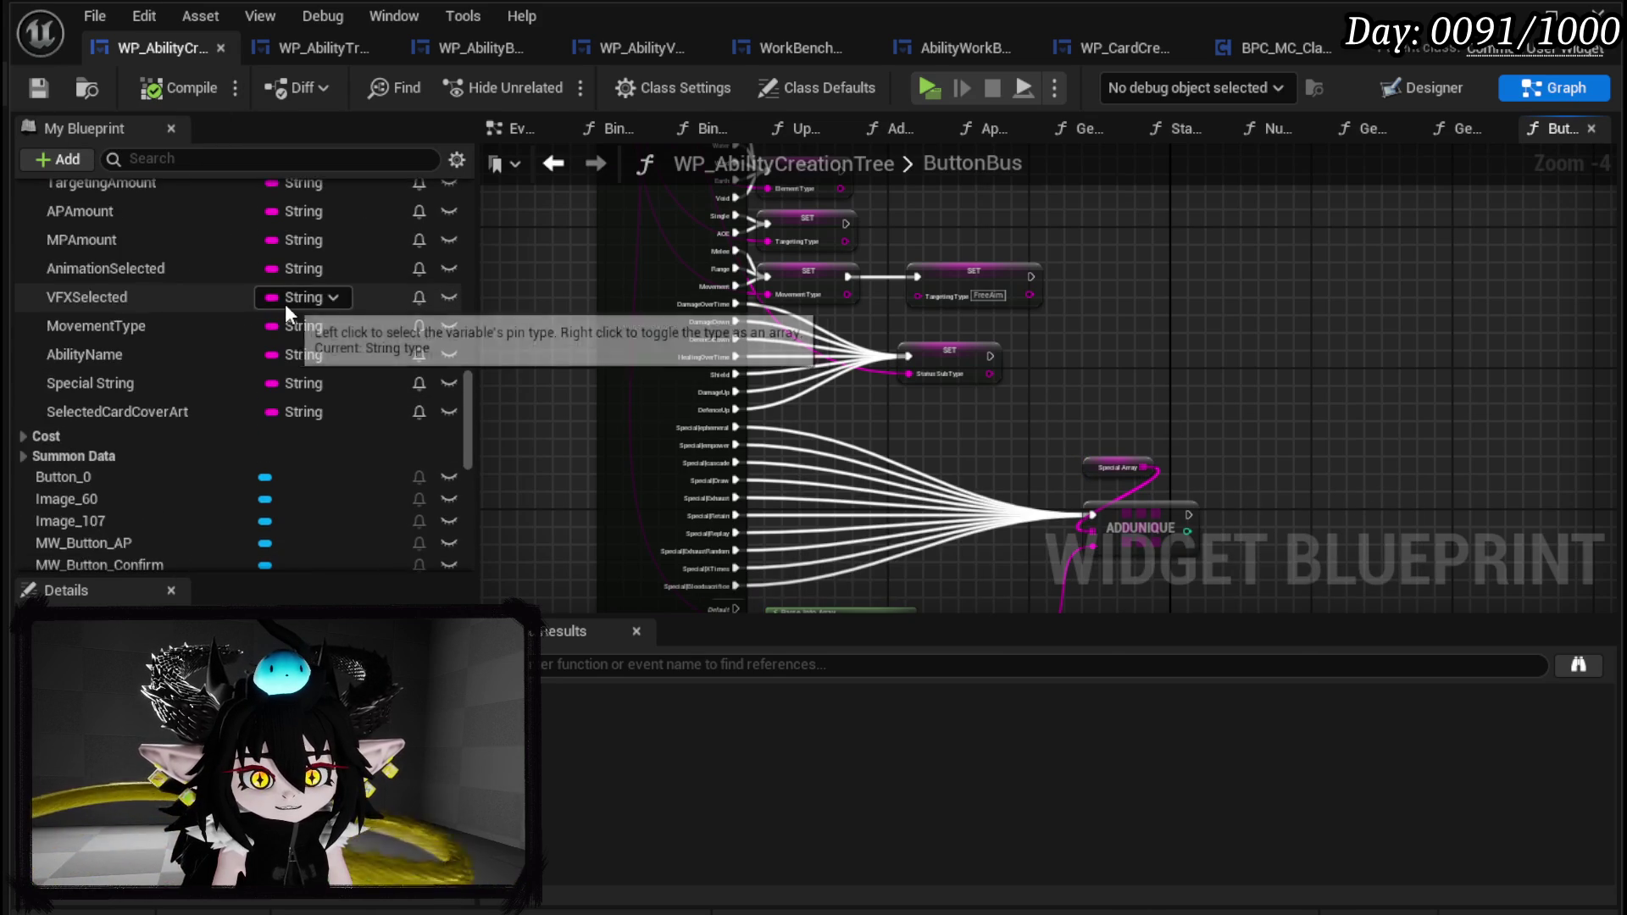
scroll(284, 303, up, 3)
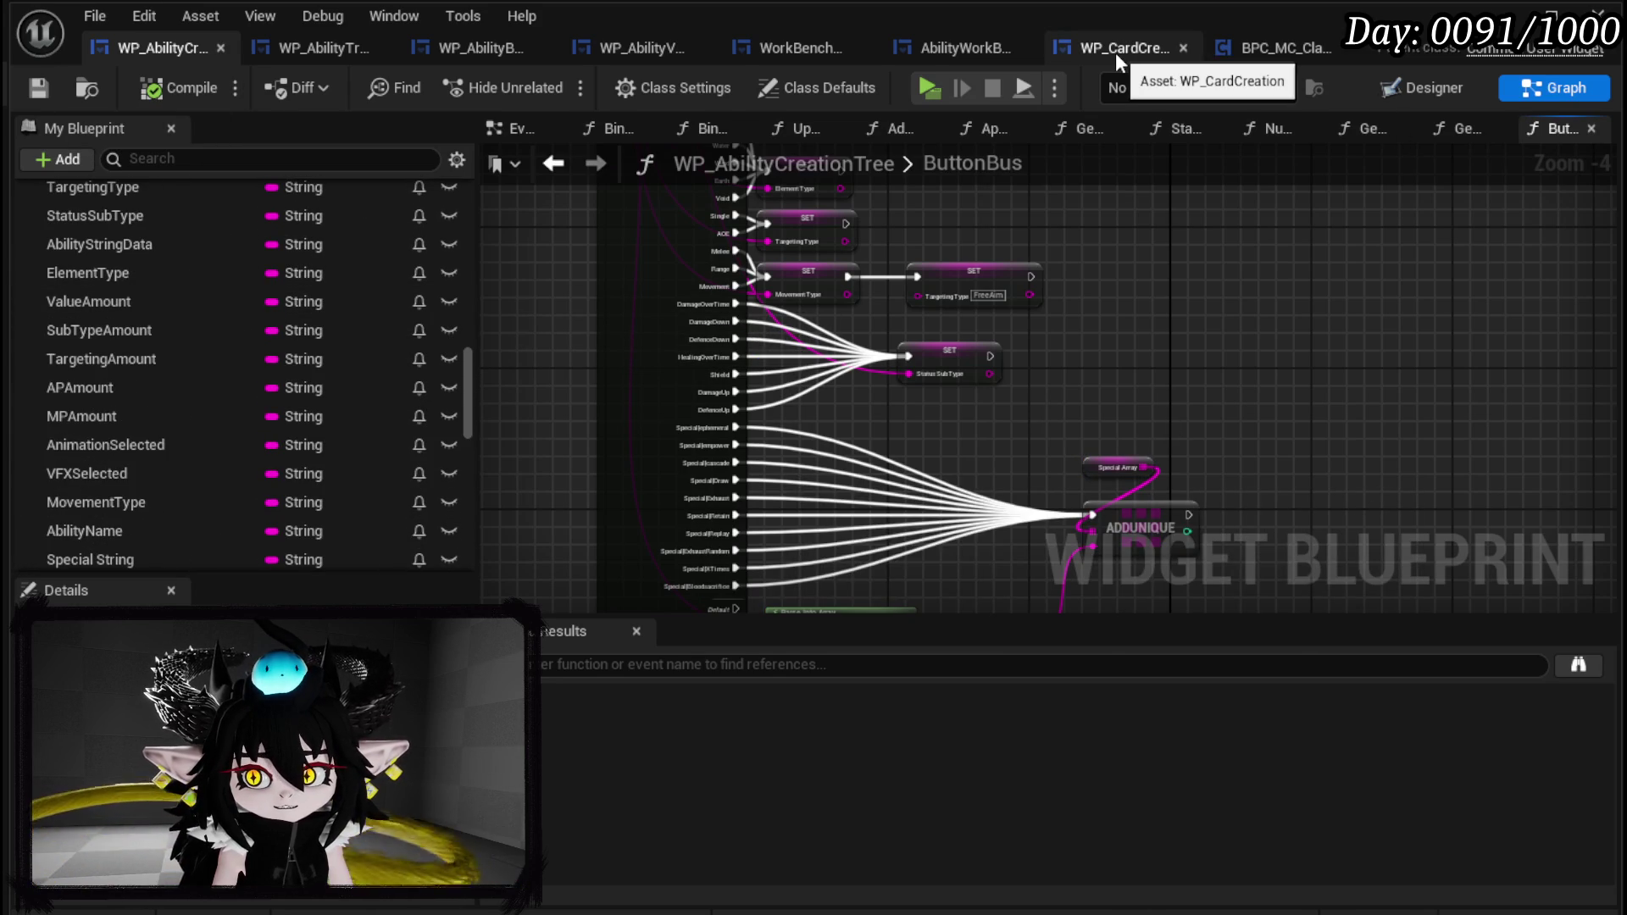
click(1142, 51)
Search WP_CardCreation's members and open the SetSpecial and AddSpecial function graphs.
click(192, 161)
text(Append)
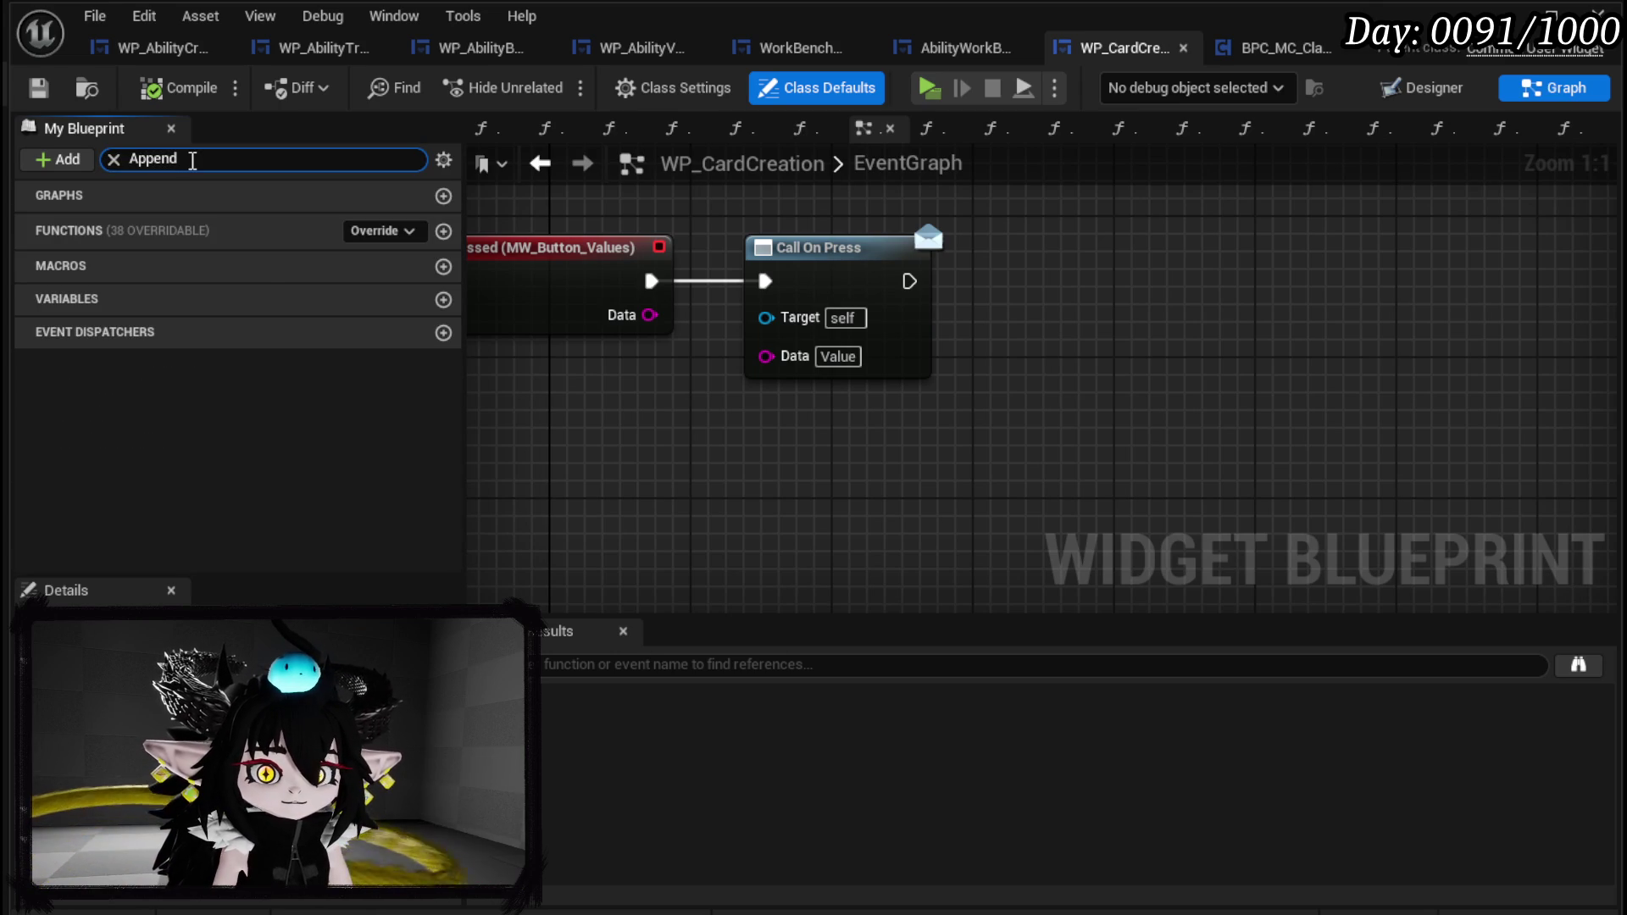
double_click(192, 160)
text(A)
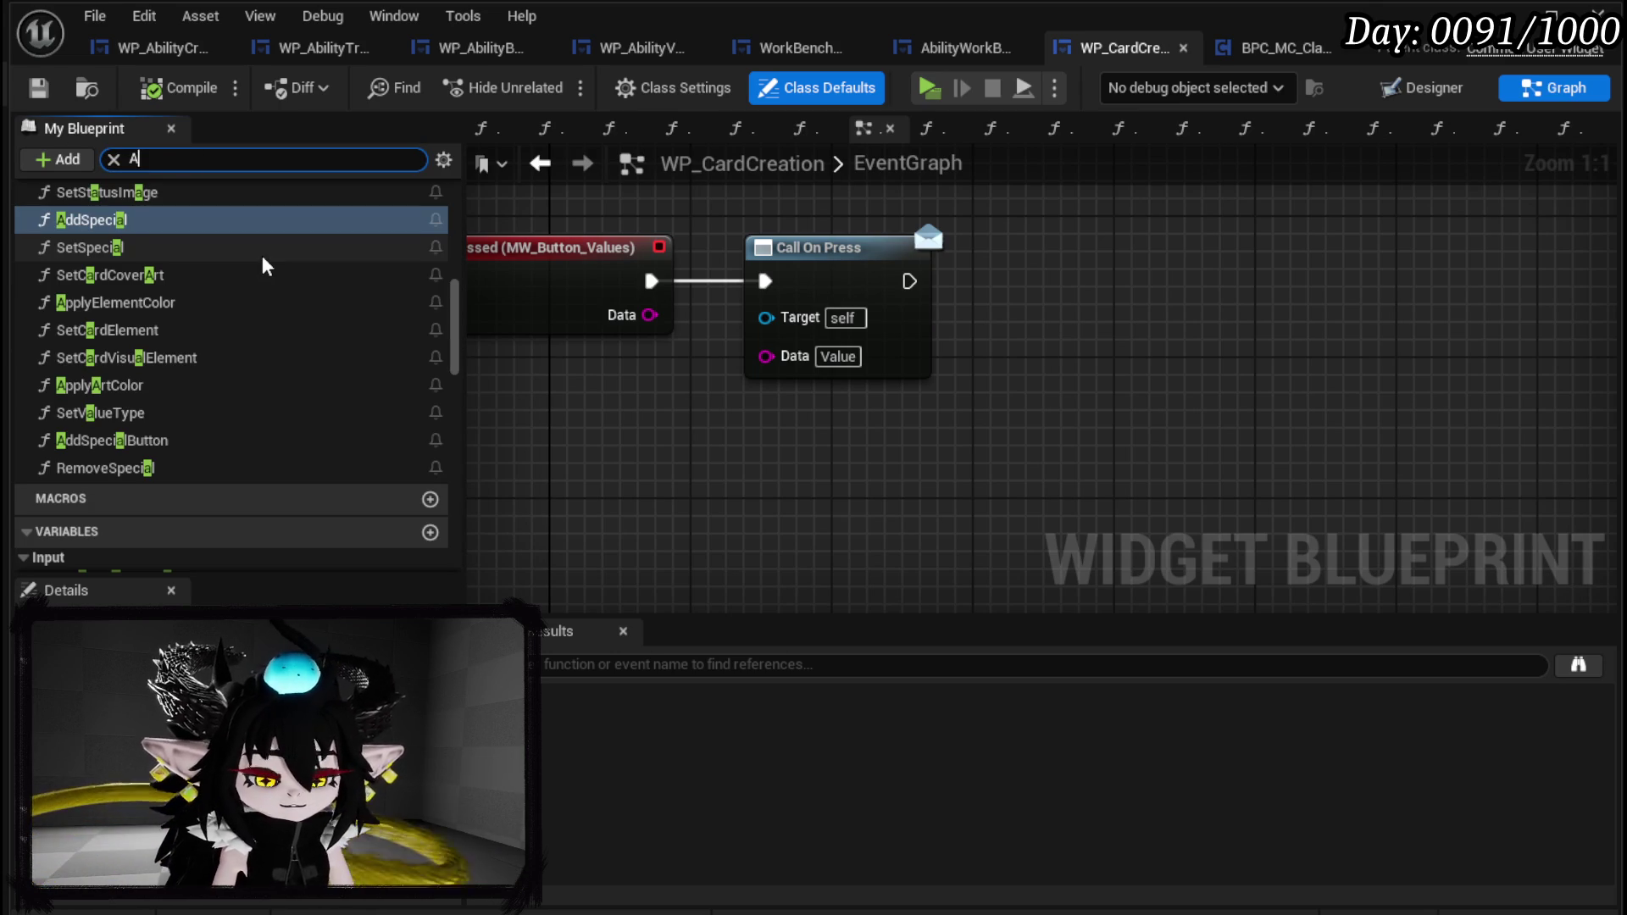
text(ppend)
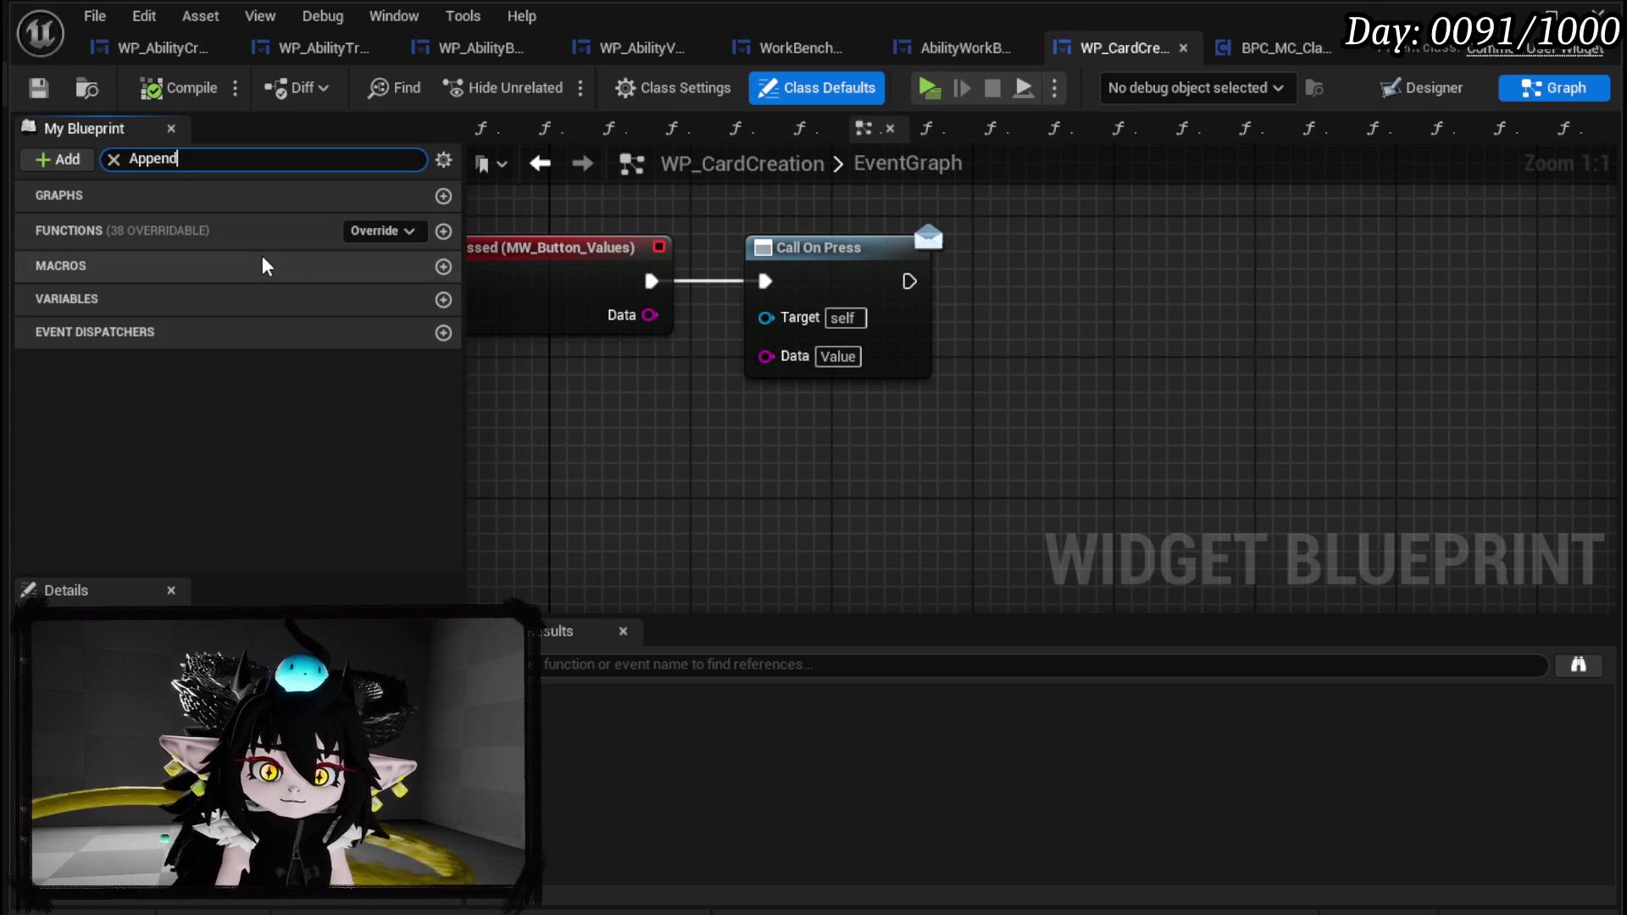
click(239, 166)
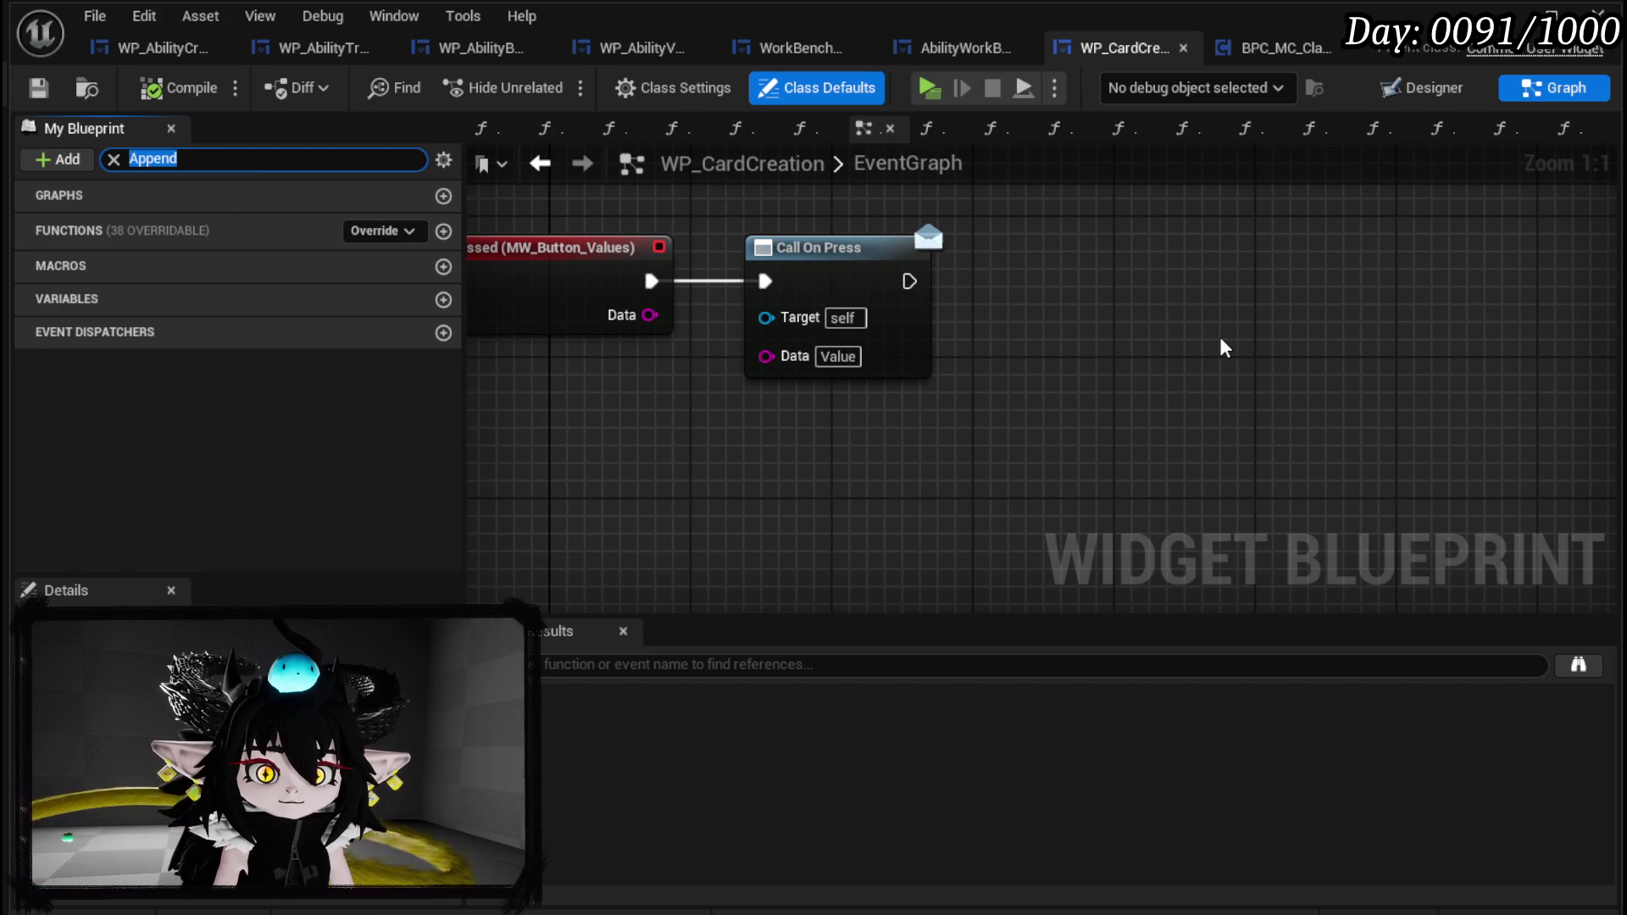
text(Special)
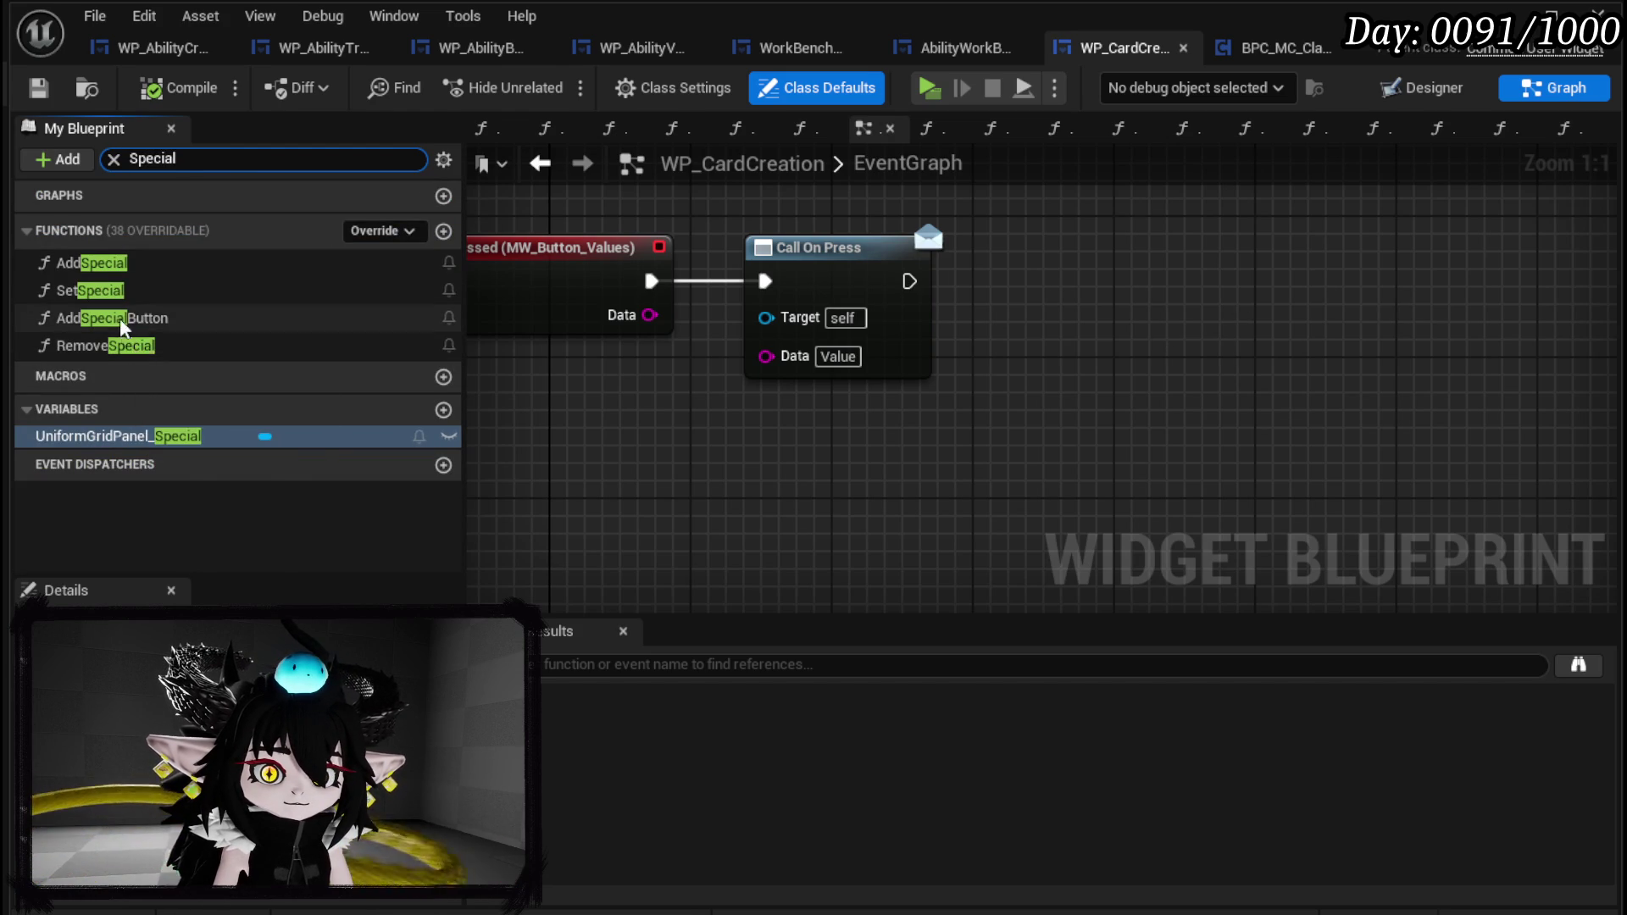
double_click(114, 289)
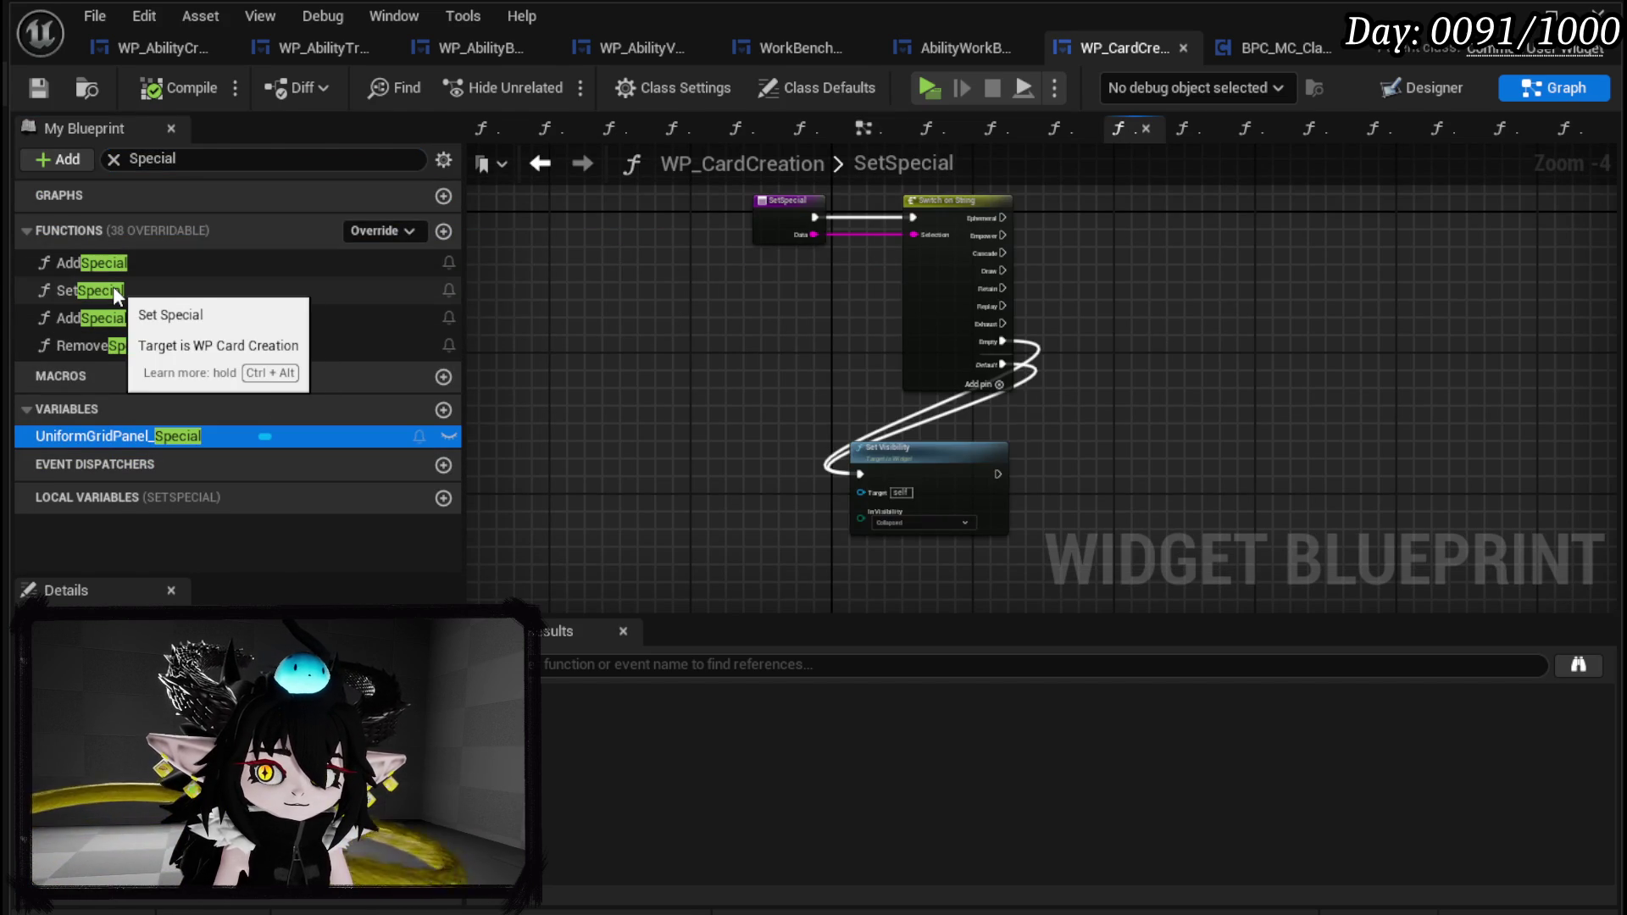
double_click(123, 267)
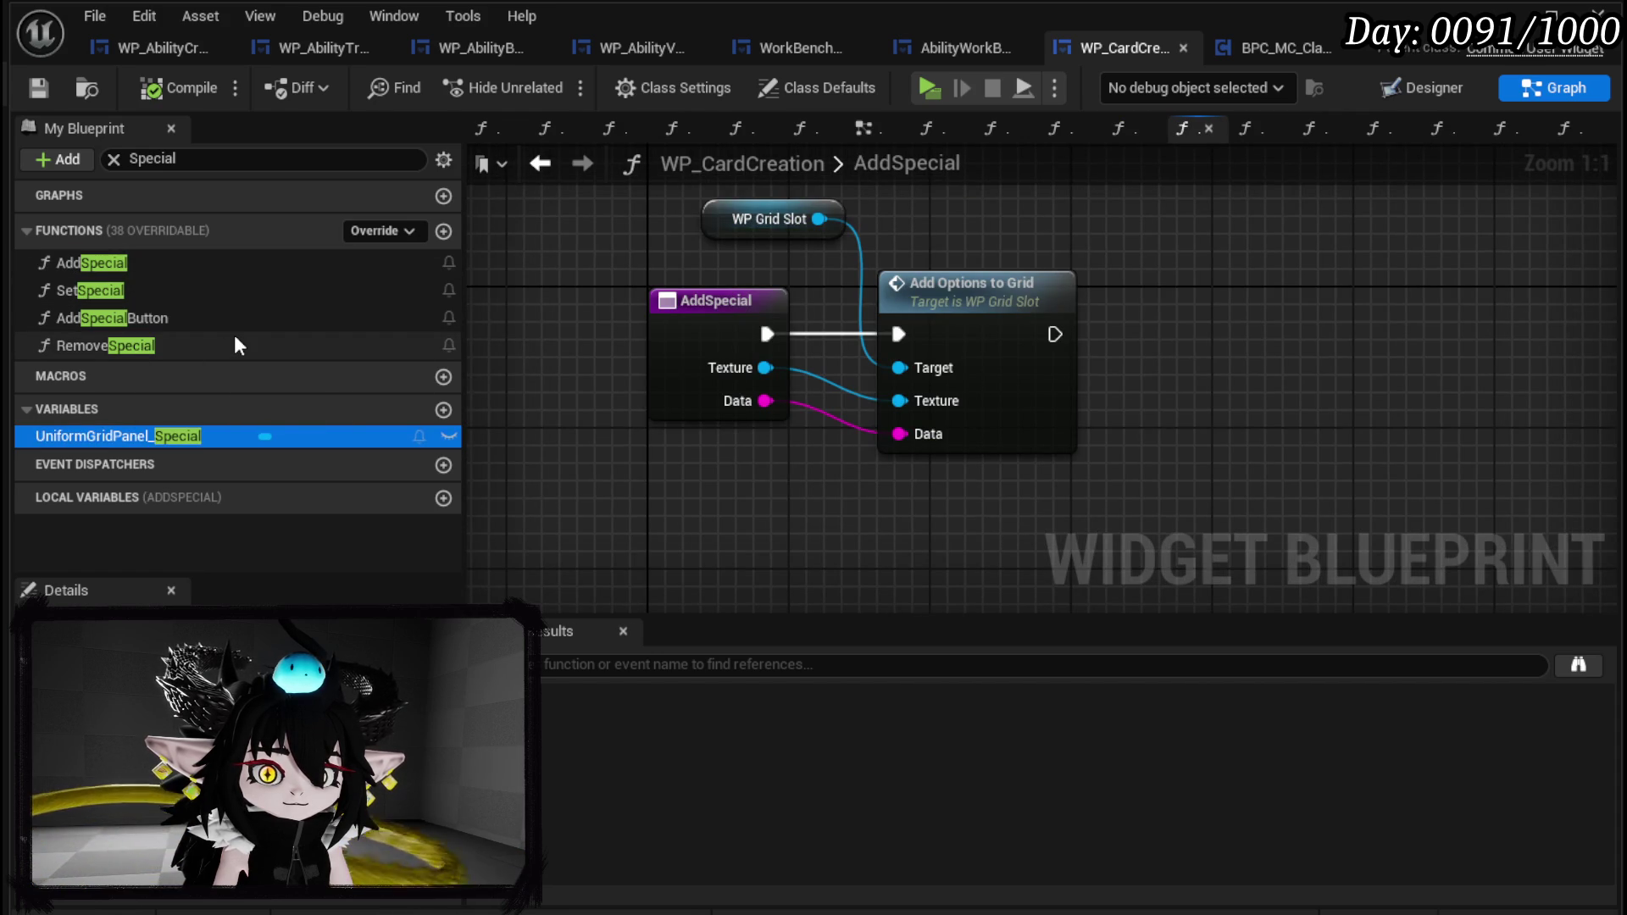
click(1102, 49)
Close WP_CardCreation and open AbilityWorkBenchUI's AppendSpecialEffect function via an 'Append' search.
click(978, 54)
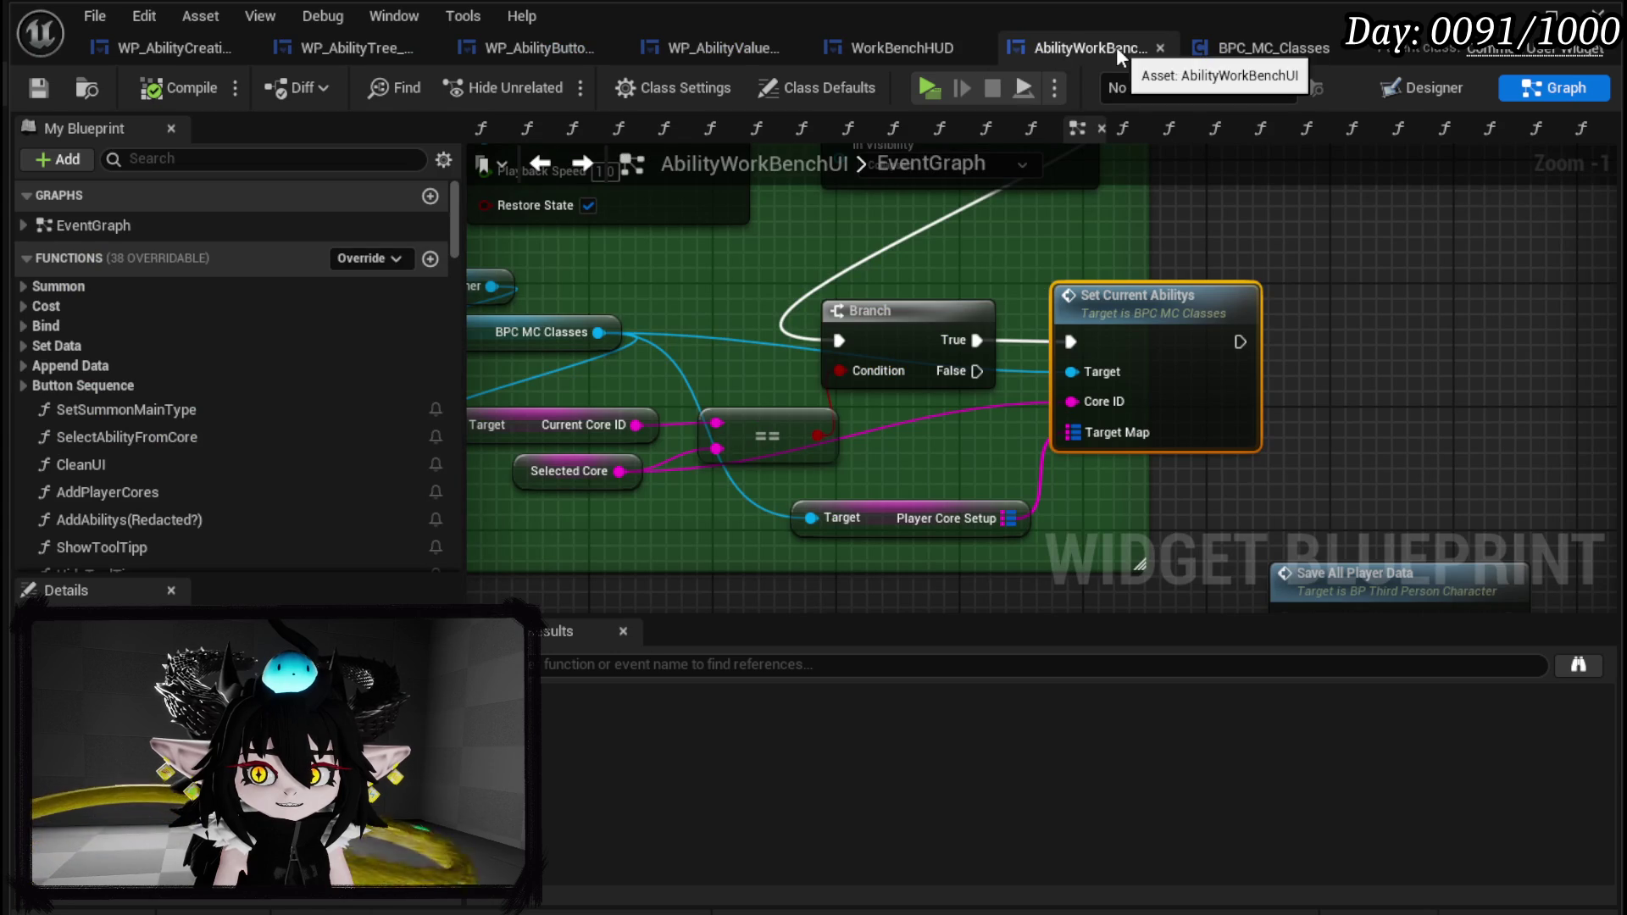
click(204, 160)
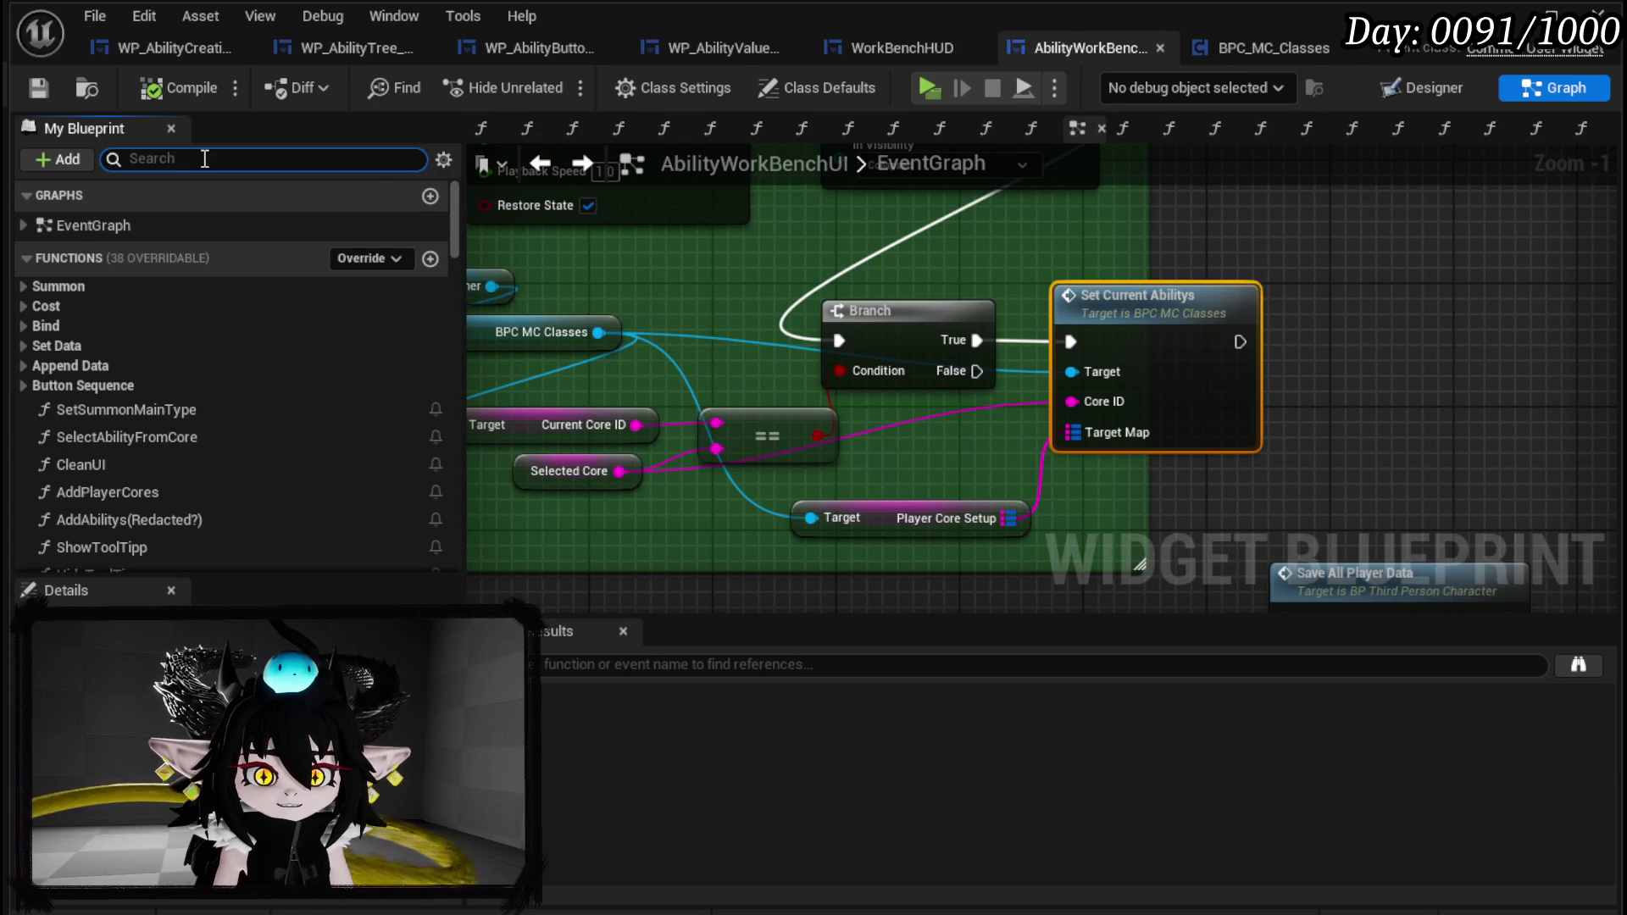
text(Append)
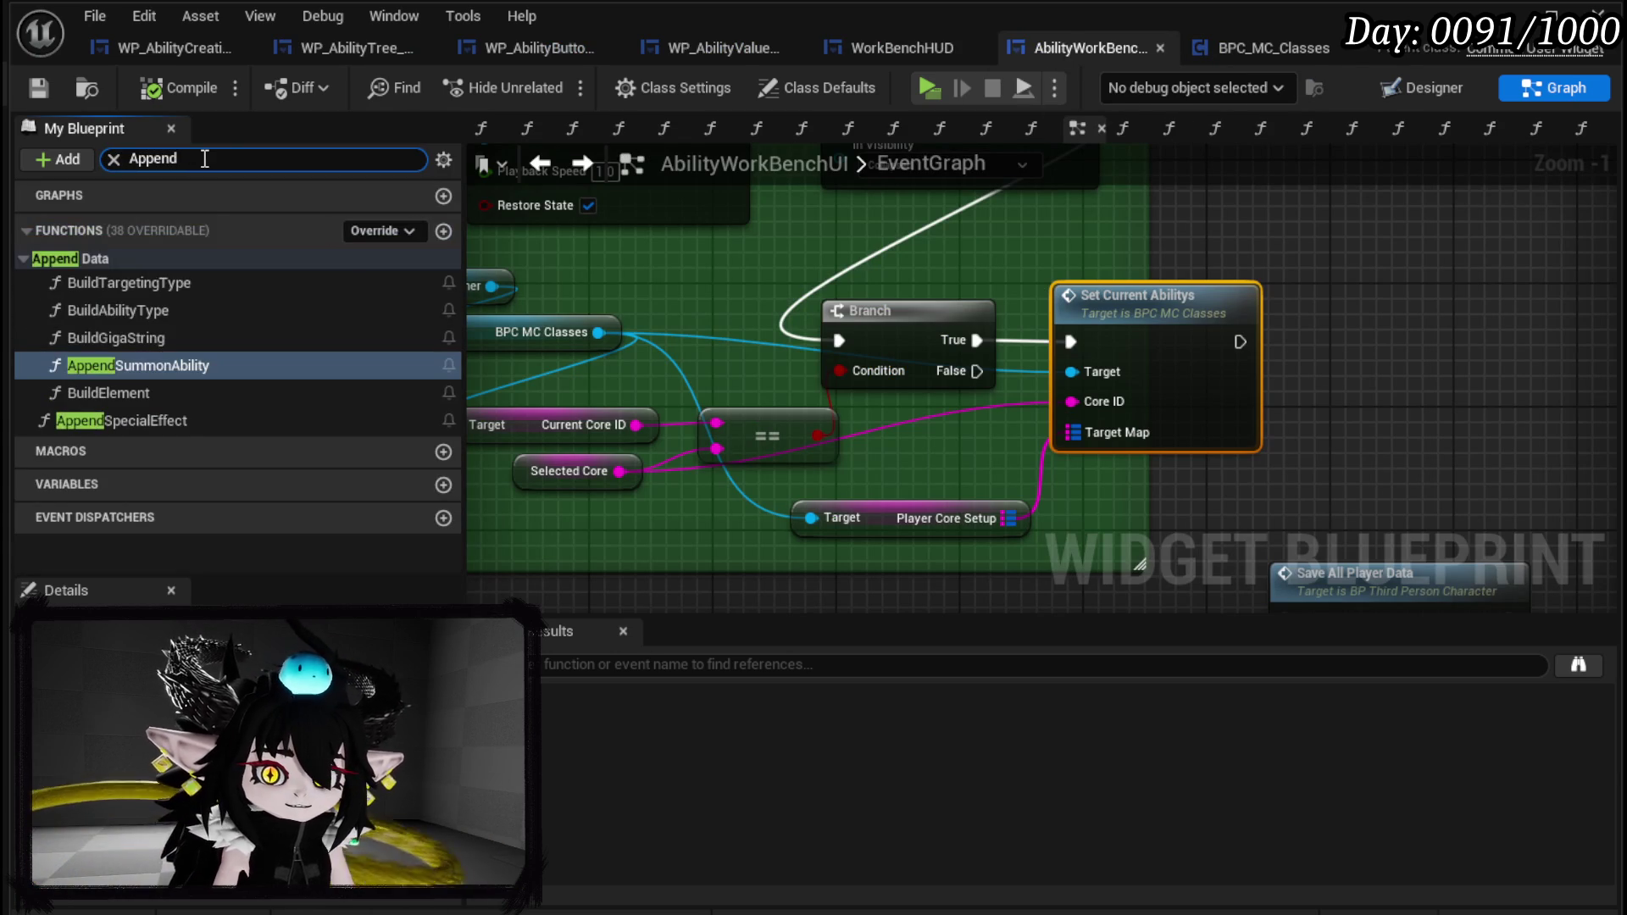
double_click(127, 421)
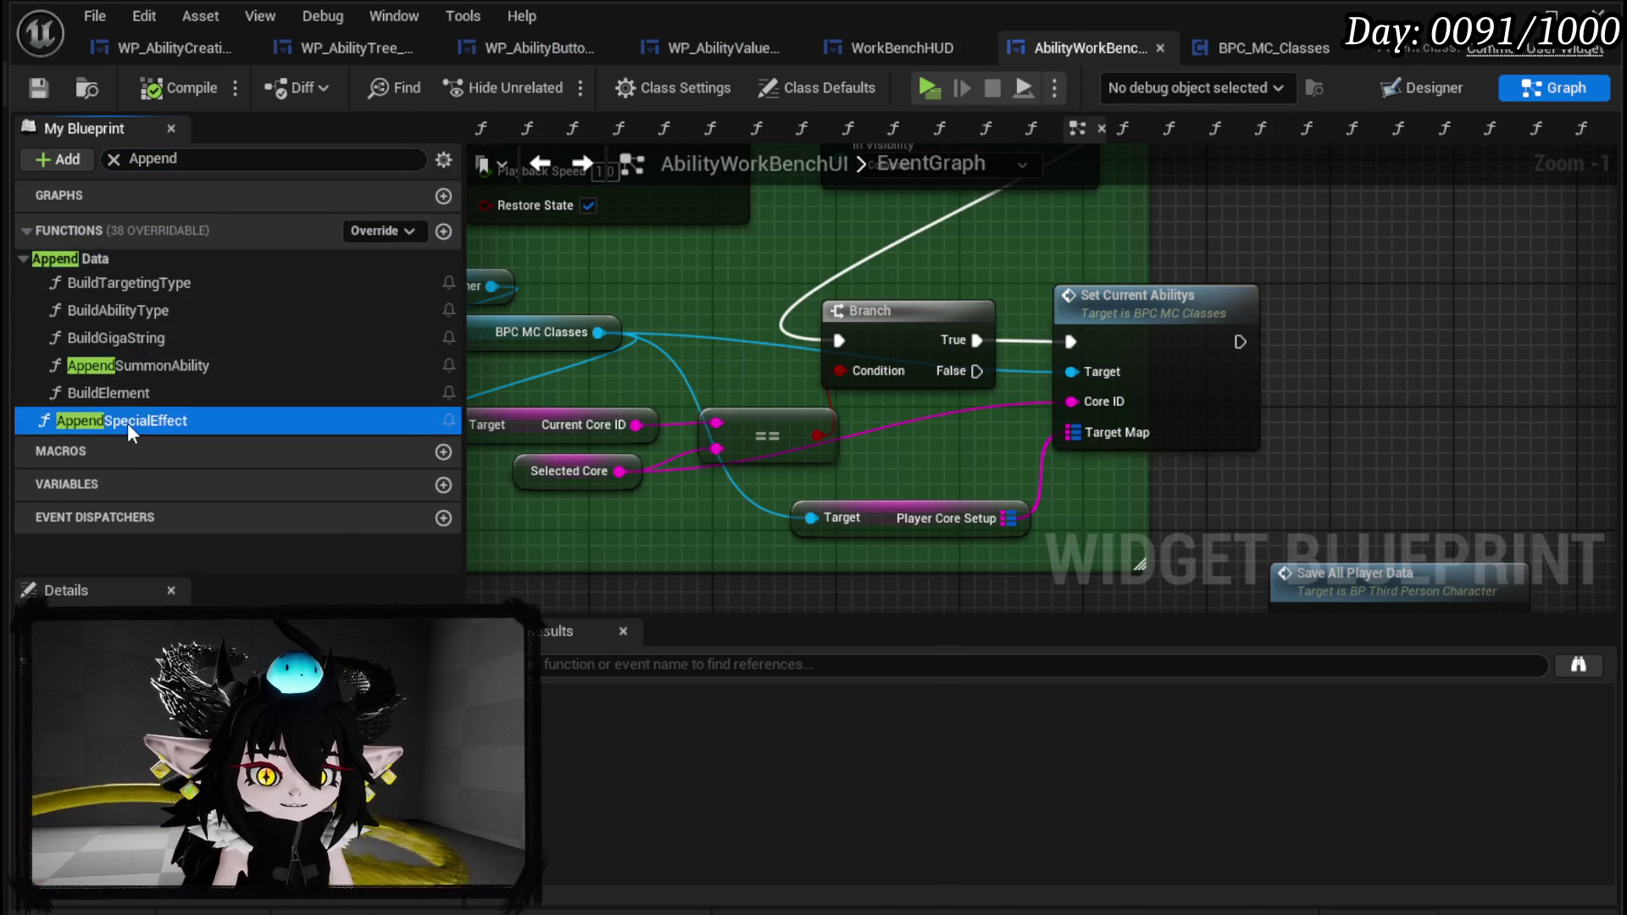
scroll(983, 409, up, 2)
scroll(992, 364, up, 1)
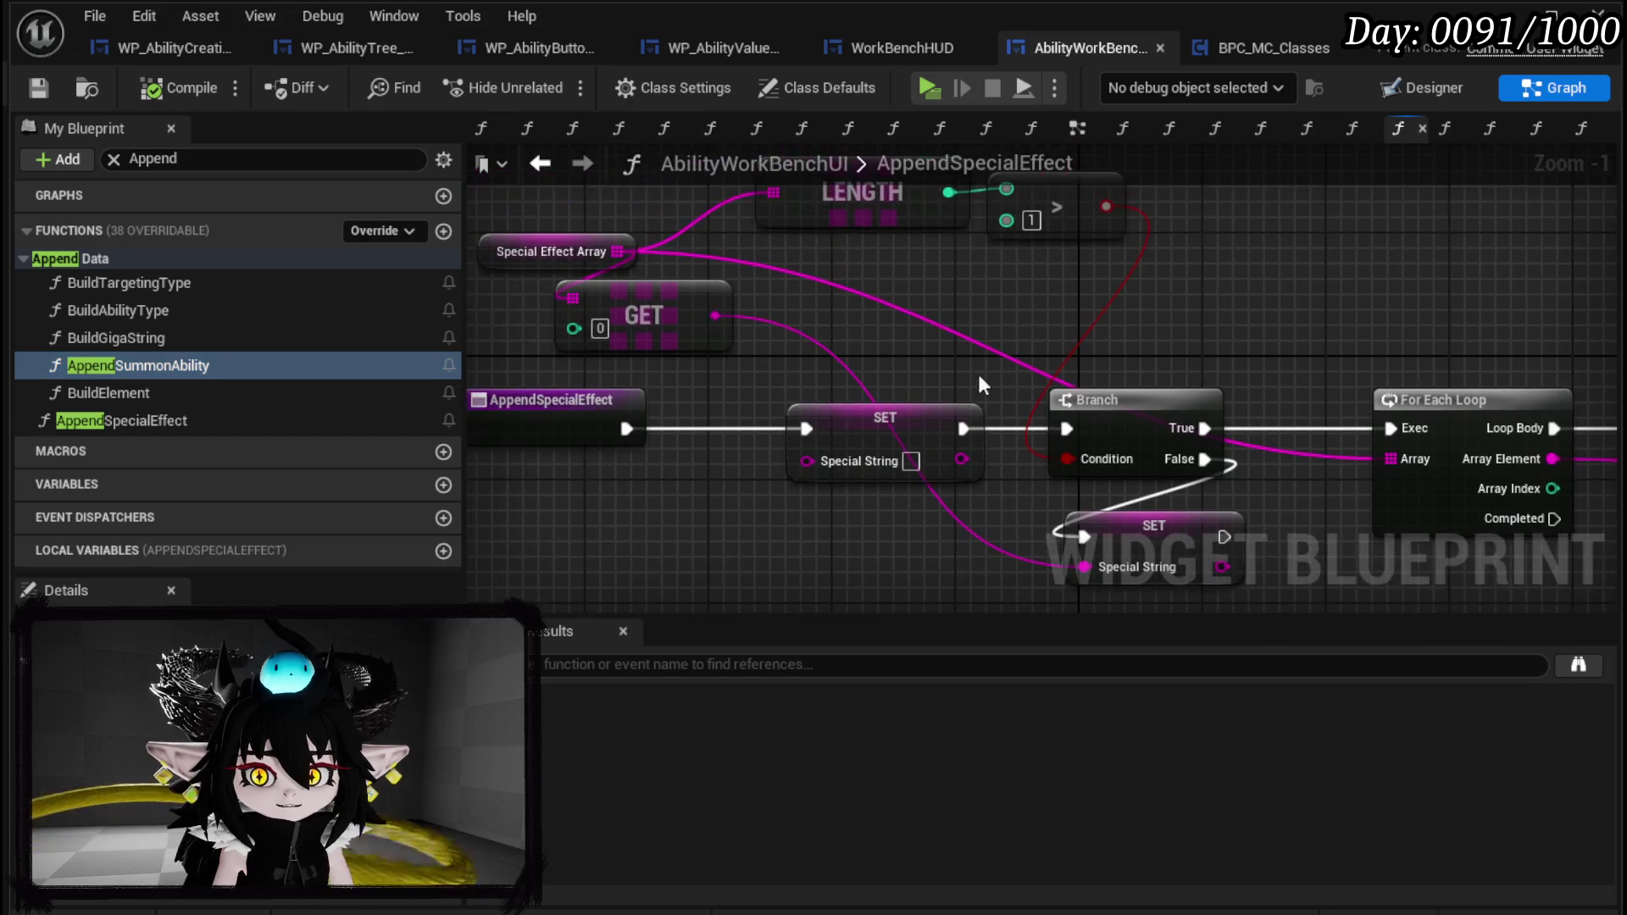
Select all of AppendSpecialEffect's nodes for copying and return to WP_AbilityCreationTree.
mouse_move(559, 487)
mouse_down()
mouse_move(1129, 397)
mouse_move(1083, 290)
mouse_move(857, 319)
mouse_up()
scroll(1219, 338, down, 1)
scroll(1219, 338, down, 1)
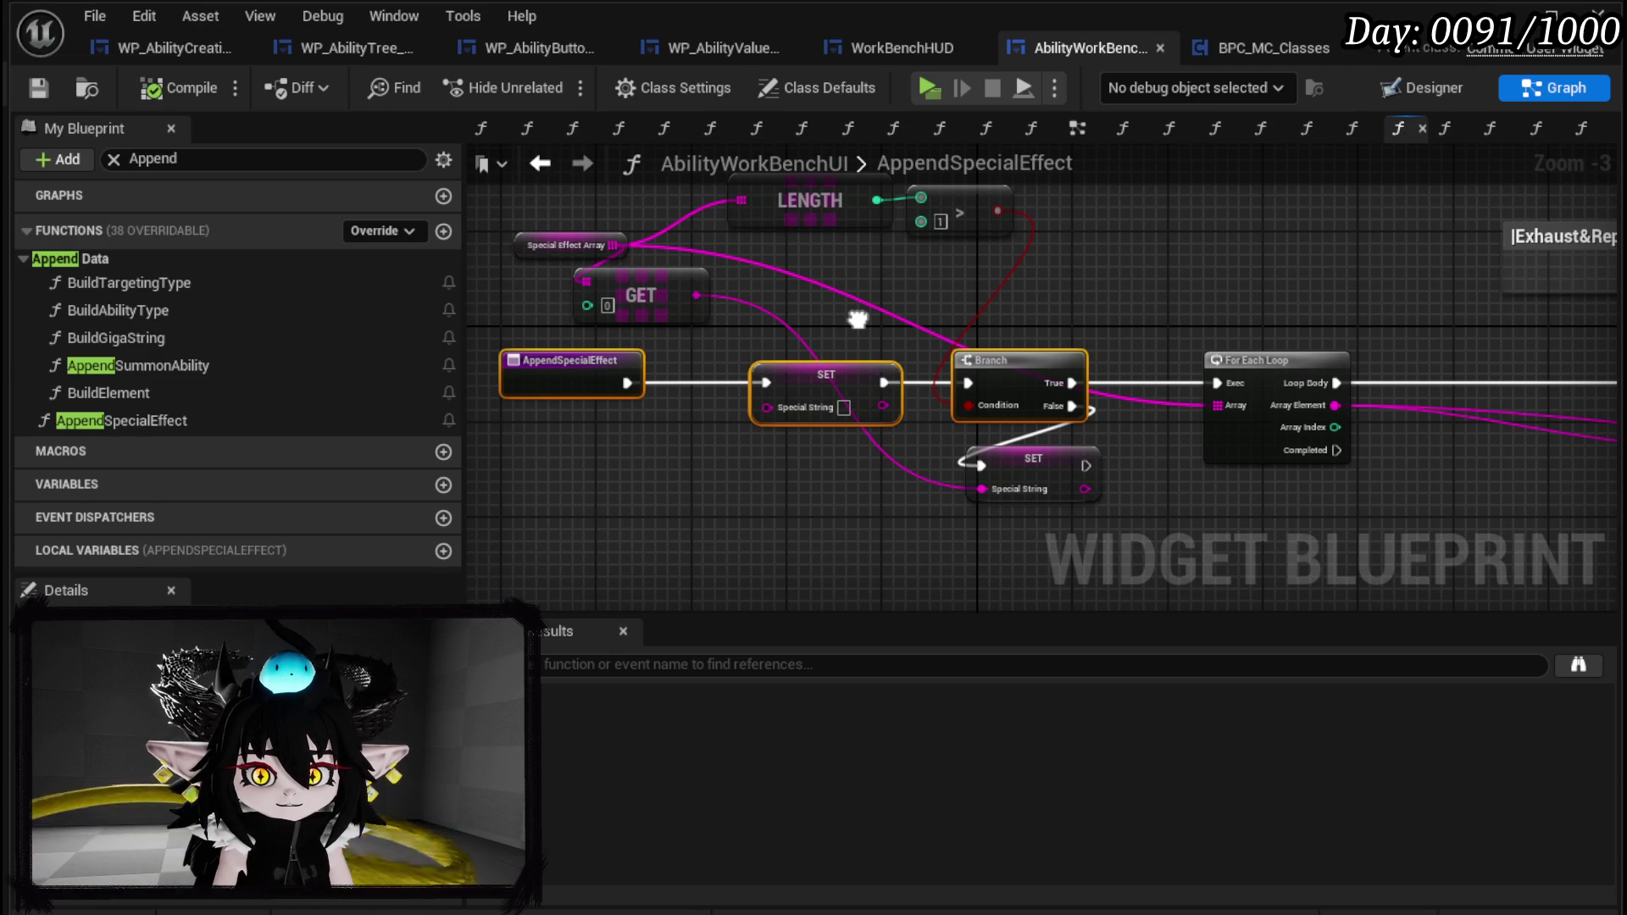
drag(857, 320, 516, 346)
mouse_move(1171, 389)
mouse_down()
mouse_move(989, 389)
mouse_move(583, 326)
mouse_up()
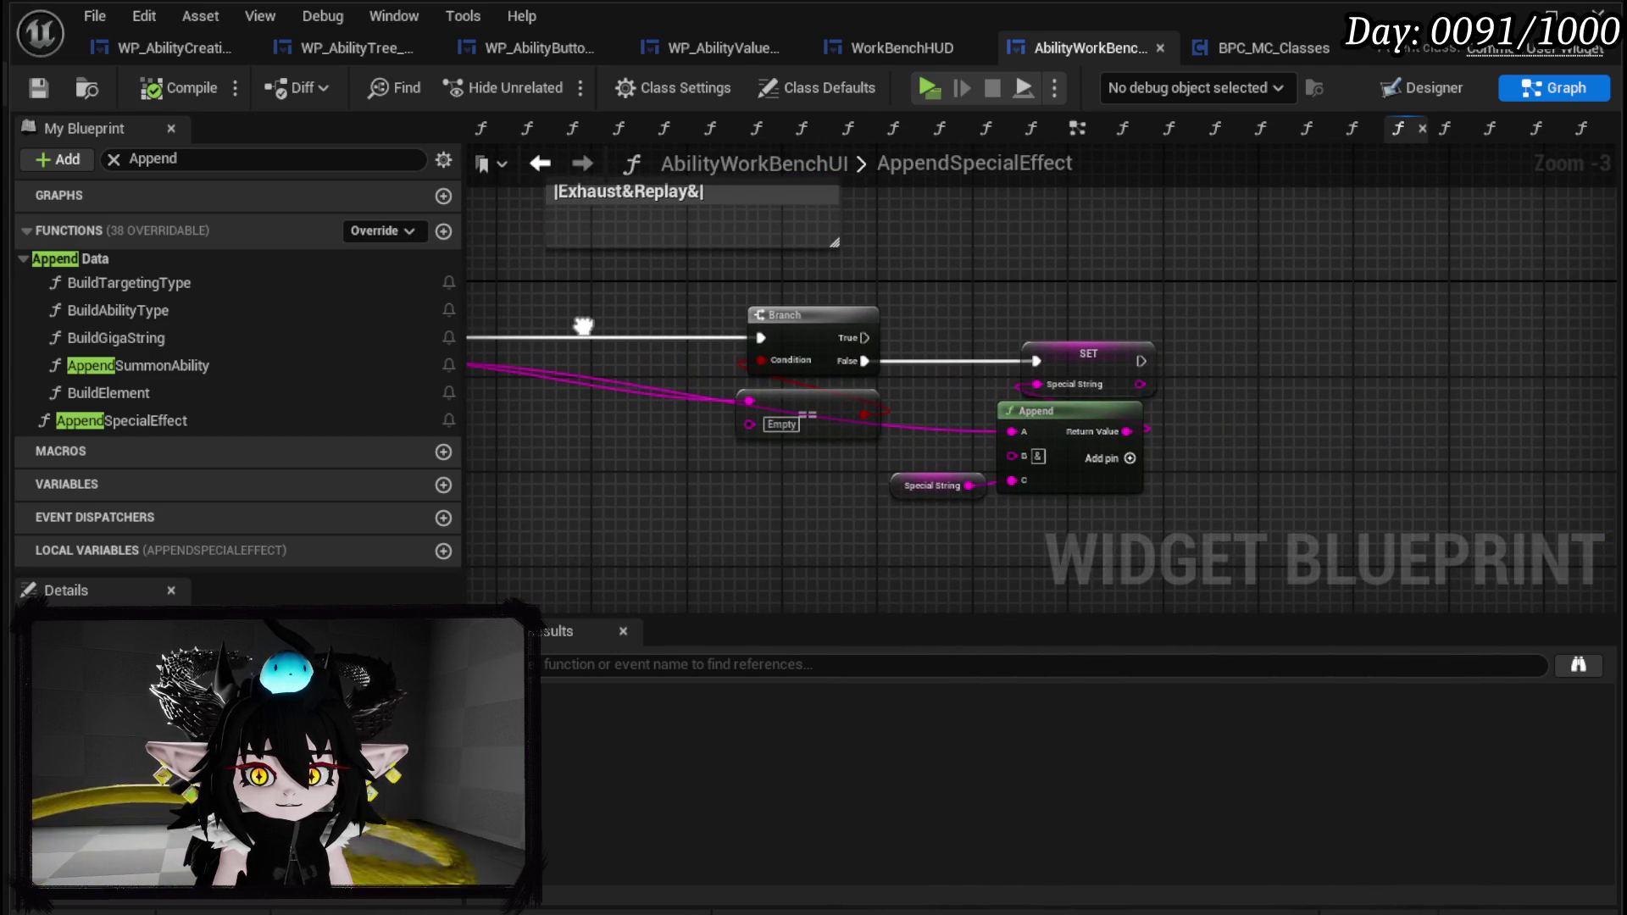
mouse_move(583, 326)
mouse_down()
mouse_move(933, 365)
mouse_move(1014, 405)
mouse_up()
scroll(873, 409, down, 2)
drag(873, 409, 832, 438)
drag(608, 482, 1098, 247)
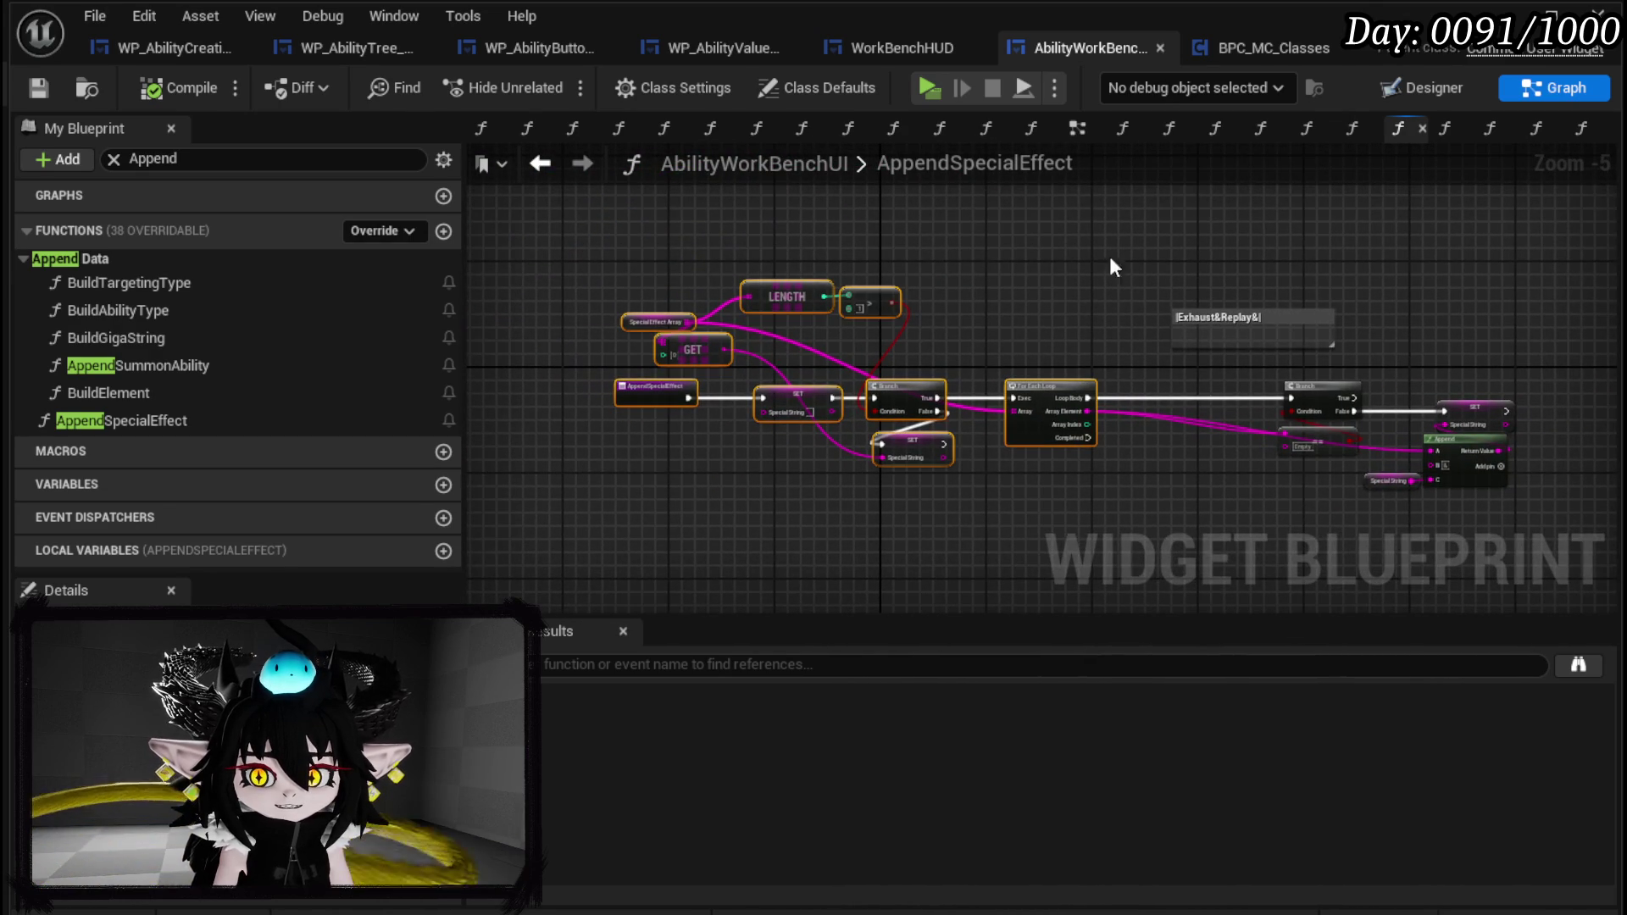
drag(1243, 544, 1568, 390)
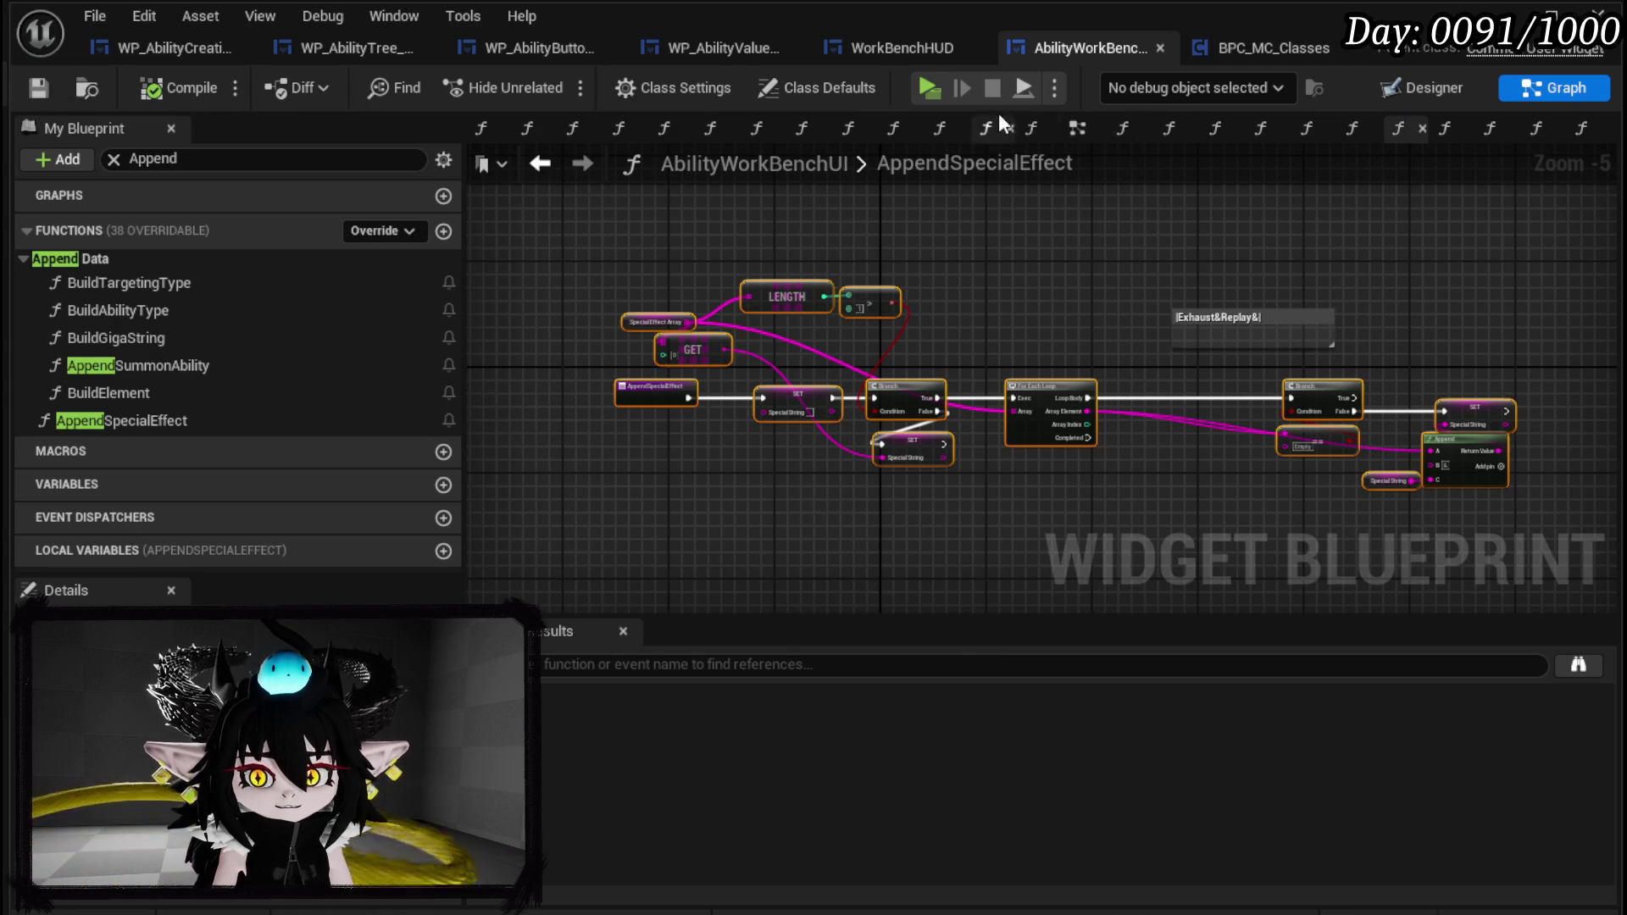
click(171, 49)
scroll(326, 254, up, 15)
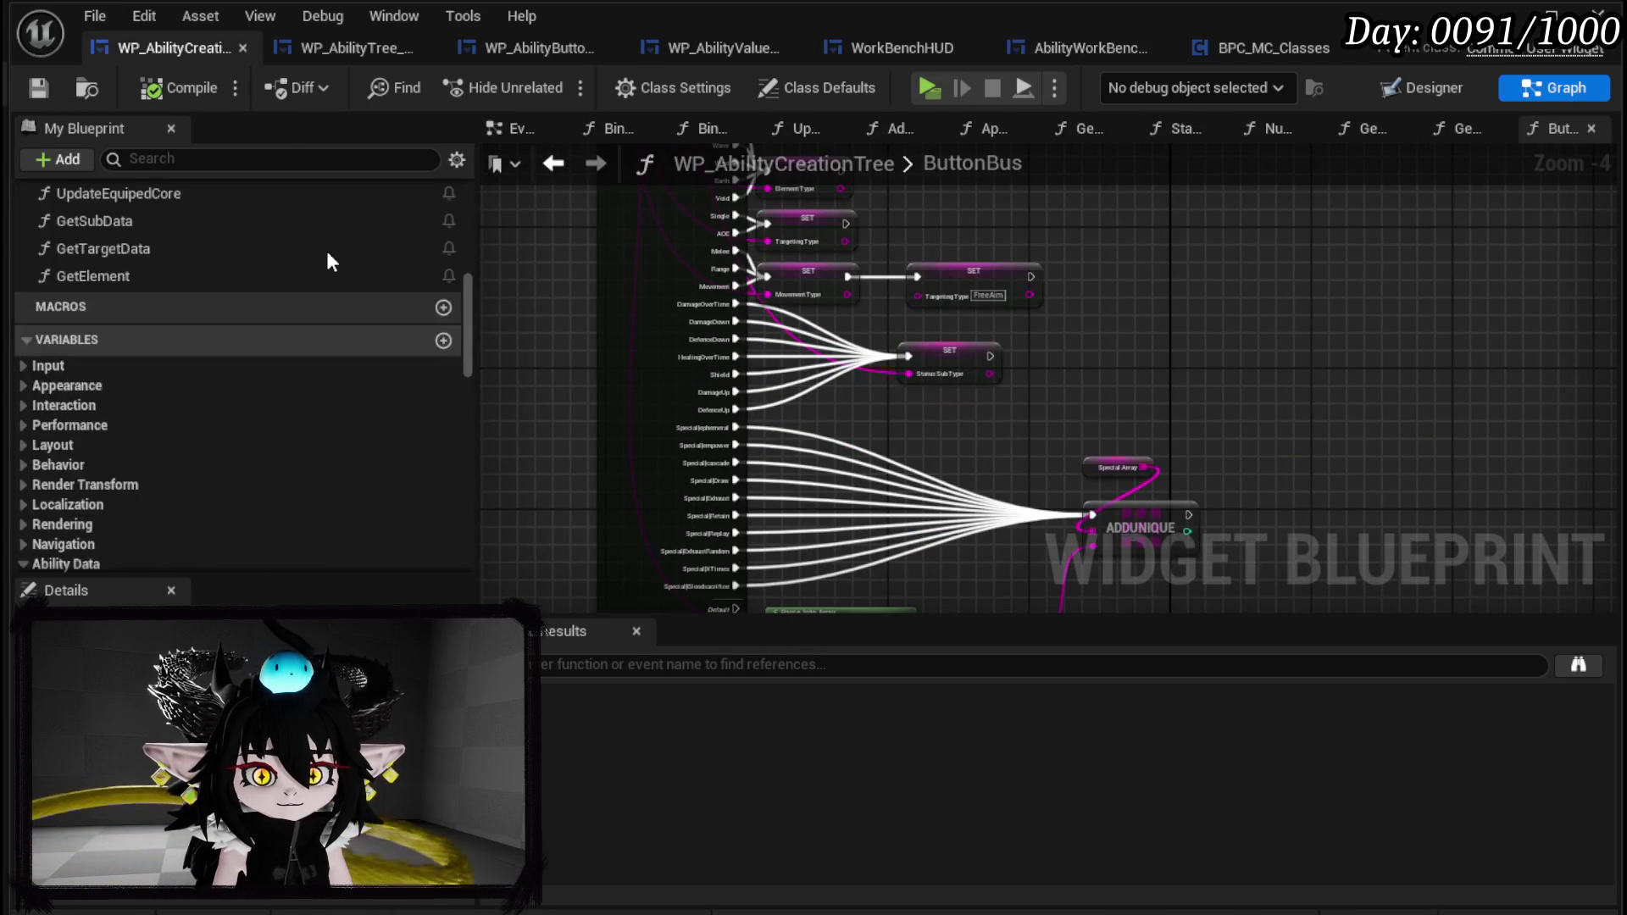
Create a new AppendSpecialString function and paste the copied special-effect nodes into it.
scroll(330, 251, up, 3)
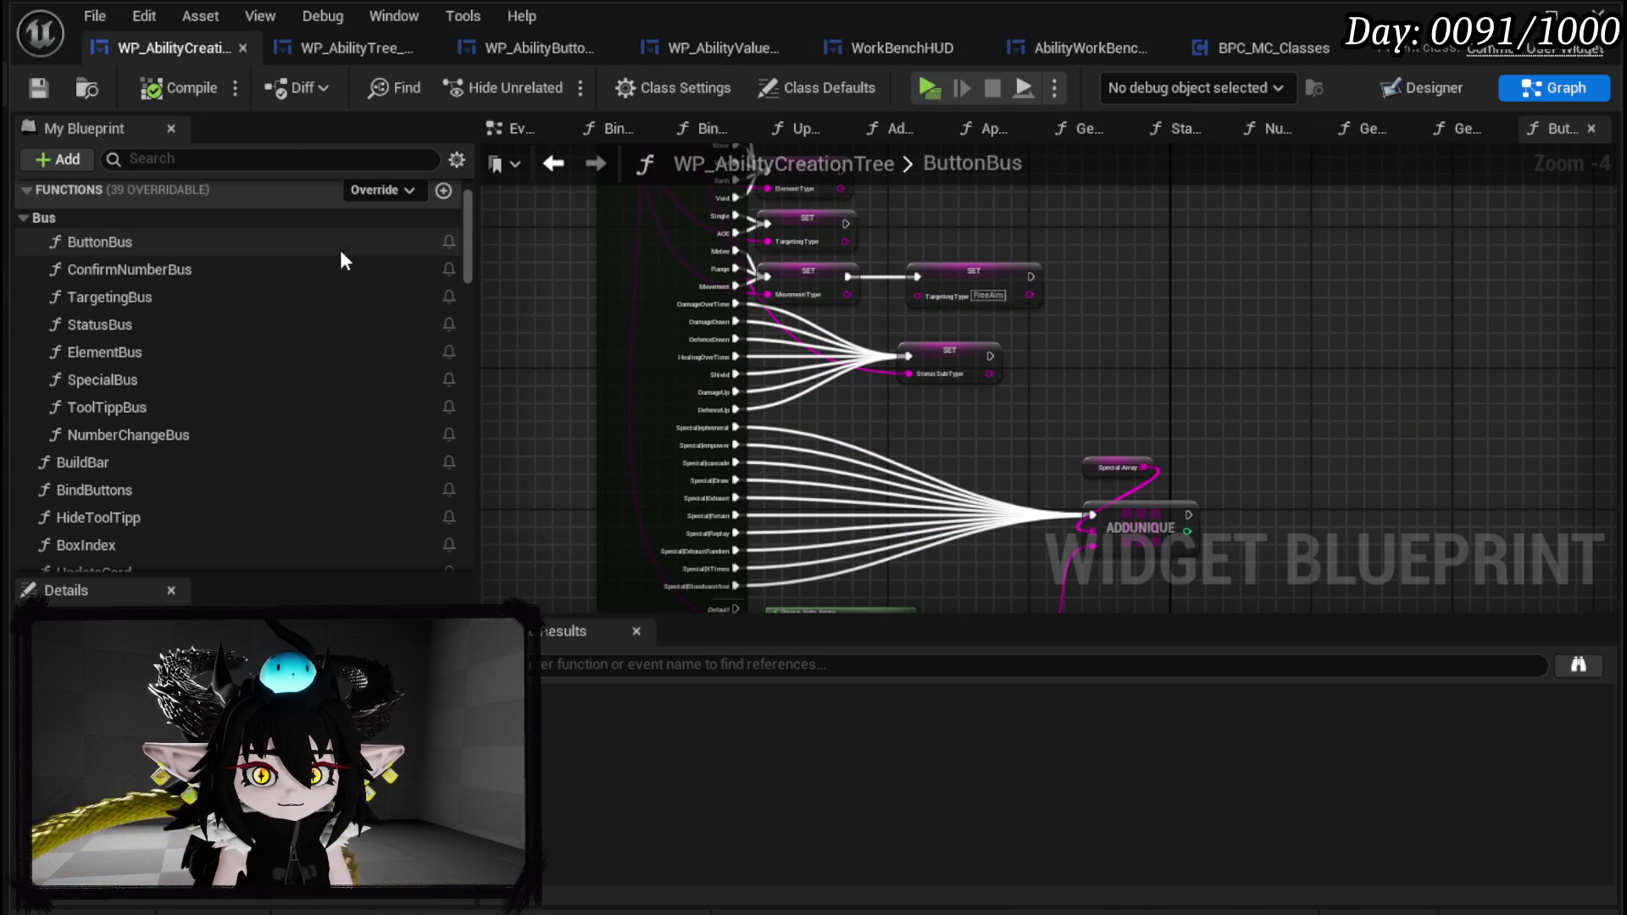
click(444, 191)
text(AppendSpecialS)
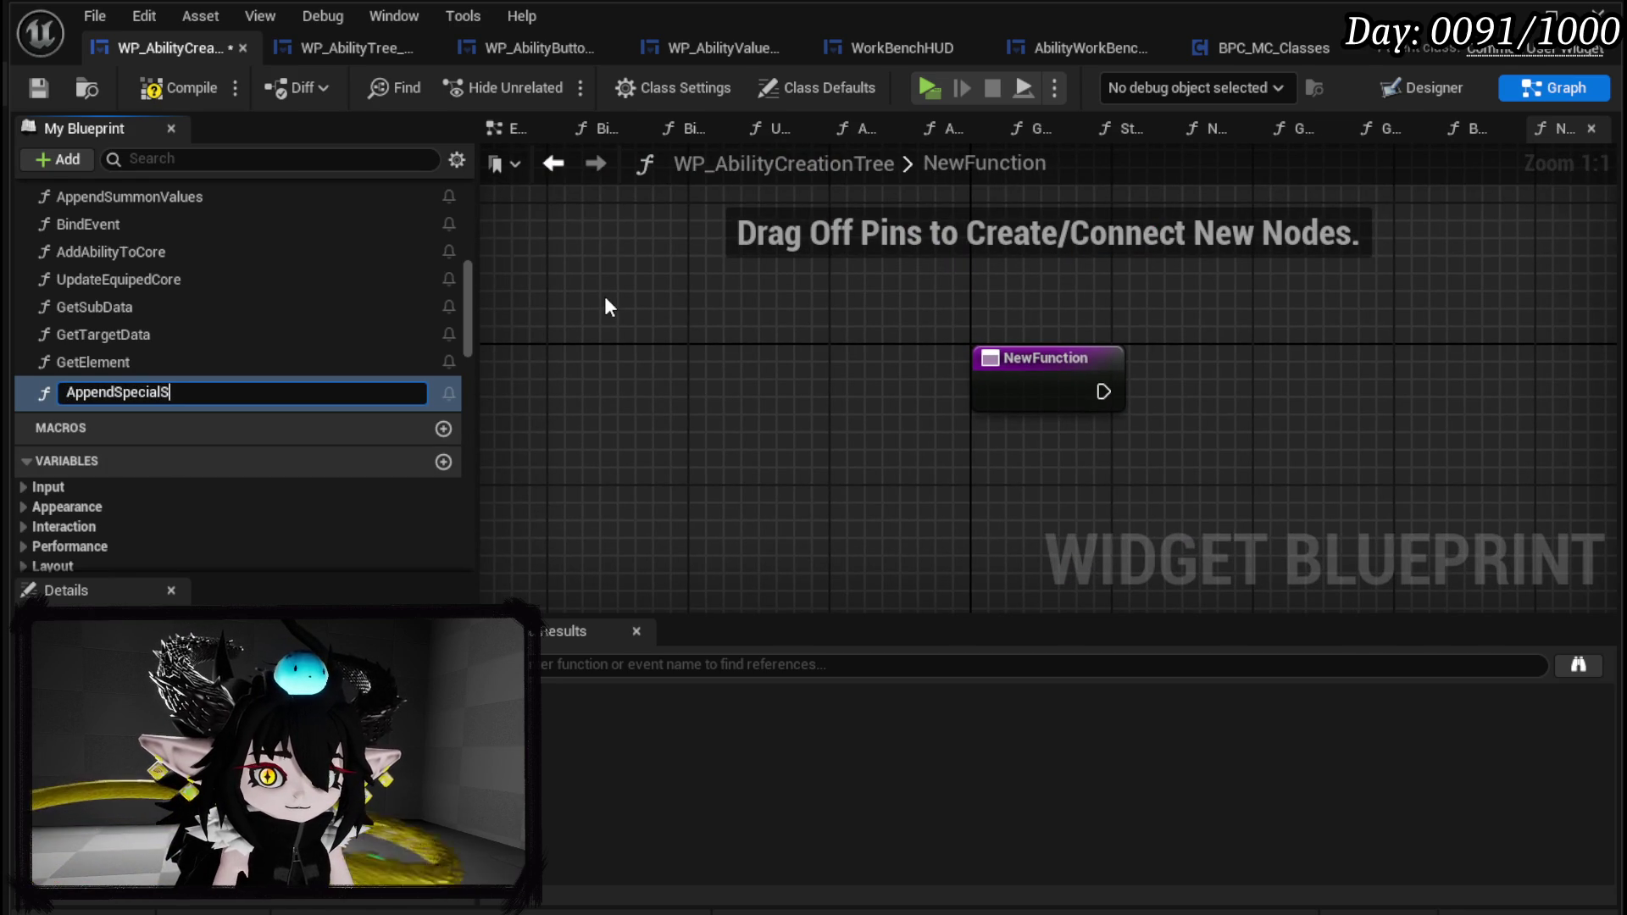
text(tring)
key(Return)
scroll(845, 395, down, 4)
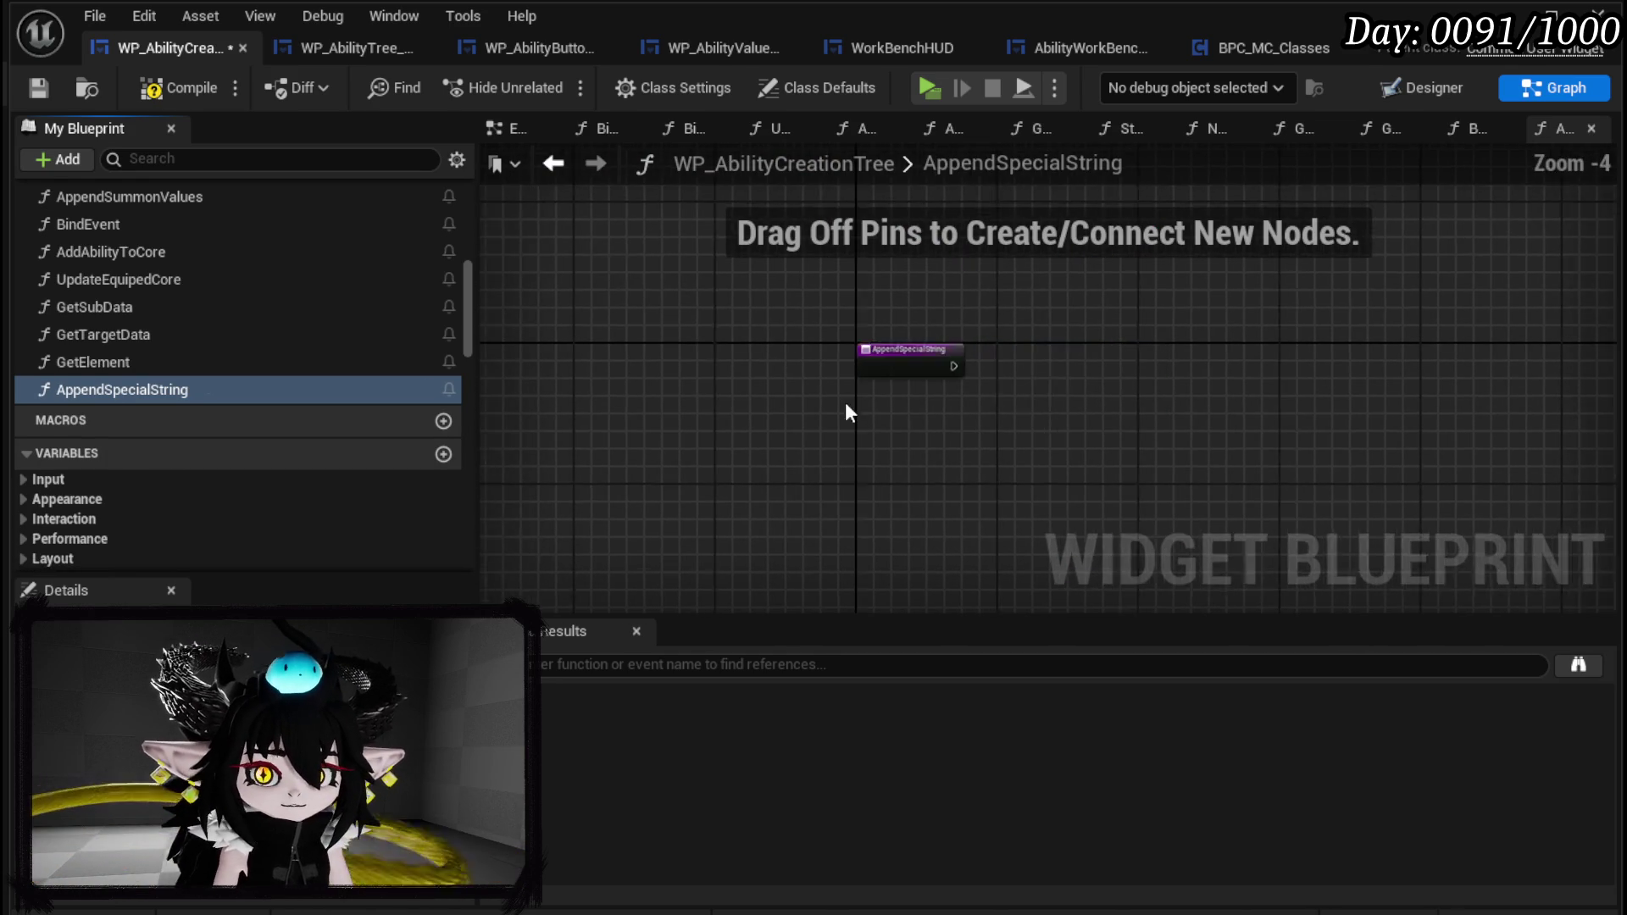
key(ctrl+v)
mouse_move(856, 329)
mouse_down()
mouse_move(926, 331)
mouse_move(890, 339)
mouse_up()
Replace the upper SET with a Special String setter driven by the function entry.
scroll(890, 343, up, 5)
mouse_move(567, 339)
mouse_down()
mouse_move(824, 447)
mouse_move(788, 432)
mouse_up()
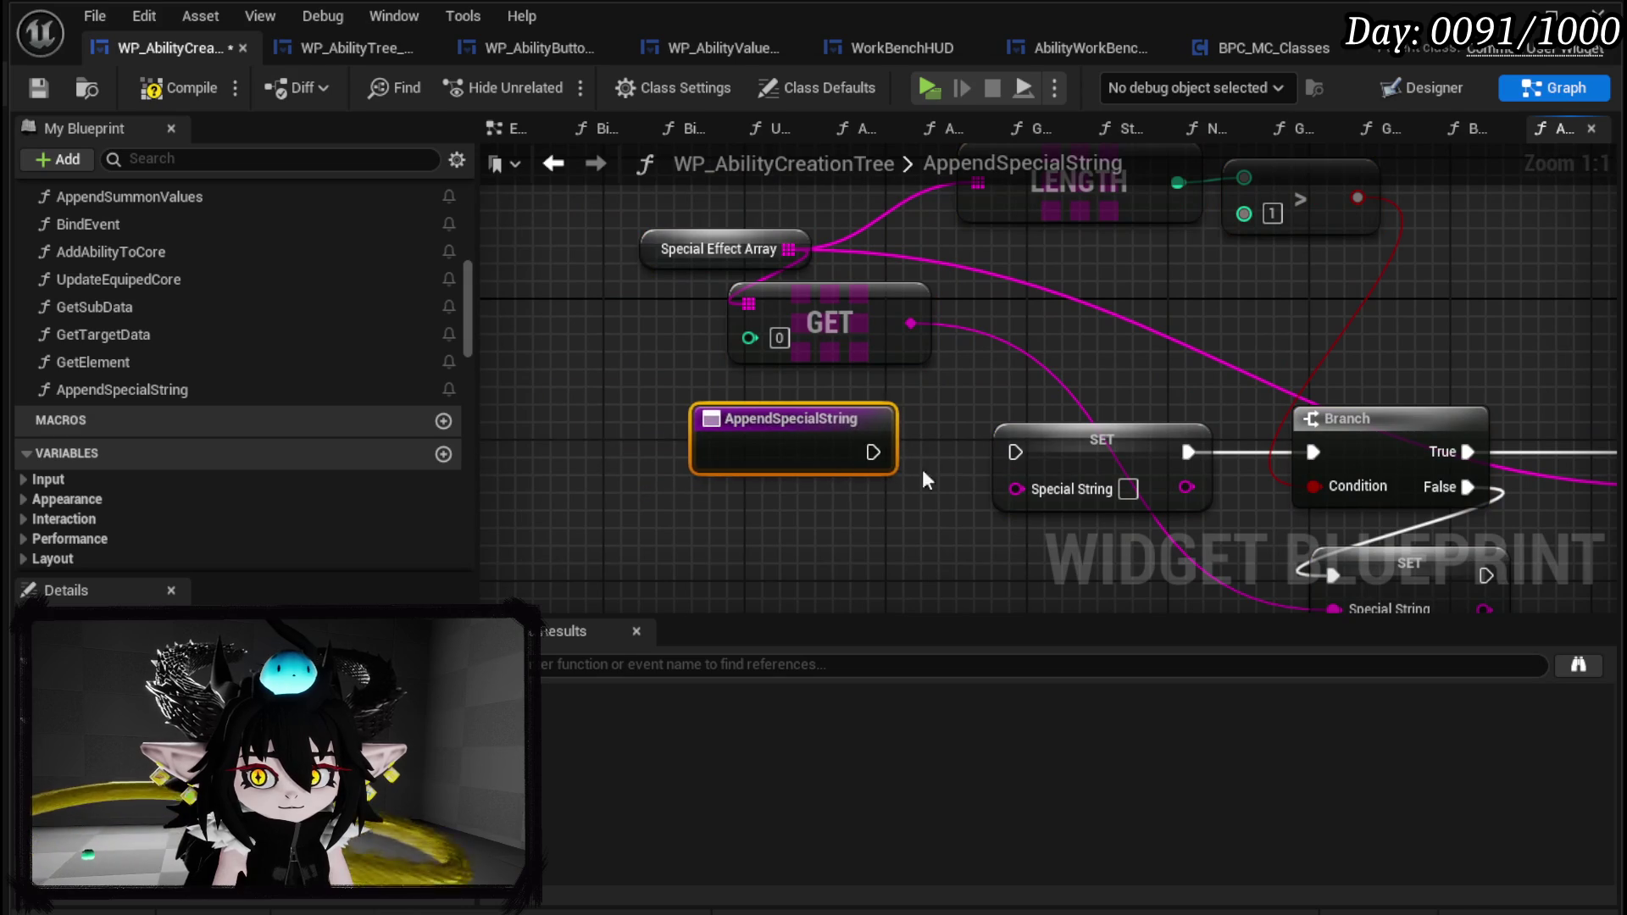
click(800, 450)
scroll(277, 424, down, 10)
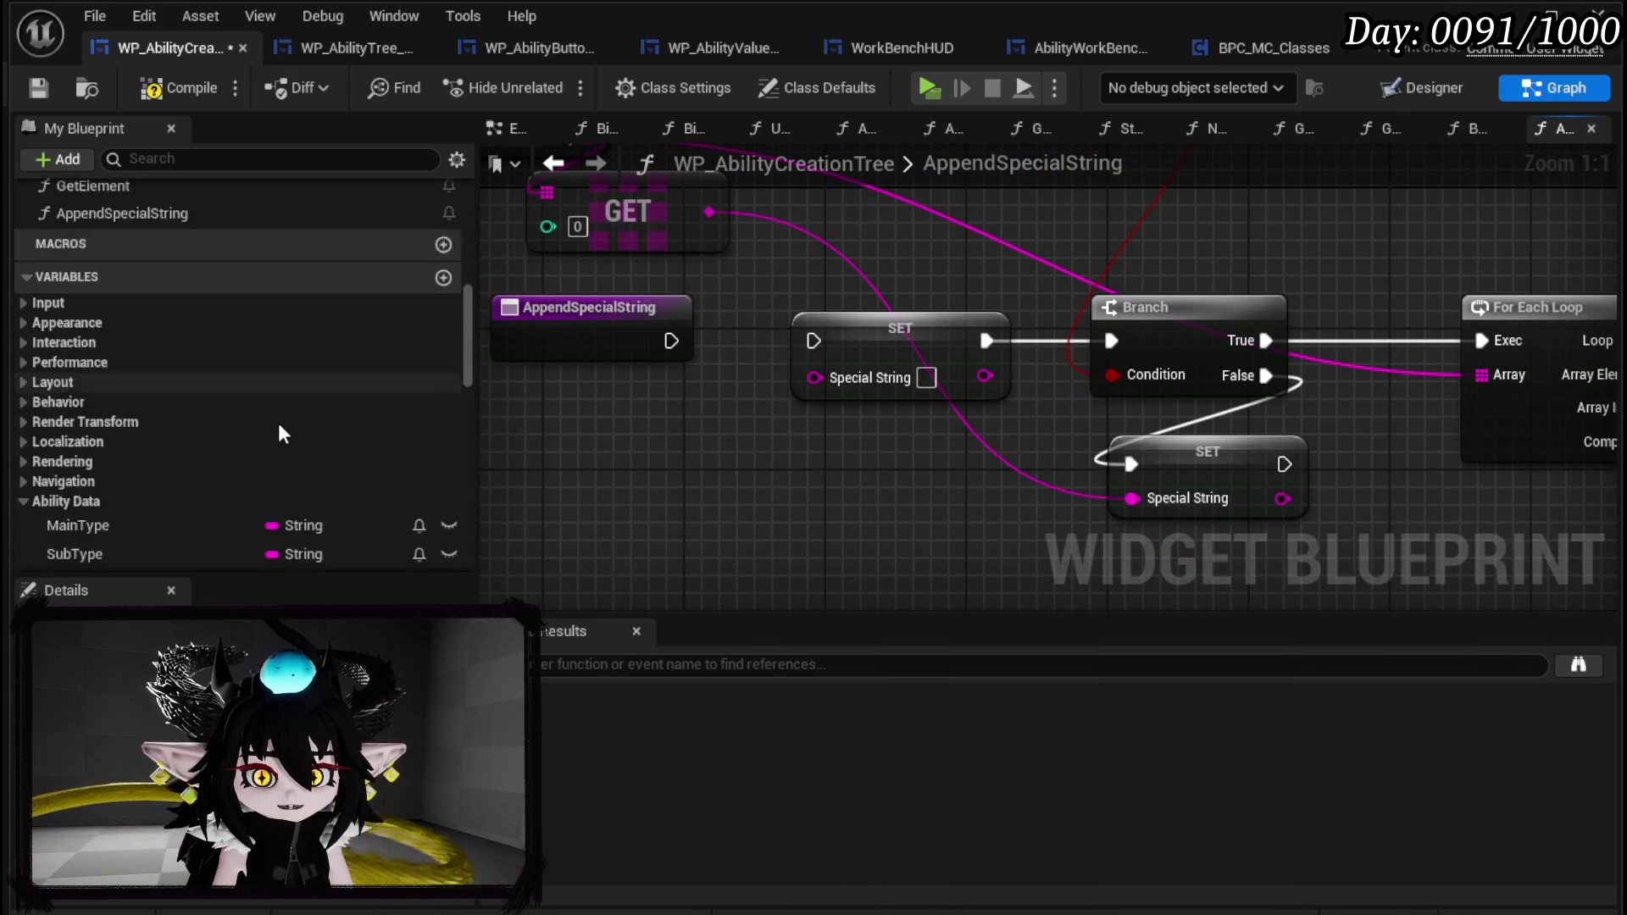
scroll(286, 426, down, 3)
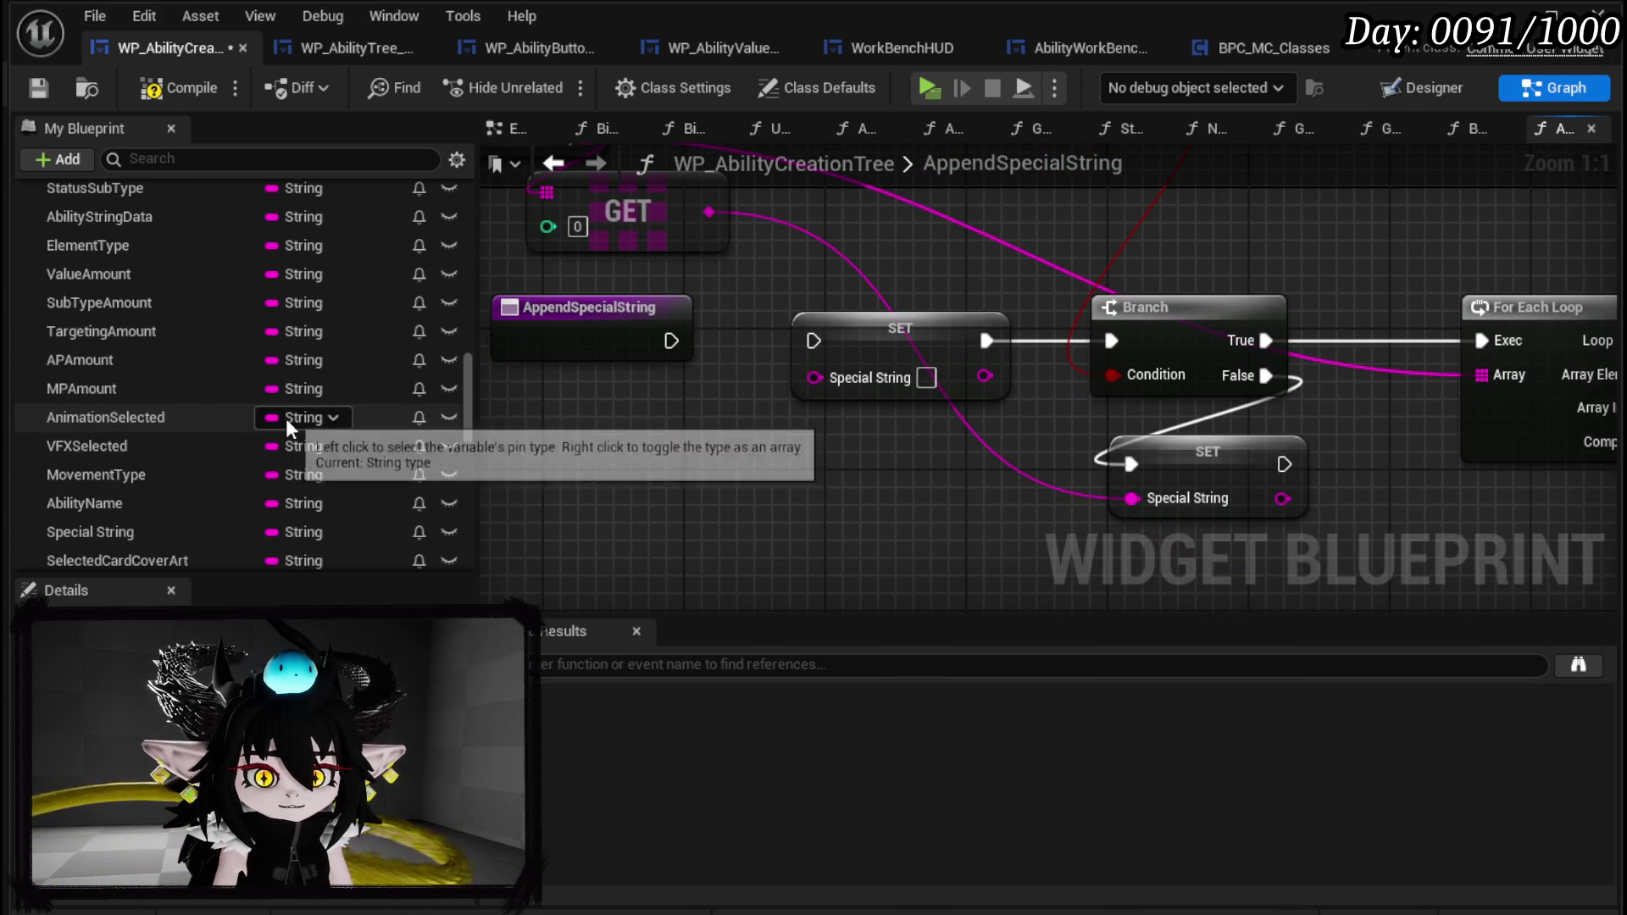
drag(286, 426, 746, 436)
click(861, 489)
click(898, 329)
key(Delete)
drag(847, 457, 939, 339)
drag(672, 341, 868, 325)
mouse_move(678, 339)
mouse_down()
mouse_move(849, 323)
mouse_move(1111, 340)
mouse_up()
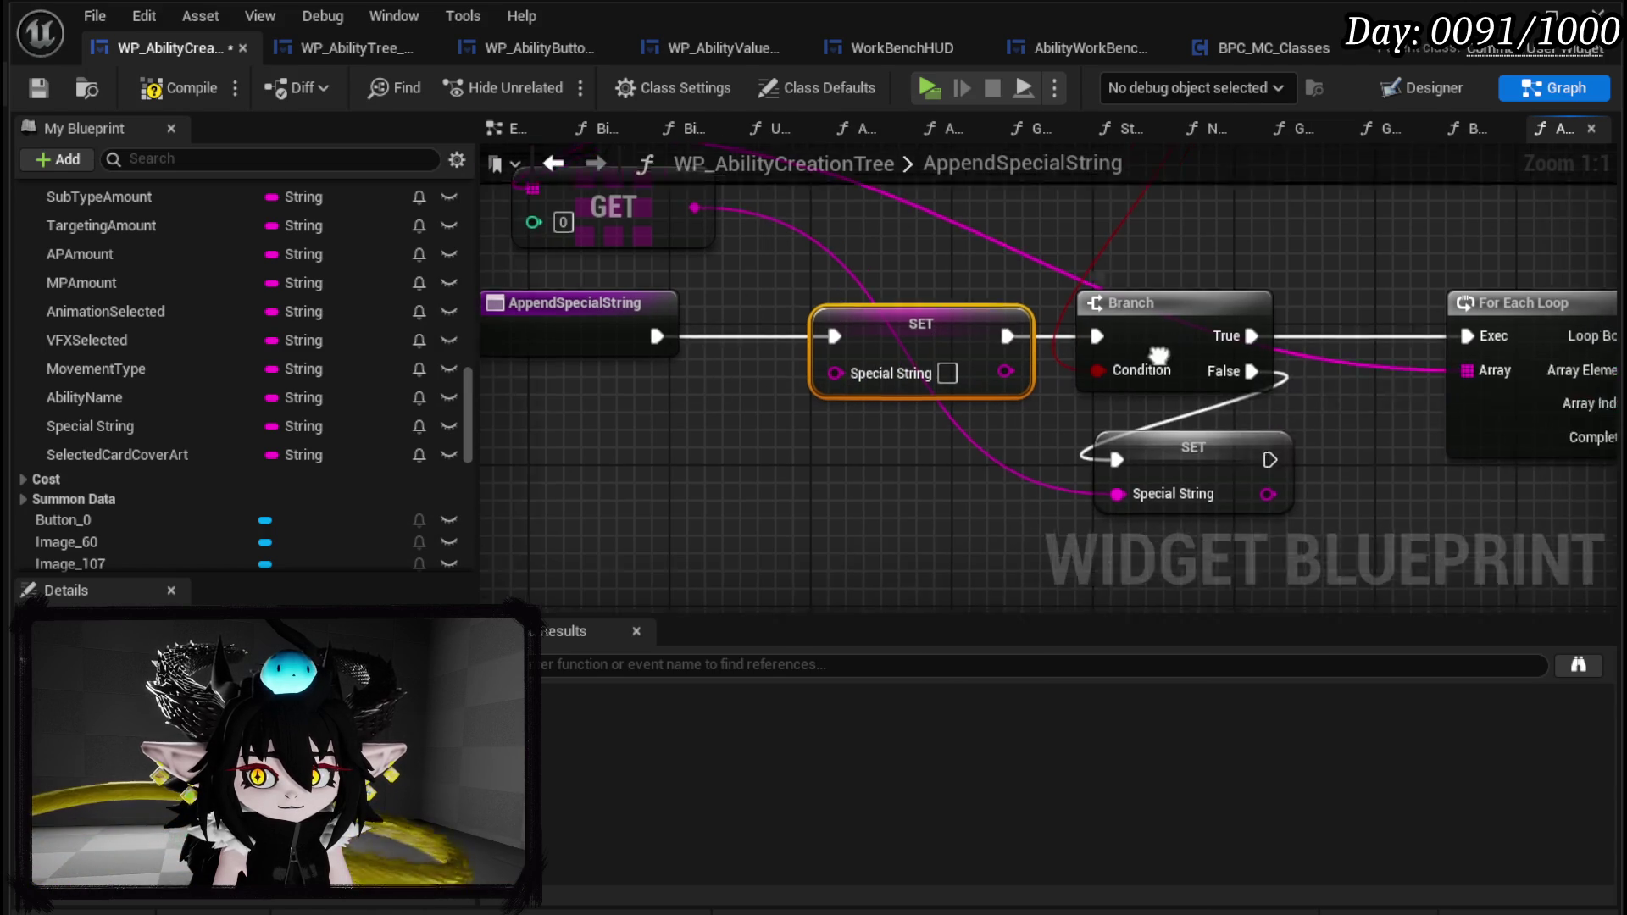
Replace the lower SET with a Special String setter on Branch False, then drag in SpecialArray.
drag(119, 434, 689, 472)
click(776, 543)
click(1050, 421)
key(Delete)
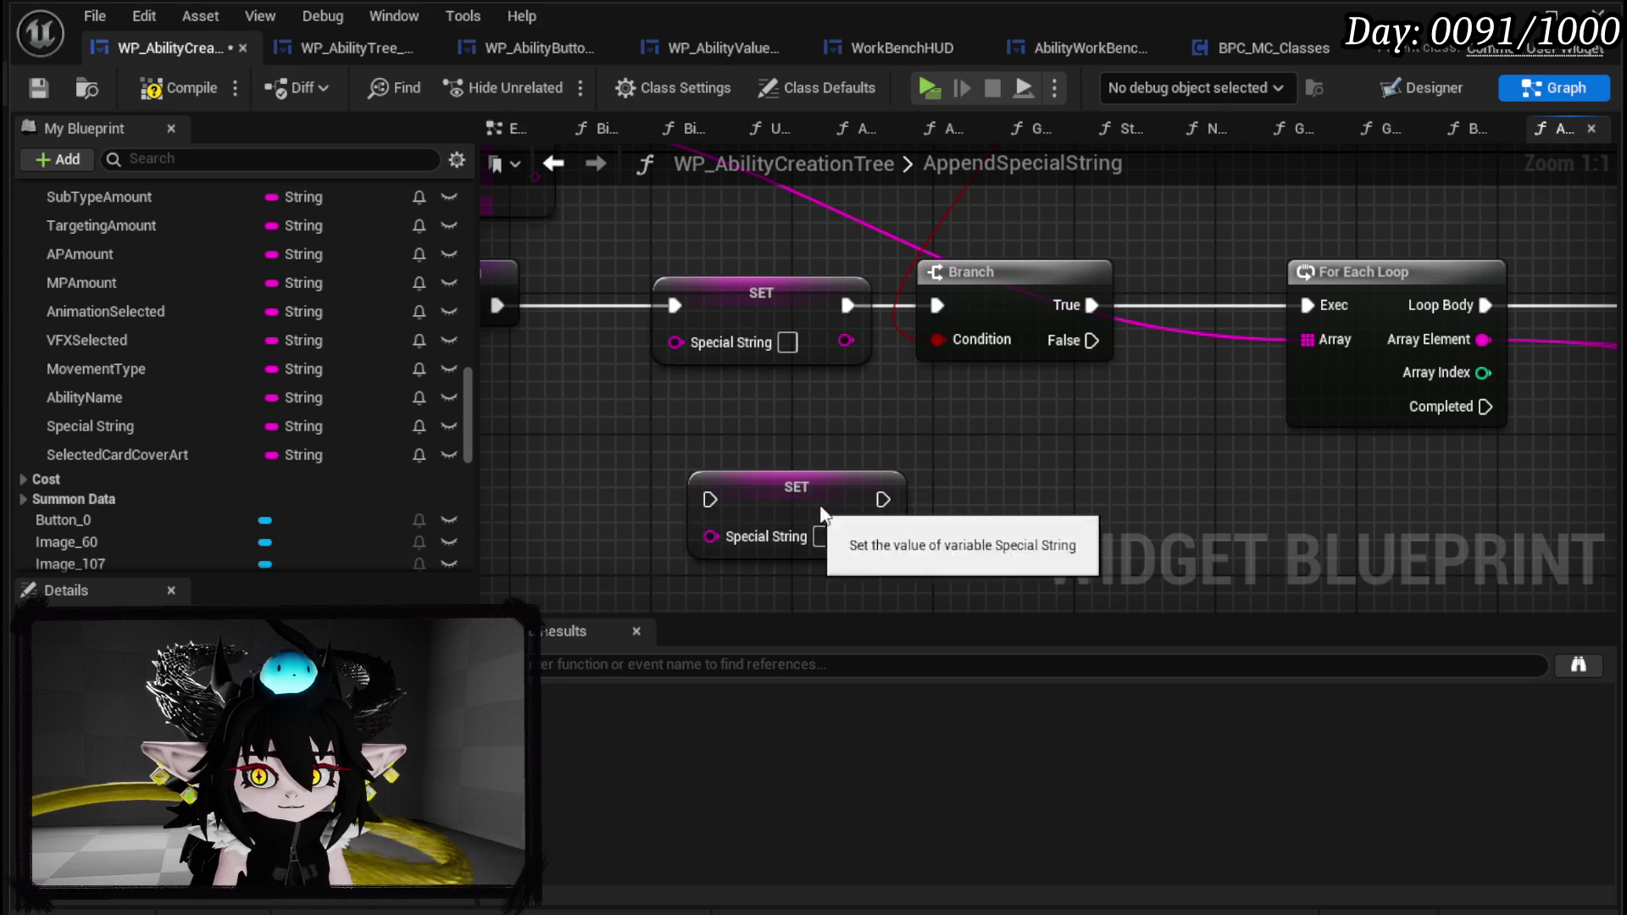
drag(826, 519, 1194, 428)
drag(1092, 340, 1082, 415)
drag(1099, 400, 1042, 450)
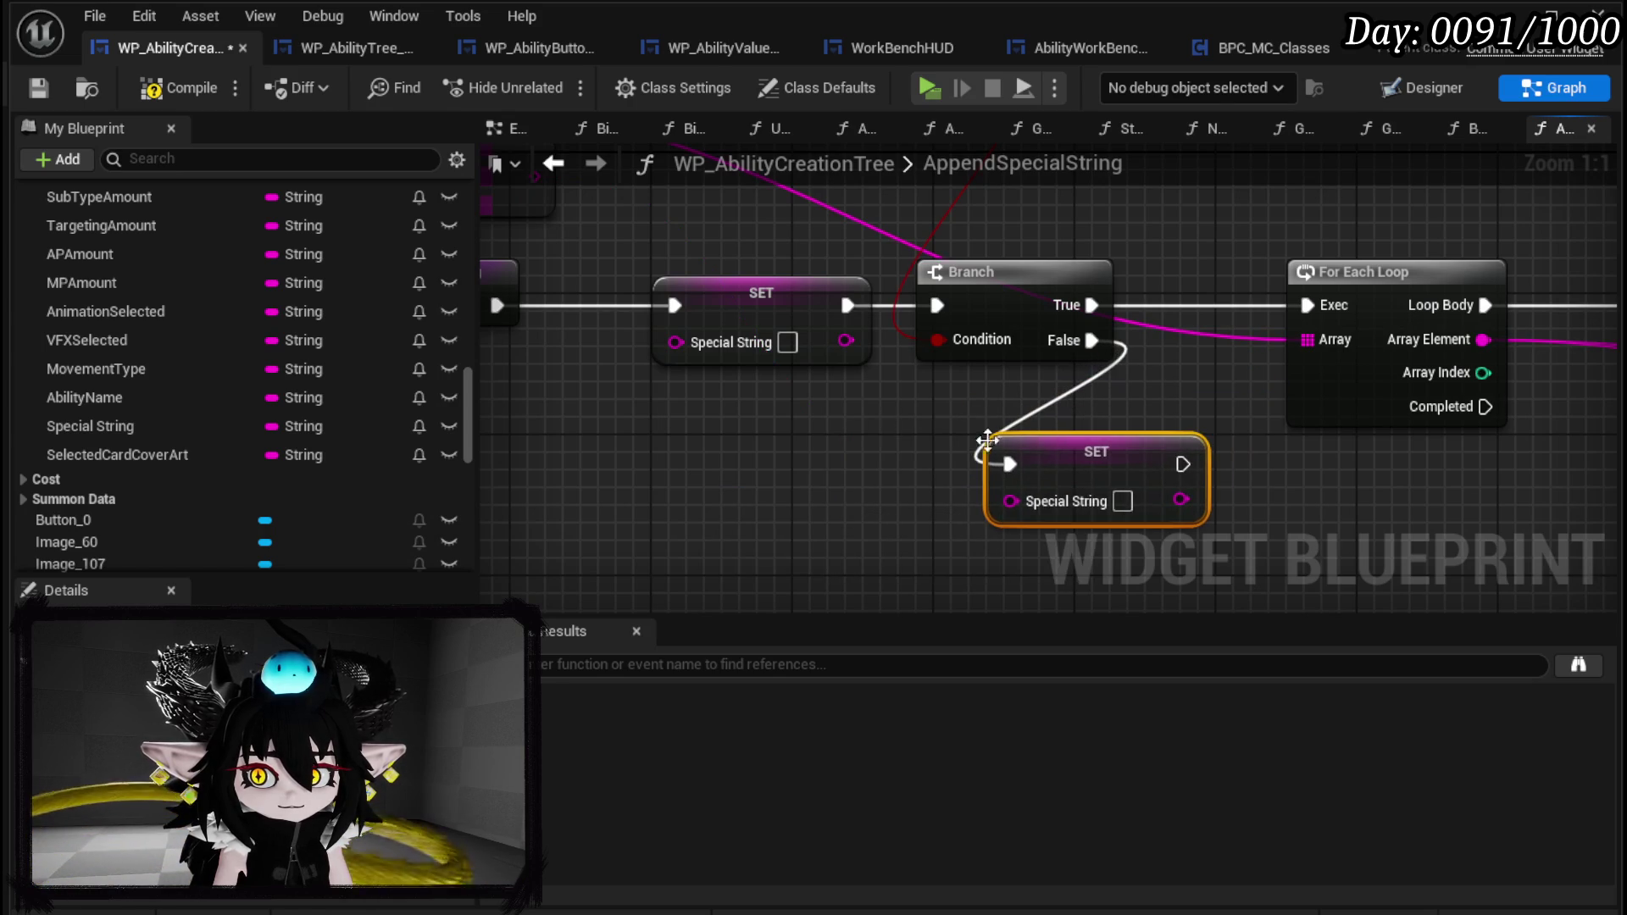
scroll(901, 466, down, 3)
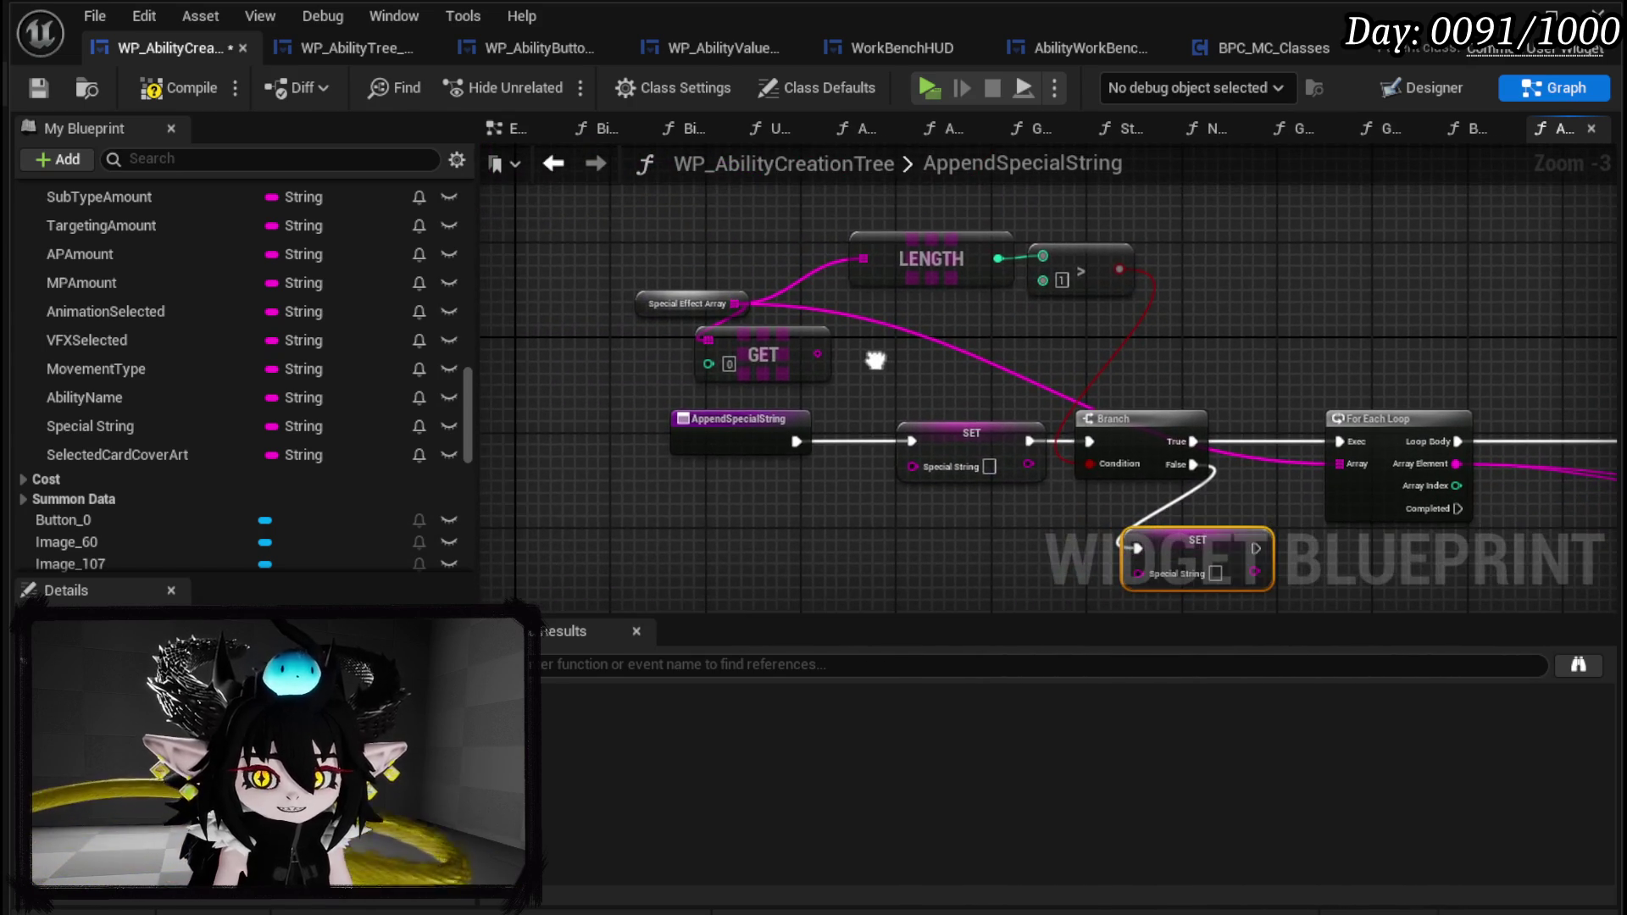
drag(932, 555, 1039, 537)
scroll(164, 427, down, 3)
scroll(168, 427, down, 10)
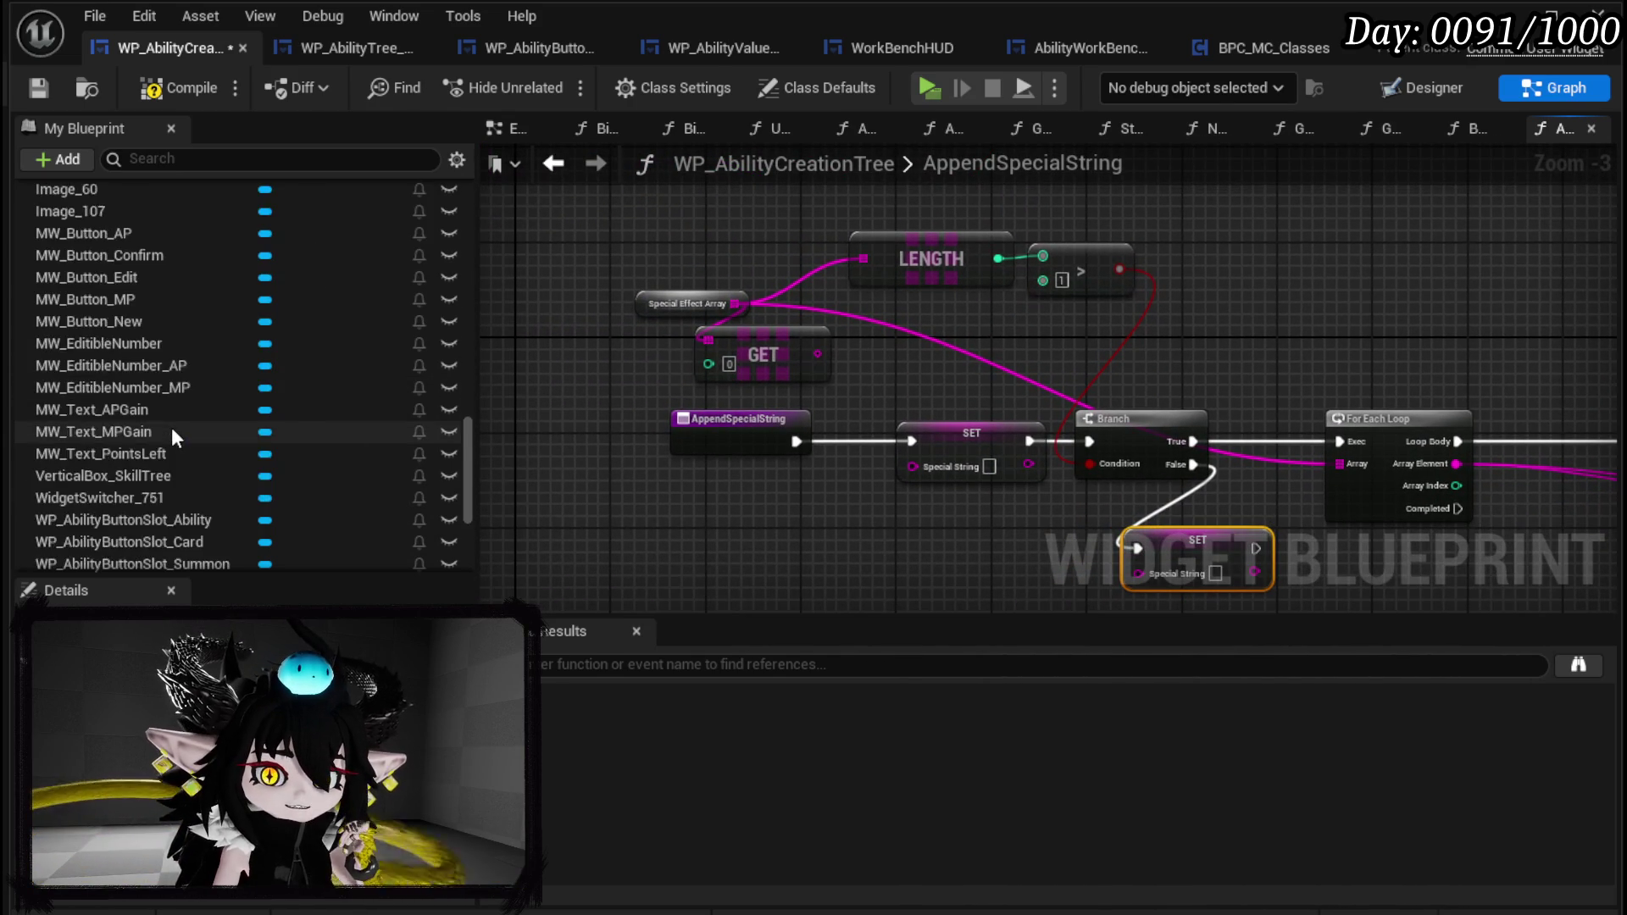
mouse_move(105, 529)
mouse_down()
mouse_move(745, 273)
mouse_move(611, 238)
mouse_up()
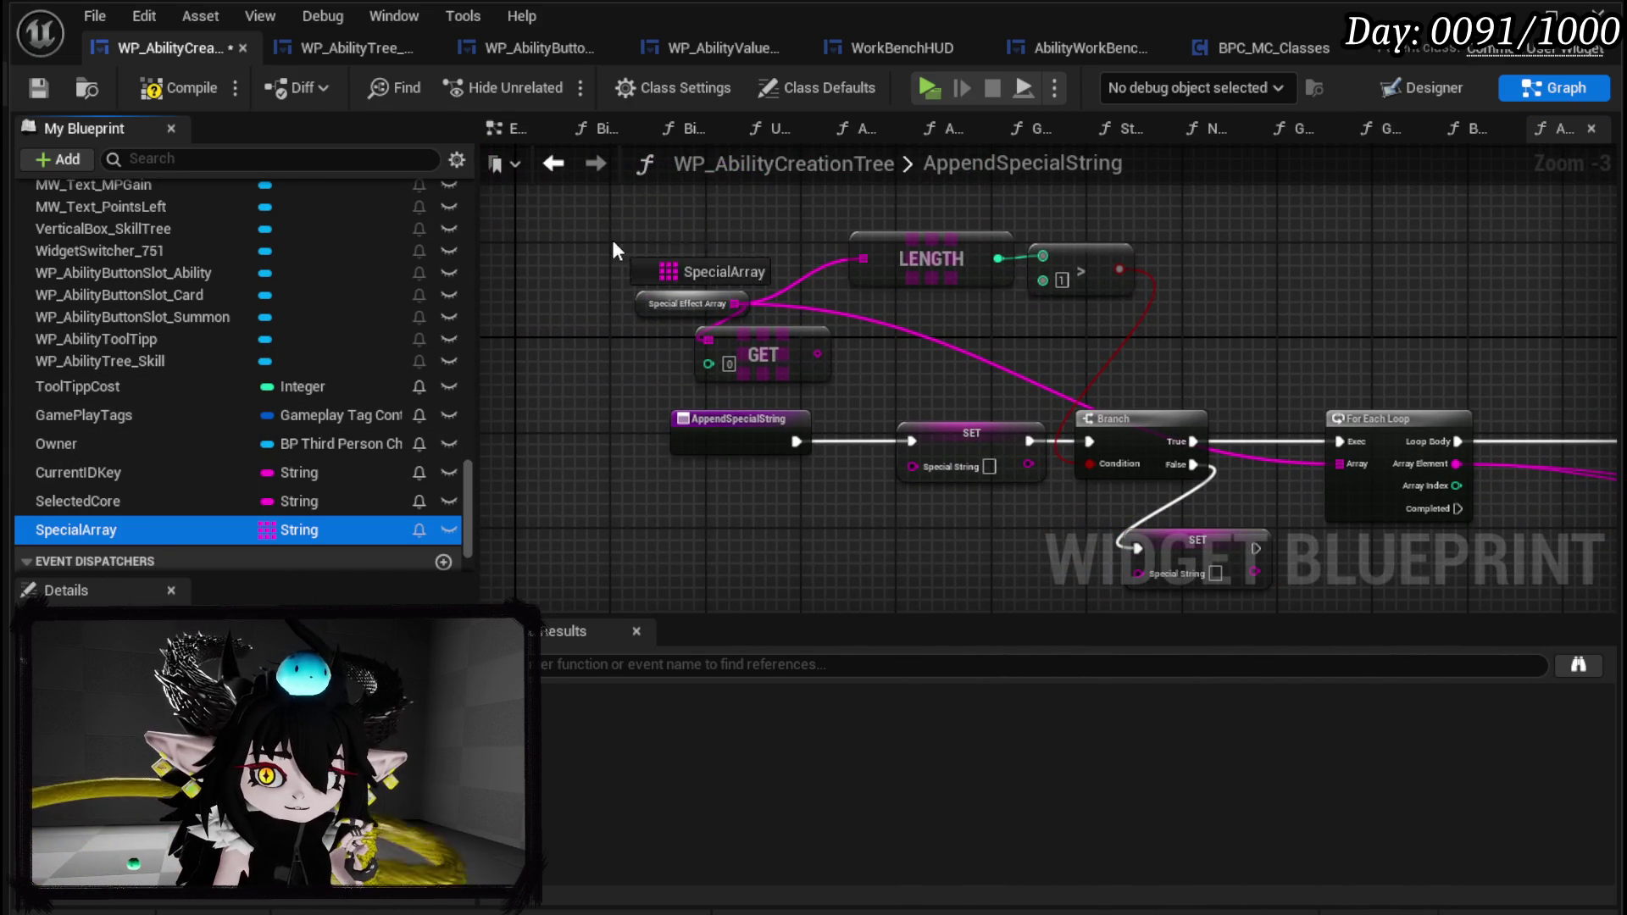
Swap the old Special Effect Array node for a SpecialArray getter feeding the loop.
click(674, 285)
mouse_move(732, 303)
mouse_down()
mouse_move(693, 244)
mouse_move(734, 419)
mouse_move(955, 516)
mouse_move(942, 527)
mouse_move(977, 479)
mouse_up()
key(Delete)
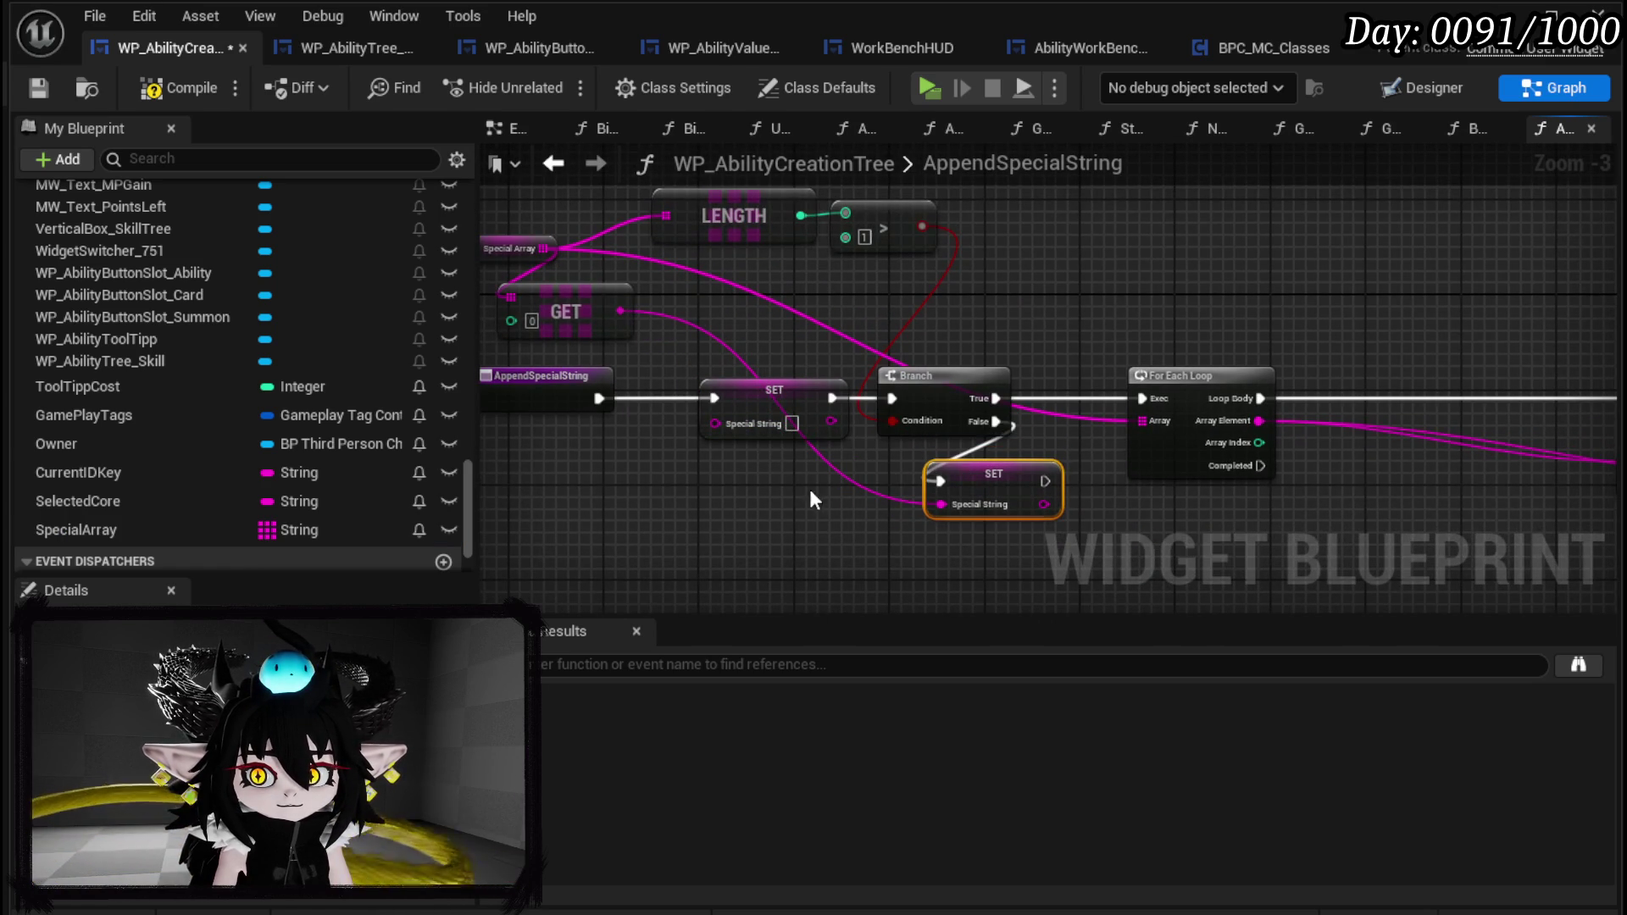
drag(1474, 428, 507, 436)
scroll(728, 427, up, 2)
drag(729, 428, 530, 377)
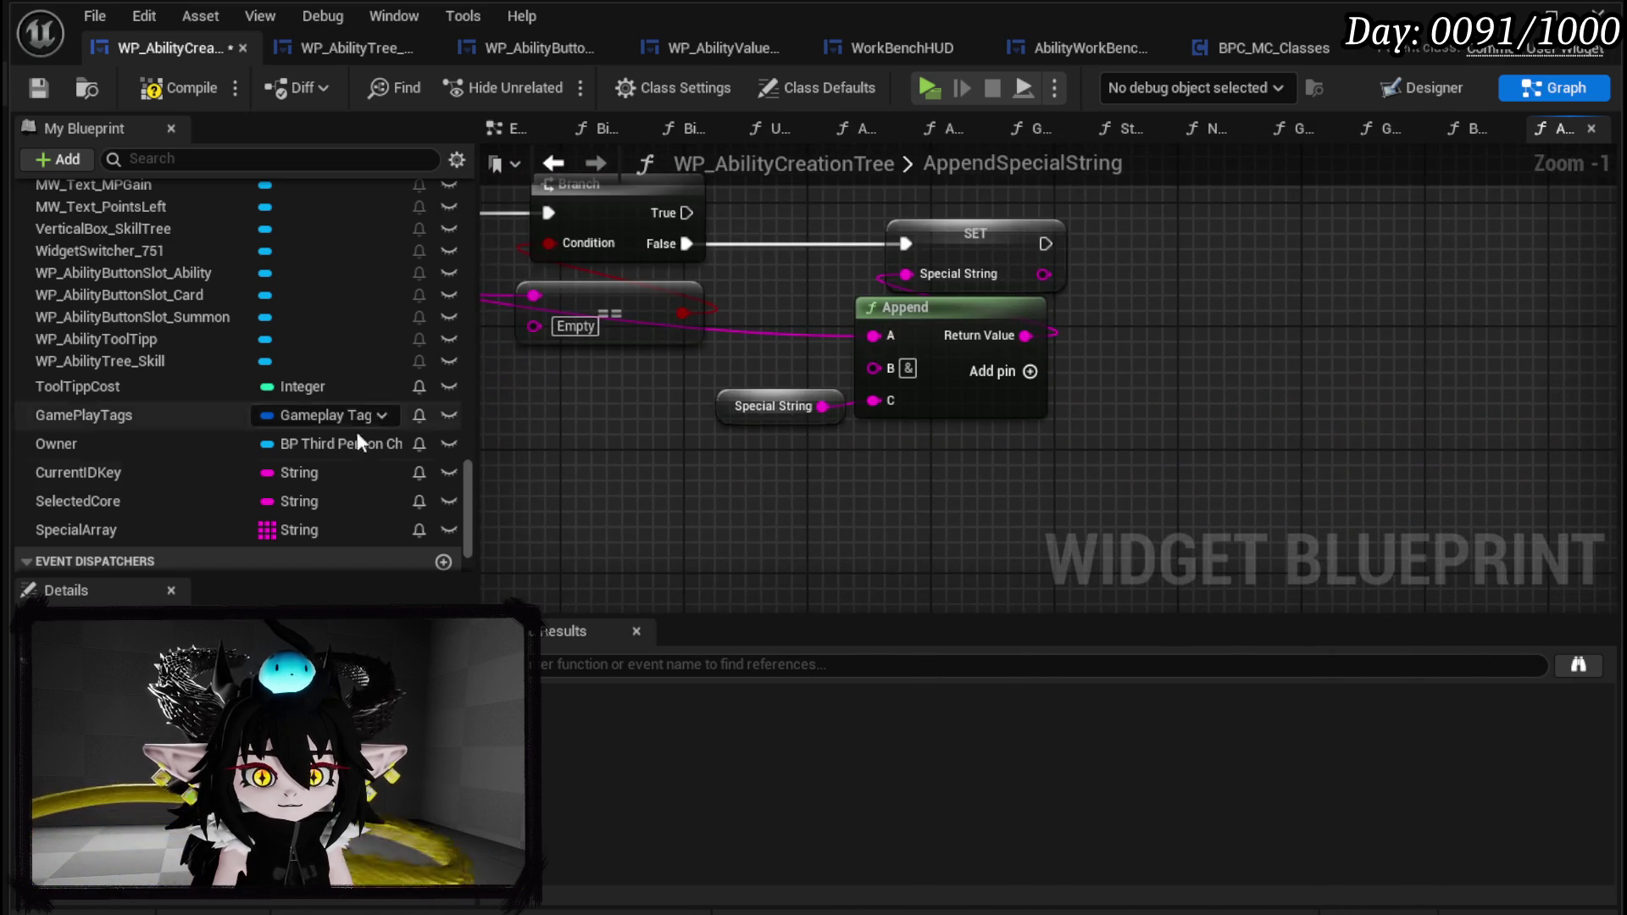
scroll(245, 375, up, 10)
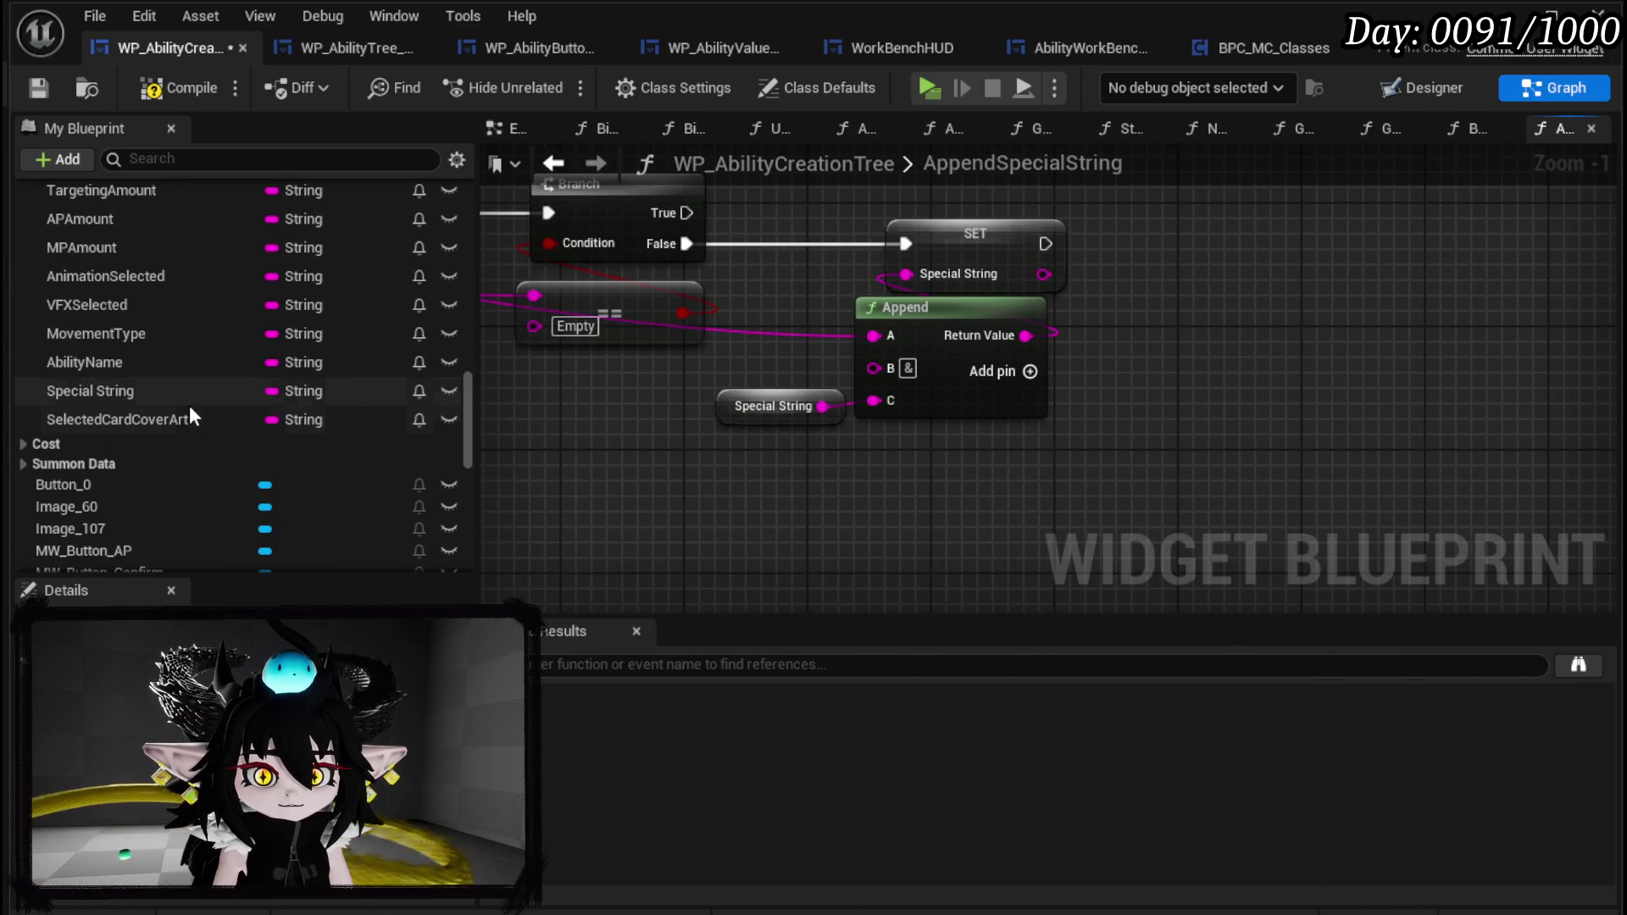
Route Branch False into a new Special String SET node and delete the old SET.
drag(139, 388, 1158, 241)
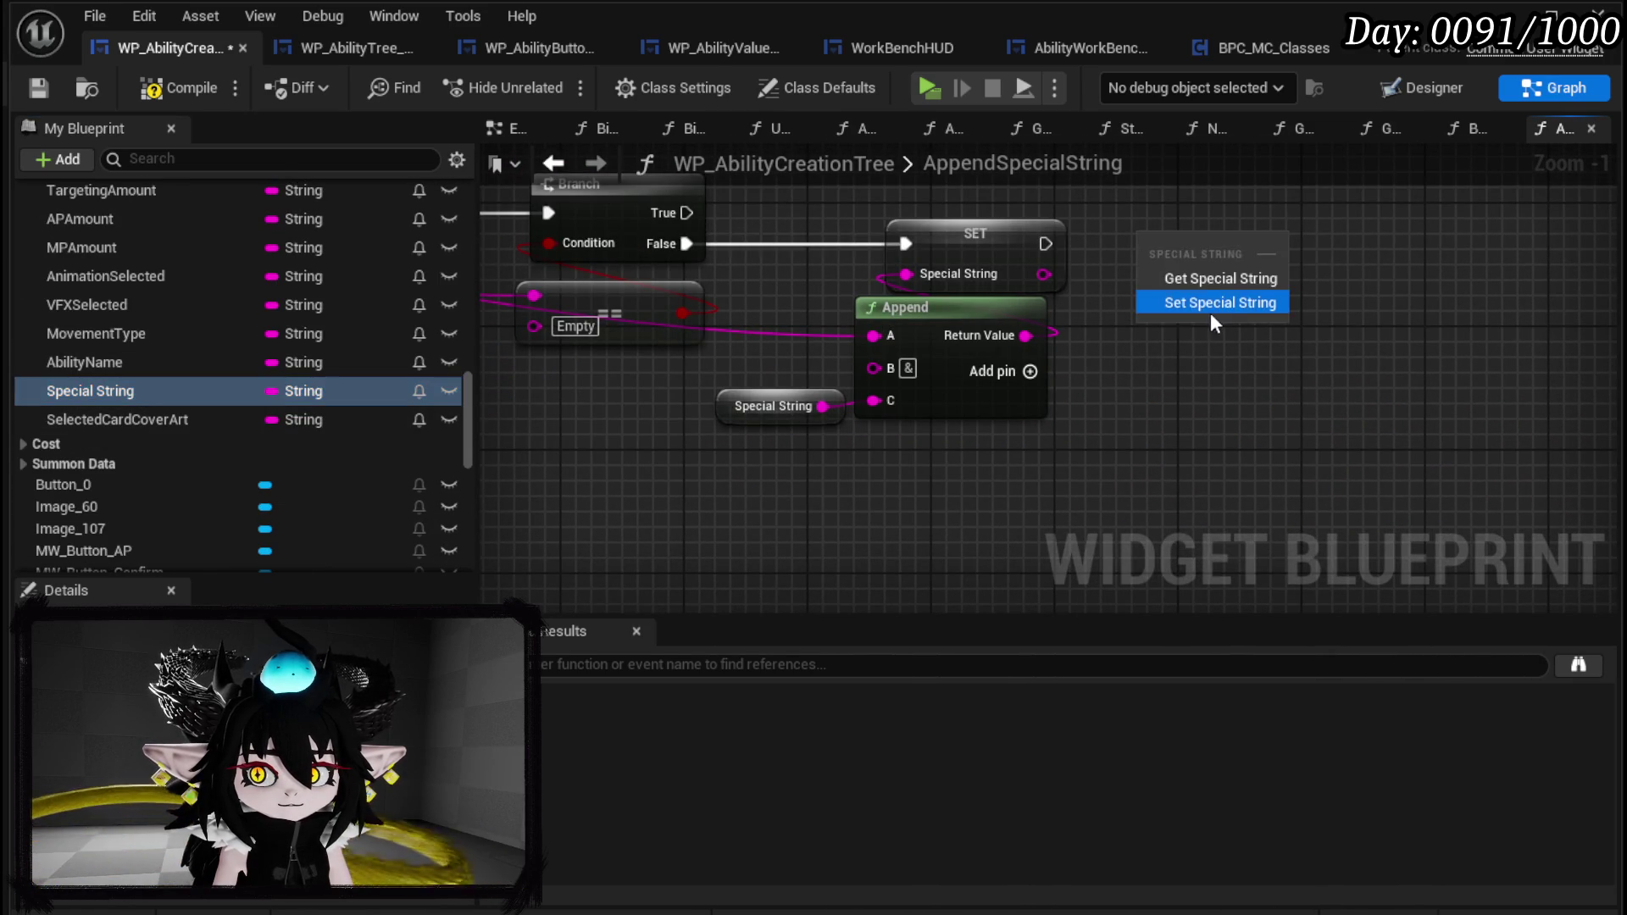
click(1213, 302)
mouse_move(687, 243)
mouse_down()
mouse_move(773, 262)
mouse_move(1137, 262)
mouse_move(1153, 244)
mouse_move(1067, 255)
mouse_up()
click(950, 233)
key(Delete)
mouse_move(1026, 335)
mouse_down()
mouse_move(1065, 309)
mouse_move(1059, 276)
mouse_up()
drag(731, 454, 910, 464)
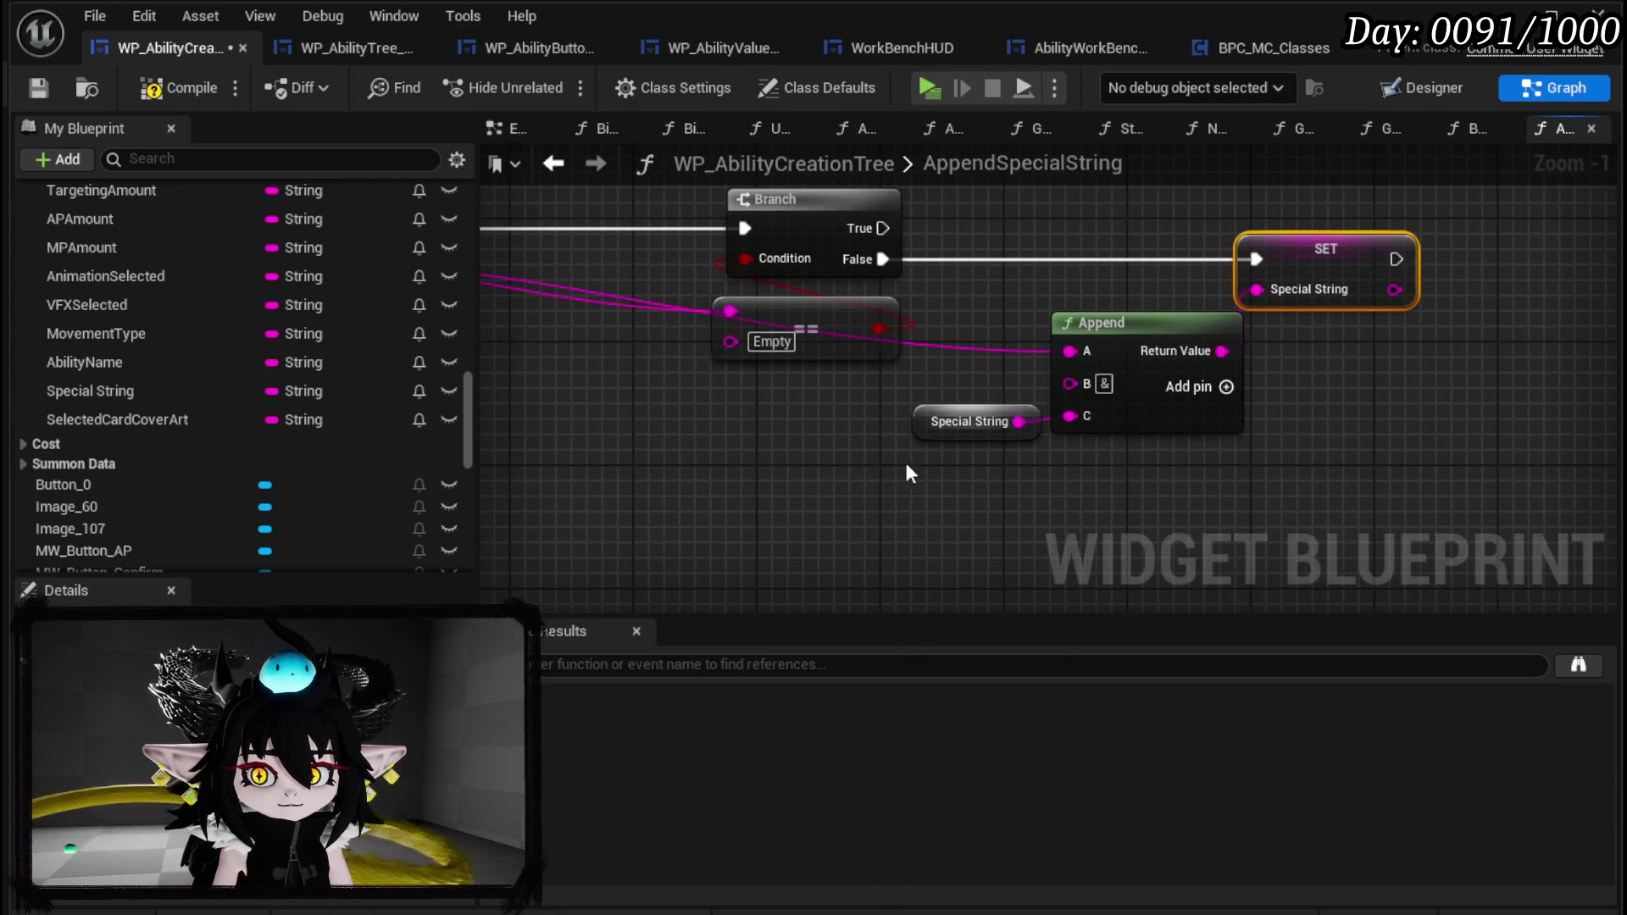
Wire a Special String getter into the Append node's C input.
click(280, 391)
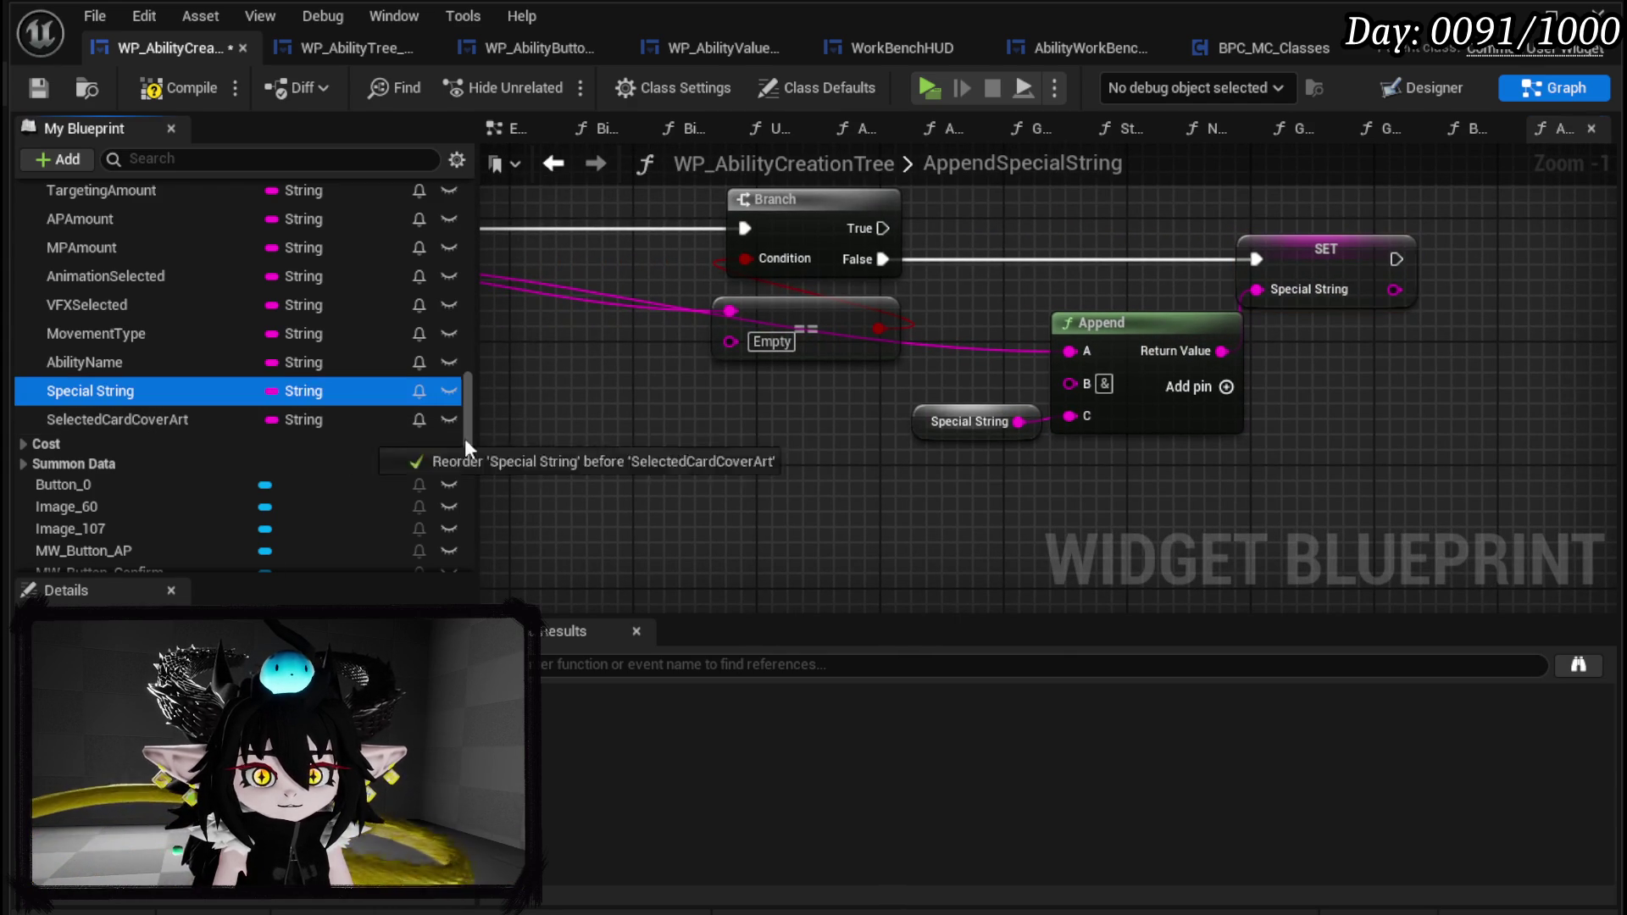
drag(900, 481, 943, 527)
click(944, 536)
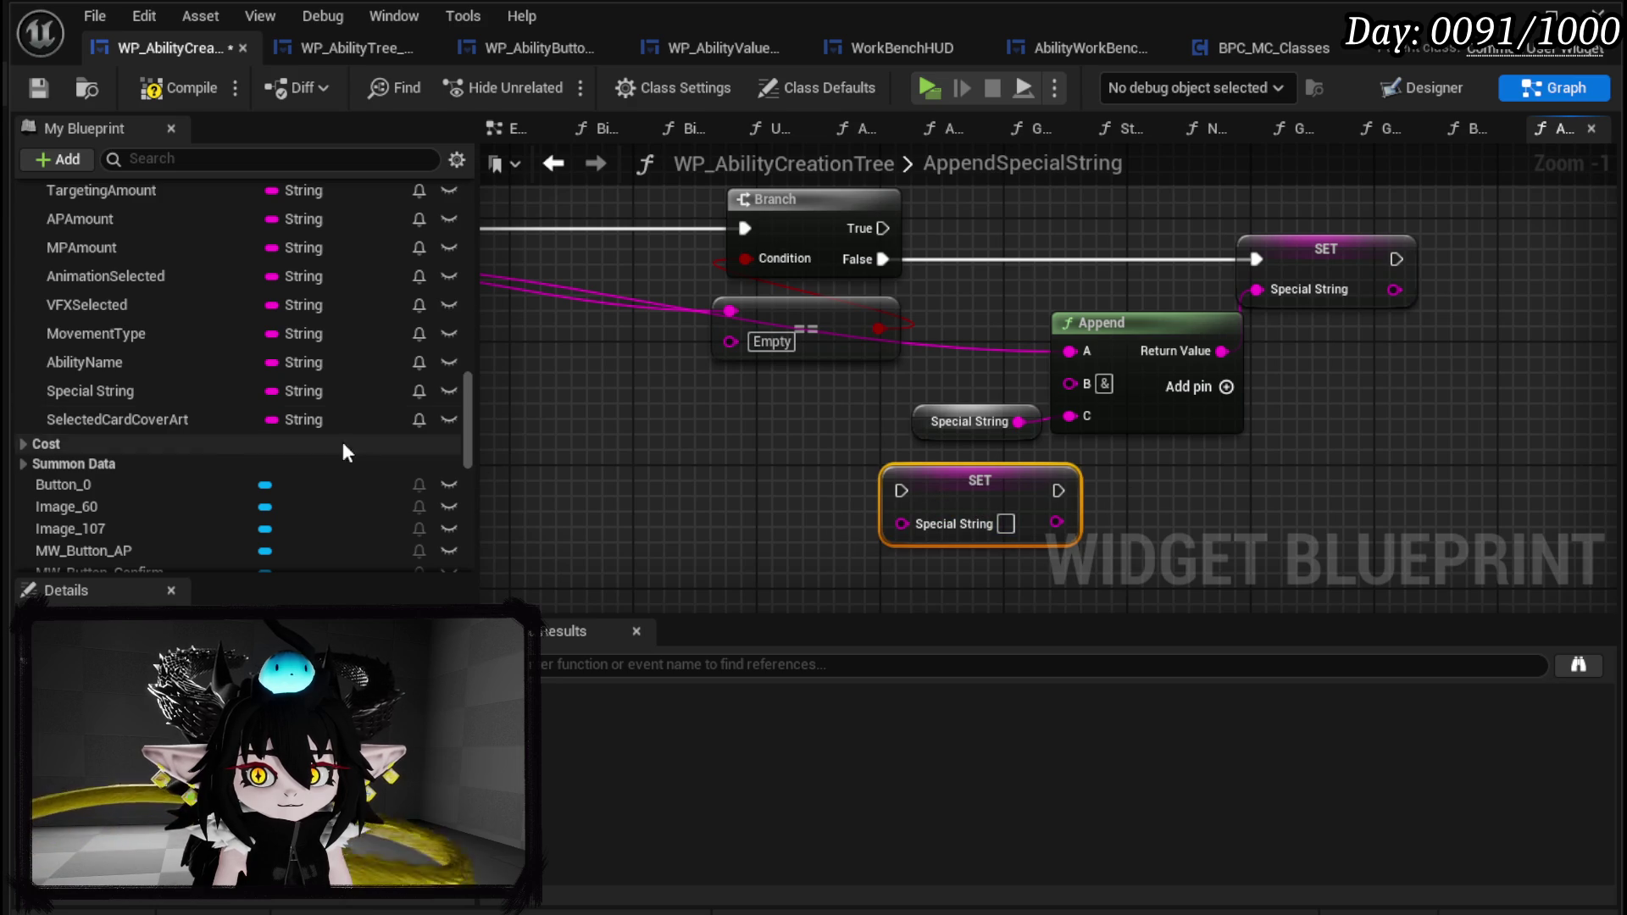
key(Delete)
mouse_move(90, 394)
mouse_down()
mouse_move(943, 498)
mouse_move(1071, 415)
mouse_up()
click(1017, 534)
click(975, 424)
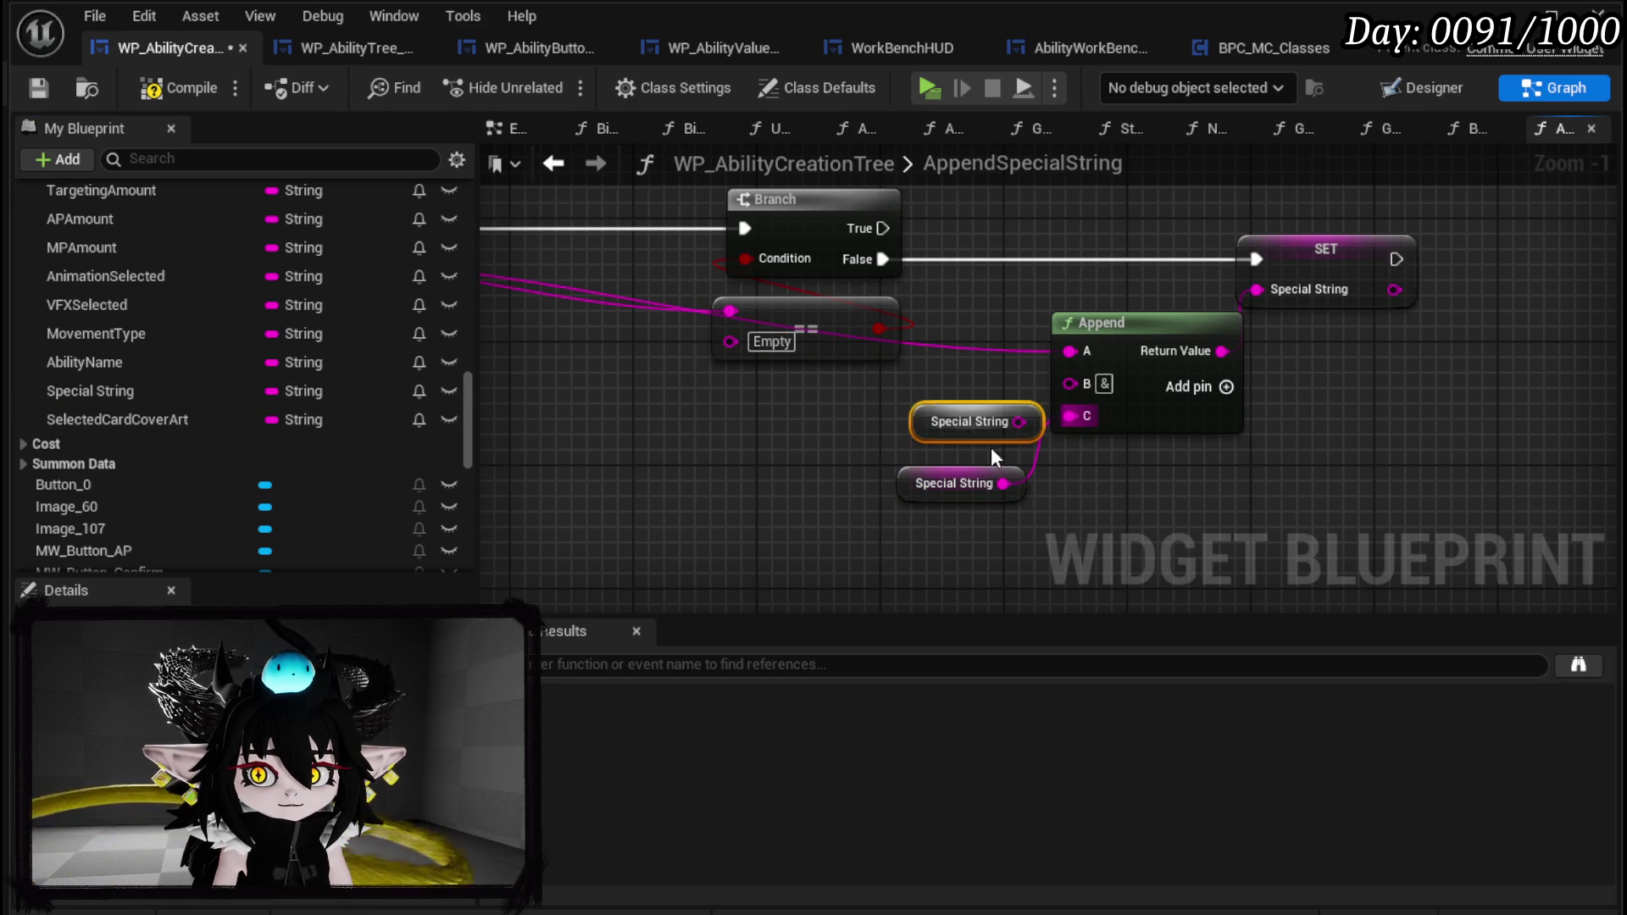
click(932, 419)
scroll(991, 410, down, 3)
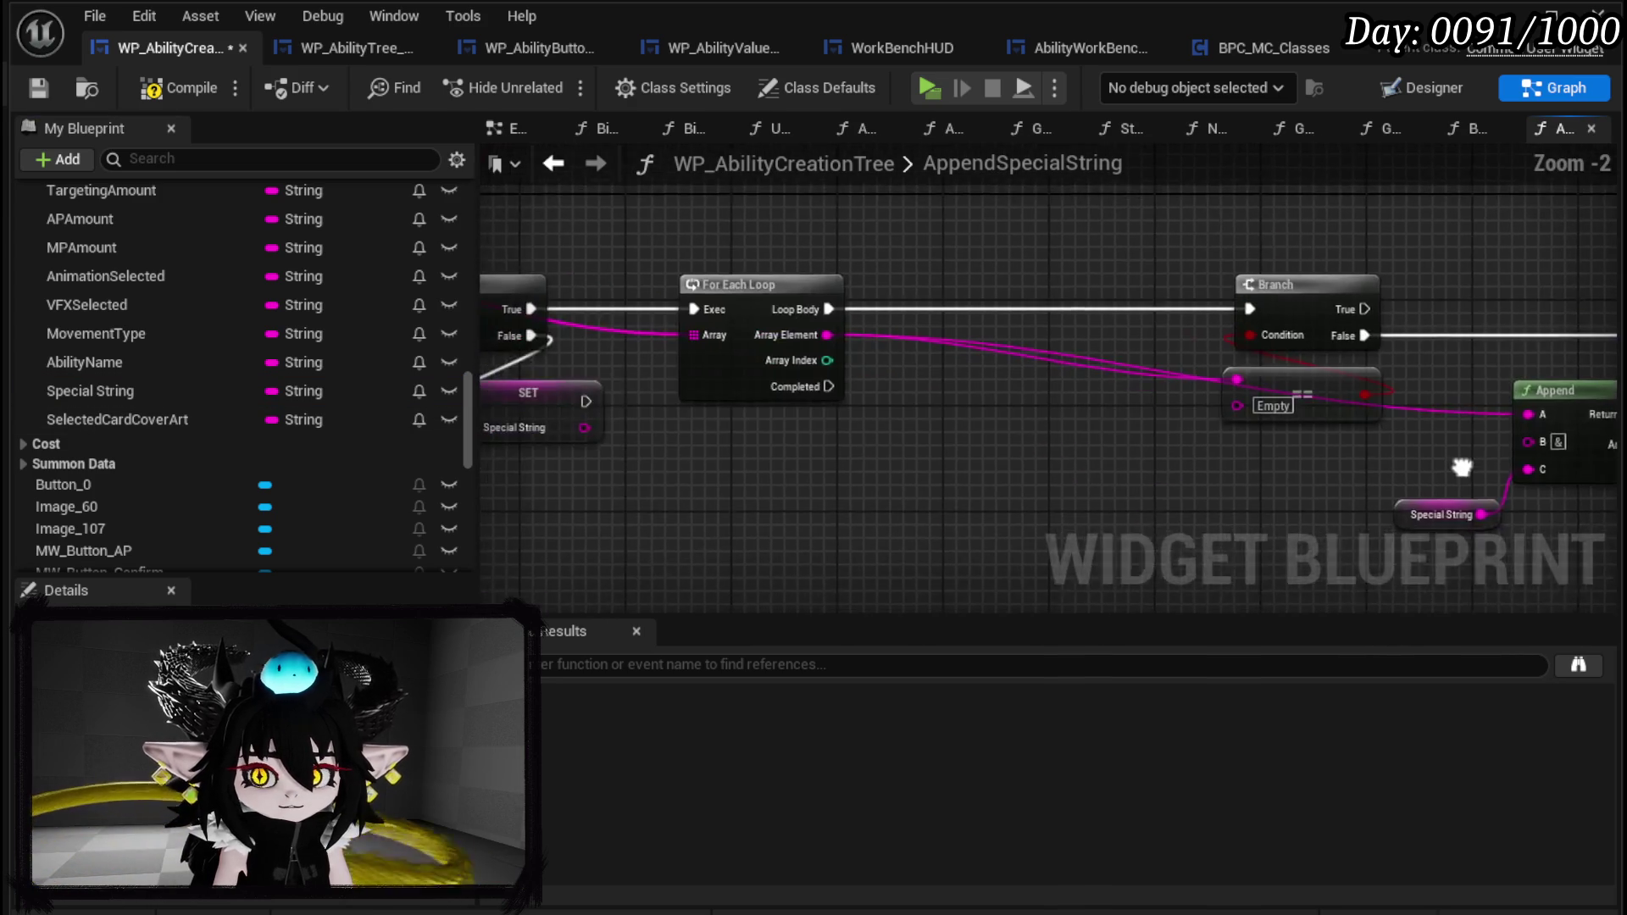
Compile and save WP_AbilityCreationTree, then pan back to the start of AppendSpecialString.
click(176, 88)
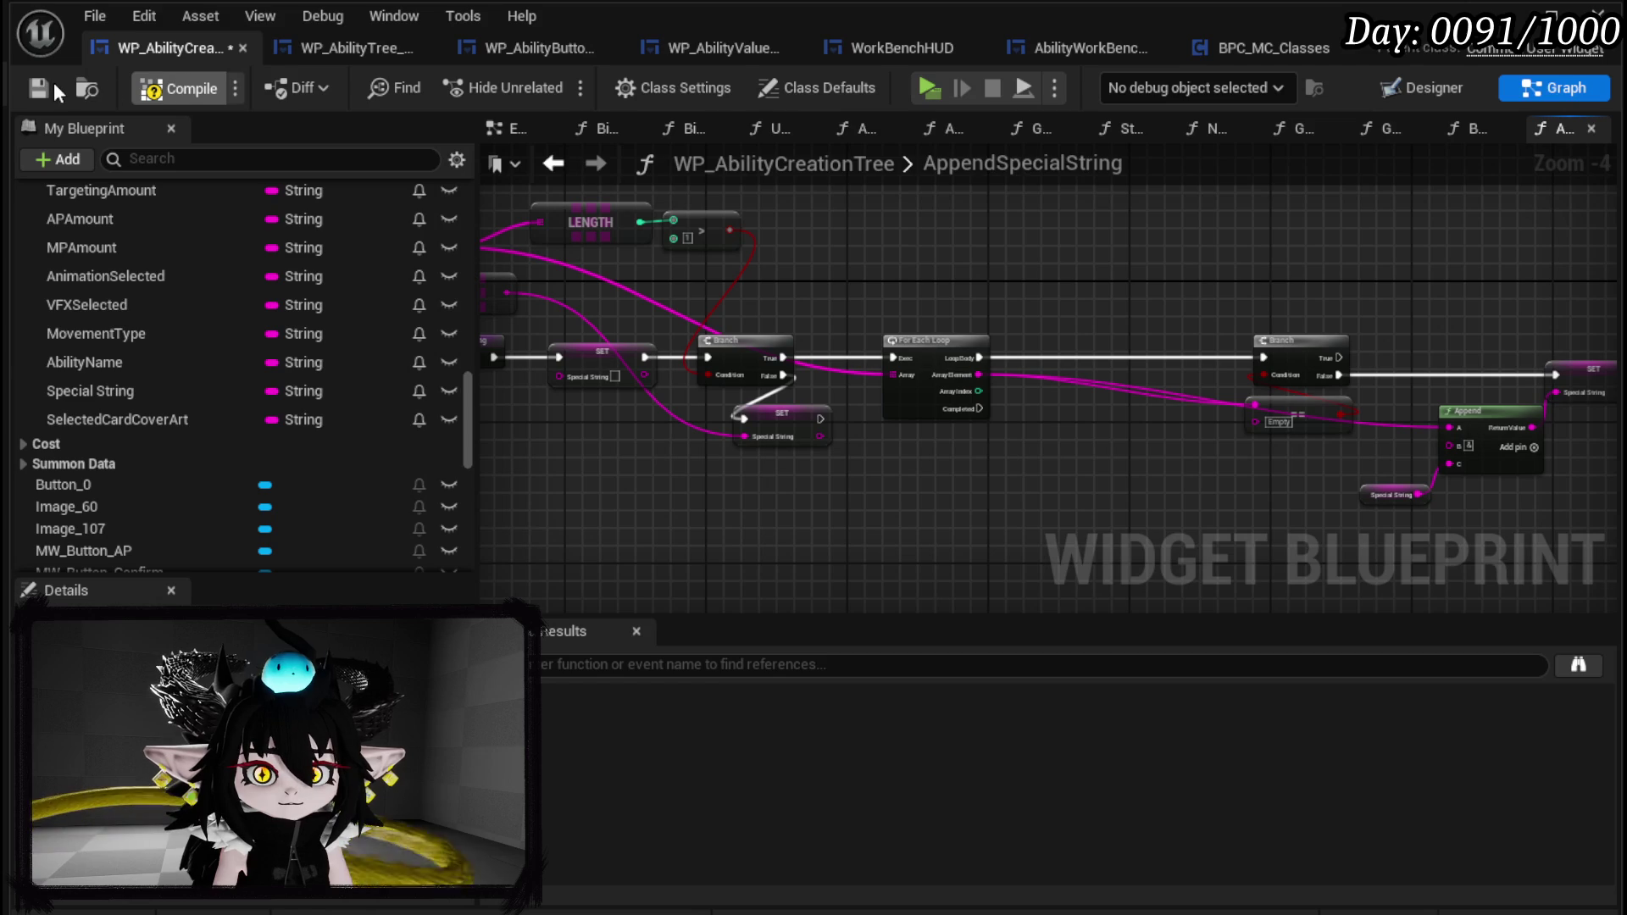
click(51, 88)
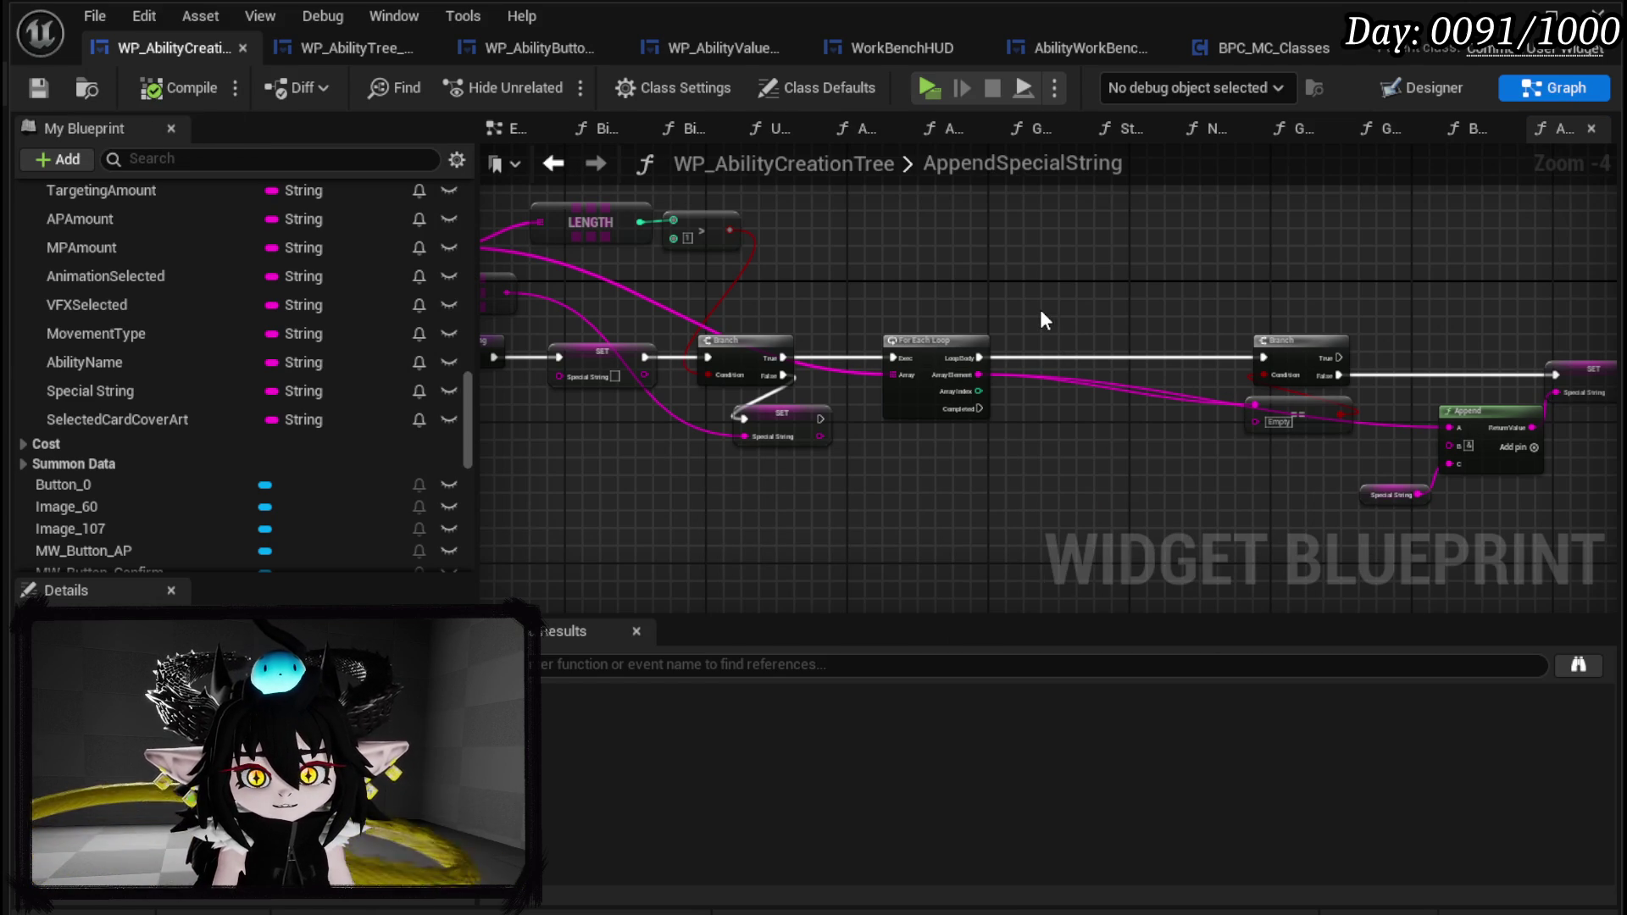
drag(1209, 329, 876, 310)
click(1063, 476)
click(1017, 504)
mouse_move(988, 515)
mouse_down()
mouse_move(969, 526)
mouse_move(842, 429)
mouse_up()
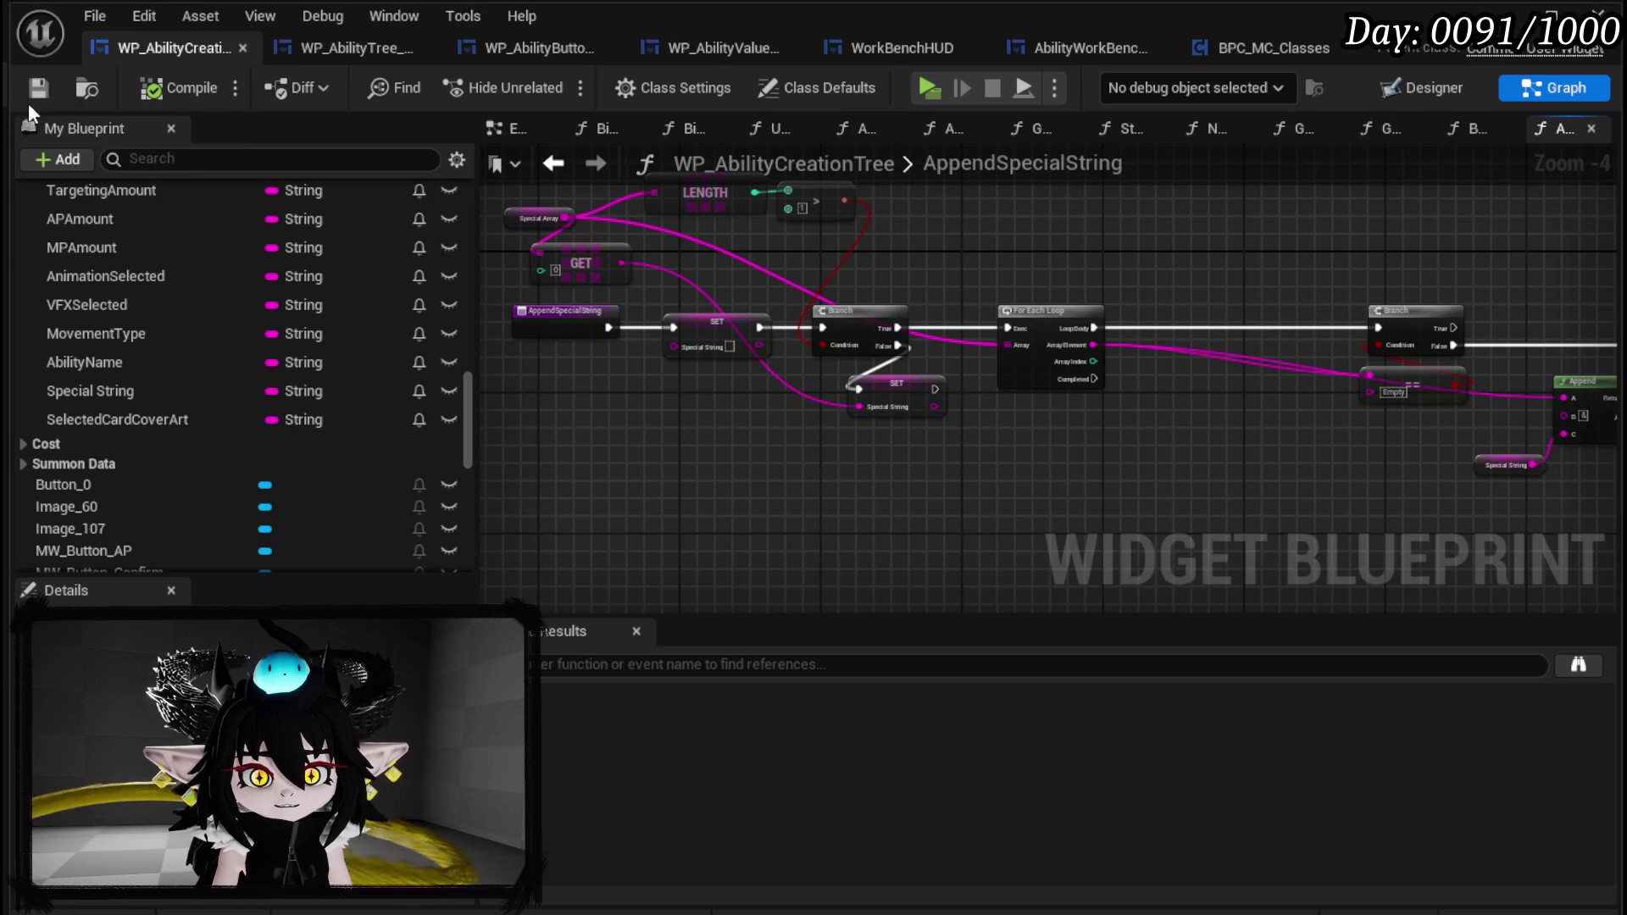
scroll(227, 333, up, 5)
scroll(227, 328, up, 5)
scroll(156, 393, up, 3)
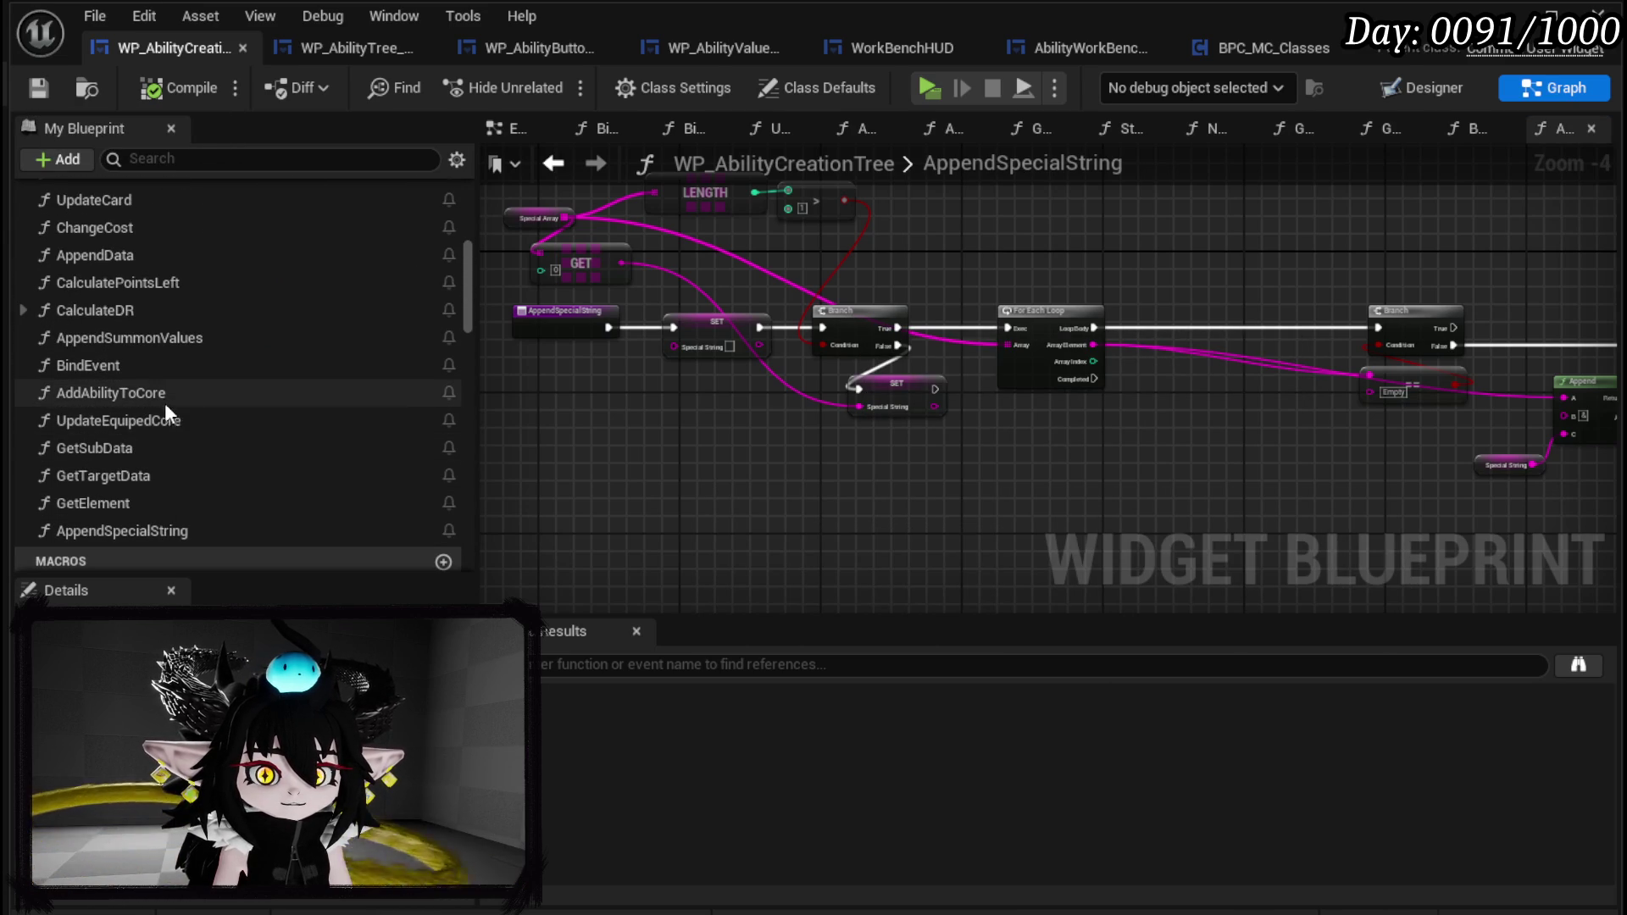
Open AddAbilityToCore, then the AppendData function, and make room after its entry node.
click(156, 397)
double_click(154, 393)
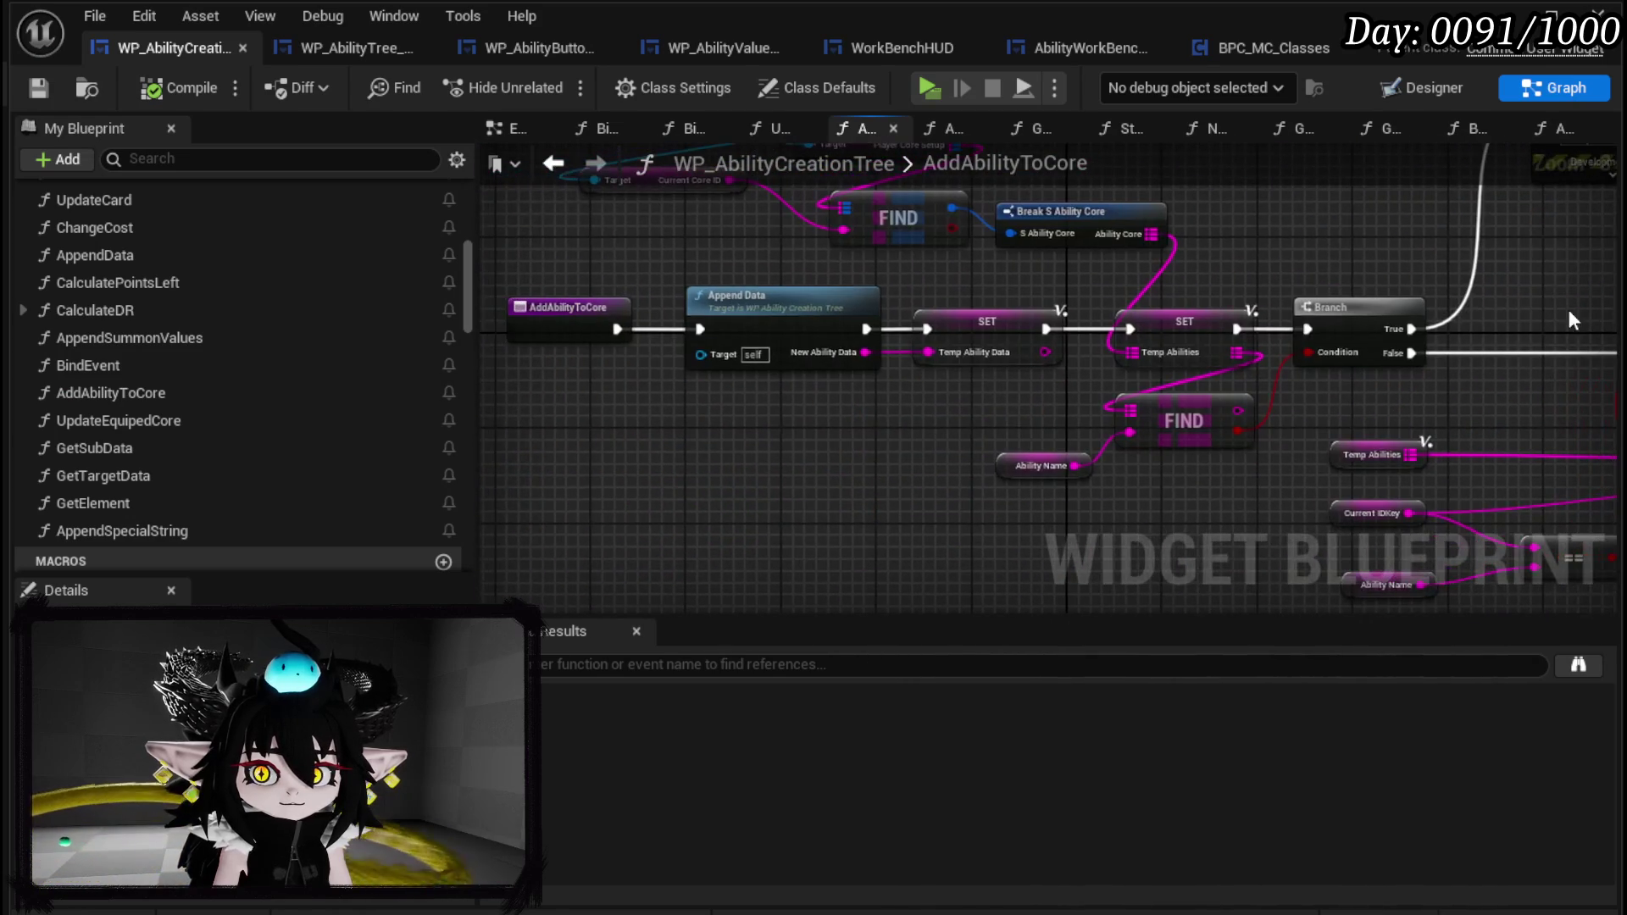
double_click(773, 326)
click(941, 345)
scroll(932, 339, down, 3)
mouse_move(922, 323)
mouse_down()
mouse_move(908, 508)
mouse_move(847, 516)
mouse_move(811, 334)
mouse_move(998, 385)
mouse_up()
scroll(998, 385, up, 3)
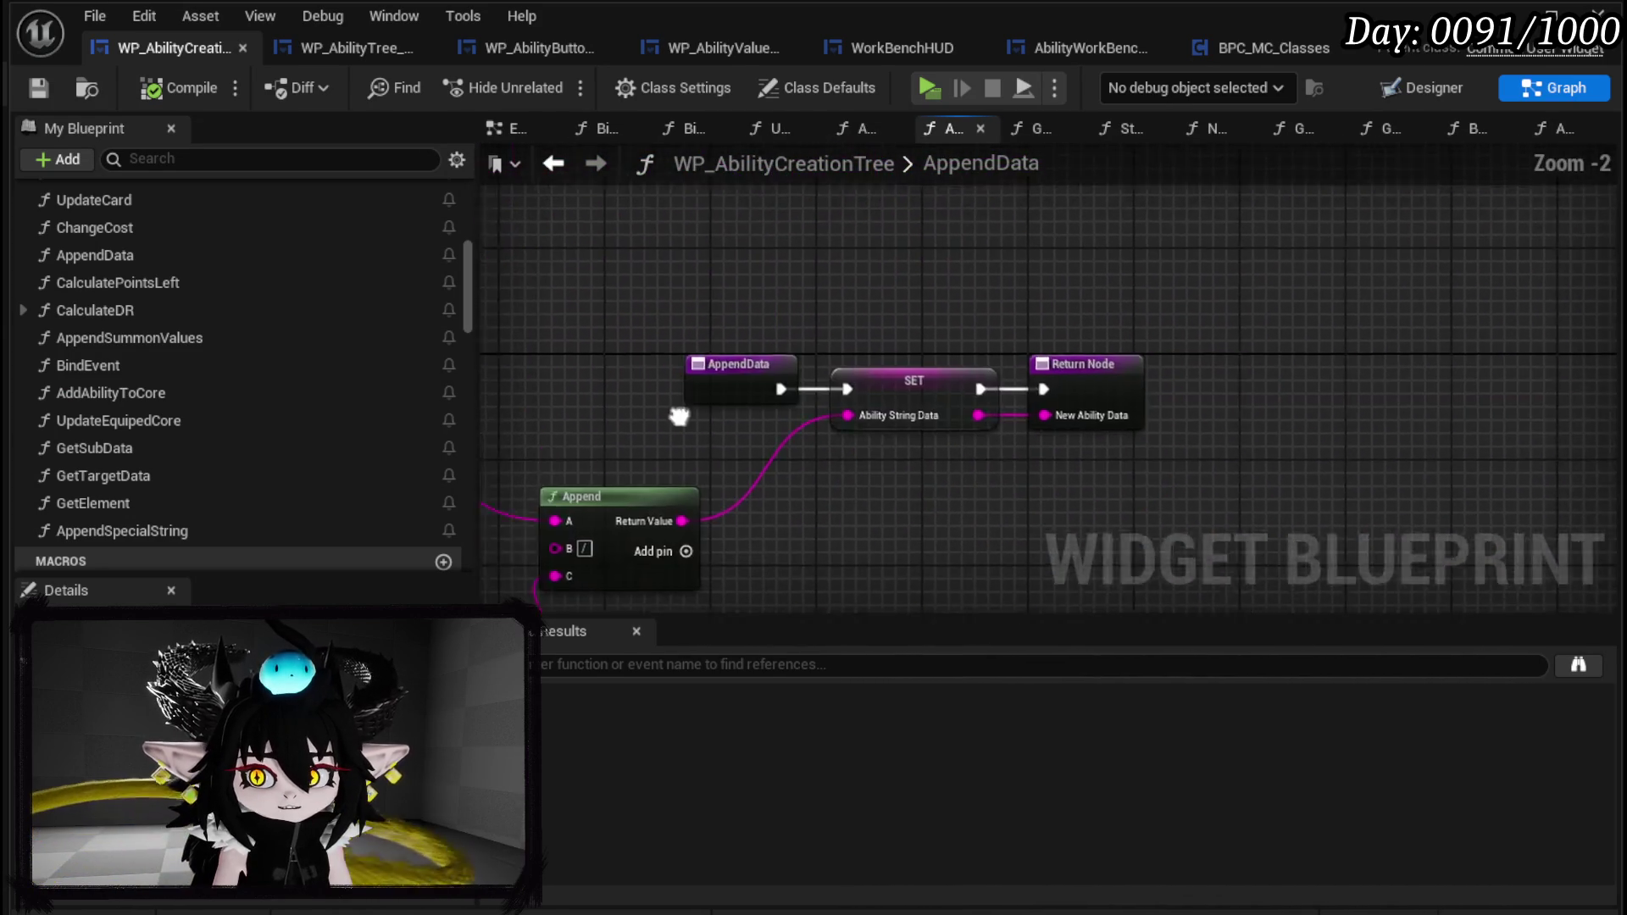
drag(826, 405, 661, 421)
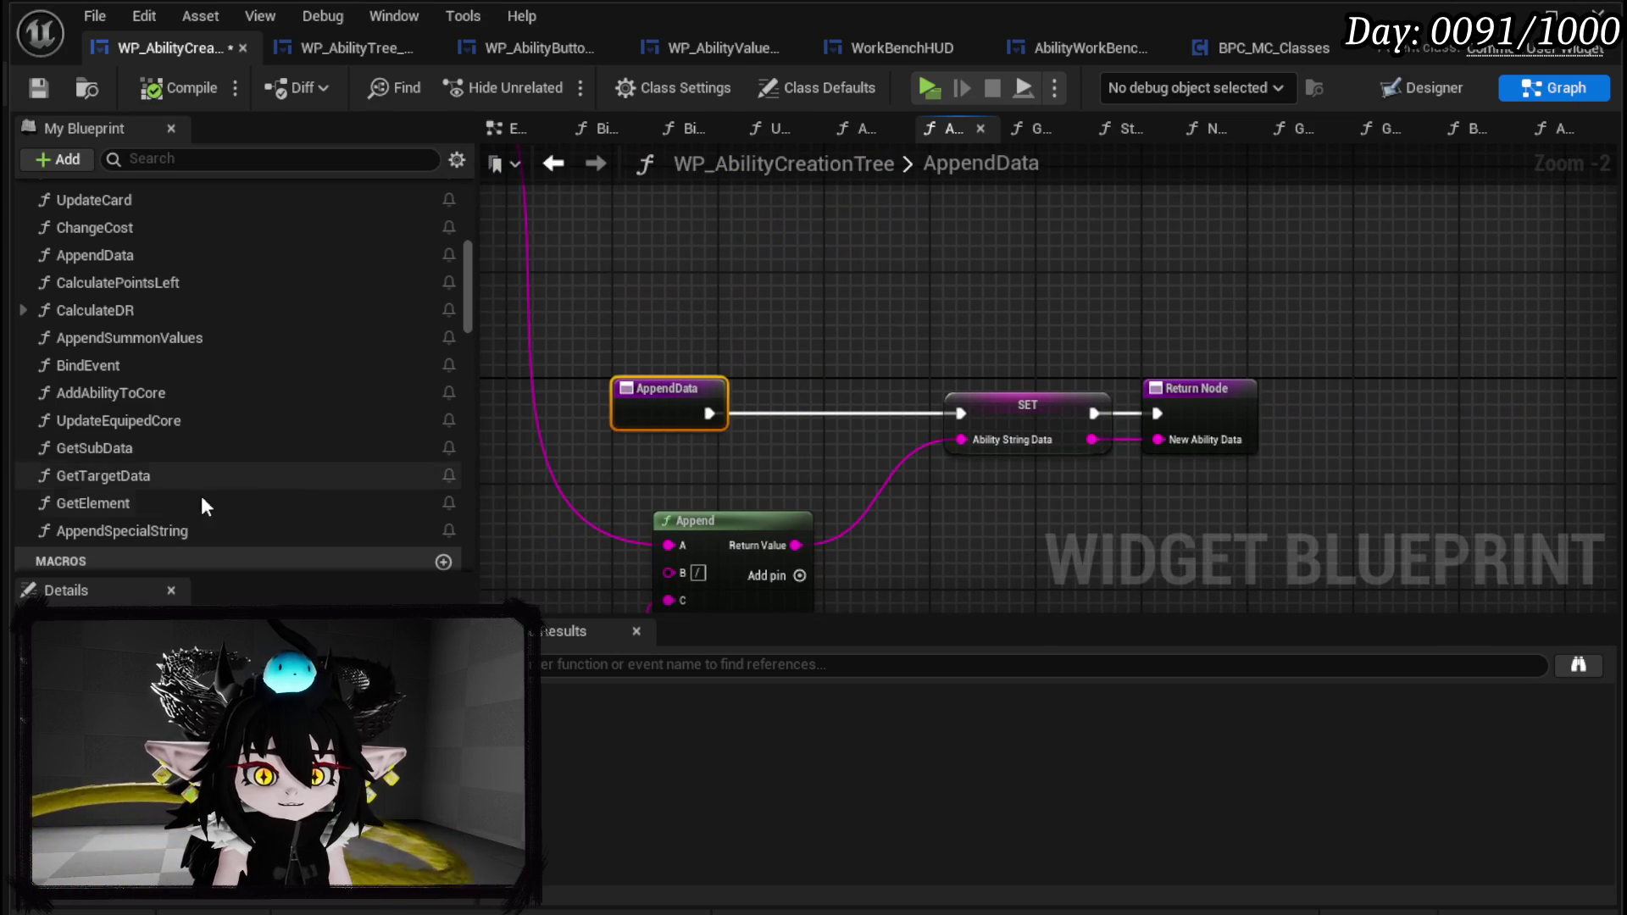
Insert an Append Special String call between AppendData's entry and SET, compile, save, and play.
mouse_move(156, 534)
mouse_down()
mouse_move(828, 429)
mouse_move(805, 400)
mouse_up()
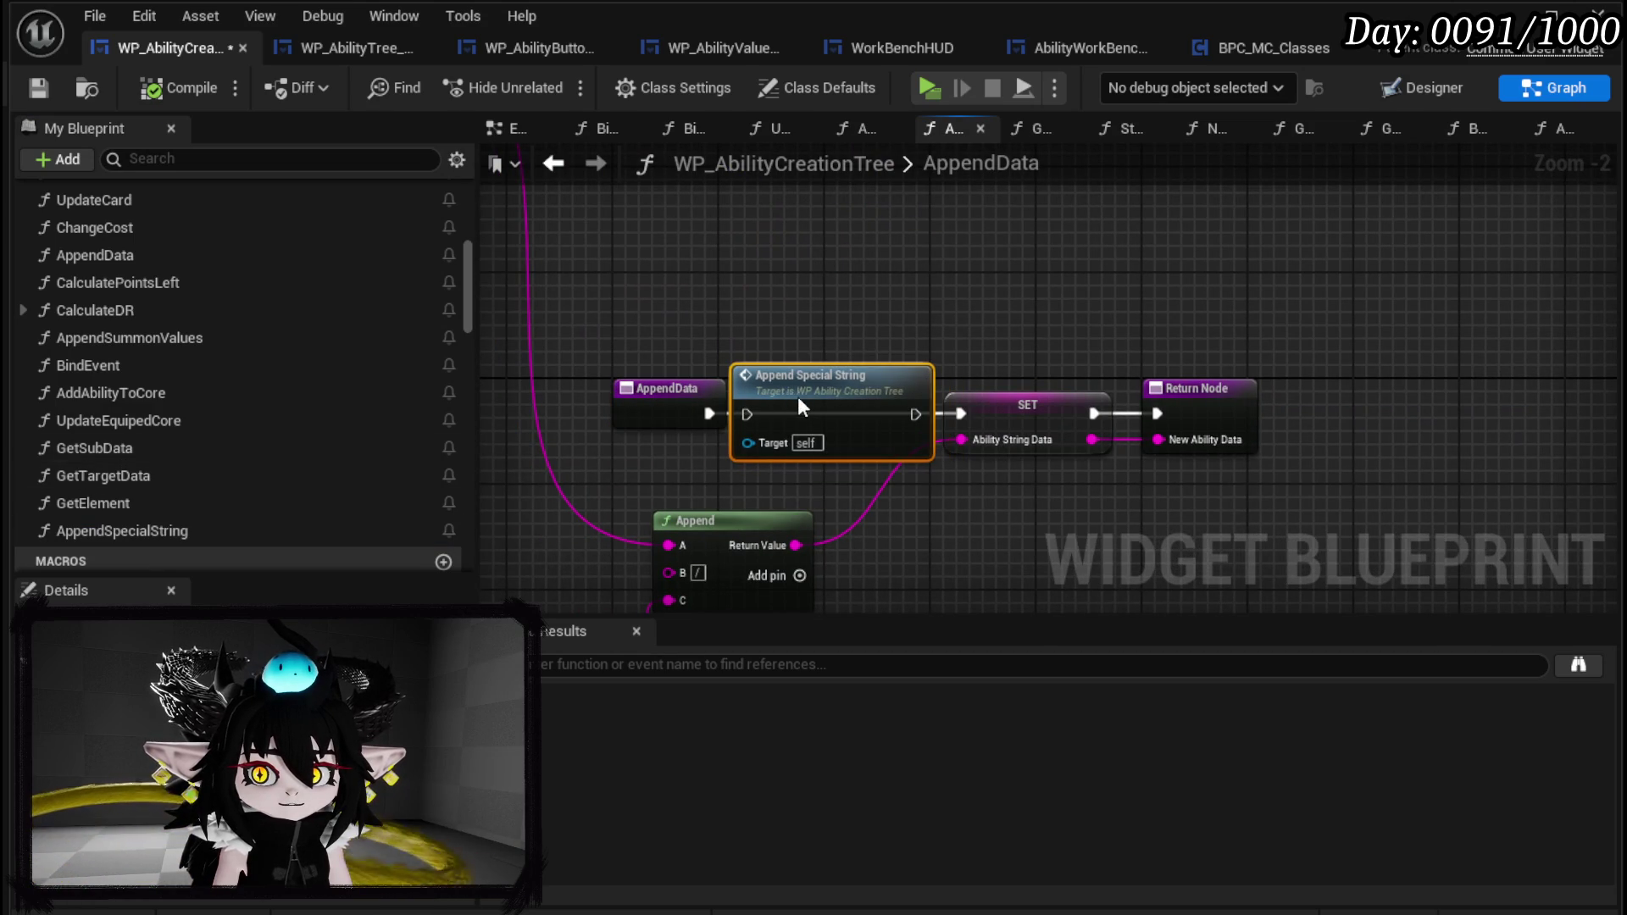
mouse_move(673, 407)
mouse_down()
mouse_move(646, 407)
mouse_move(746, 413)
mouse_up()
drag(913, 413, 960, 414)
click(722, 290)
click(163, 93)
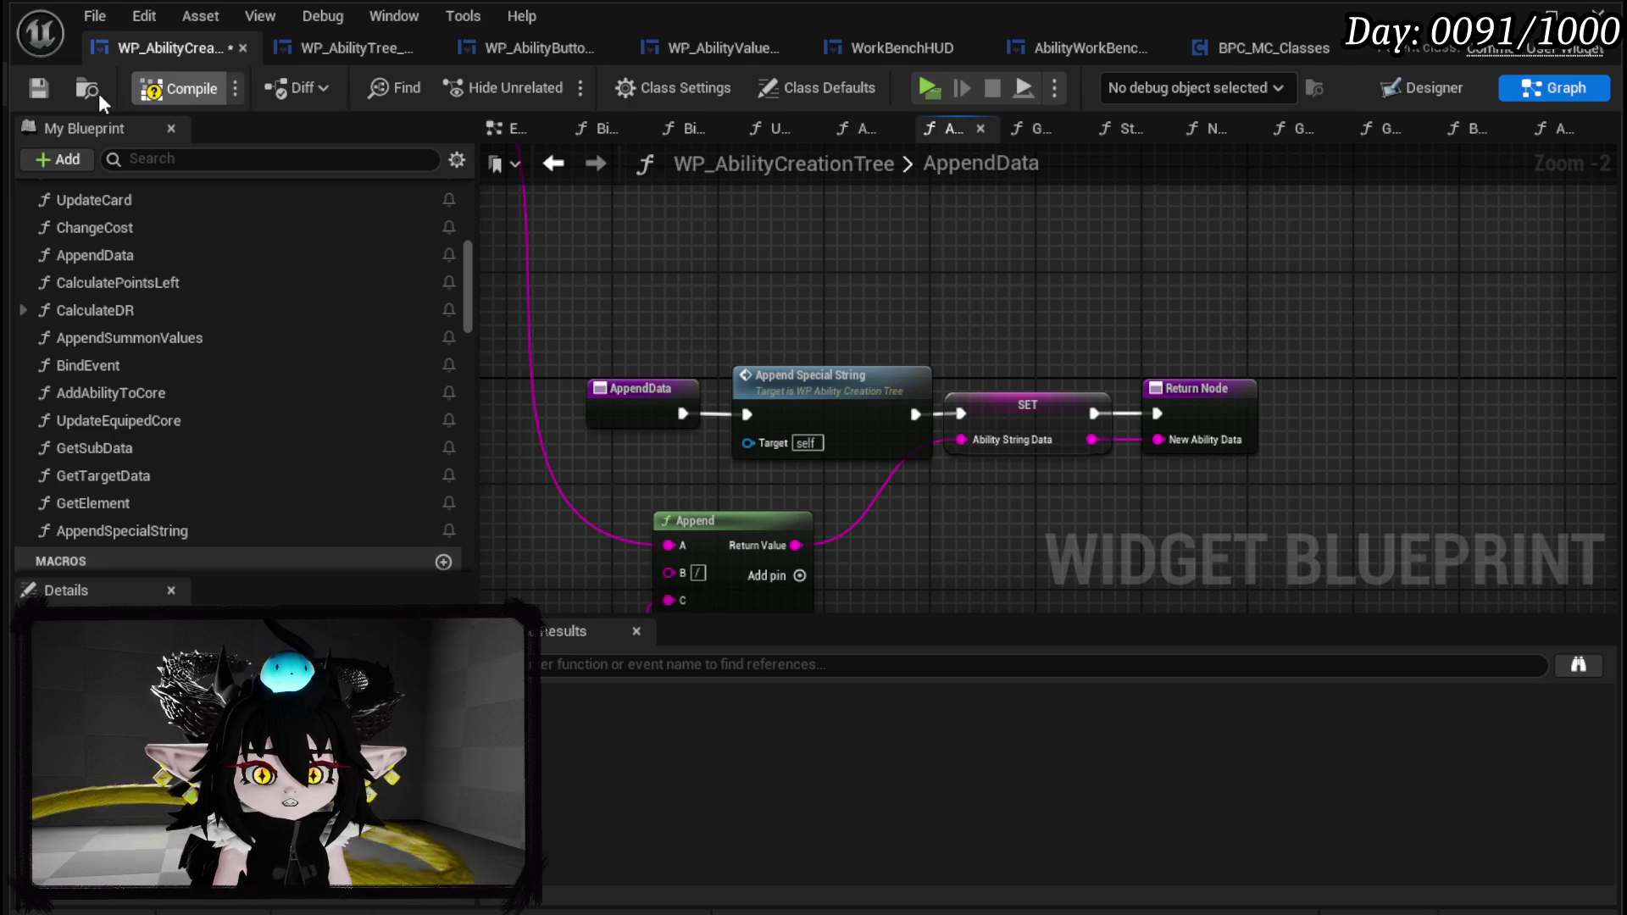
click(42, 88)
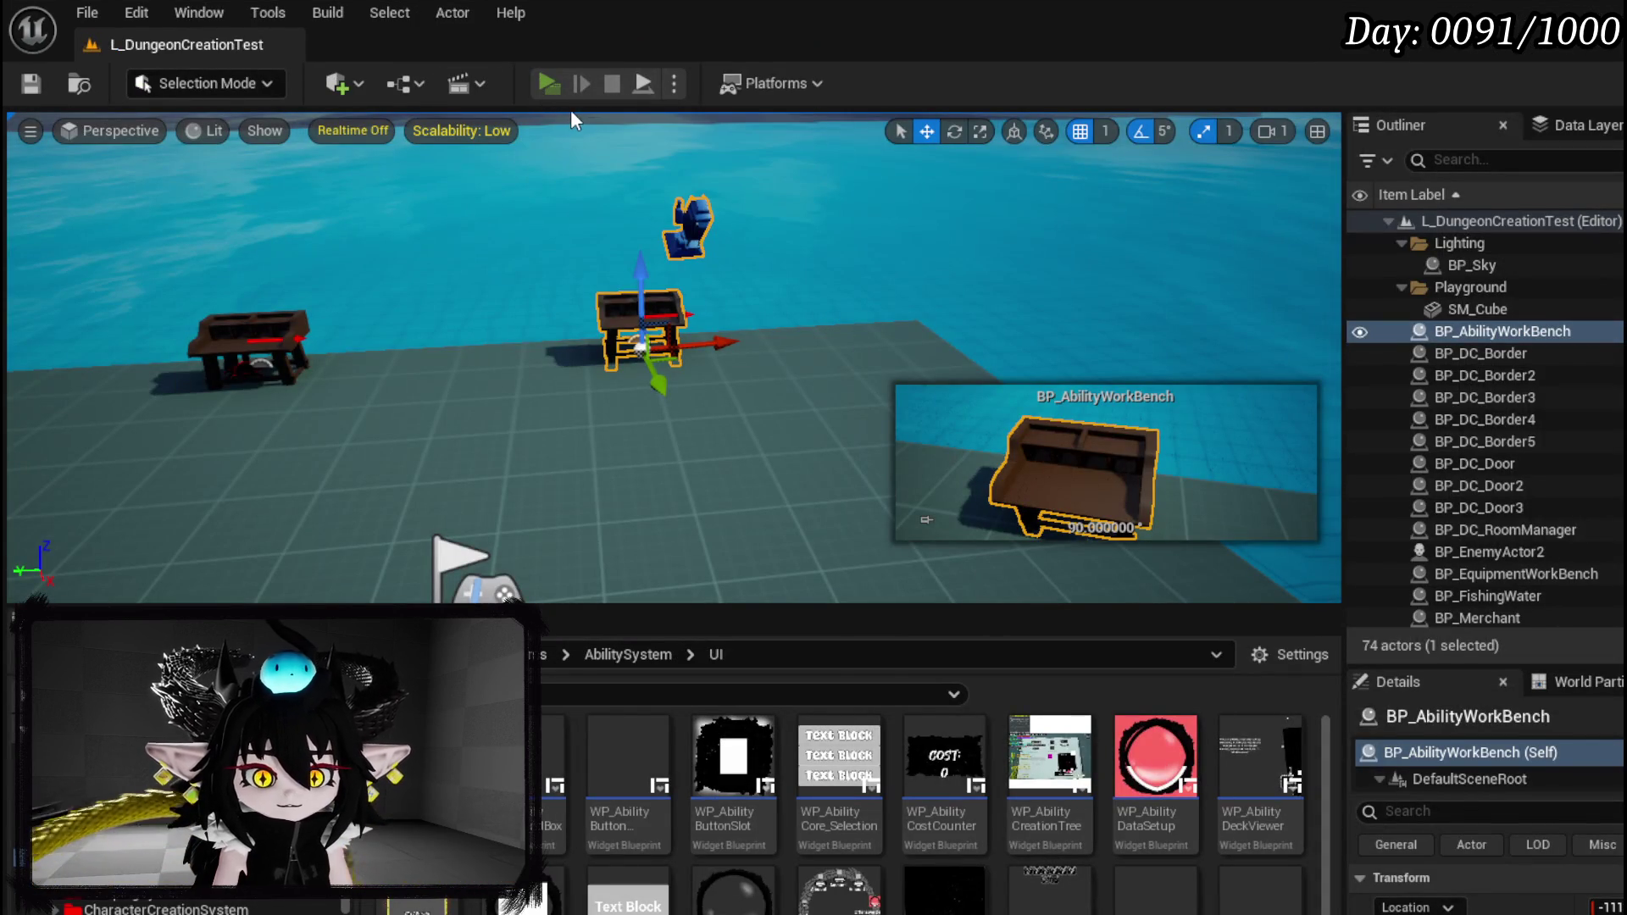
click(549, 83)
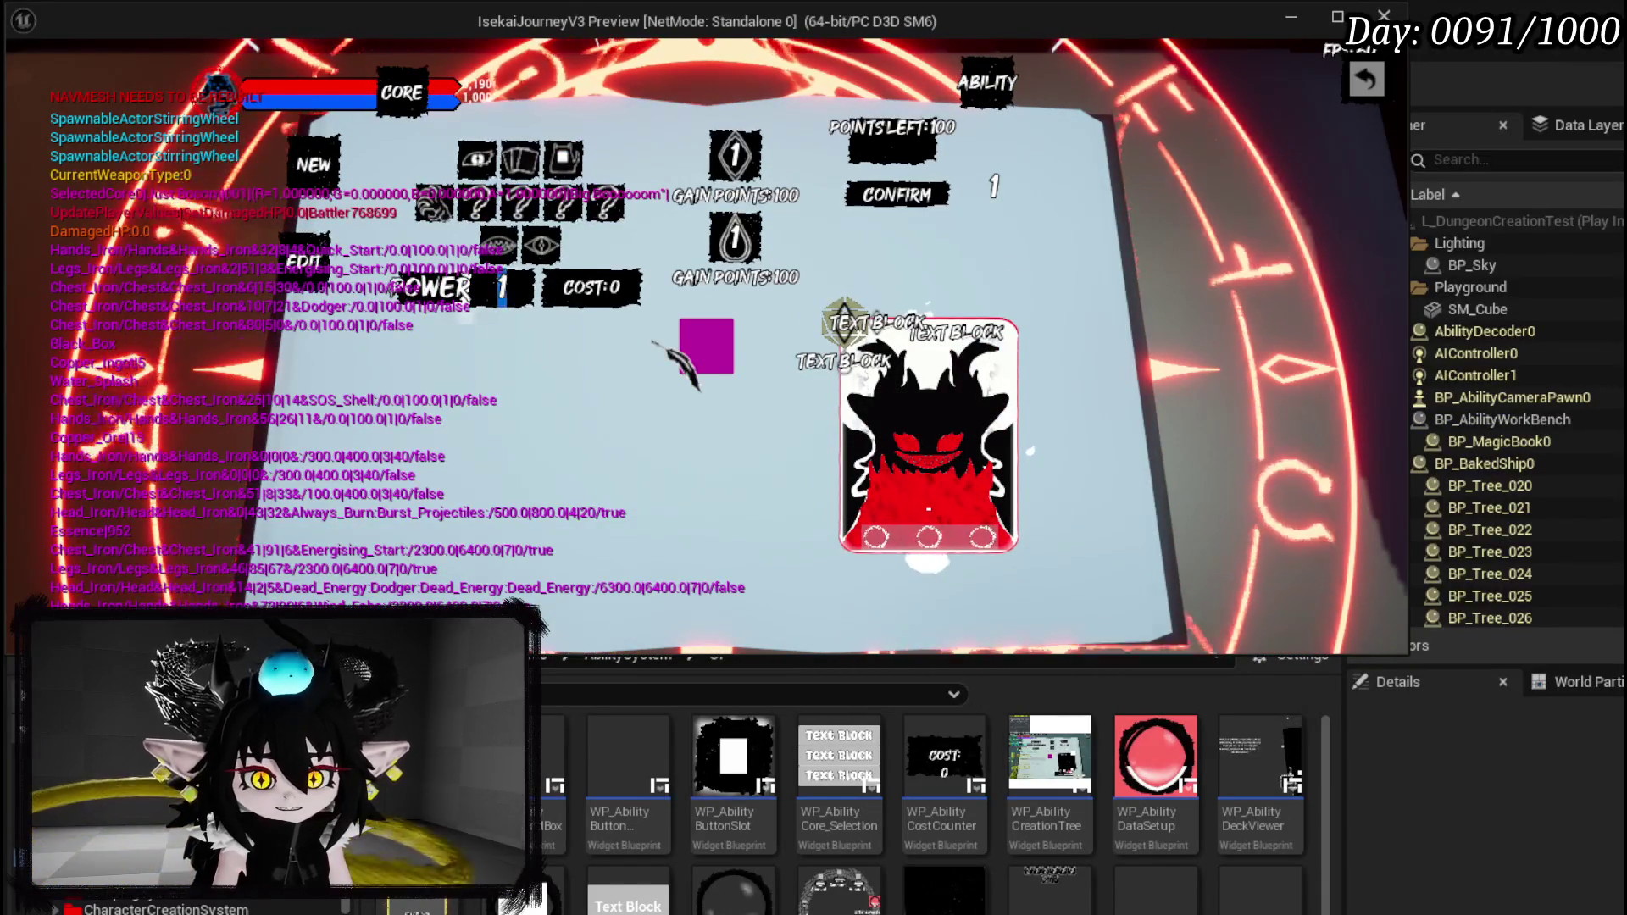
Fill the ability book's fields with 250 and 0, then close the book with the back arrow.
text(250)
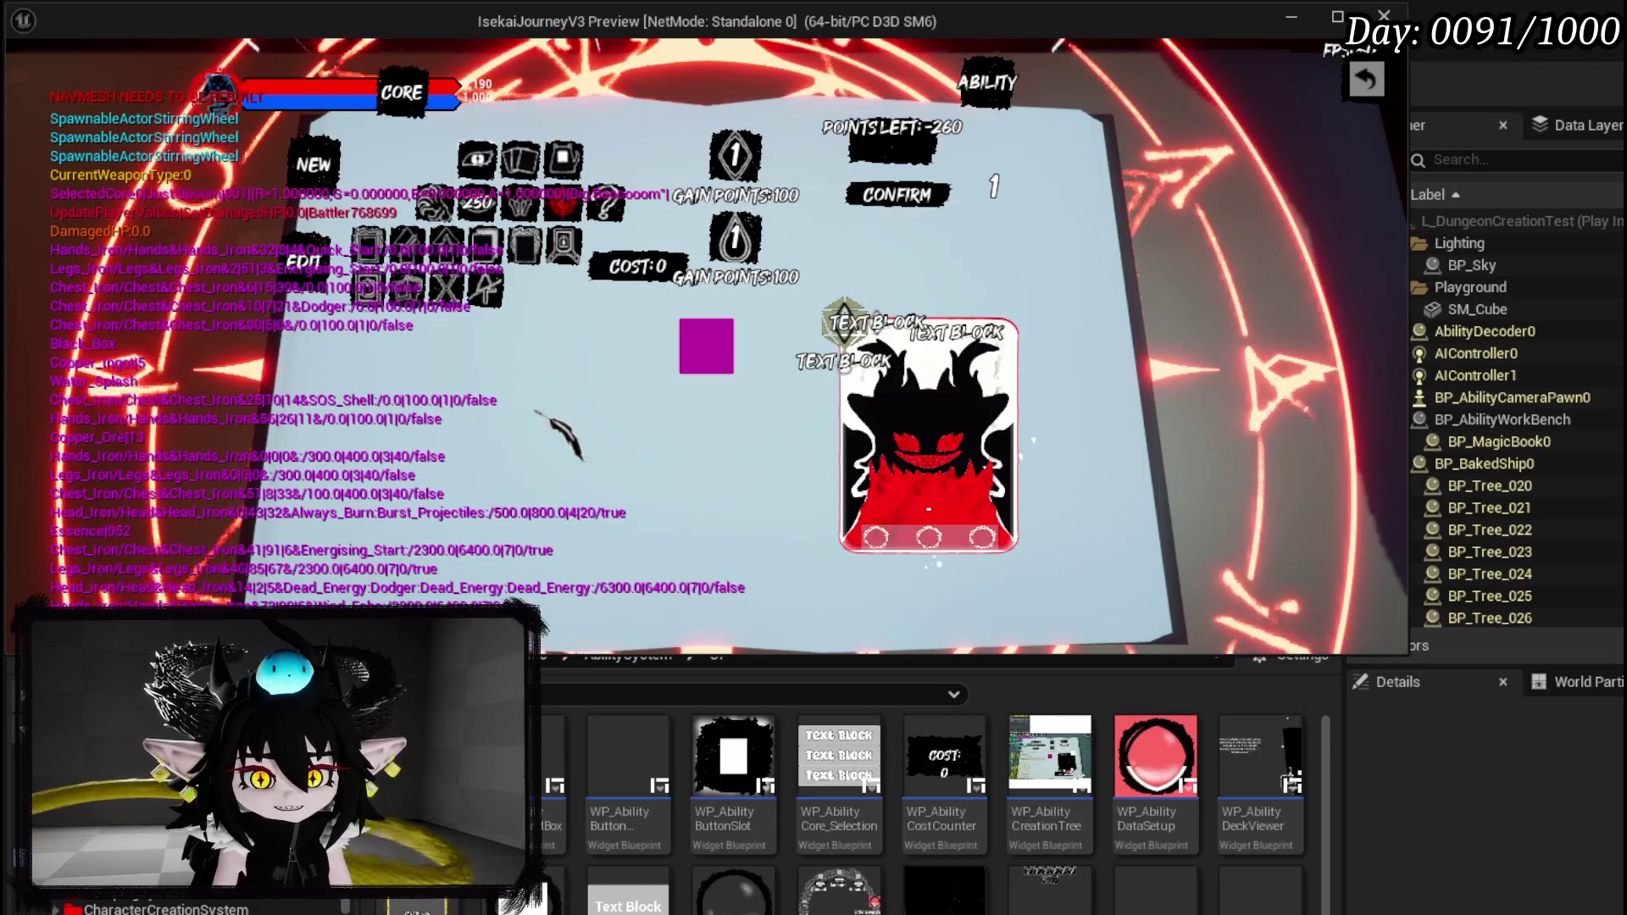
mouse_move(472, 291)
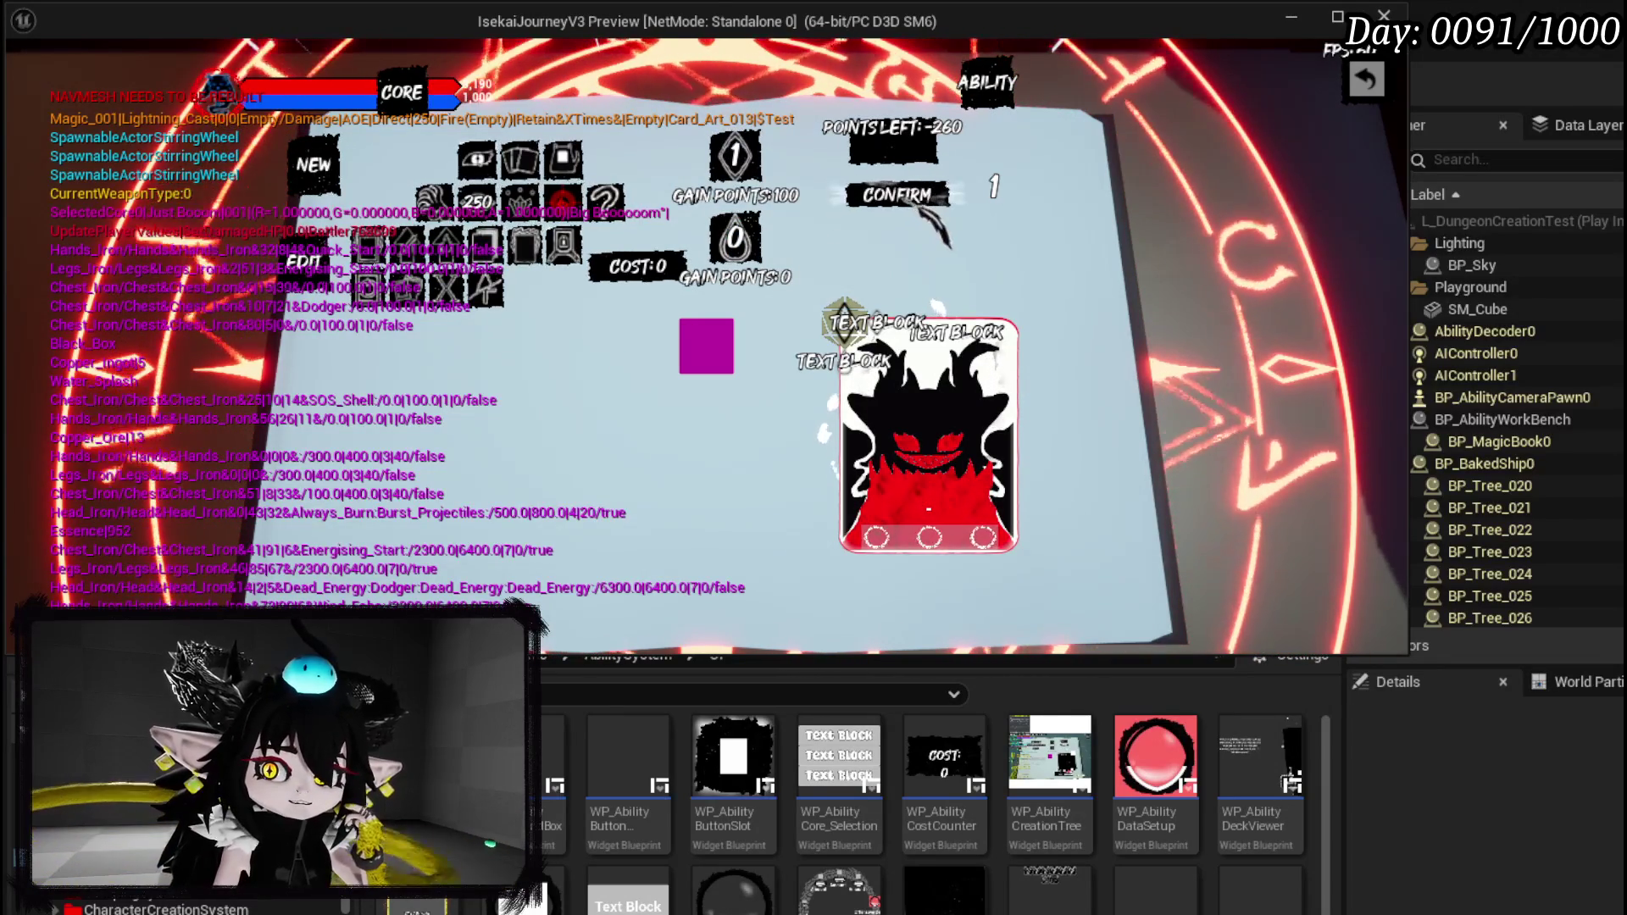
mouse_move(491, 195)
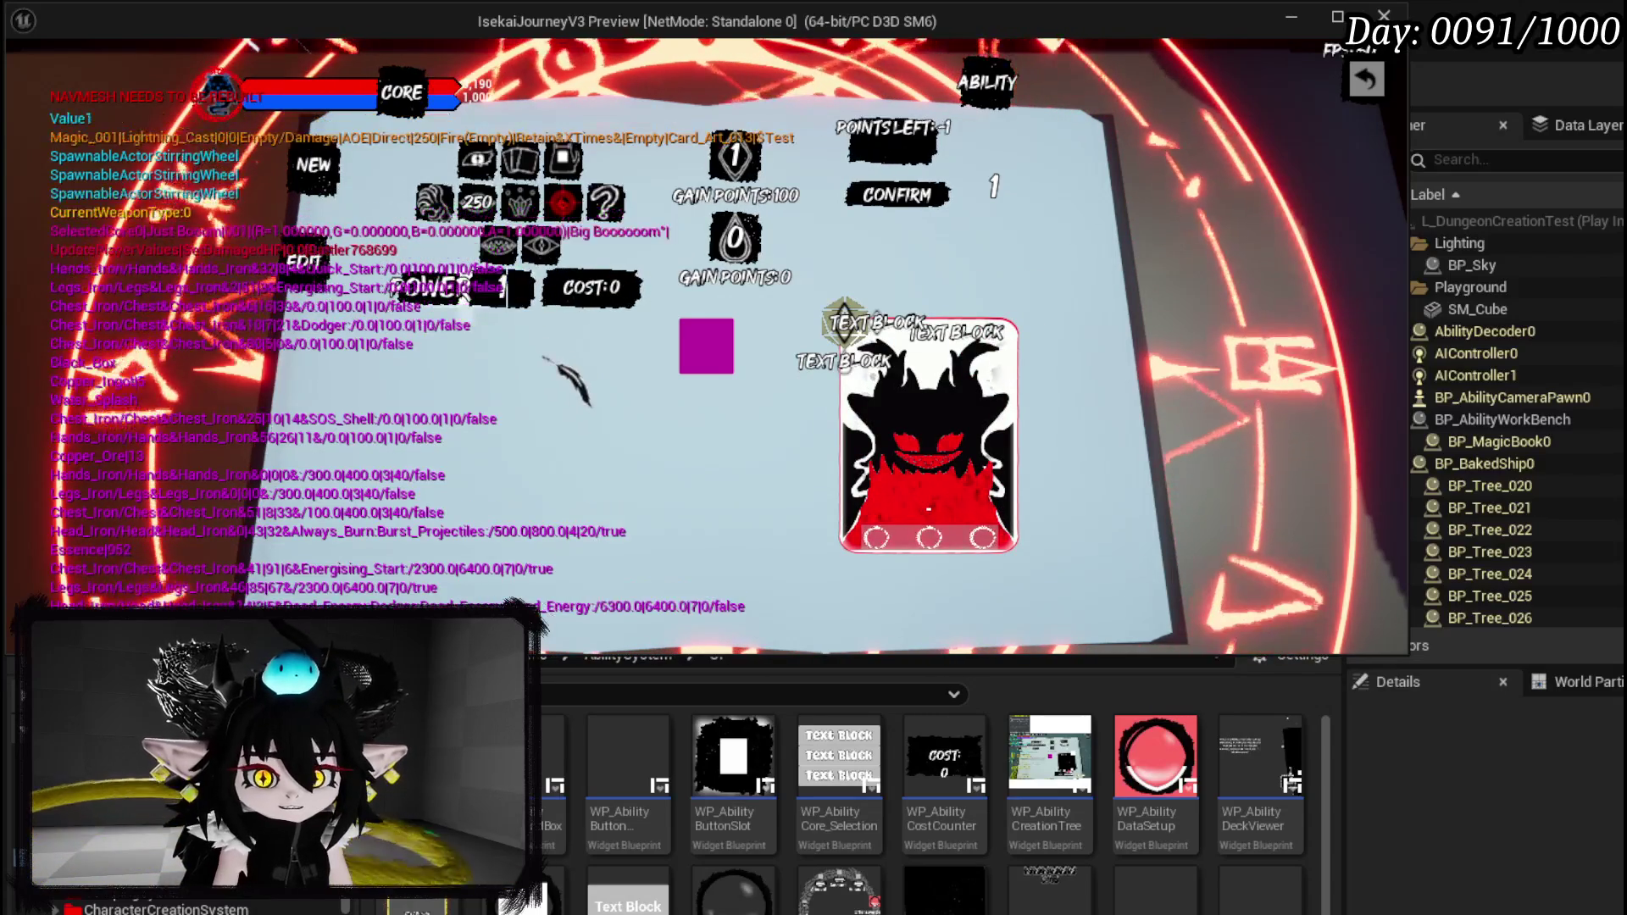
text(0)
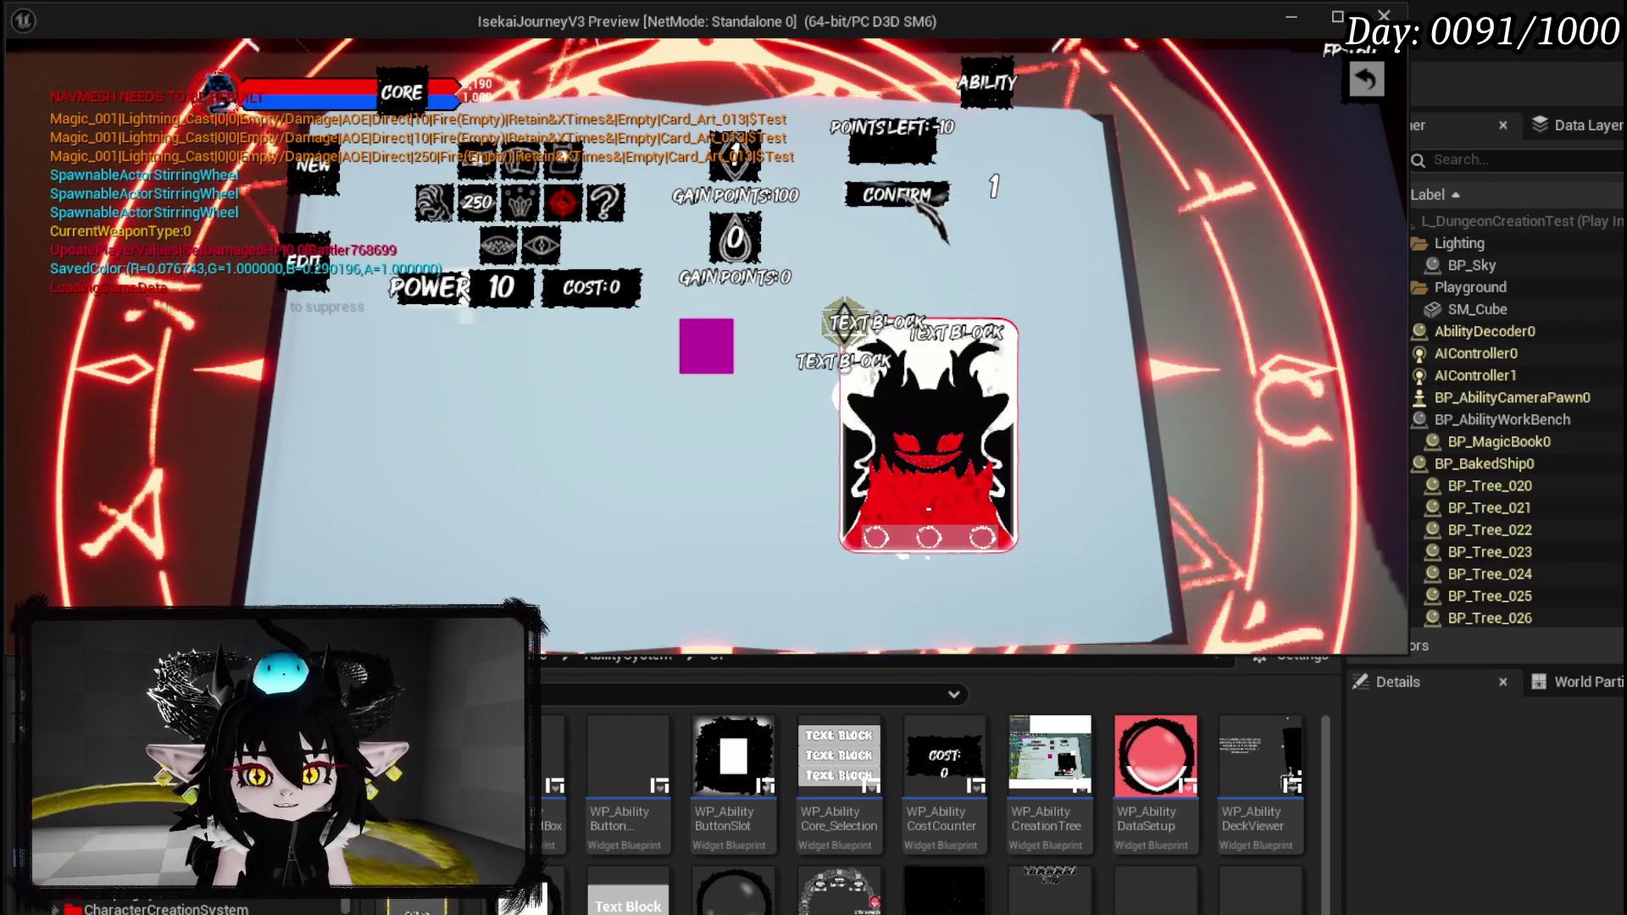
click(1365, 80)
Enter battle with the Just Booom deck, cast the ability on the enemy, then stop play.
key(w)
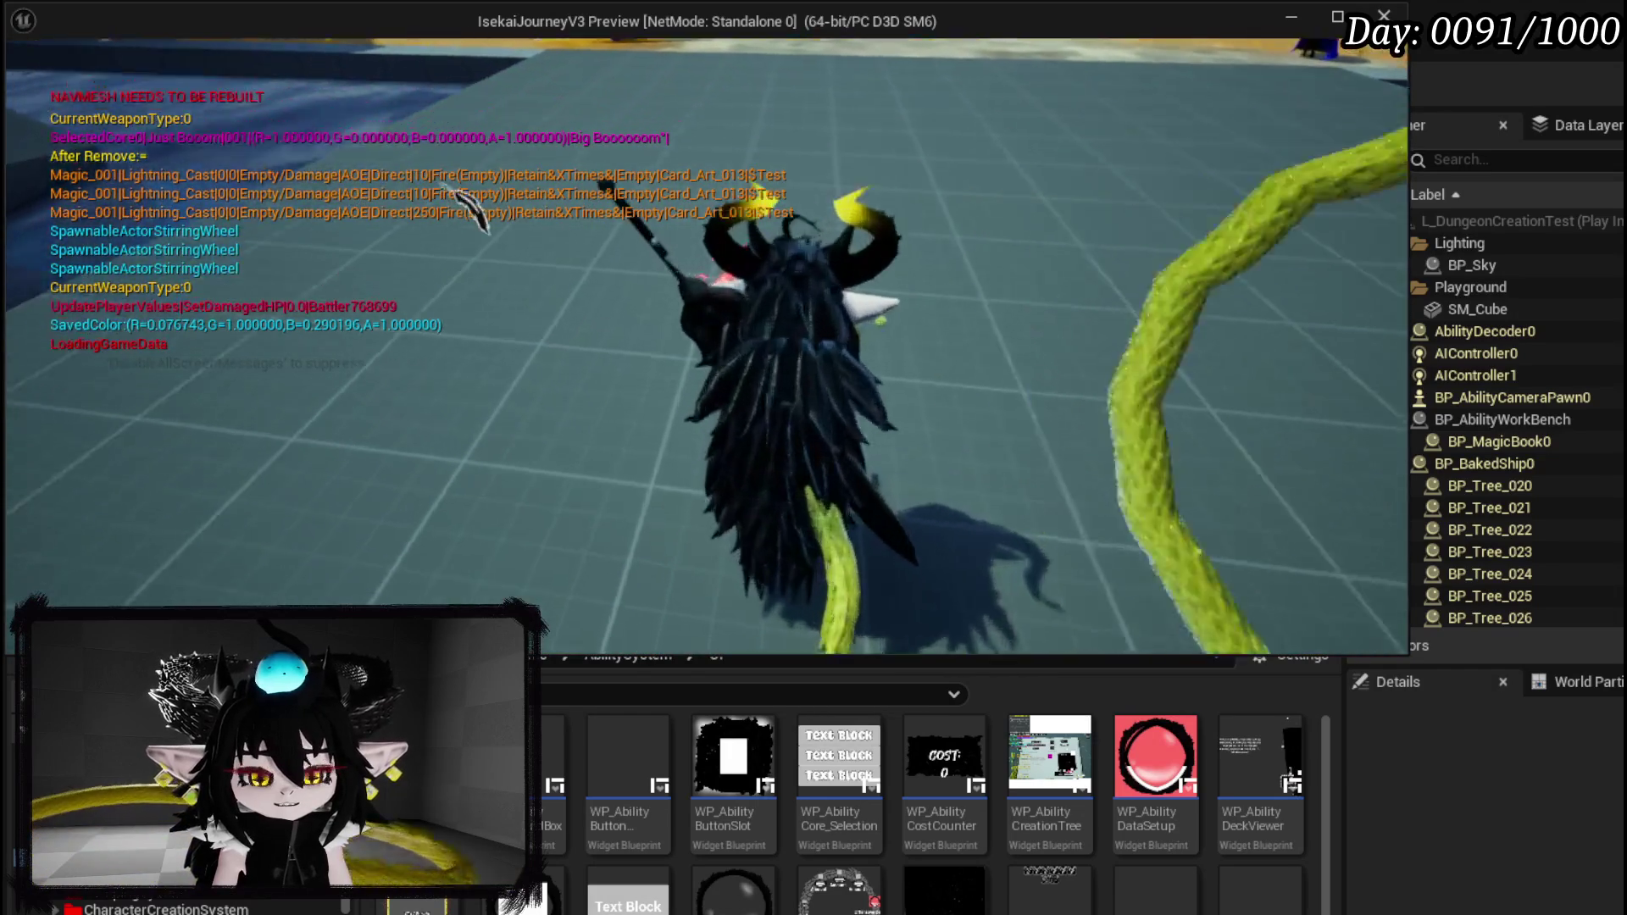
key(Escape)
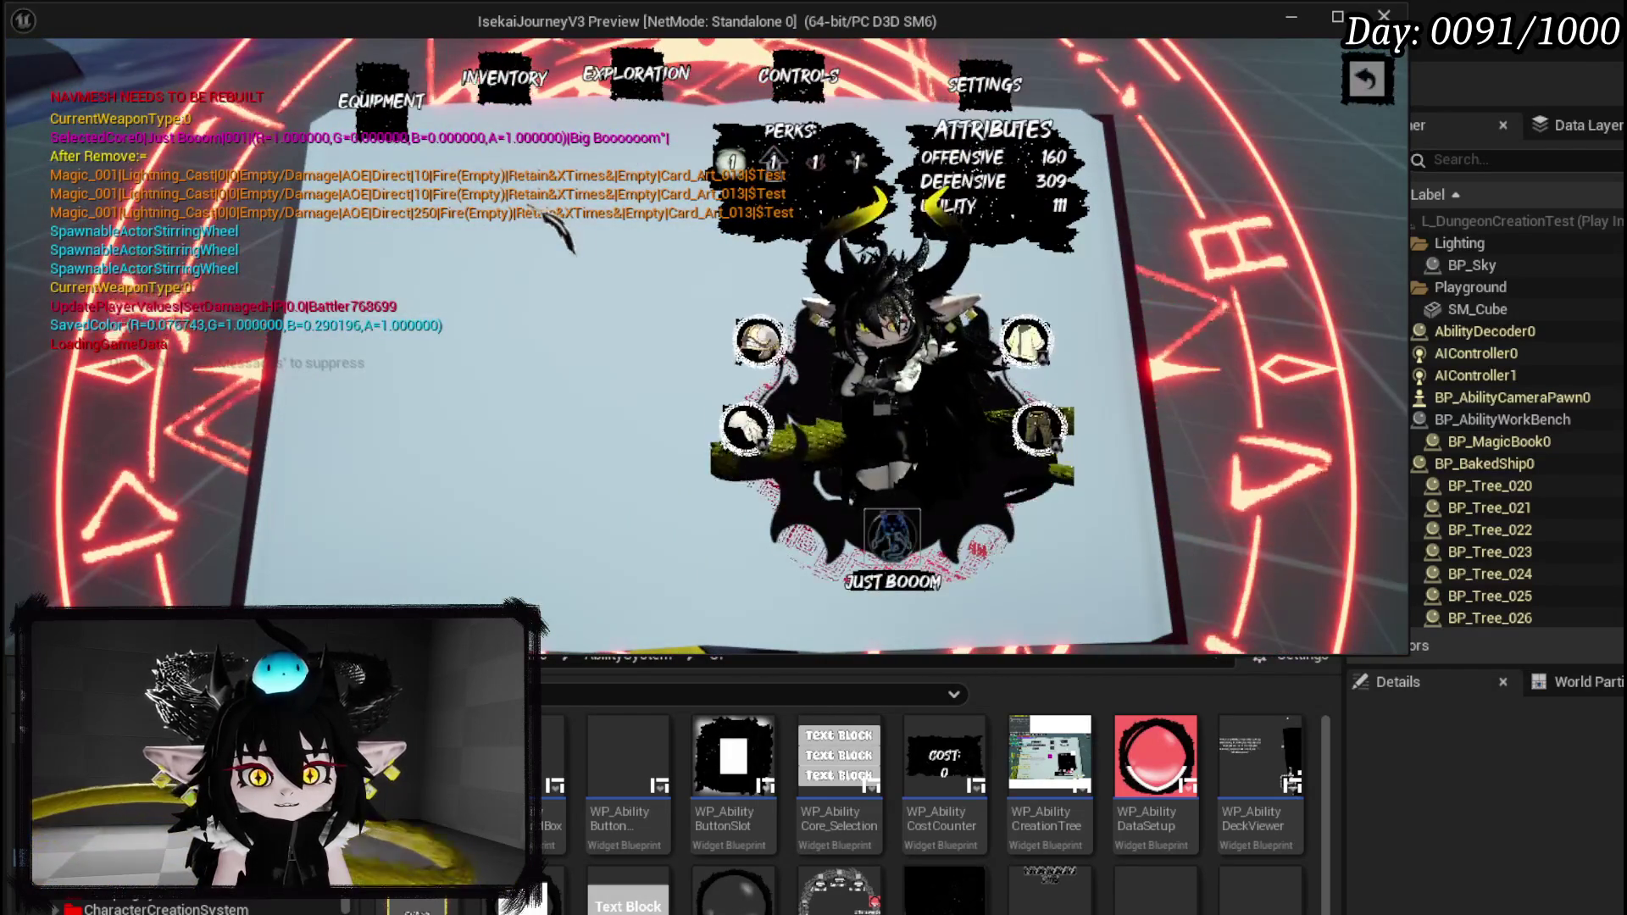
click(746, 428)
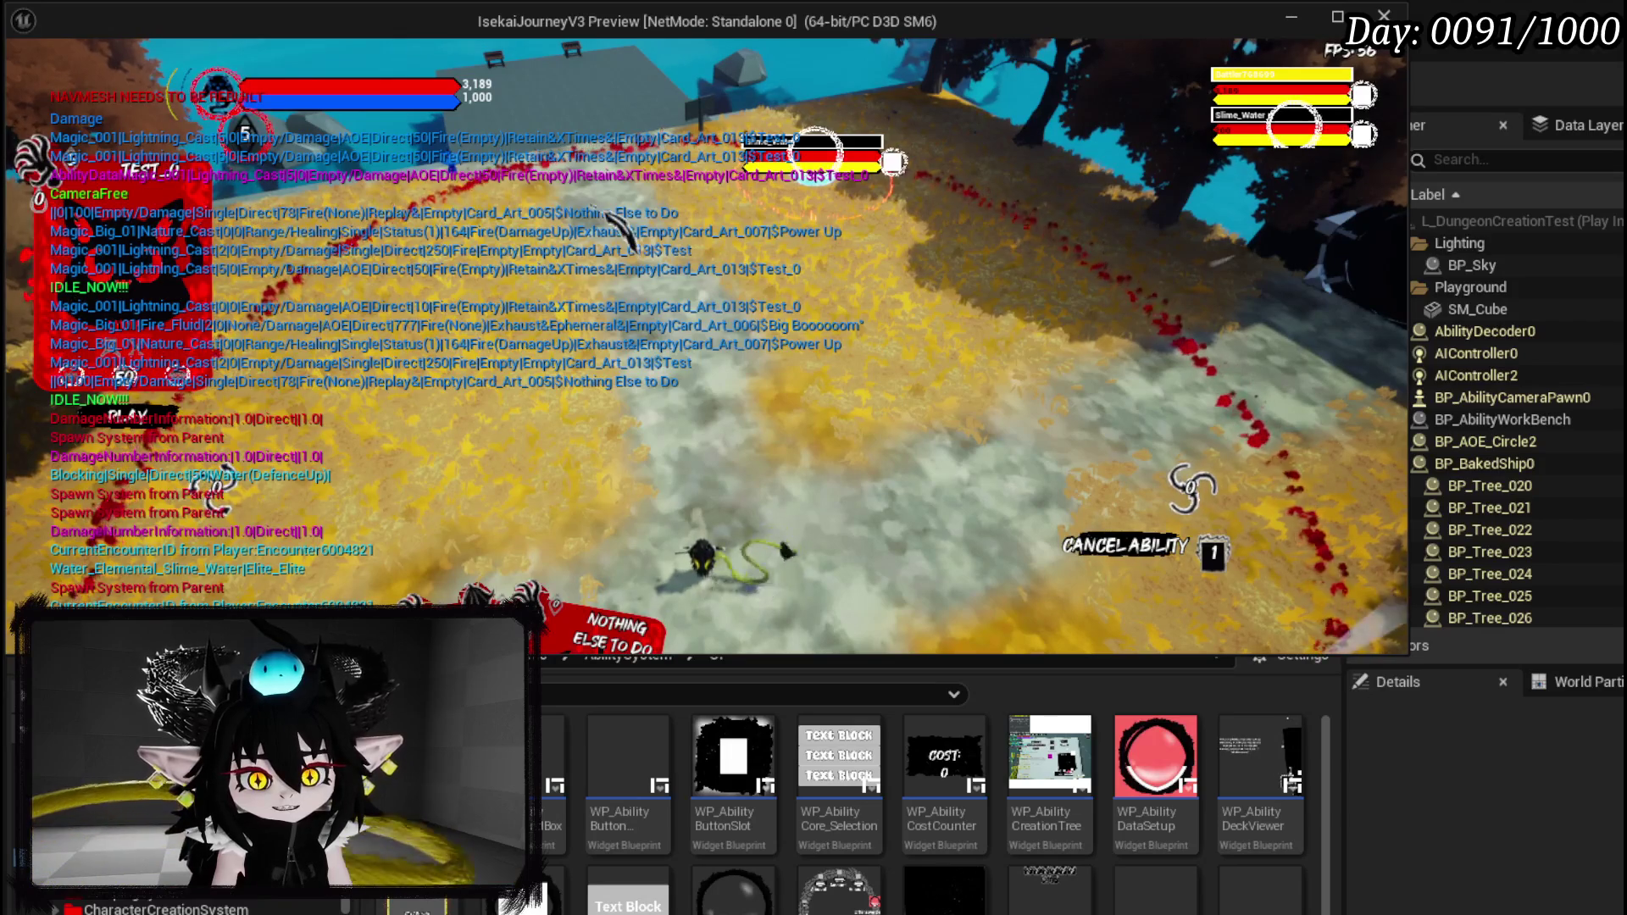
click(754, 282)
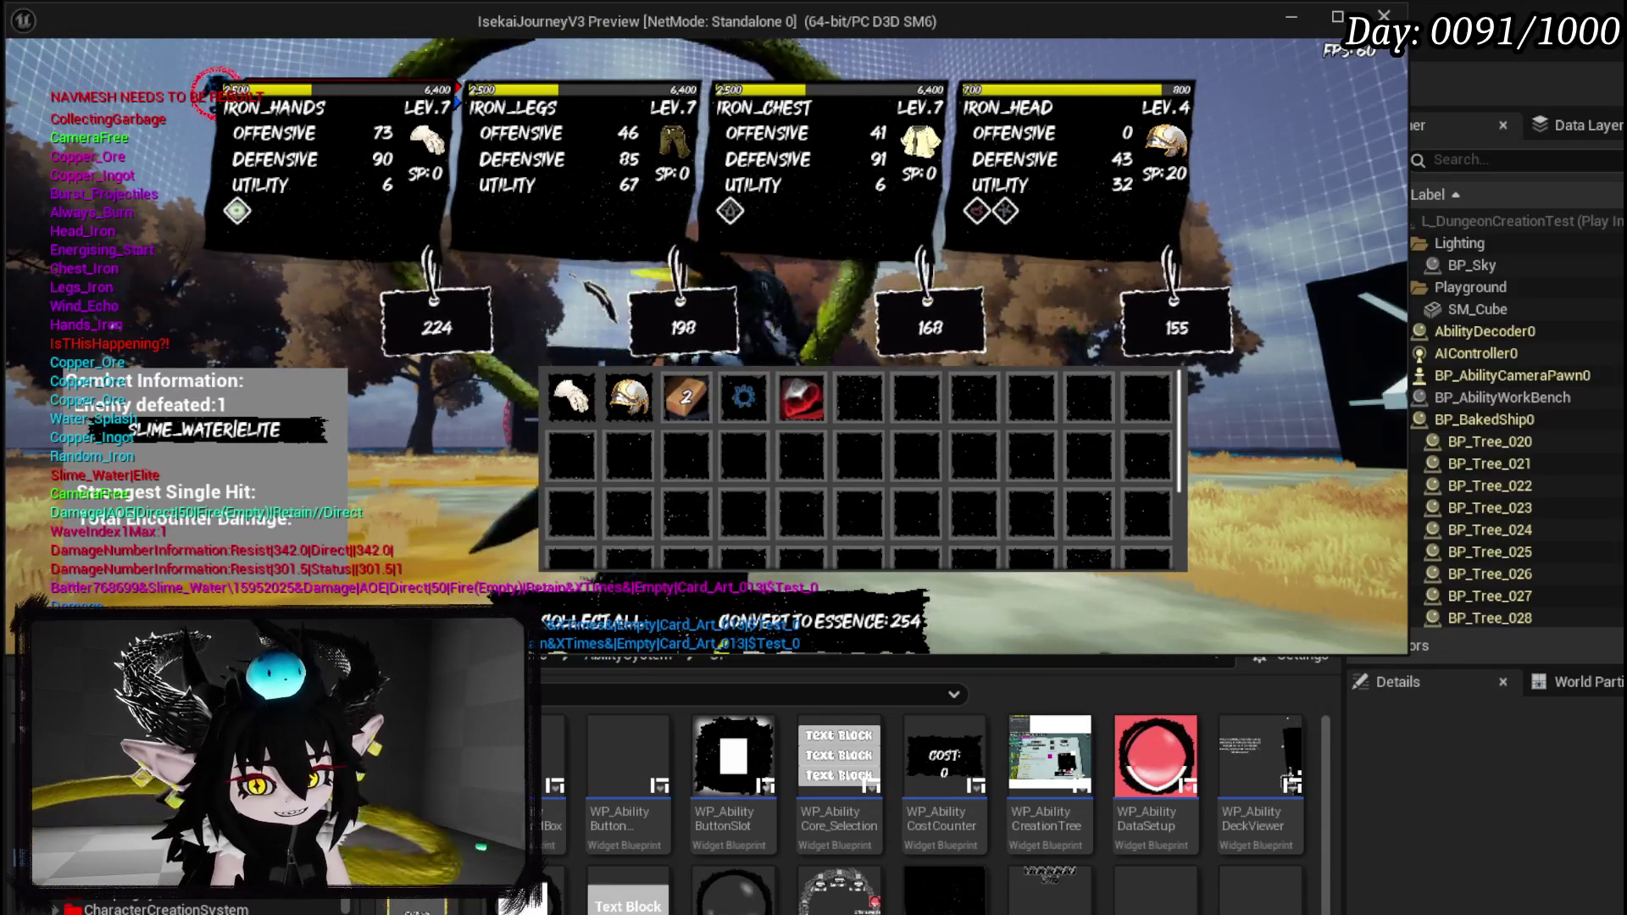
key(Escape)
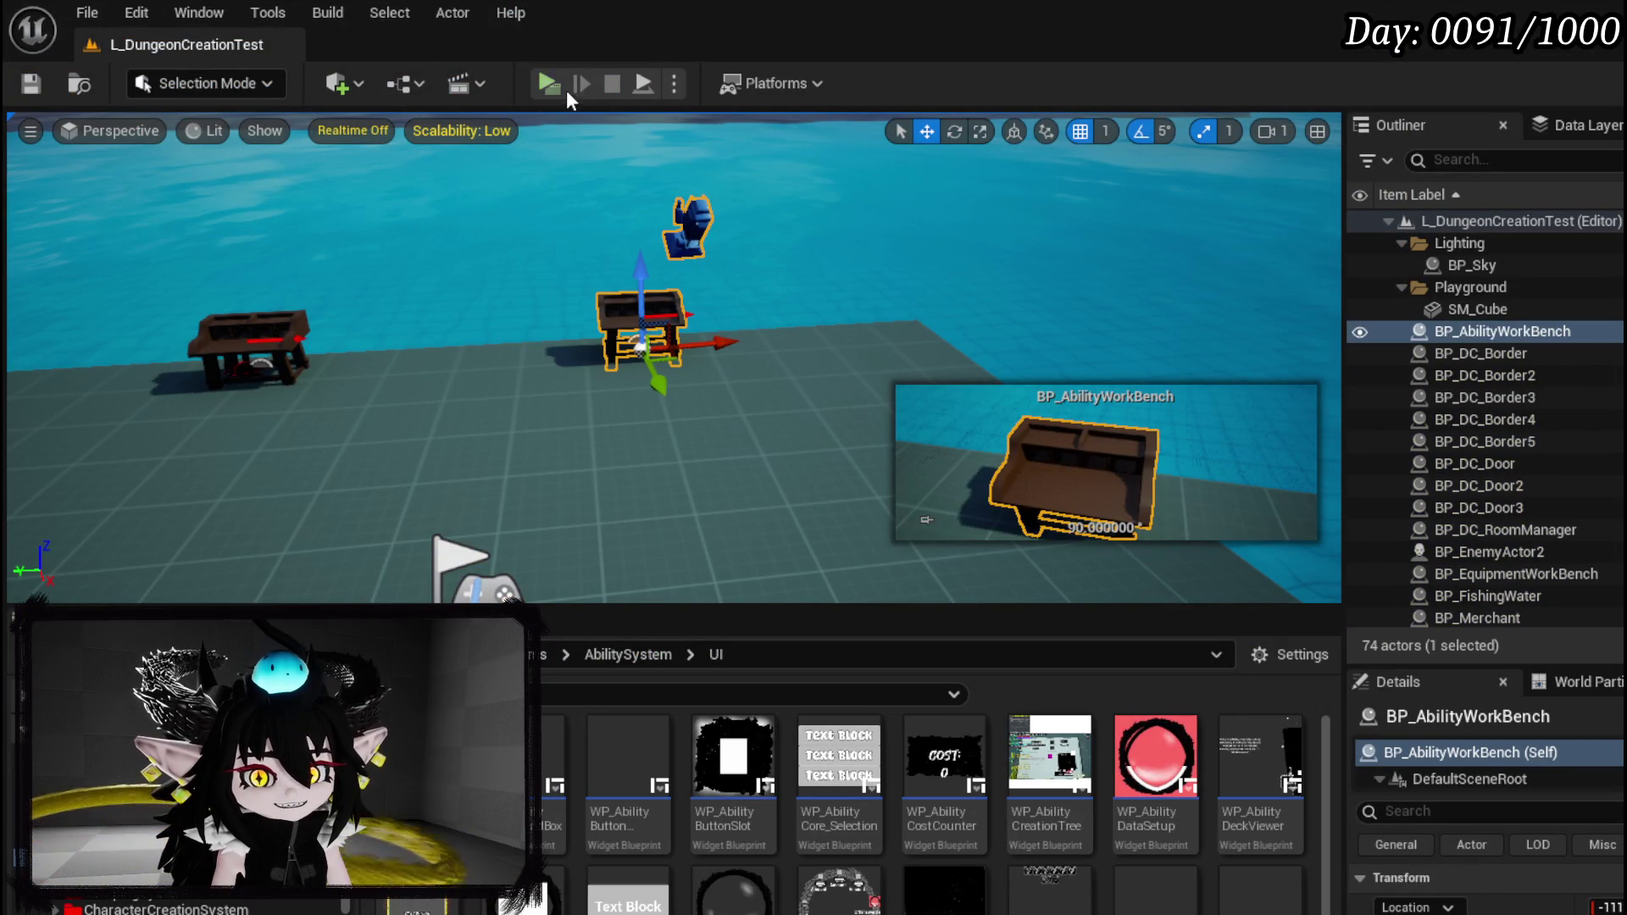
Restart play, open the ability creation book, start a NEW ability and pick an option adding Power.
click(560, 84)
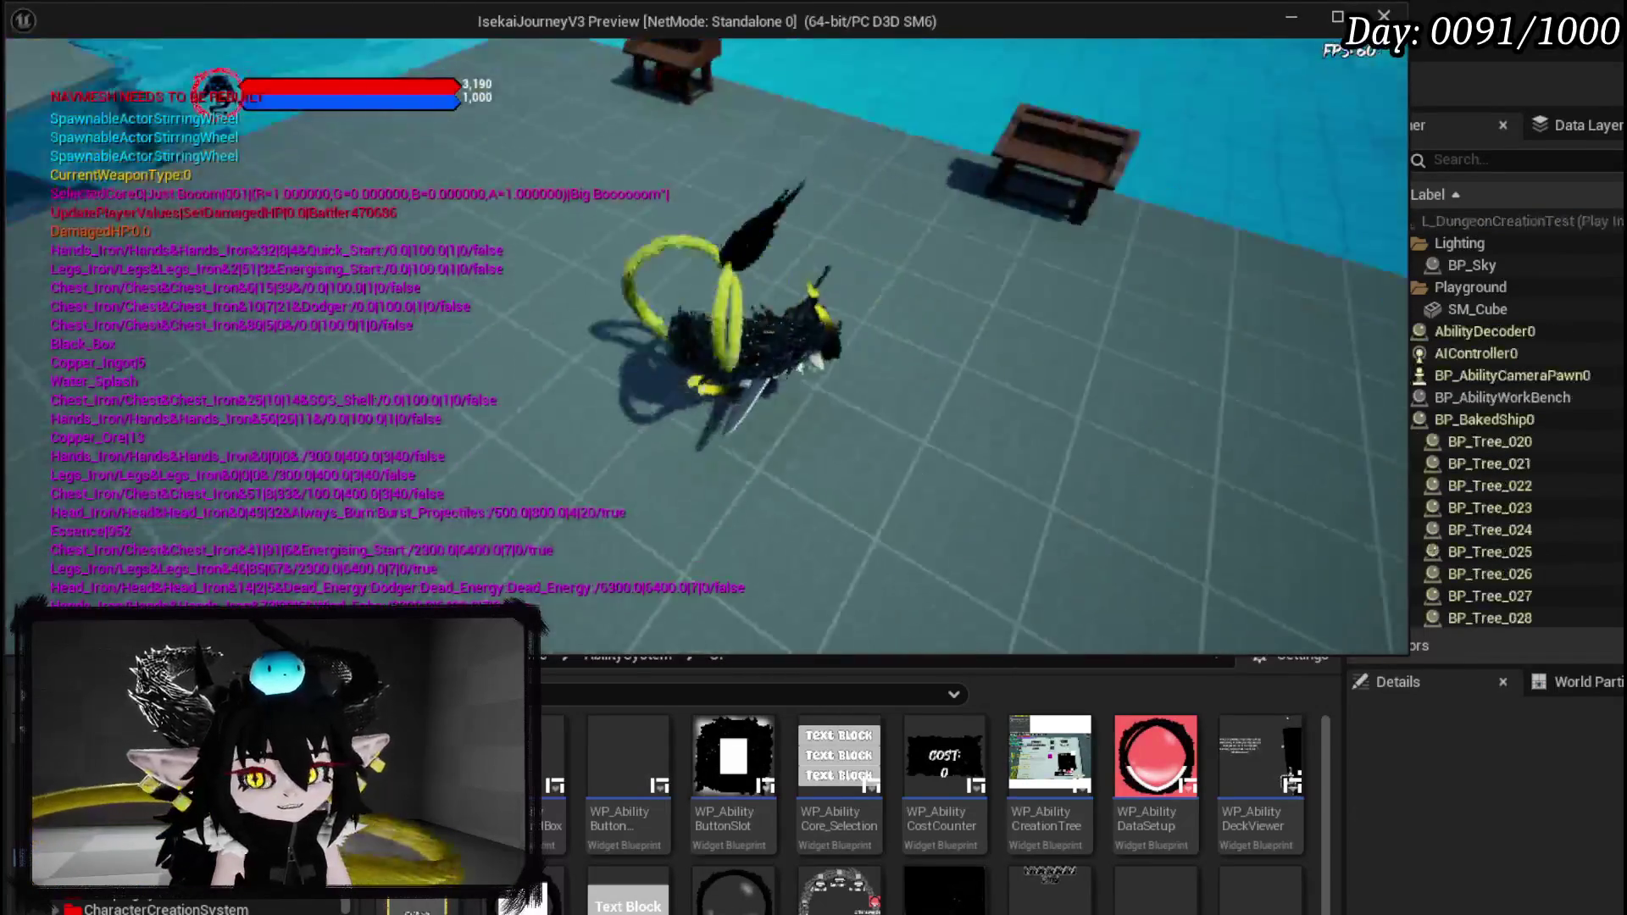
key(e)
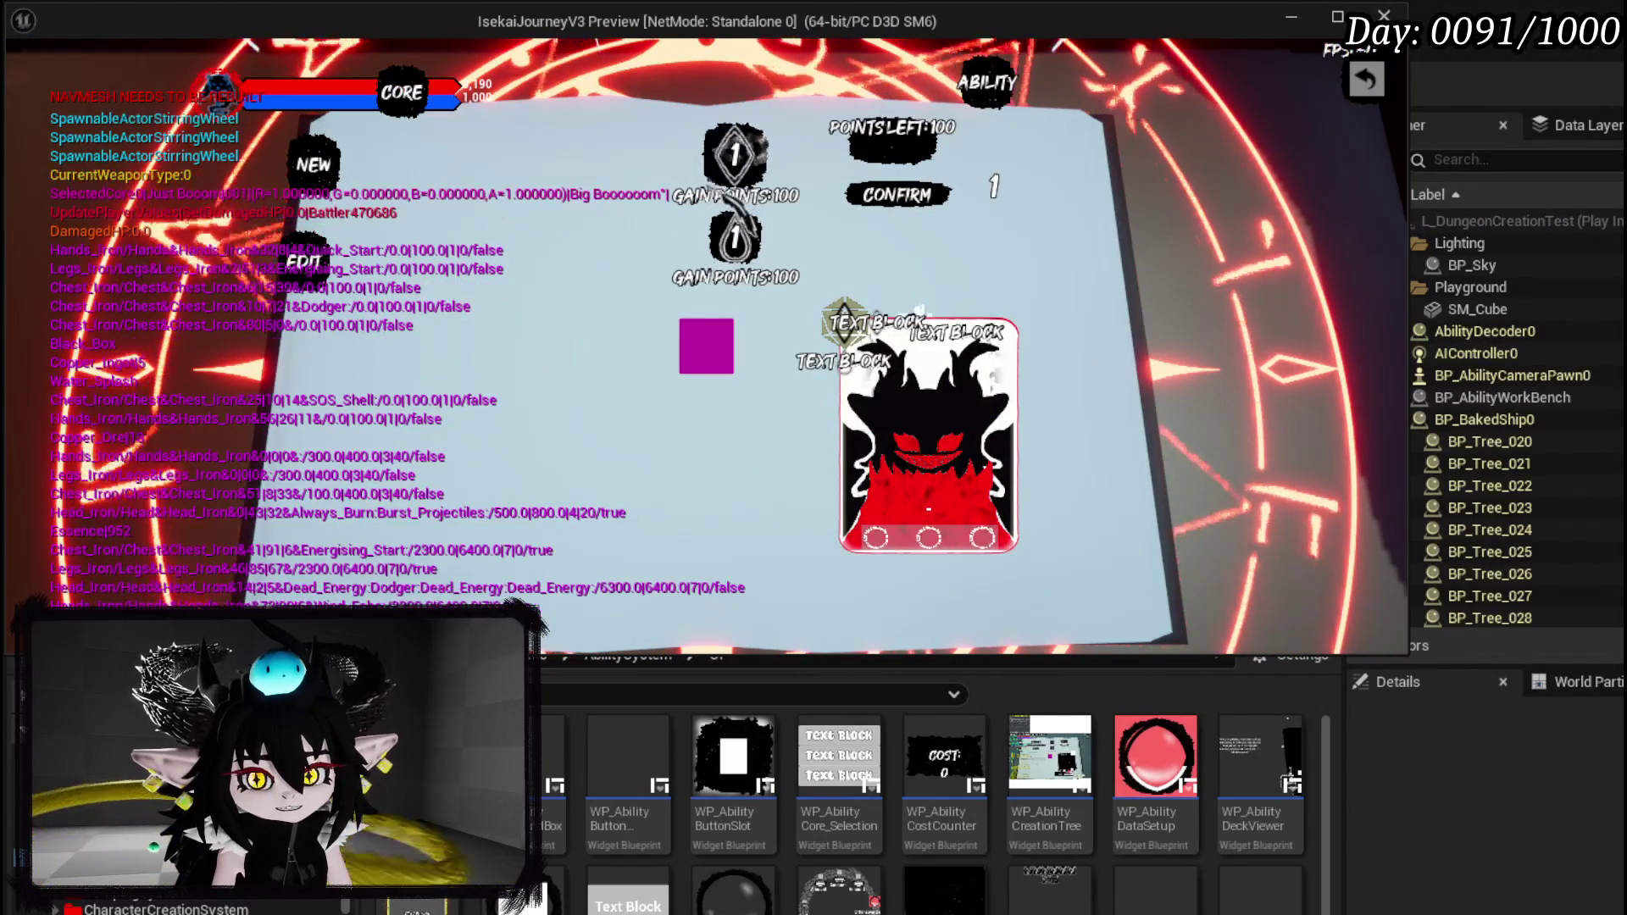
click(320, 166)
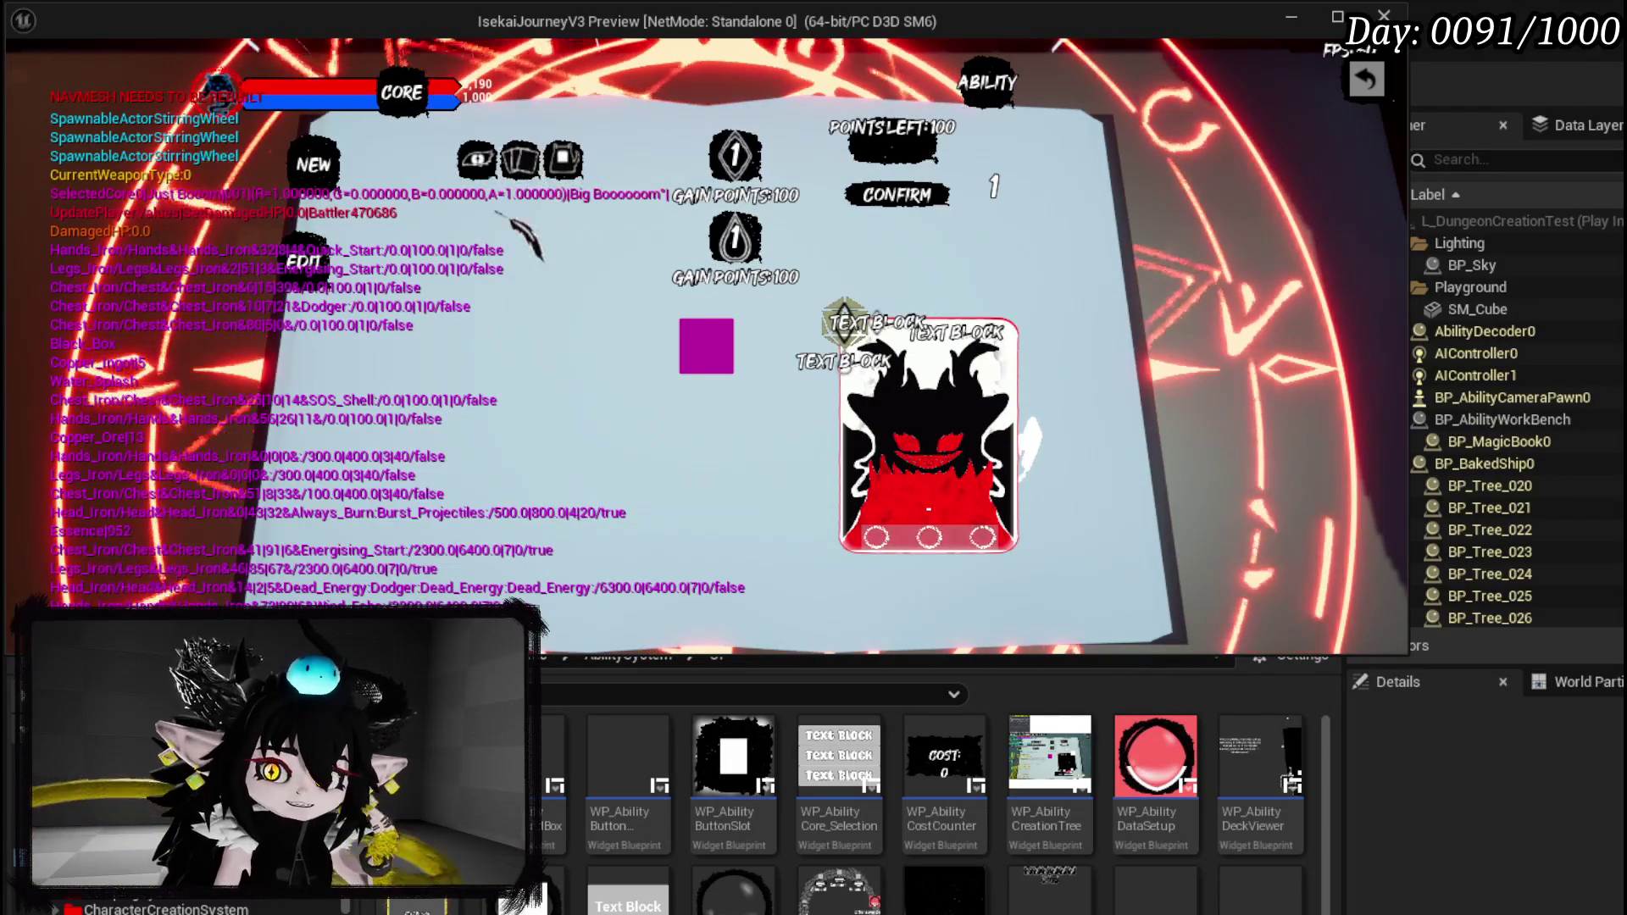
click(517, 158)
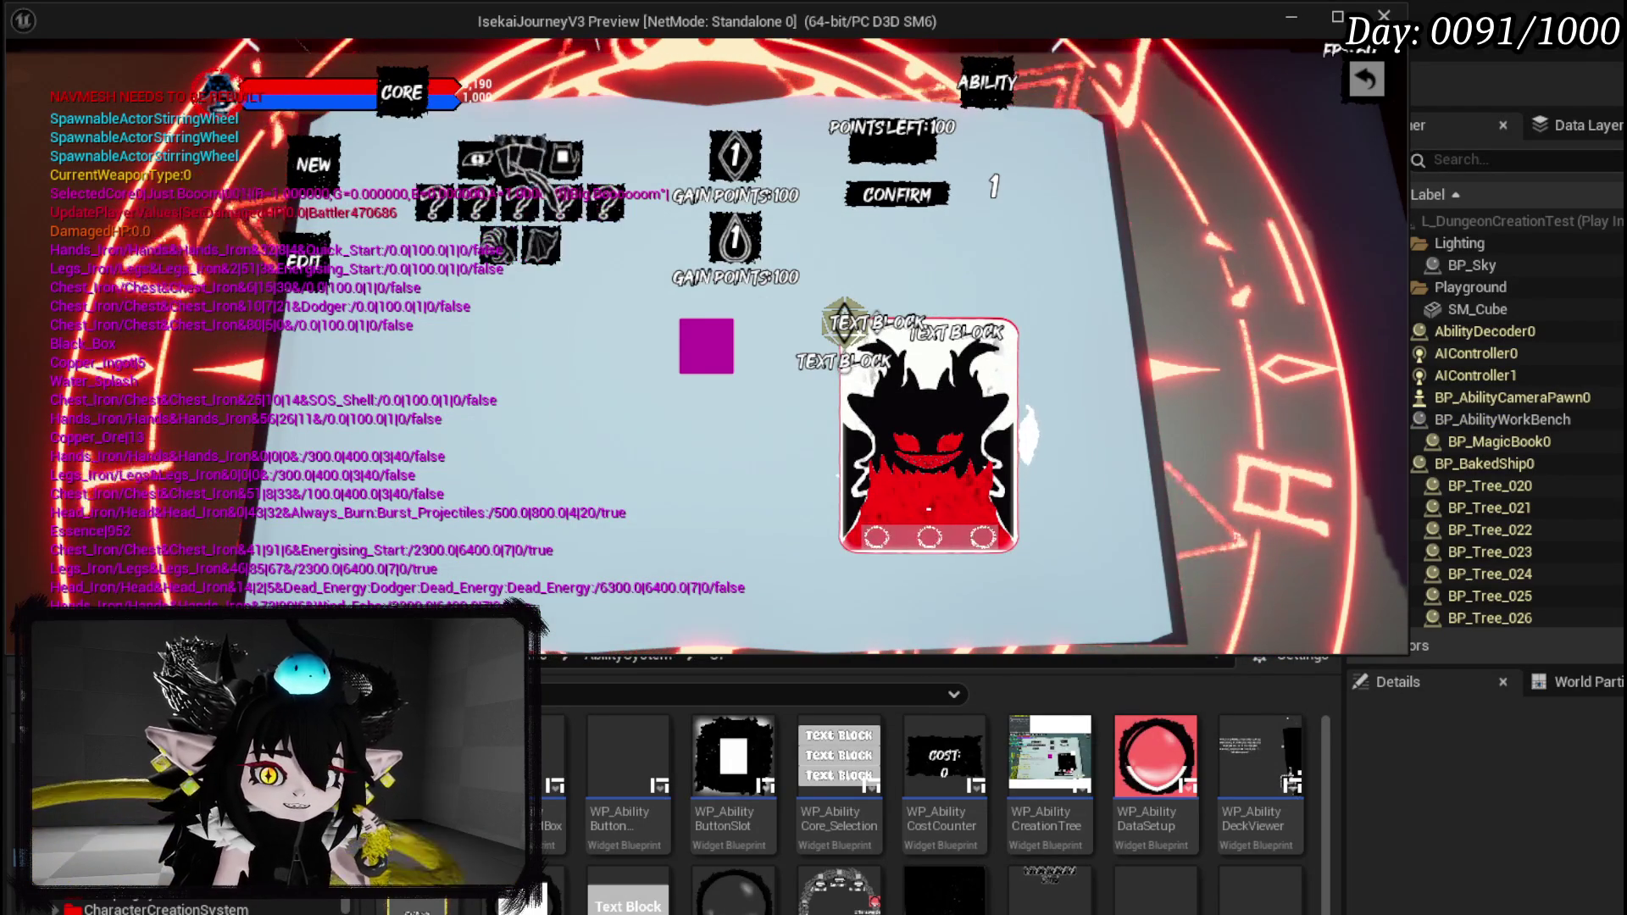
mouse_move(496, 216)
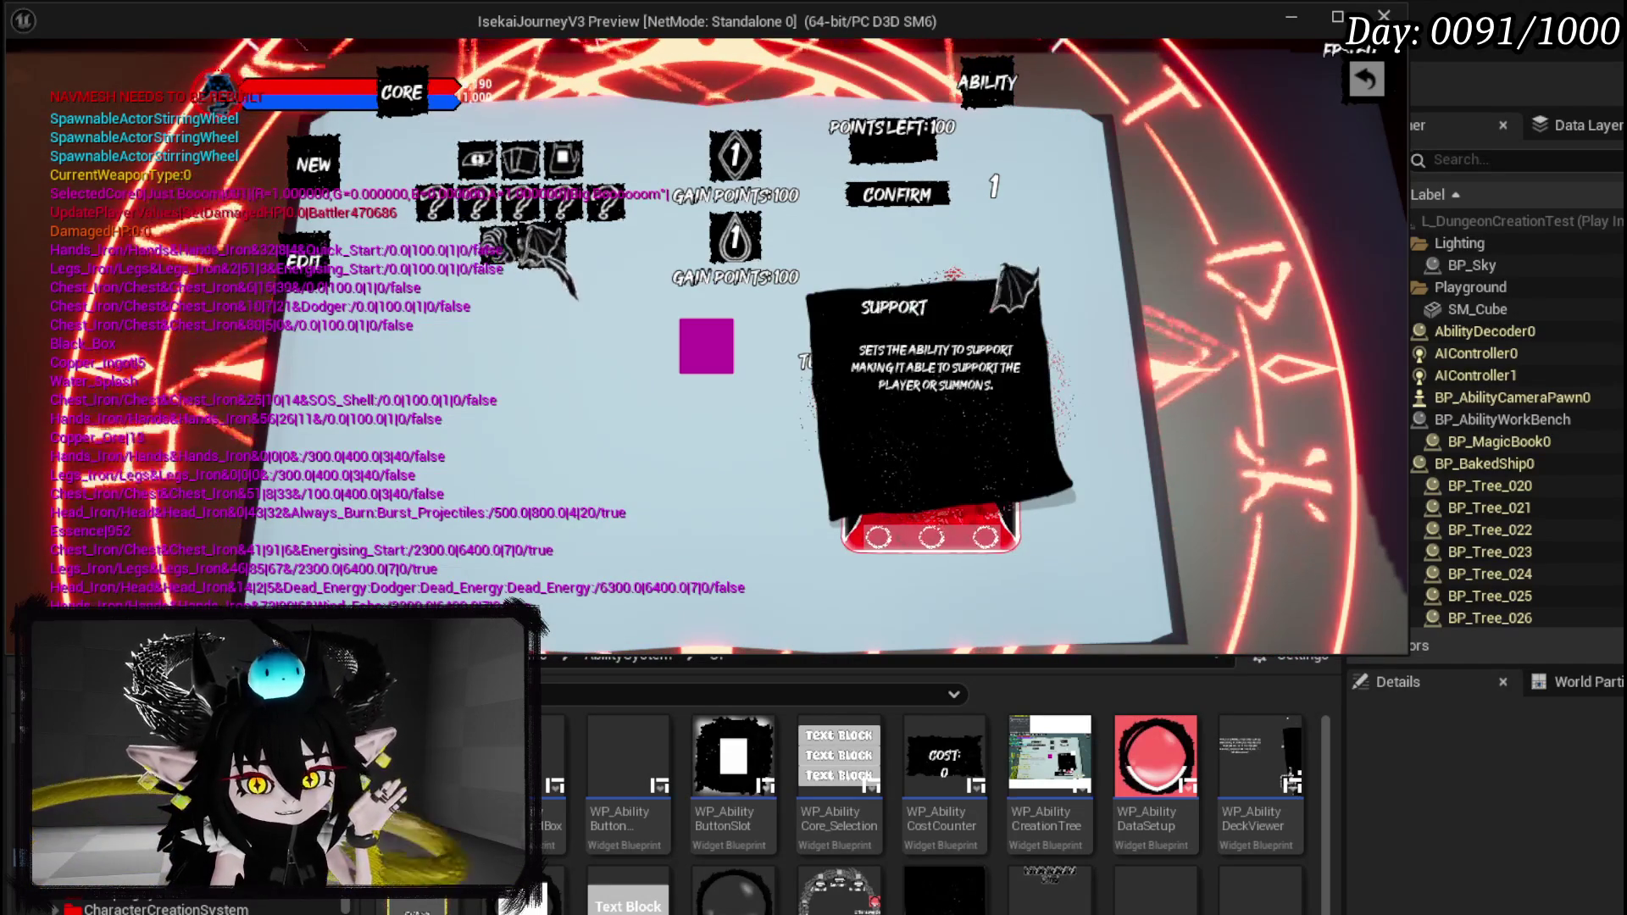
click(478, 204)
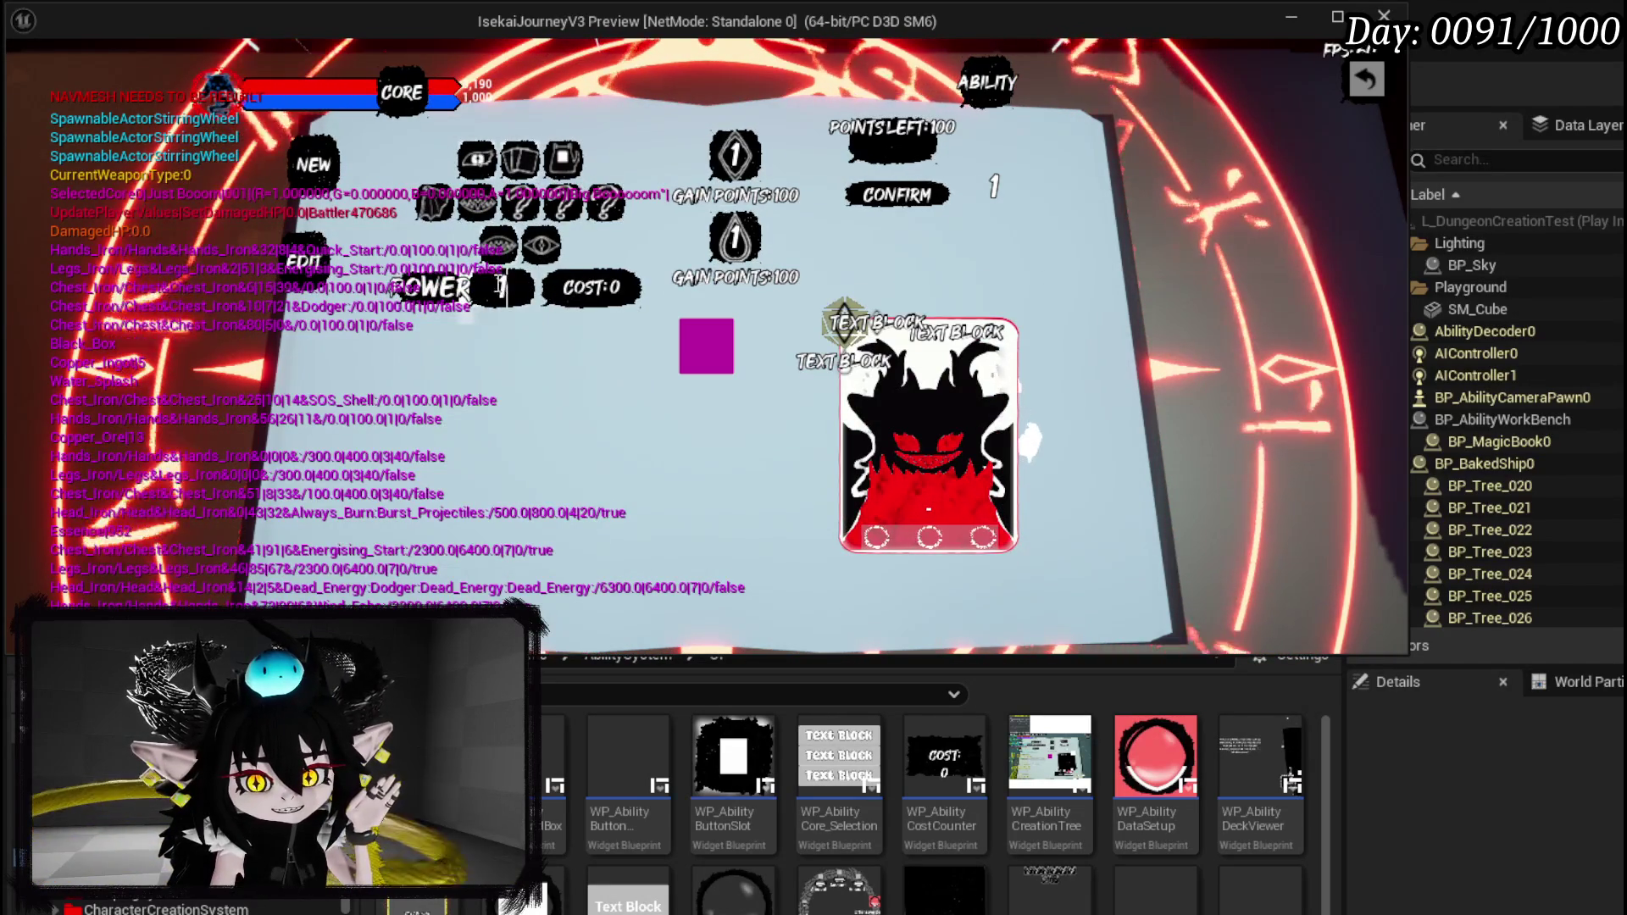
Give the new ability Power 50 and Duration 4, and change the number field from 1 to 7.
text(50)
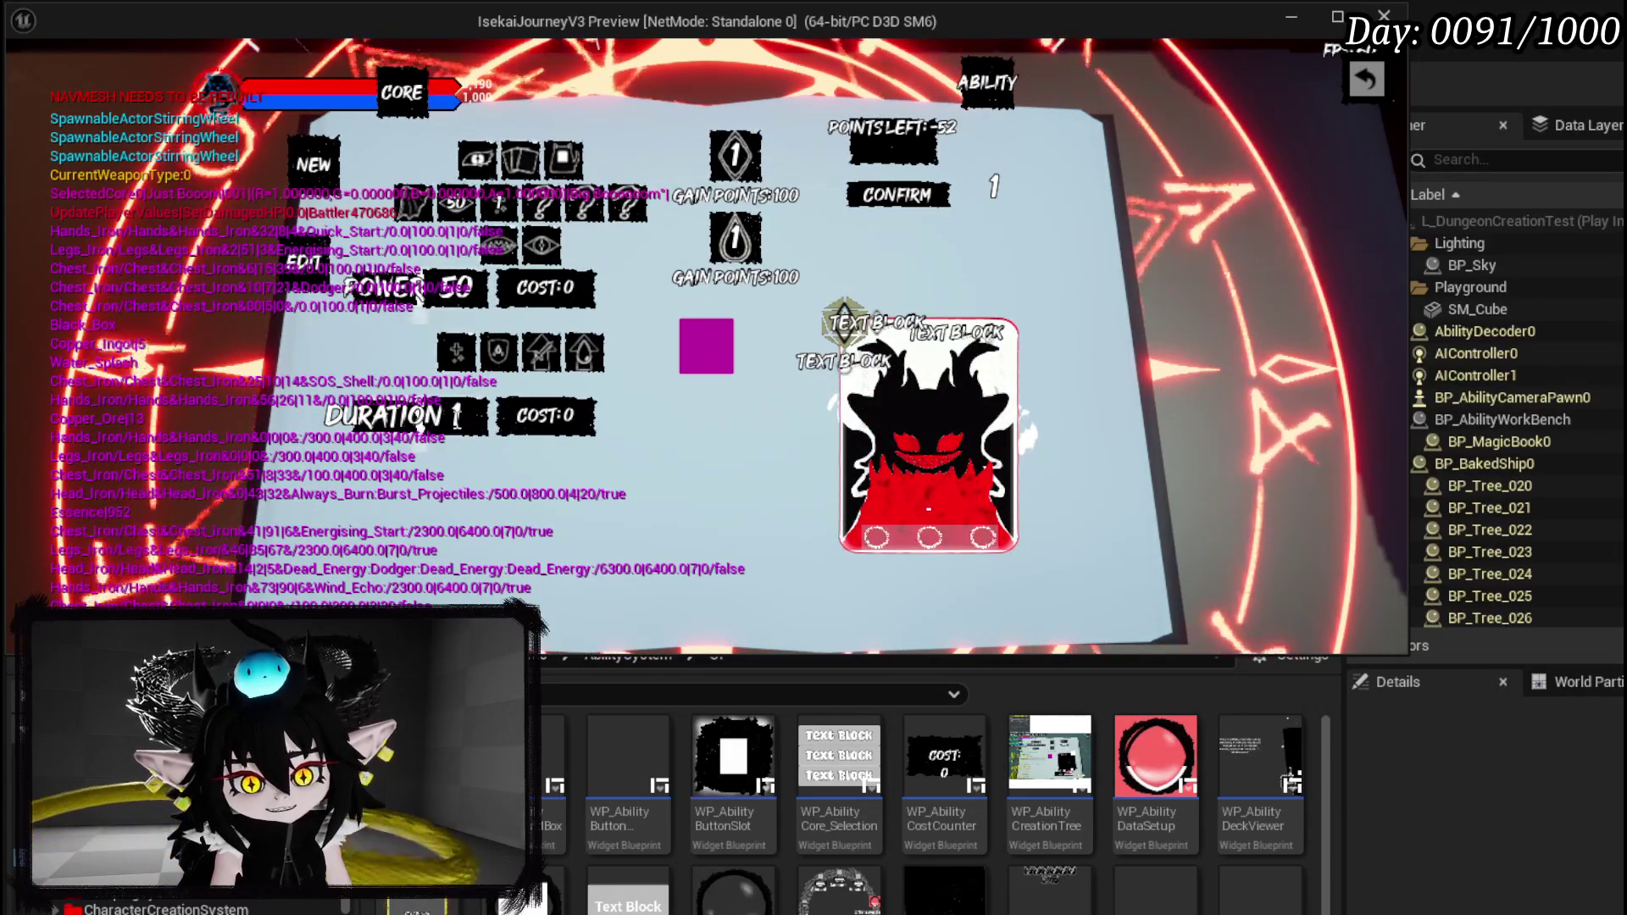
scroll(449, 462, up, 3)
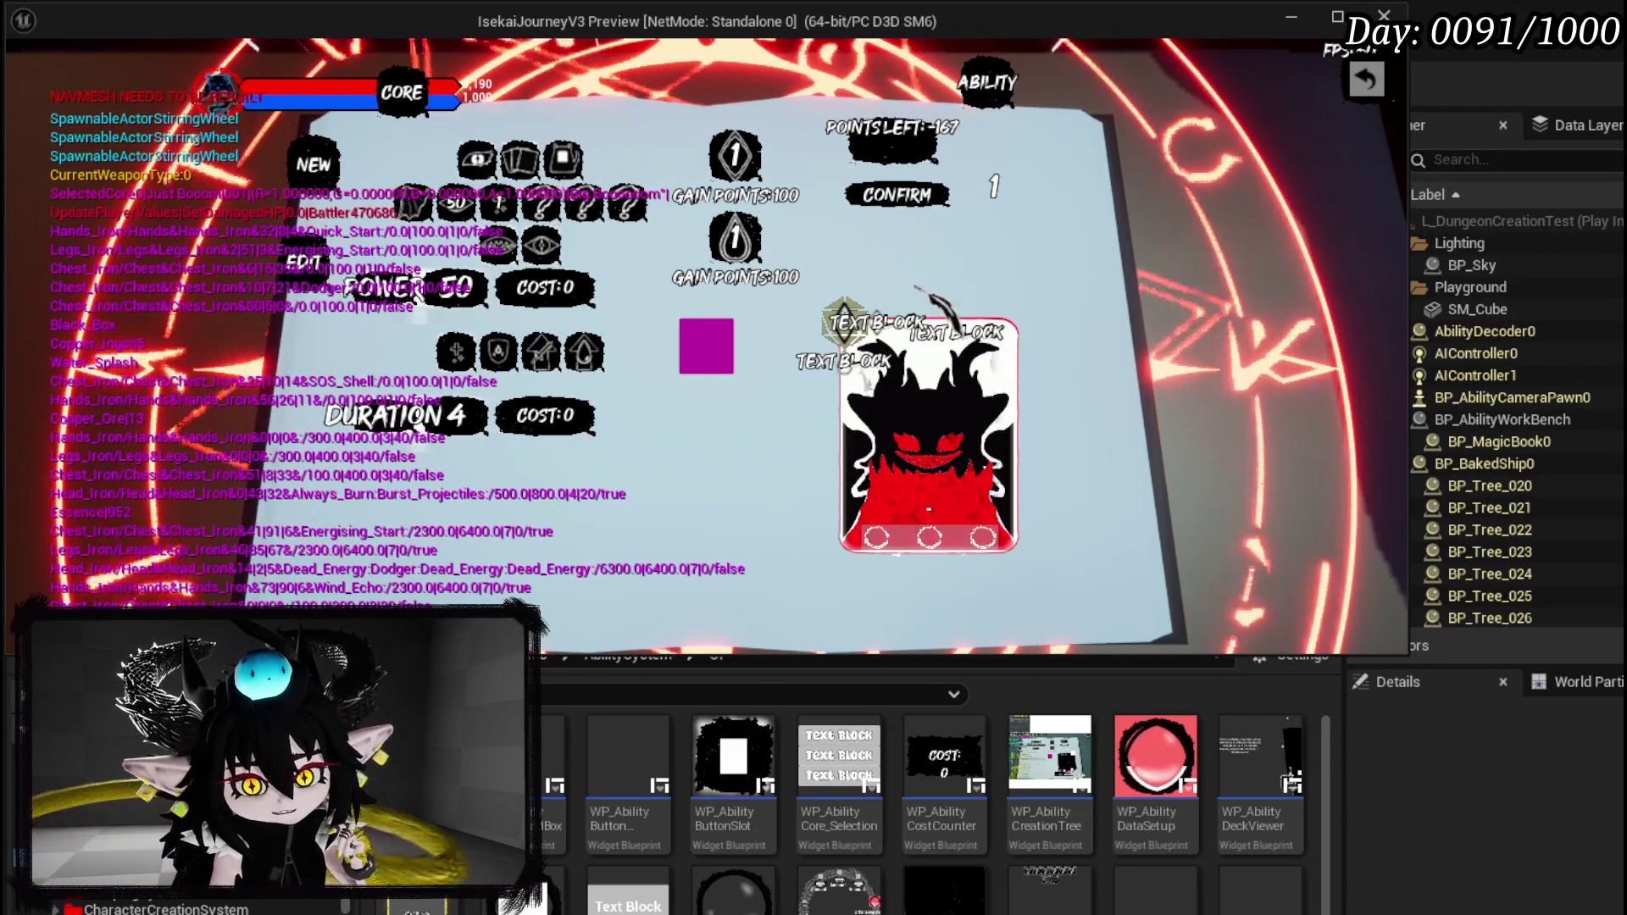
click(995, 188)
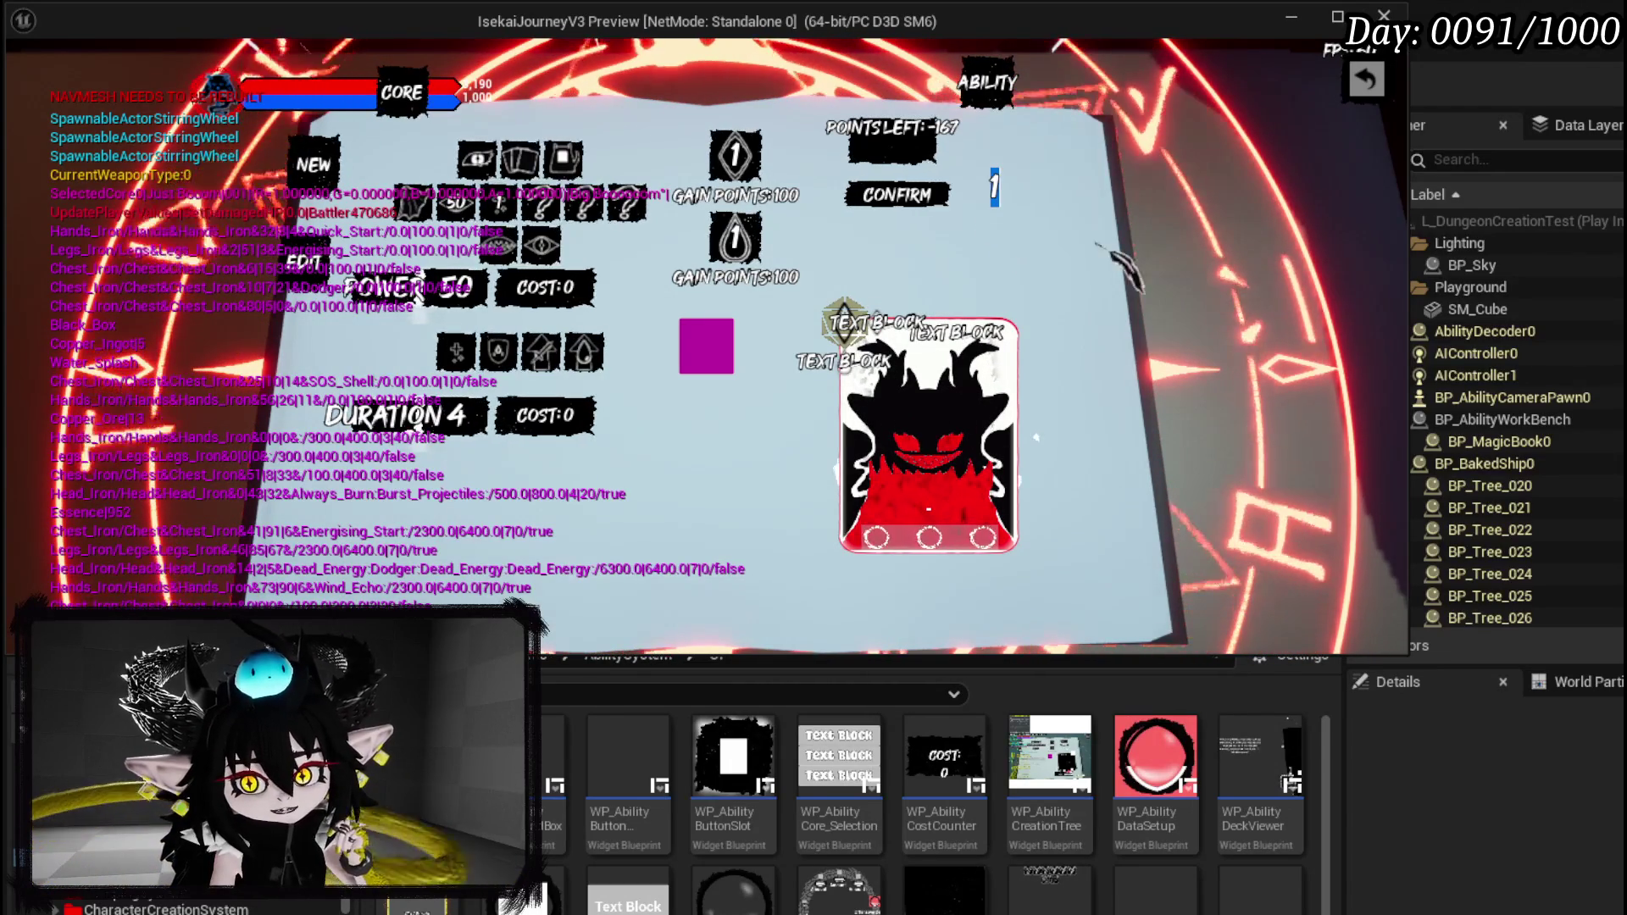
double_click(991, 187)
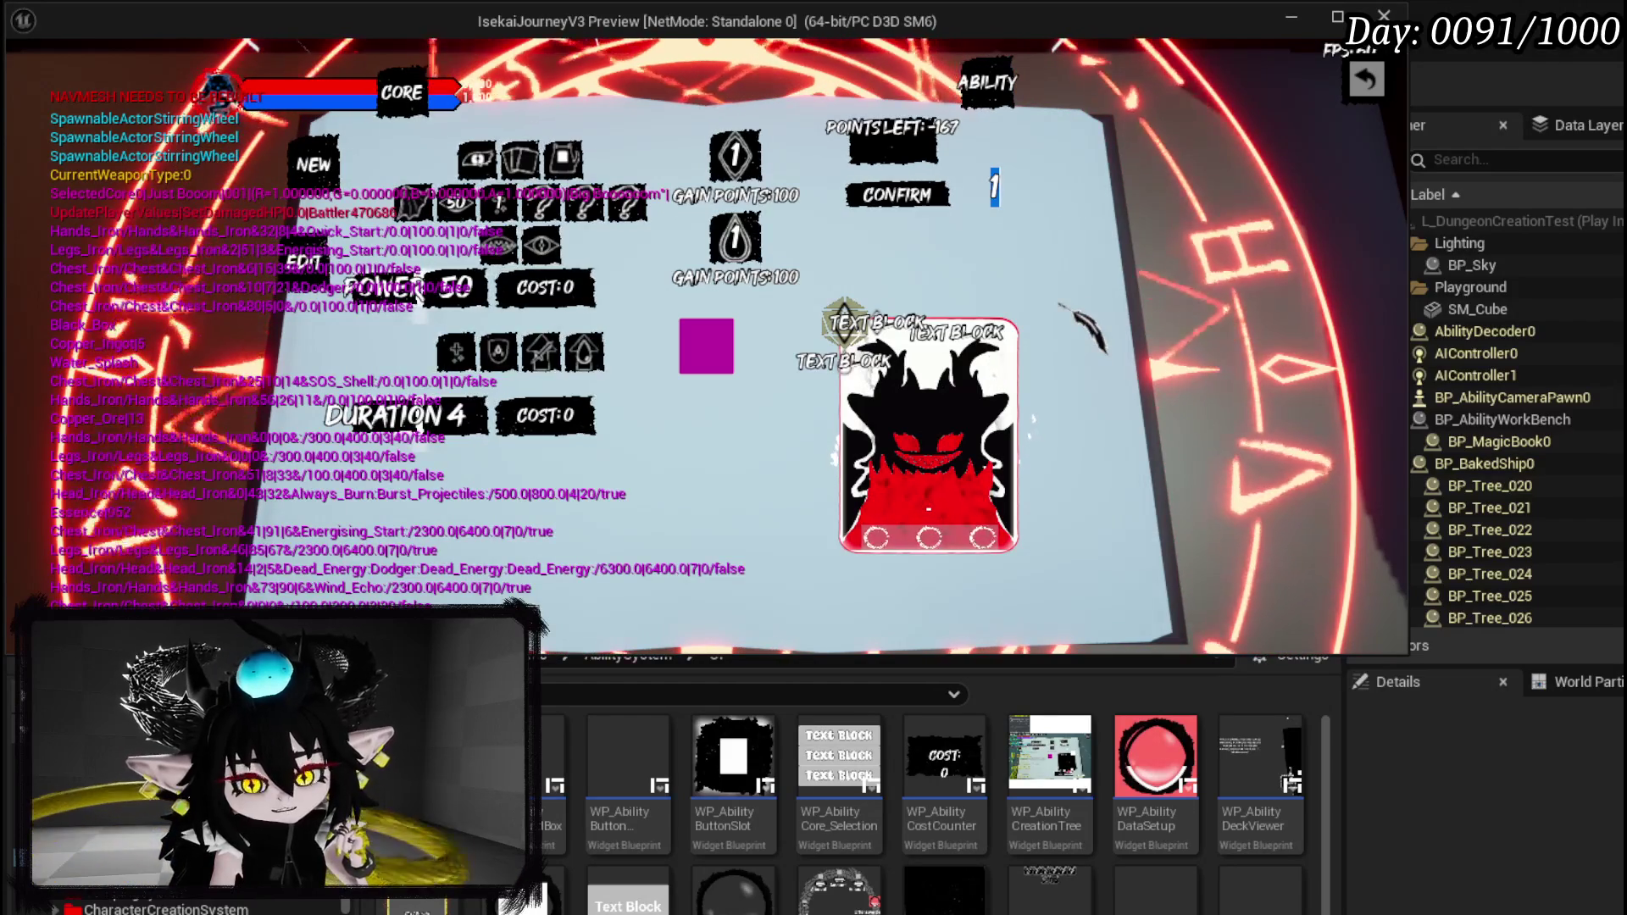
text(7)
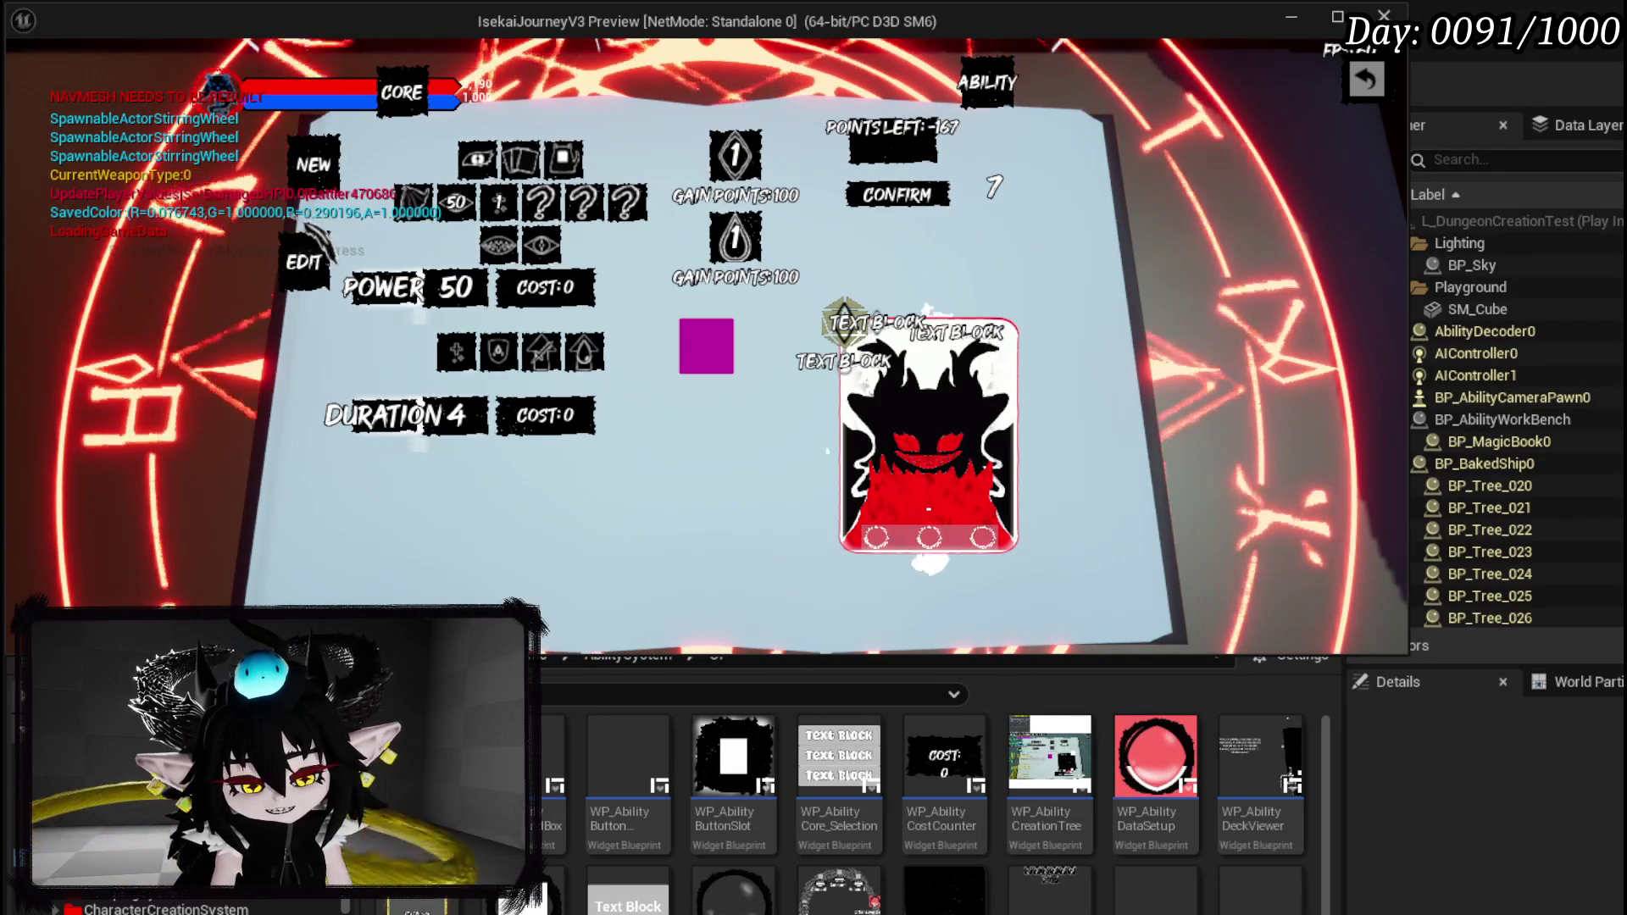
mouse_move(415, 204)
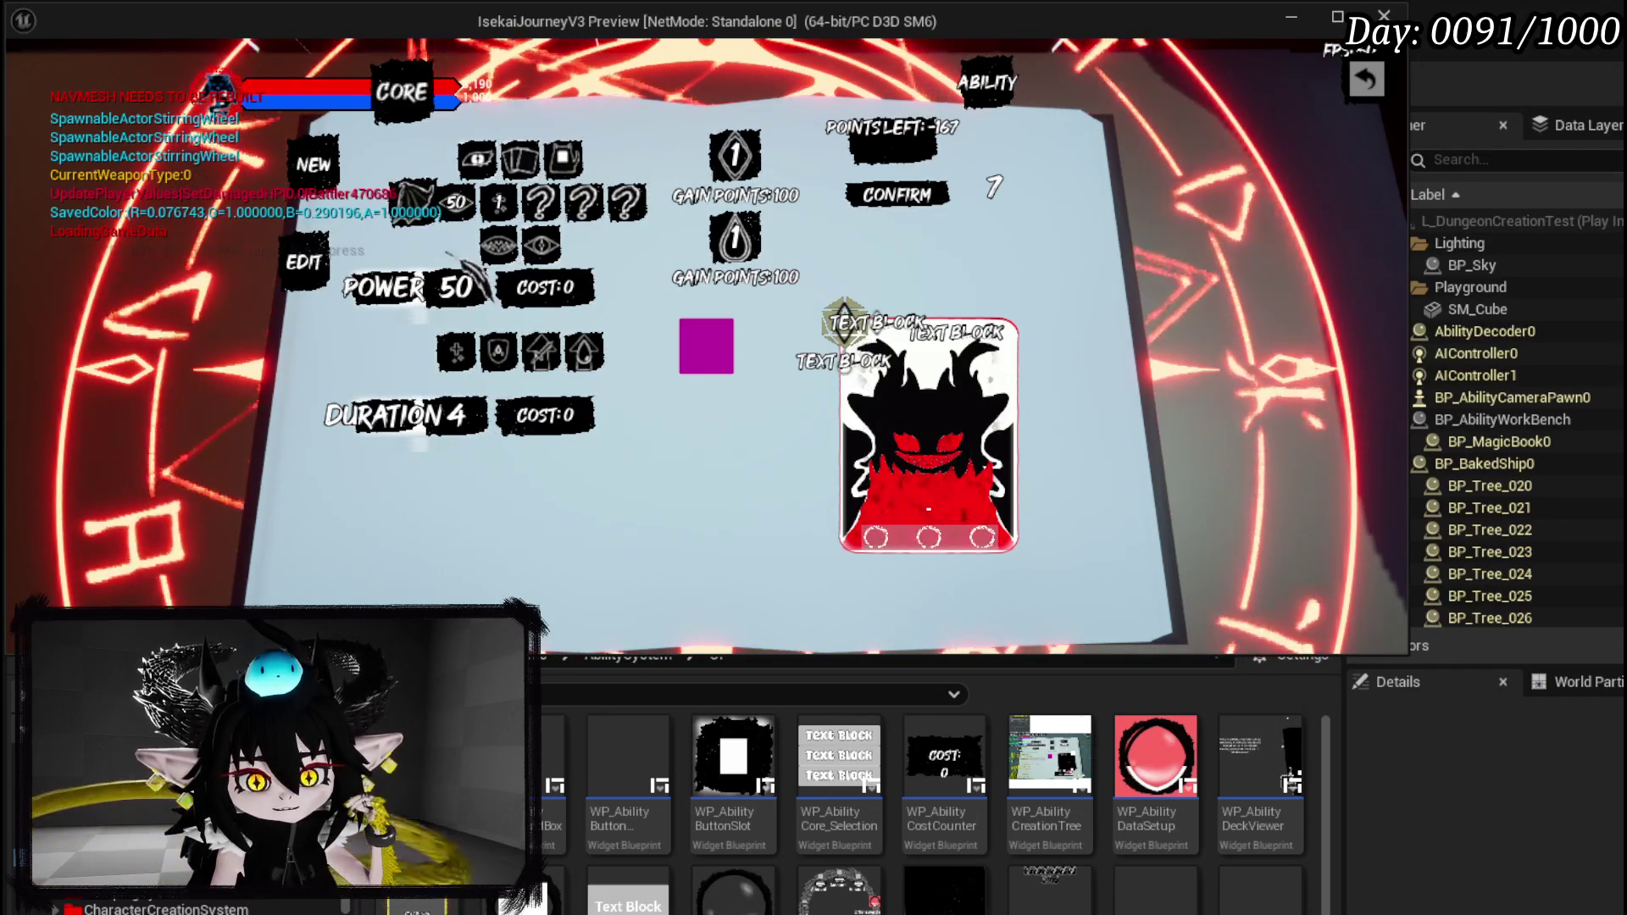
mouse_move(929, 509)
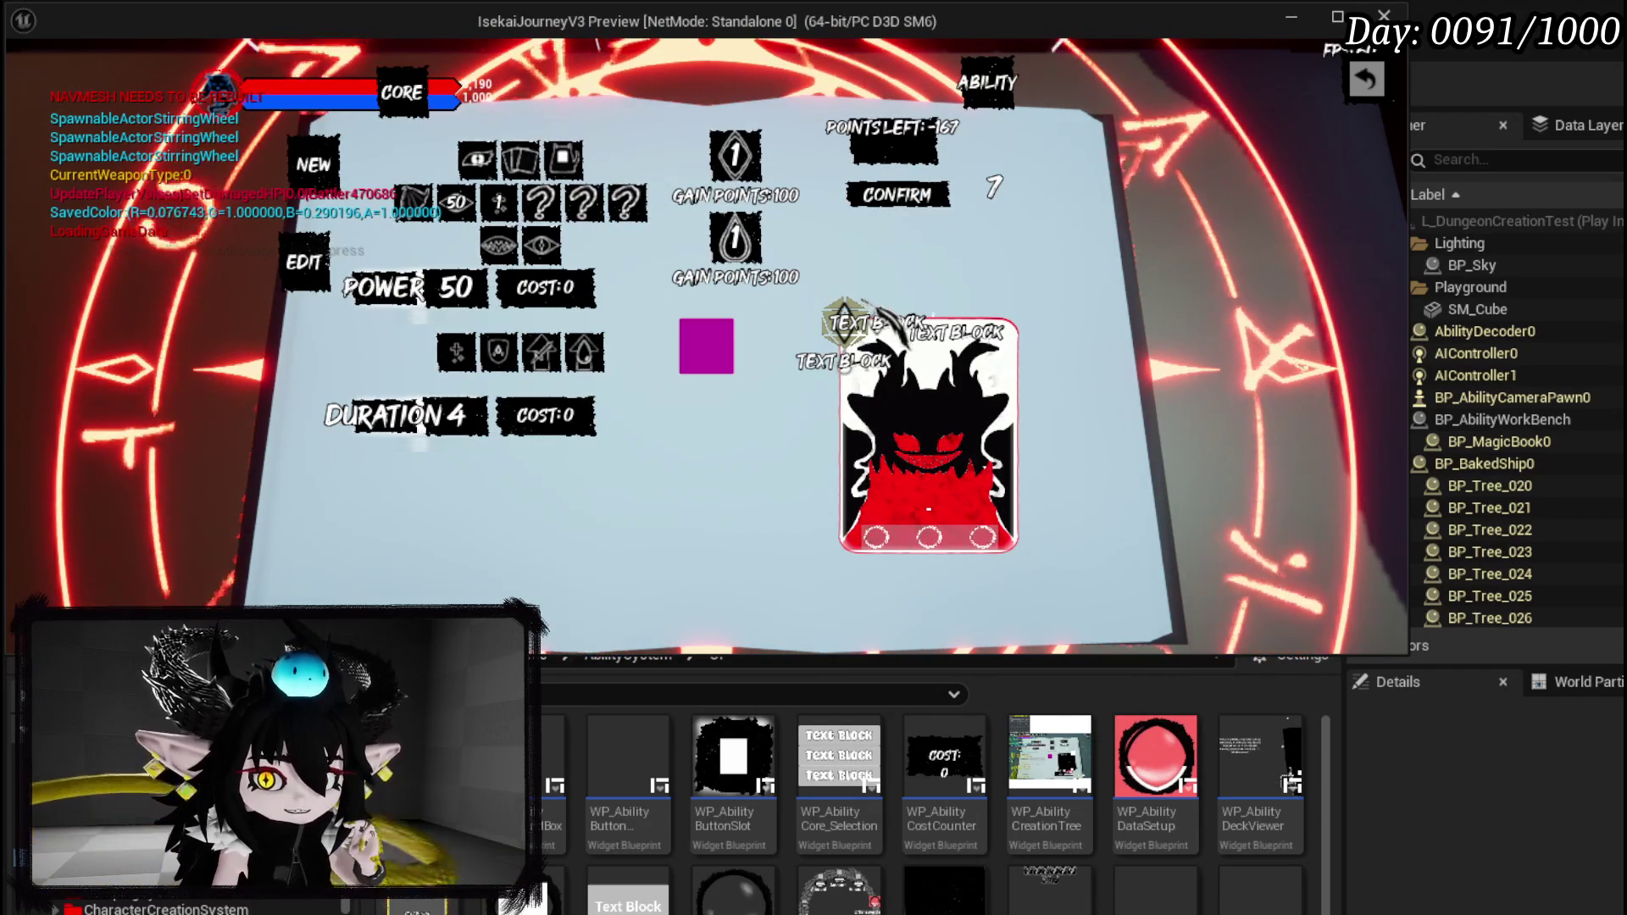
mouse_move(635, 219)
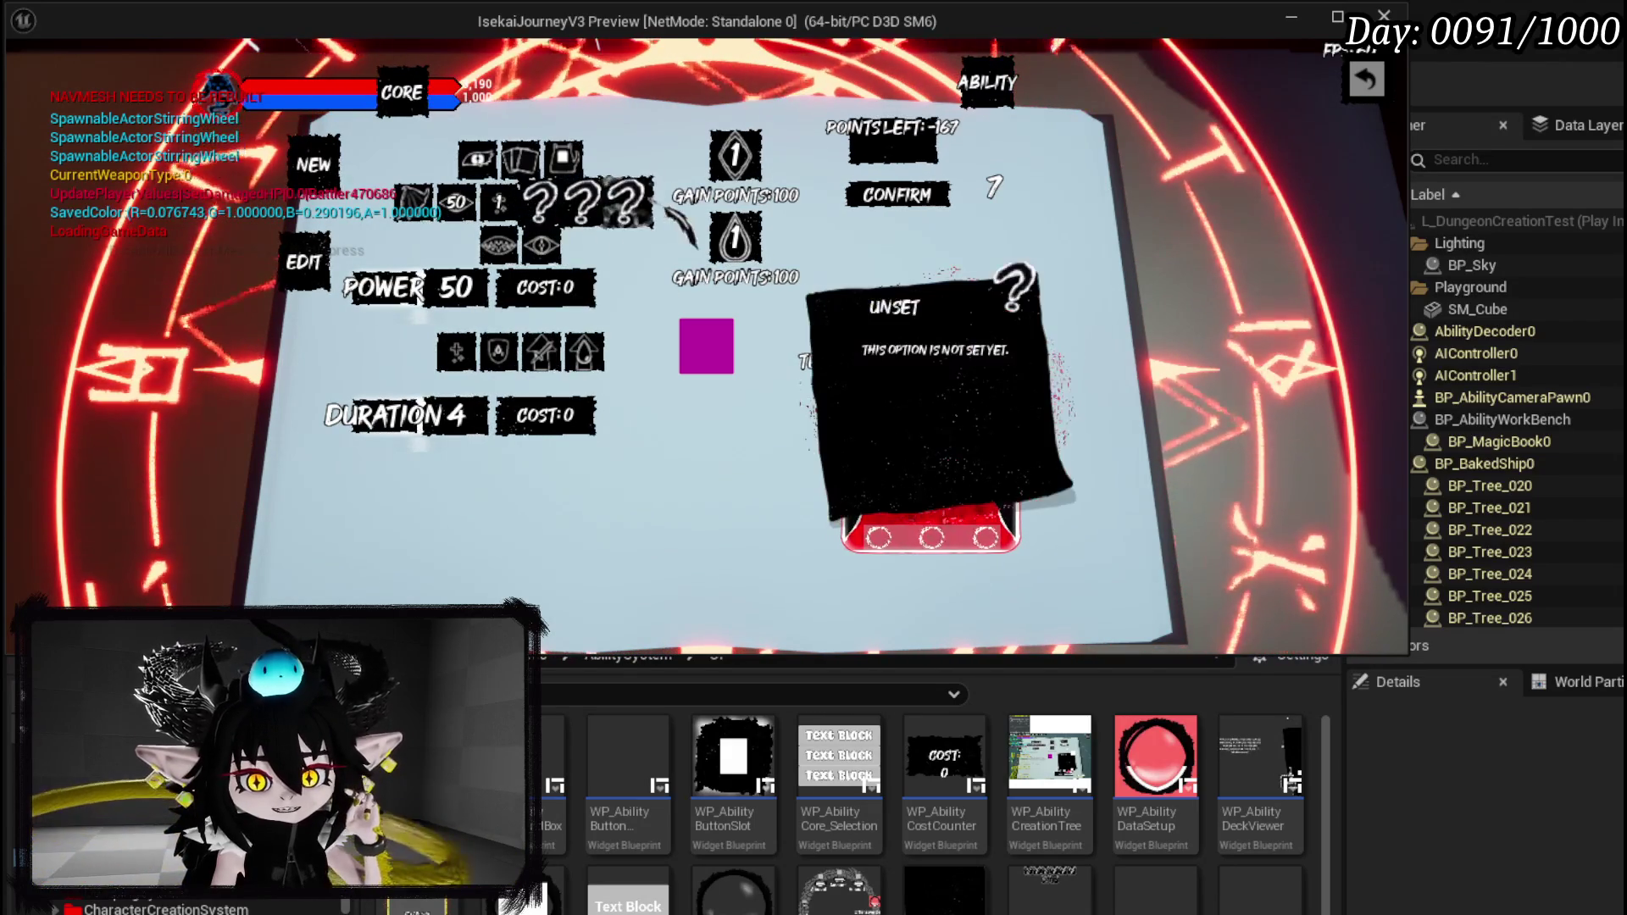
click(666, 212)
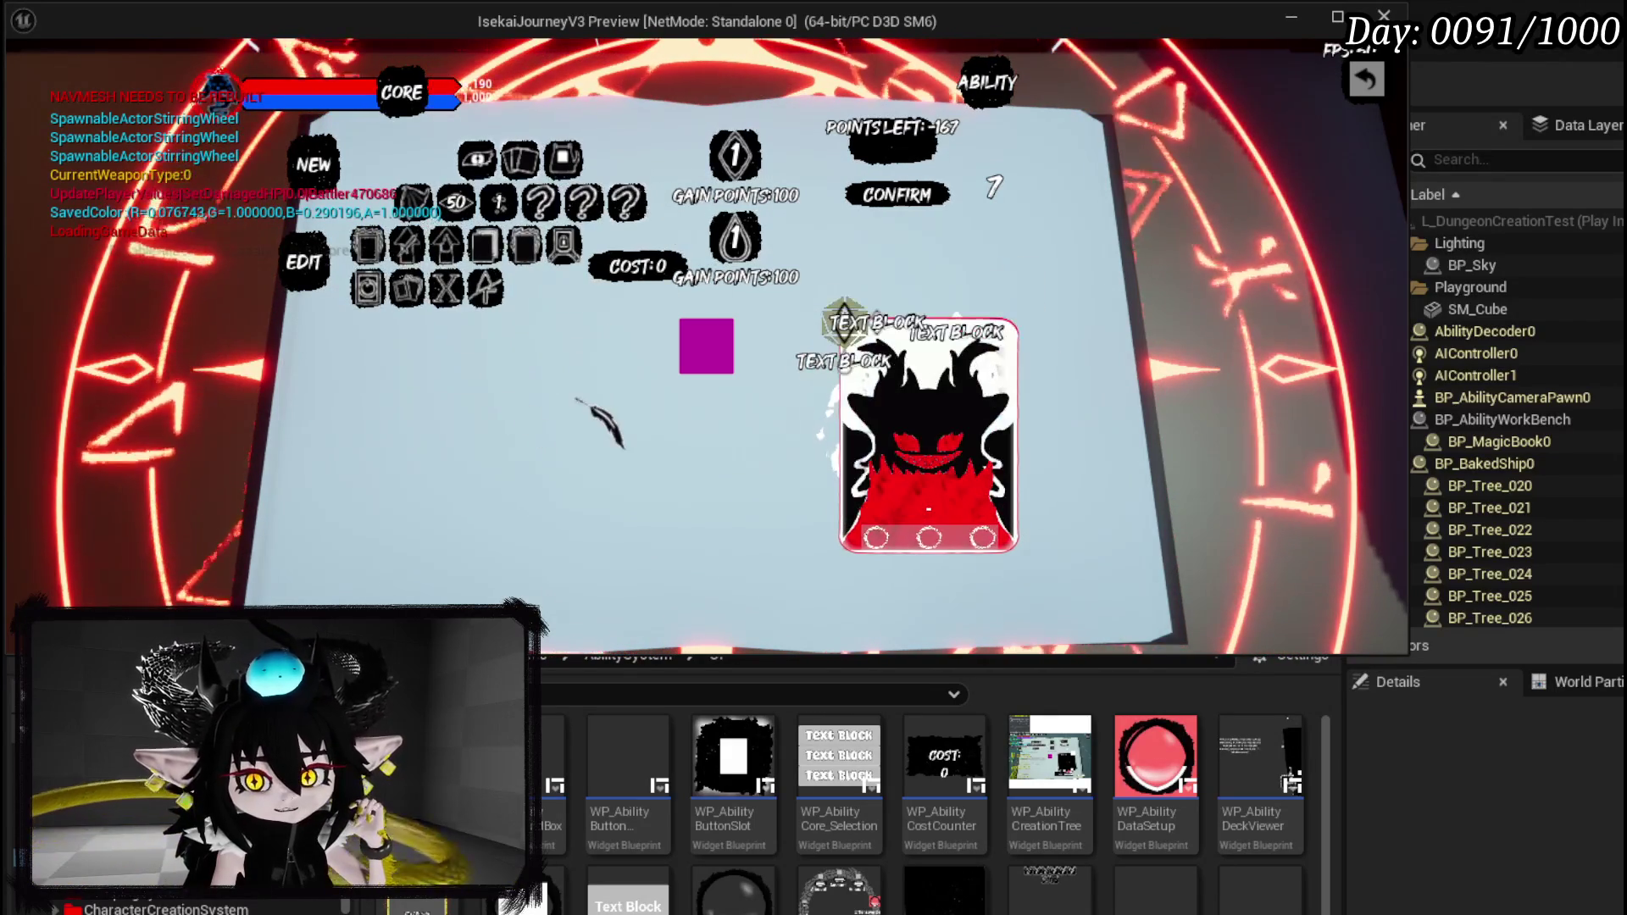
Reveal the next option's keyword grid and read descriptions such as Ephemeral, Cascade and Support.
mouse_move(478, 242)
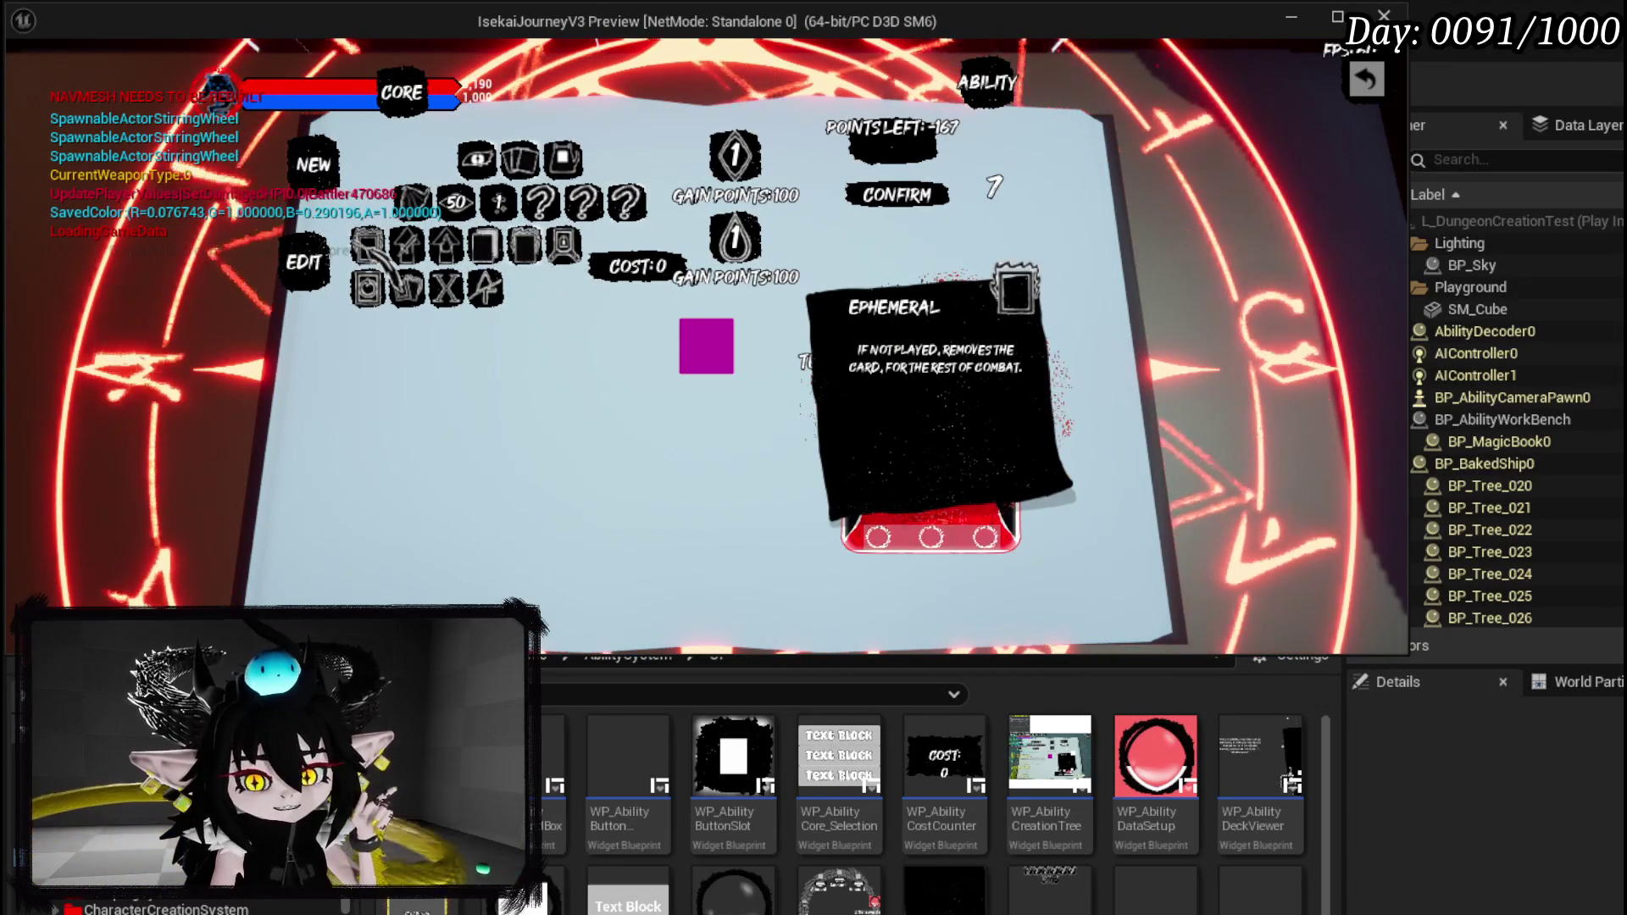
mouse_move(371, 293)
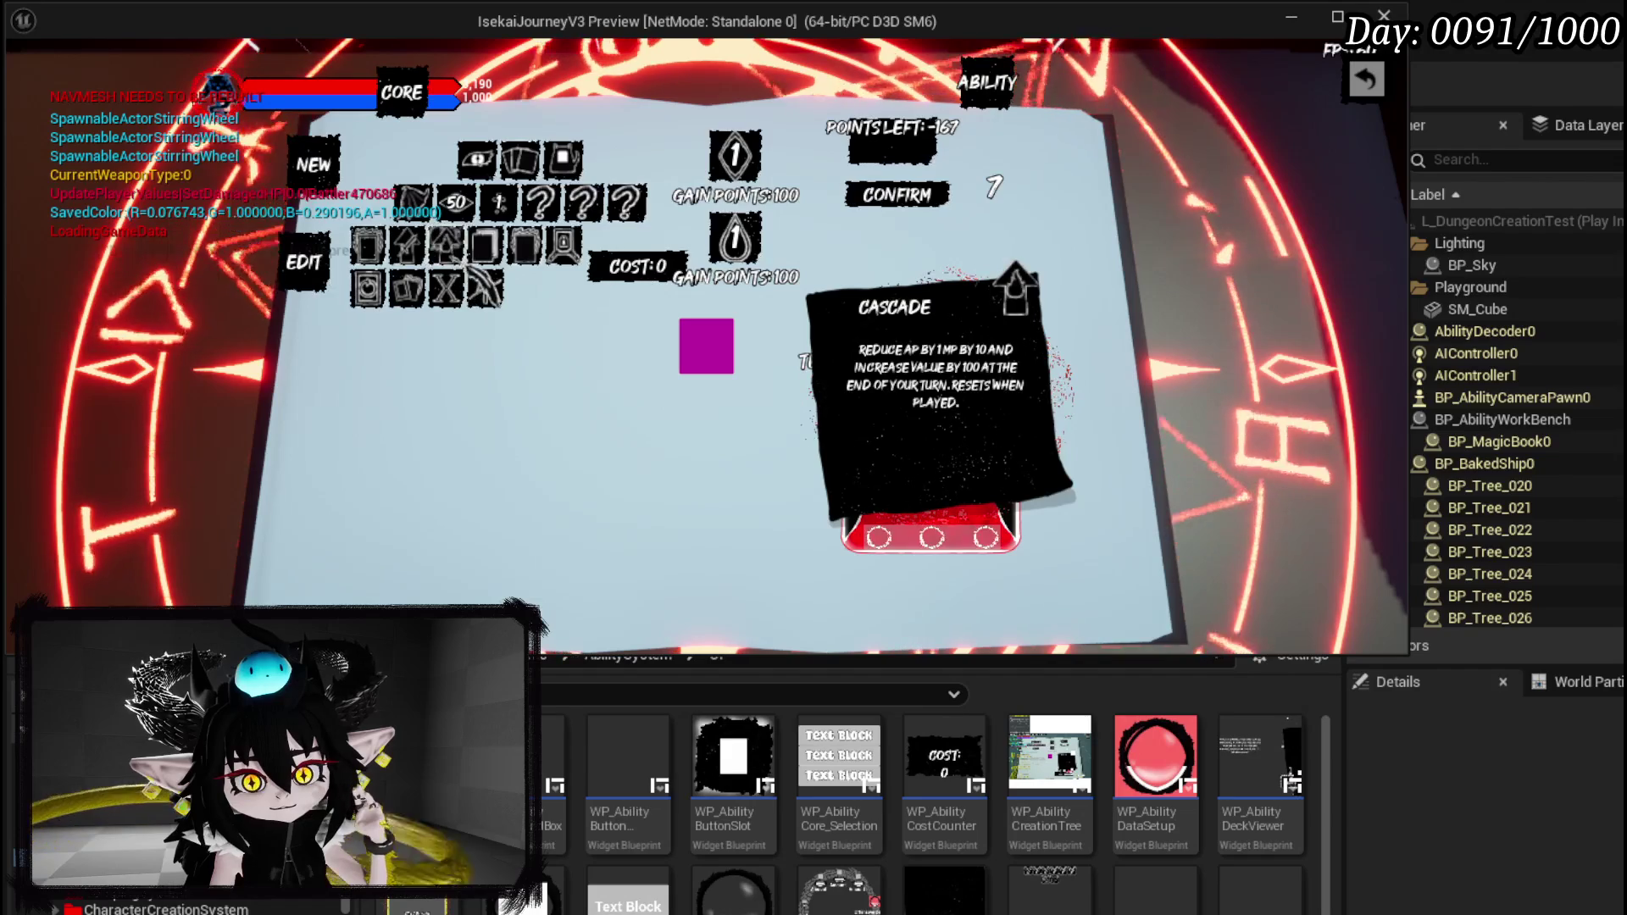
mouse_move(487, 288)
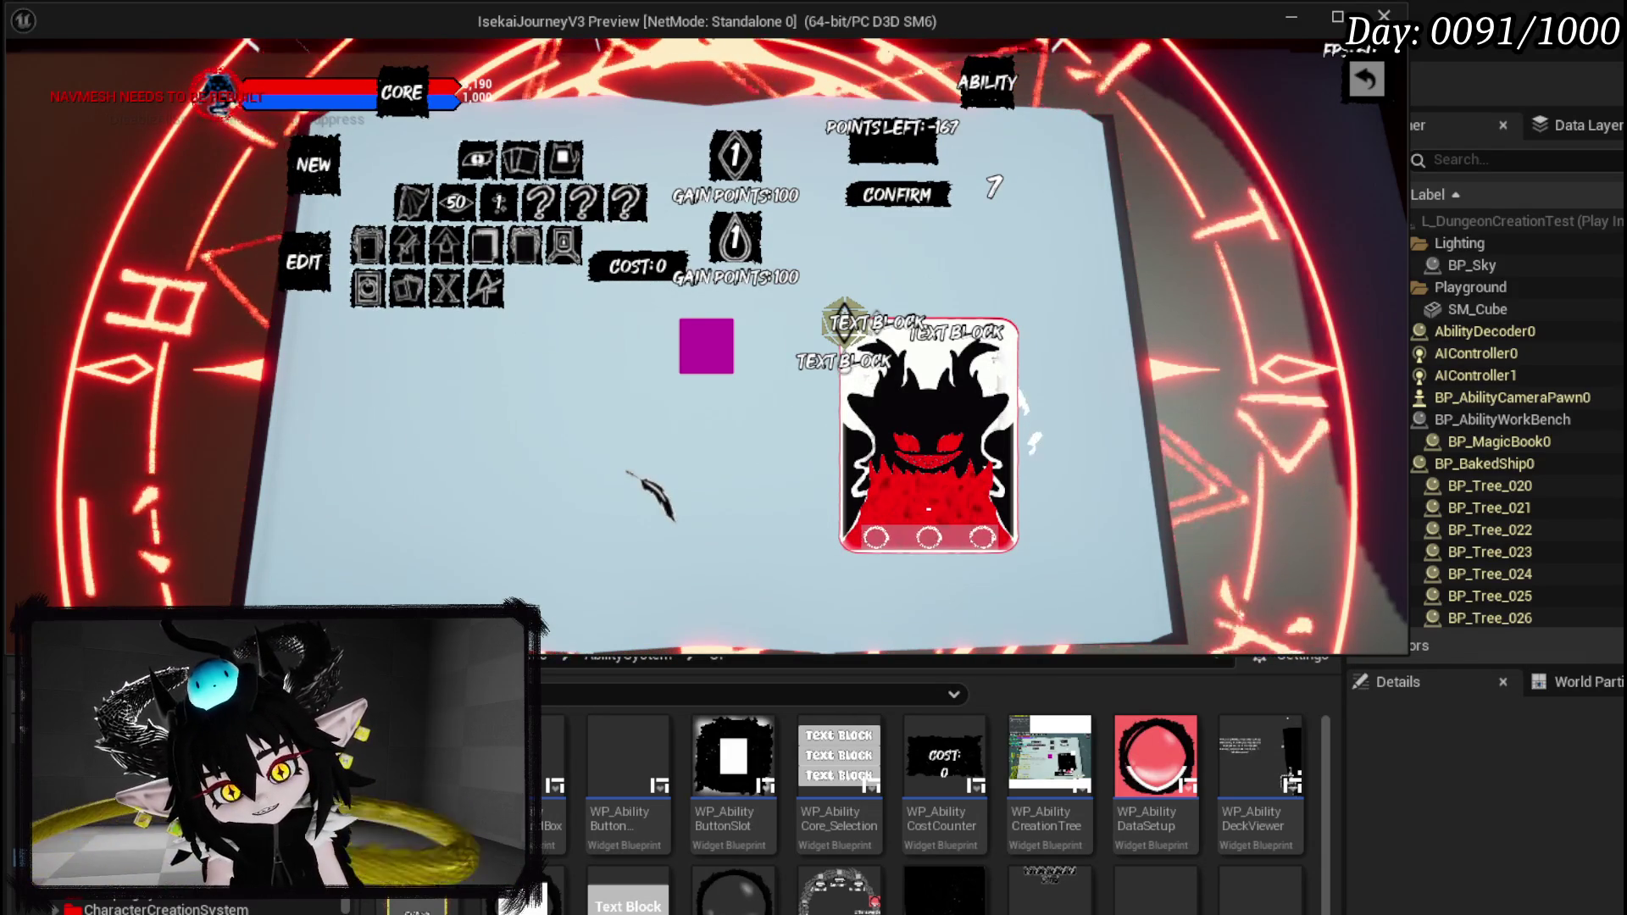
mouse_move(546, 241)
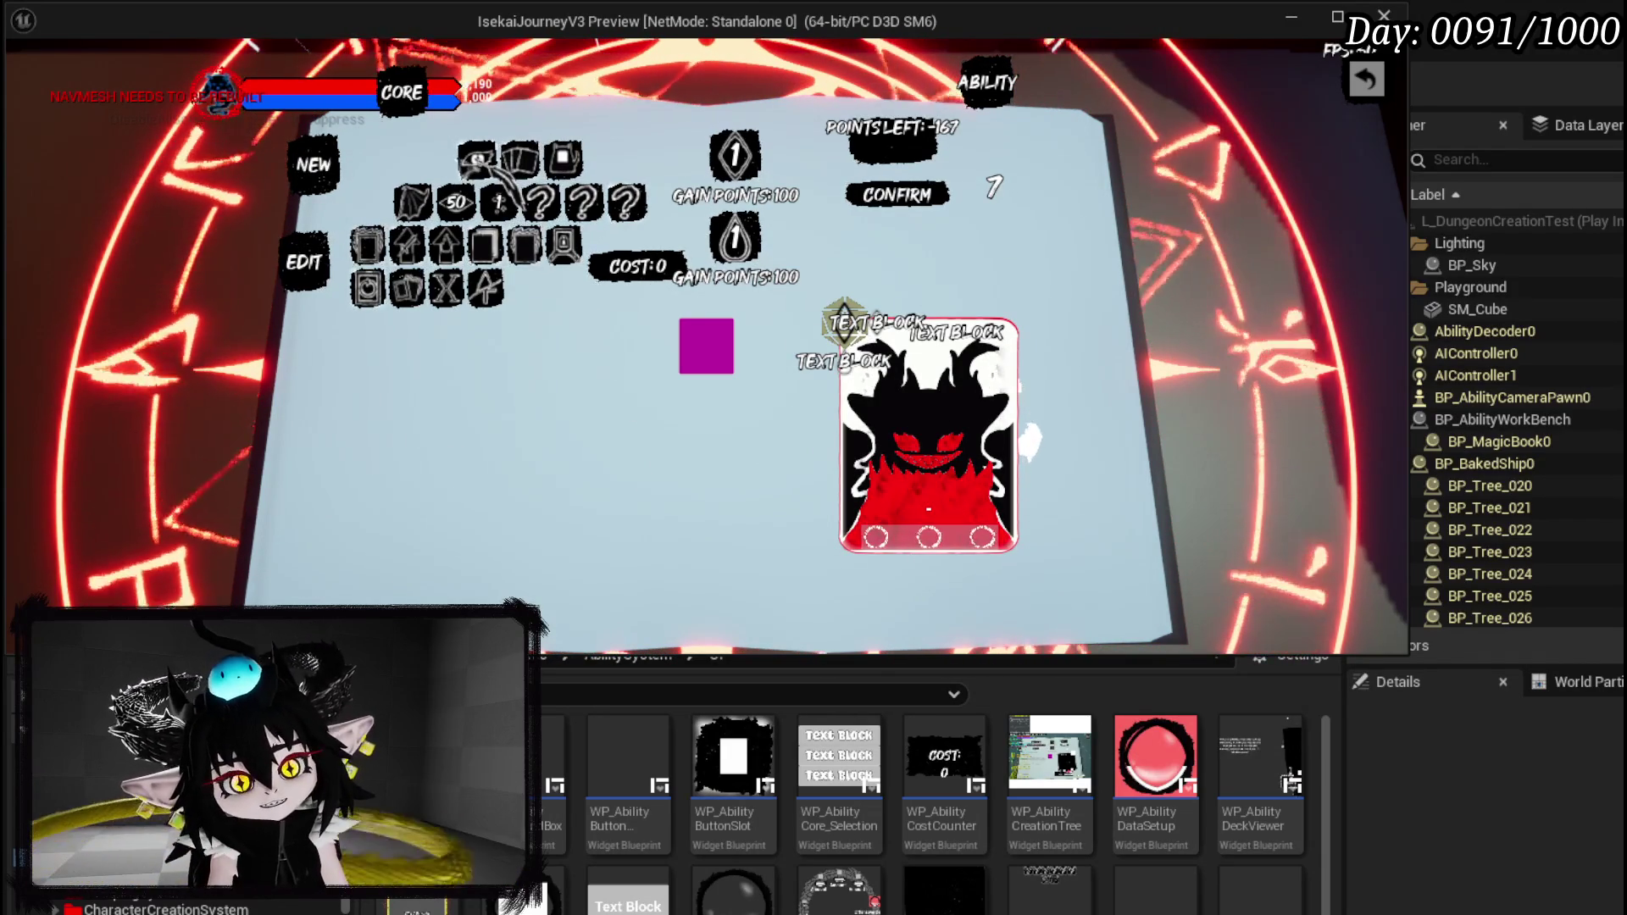
mouse_move(496, 204)
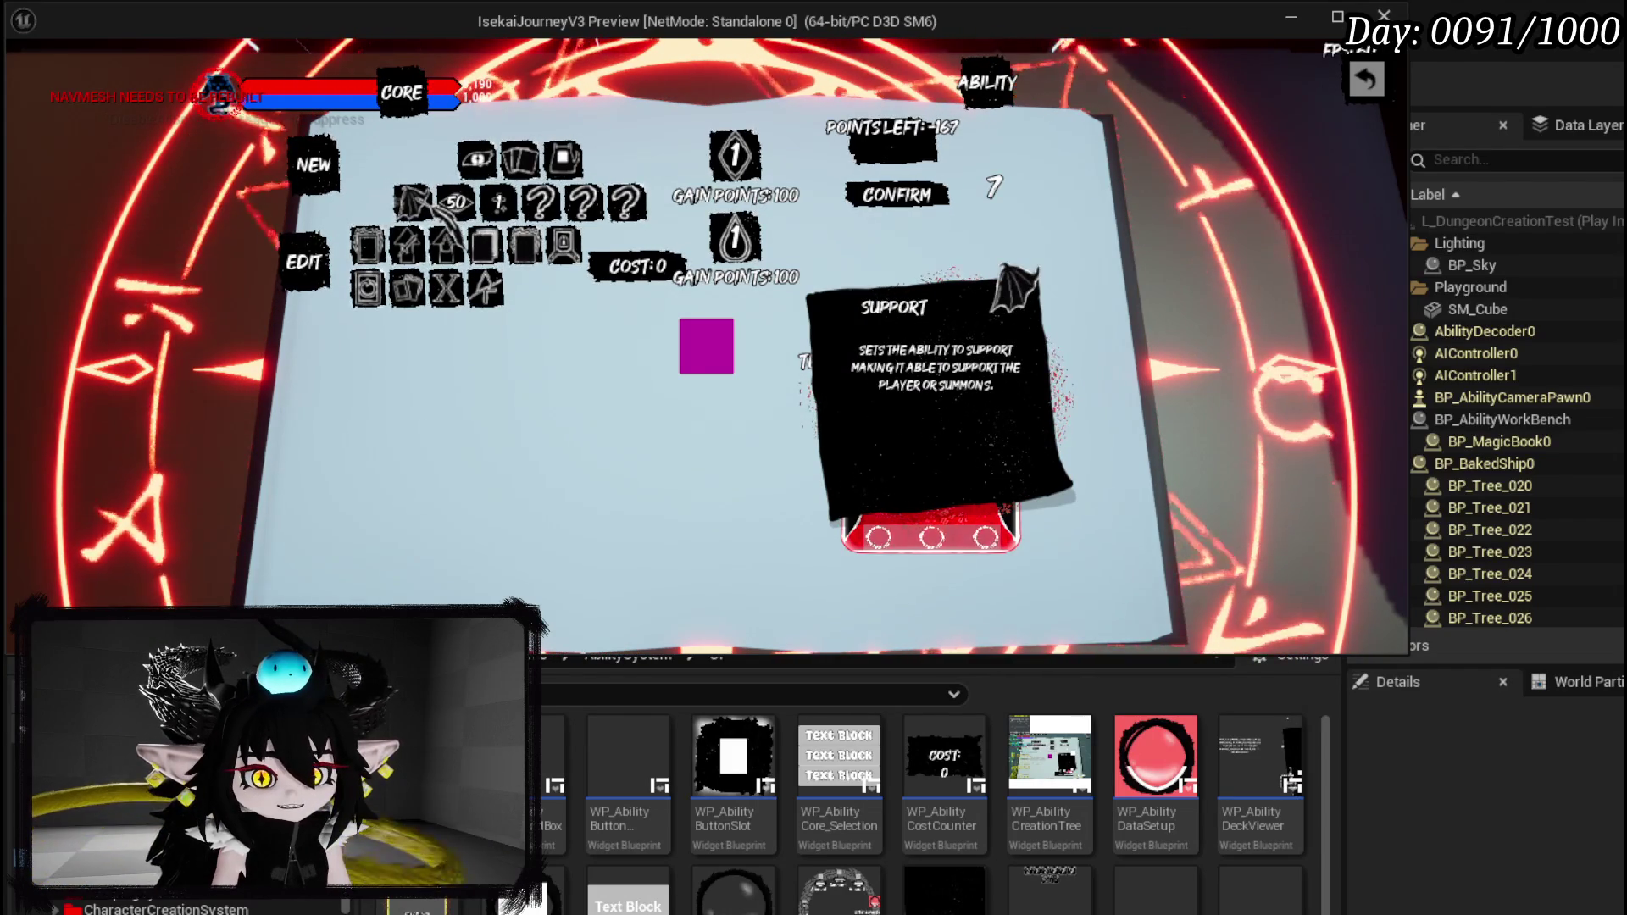
Rechoose the ability's options so it gains a Size setting, and set its element to Wind.
click(508, 245)
click(496, 208)
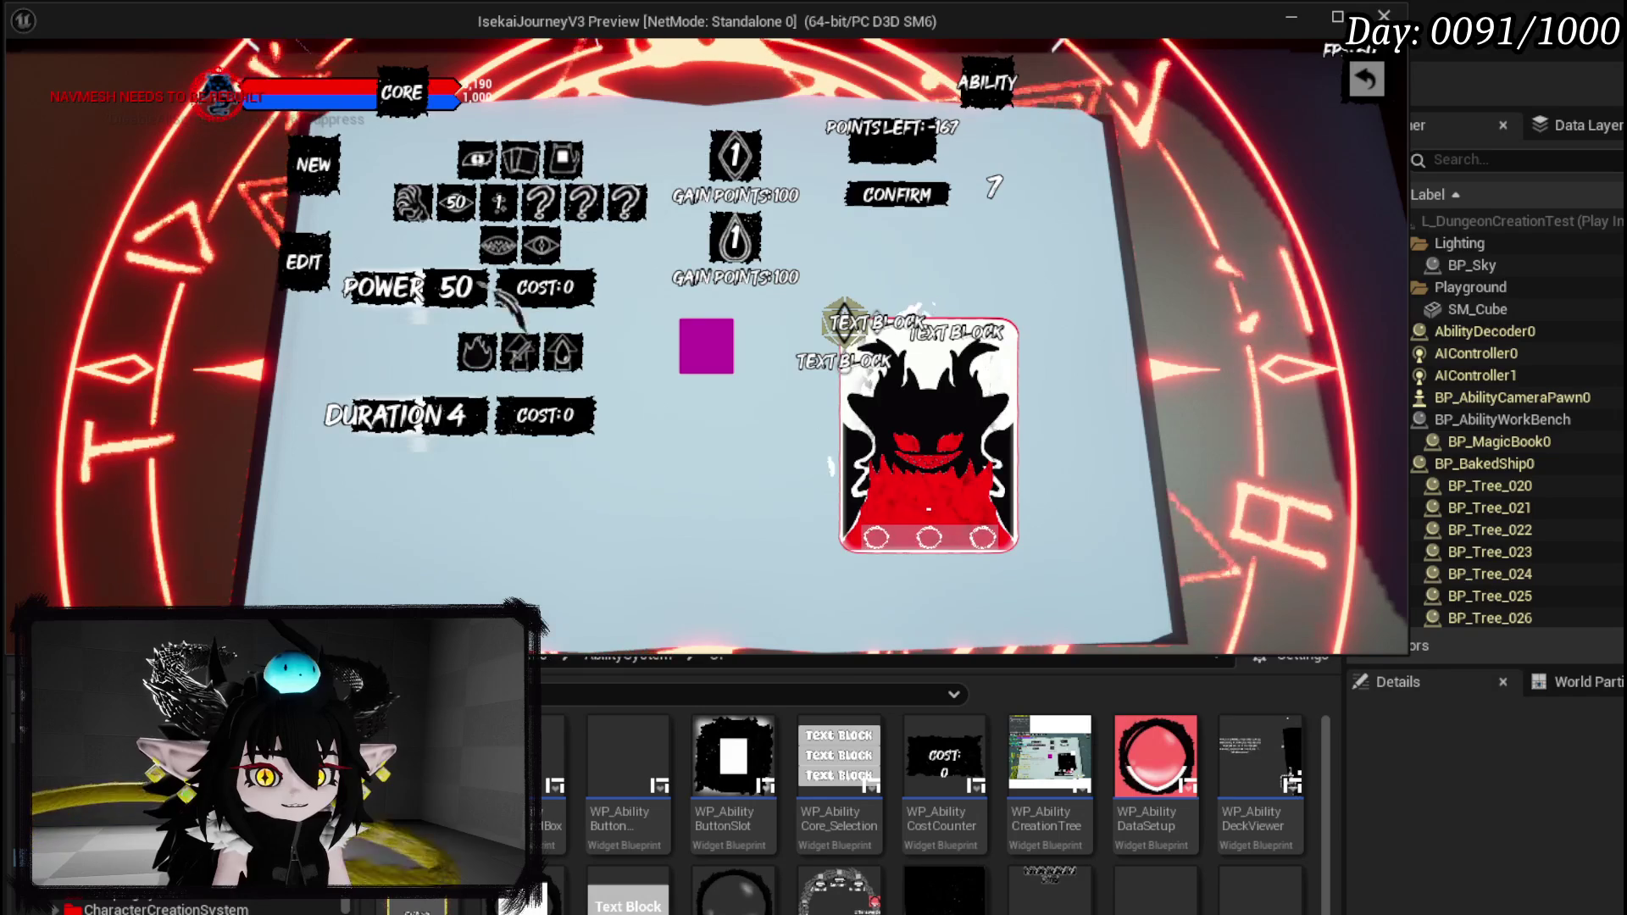
click(519, 352)
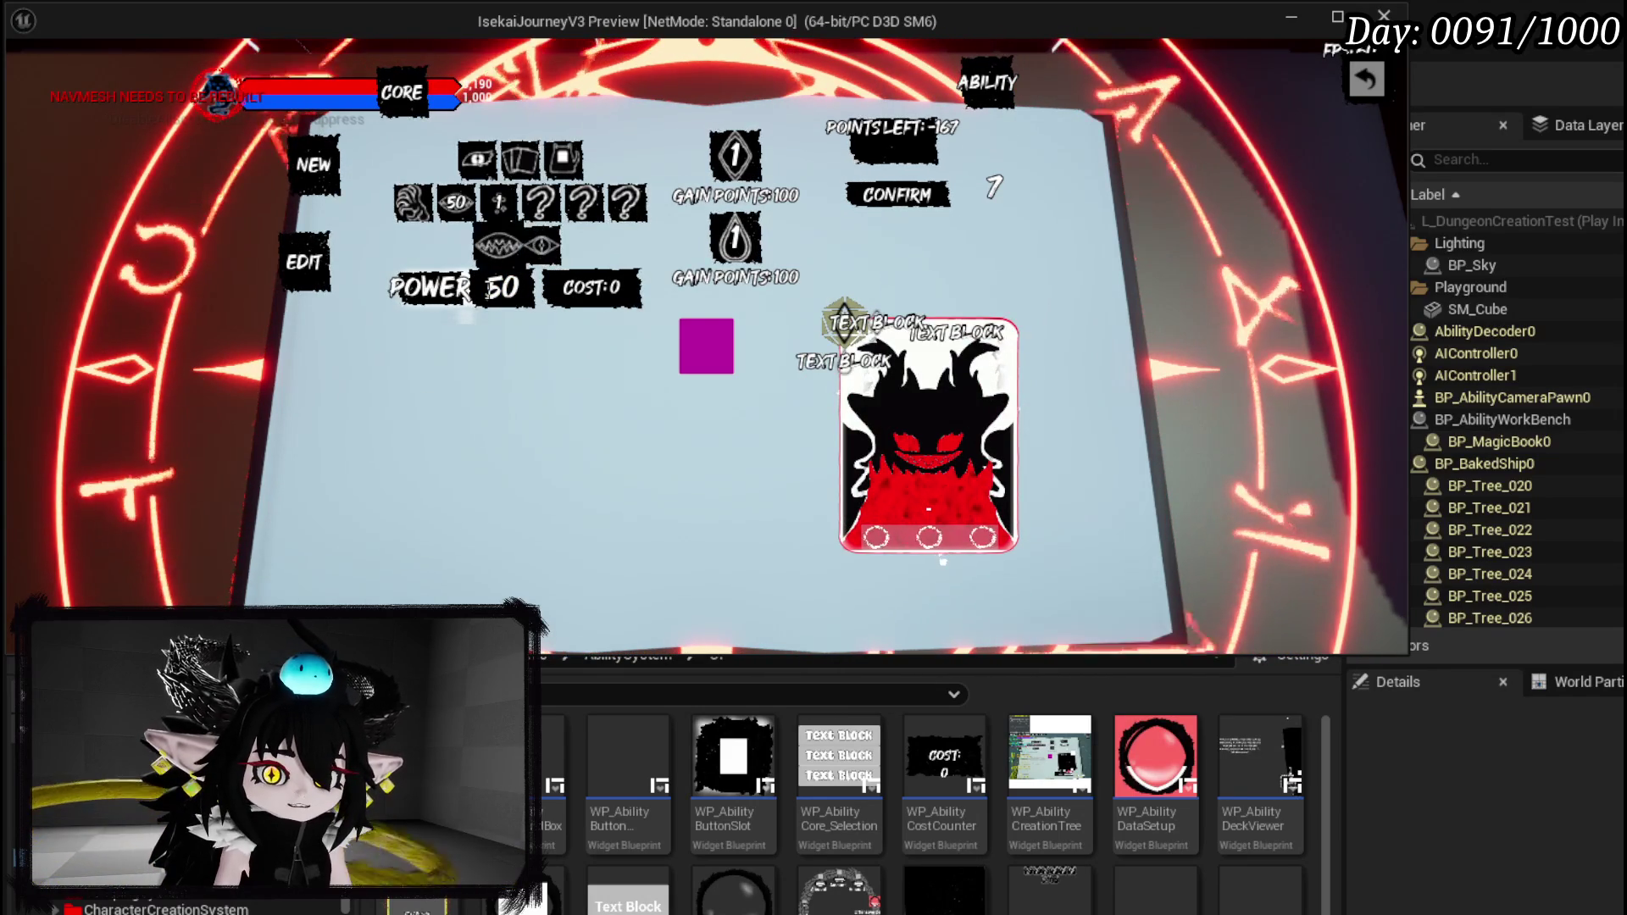
click(498, 246)
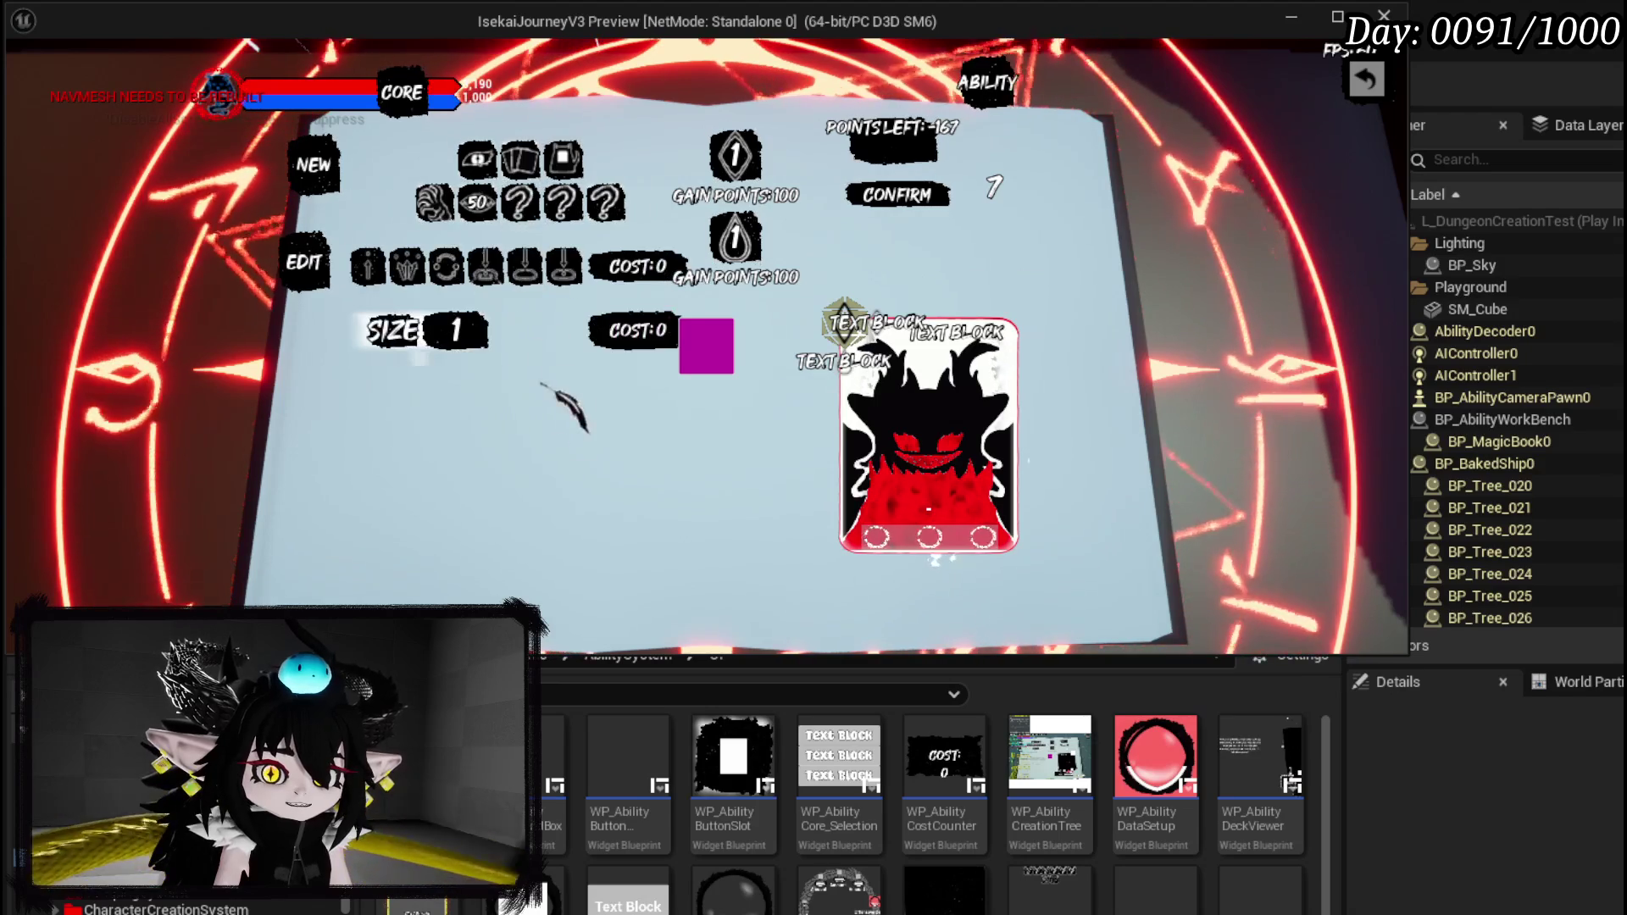
click(512, 195)
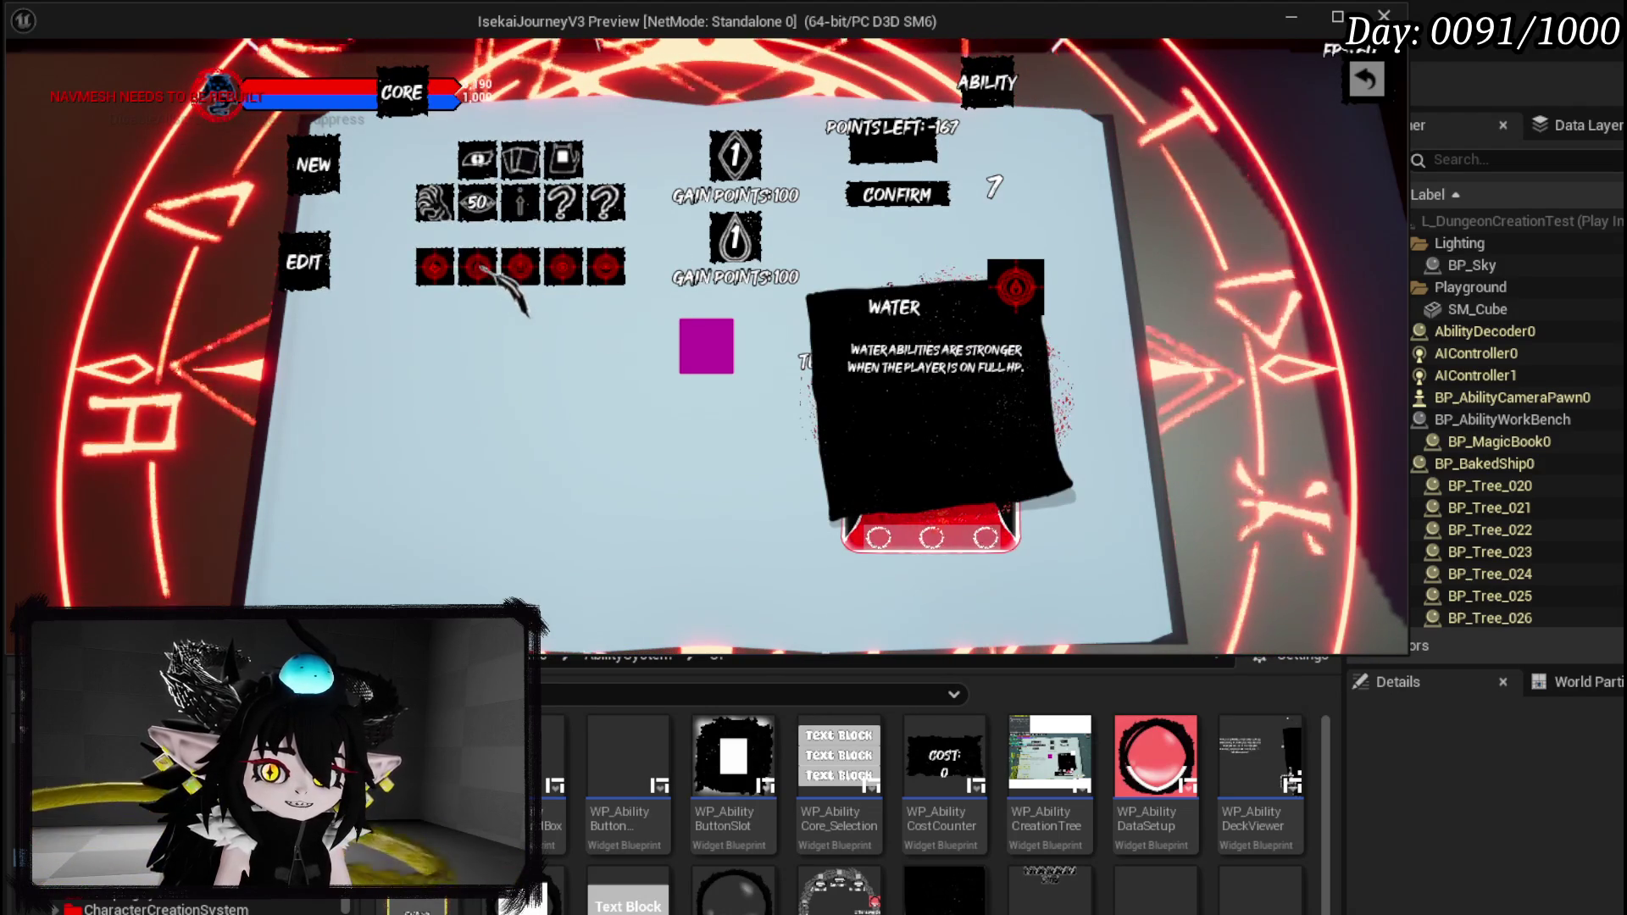
click(561, 266)
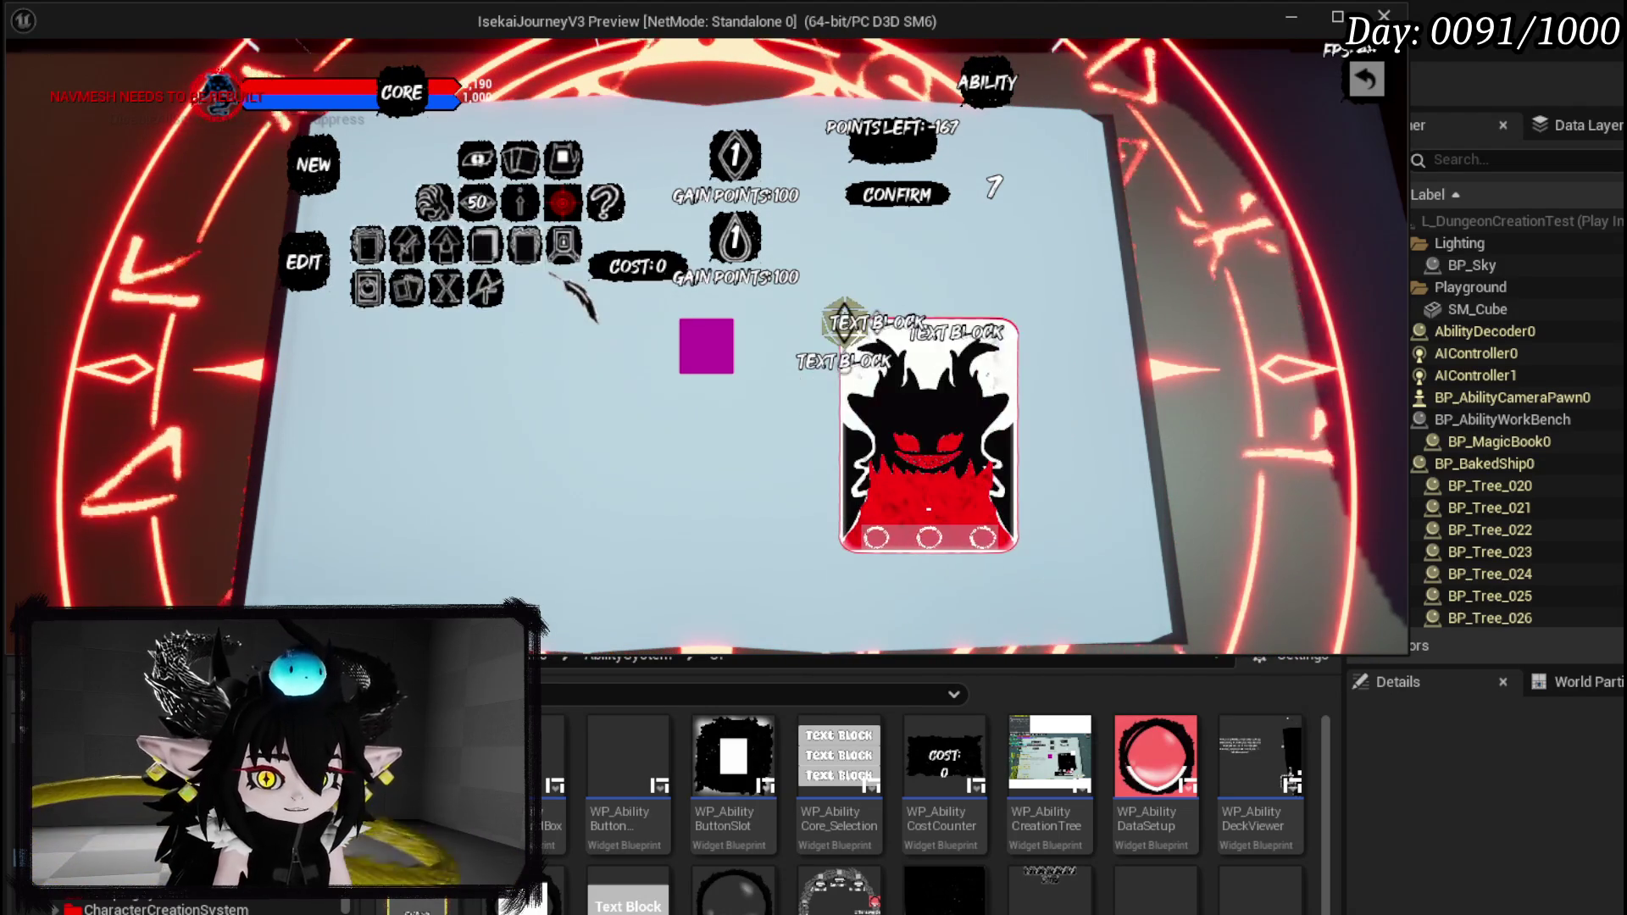